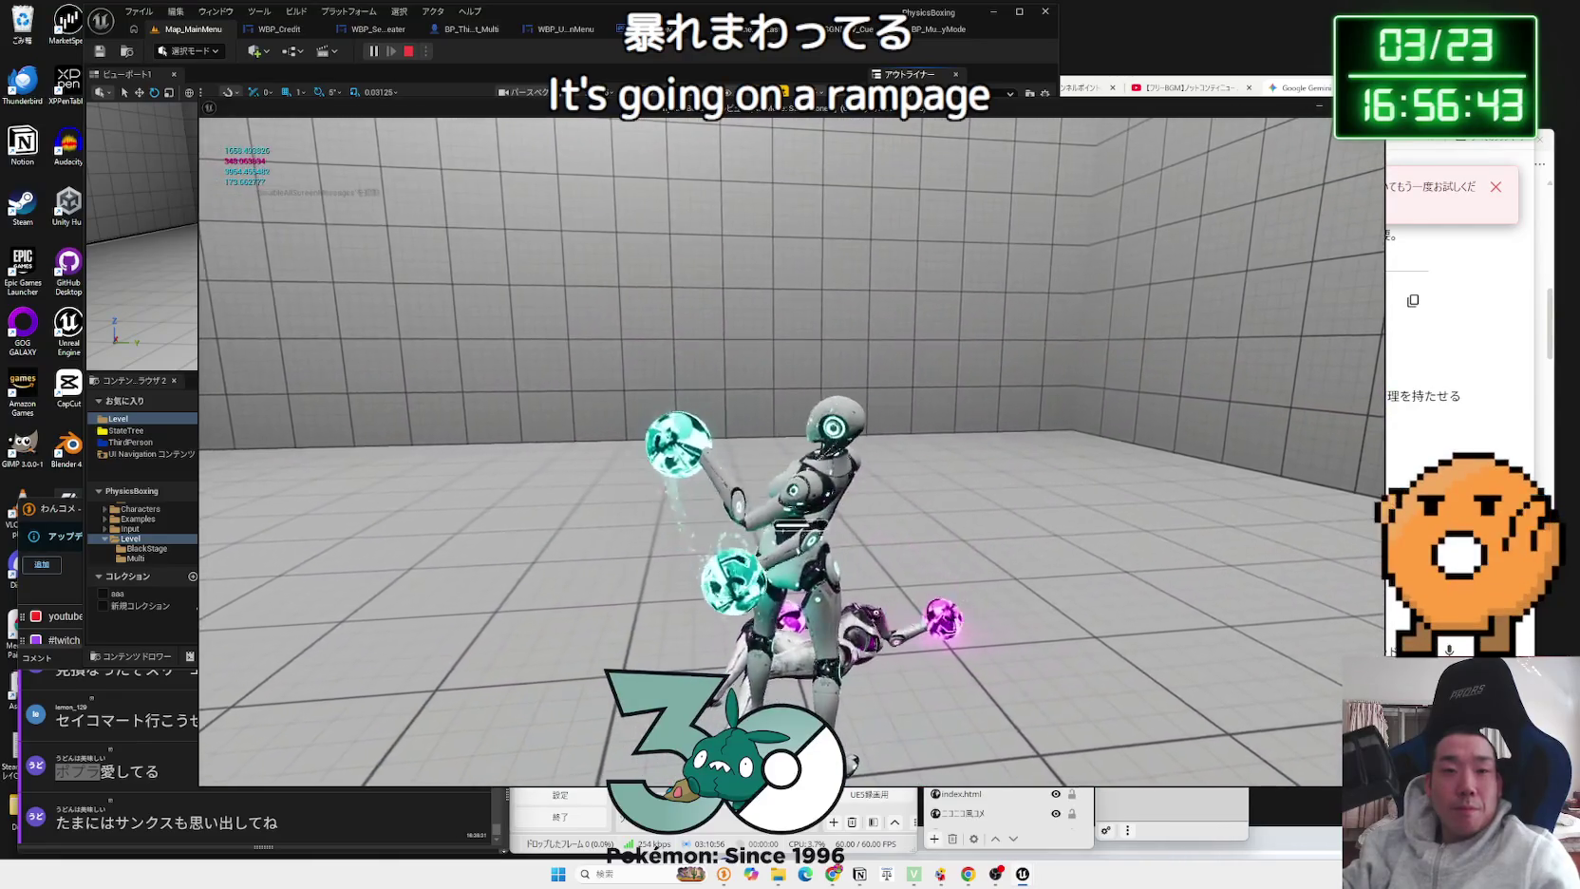
Step: Stop the running play test and close the Message Log
key(Escape)
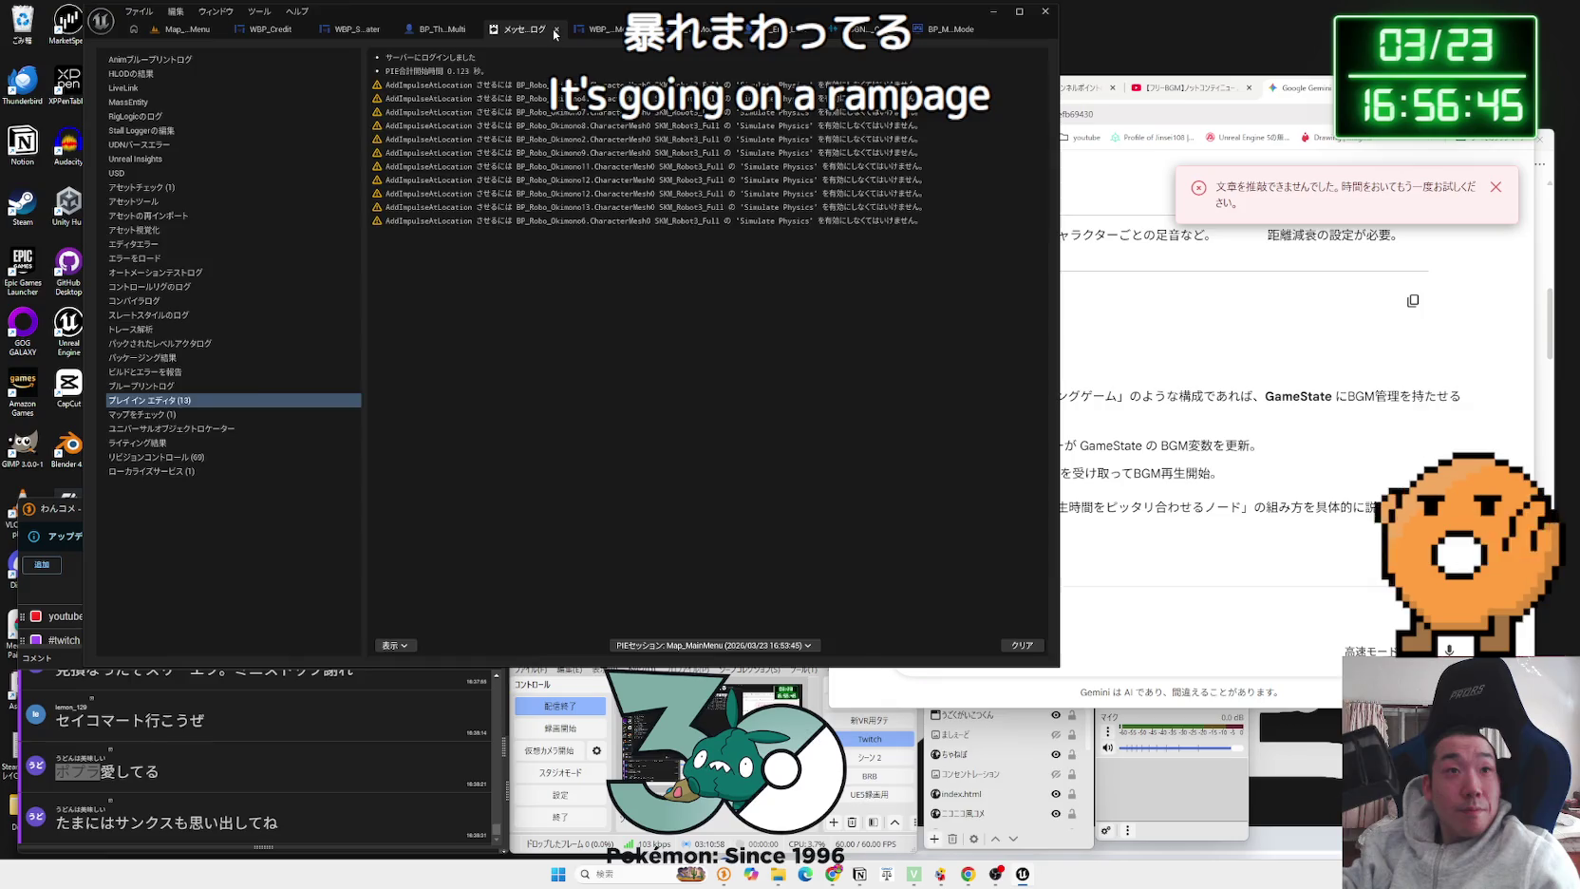
click(556, 31)
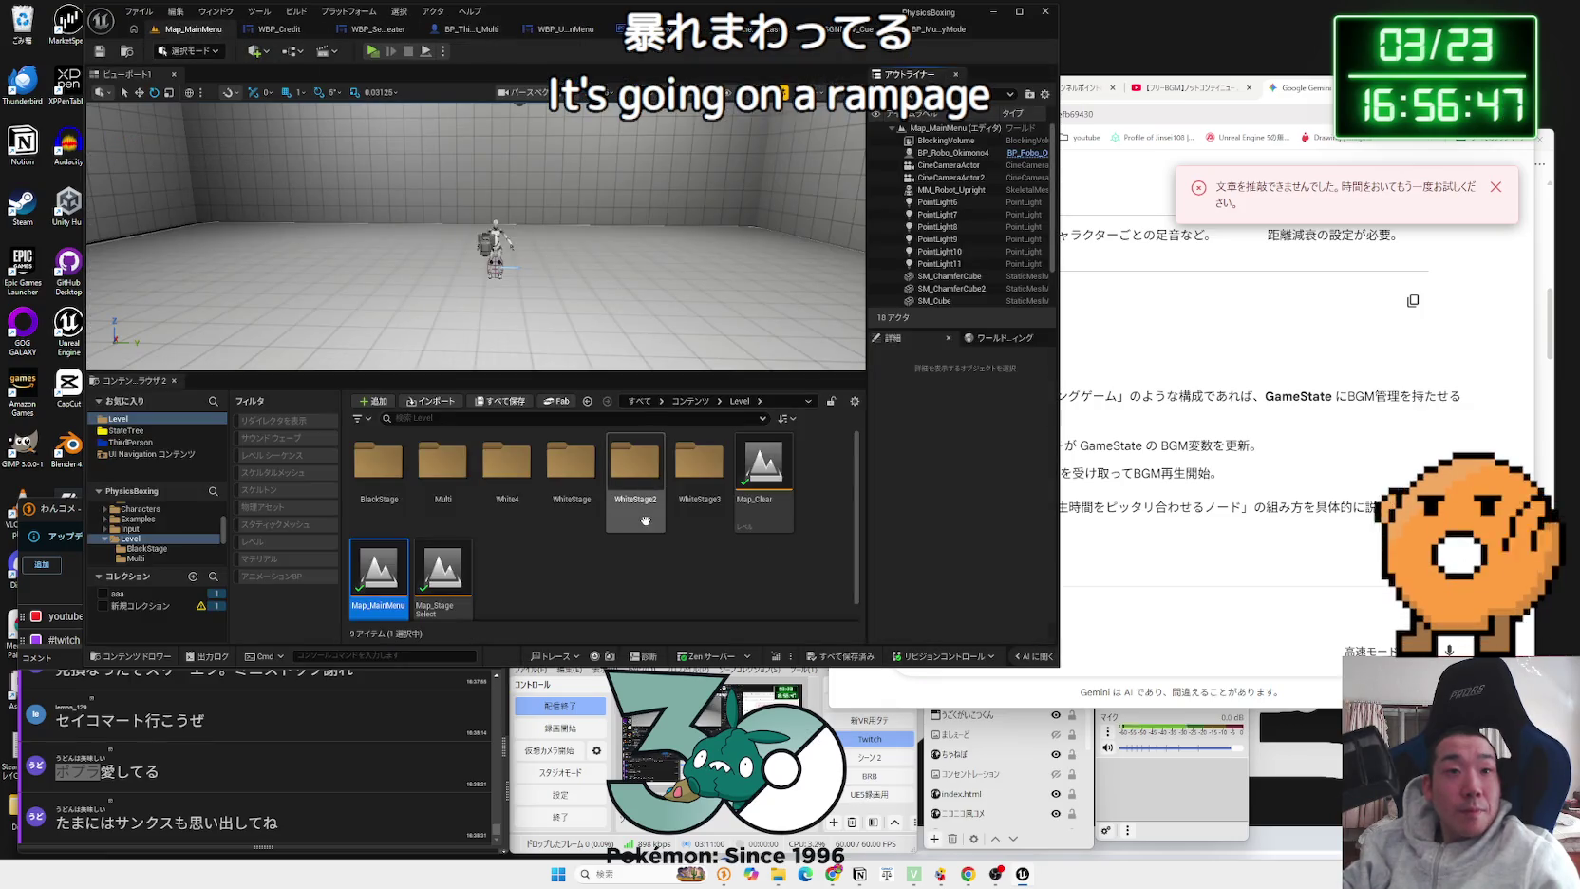
click(682, 551)
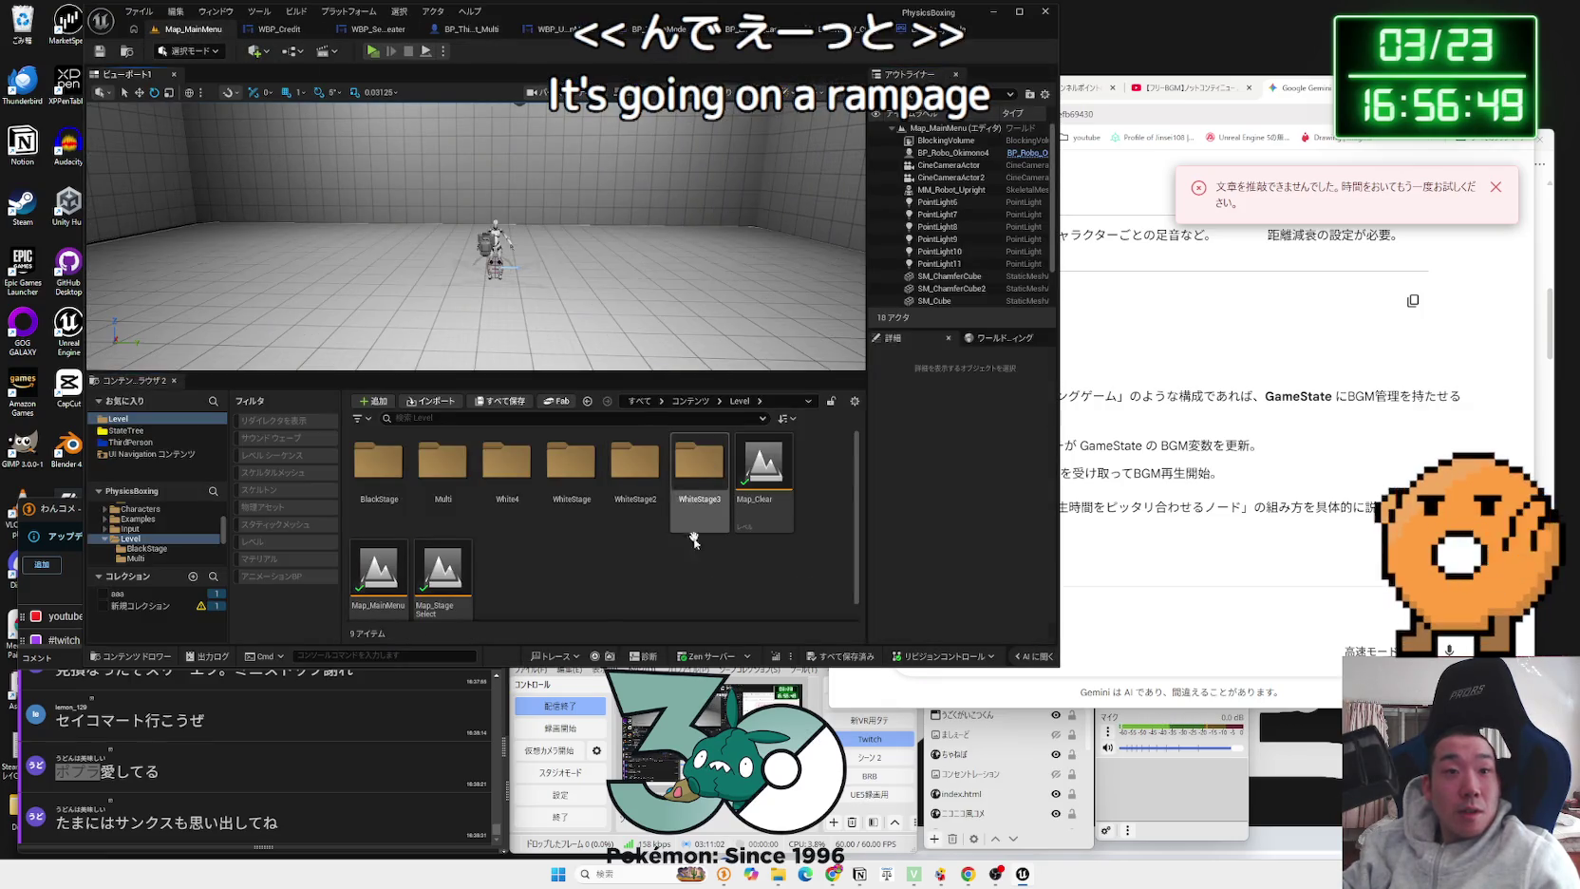
Step: Open the Level/Multi folder with its four Map_Multi maps, then bring Gemini forward
key(alt+Left)
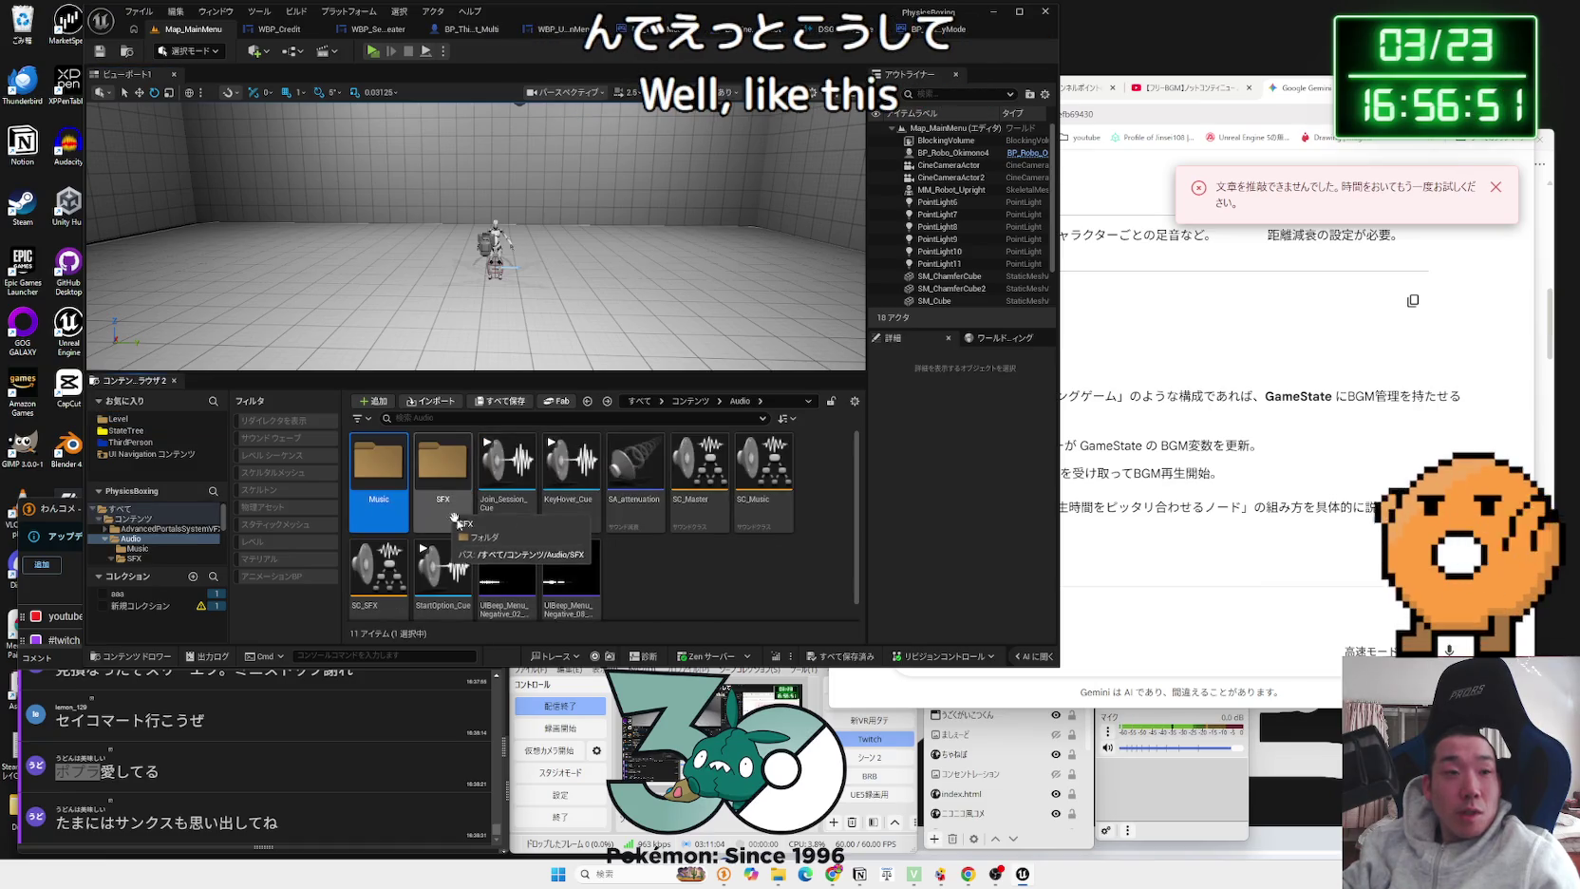
click(133, 421)
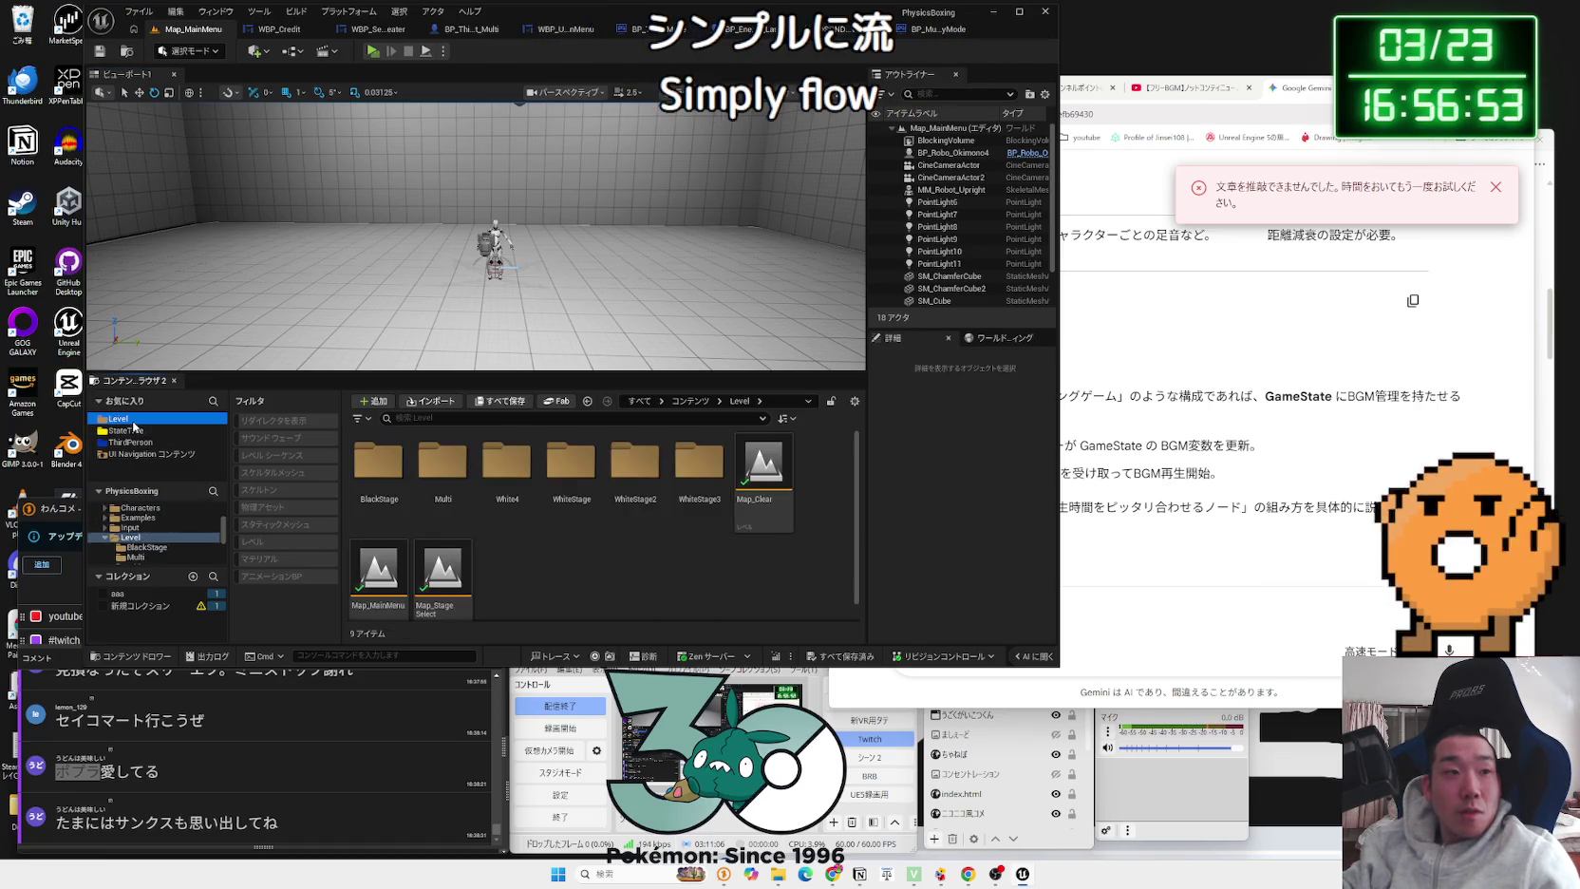
double_click(442, 462)
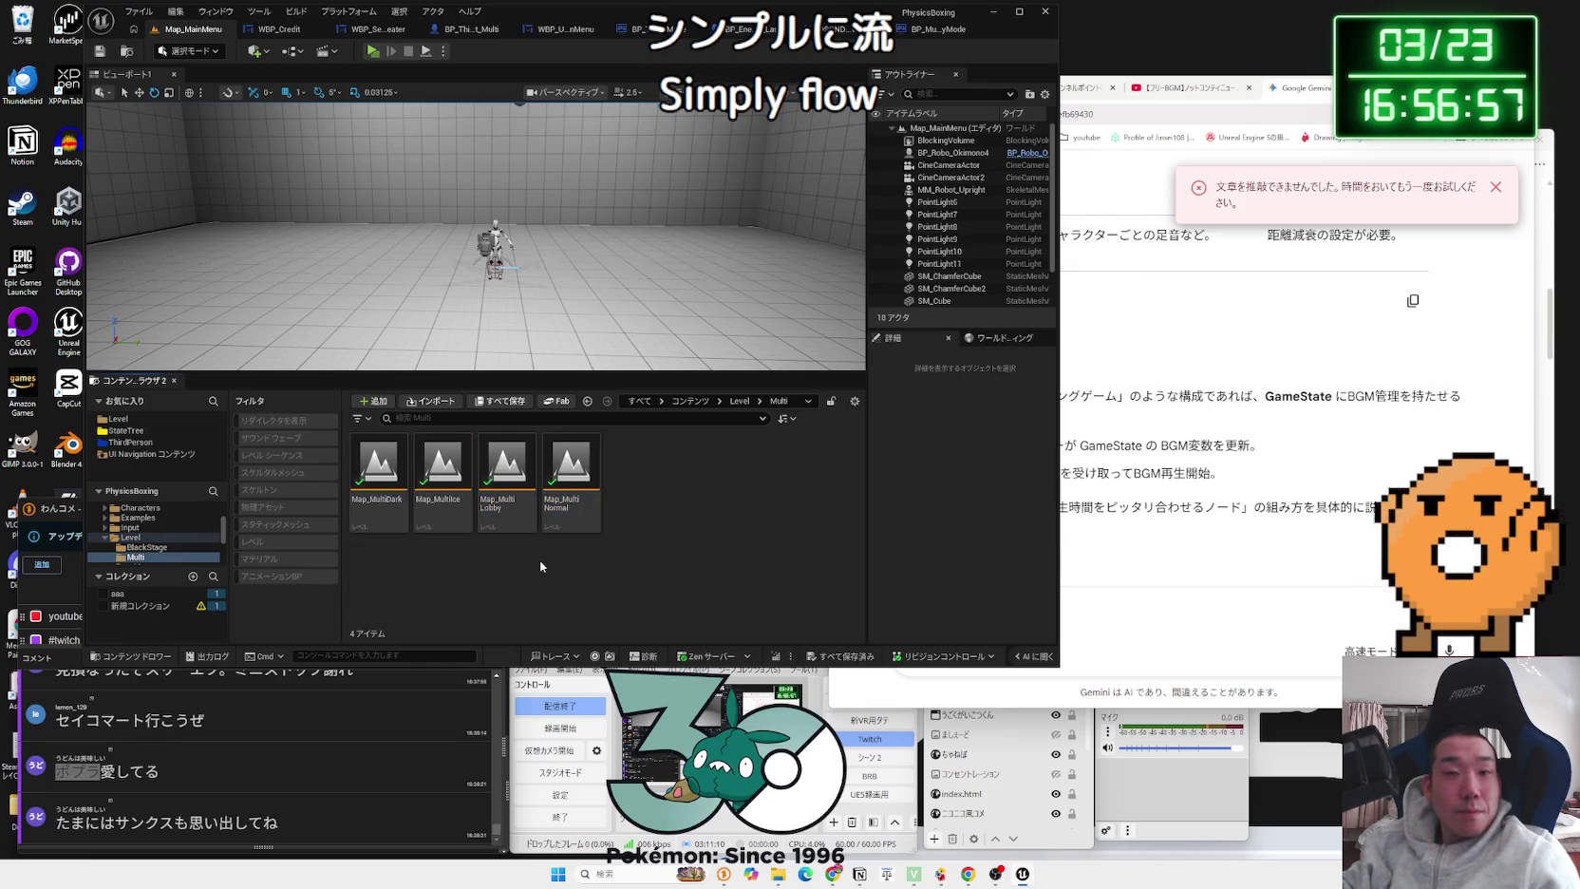
click(1070, 529)
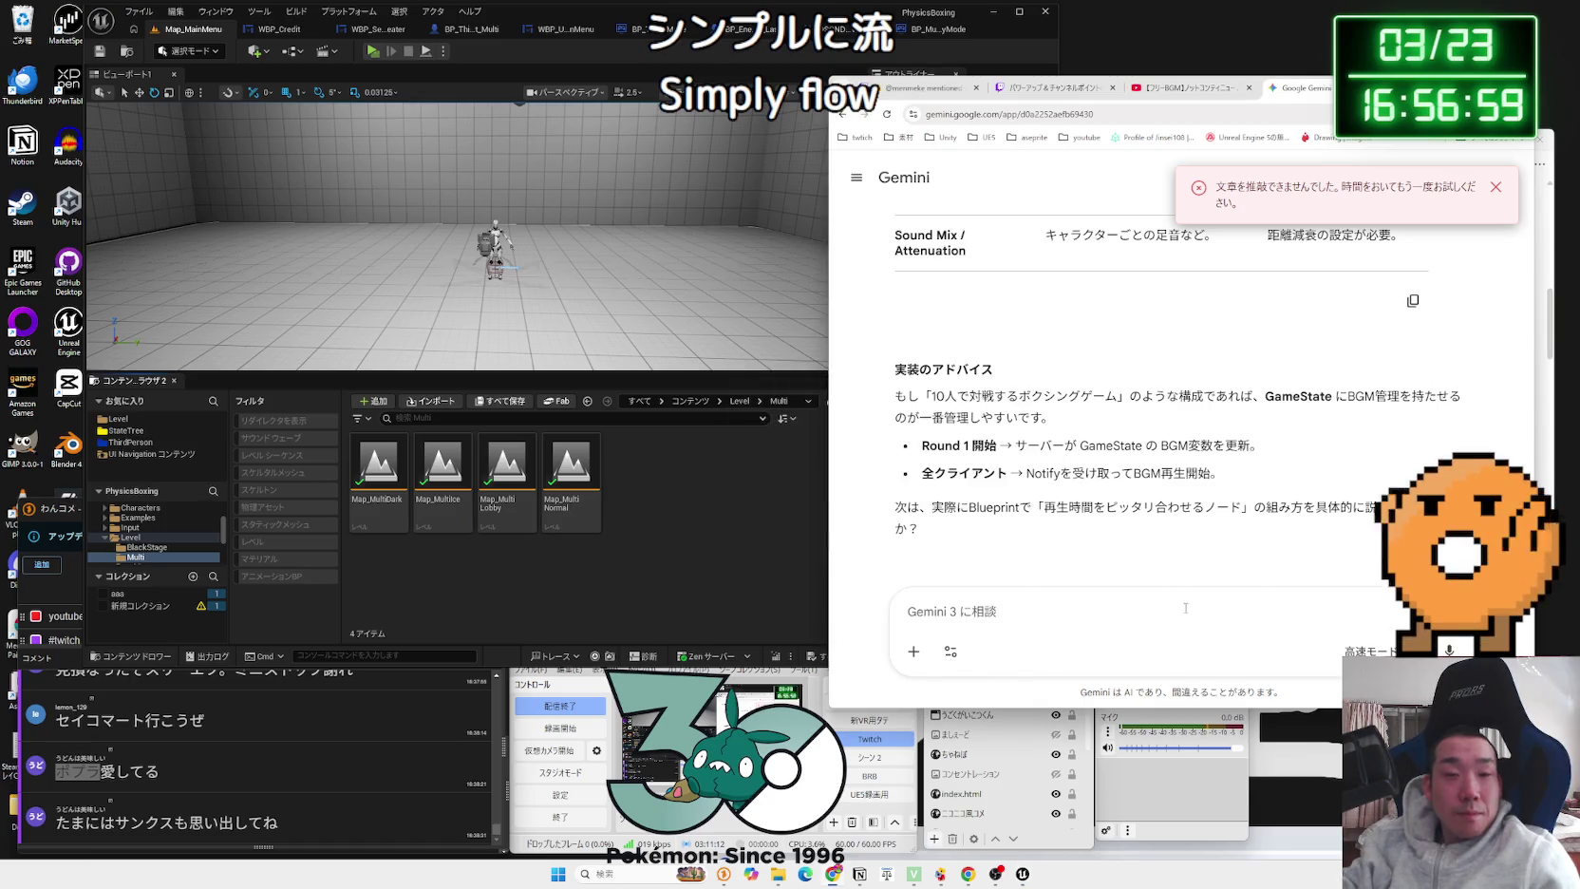
Step: Ask Gemini in Japanese how to play the same BGM on clients and server without syncing
text(m)
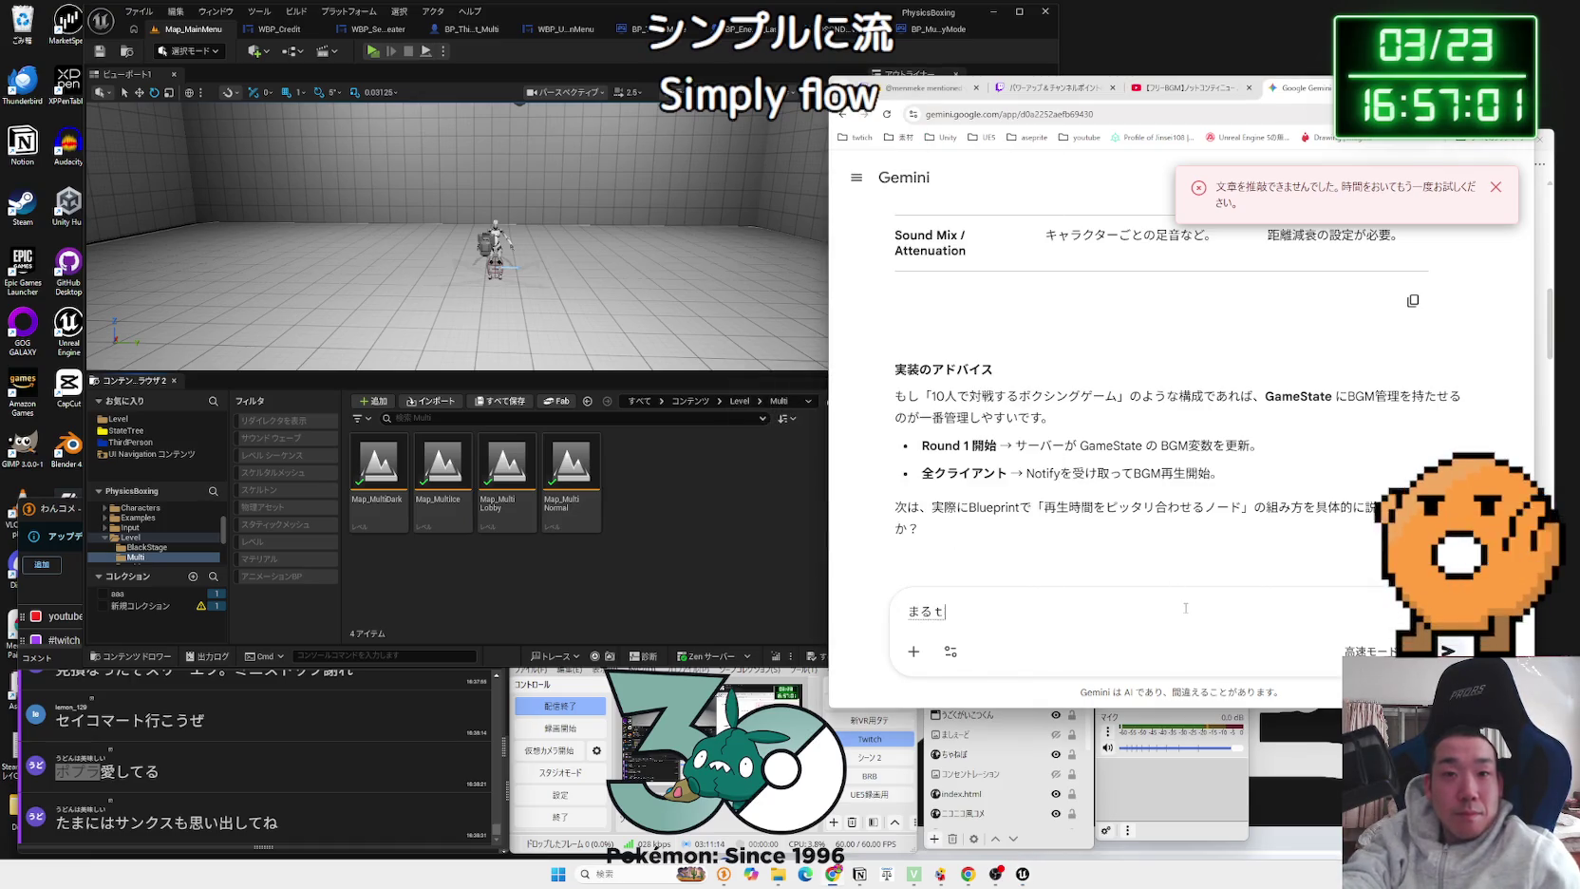
text(ipur)
key(space)
text(de)
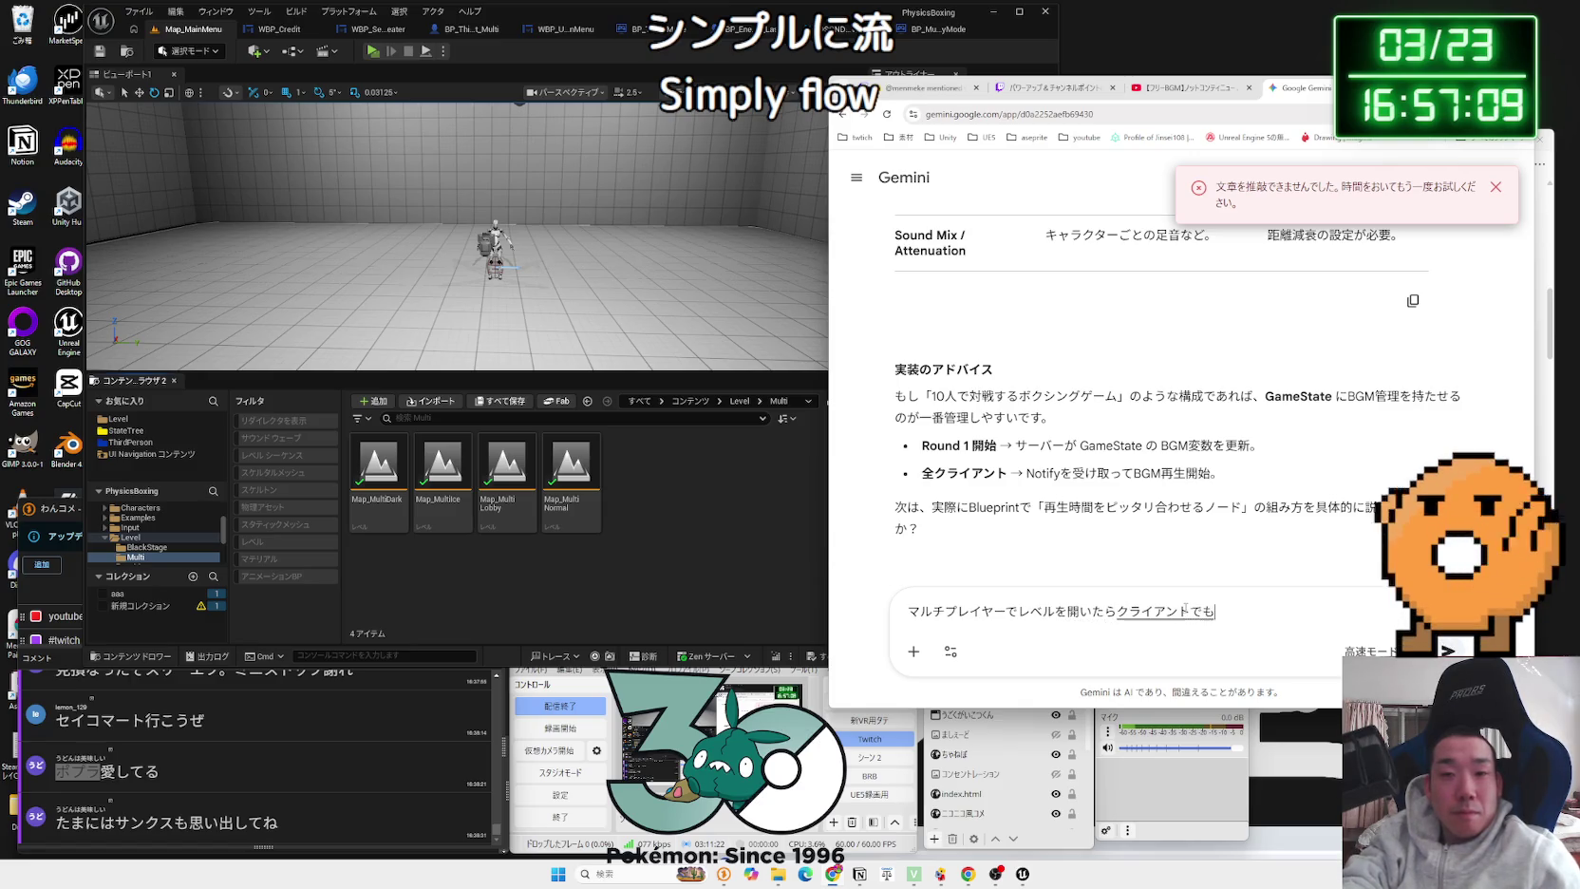
key(space)
text(sa-ba-demo)
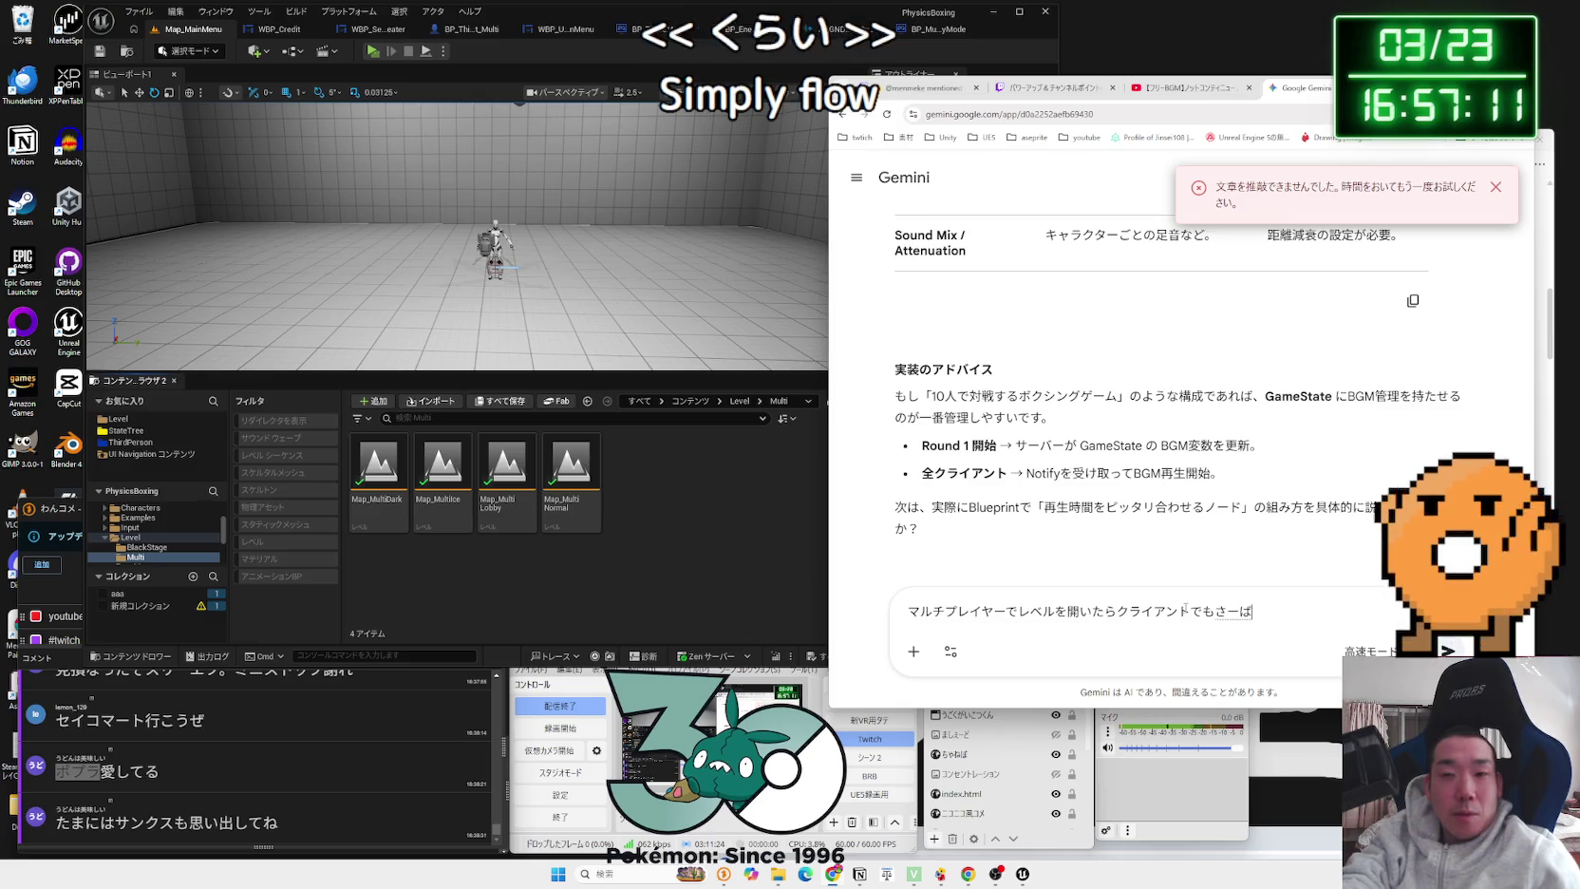
key(space)
text(onaji)
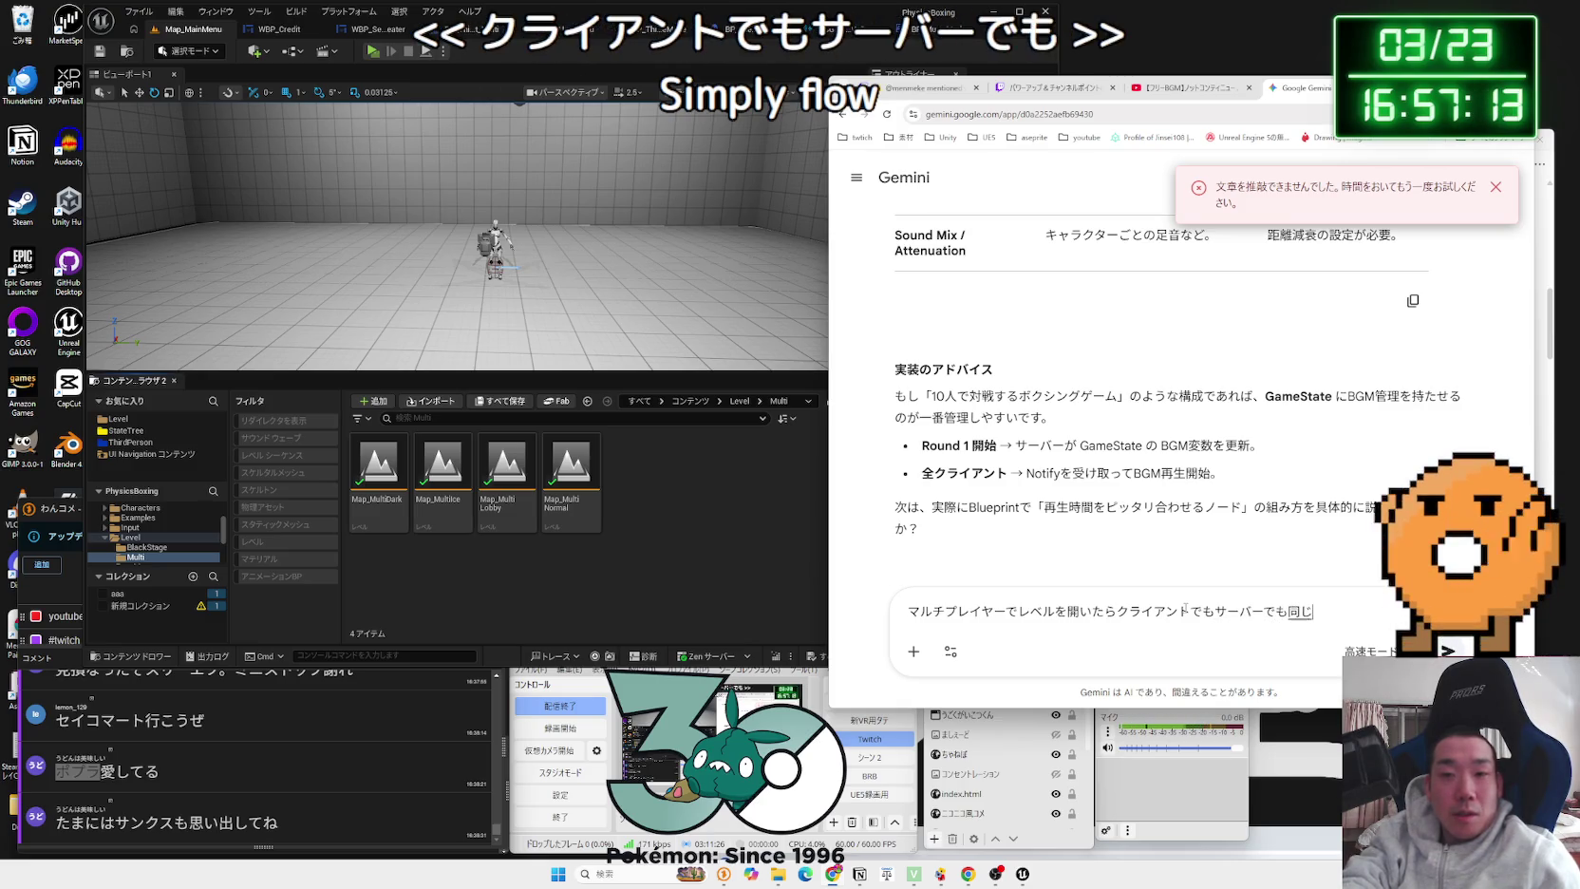
key(space)
text(onseinaga)
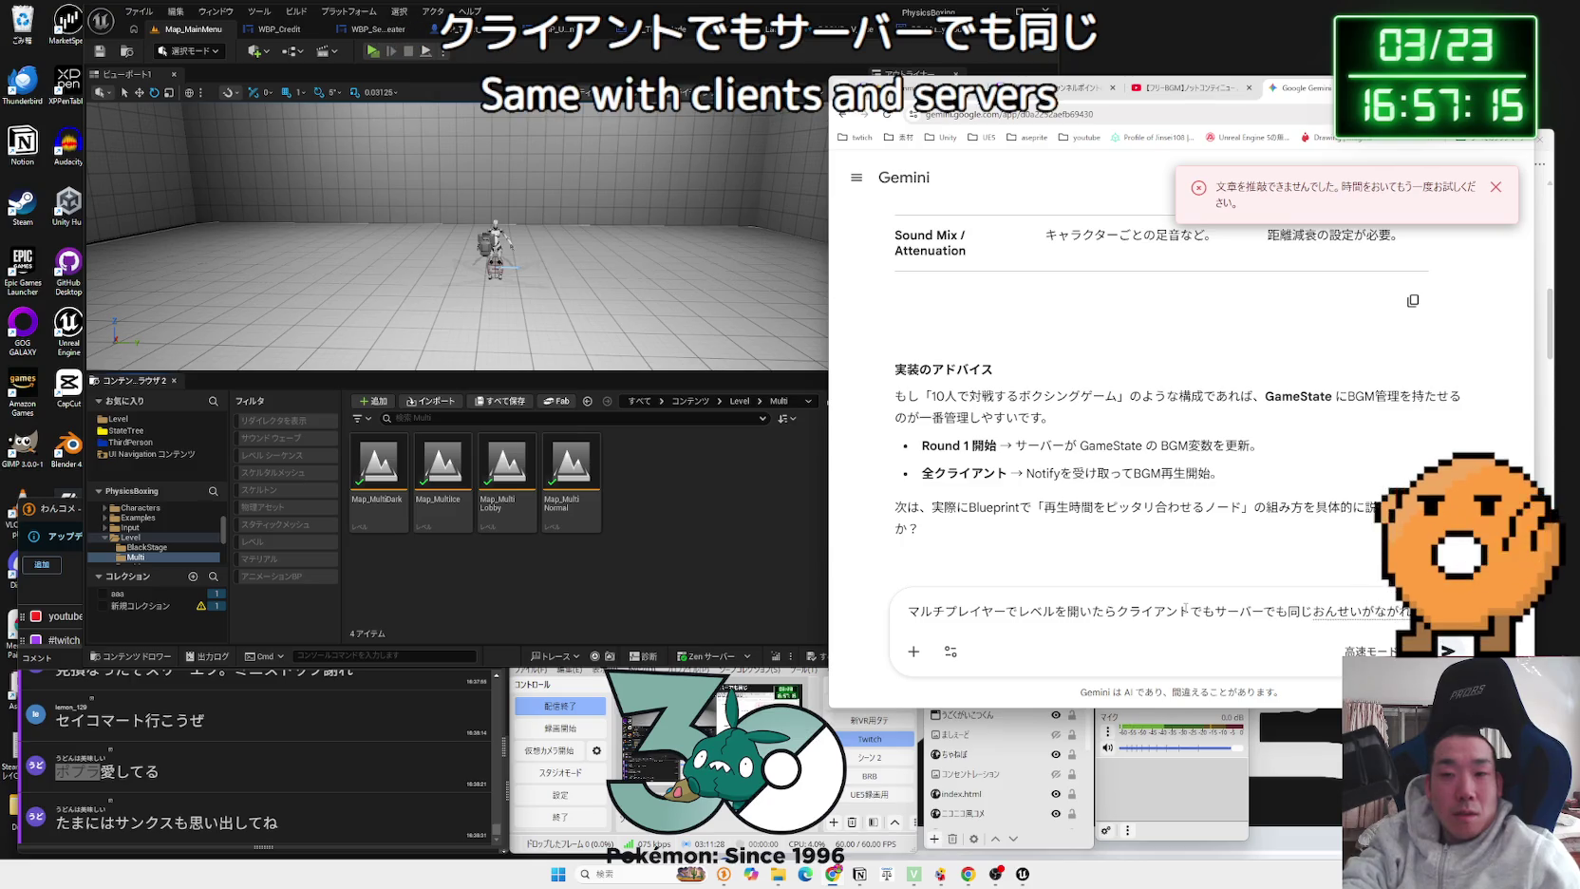
text(teha)
key(space)
text(betsun)
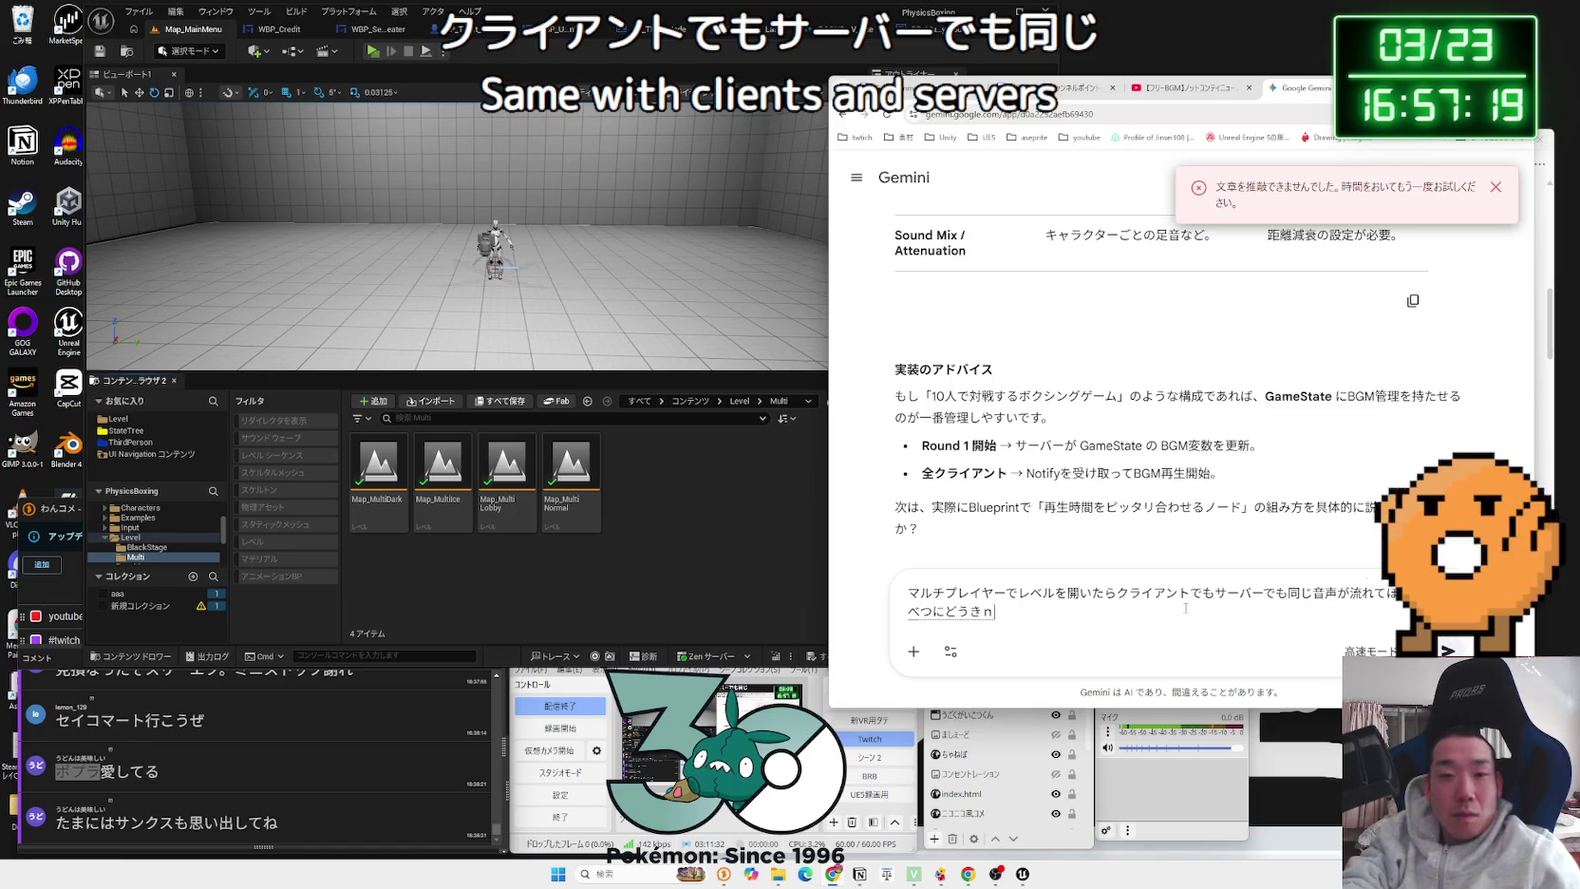
text(utei)
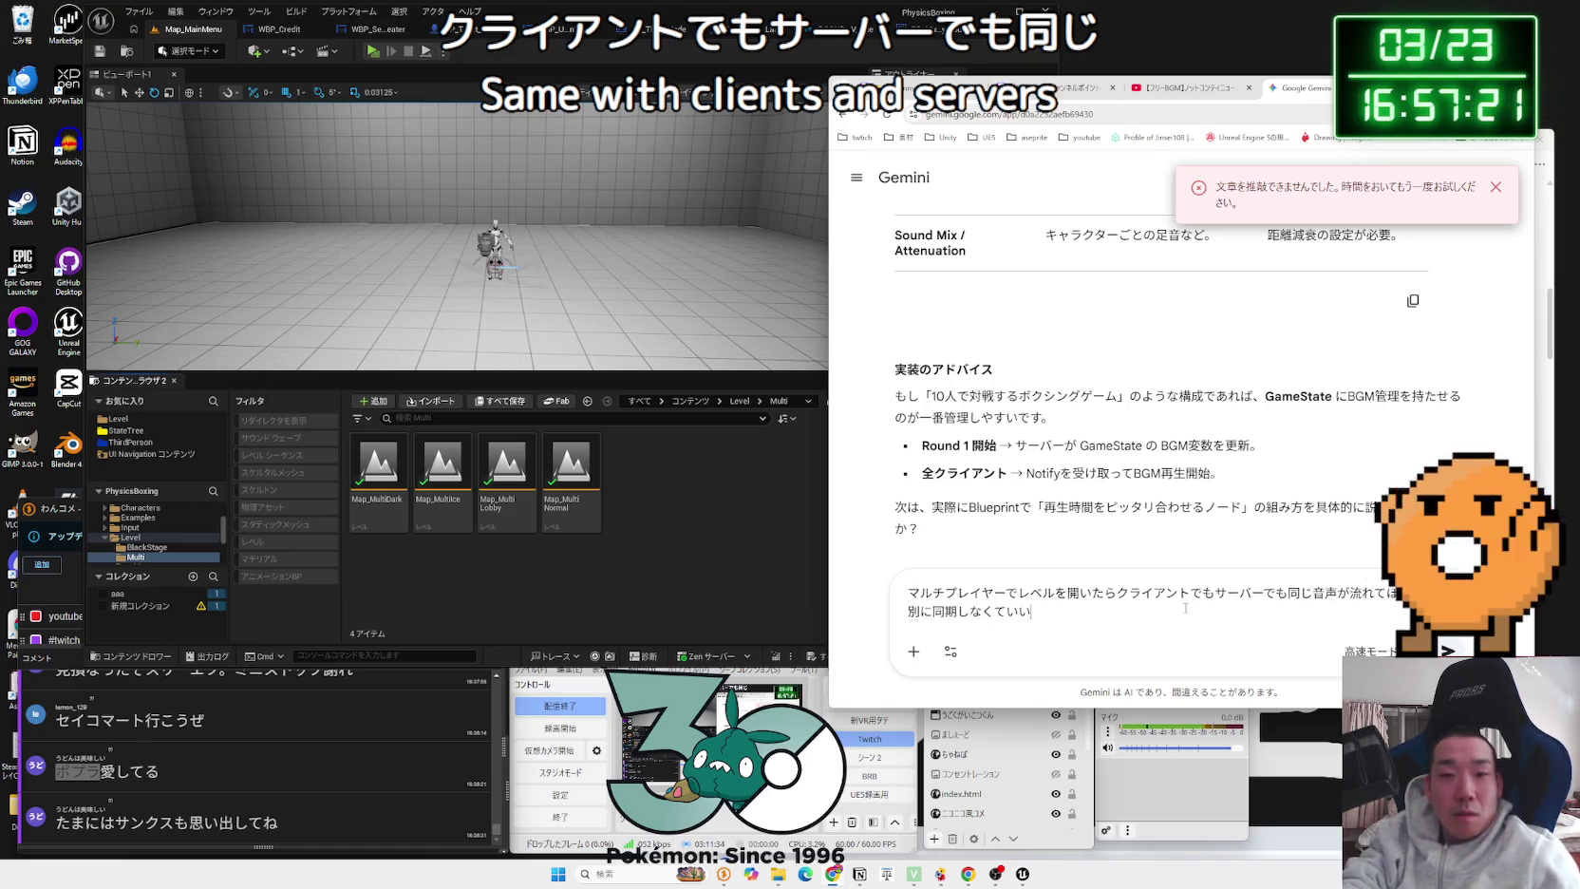
key(Return)
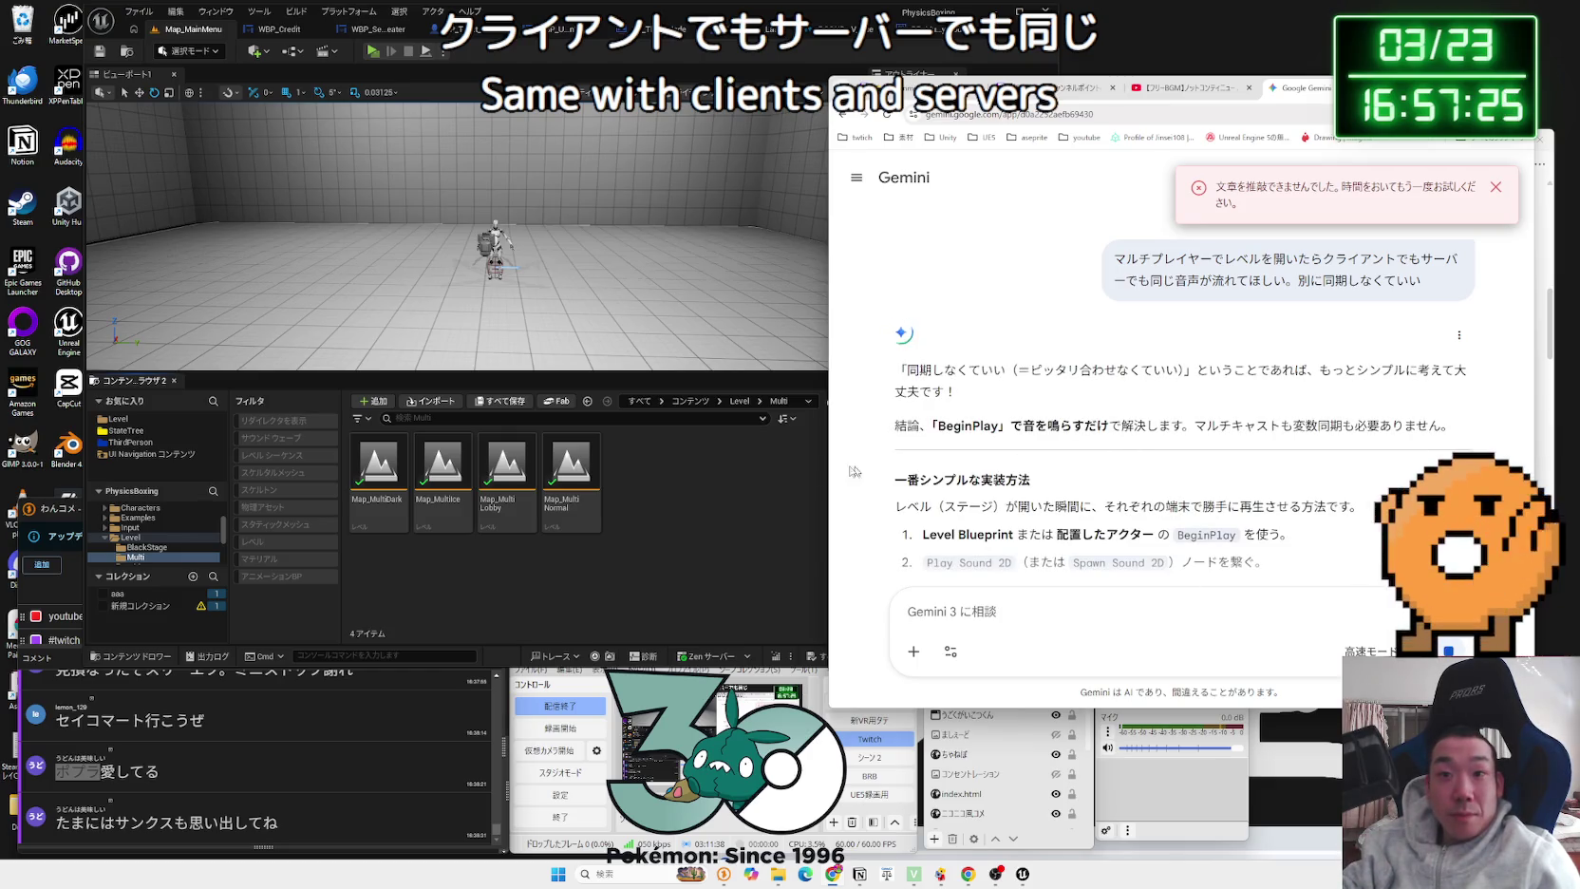
scroll(940, 475, down, 2)
click(752, 490)
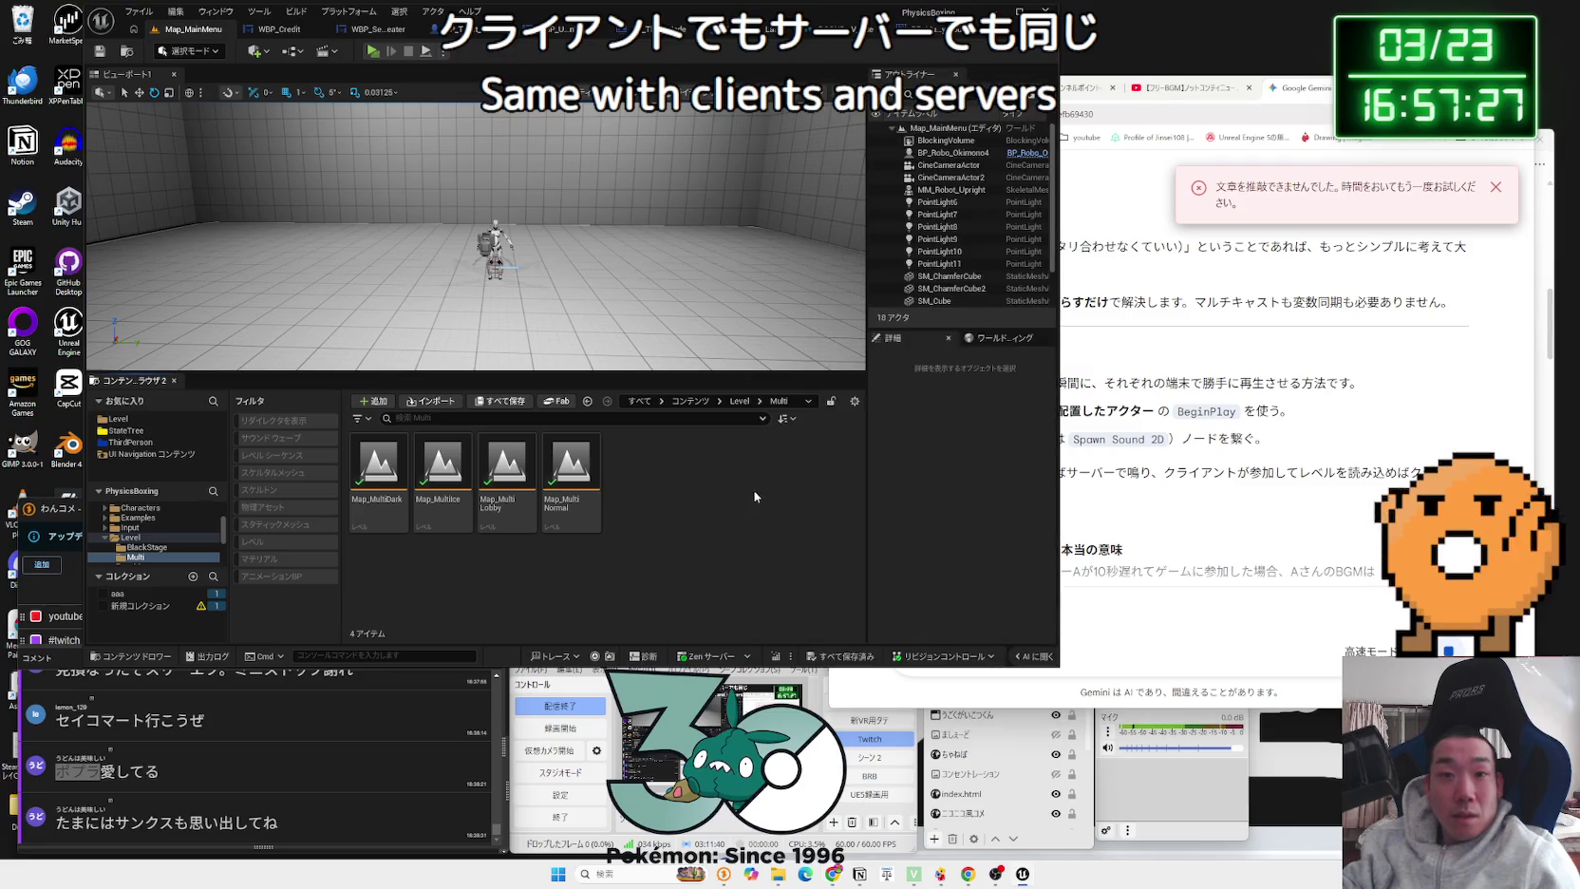
Step: Open Map_MultiDark's level blueprint and add a Play Sound 2D node after Event BeginPlay
double_click(378, 465)
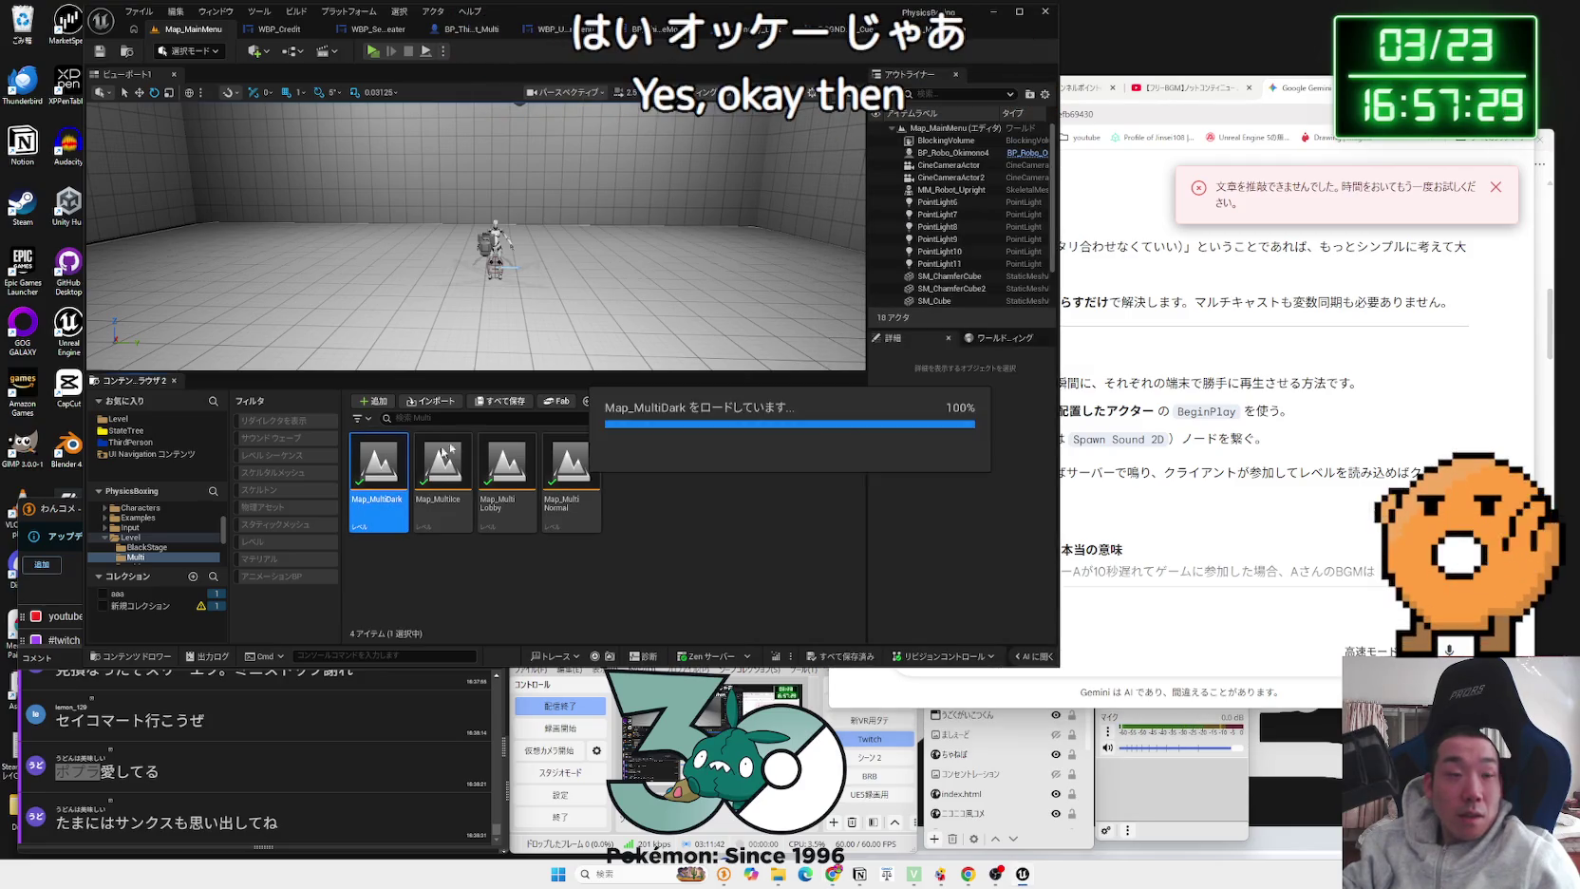
click(290, 52)
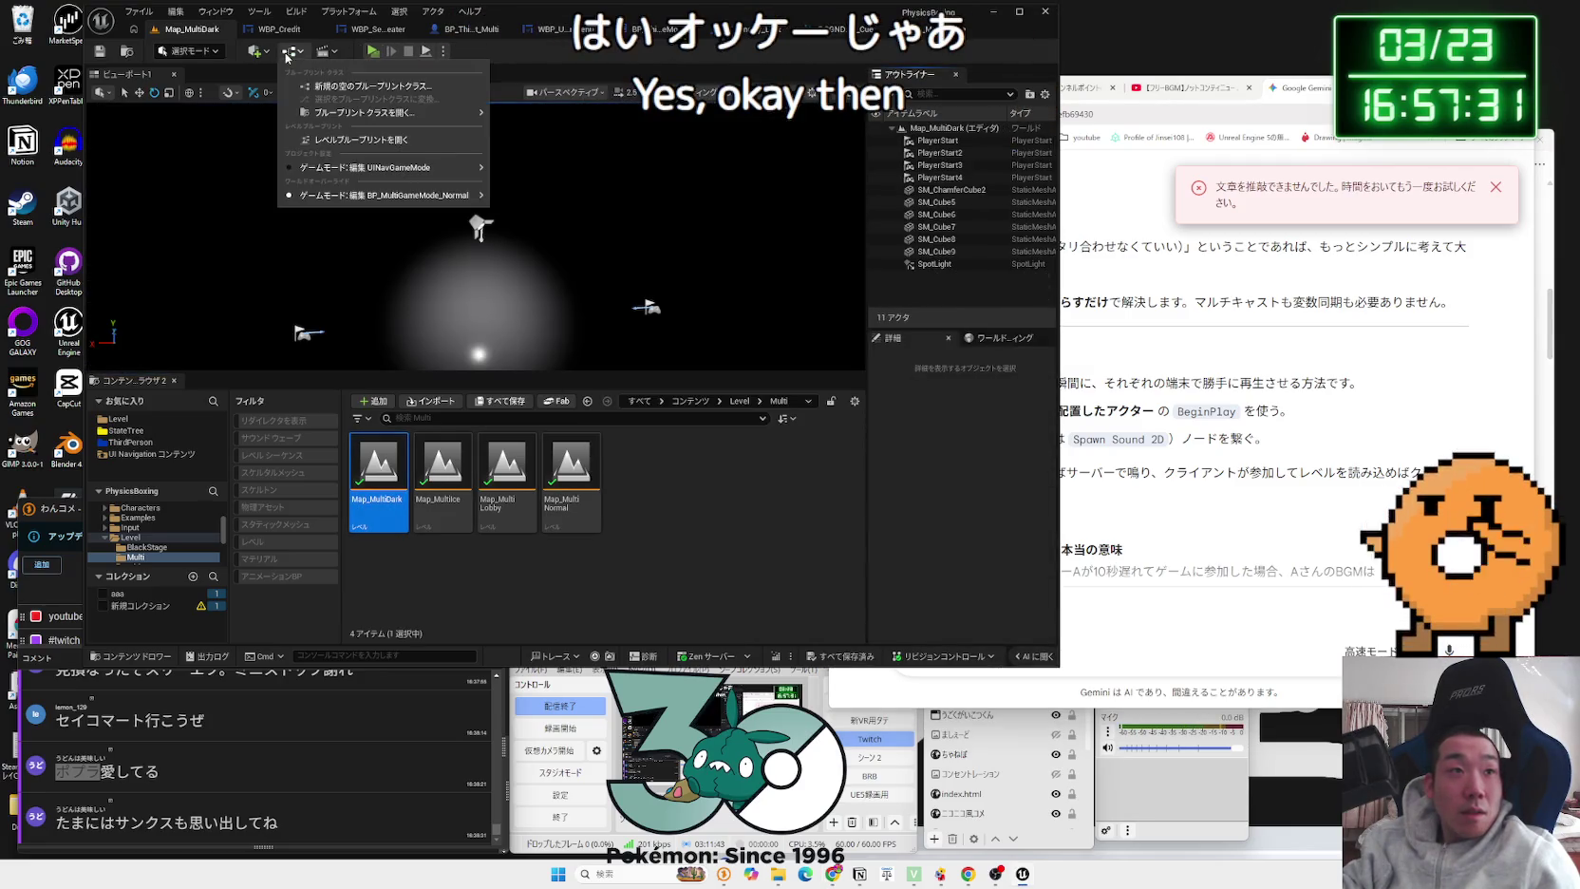
click(340, 137)
mouse_move(1036, 356)
mouse_down()
mouse_move(935, 328)
mouse_move(1051, 382)
mouse_up()
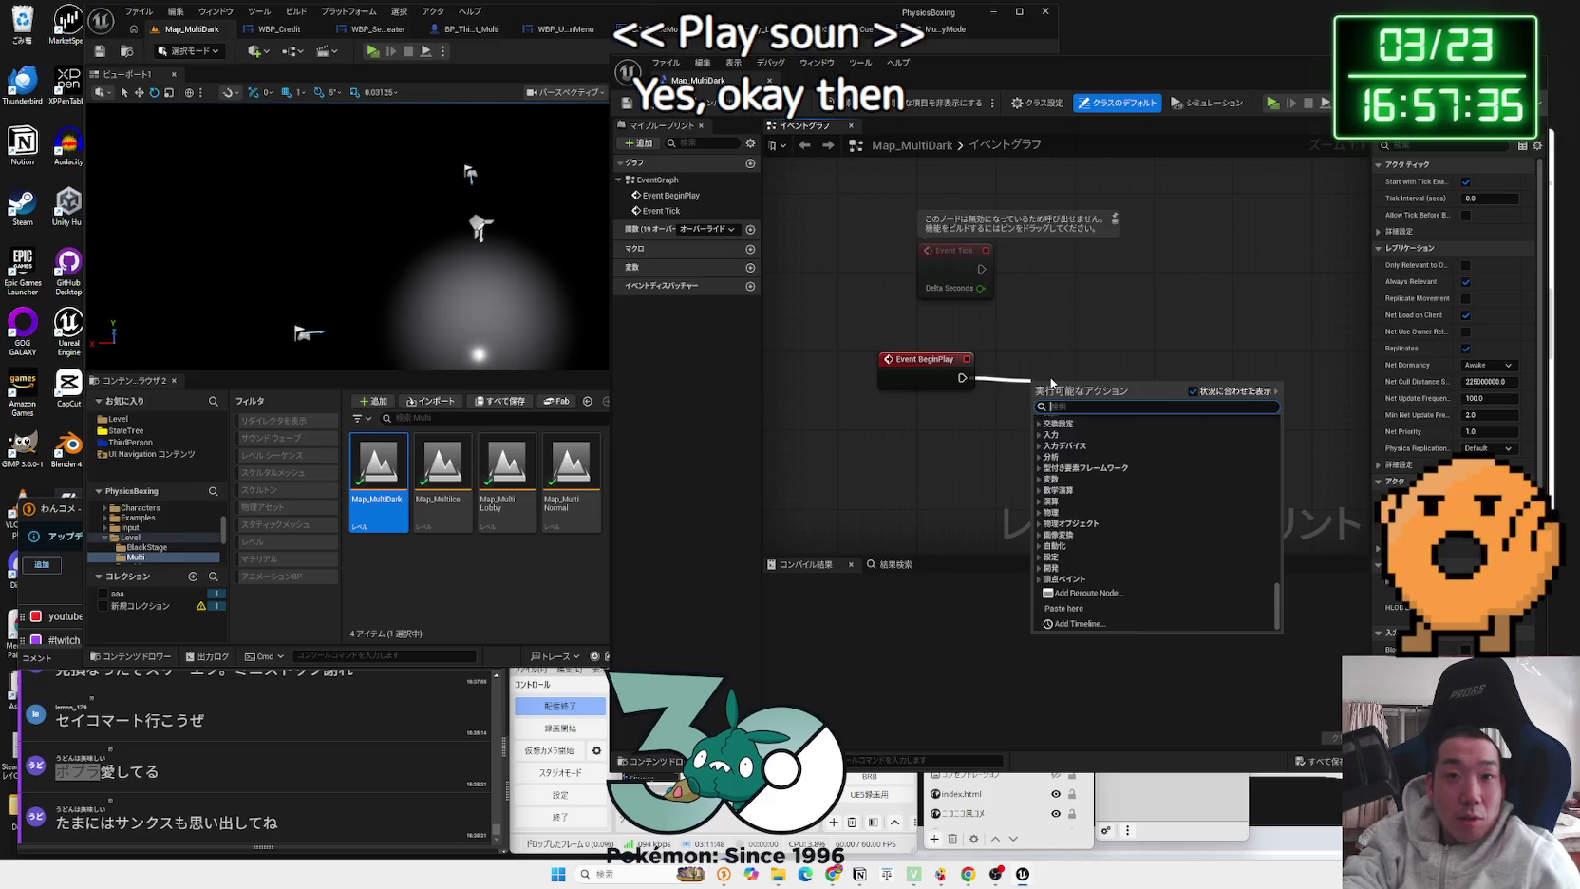
text(play sound)
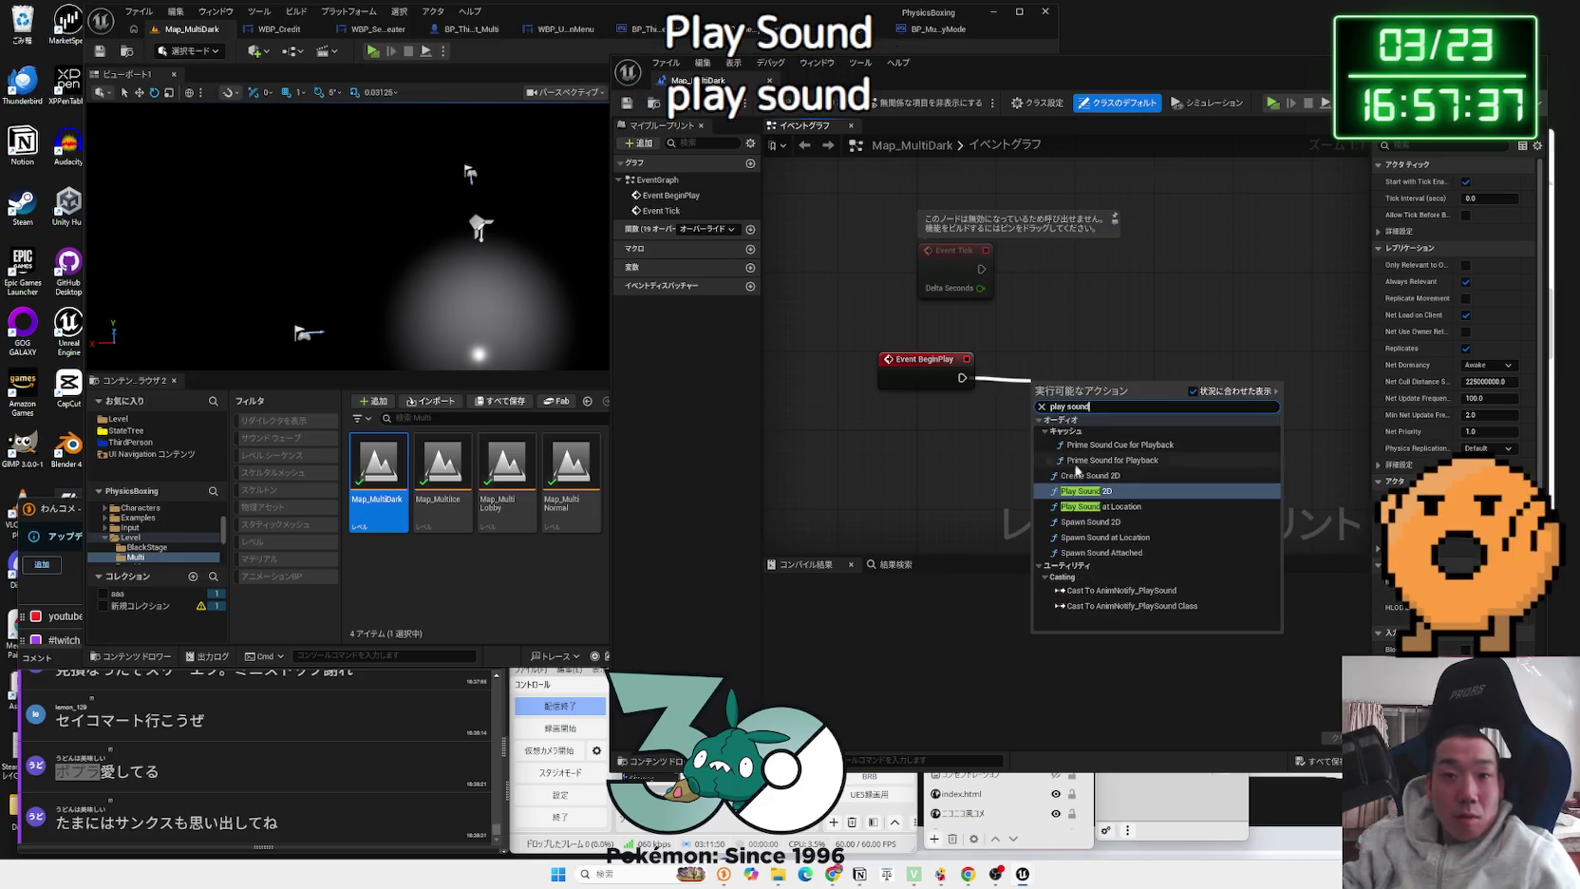
key(Return)
Step: Set the node's sound to BGM5_Cue, compile, save the level, then open Map_MultiNormal
click(1046, 408)
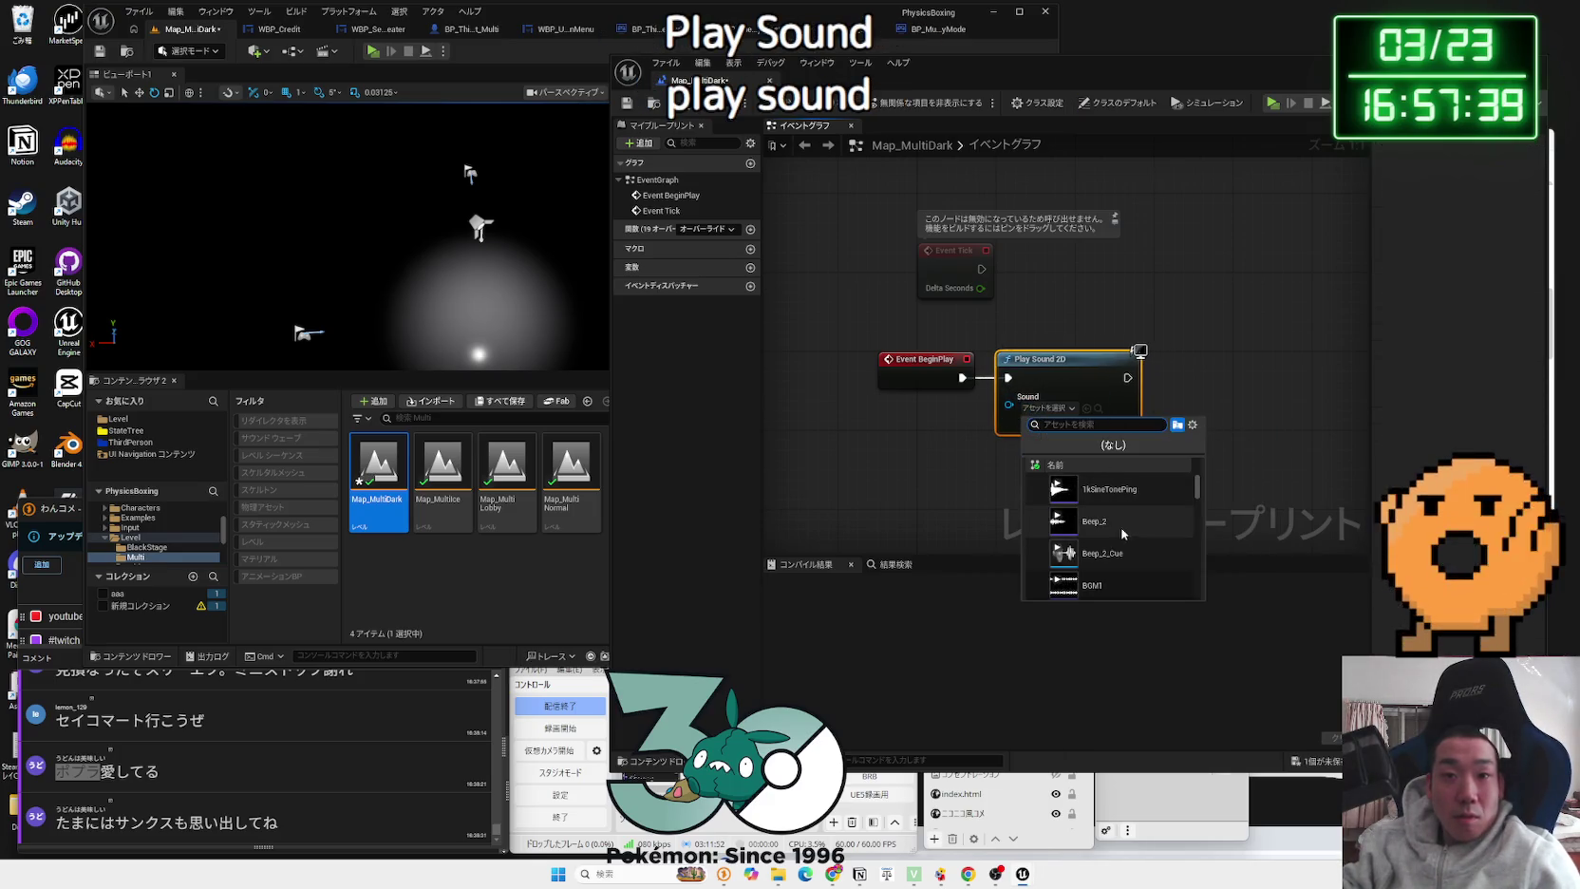
text(bgm)
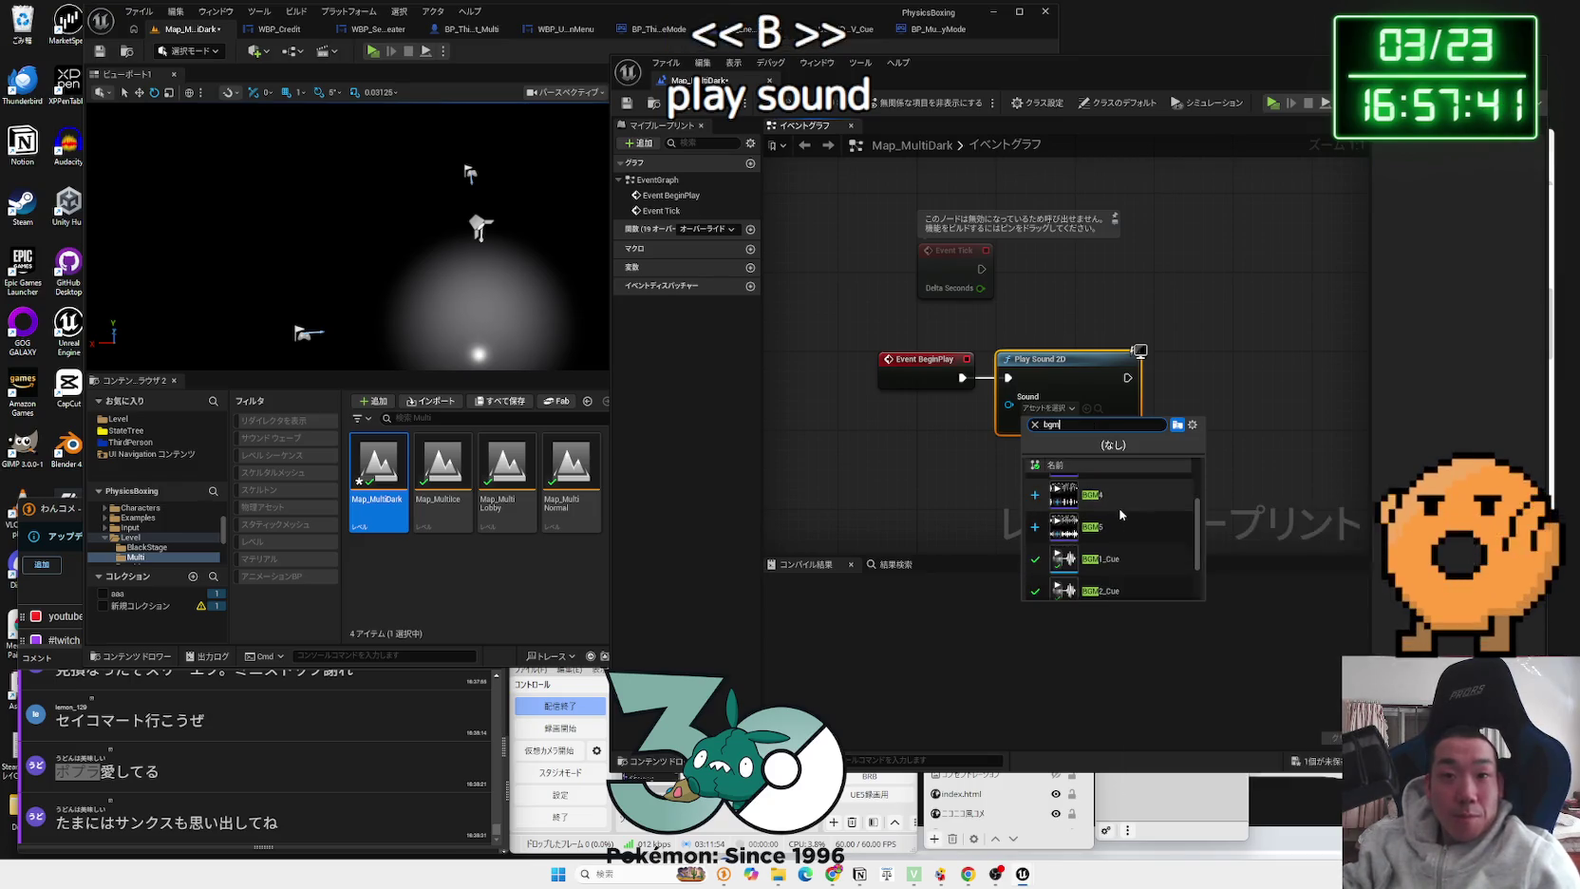
click(1121, 515)
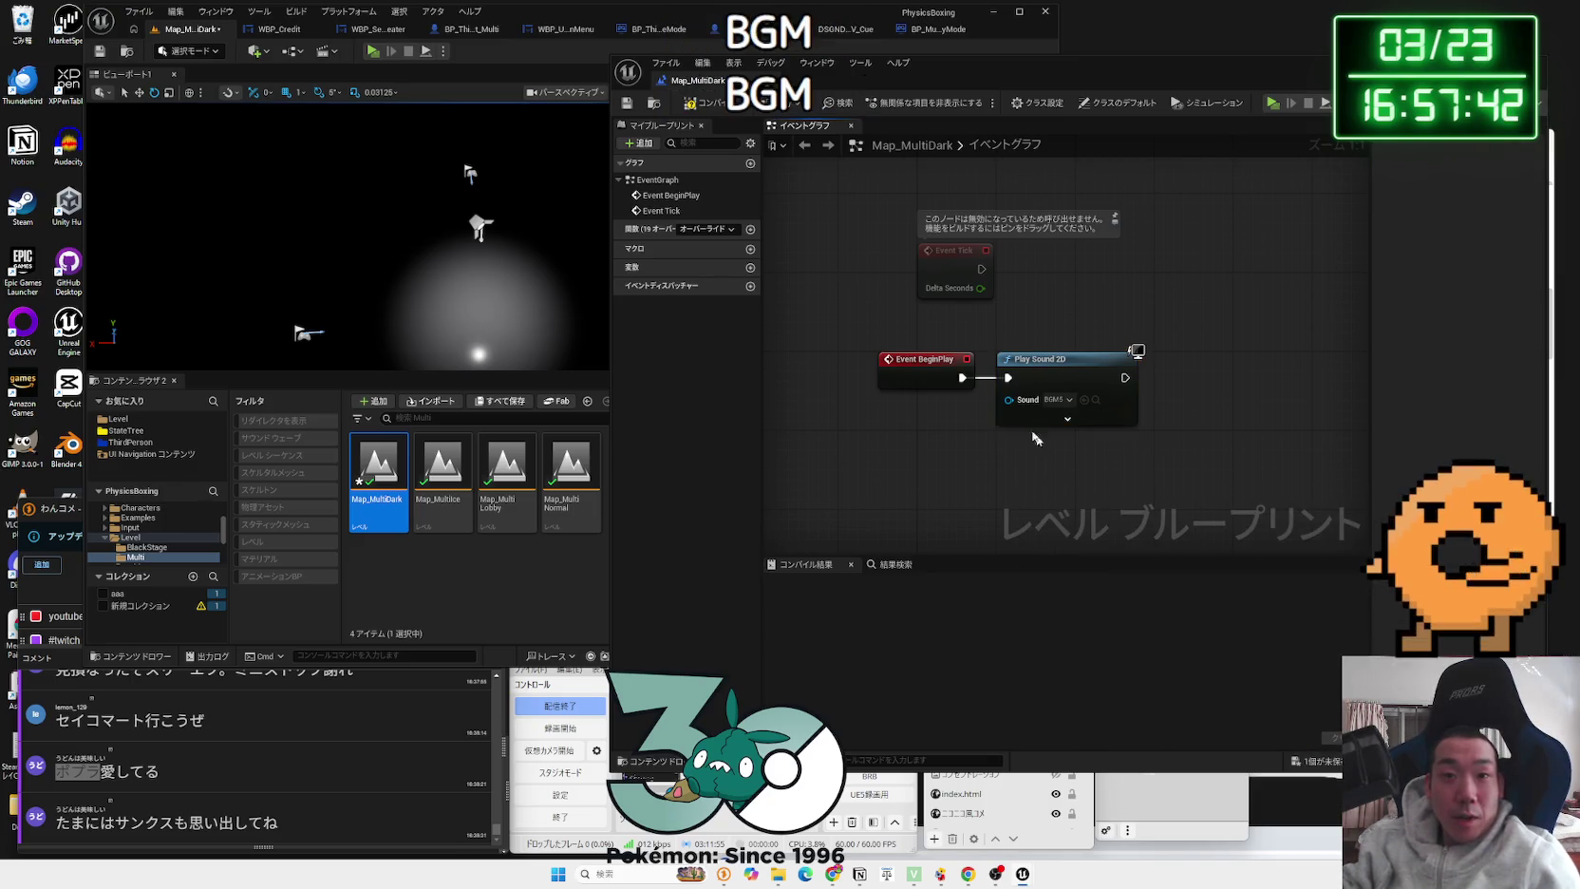
click(696, 107)
click(1058, 400)
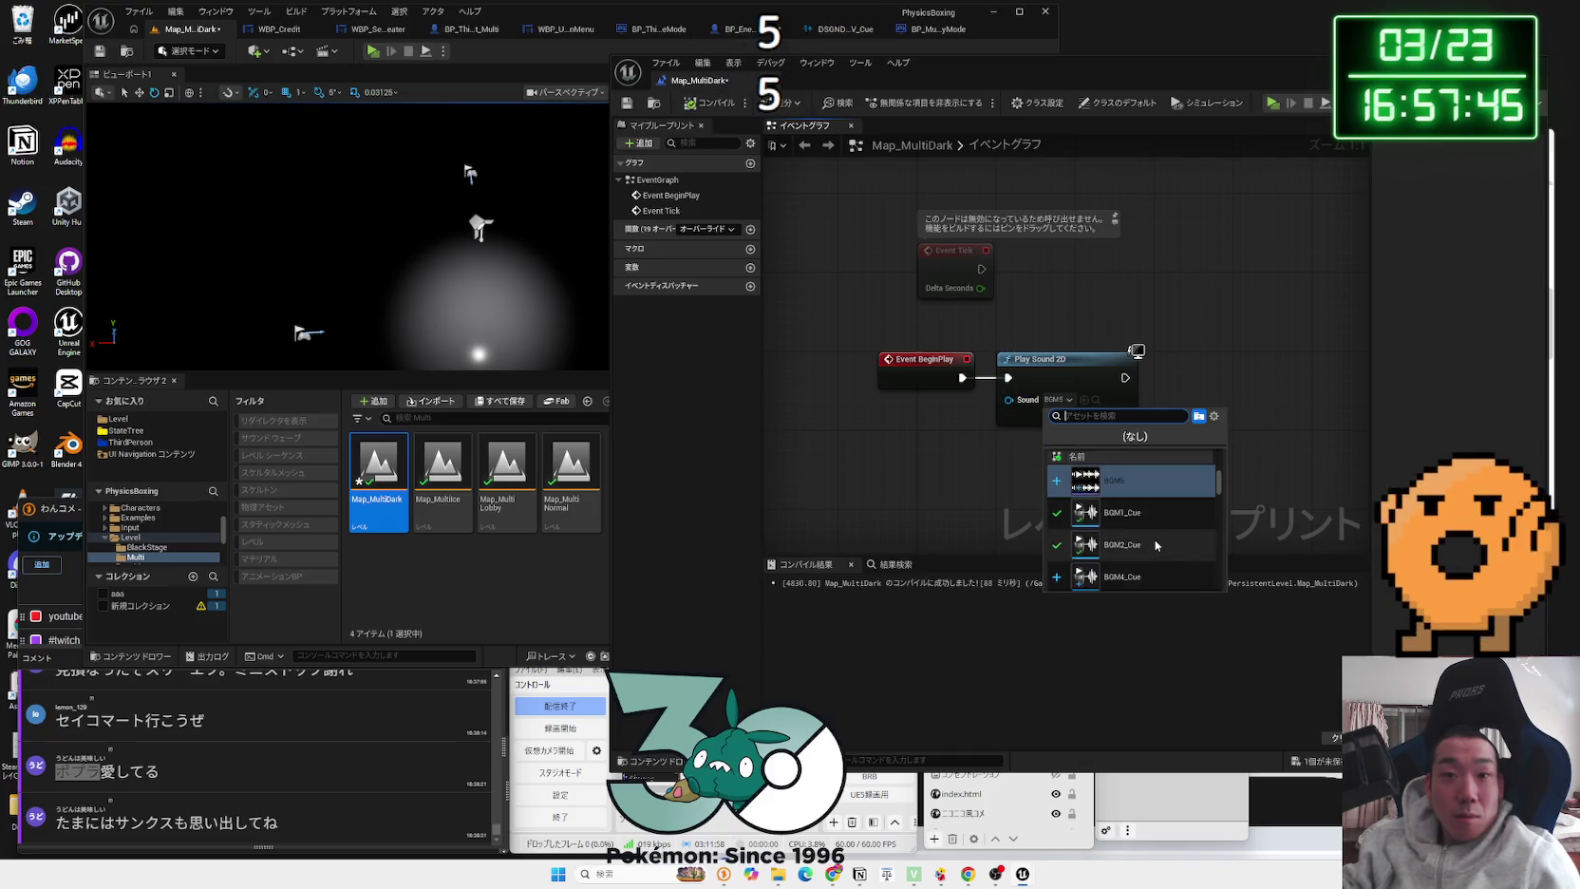
scroll(1156, 544, down, 2)
right_click(1161, 589)
key(Escape)
click(1071, 491)
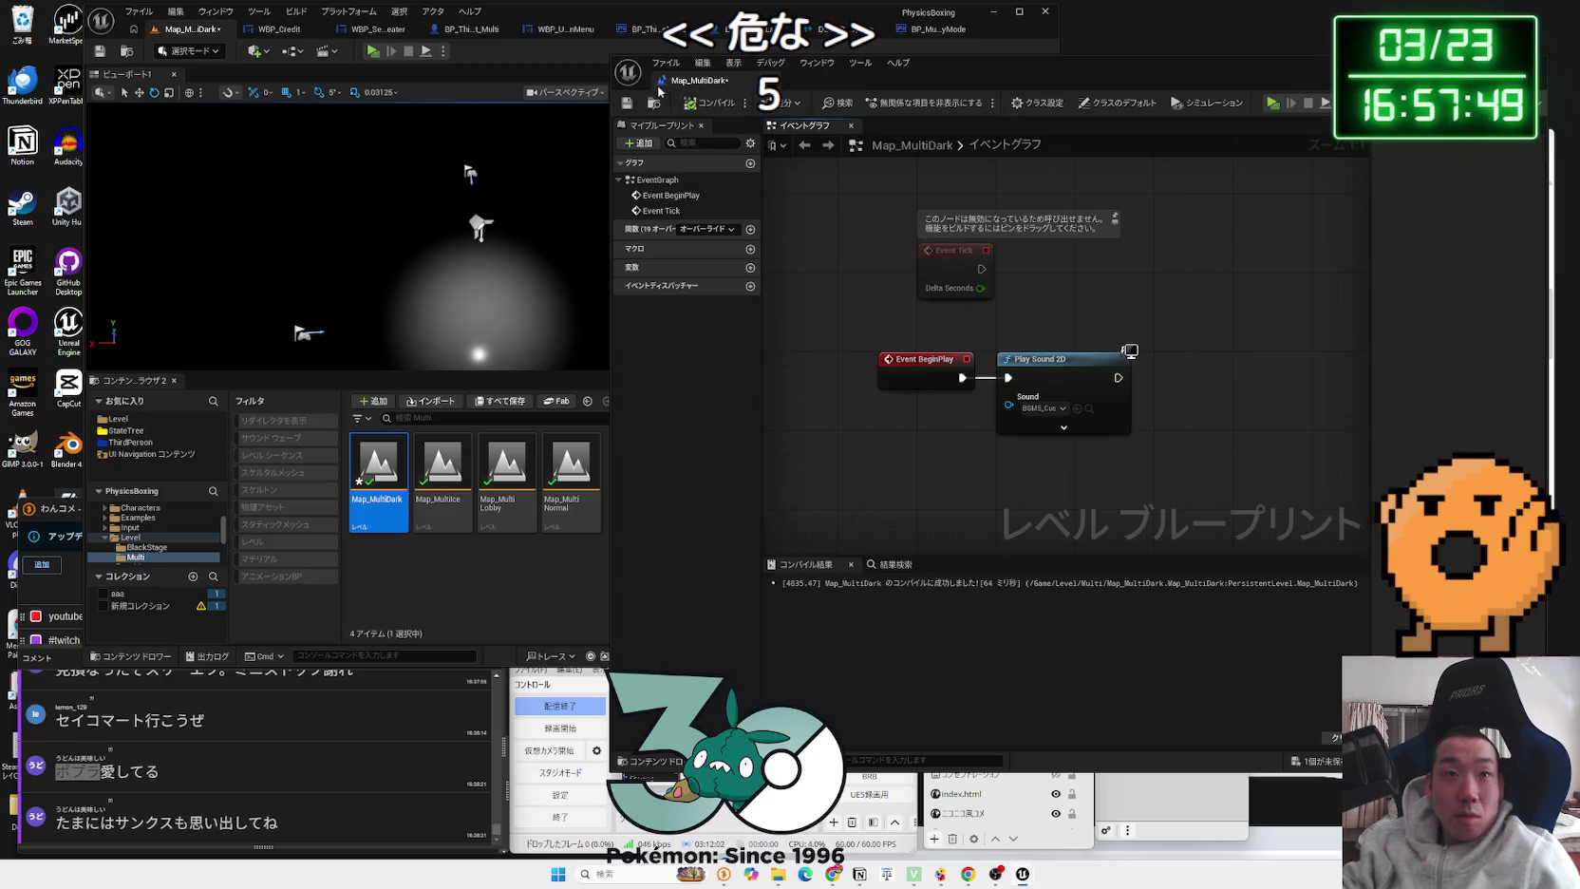
click(628, 103)
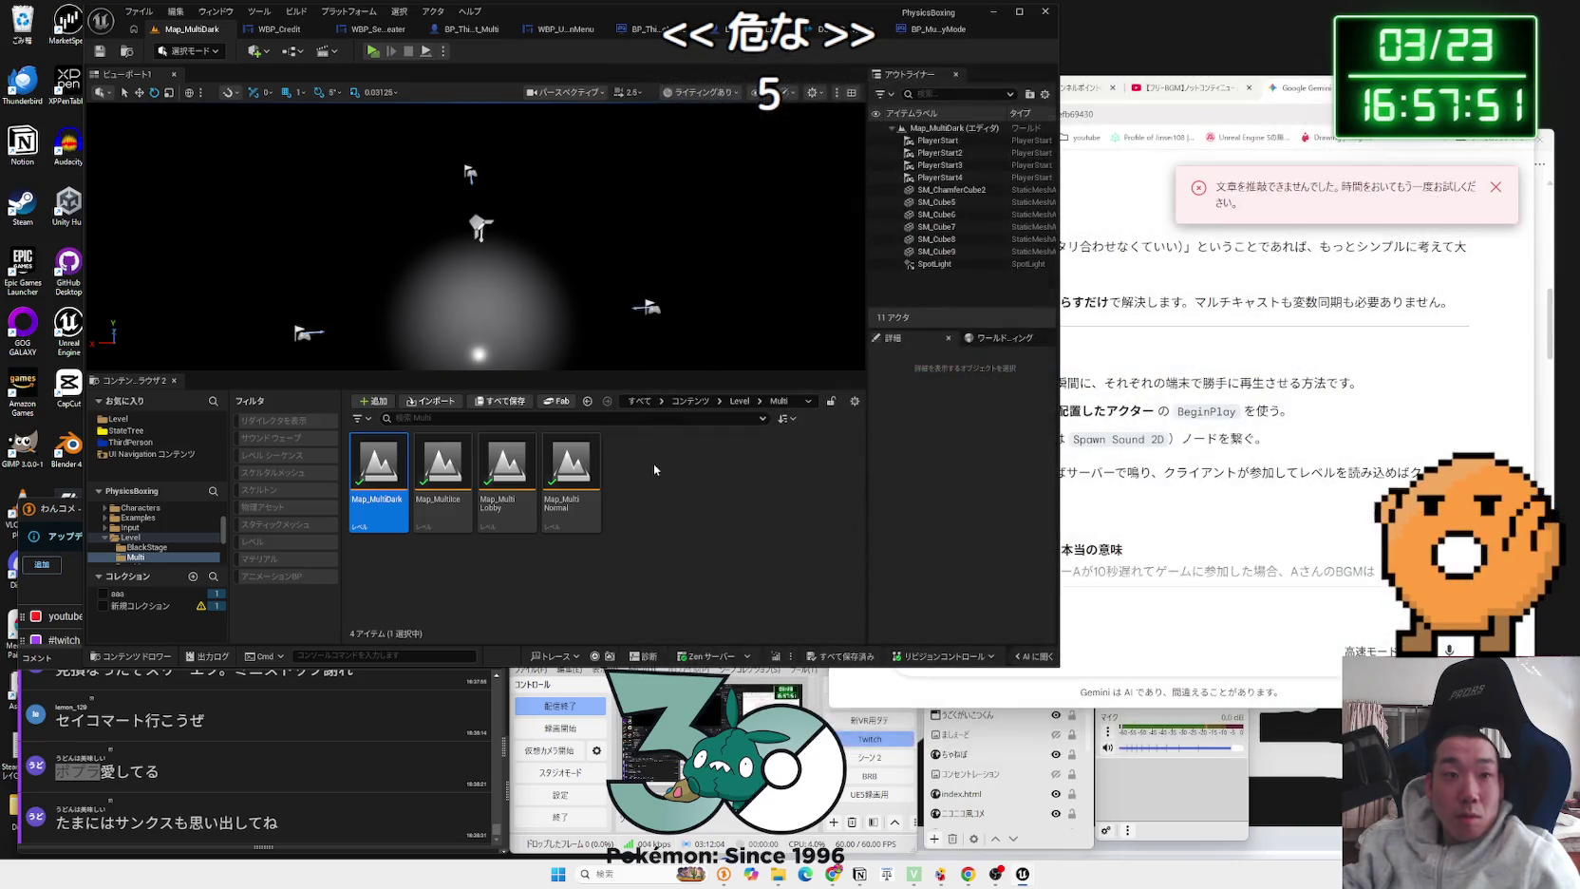
double_click(571, 513)
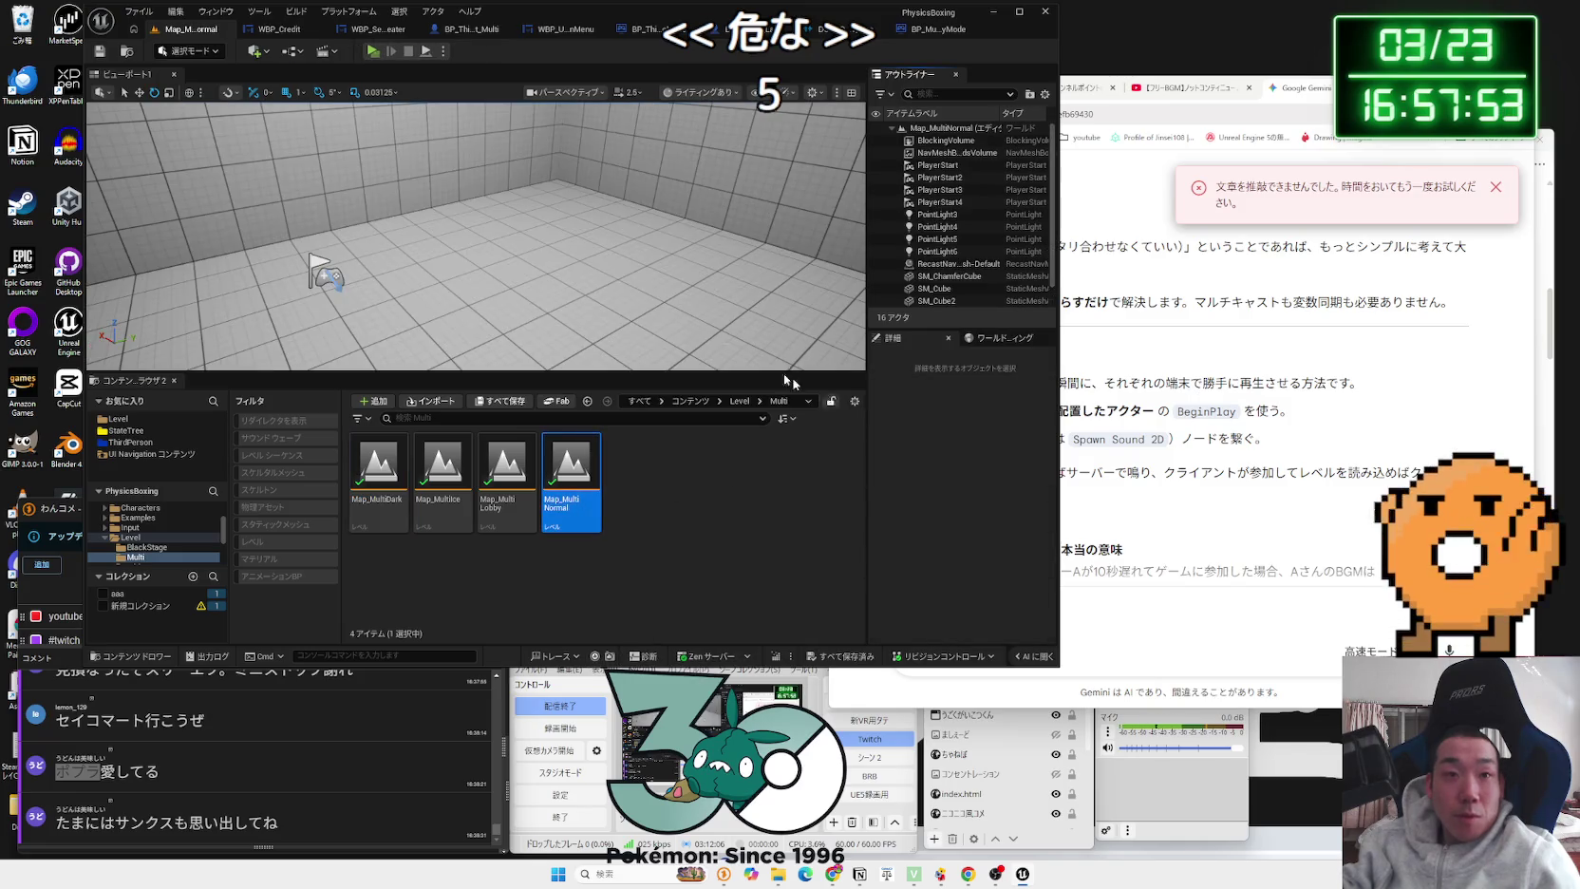
Step: In Map_MultiNormal's level blueprint, nudge Event BeginPlay left and add Play Sound 2D after it
click(292, 51)
click(392, 145)
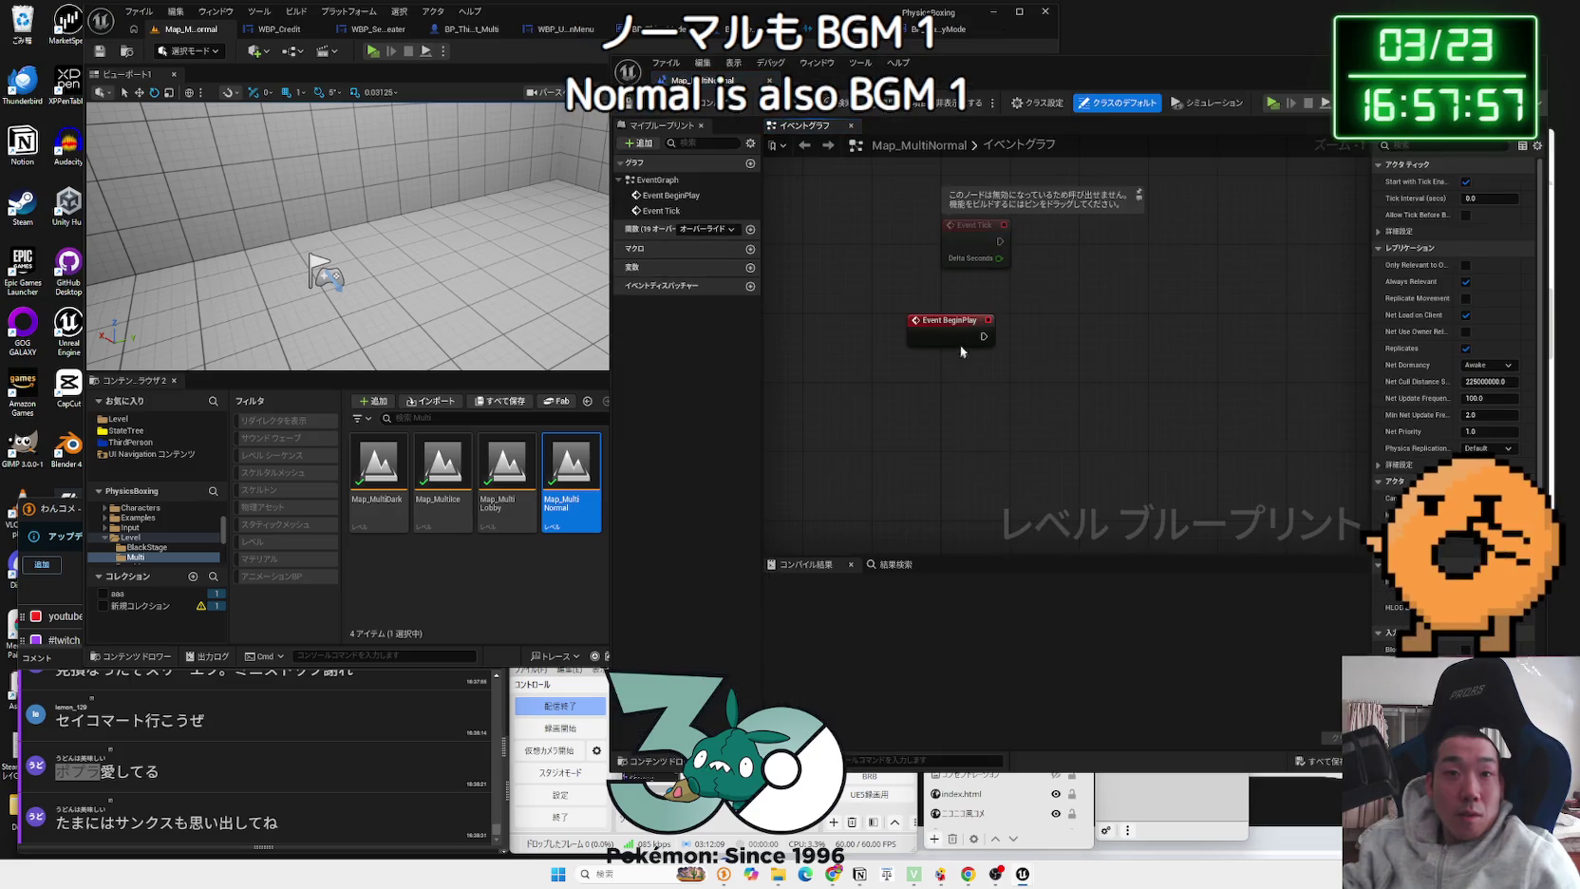
click(1045, 335)
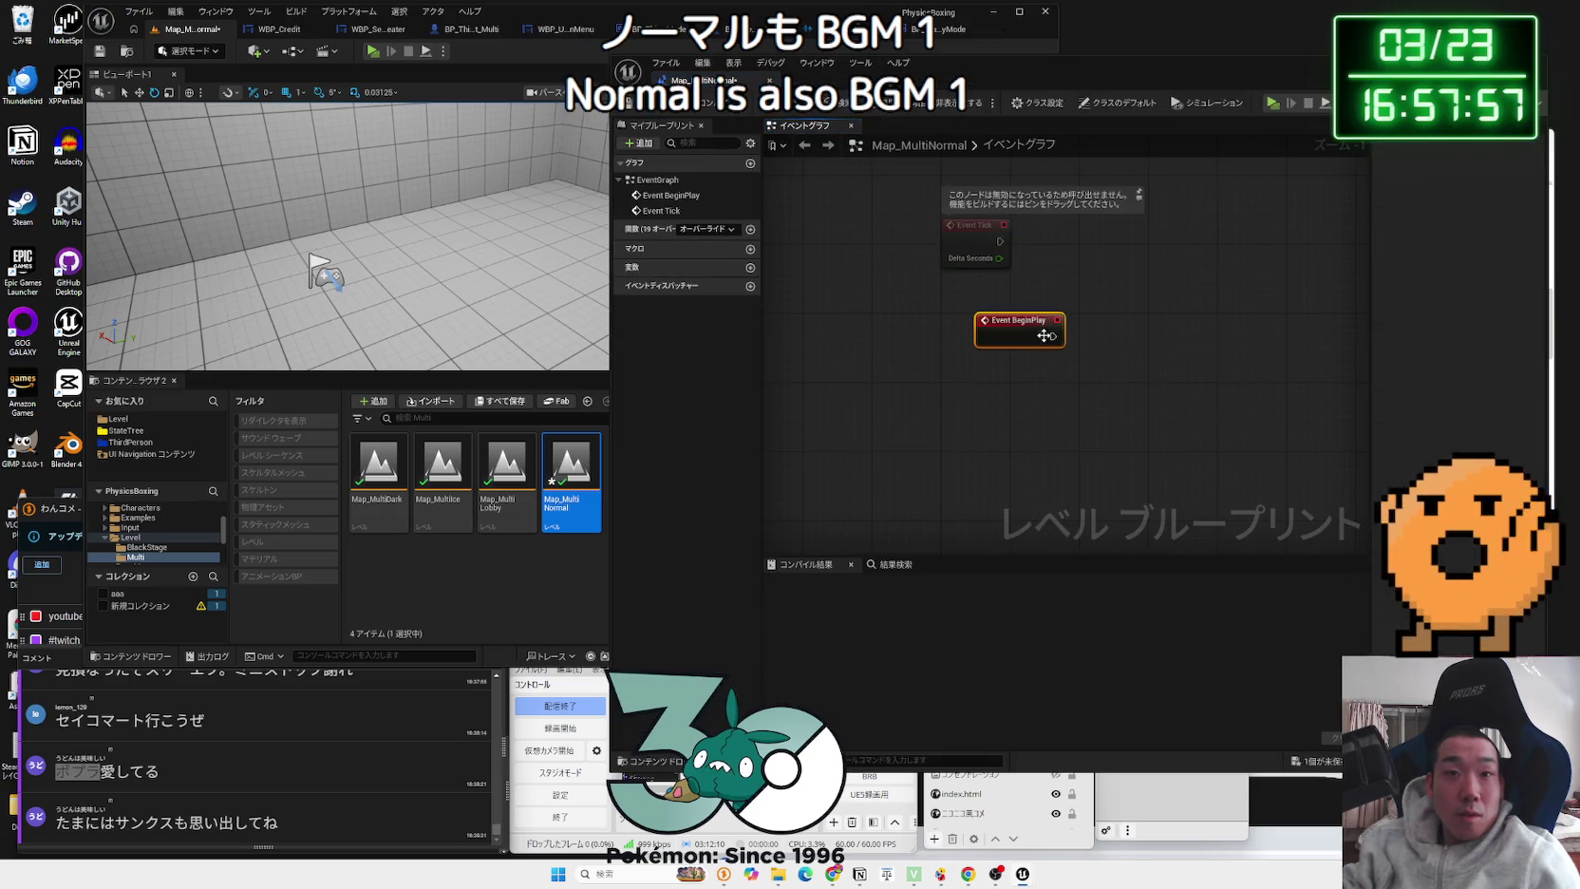
drag(1001, 332, 941, 332)
drag(1080, 342, 1080, 342)
text(op)
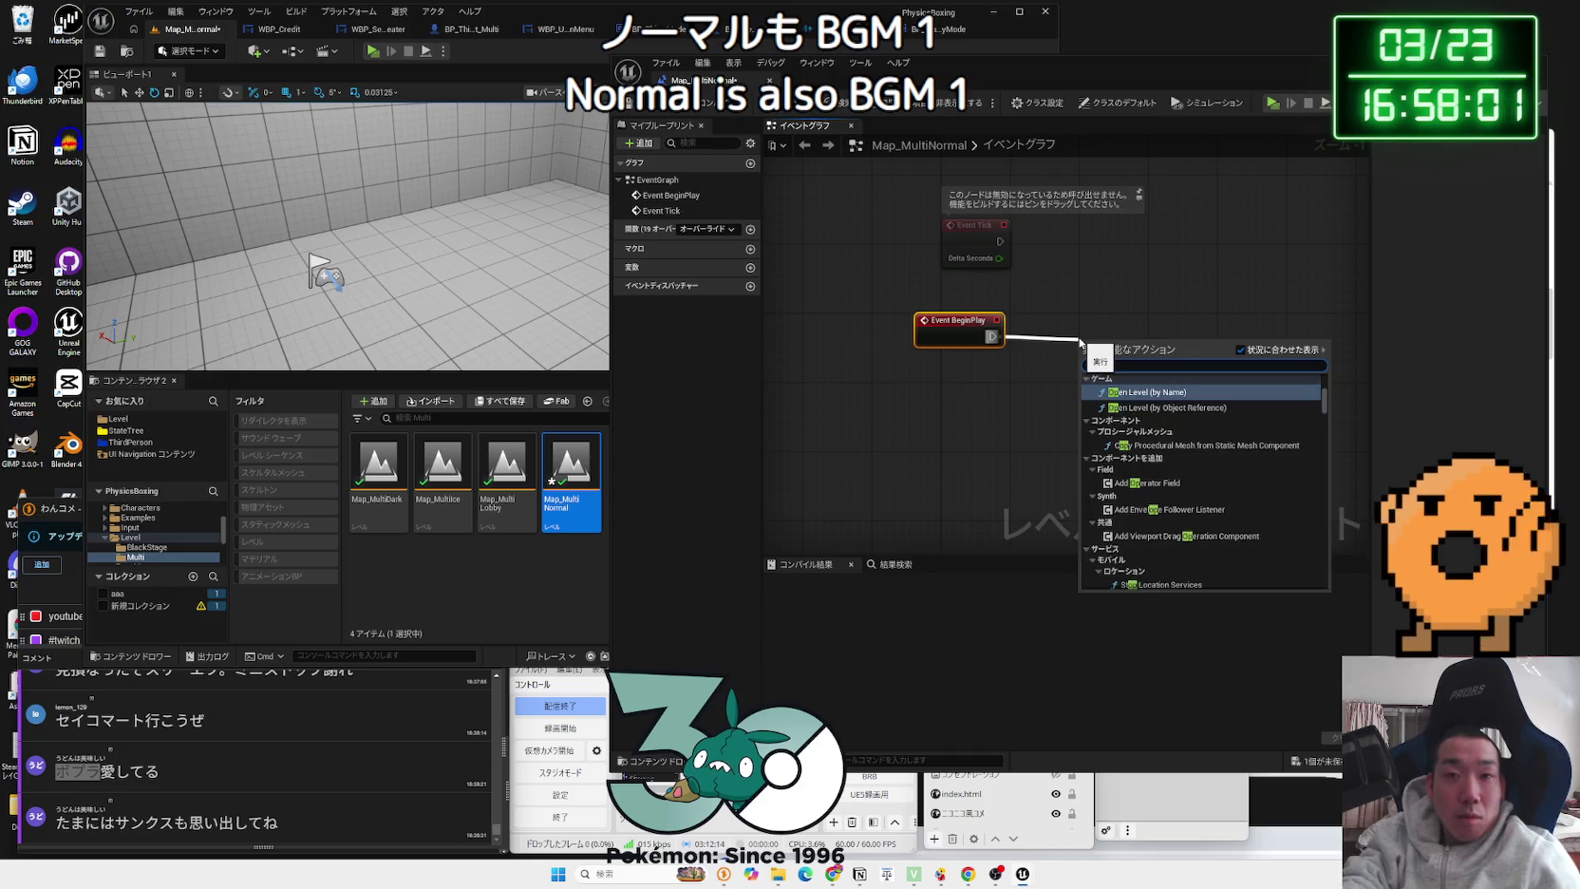
text(enlysou)
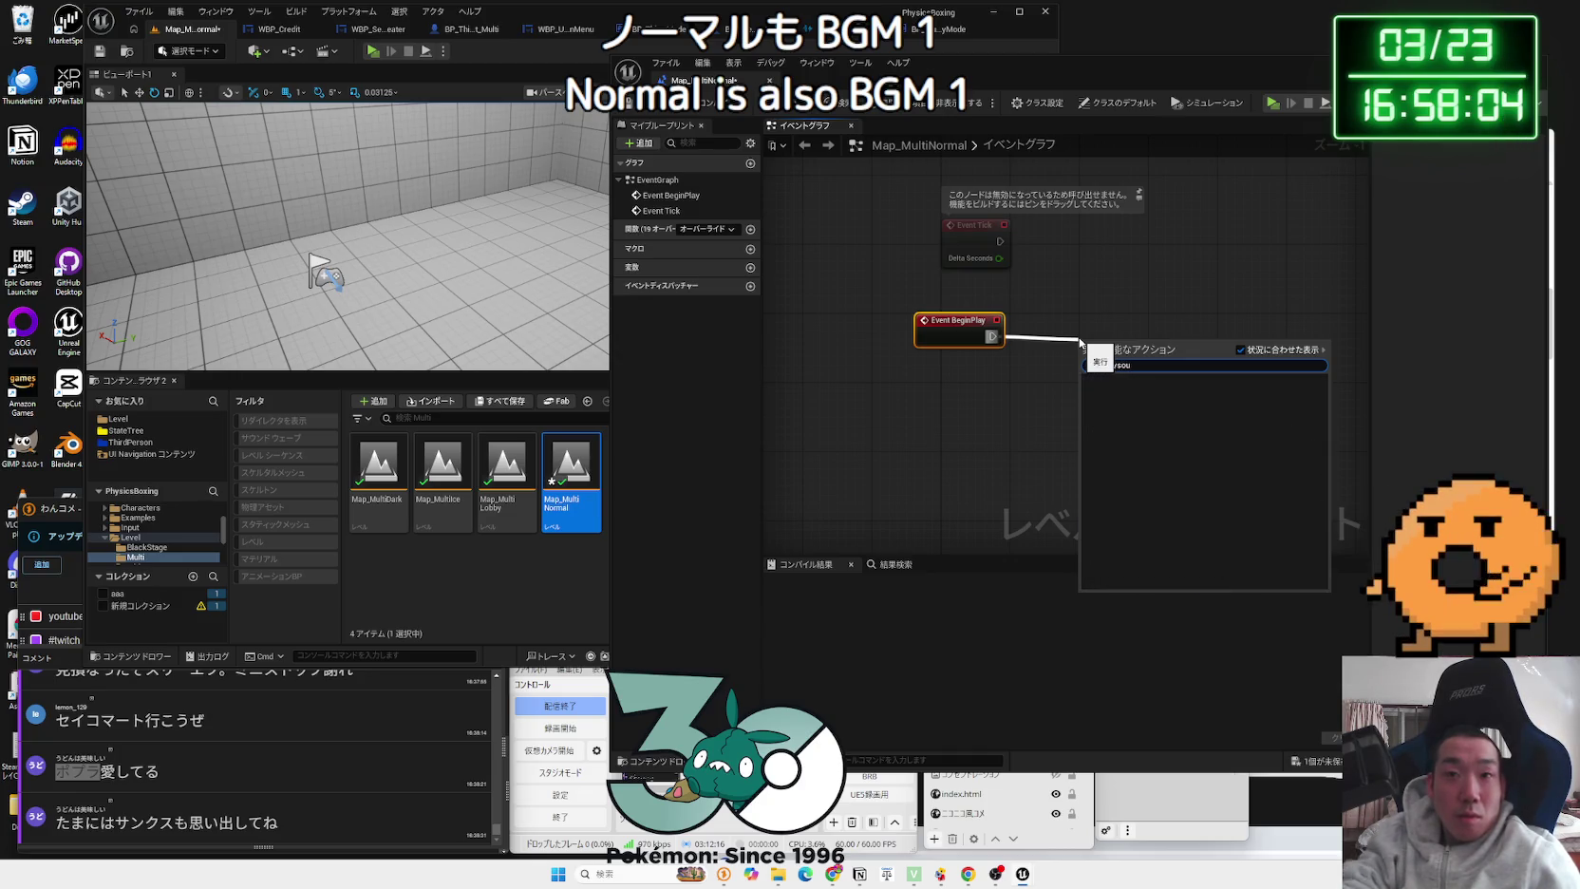
key(BackSpace)
key(ctrl+a)
text(playsou)
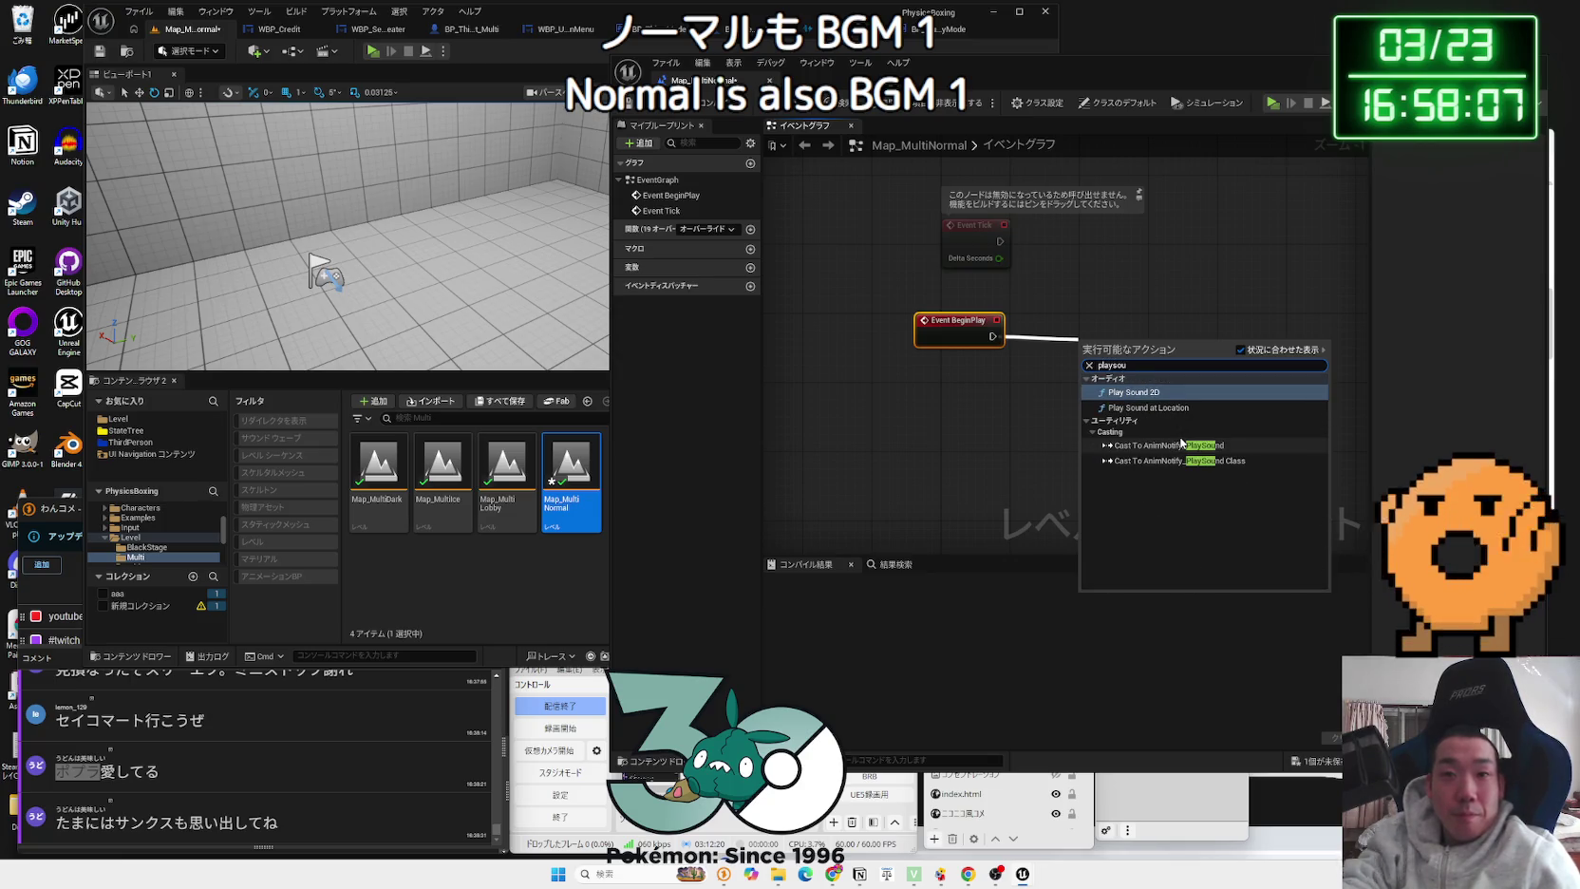
click(1162, 391)
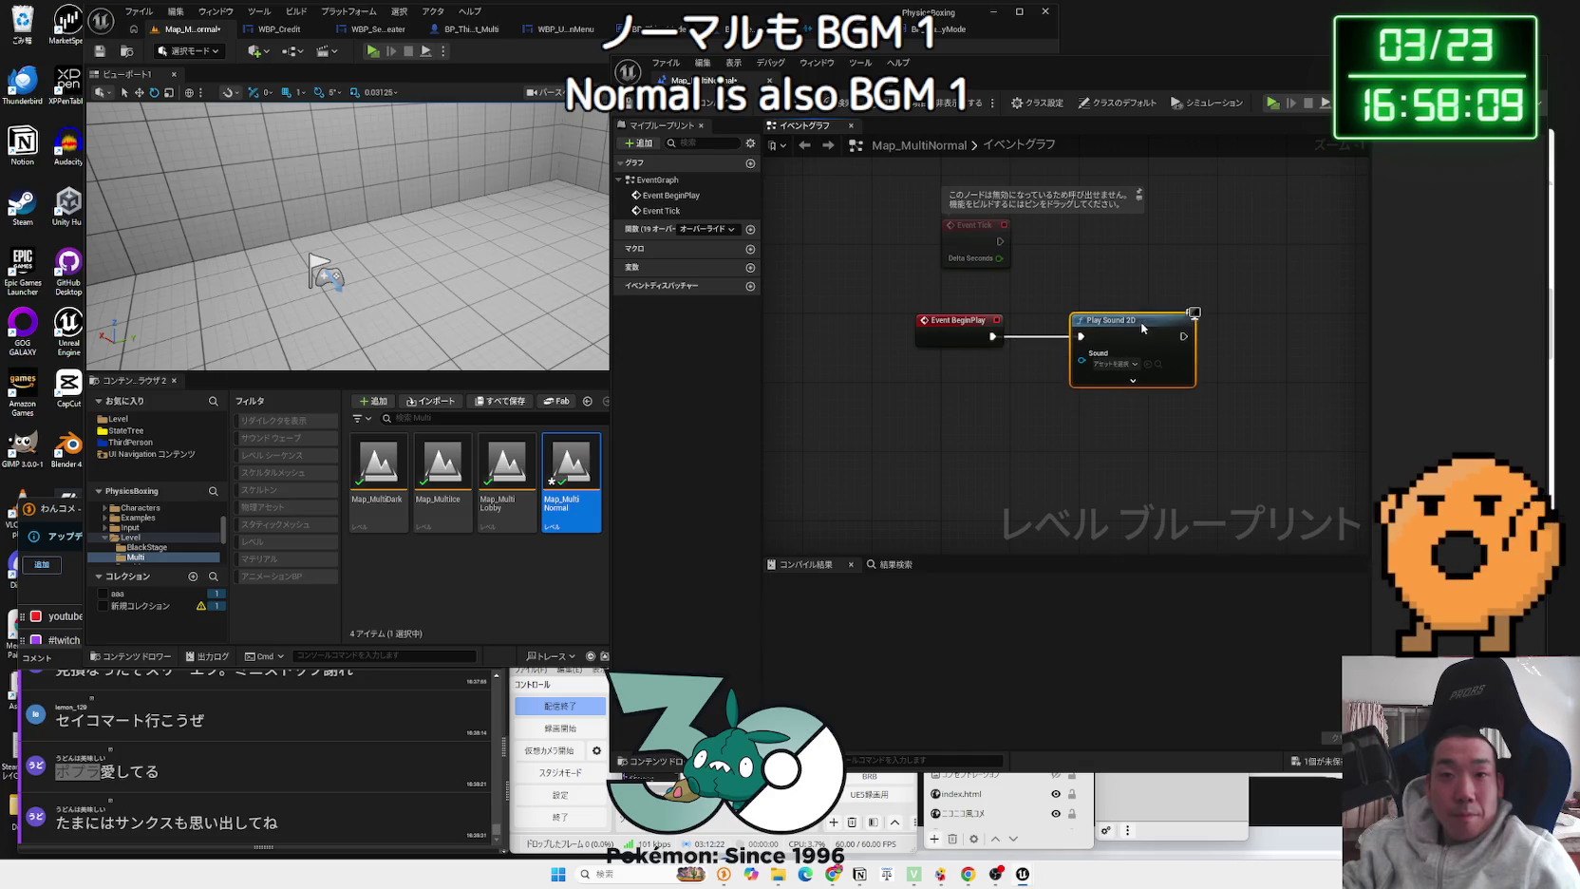
Step: Assign BGM1_Cue as the sound, compile, and close the blueprint editor
click(1114, 364)
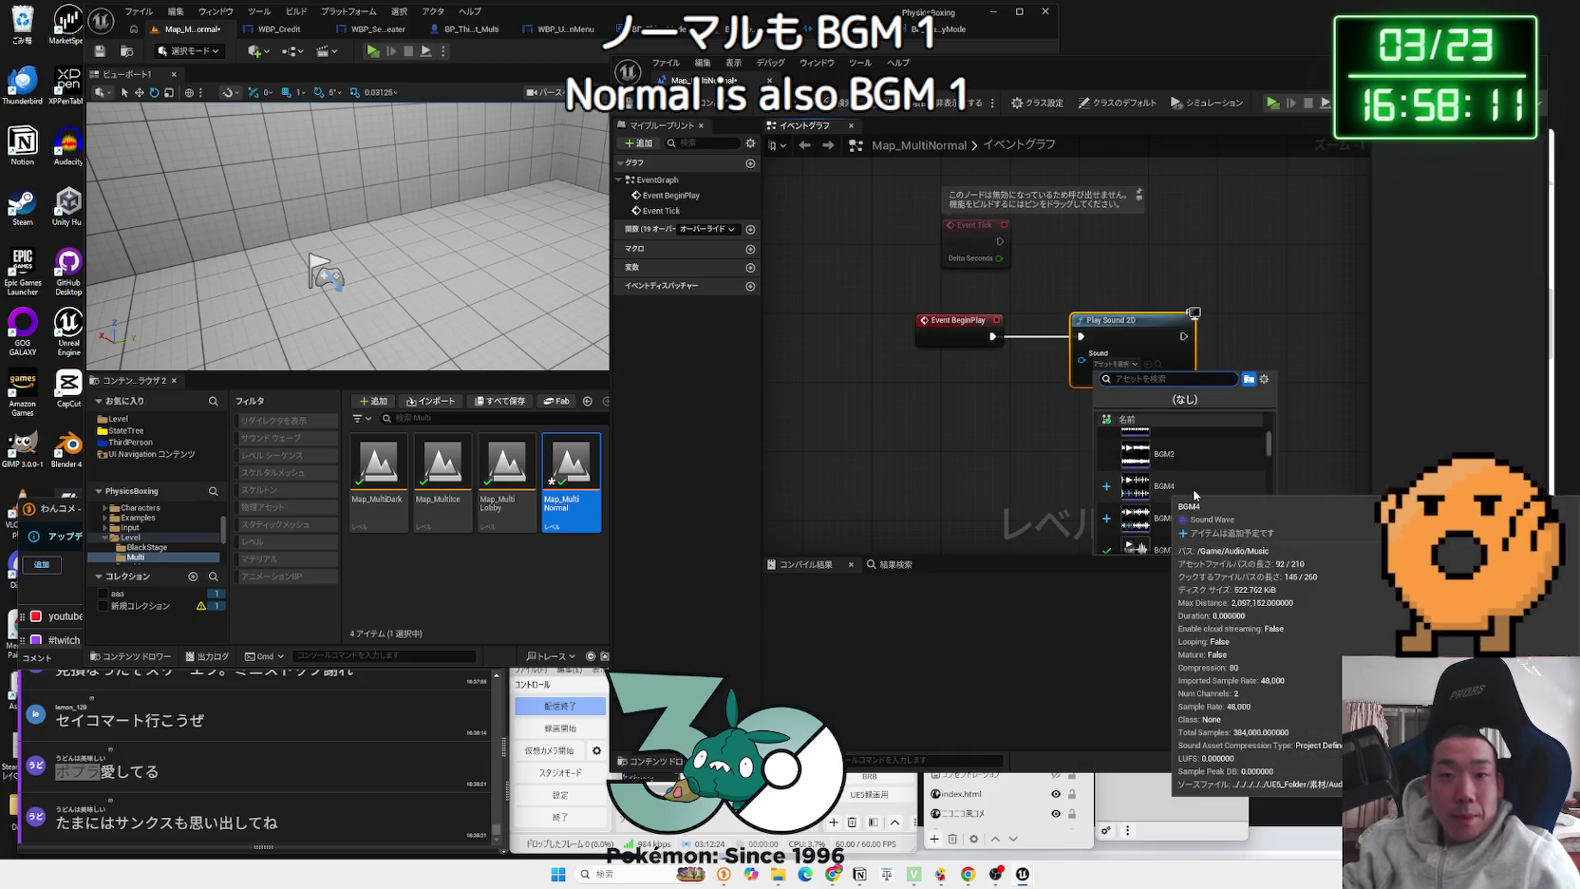
text(bgm1)
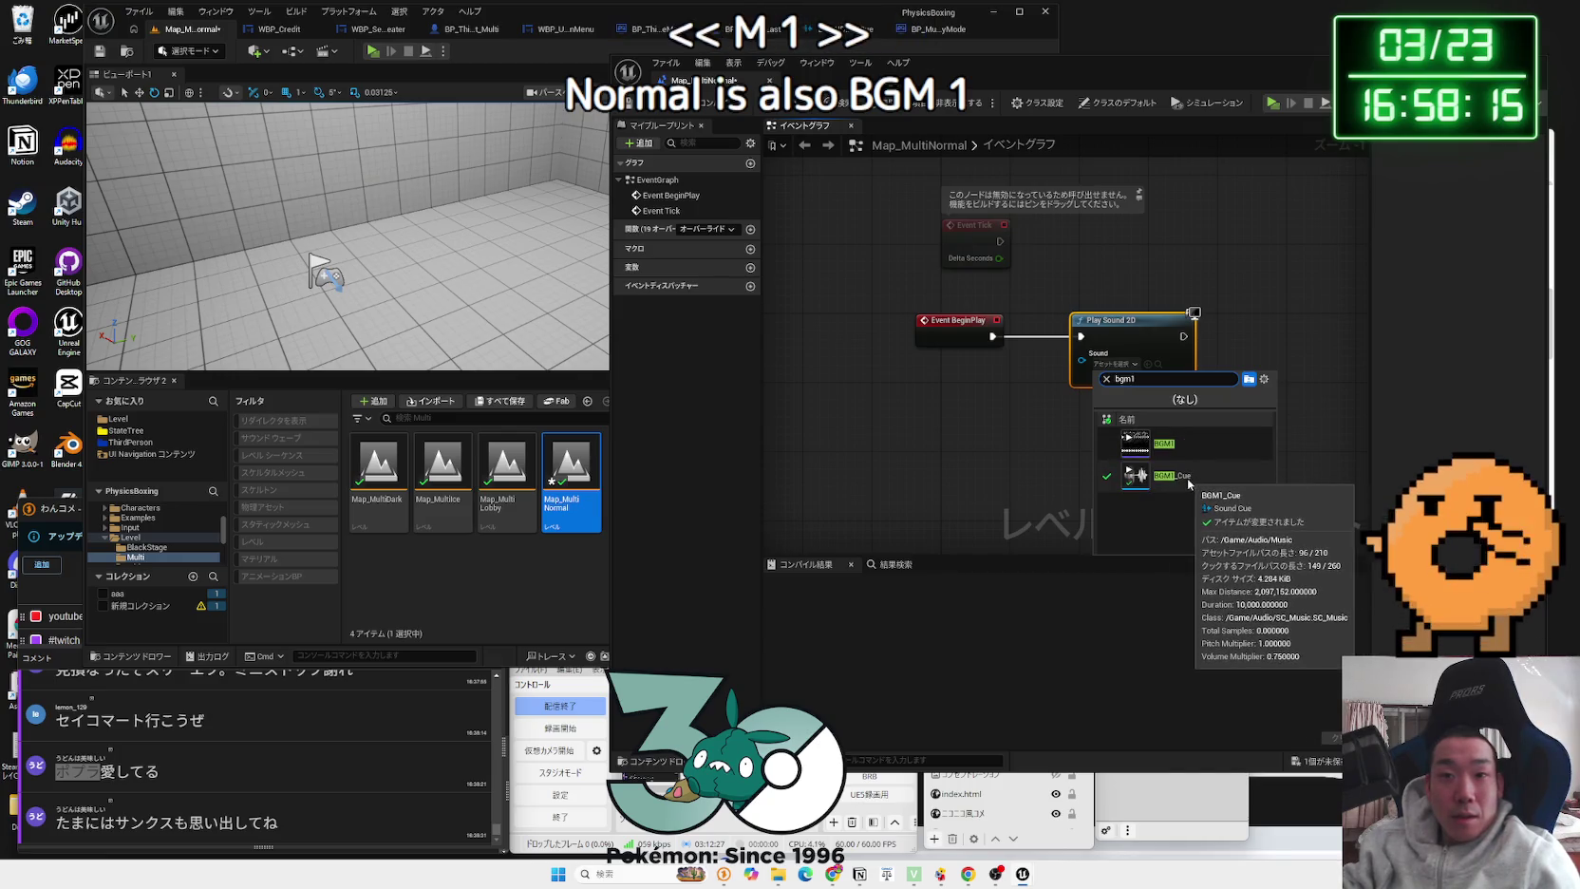
click(1130, 452)
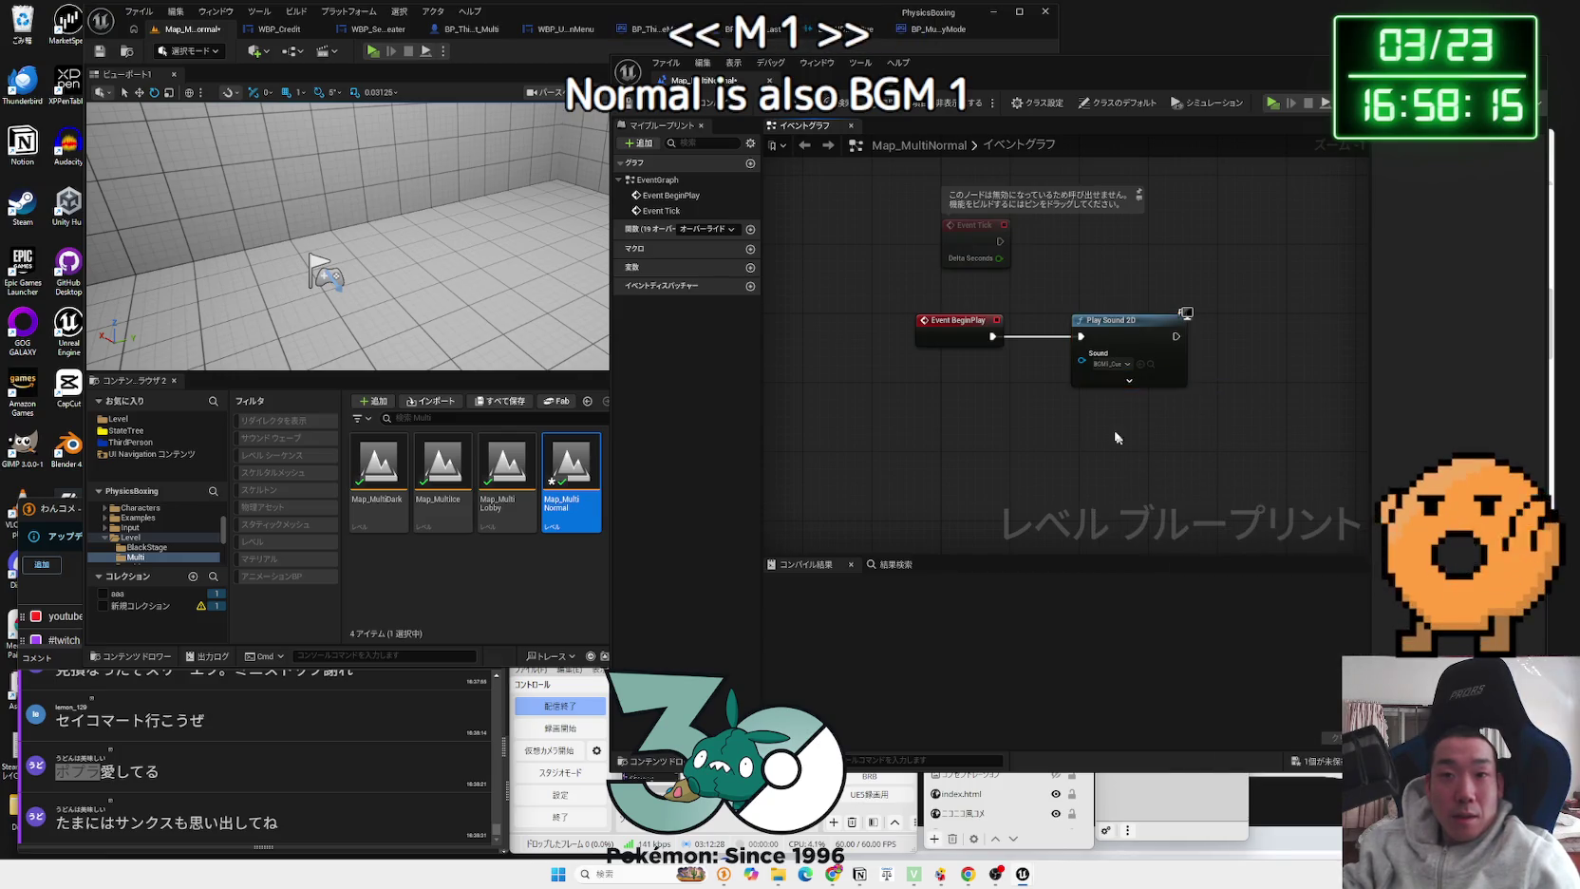
click(707, 104)
click(771, 81)
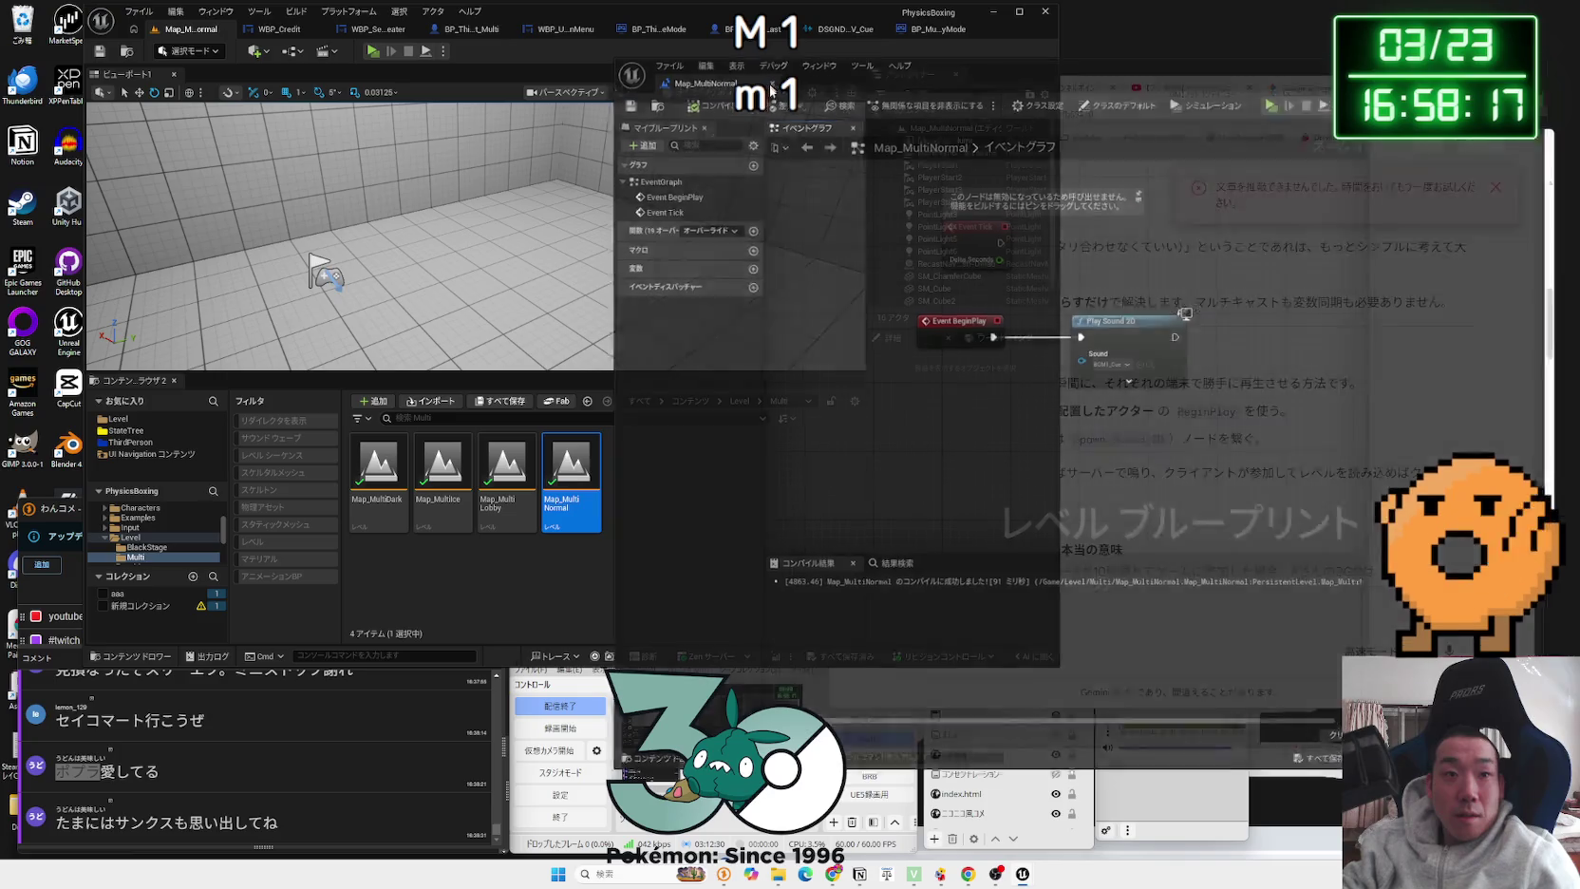
click(487, 549)
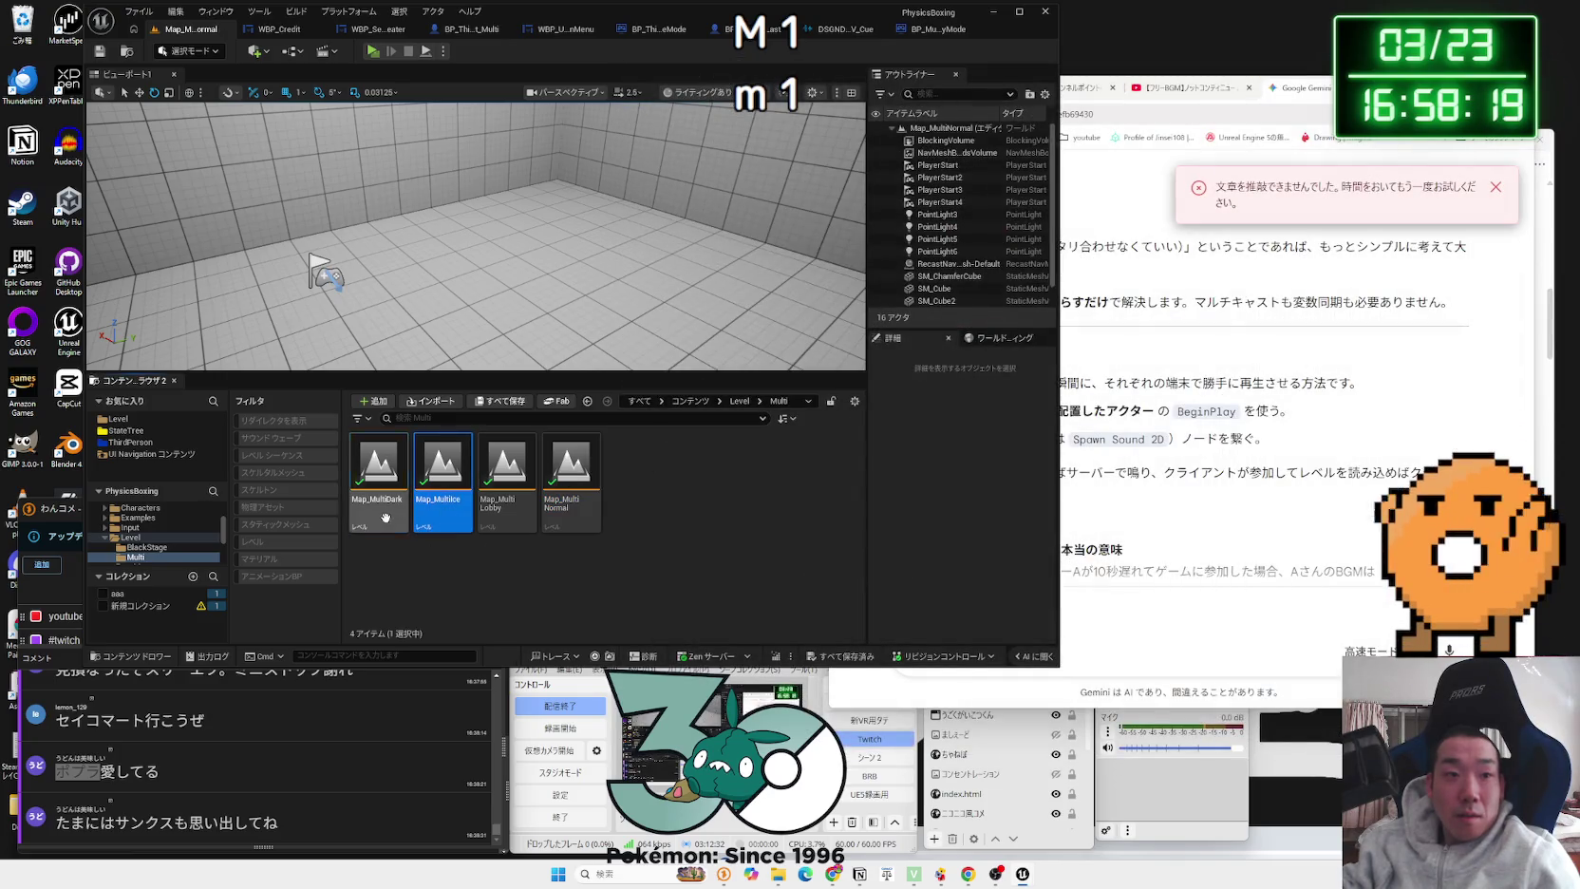
Step: Open Map_MultiIce and add a Play Sound 2D node after Event BeginPlay
double_click(442, 508)
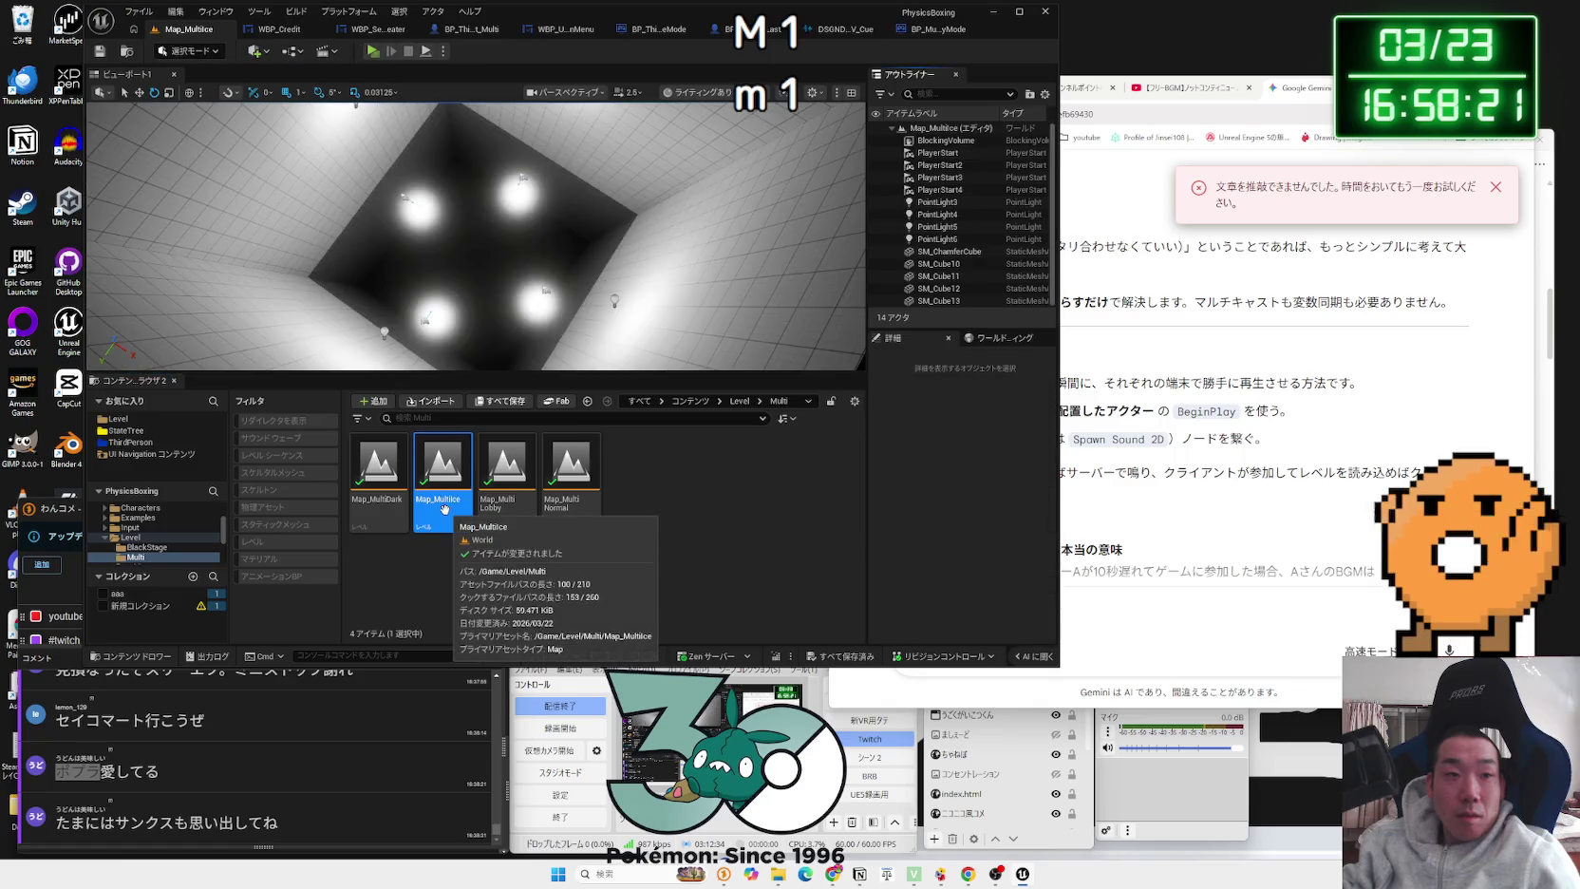
right_click(442, 507)
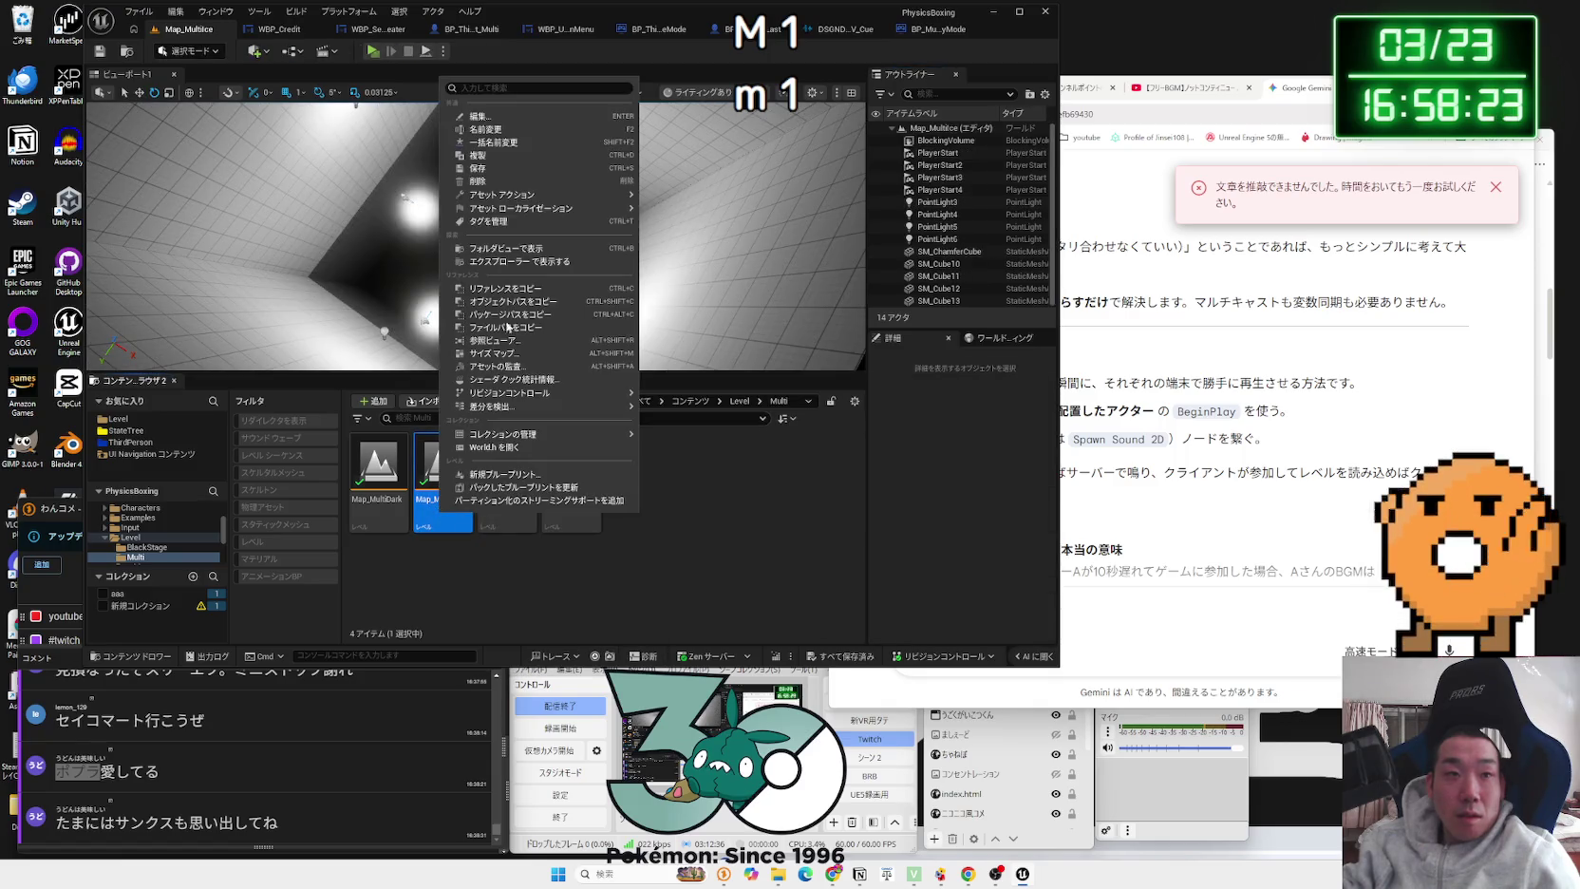
key(Escape)
scroll(474, 237, down, 3)
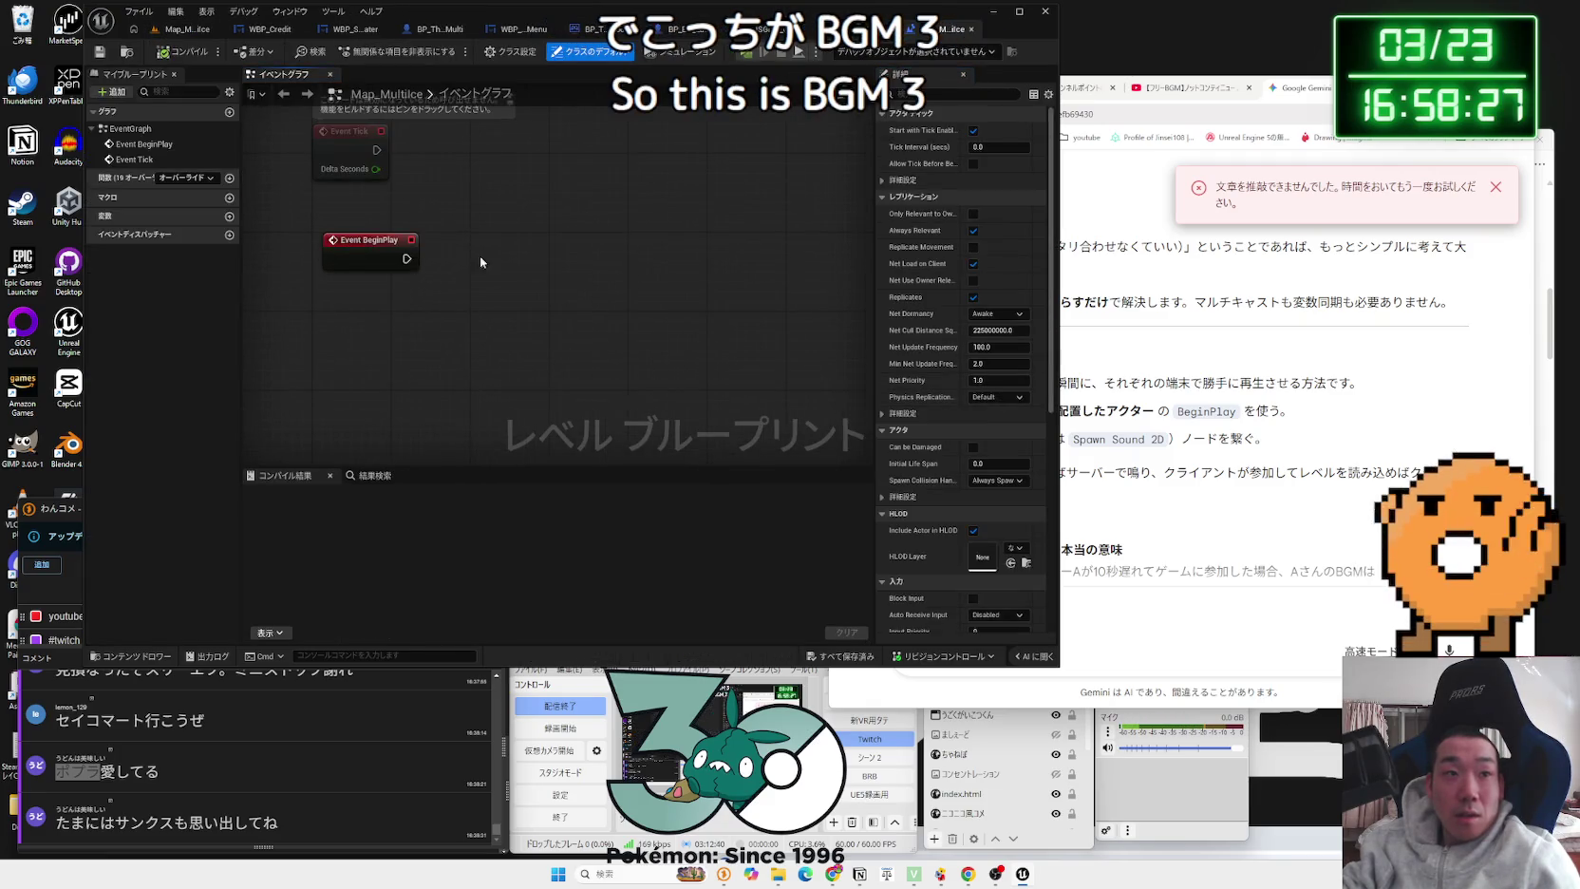
drag(439, 268, 495, 261)
text(play sound)
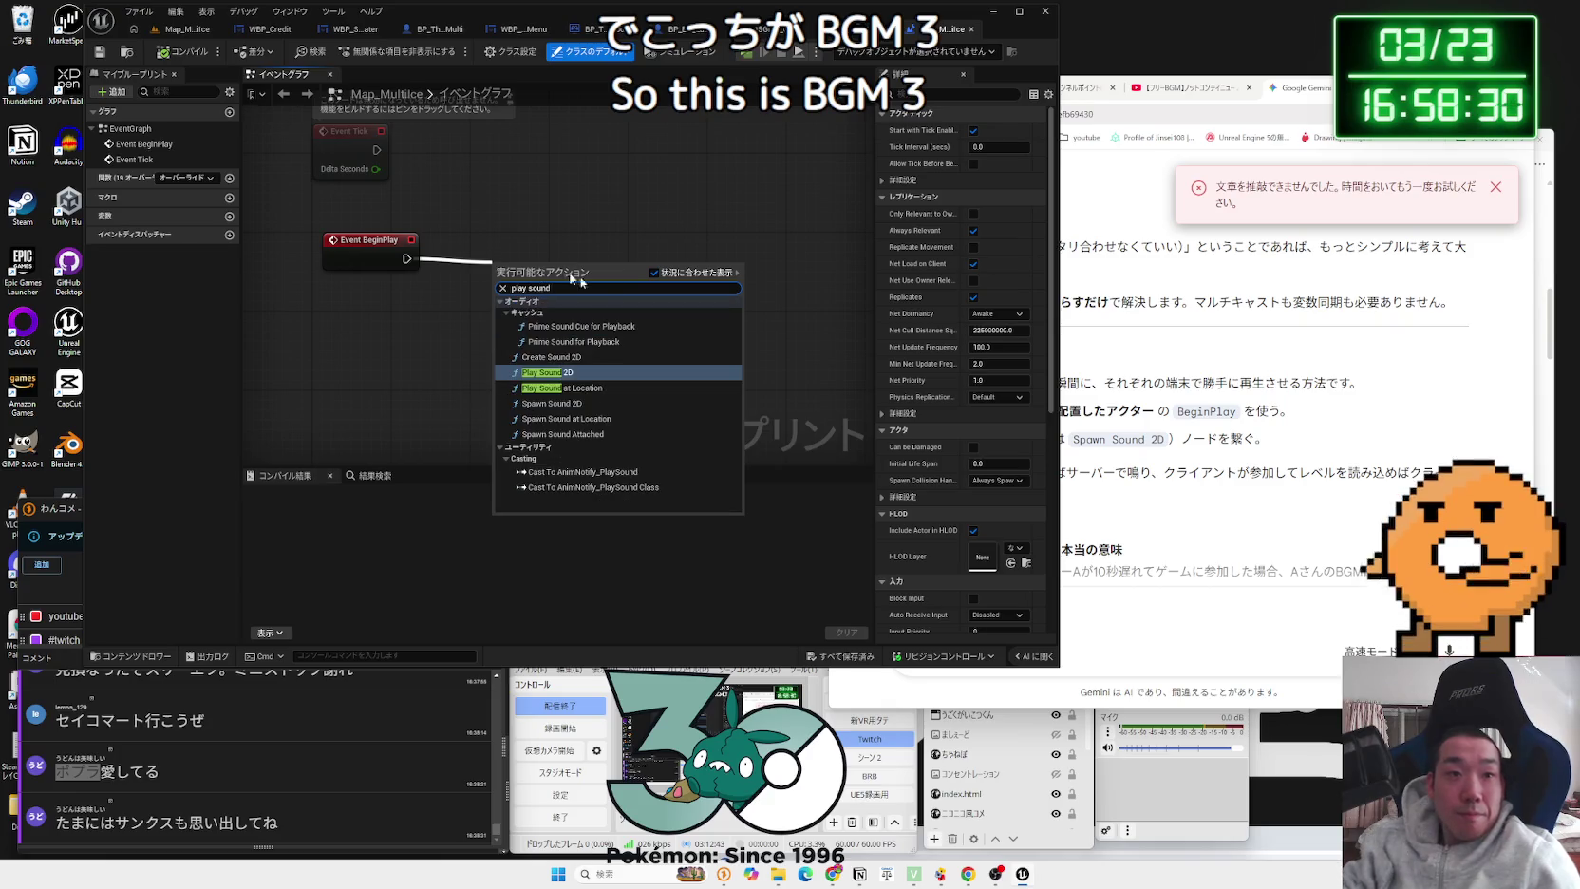
click(547, 319)
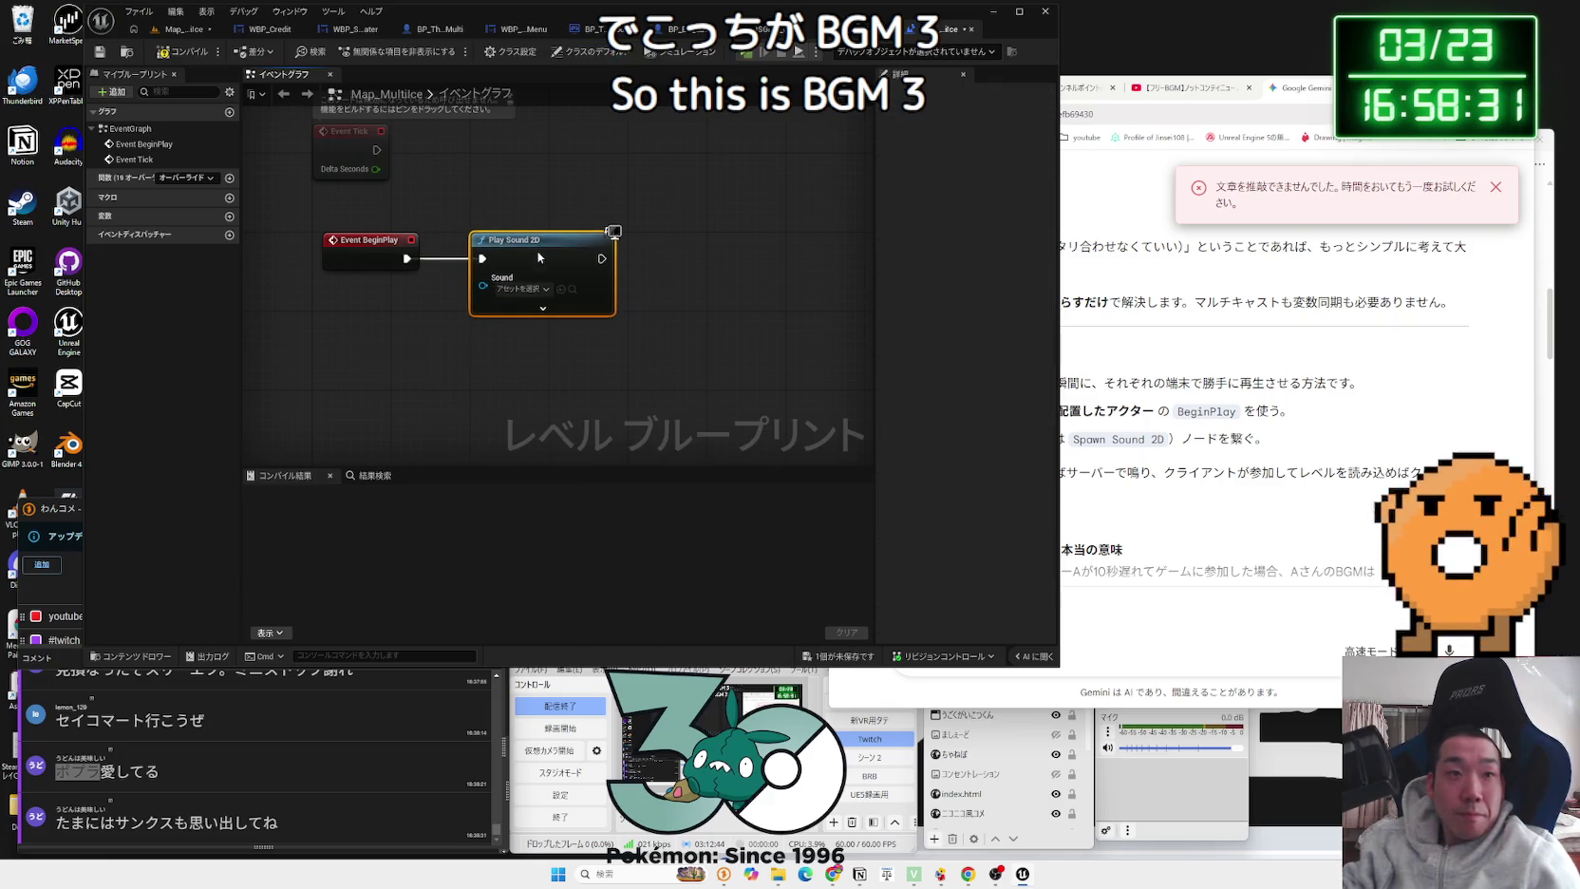
Step: Assign BGM2_Cue as the sound, compile, and return to the level editor
click(534, 291)
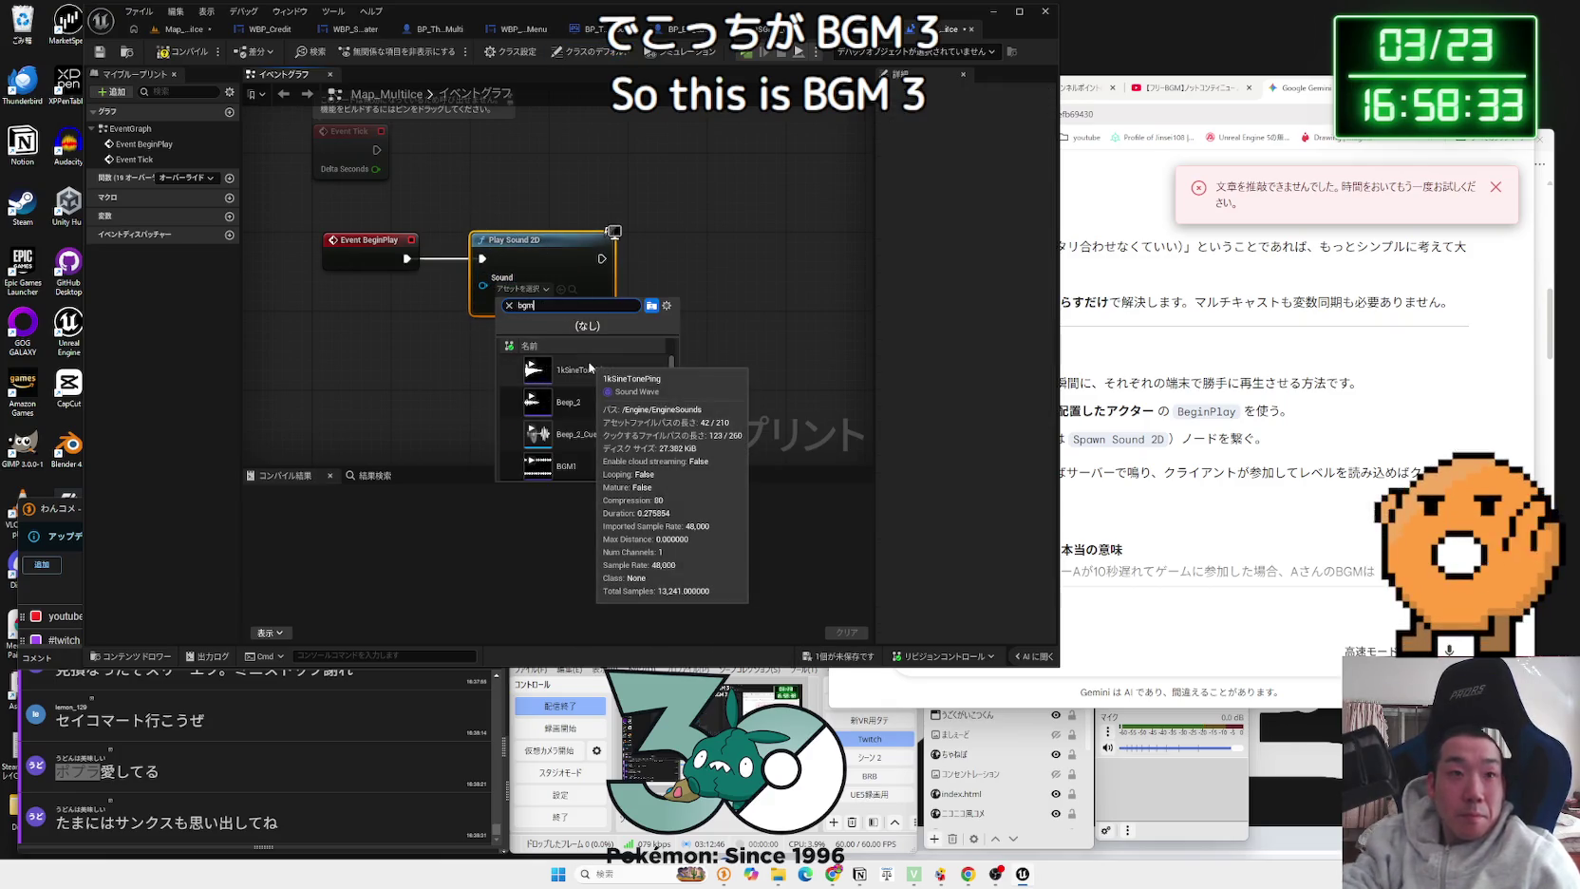
text(bgm3)
key(BackSpace)
text(2)
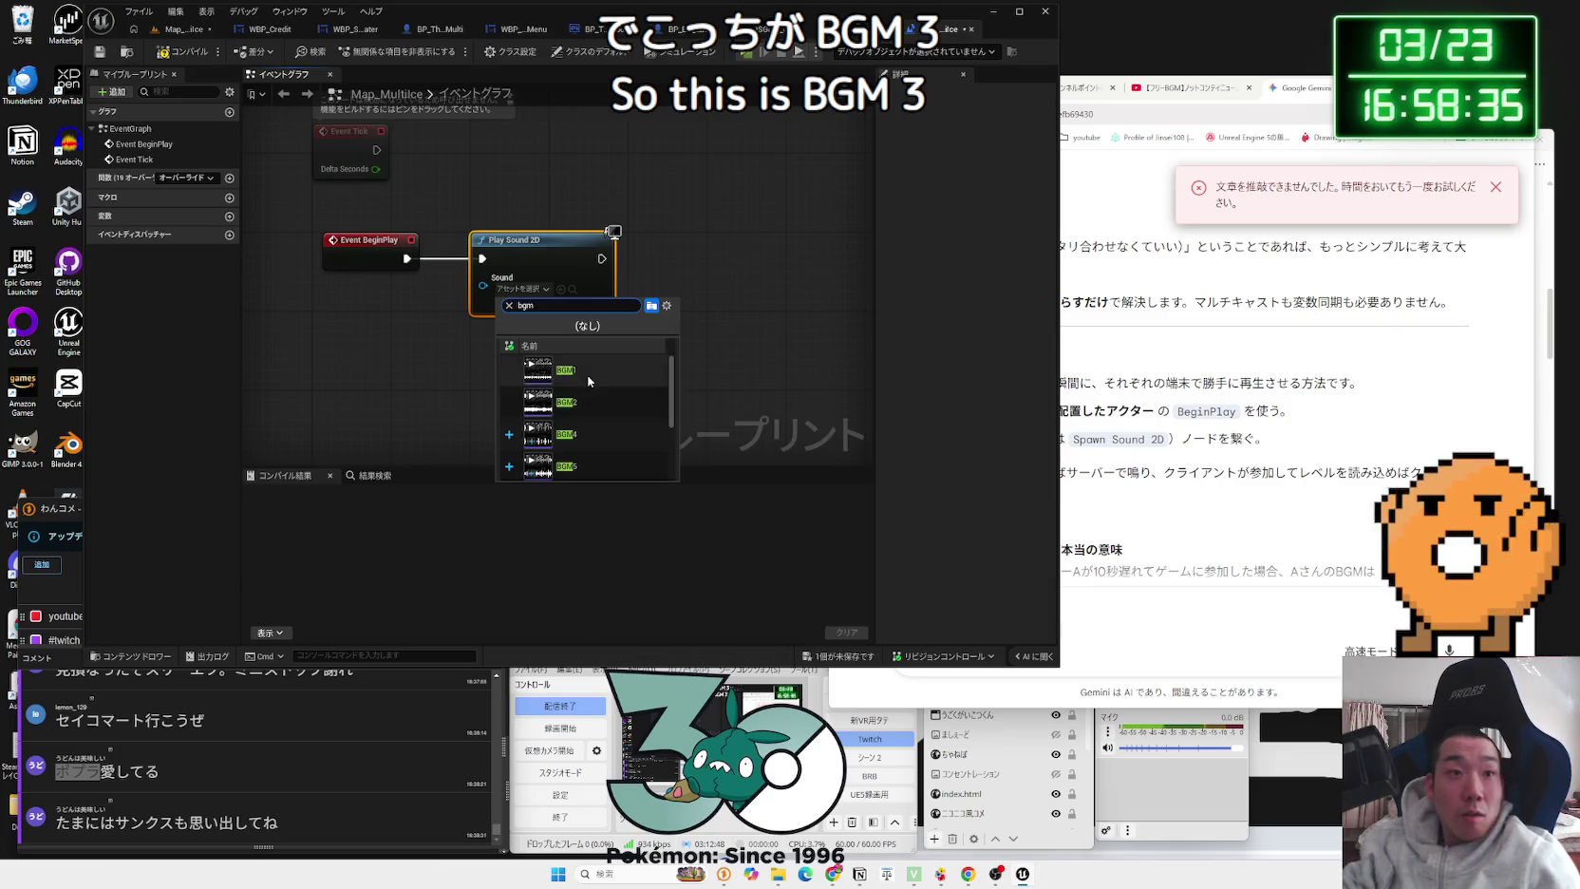
click(595, 402)
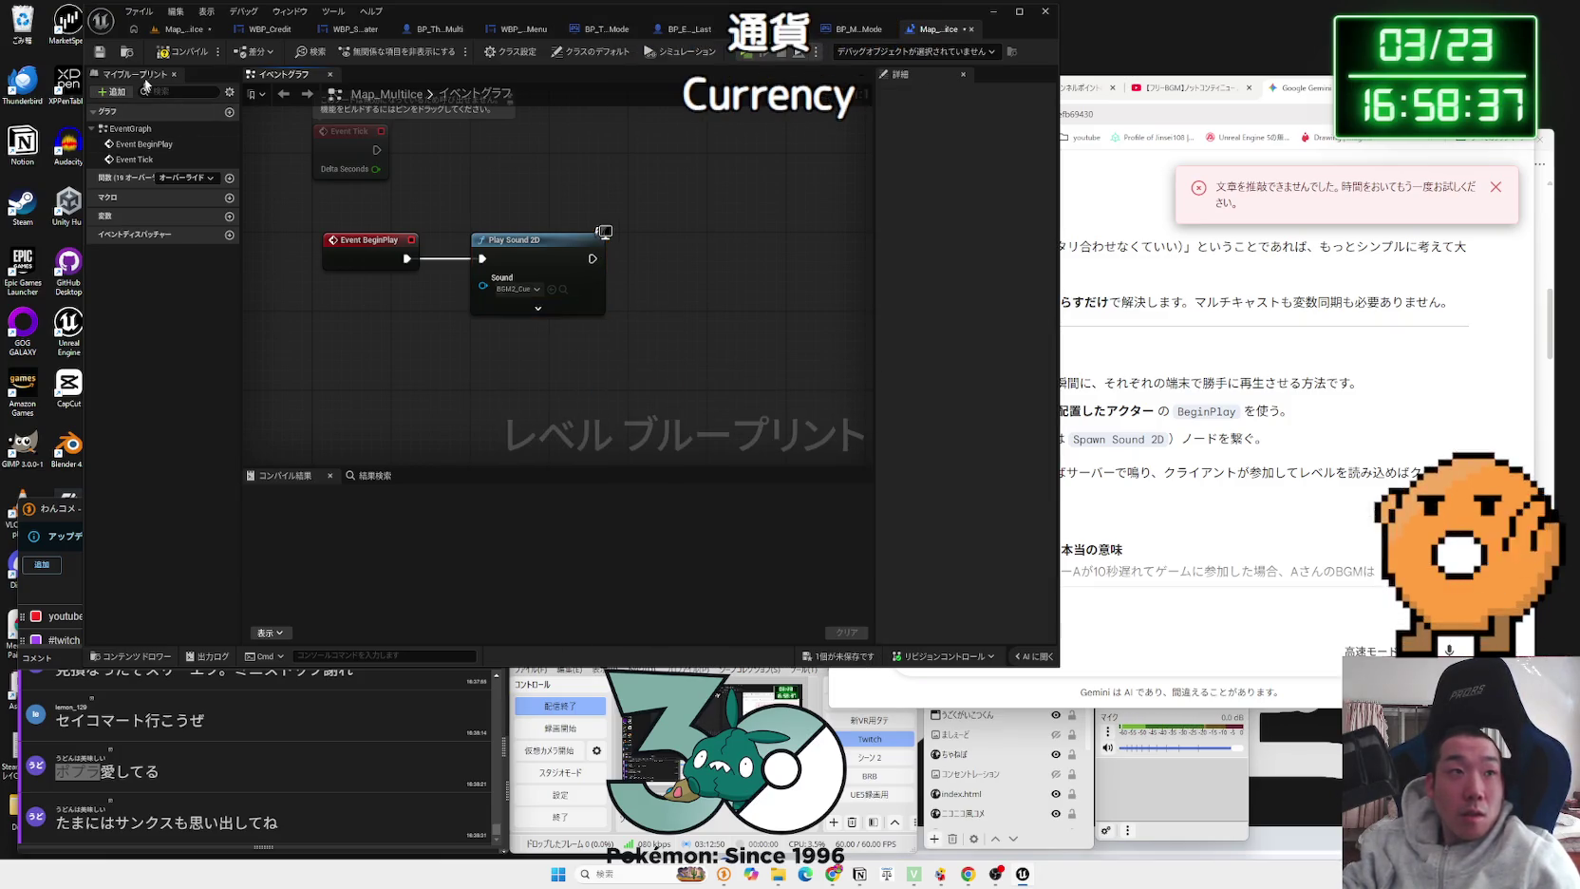
click(181, 51)
click(180, 28)
Step: Open Map_MultiLobby, saving Map_MultiIce, and open its level blueprint
double_click(517, 489)
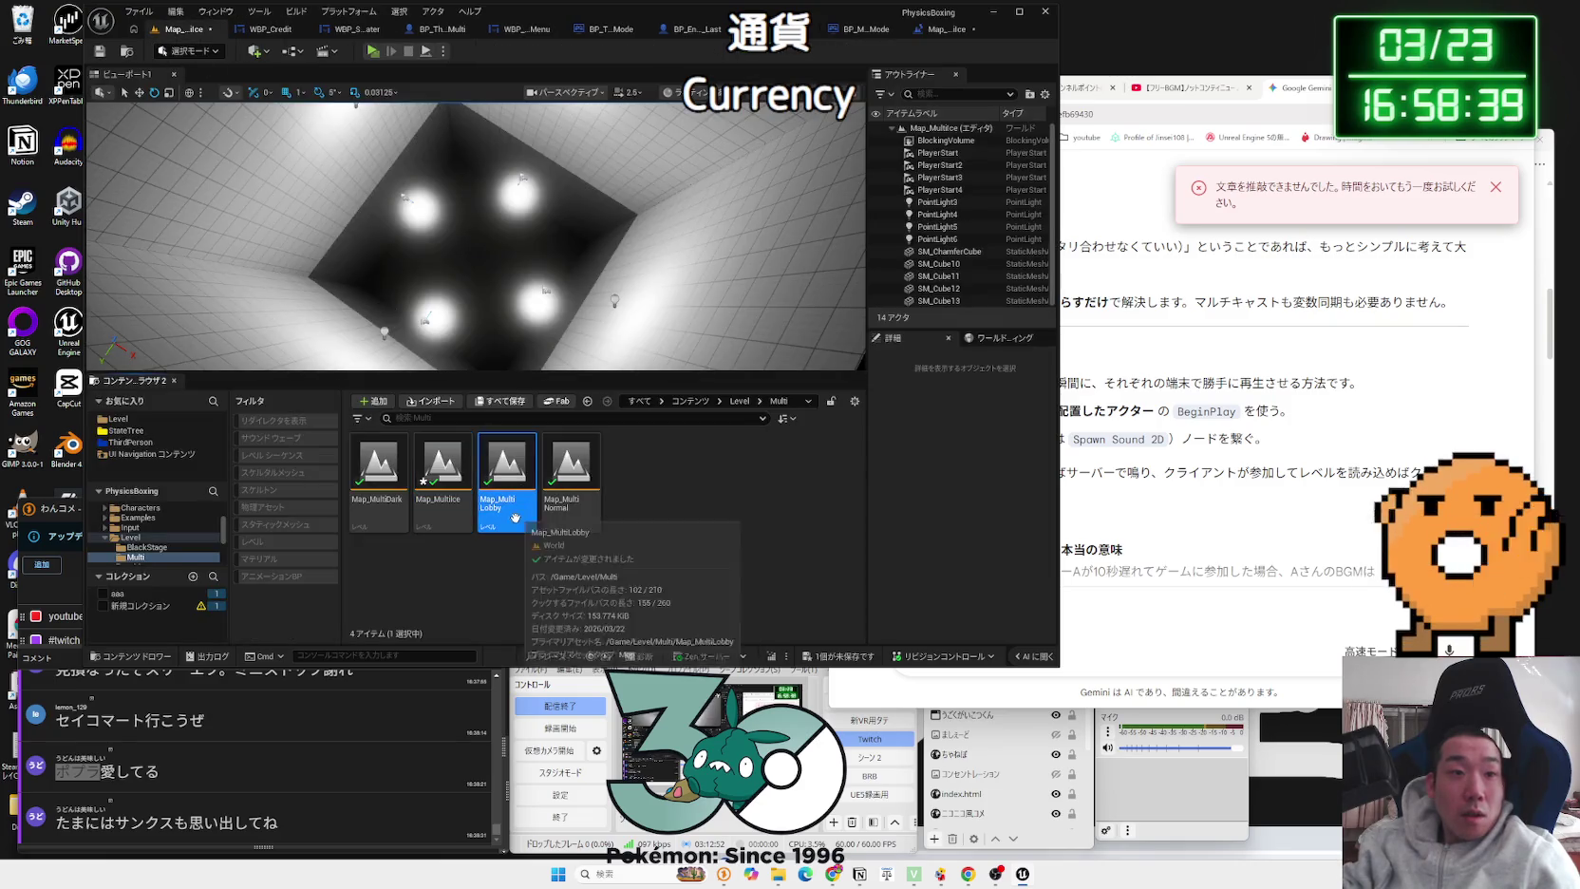
key(Return)
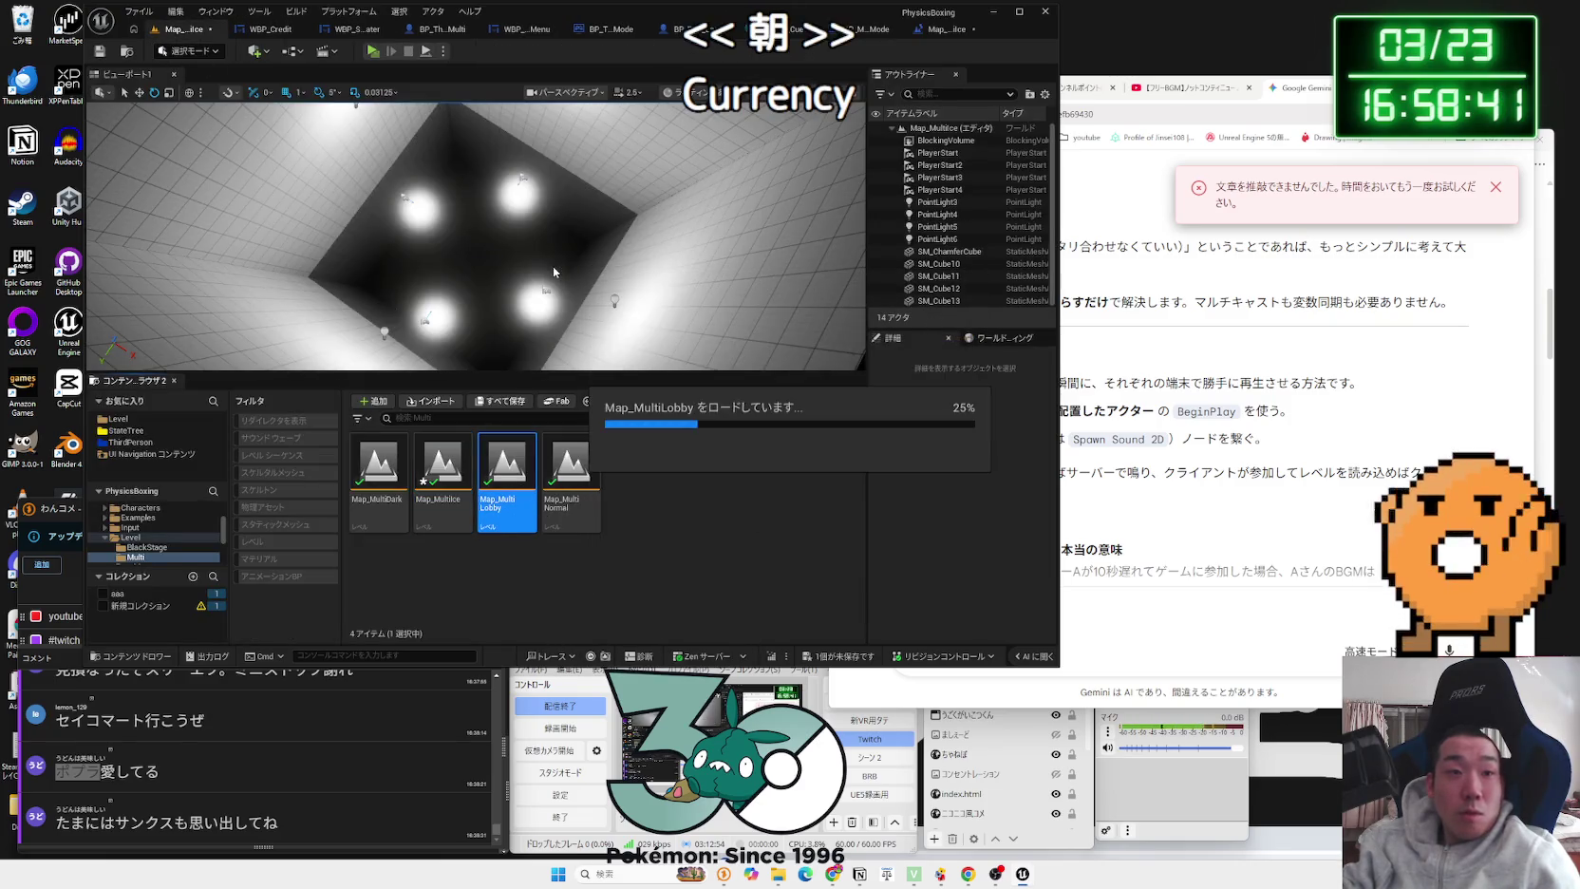
click(255, 57)
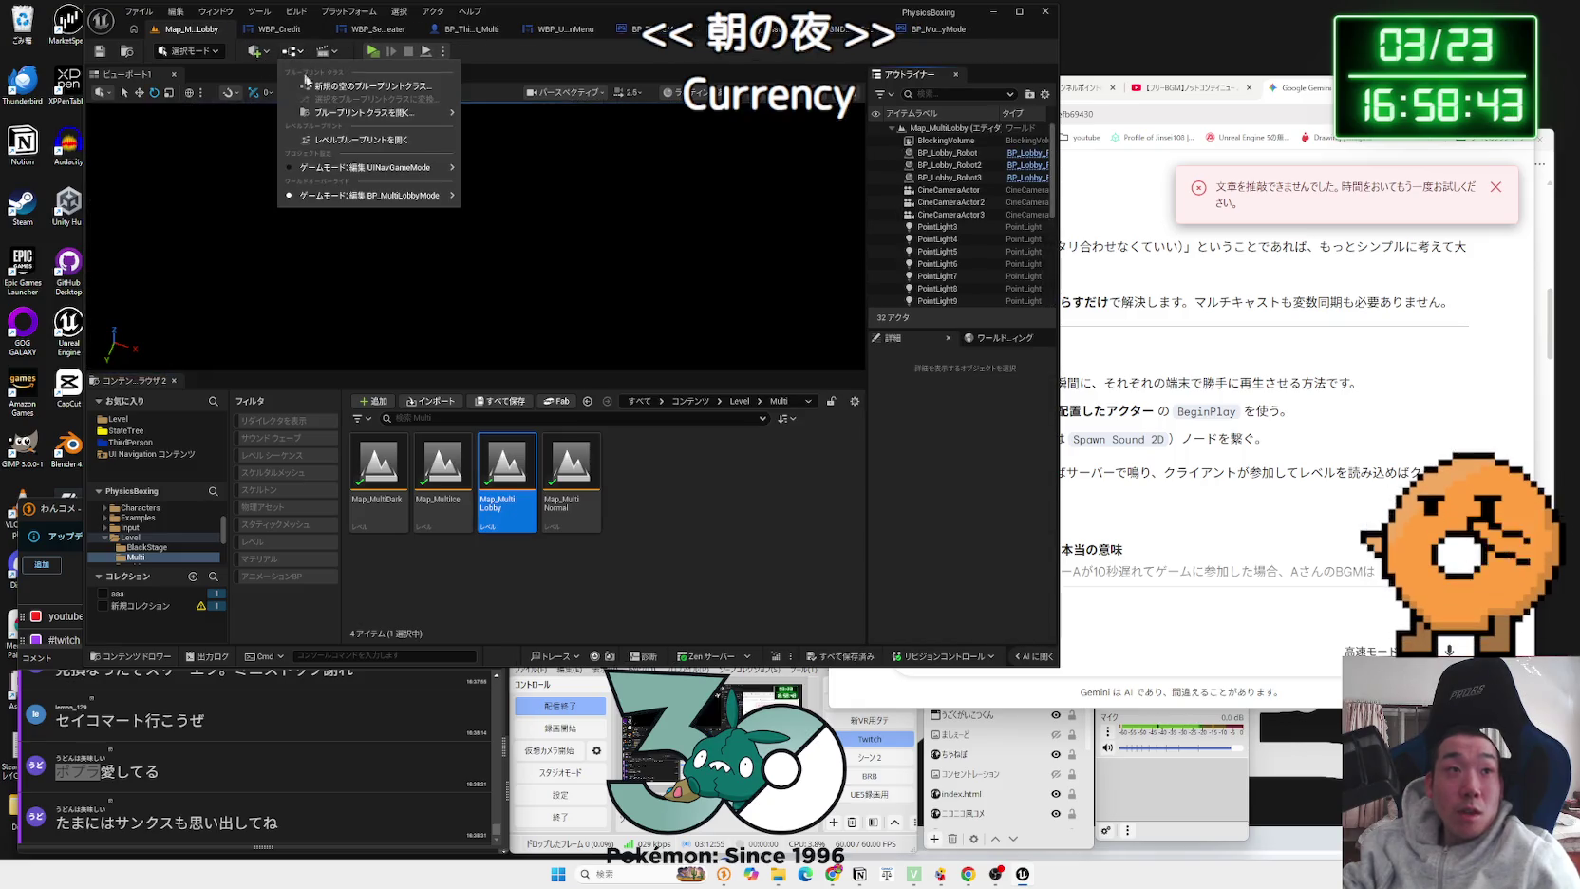
click(357, 141)
Step: Shift all camera-setup chain nodes right and move Event BeginPlay left to make room
mouse_move(744, 317)
mouse_down()
mouse_move(385, 379)
mouse_move(532, 314)
mouse_up()
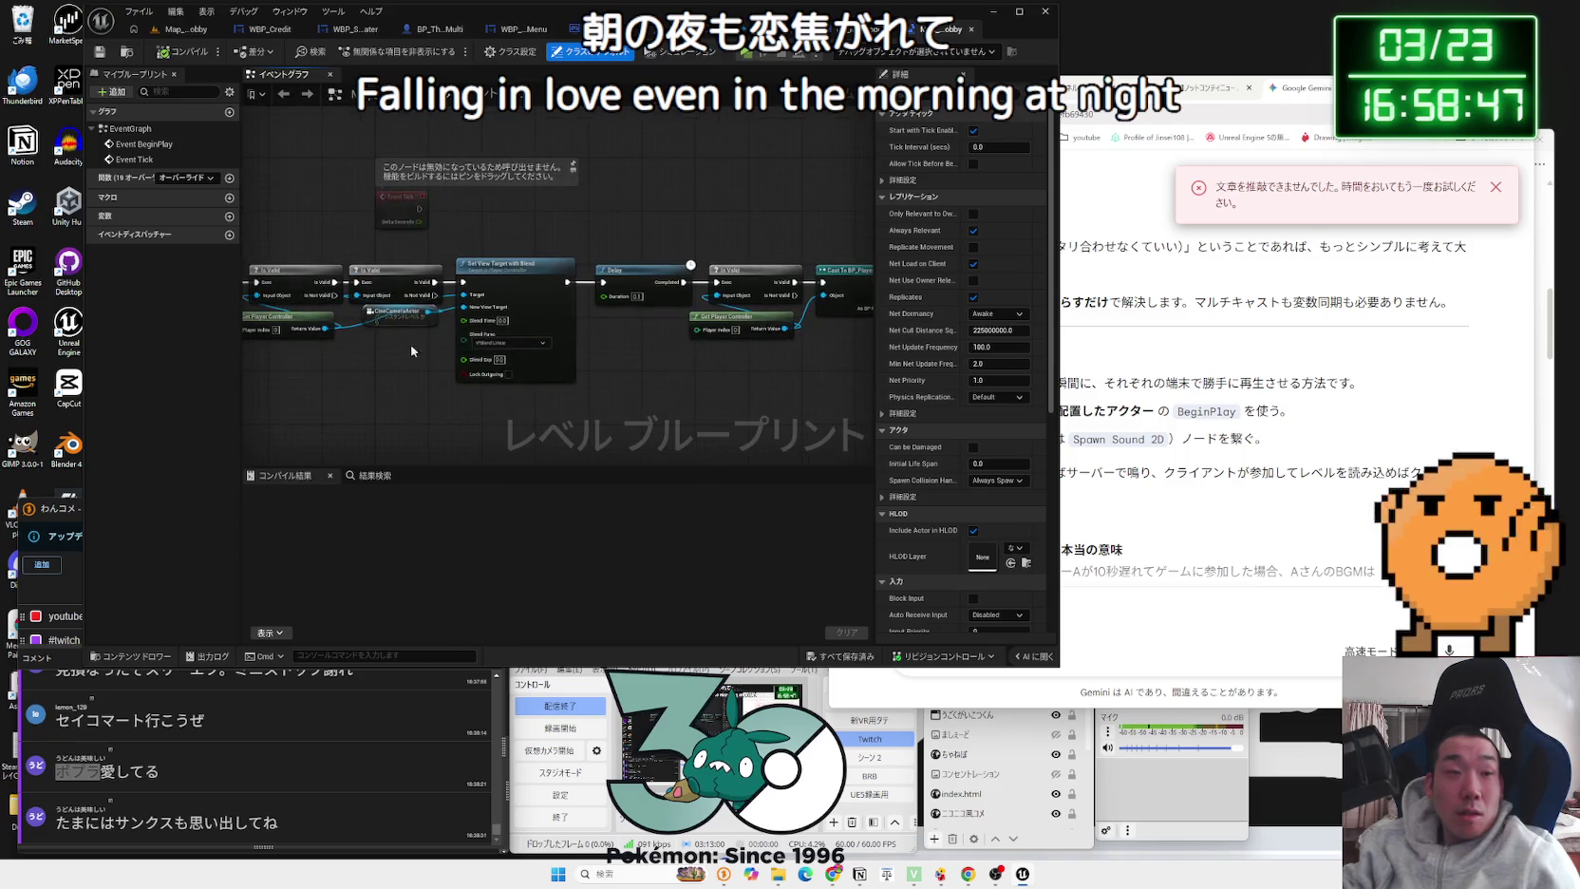
drag(415, 351, 580, 223)
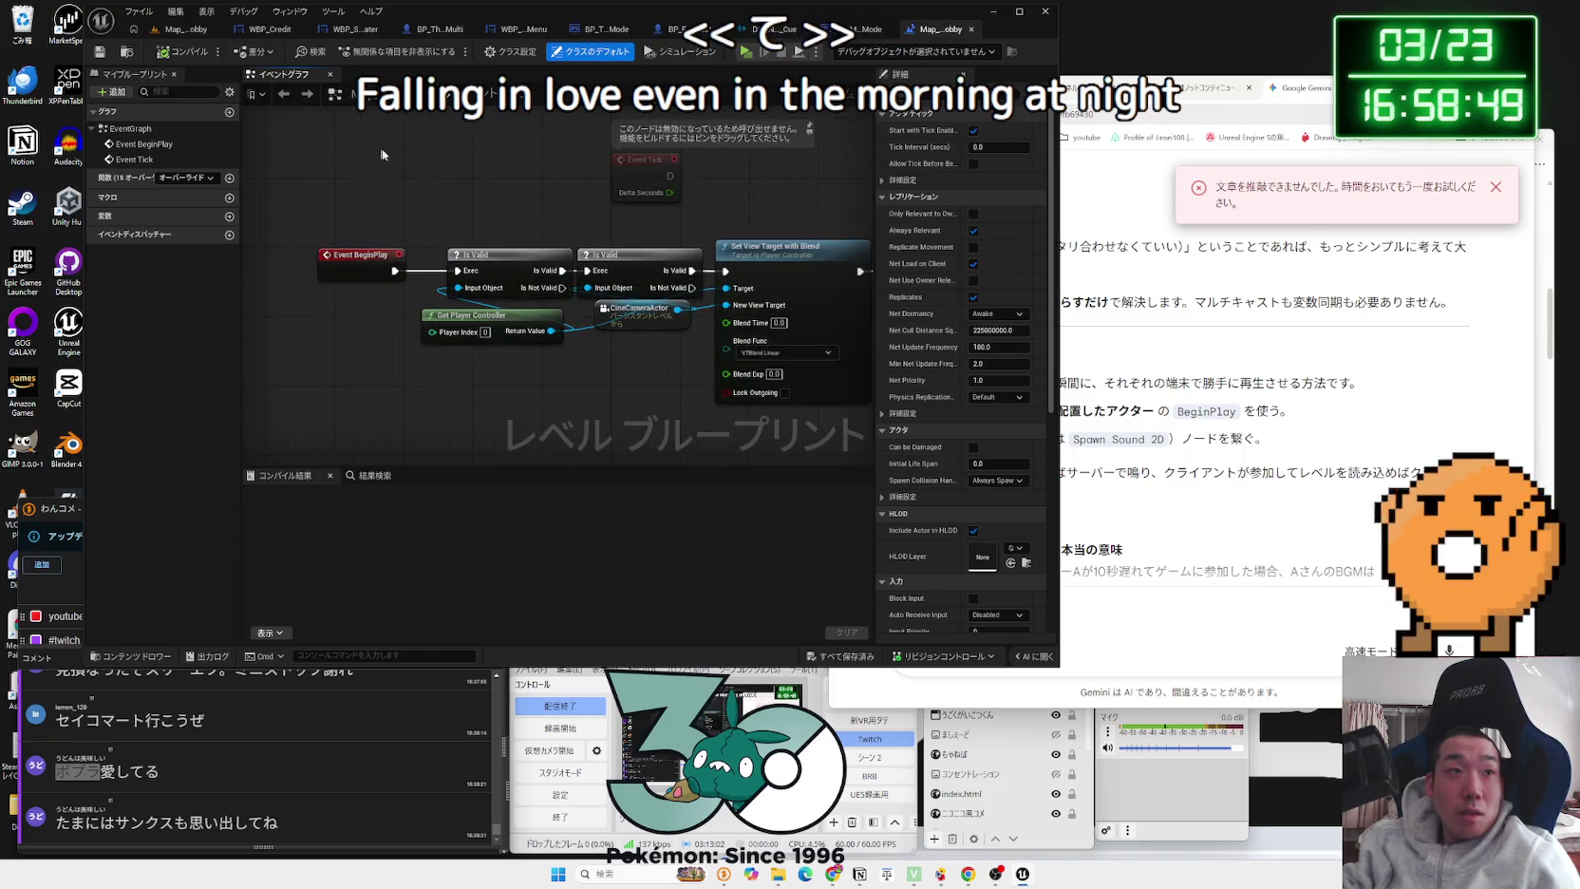
click(178, 34)
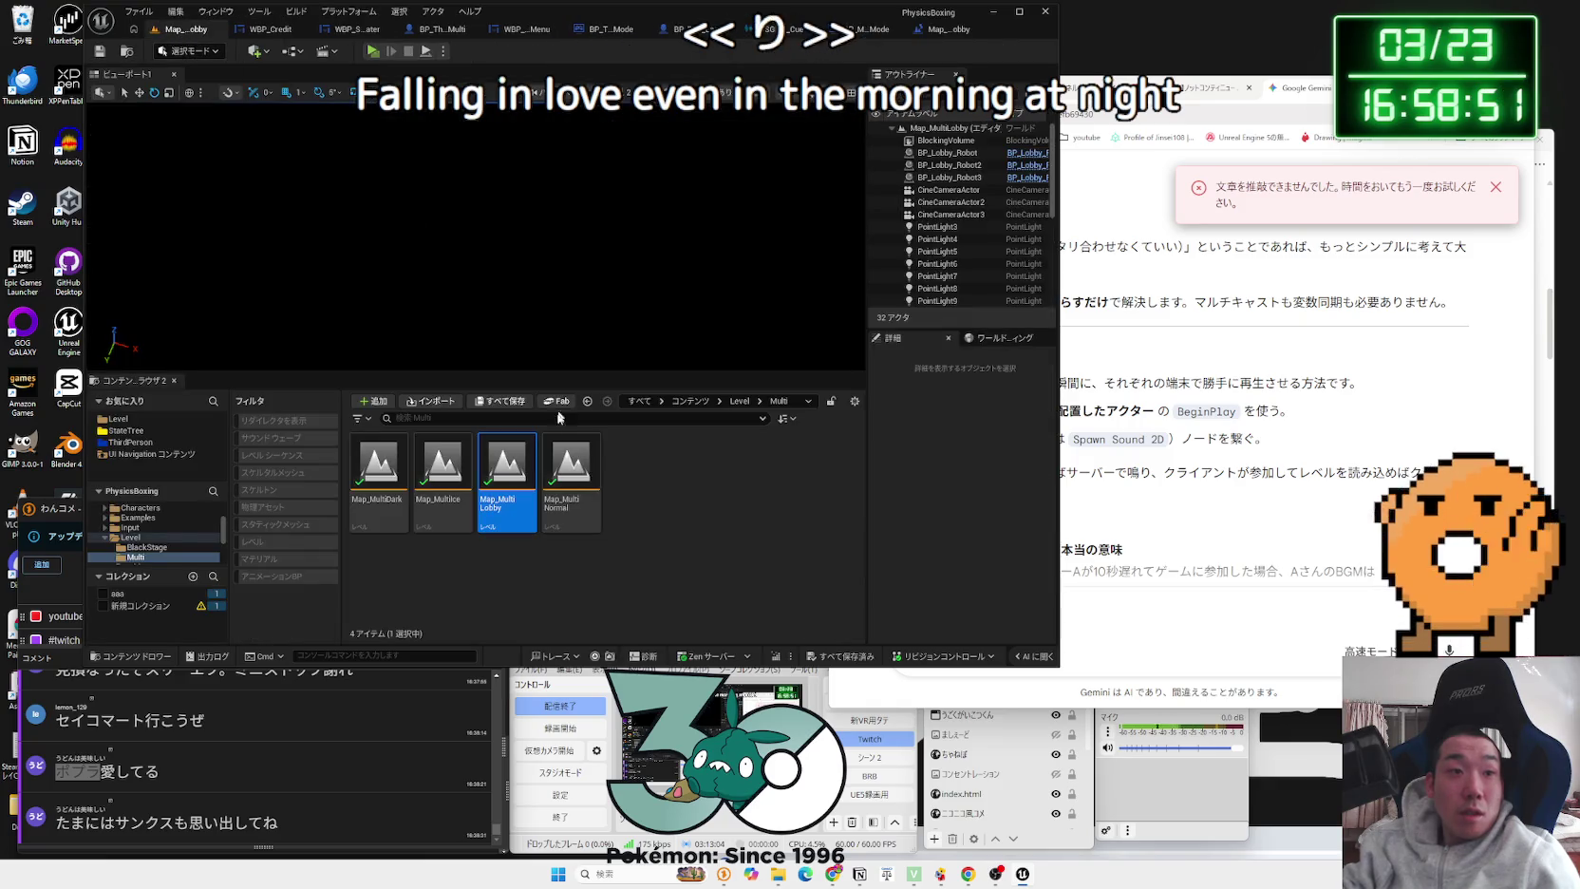
click(944, 34)
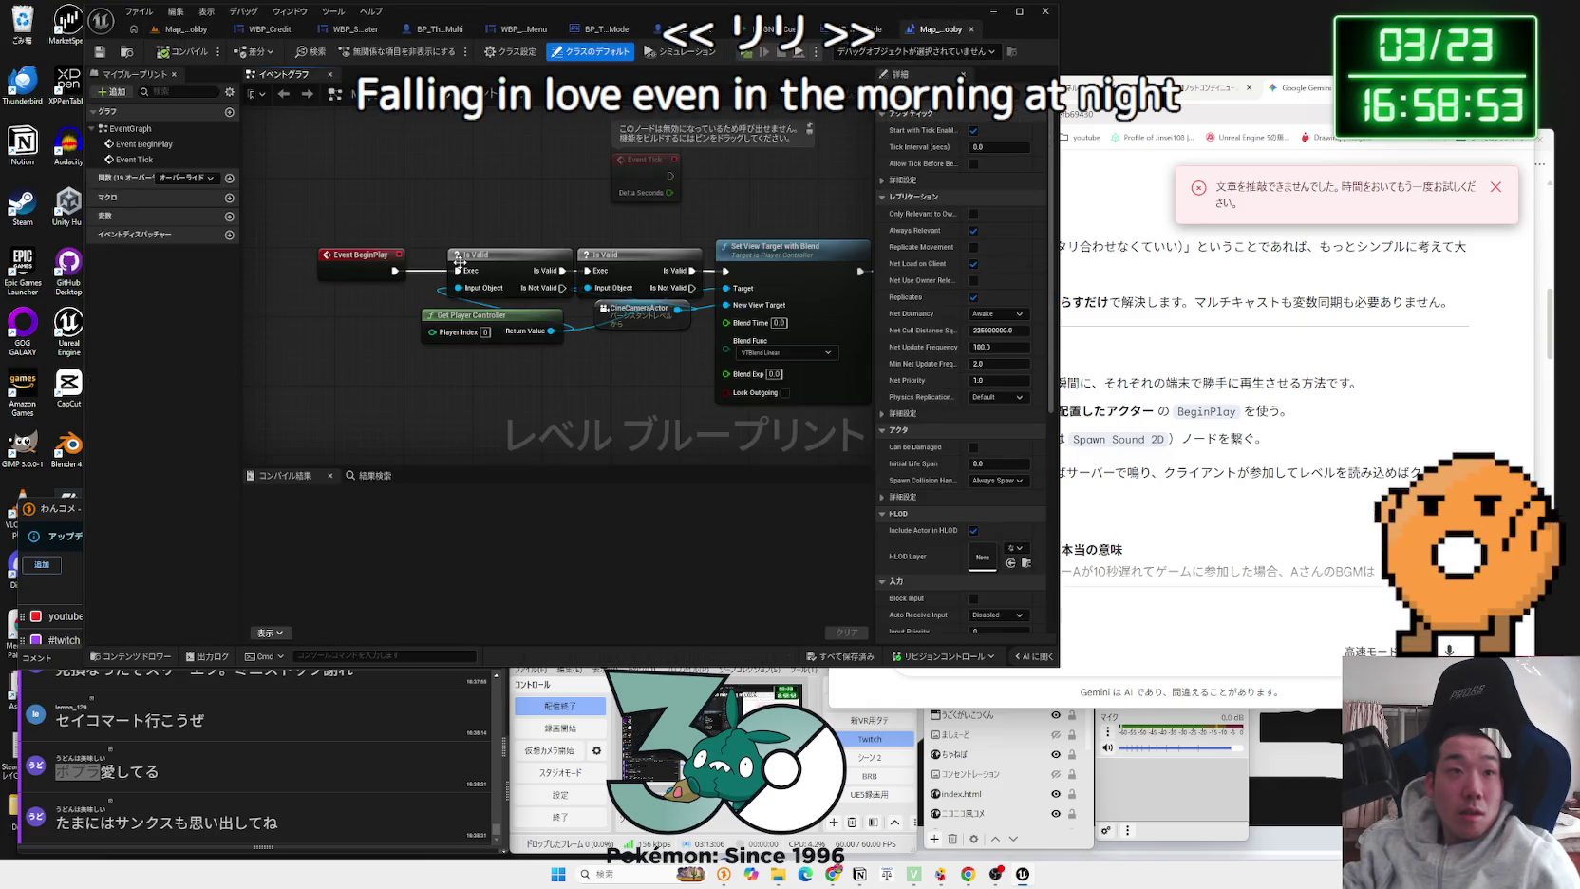
drag(459, 263, 536, 338)
mouse_move(658, 216)
mouse_down()
mouse_move(268, 330)
mouse_move(330, 299)
mouse_up()
key(ctrl+a)
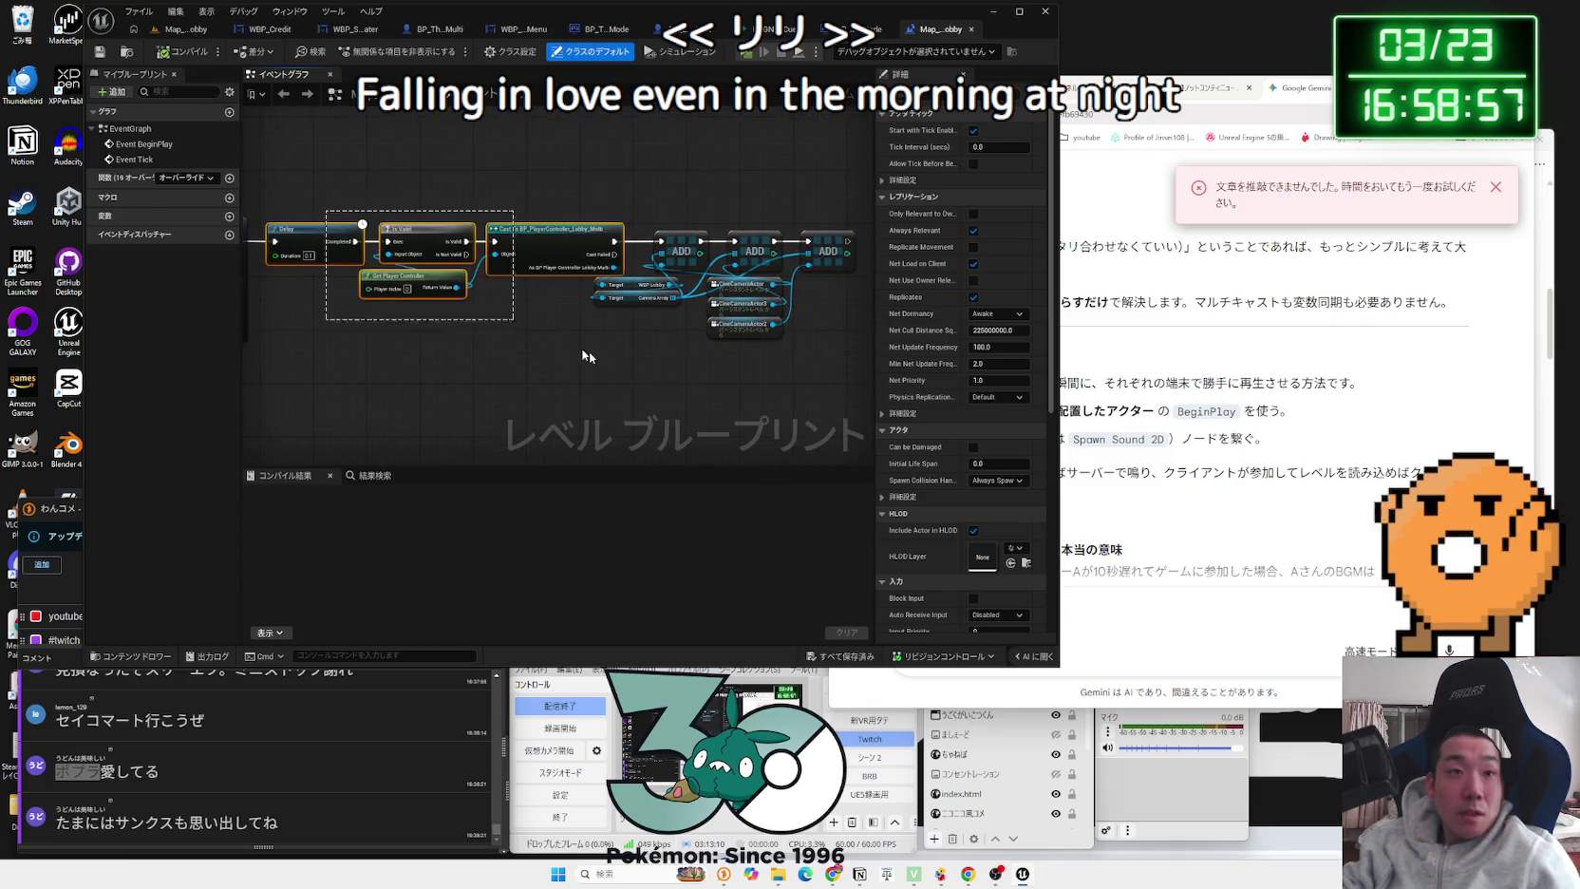
drag(327, 235, 806, 341)
mouse_move(406, 277)
mouse_down()
mouse_move(349, 274)
mouse_move(391, 279)
mouse_up()
Step: Insert a Sequence node after Event BeginPlay
text(sequence)
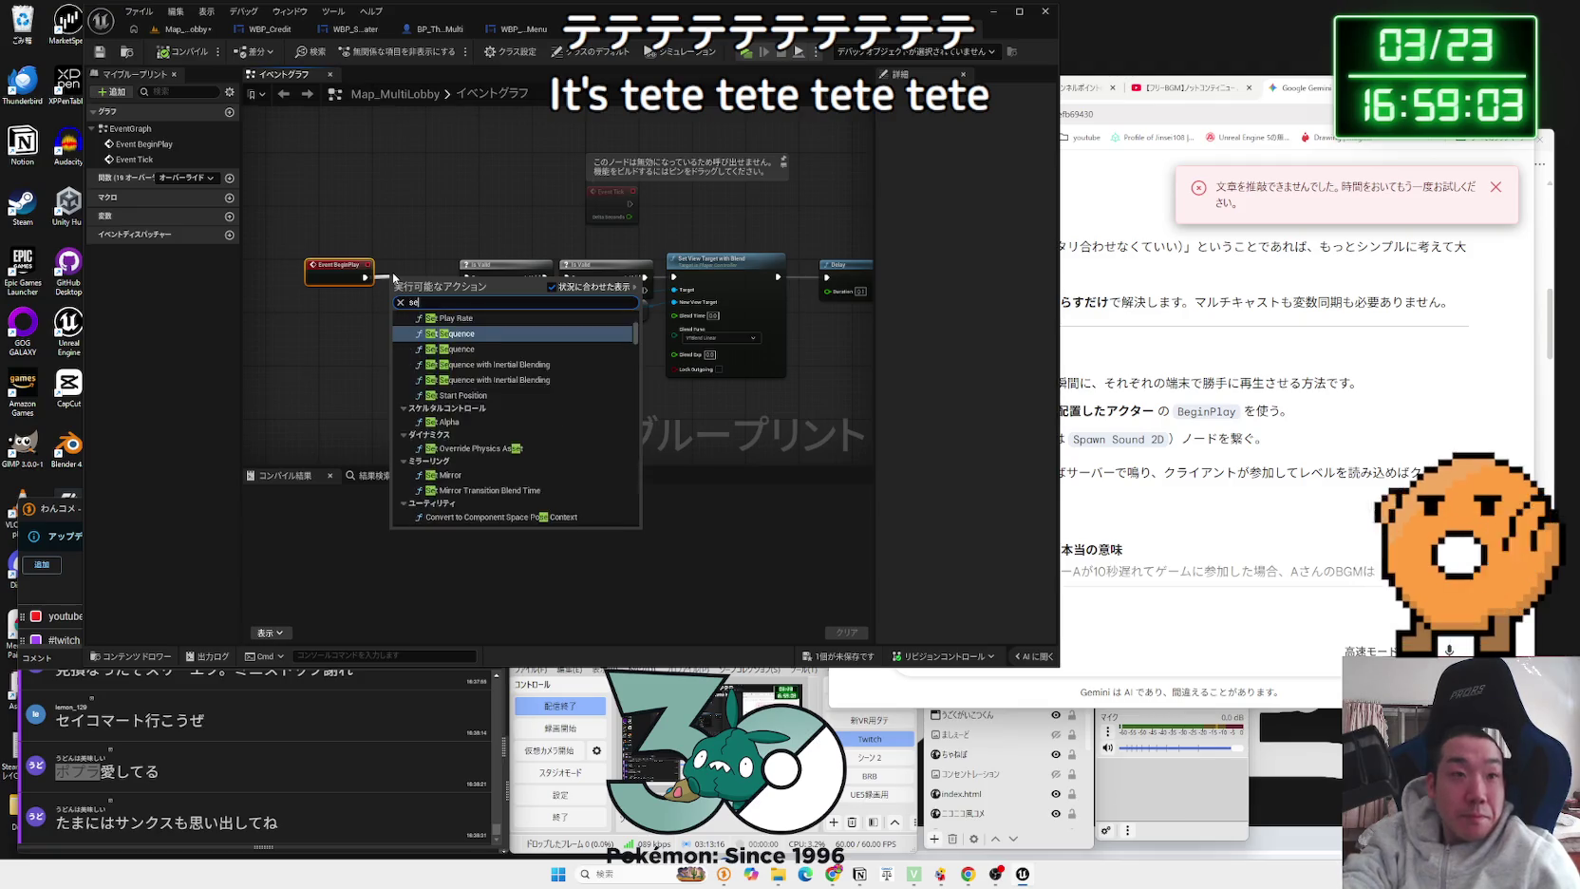
key(Return)
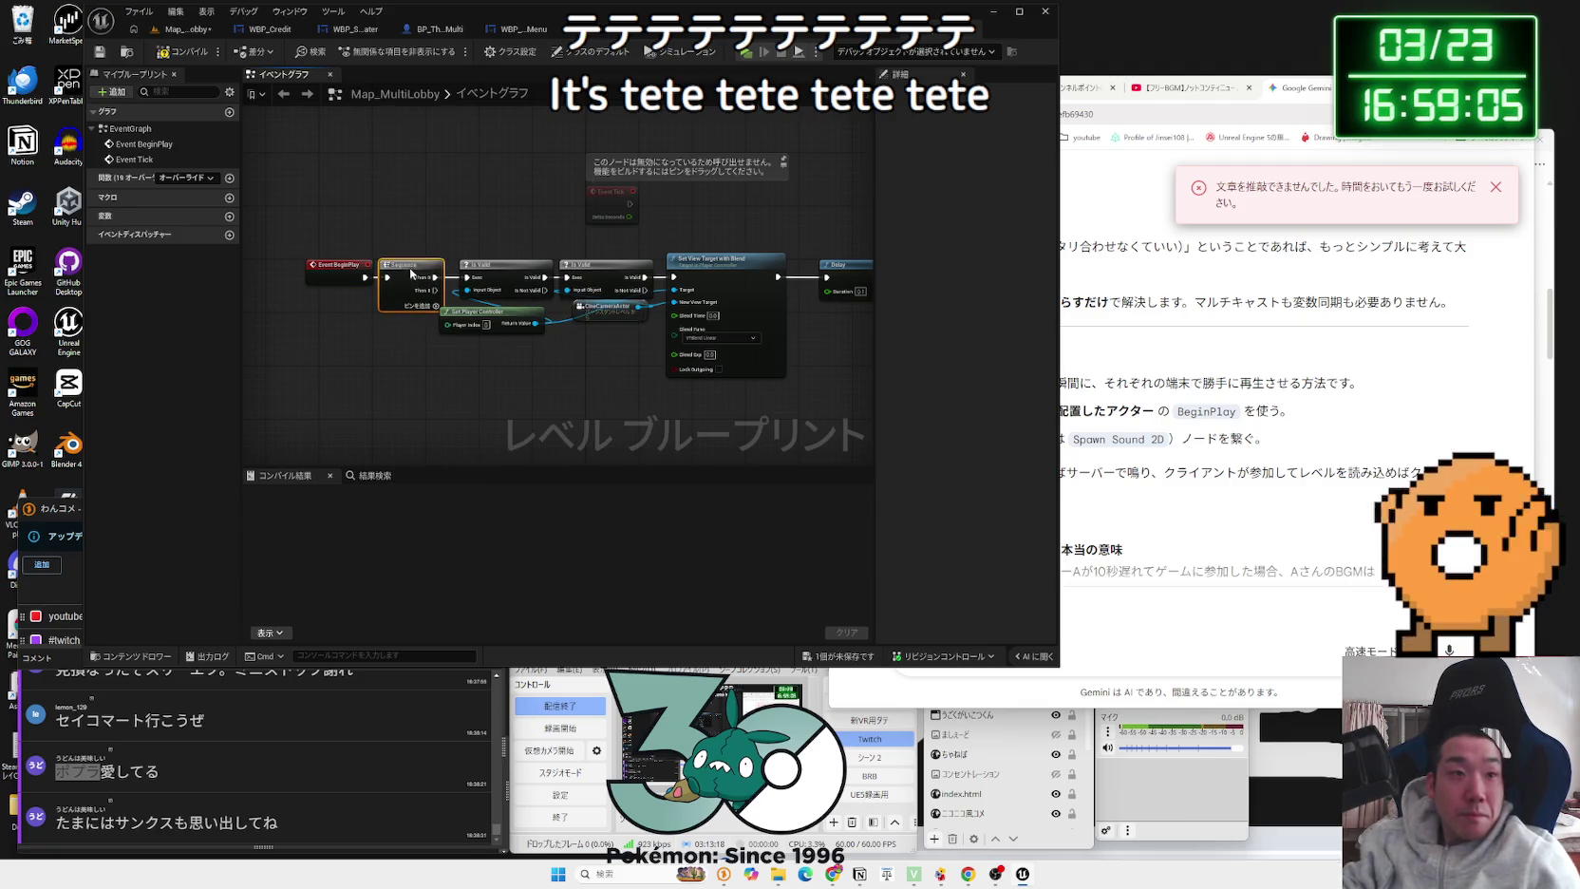
drag(338, 266, 297, 266)
Step: Add a Play Sound 2D node on the Sequence's Then 1, leaving its sound unassigned
drag(396, 290, 446, 400)
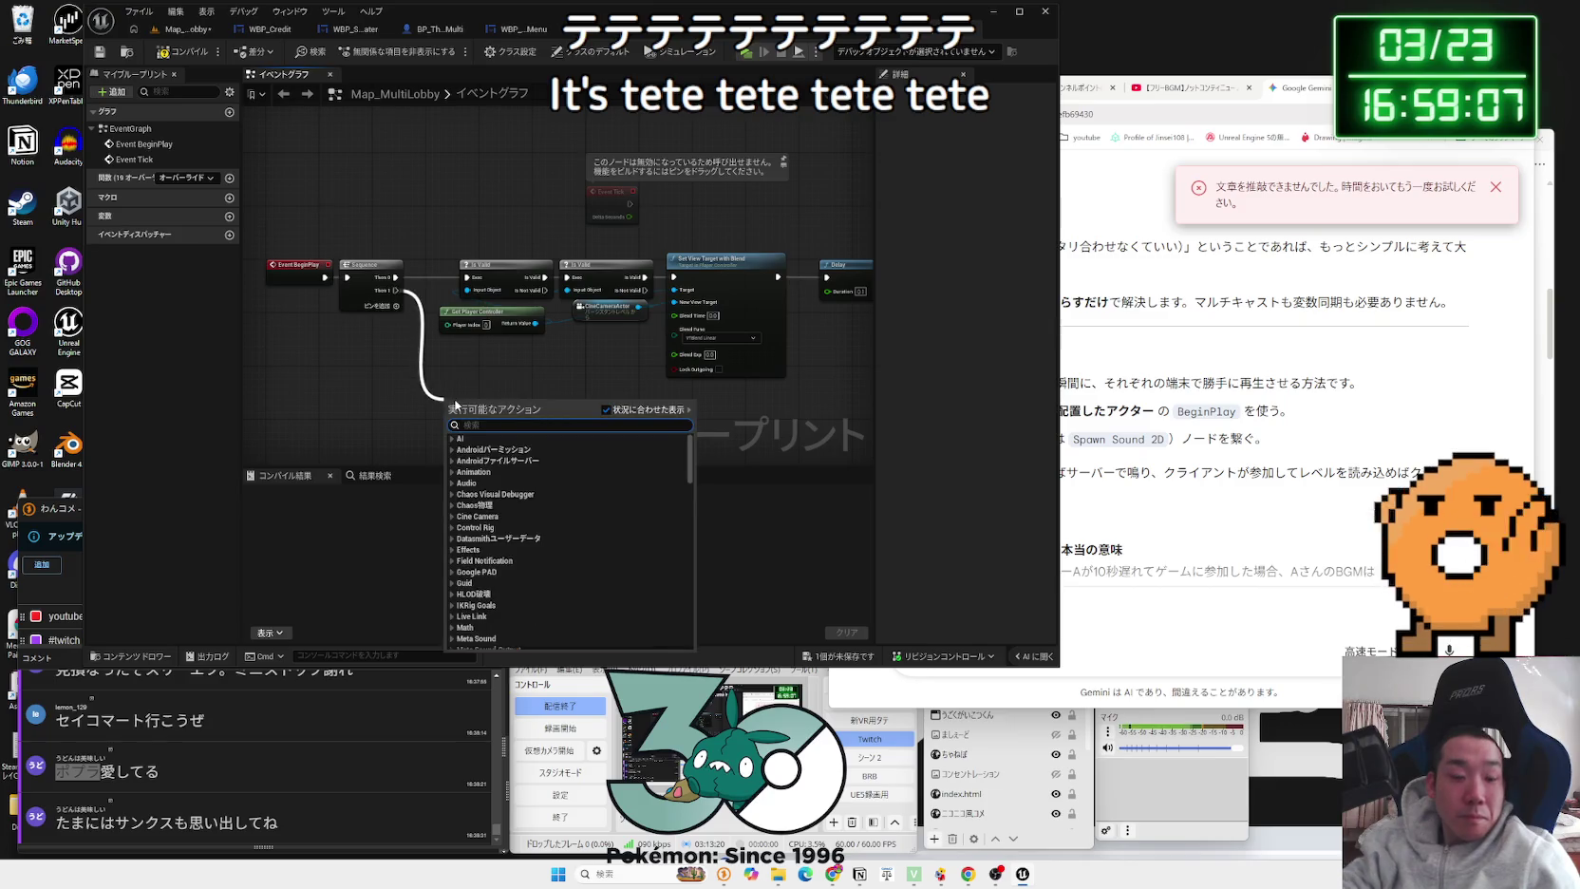
text(play sound)
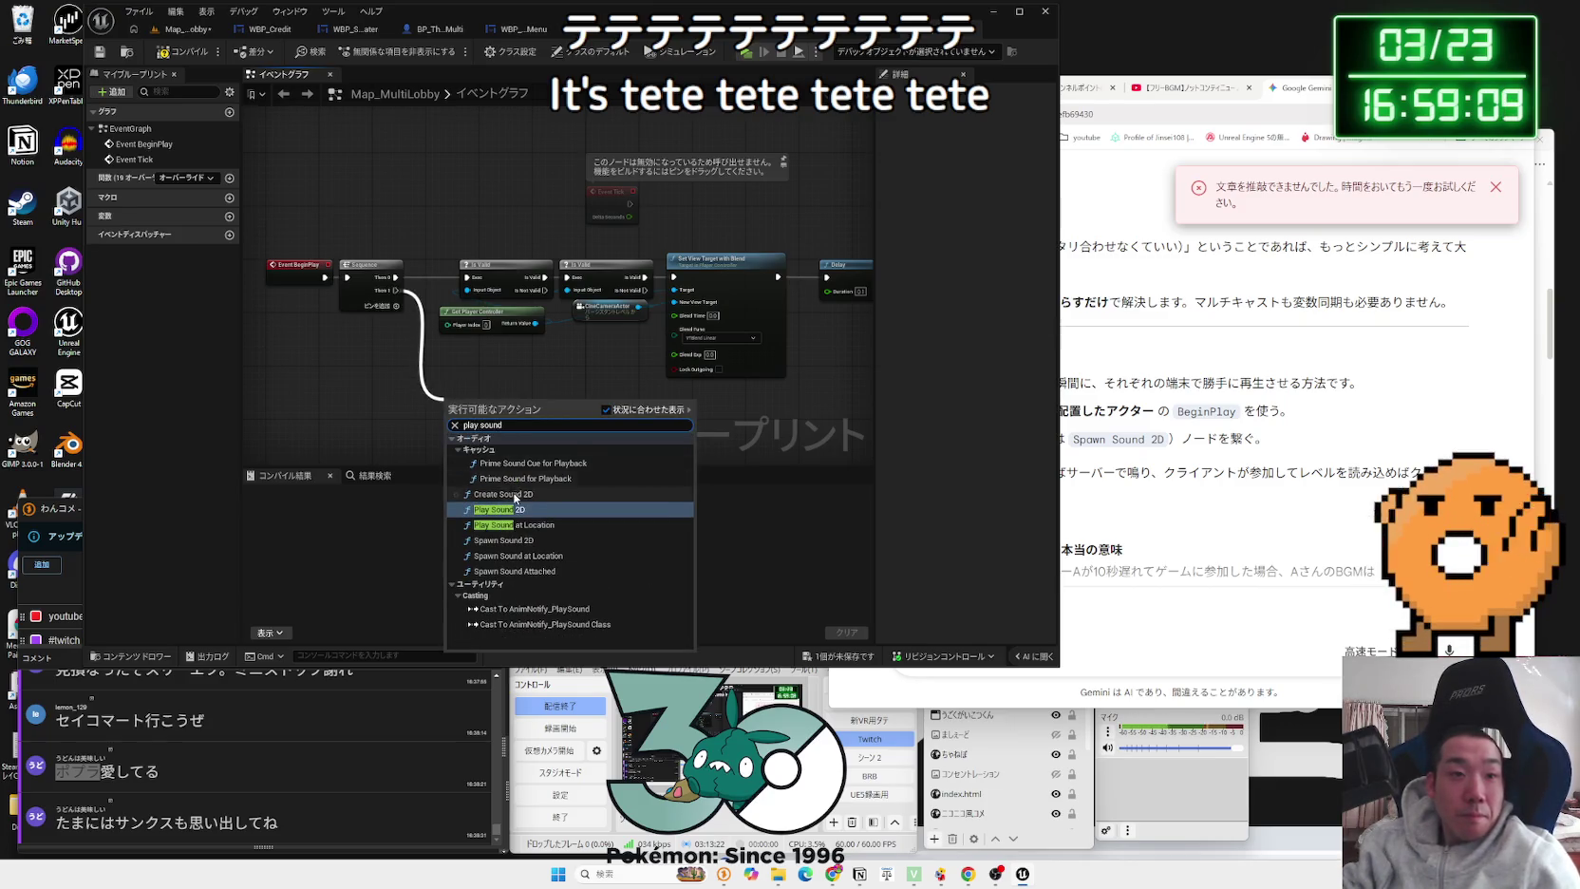
key(Return)
scroll(511, 436, up, 2)
click(456, 439)
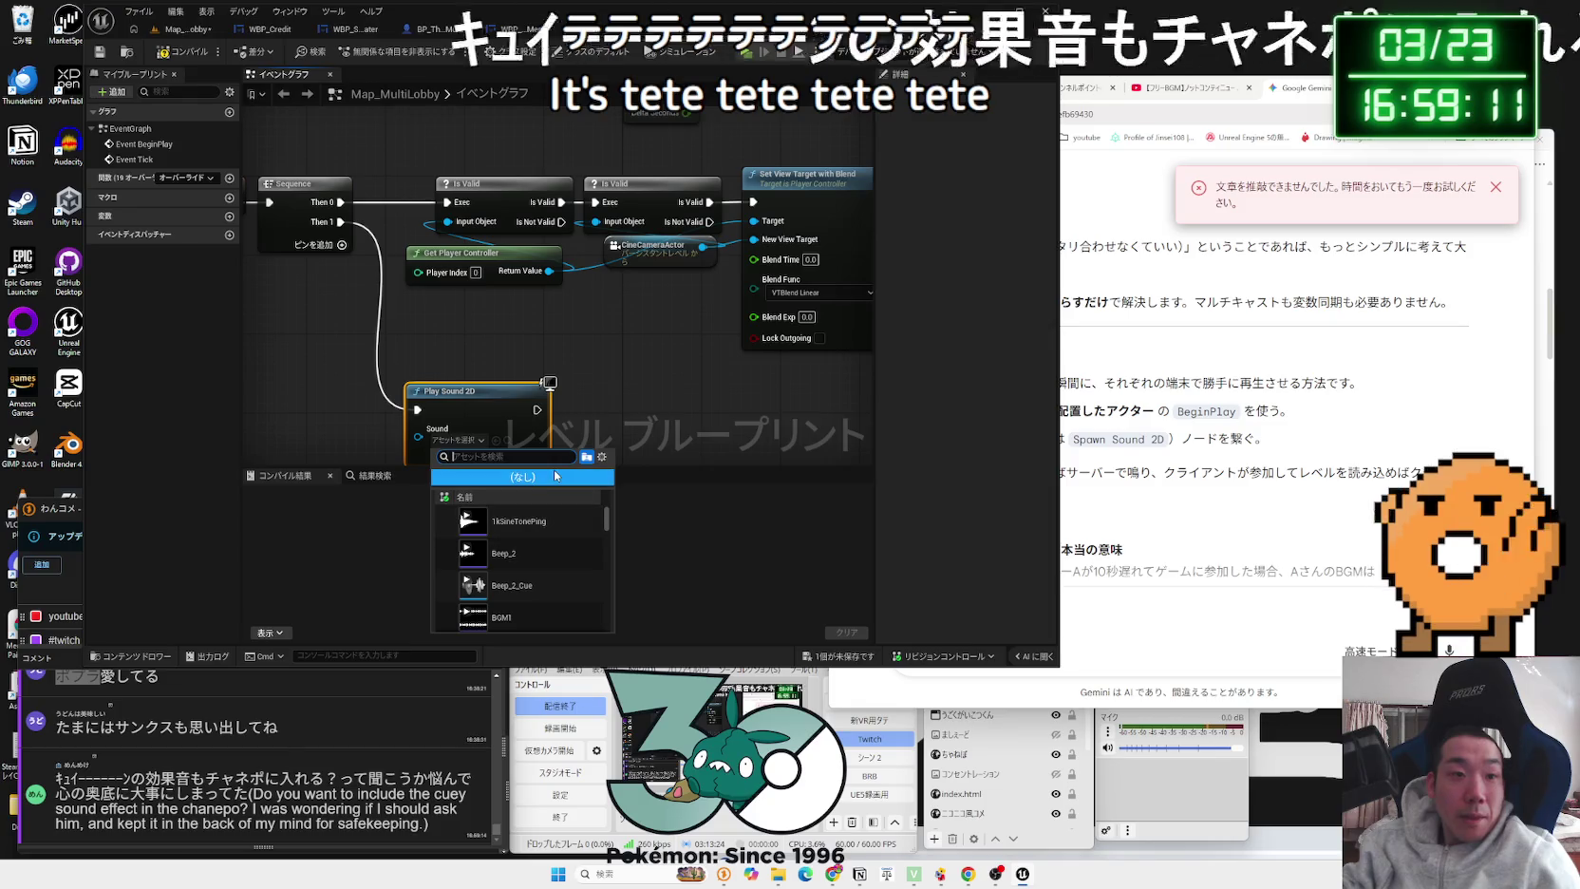
text(cue)
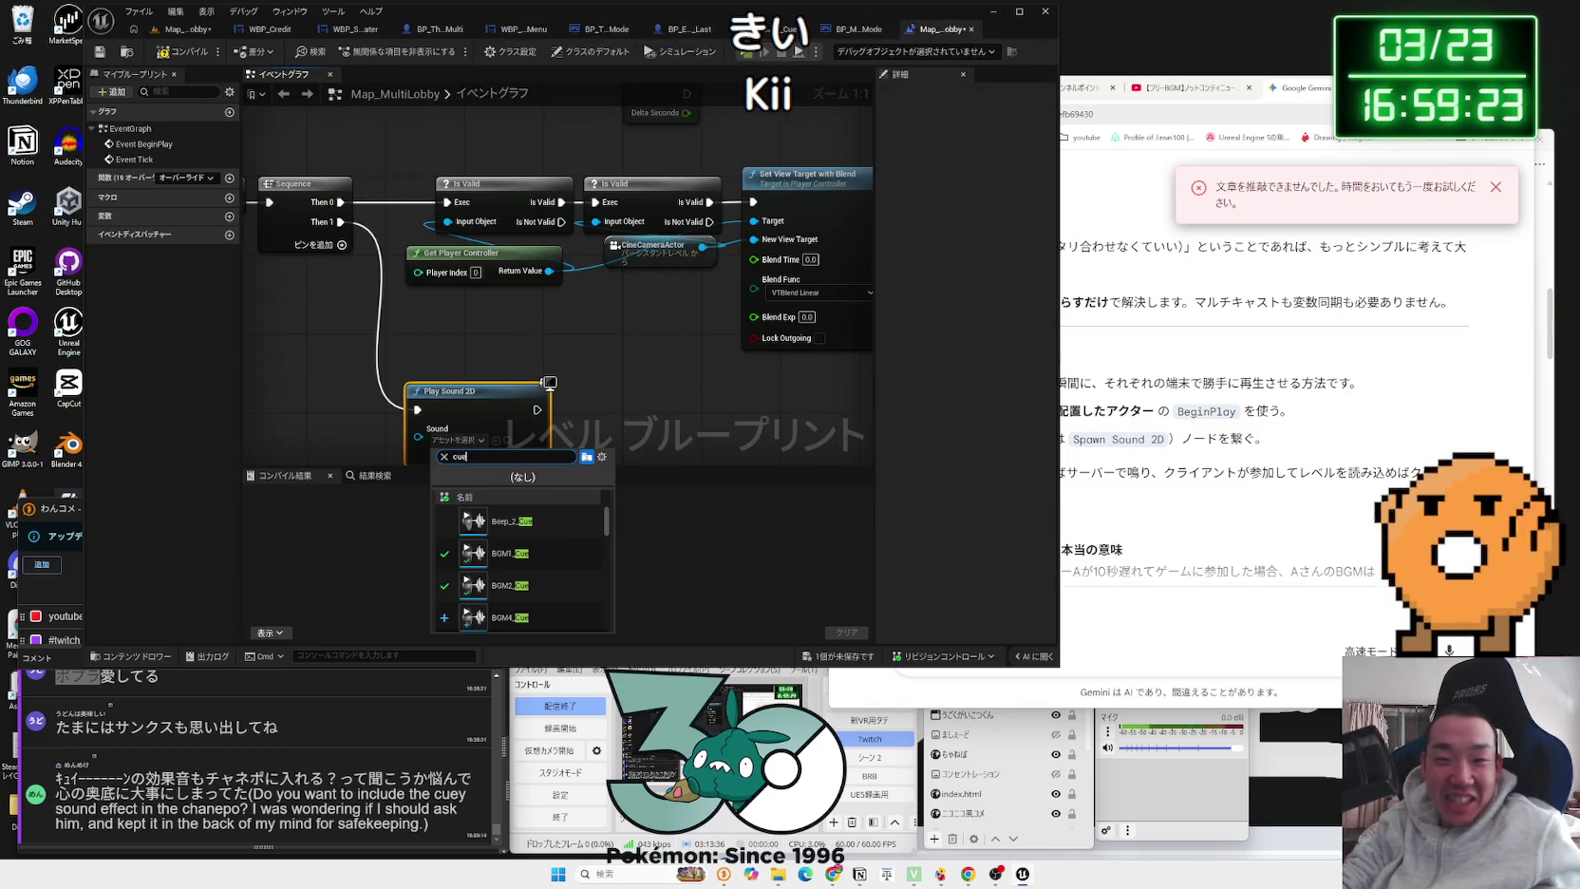
key(Escape)
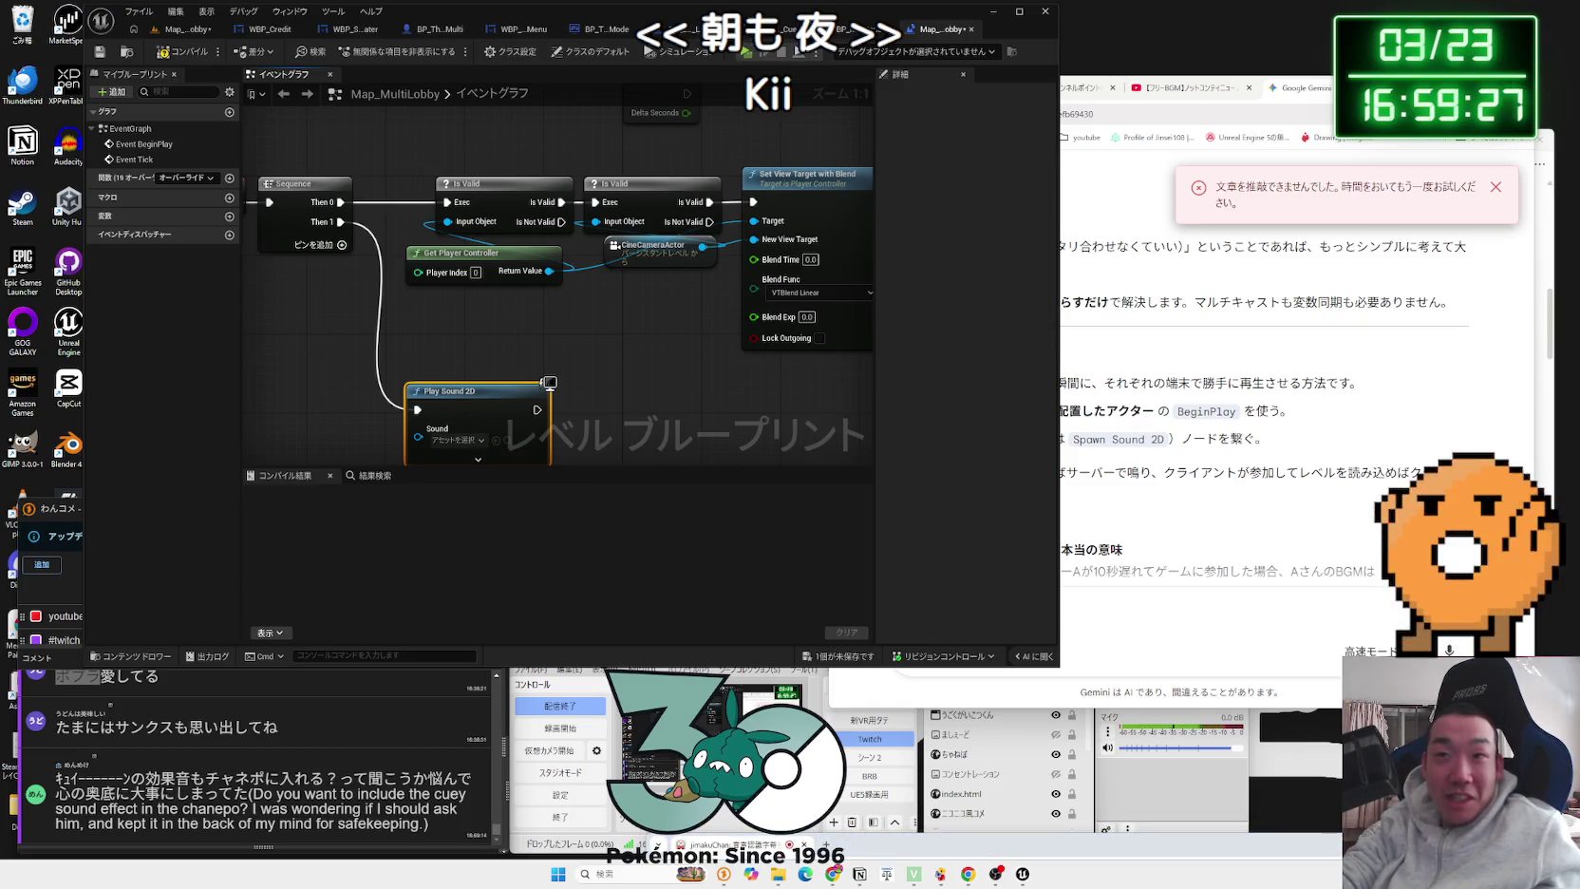
Step: Dismiss the error notice, read Gemini's first answer paragraph, and open the ギアス発動 (SE) Niconico link
click(1495, 187)
drag(1396, 247, 933, 262)
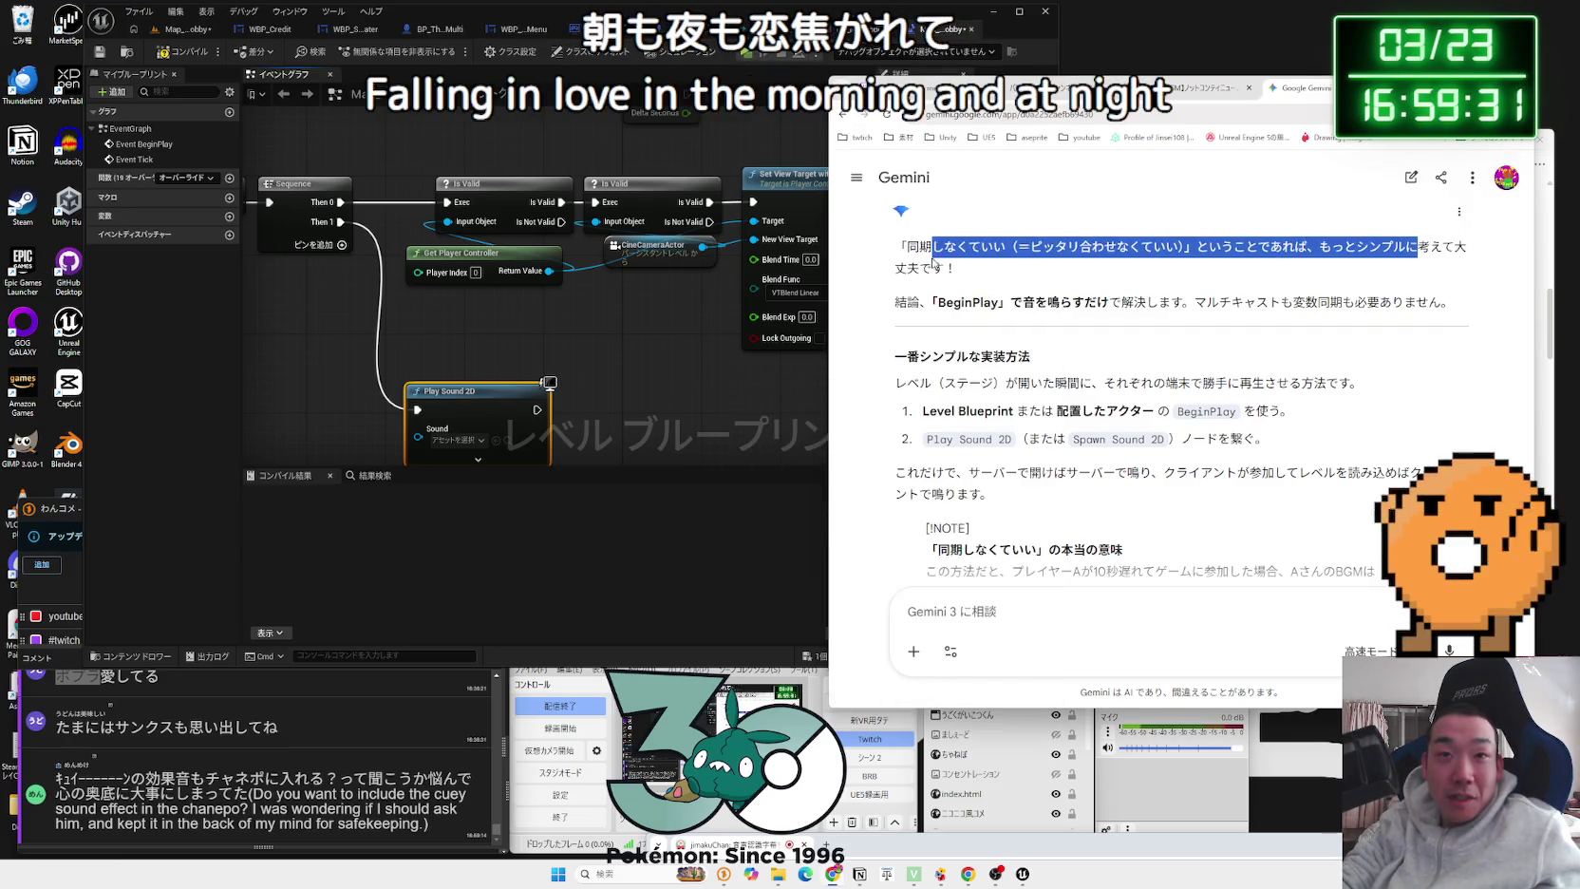
click(907, 258)
triple_click(916, 251)
click(926, 248)
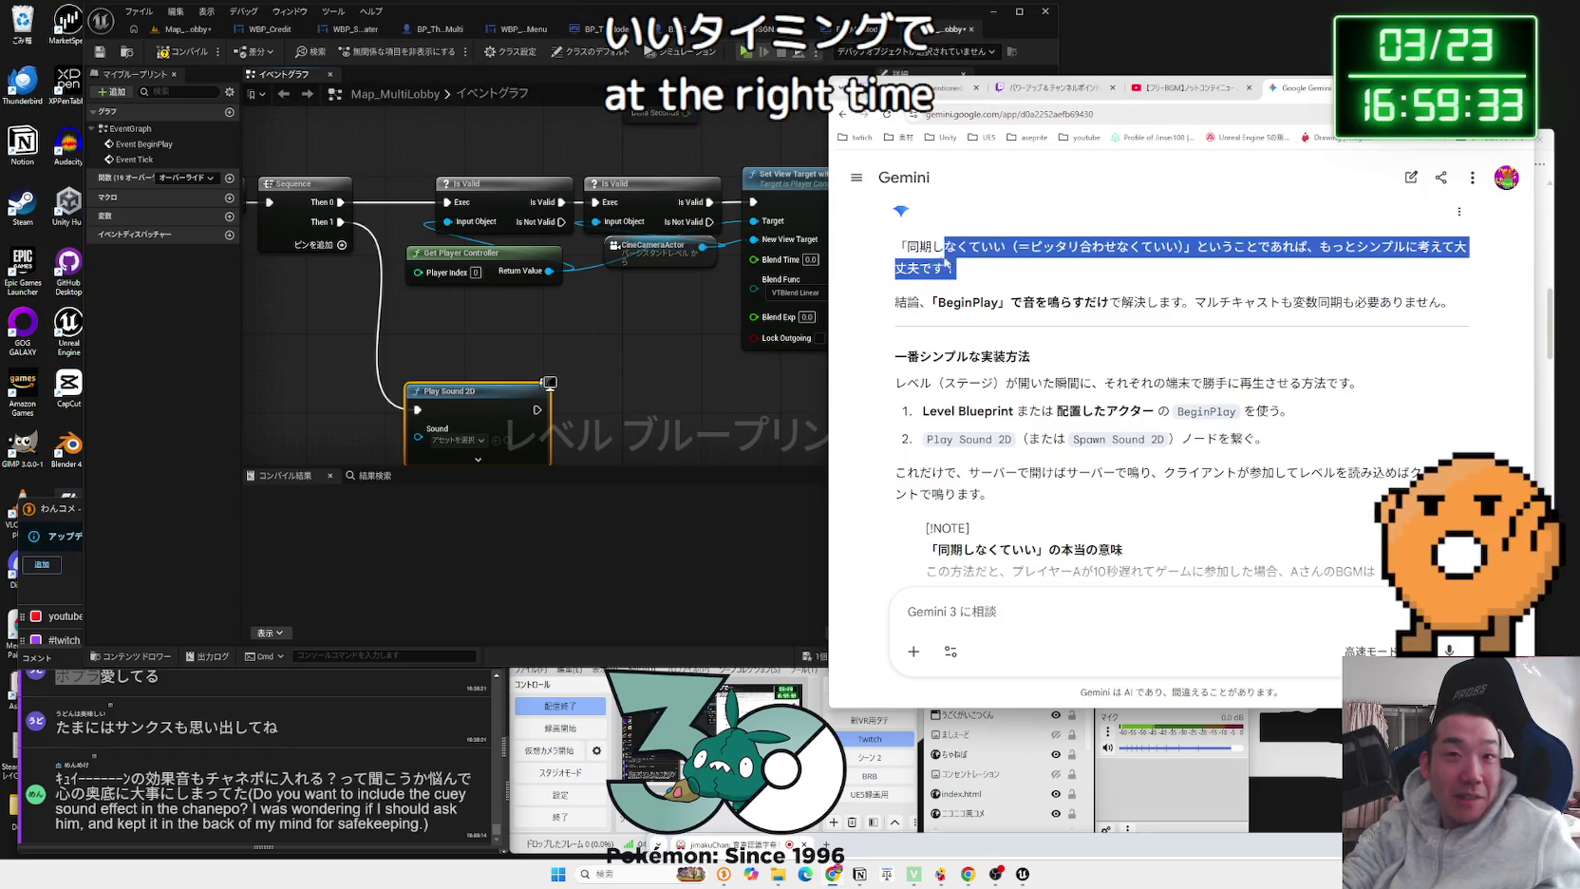
triple_click(921, 251)
click(926, 249)
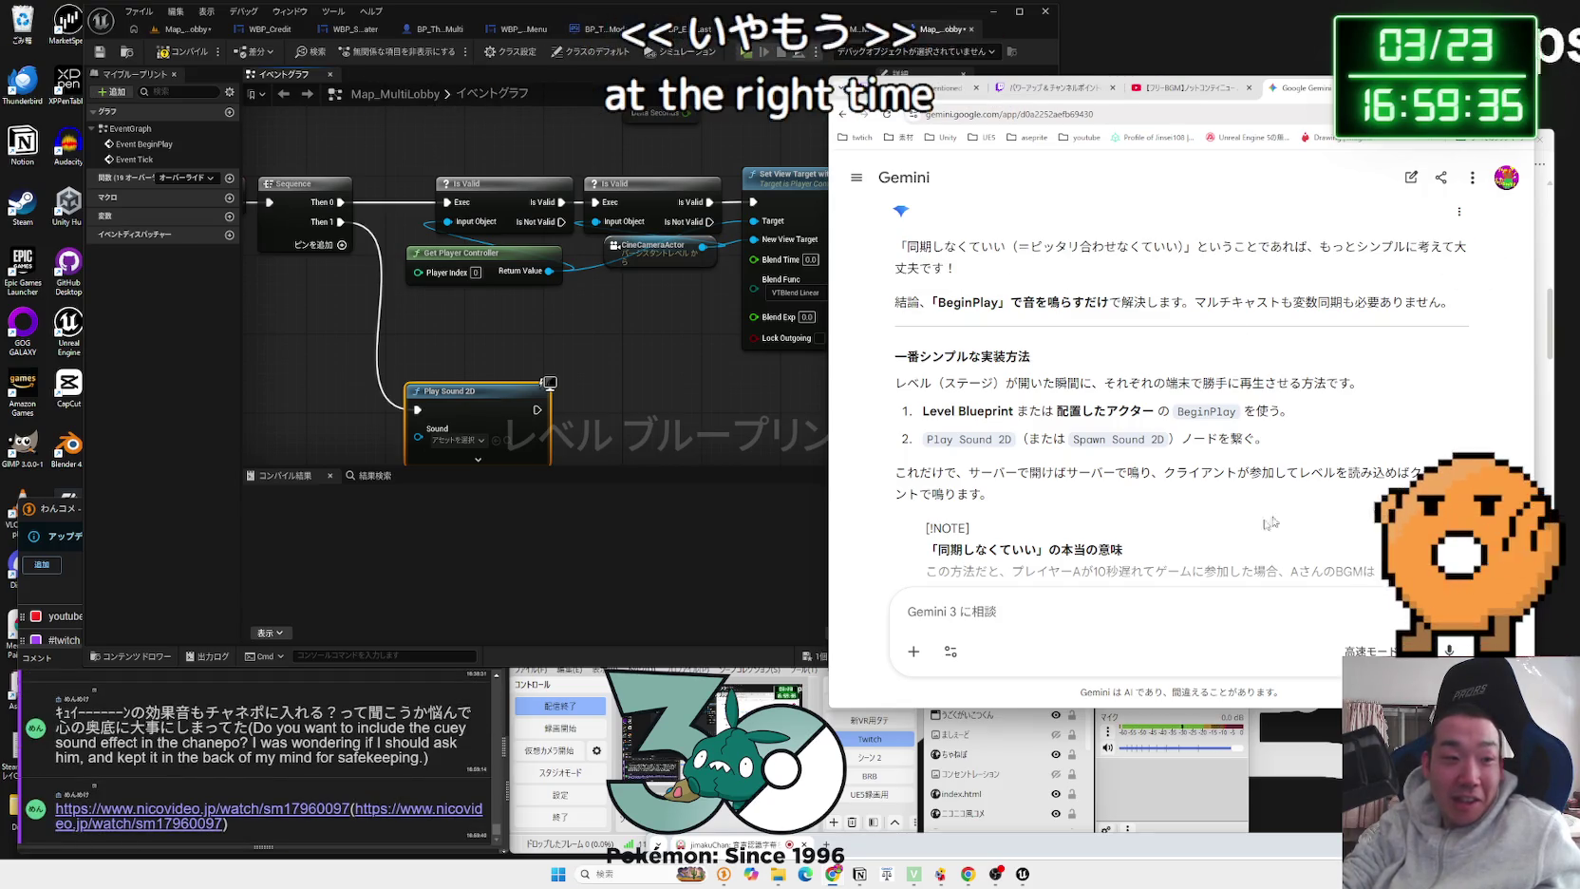
click(238, 808)
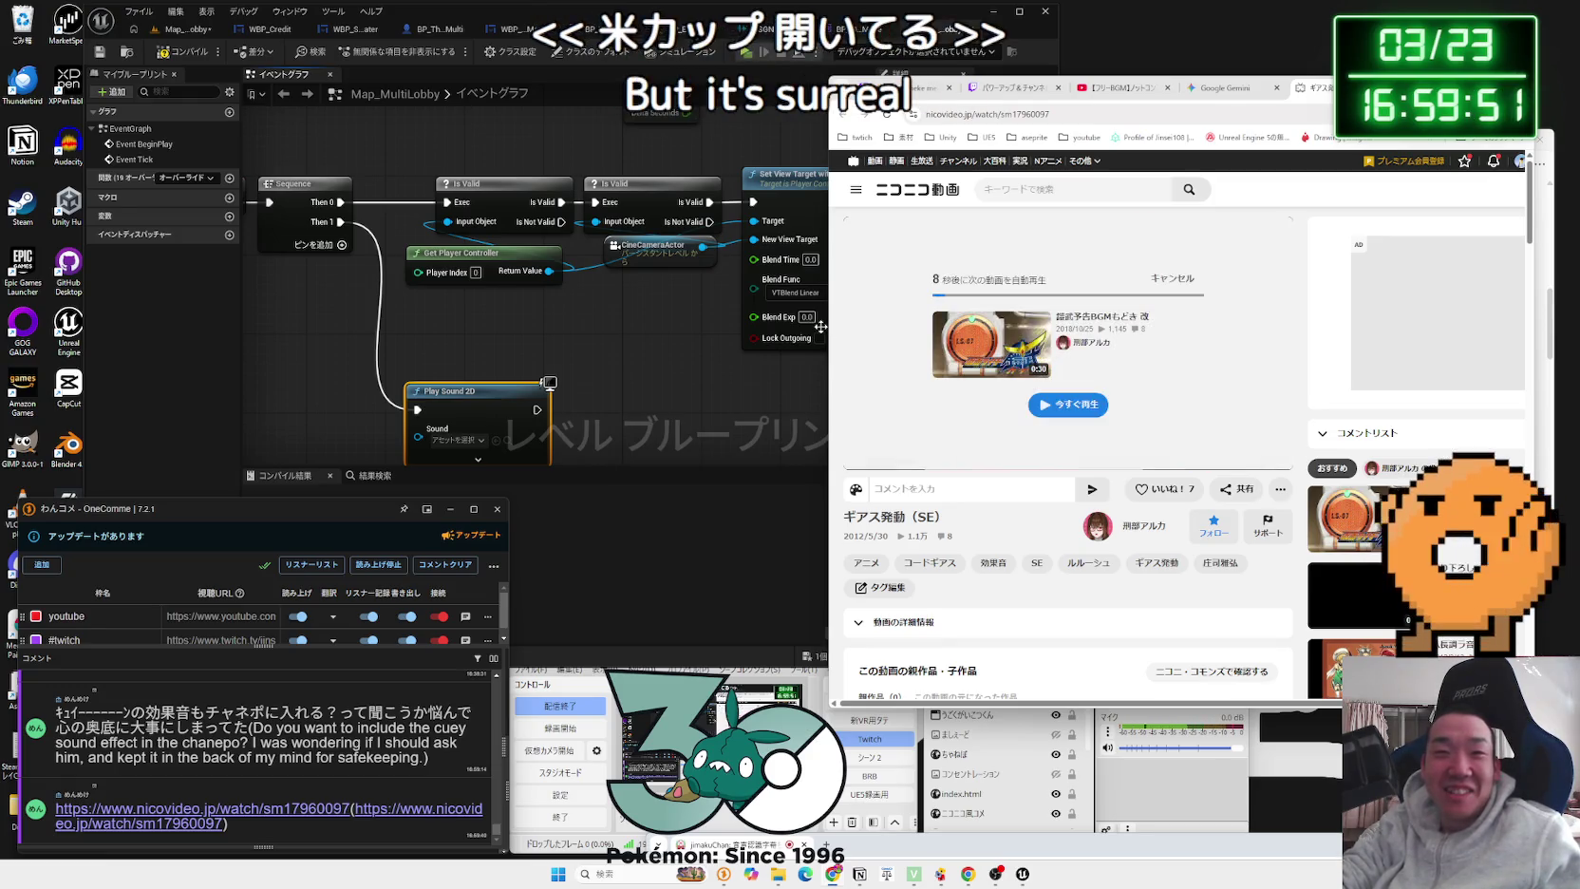
Step: Widen the browser, replay the ギアス発動（SE） video, browse its page, and close the tab
drag(830, 344, 729, 344)
click(753, 478)
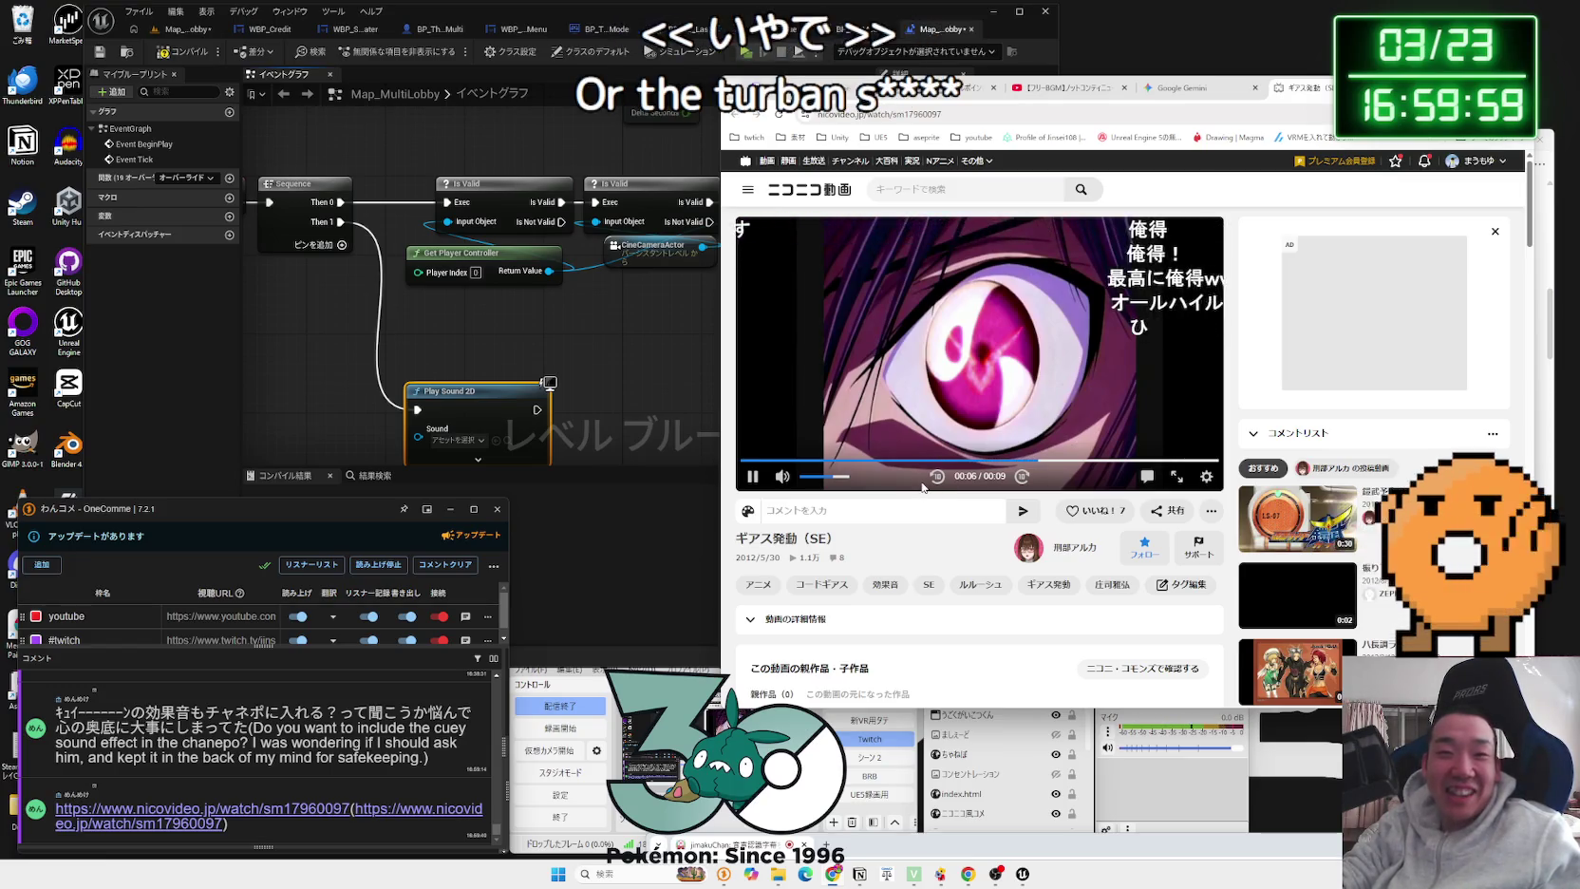
scroll(921, 486, down, 1)
scroll(922, 486, down, 3)
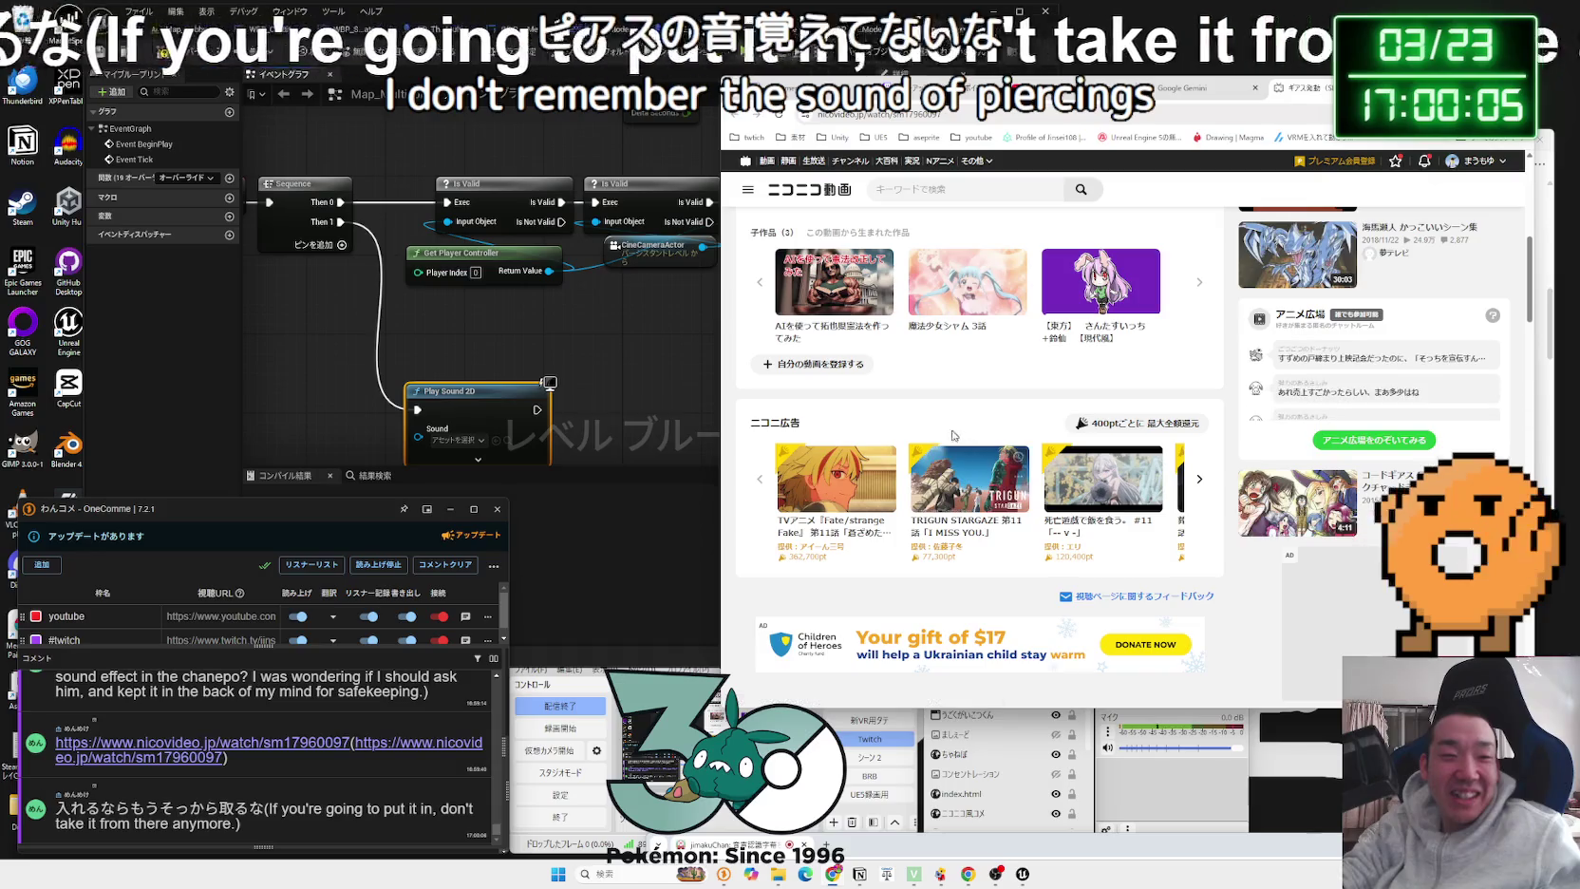
scroll(940, 446, up, 2)
scroll(940, 431, up, 3)
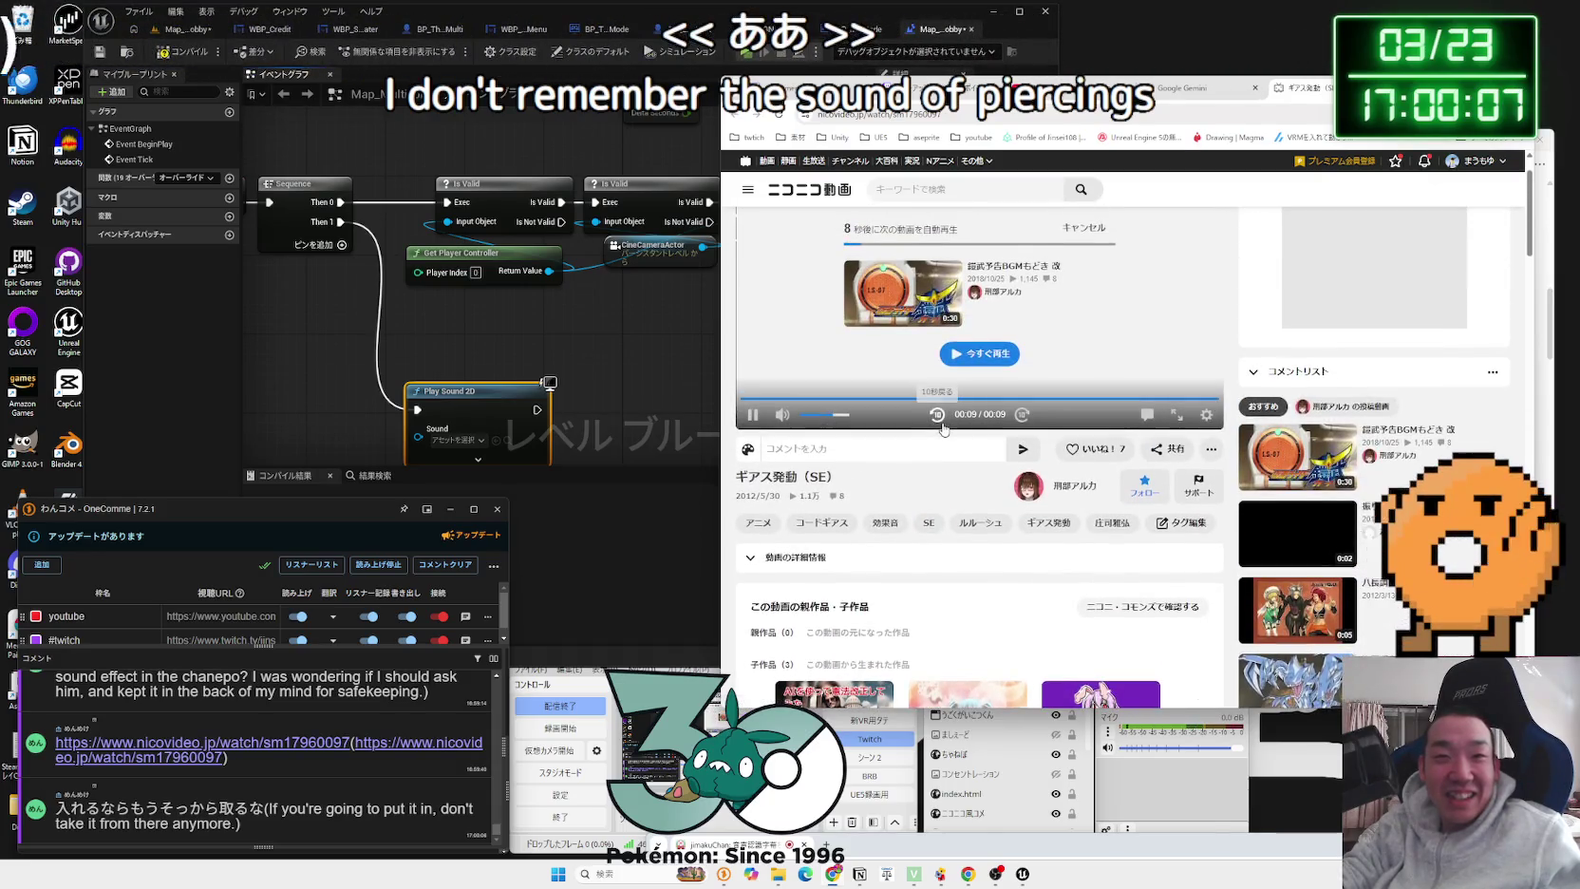
scroll(943, 430, down, 5)
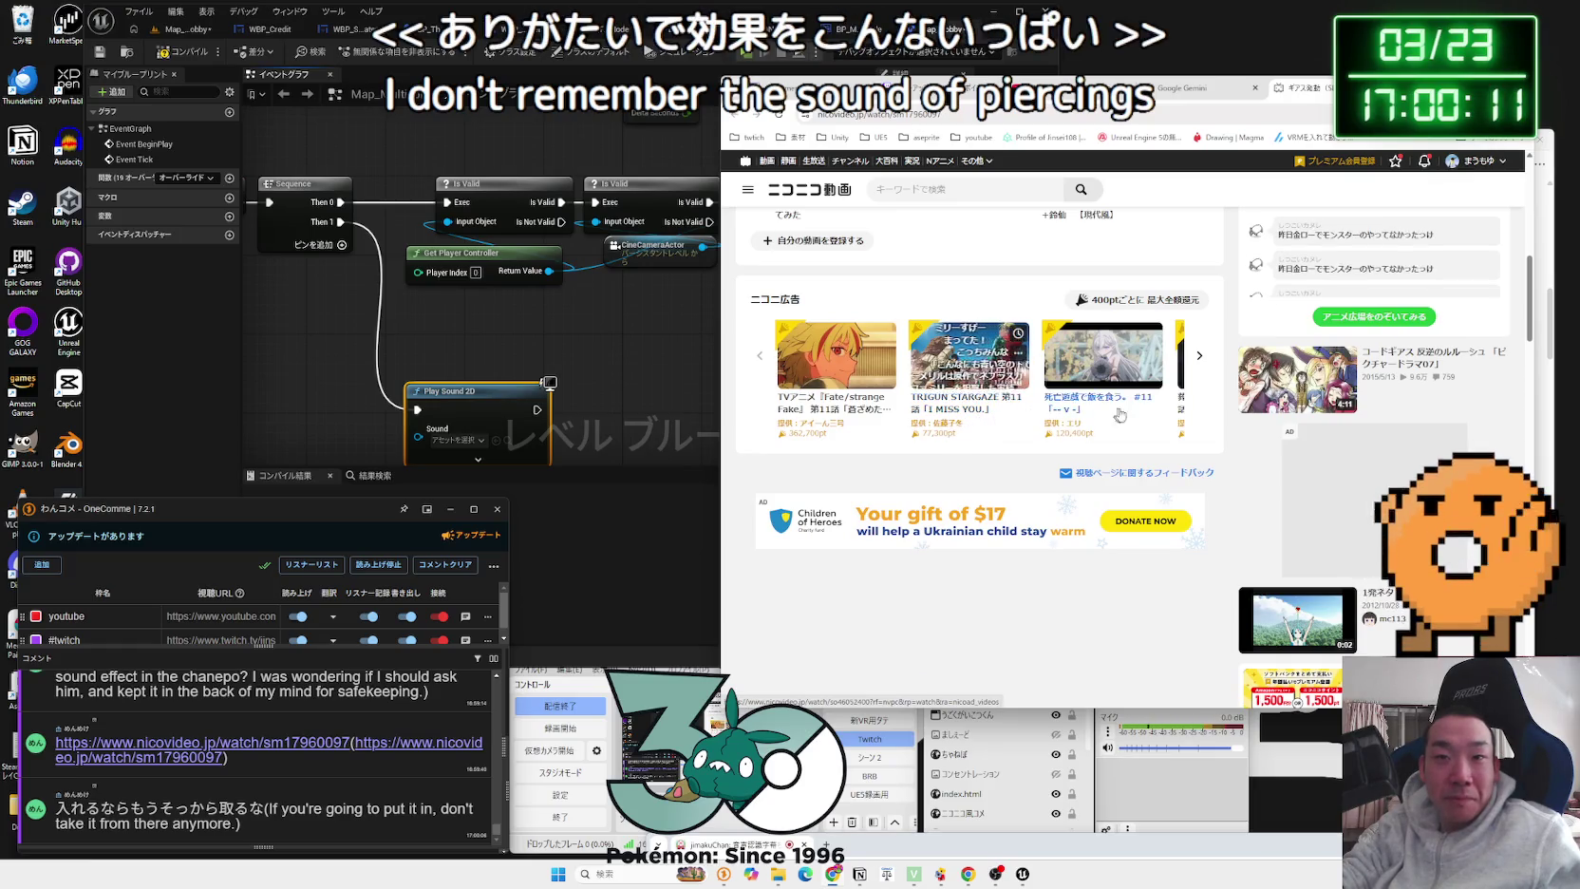
scroll(1113, 415, down, 3)
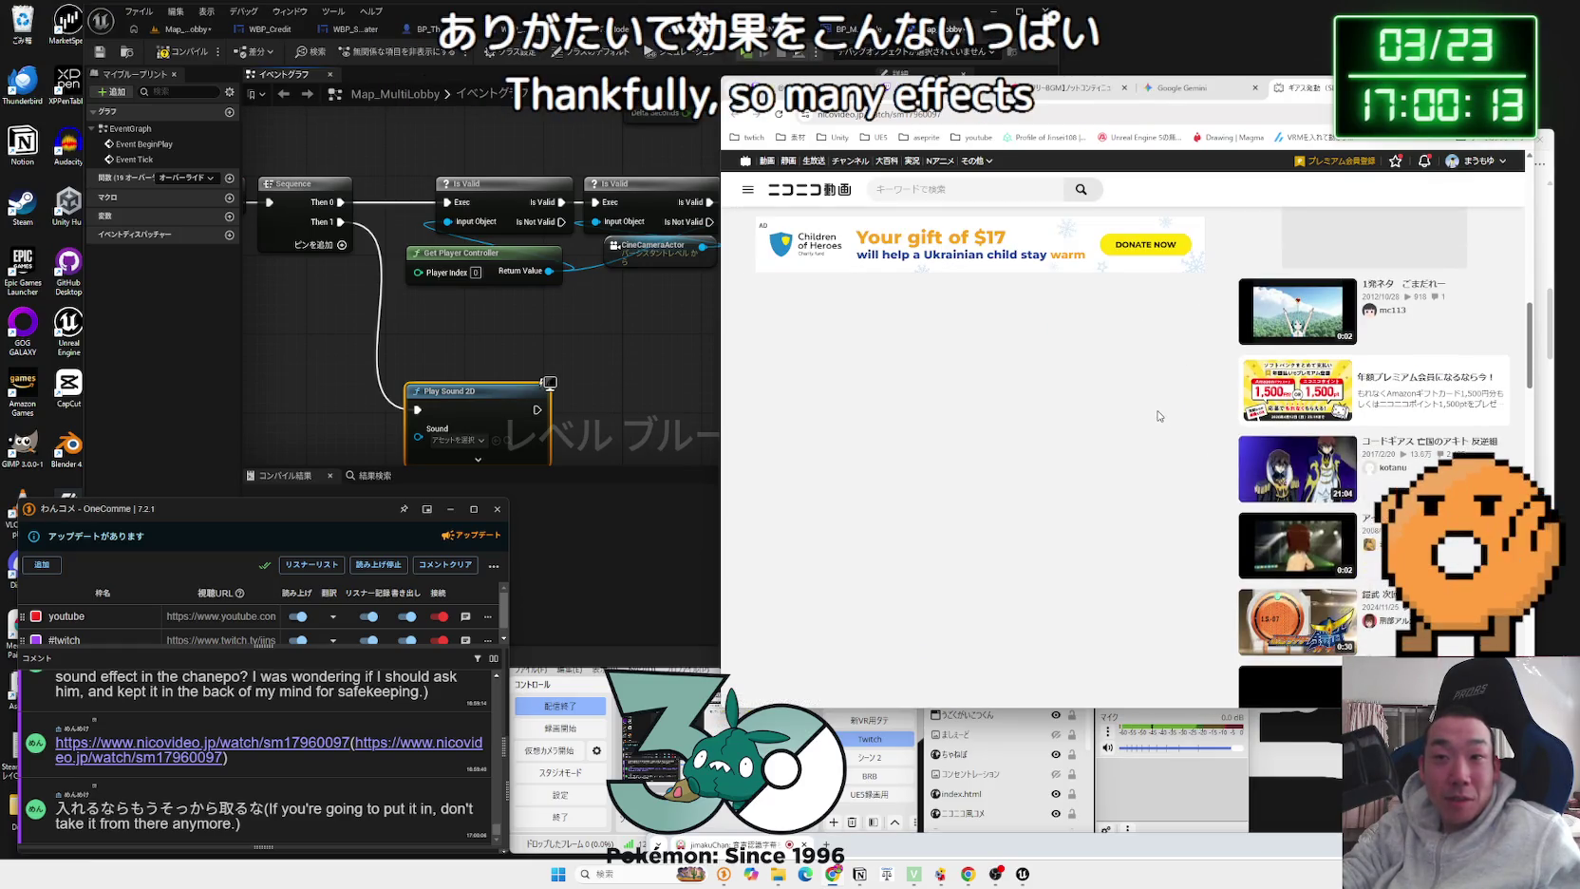
scroll(1158, 415, down, 3)
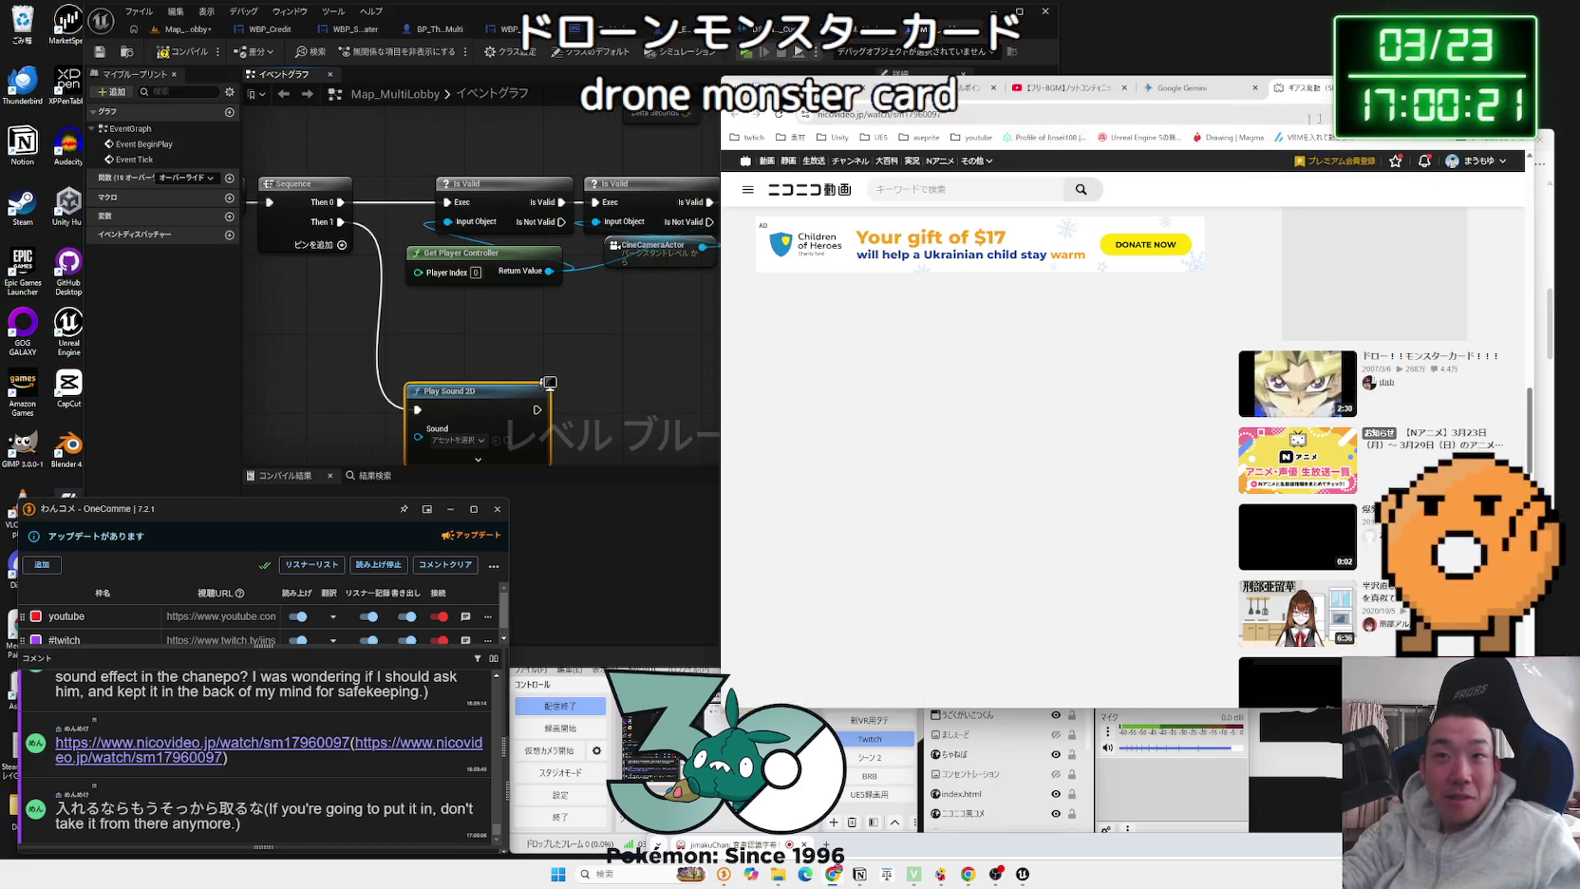
key(ctrl+w)
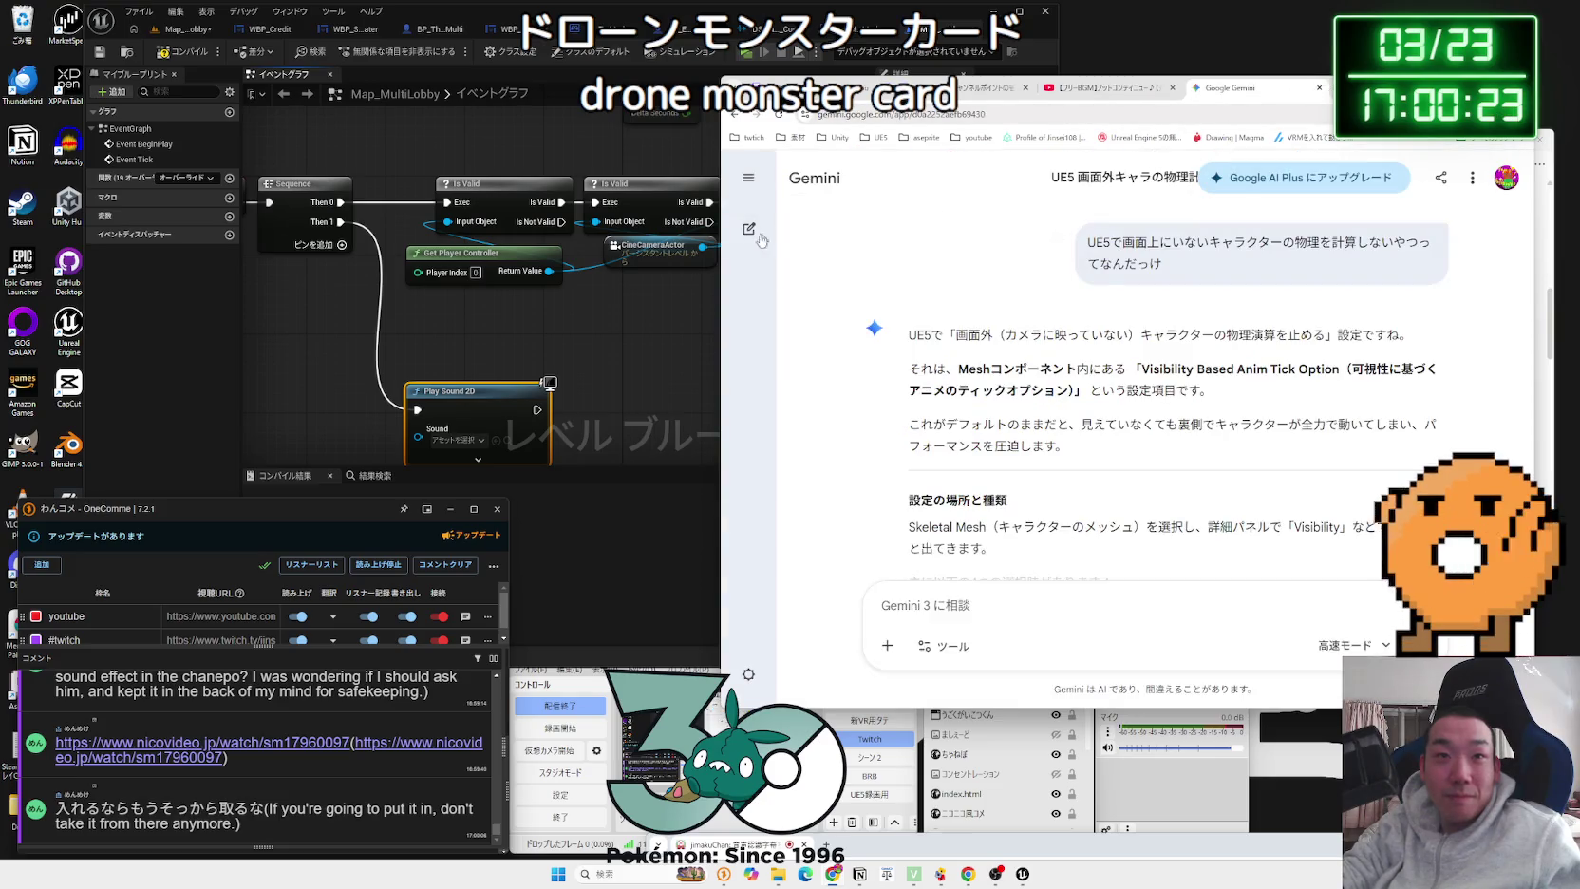
Step: Assign BGM4_Cue to Map_MultiLobby's Play Sound 2D node and return to the level editor
drag(719, 238, 822, 238)
click(678, 417)
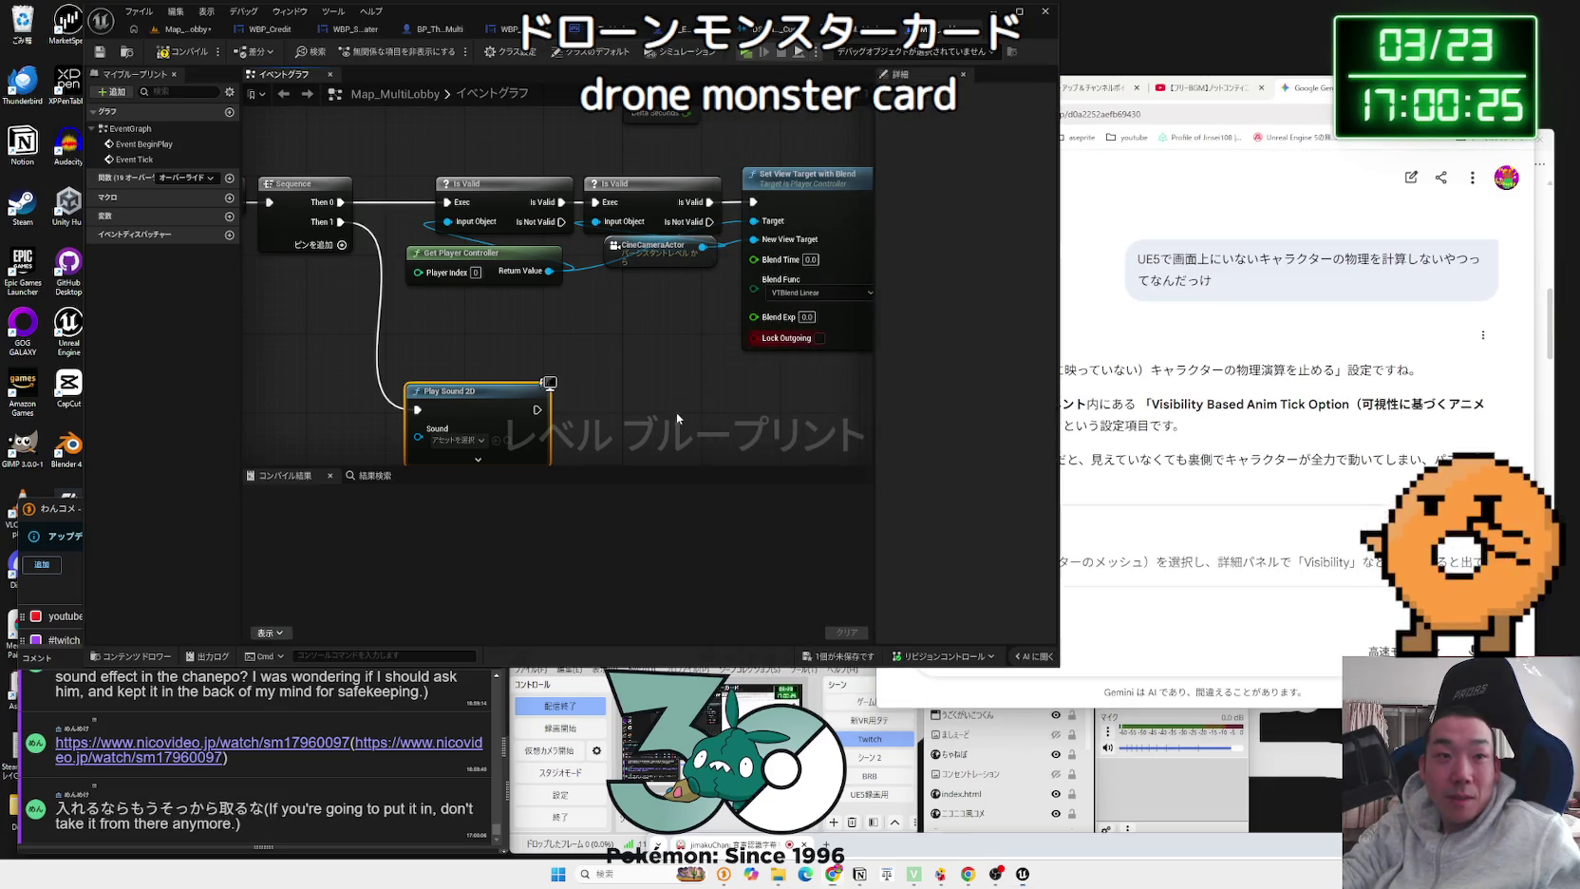
click(475, 442)
text(bg)
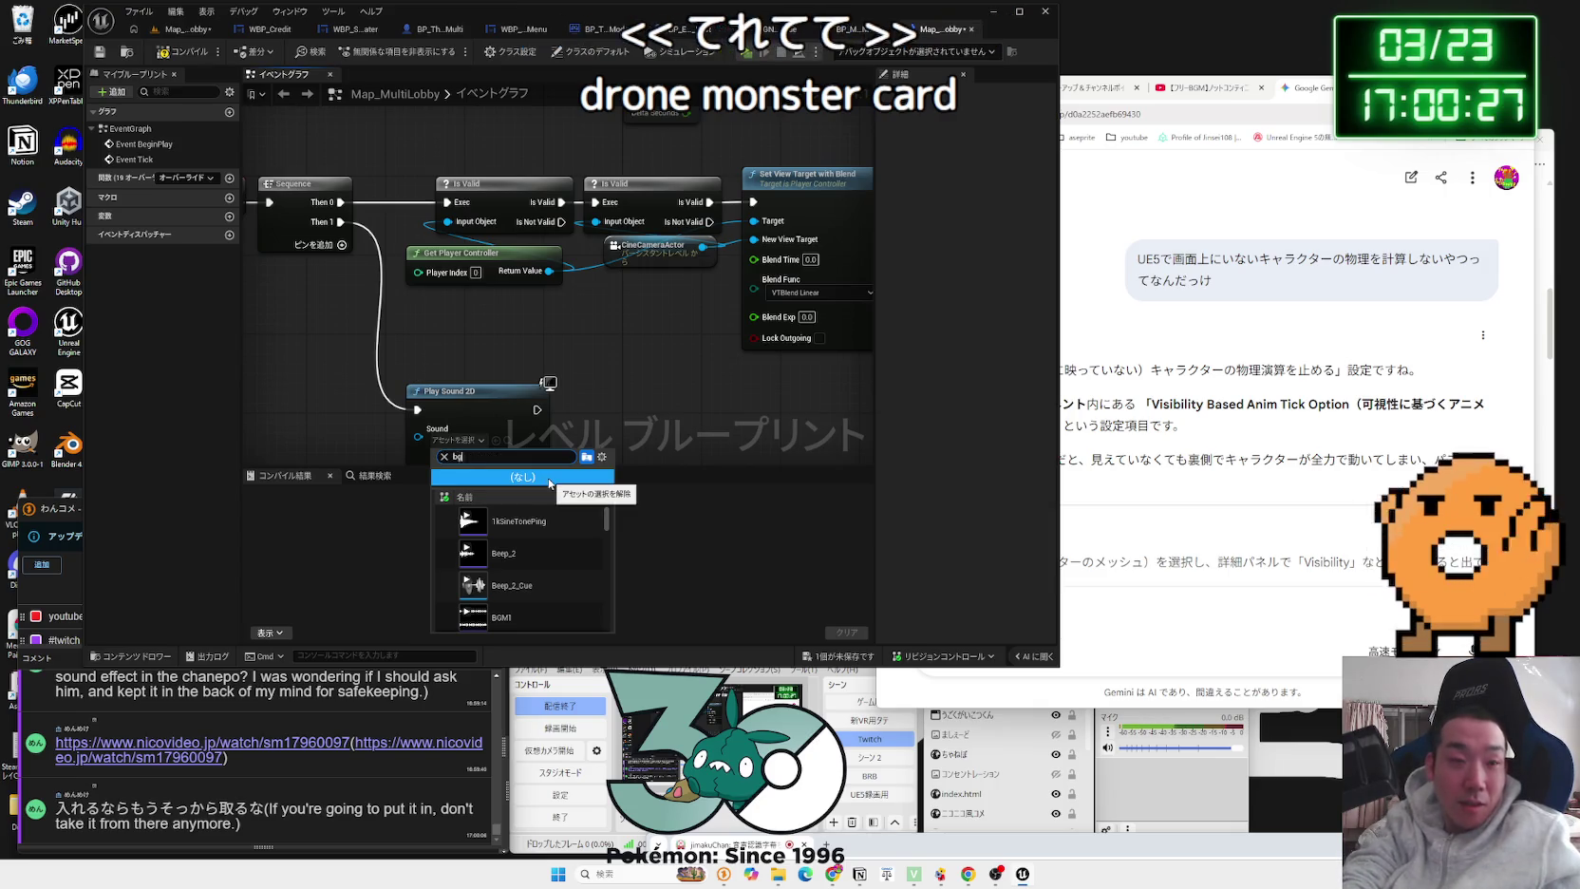
text(m_)
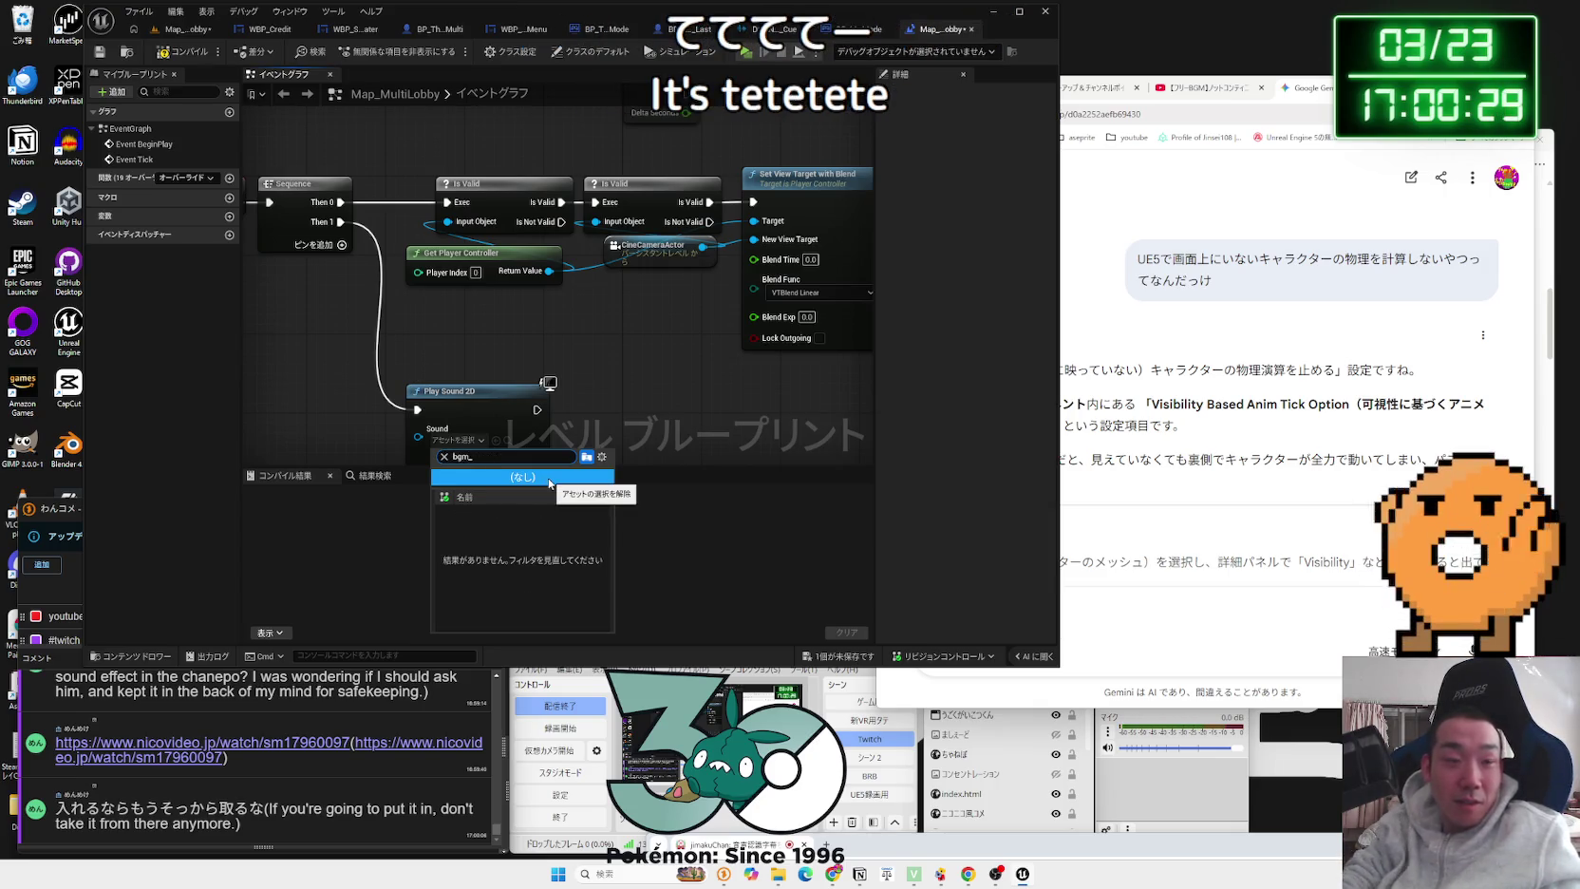
key(BackSpace)
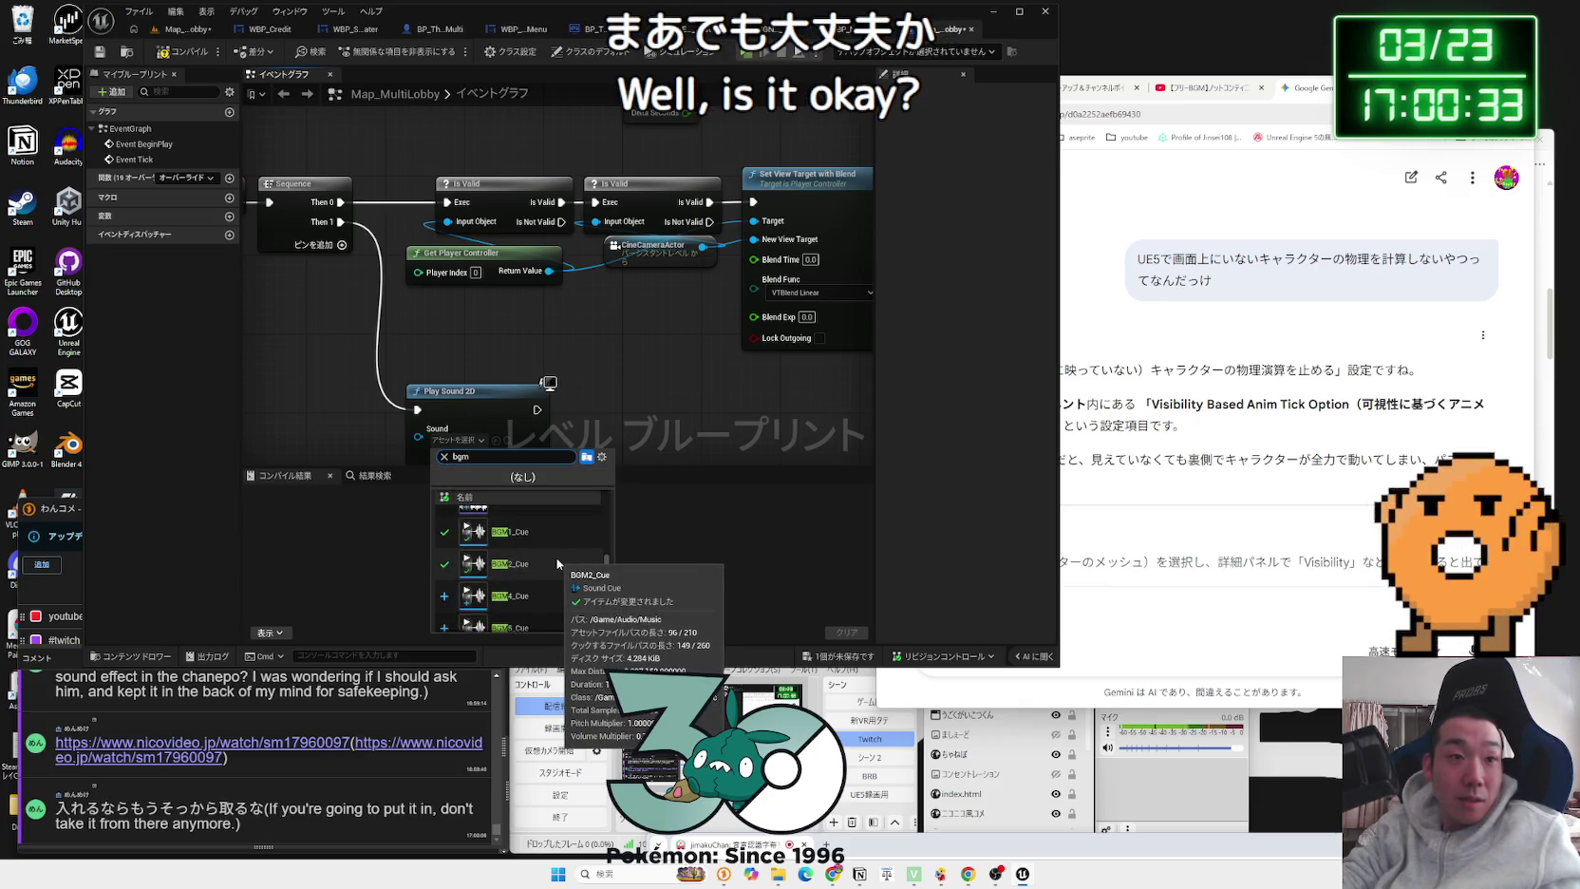
scroll(546, 538, down, 1)
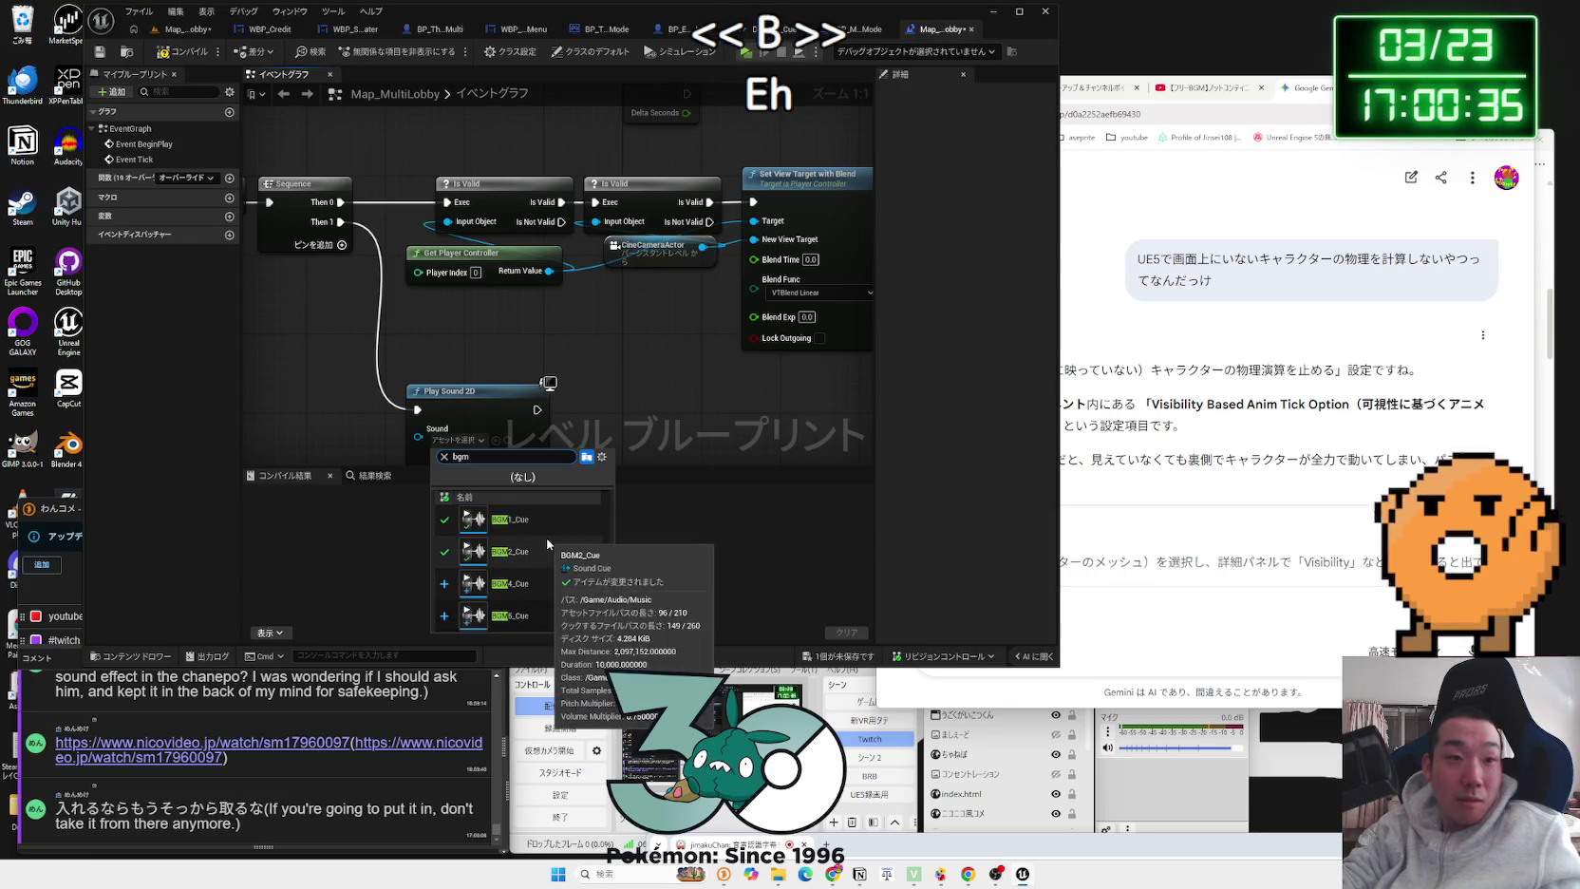
click(528, 583)
drag(475, 380, 507, 313)
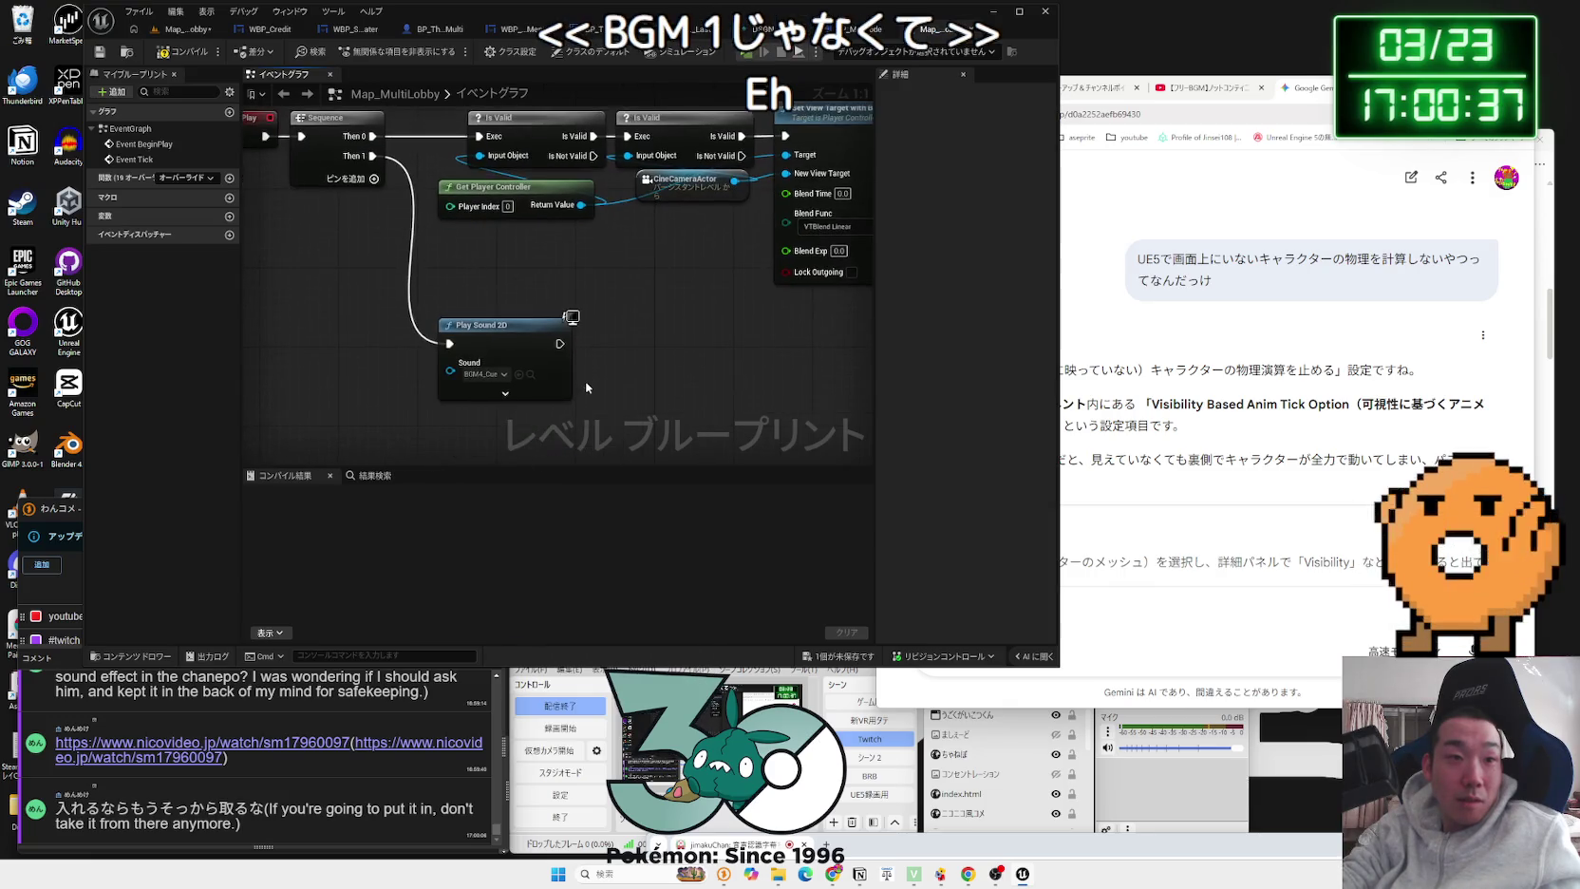
click(180, 28)
Step: Browse to ThirdPerson/Blueprints/Multi and open the BP_MultiLobbyMode game mode blueprint
scroll(149, 532, down, 3)
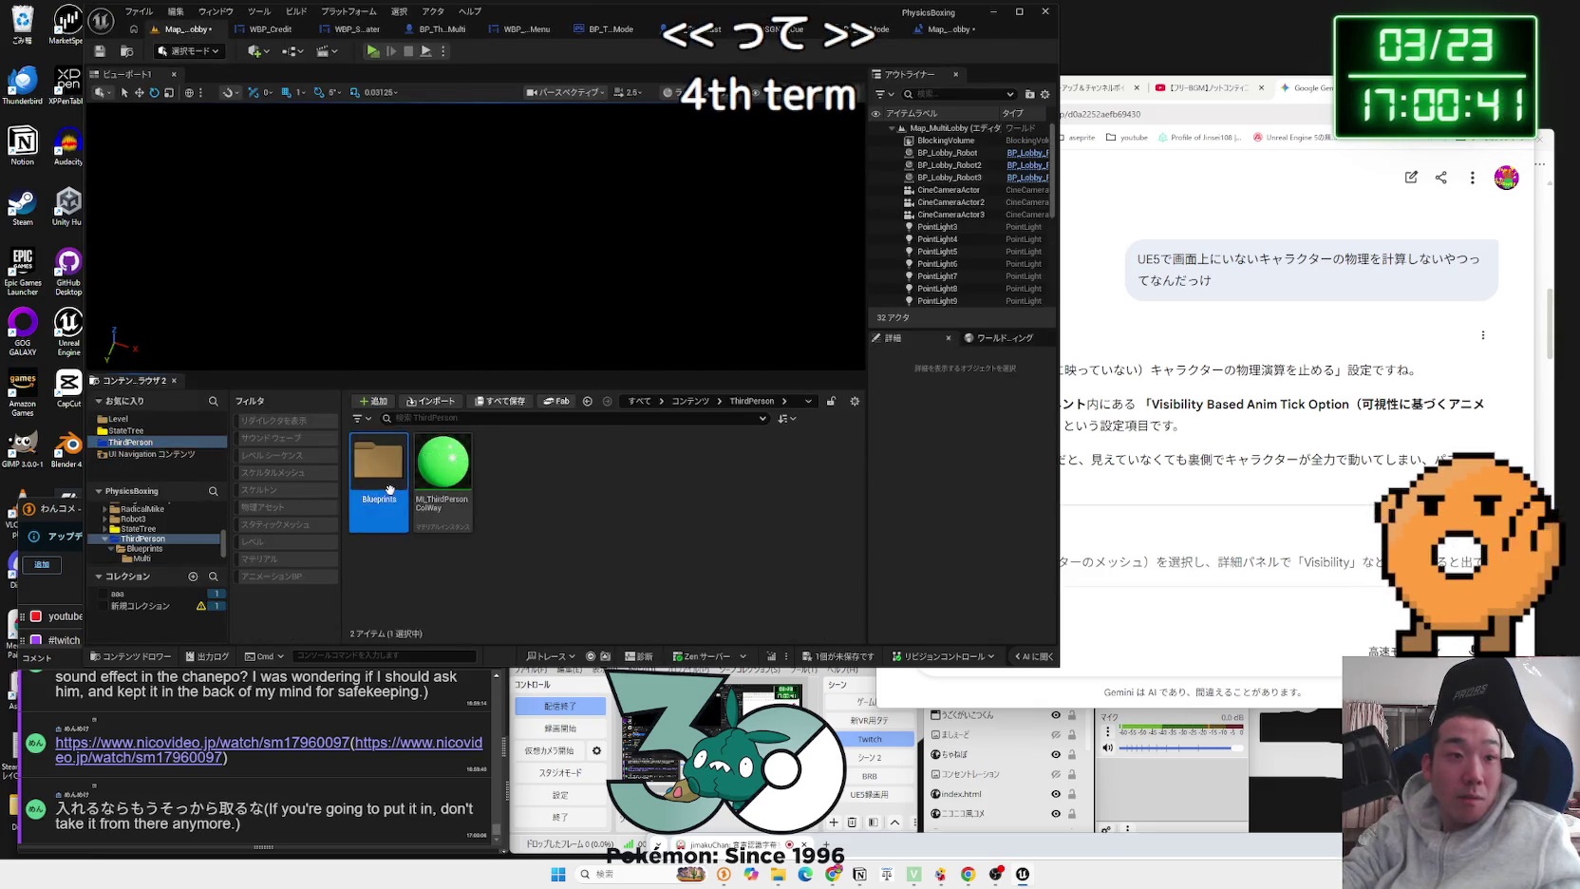
click(144, 548)
double_click(403, 486)
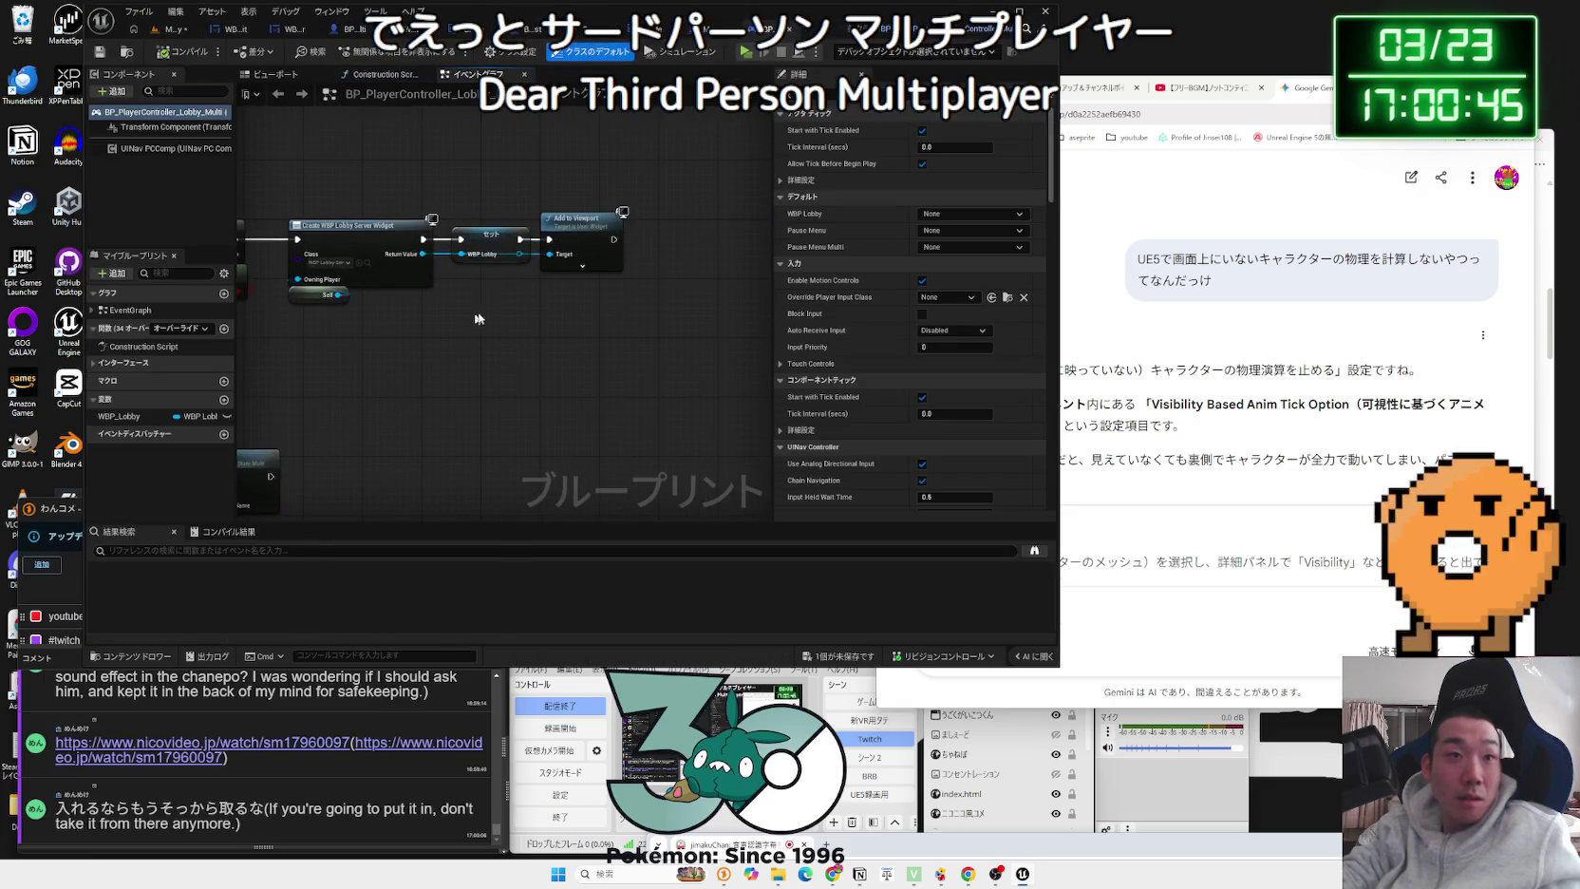
mouse_move(554, 222)
mouse_down()
mouse_move(475, 313)
mouse_move(581, 391)
mouse_up()
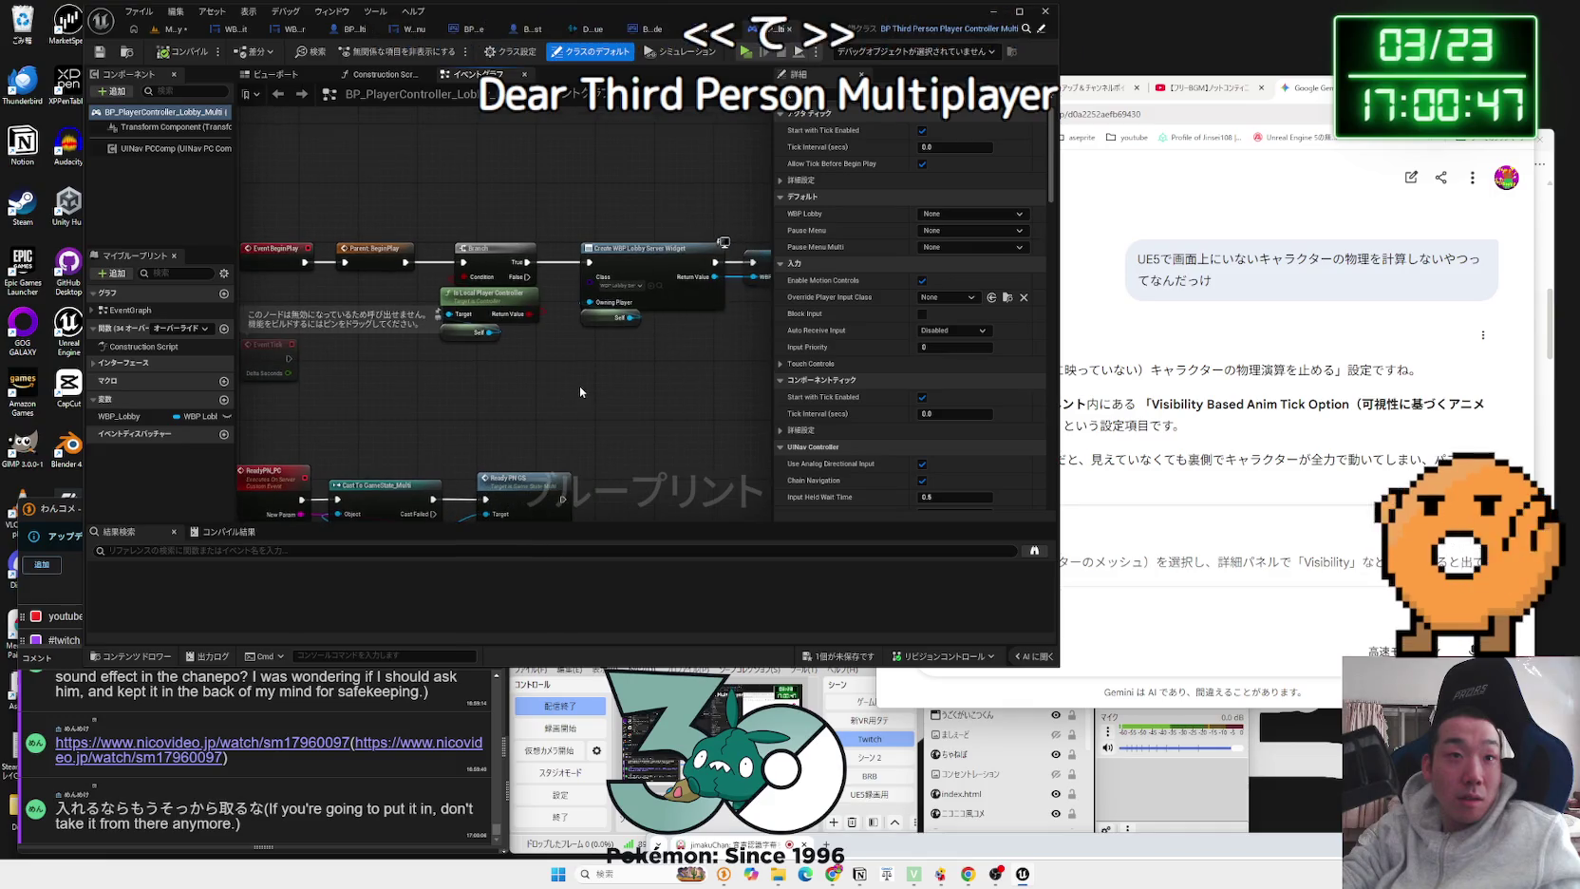
click(173, 28)
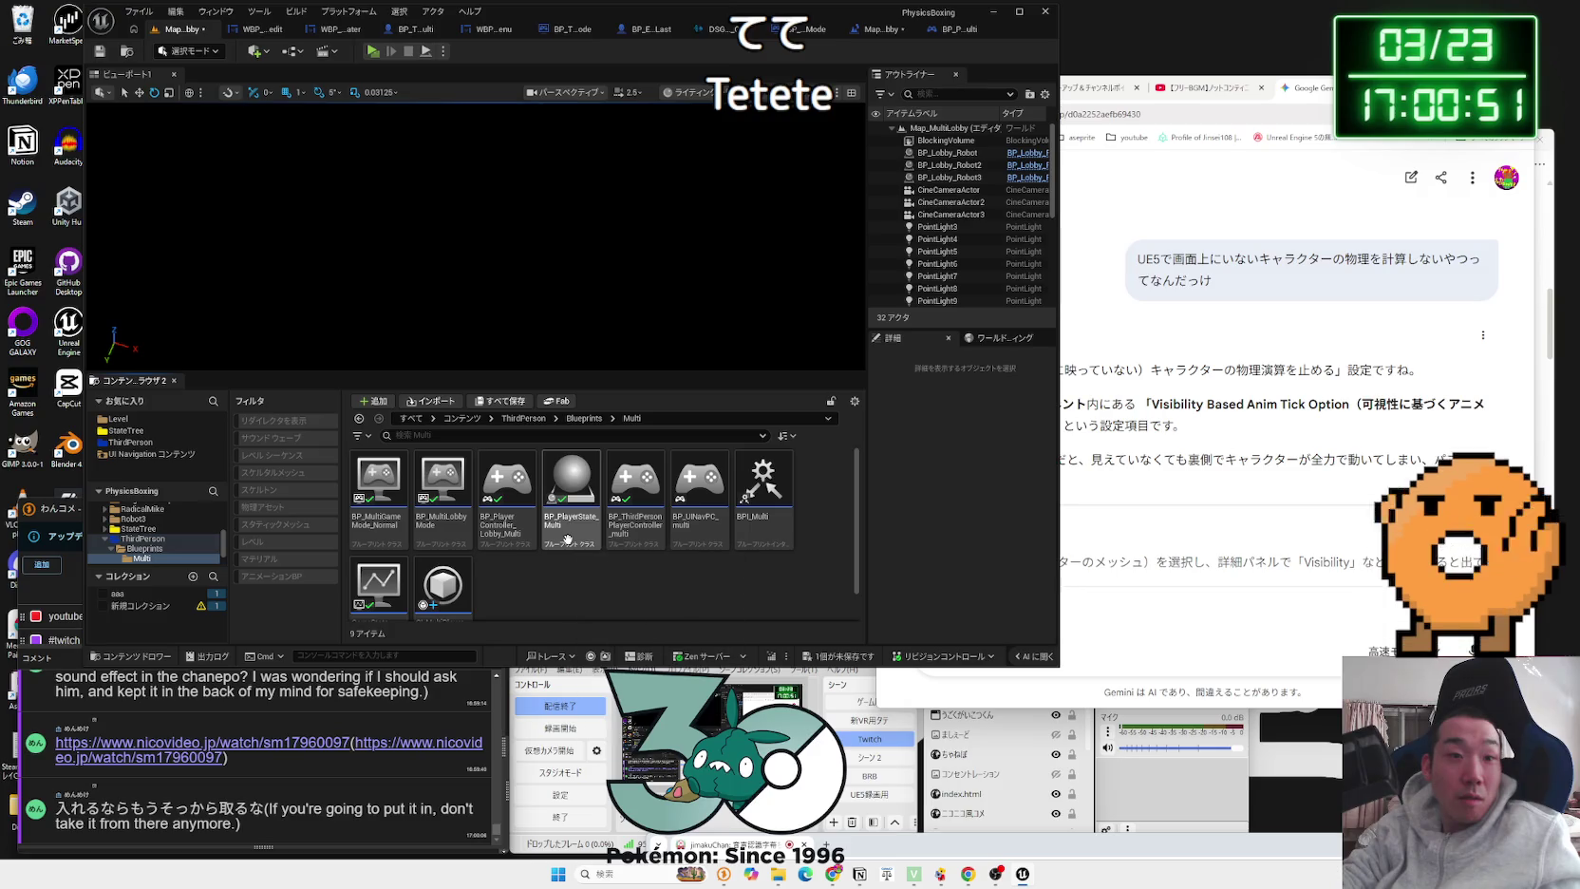
double_click(447, 541)
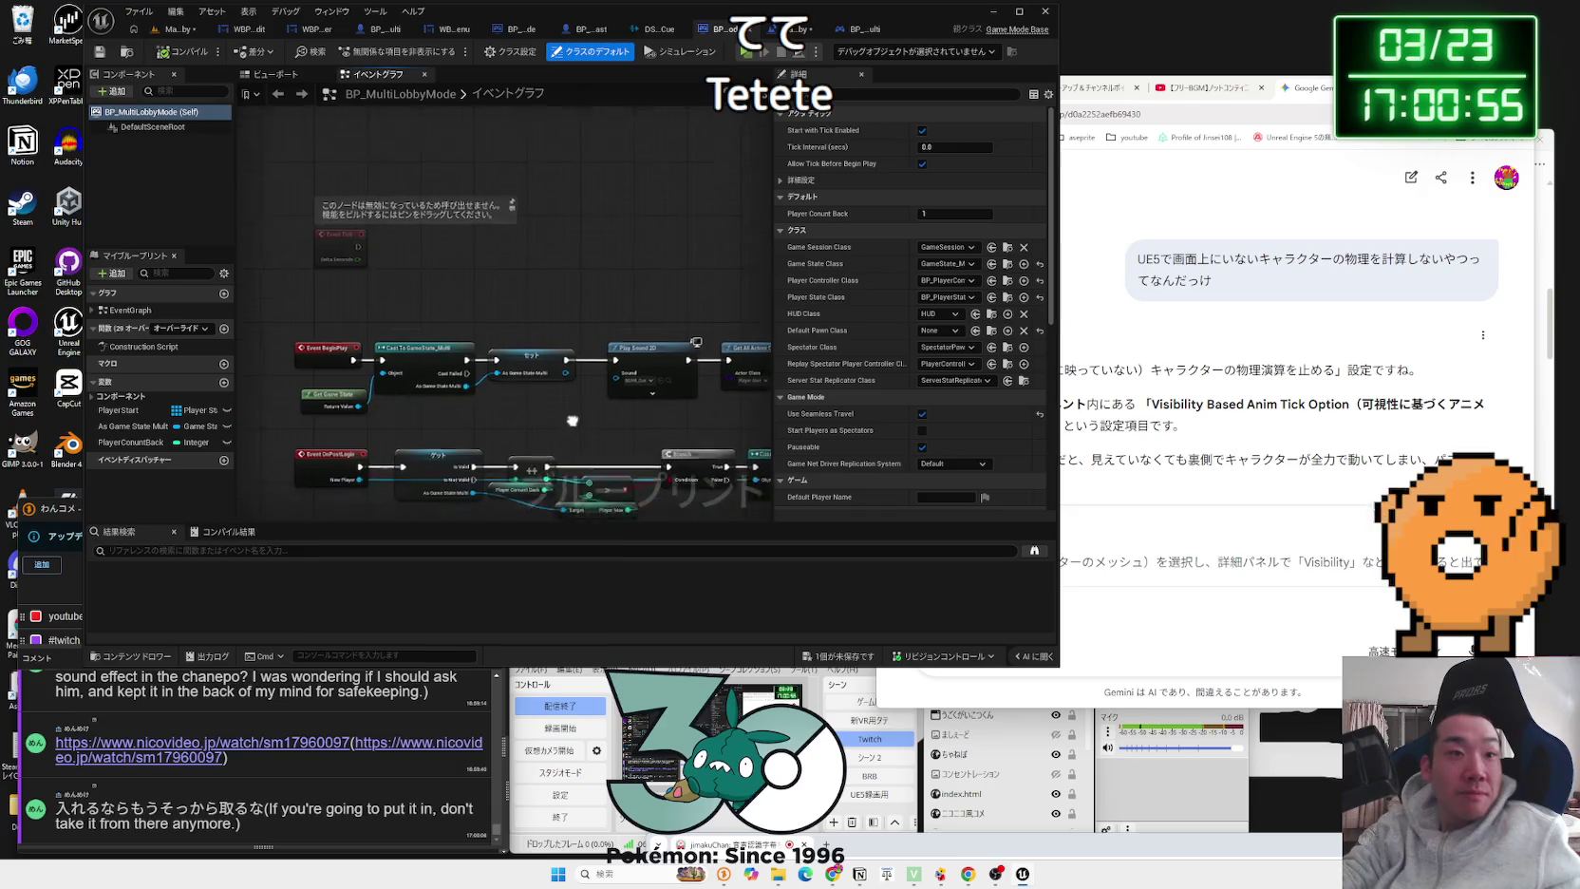
scroll(510, 321, up, 1)
scroll(446, 418, down, 2)
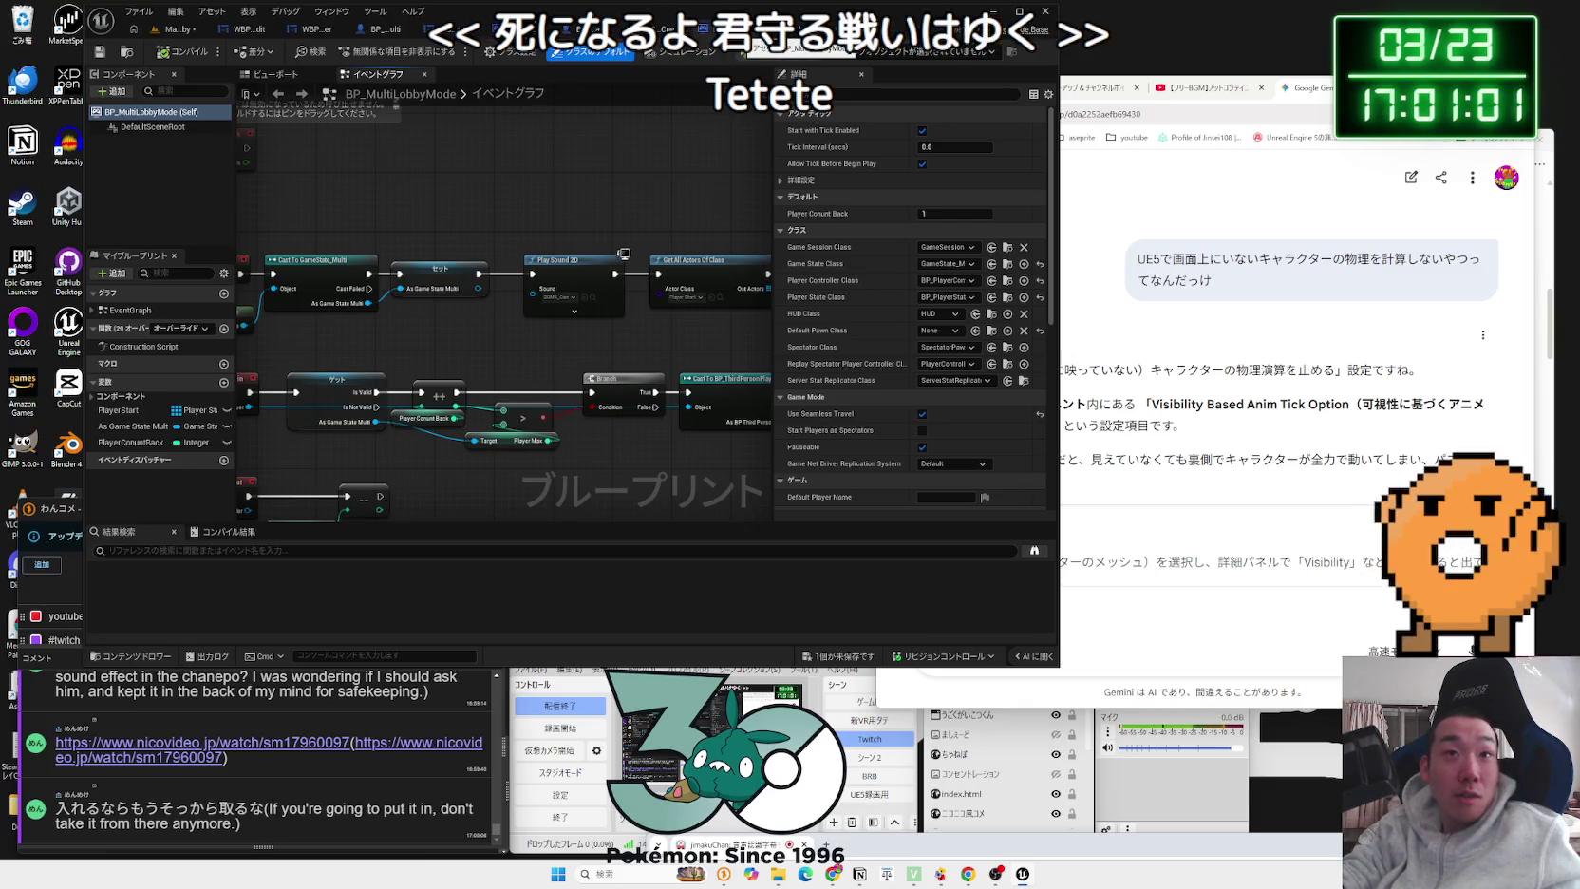
Step: Delete the Play Sound 2D node from its BeginPlay chain
click(580, 269)
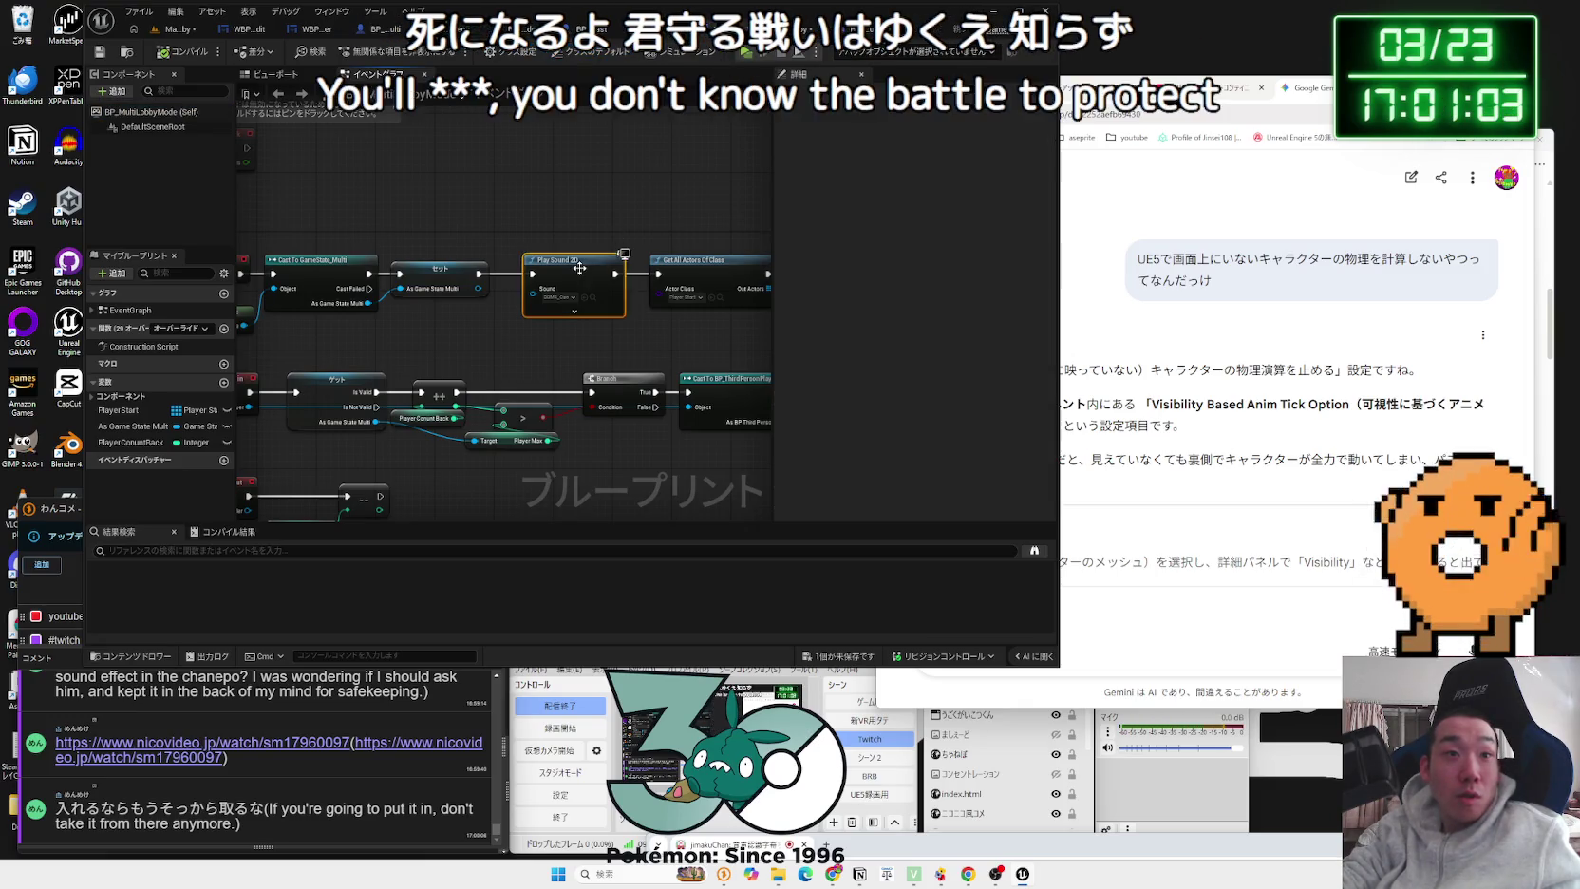
key(Delete)
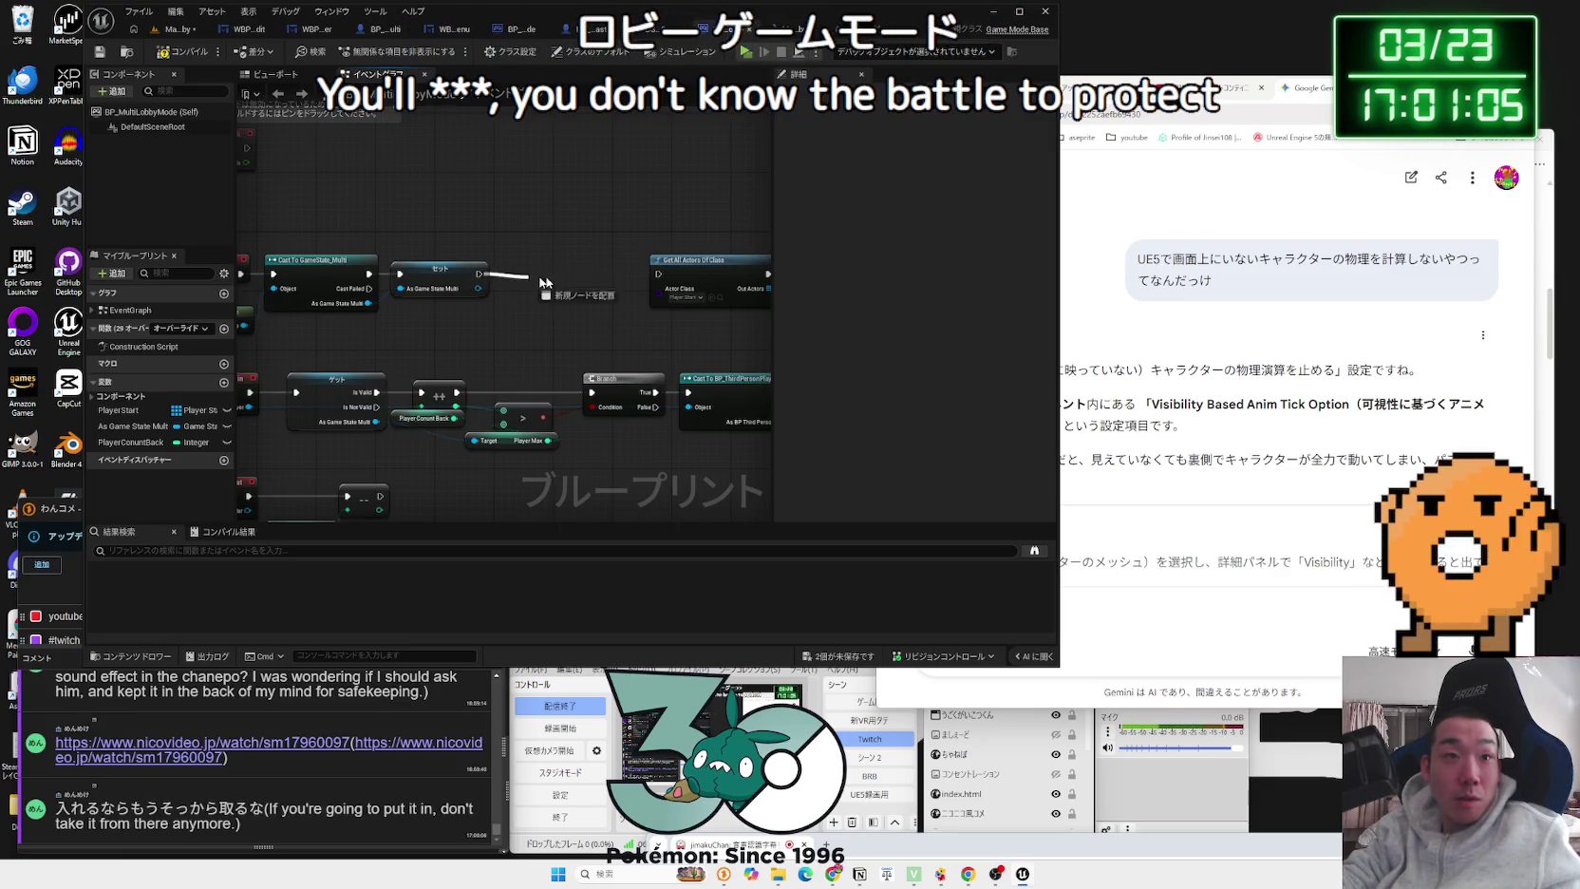
scroll(409, 285, down, 3)
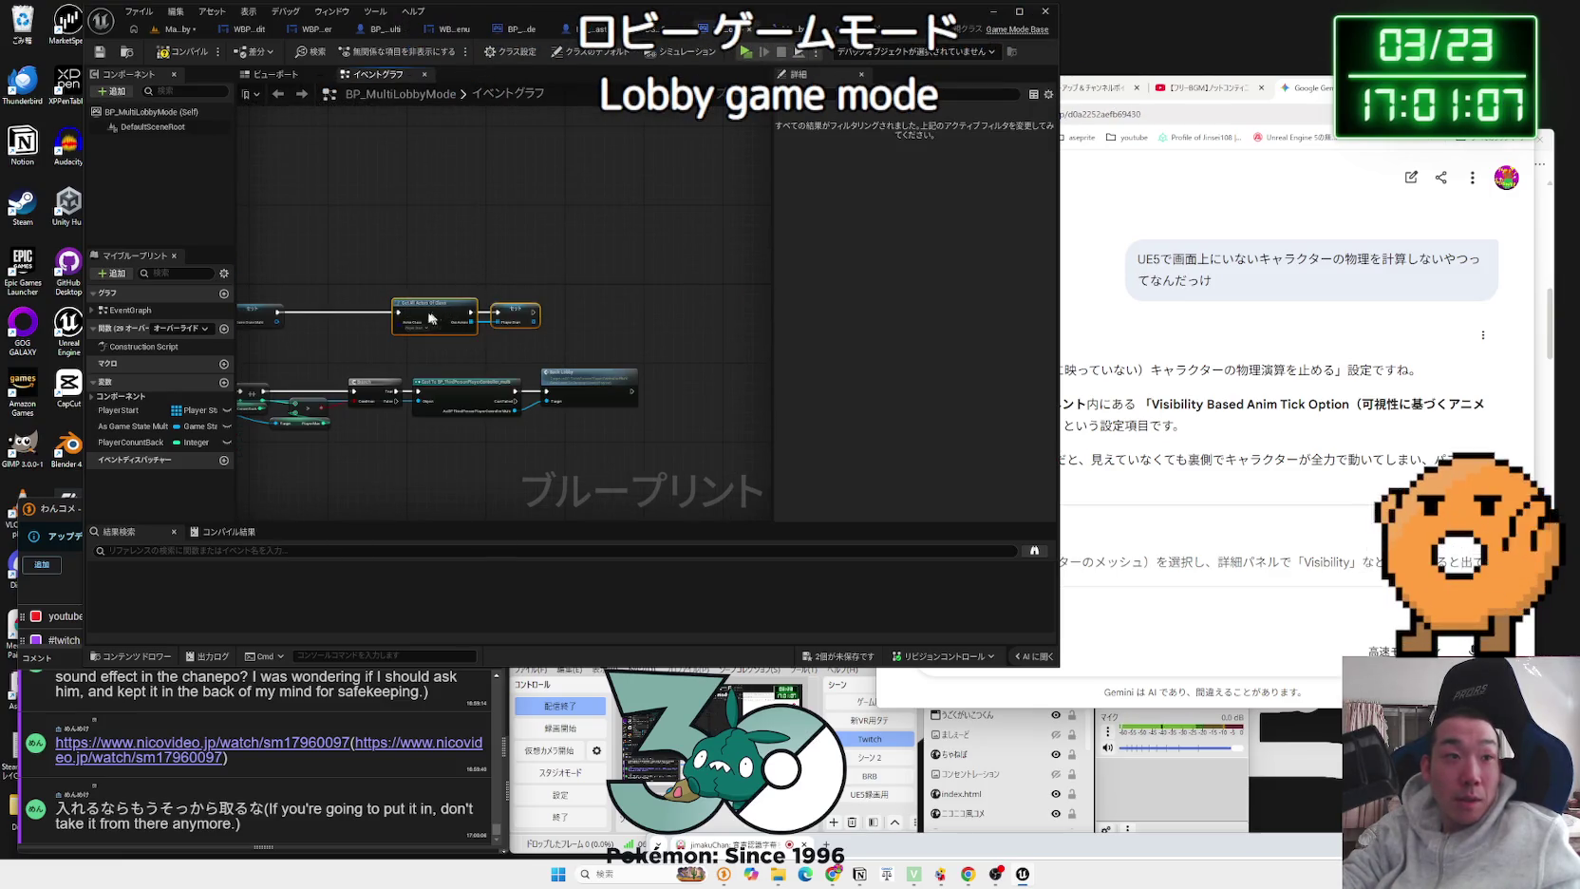
Step: Save all unsaved assets and open the Map_MainMenu level
click(173, 29)
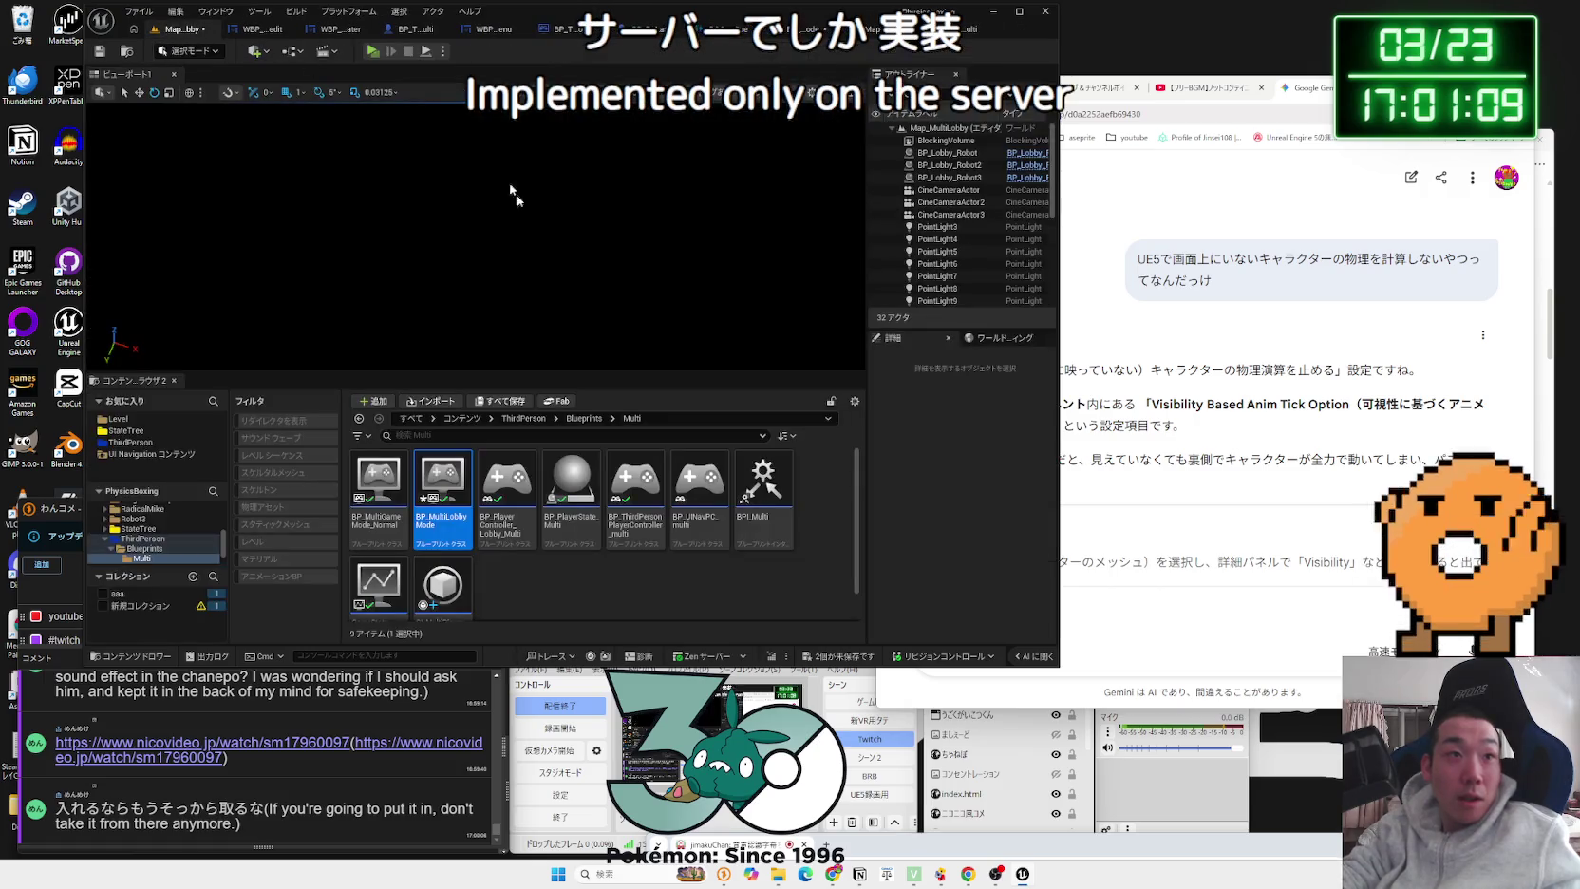
click(864, 656)
click(845, 536)
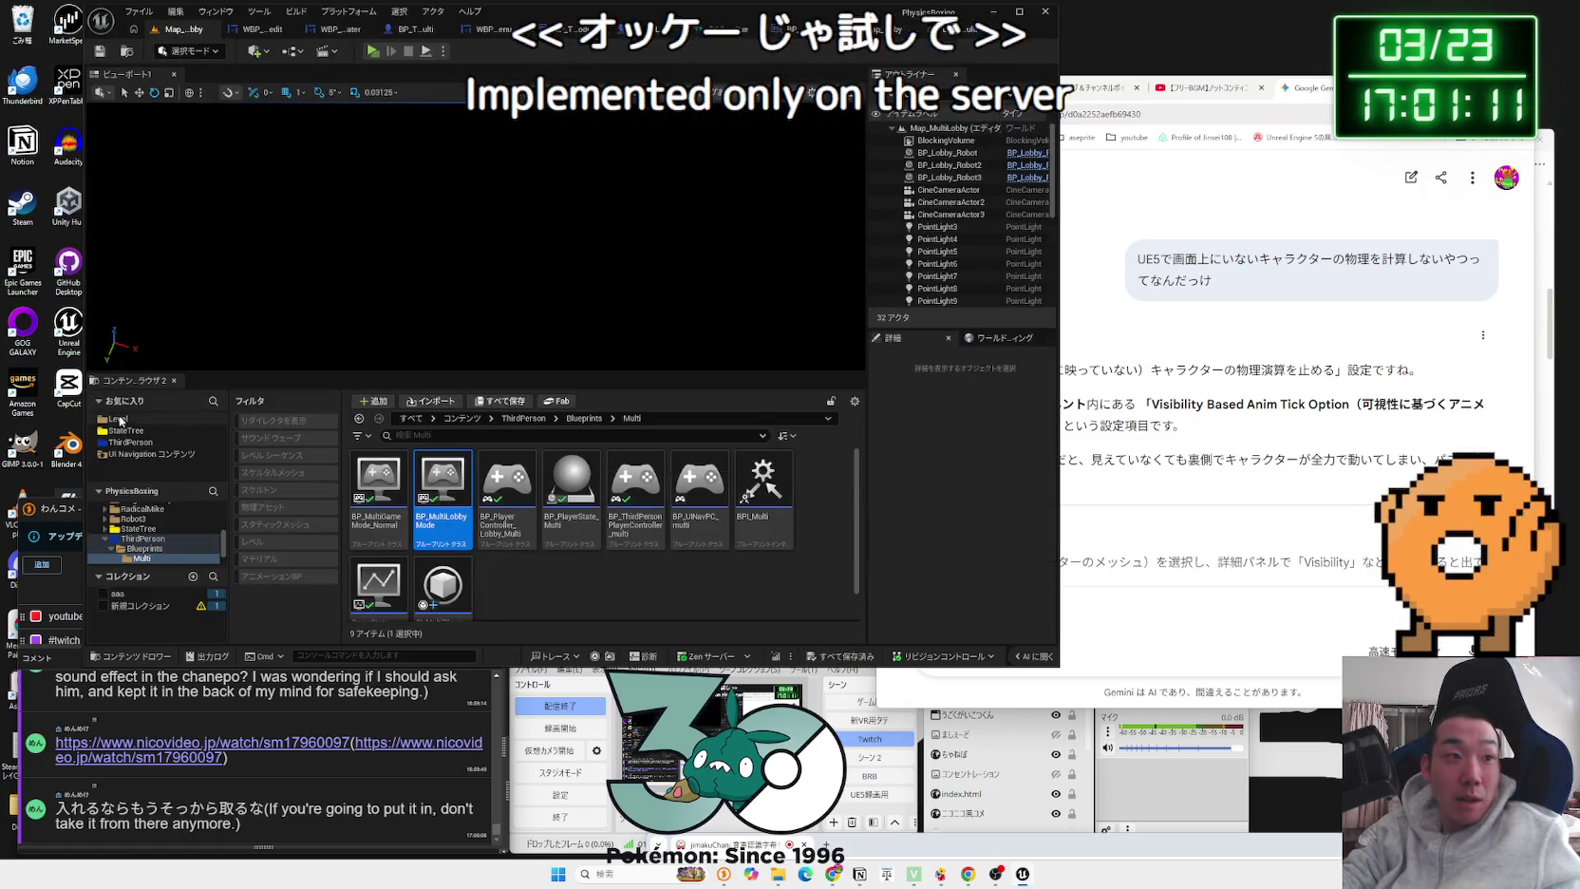
scroll(489, 544, down, 1)
click(375, 542)
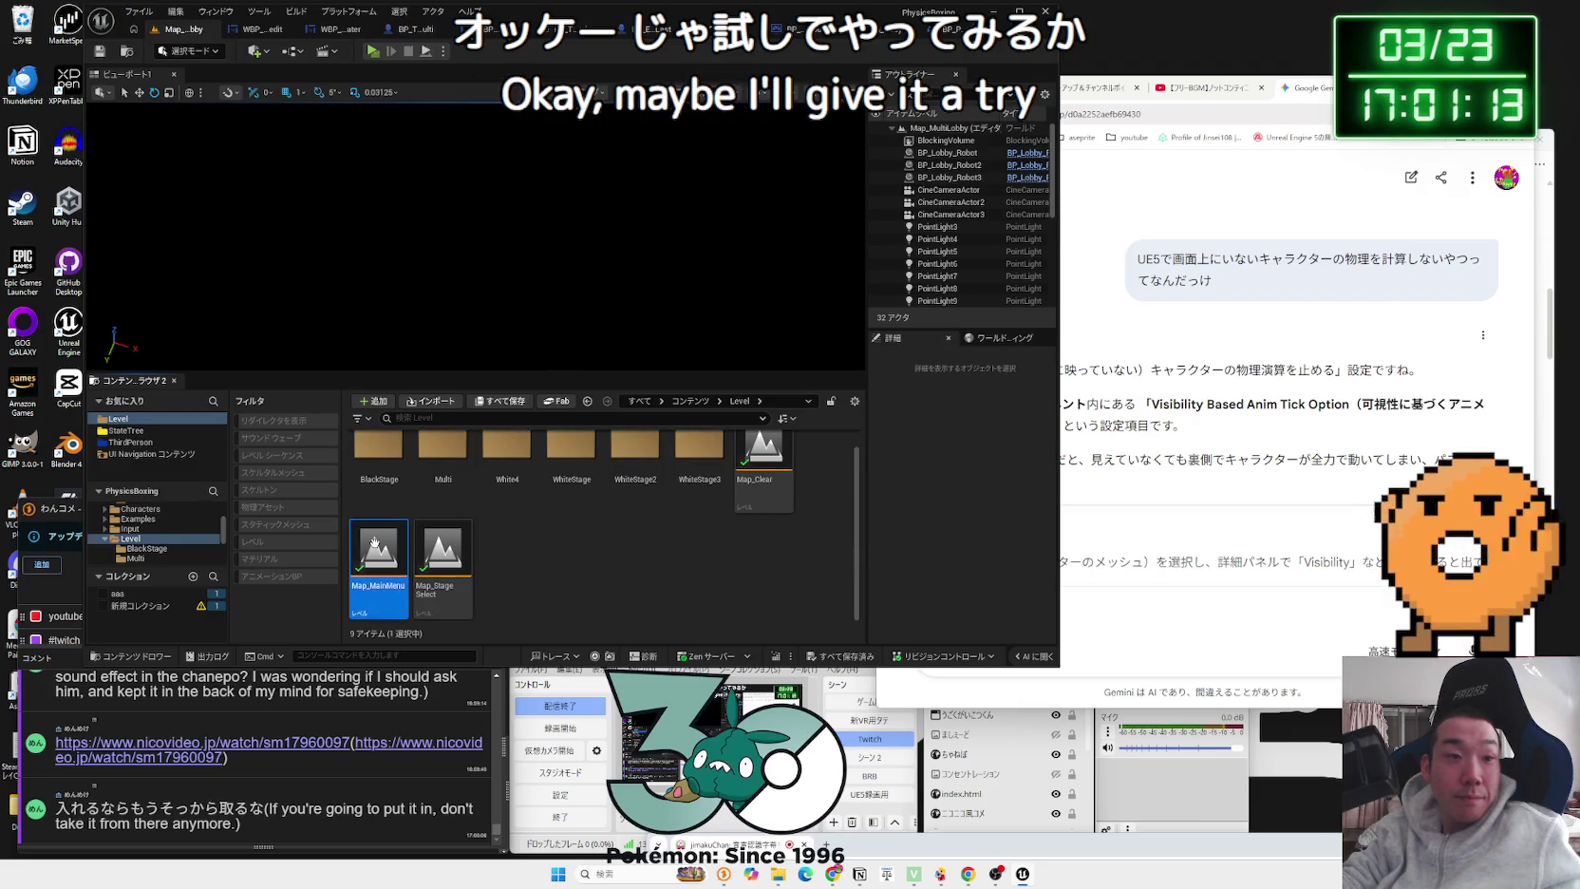
Step: Launch a three-player Play As Listen Server play test from Map_MainMenu
click(443, 51)
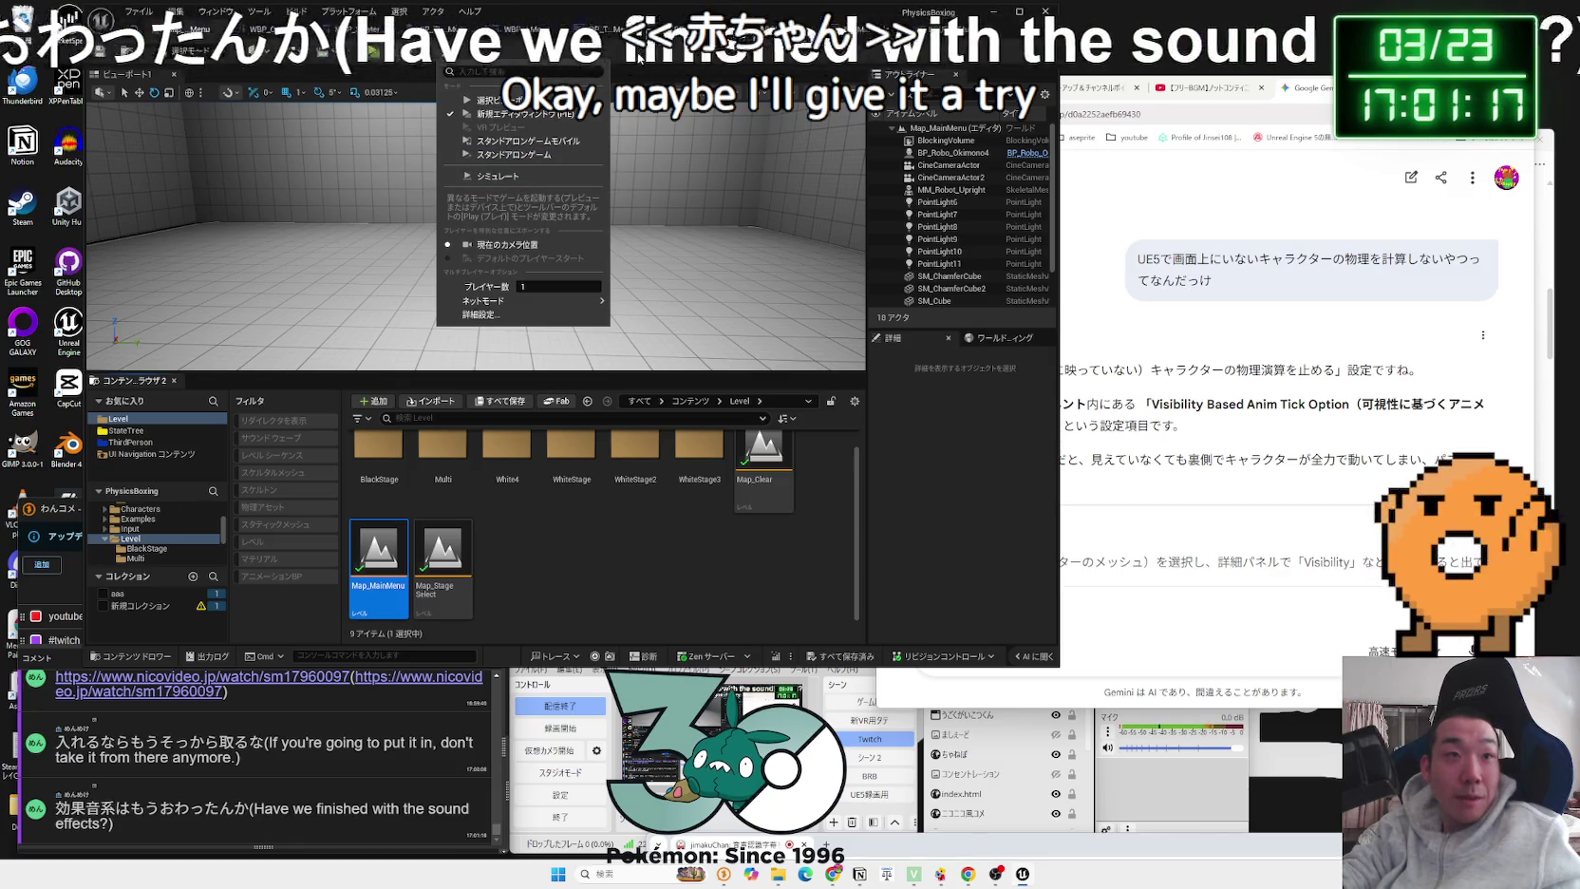
click(489, 100)
key(Escape)
click(444, 51)
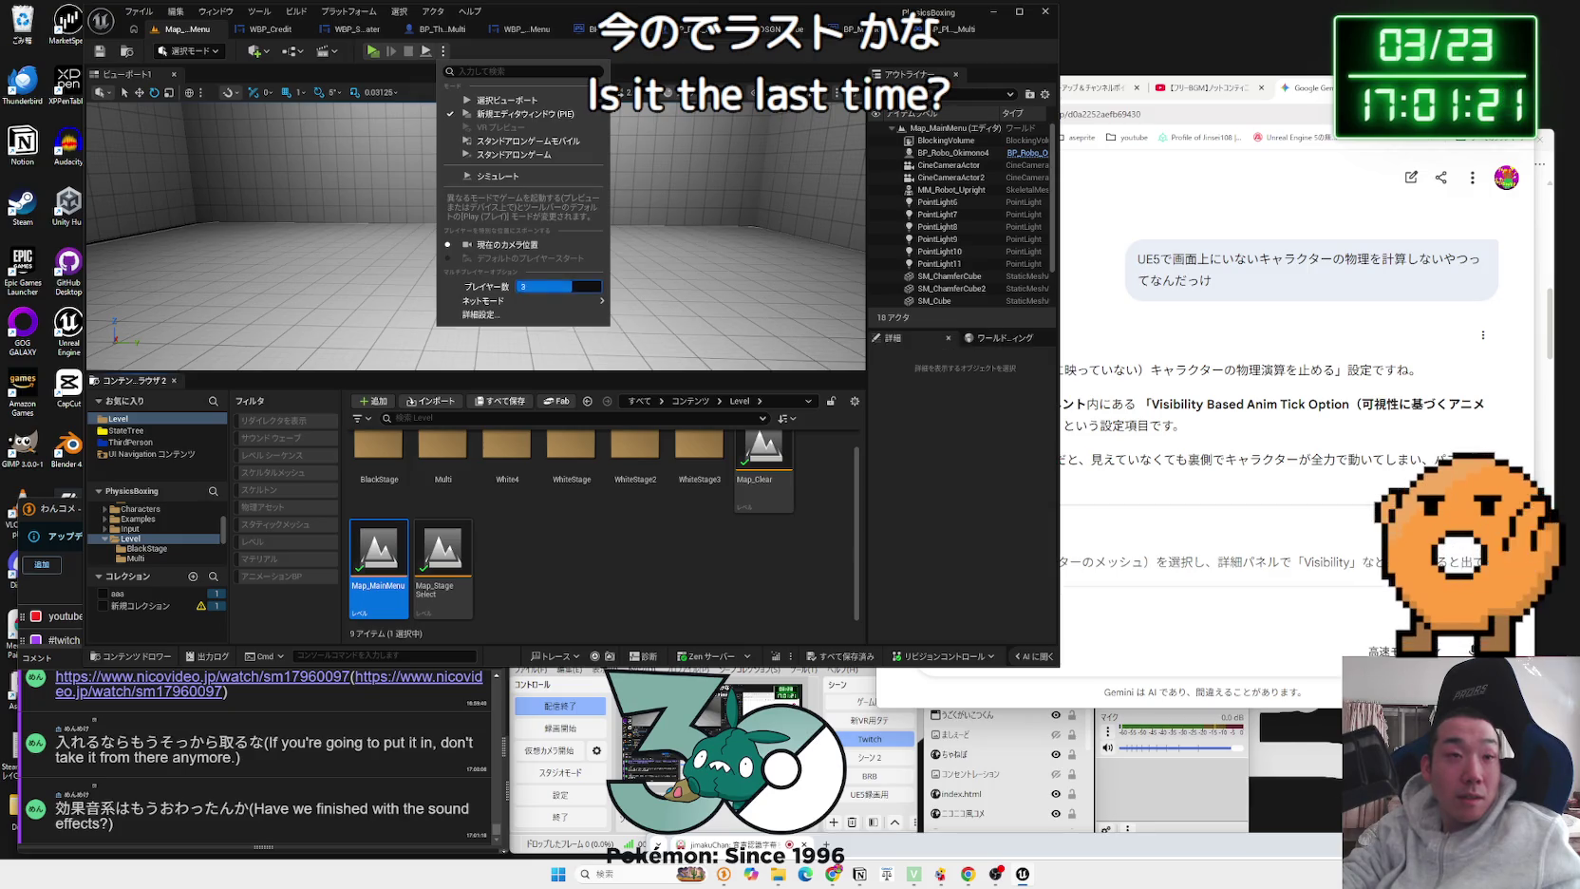
mouse_move(570, 300)
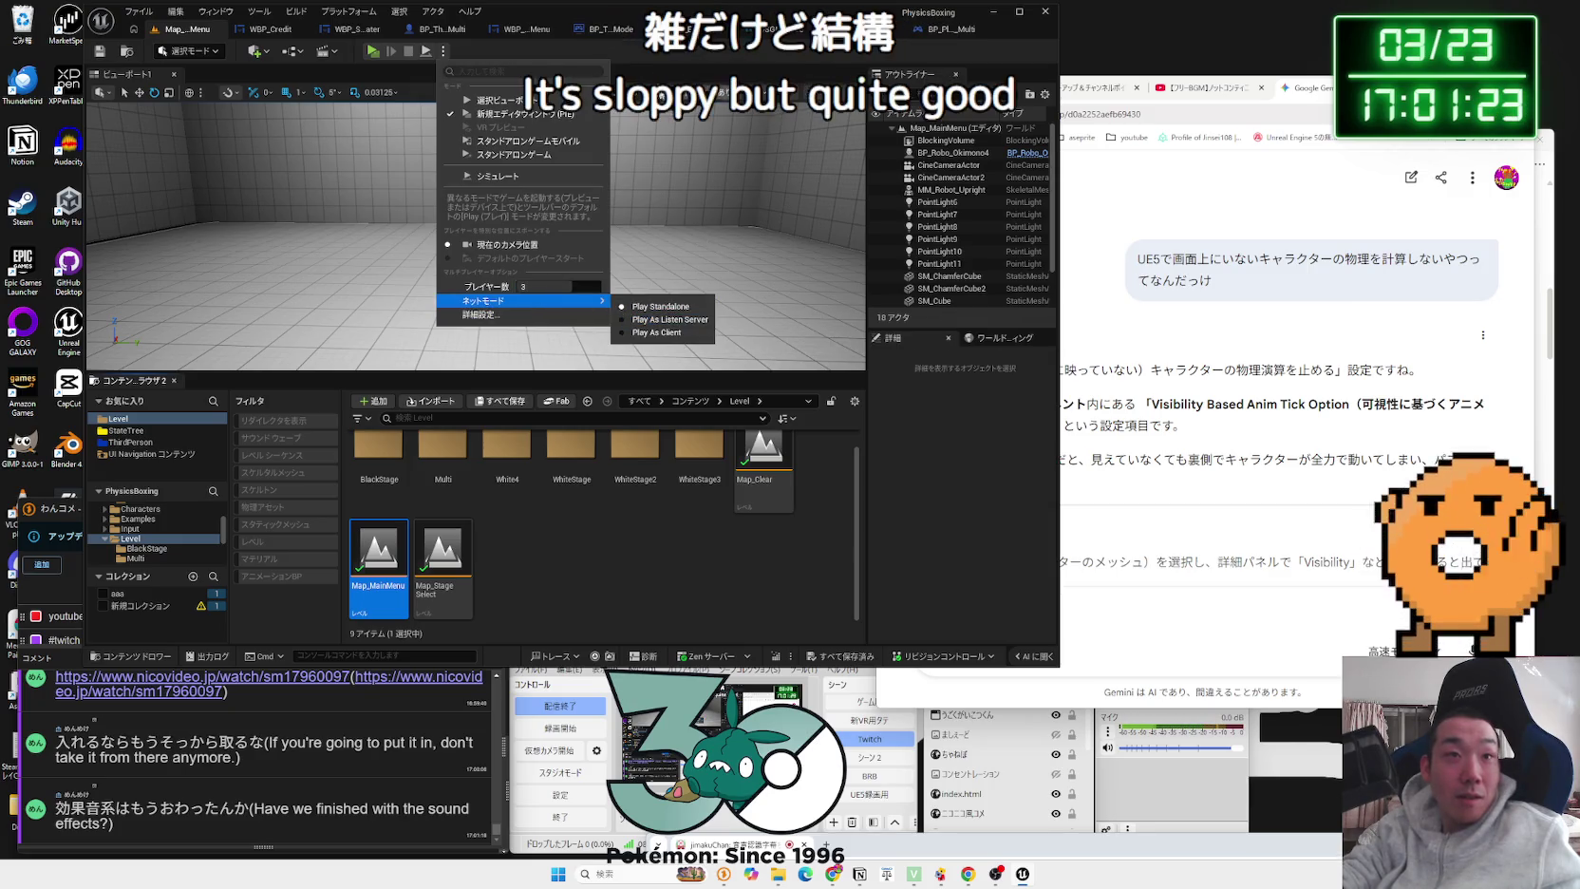
click(690, 320)
click(374, 52)
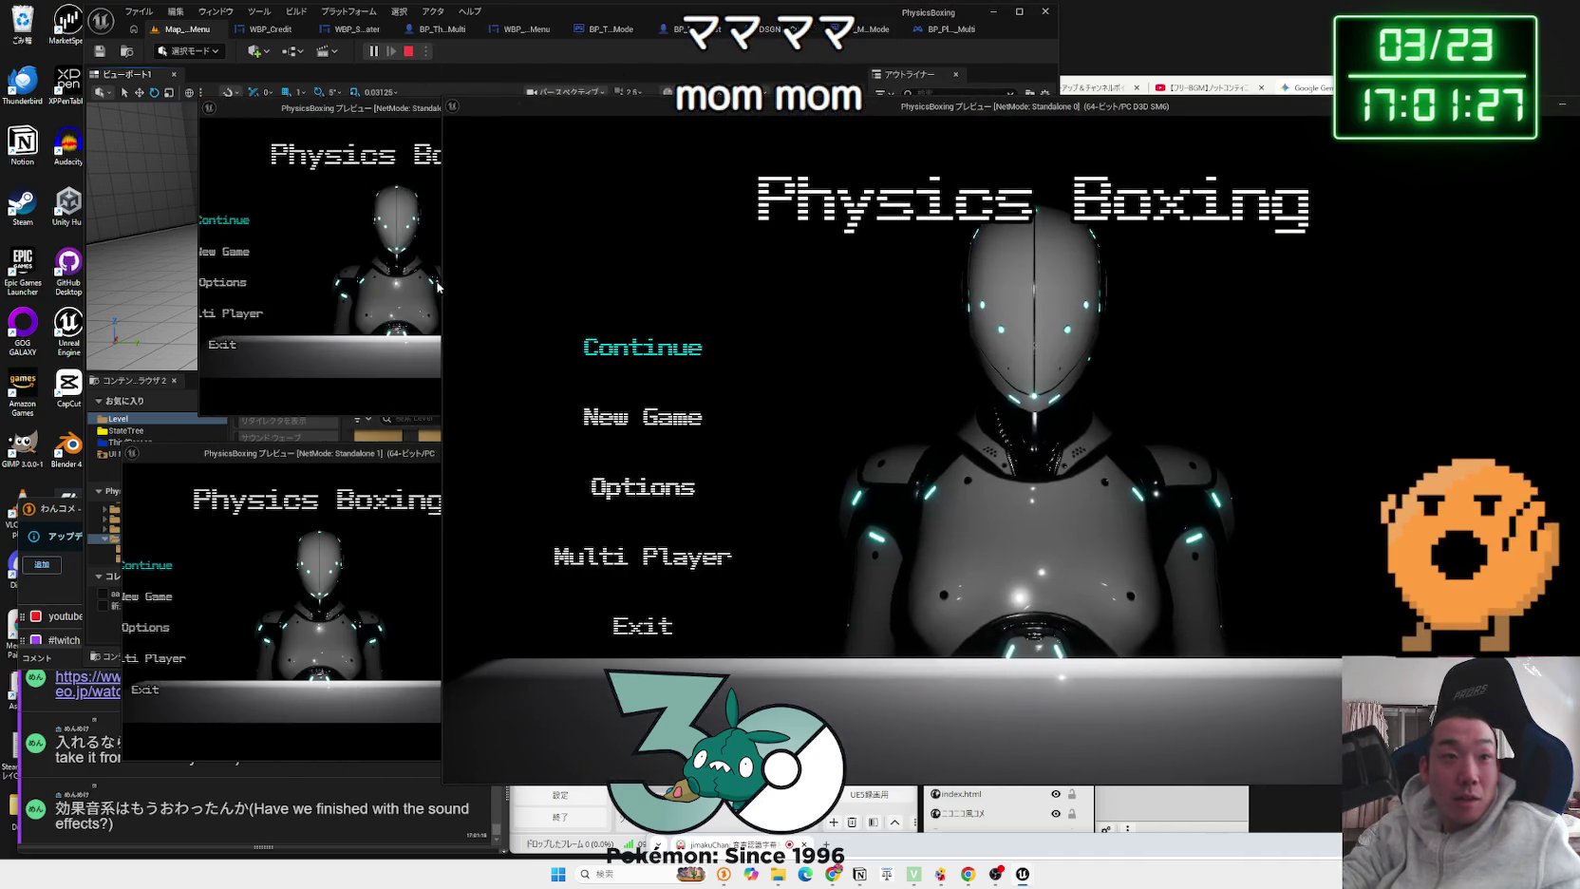
Step: Float the main game window and choose Multi Player in the main and top-left windows
drag(441, 282, 740, 282)
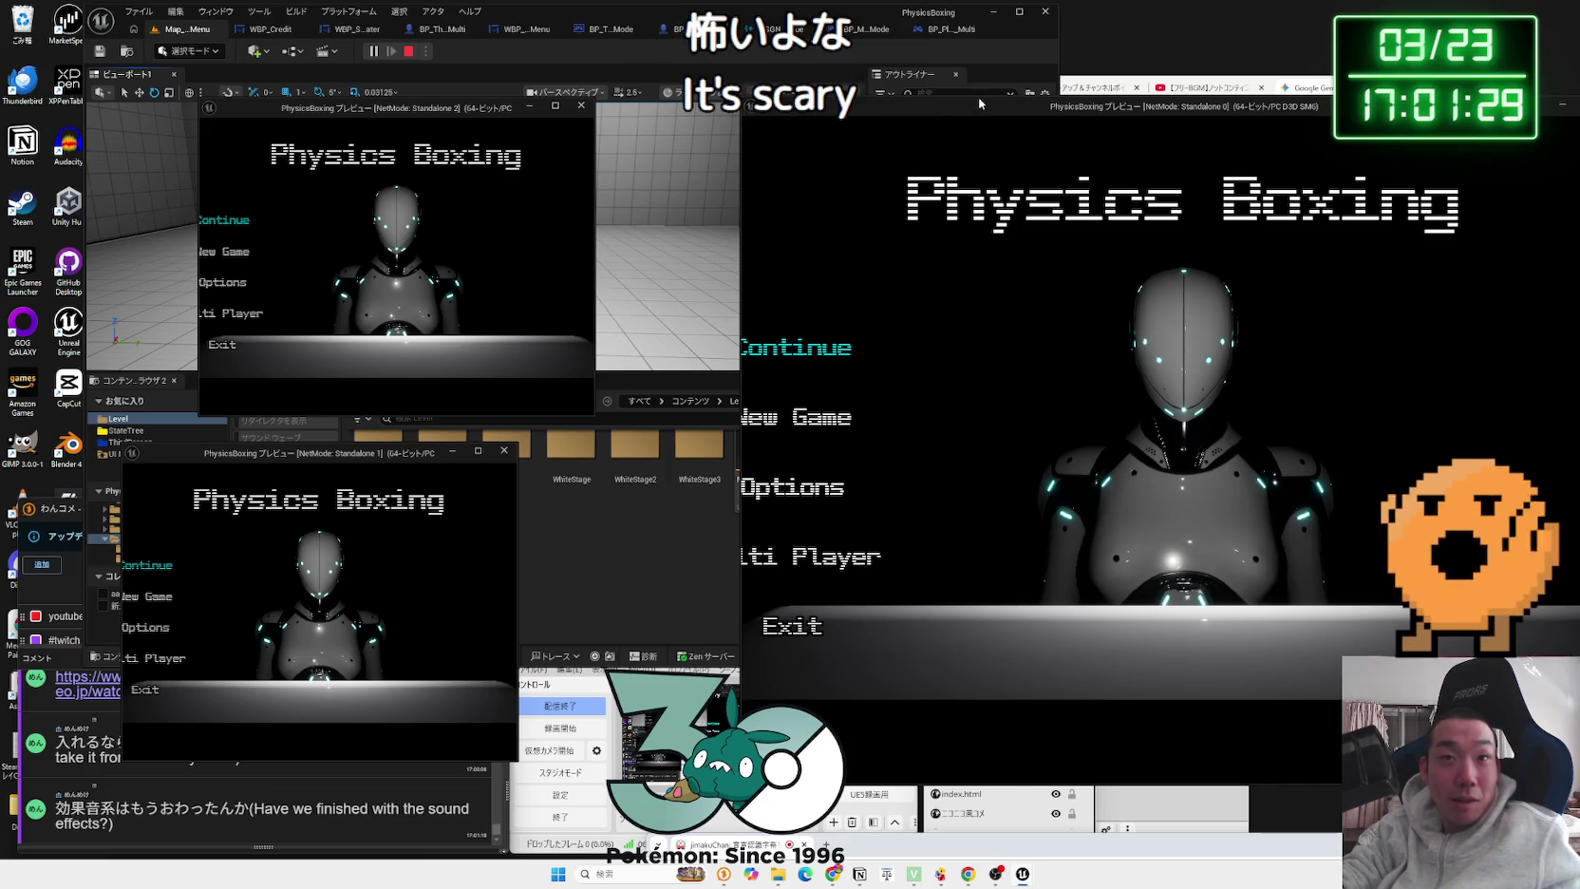
mouse_move(980, 102)
mouse_down()
mouse_move(990, 318)
mouse_move(917, 191)
mouse_up()
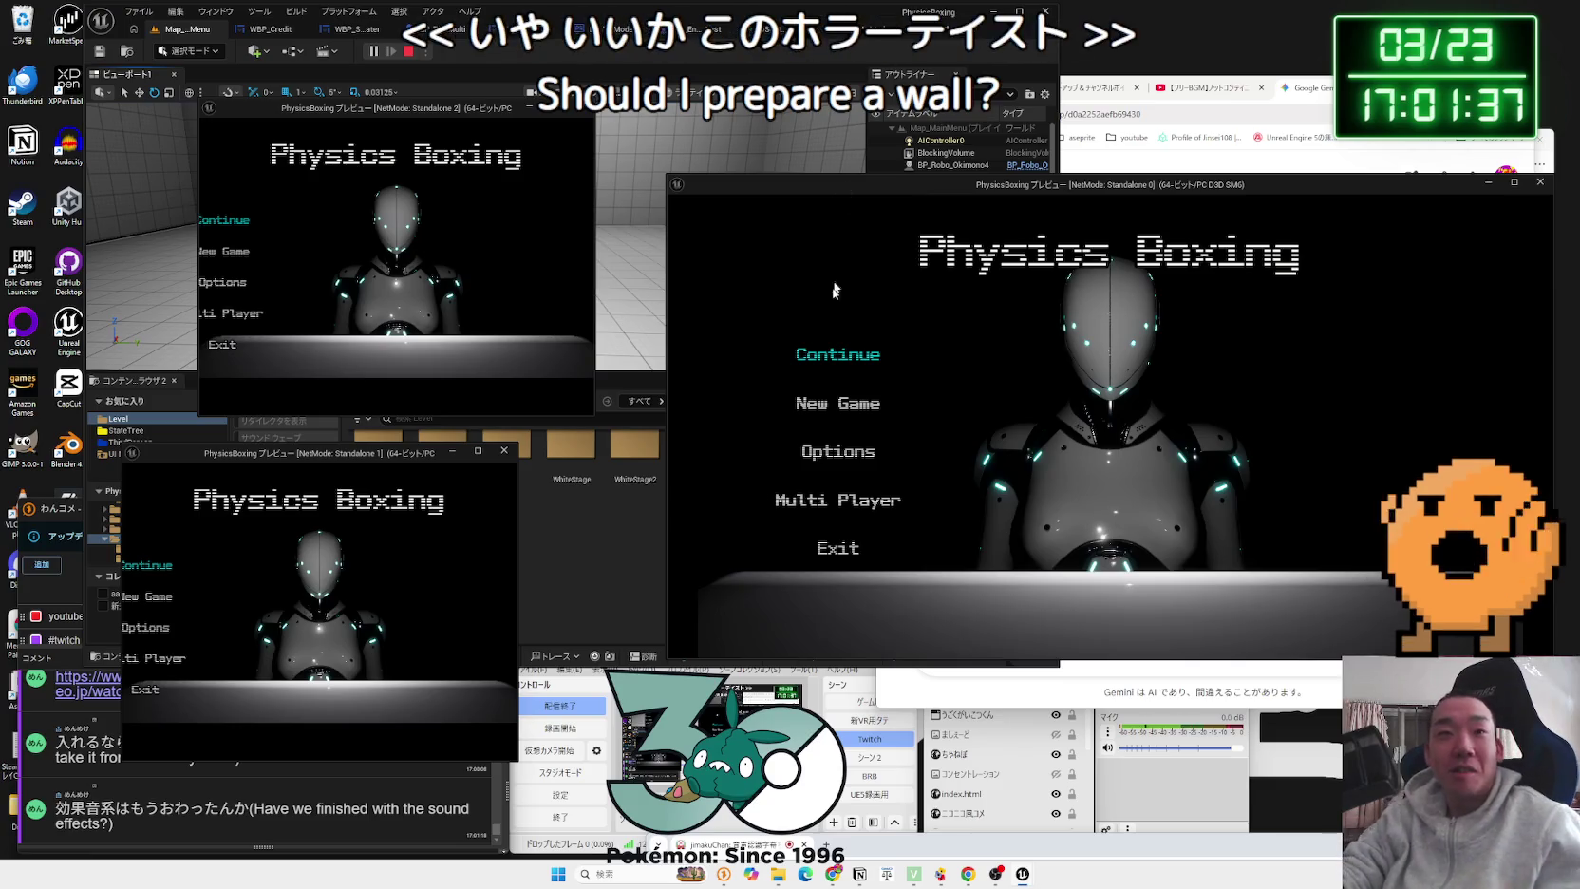
click(851, 411)
click(1037, 466)
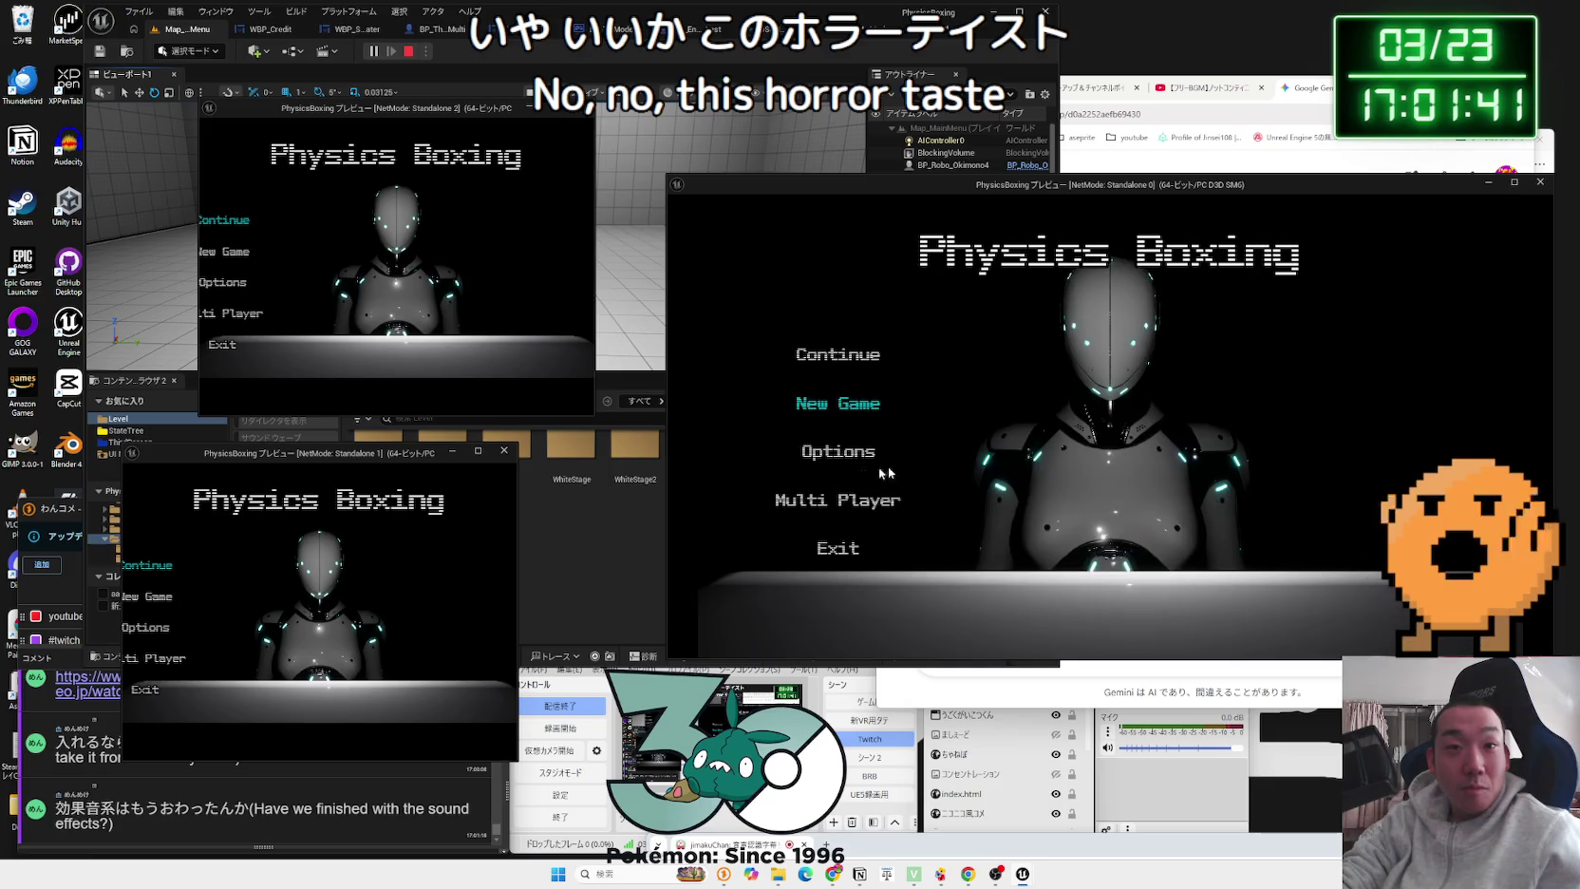
click(842, 513)
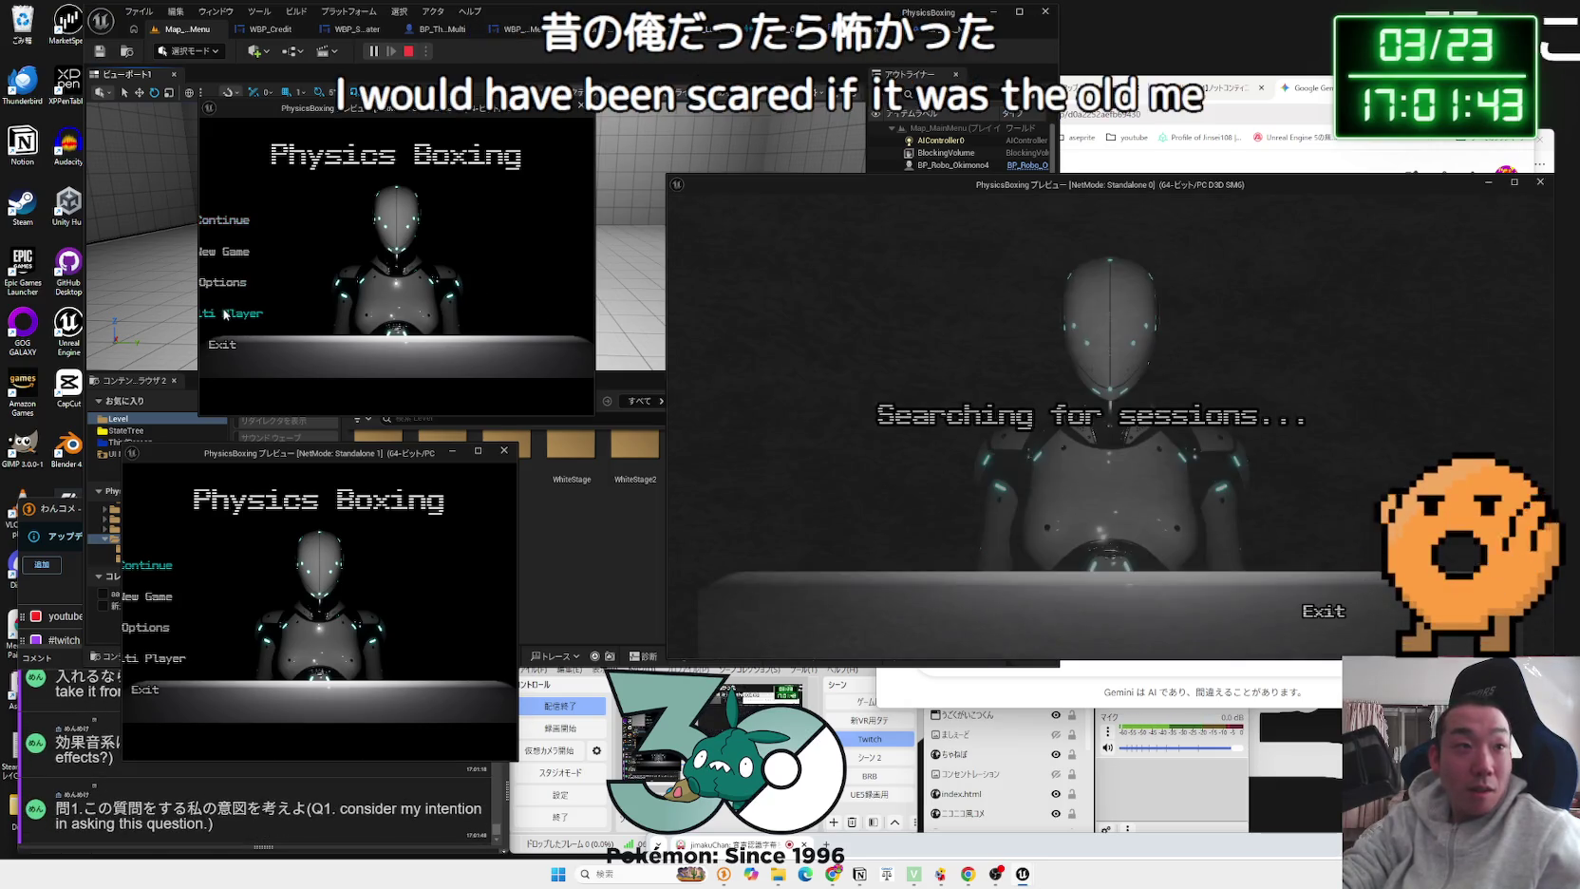
click(225, 315)
Step: Resize the other game windows and create a server session with Player Count 3
drag(198, 294, 54, 294)
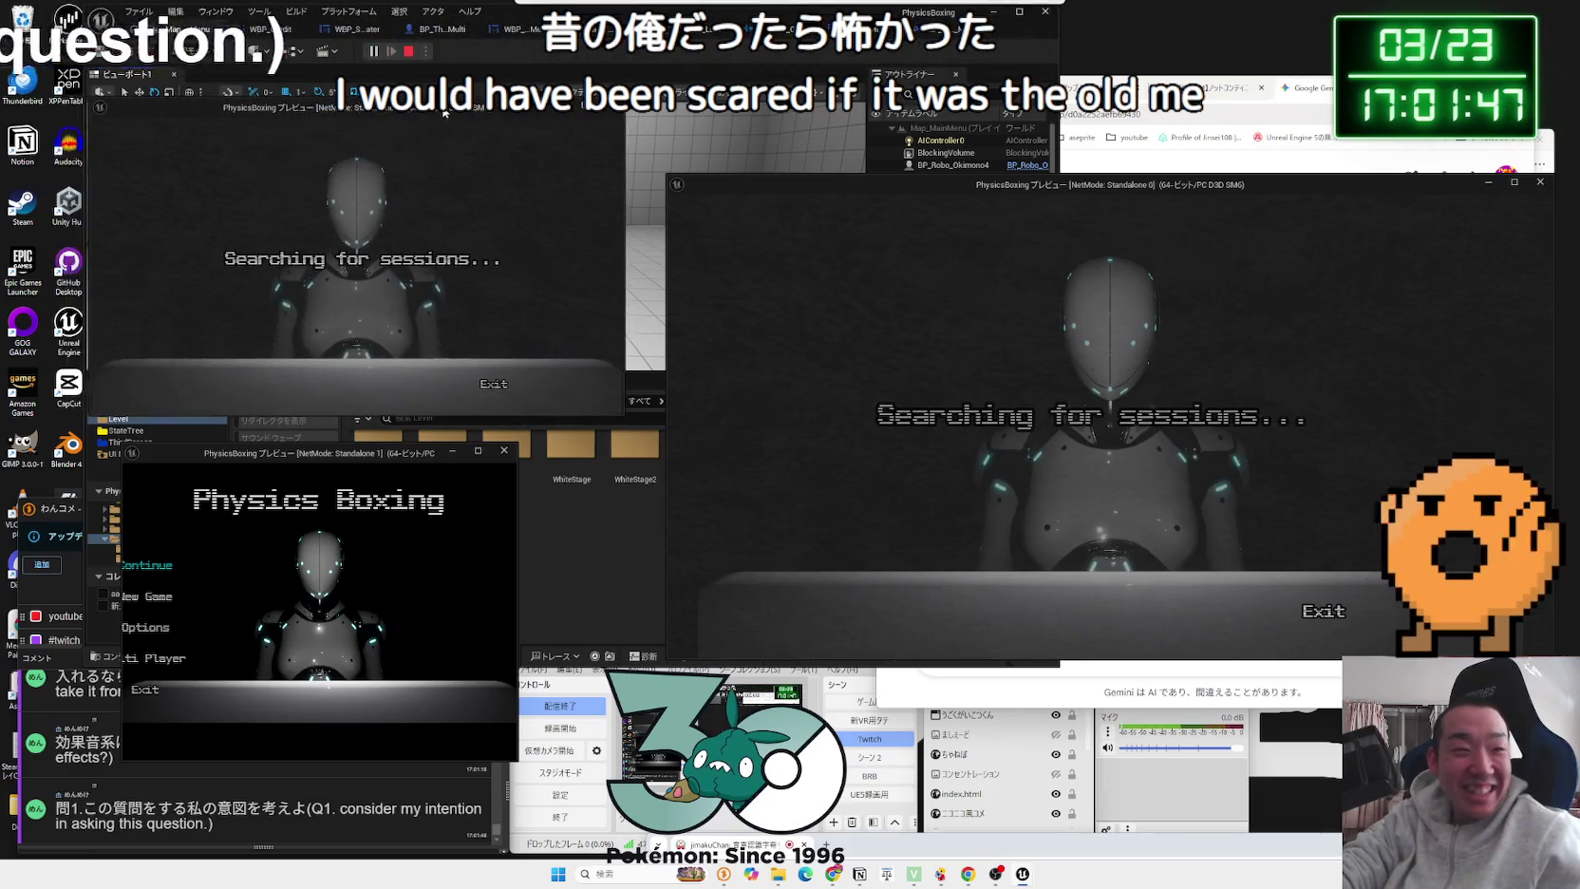
click(144, 790)
drag(399, 453, 333, 443)
drag(452, 514, 624, 514)
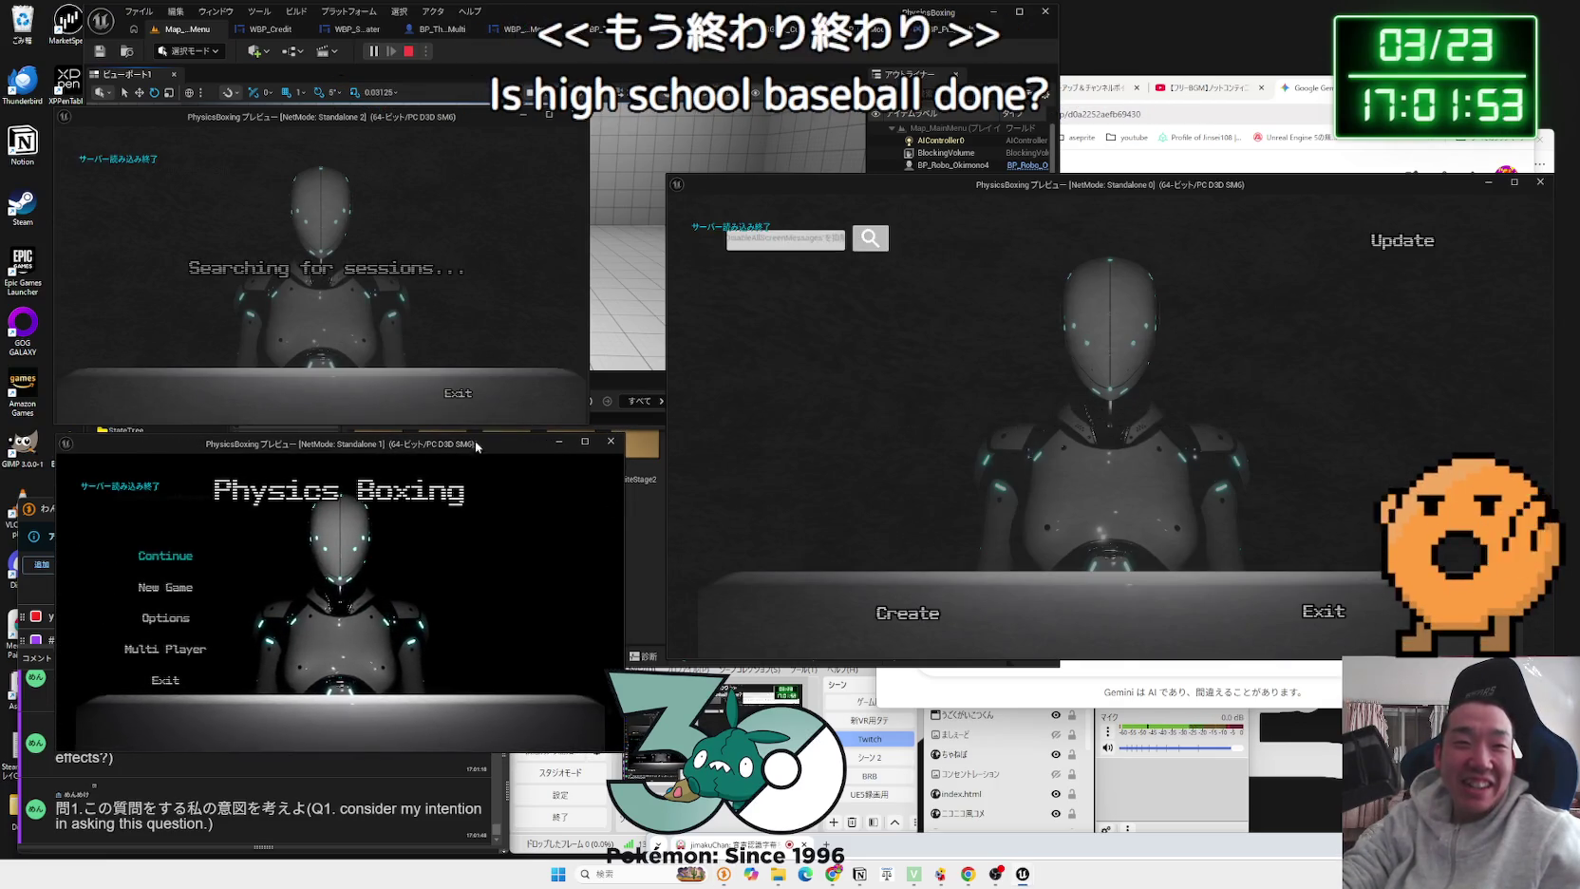
drag(473, 448, 535, 443)
click(908, 614)
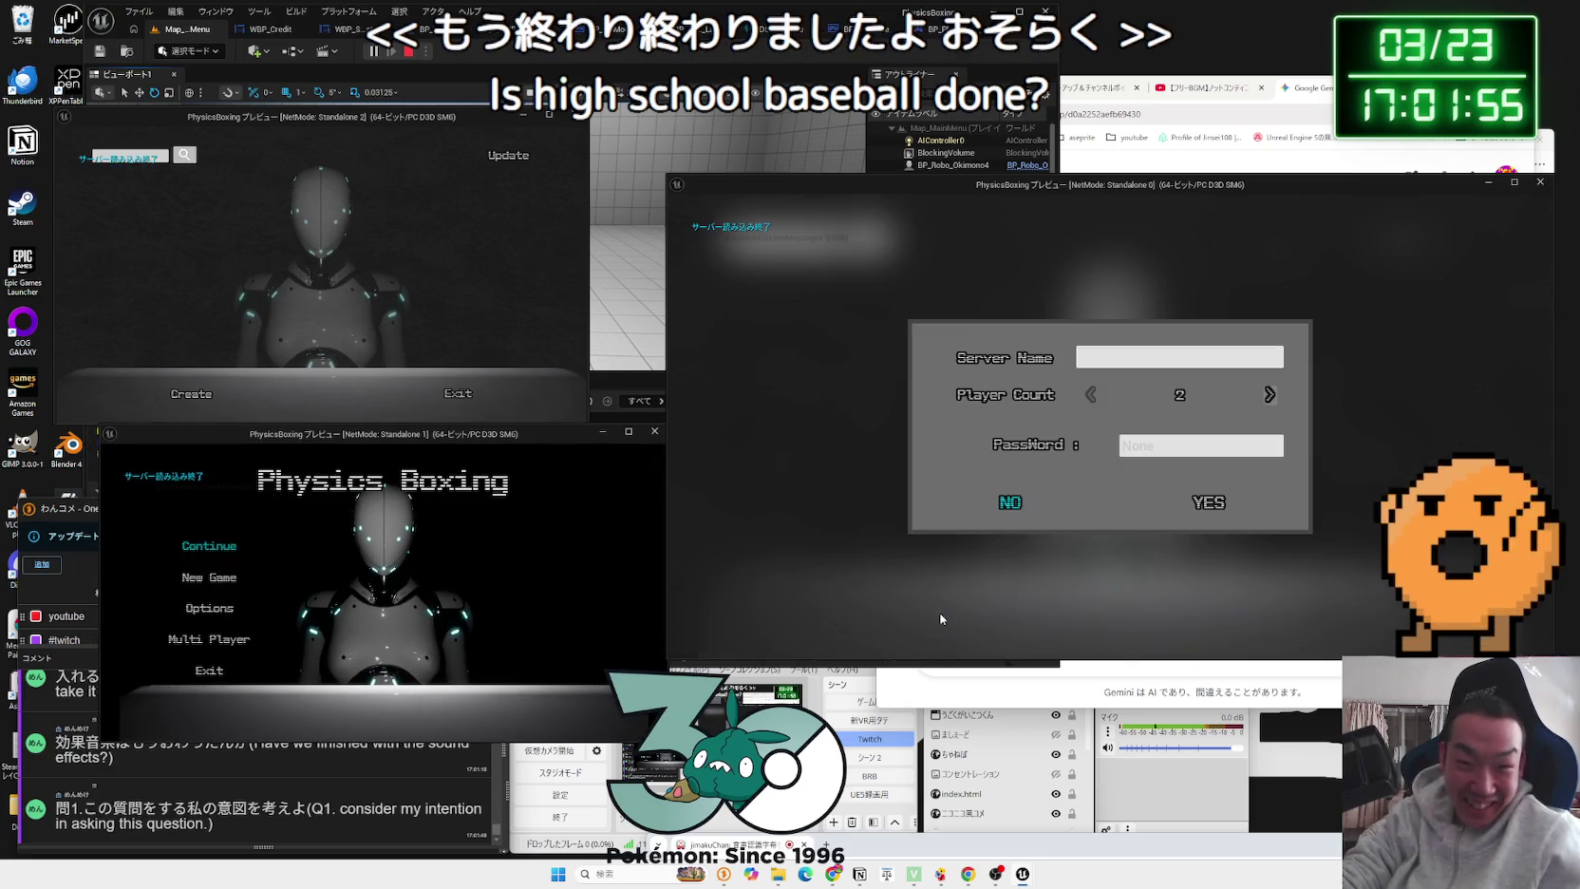
click(1257, 396)
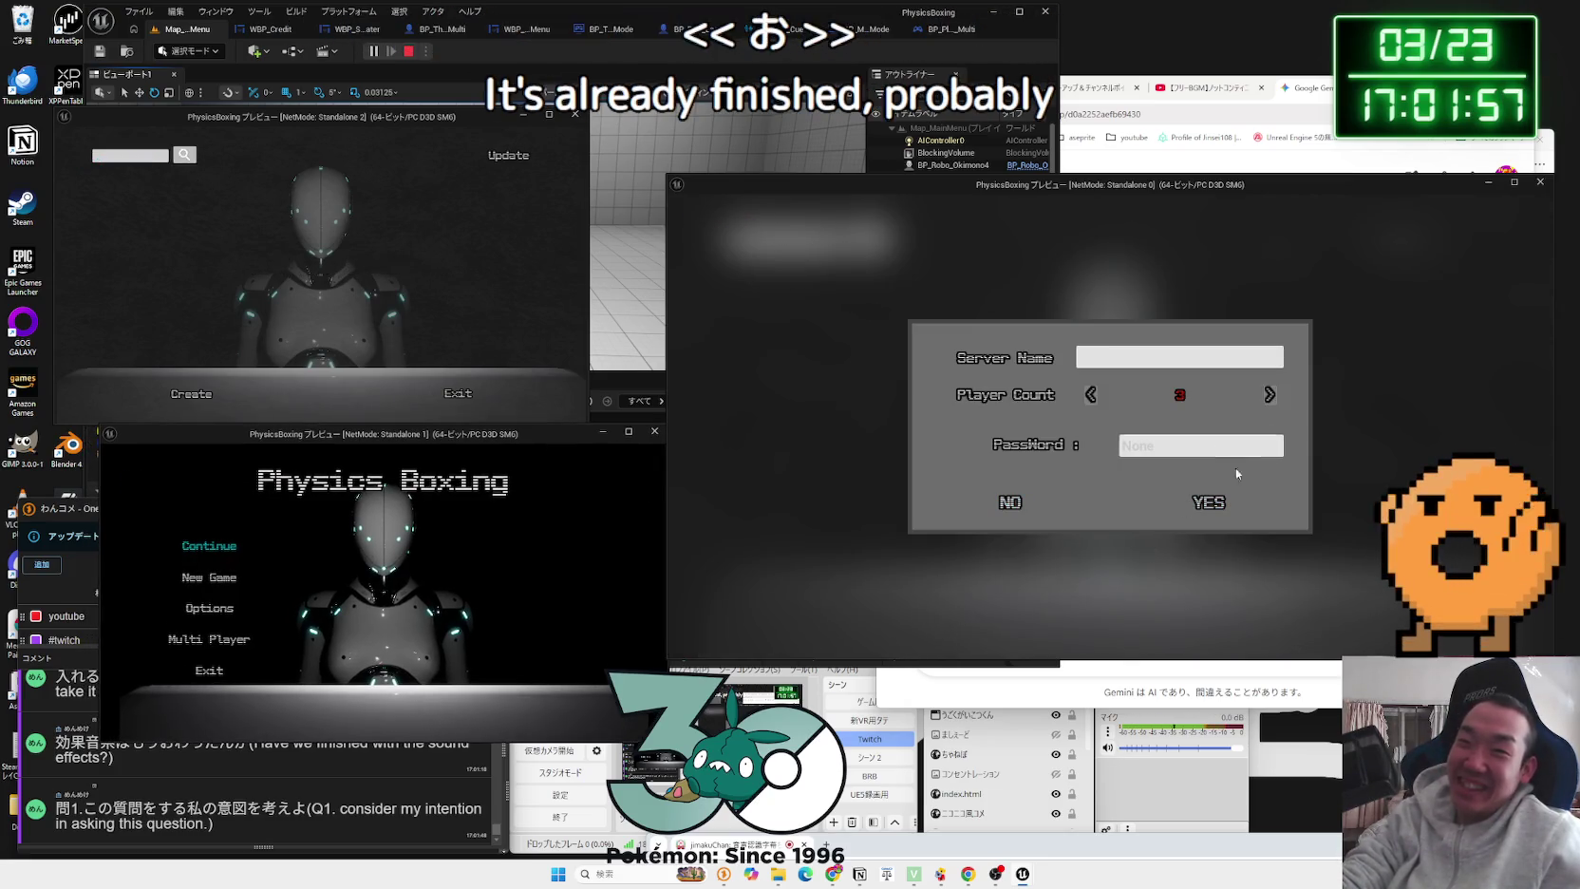
click(1216, 503)
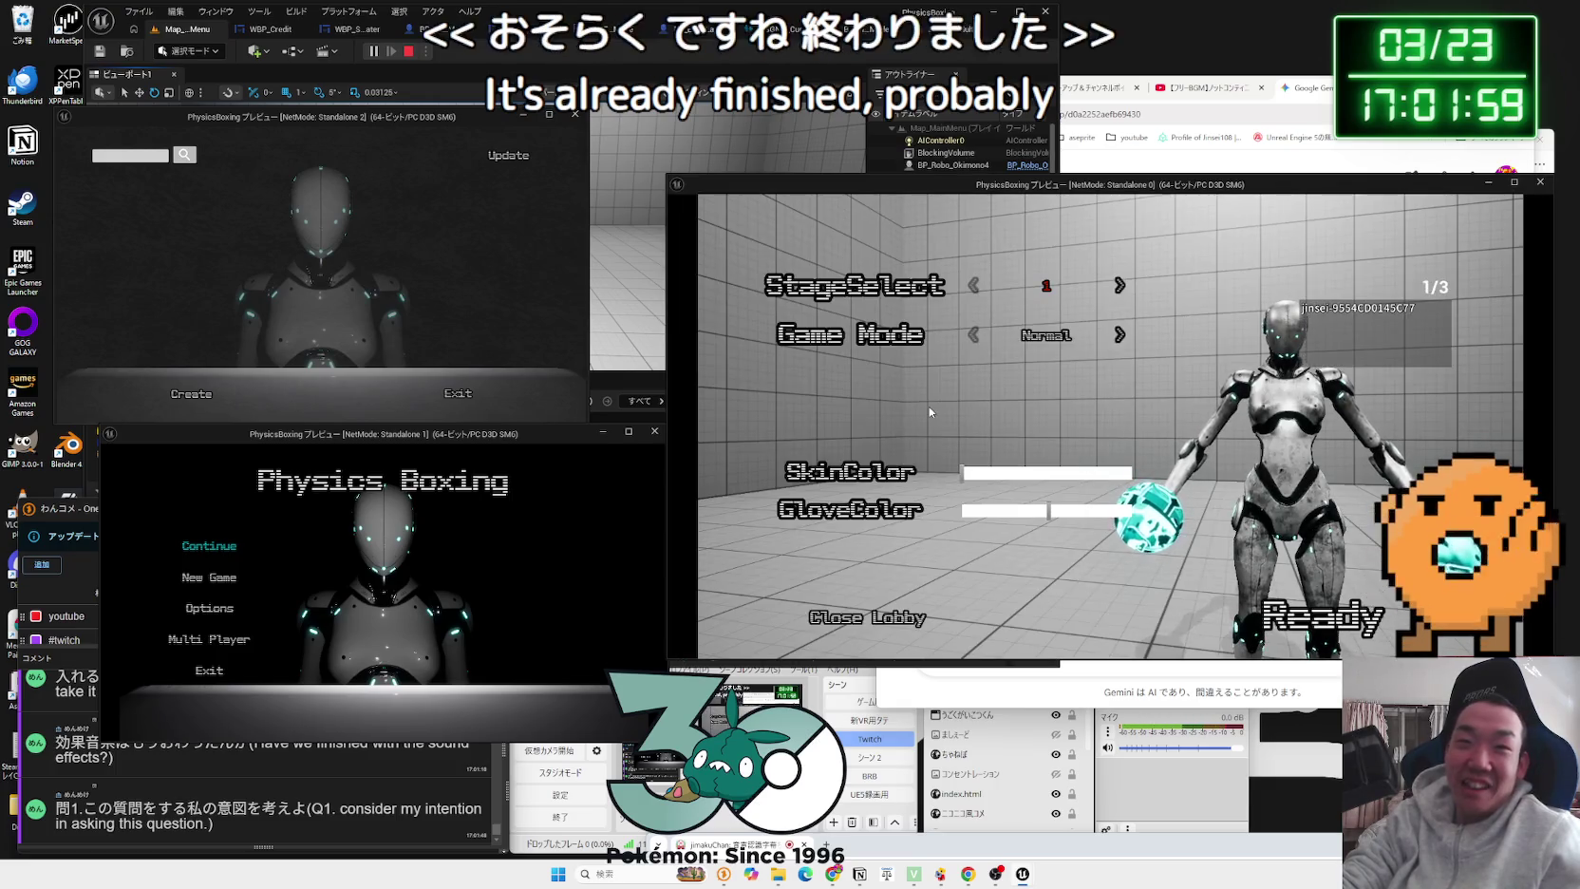
Step: Join the hosted session from the top and bottom client windows
key(alt+Tab)
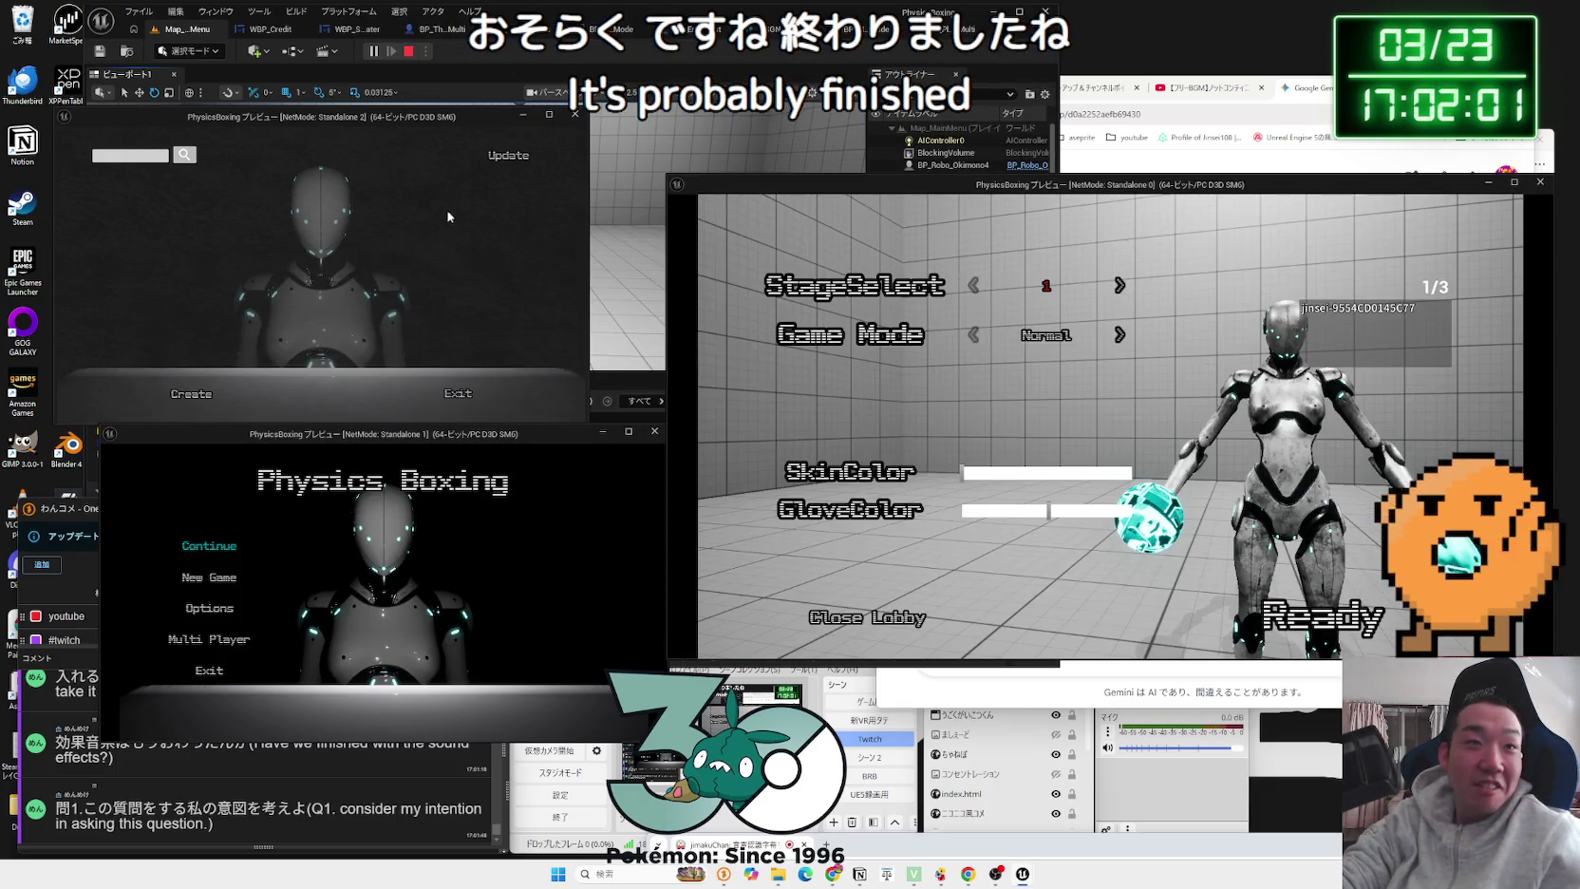
drag(414, 118, 463, 109)
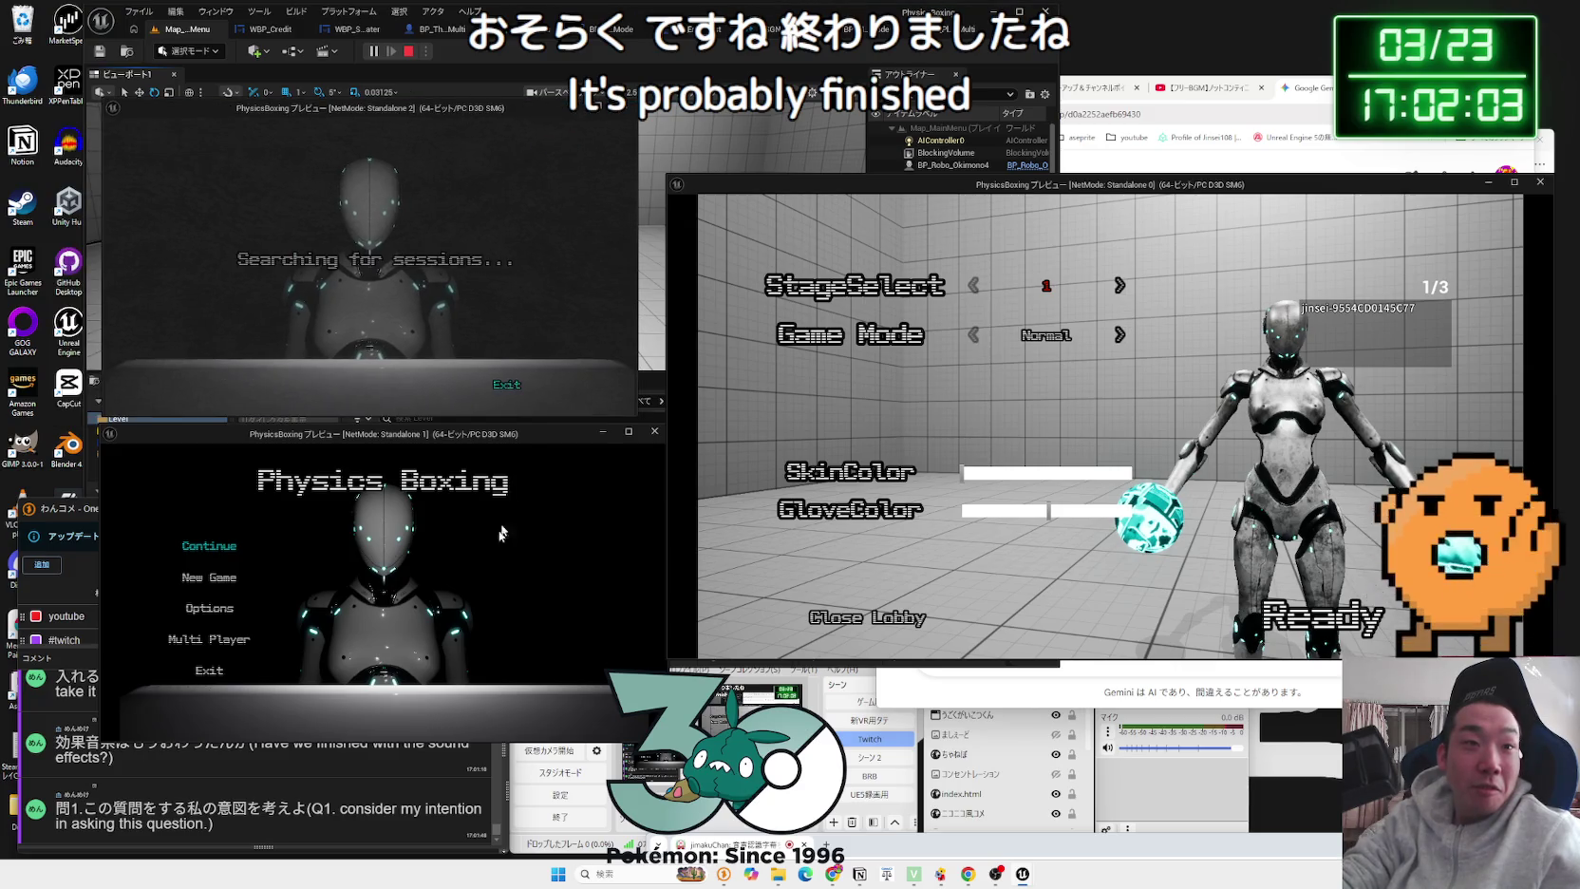
click(219, 634)
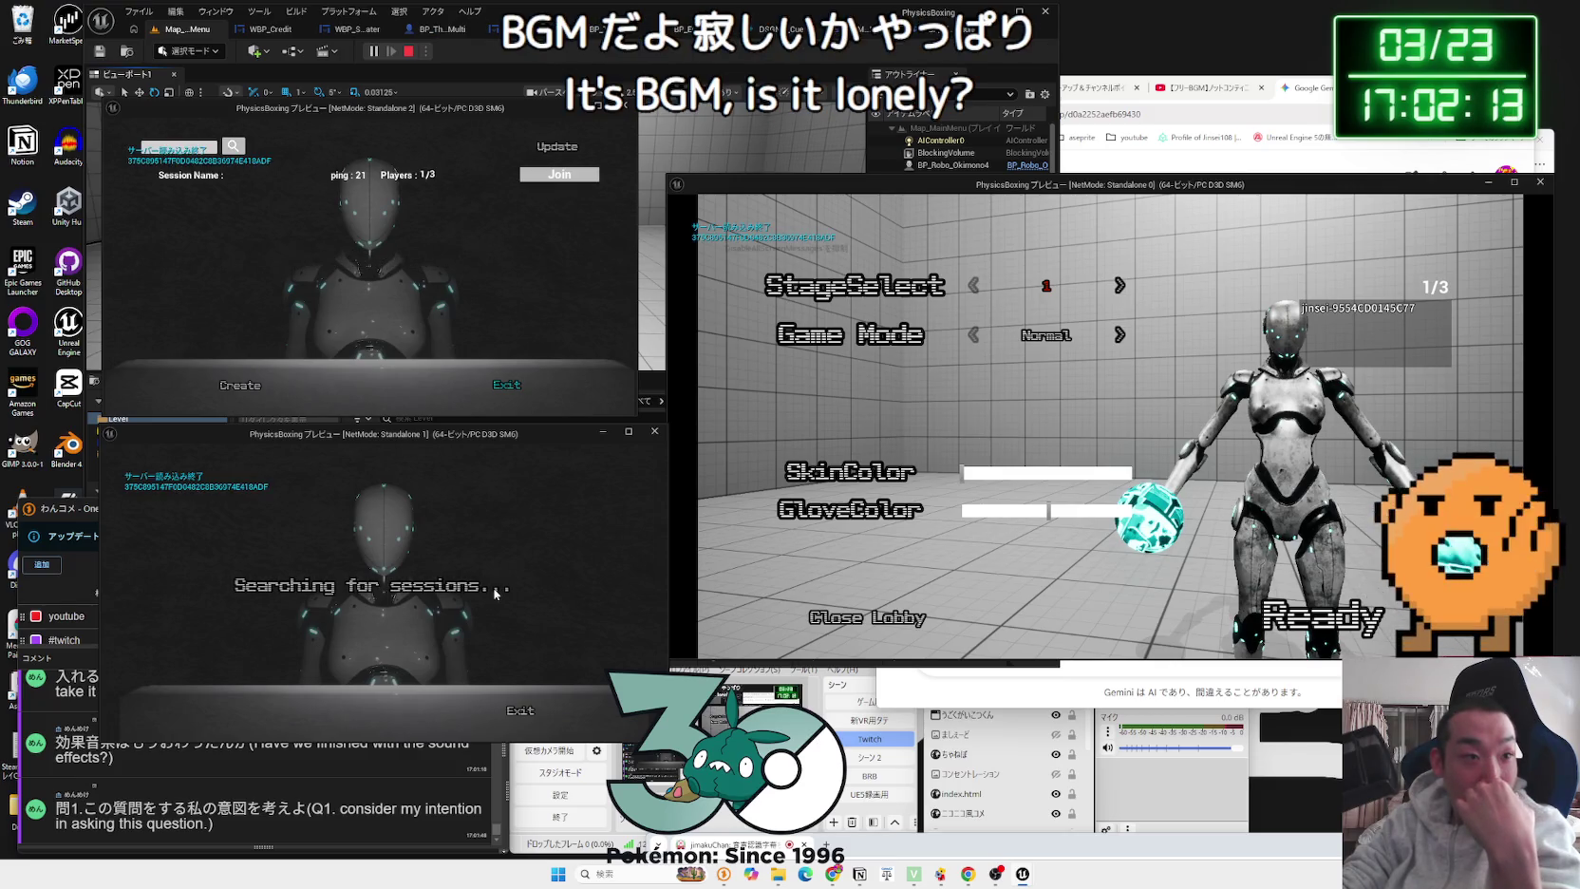
click(560, 502)
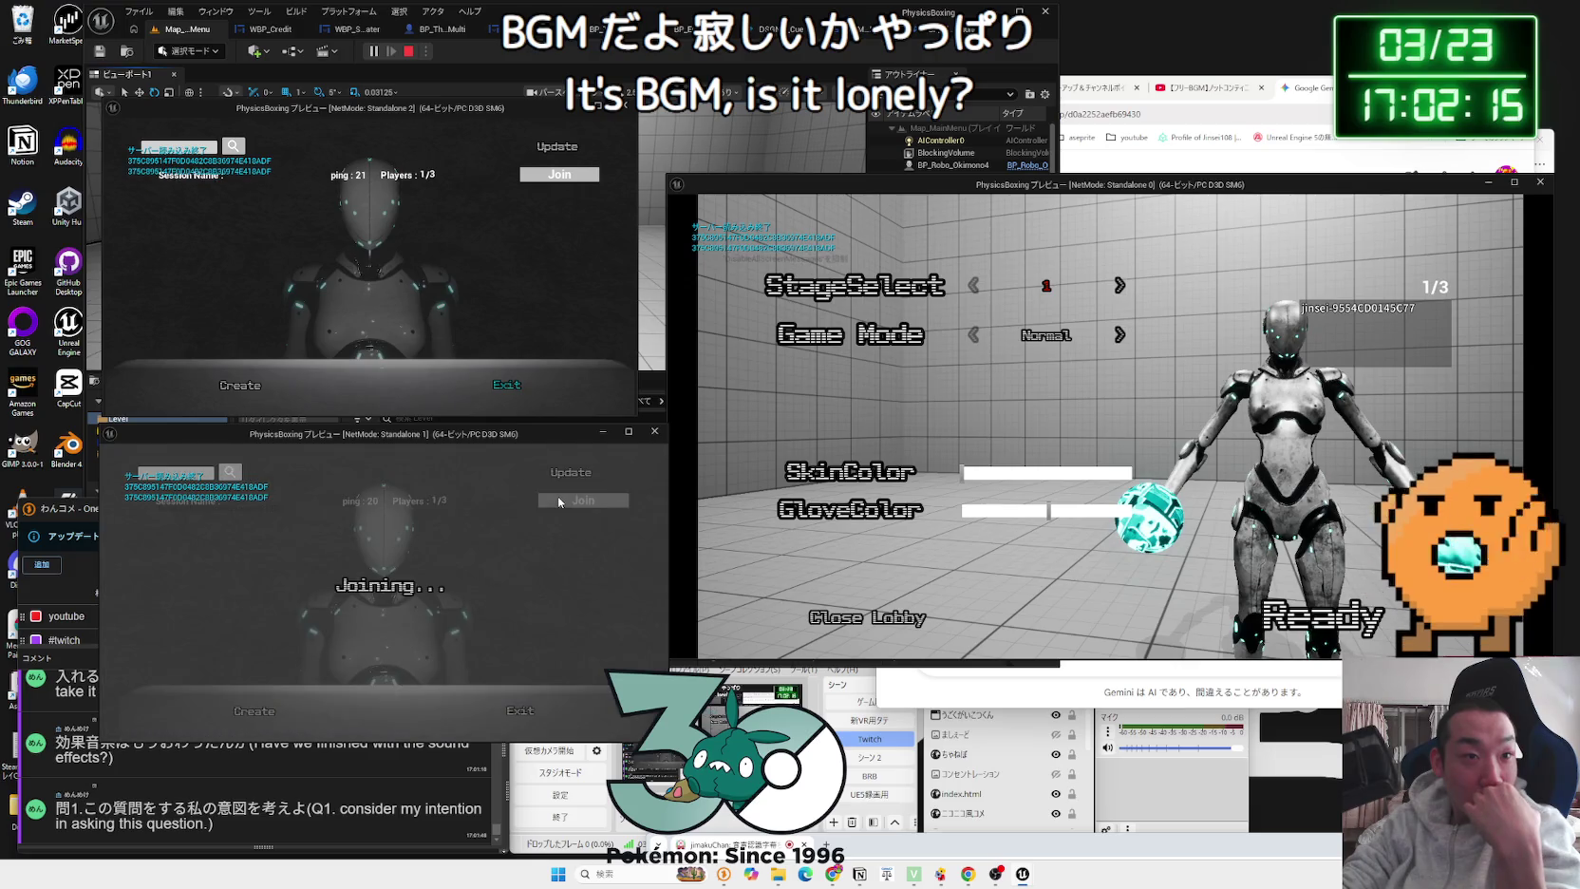
click(566, 177)
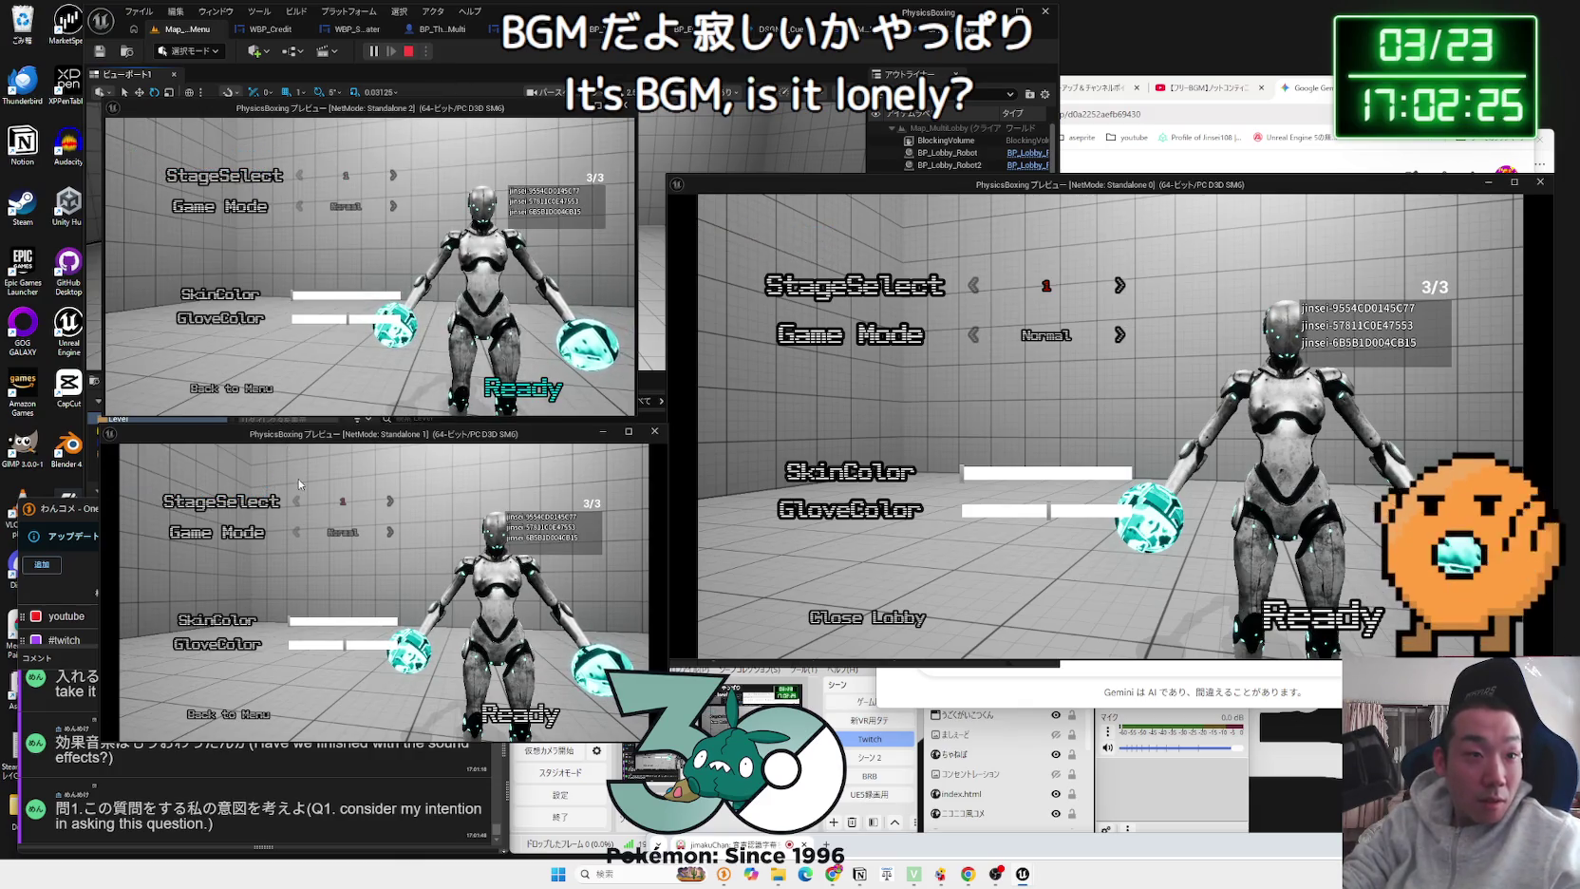
Step: Colour the robots purple, green and magenta, then ready the host to start
click(383, 624)
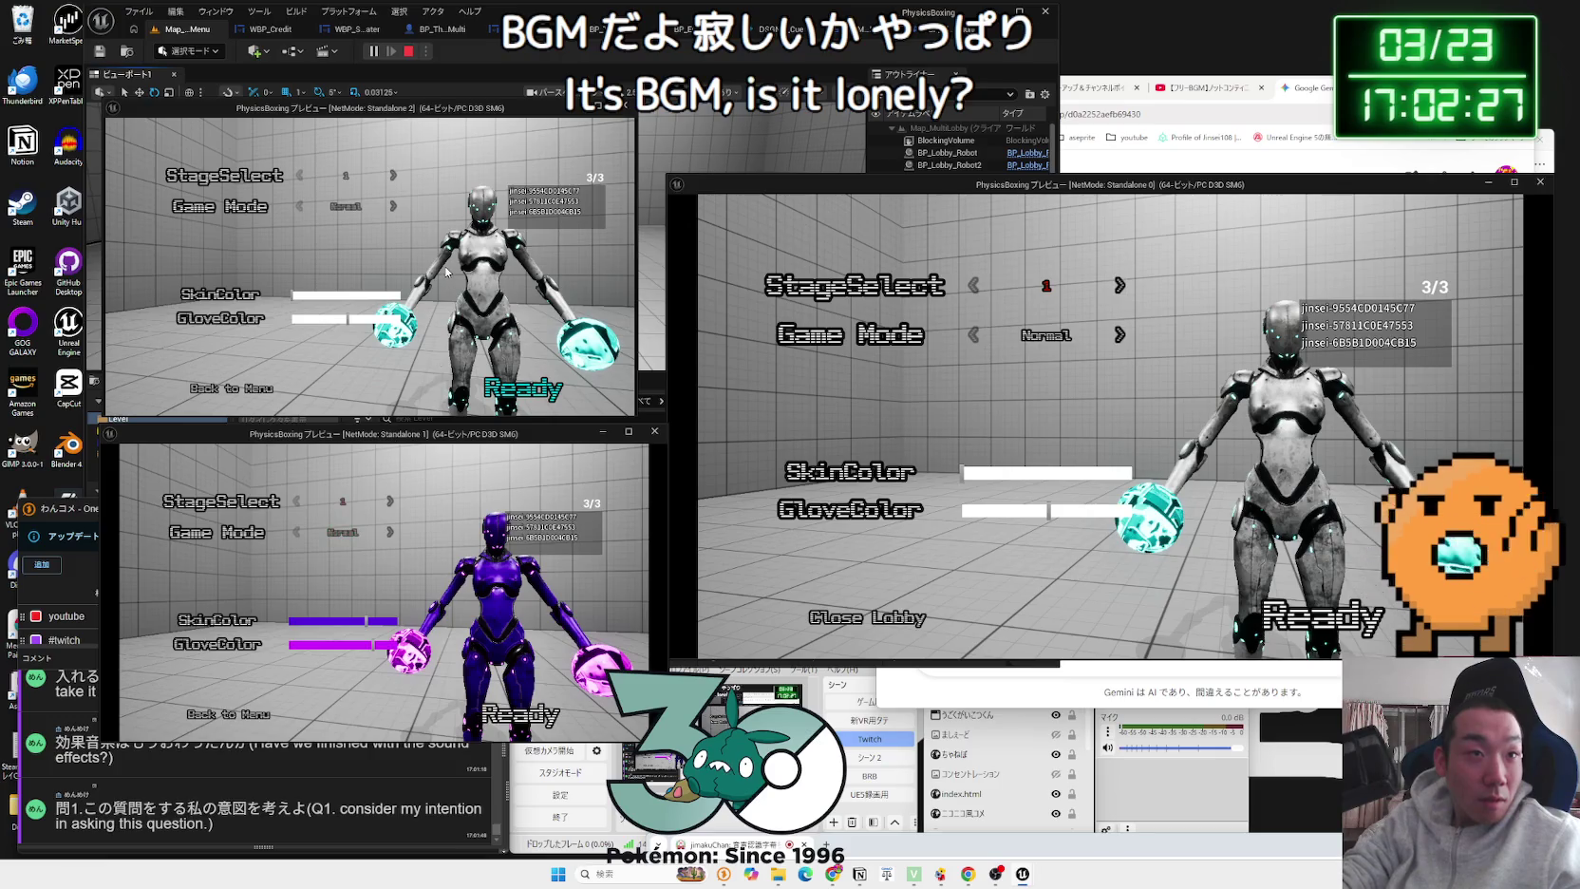
click(327, 295)
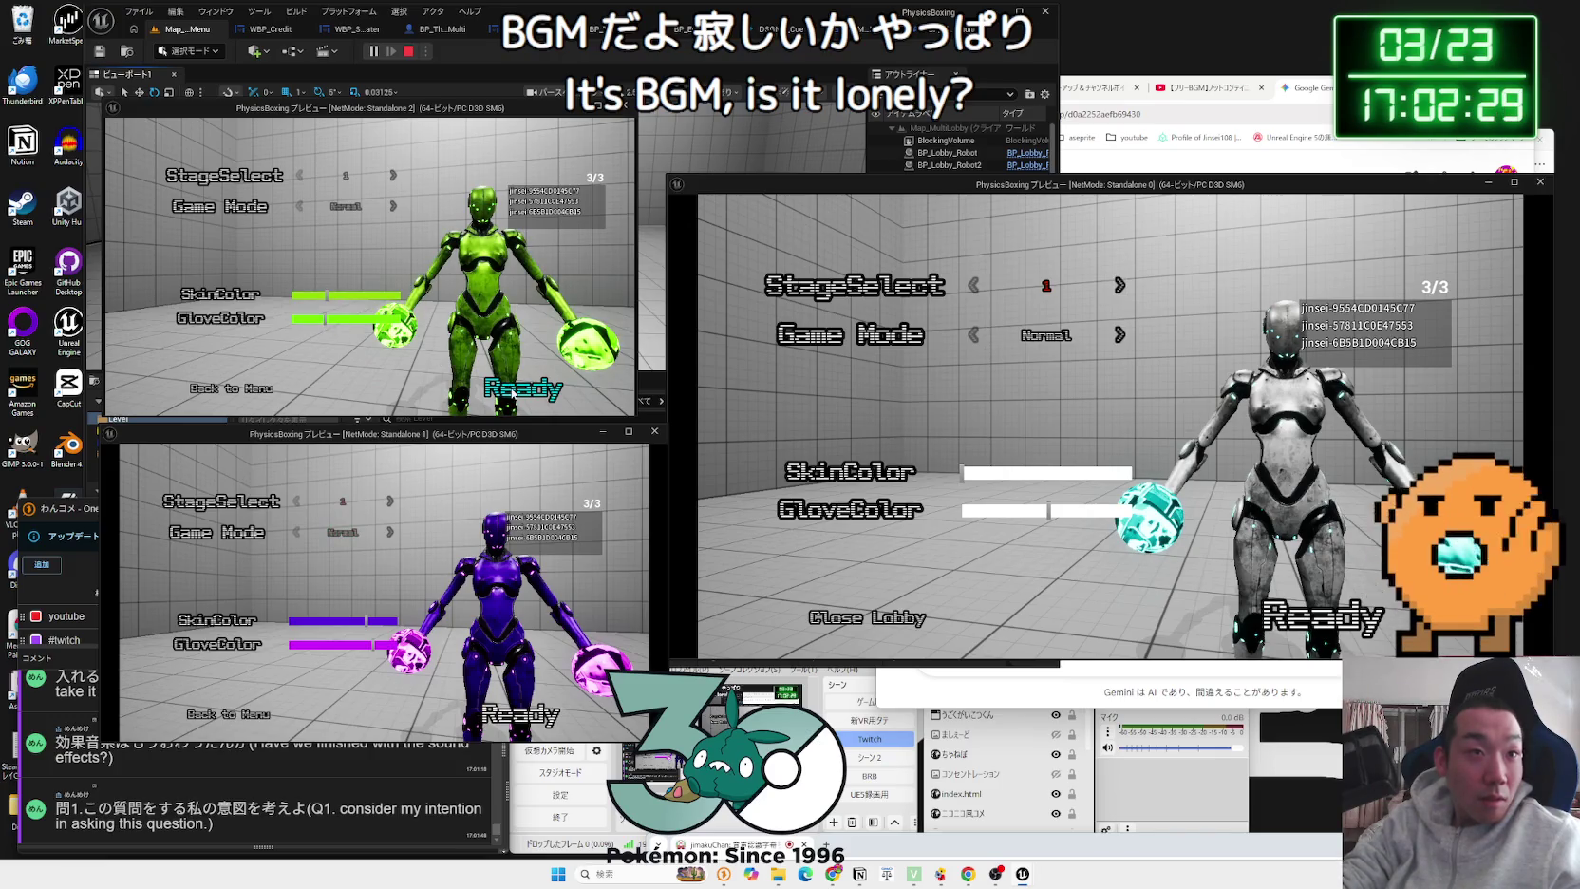
mouse_move(1025, 472)
mouse_down()
mouse_move(1107, 472)
mouse_move(1099, 512)
mouse_up()
click(1266, 608)
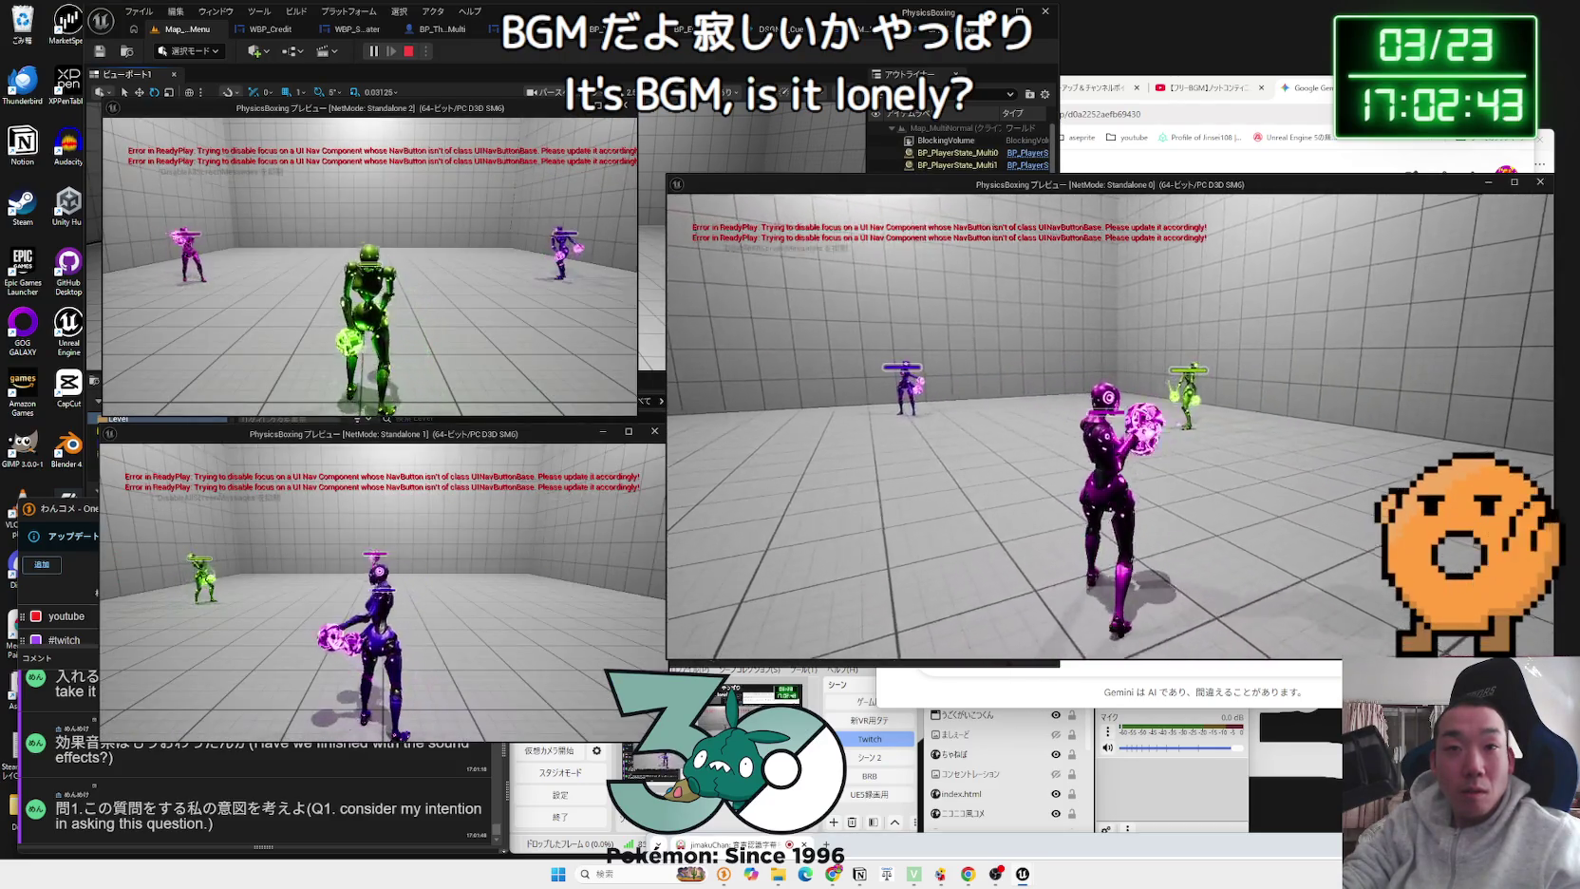
Step: From the pause menu, return to the main menu and confirm exiting the game
key(alt+Tab)
click(504, 211)
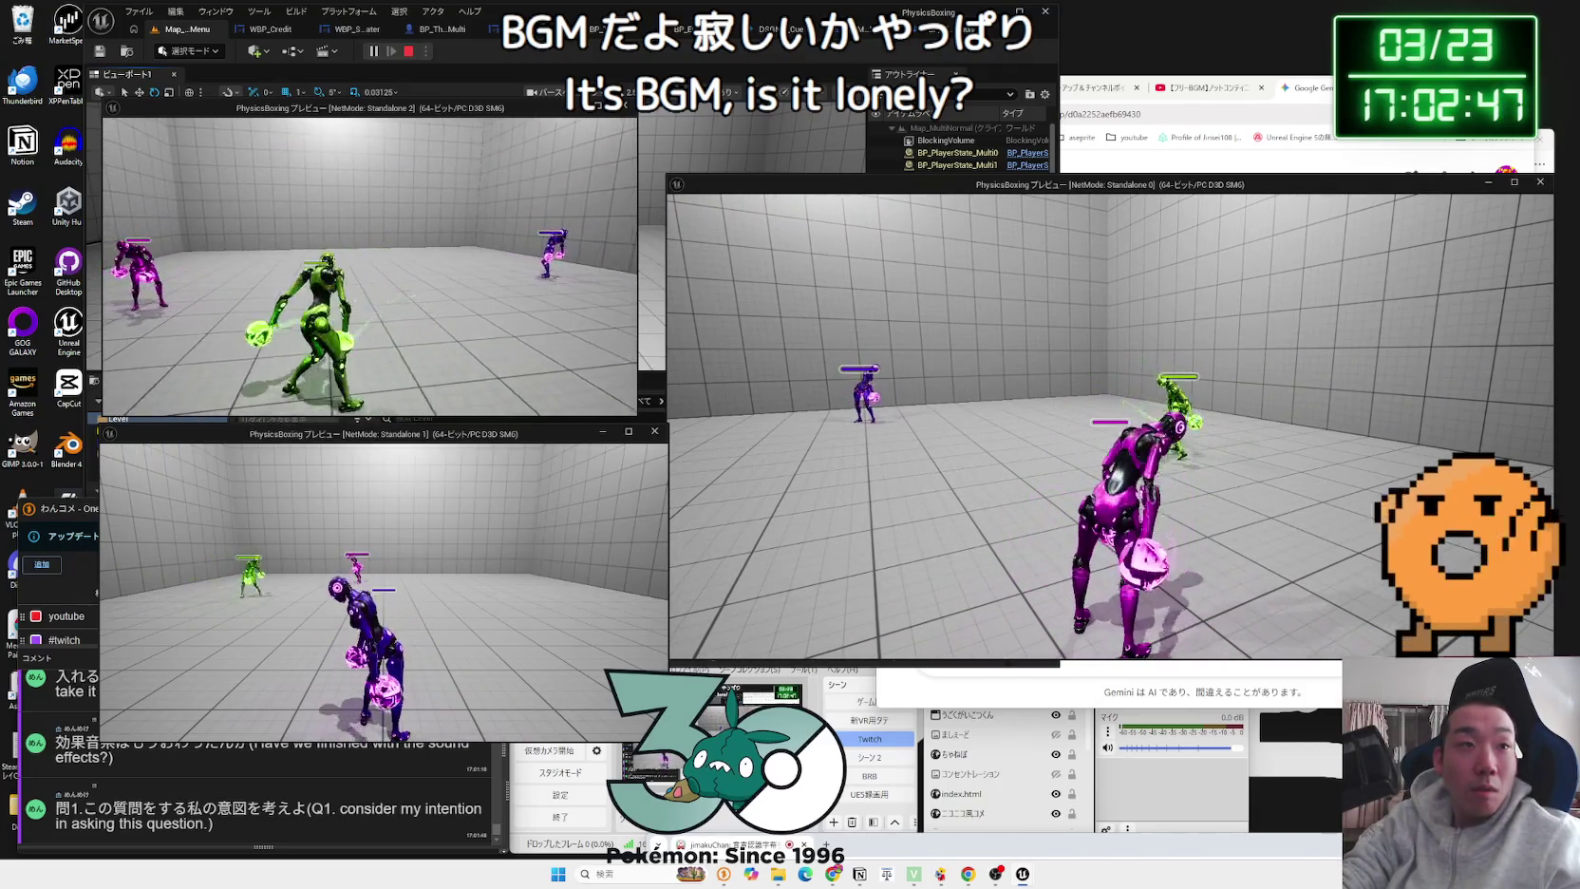
key(alt+Tab)
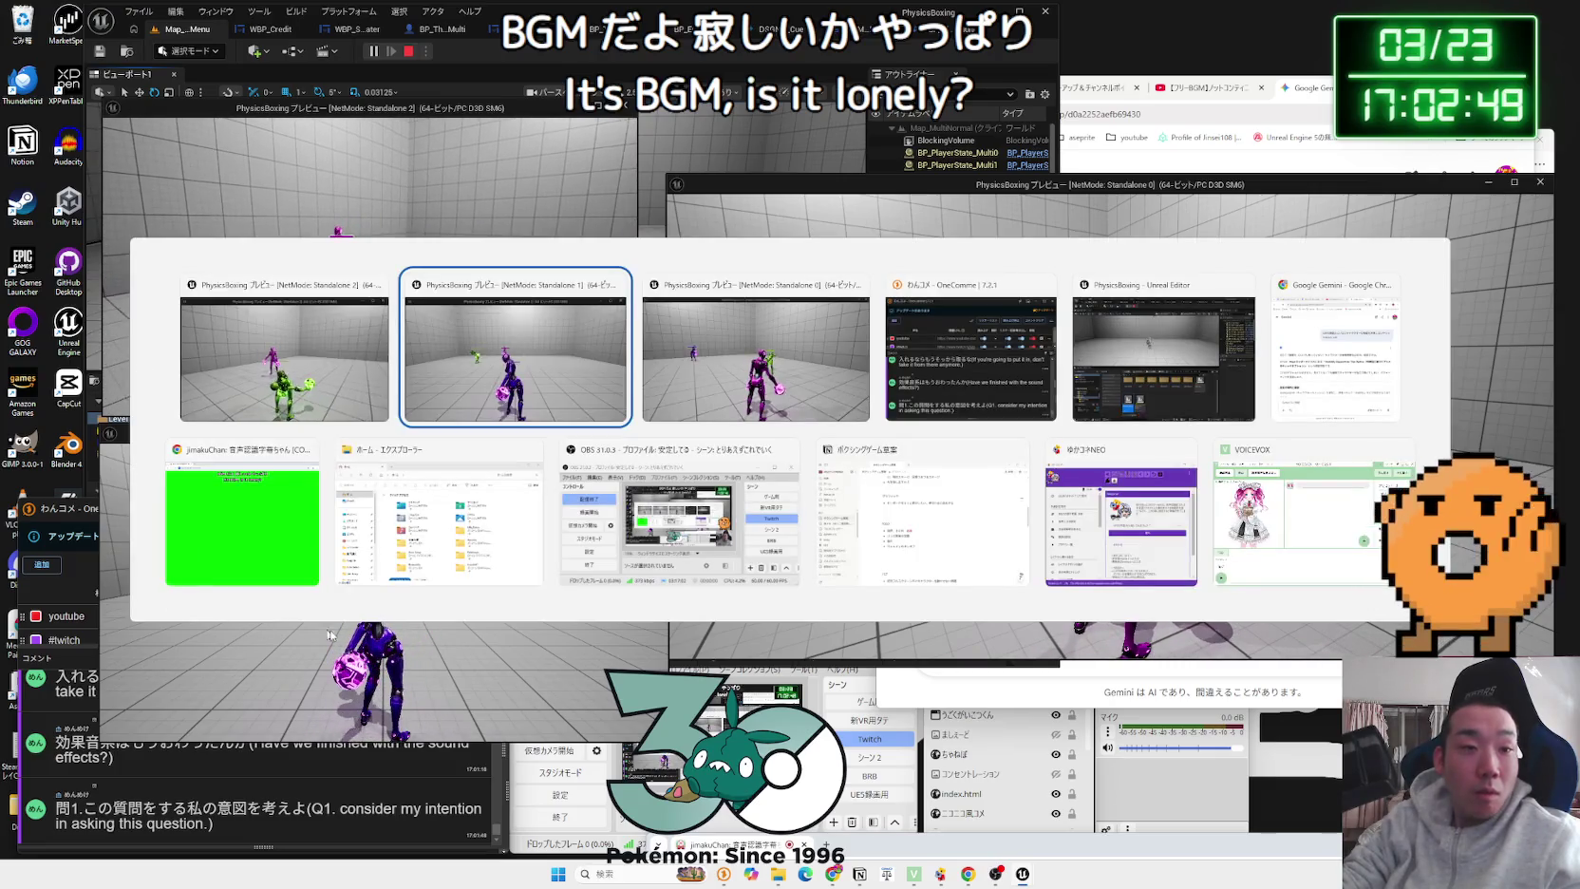
key(alt+Tab)
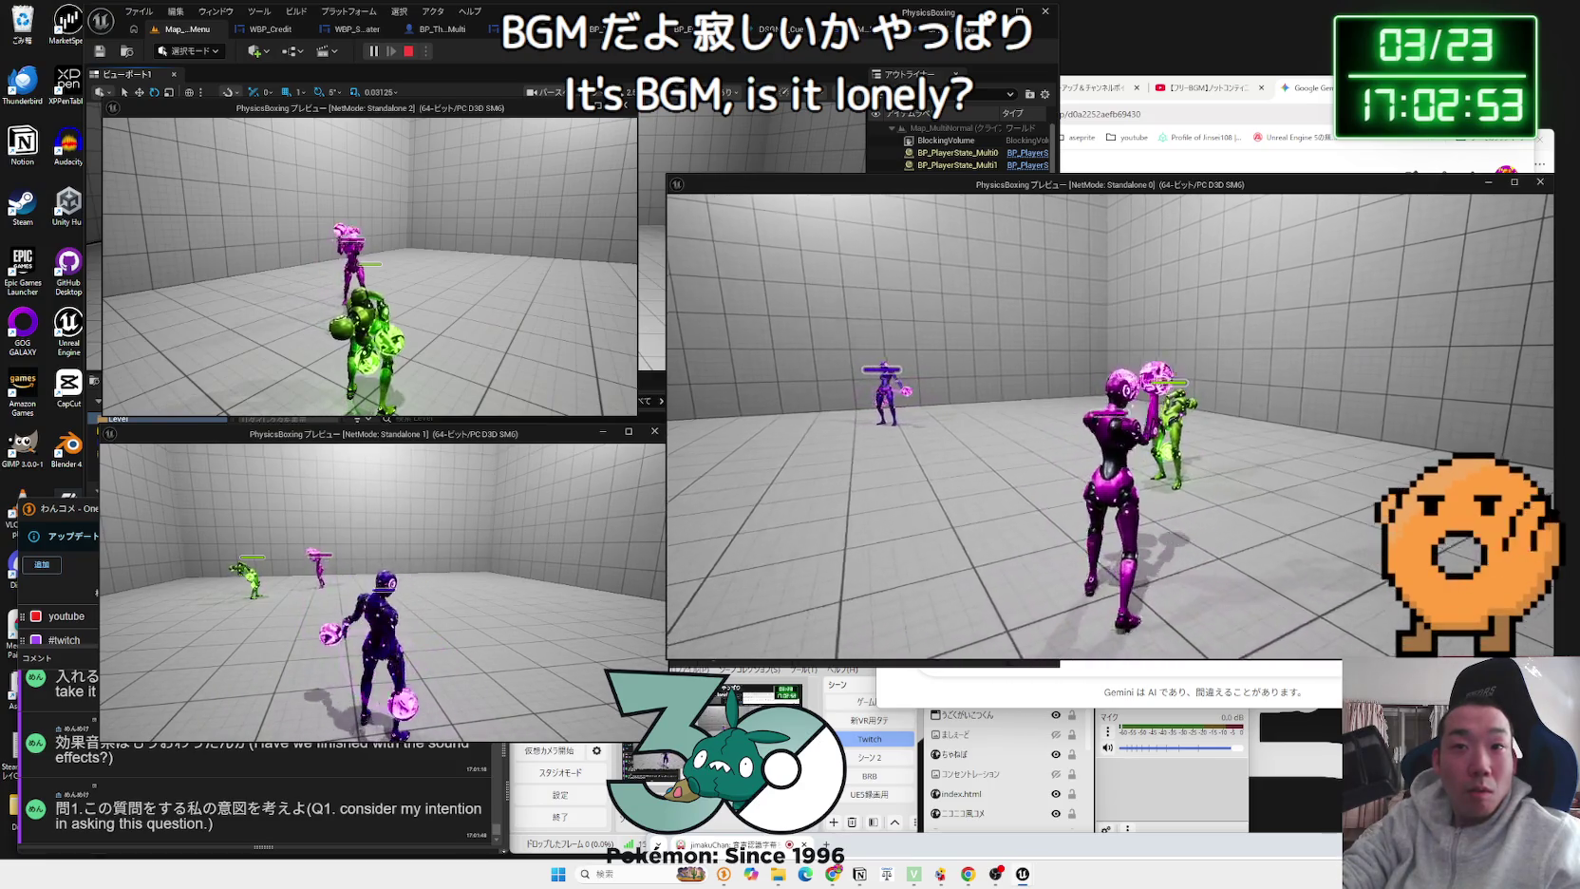
key(Escape)
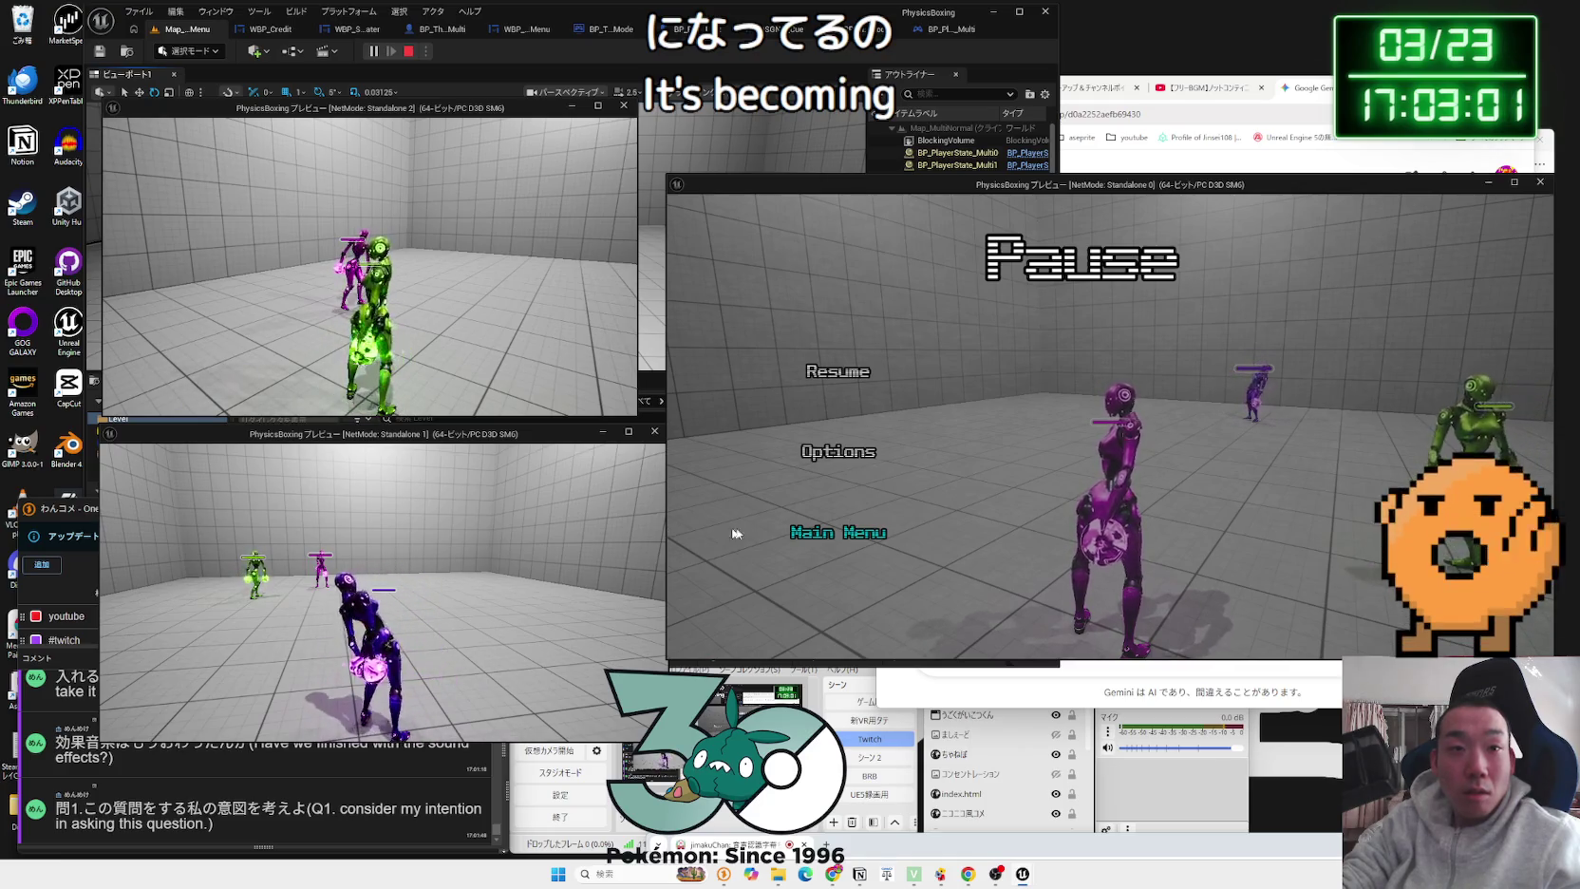
click(838, 533)
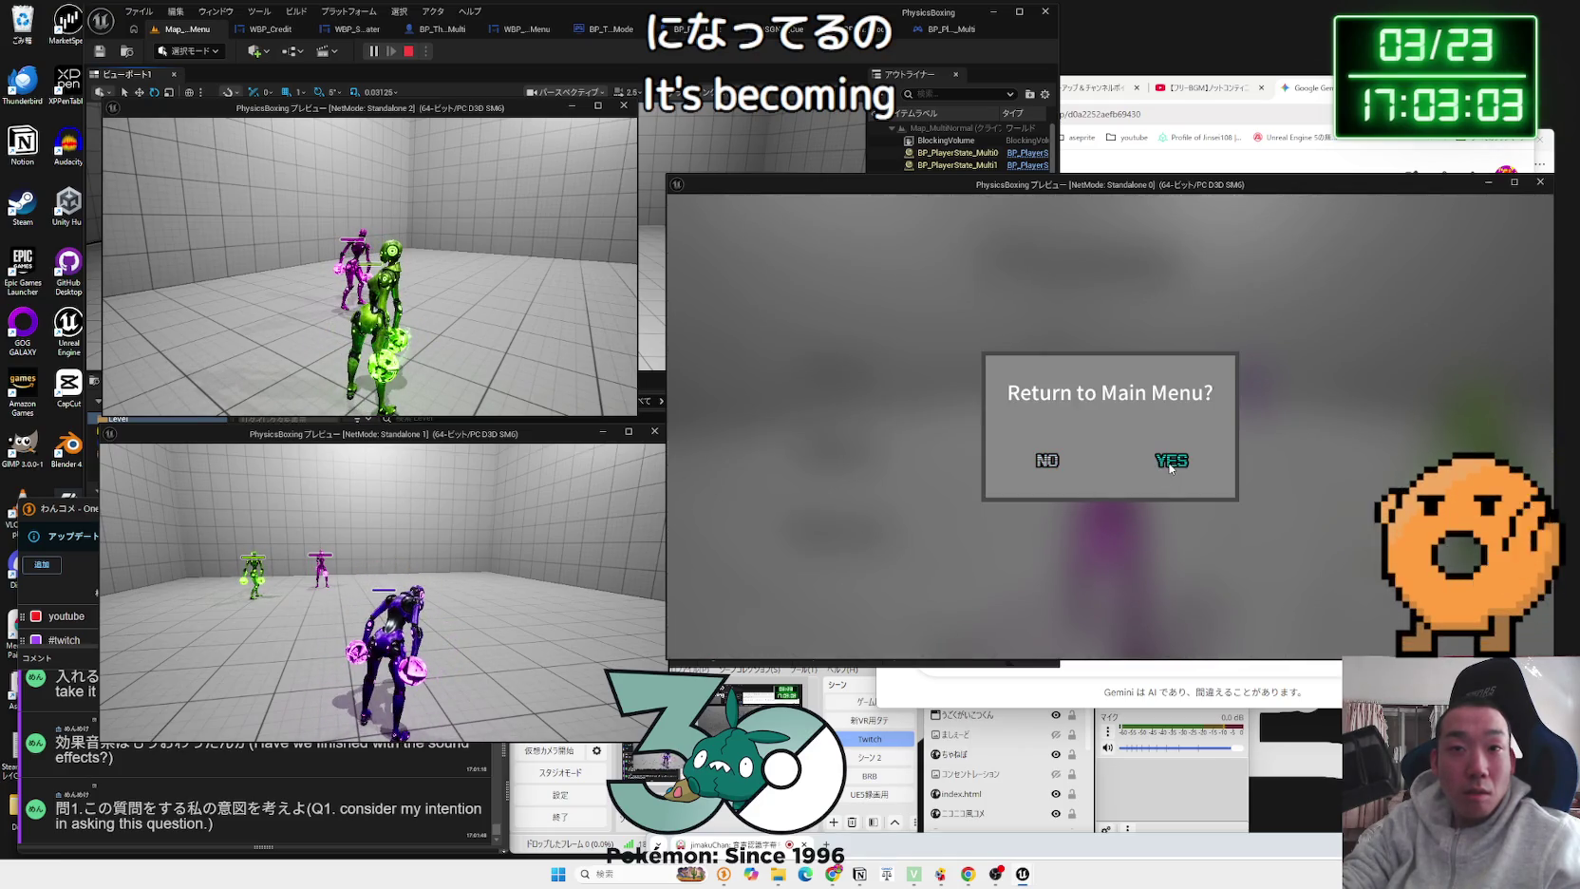
click(1170, 462)
click(822, 547)
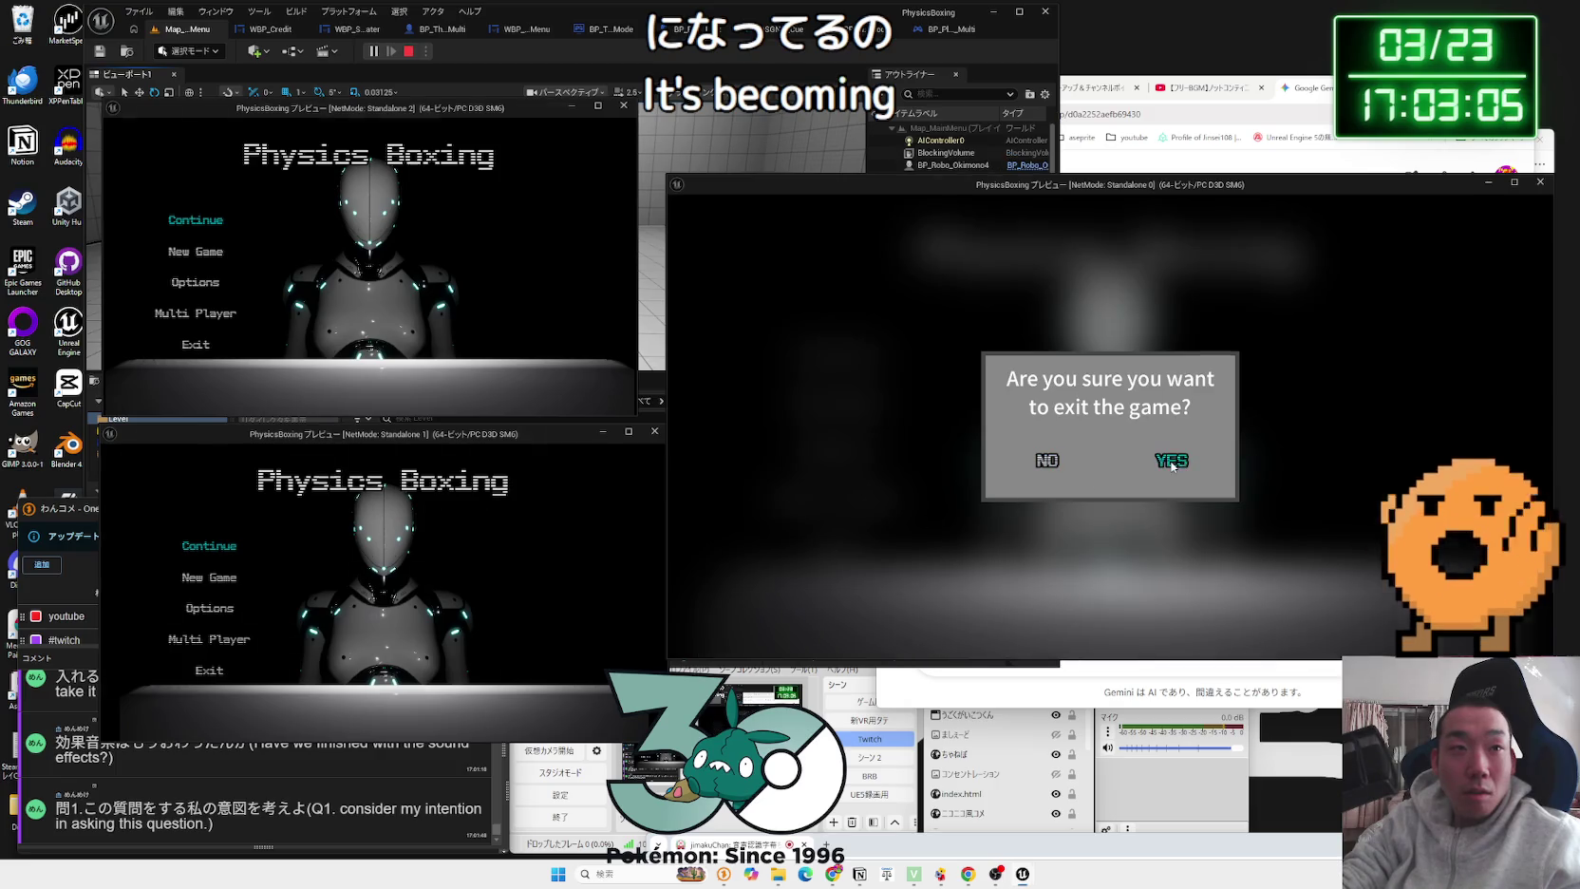
click(1171, 461)
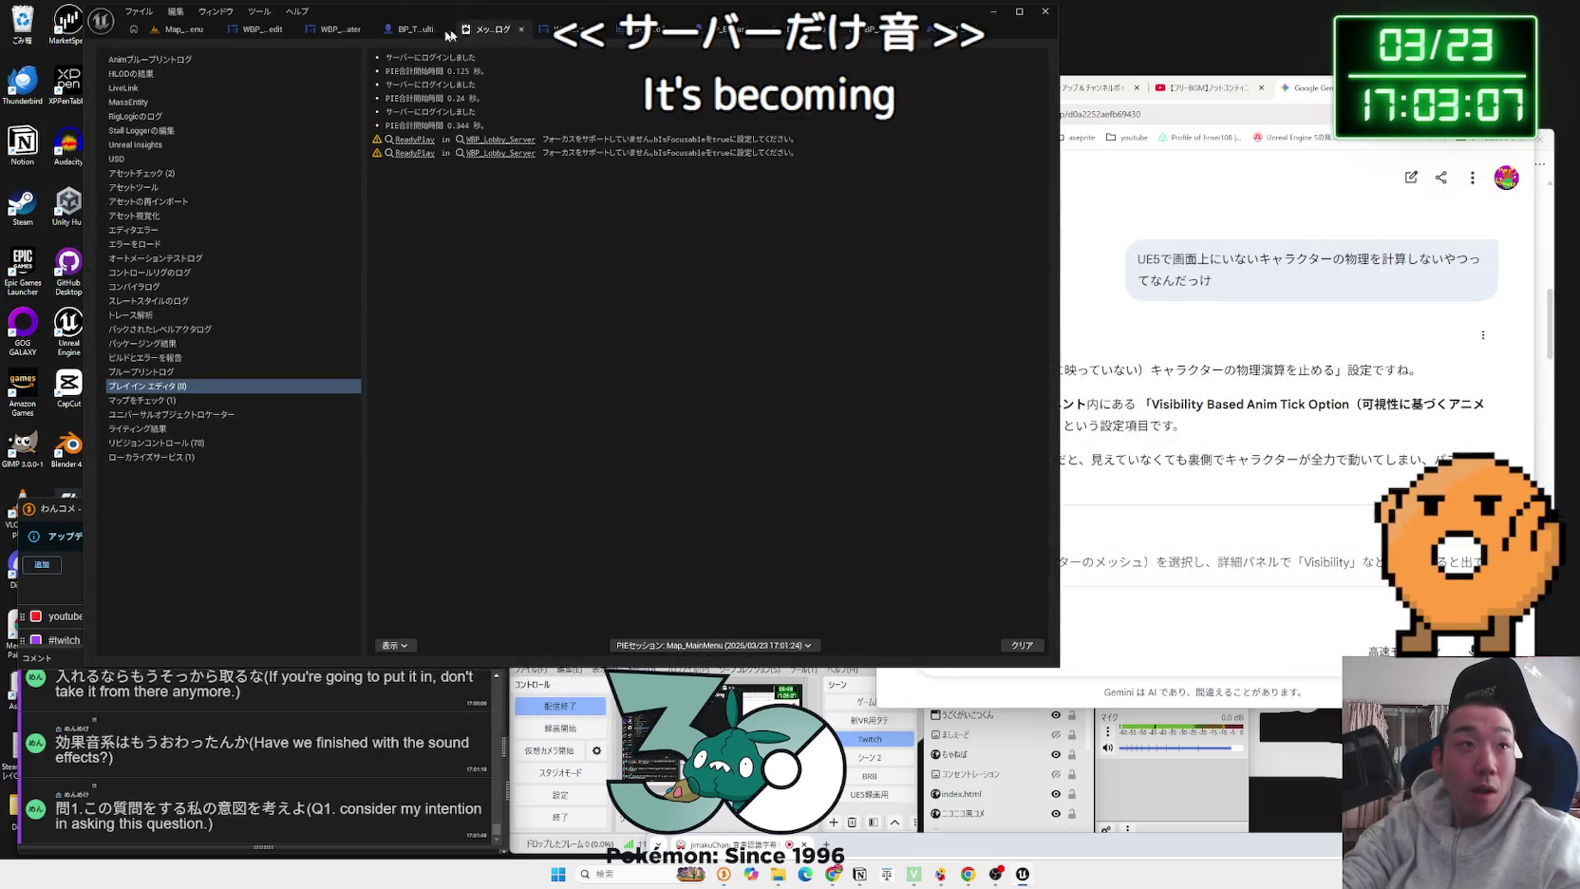
Step: Close the Message Log, open Map_MultiDark from Level > Multi, and launch a three-client play test
click(521, 33)
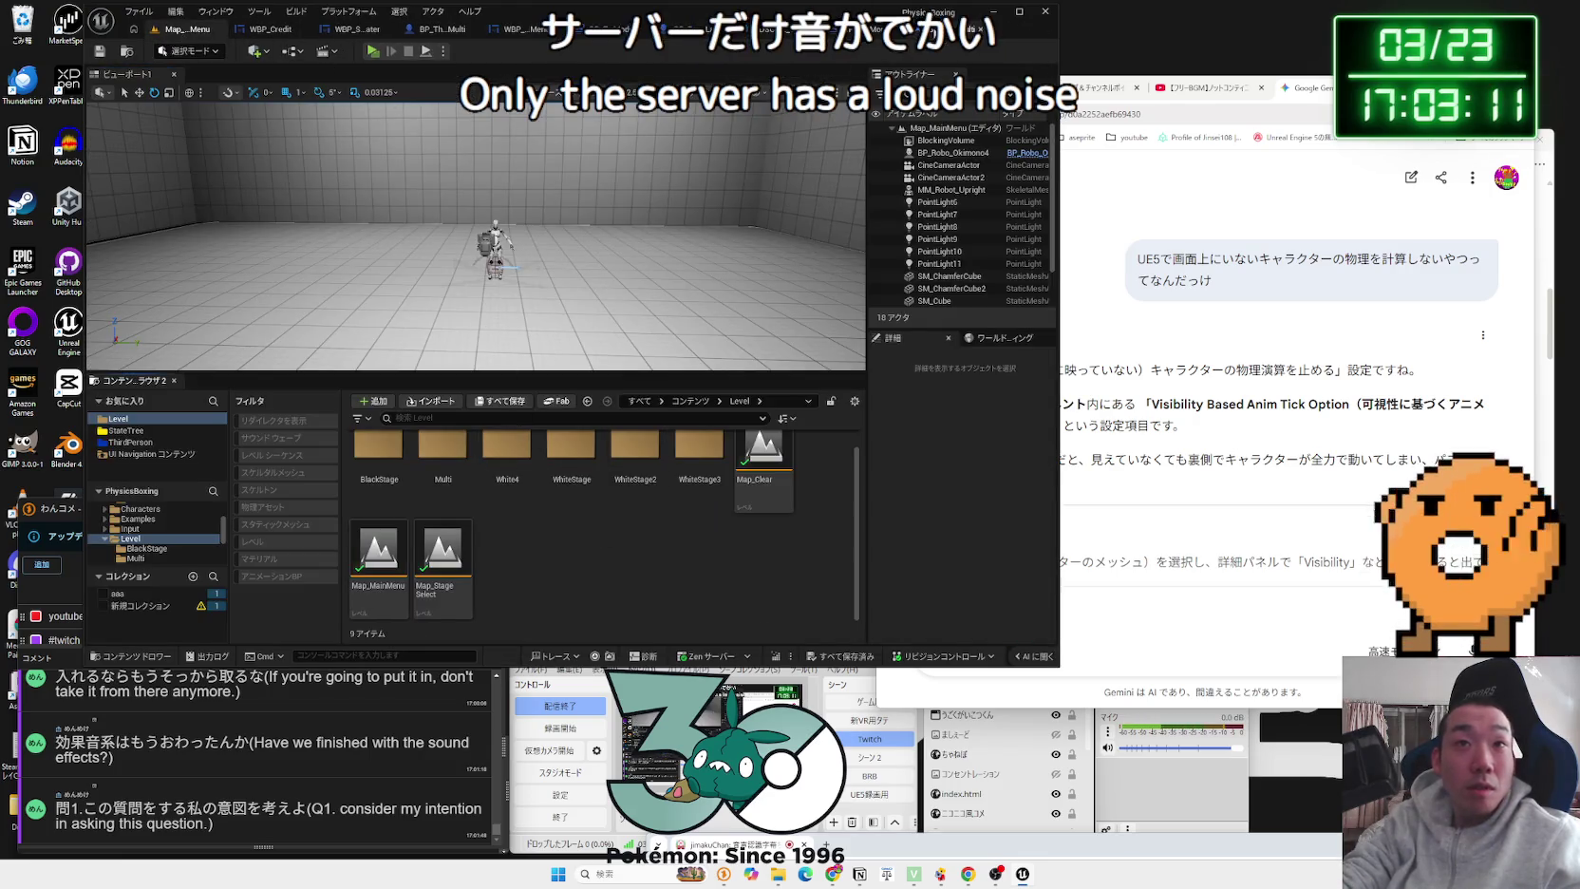
scroll(130, 541, up, 5)
click(130, 538)
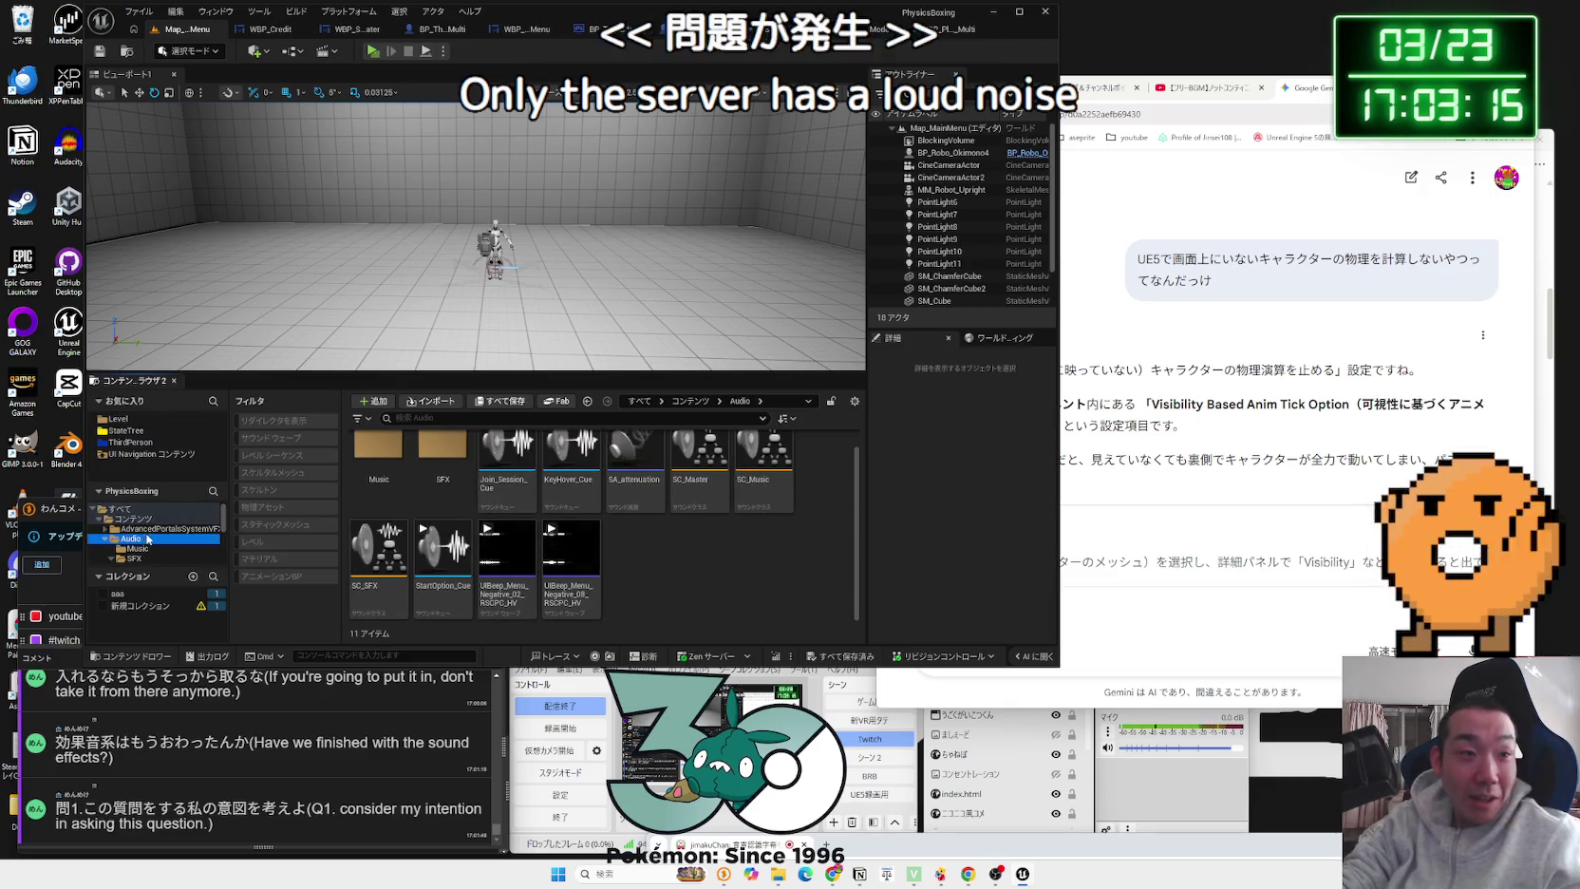
click(129, 421)
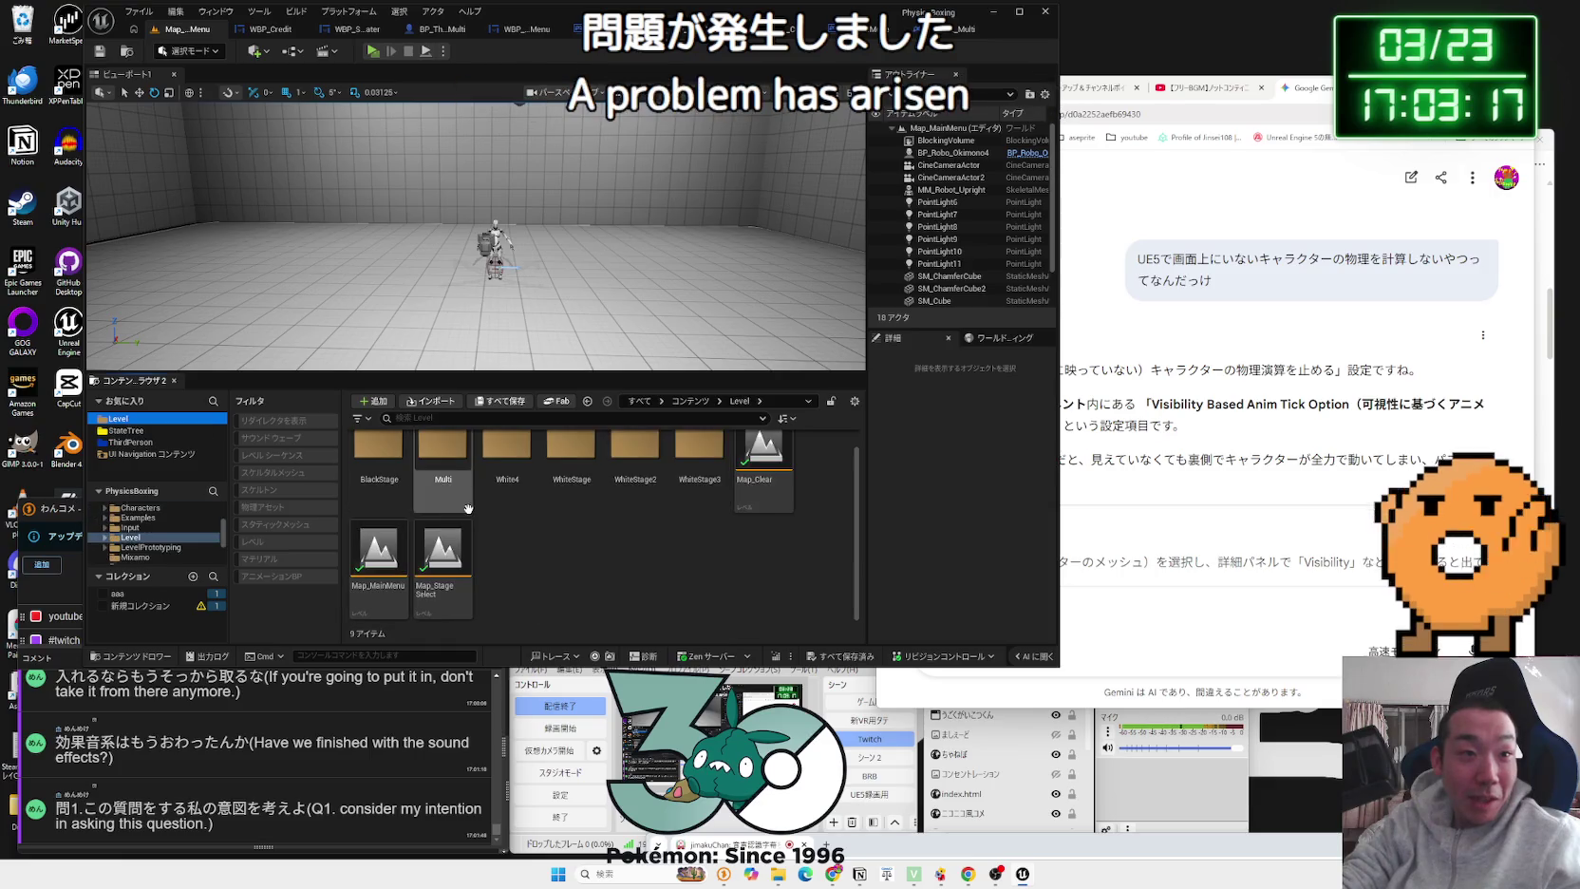
double_click(438, 481)
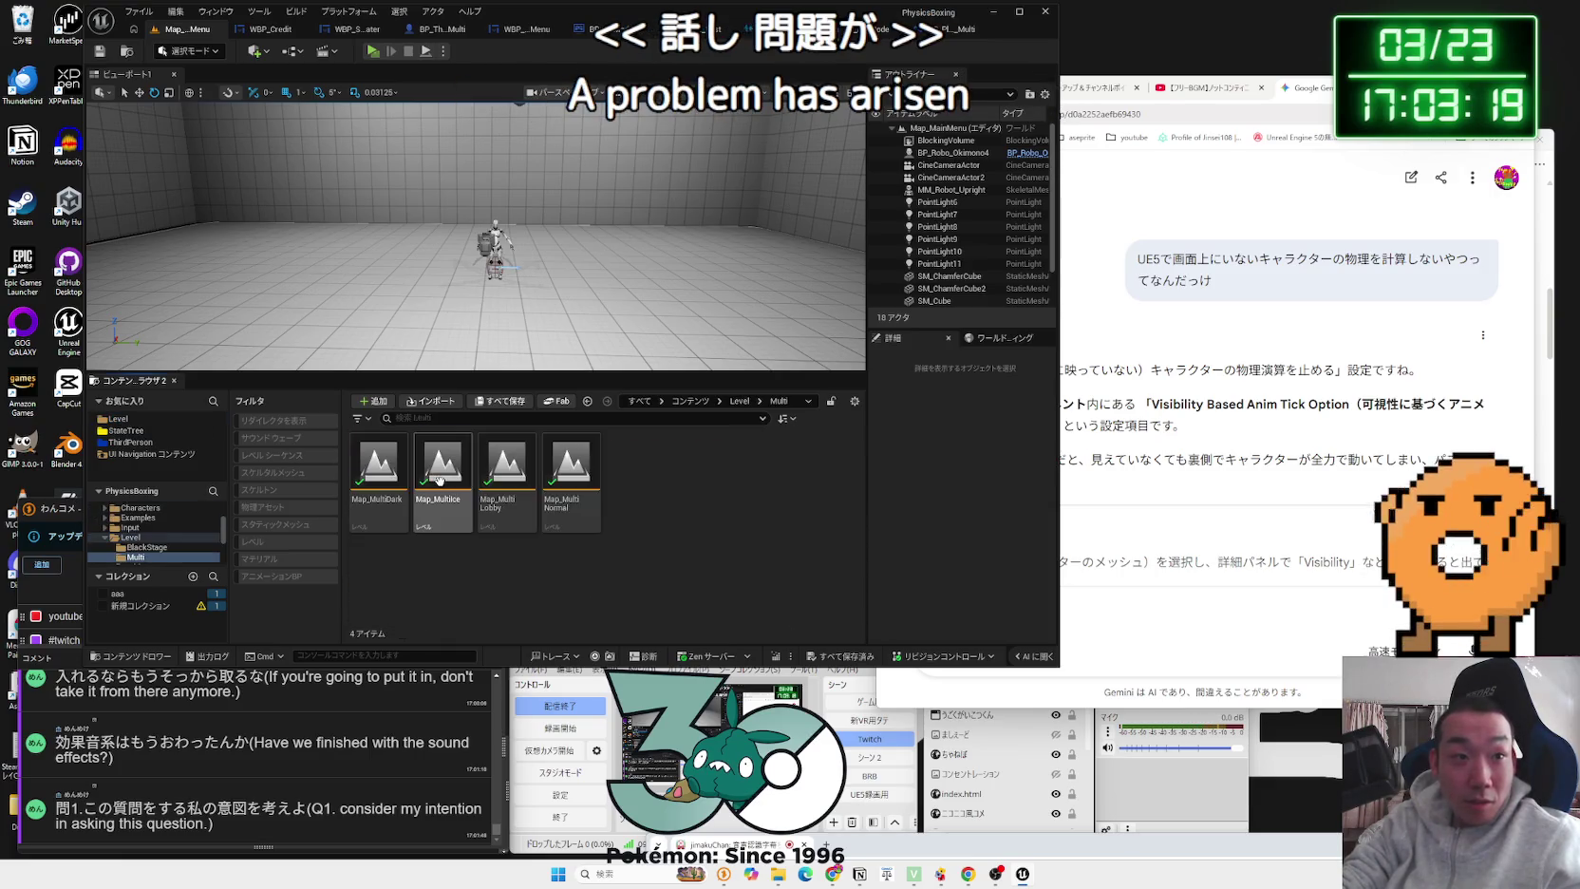
double_click(499, 519)
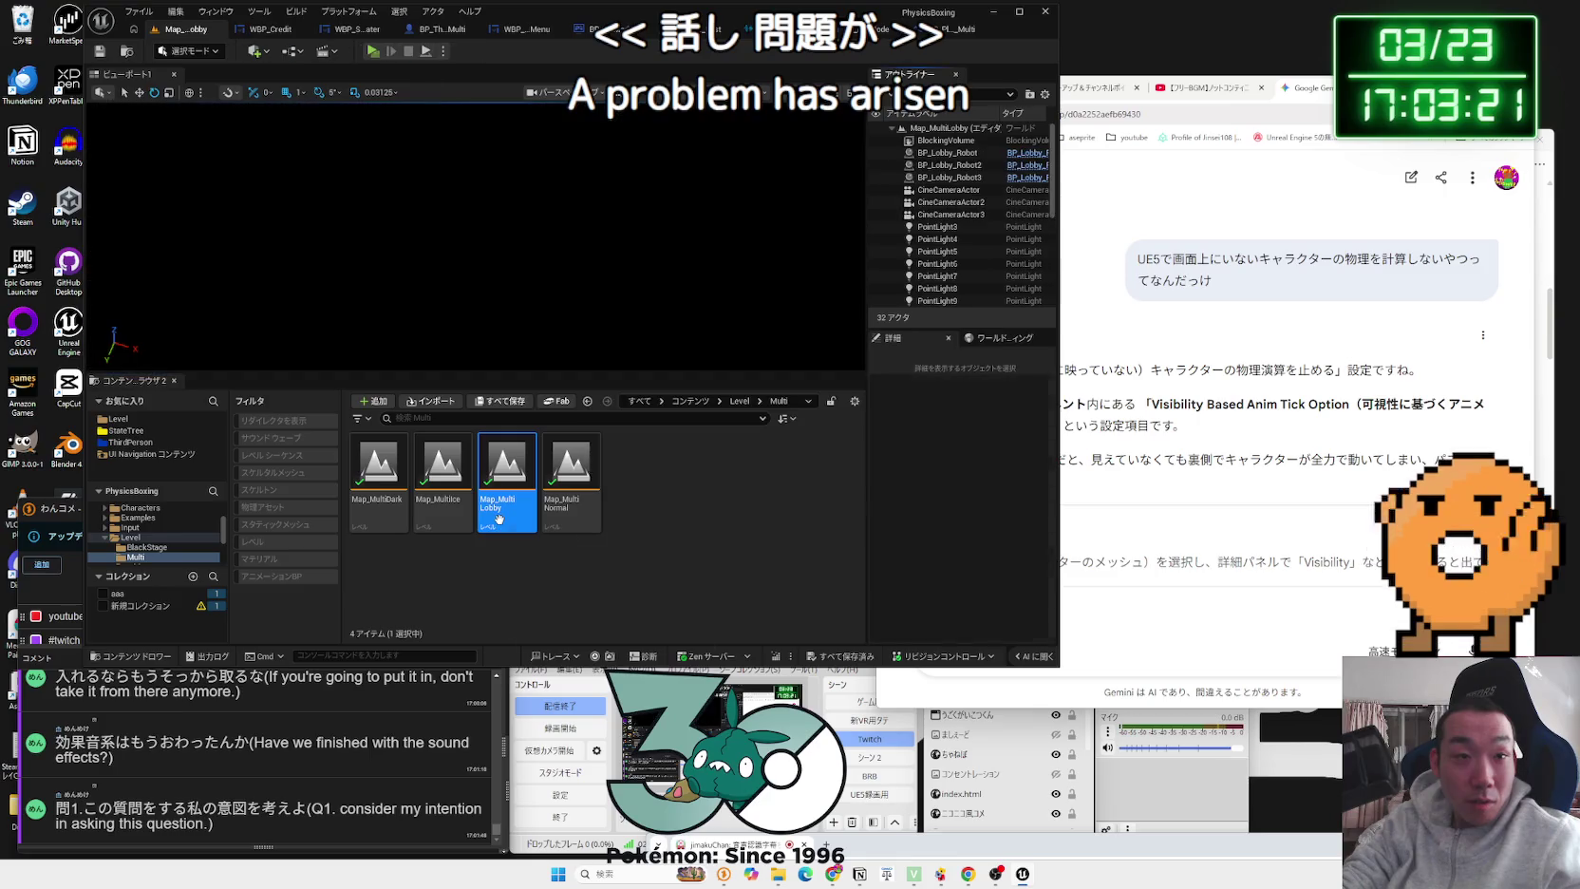
double_click(379, 503)
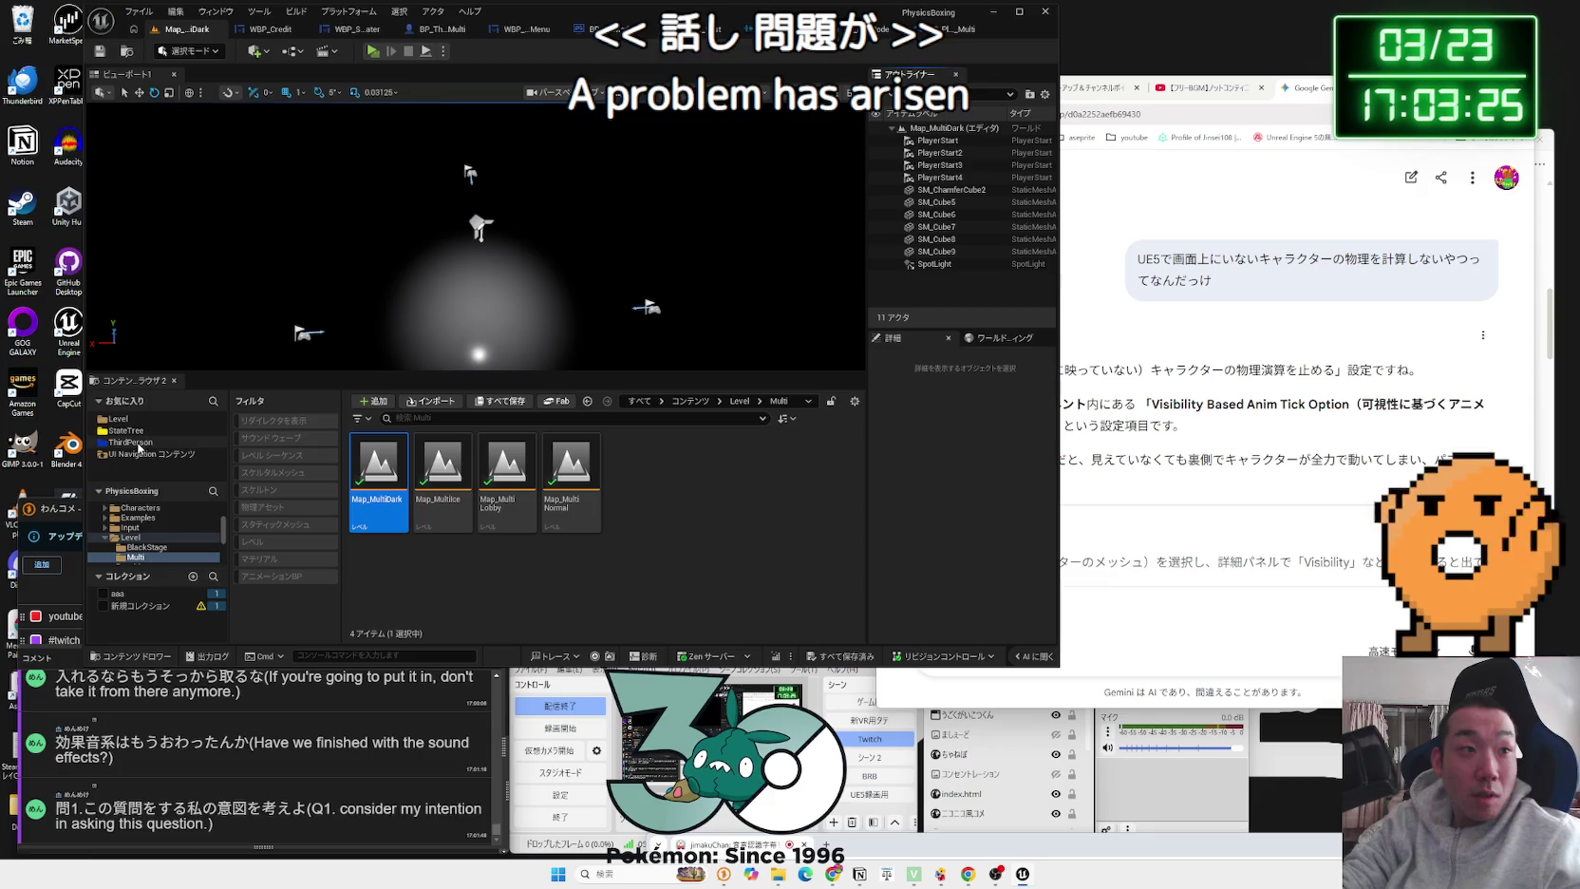
click(111, 540)
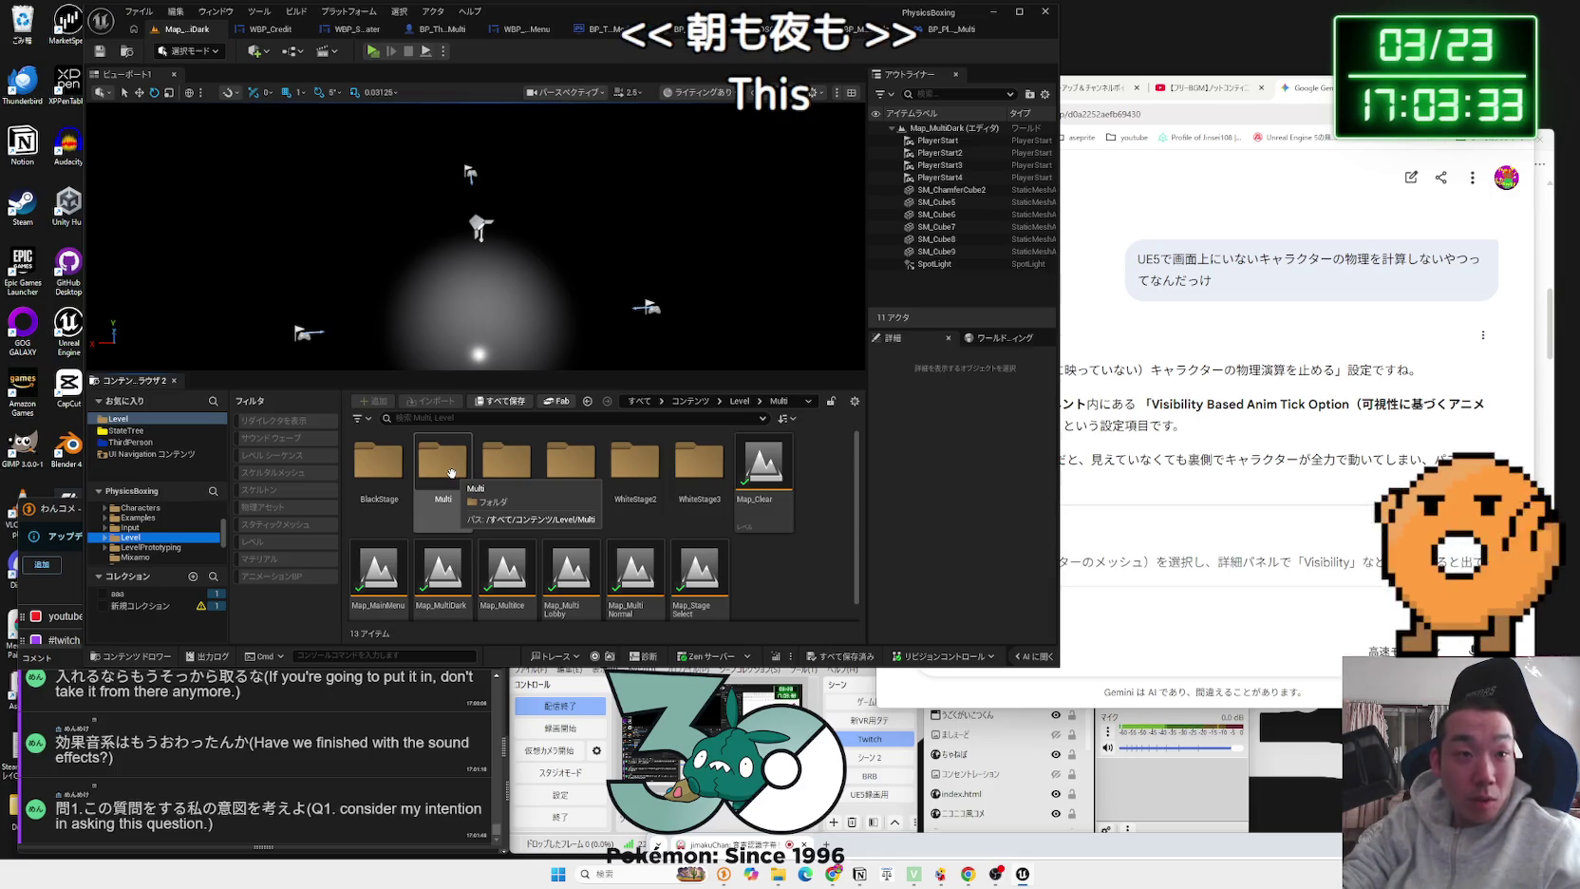
click(372, 53)
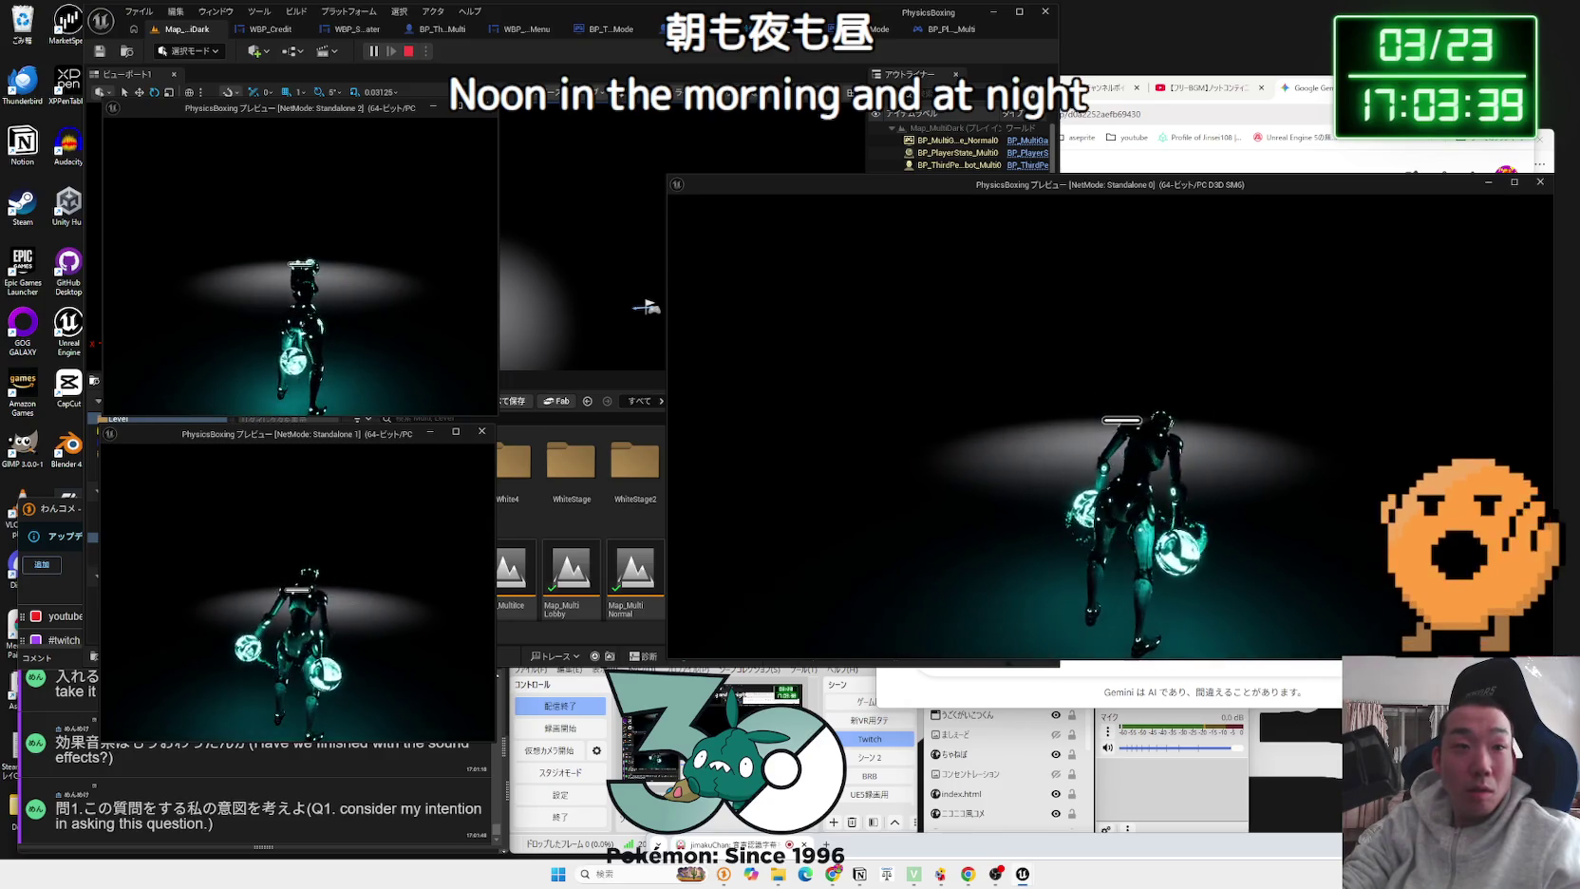
key(alt+Tab)
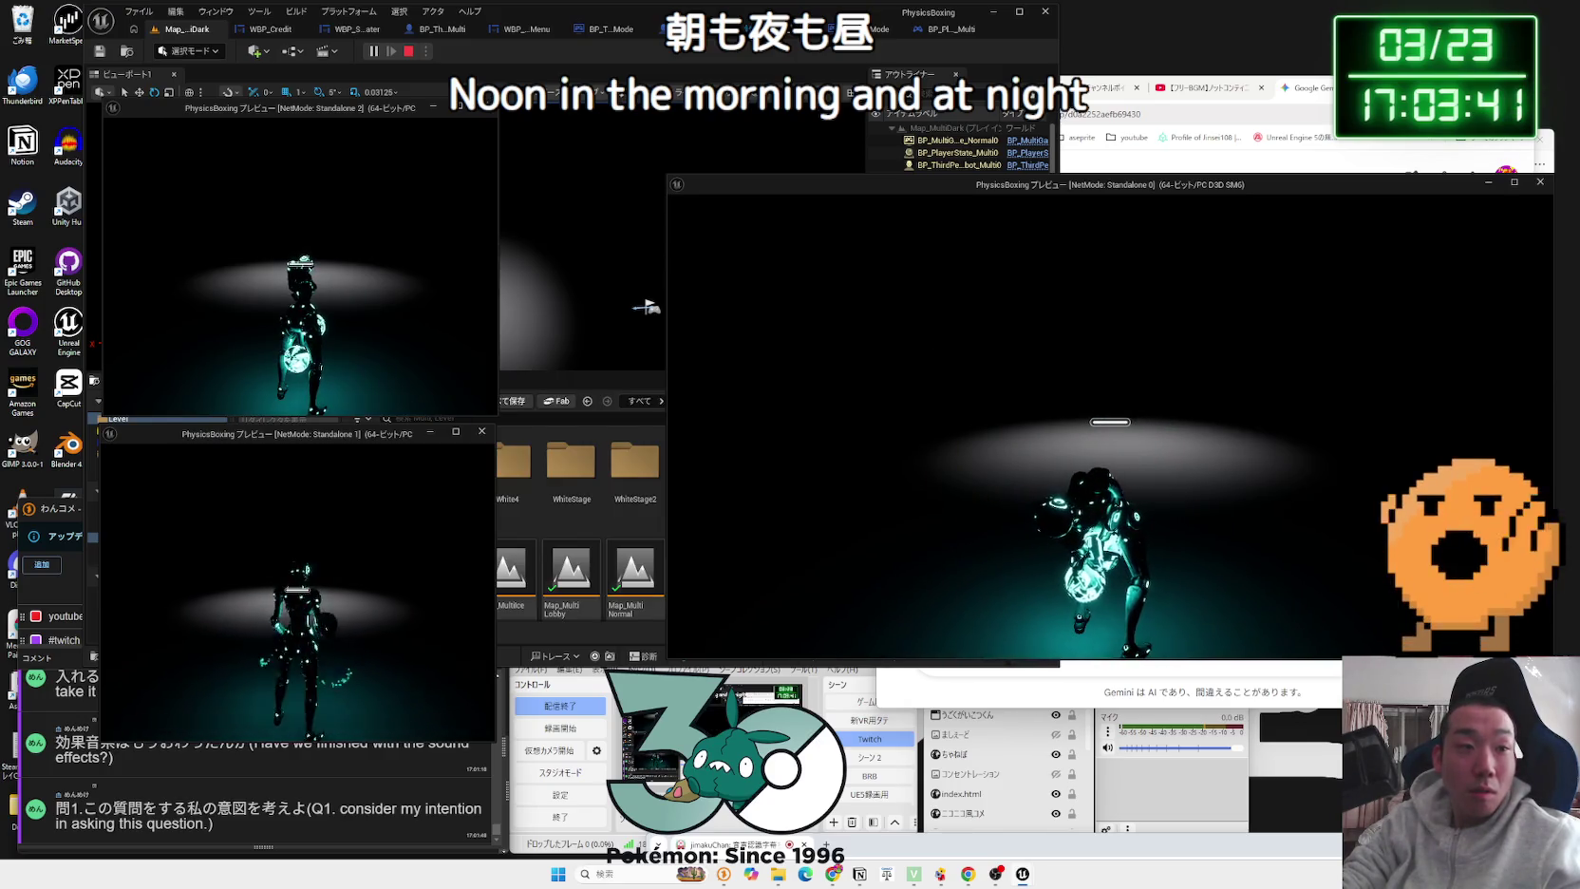
click(296, 589)
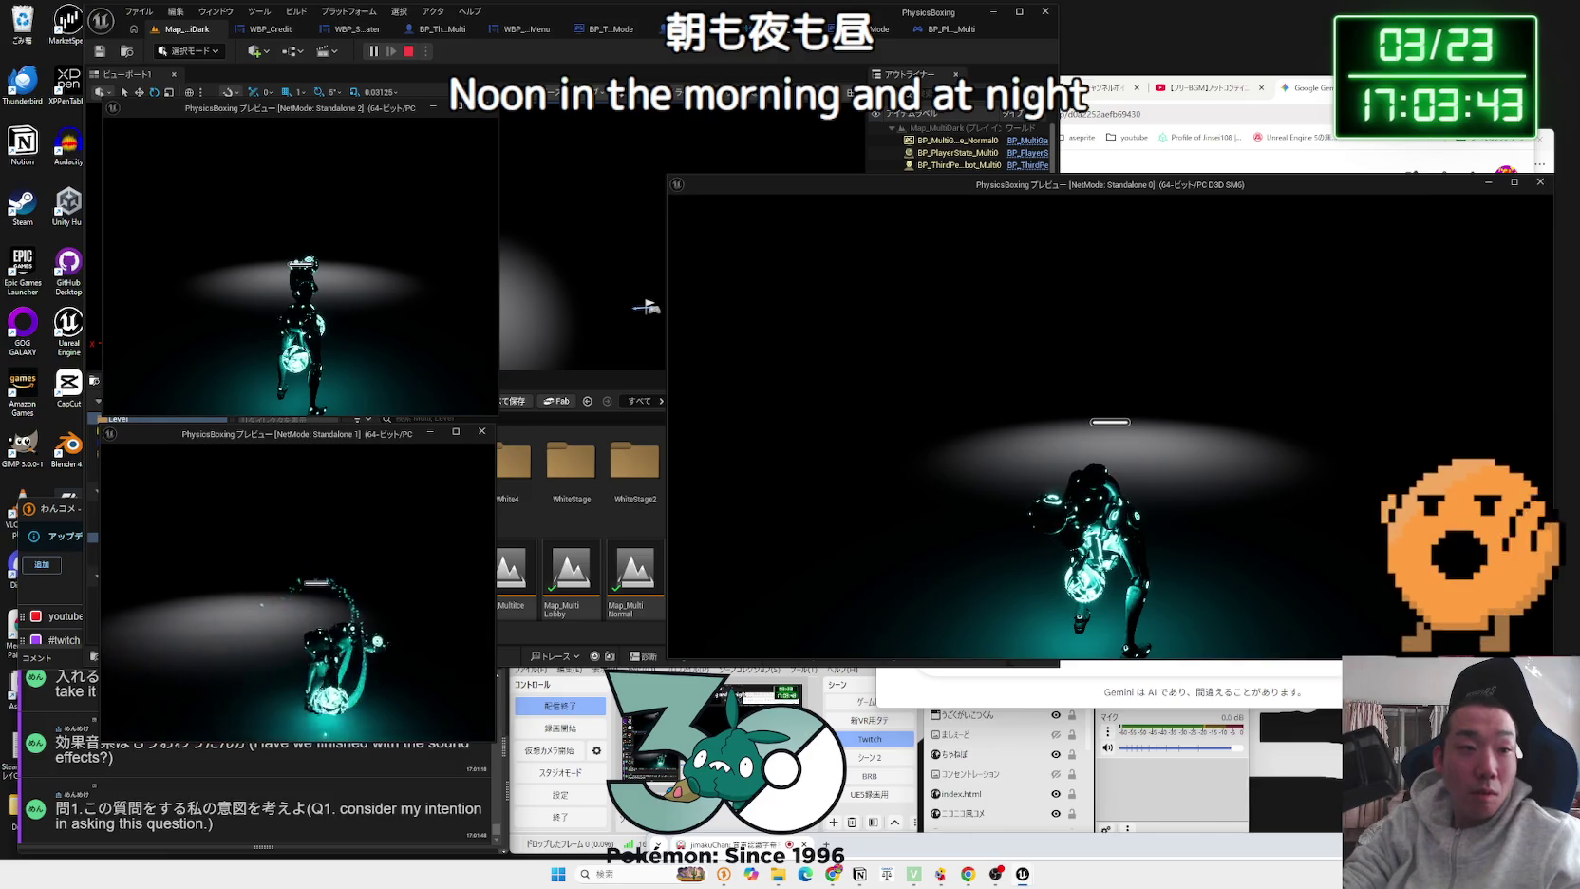
key(alt+Tab)
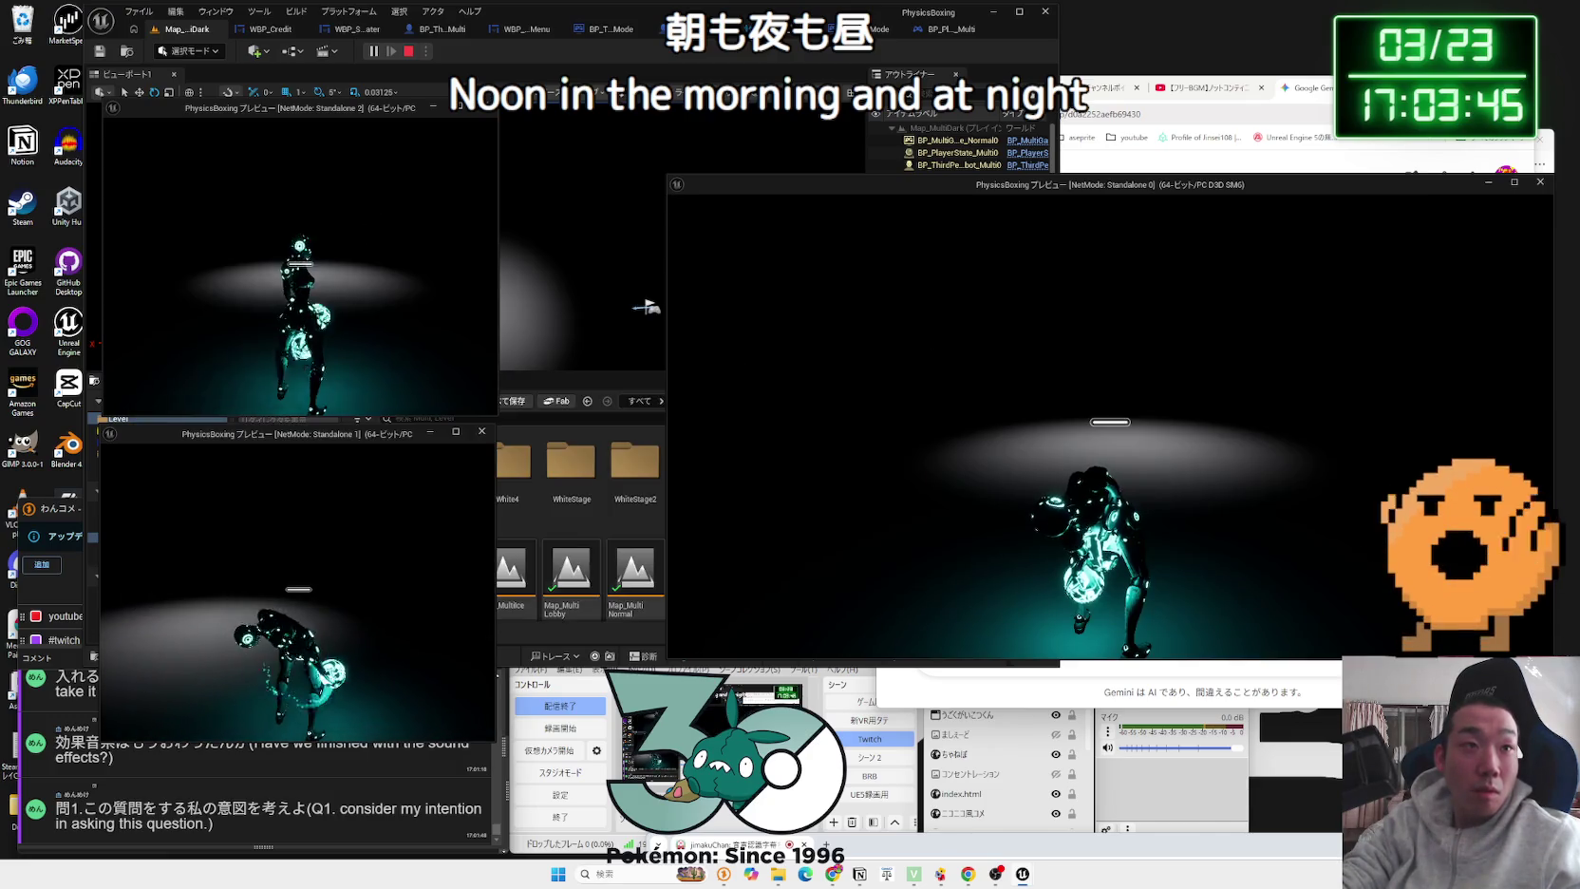
key(Escape)
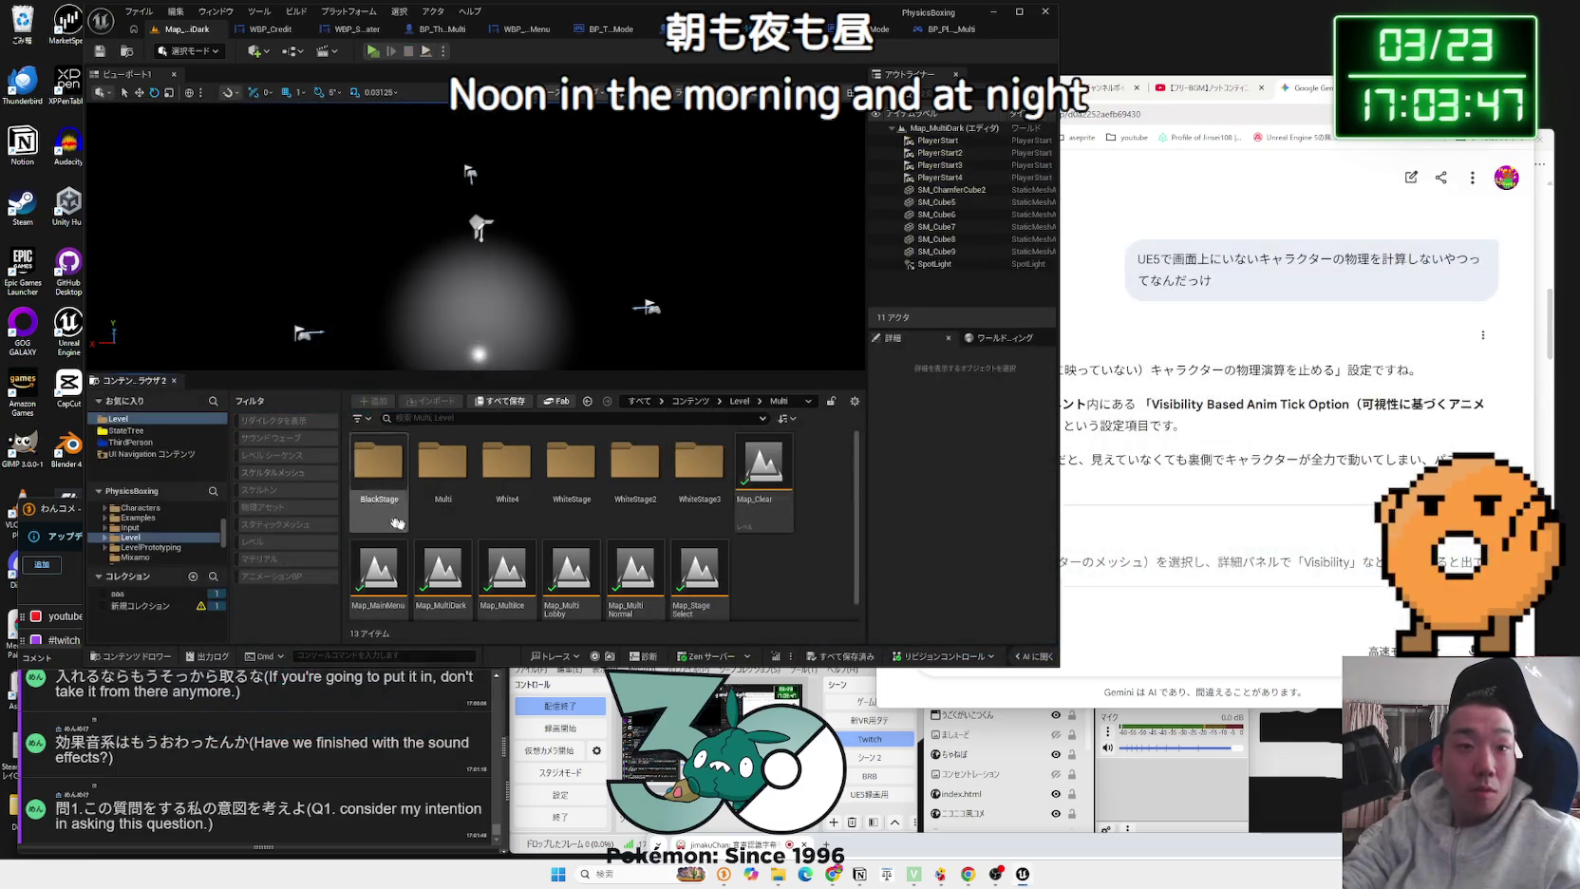
Step: Open the Level Blueprint to check its sound playback
click(290, 51)
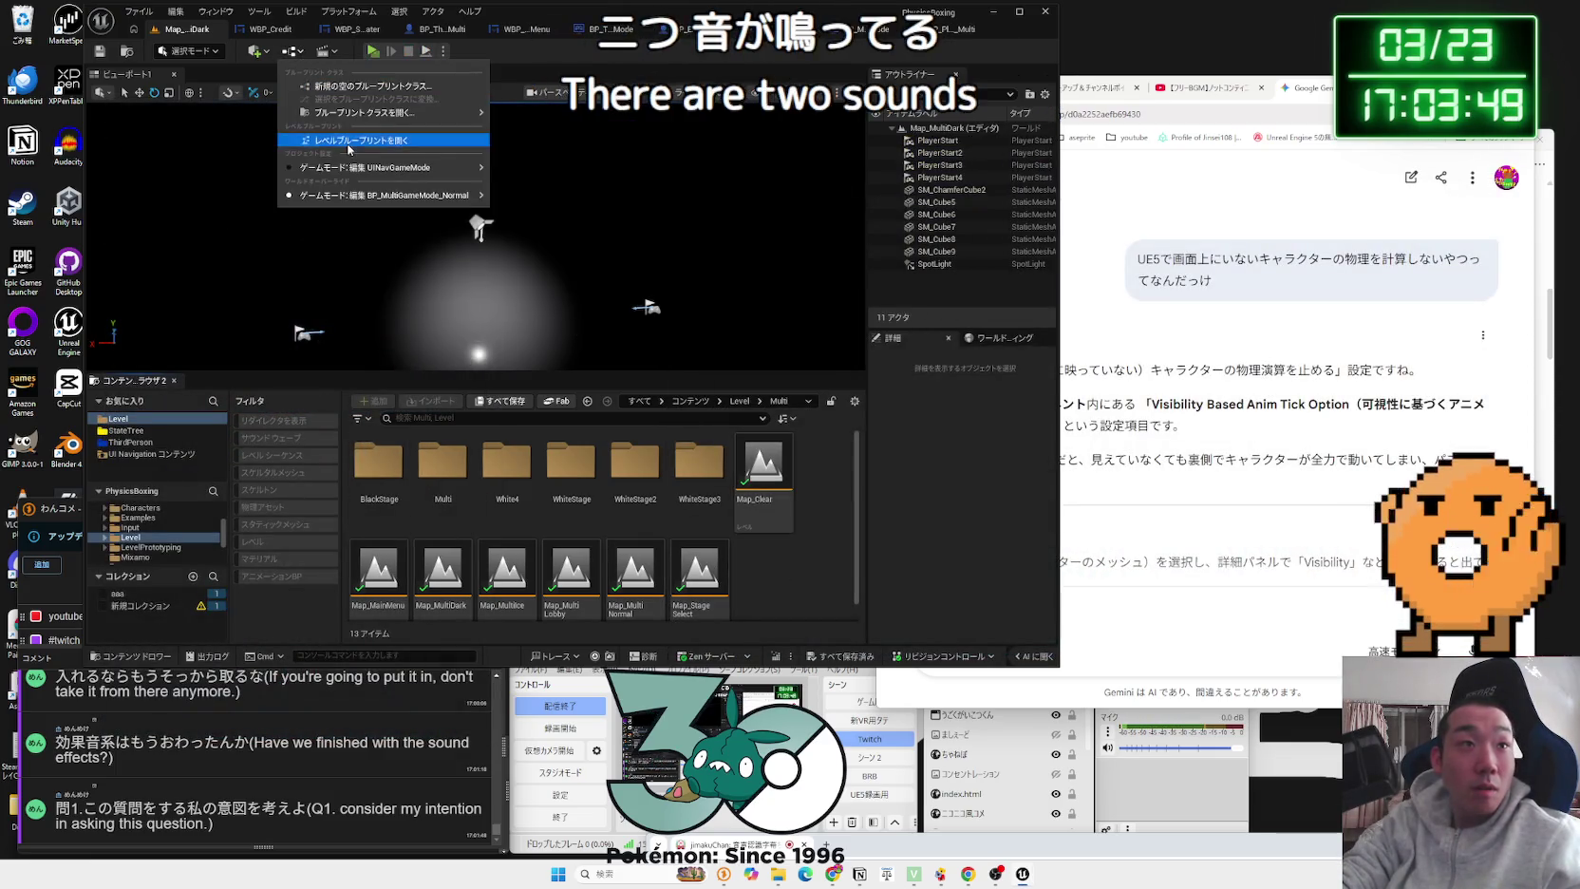
click(484, 241)
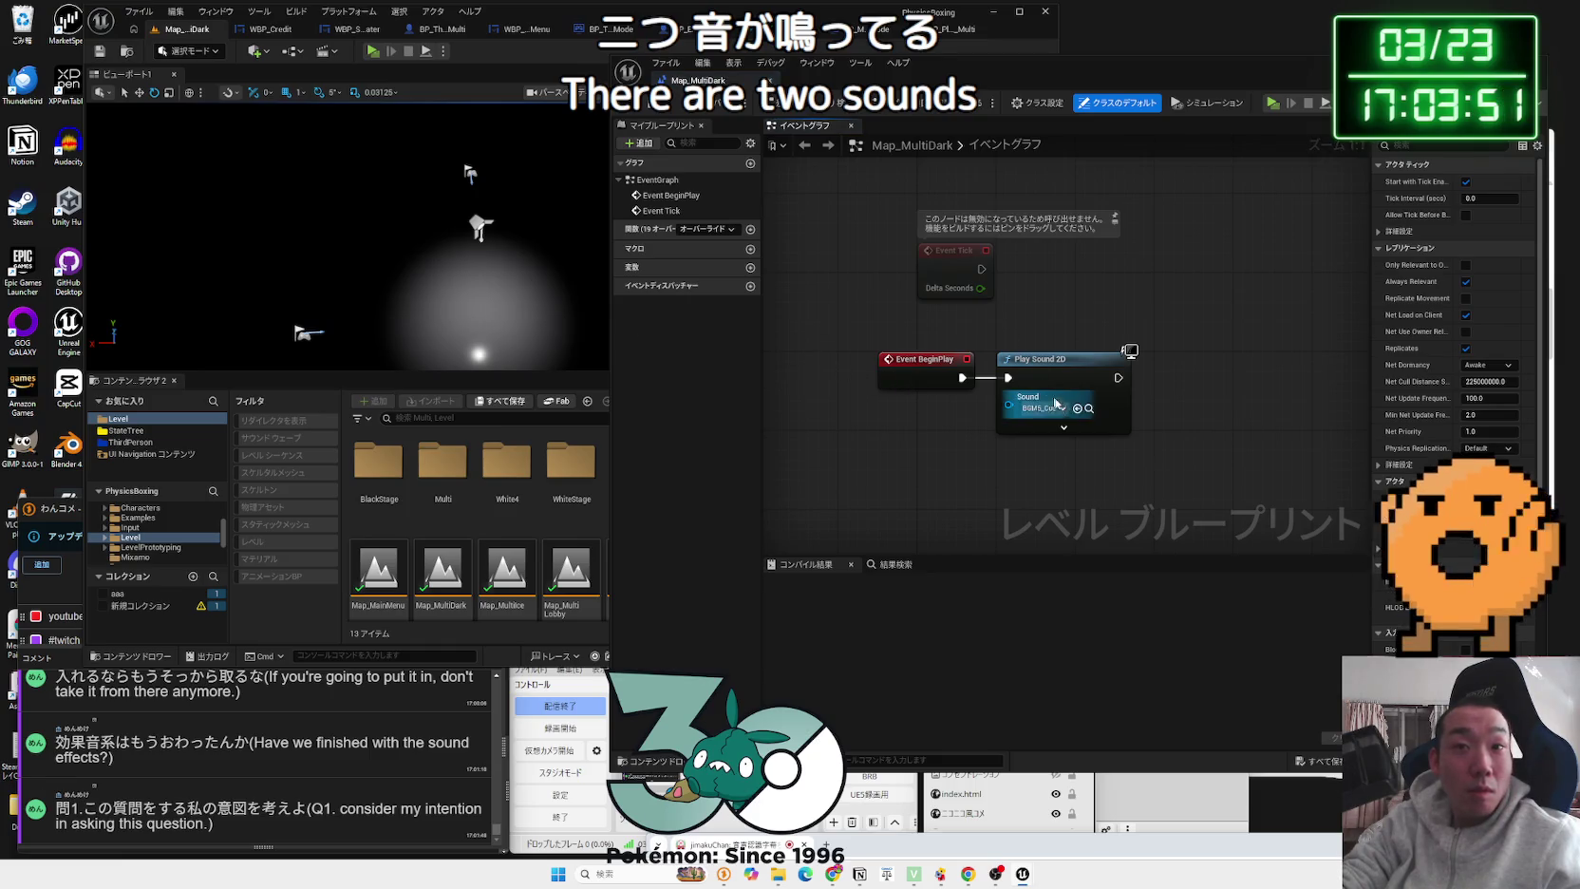
click(442, 470)
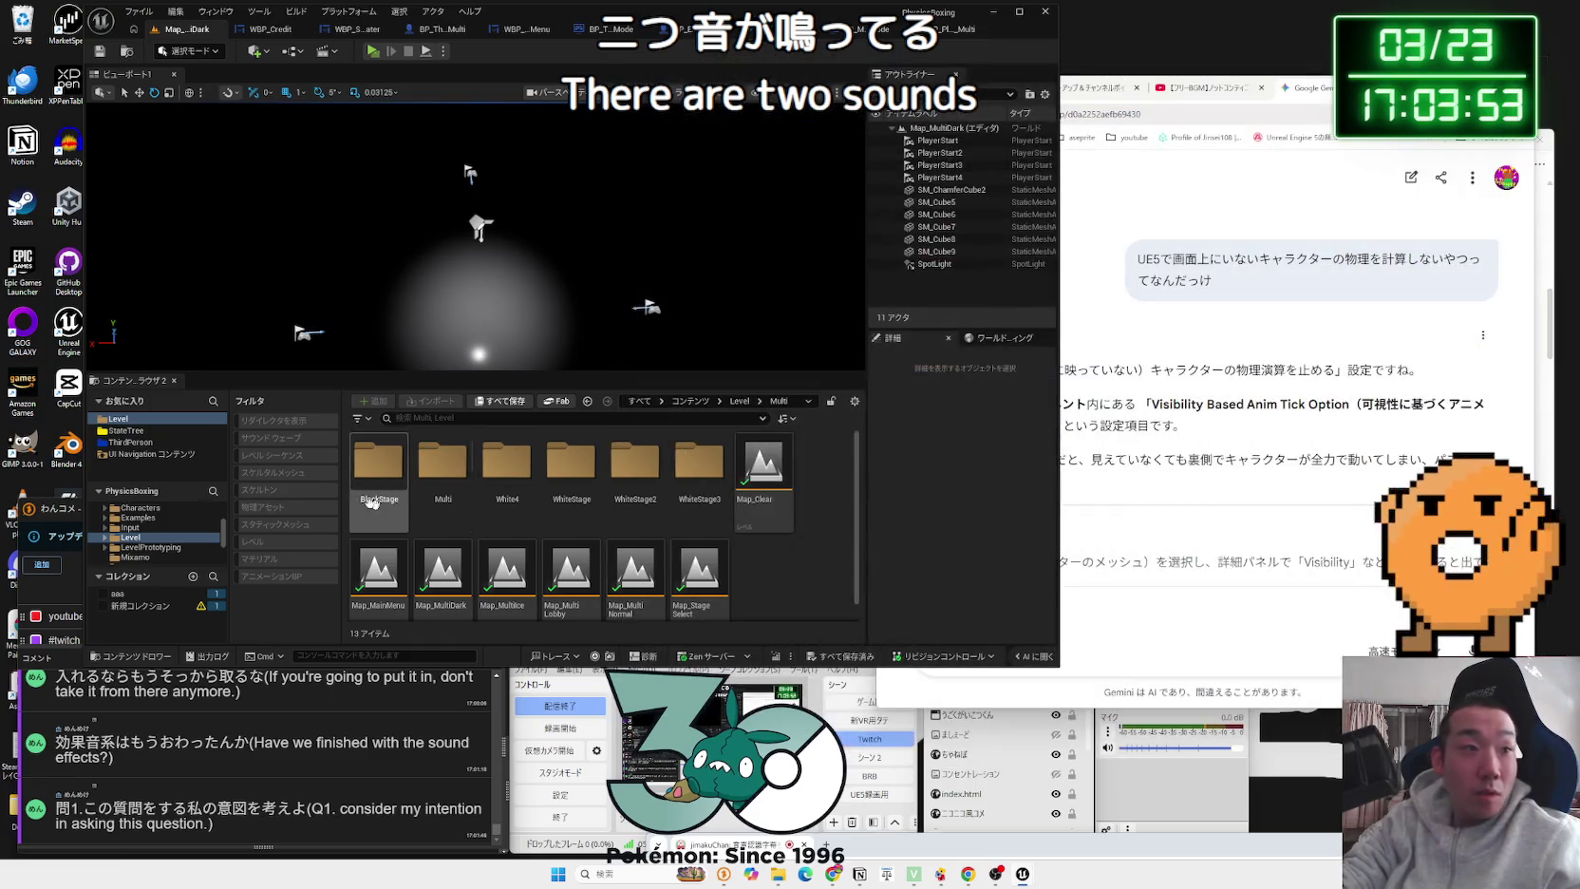
Step: Browse to ThirdPerson > Blueprints > Multi and open BP_MultiGameMode_Normal
click(133, 441)
double_click(378, 478)
double_click(442, 474)
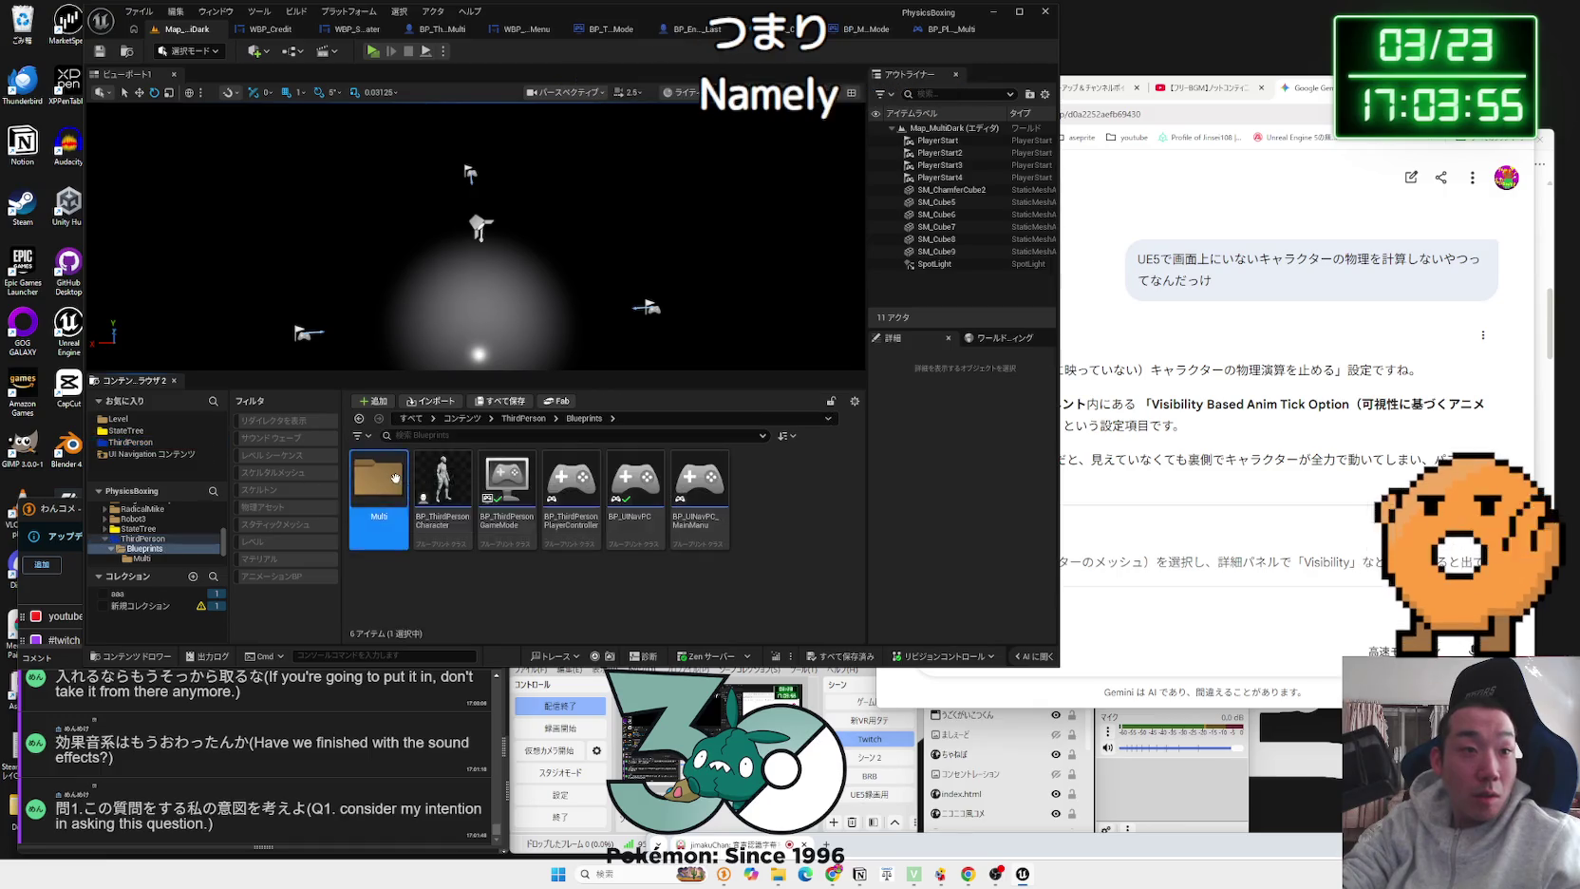
click(391, 529)
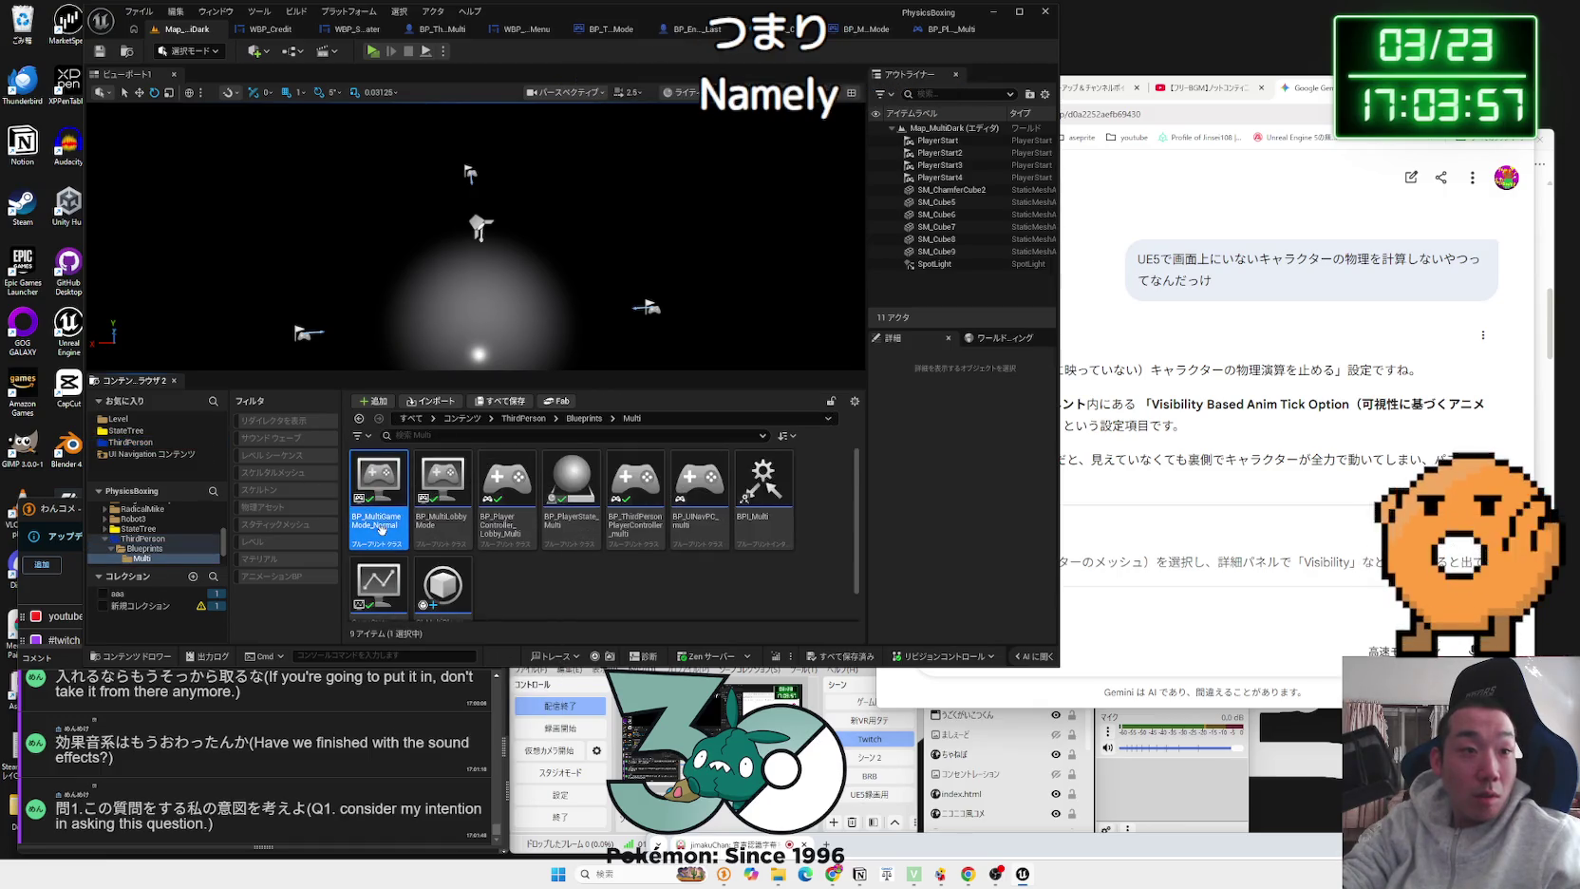
key(Return)
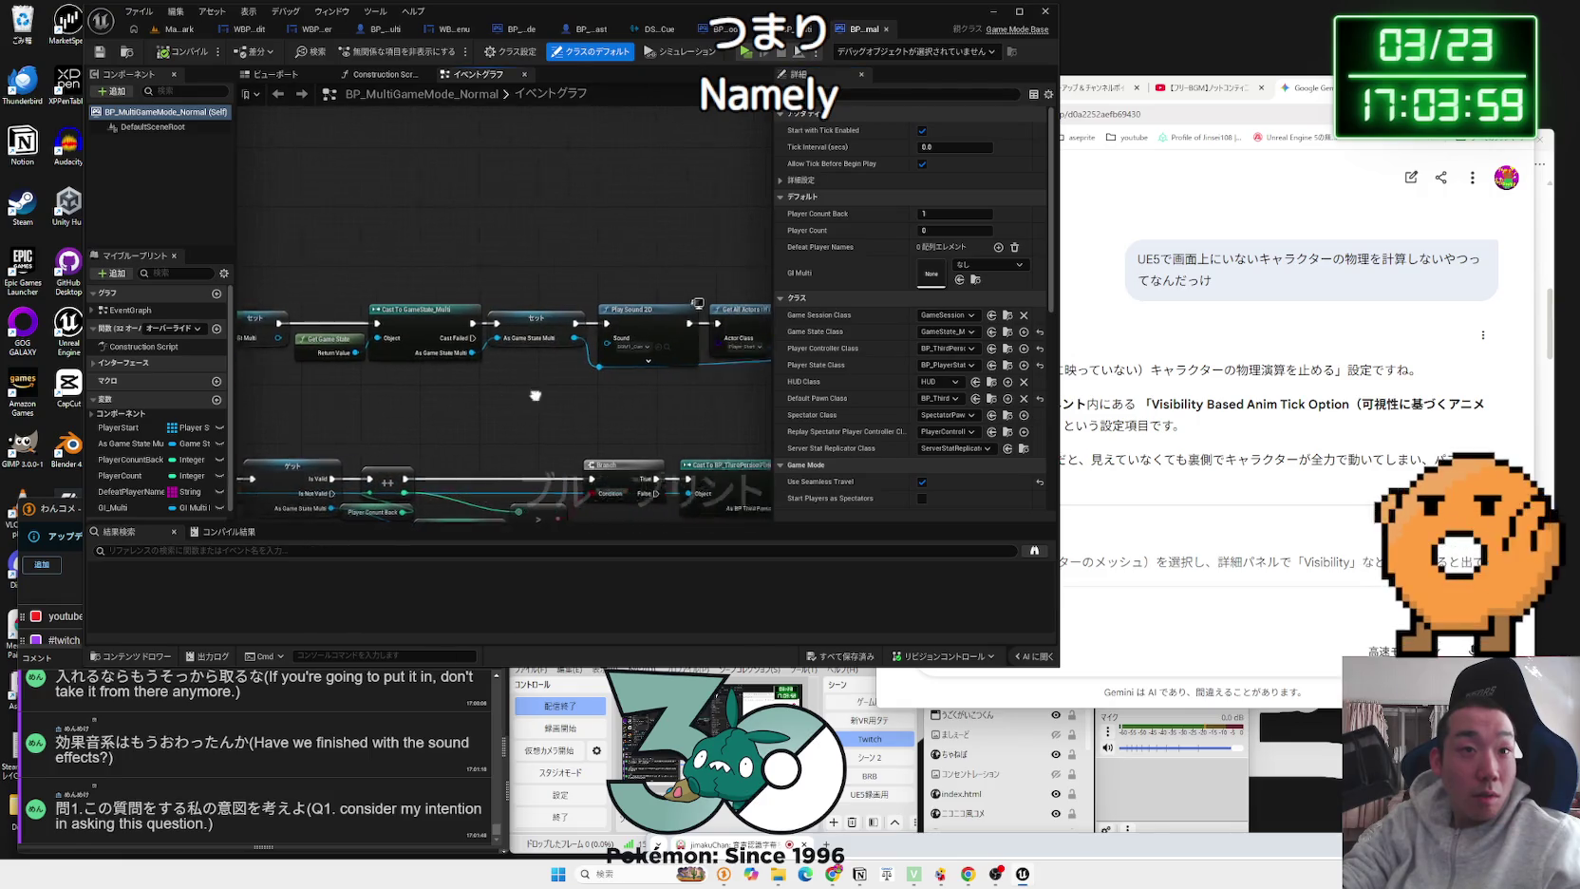
Step: Delete the Play Sound 2D node and shift the game-state Cast/Set nodes right to close the gap
click(487, 313)
key(Delete)
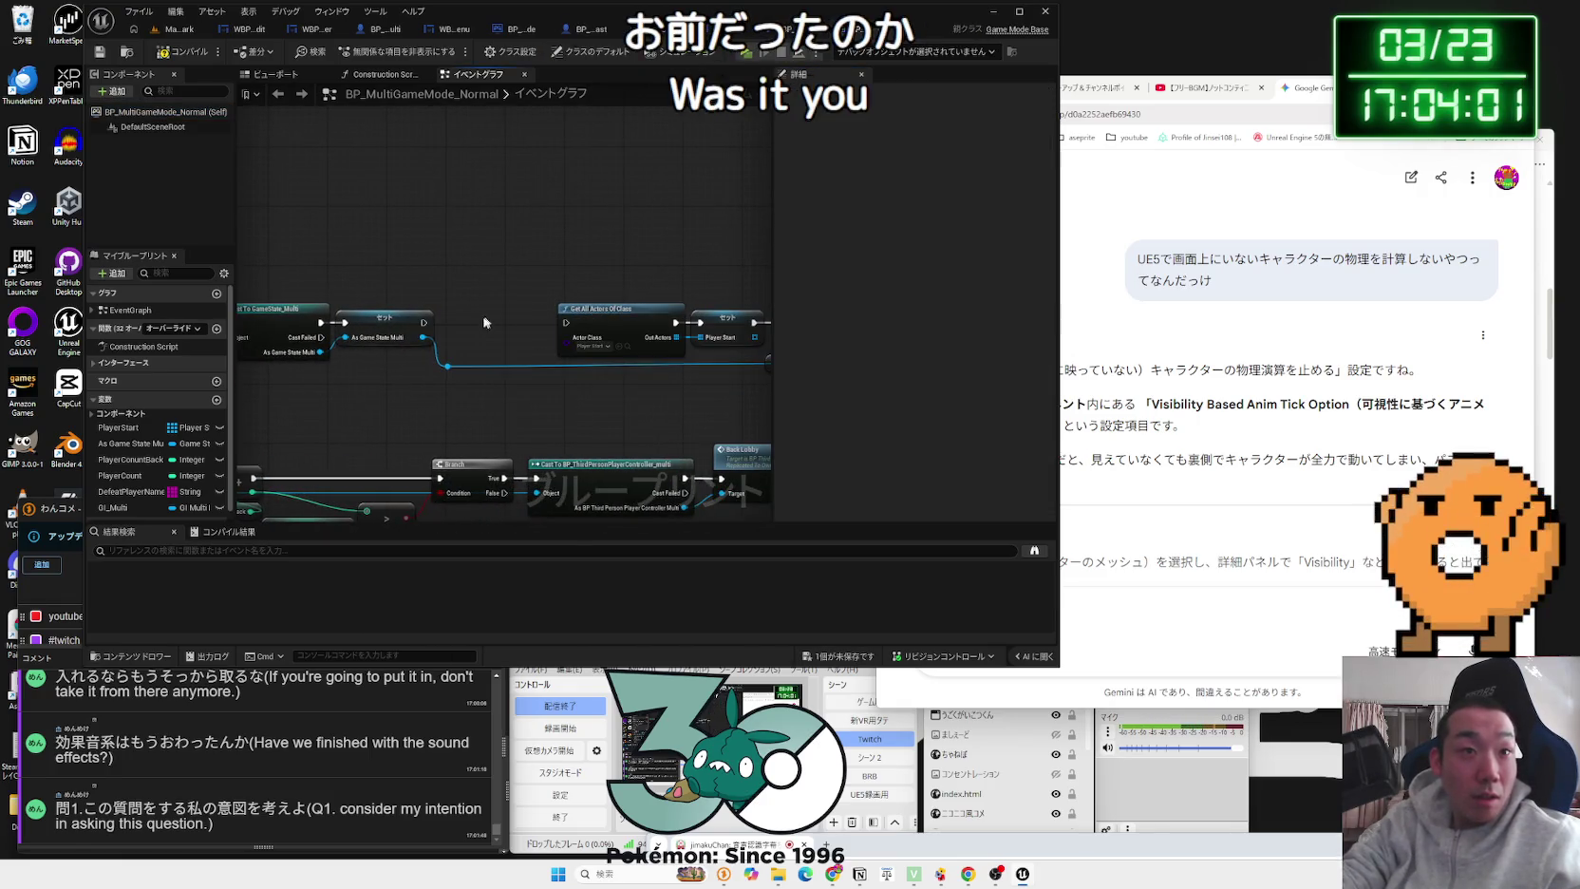
drag(409, 299, 232, 411)
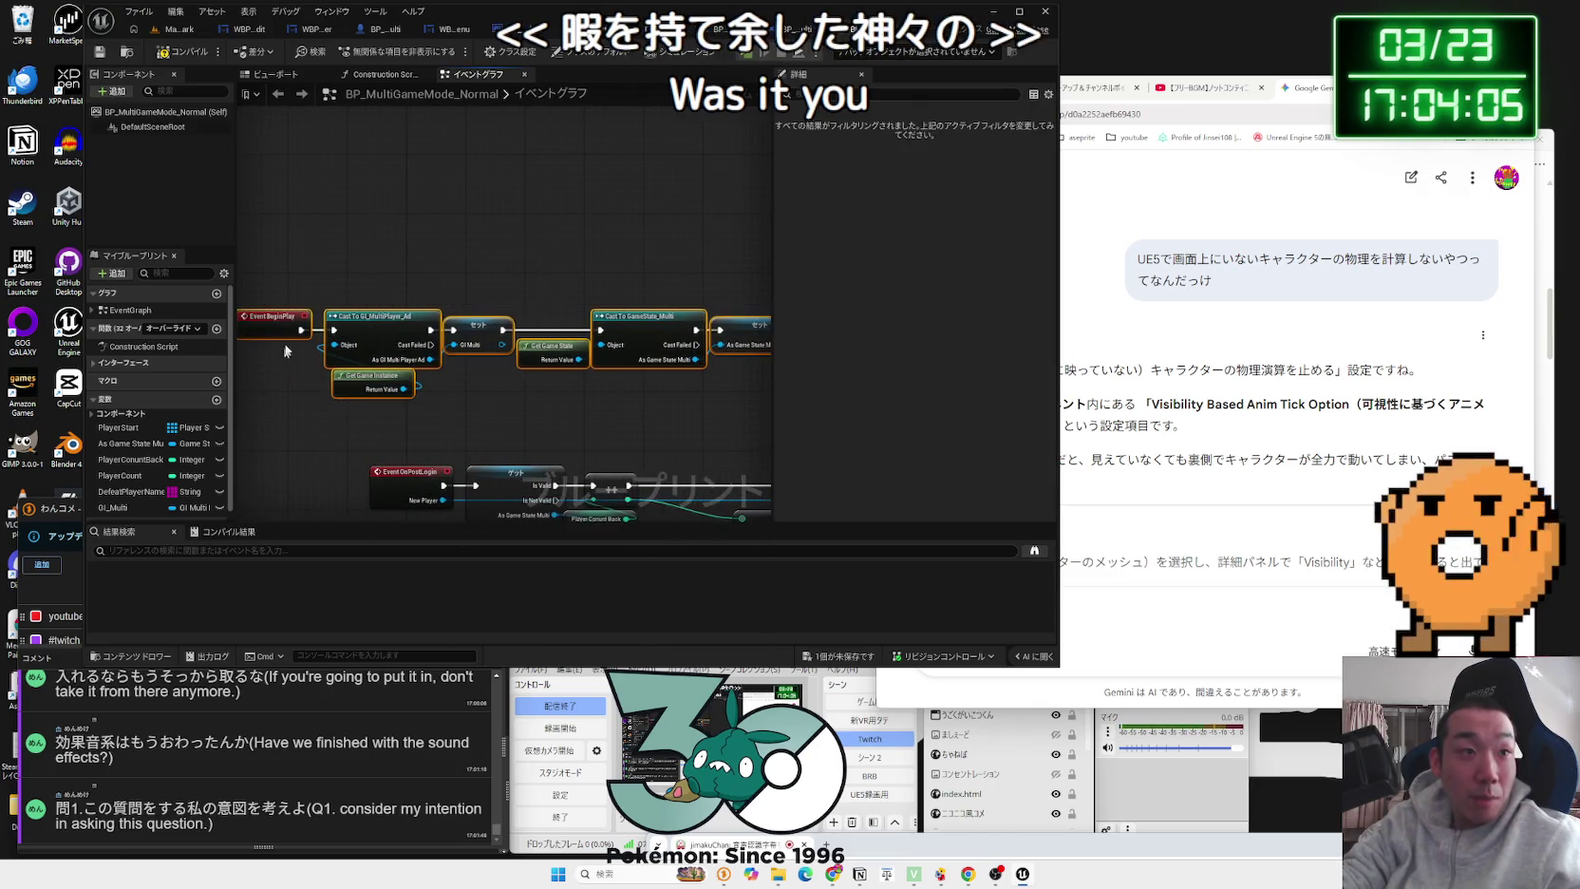
right_click(395, 323)
mouse_move(275, 292)
mouse_down()
mouse_move(518, 399)
mouse_move(532, 390)
mouse_move(506, 391)
mouse_up()
drag(545, 332, 643, 333)
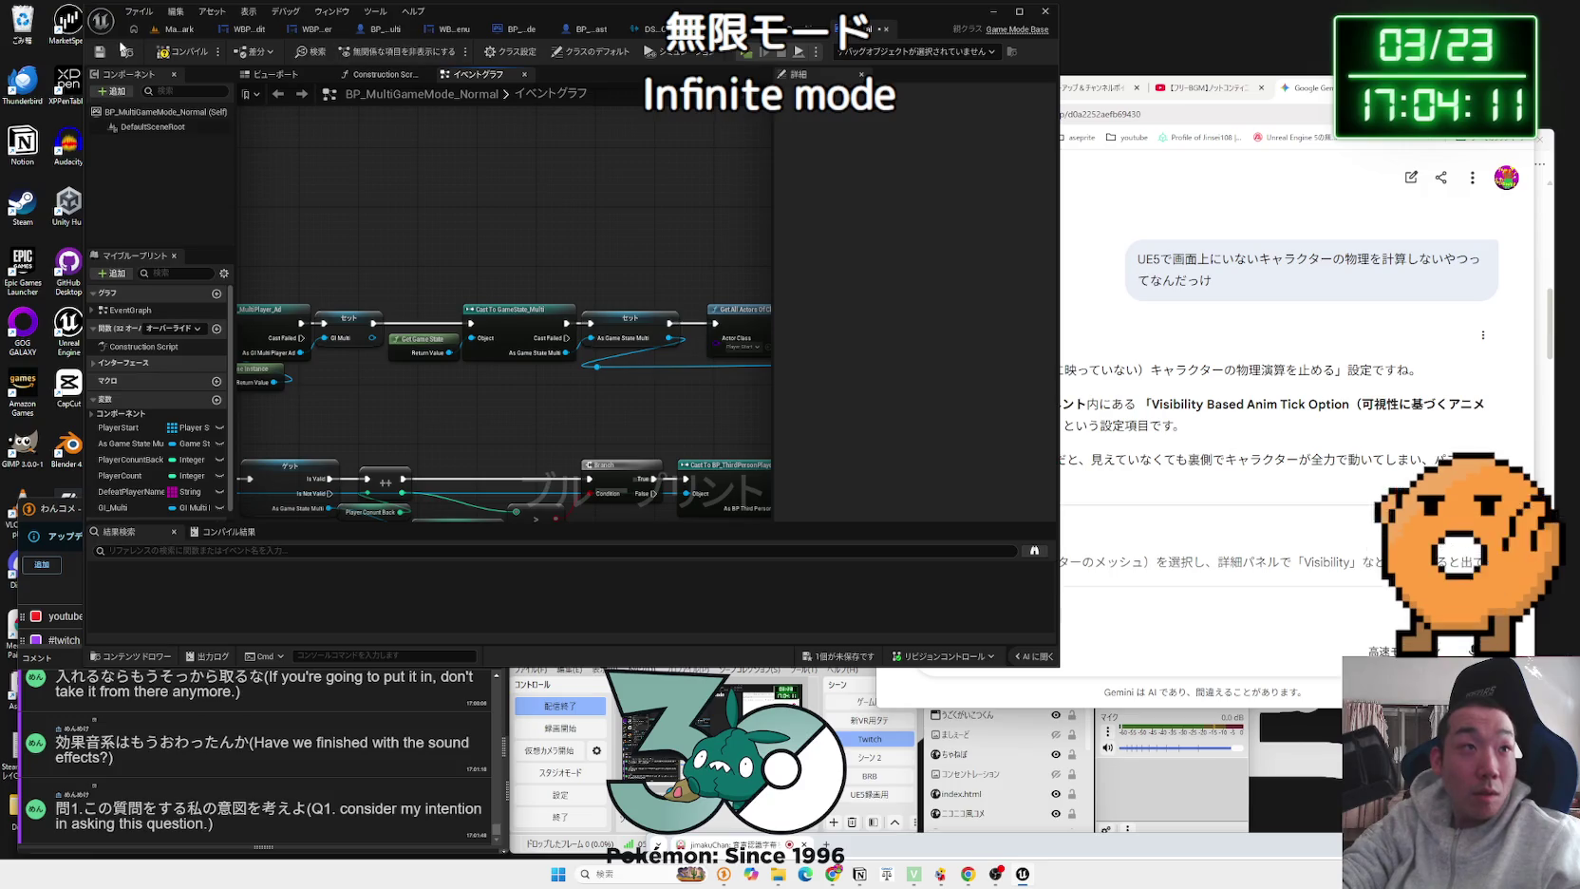
click(177, 28)
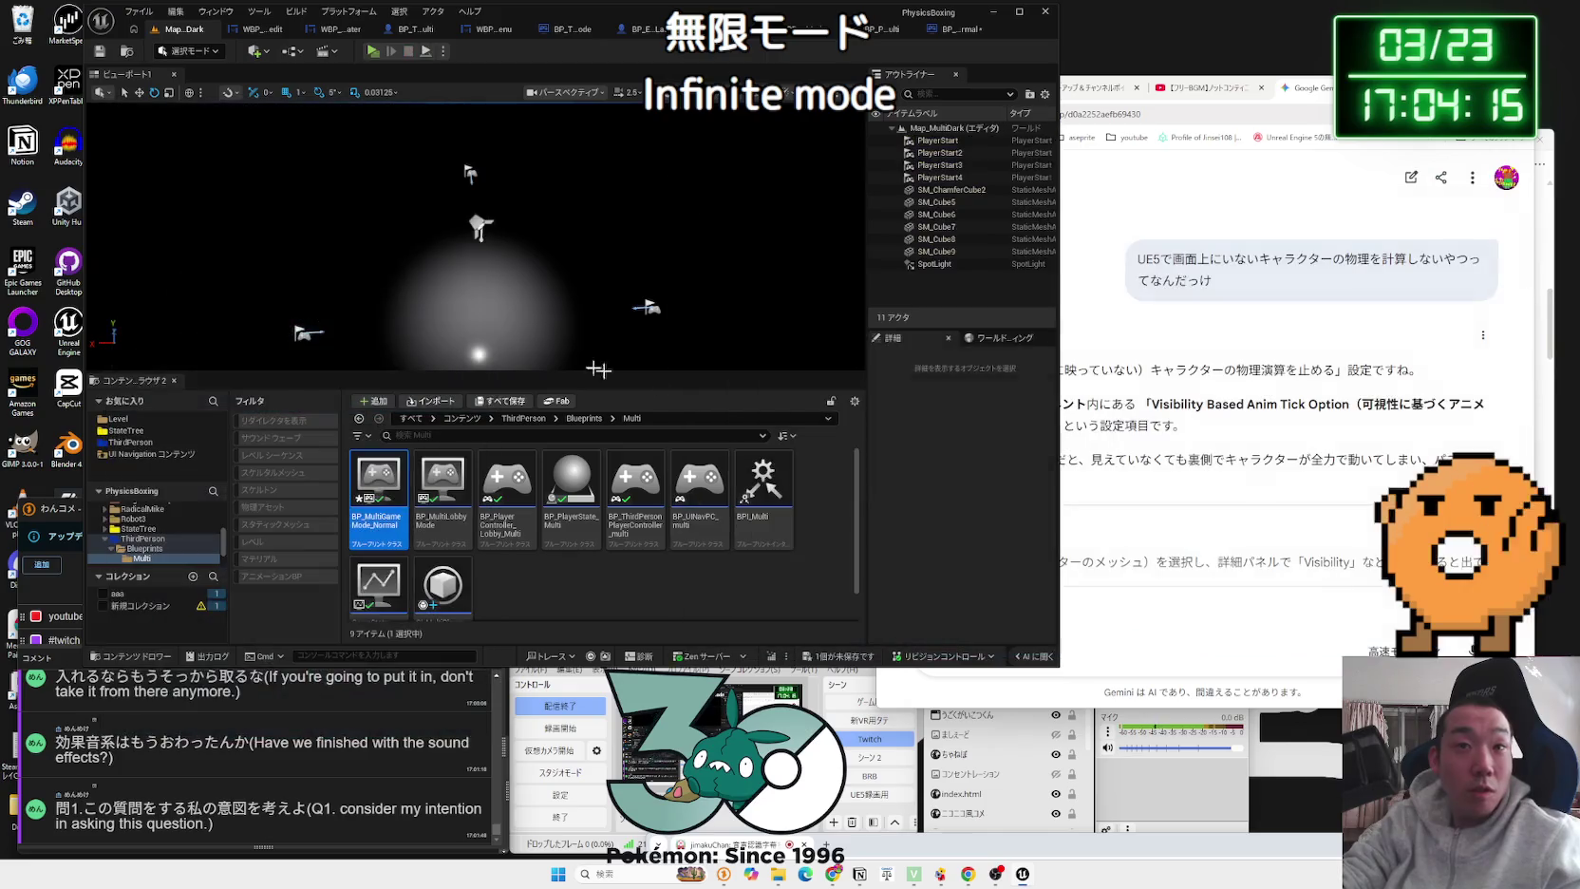
Step: Open Map_MainMenu, save the modified game mode blueprint, and start a three-client play test
click(118, 419)
double_click(379, 574)
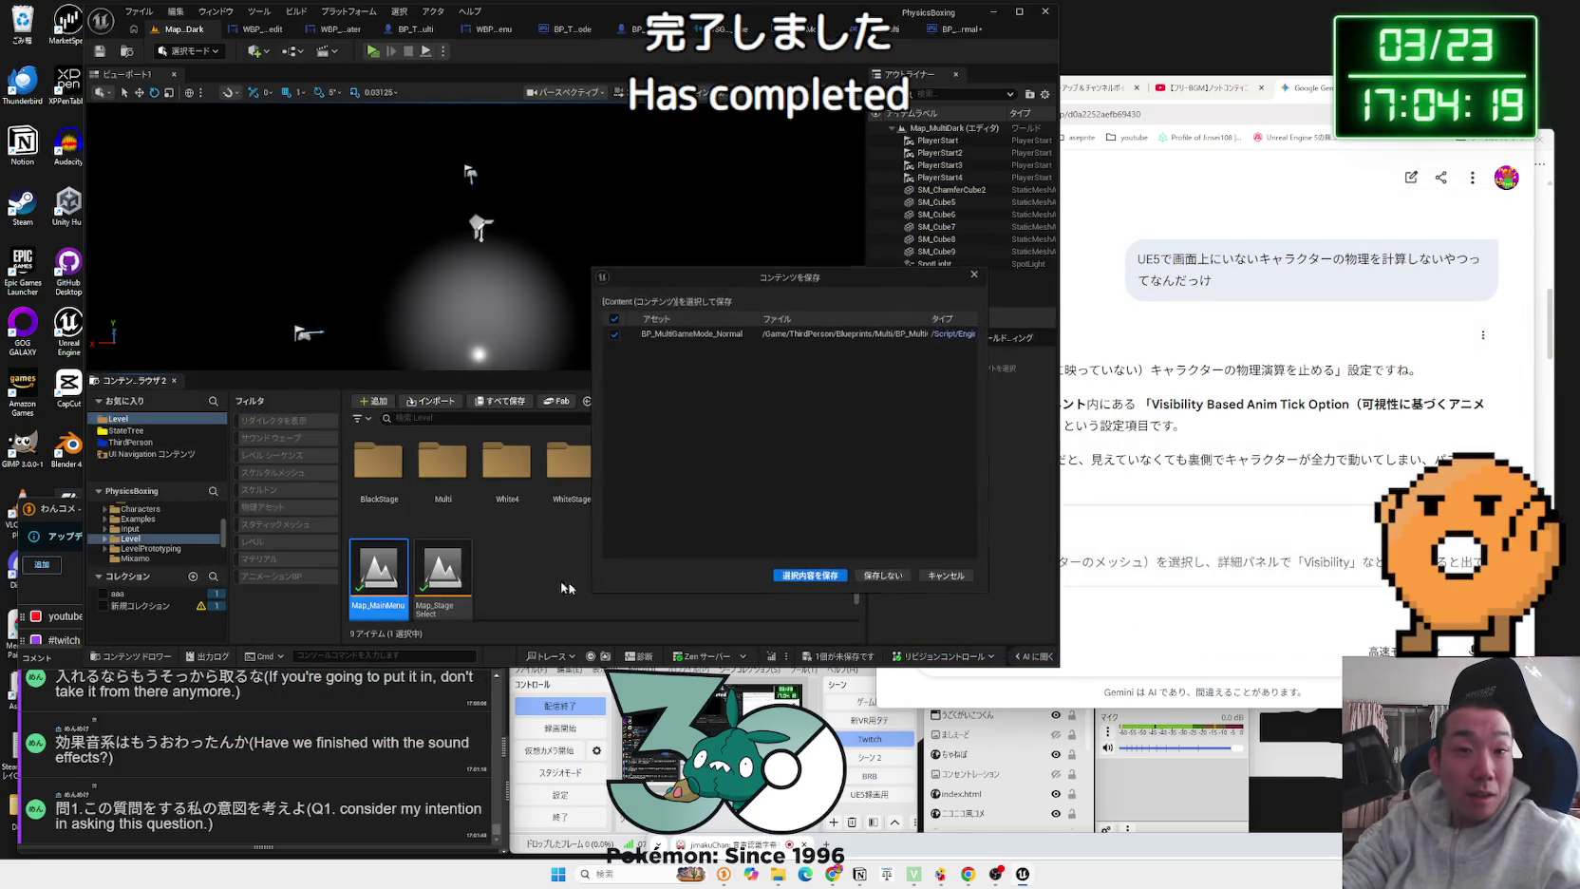
click(810, 574)
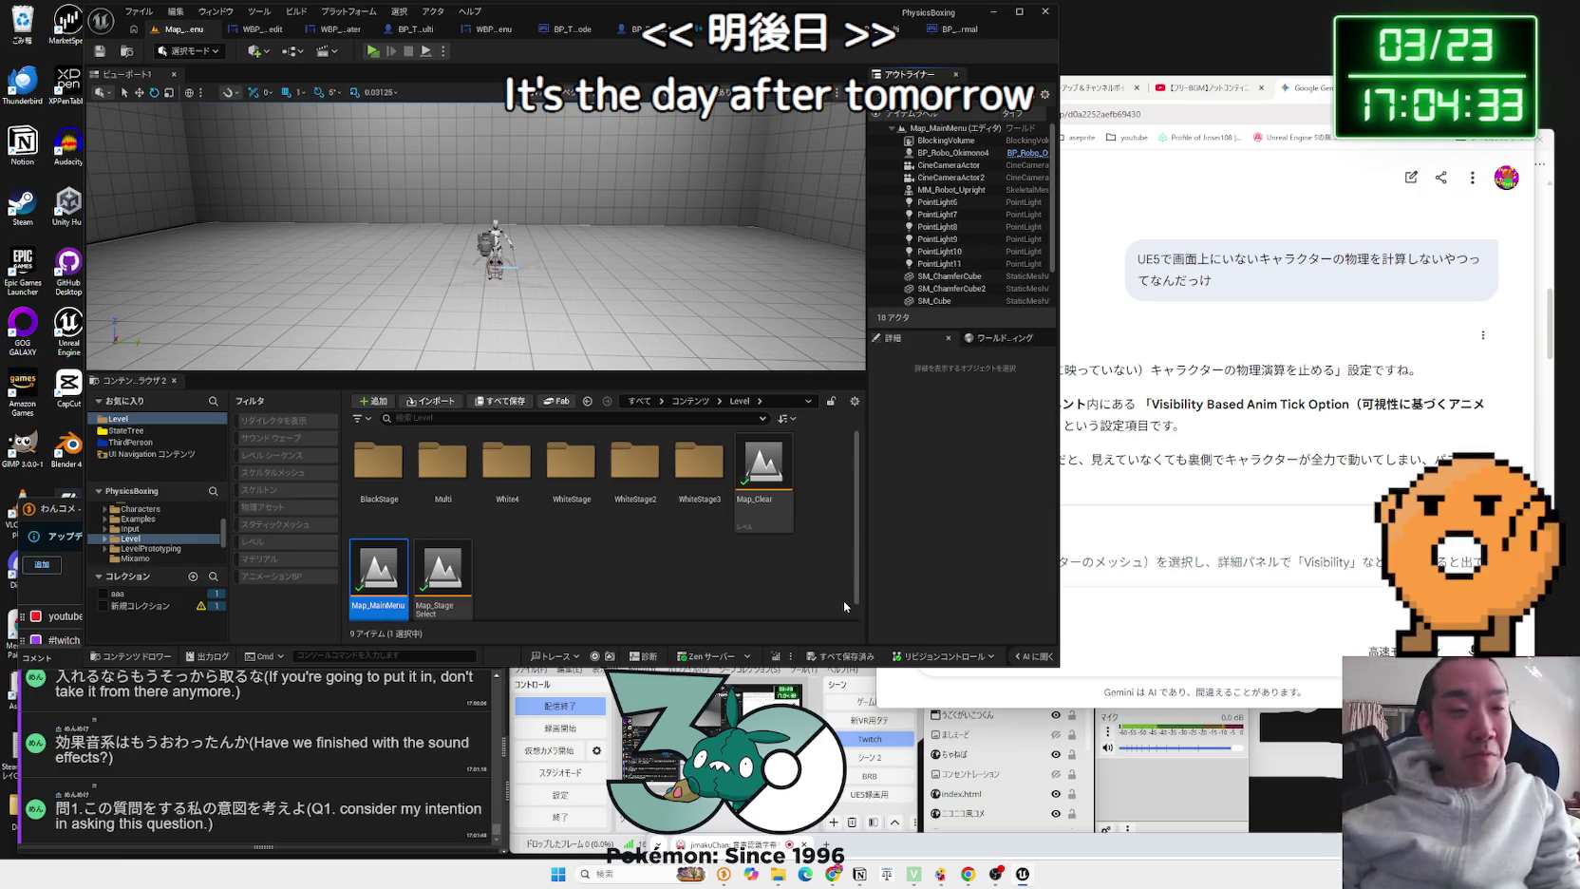
click(371, 52)
Step: Arrange the preview windows and host a new multiplayer server session from the main window
click(832, 501)
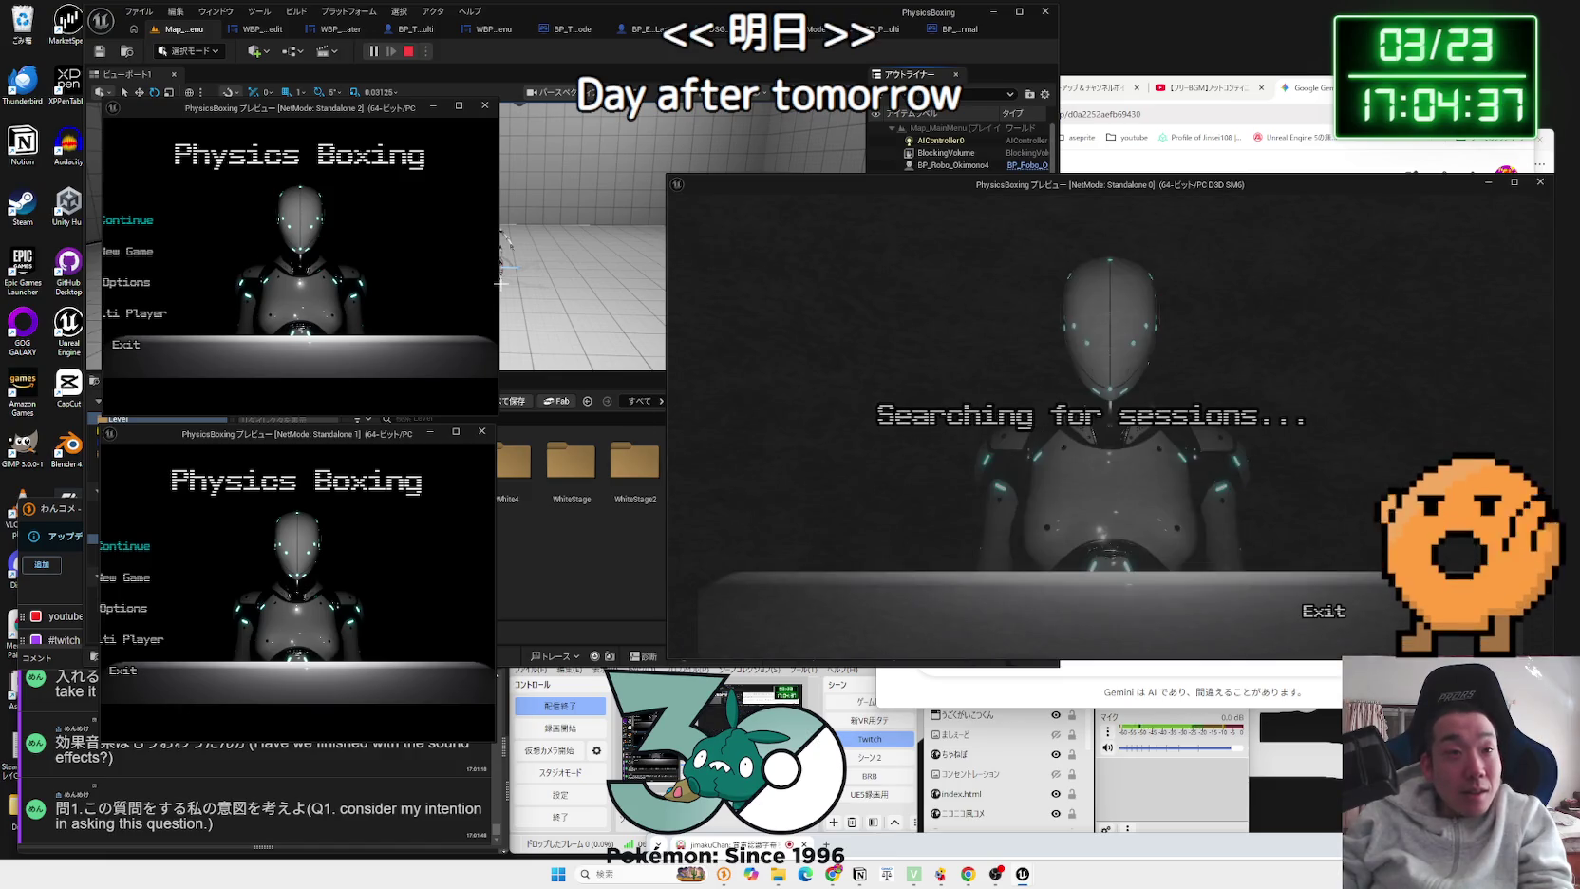
drag(497, 282, 613, 282)
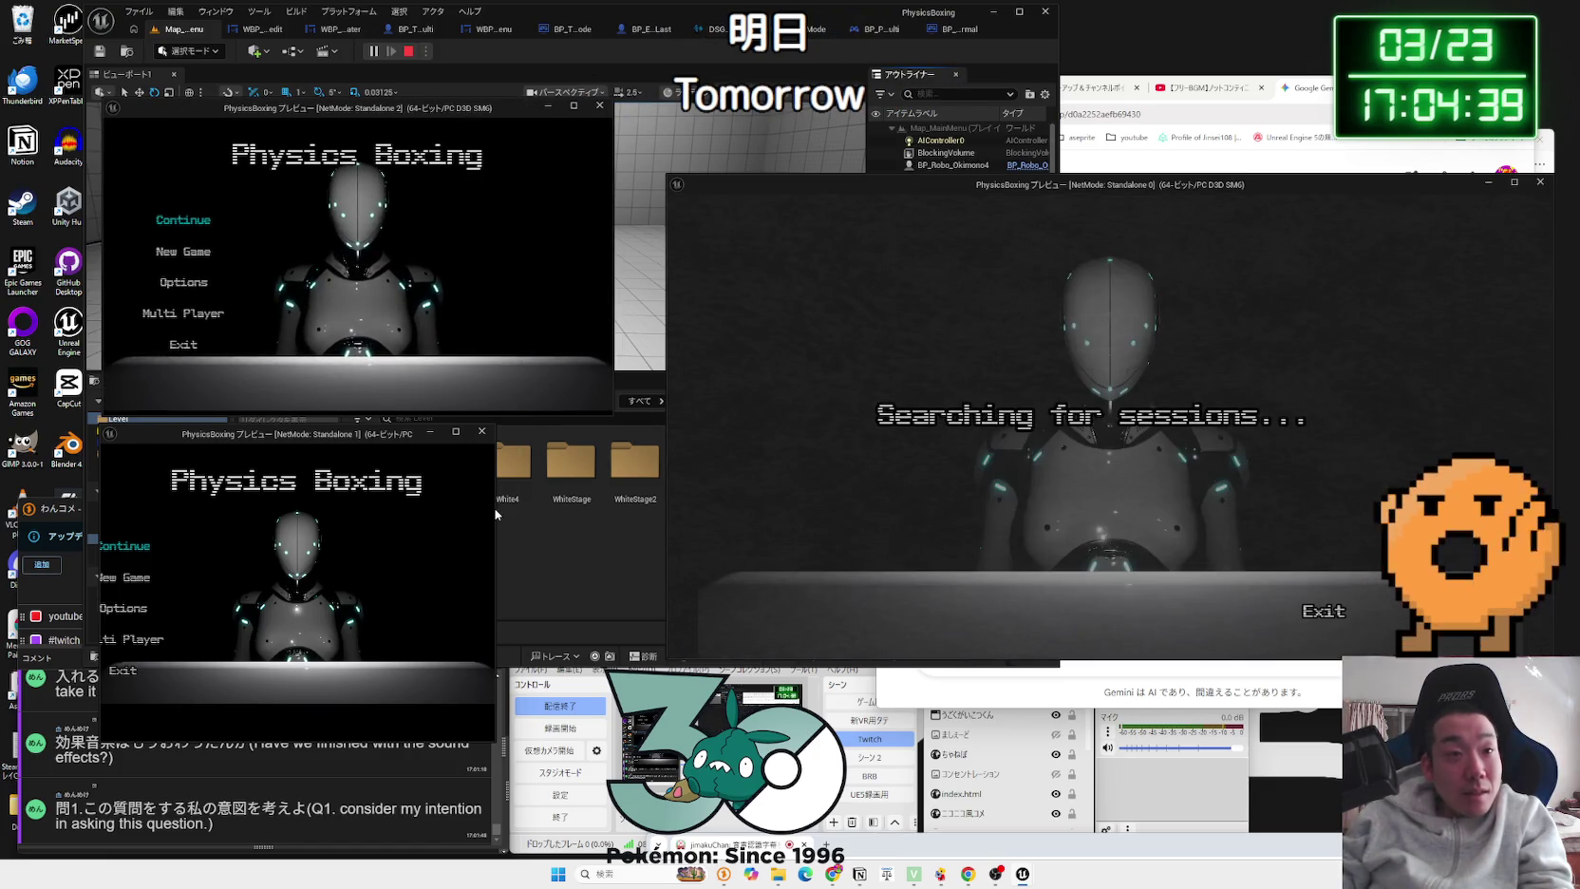
drag(493, 508, 641, 503)
drag(427, 434, 414, 459)
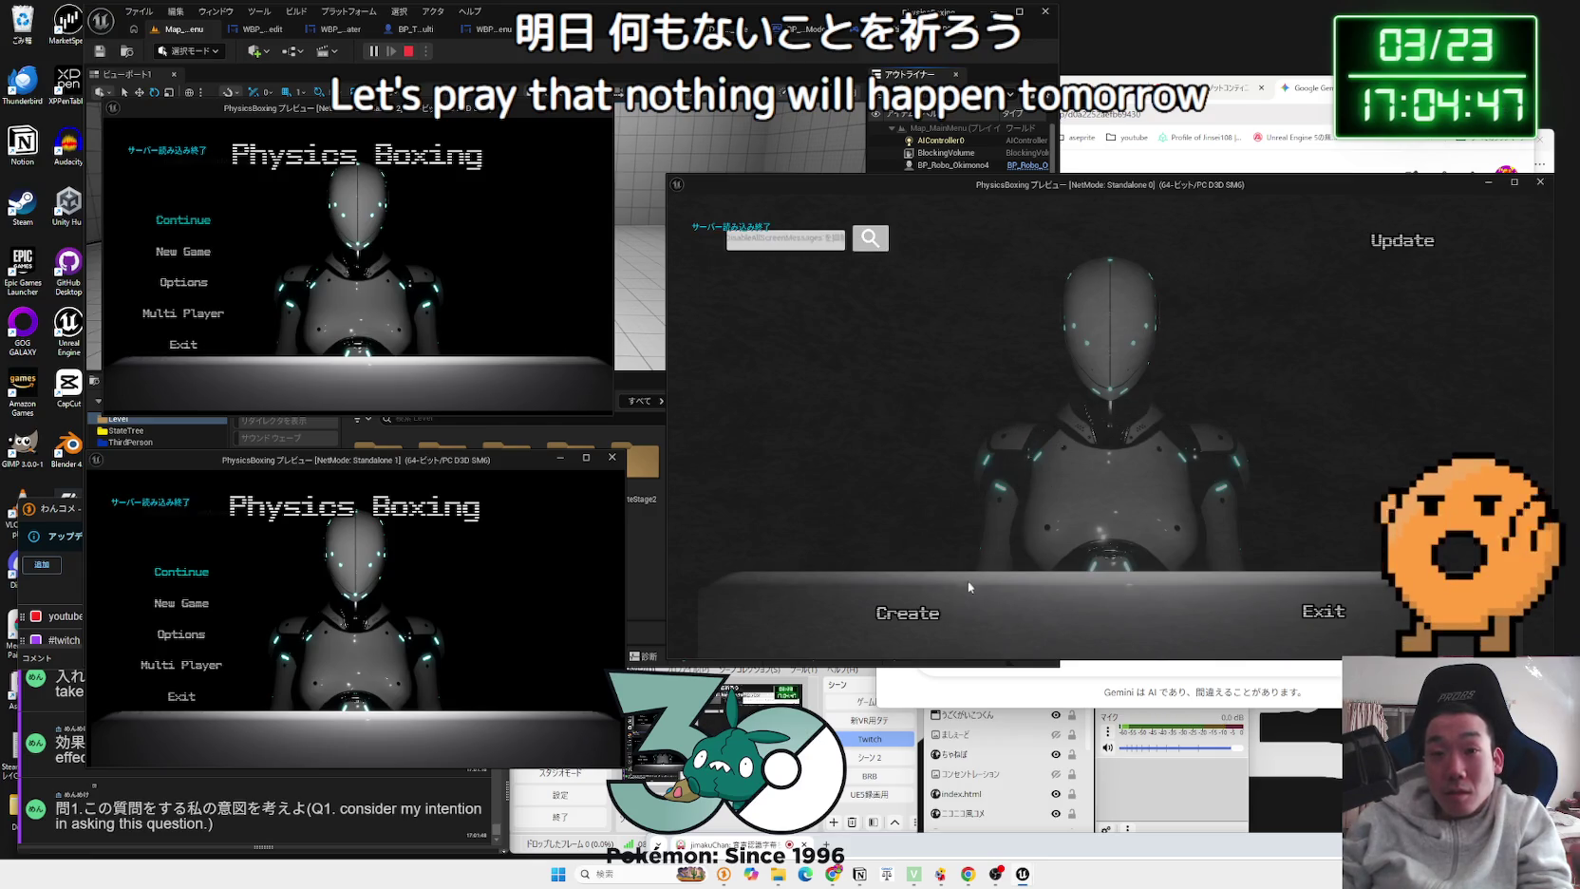
click(908, 615)
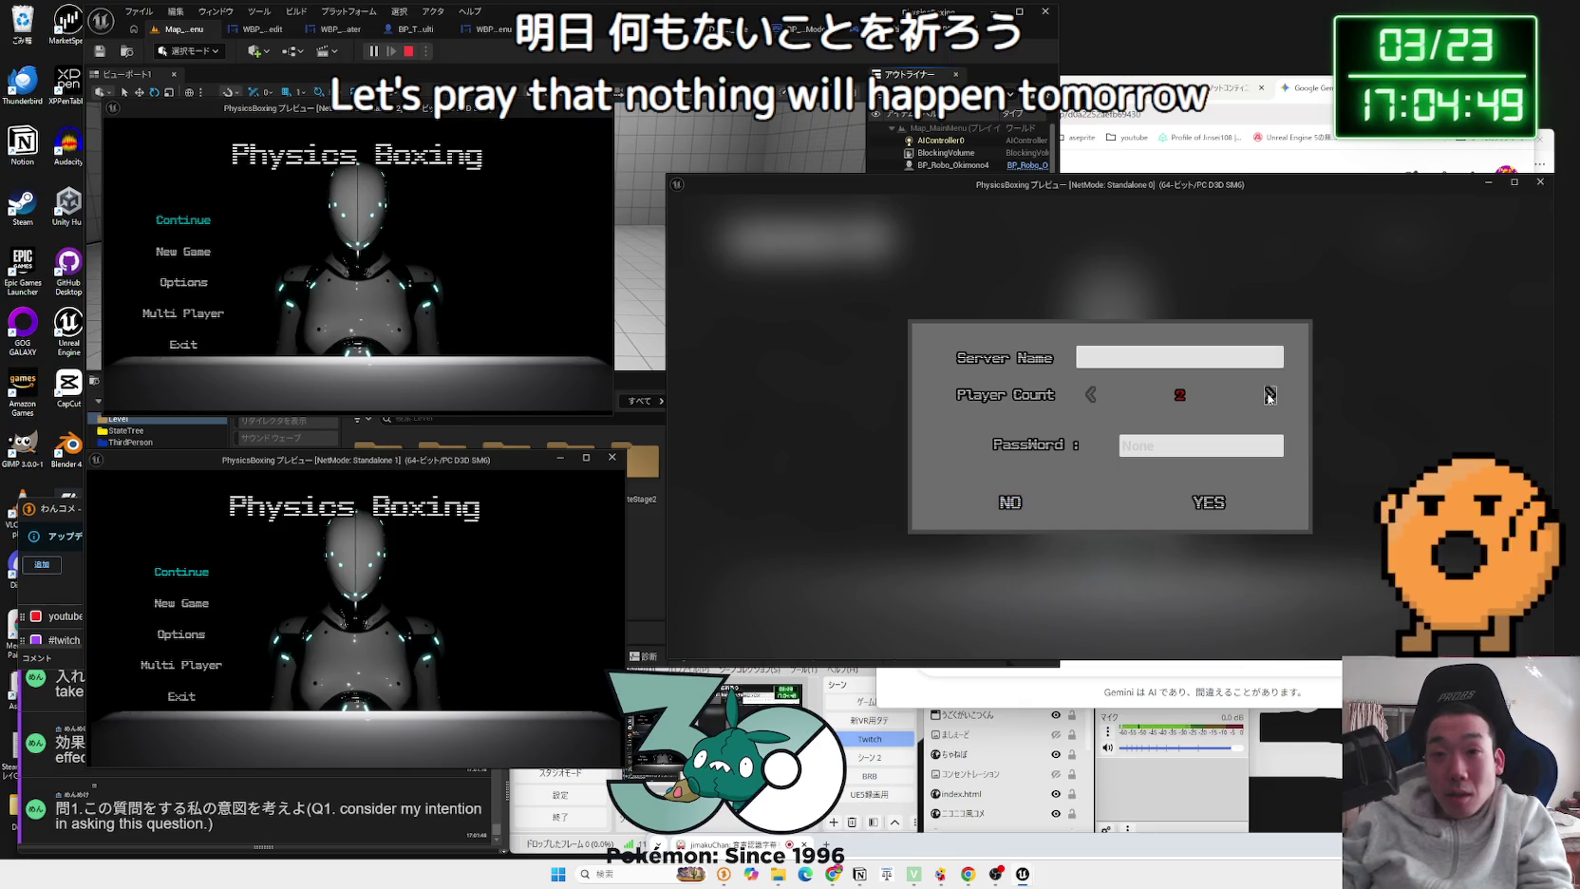
click(1206, 507)
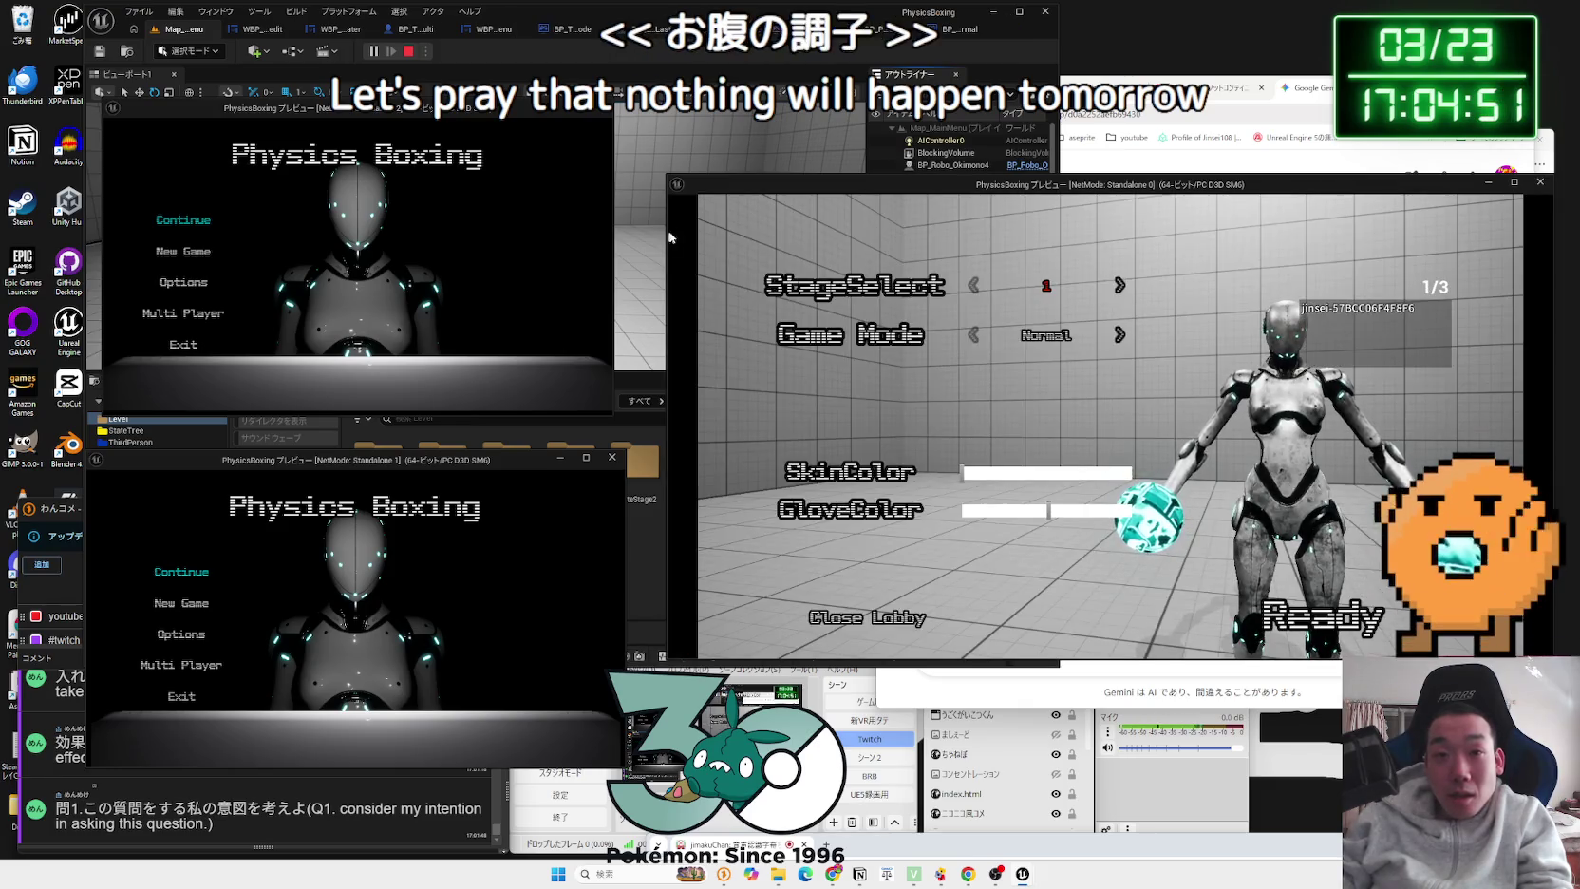
Step: Have the upper and lower clients search for and join the hosted session
key(alt+Tab)
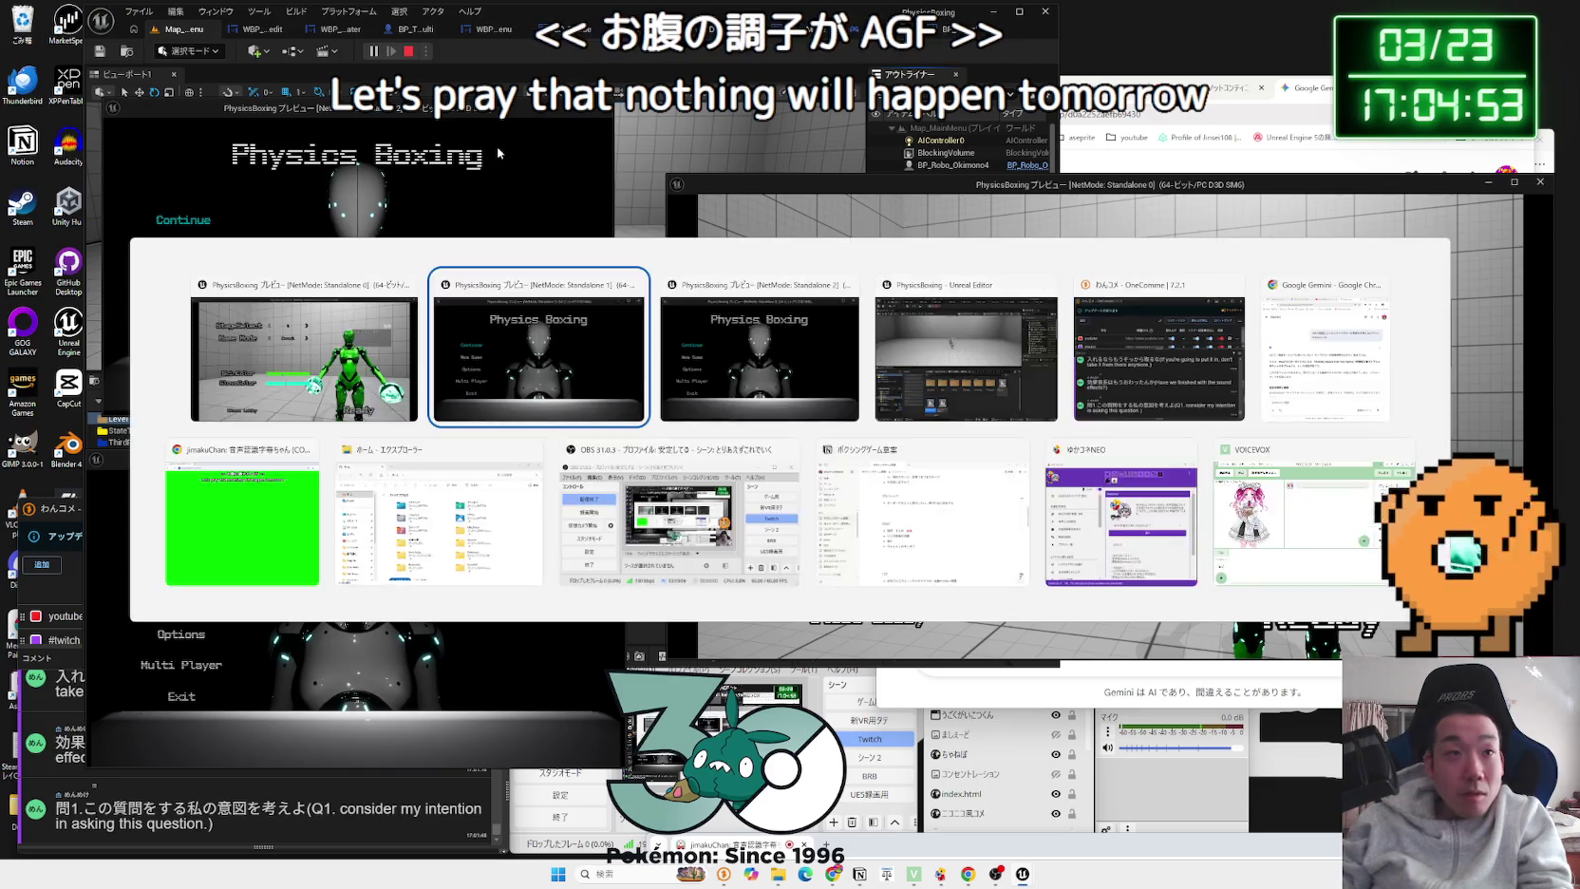
click(232, 315)
click(213, 663)
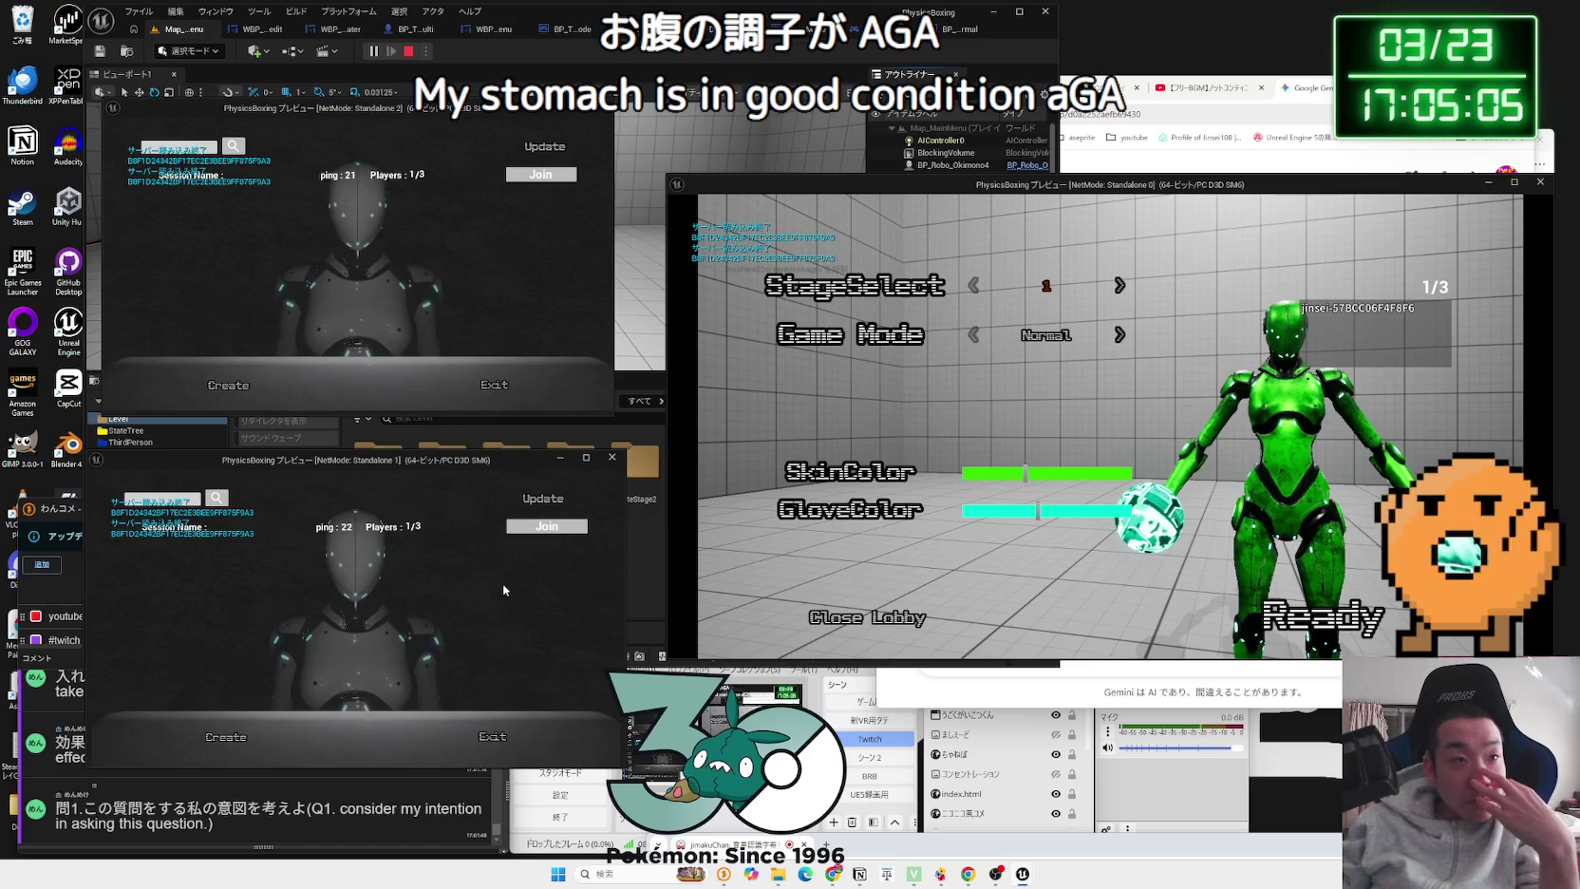
click(555, 181)
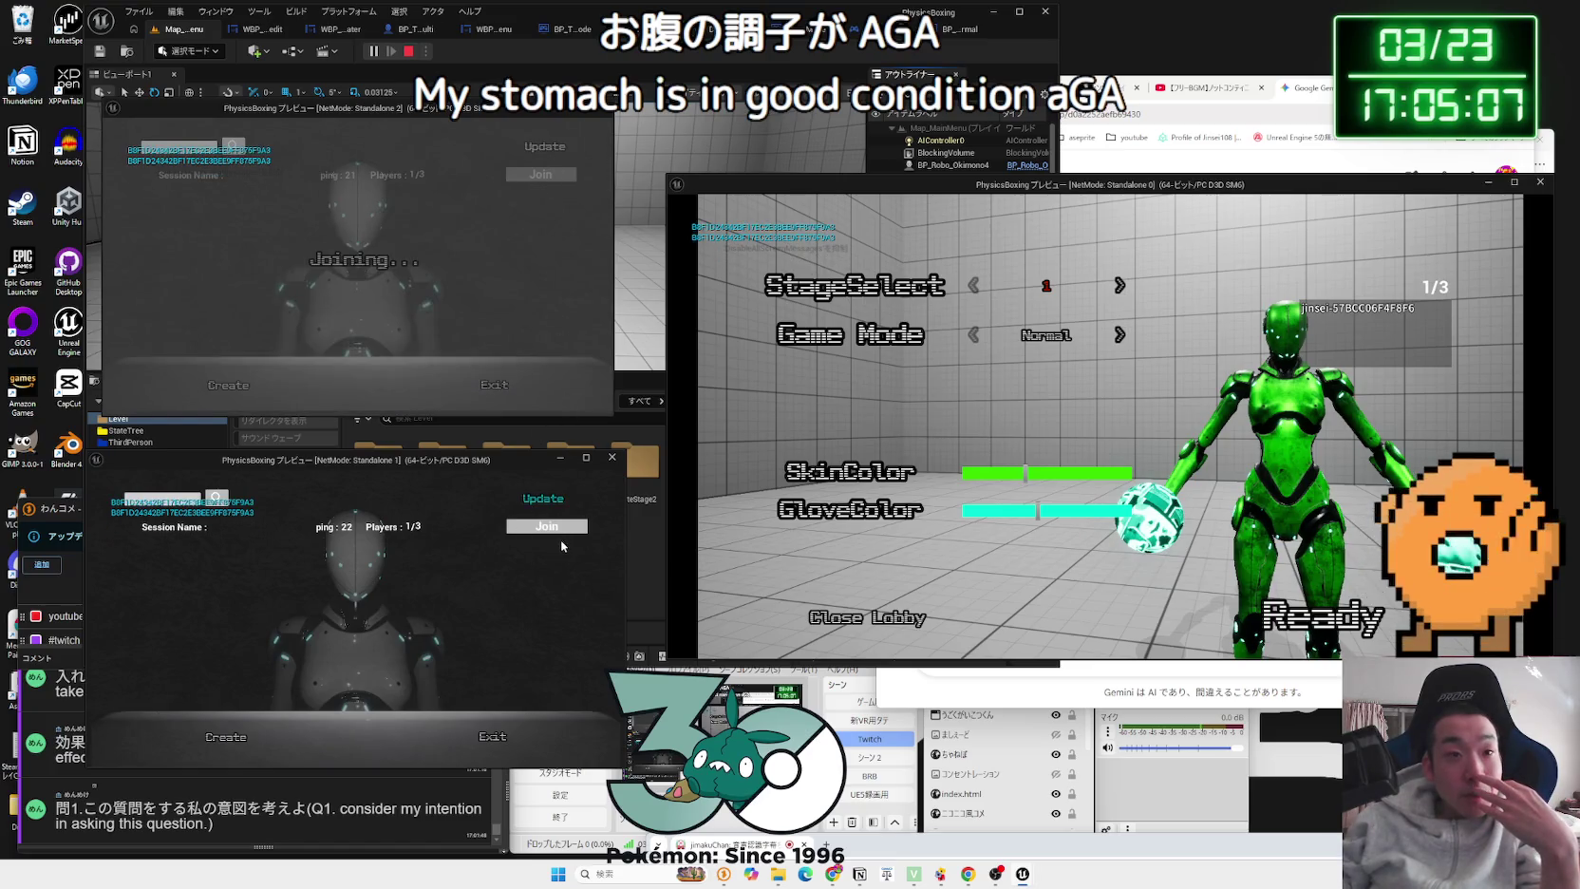
click(551, 528)
Step: Colour the robots (host purple, lower black/red gloves, upper white/green gloves) and ready both clients
drag(1079, 475, 1091, 473)
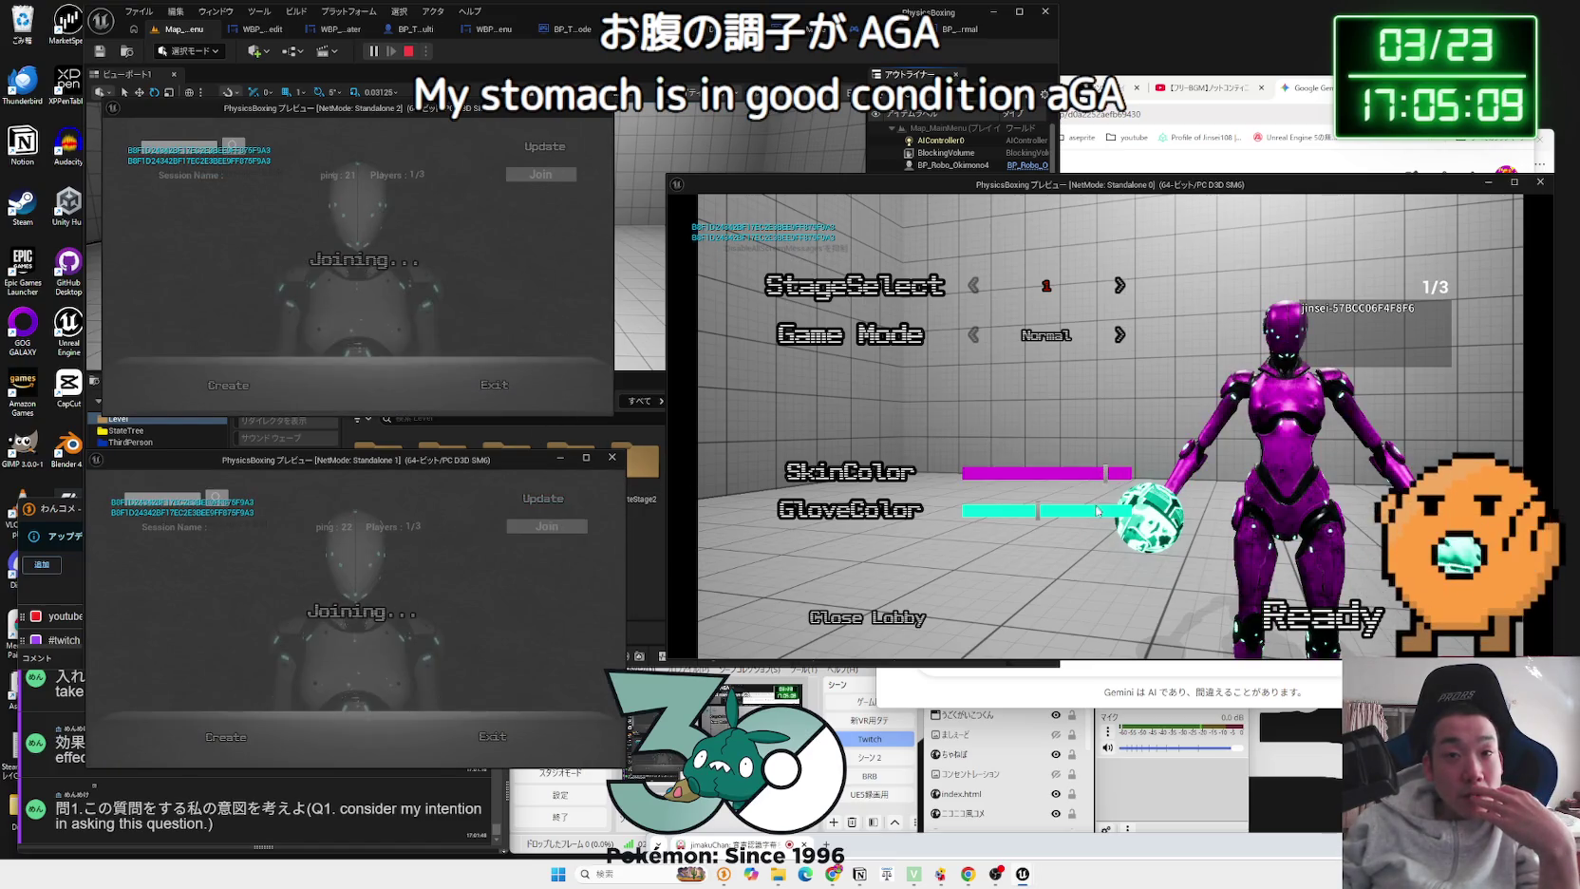
click(1092, 510)
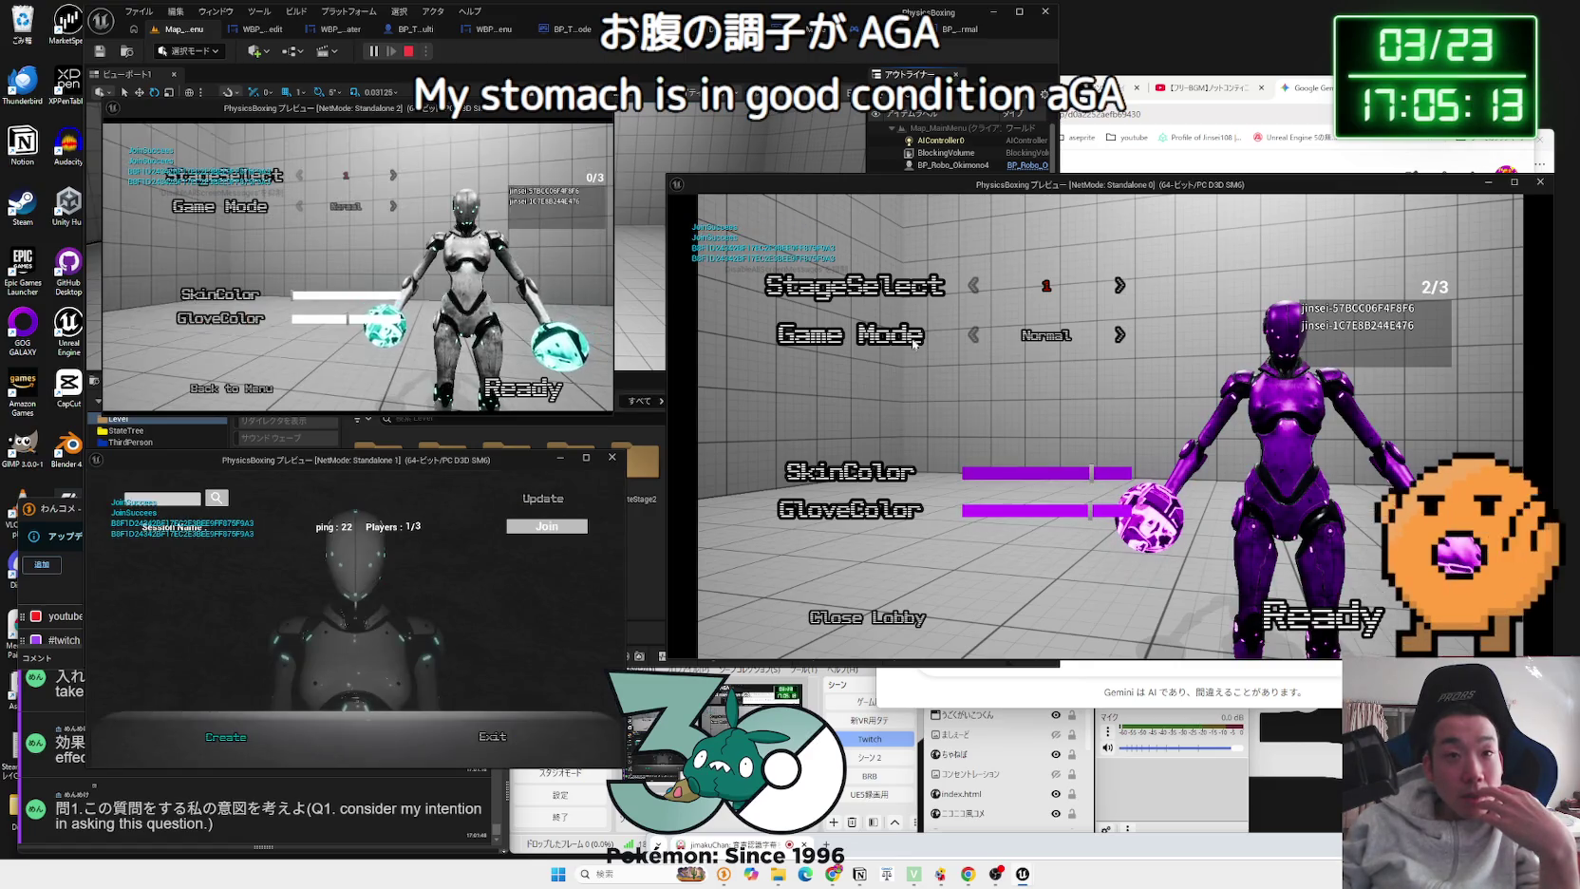
click(362, 296)
click(362, 319)
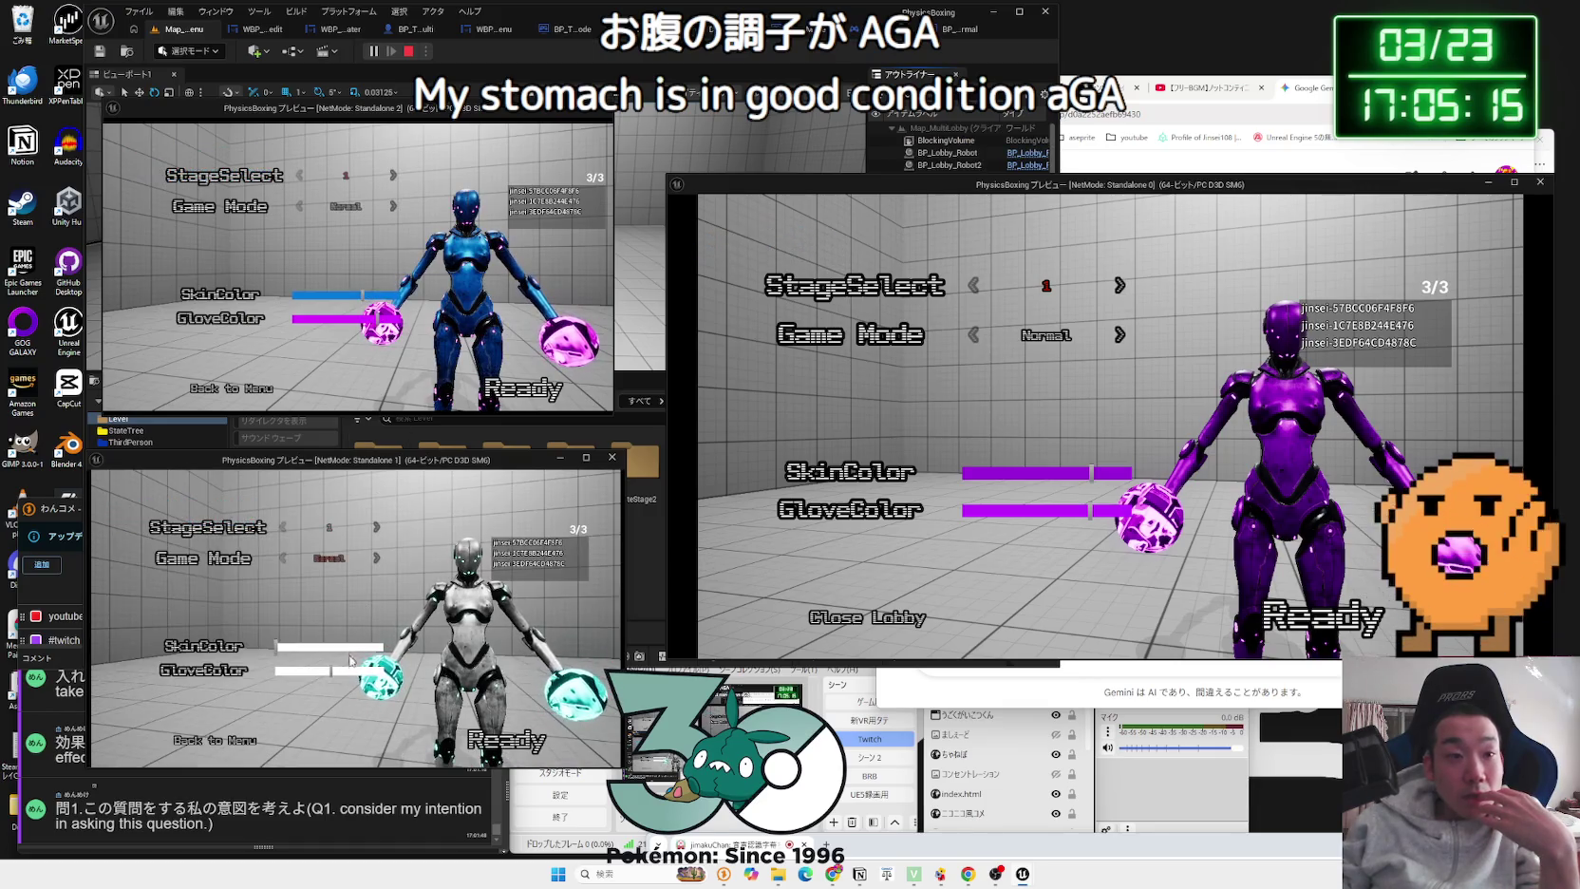
click(380, 647)
click(384, 671)
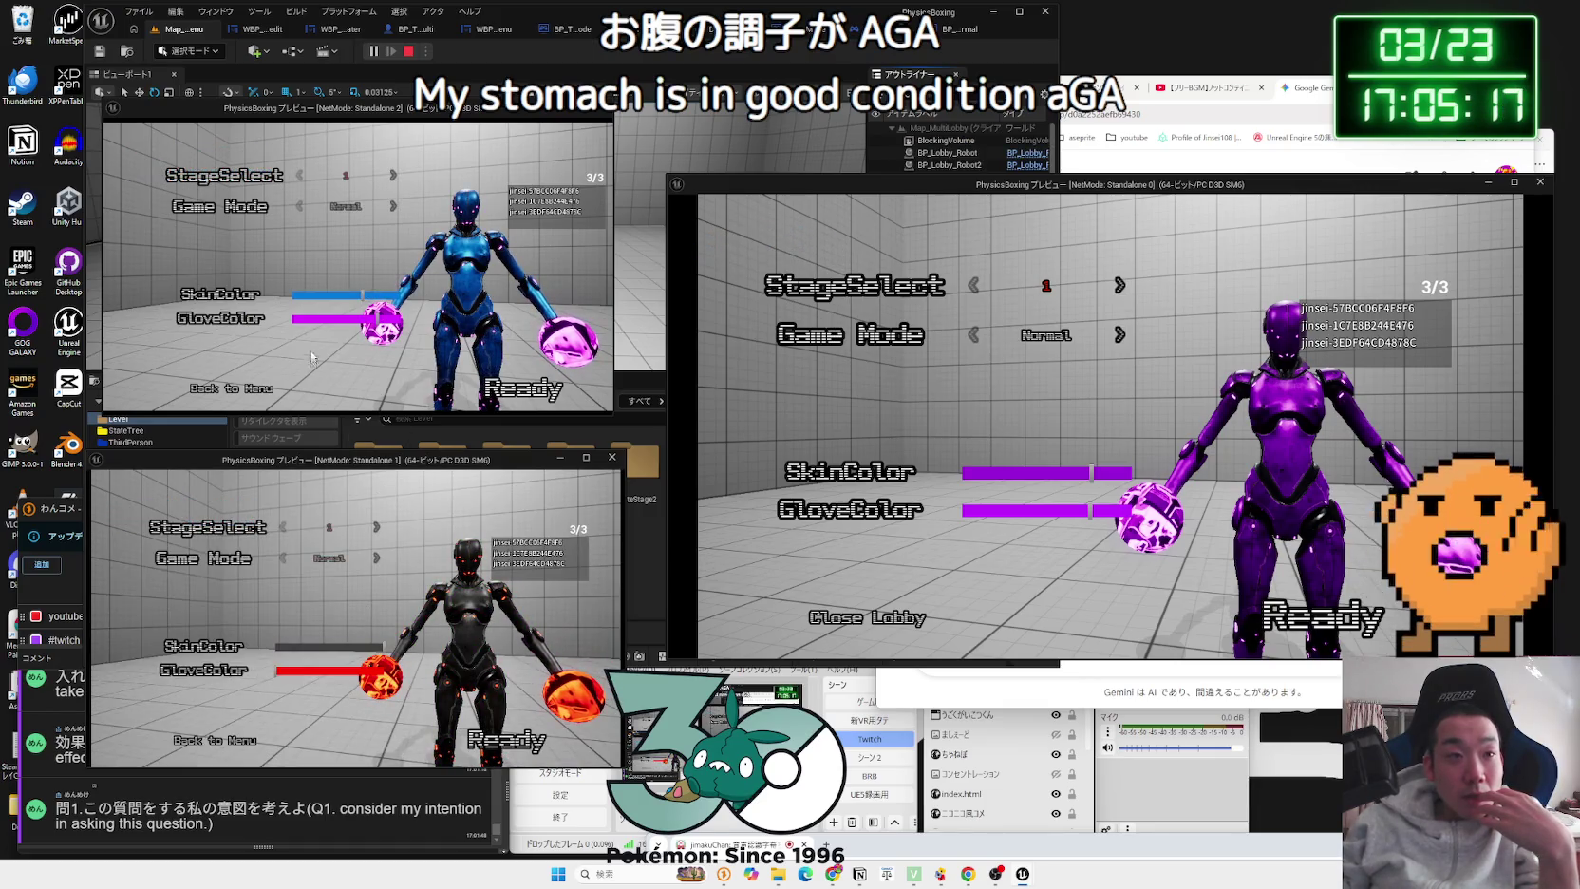
click(317, 294)
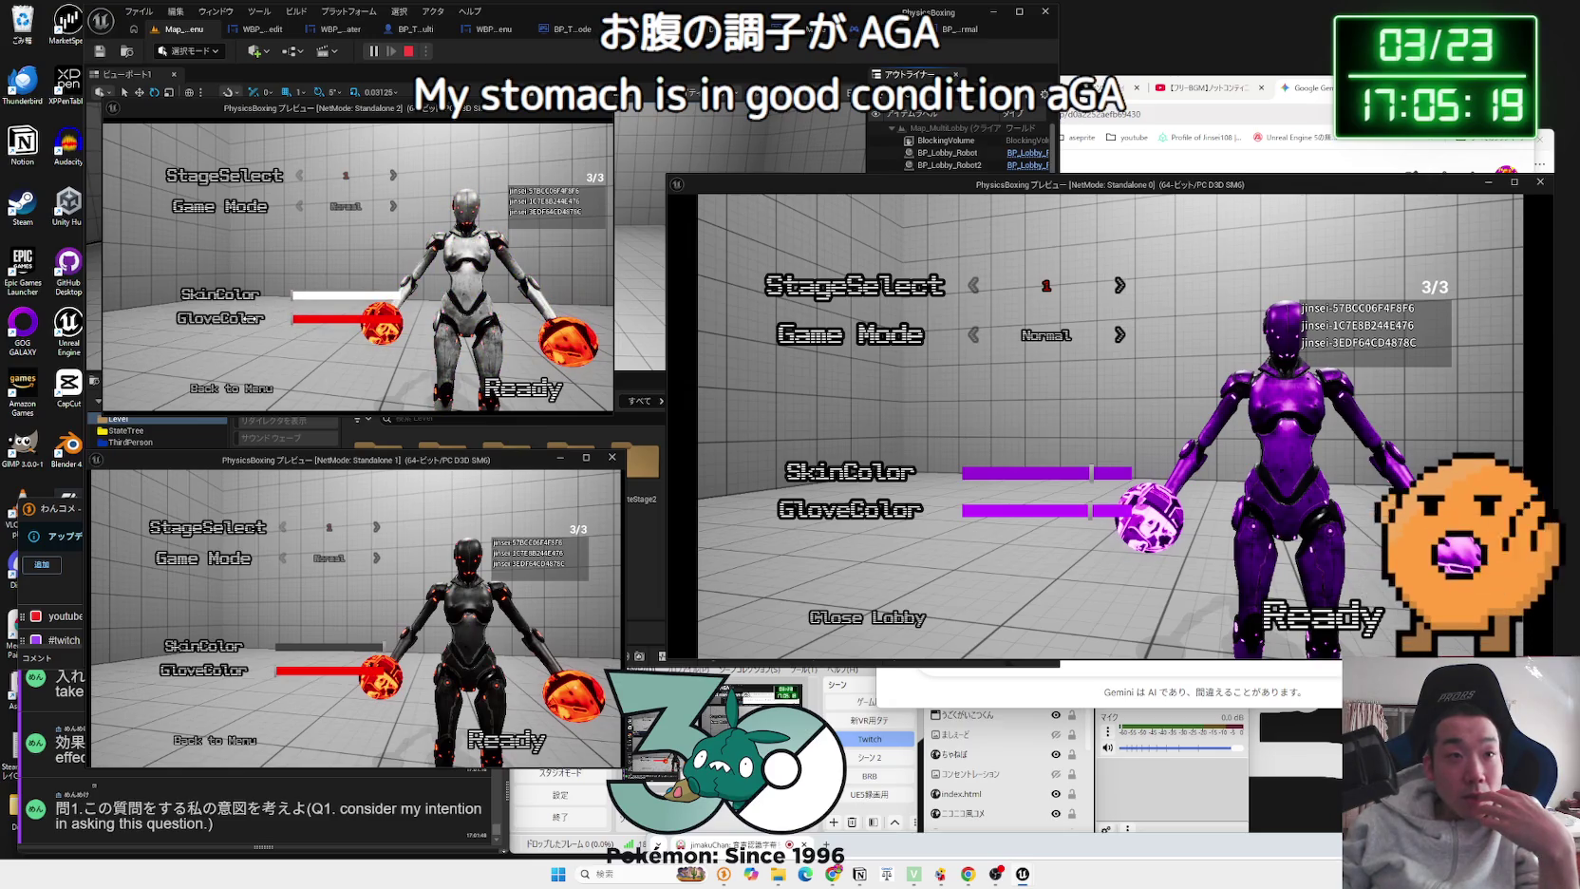
click(340, 320)
drag(331, 322, 322, 323)
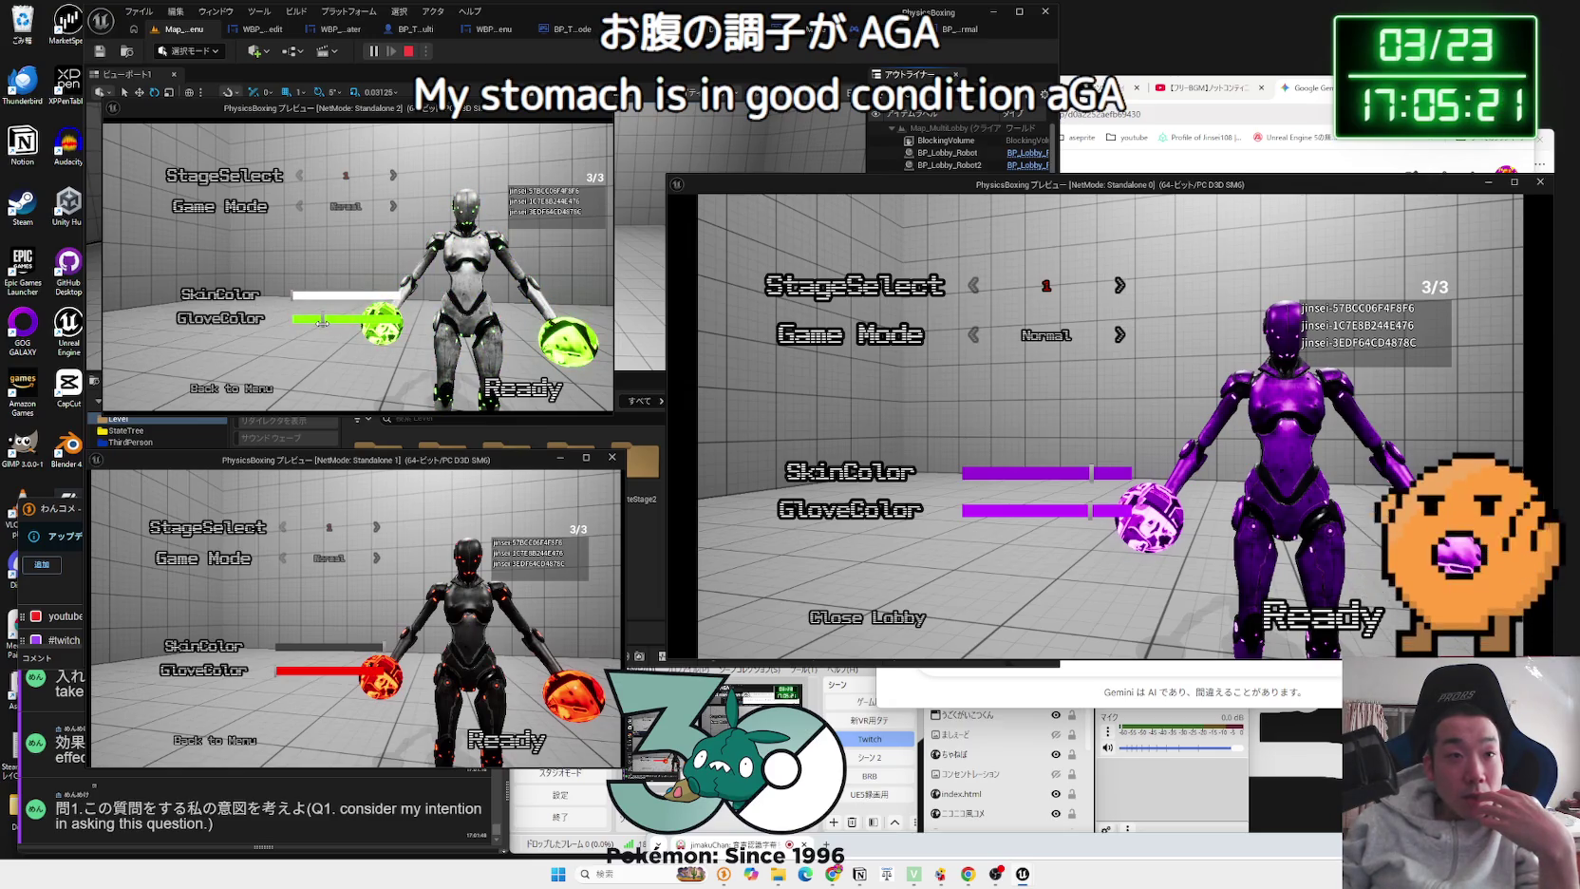
click(500, 381)
click(513, 739)
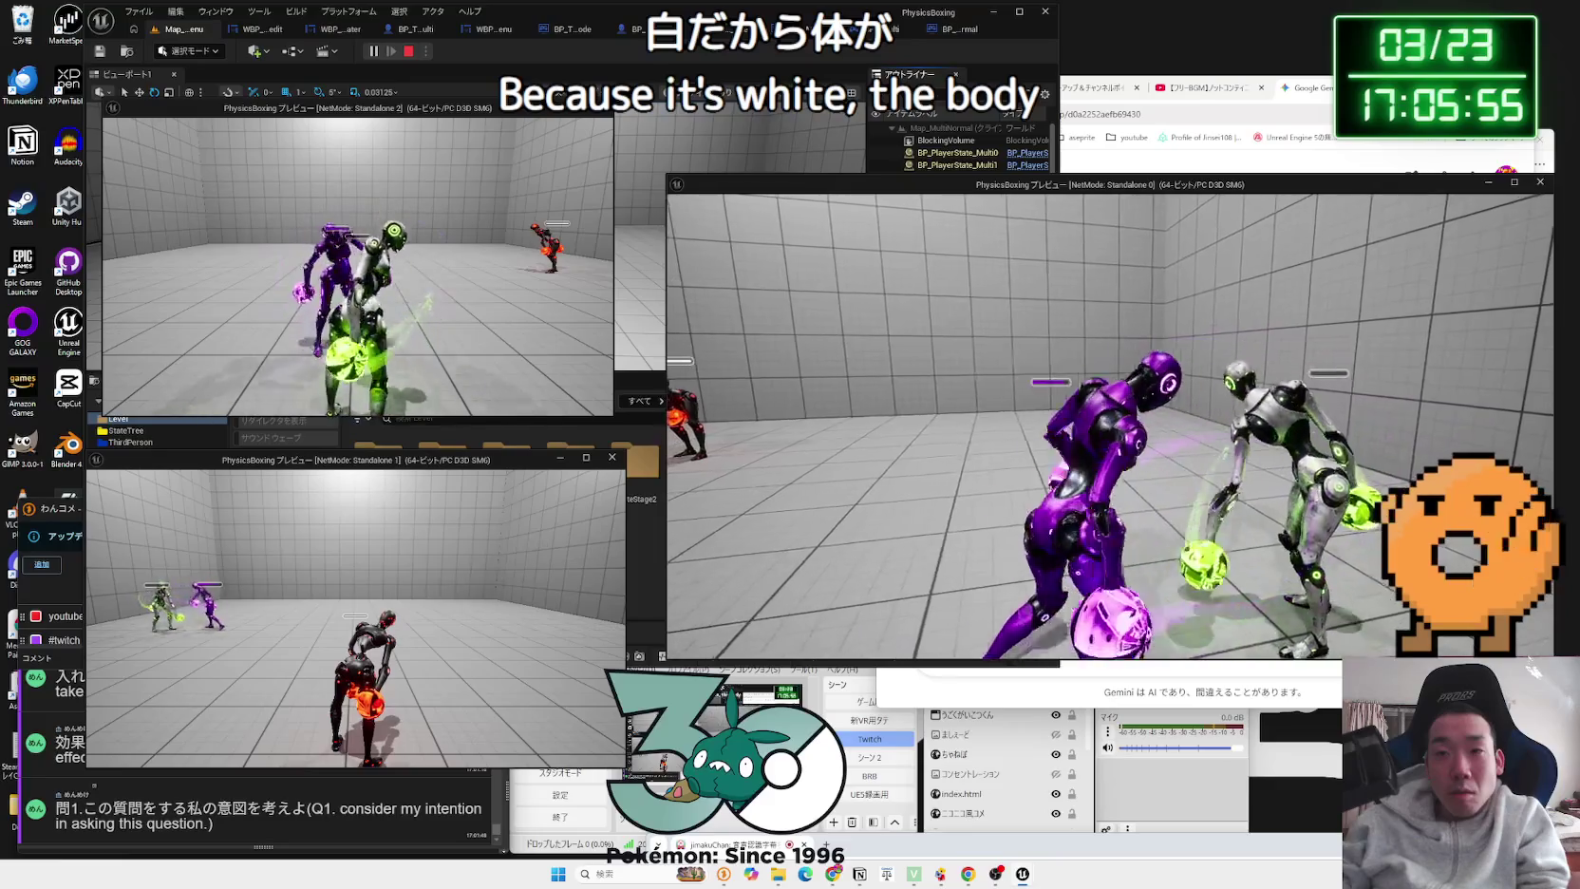
Step: Play the match, switching between the first and second clients' game windows
key(alt+Tab)
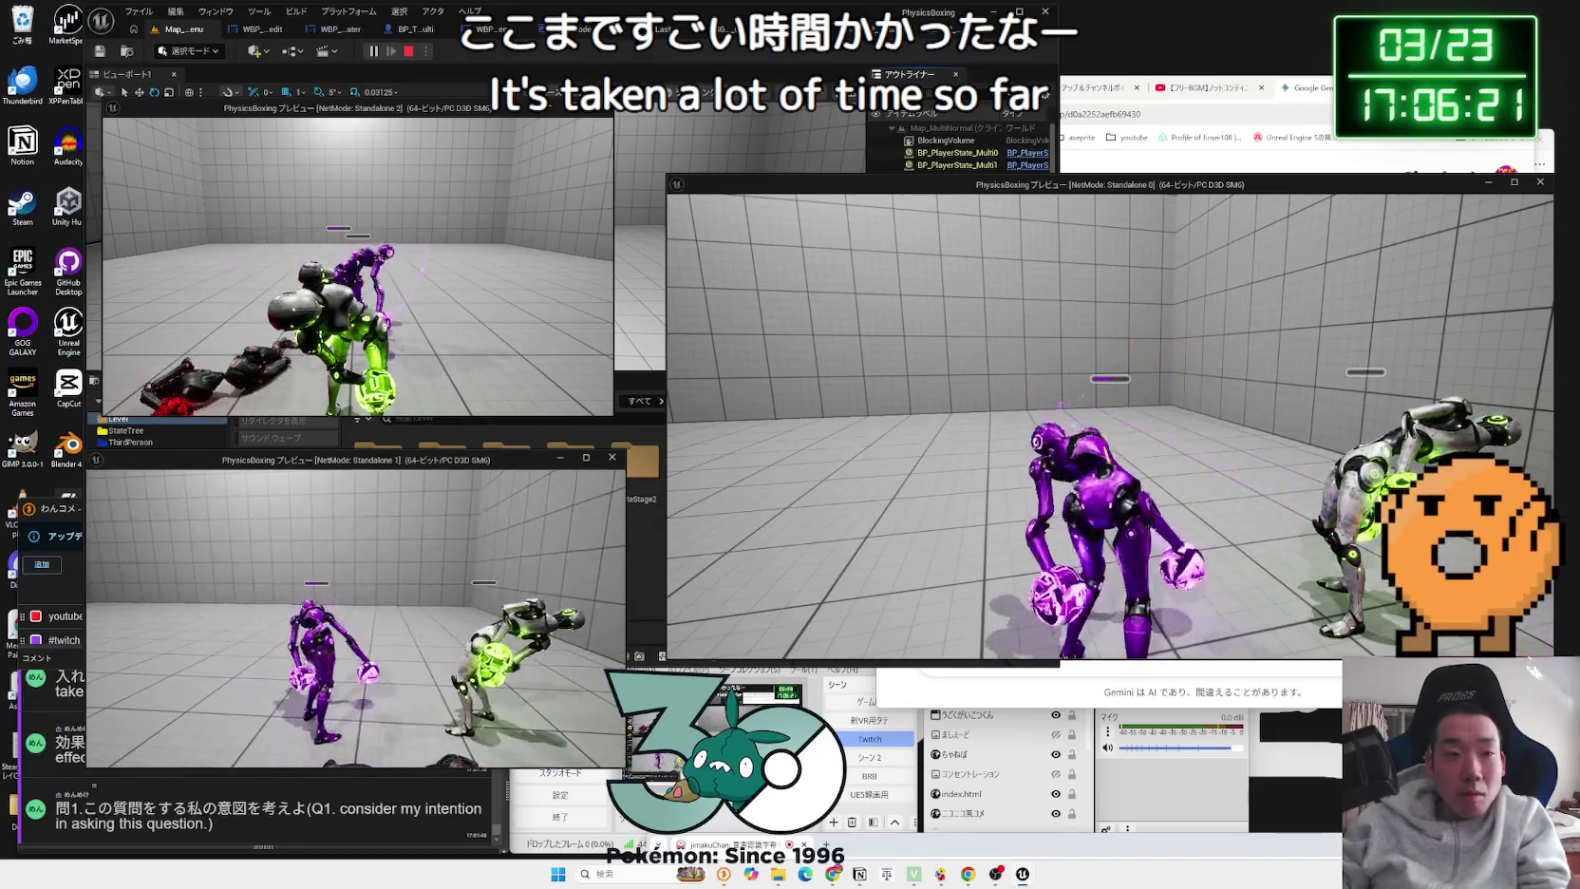
key(alt+Tab)
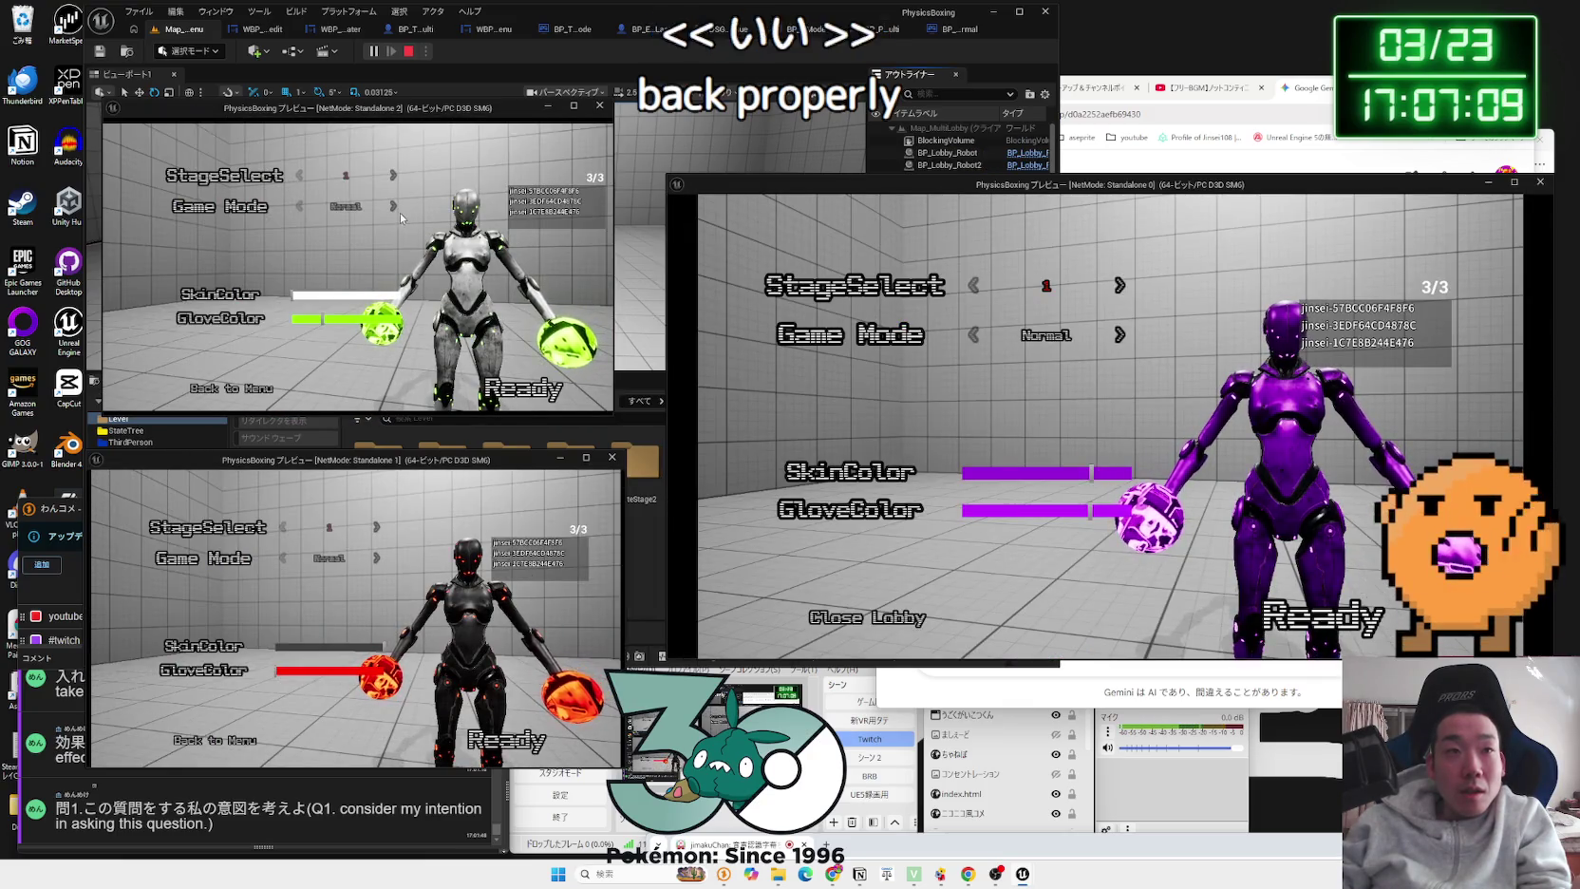
Step: Pick stage 2 and One-Punch, ready the host and two clients, and try the second client's glove colours
click(392, 205)
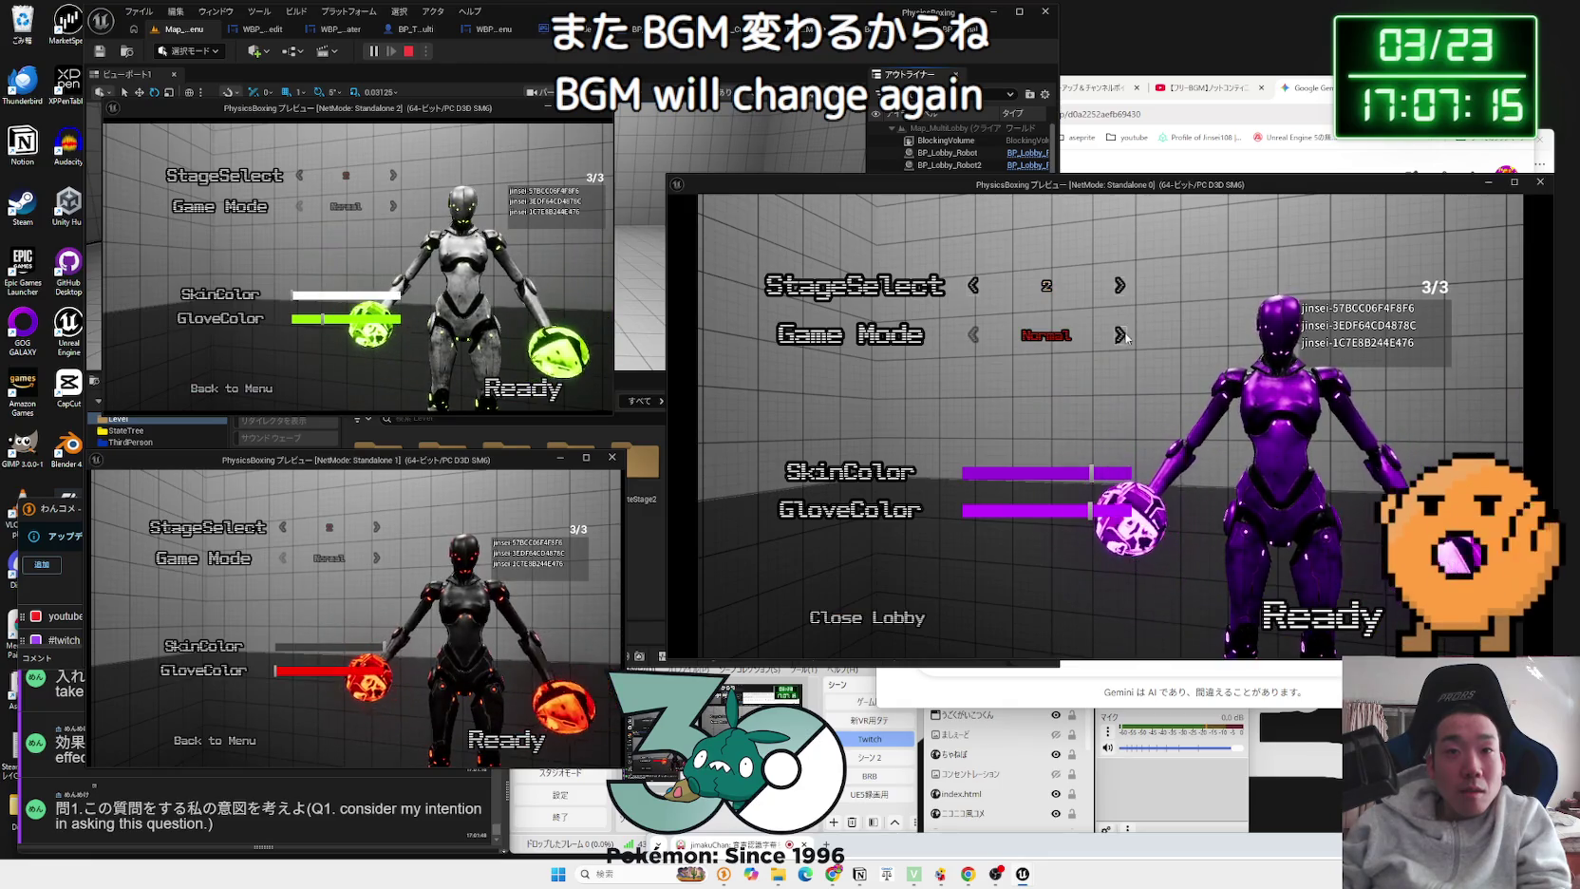
click(1120, 337)
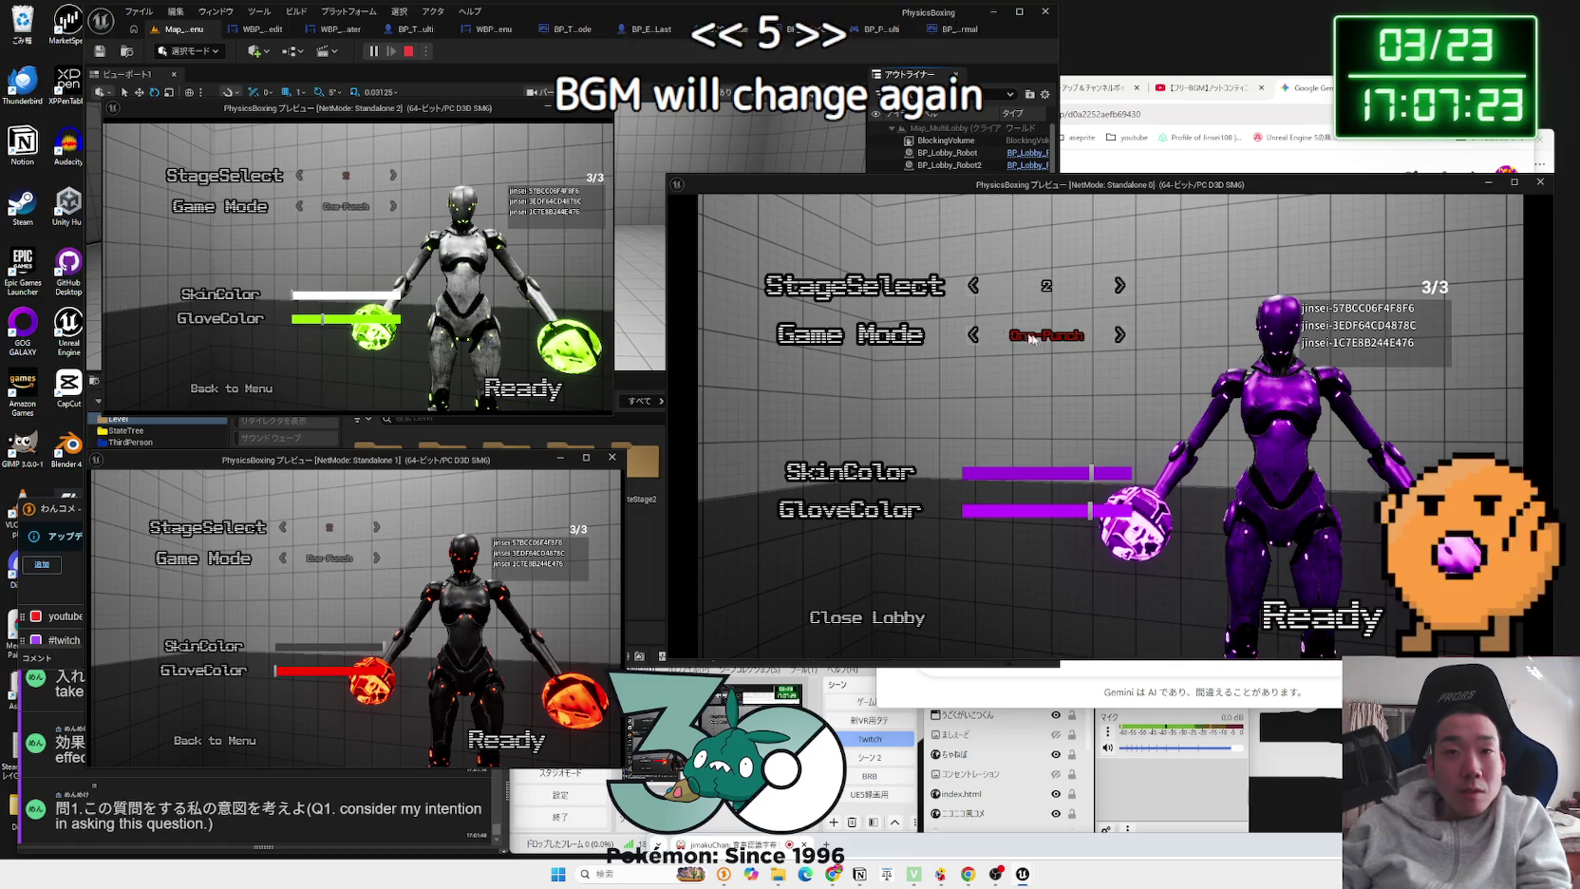
click(1317, 619)
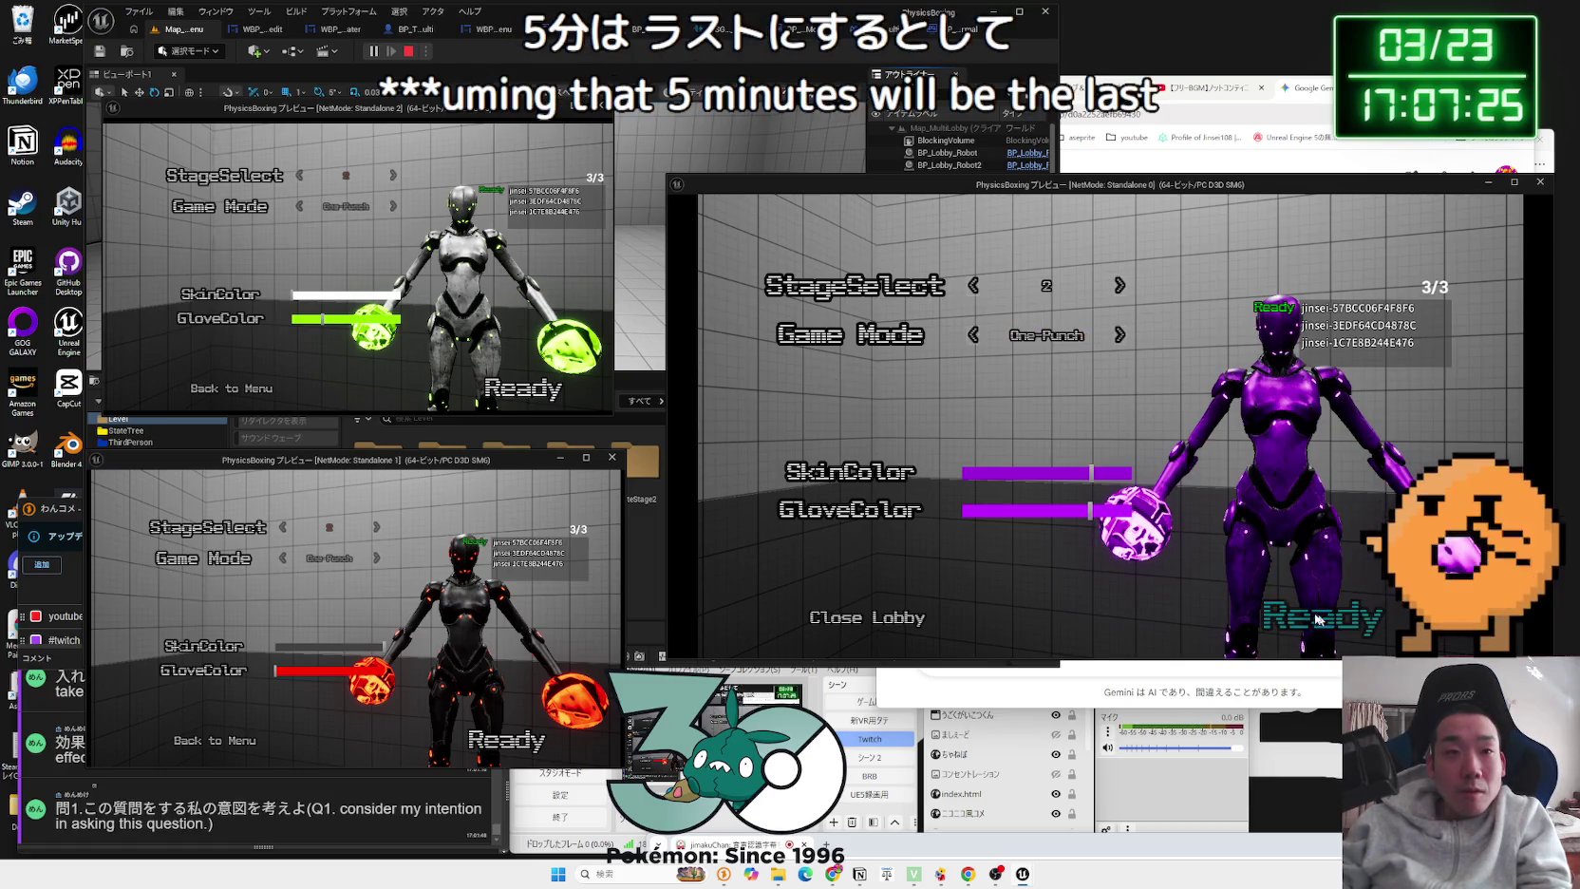
click(533, 405)
click(314, 670)
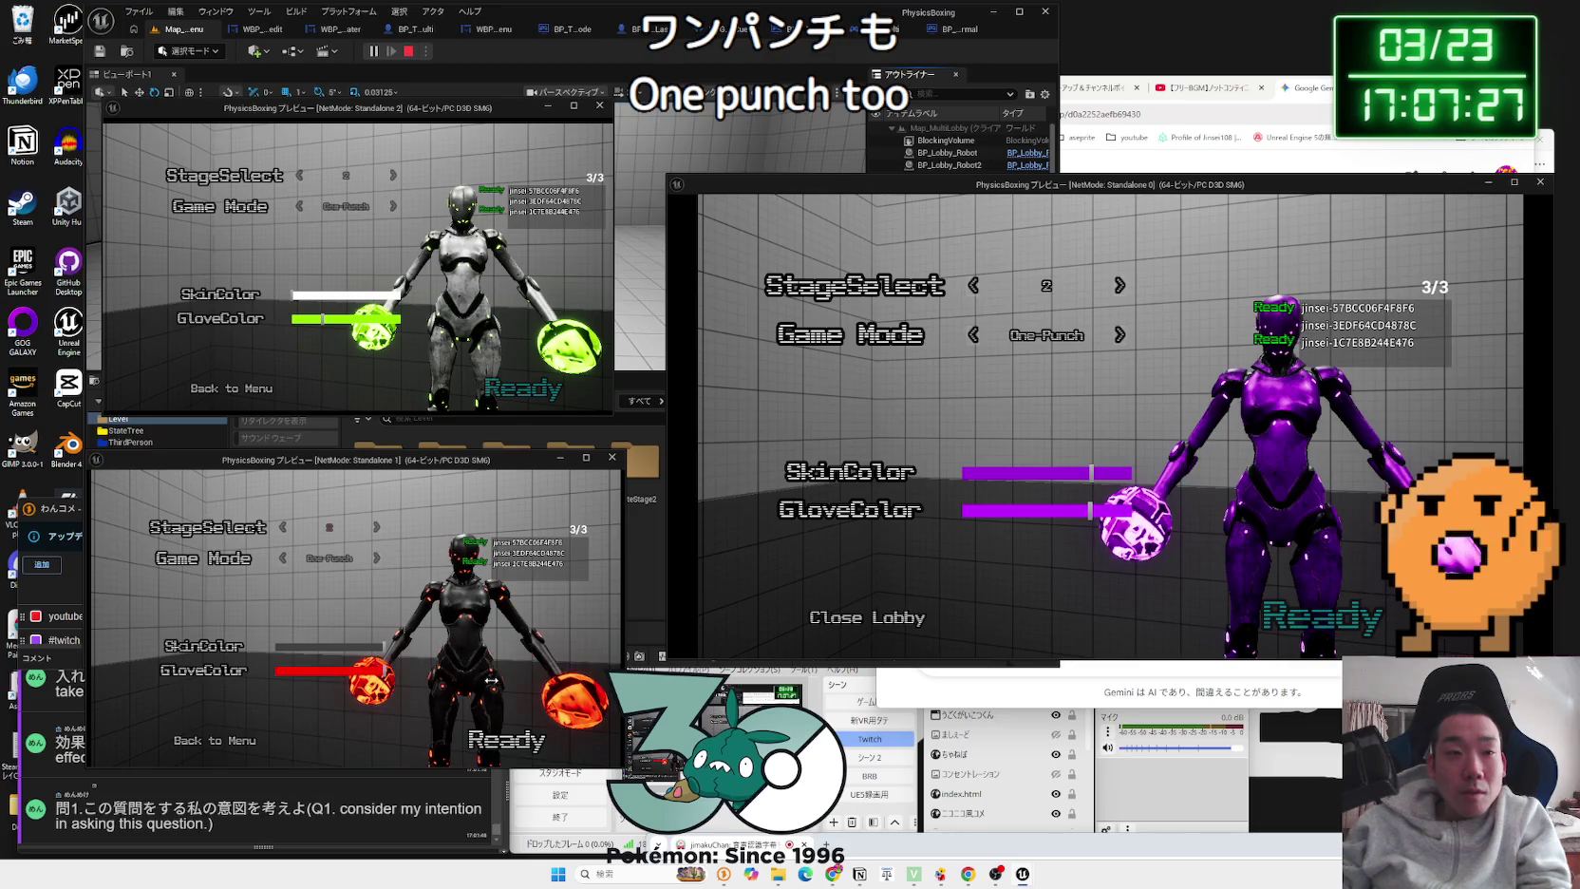
mouse_move(355, 323)
mouse_down()
mouse_move(294, 320)
mouse_move(369, 320)
mouse_move(342, 295)
mouse_move(264, 295)
mouse_up()
Step: Set the second client's gloves back to purple, ready the last player, and play One-Punch across all windows
click(370, 297)
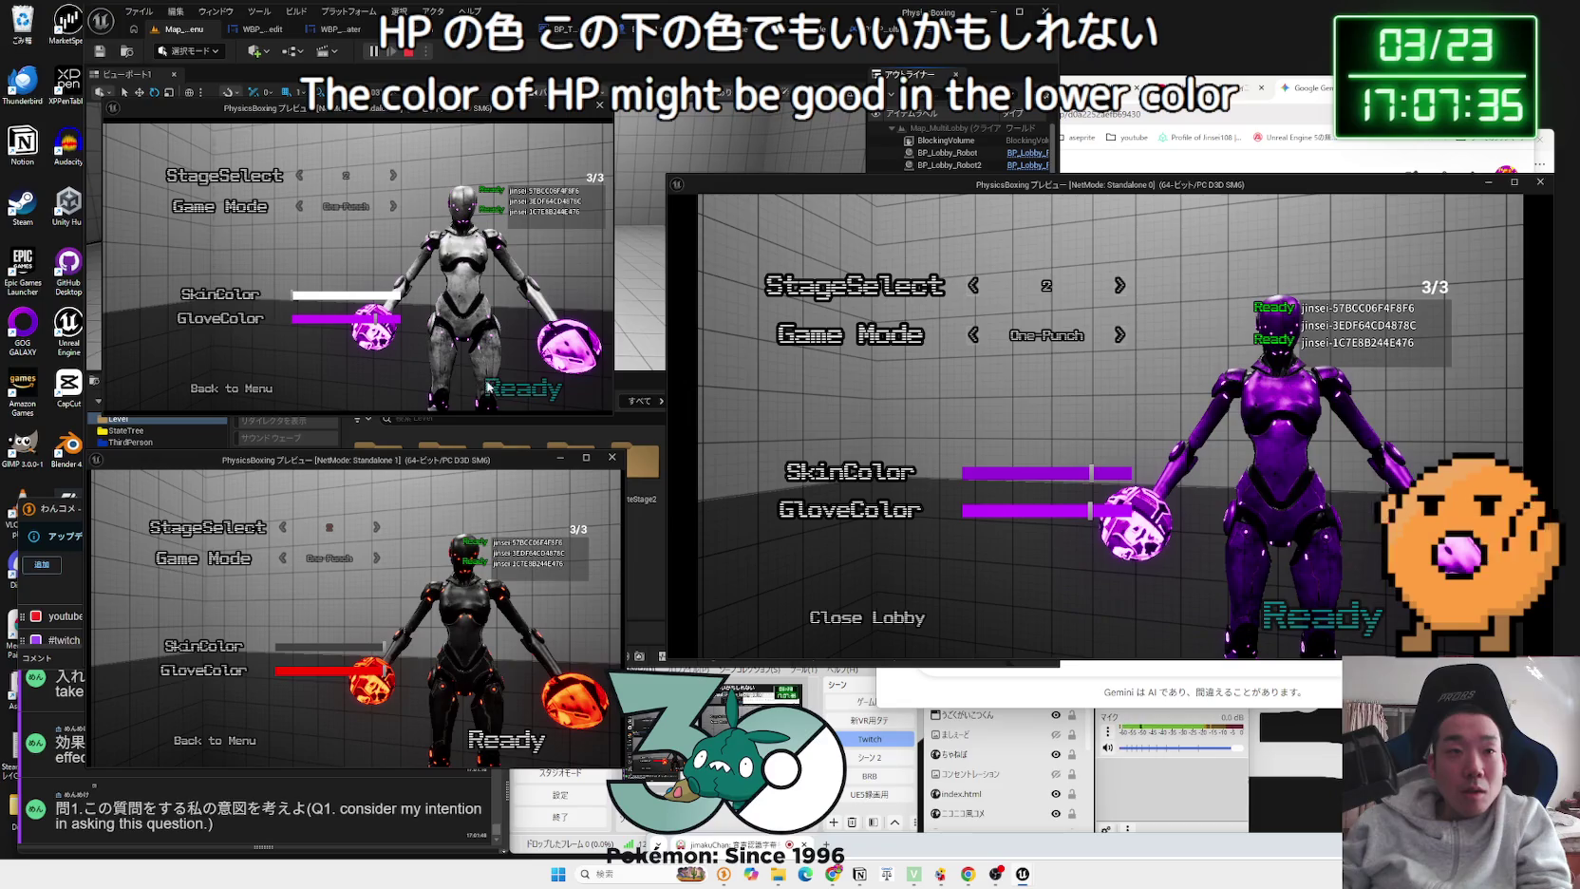
click(1324, 617)
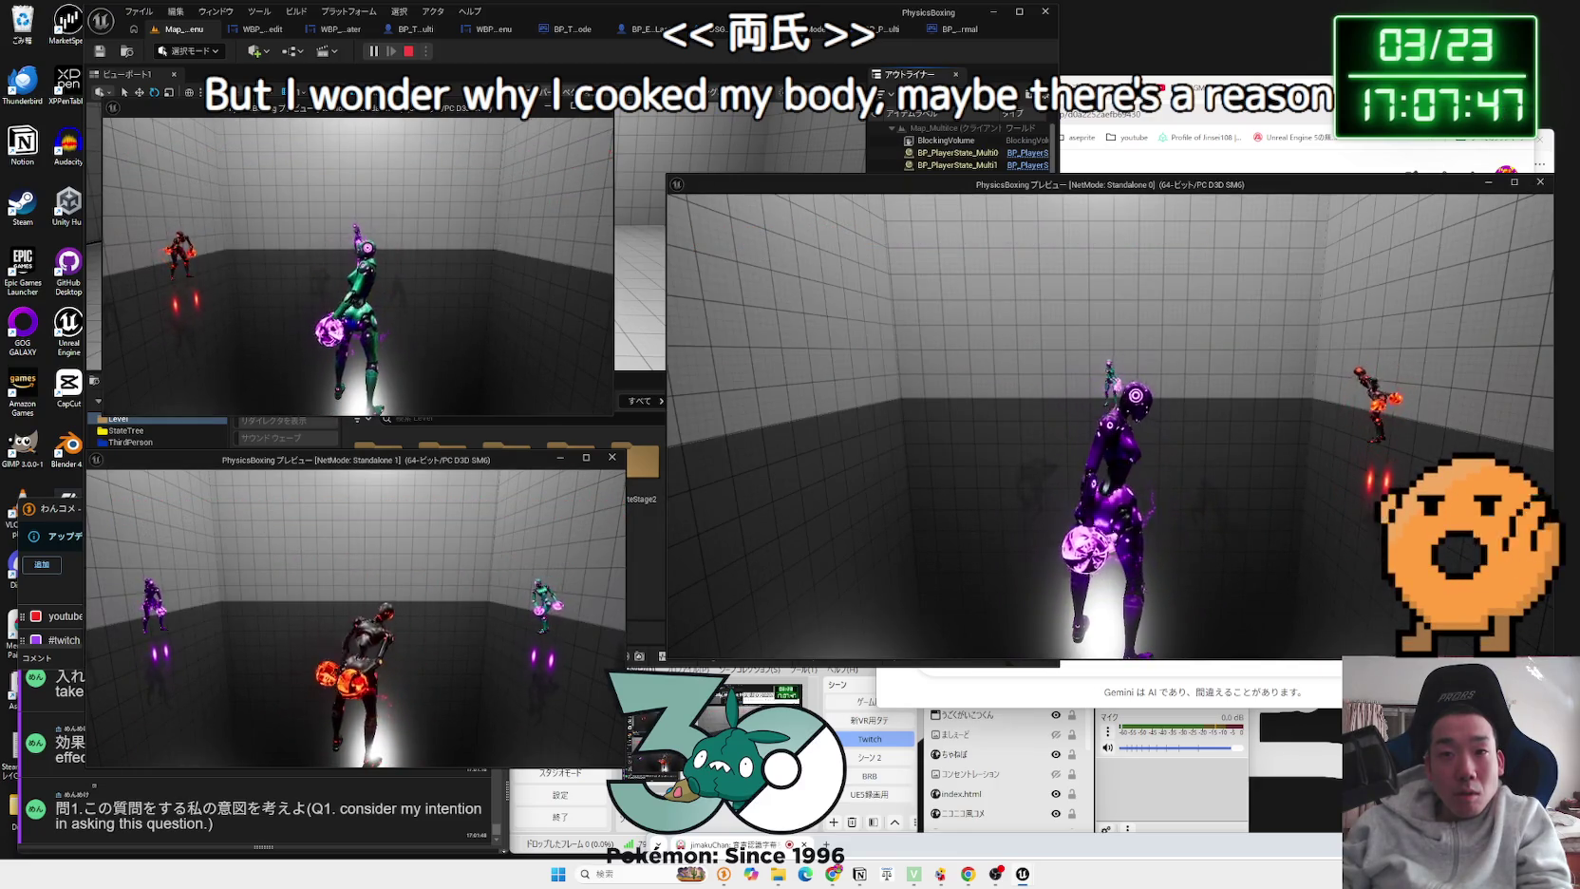
key(alt+Tab)
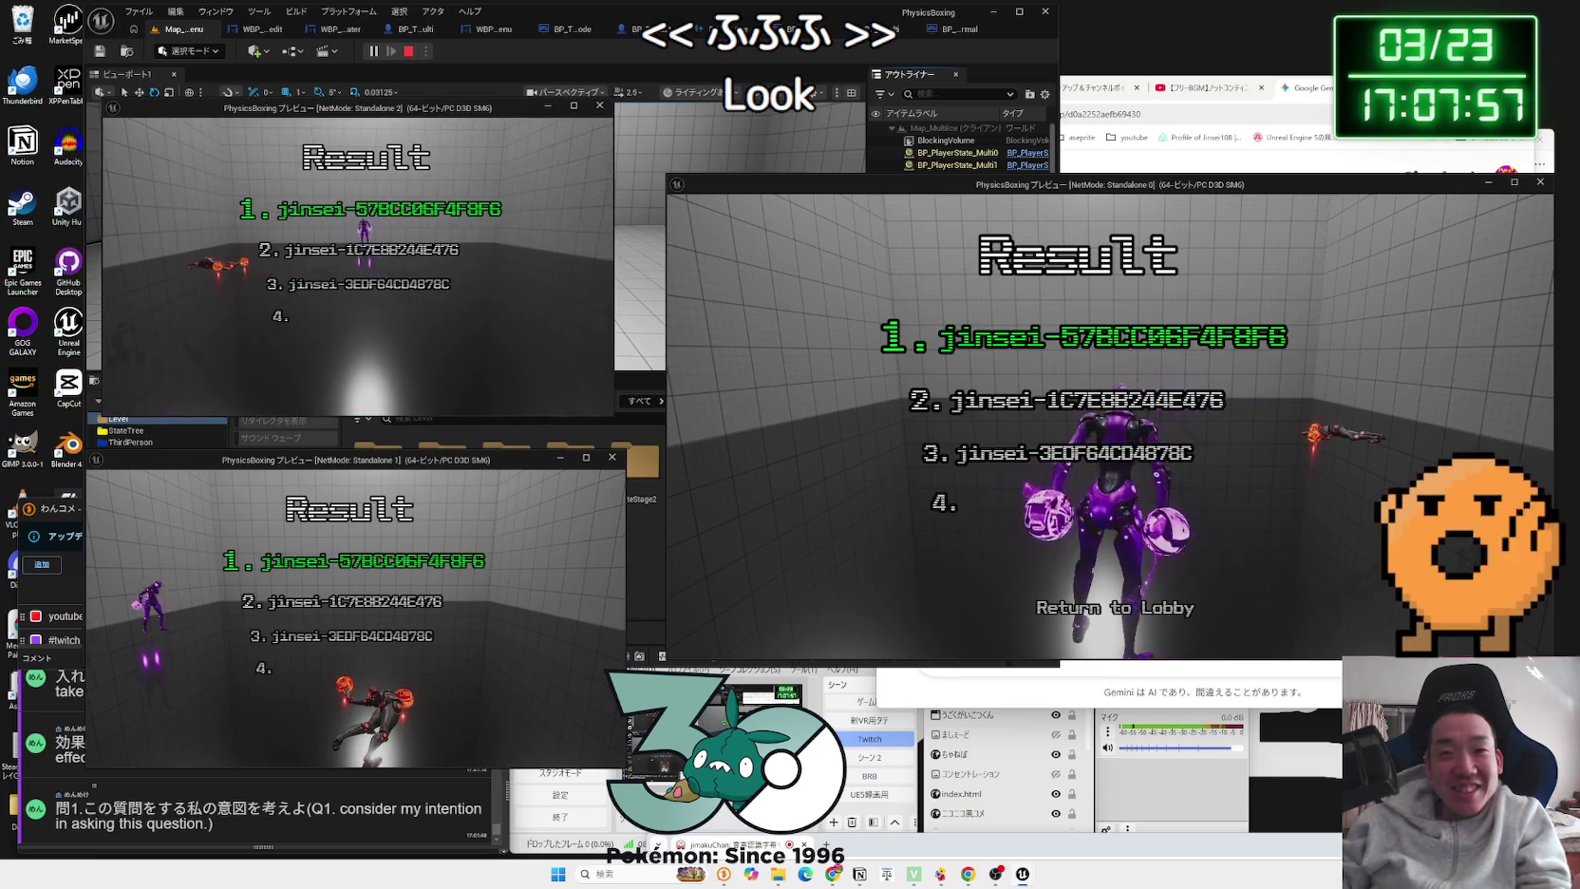
key(alt+Tab)
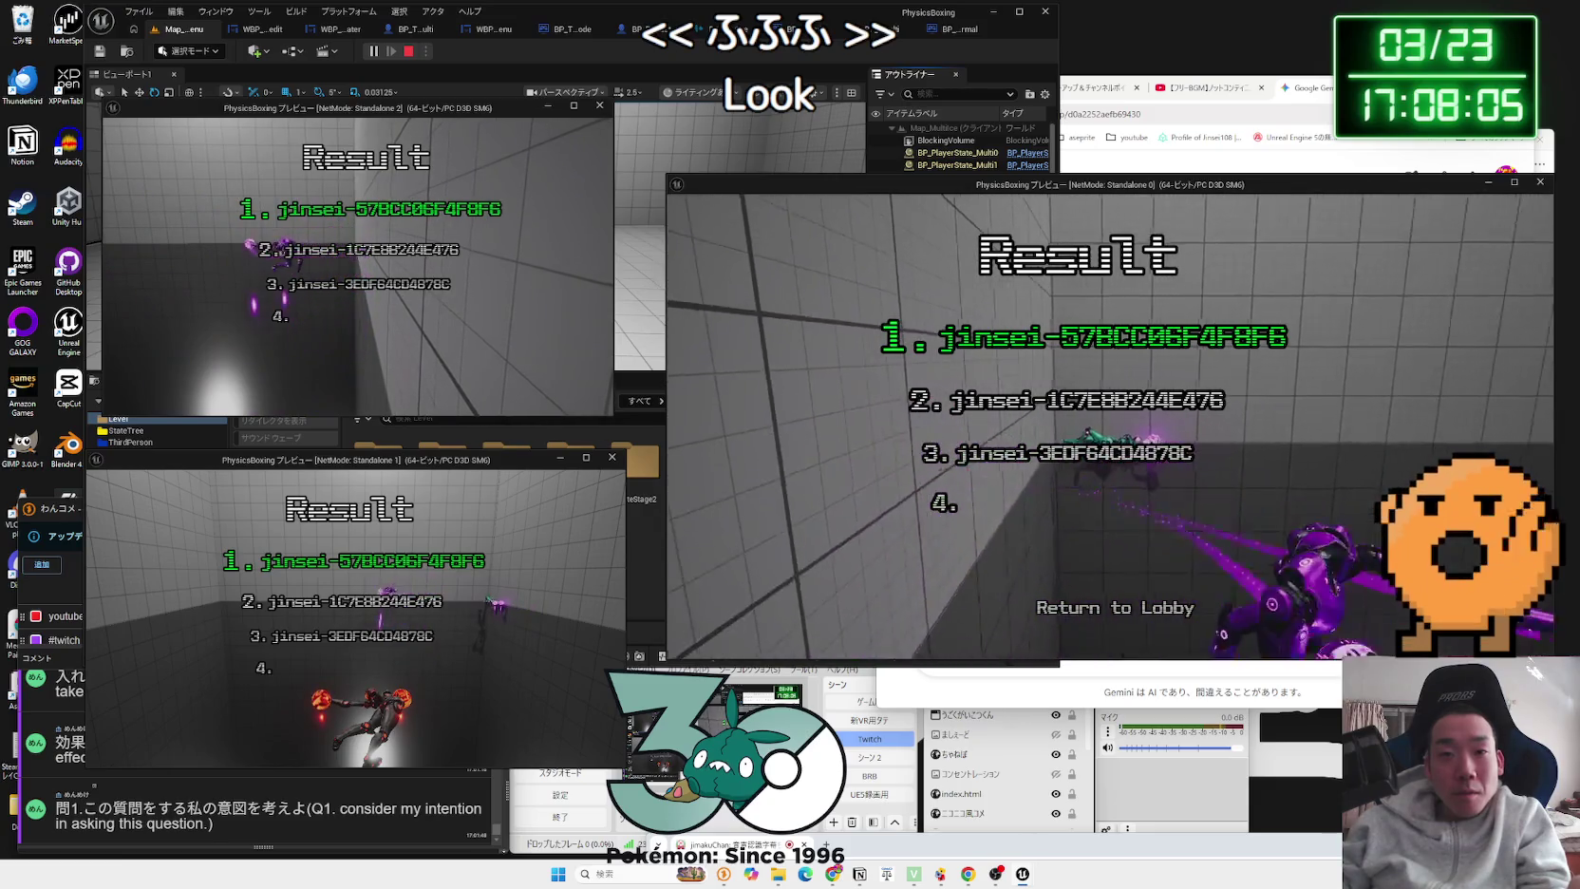
key(alt+Tab)
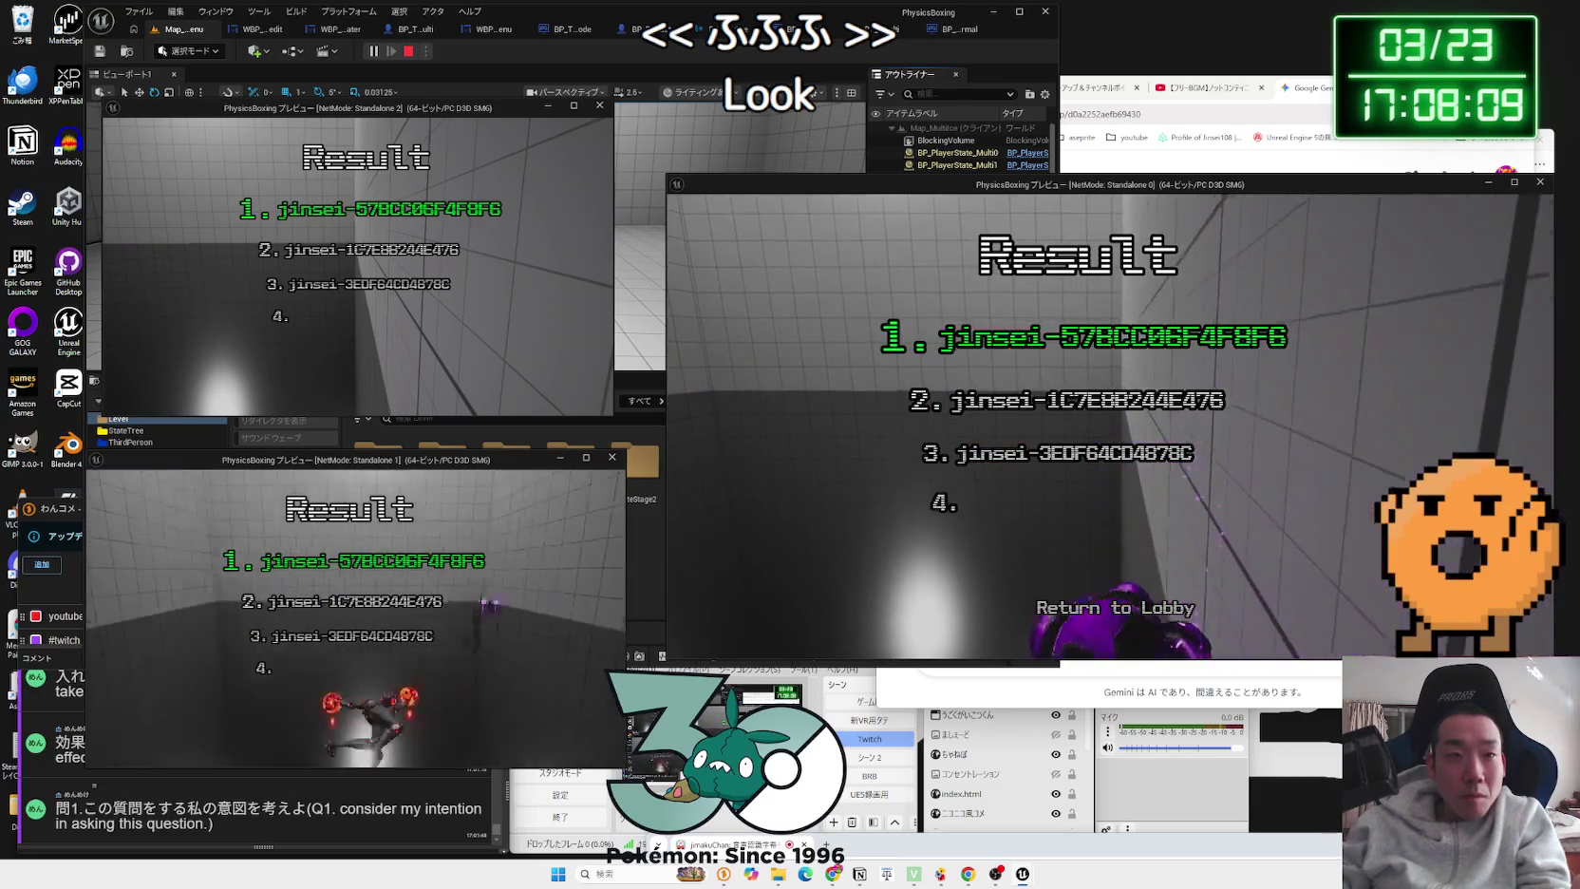
key(alt+Tab)
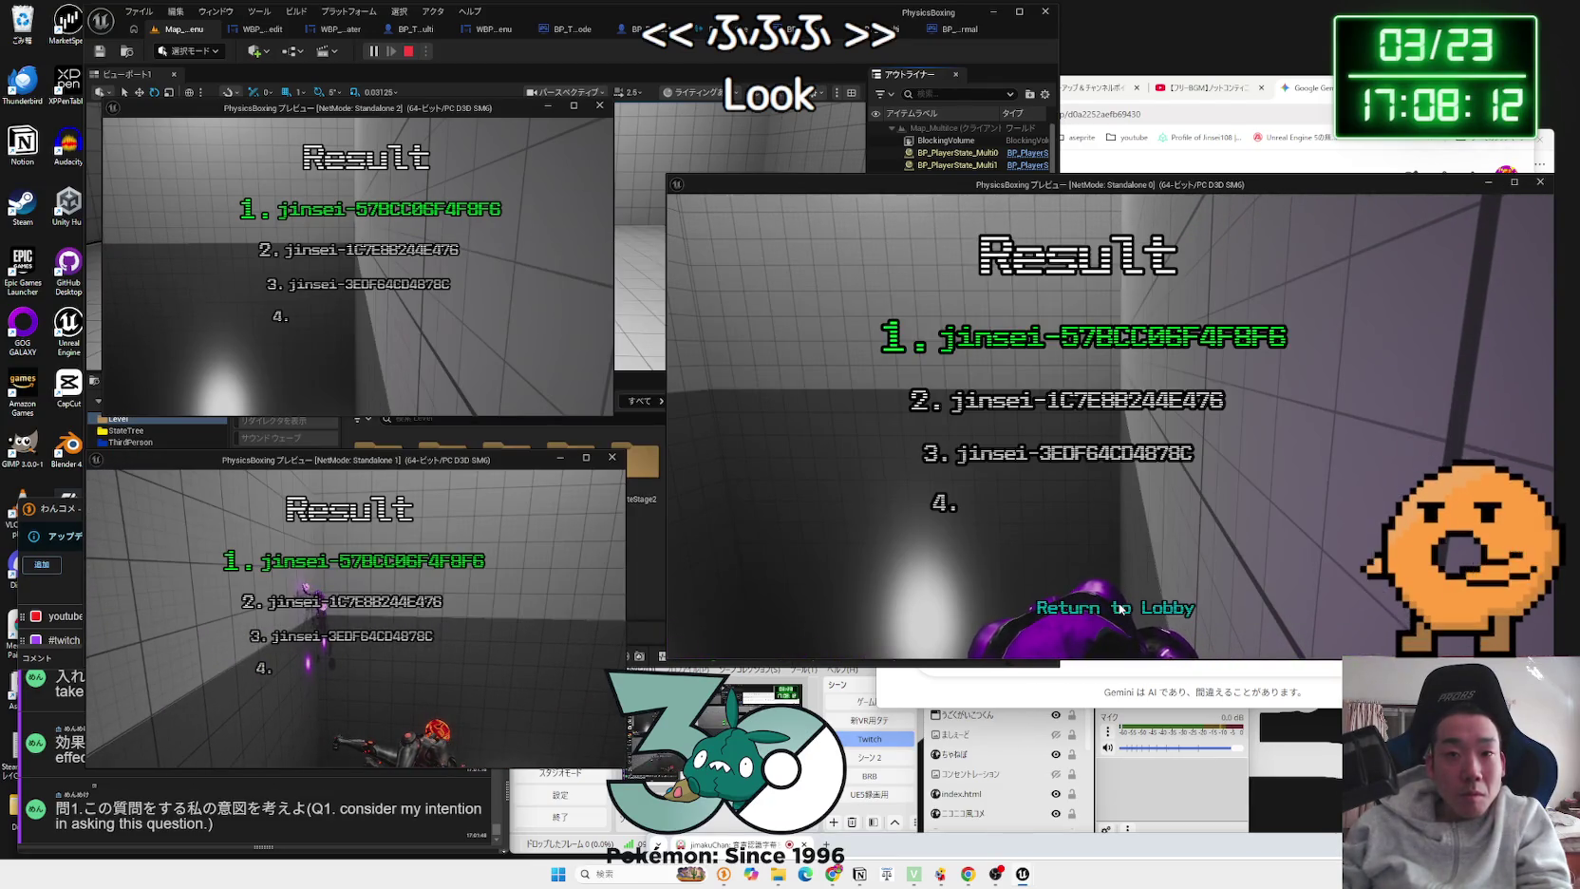
Step: Return to the lobby and recolour robots: host yellow with yellow-green gloves, second client orange, first client cyan
click(1120, 607)
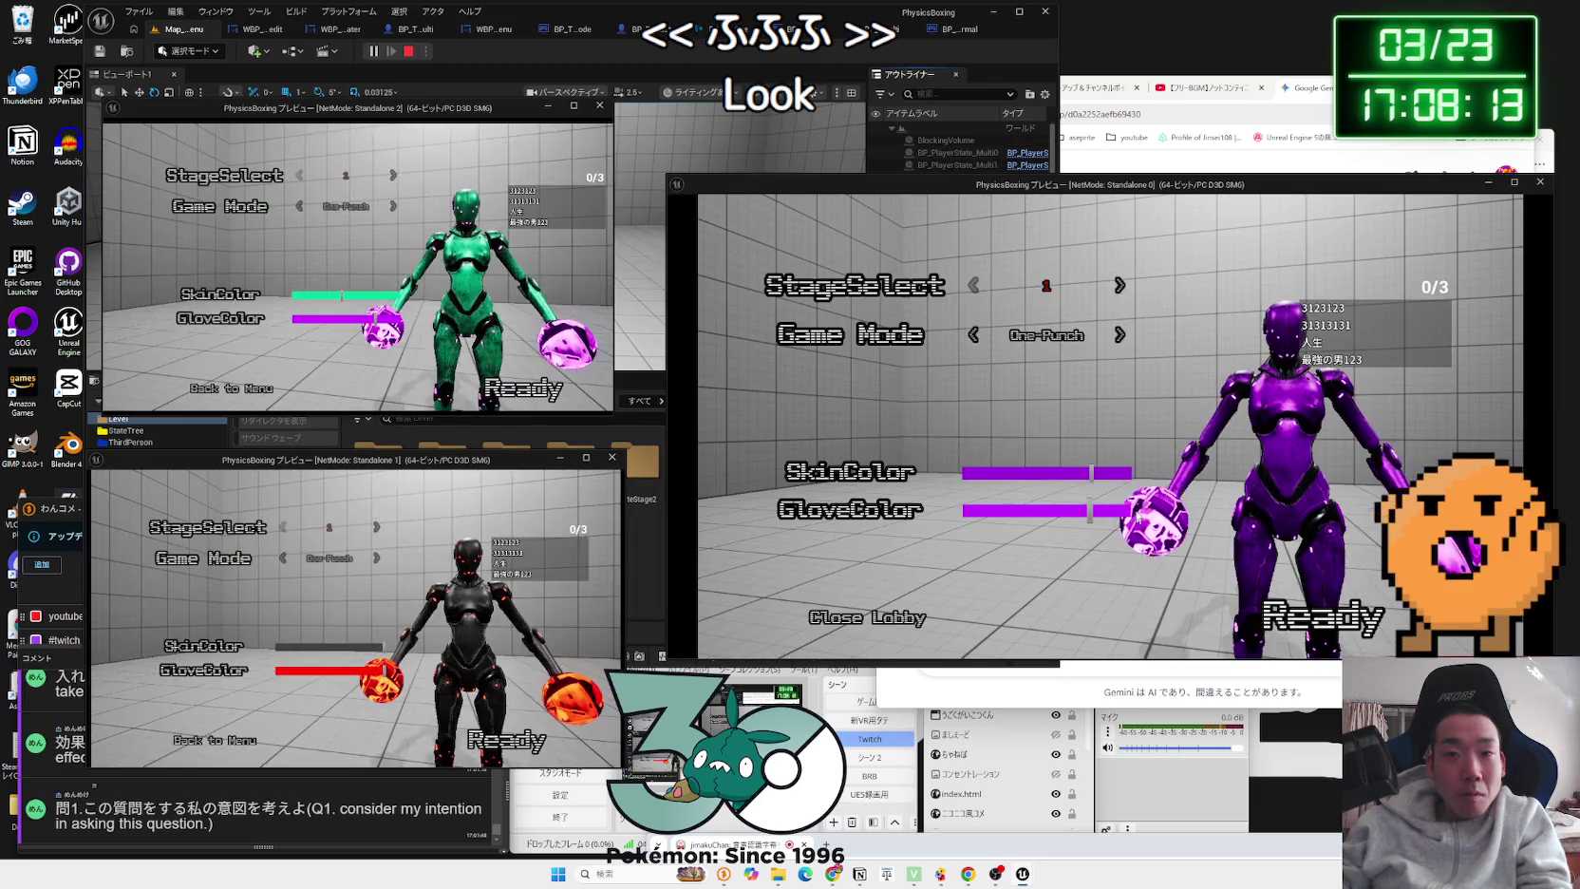
click(996, 474)
click(1004, 511)
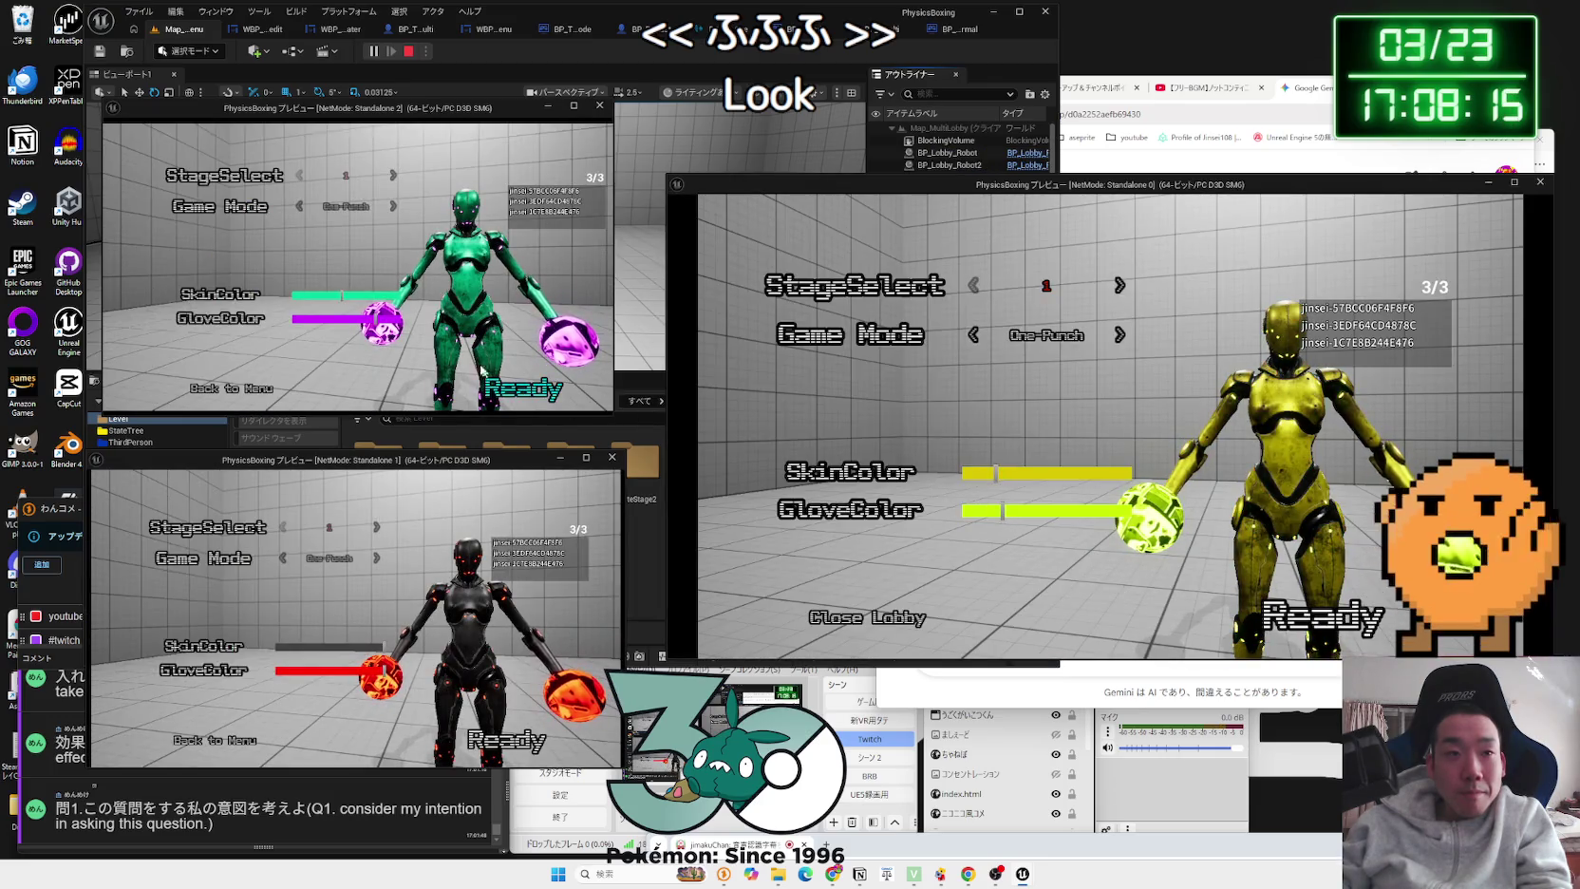
click(307, 297)
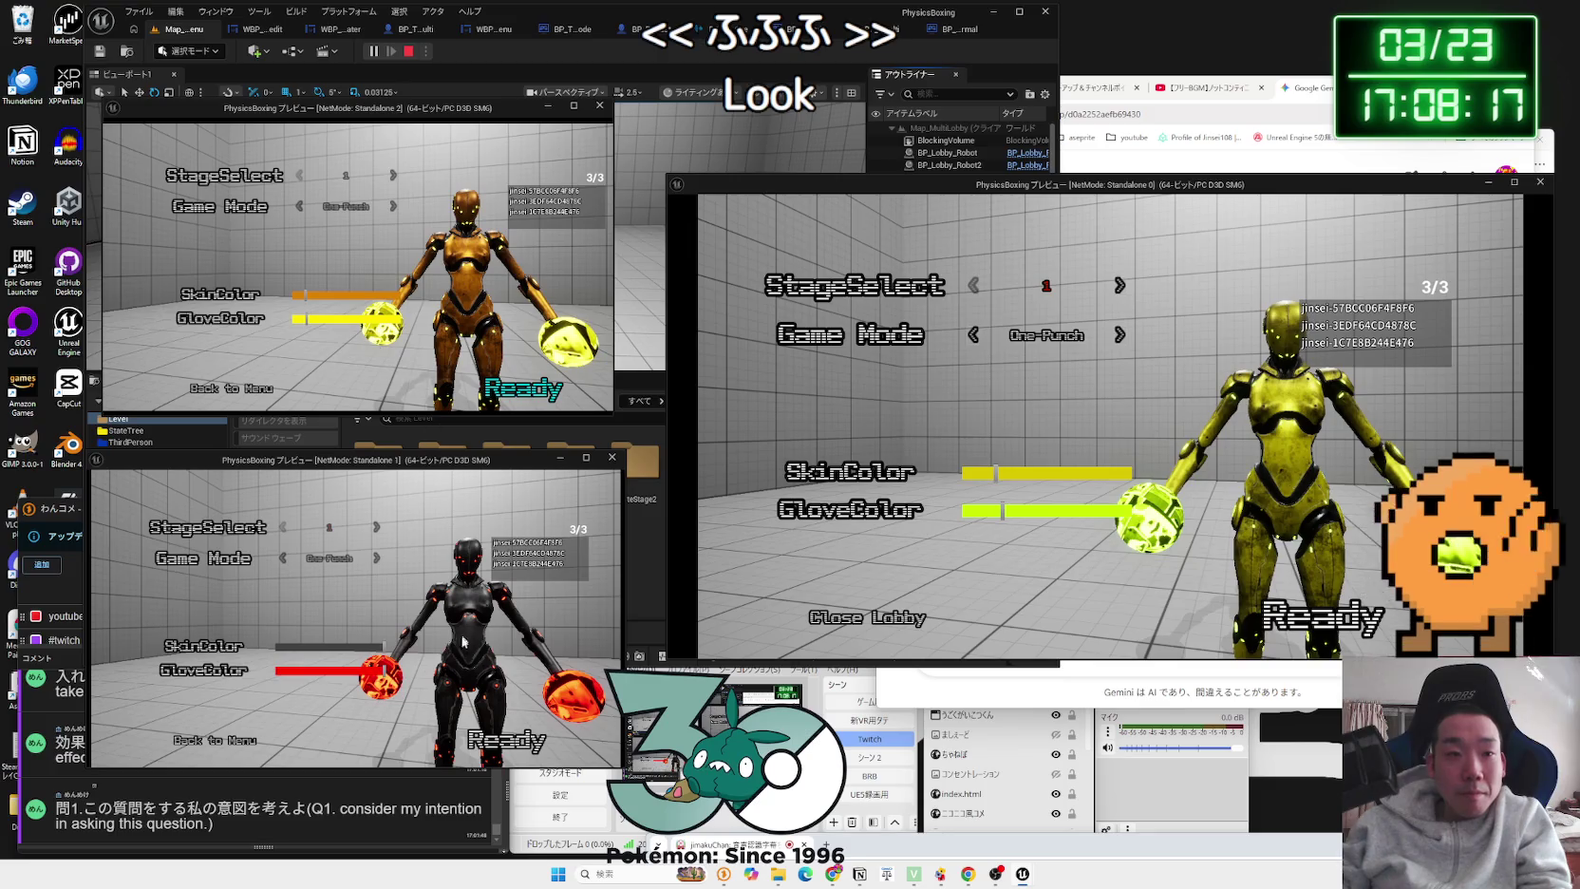
click(333, 646)
click(340, 671)
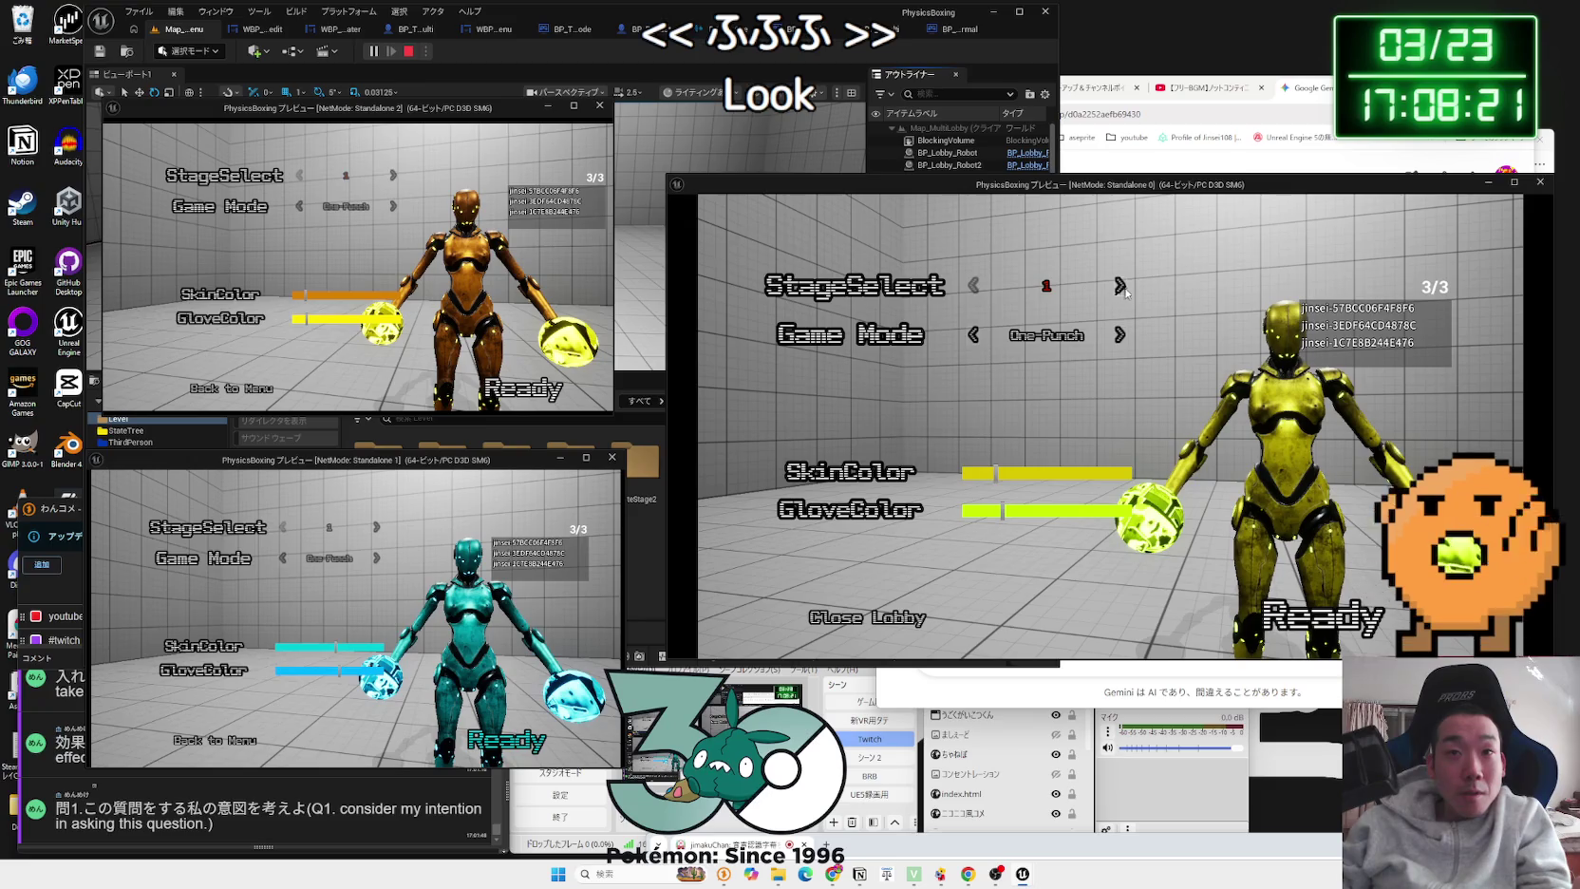
Step: Set the lobby to stage 3, Damage Race mode, with a 5-minute match timer
click(1121, 286)
click(1121, 286)
click(1119, 335)
click(1121, 384)
click(351, 298)
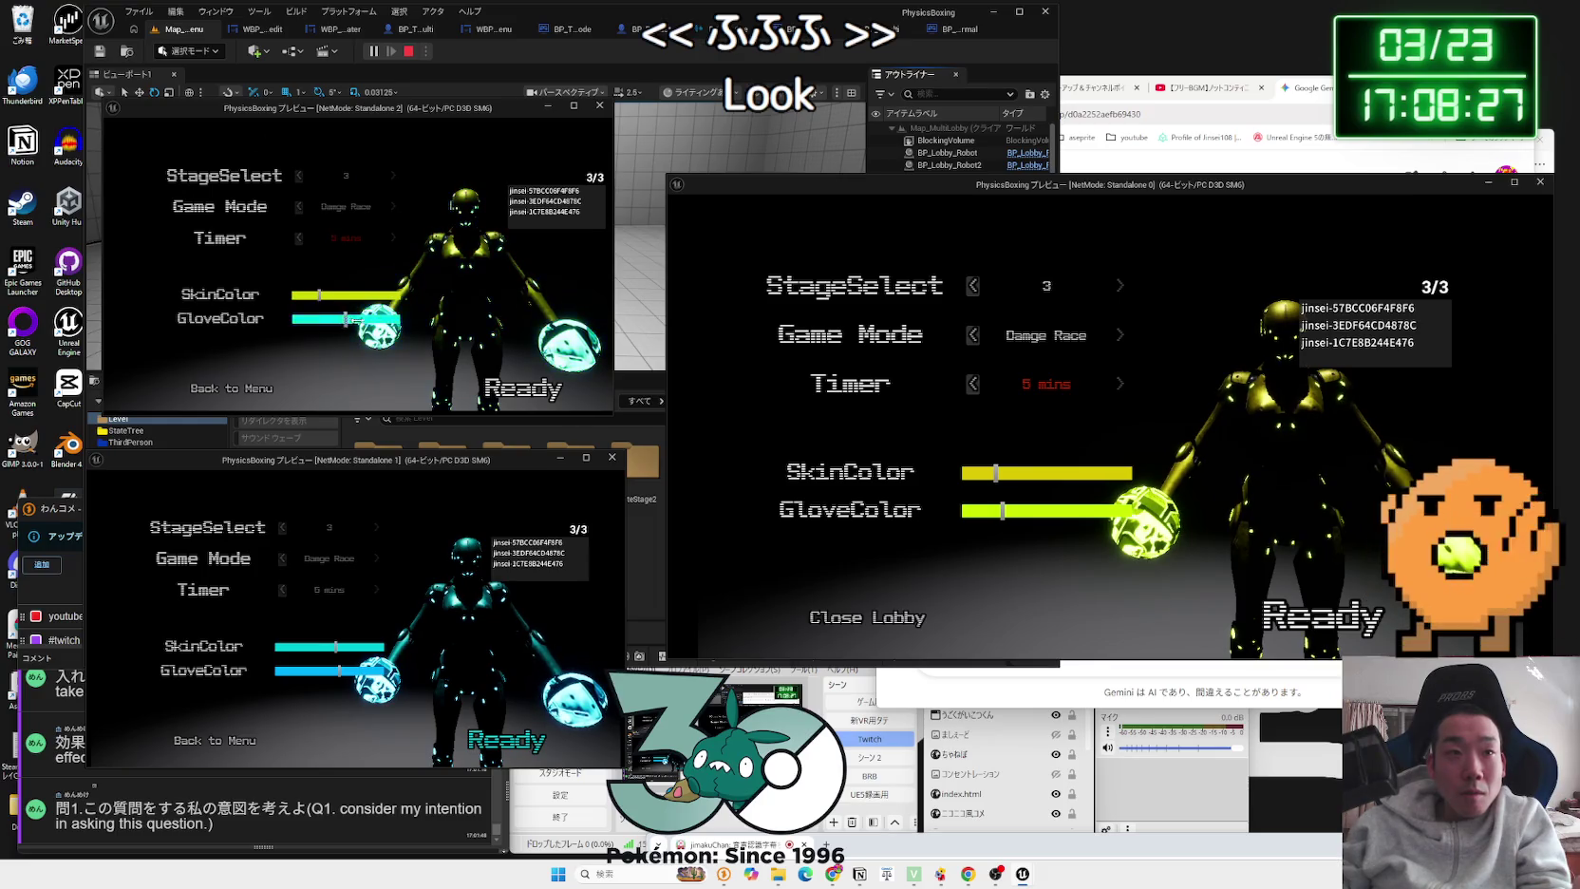
Step: Give the second client blue gloves, turn the host's skin green, and ready the host to start
drag(355, 320, 364, 324)
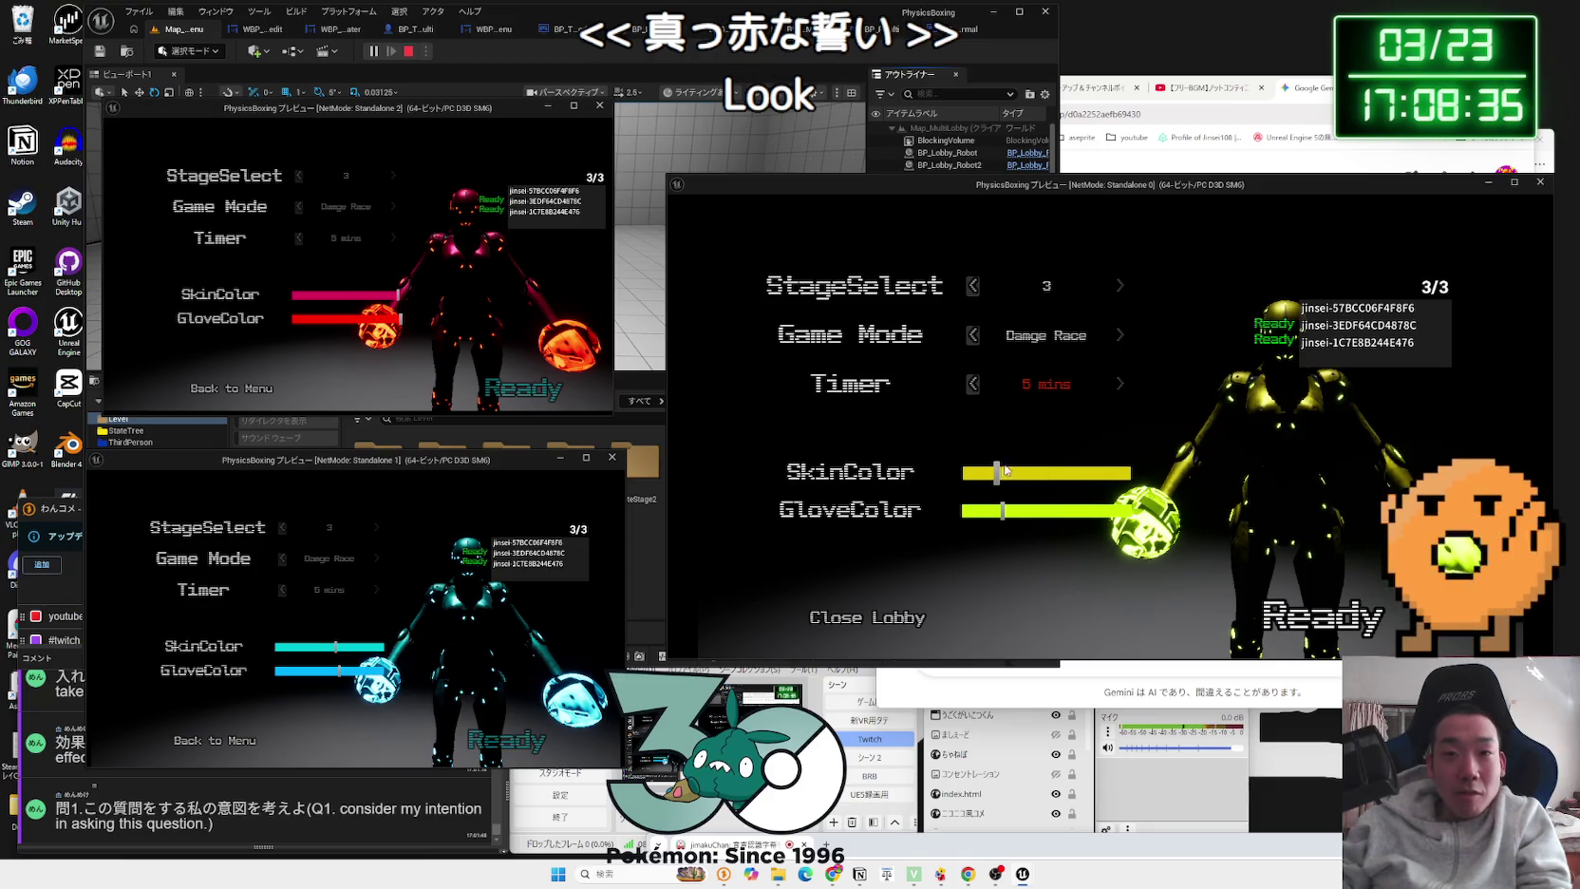
drag(1014, 469, 1020, 471)
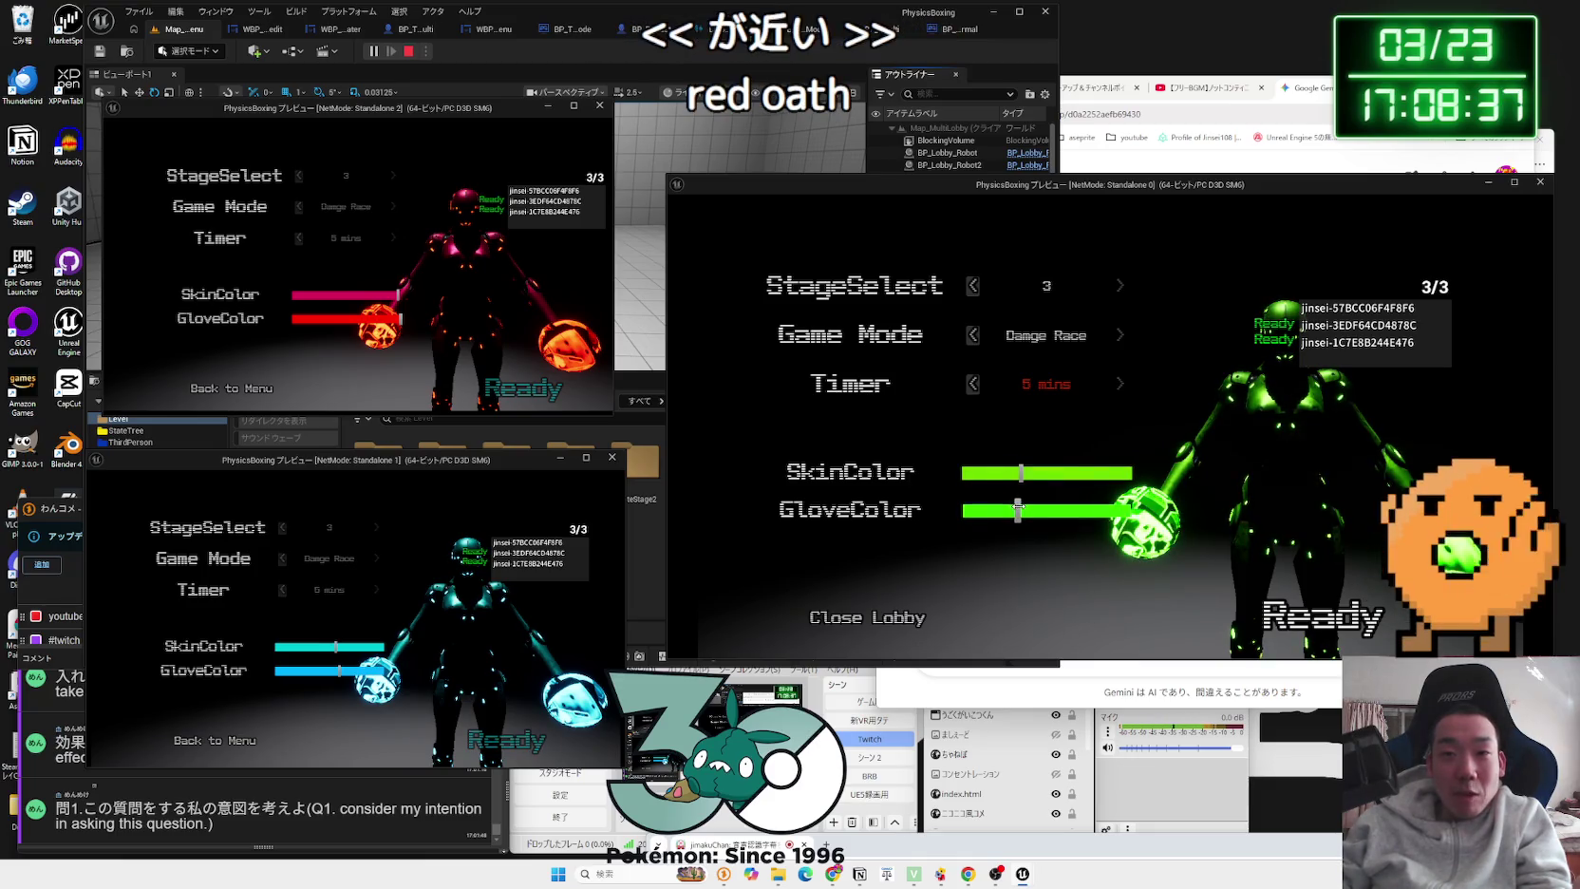
click(1334, 626)
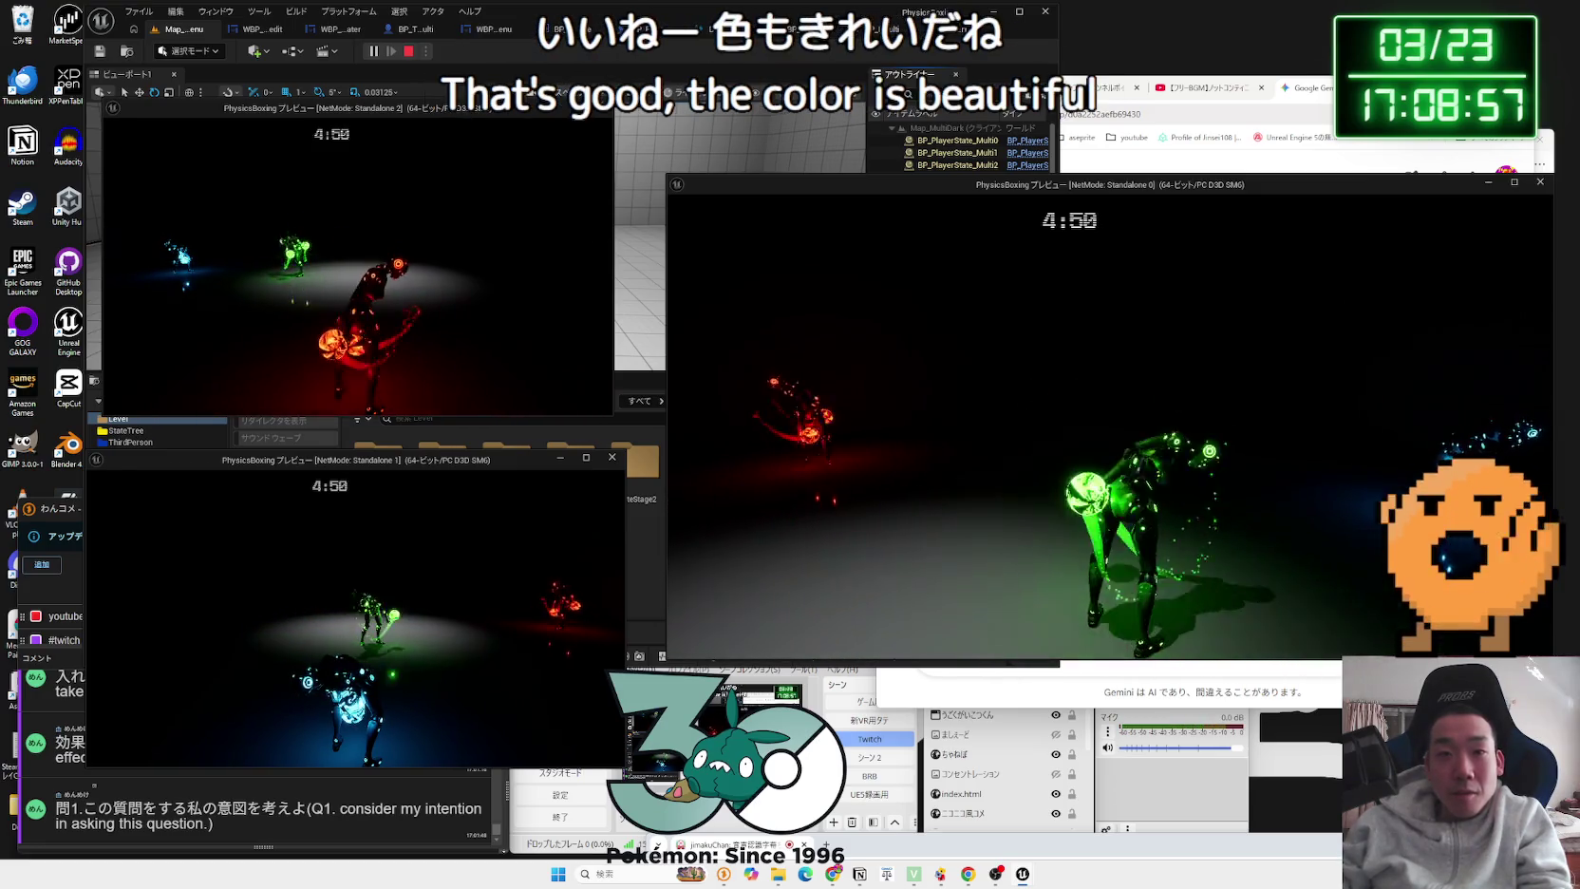
Step: Switch between the client windows while the stage 3 Damage Race match runs
key(alt+Tab)
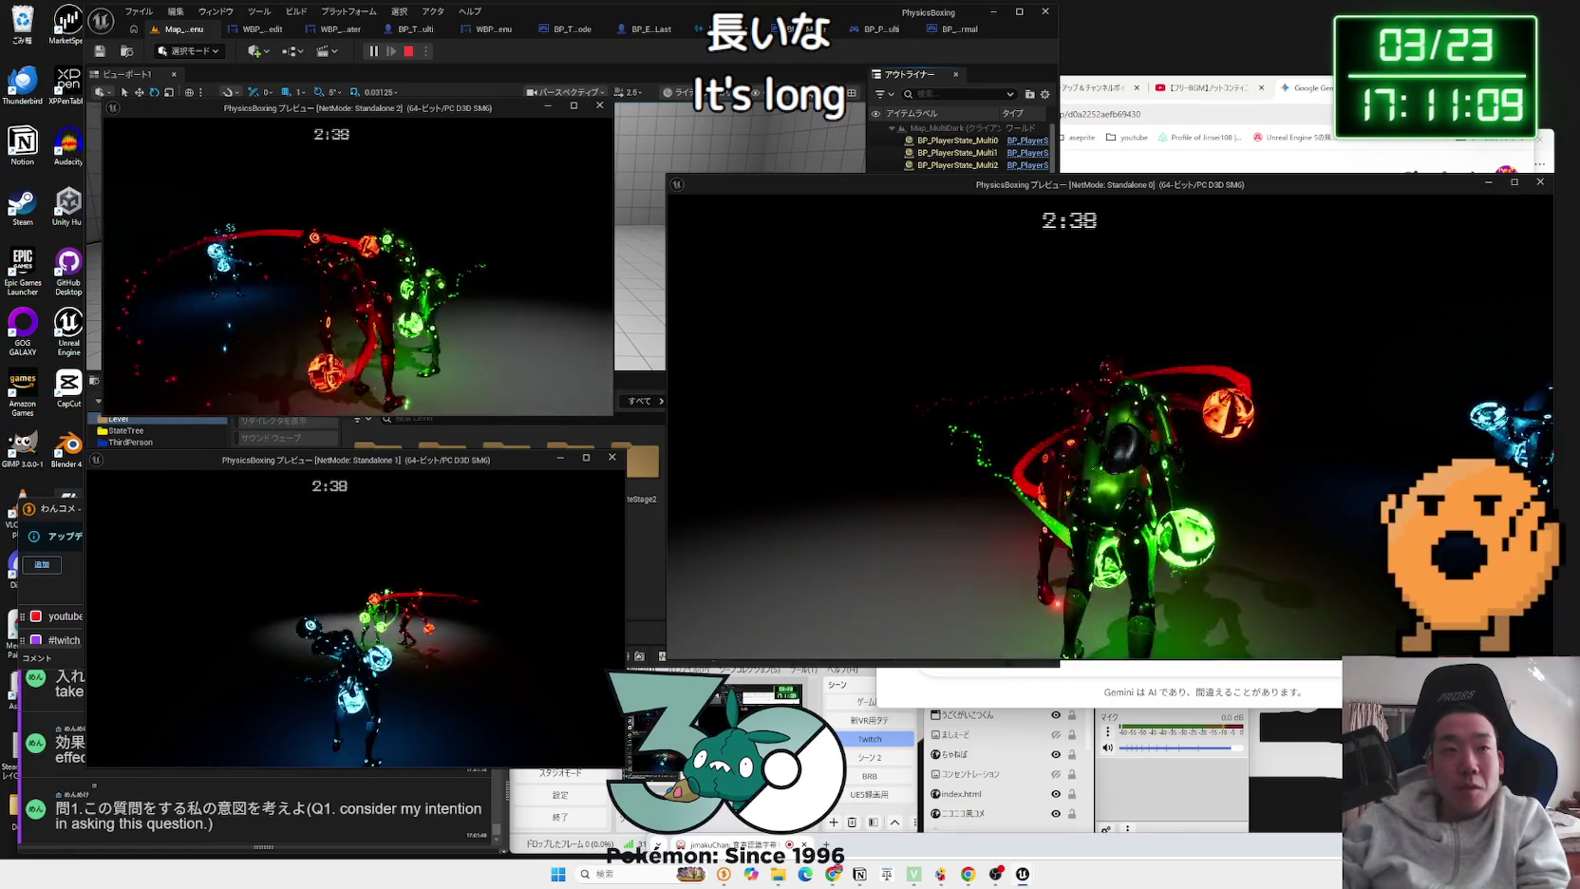
Step: Finish the match, leave the results screen, and confirm exiting the game previews
key(alt+Tab)
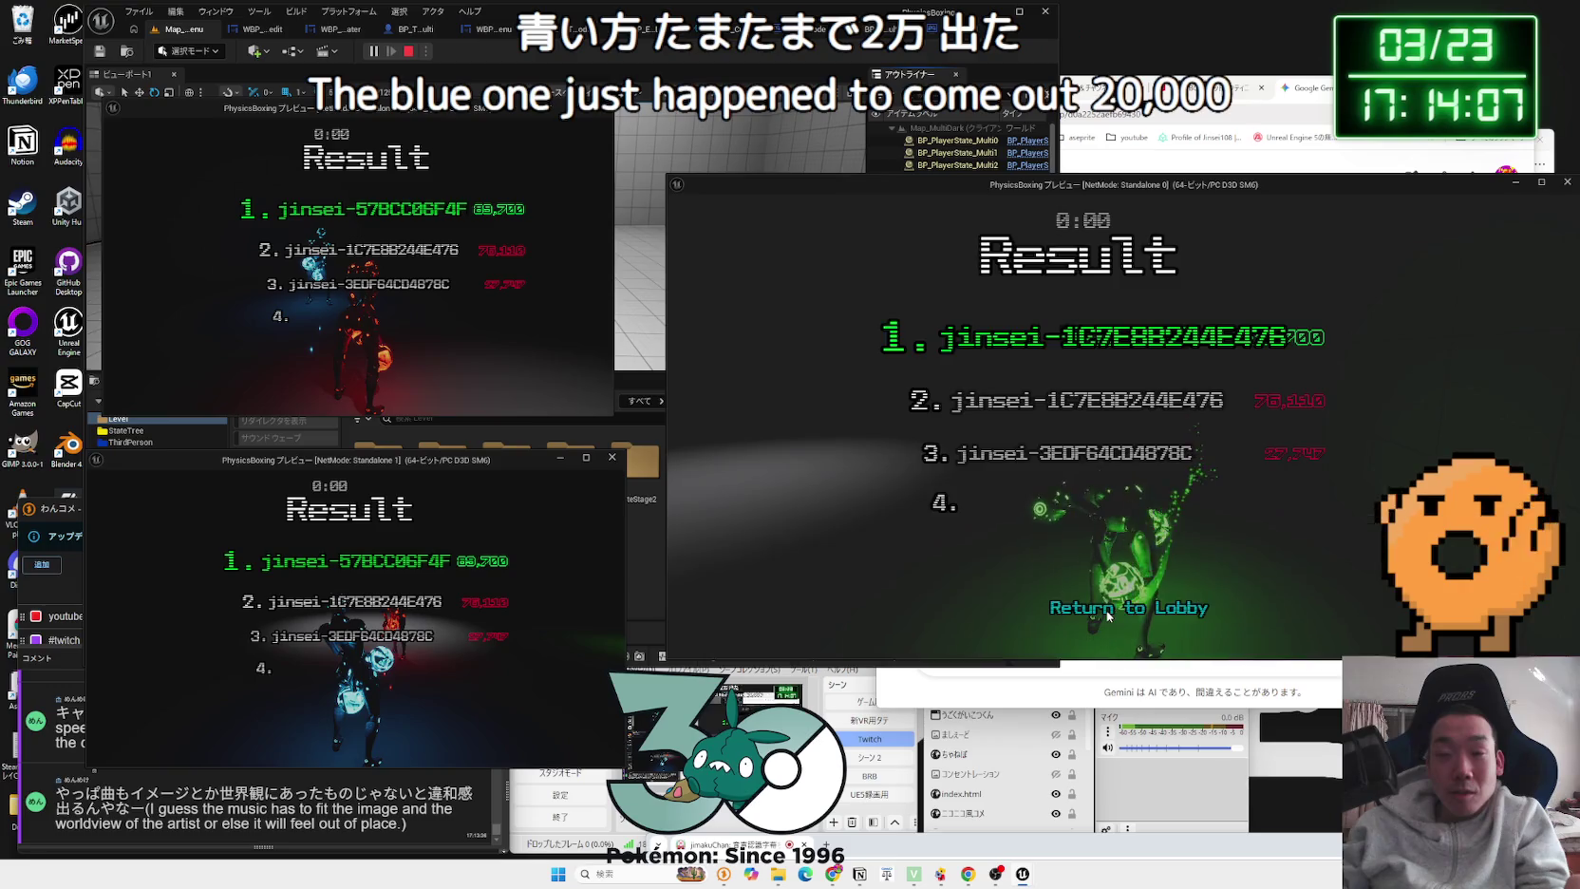
click(1106, 612)
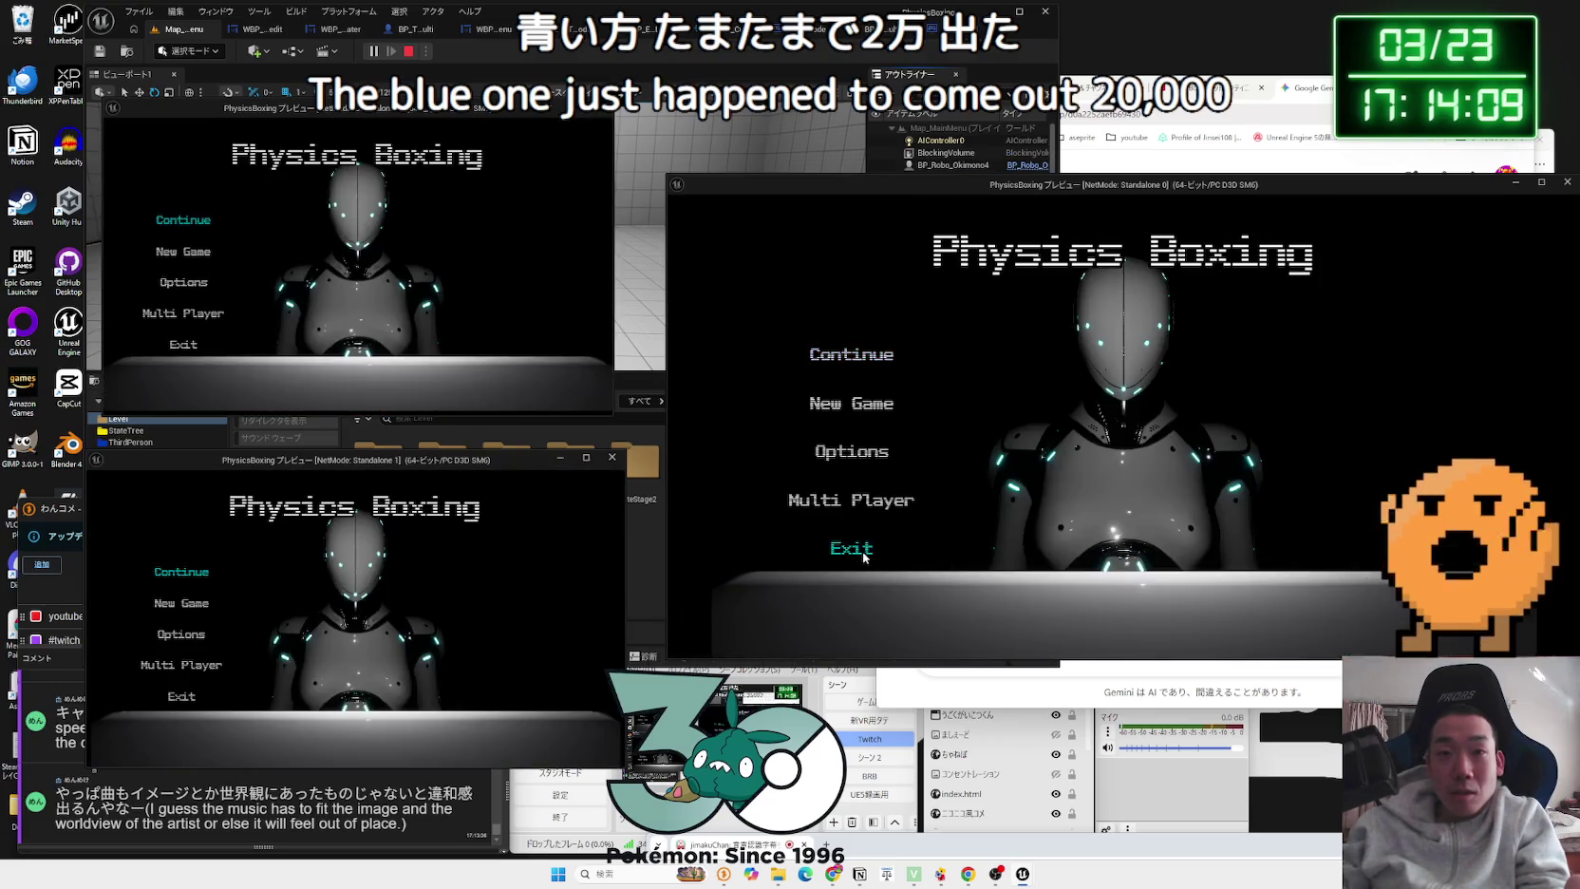
click(852, 549)
click(1058, 458)
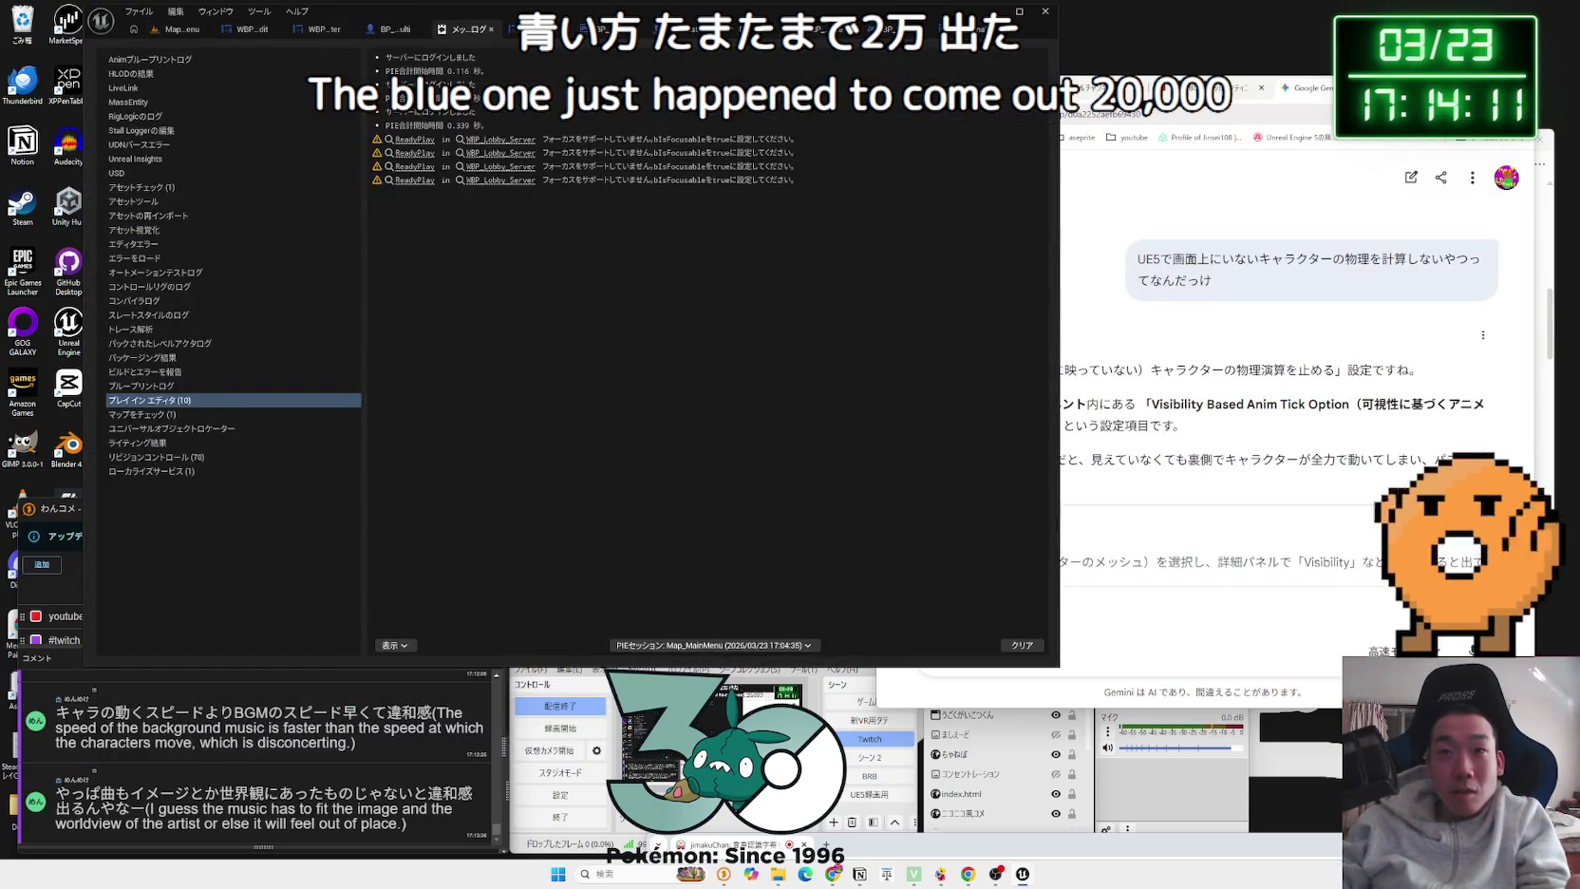
Step: Open X from the browser's All Bookmarks list
click(1353, 88)
click(1538, 136)
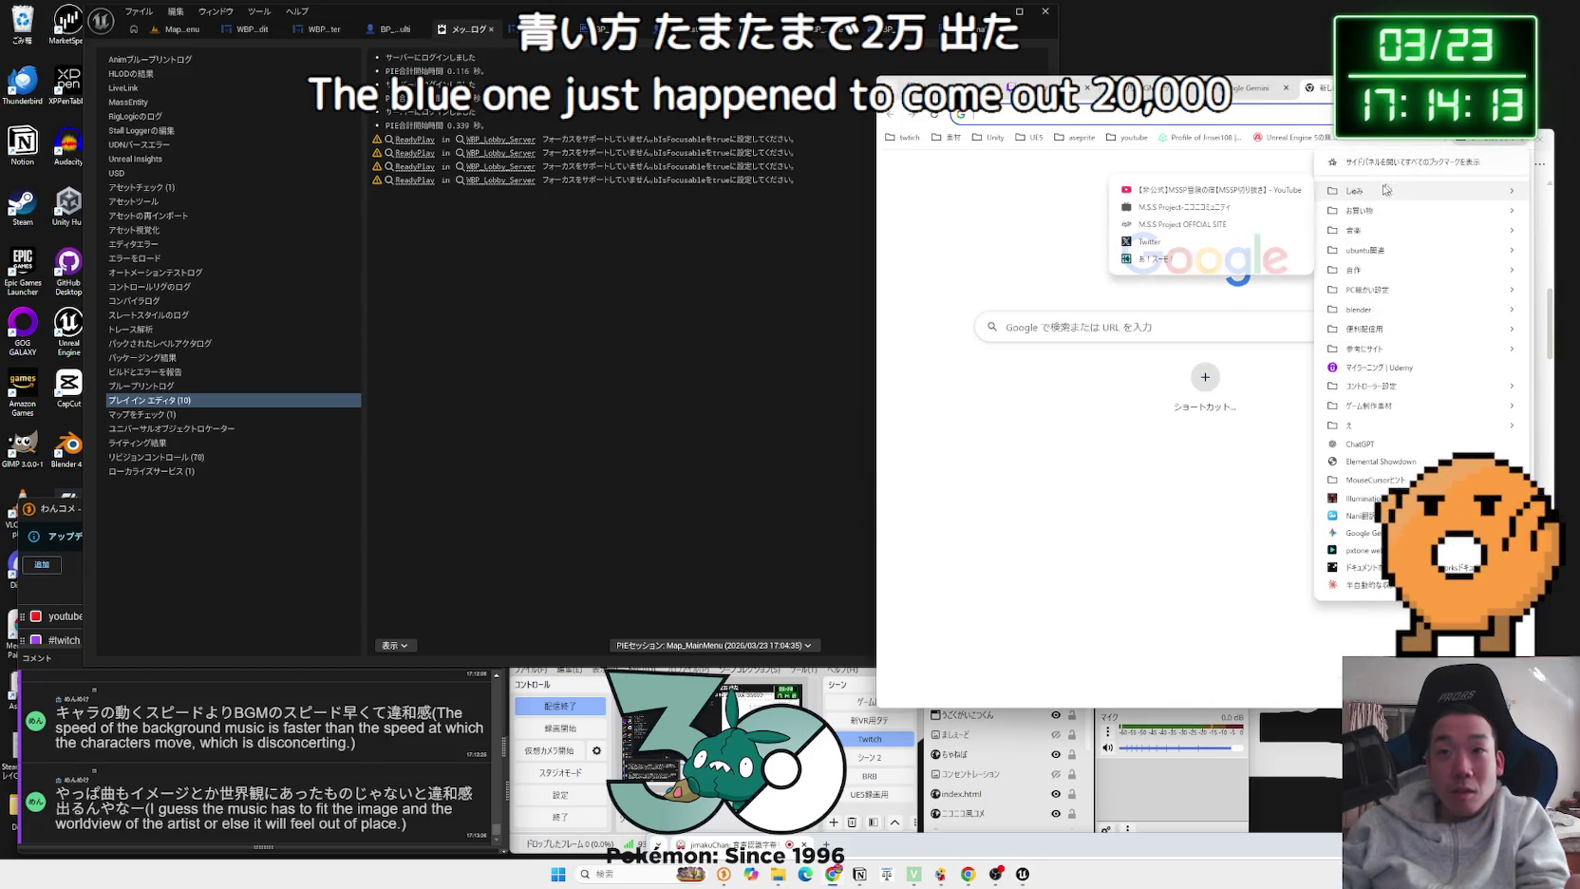
click(1200, 245)
Step: Move the browser window, go to Explore, and clear all recent searches
drag(1433, 98, 1029, 52)
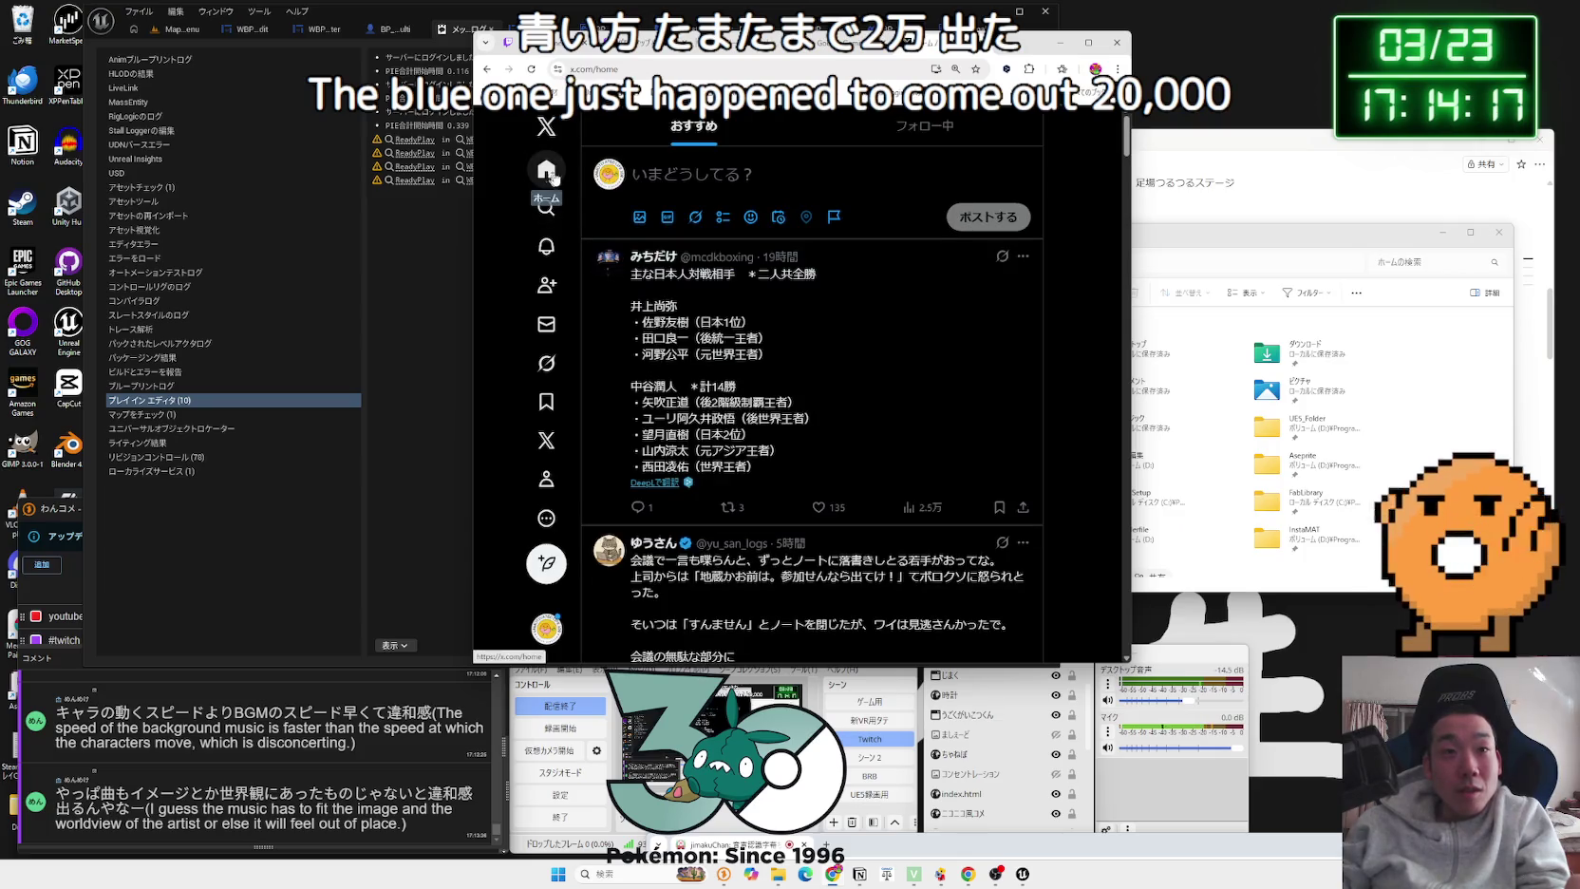
click(556, 215)
click(713, 127)
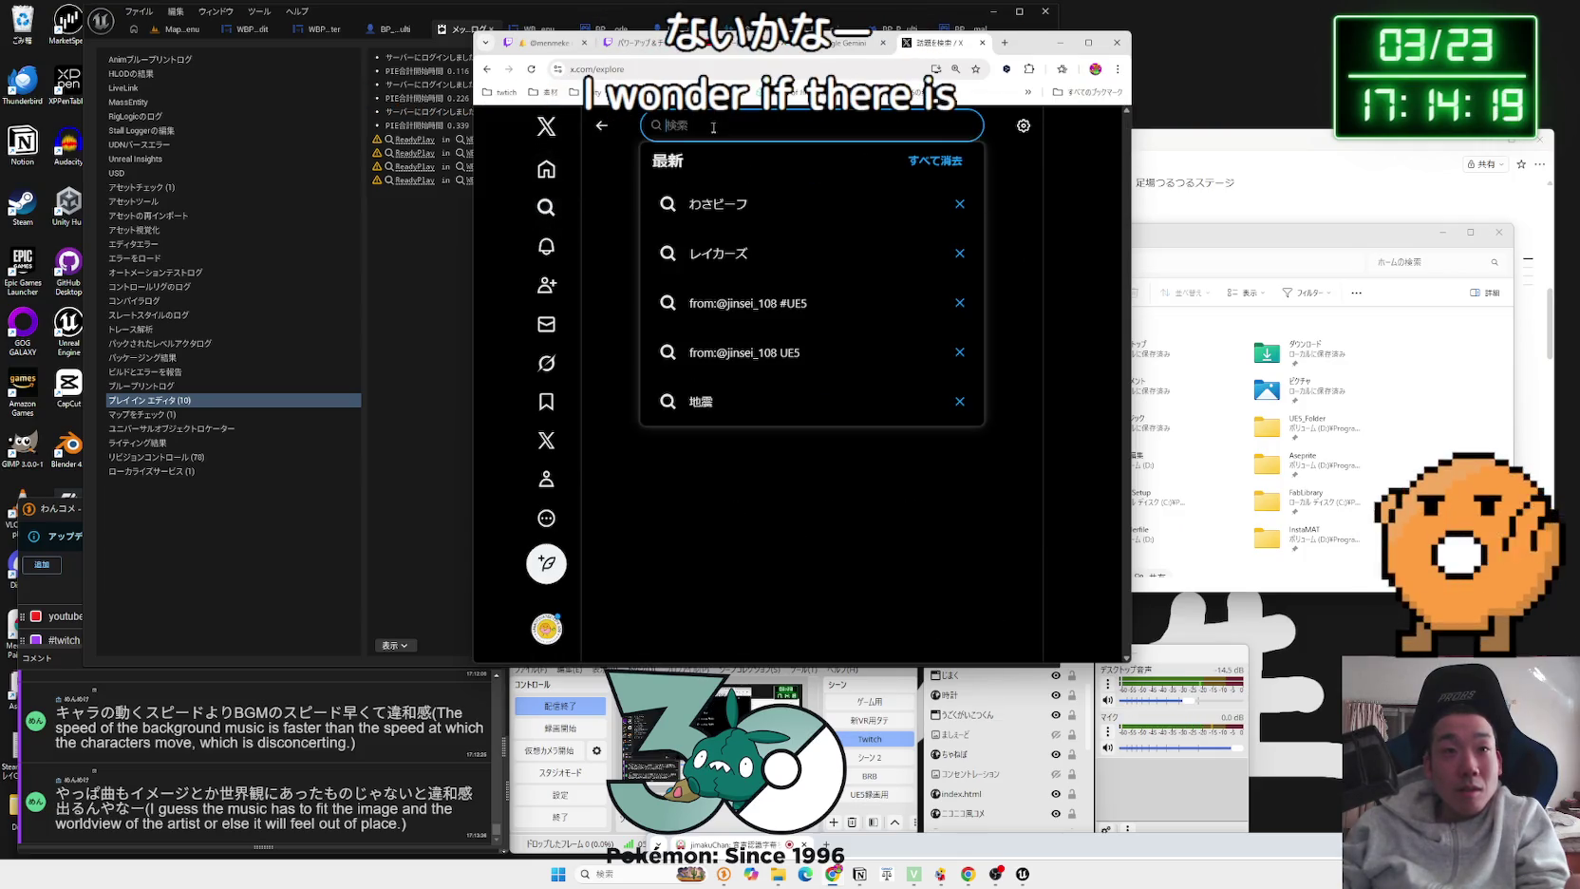
click(935, 160)
click(854, 505)
text(ＢＧＭ げーむ)
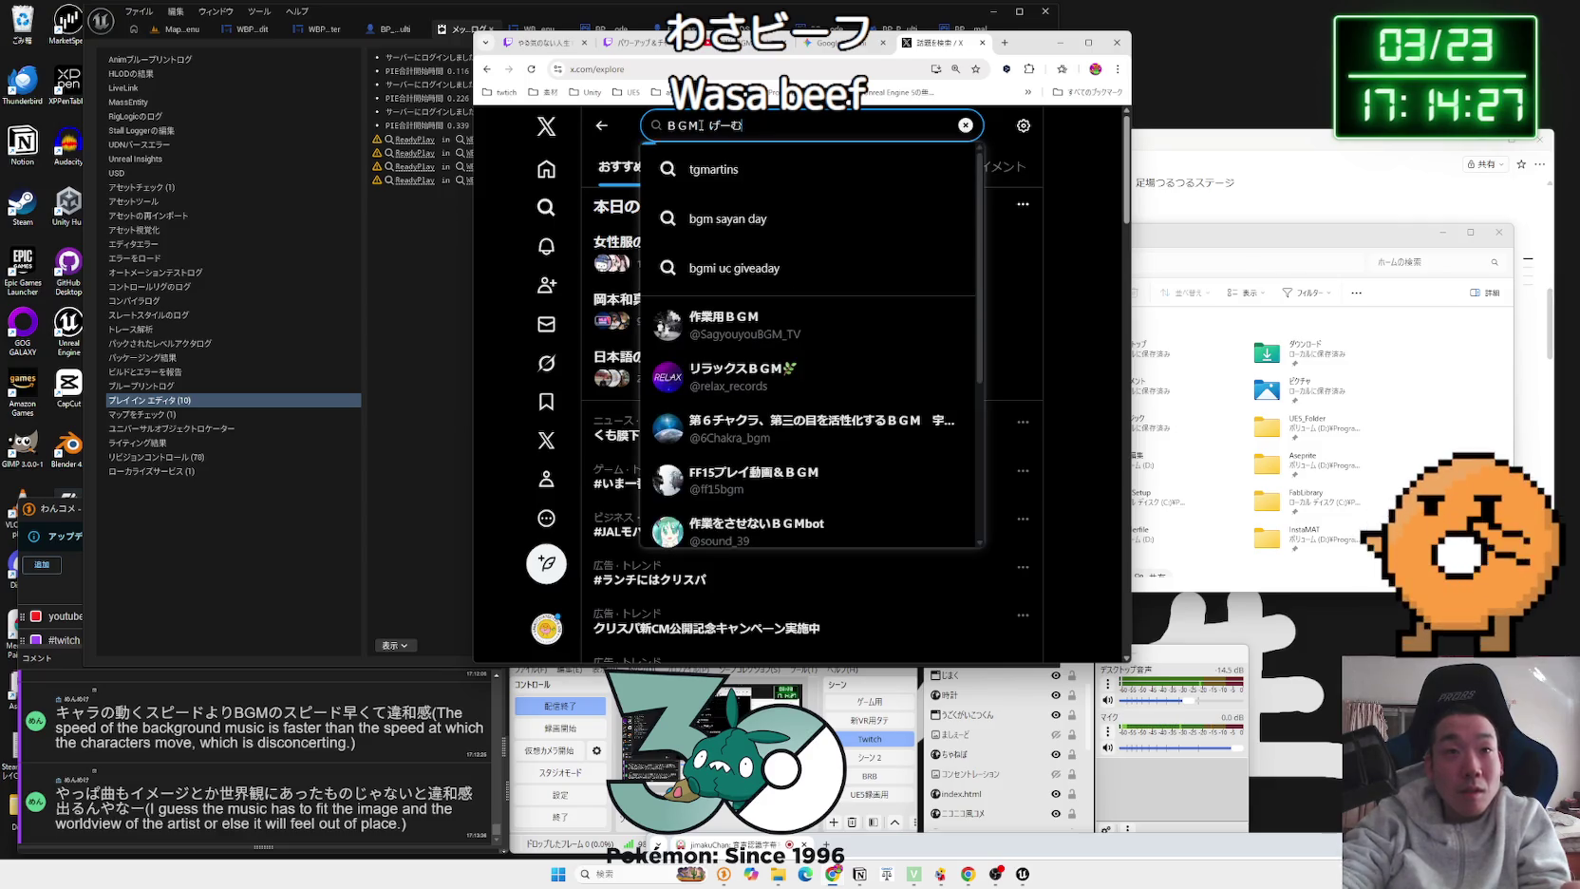
Step: Search for 'BGM ゲーム' and scroll through the results
key(space)
key(Return)
key(Return)
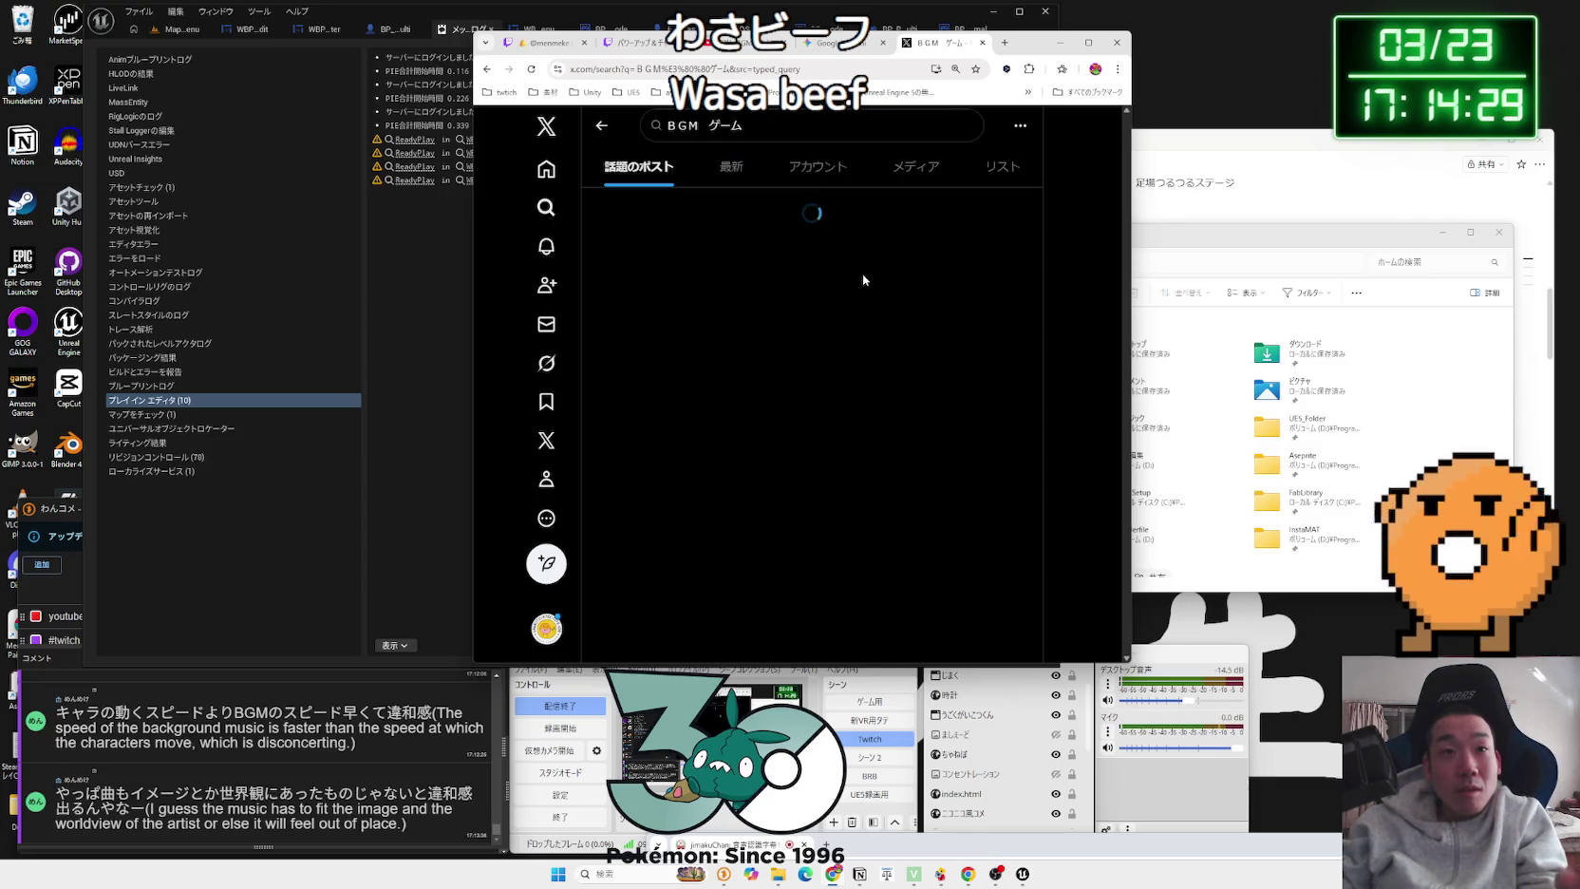
scroll(863, 279, down, 10)
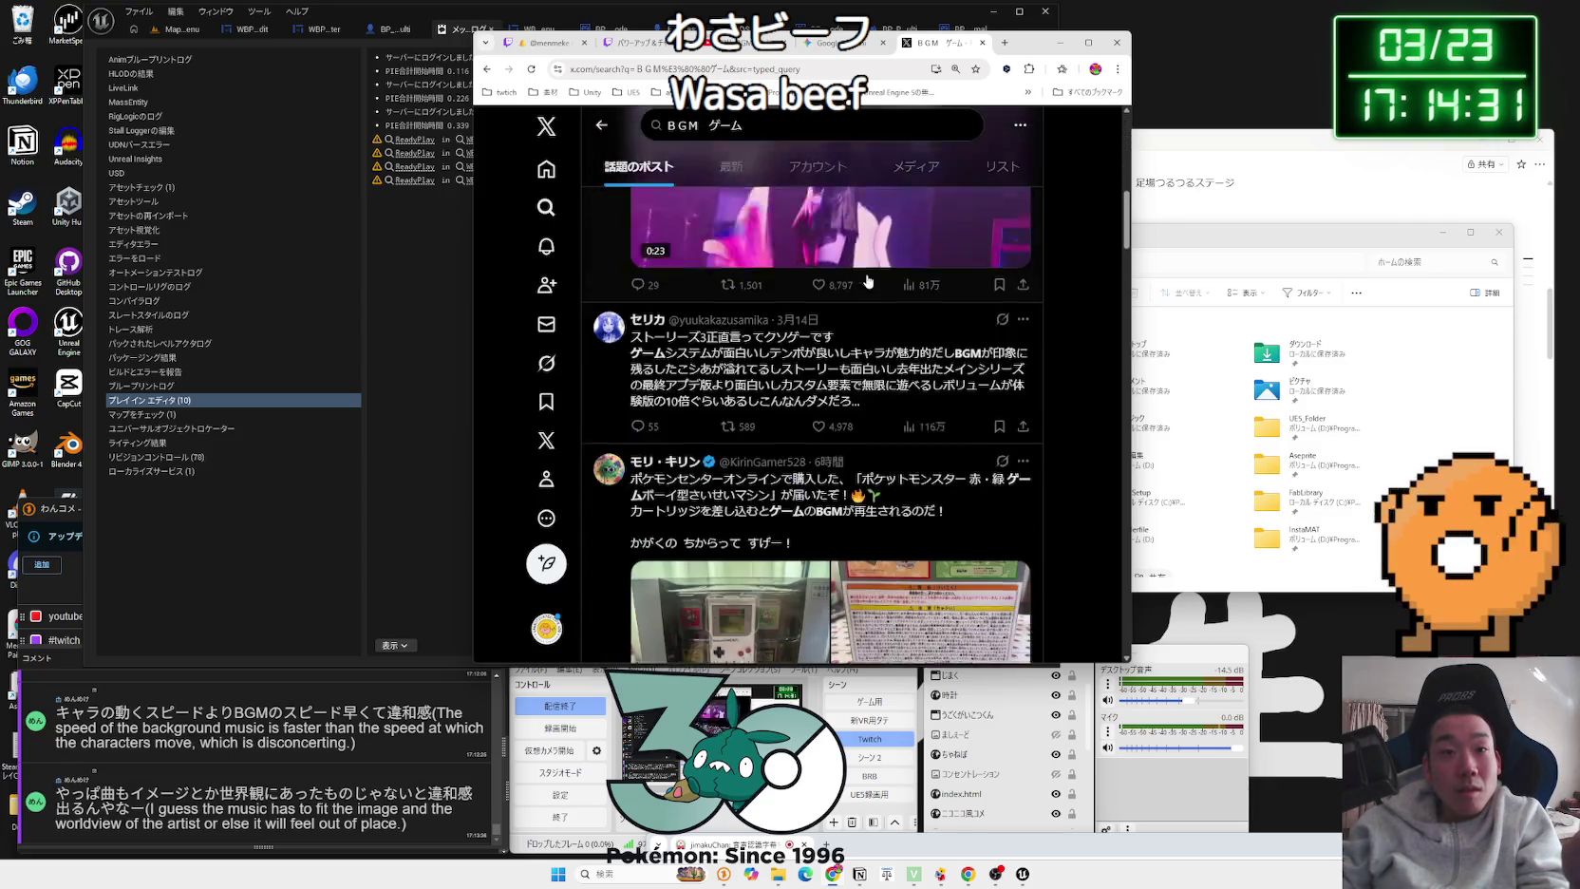
scroll(867, 281, down, 10)
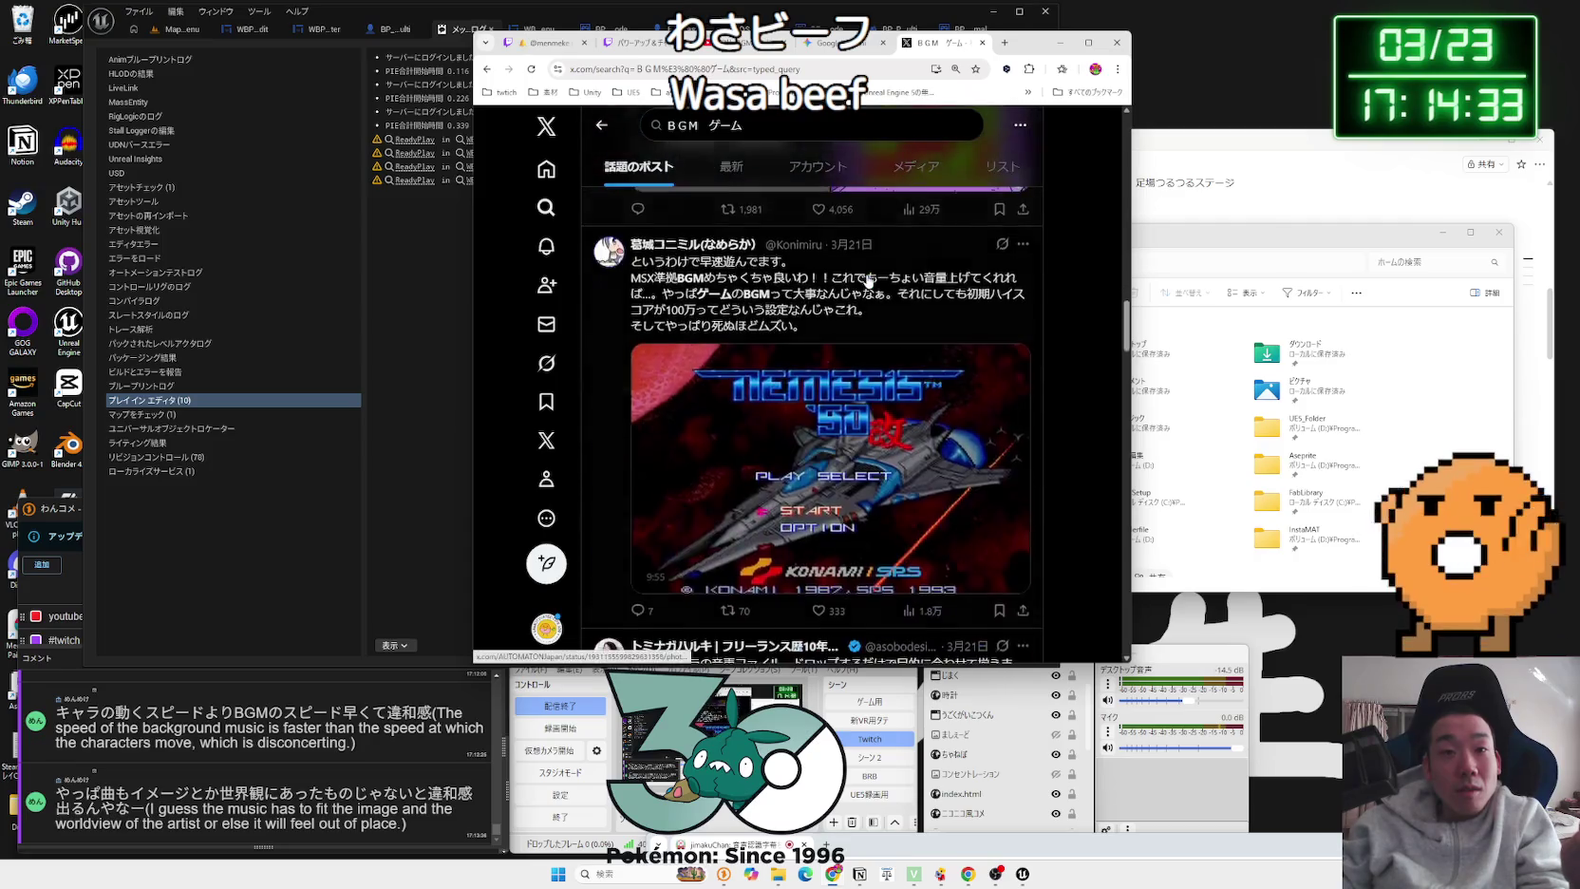
scroll(867, 281, down, 10)
scroll(867, 281, down, 10)
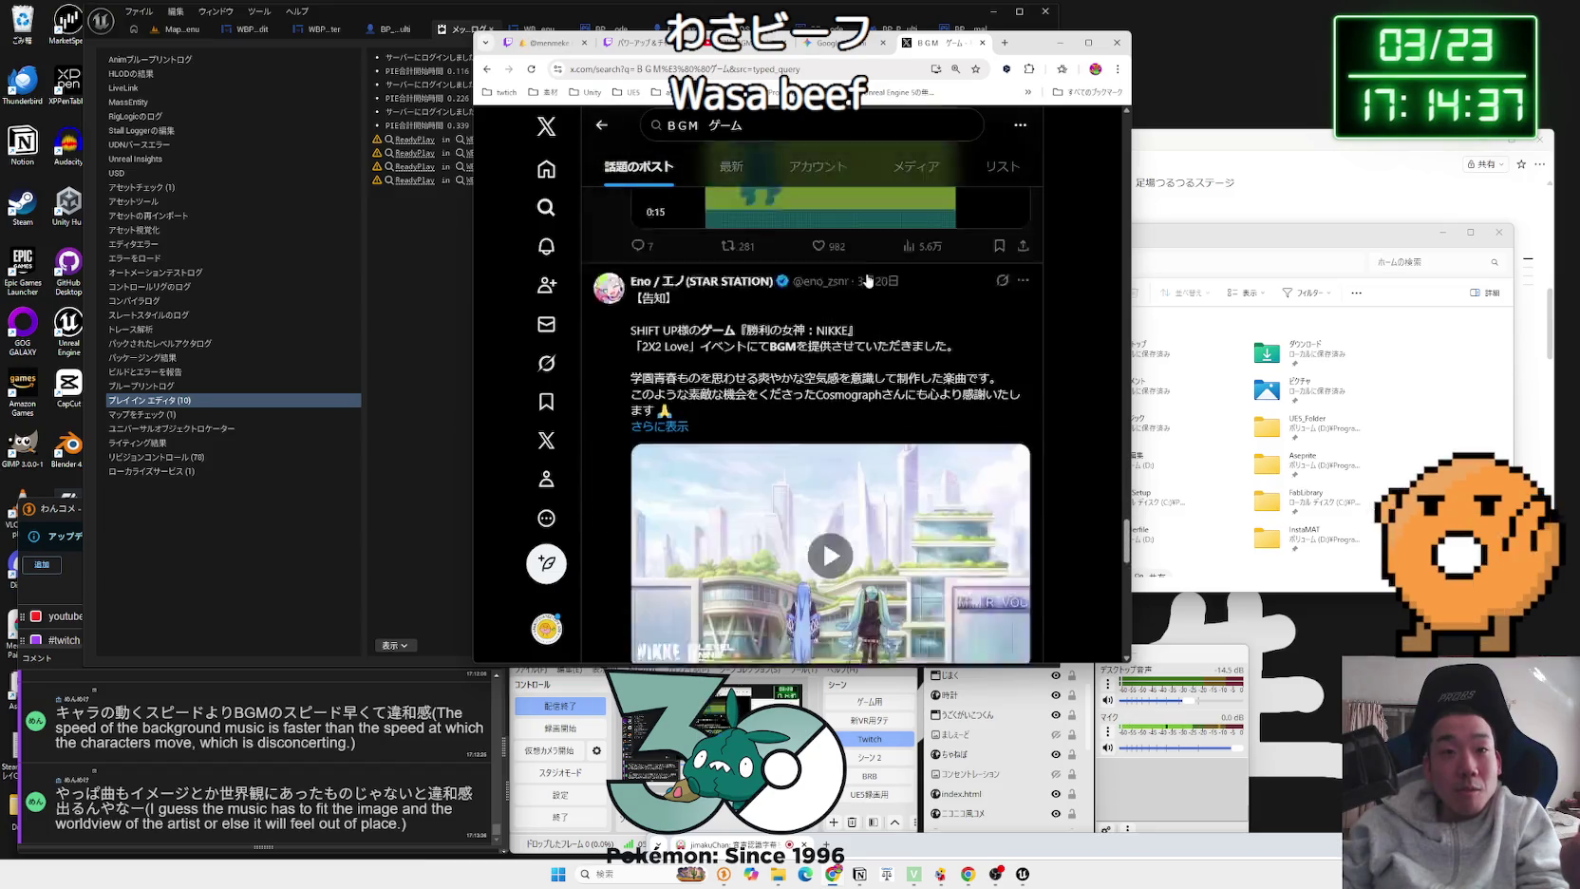
scroll(867, 280, down, 8)
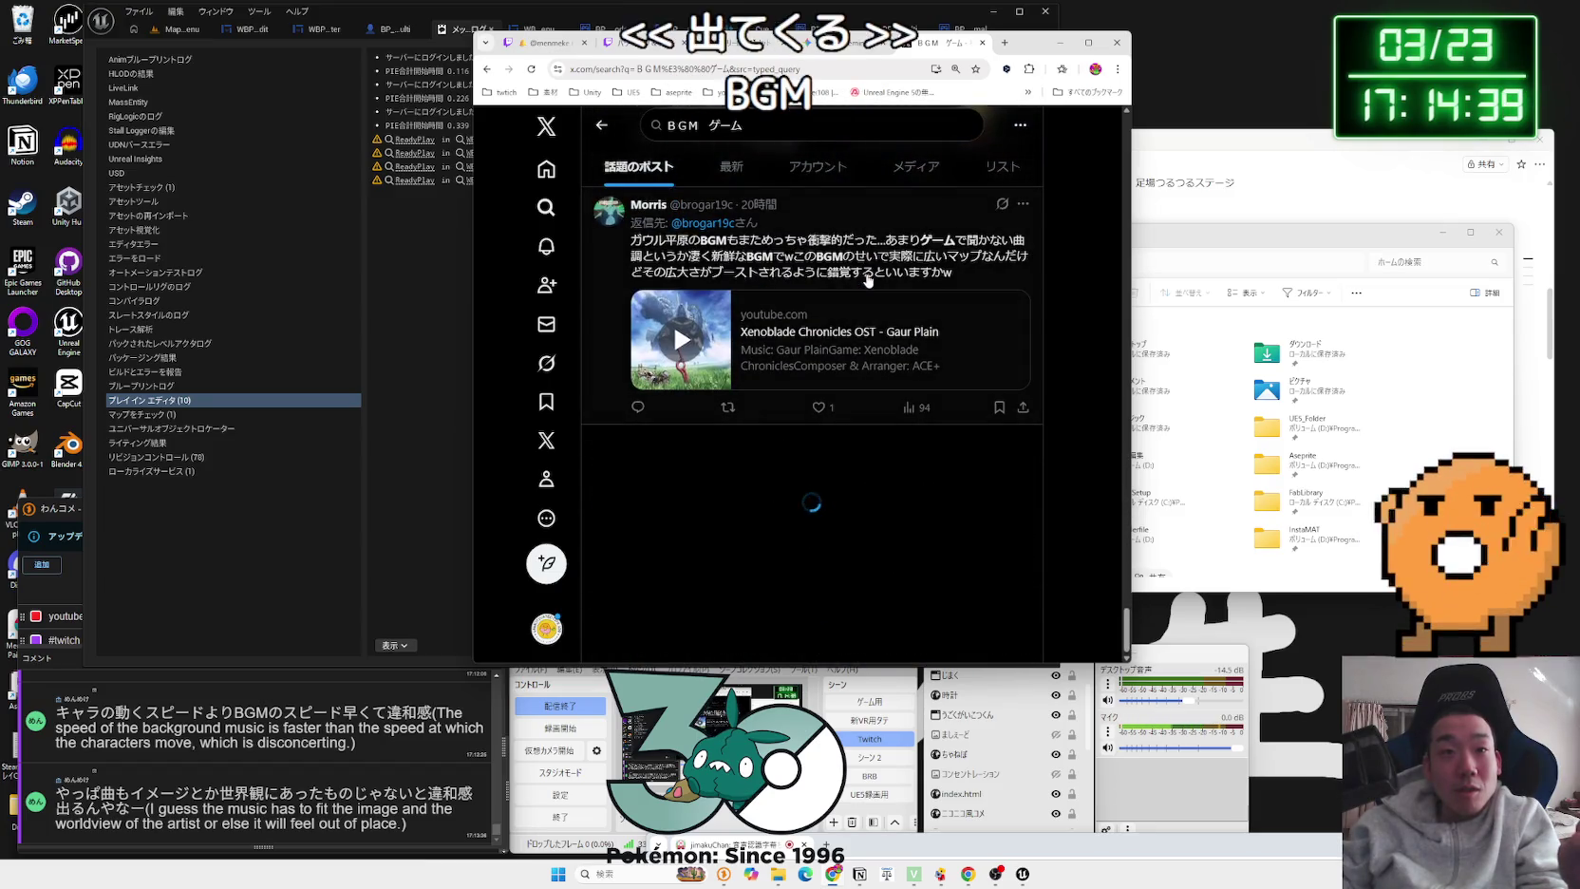
scroll(864, 275, down, 8)
scroll(853, 275, down, 12)
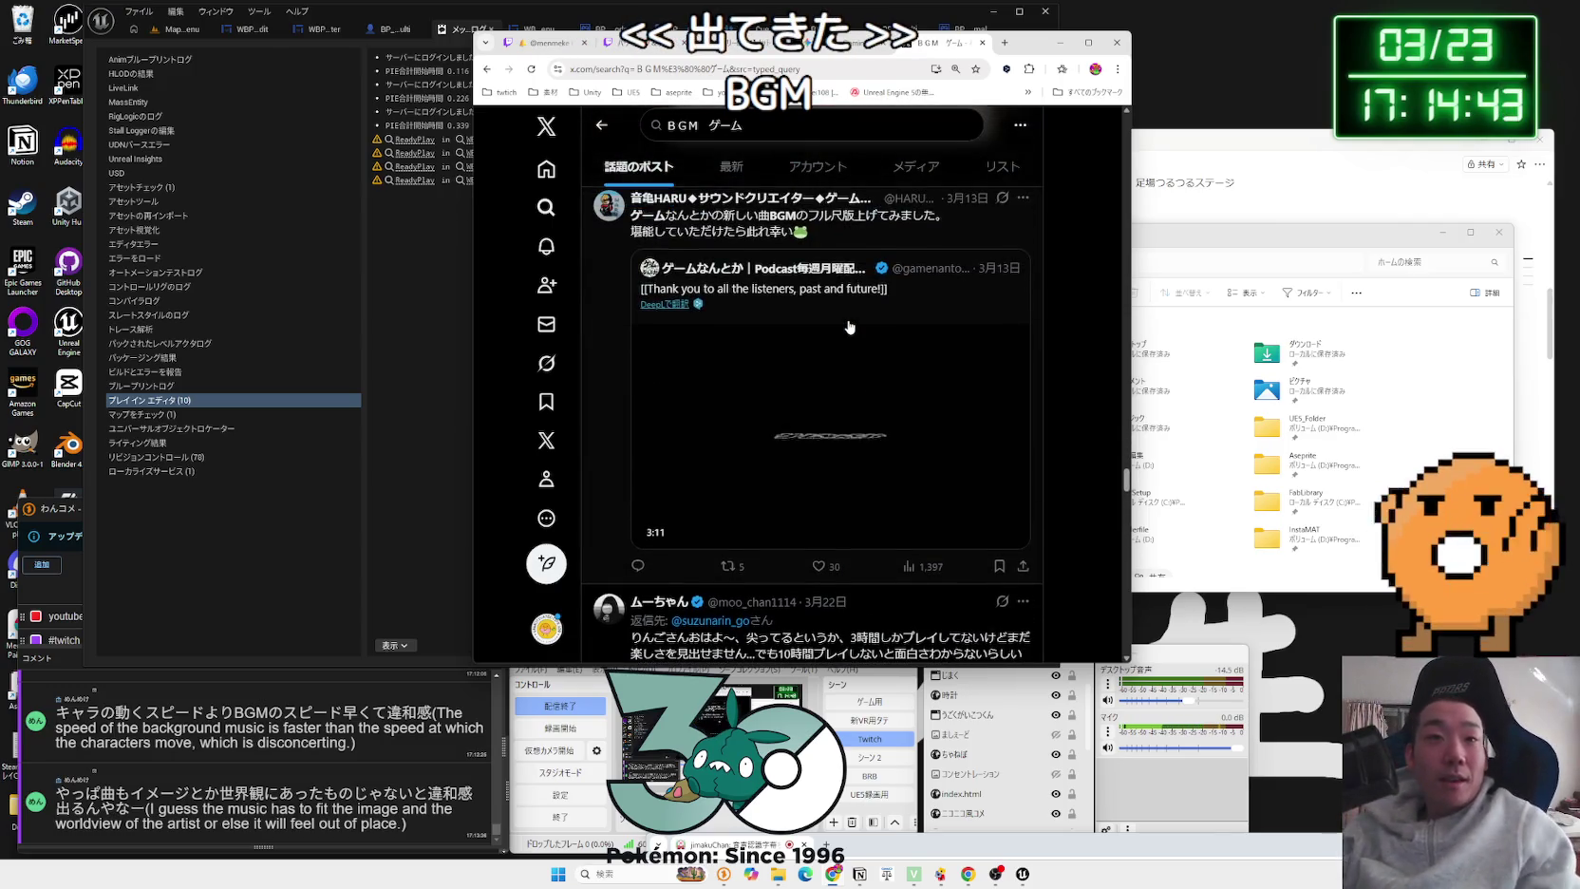
Step: Replace the query with 'BGM 壮大', search, and scroll through the results
click(770, 127)
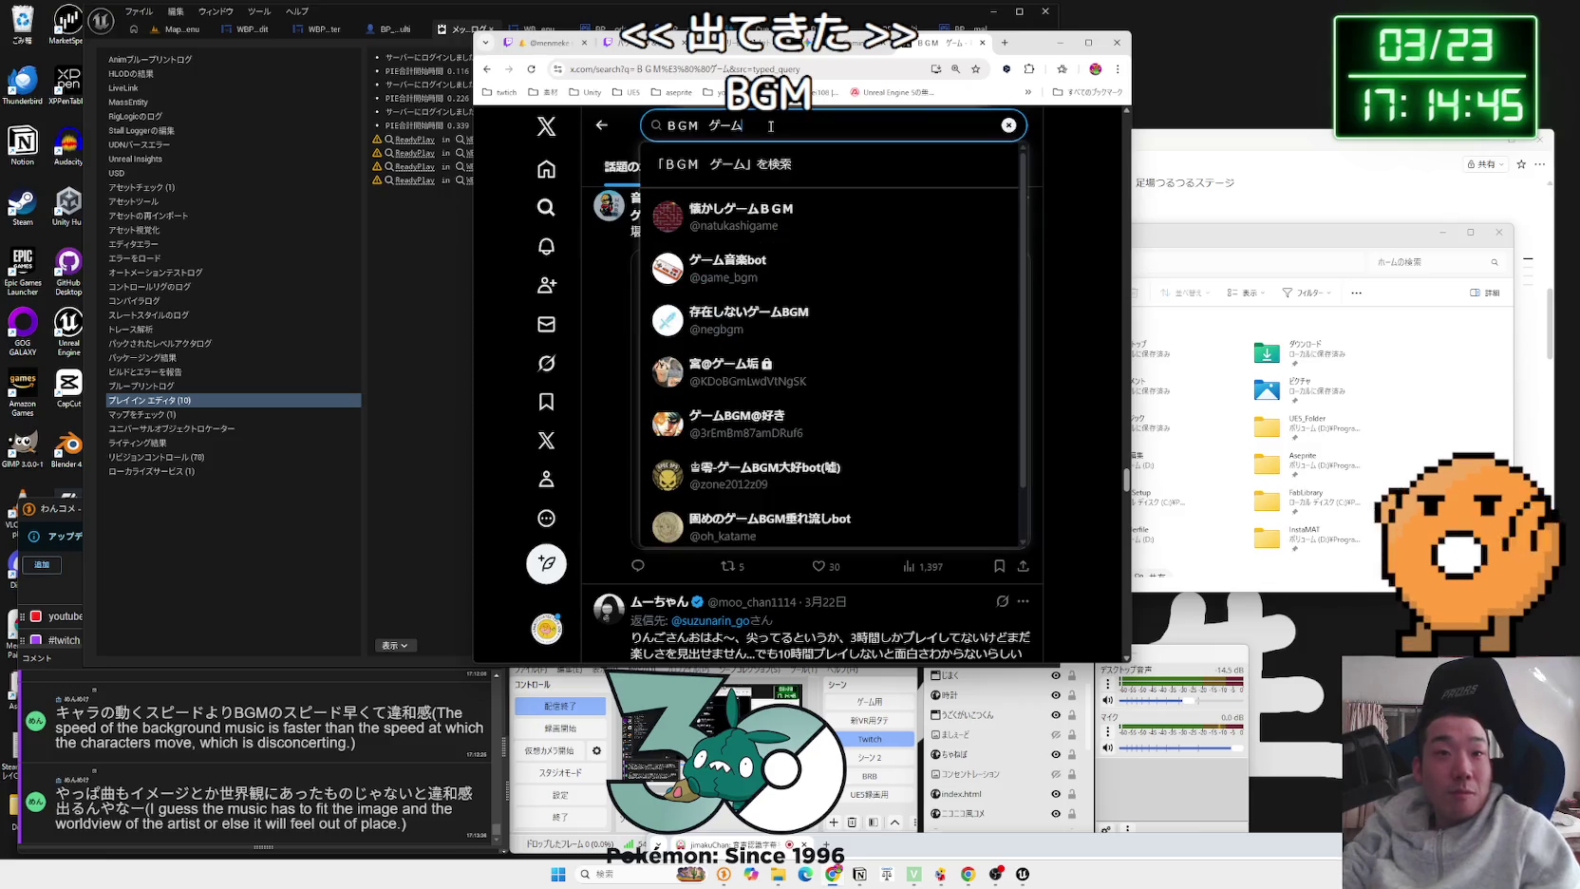
key(BackSpace)
key(BackSpace)
key(BackSpace)
key(Zenkaku_Hankaku)
text(BG)
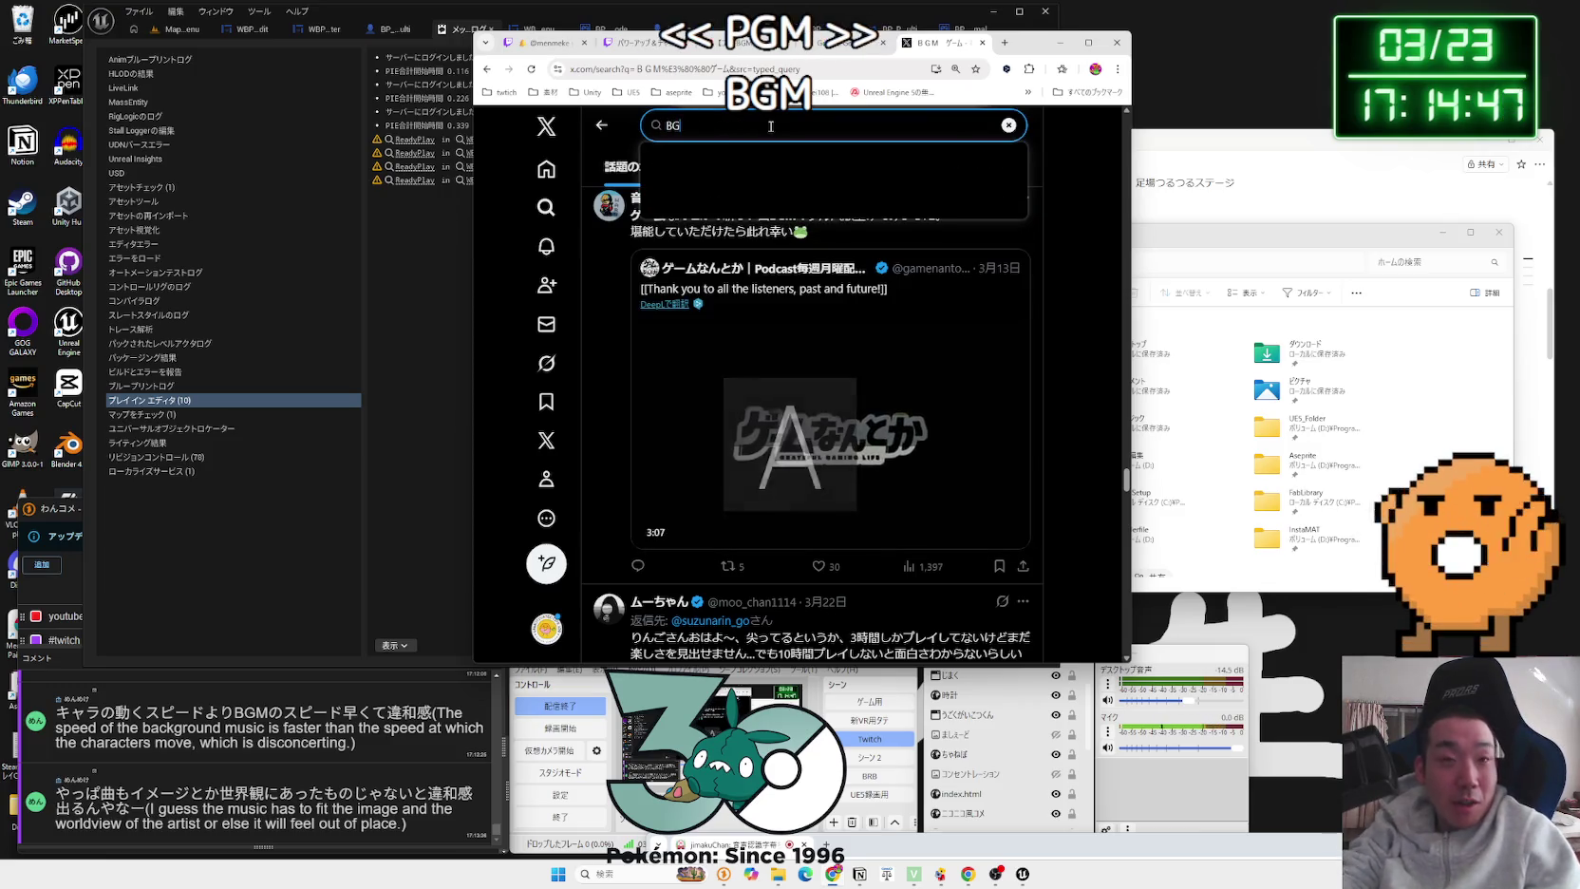
text(M sou)
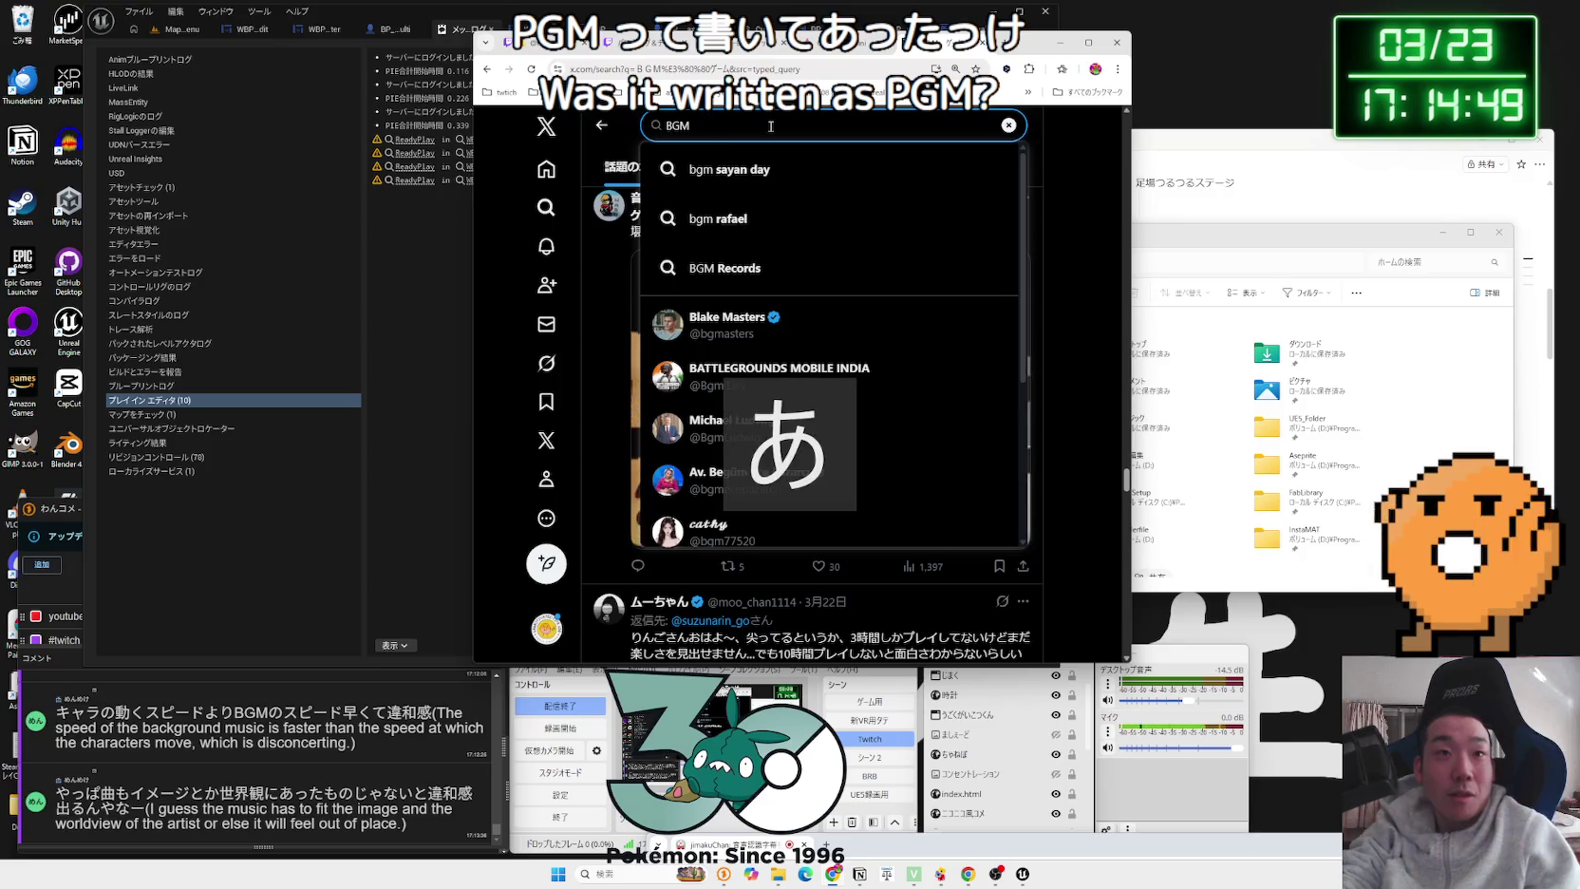
key(Return)
key(Return)
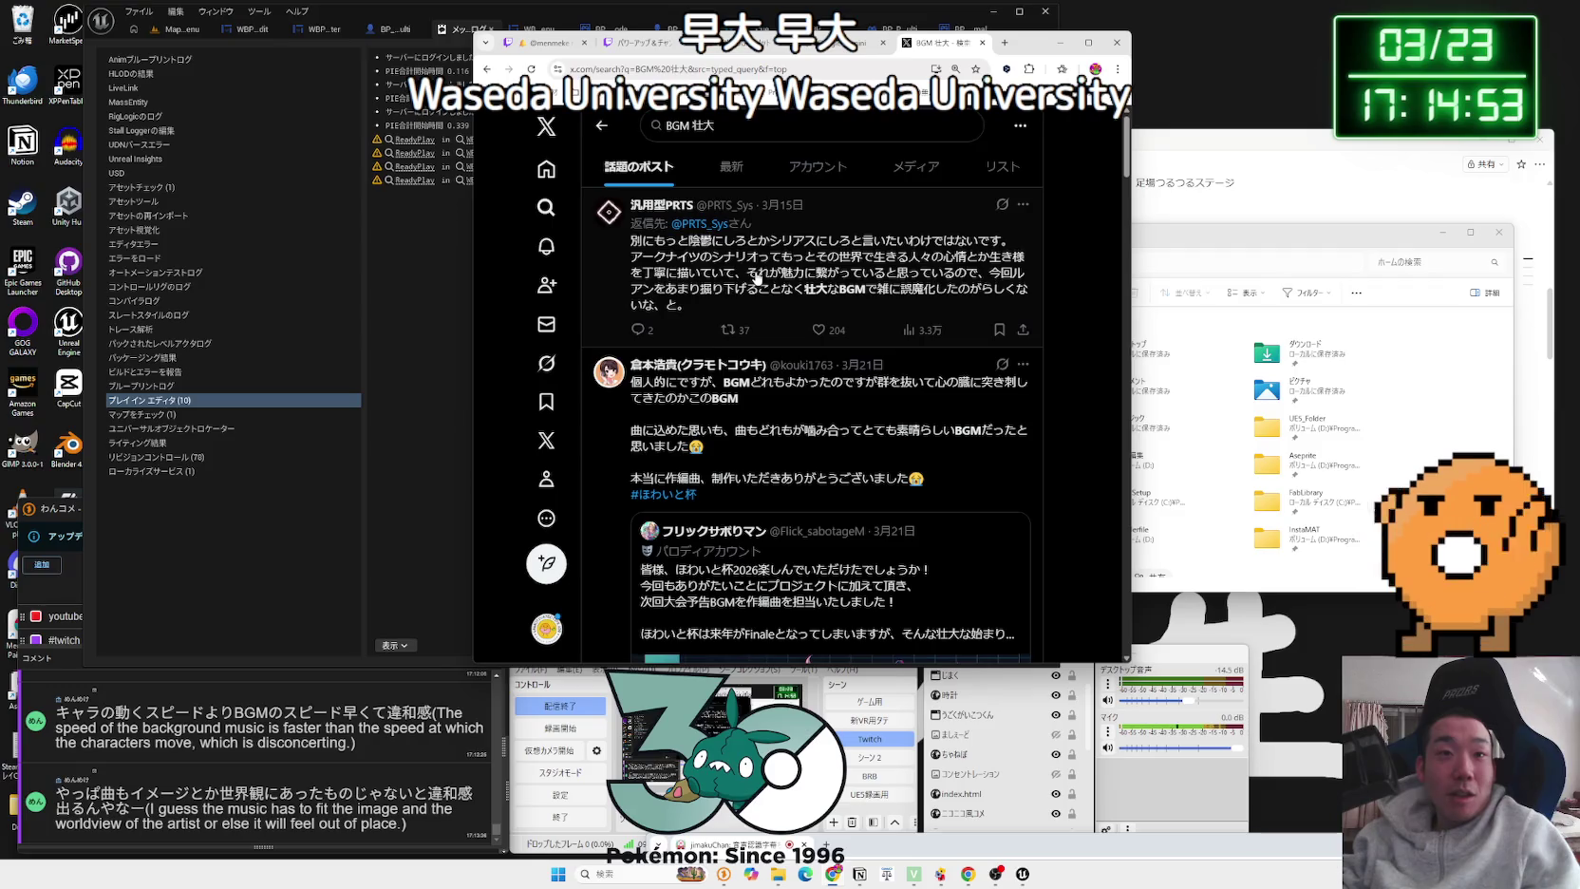
scroll(756, 277, down, 3)
scroll(787, 296, down, 5)
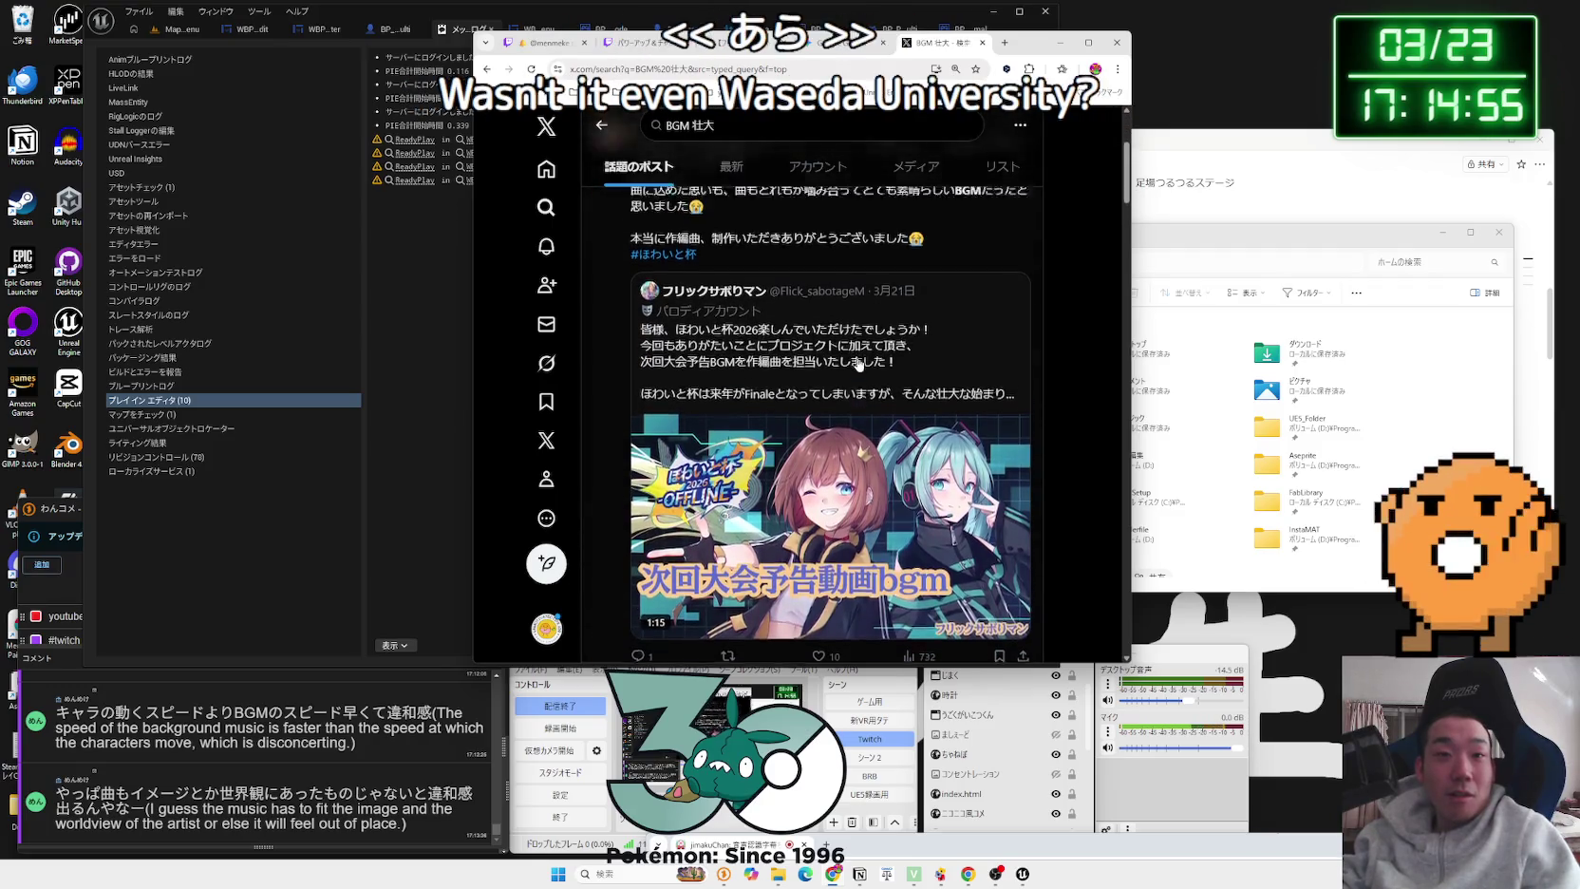
scroll(858, 364, down, 10)
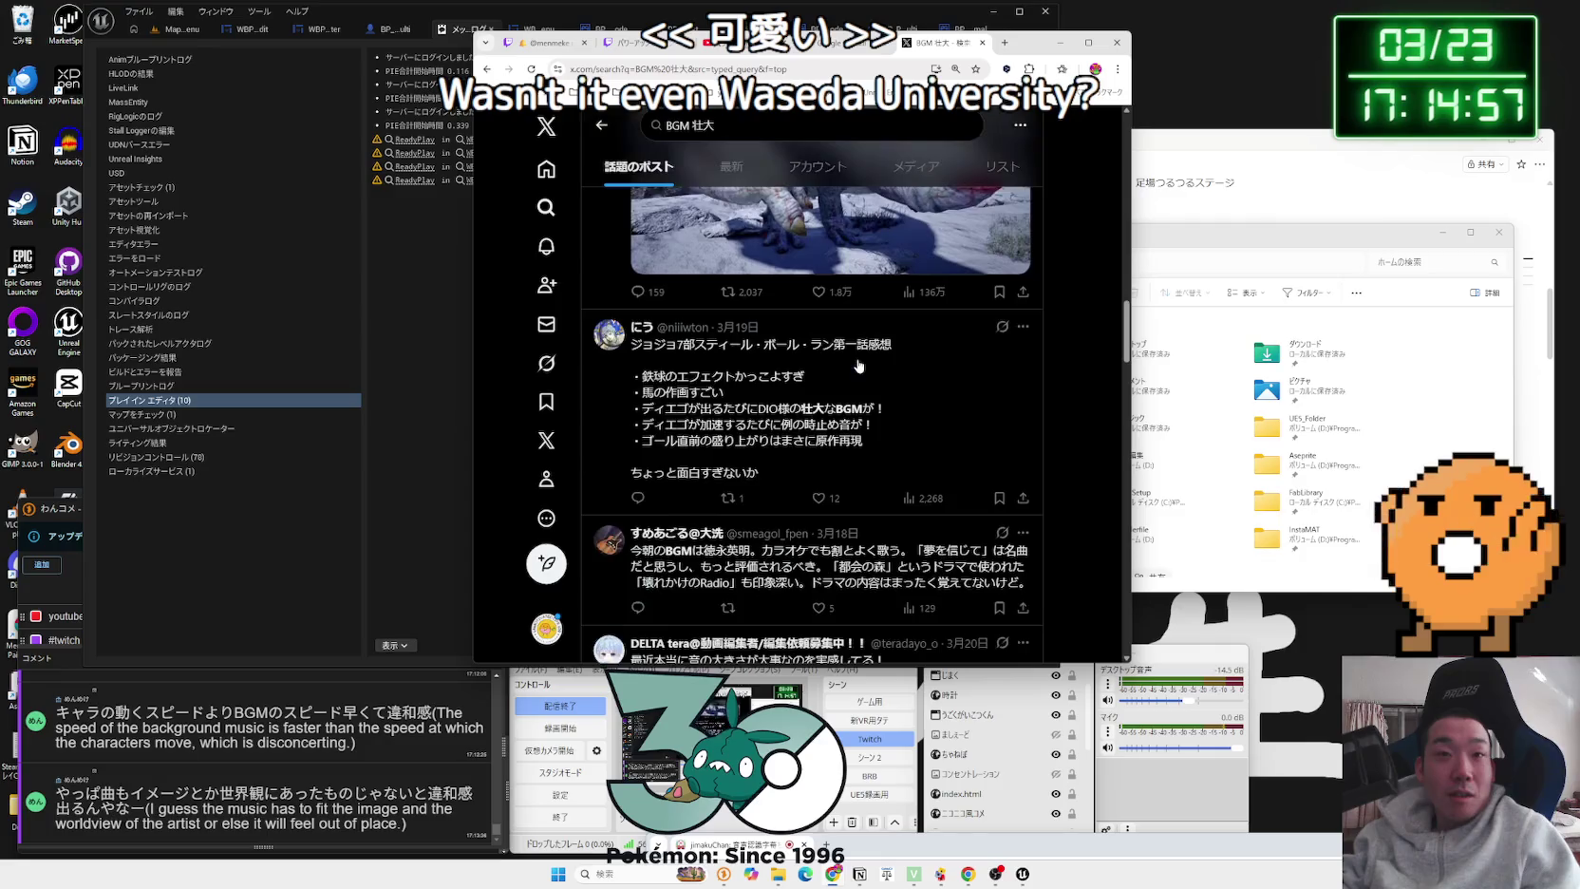
scroll(858, 365, down, 4)
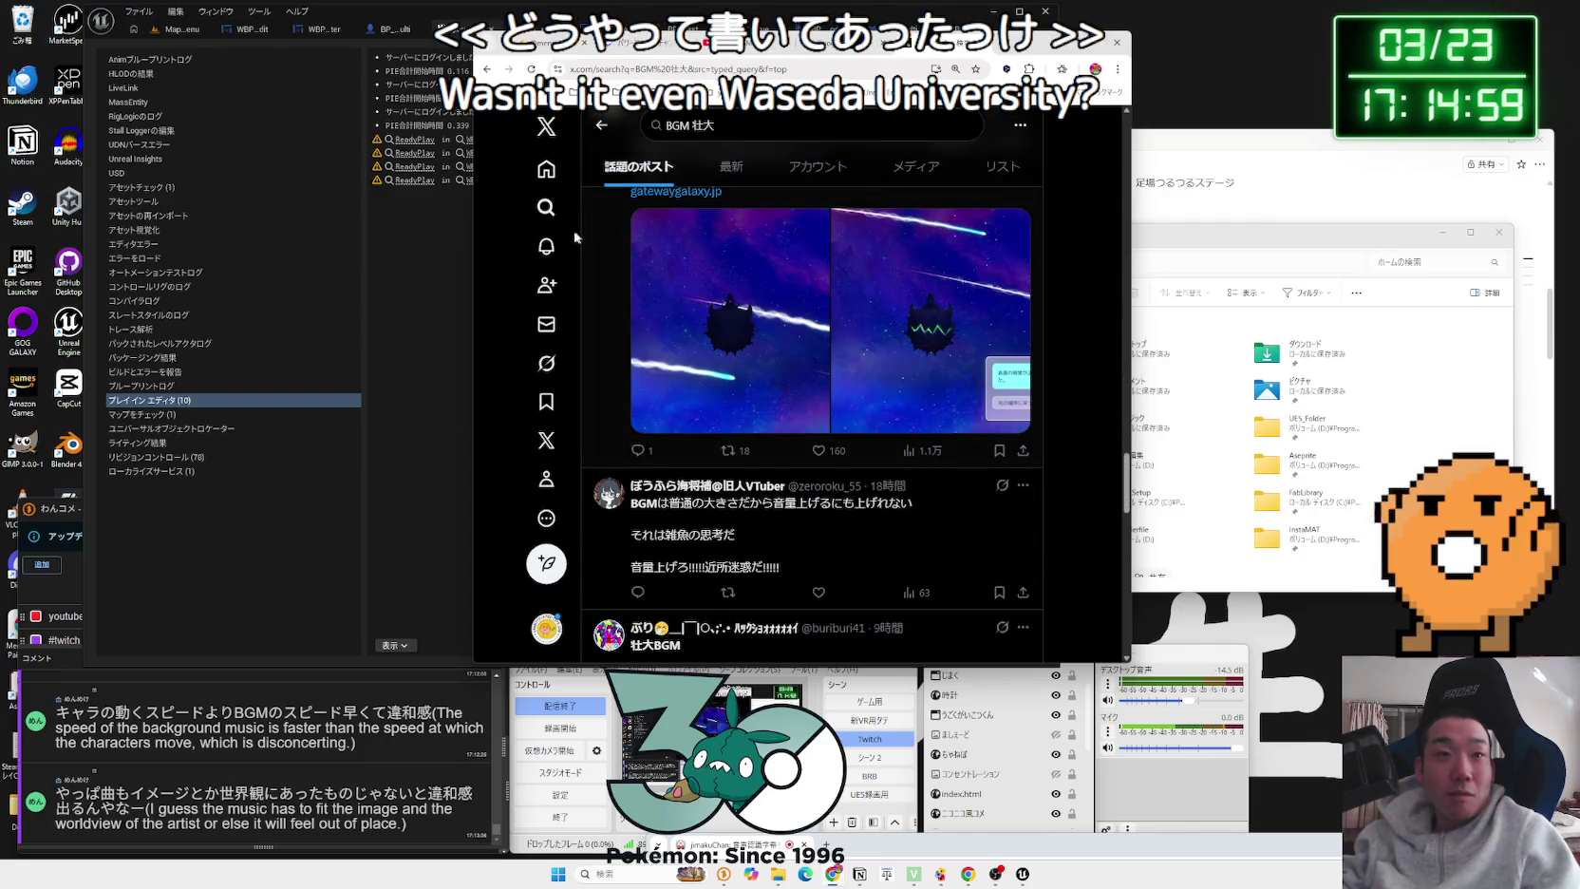
click(545, 171)
scroll(800, 384, down, 10)
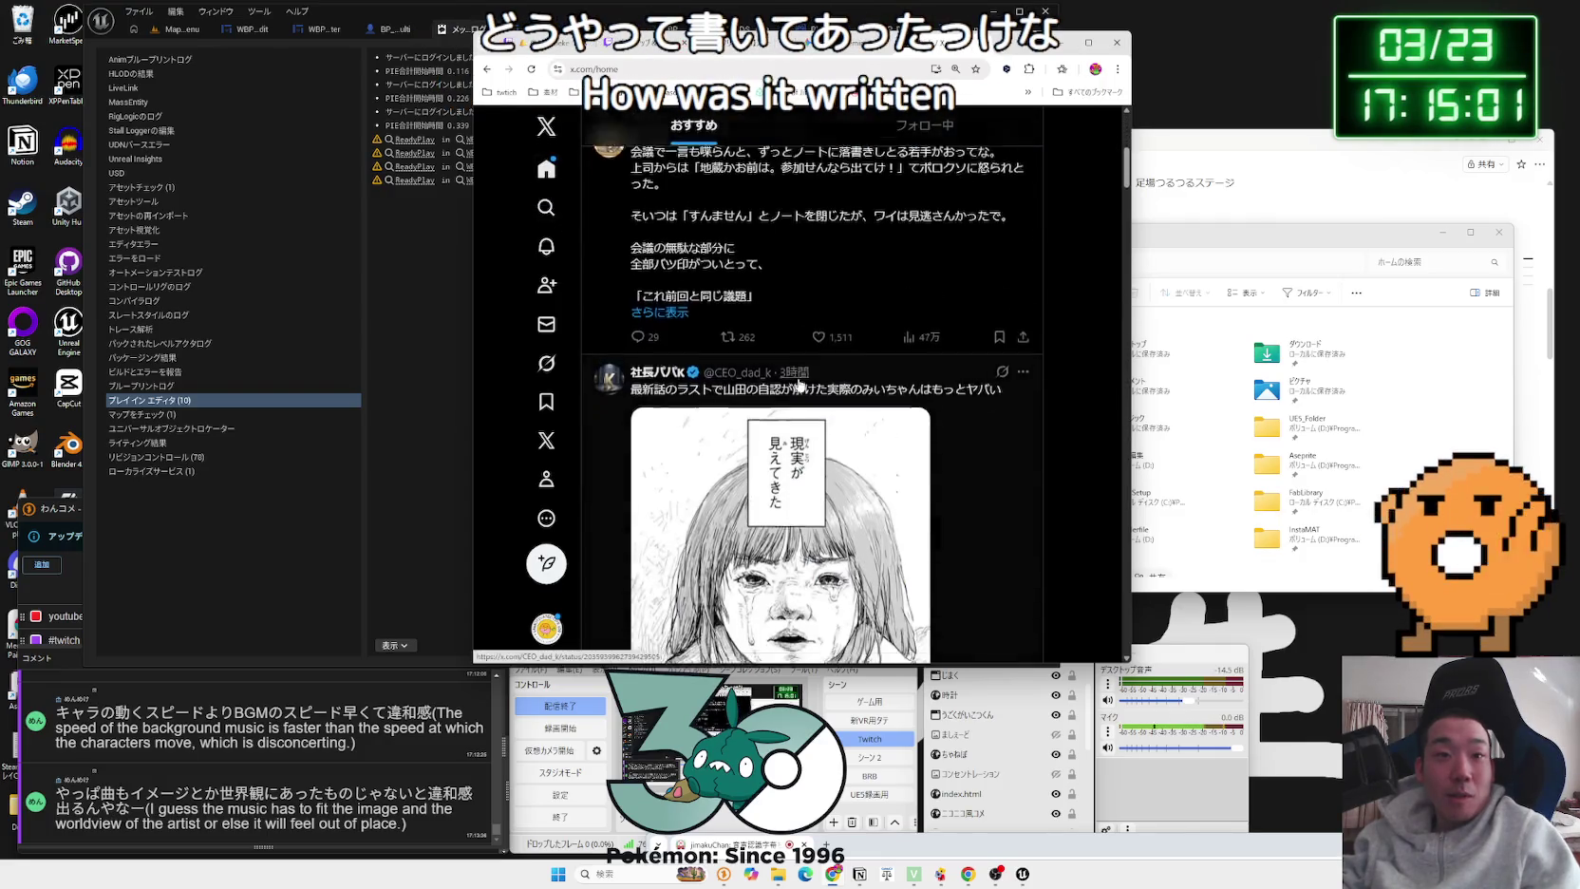
scroll(800, 385, down, 10)
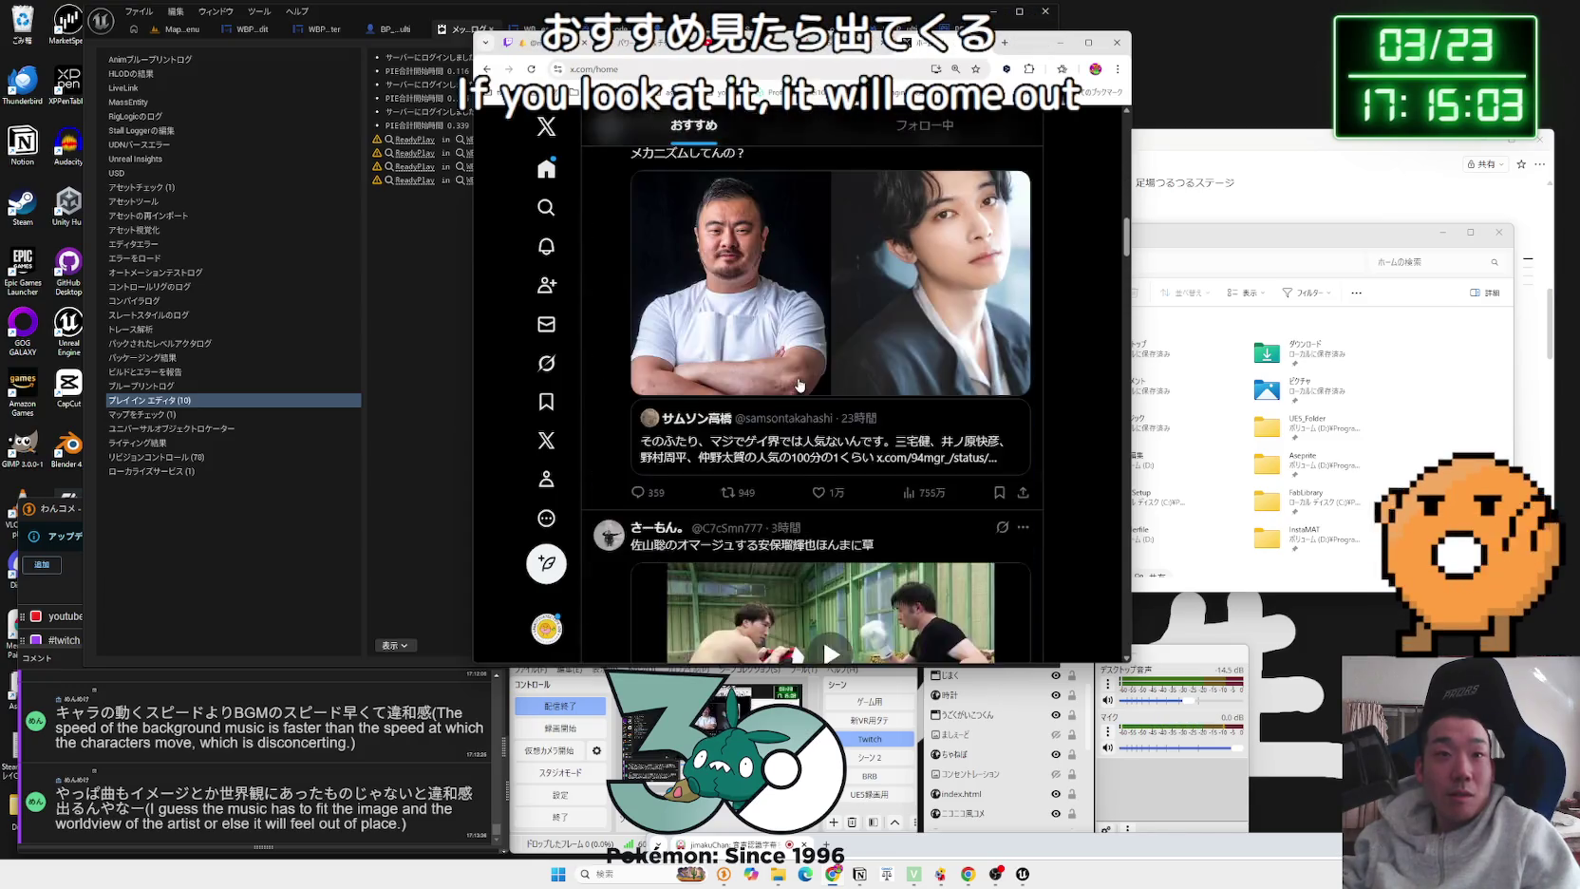
scroll(800, 384, up, 1)
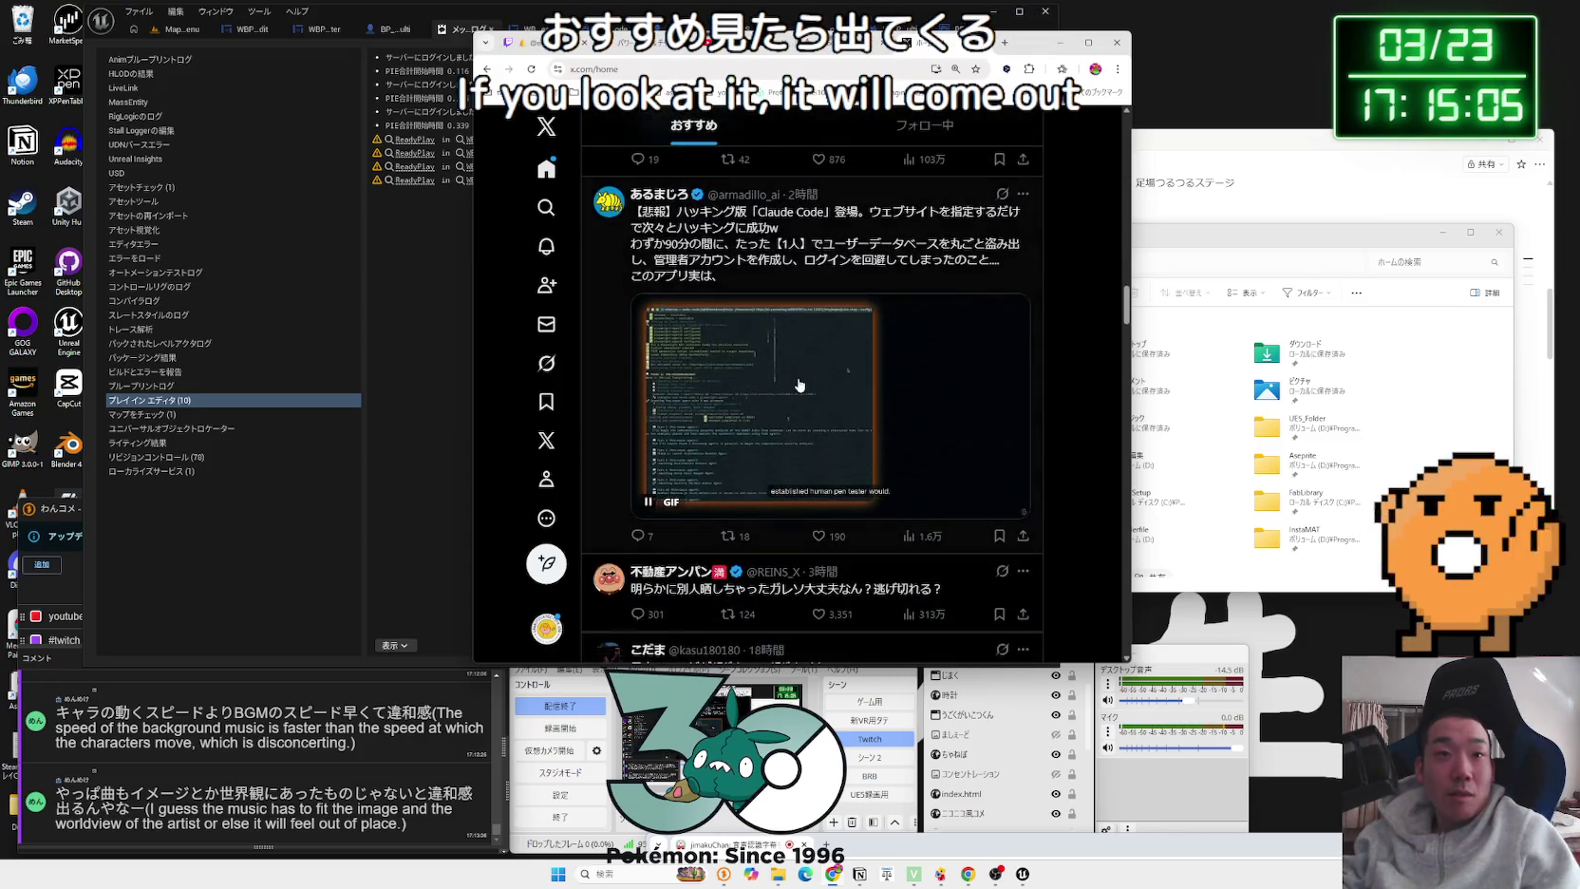
scroll(799, 385, down, 6)
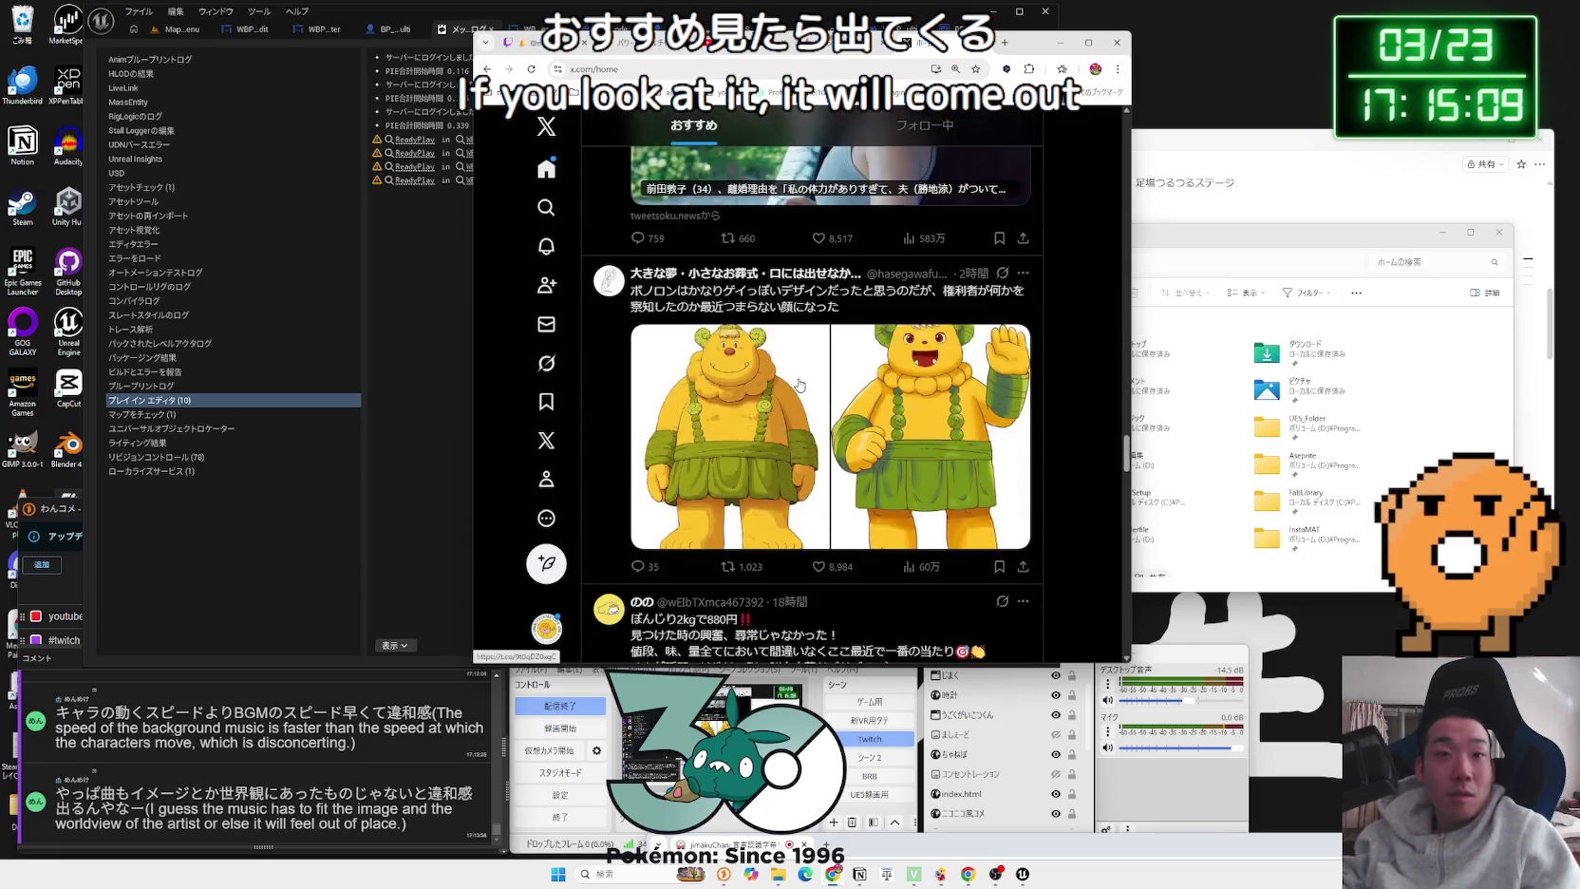
scroll(799, 385, down, 12)
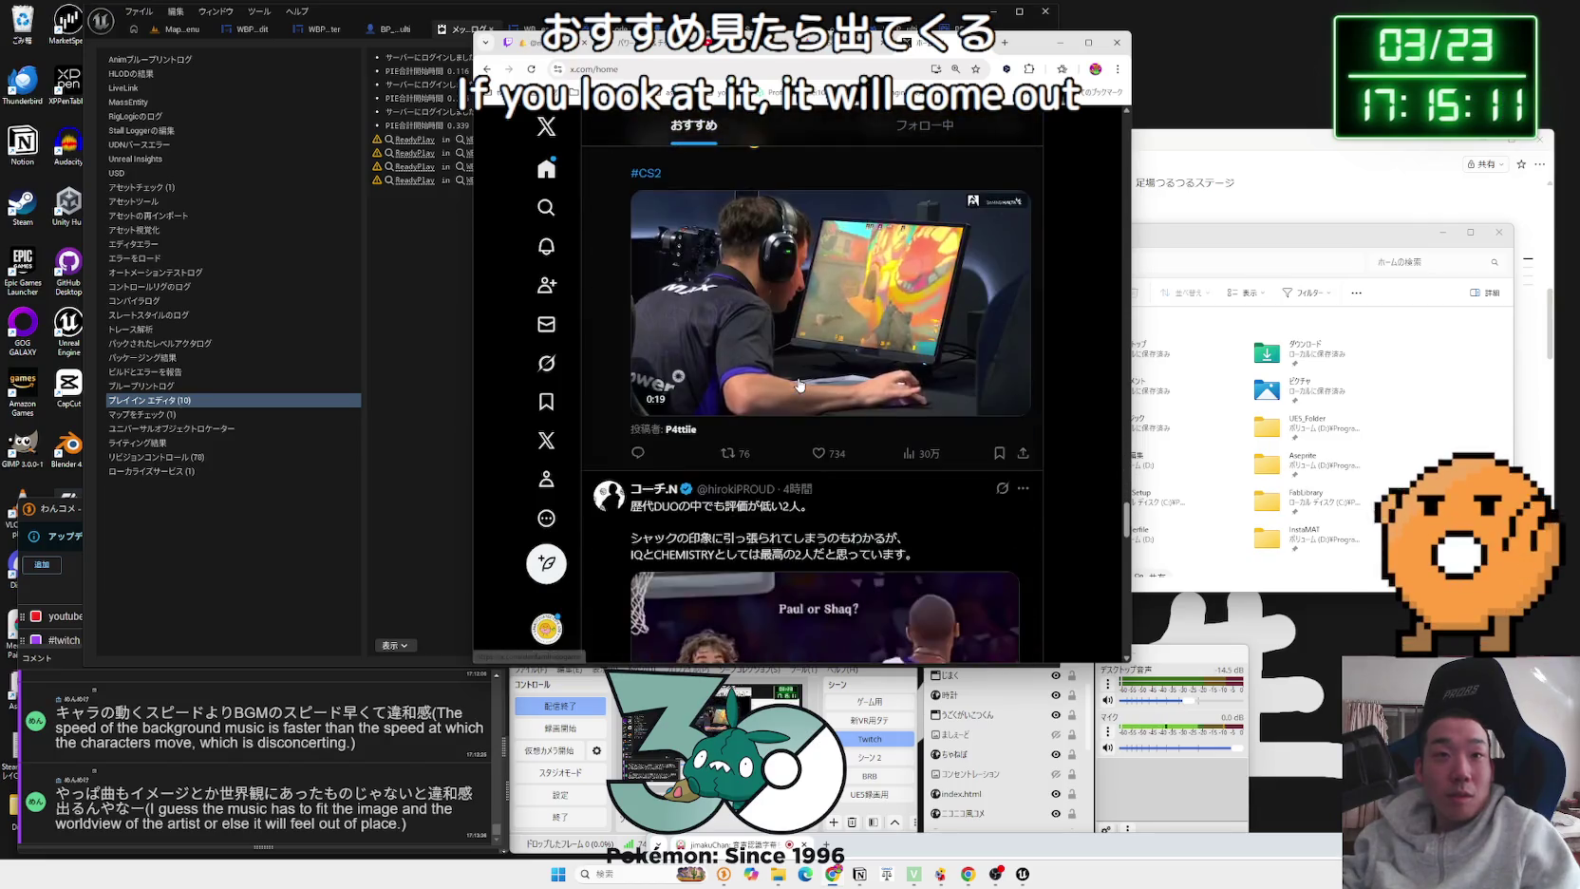
scroll(800, 385, down, 12)
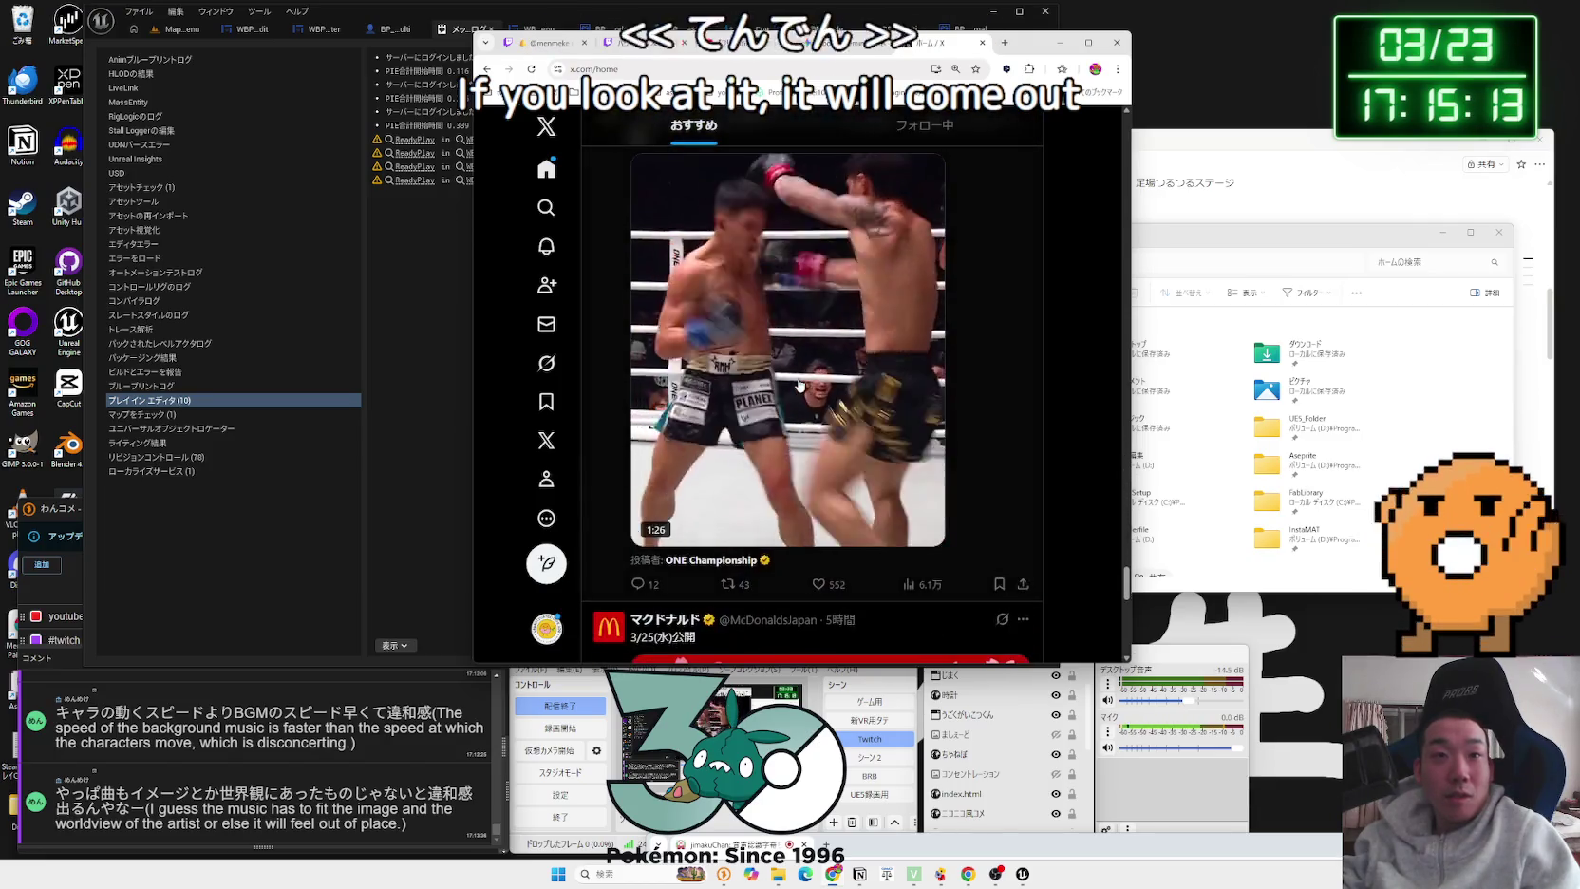
scroll(799, 384, down, 15)
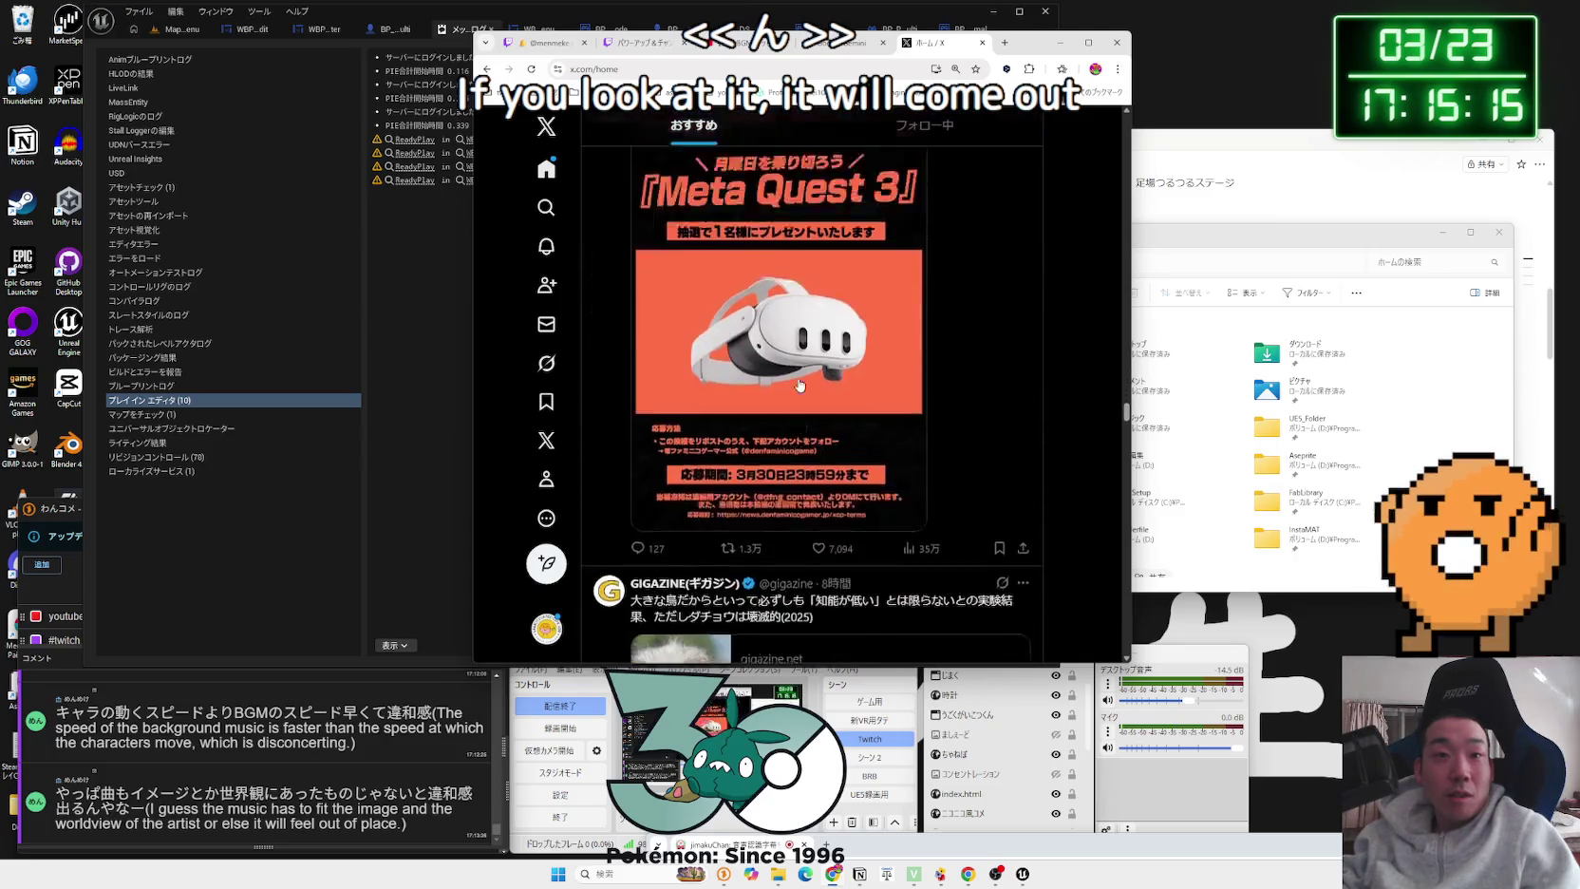
scroll(799, 385, down, 15)
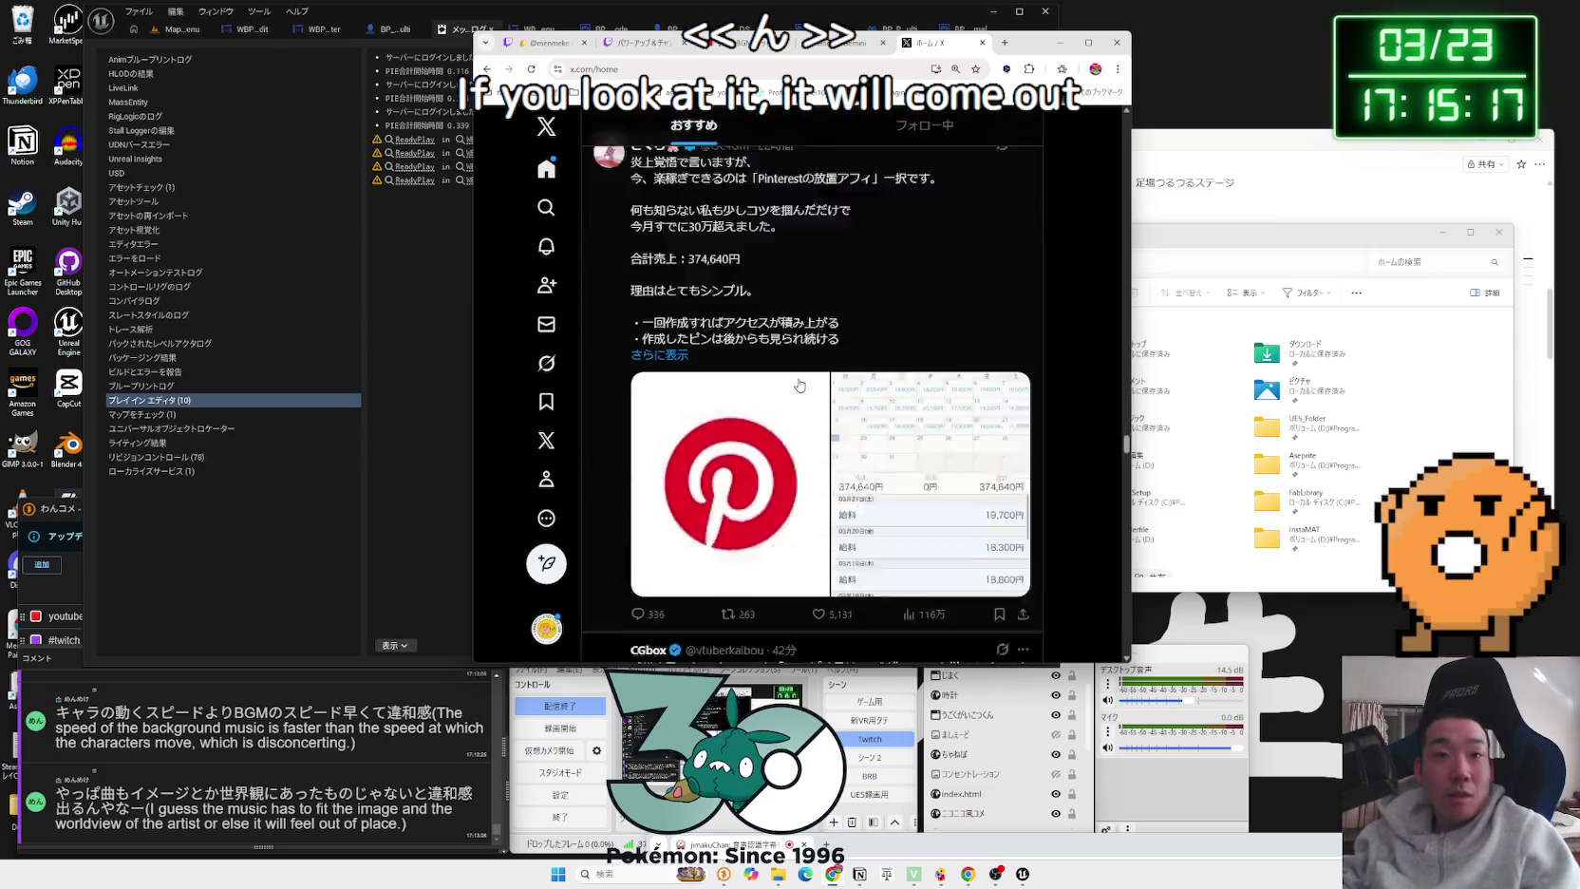
scroll(799, 384, down, 15)
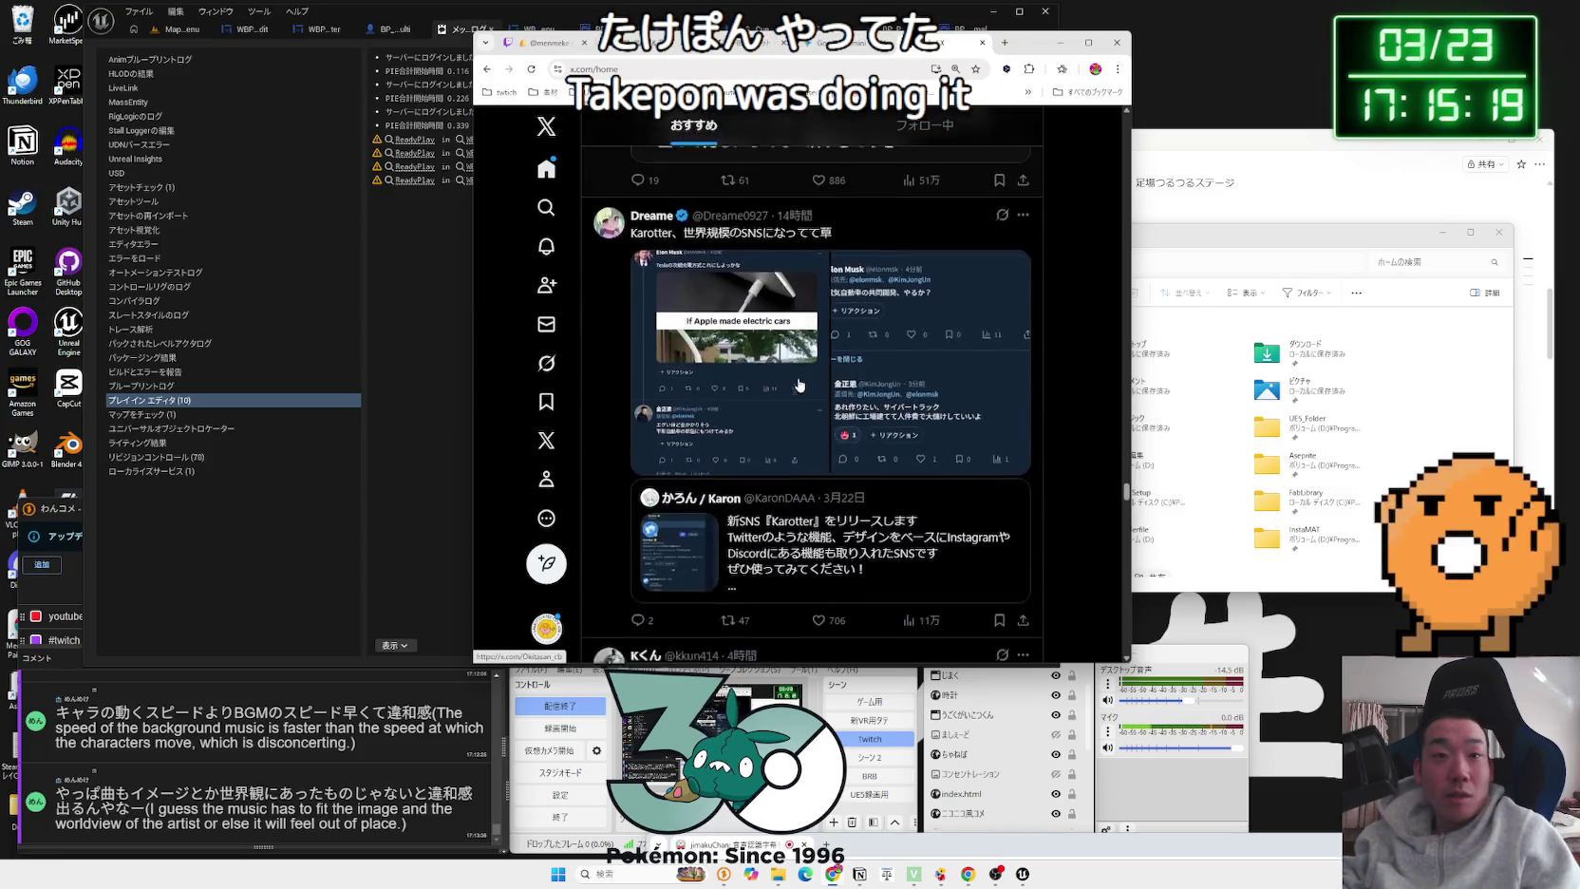
scroll(800, 385, down, 15)
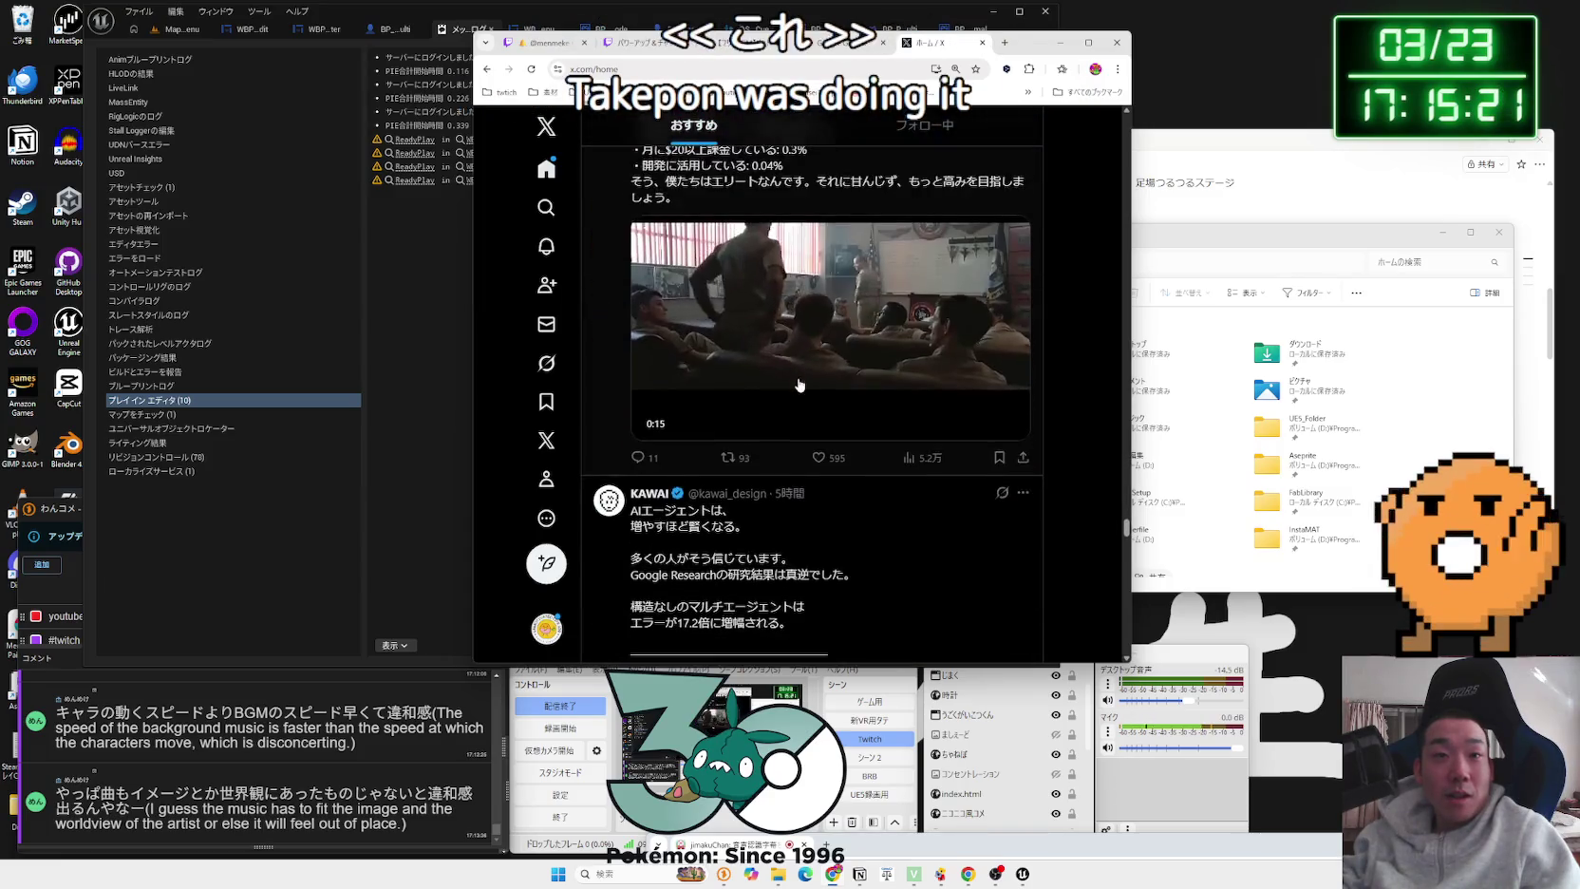
scroll(799, 385, down, 15)
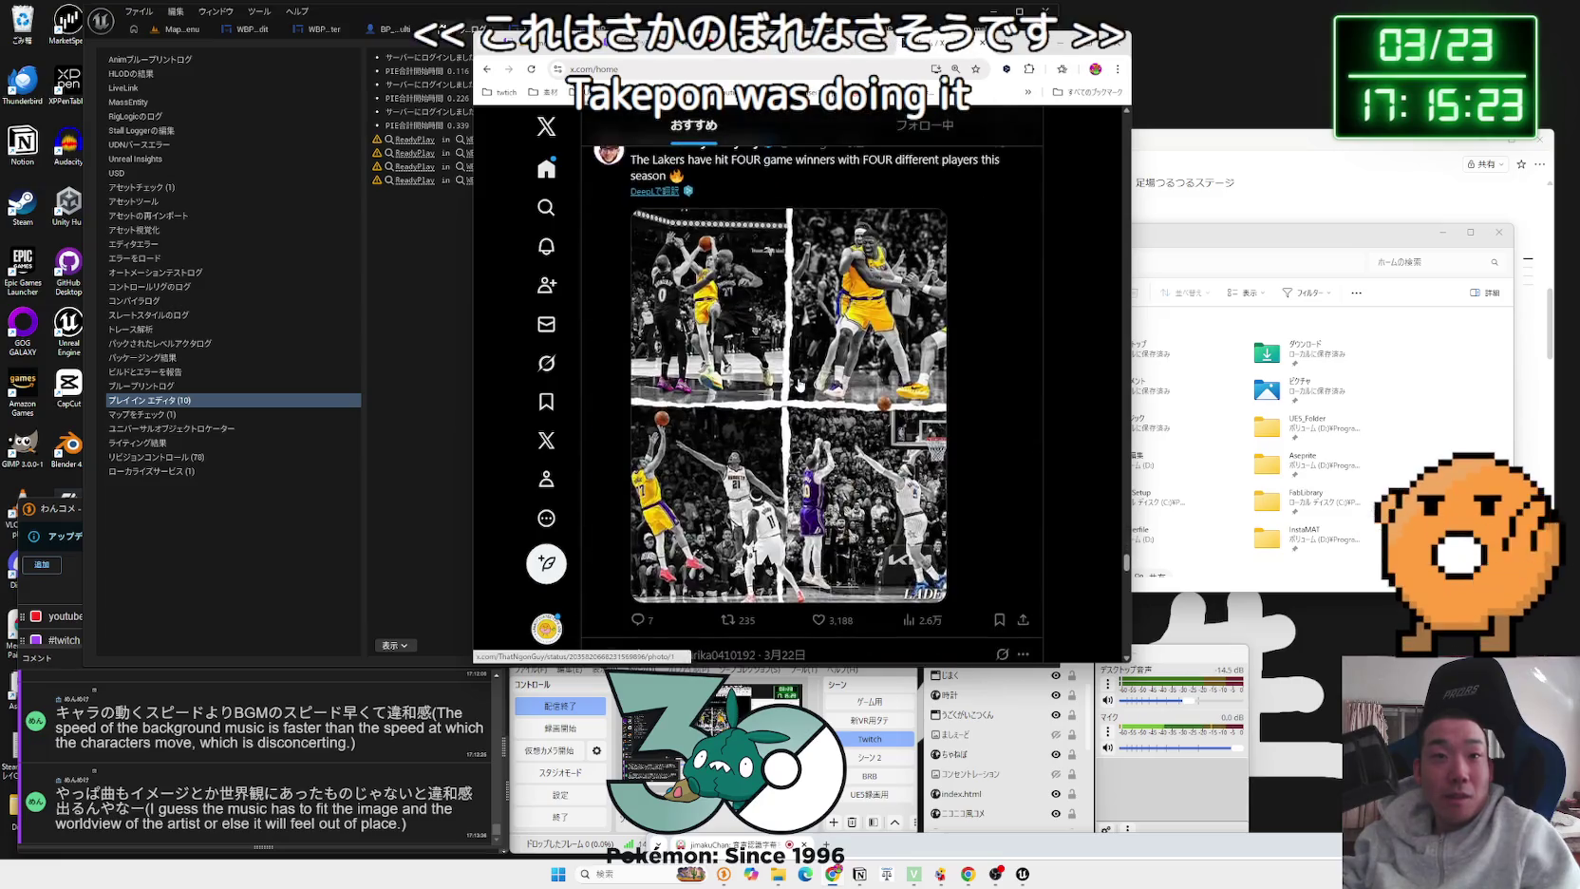
scroll(799, 384, down, 15)
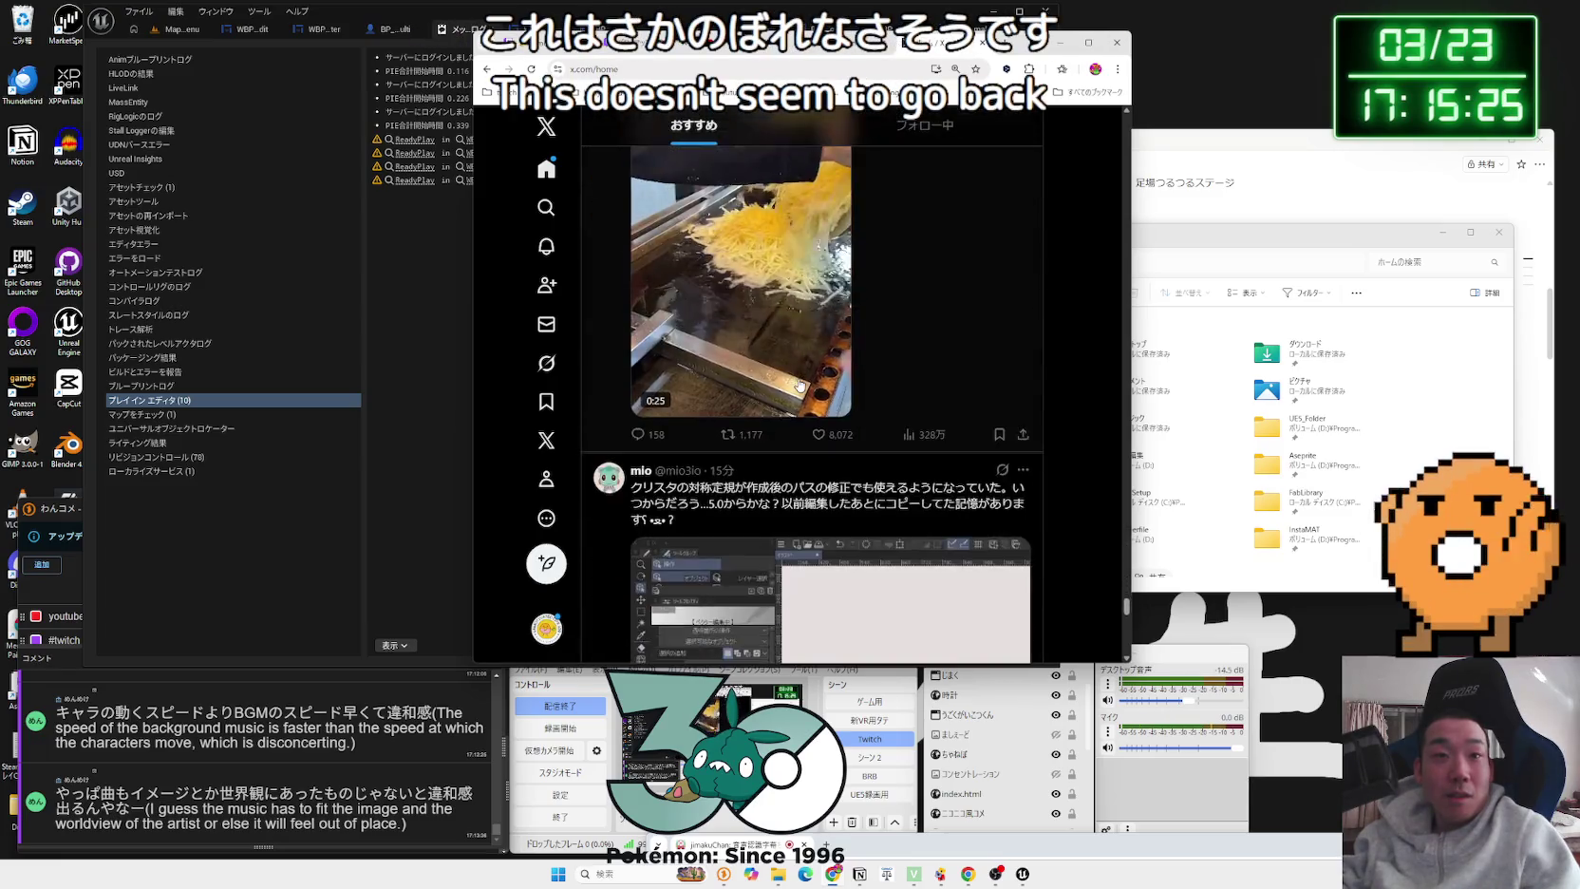
scroll(800, 384, down, 15)
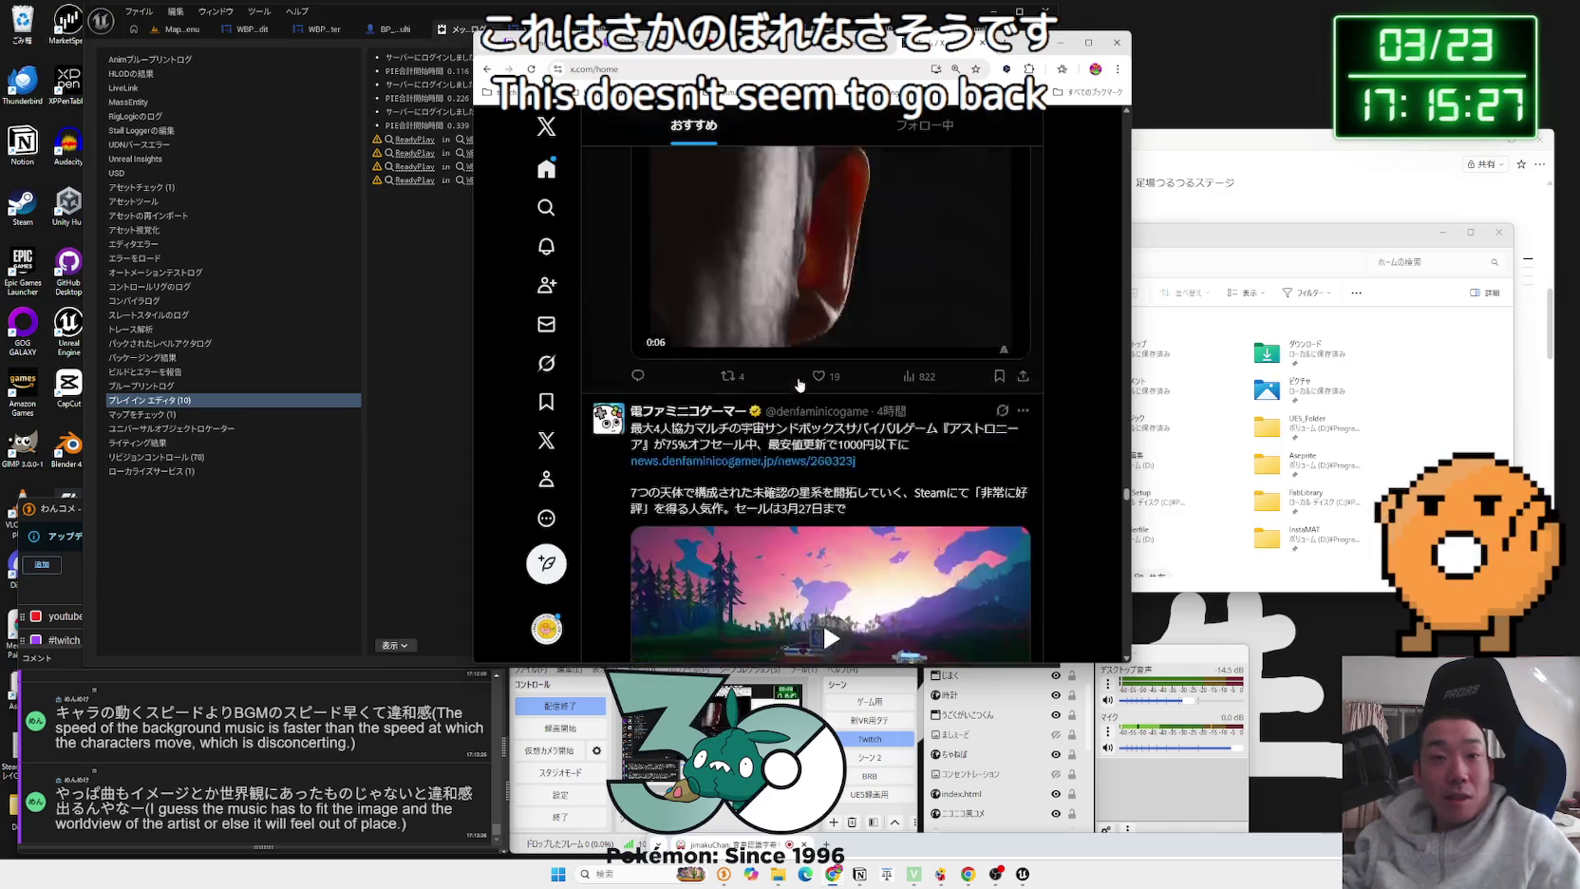
scroll(799, 385, down, 10)
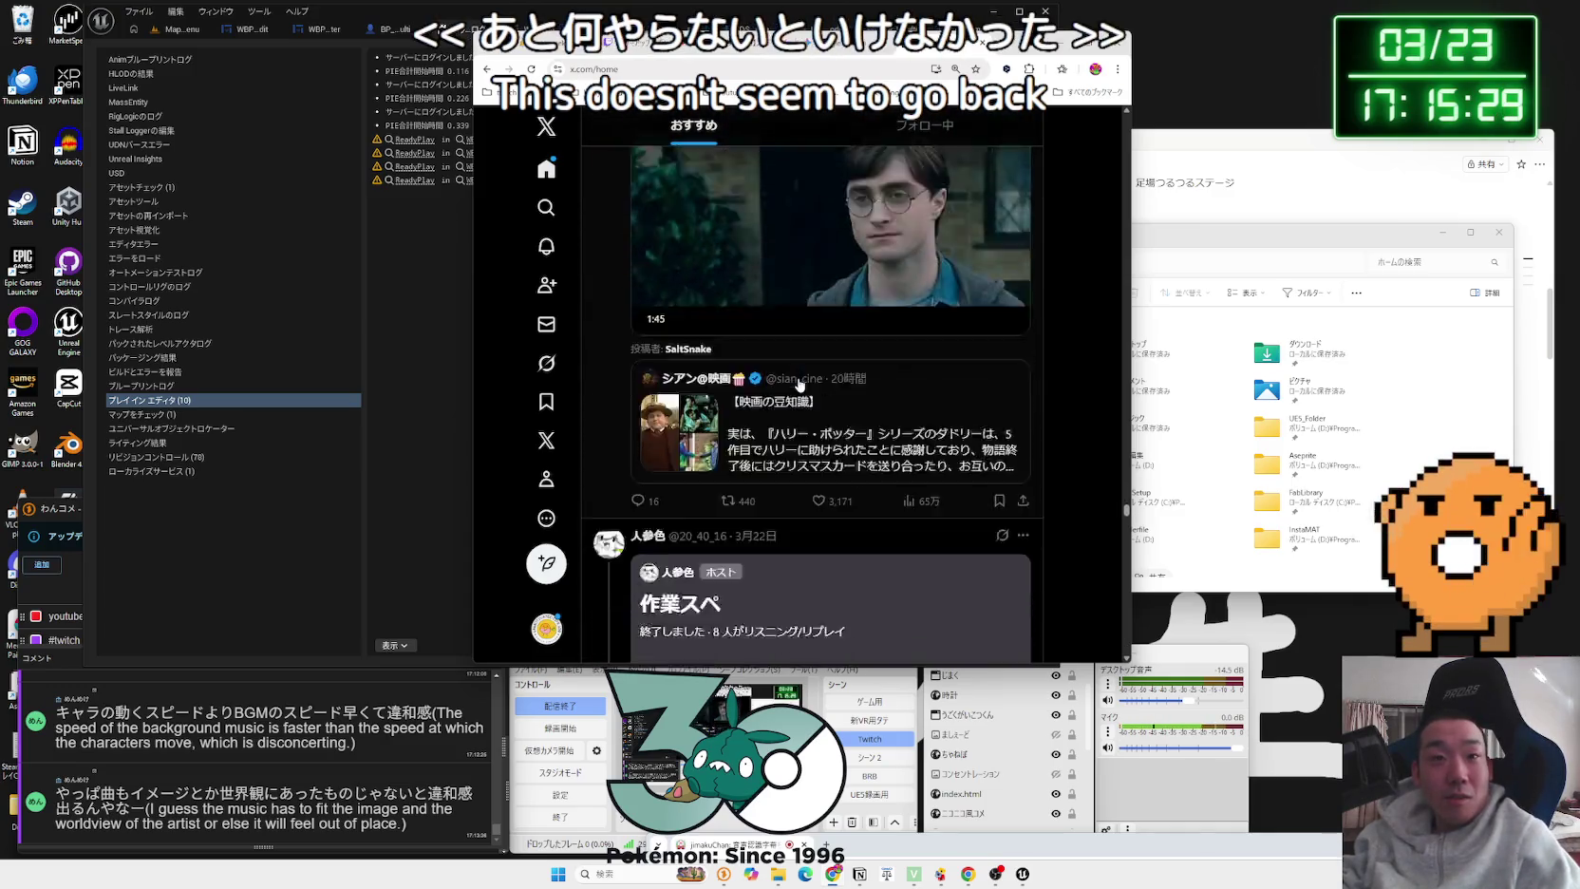
scroll(799, 385, down, 15)
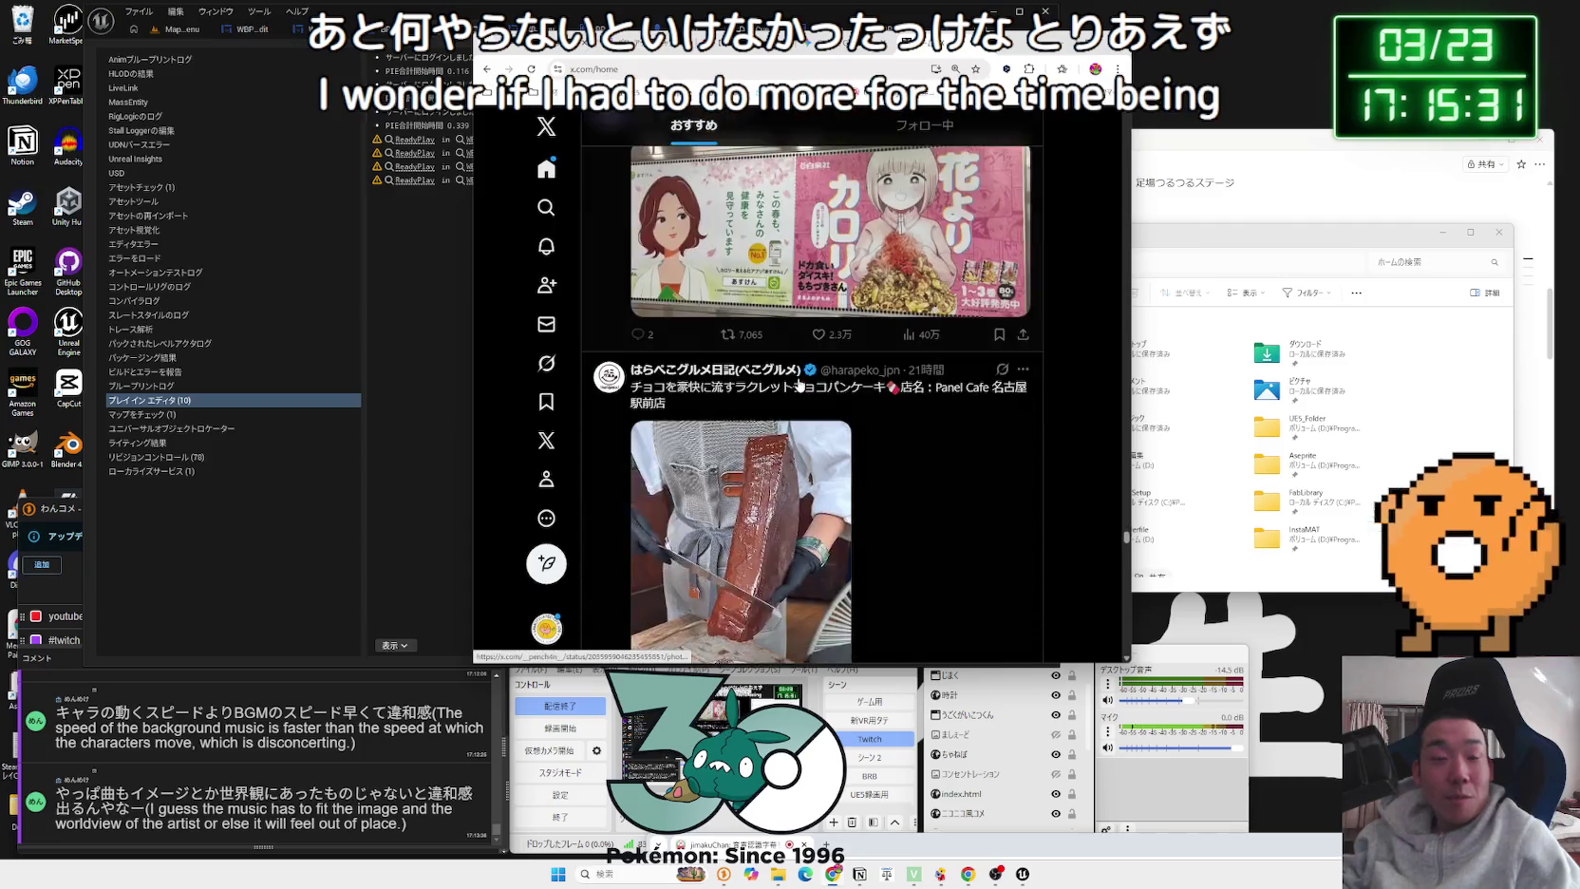
scroll(799, 385, down, 15)
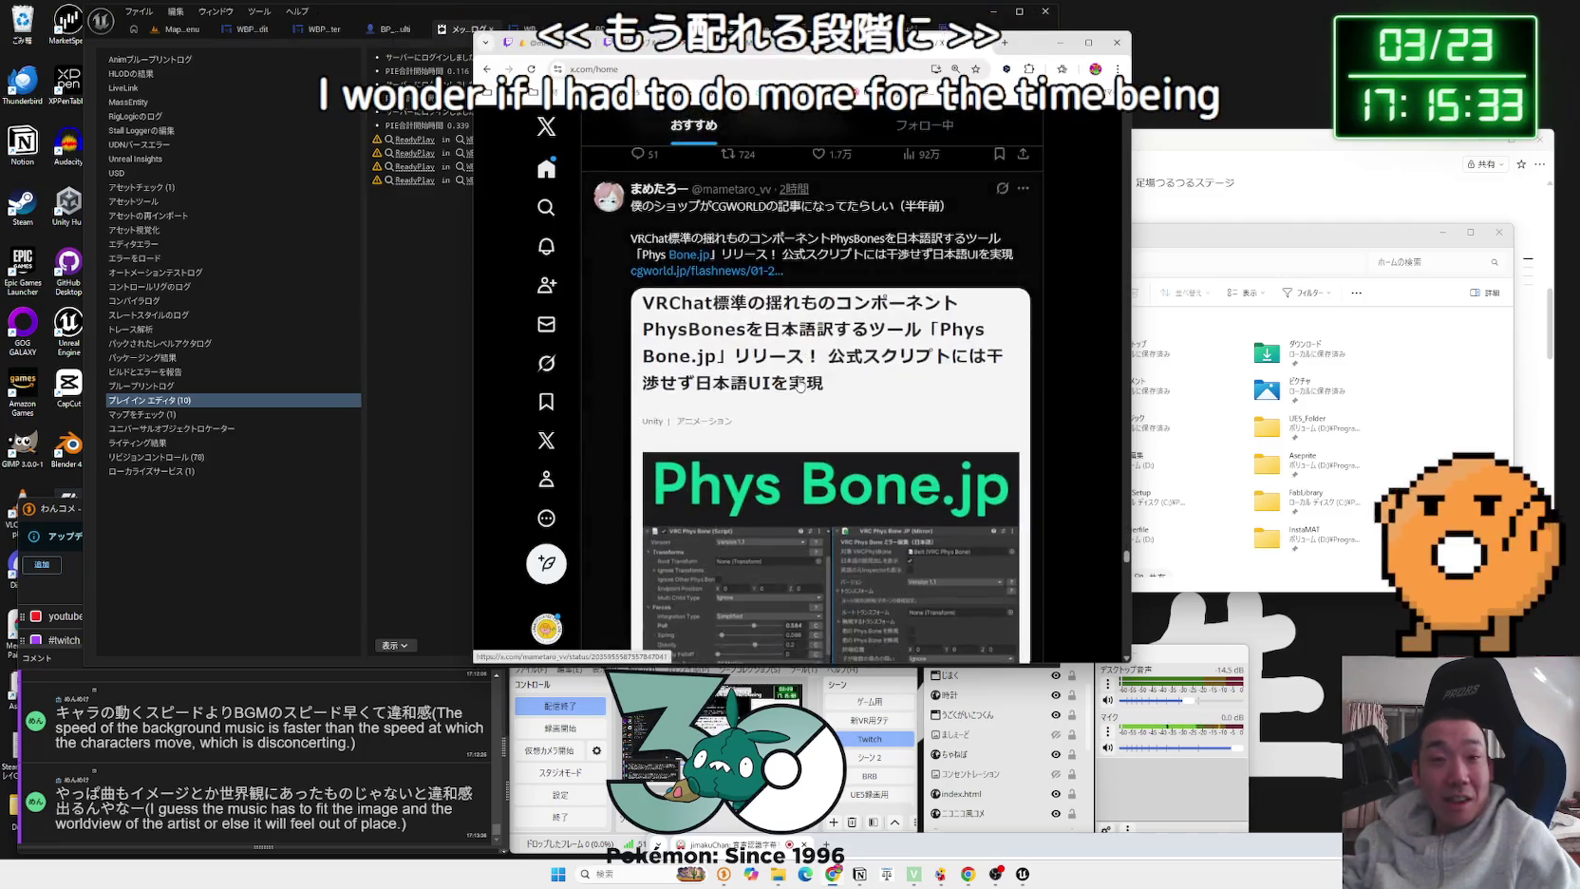
scroll(800, 385, down, 15)
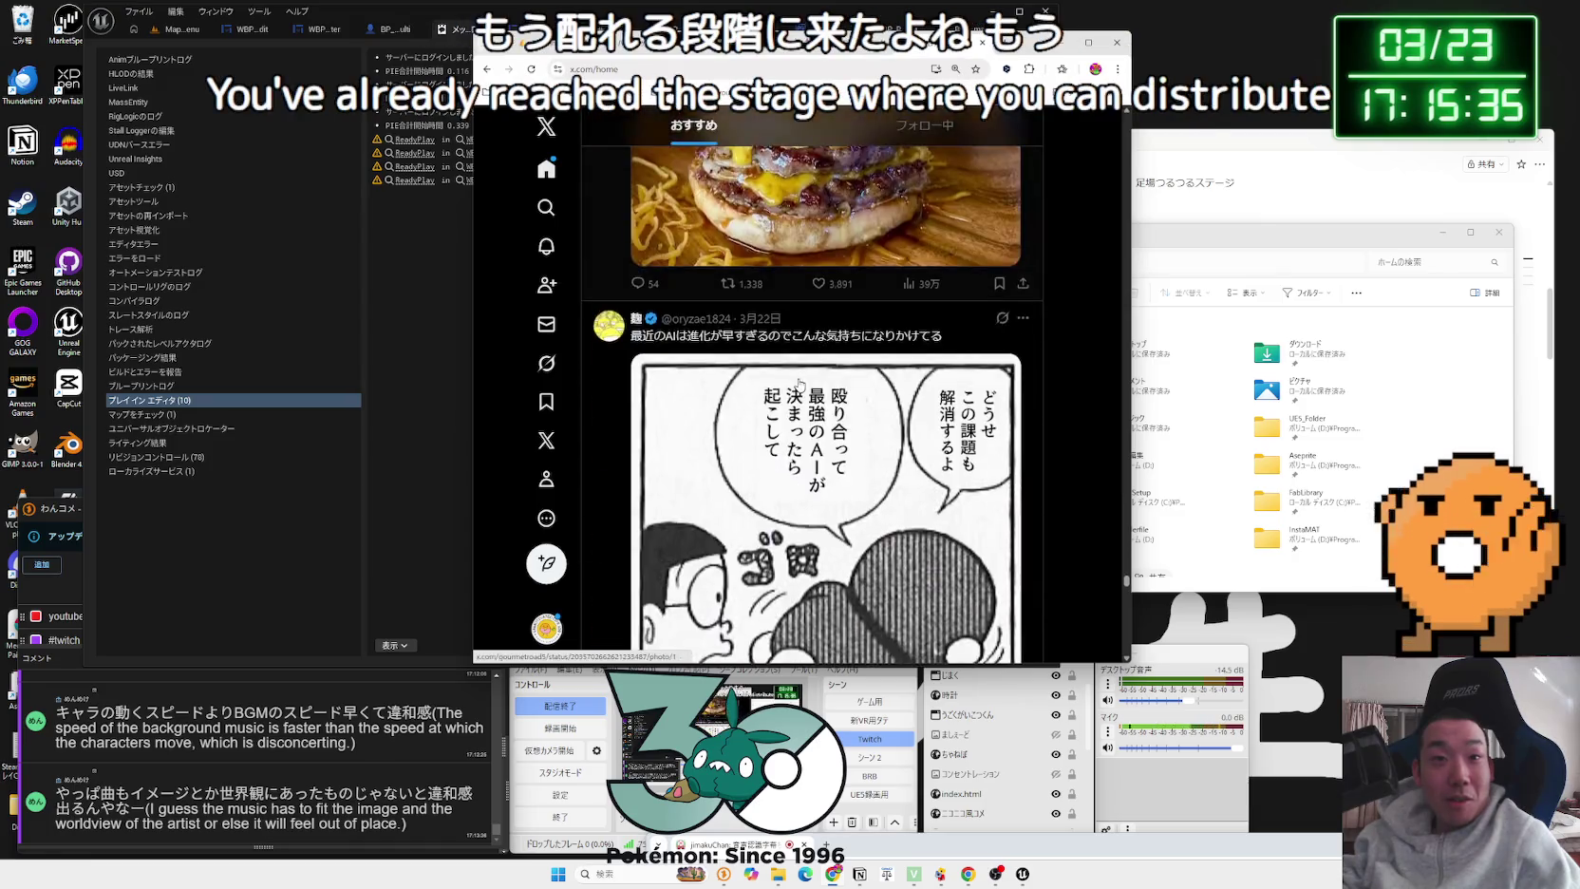
scroll(800, 385, down, 15)
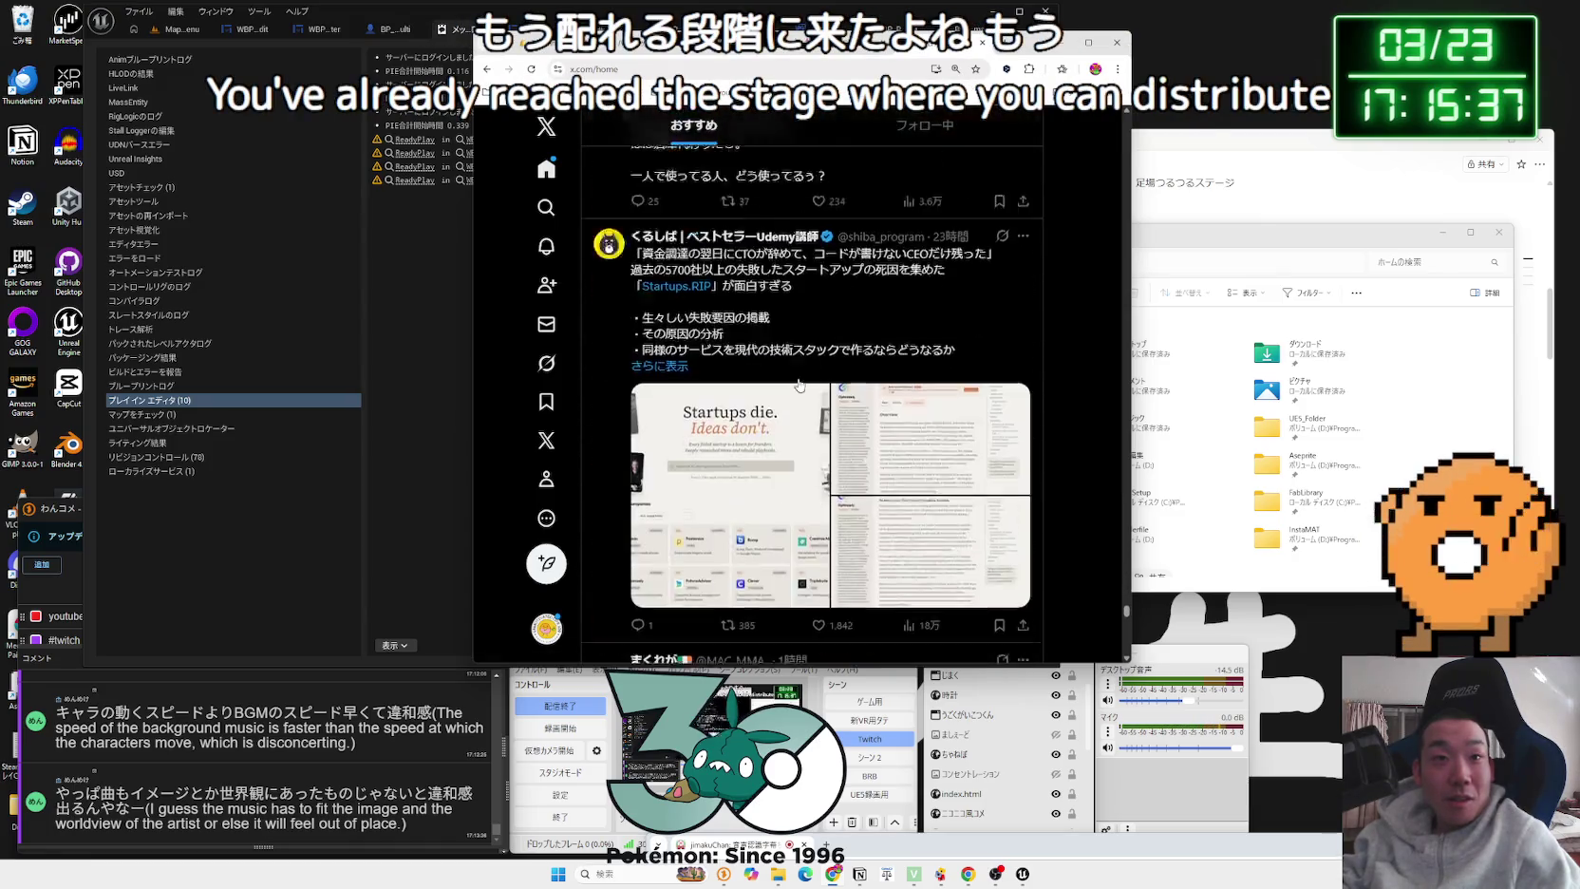
scroll(799, 385, down, 15)
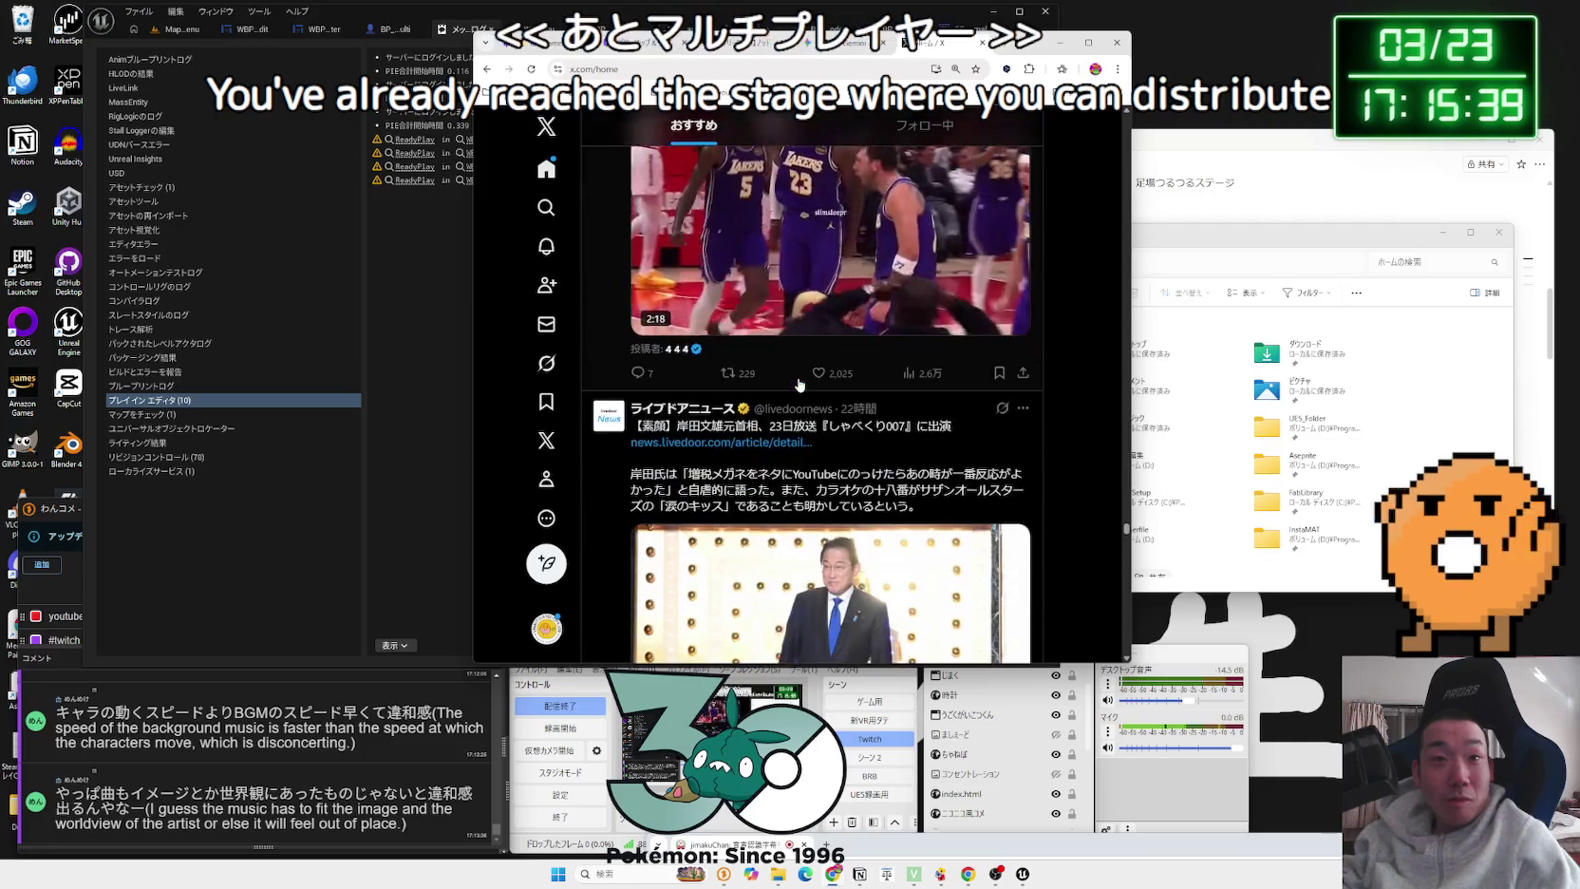
scroll(799, 385, down, 3)
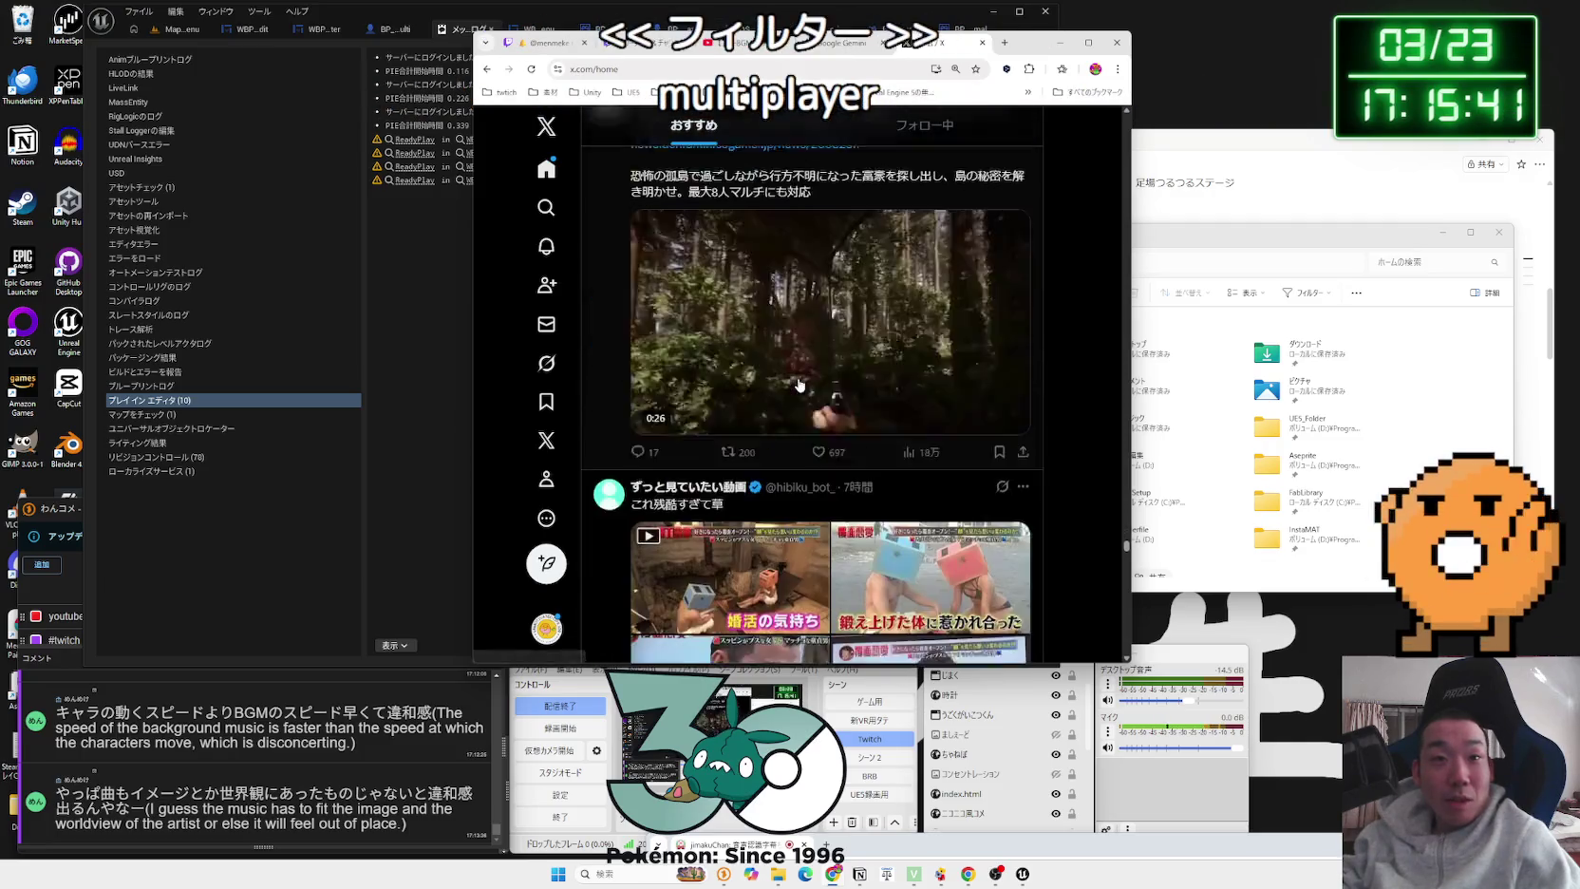
scroll(799, 385, down, 3)
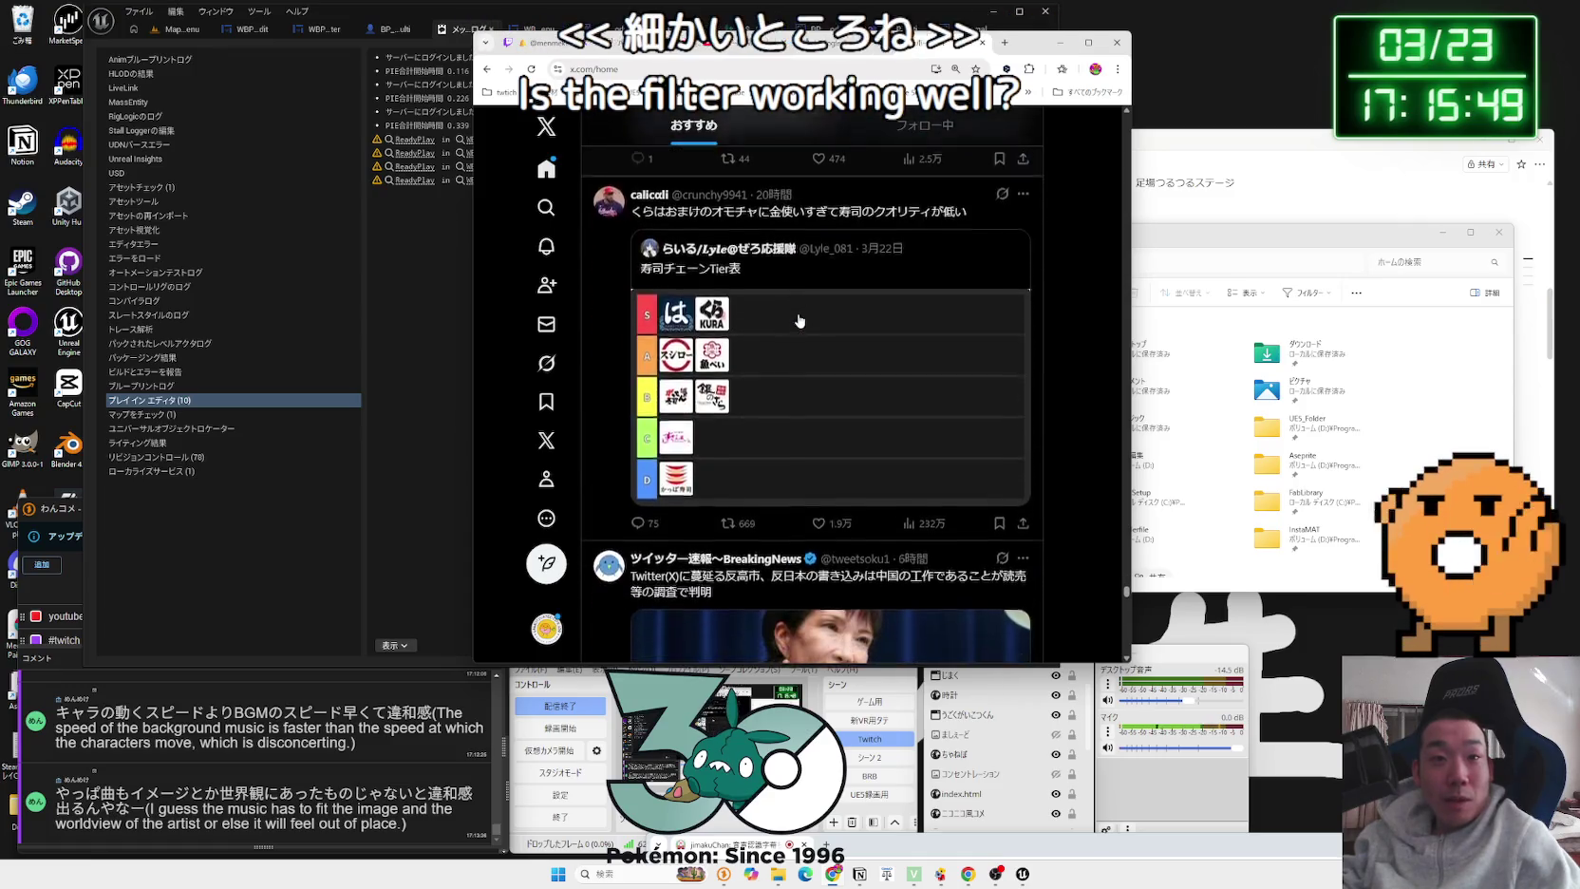
scroll(799, 320, down, 15)
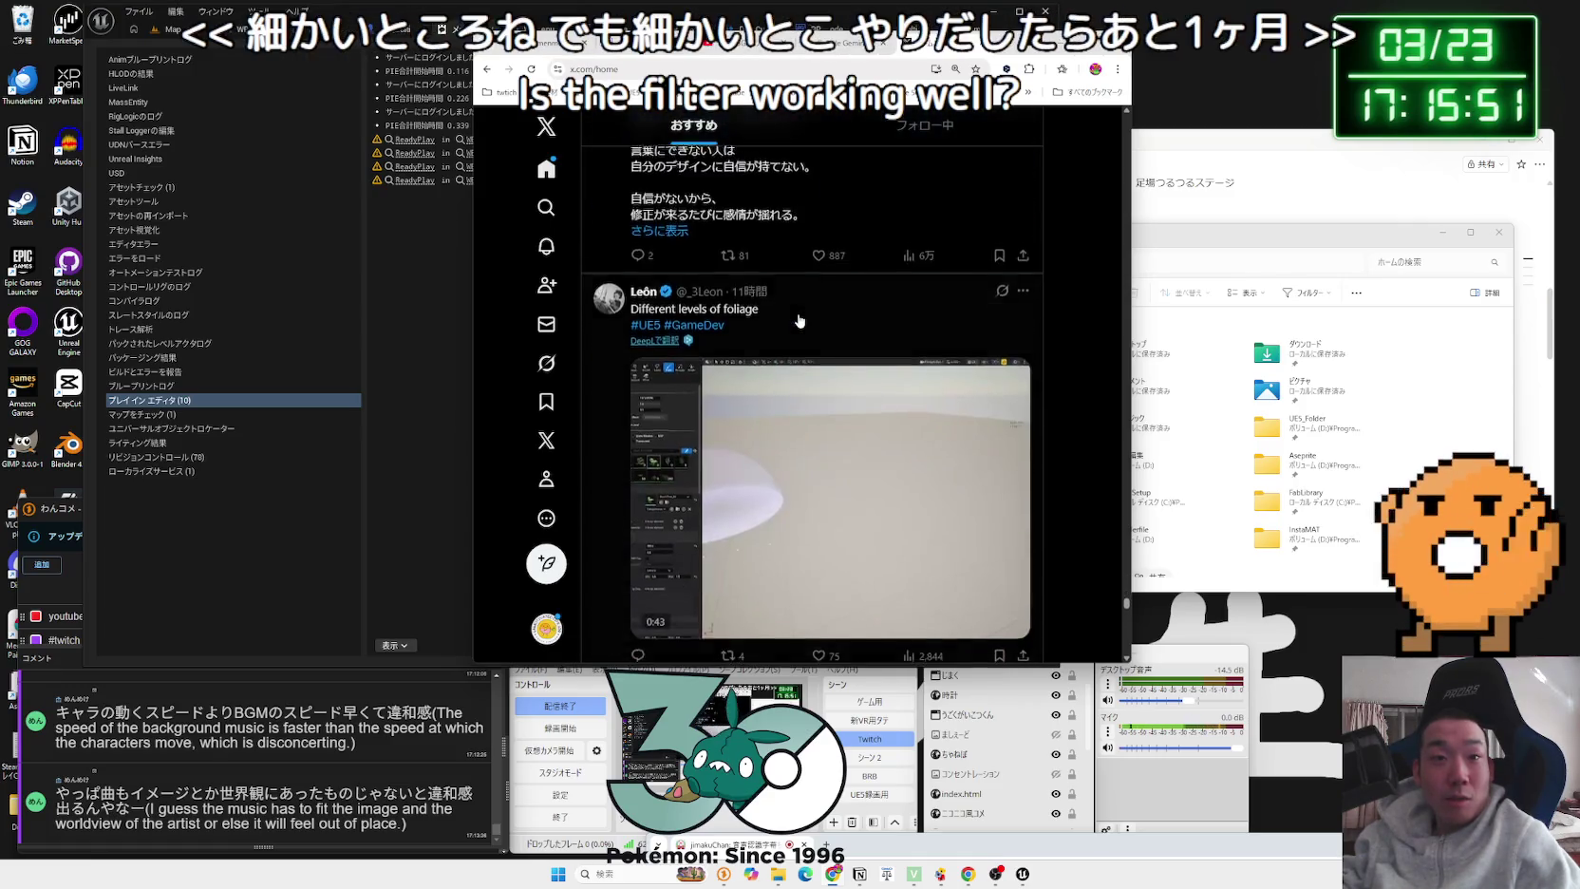
scroll(800, 320, down, 10)
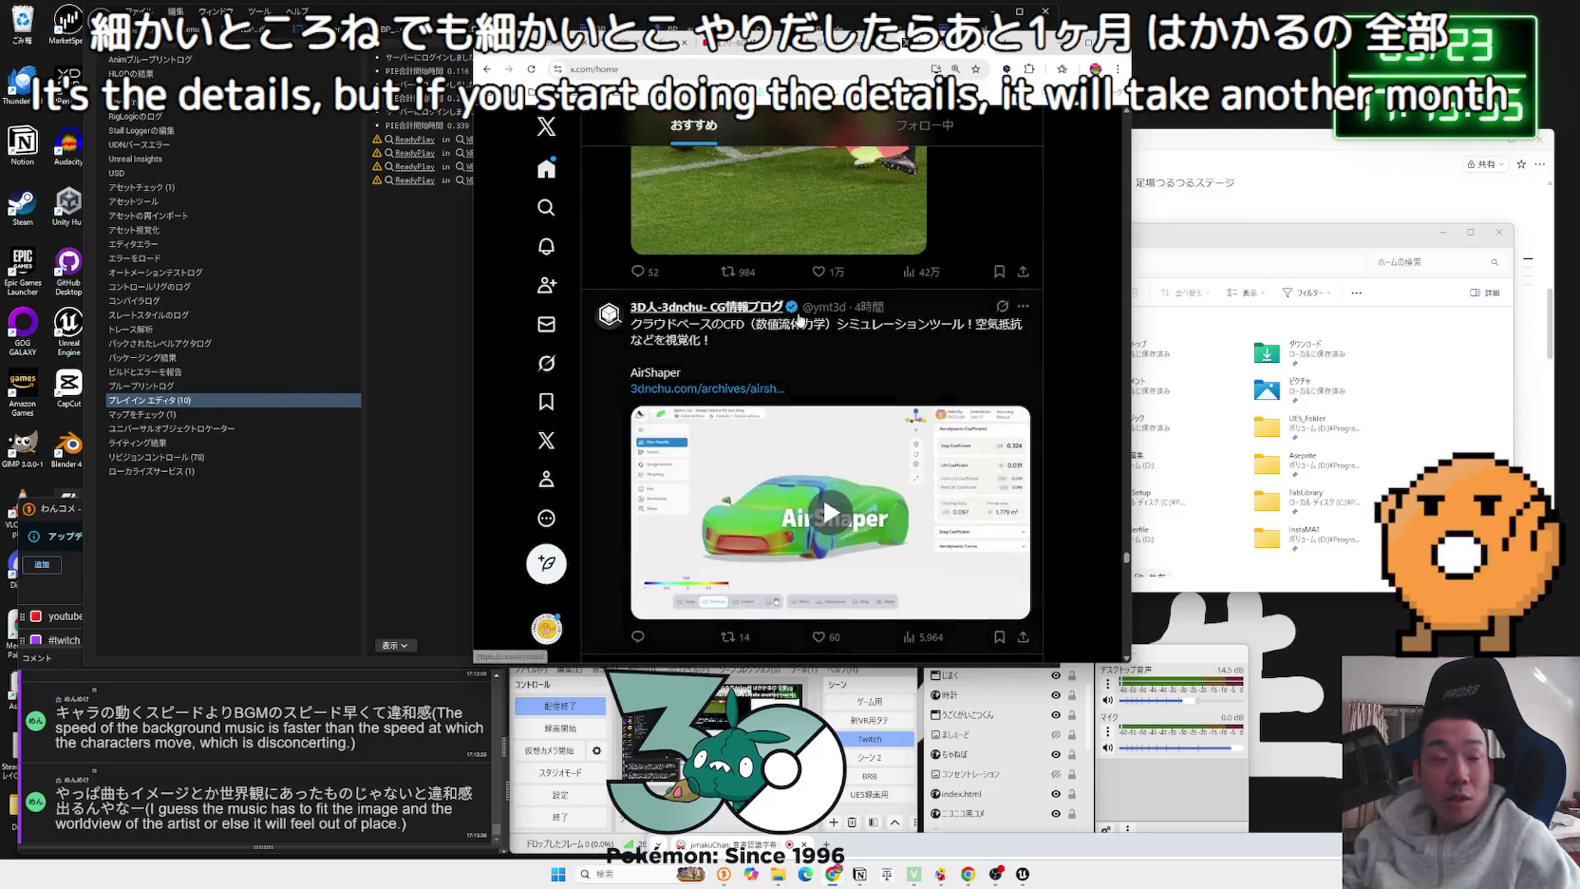
scroll(799, 320, down, 3)
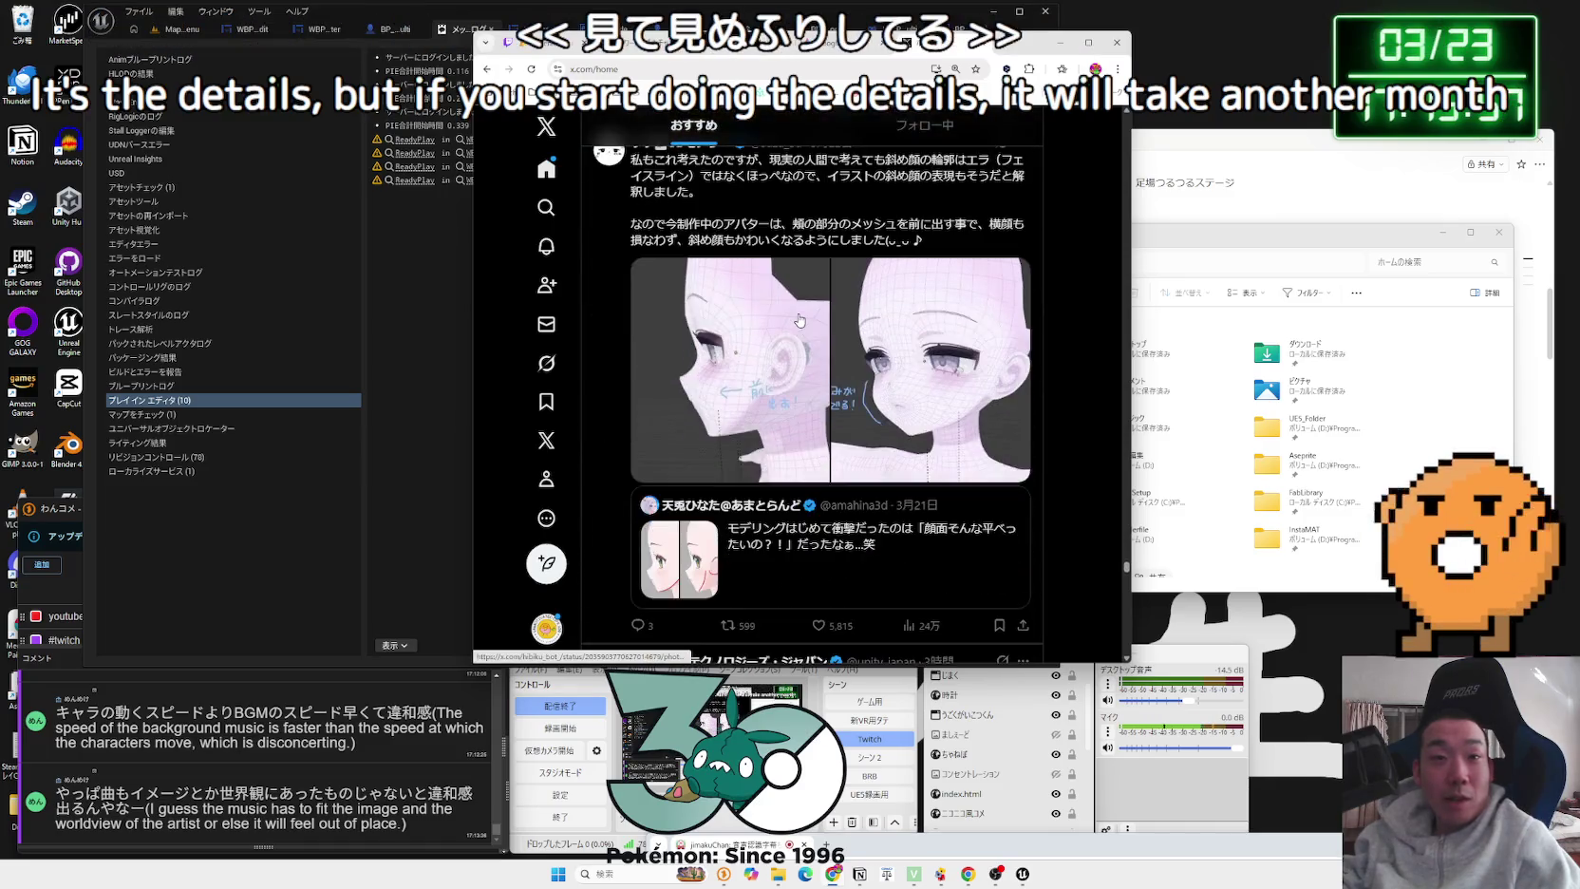
scroll(800, 319, down, 3)
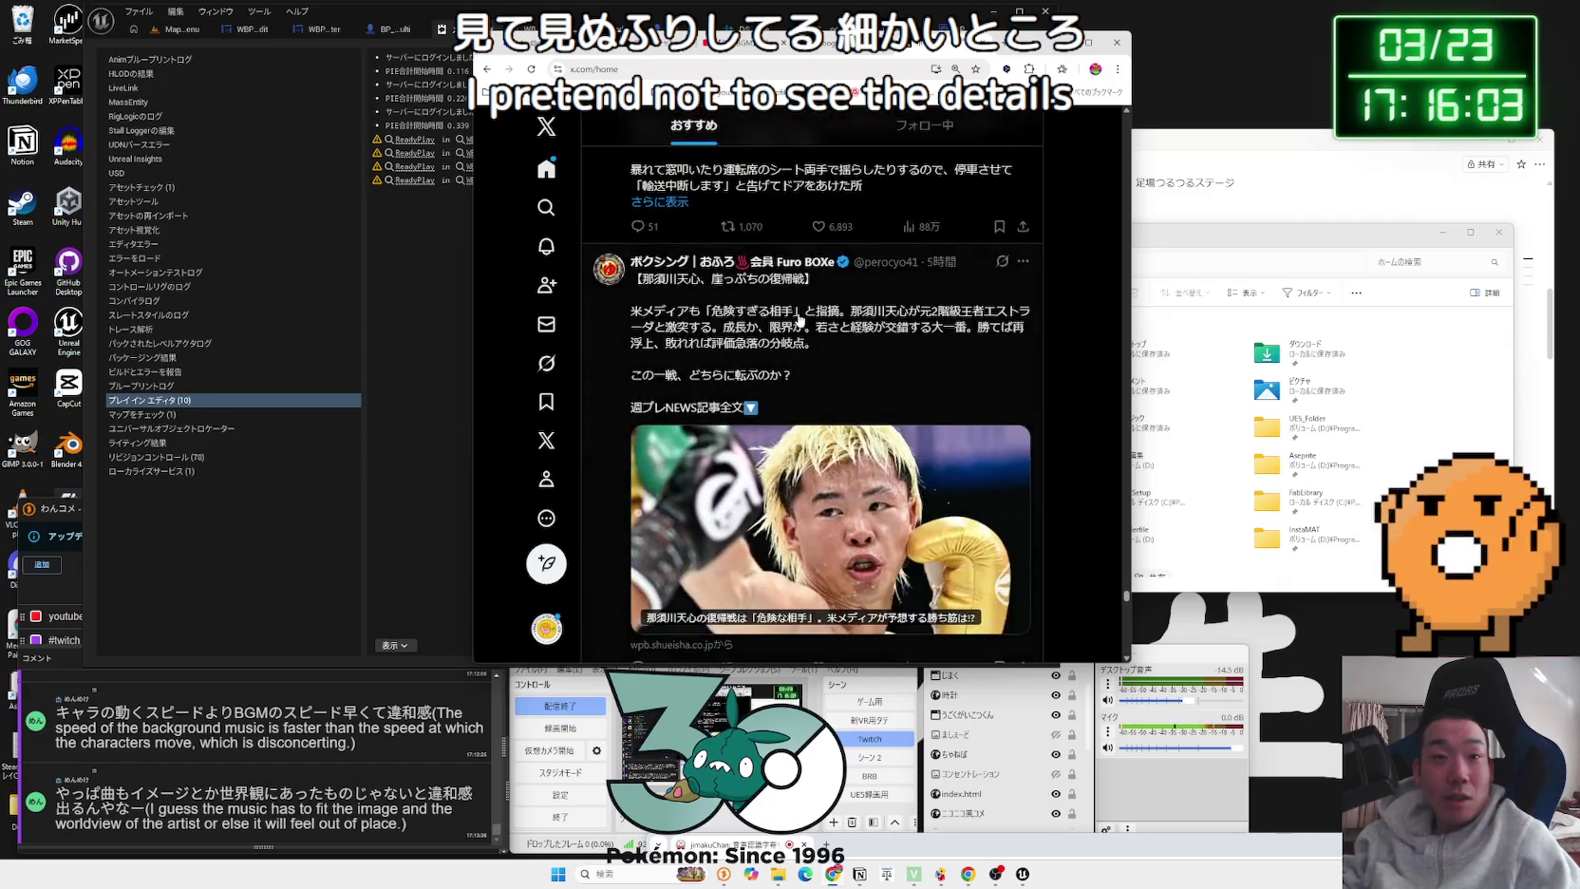
scroll(799, 320, down, 2)
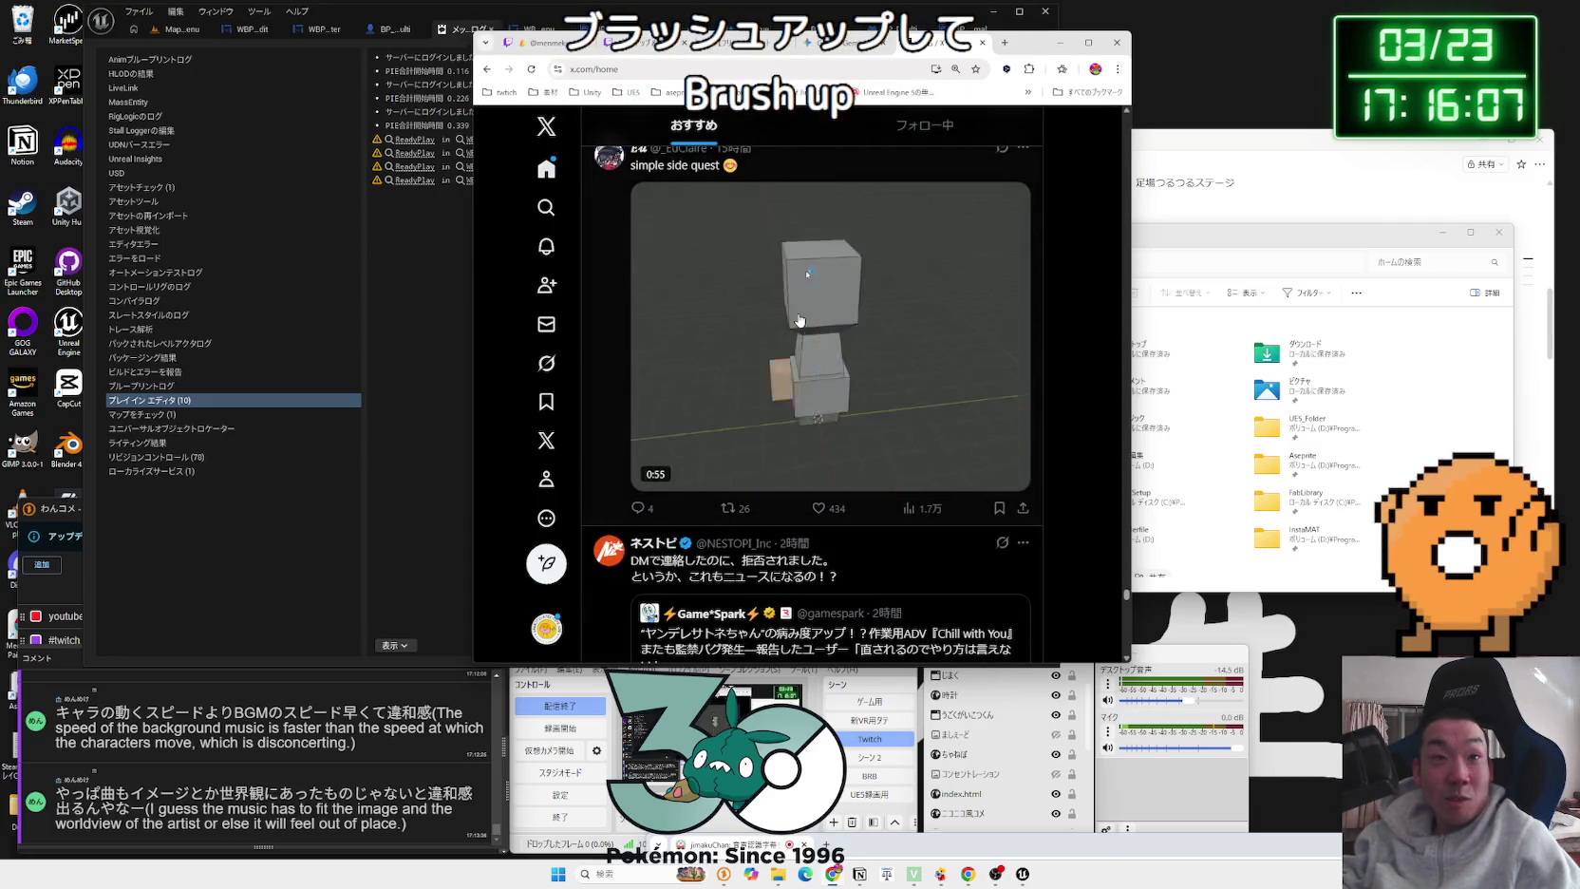
click(950, 450)
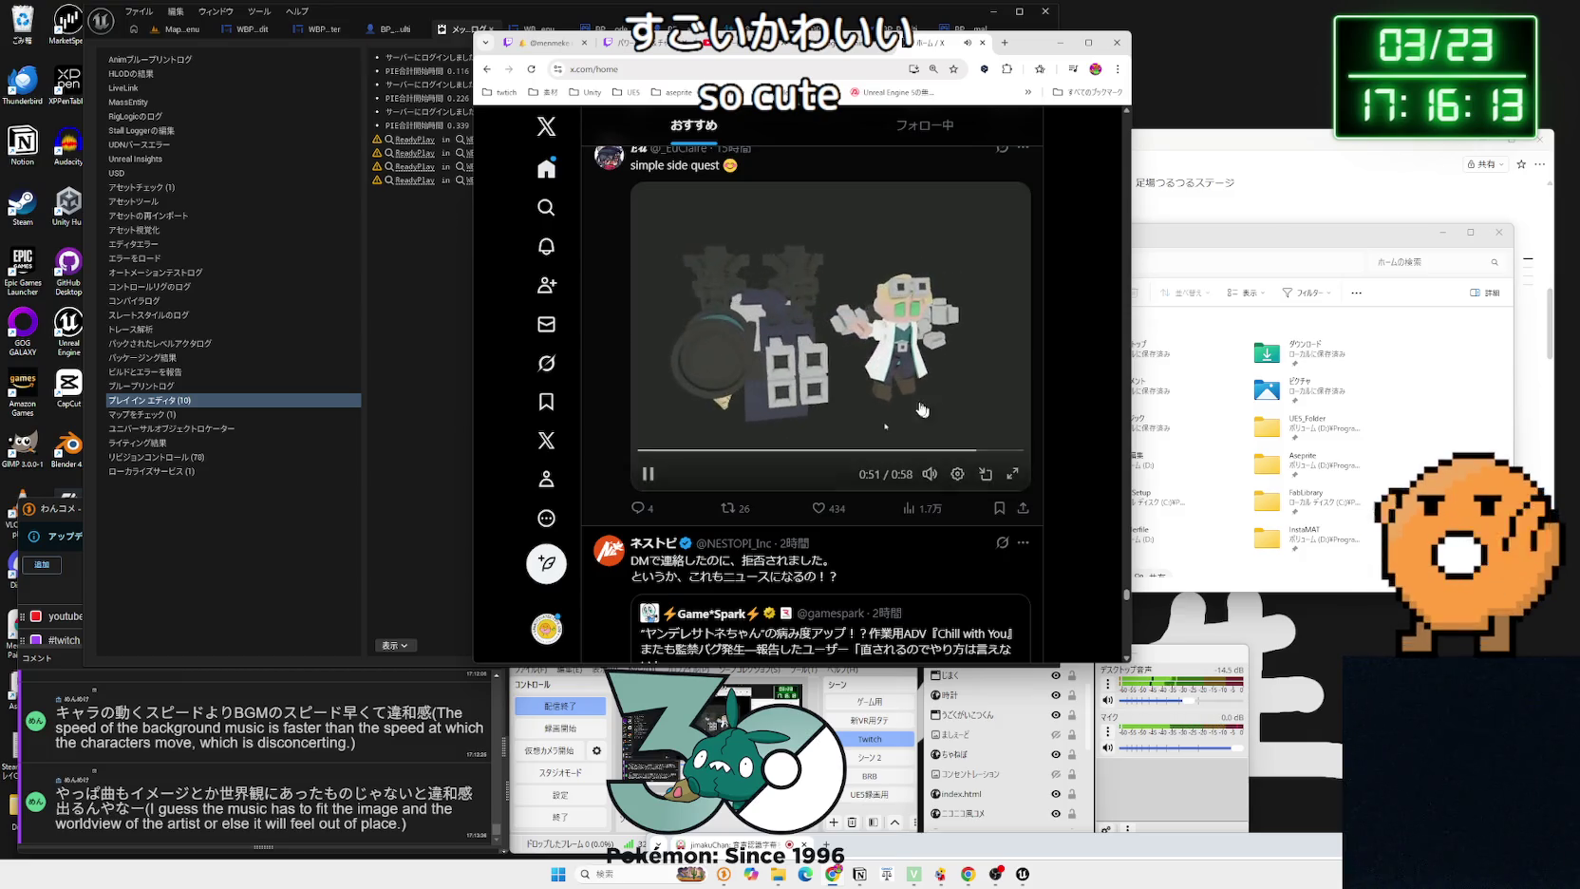
key(ctrl+shift+Tab)
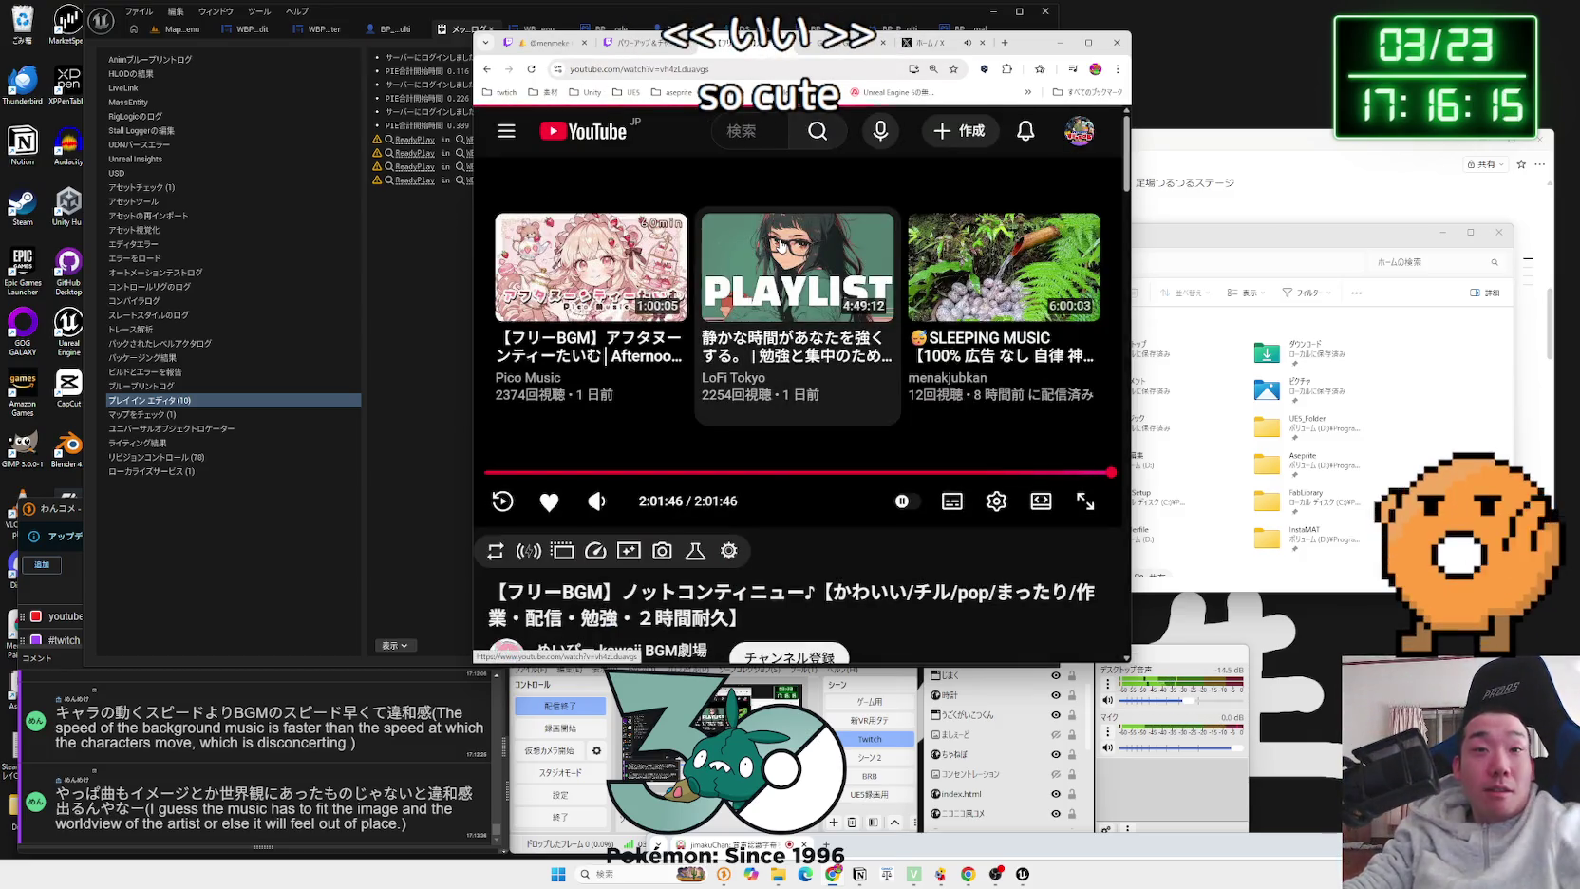
key(ctrl+Tab)
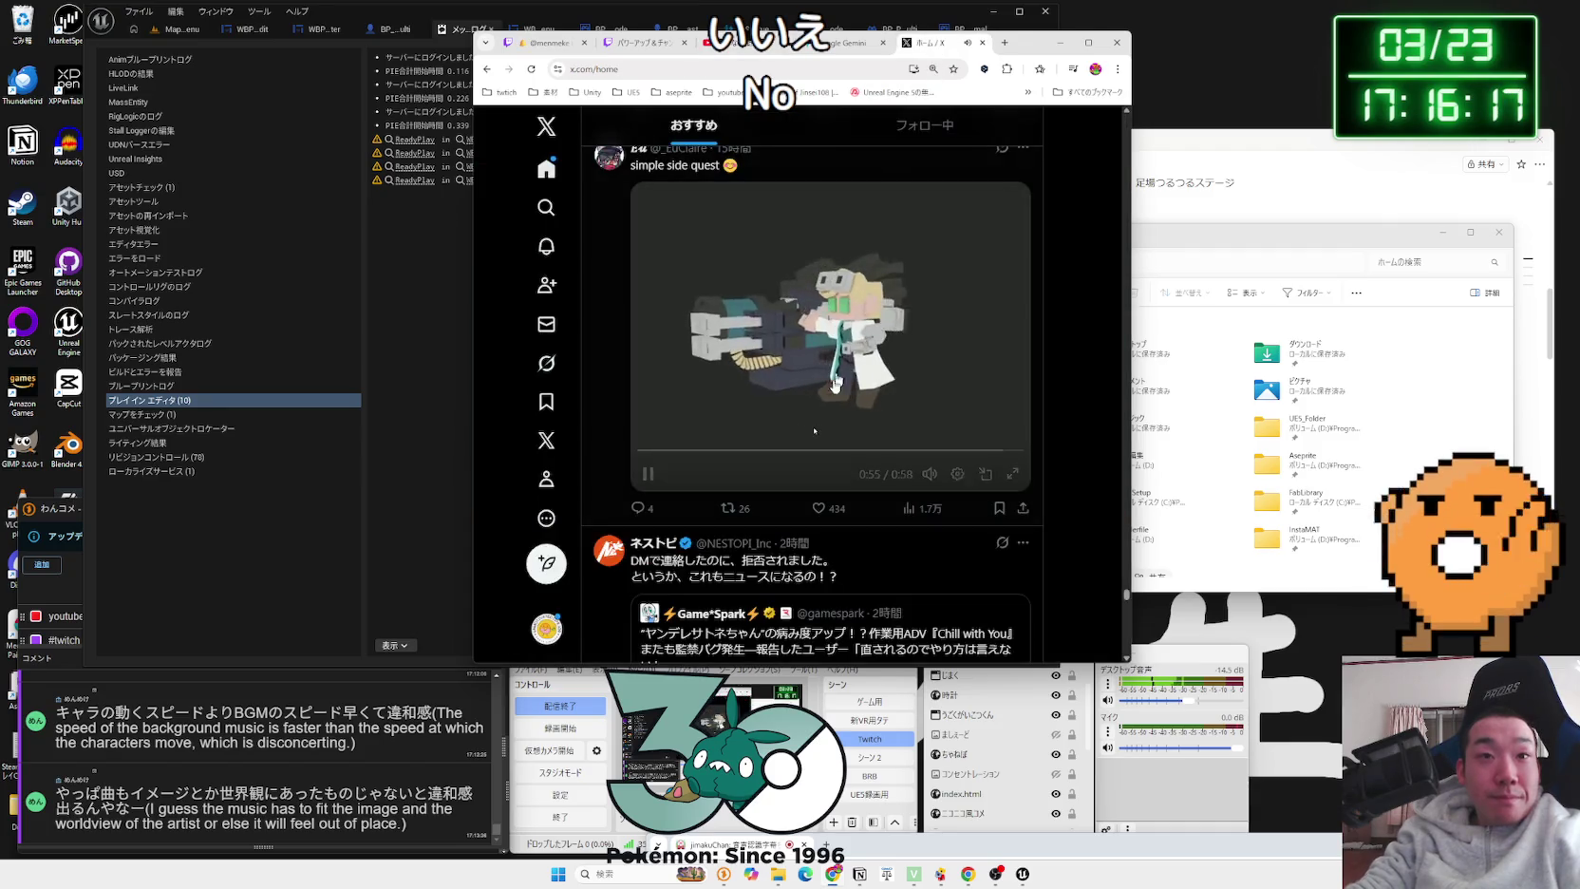
scroll(824, 377, down, 10)
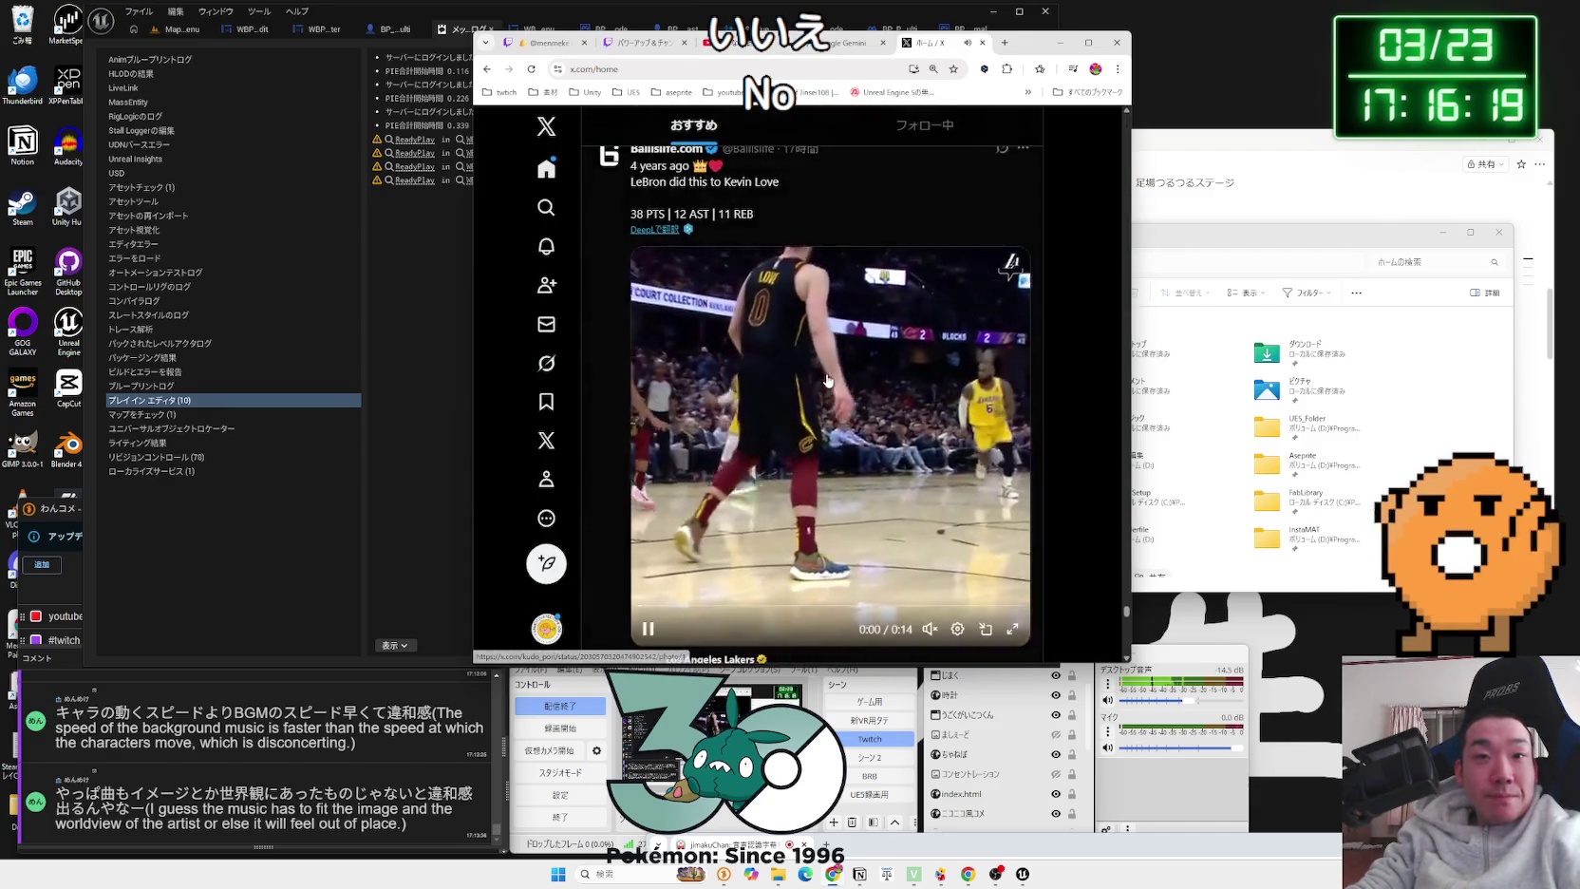
scroll(826, 380, down, 15)
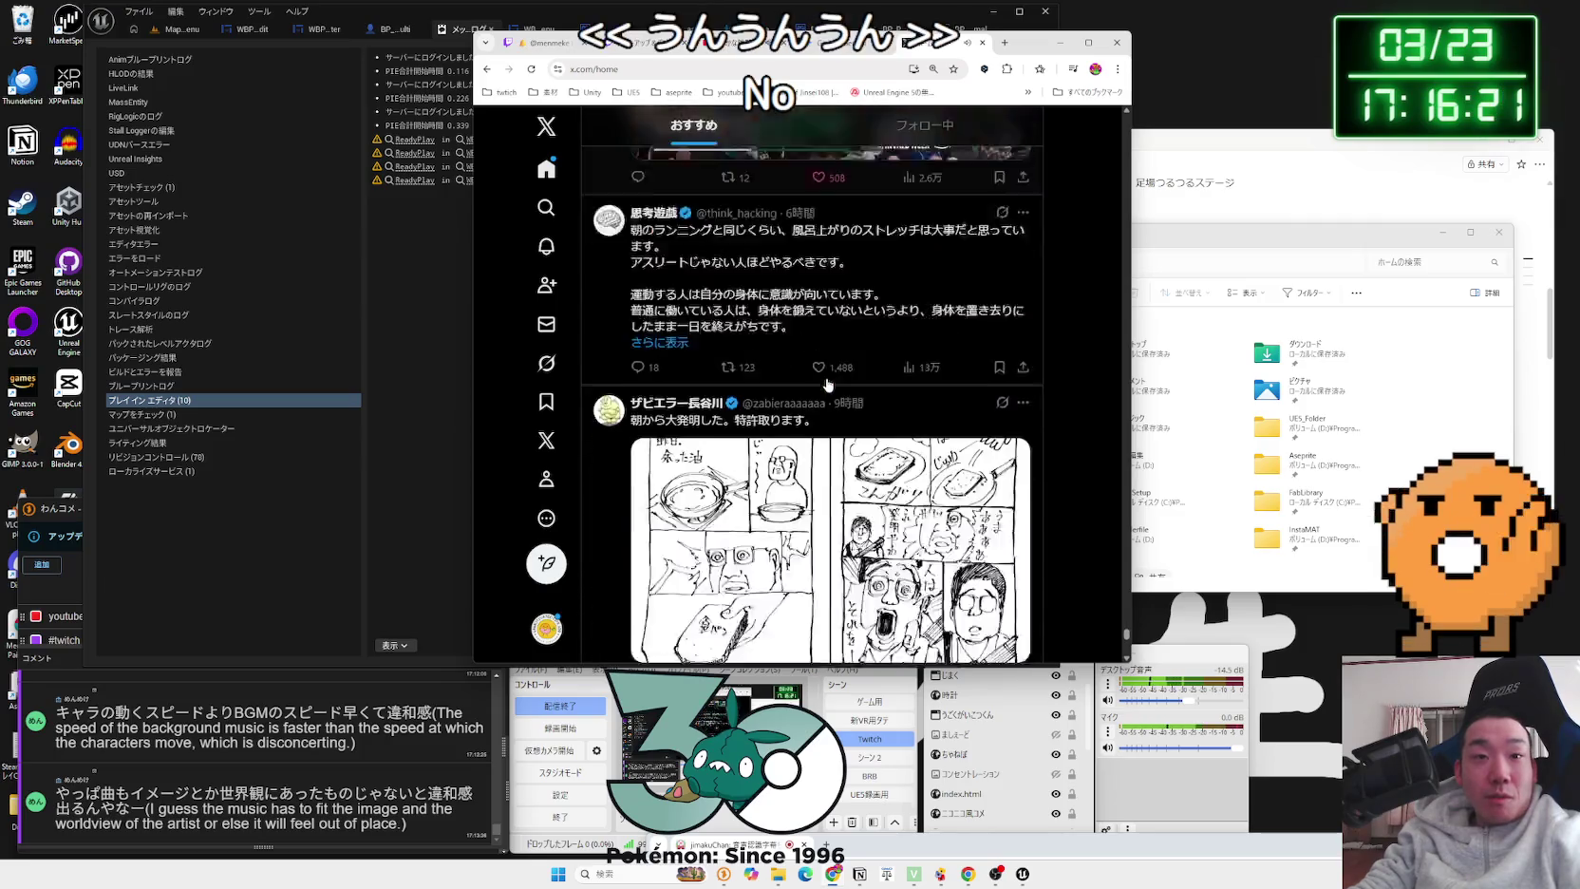
scroll(827, 384, down, 15)
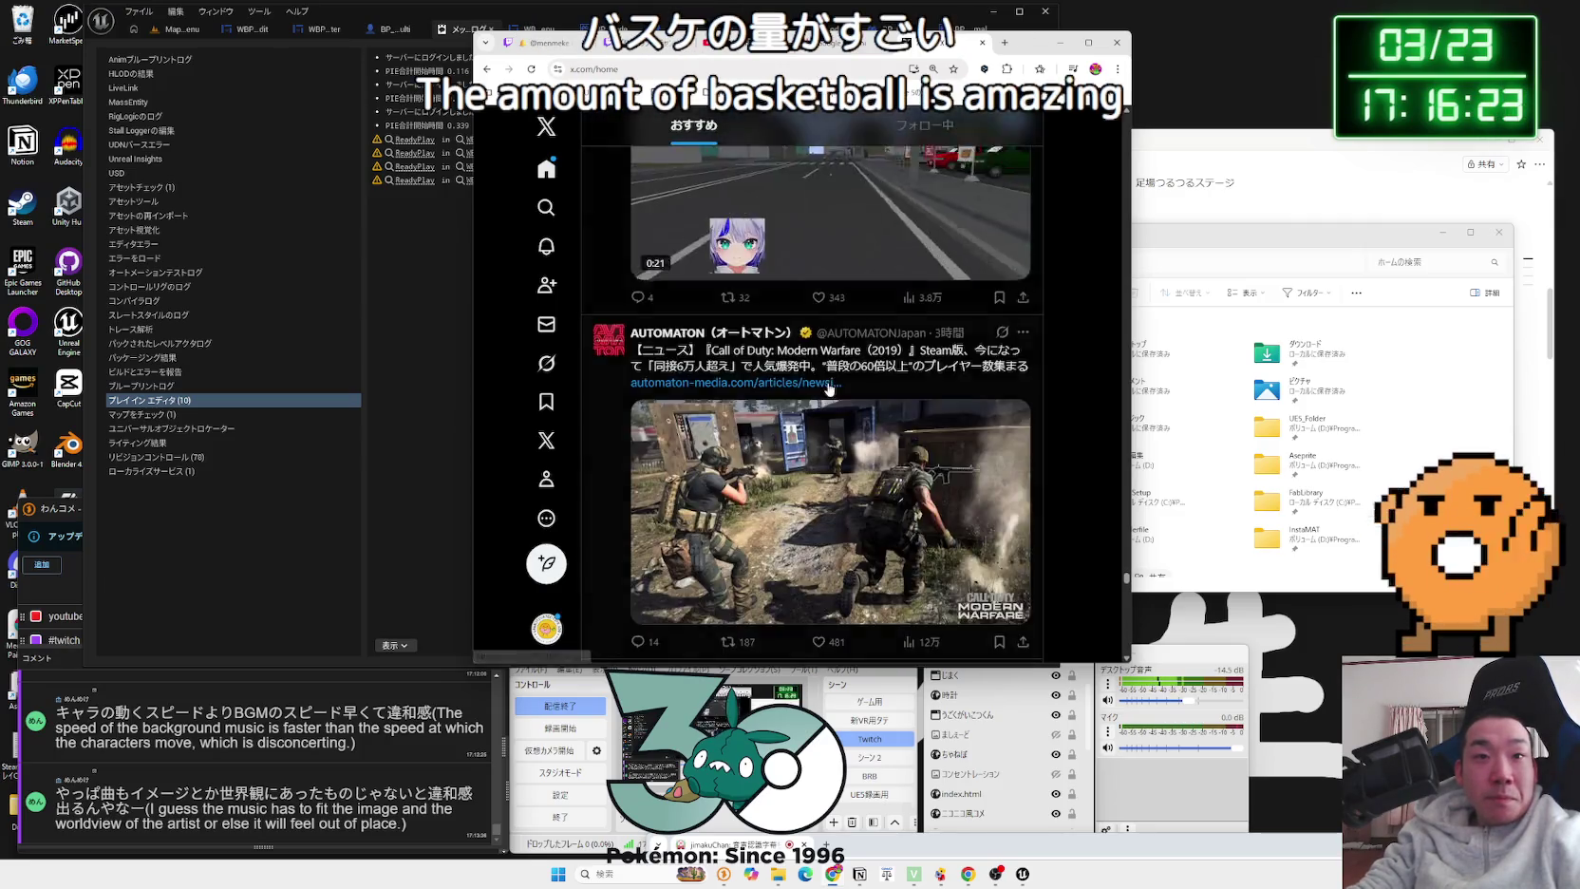
scroll(828, 387, down, 15)
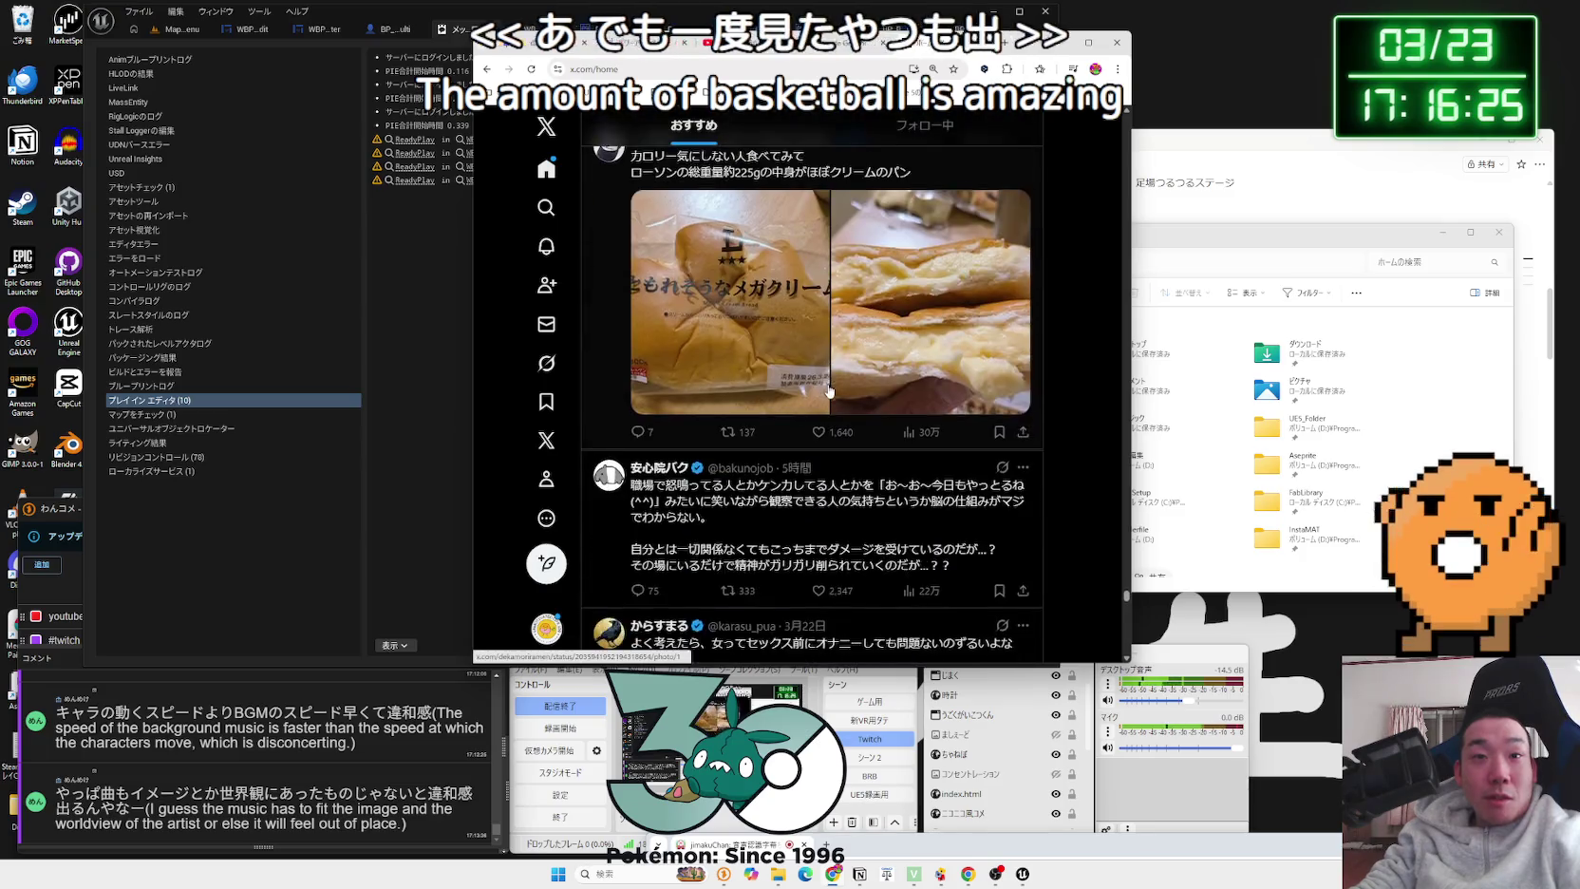
scroll(831, 393, down, 15)
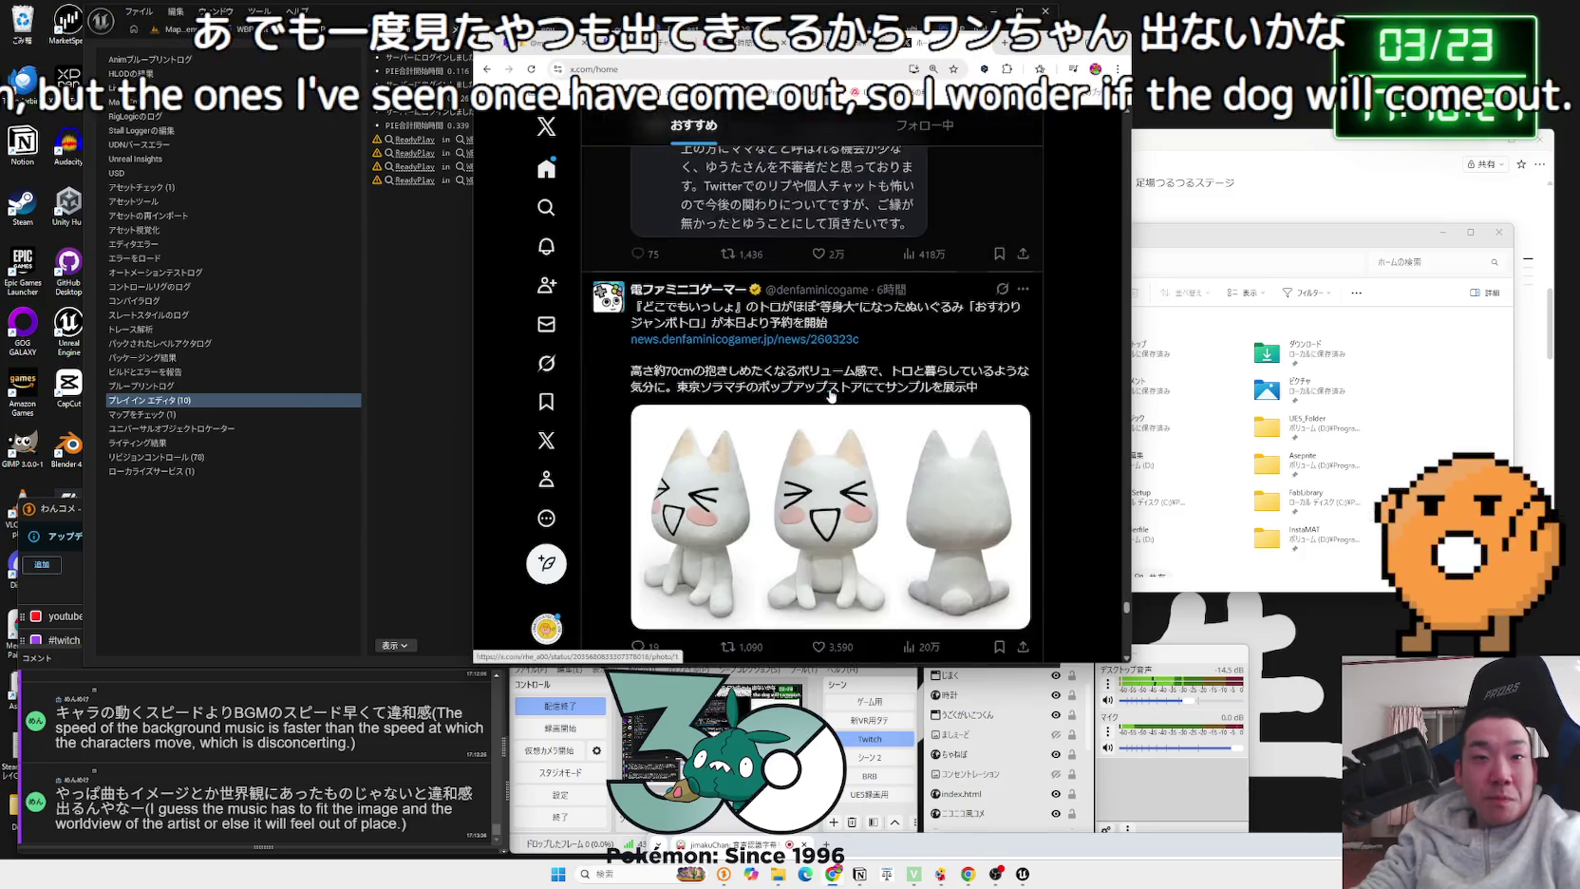
scroll(831, 394, down, 15)
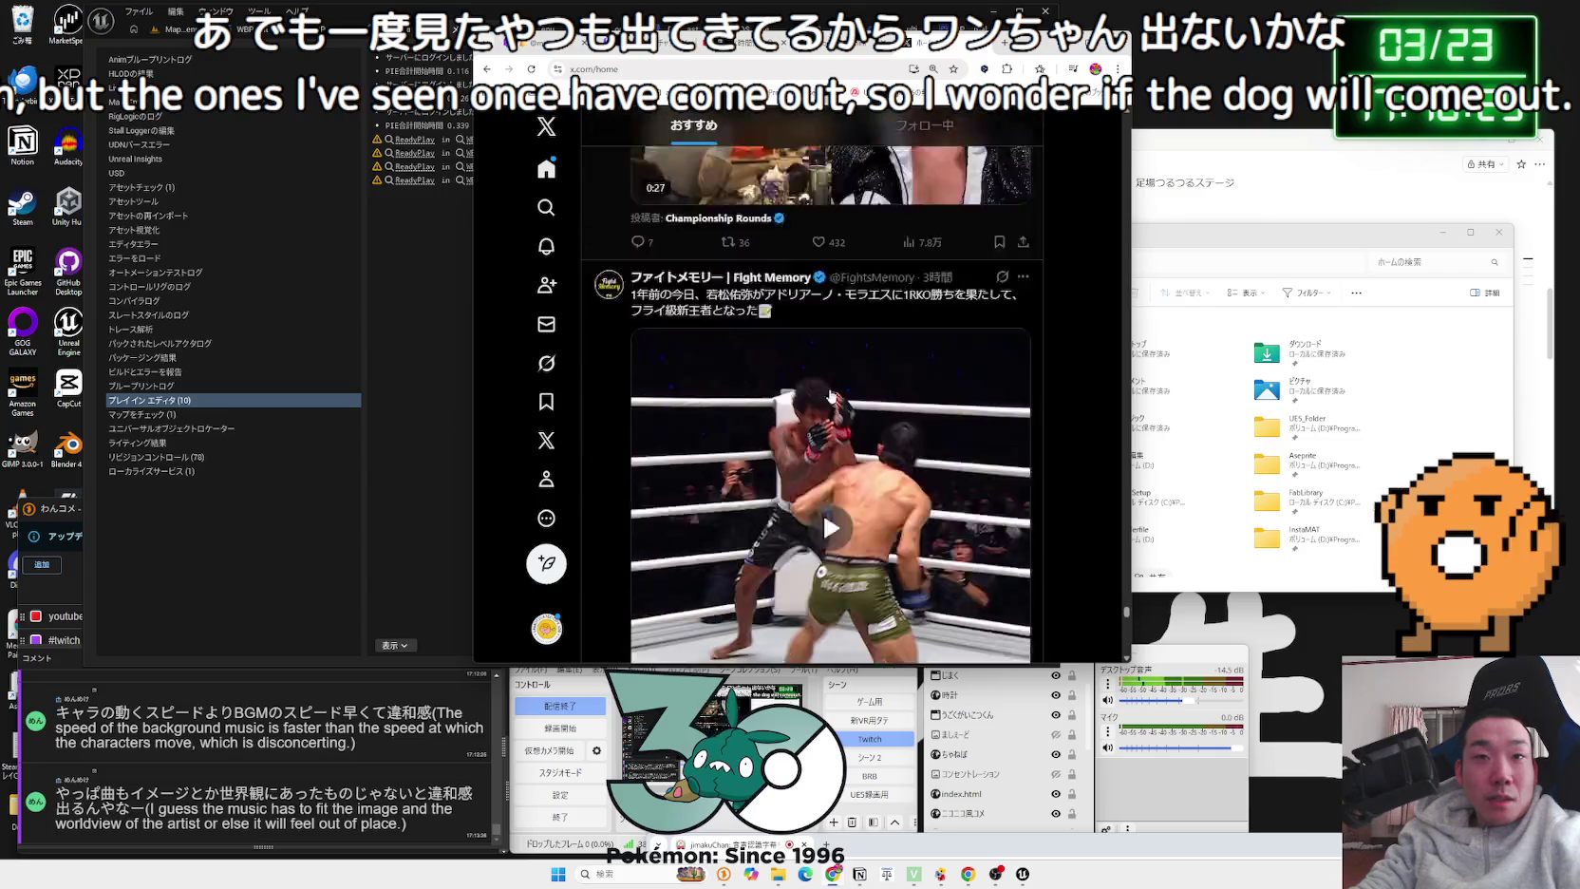
scroll(831, 395, down, 15)
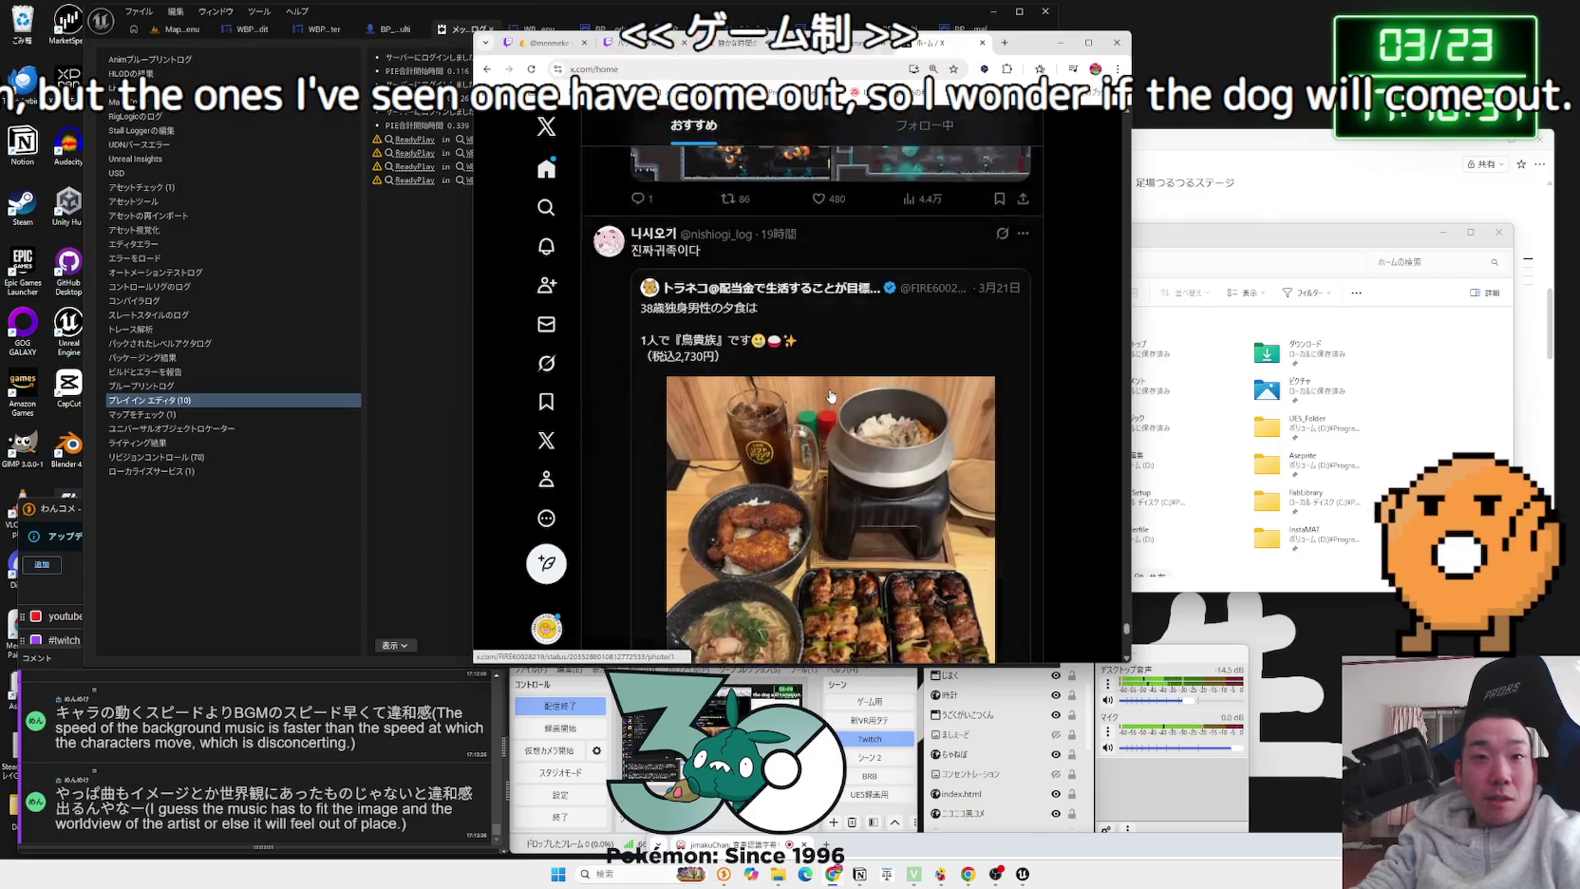
scroll(831, 400, down, 15)
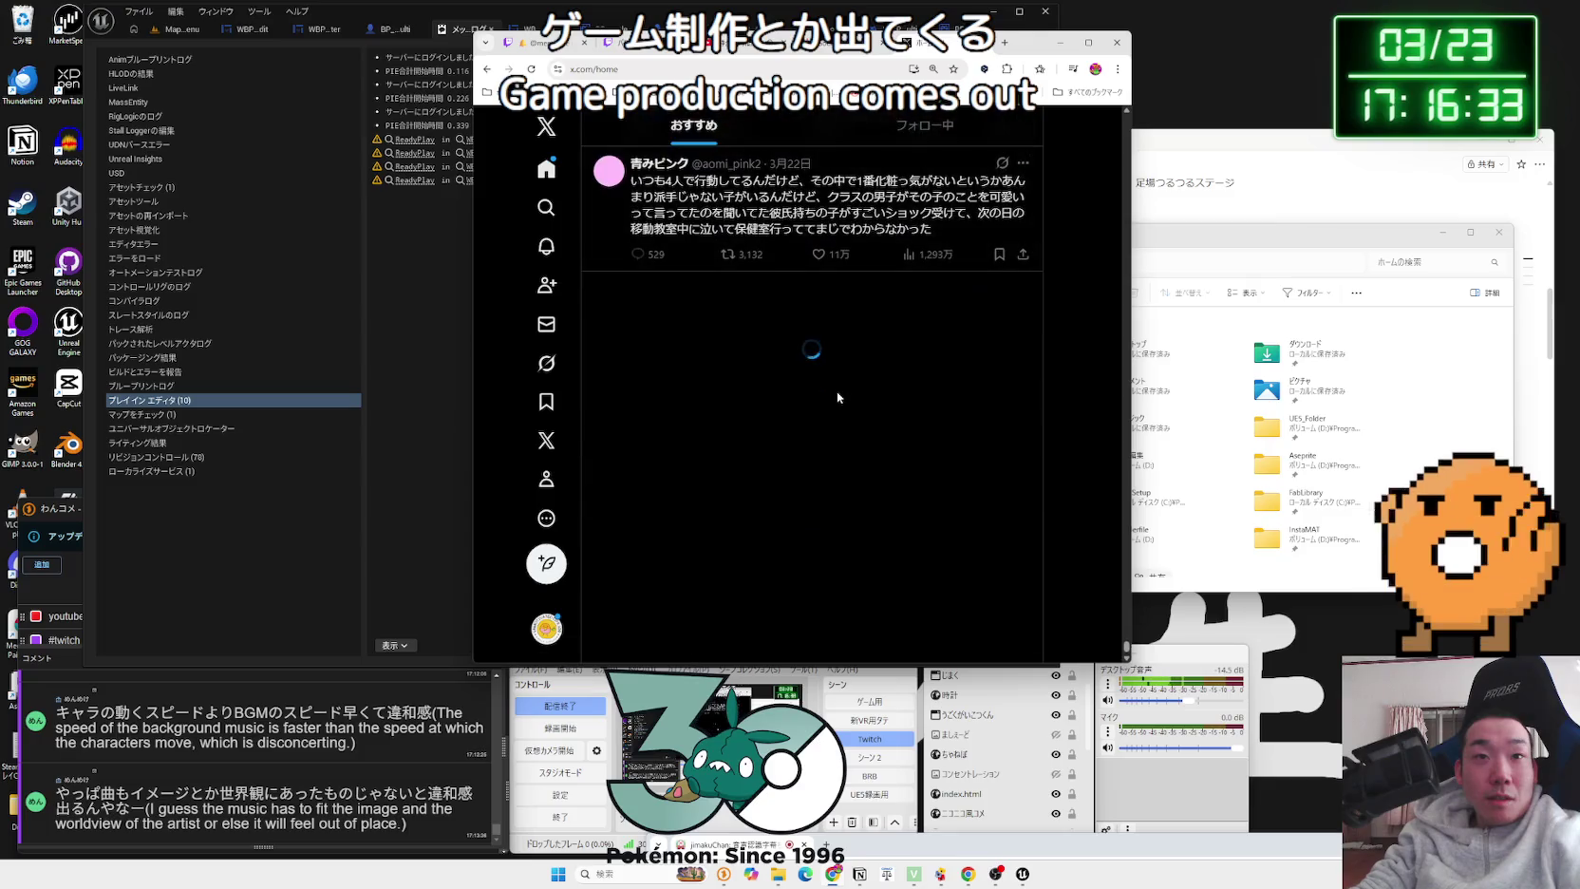
scroll(838, 398, down, 15)
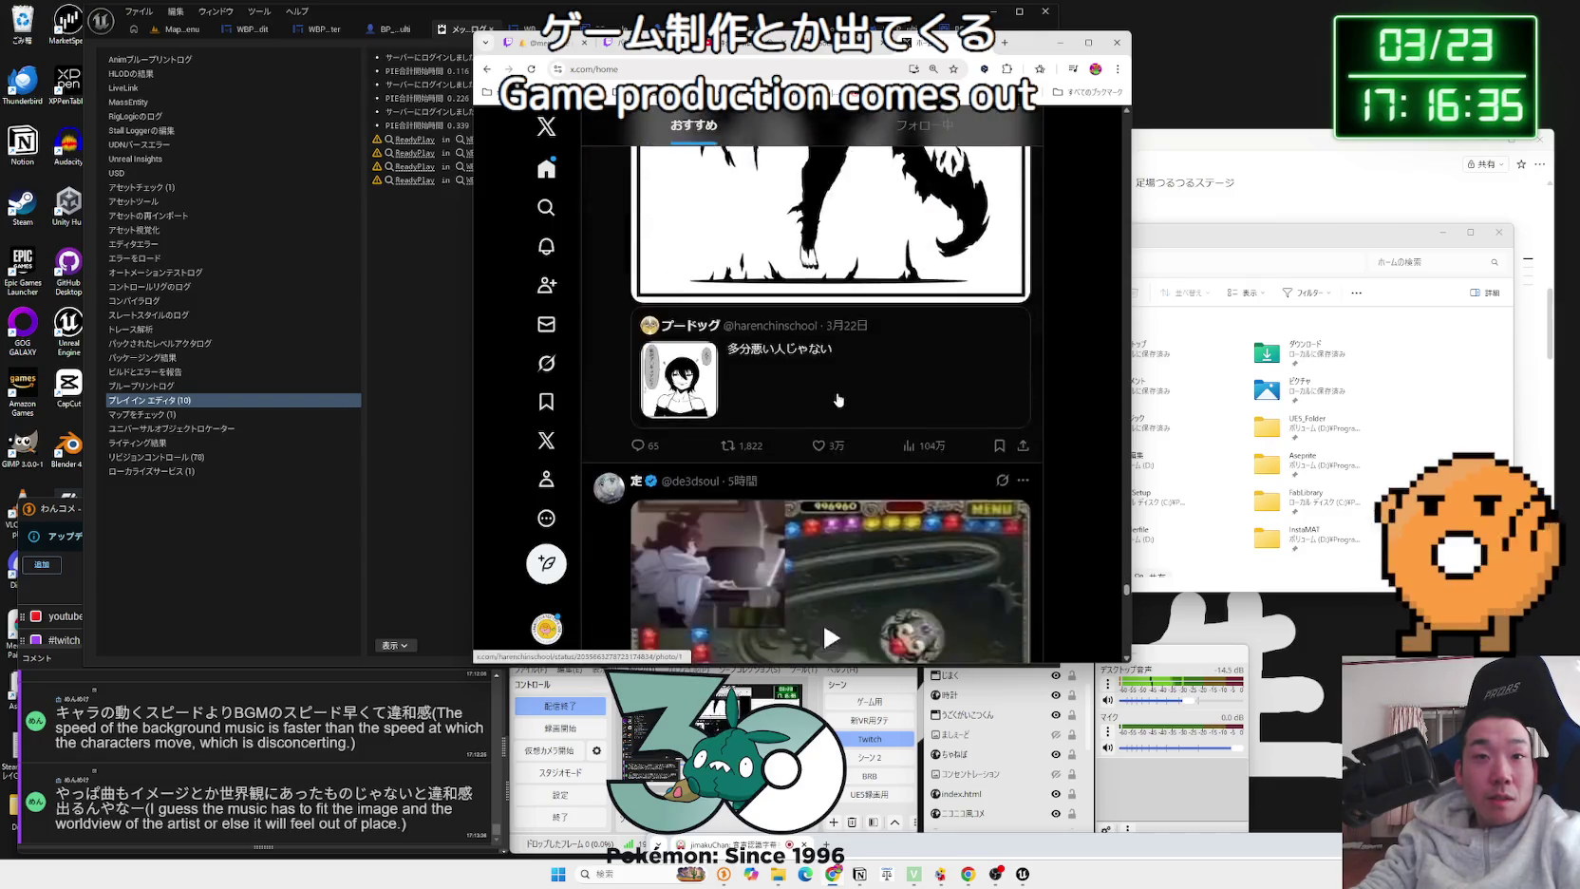
scroll(837, 399, down, 15)
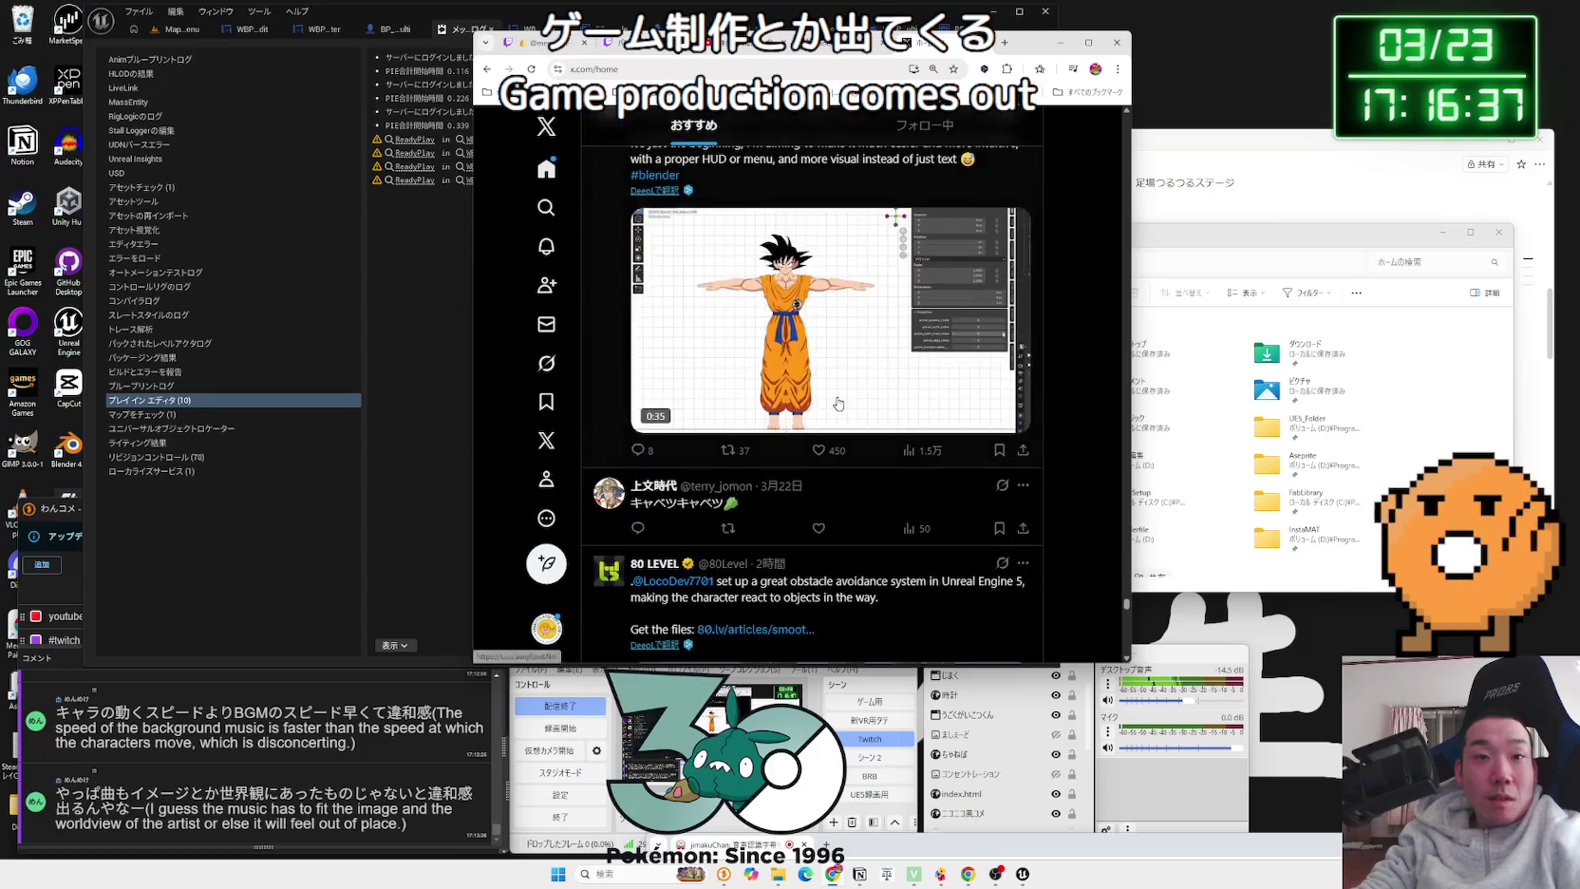
scroll(837, 403, down, 10)
scroll(837, 403, up, 10)
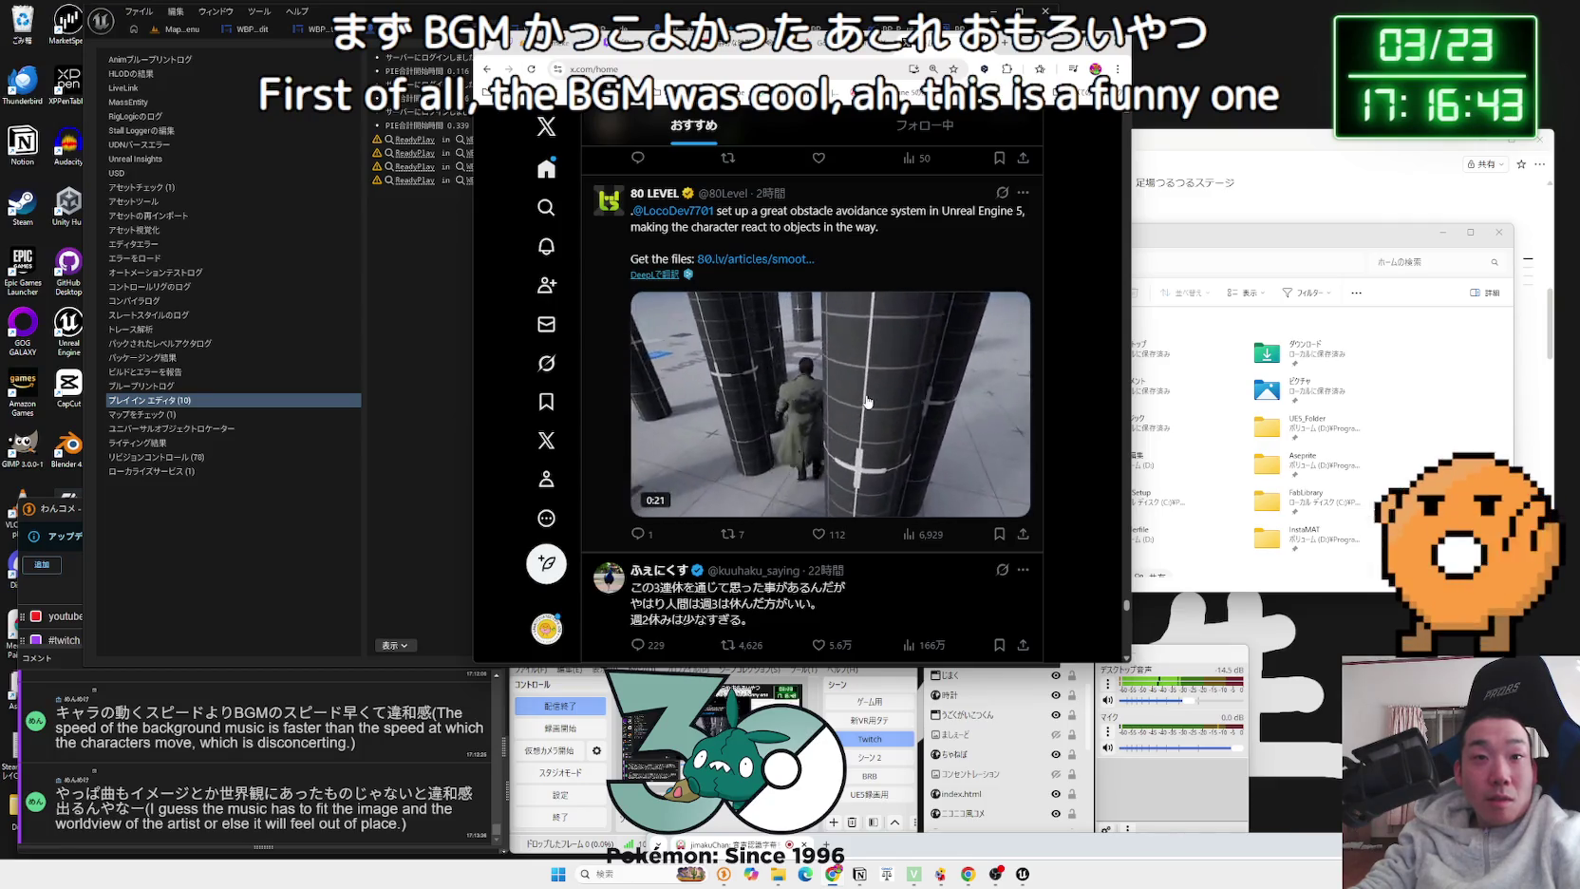
scroll(867, 401, down, 10)
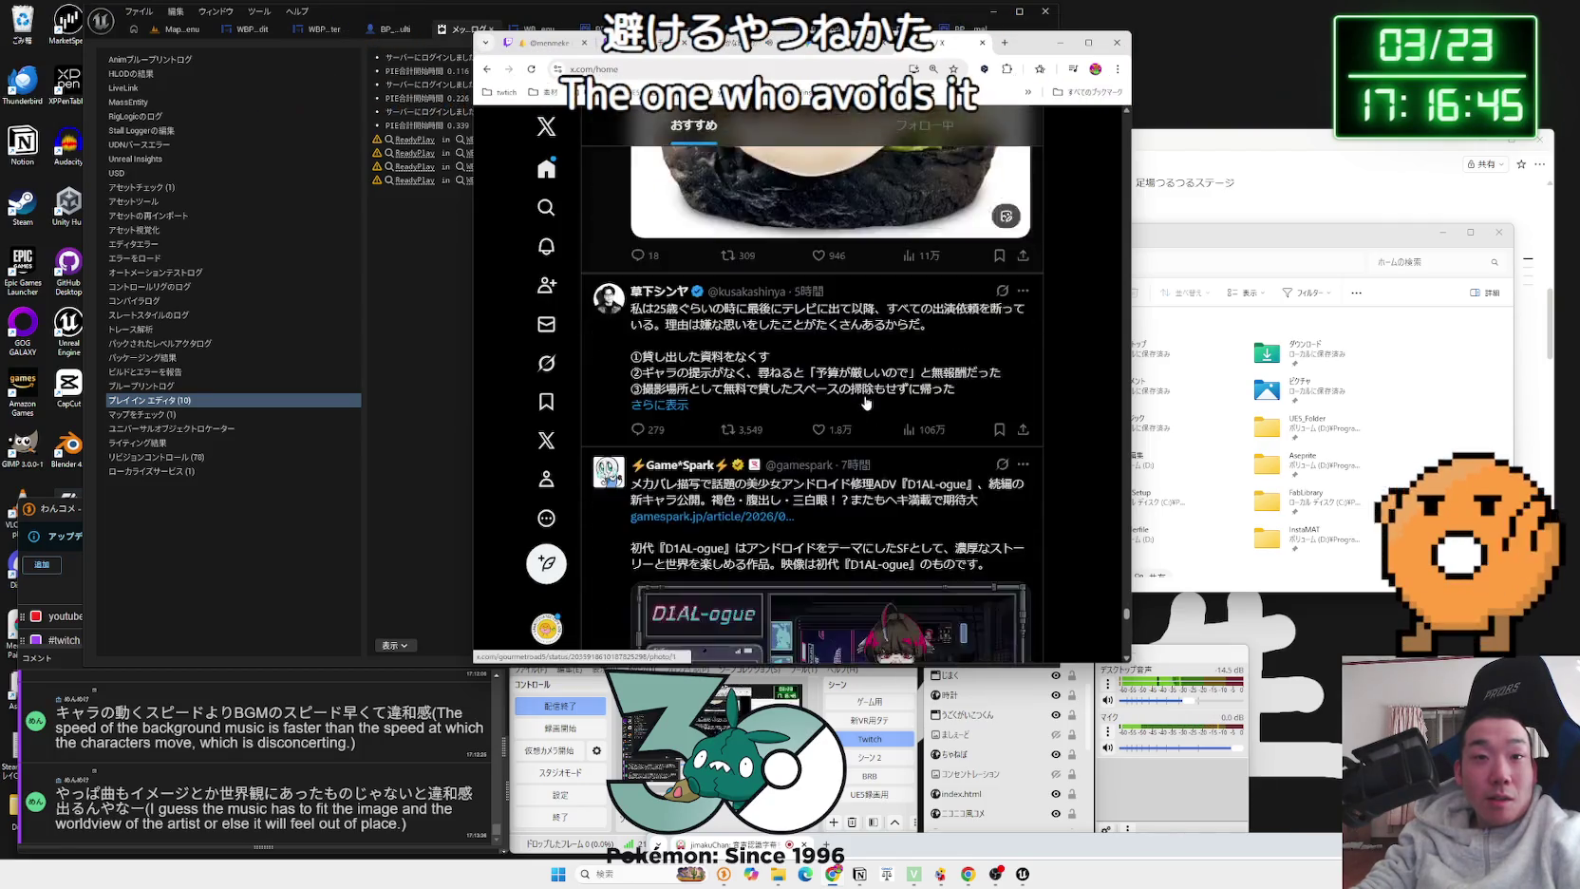
scroll(867, 402, down, 5)
scroll(878, 406, up, 7)
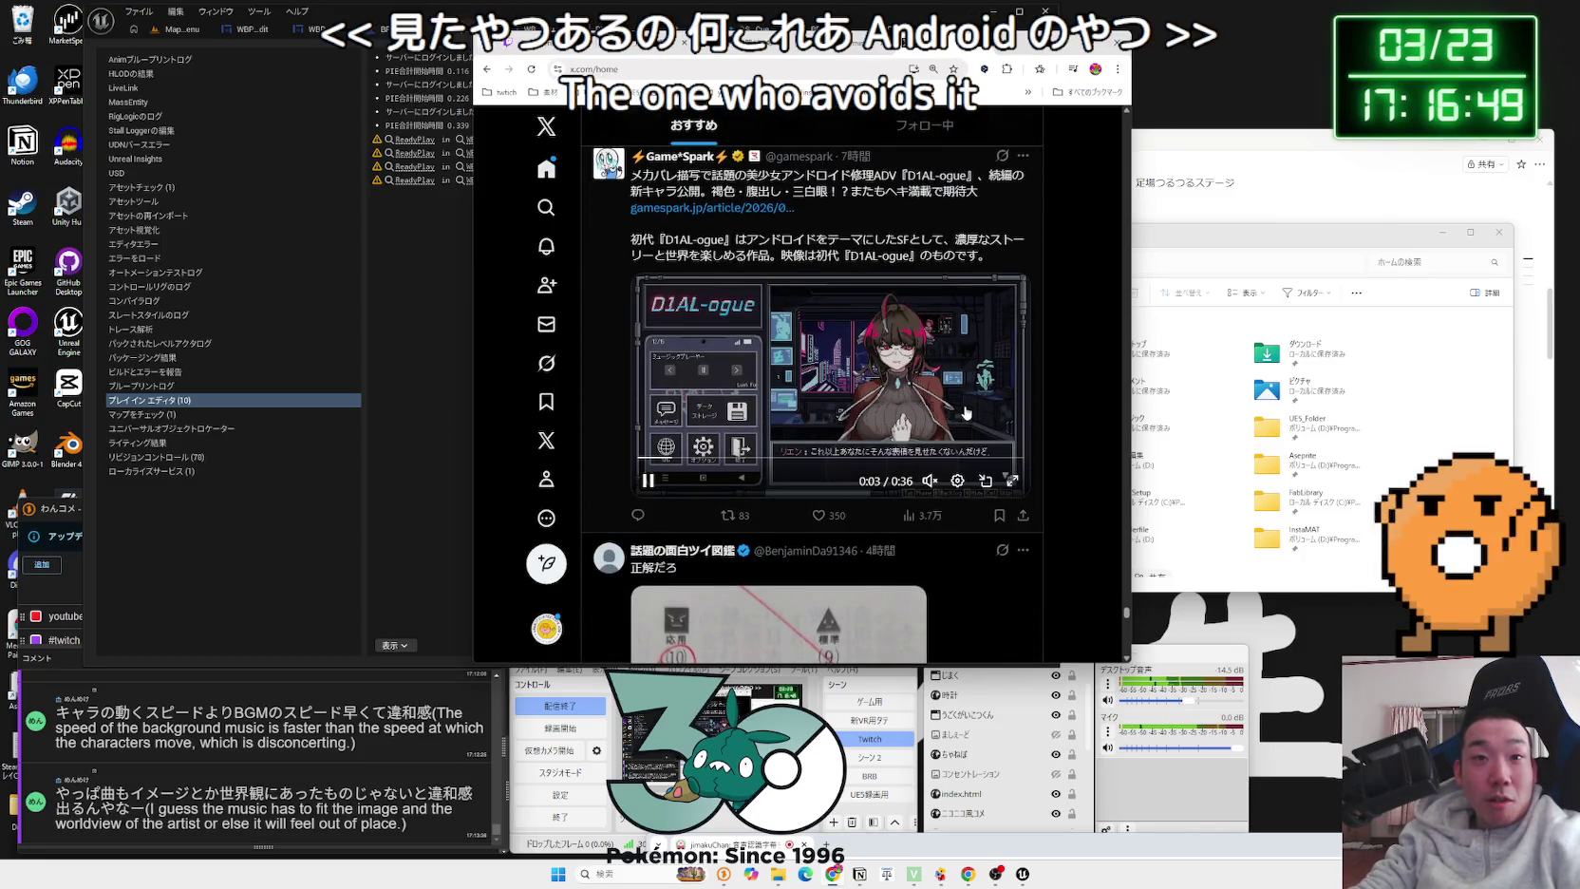
scroll(959, 411, down, 5)
scroll(954, 412, down, 20)
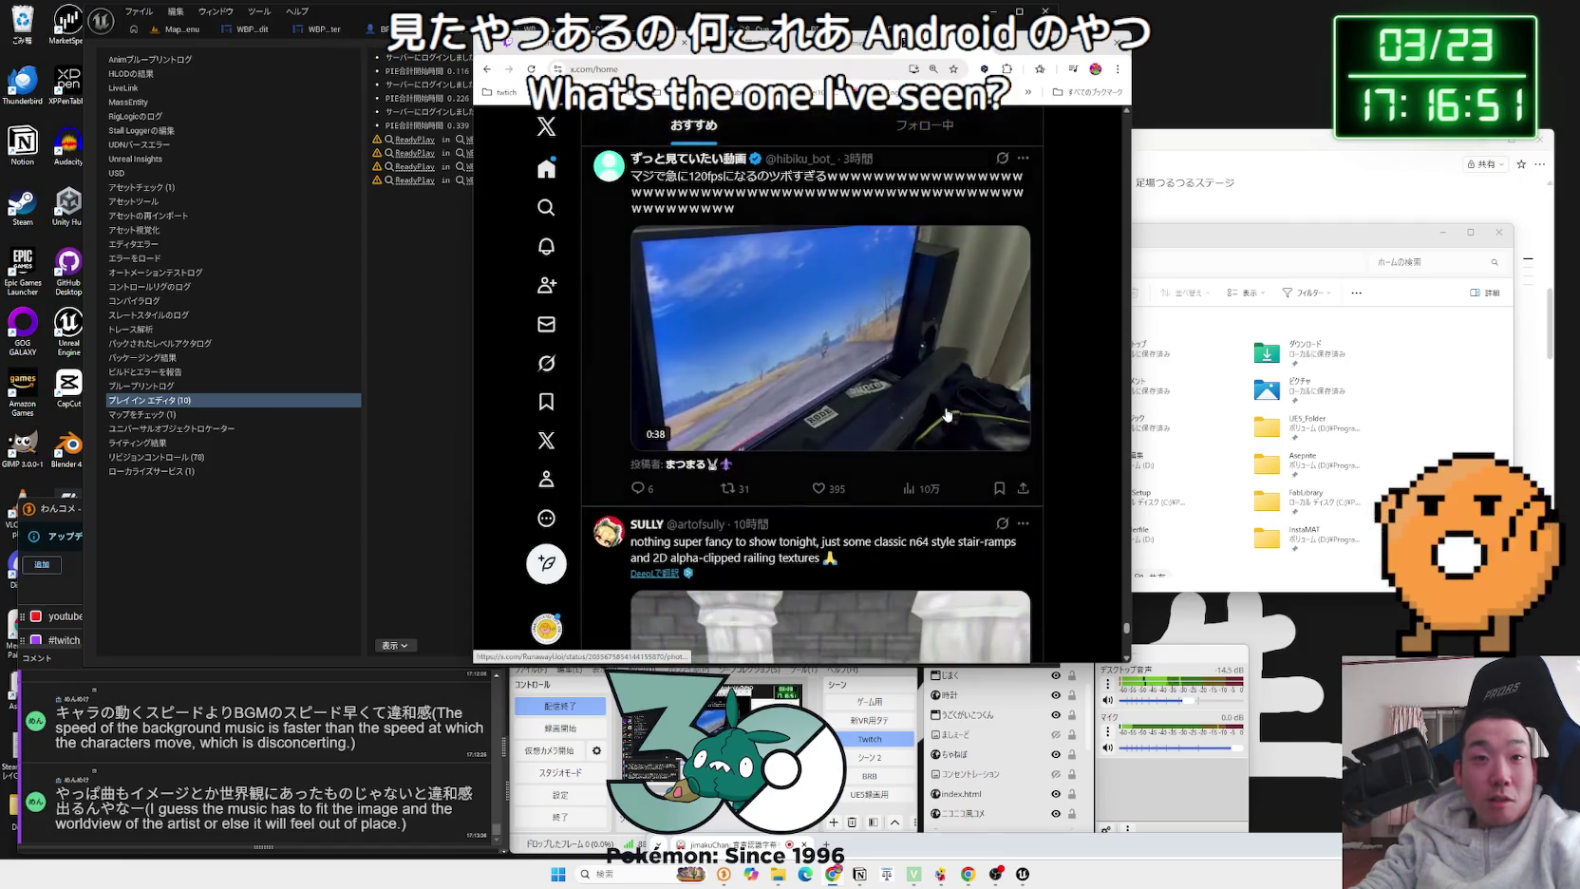
scroll(946, 414, down, 15)
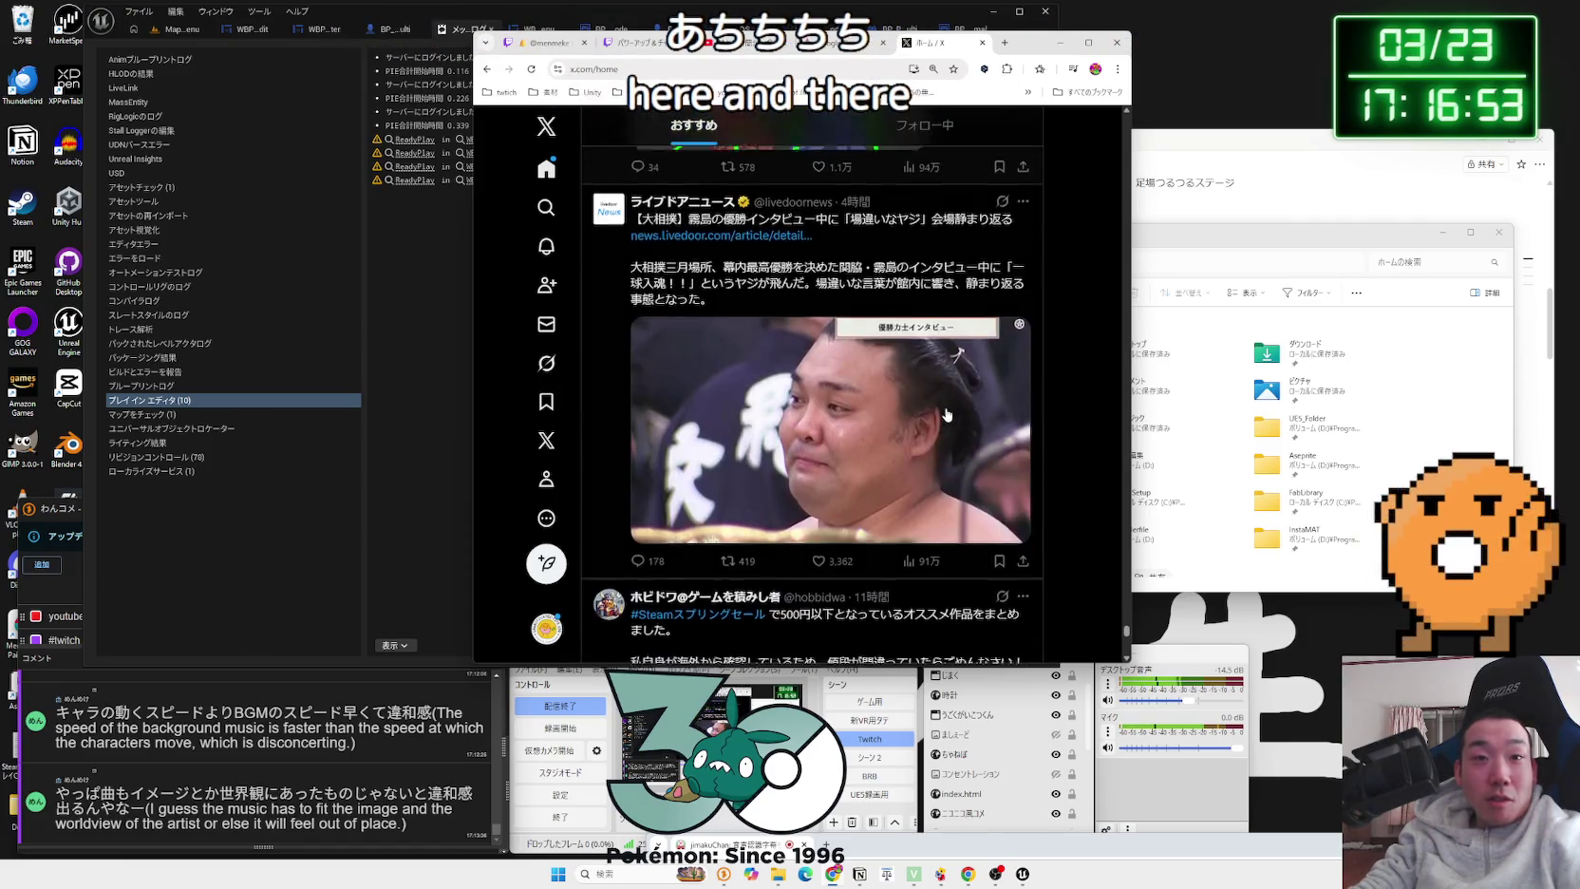
scroll(947, 414, down, 15)
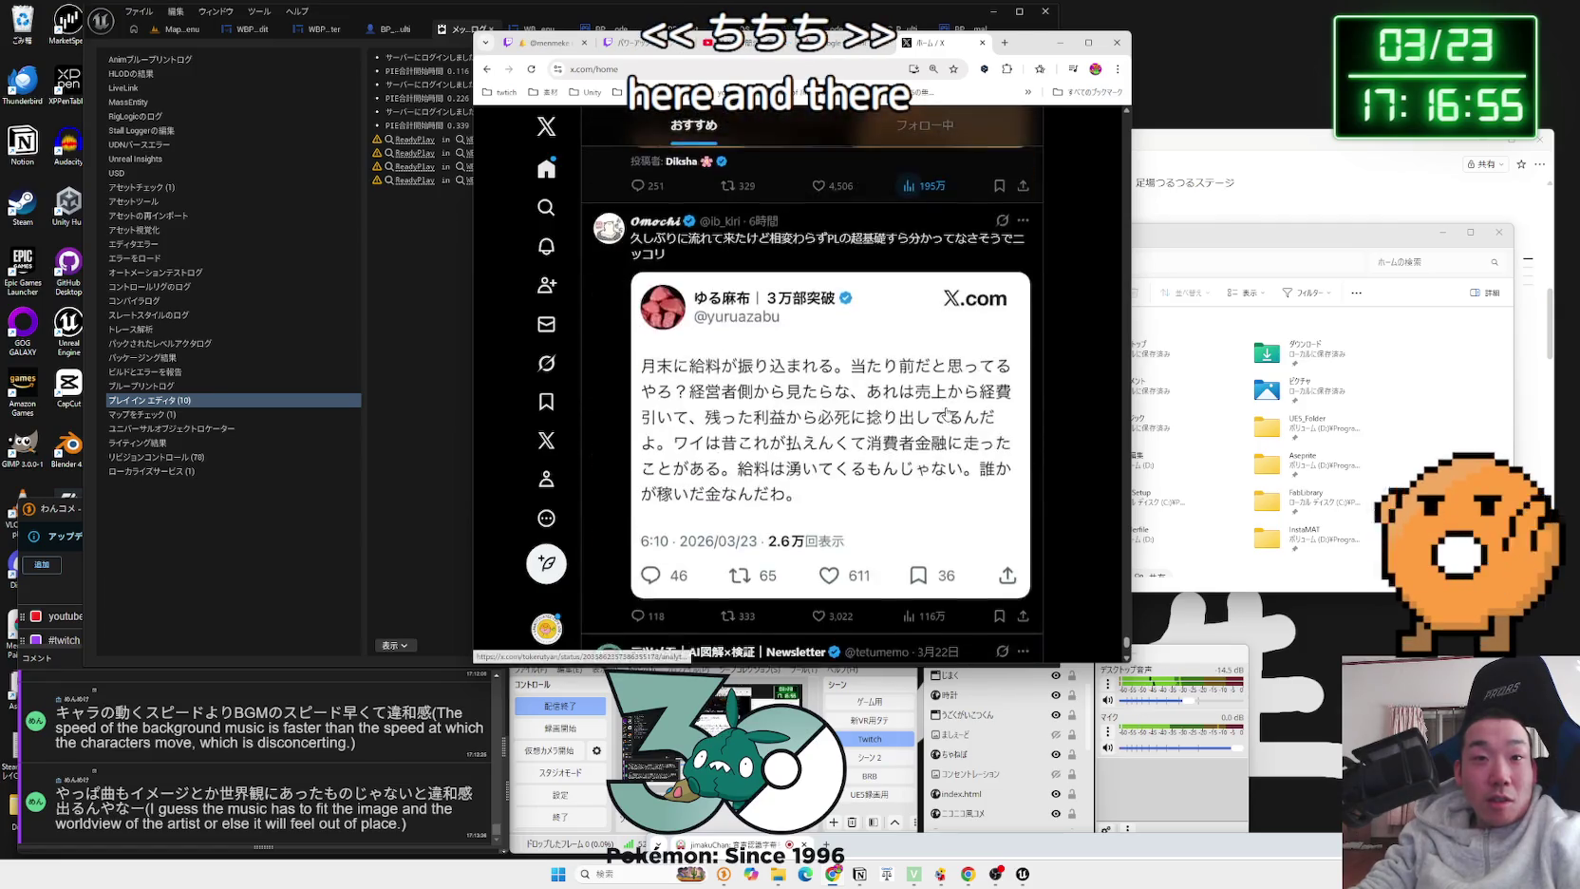
scroll(947, 414, down, 15)
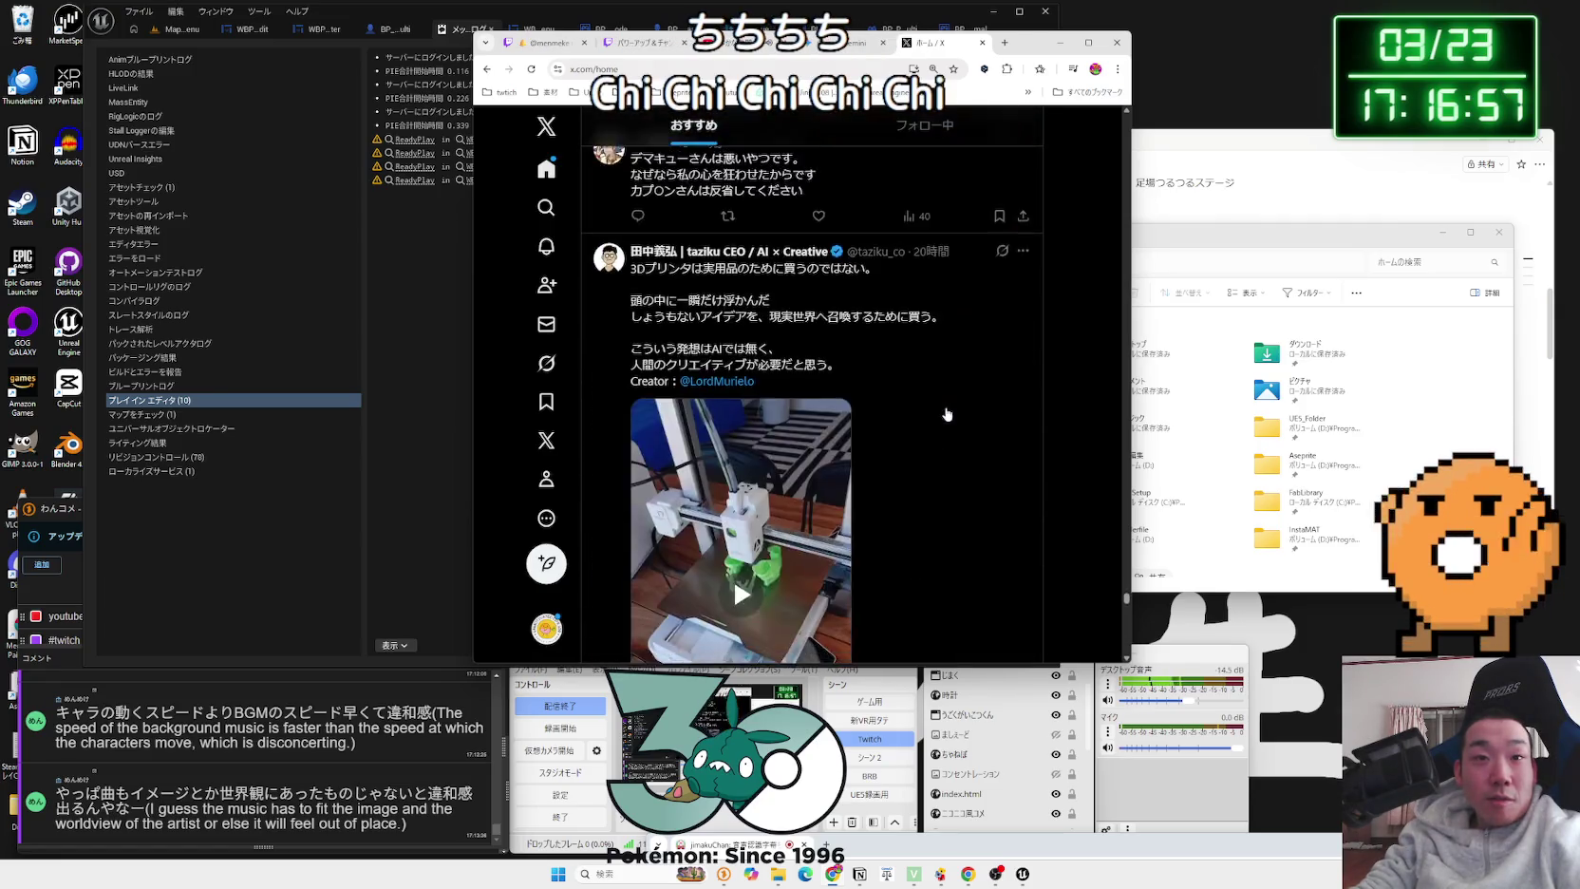
scroll(947, 414, down, 15)
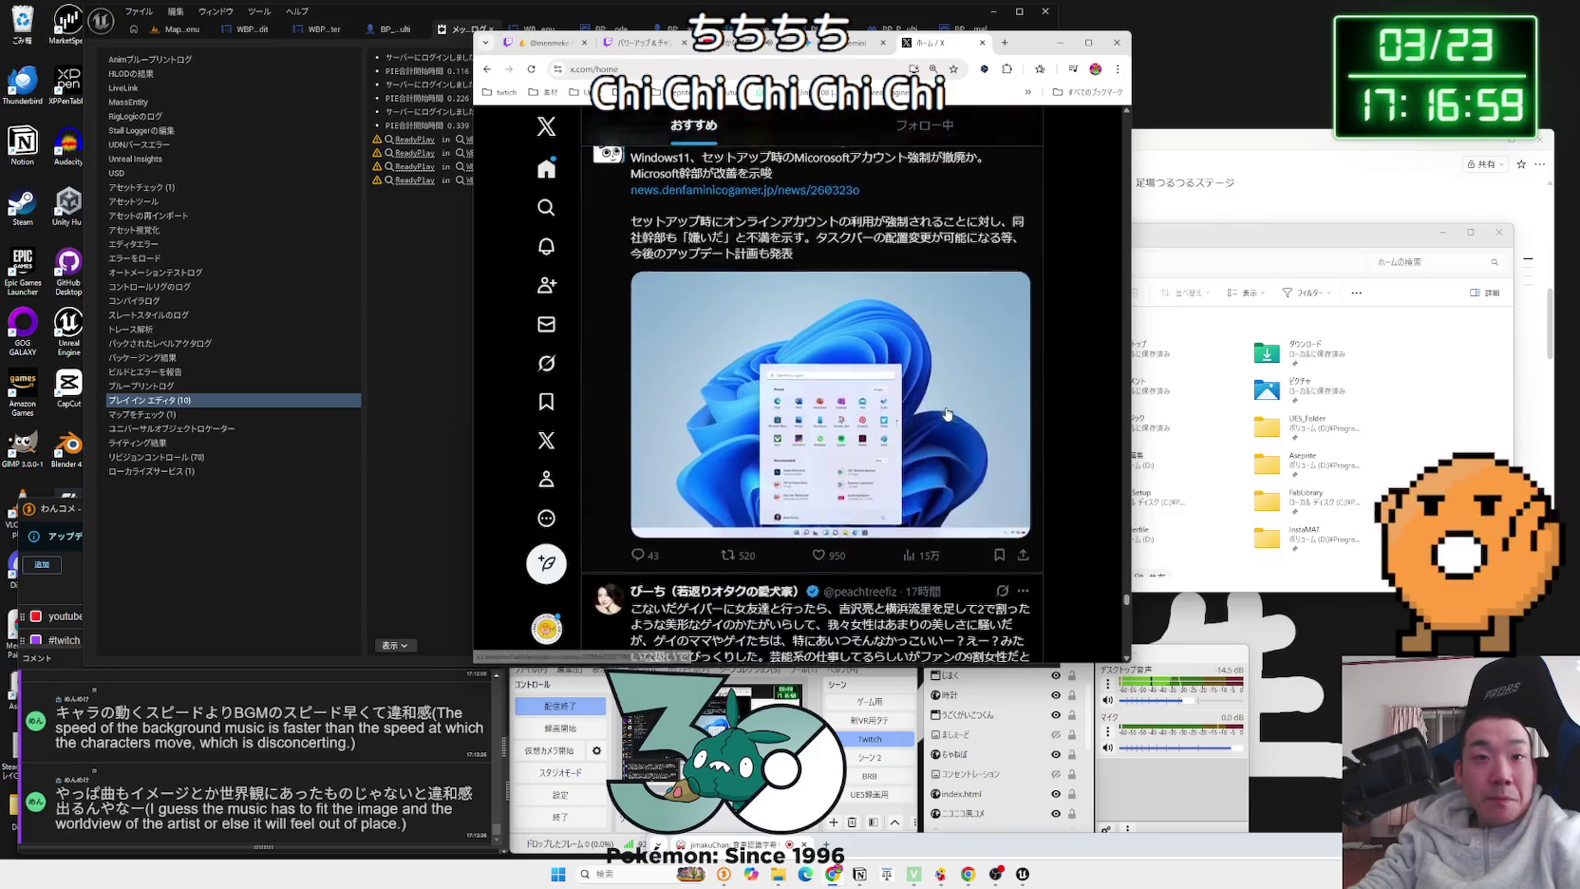
scroll(947, 414, down, 3)
scroll(946, 414, down, 4)
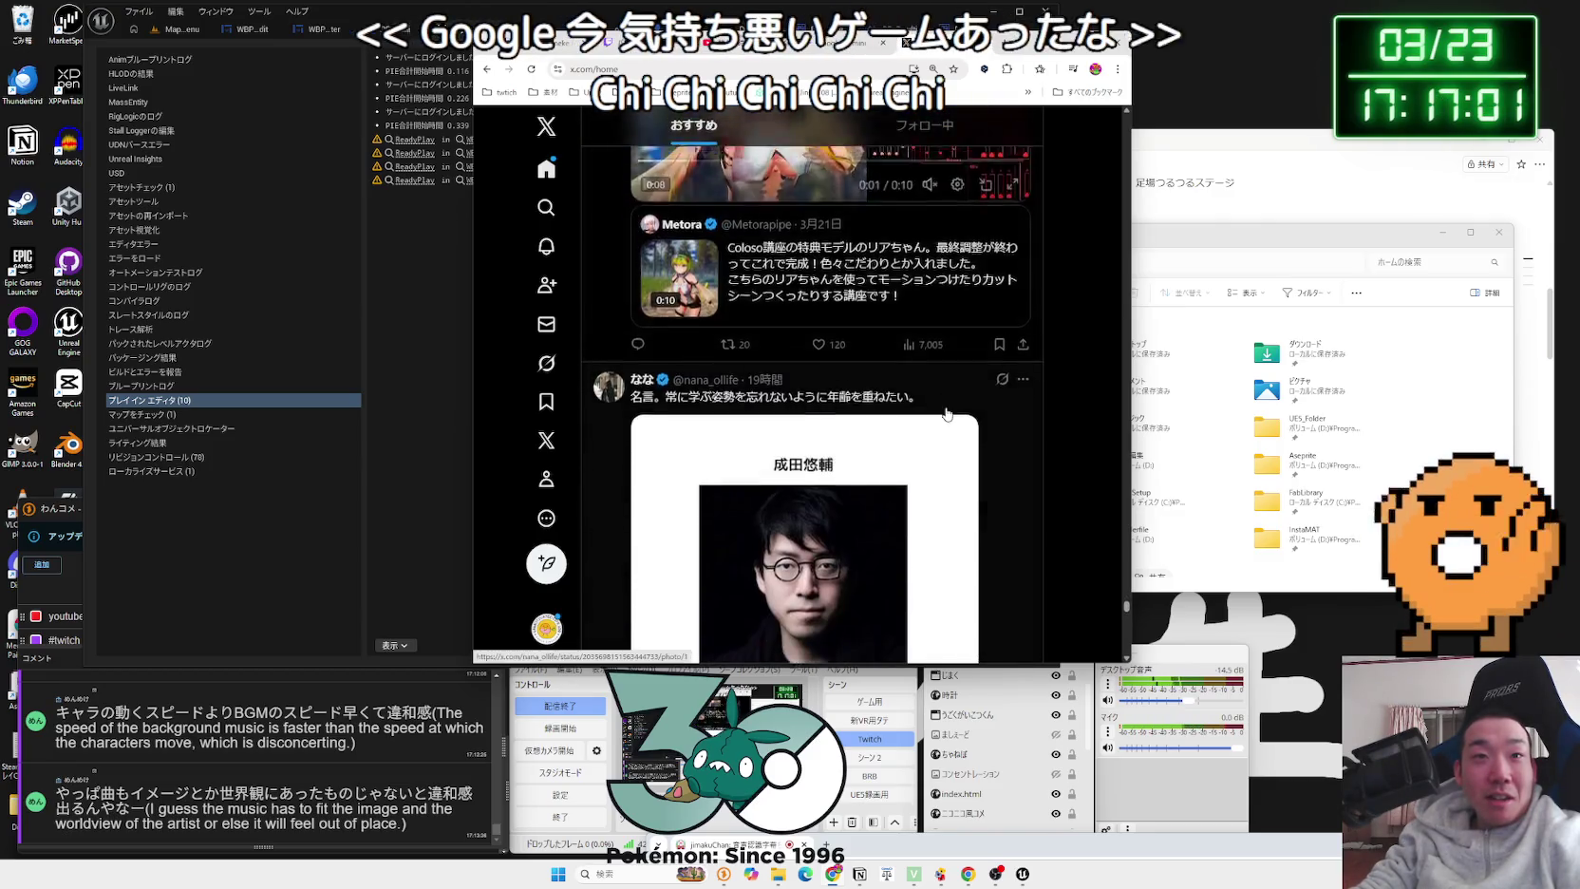
scroll(946, 414, up, 4)
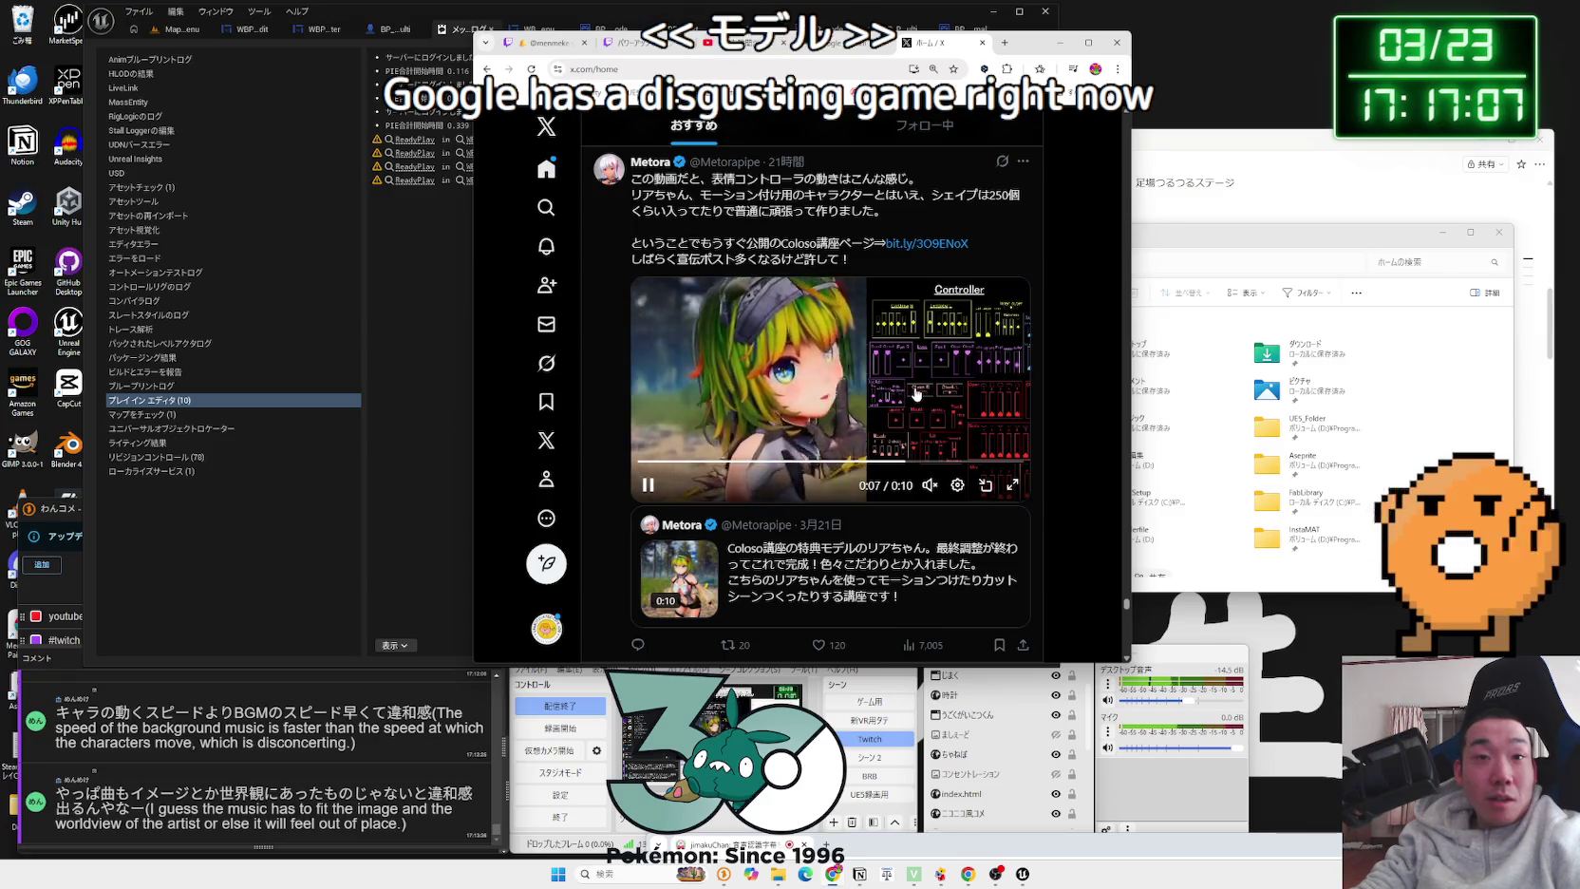
scroll(914, 396, down, 3)
scroll(916, 392, down, 10)
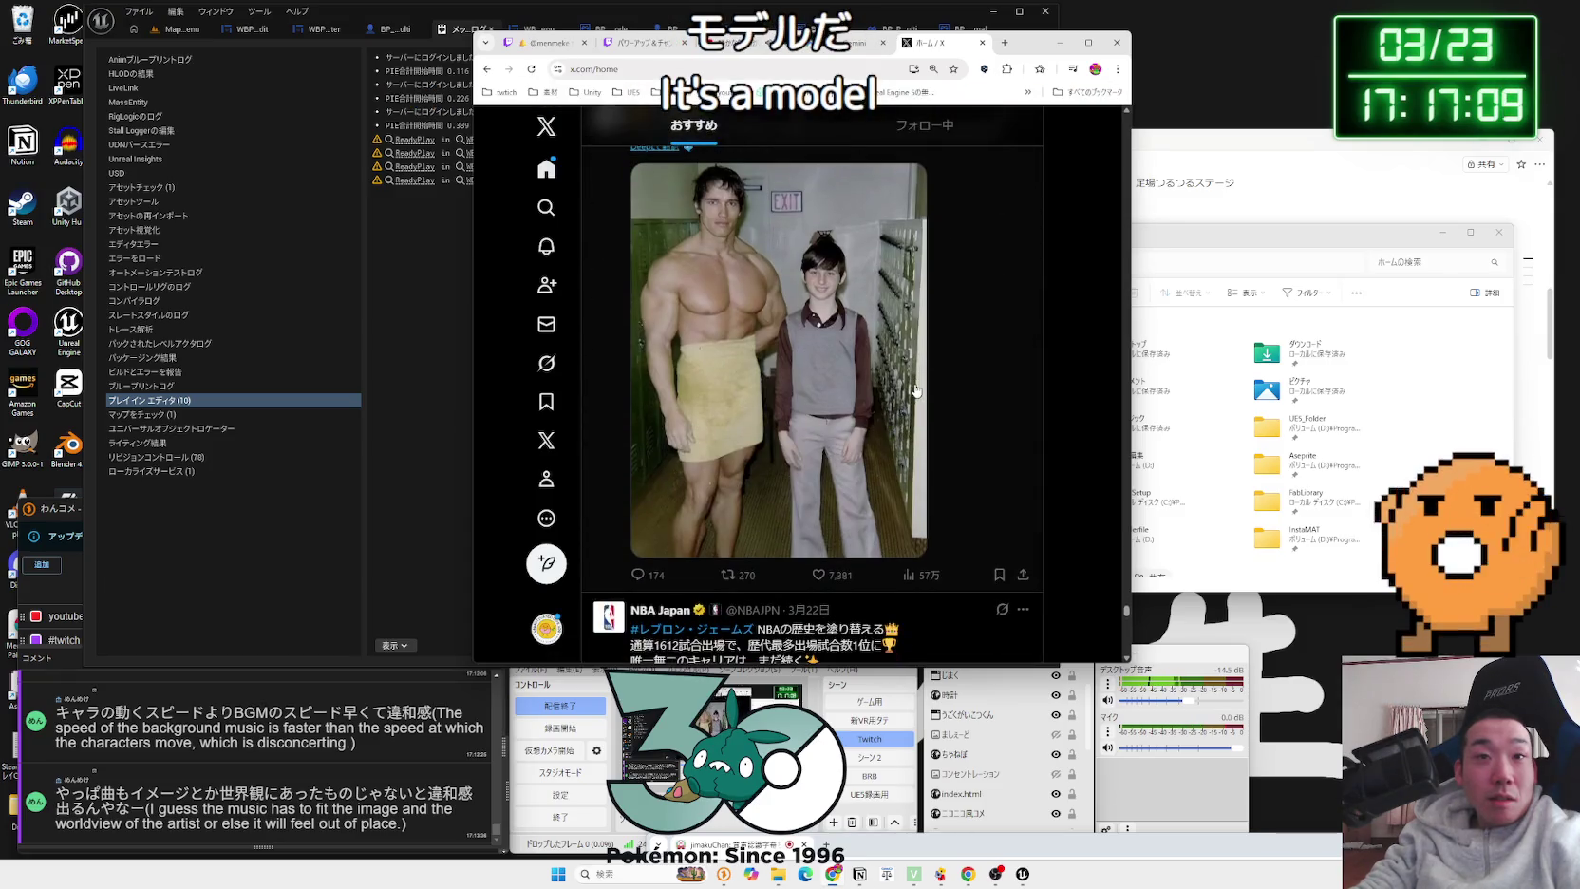
scroll(917, 389, down, 2)
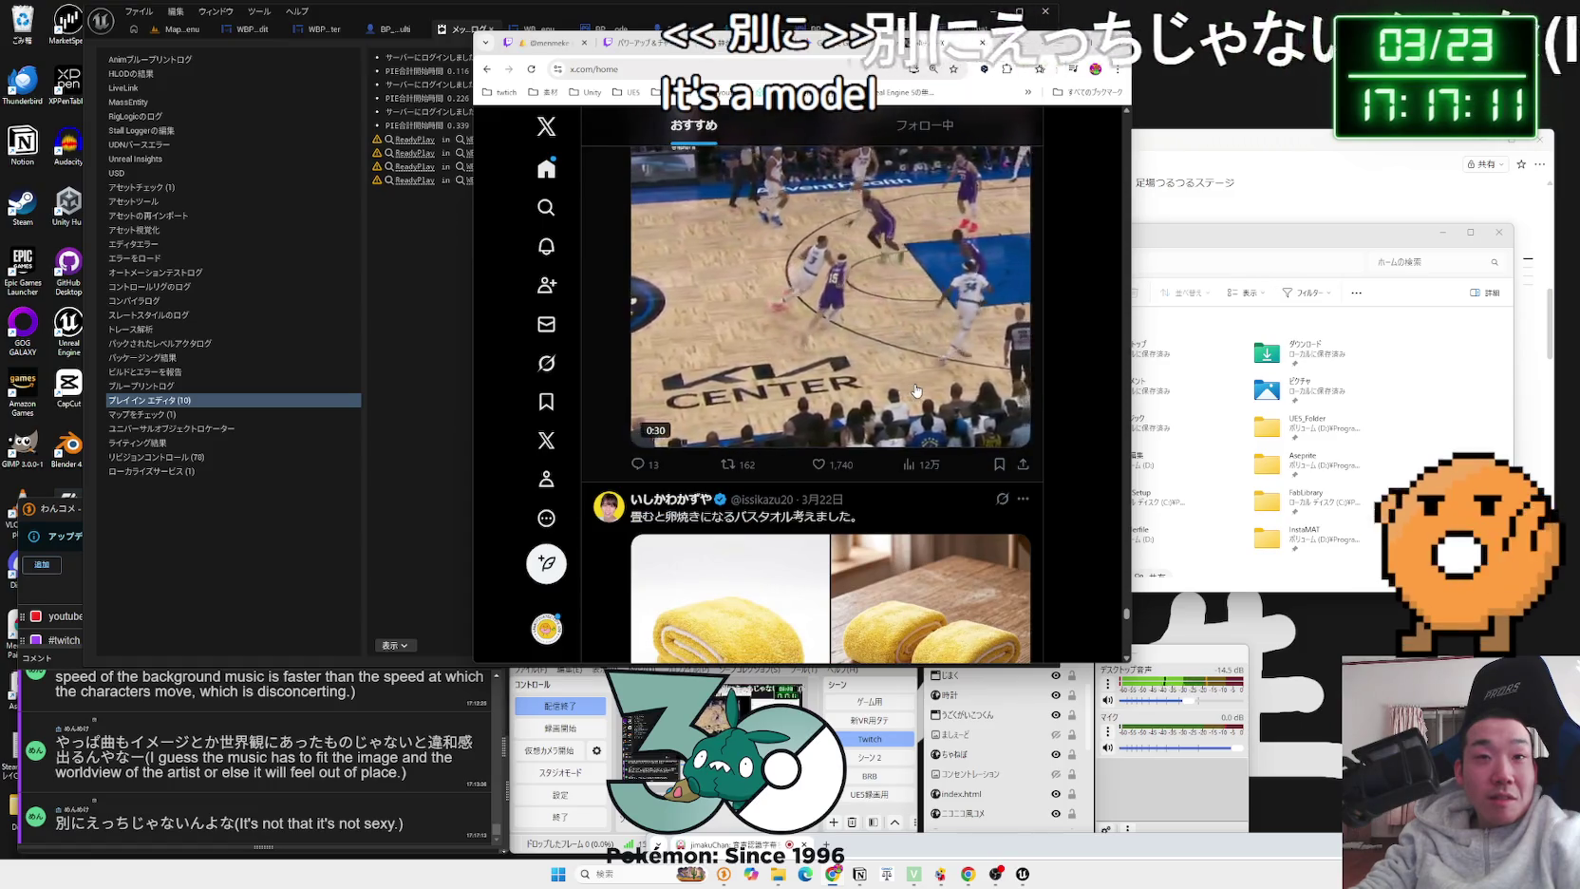
scroll(917, 389, up, 2)
scroll(917, 389, down, 12)
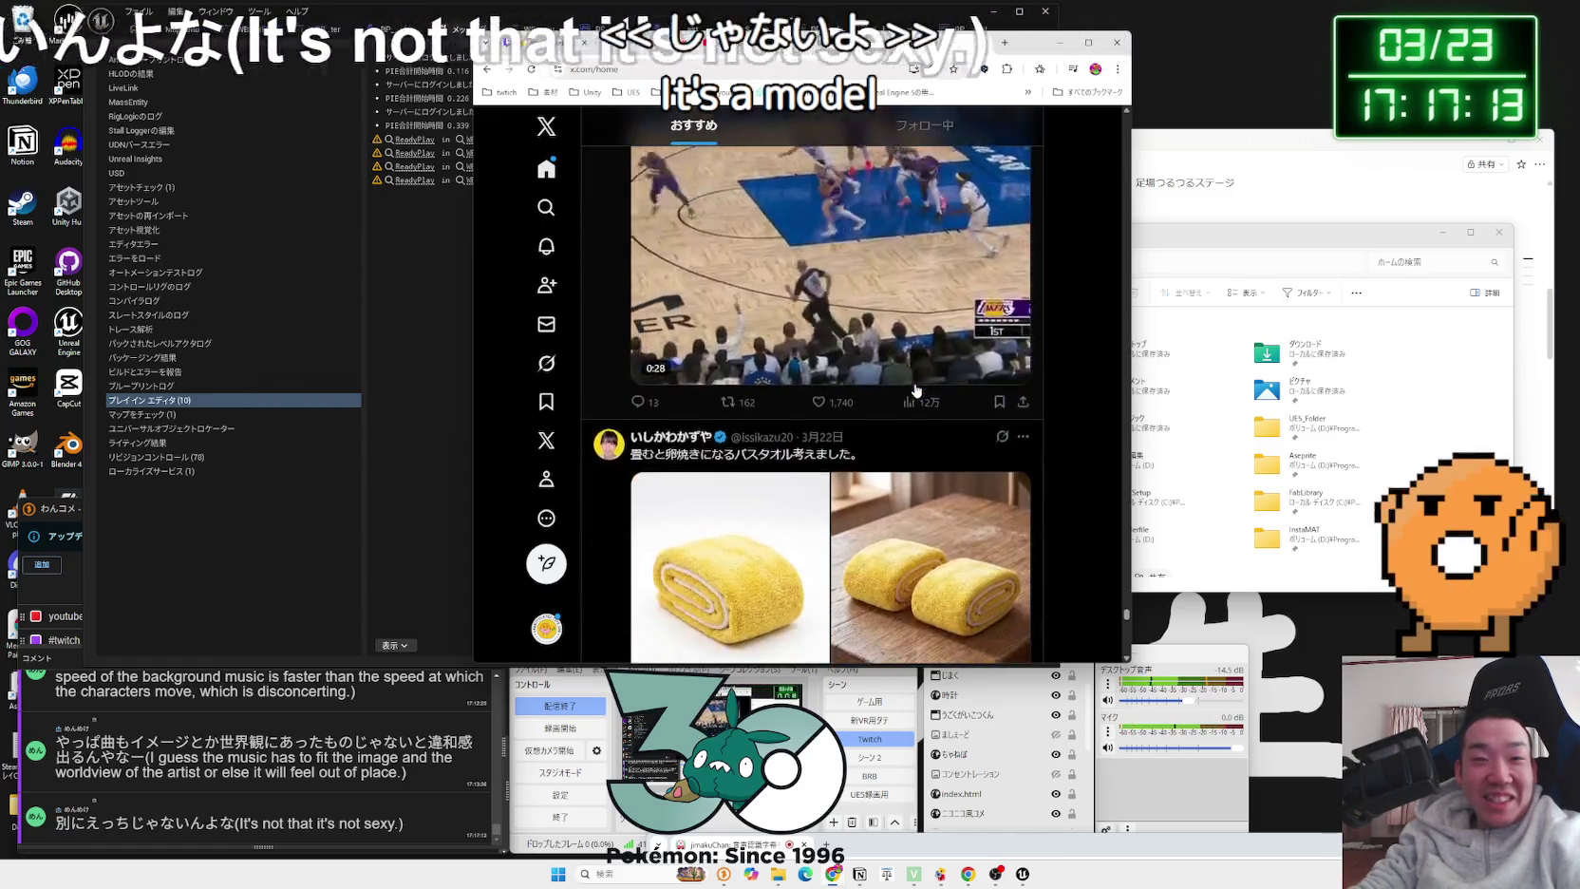
scroll(916, 390, down, 12)
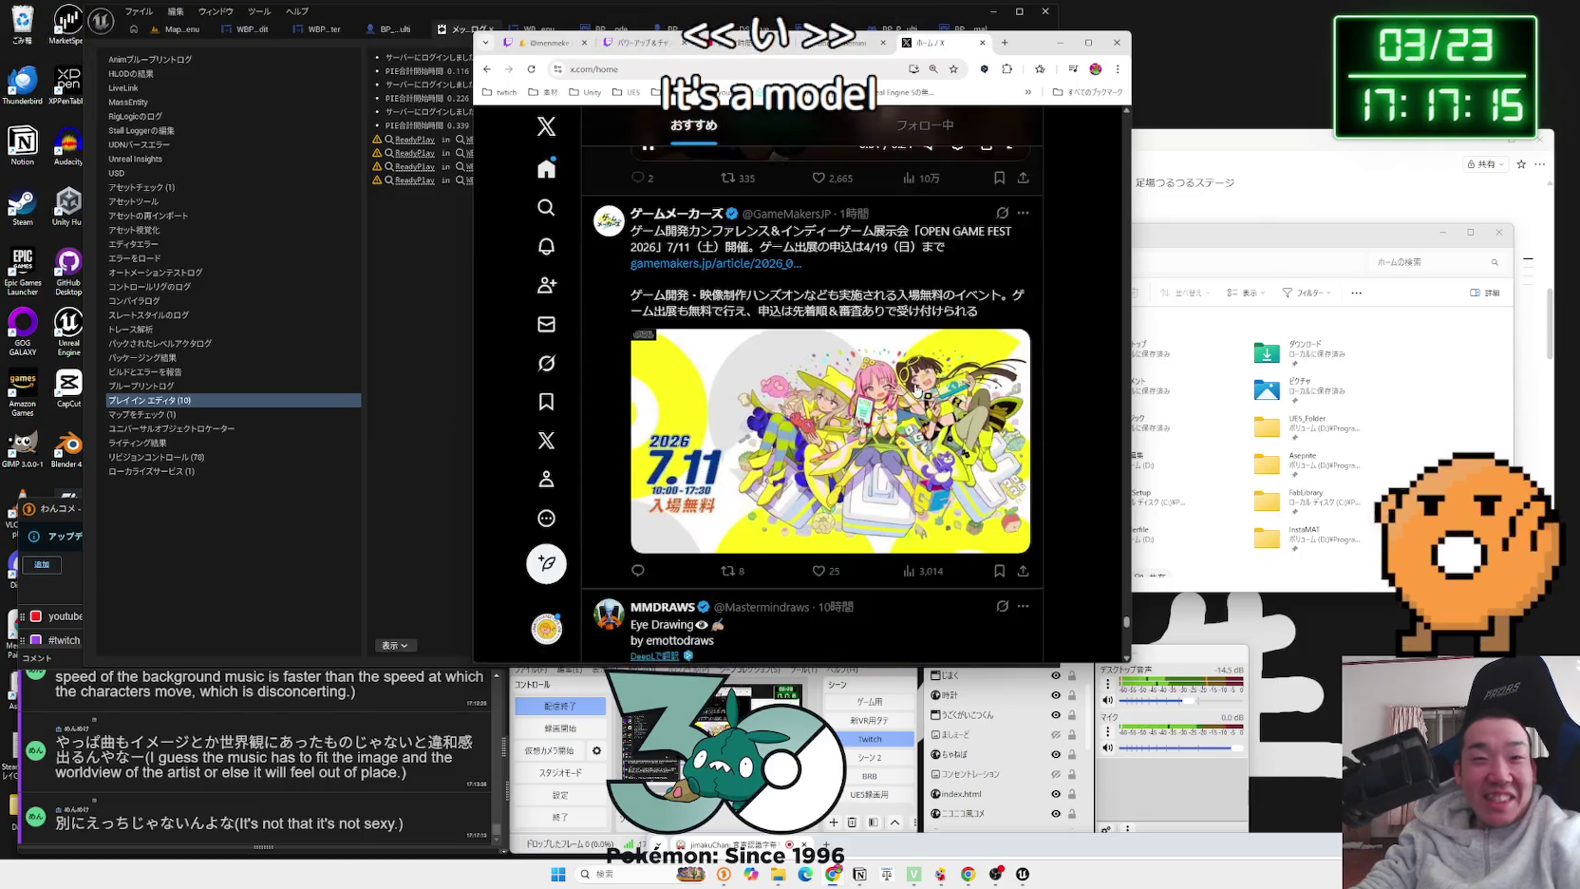
scroll(916, 390, down, 5)
scroll(916, 390, up, 2)
scroll(916, 390, down, 6)
scroll(916, 390, down, 10)
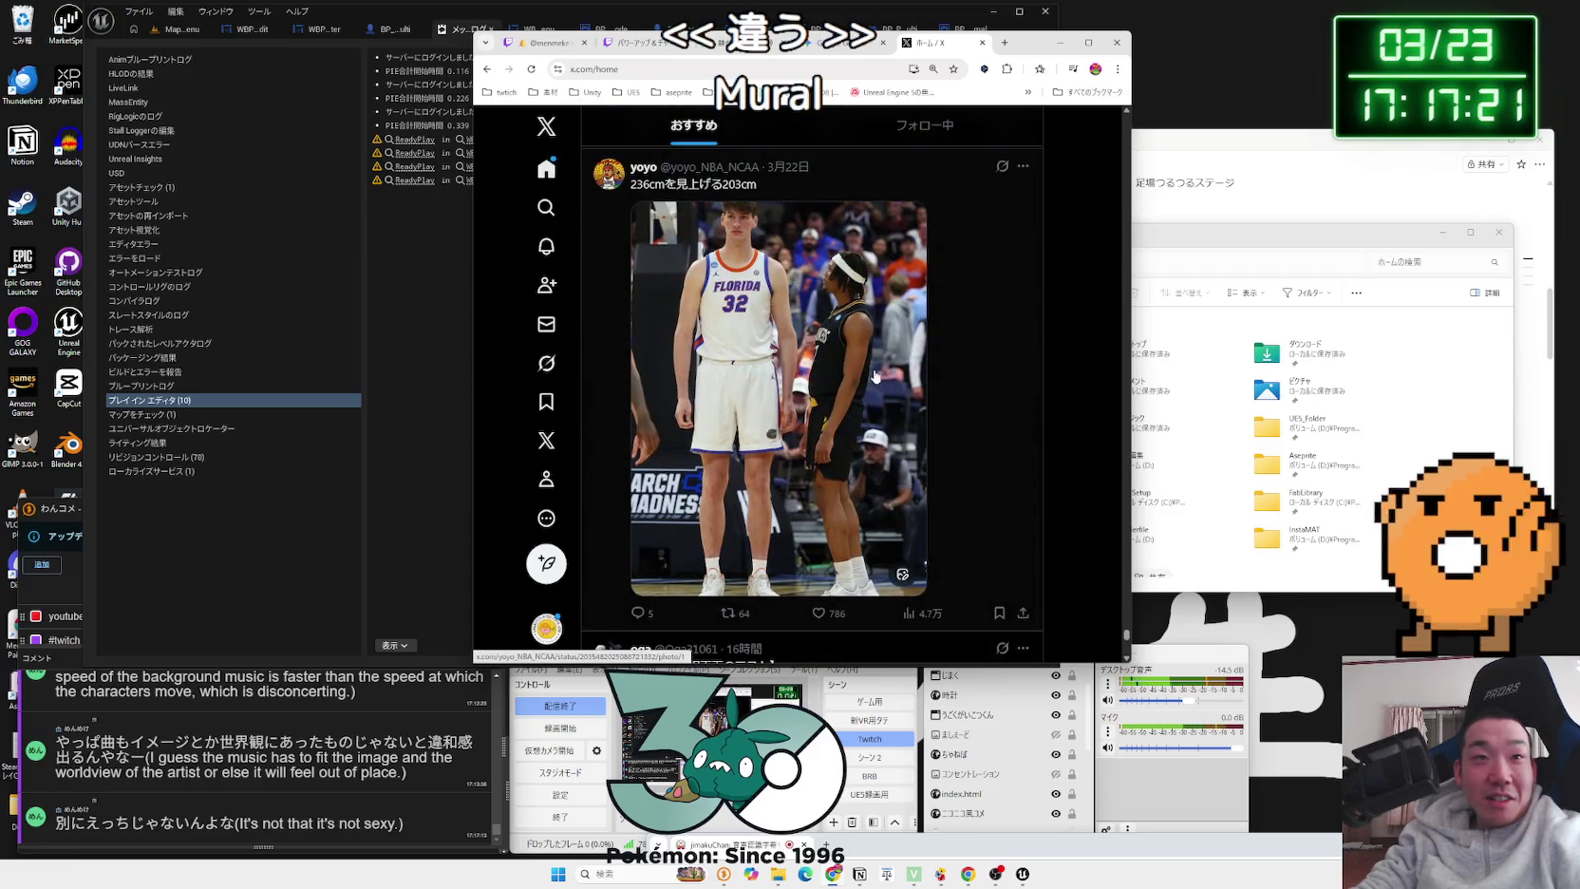
Step: Enlarge the browser window and reopen the basketball photo in the full-size viewer
click(876, 376)
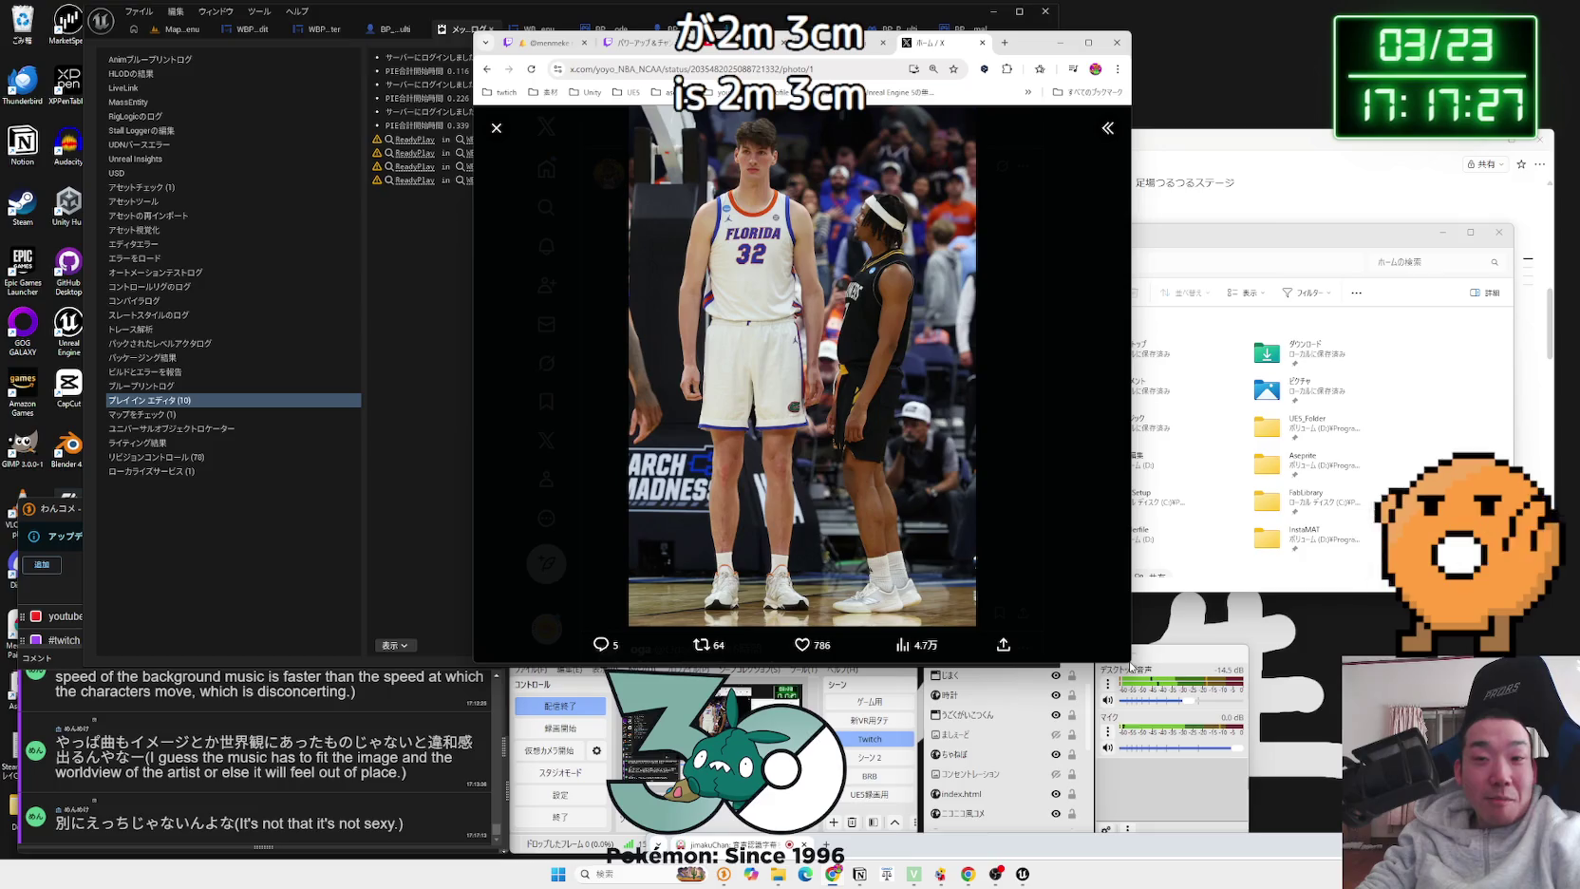
drag(1129, 659, 1247, 762)
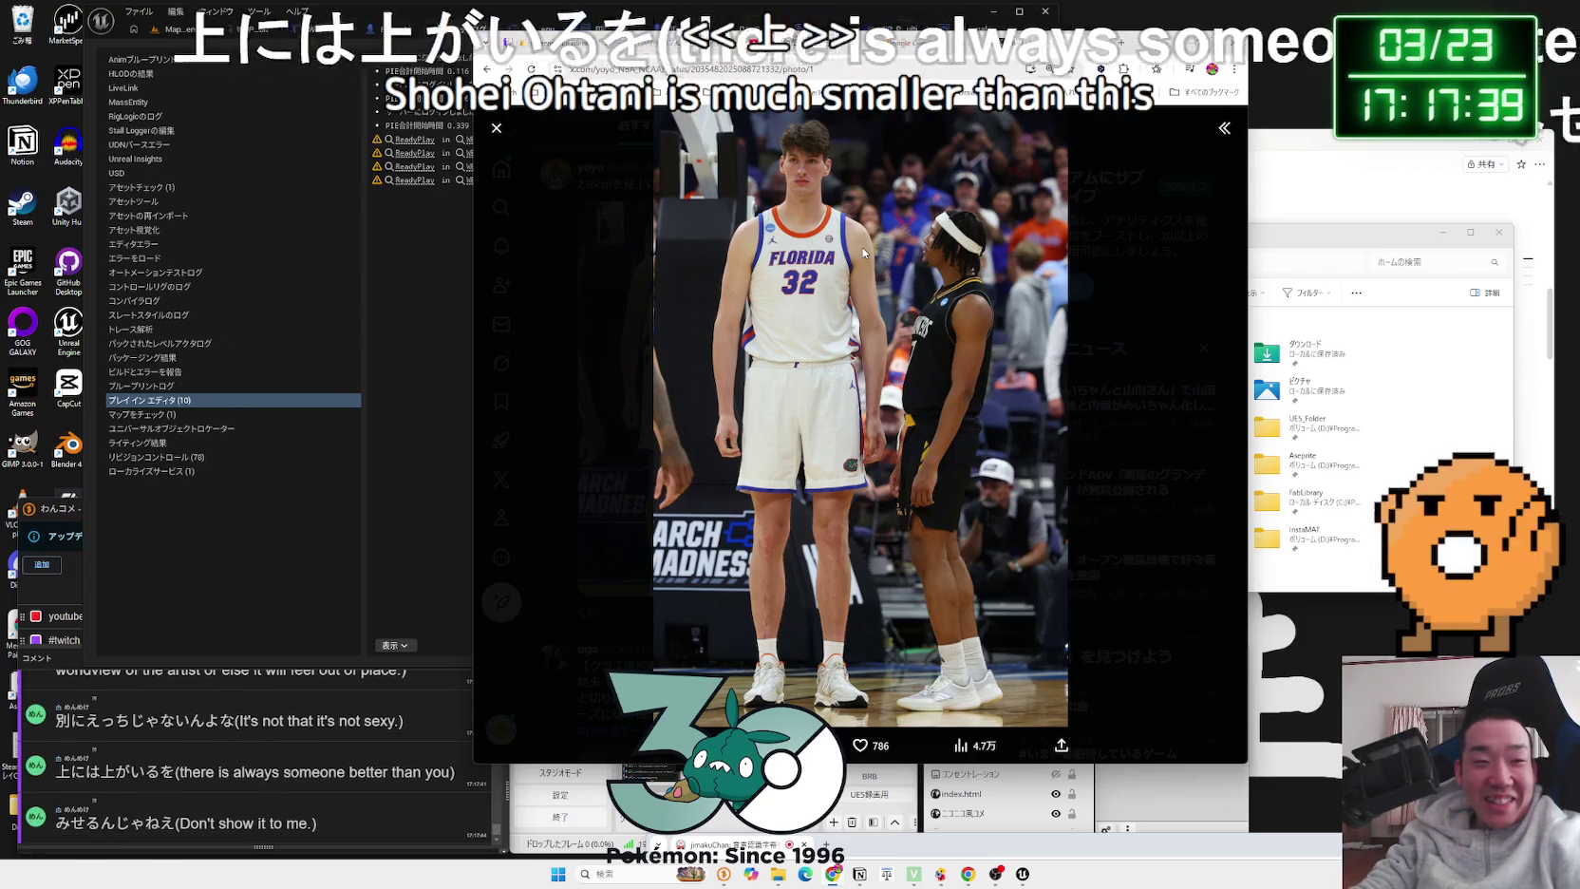
click(589, 267)
drag(576, 184, 655, 193)
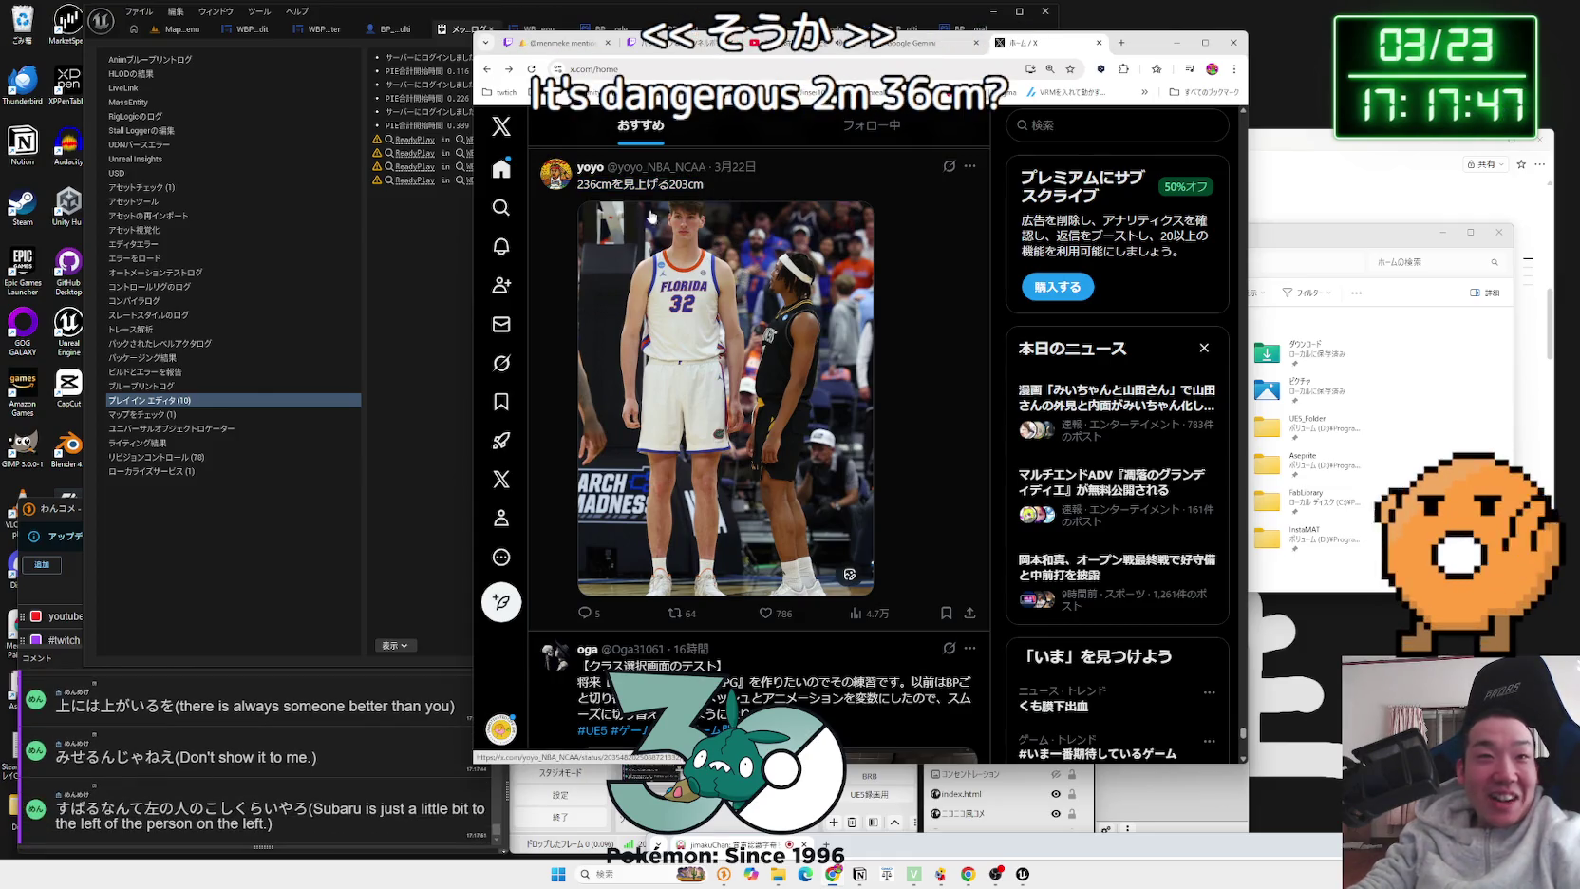
click(655, 240)
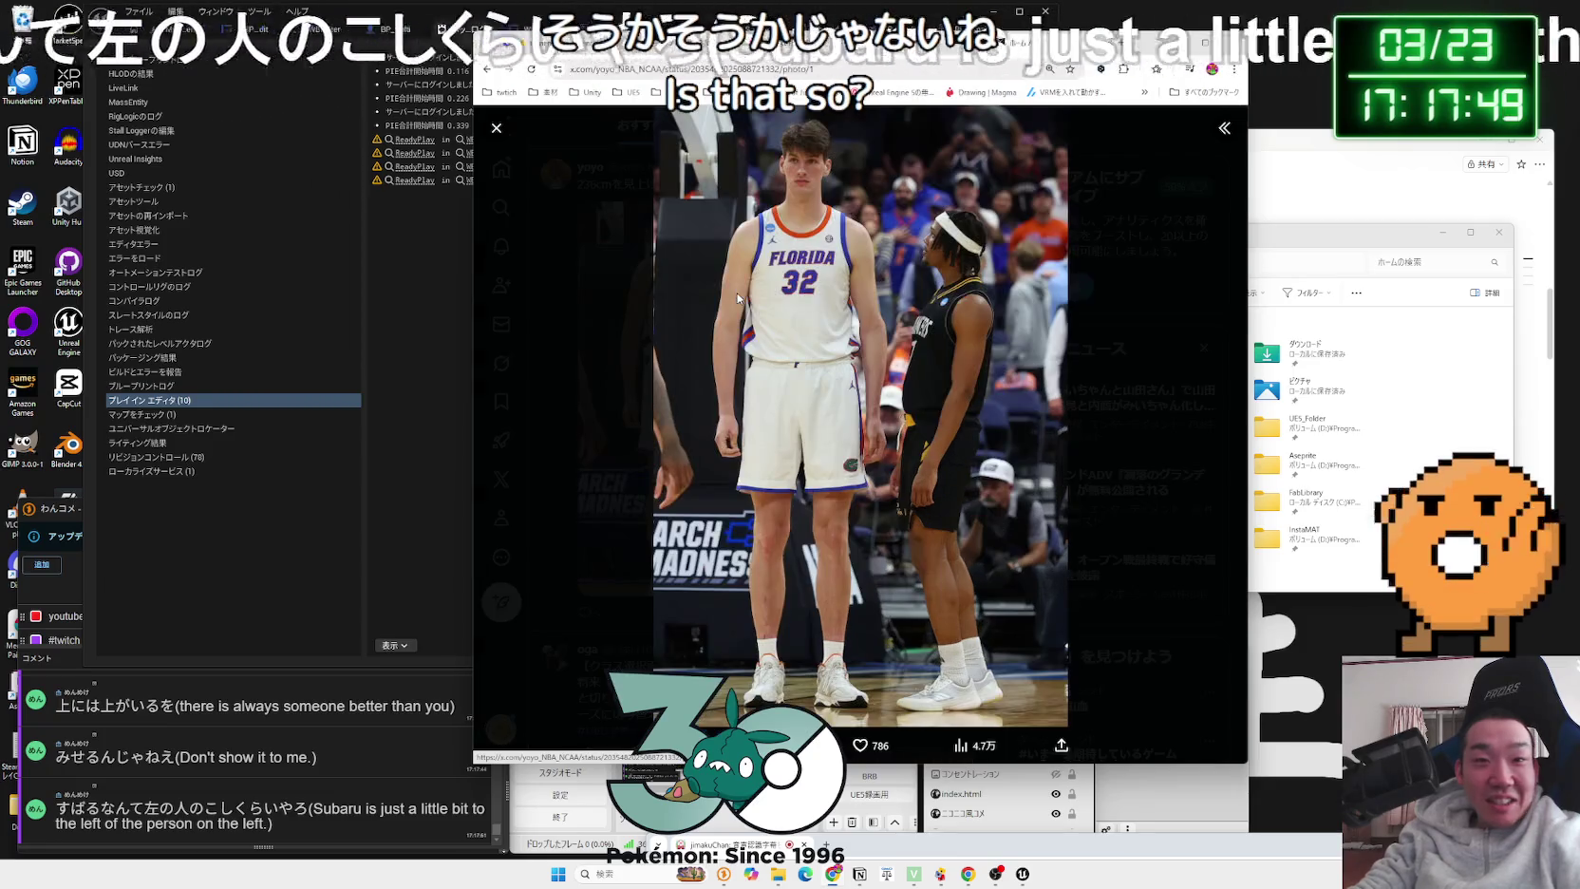
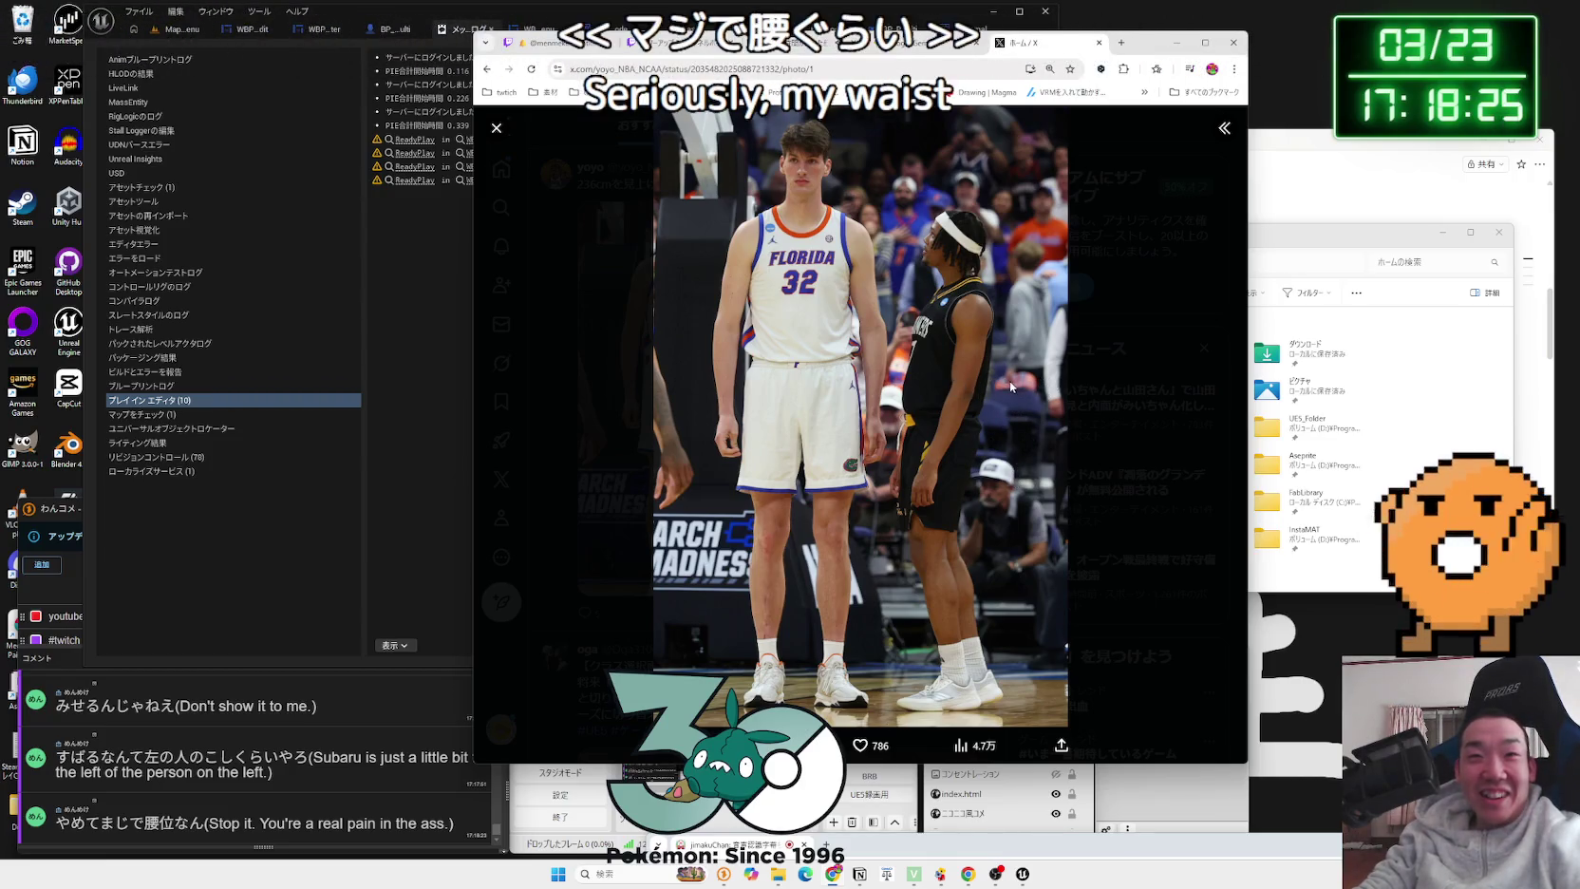
Step: Close the enlarged basketball photo on X and open a new Chrome tab on Google
click(1109, 398)
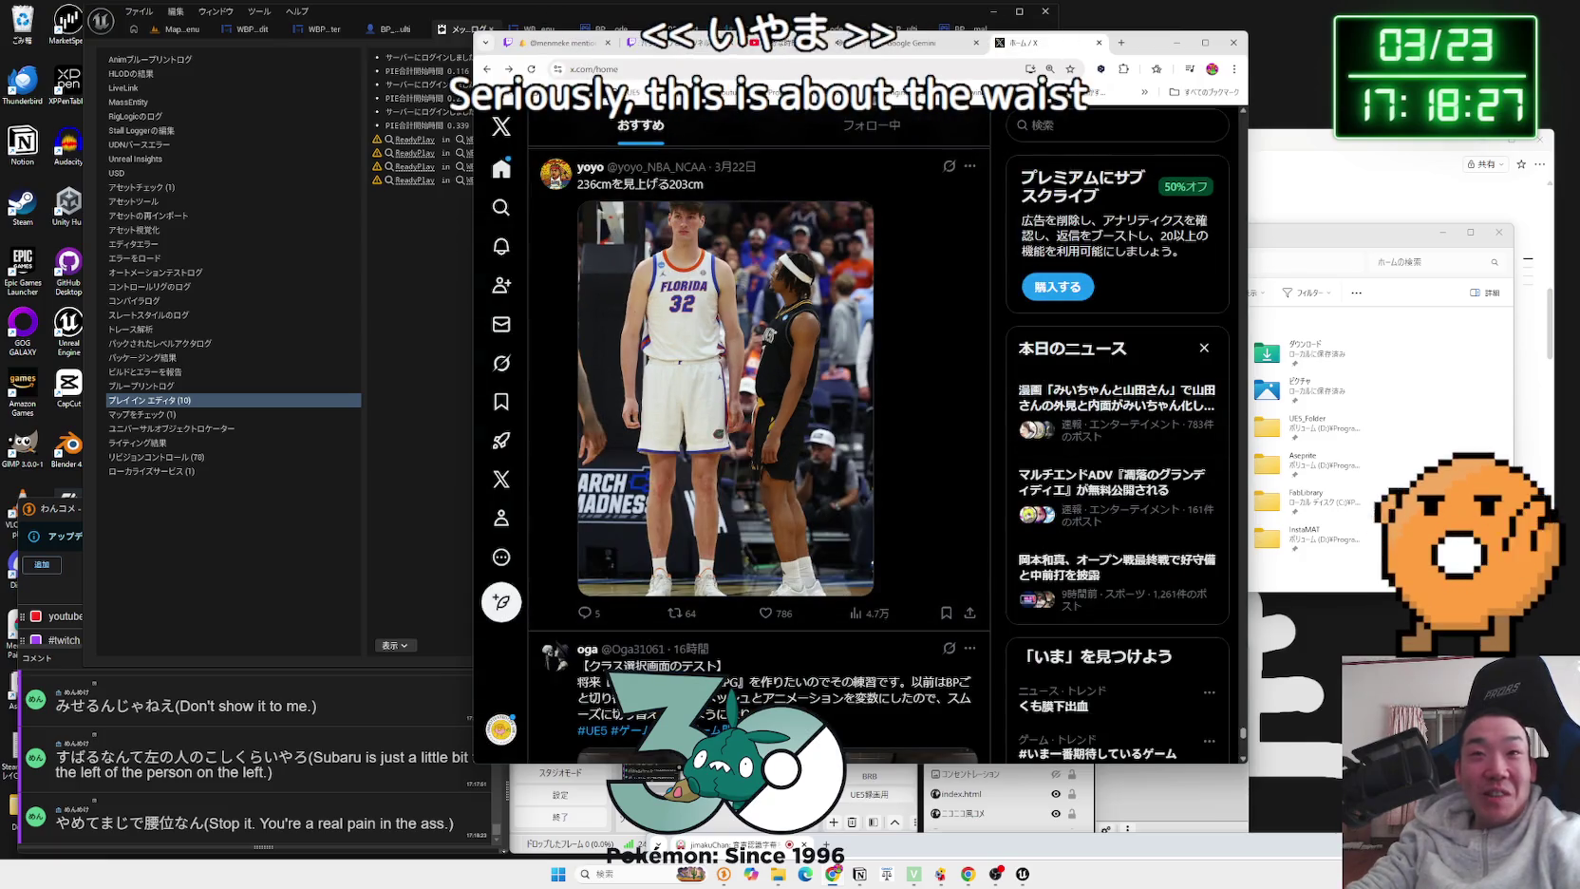
click(1120, 44)
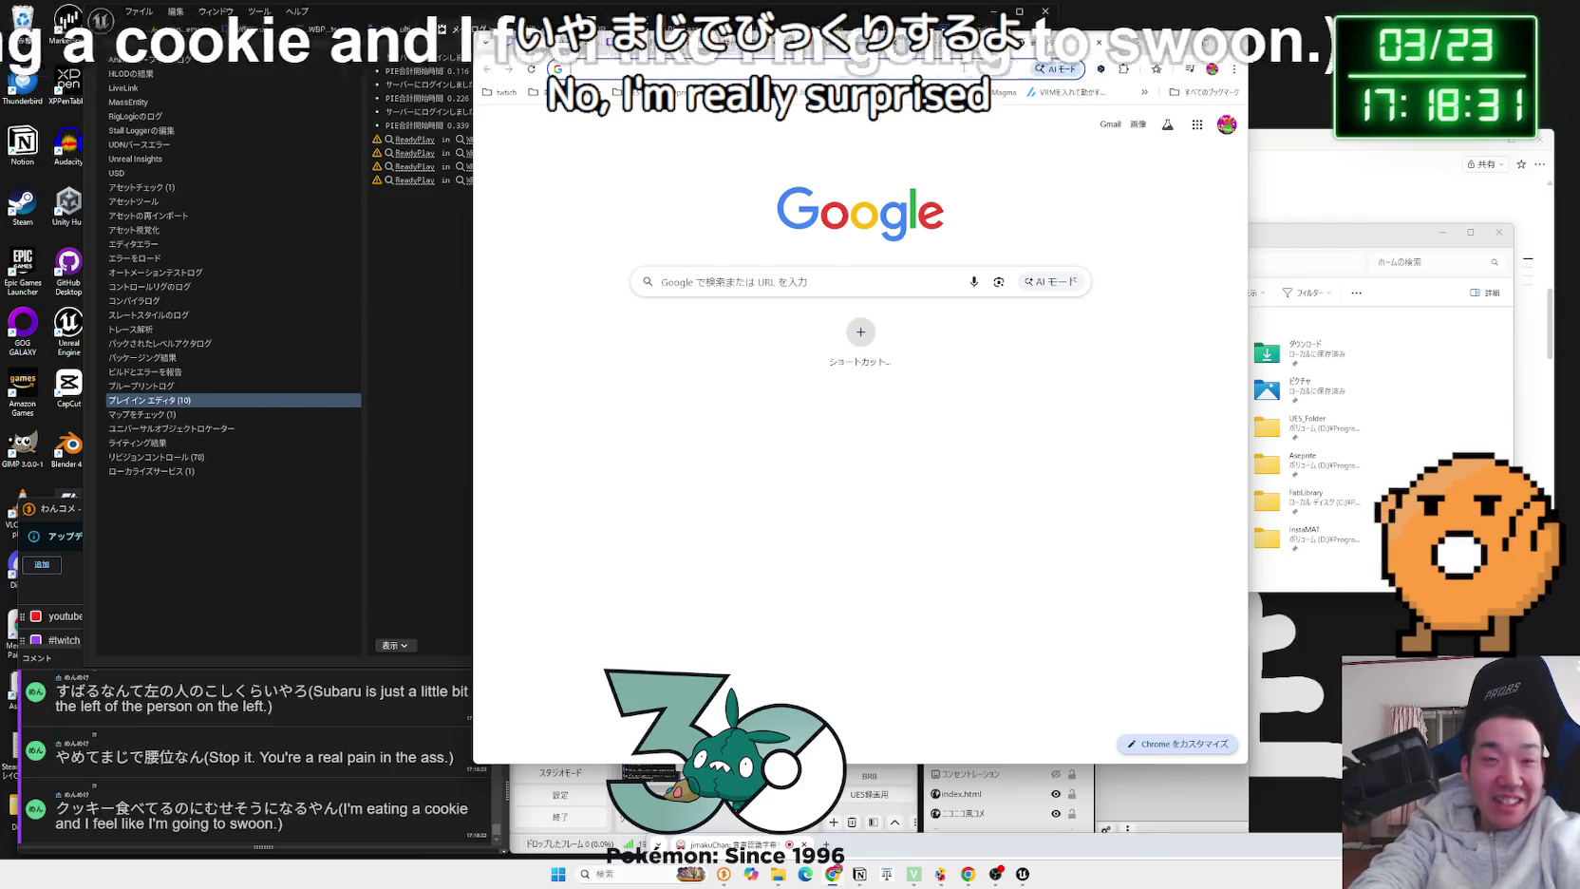
Step: Search Google for オースティンリーブス and preview the player's photos, including the No. 15 jersey one
text(おーすてぃんりーぶす)
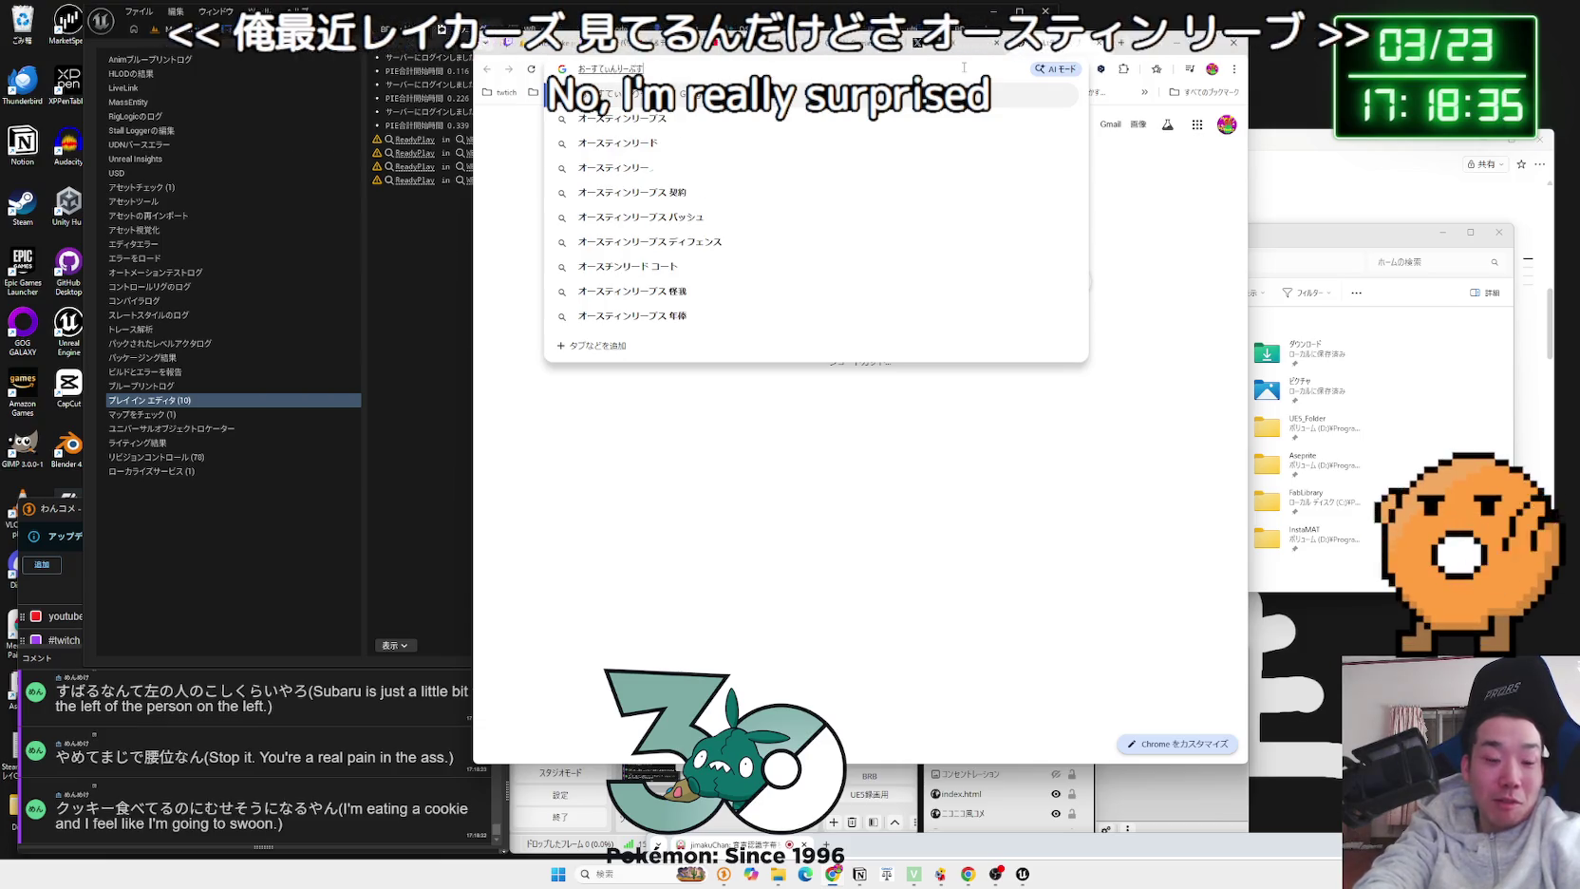
key(space)
key(Return)
key(Return)
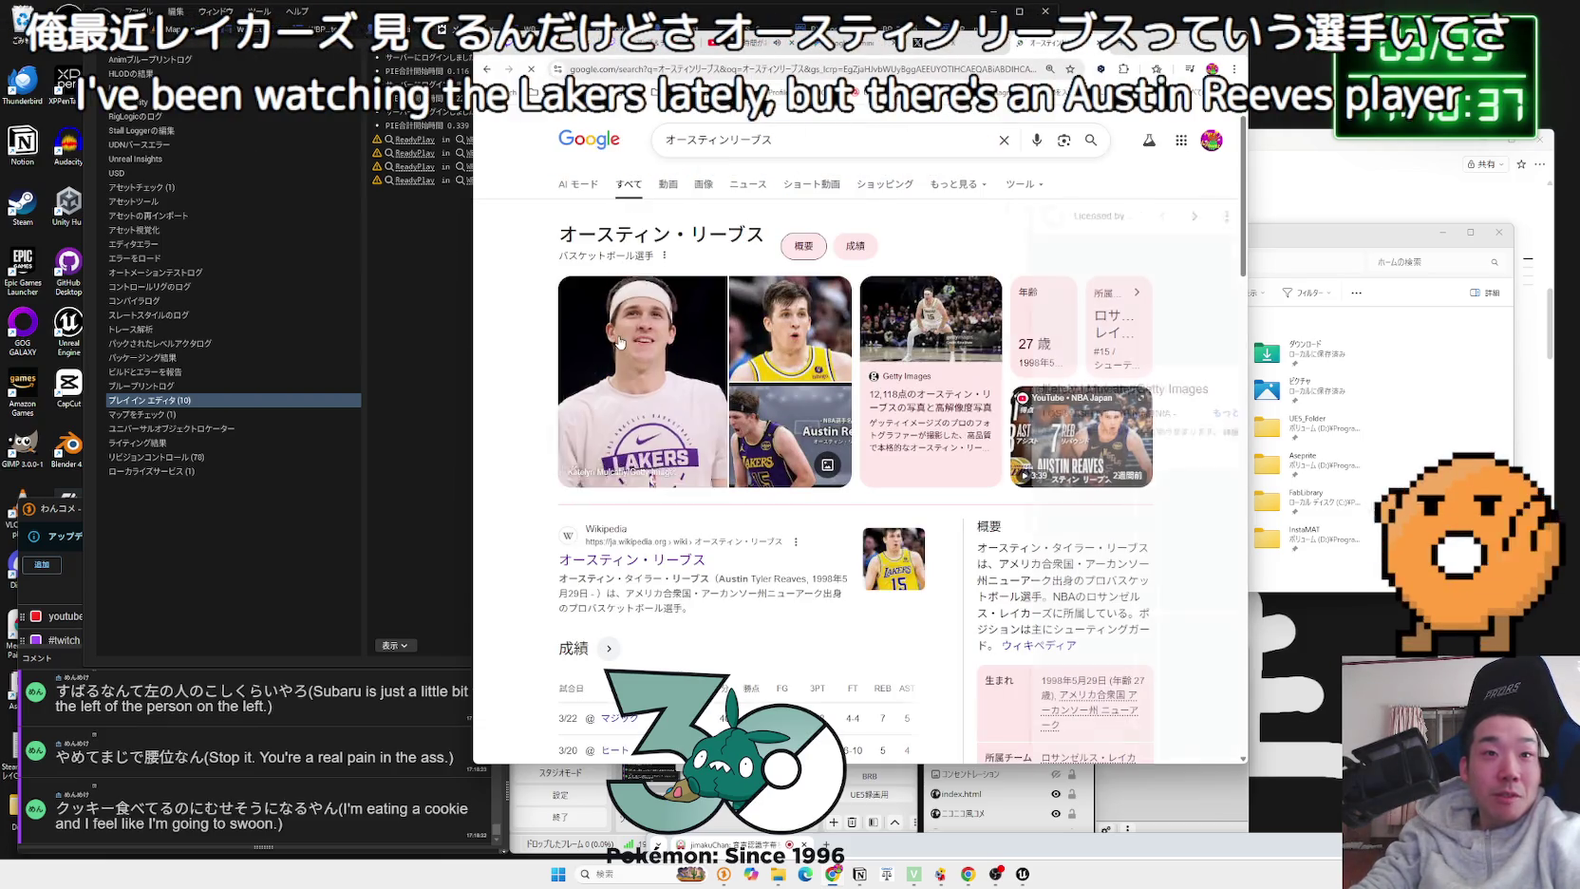
click(619, 342)
click(788, 328)
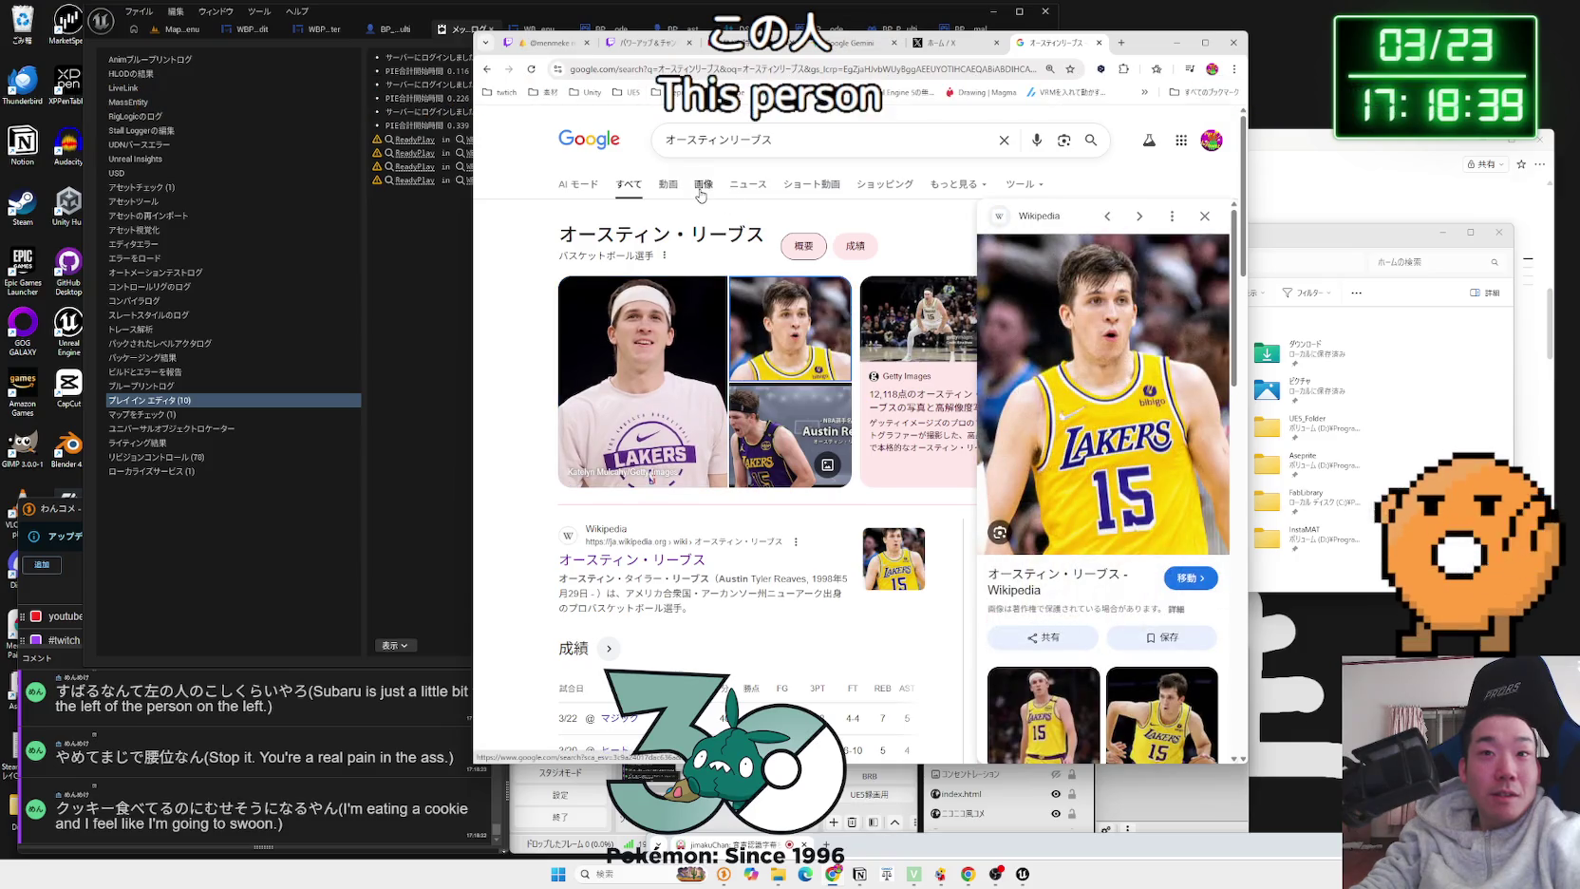
Step: Browse the 画像 results for オースティンリーブス, then return to the すべて results
click(703, 186)
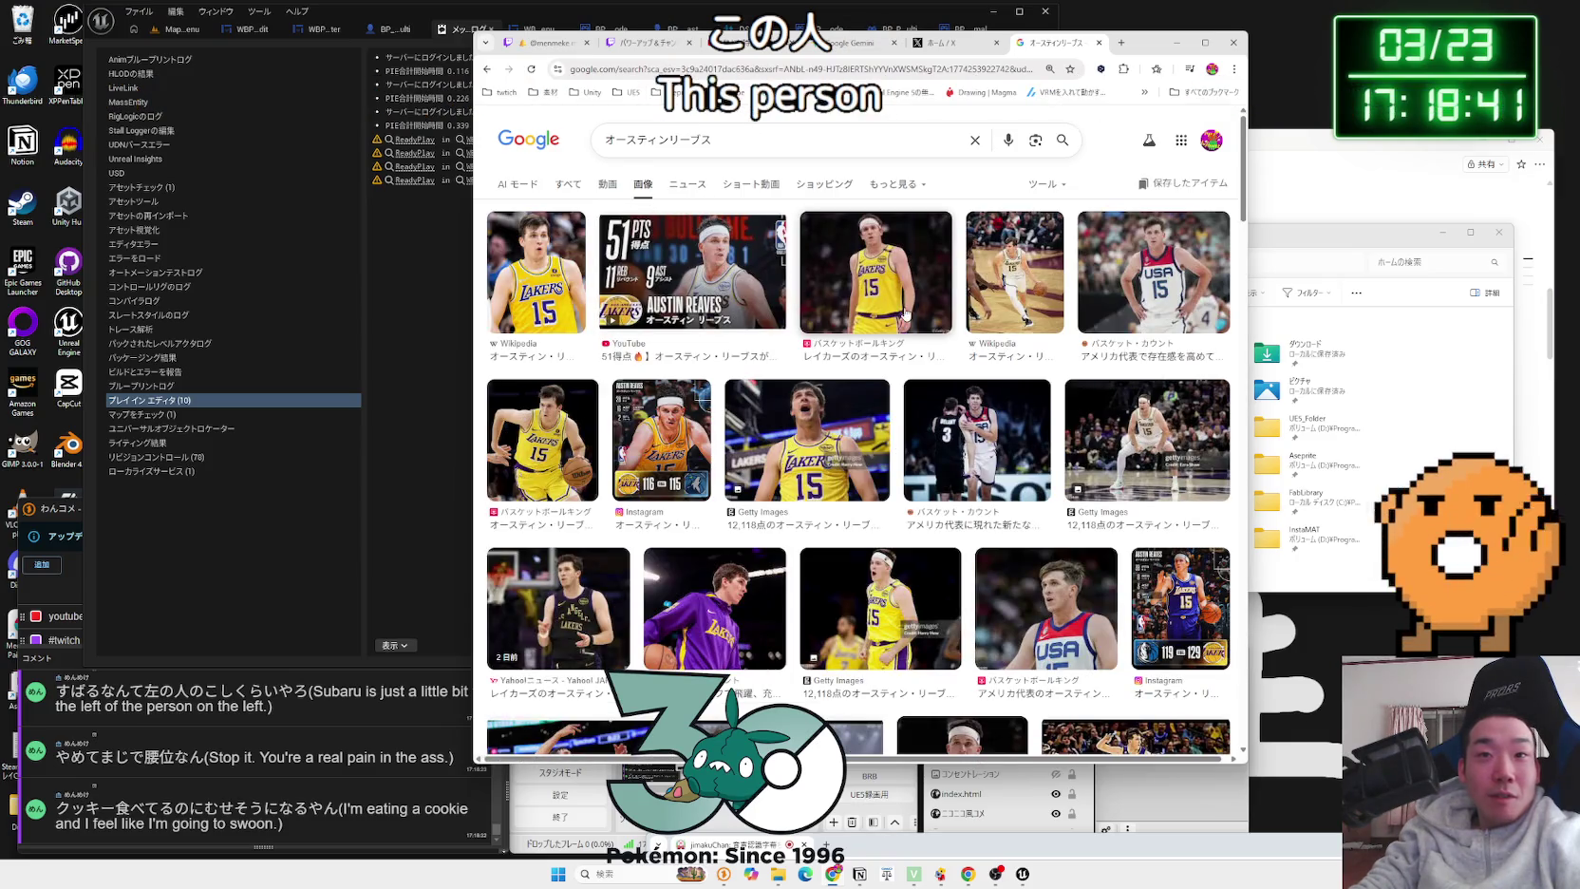
click(994, 315)
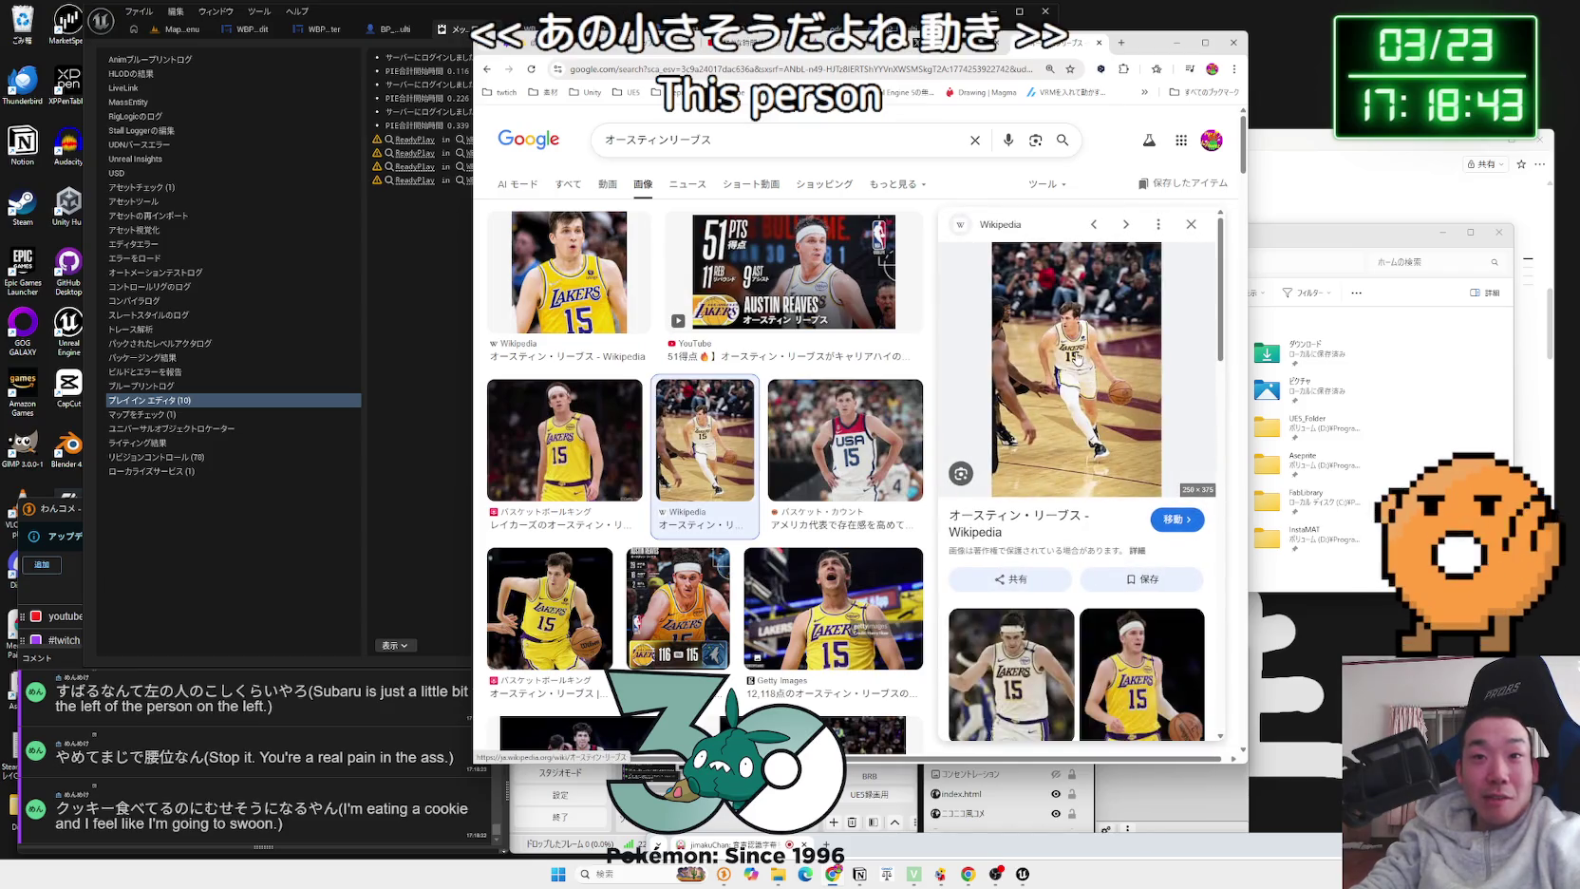
scroll(1078, 358, down, 8)
scroll(1096, 356, down, 2)
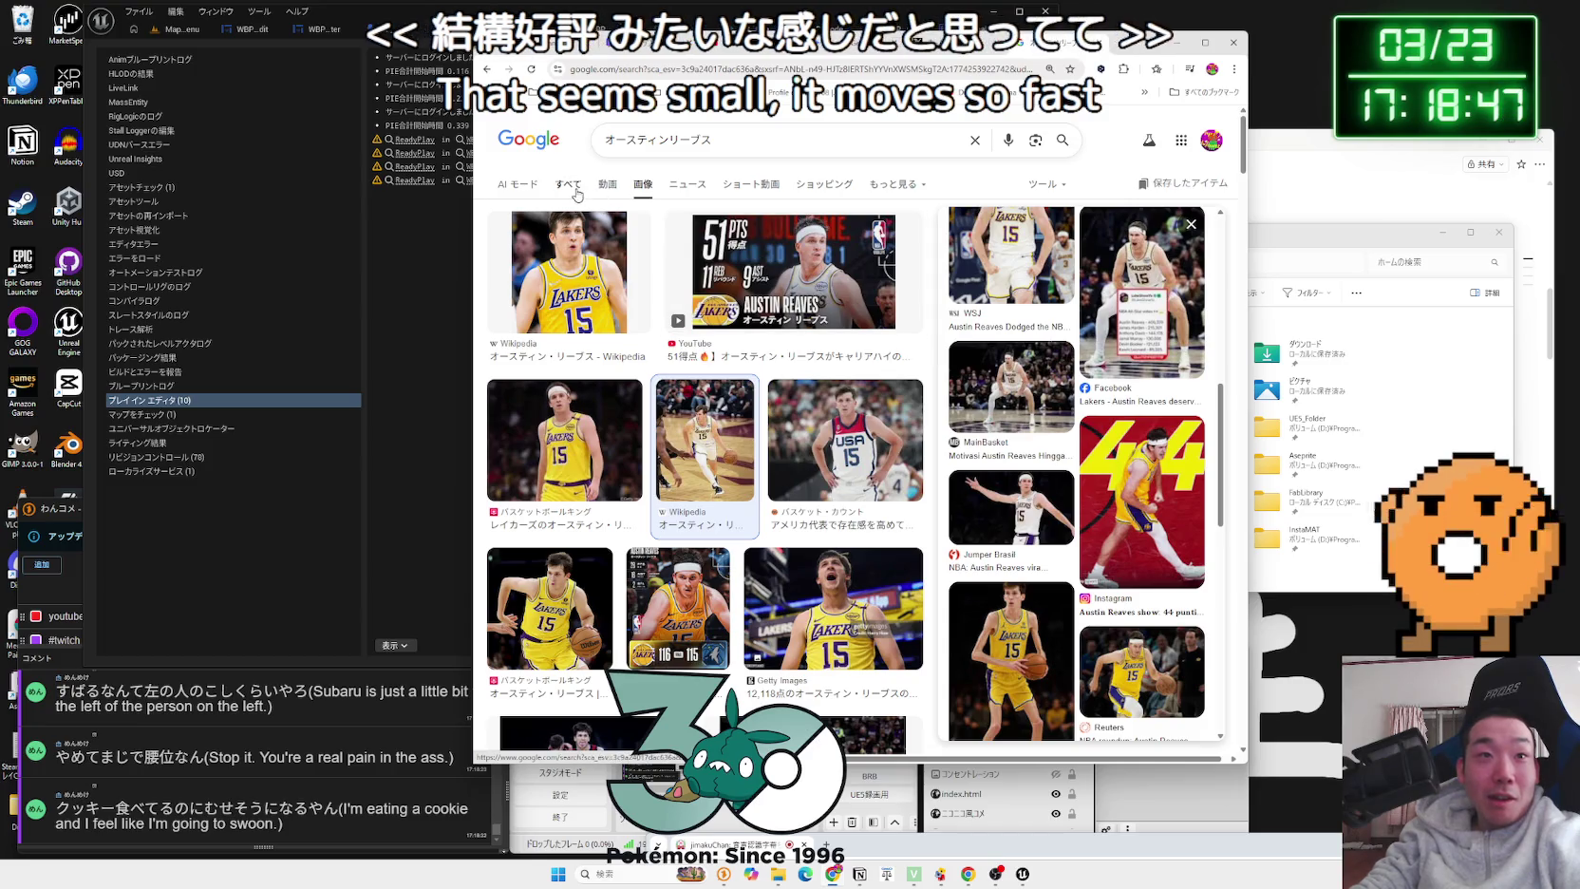
click(574, 189)
scroll(854, 353, down, 3)
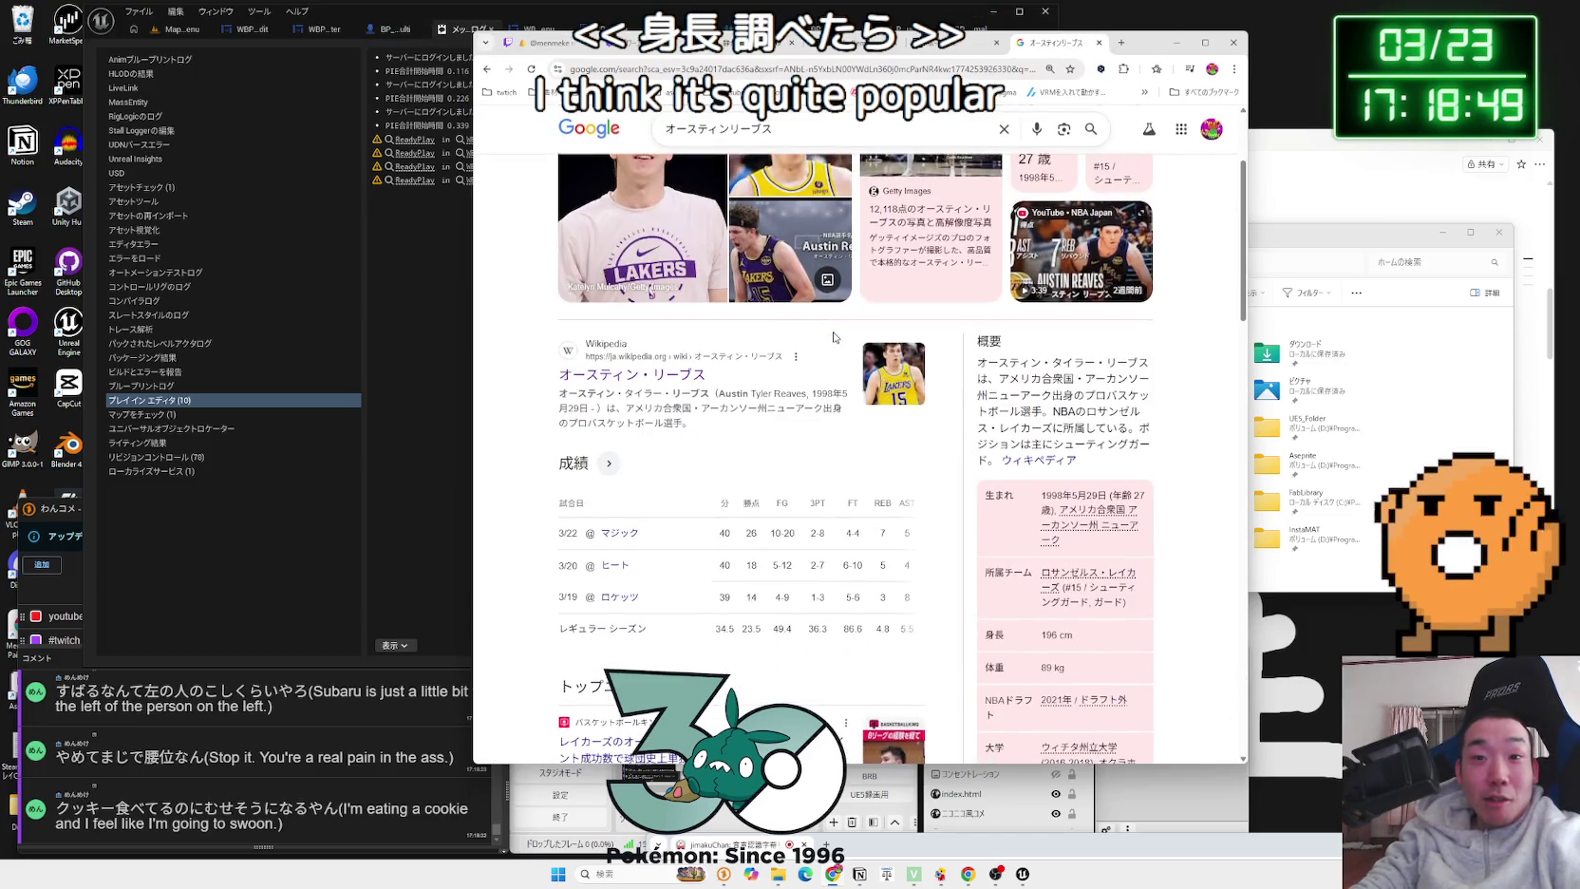
scroll(1069, 576, up, 3)
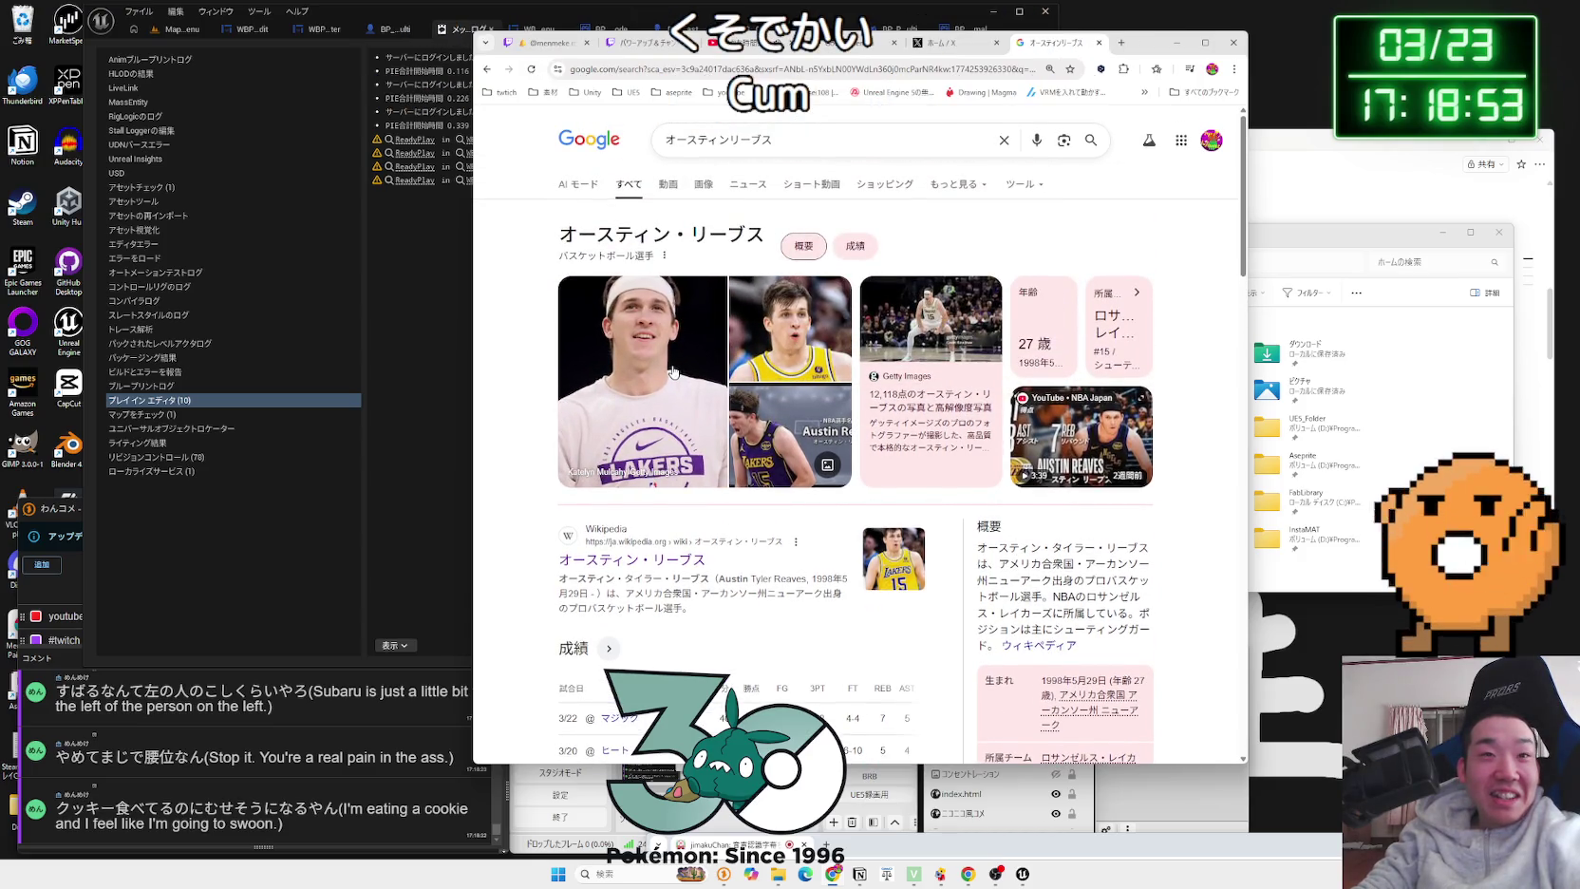
Step: Extend the query to オースティンリーブス インタビュー and run the search
click(818, 148)
click(549, 210)
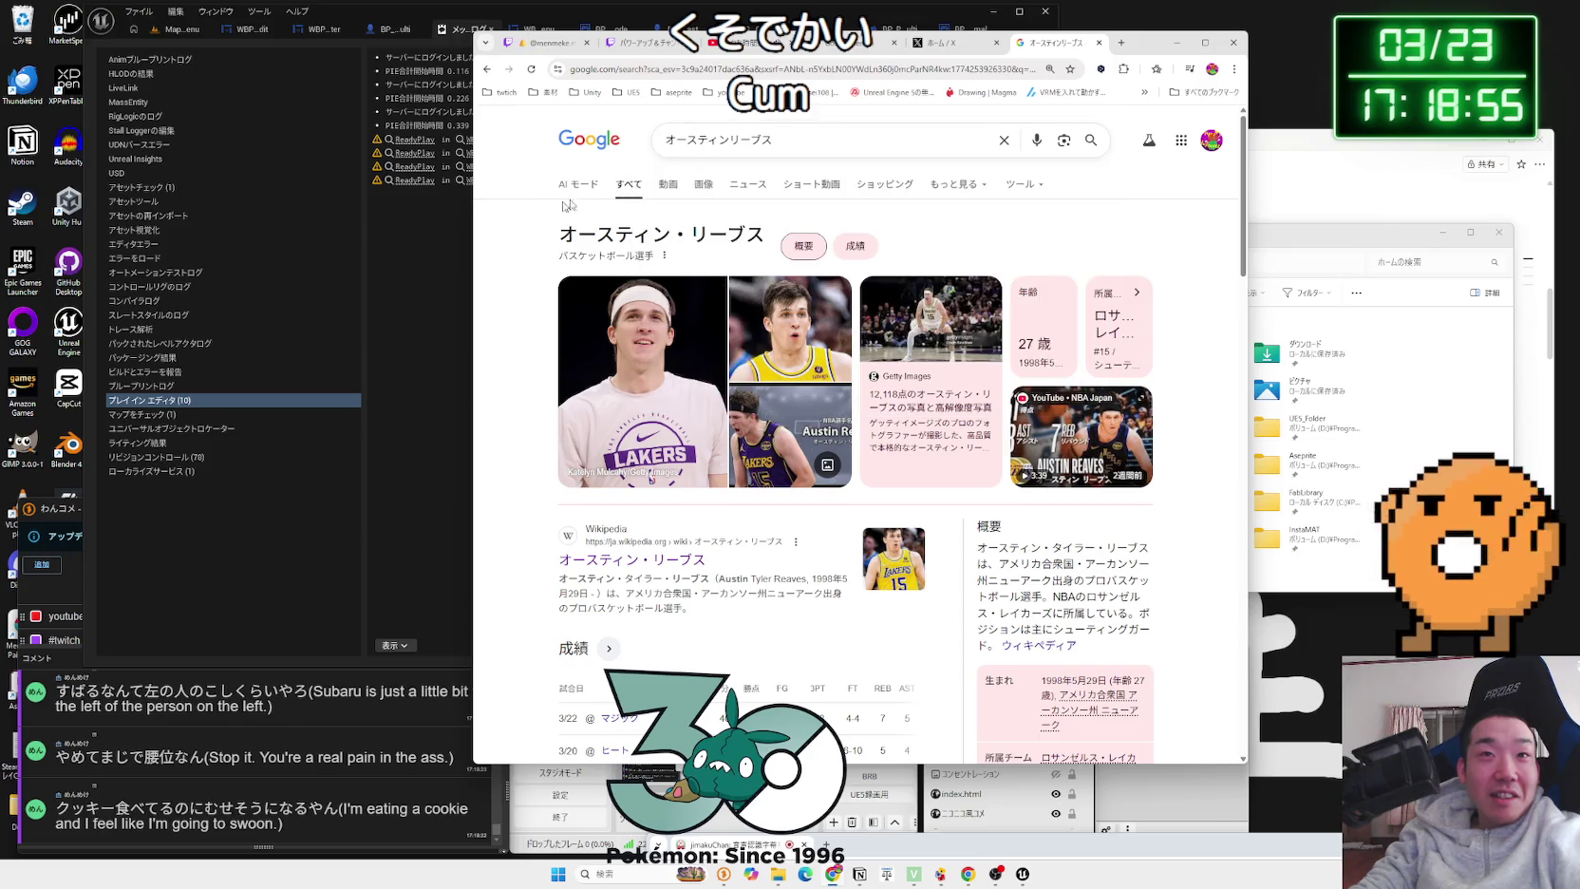
click(848, 150)
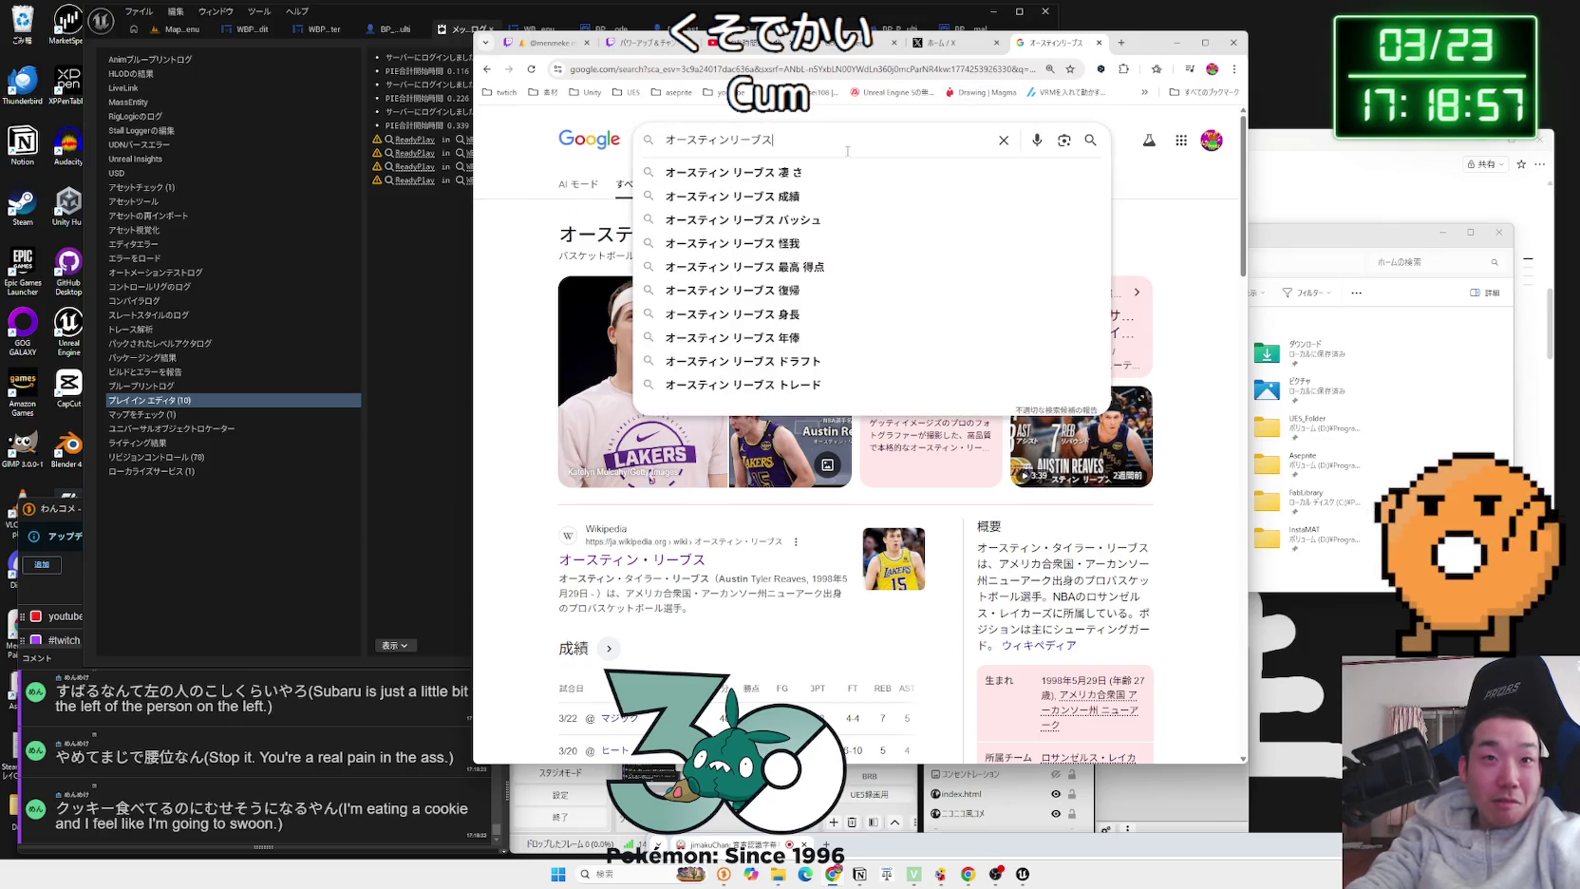
text(いんちゃび)
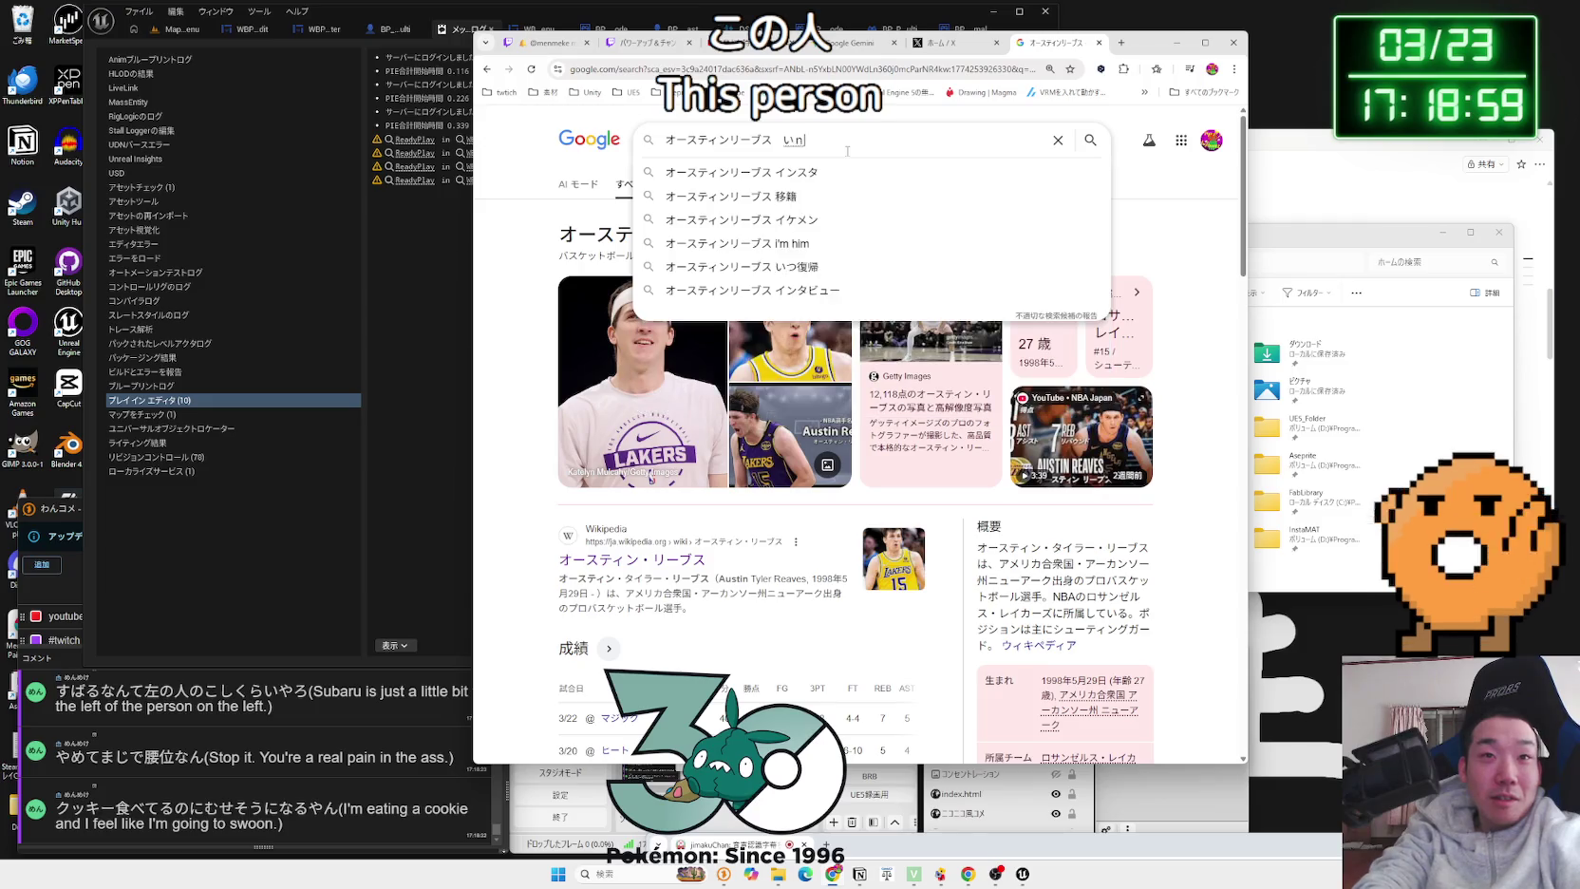
key(BackSpace)
key(BackSpace)
key(BackSpace)
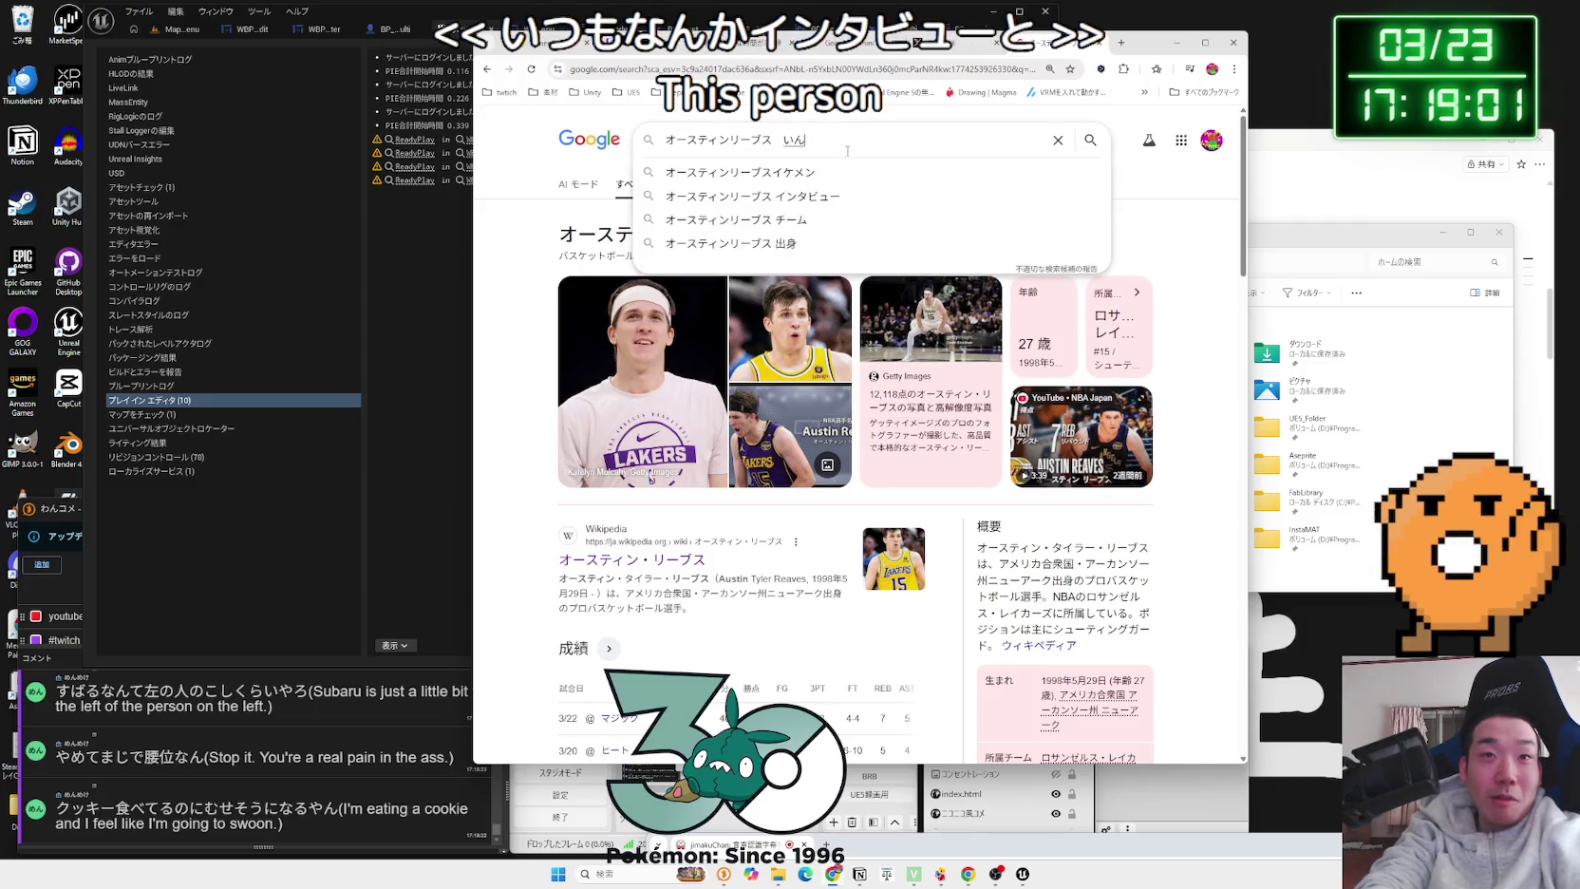
text(たびゅ)
text(ー)
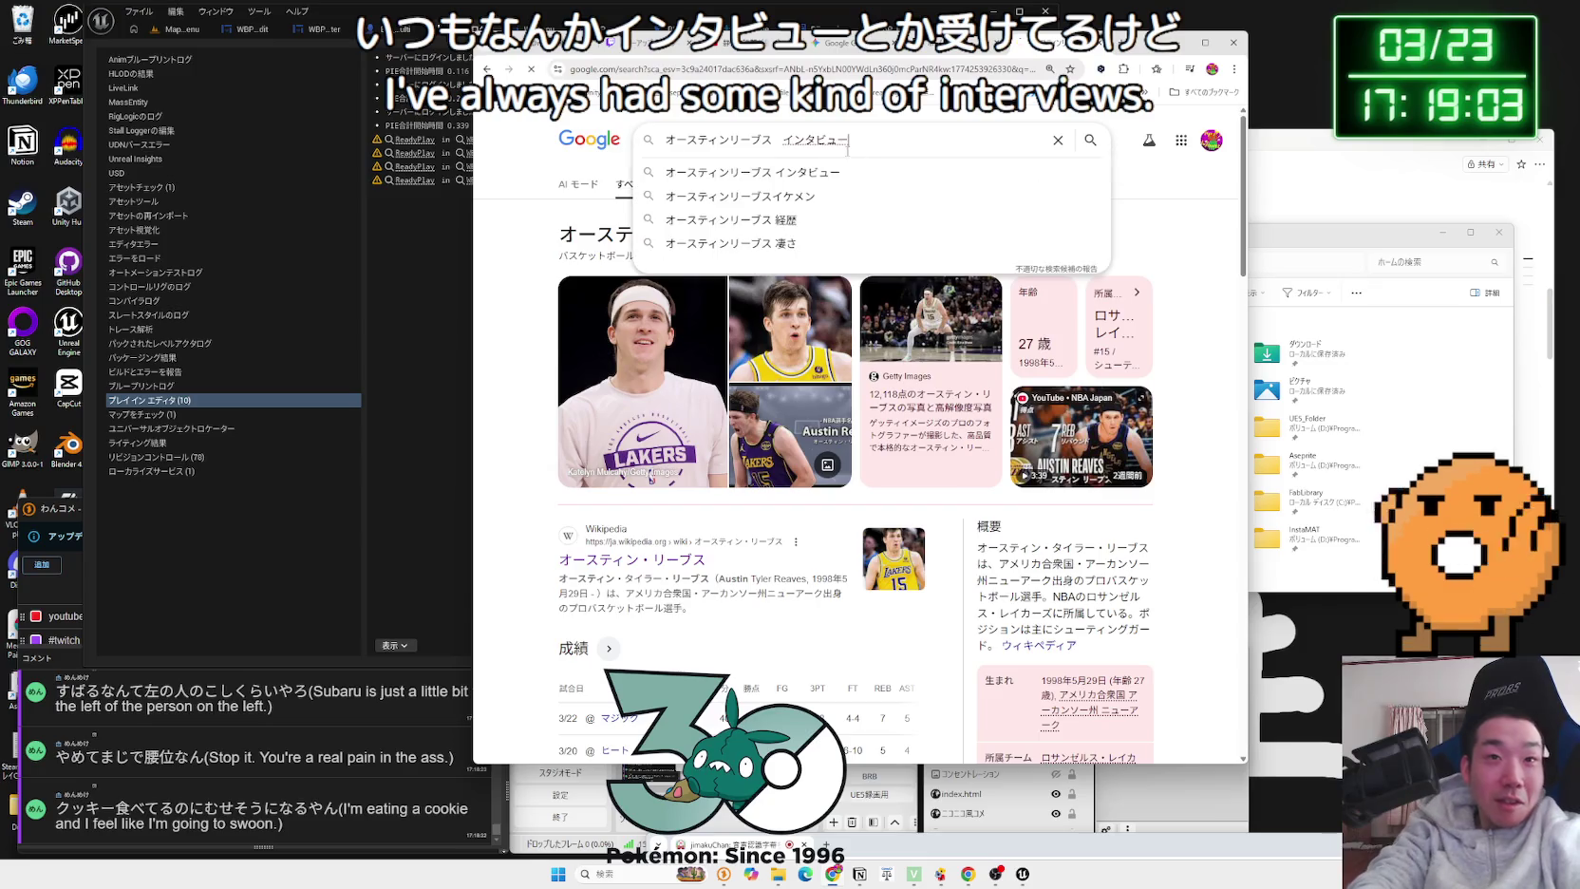
key(Return)
key(Return)
Step: Browse the interview image results, then close the Google tab to return to X
click(703, 186)
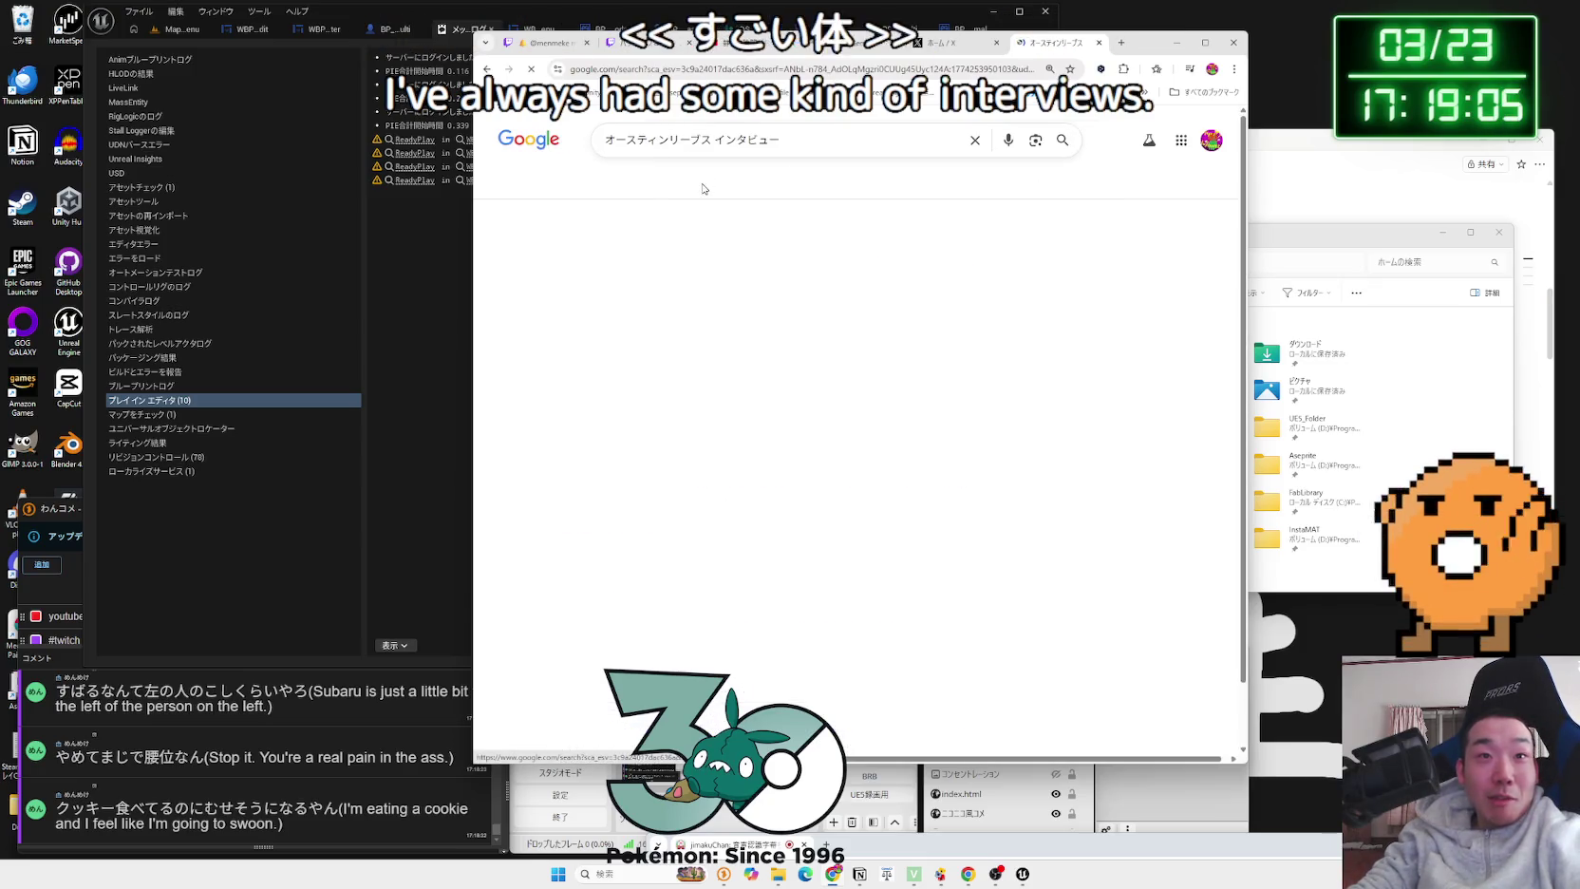
scroll(801, 341, down, 5)
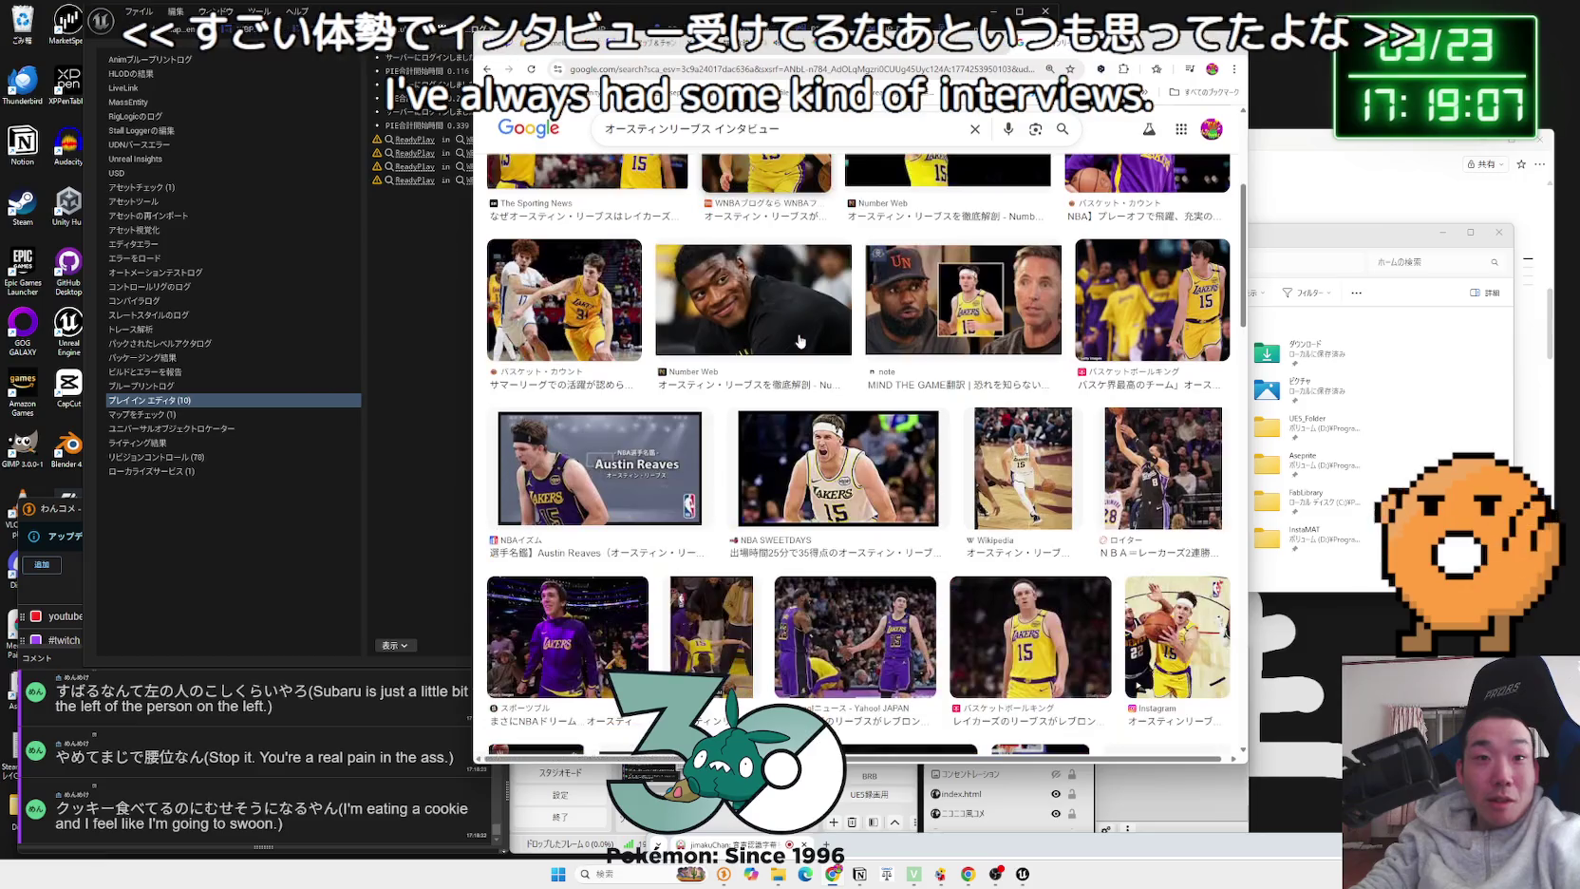
scroll(800, 342, down, 5)
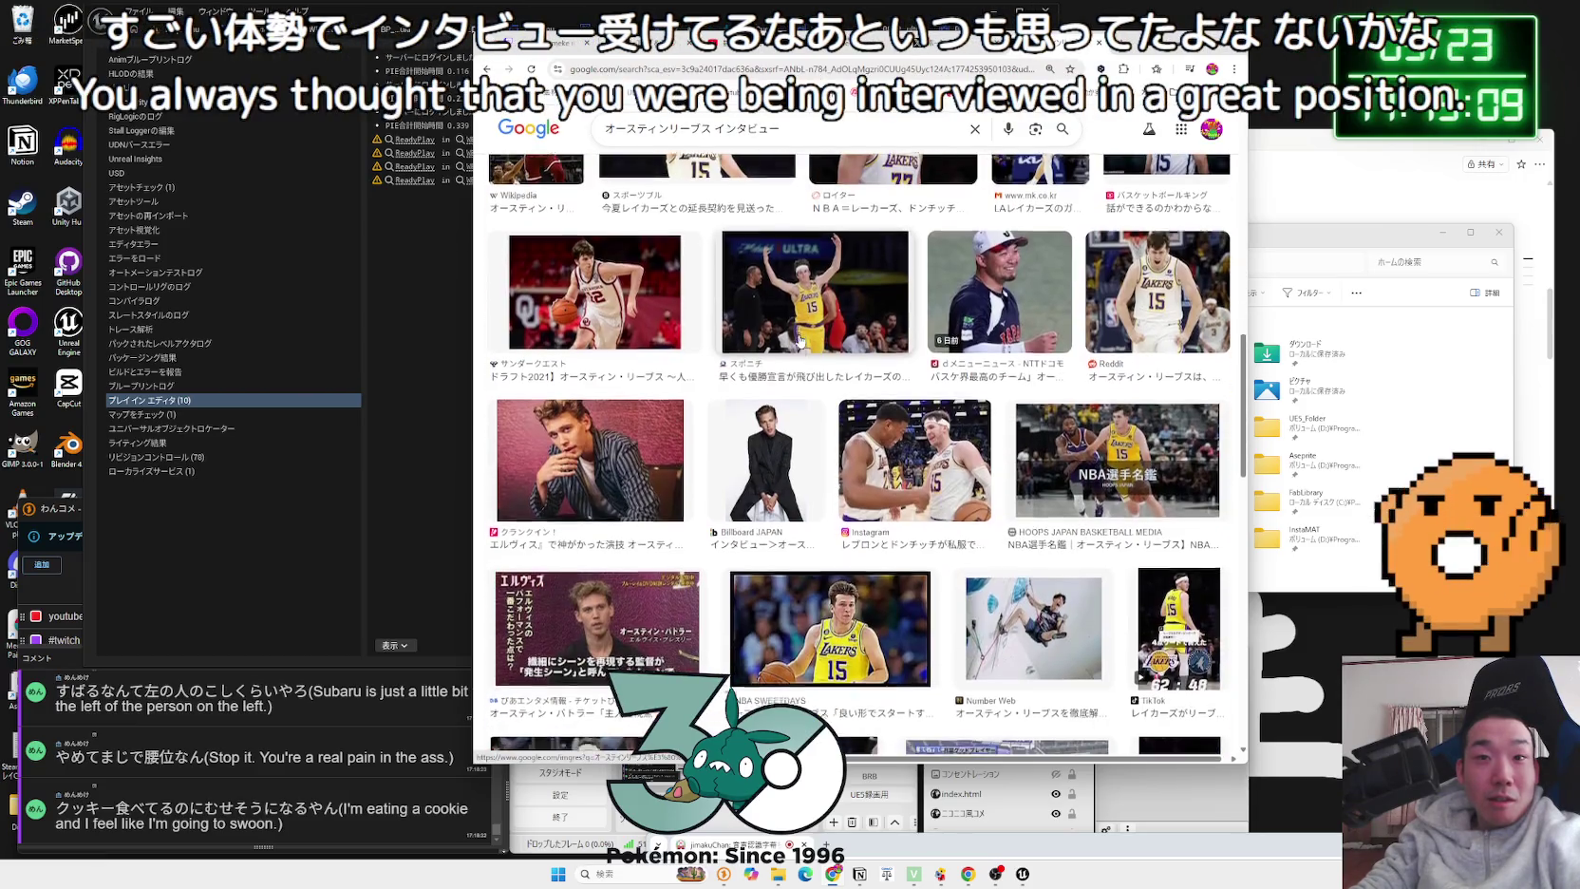
scroll(800, 342, down, 10)
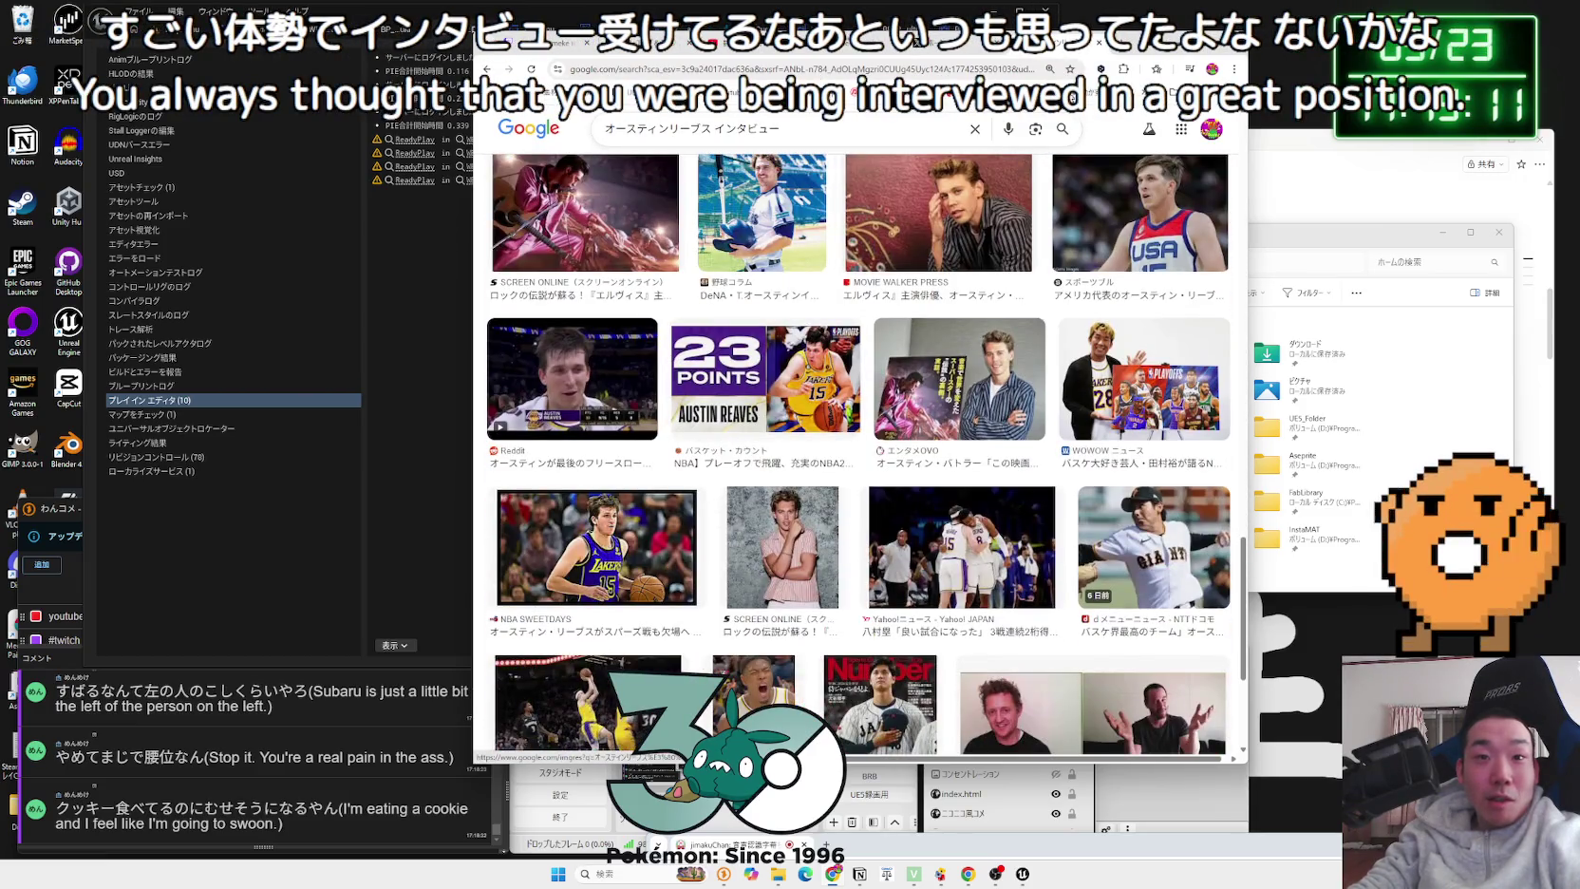
click(1100, 44)
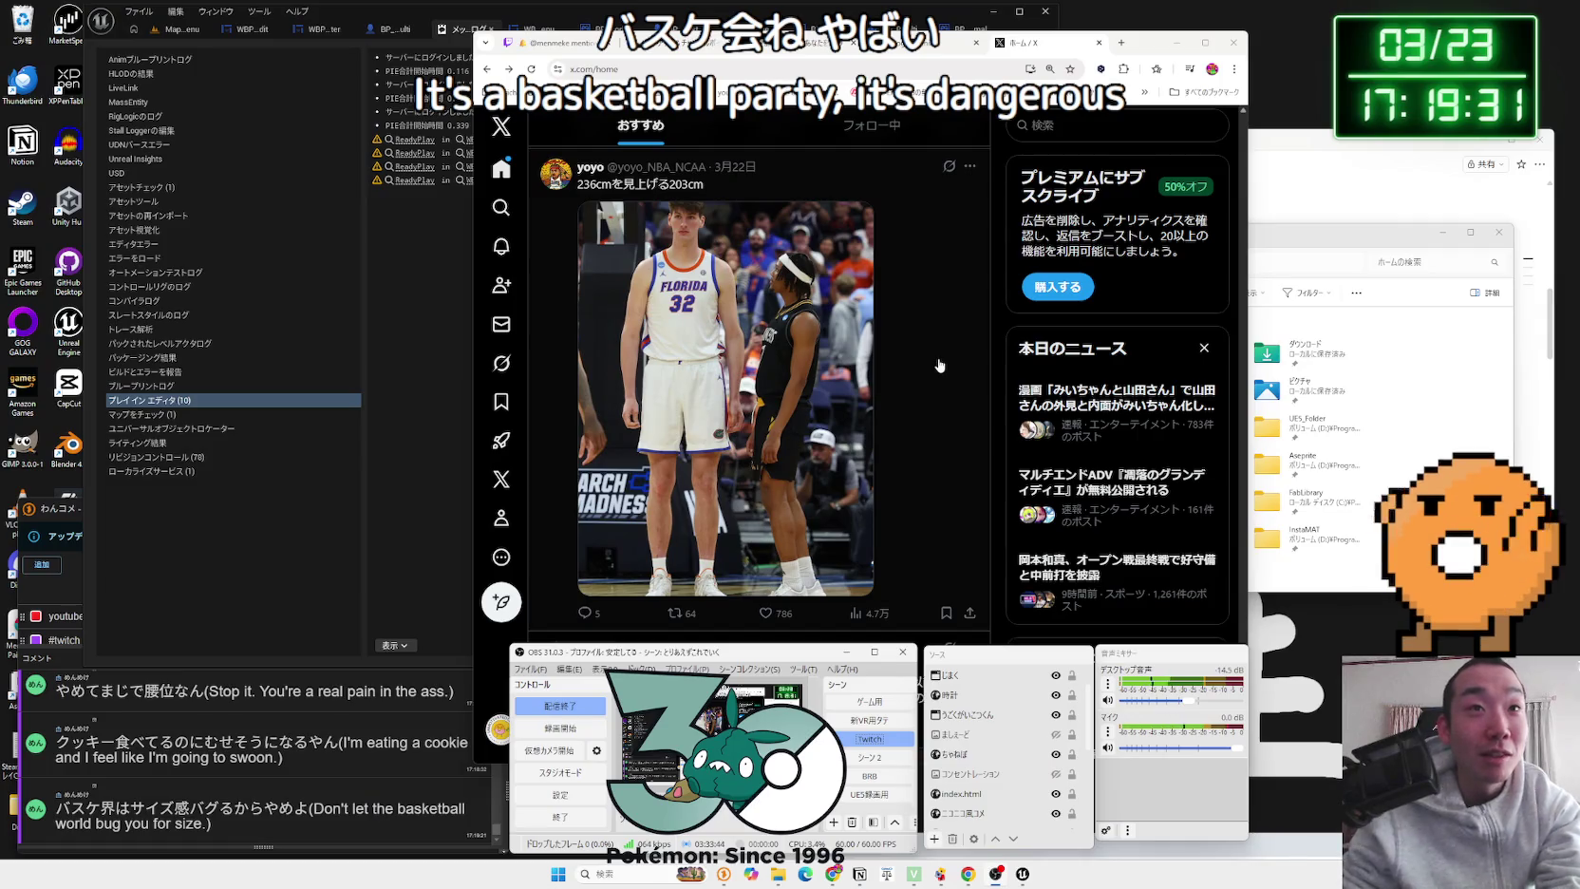
Step: Scroll the feed to the 'Most clutch team in the NBA' Lakers post and enlarge its photo
scroll(937, 353, down, 10)
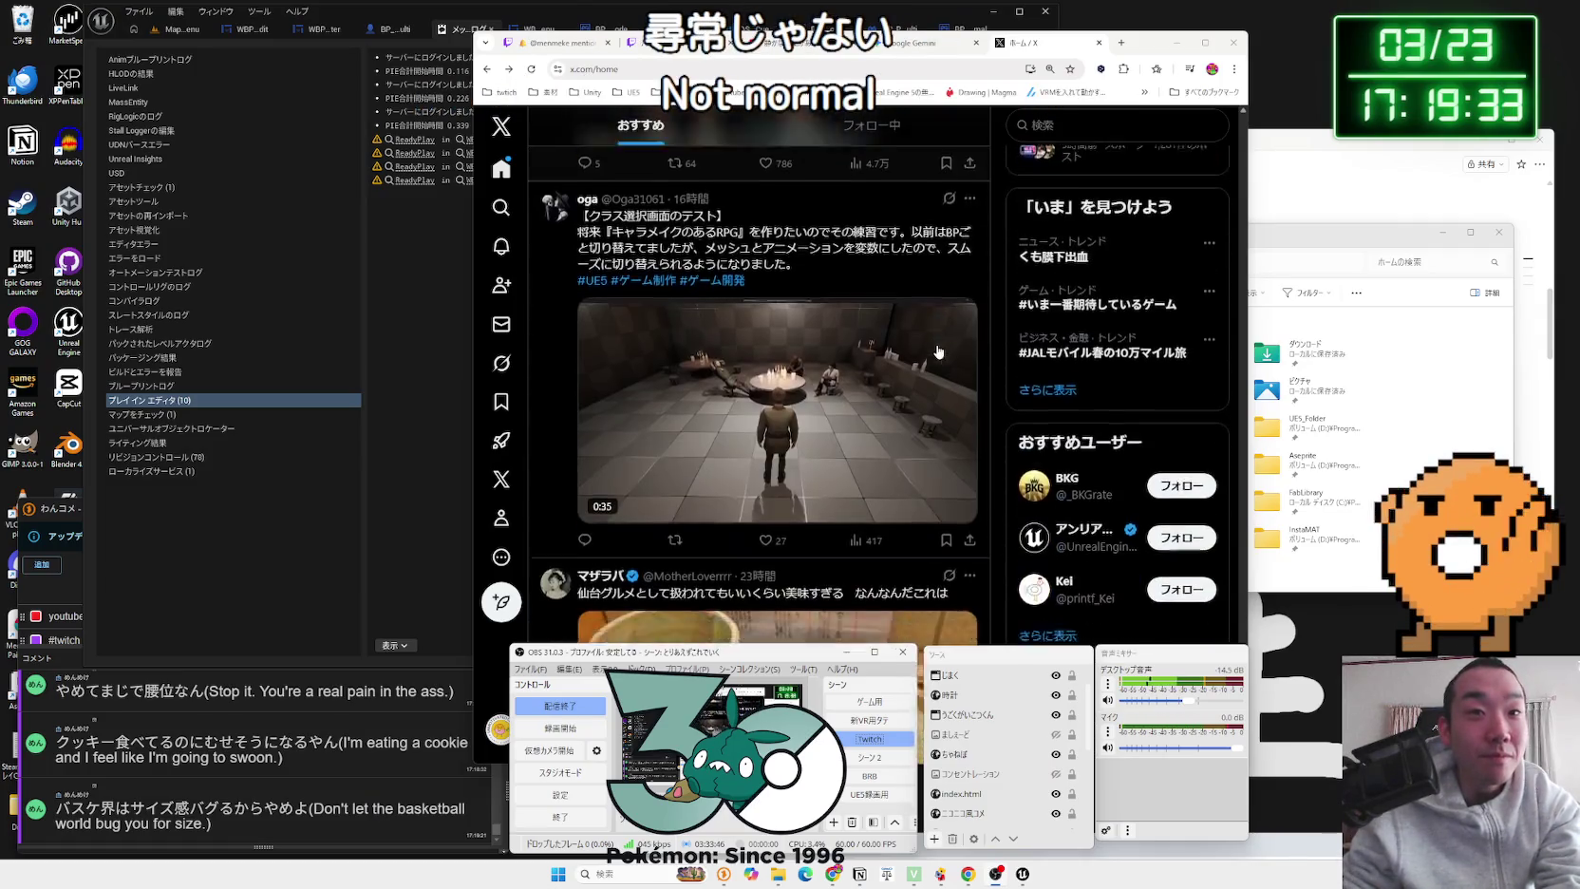
scroll(937, 353, down, 4)
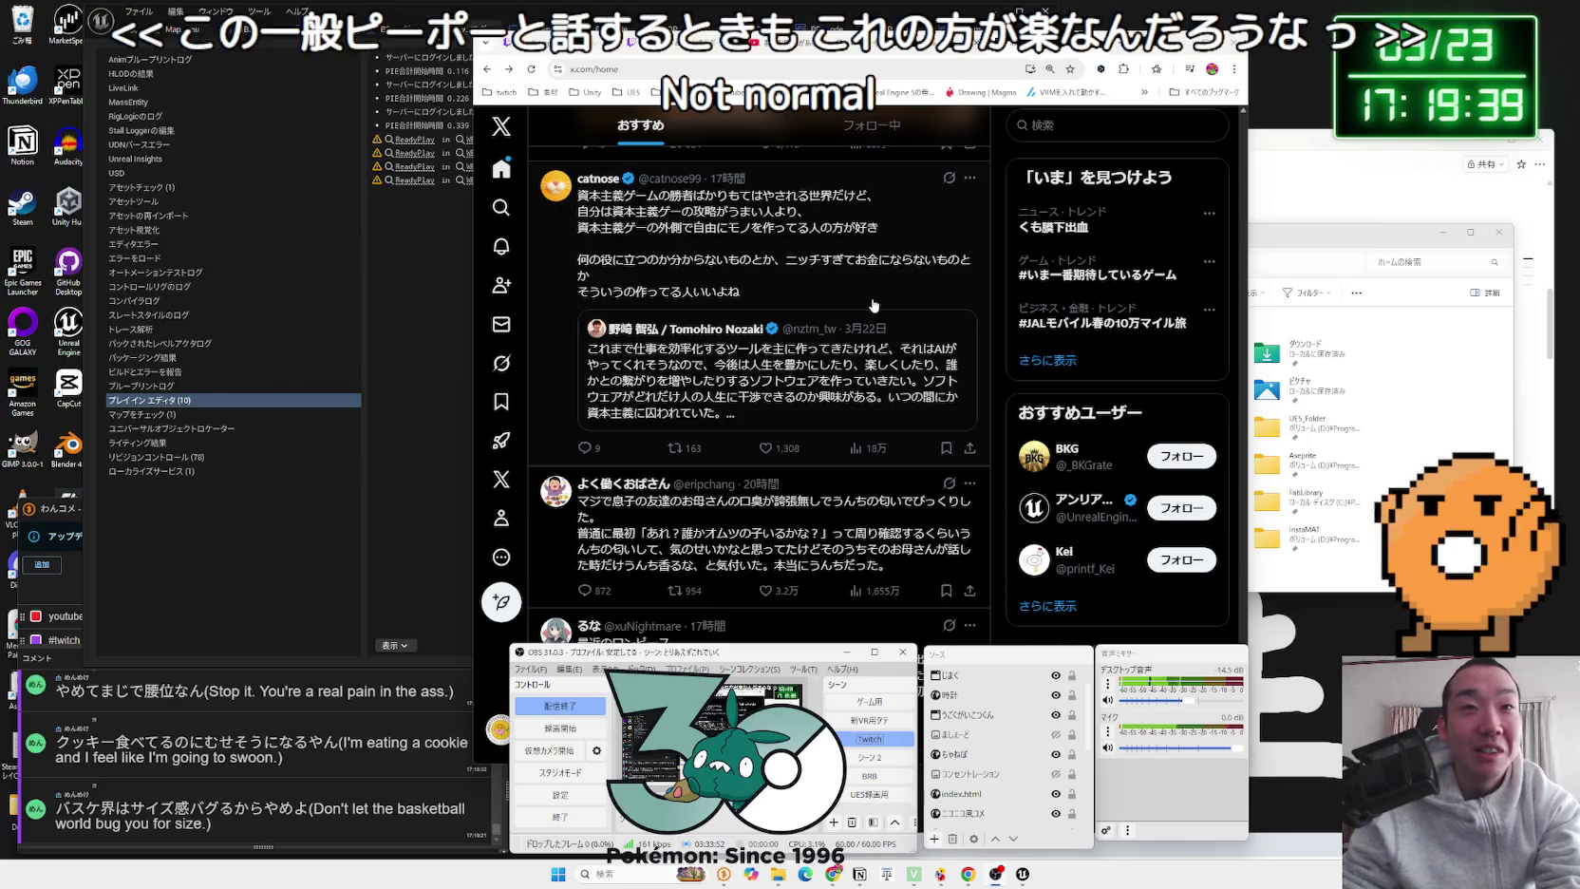
scroll(874, 305, down, 2)
scroll(874, 305, down, 4)
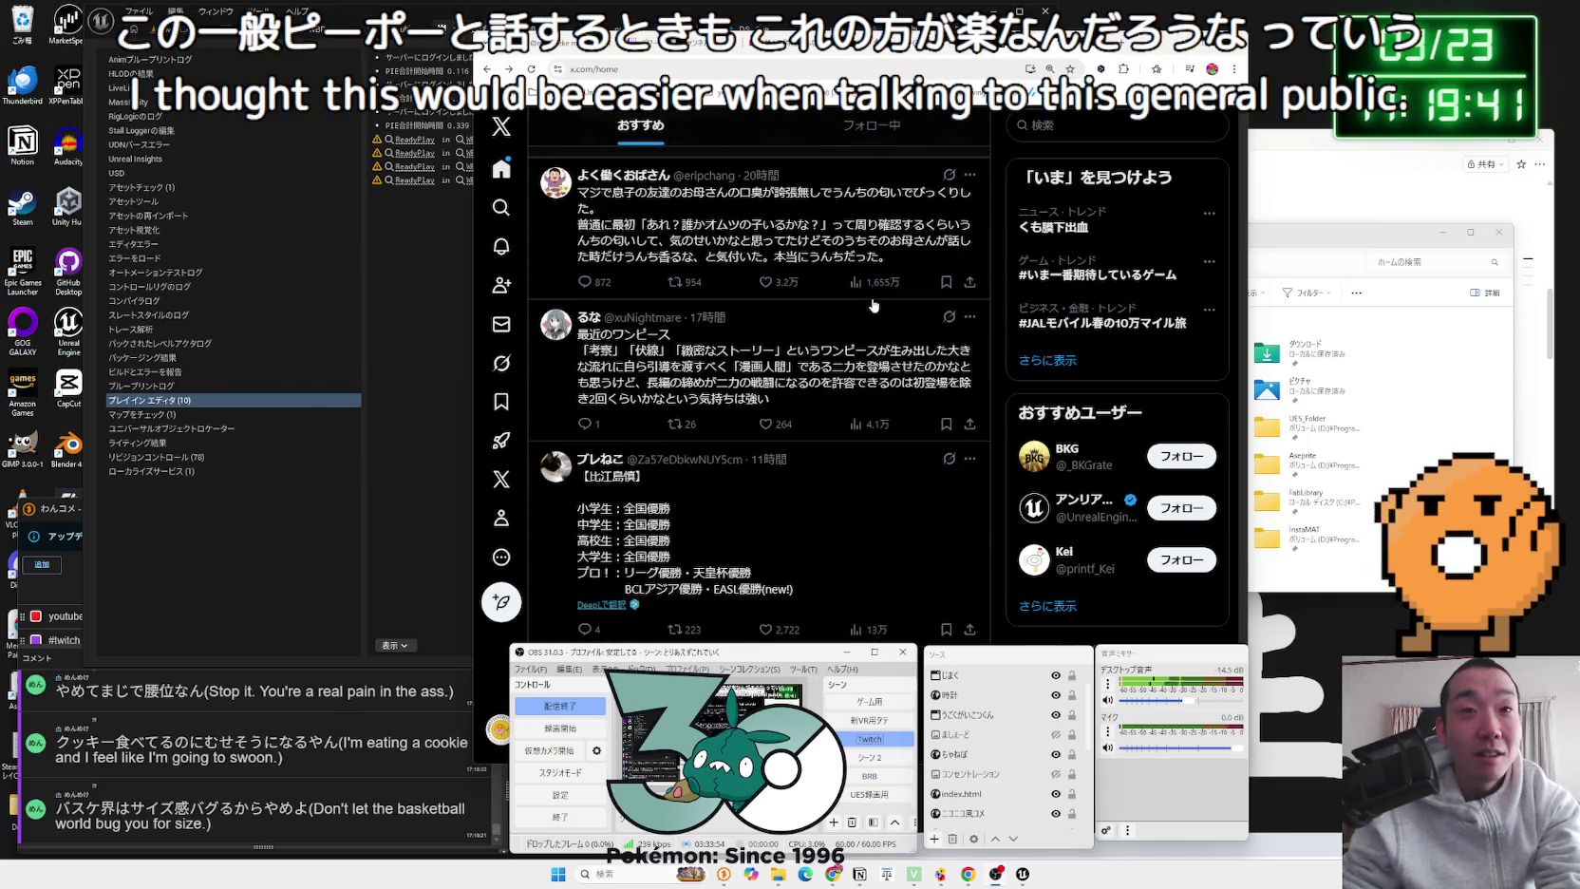
scroll(873, 305, down, 3)
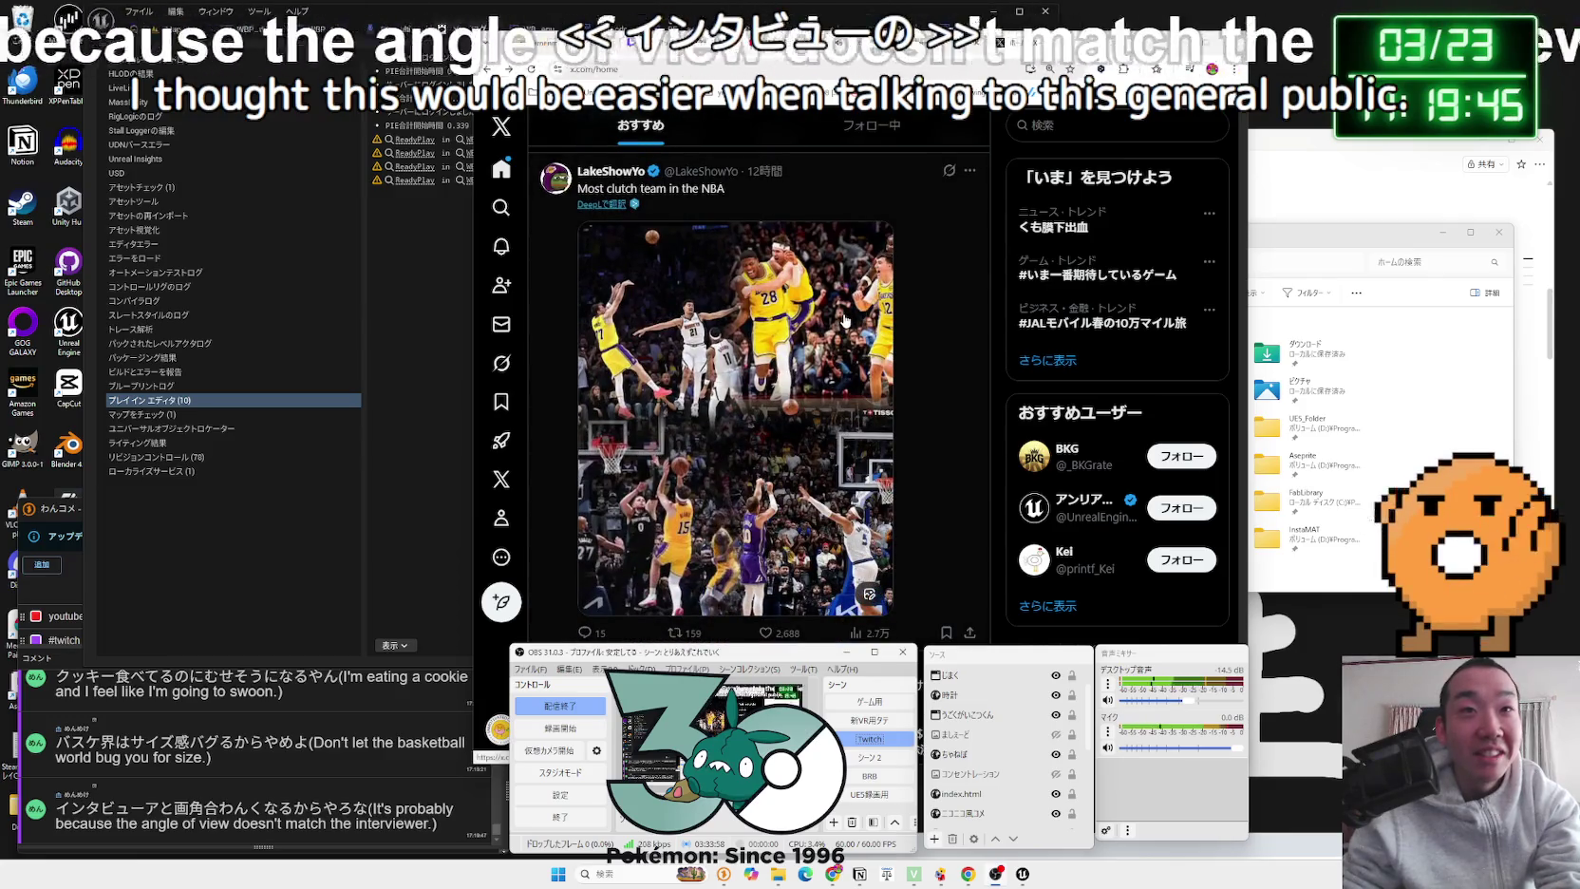
click(845, 320)
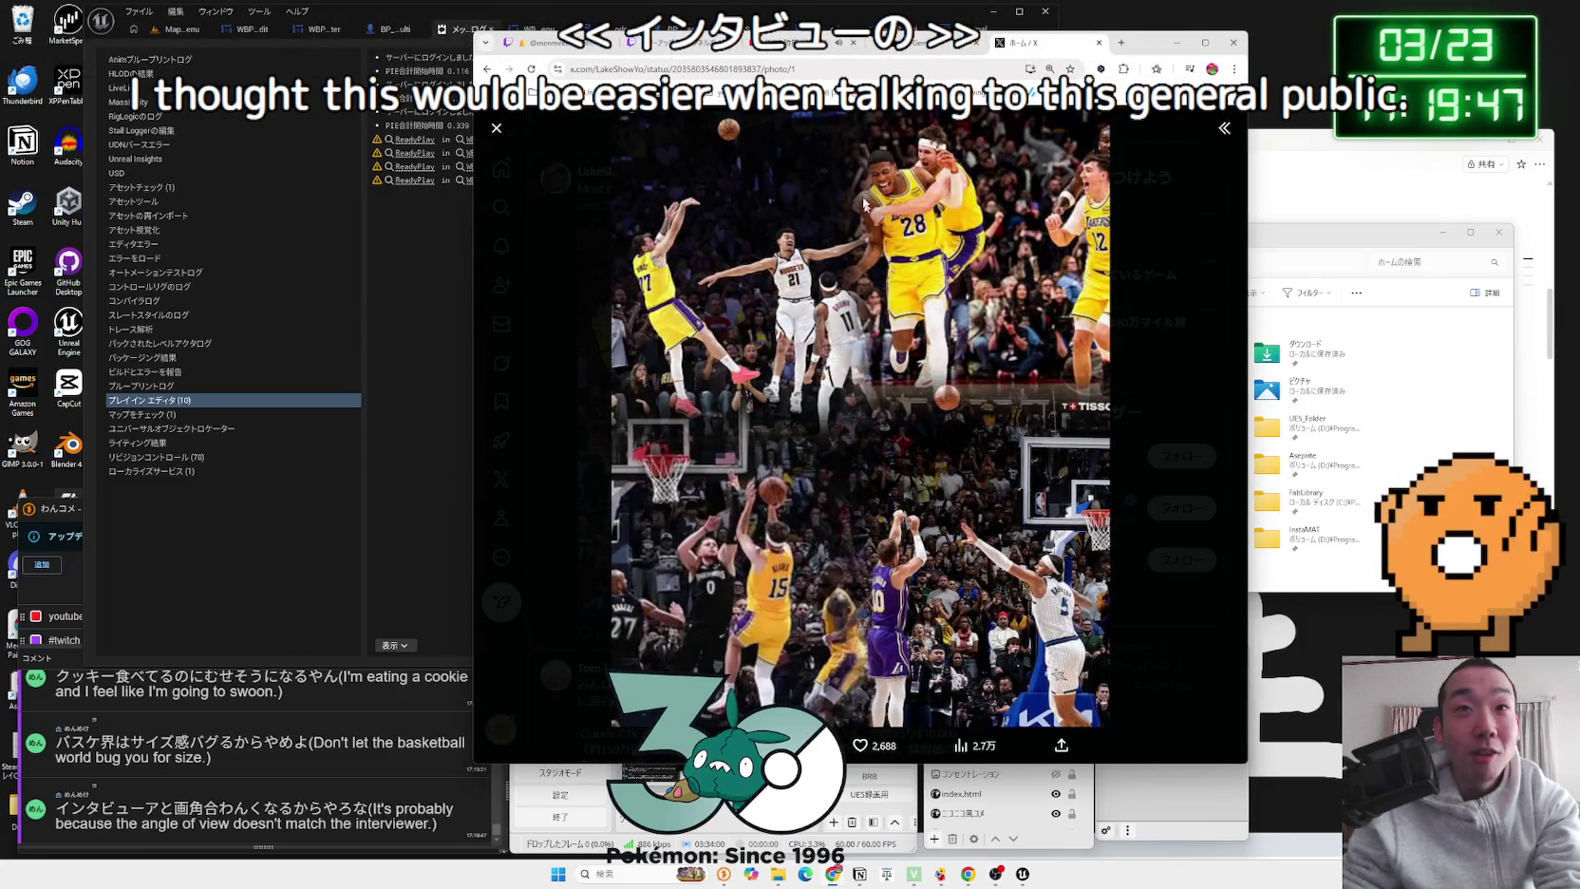
Step: Open the Lakers photo in its own tab and view it at full size
right_click(885, 249)
click(940, 267)
click(1052, 43)
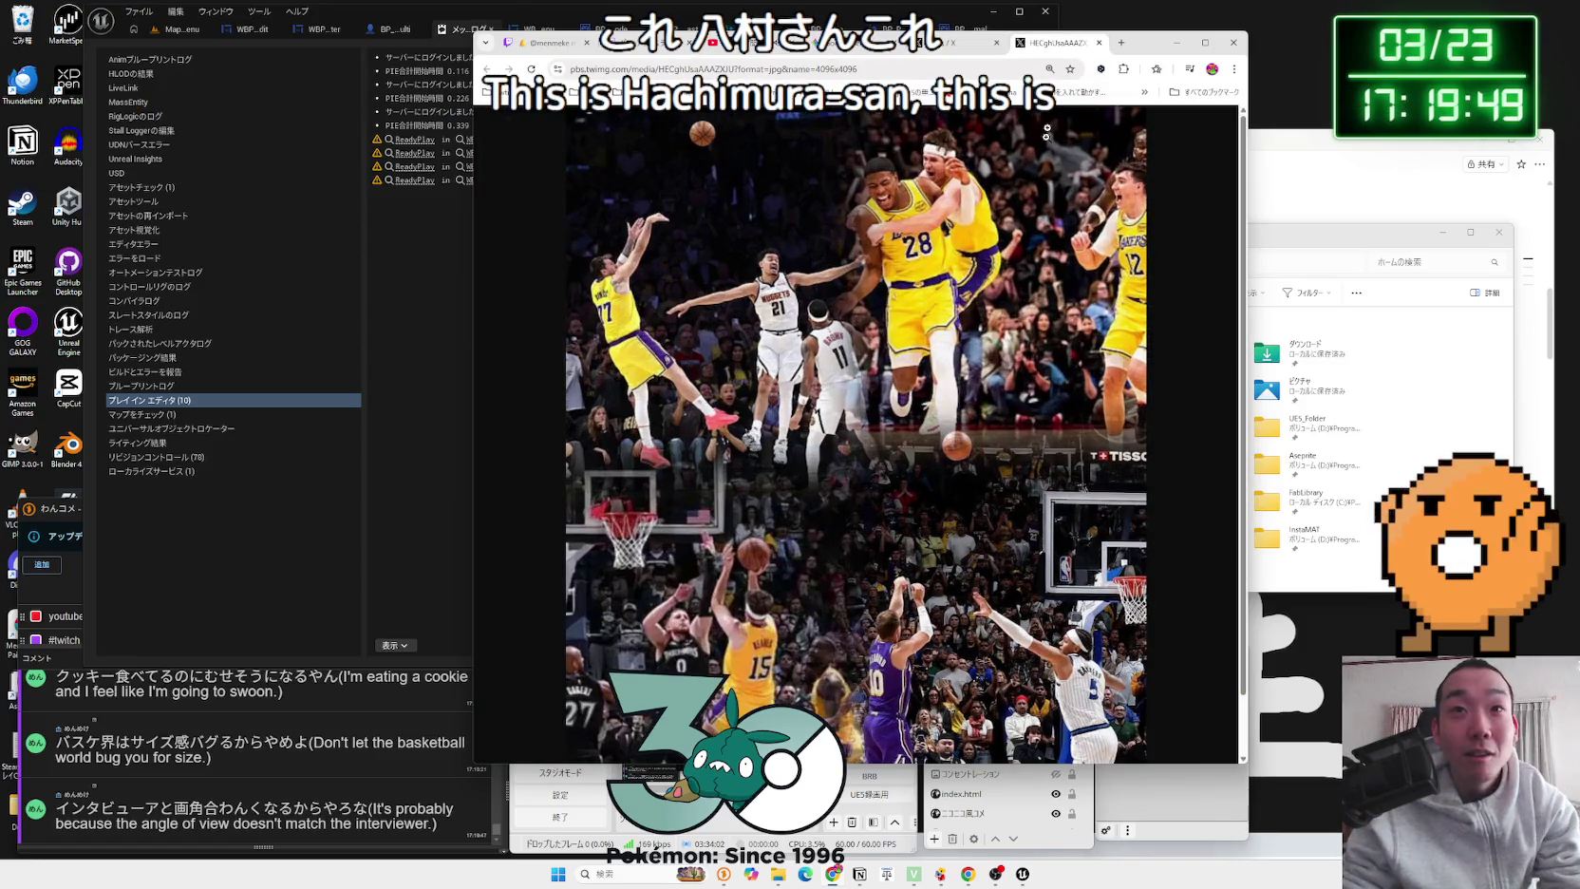
click(980, 291)
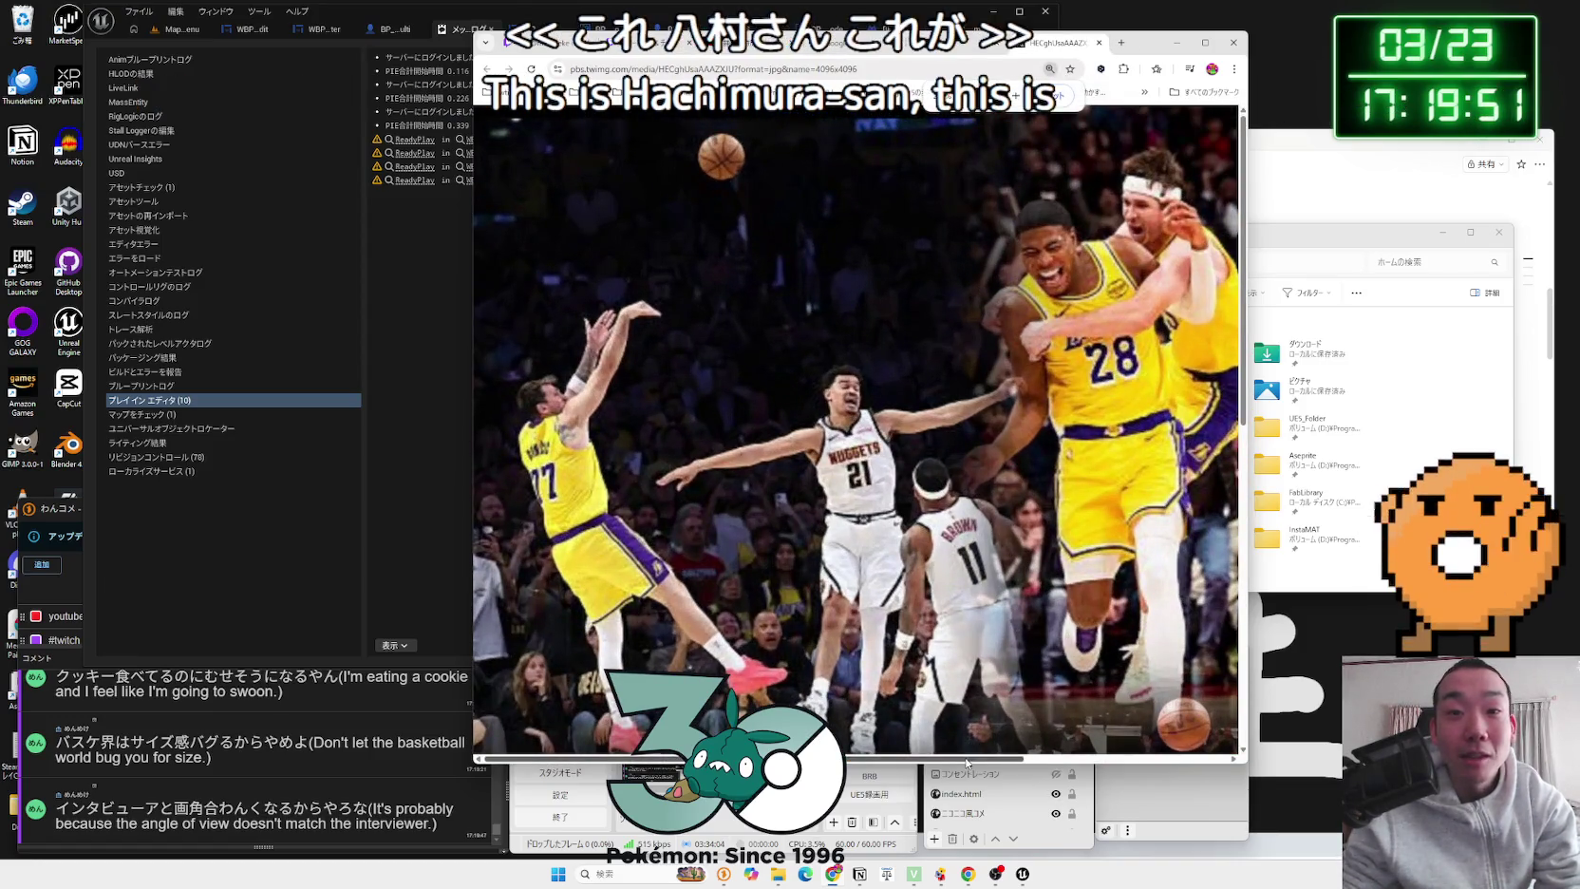
drag(966, 762, 1101, 728)
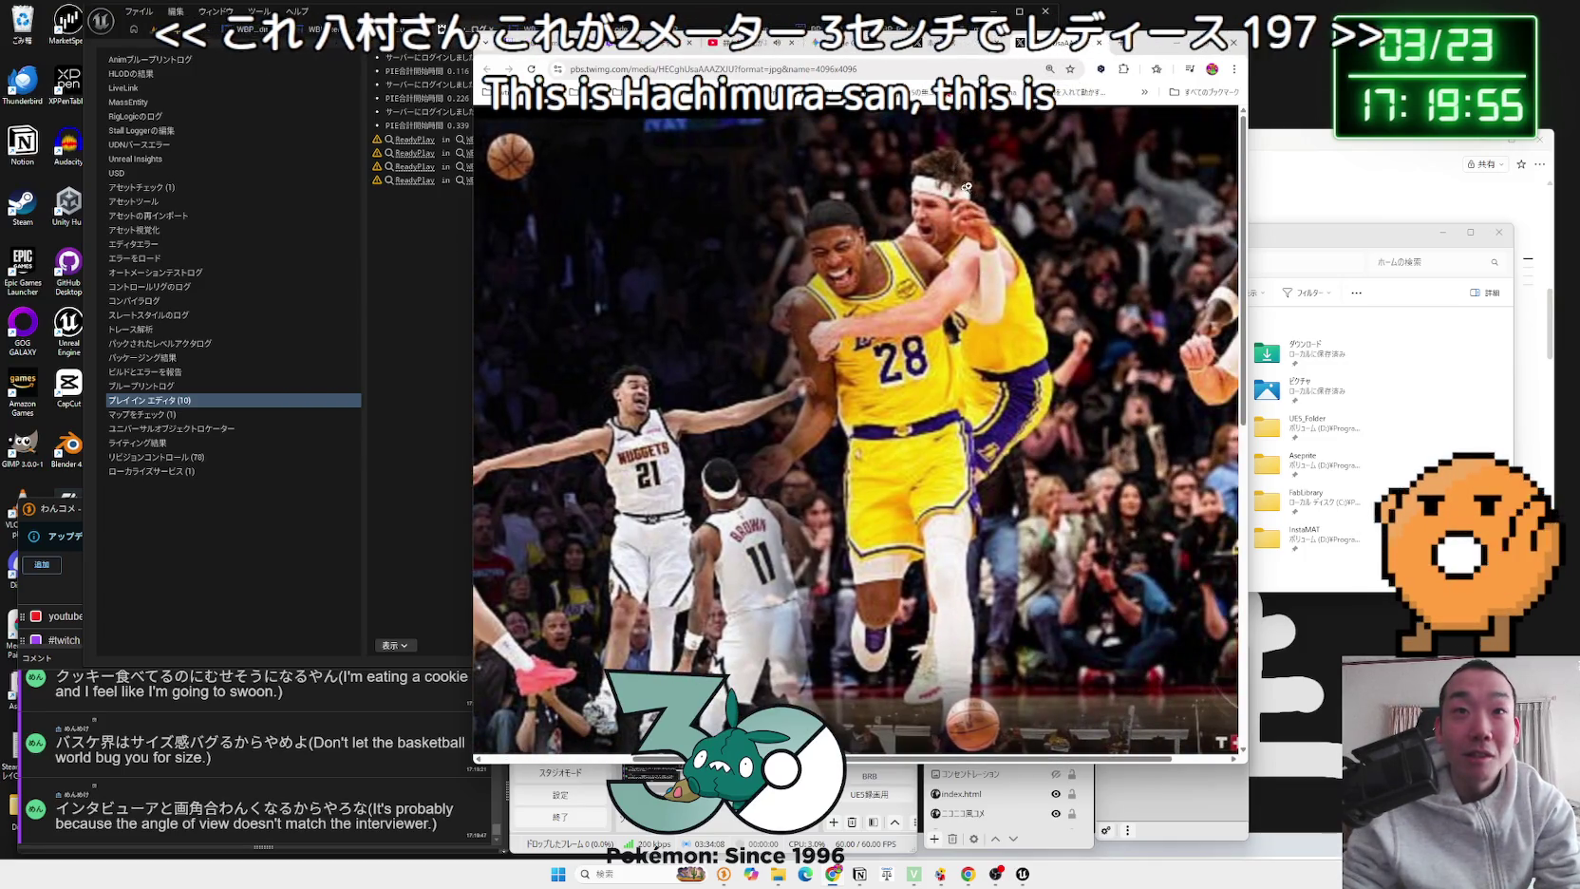
click(925, 419)
Step: Close the image tab and the photo viewer to get back to the home timeline
key(ctrl+minus)
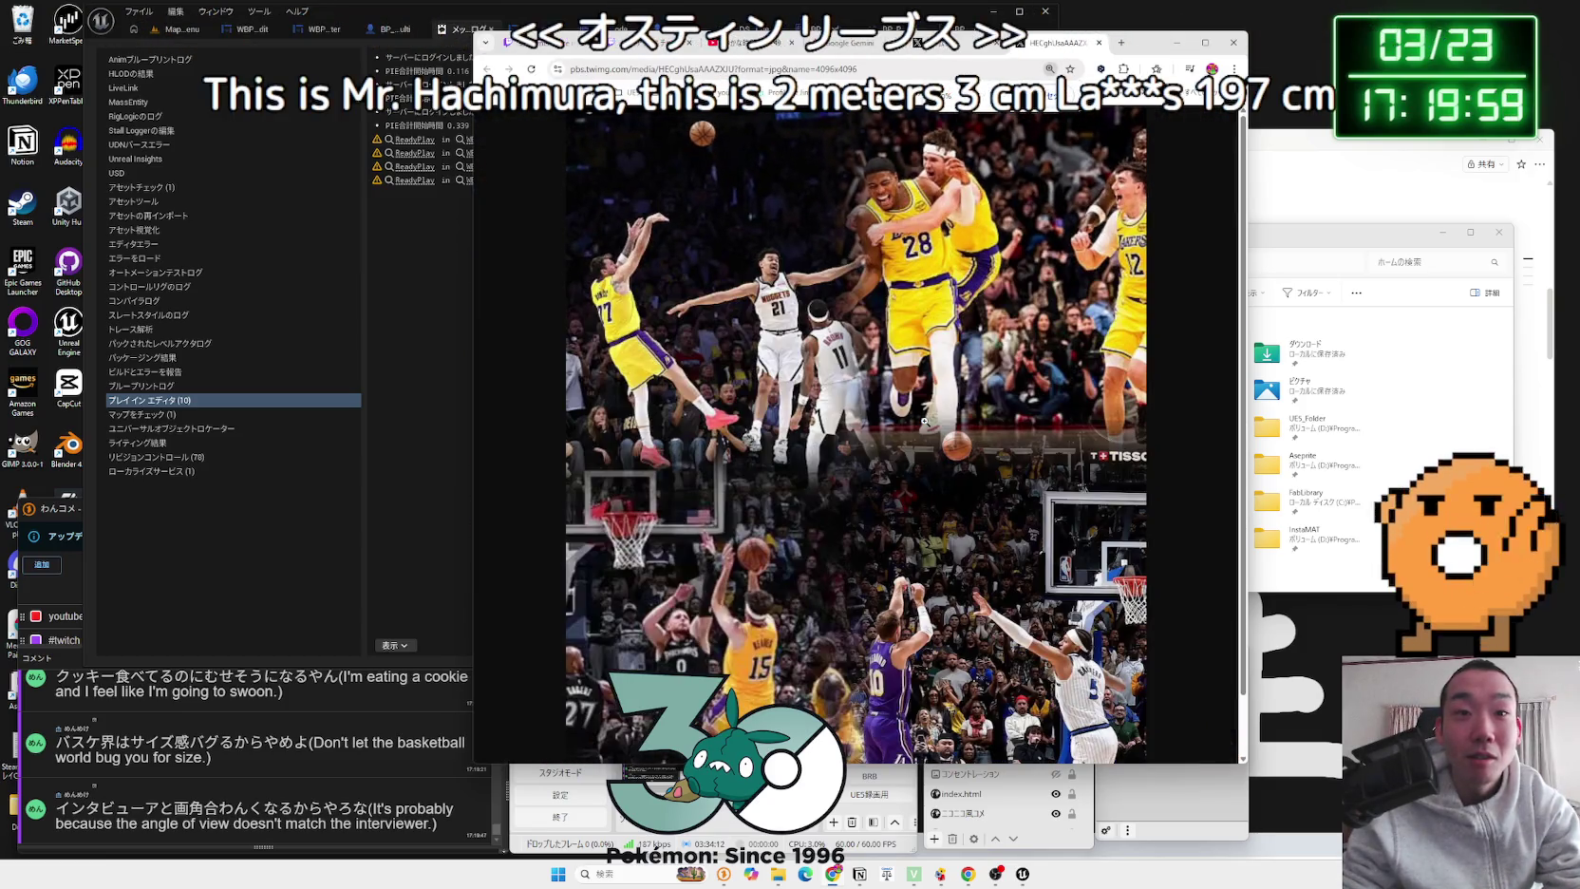
click(1098, 44)
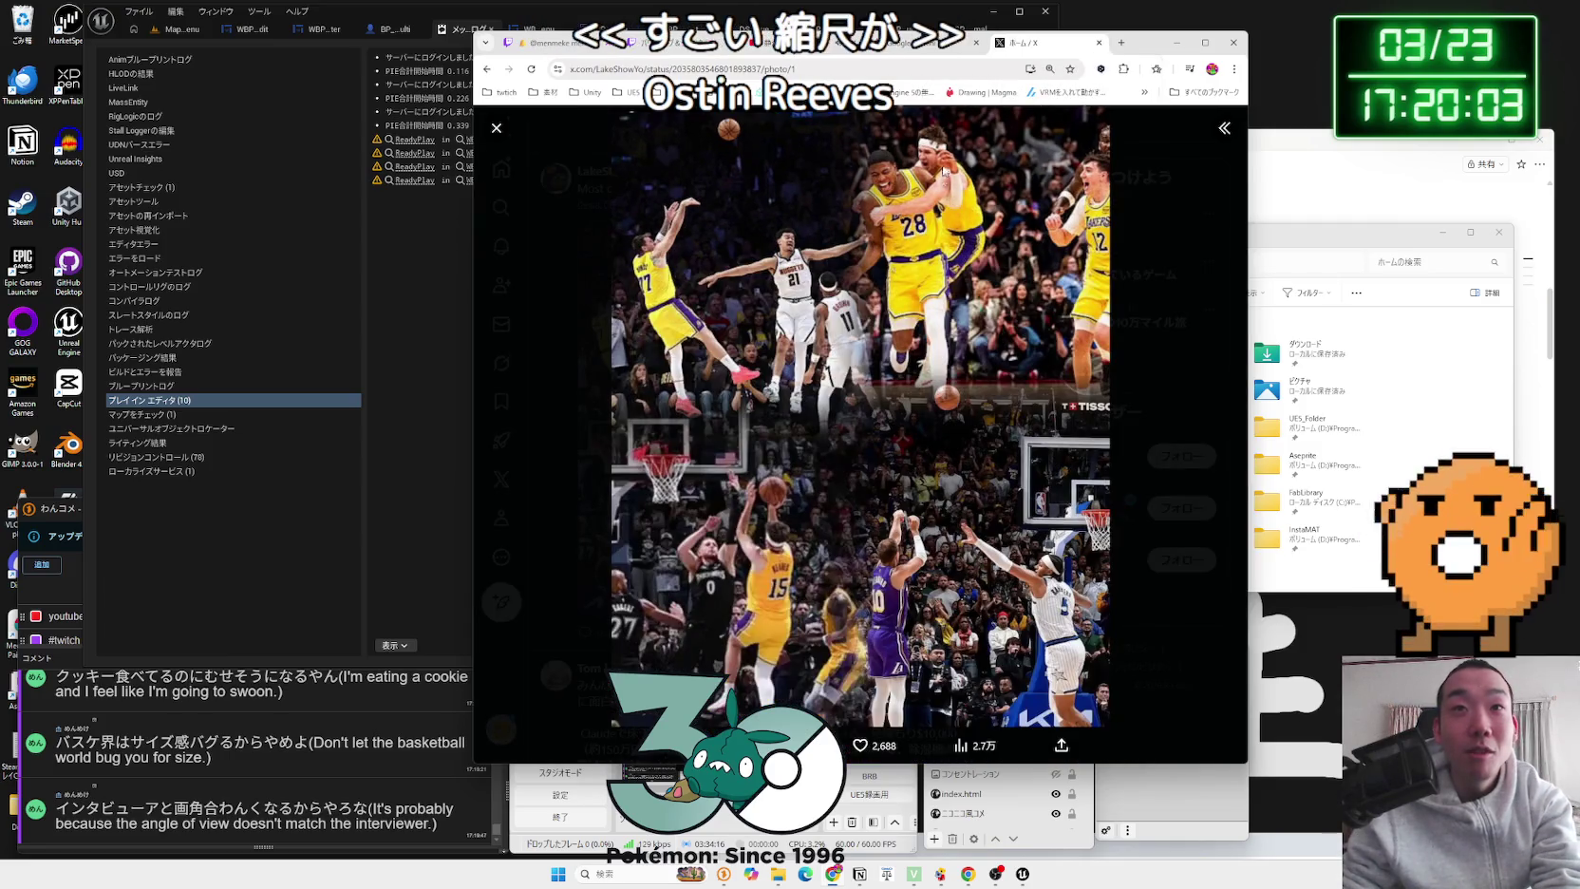
click(543, 217)
scroll(828, 333, down, 10)
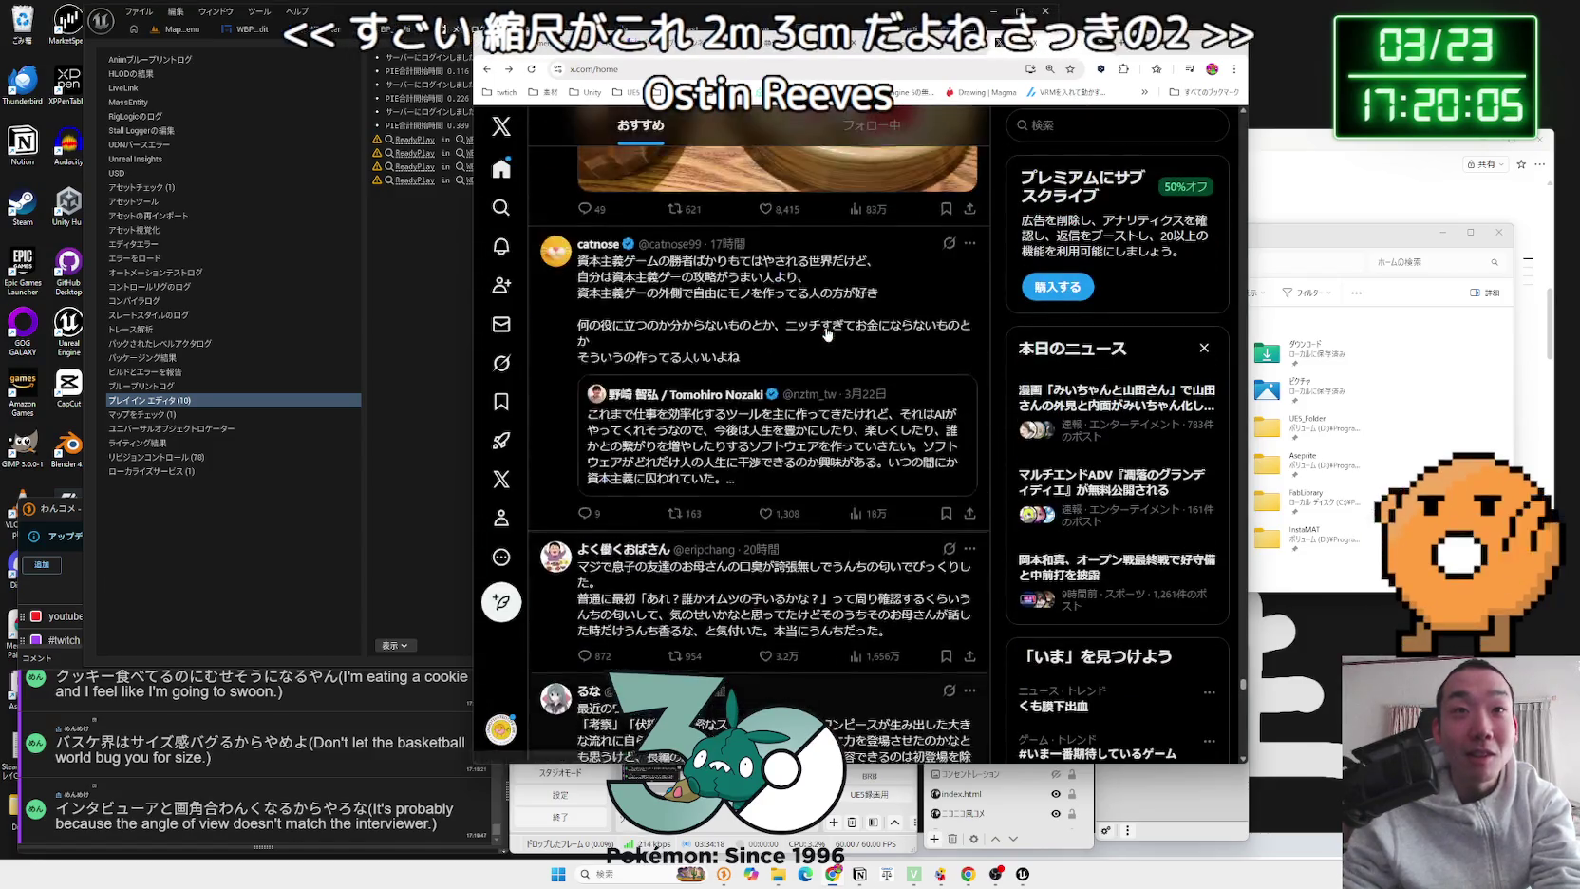
scroll(828, 333, up, 3)
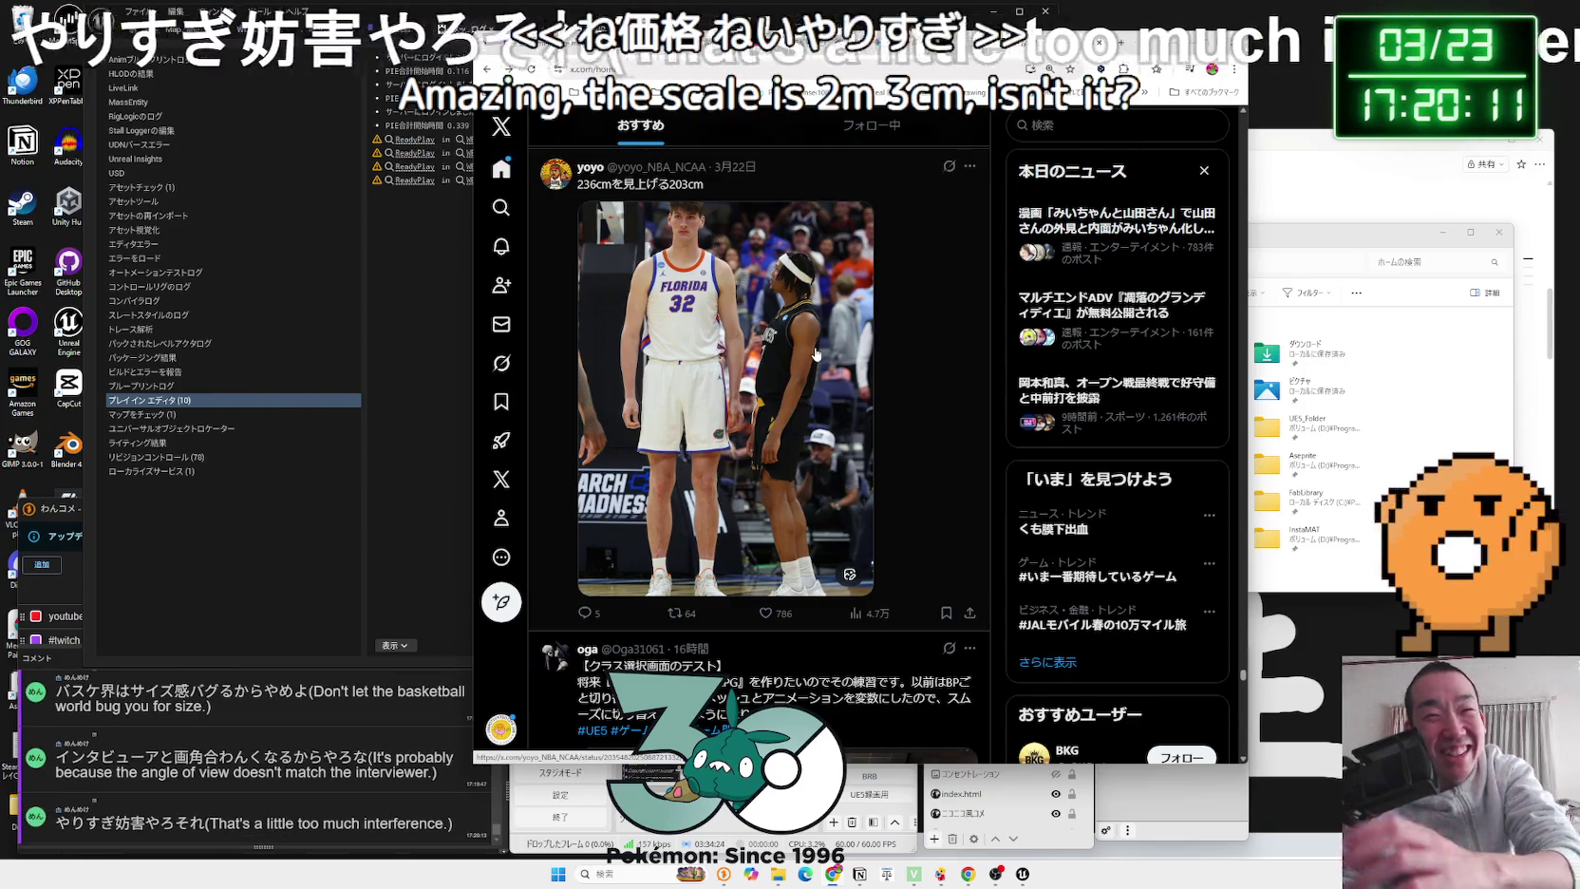
scroll(802, 406, down, 3)
scroll(803, 406, down, 15)
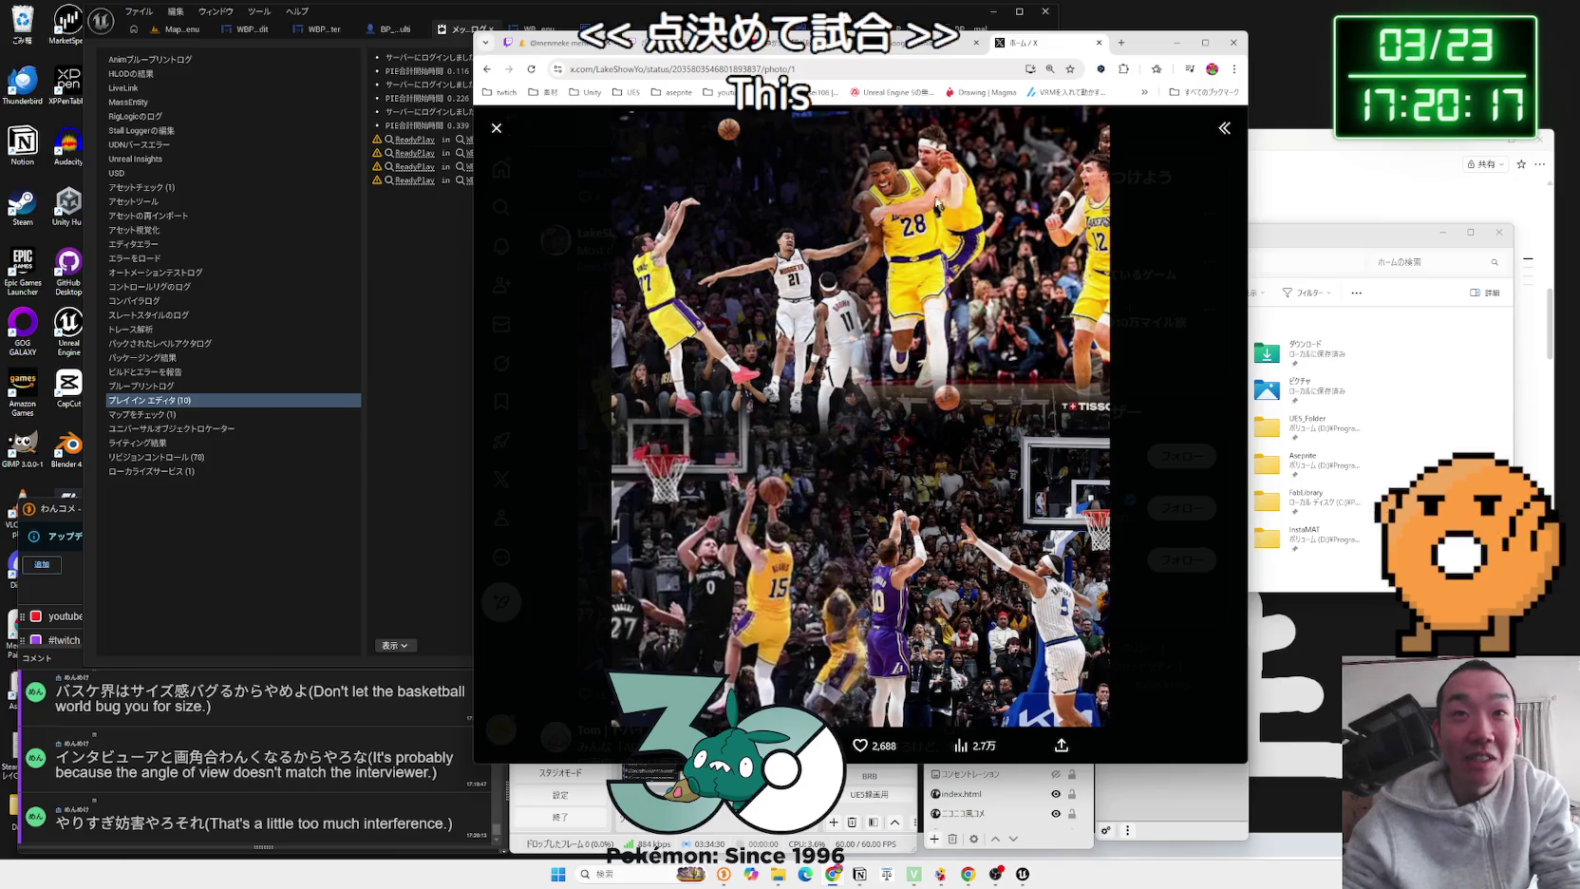
click(554, 249)
scroll(802, 387, down, 12)
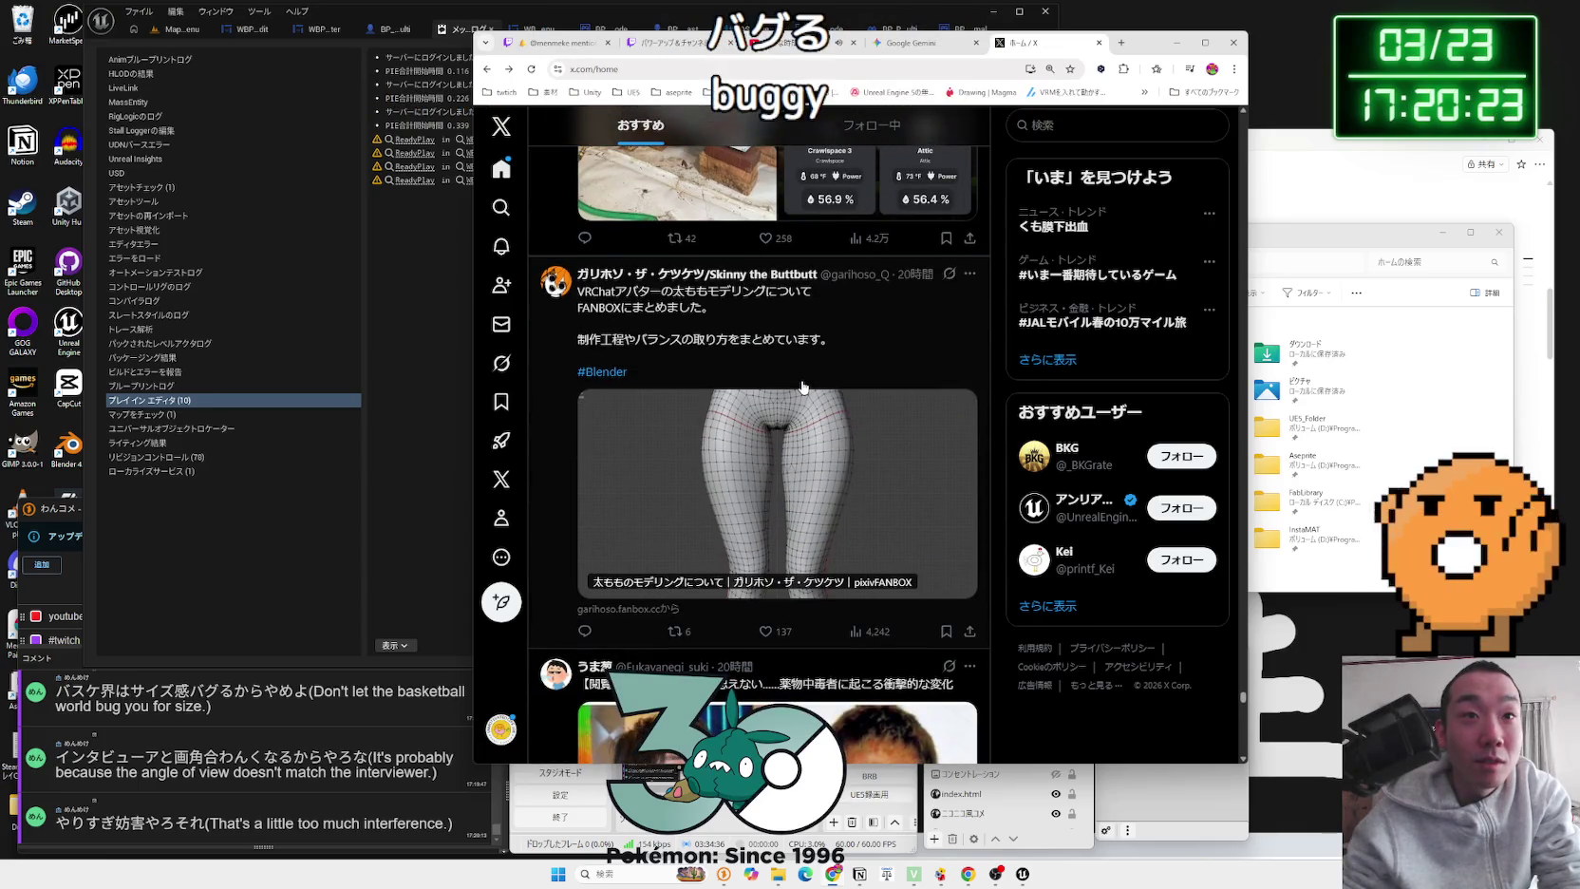
click(775, 432)
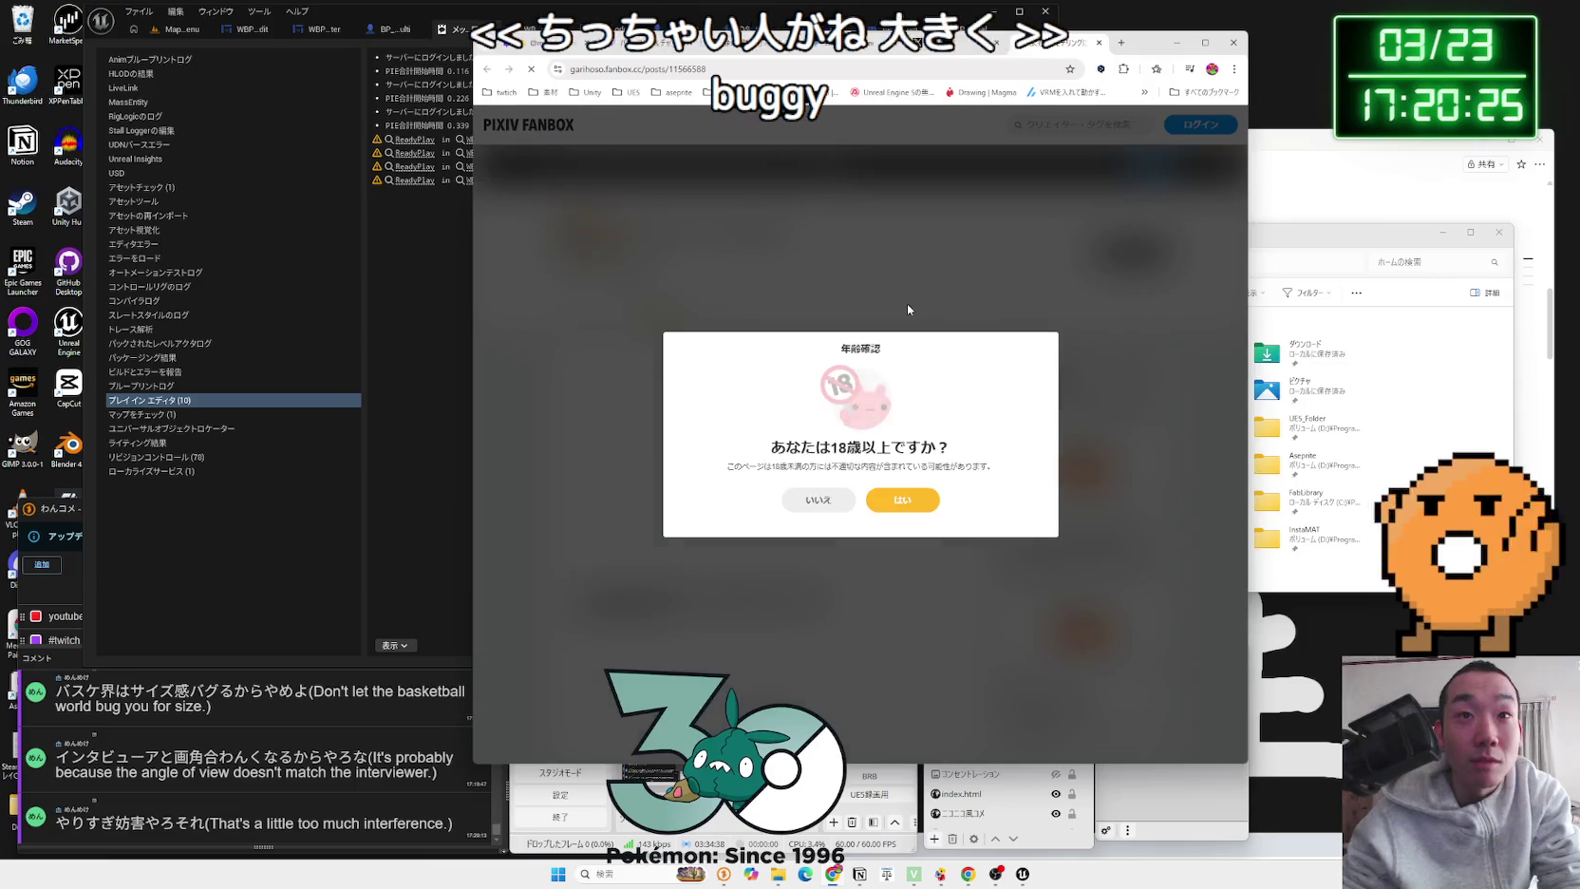
key(ctrl+w)
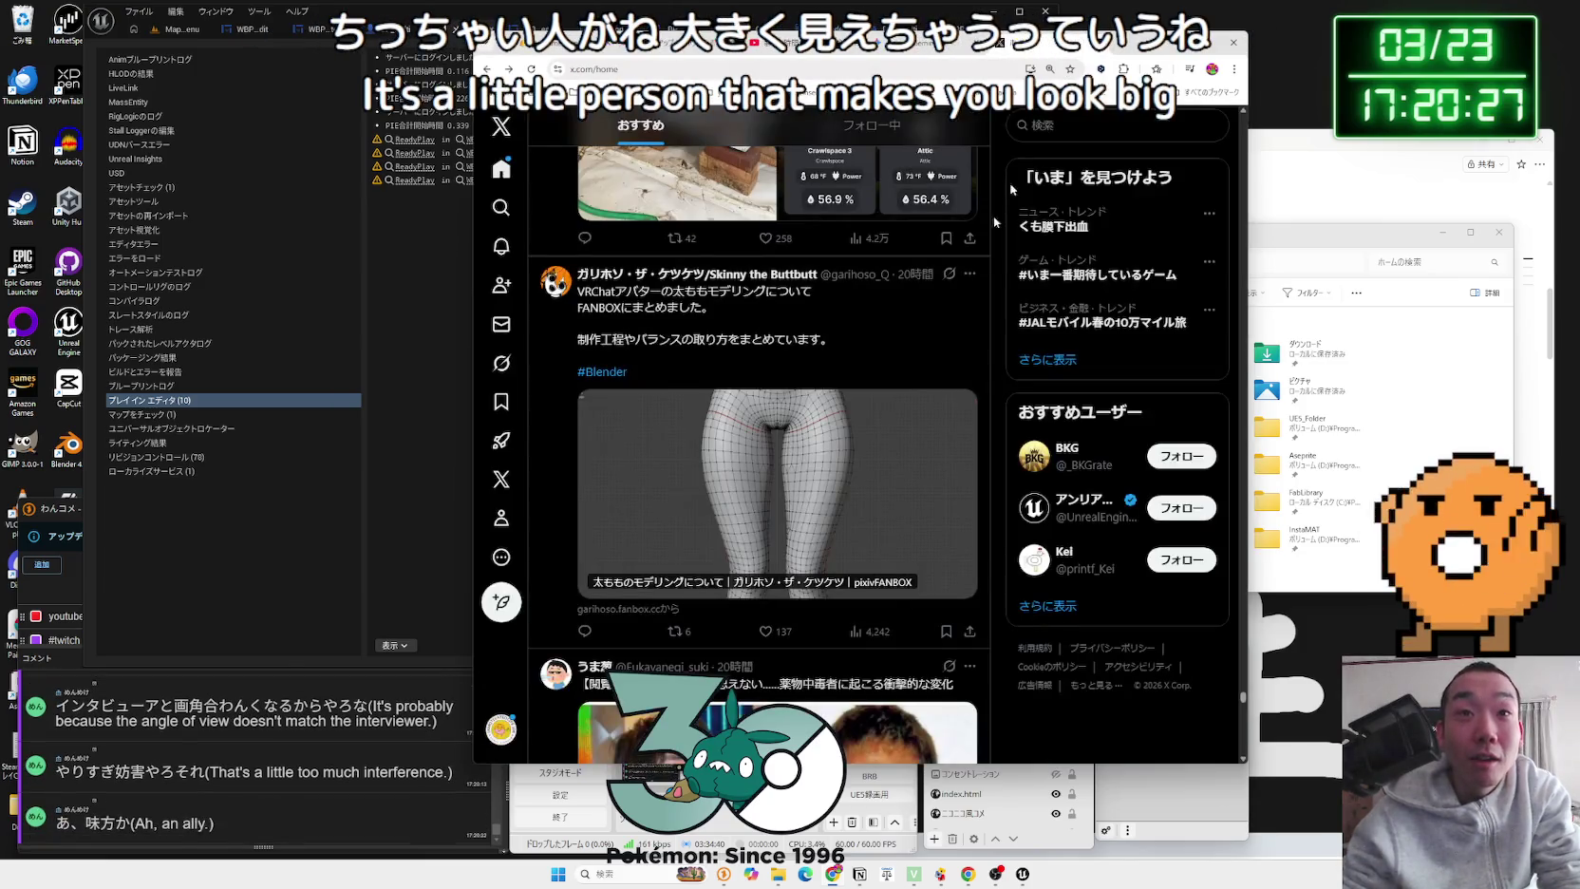
scroll(904, 352, down, 5)
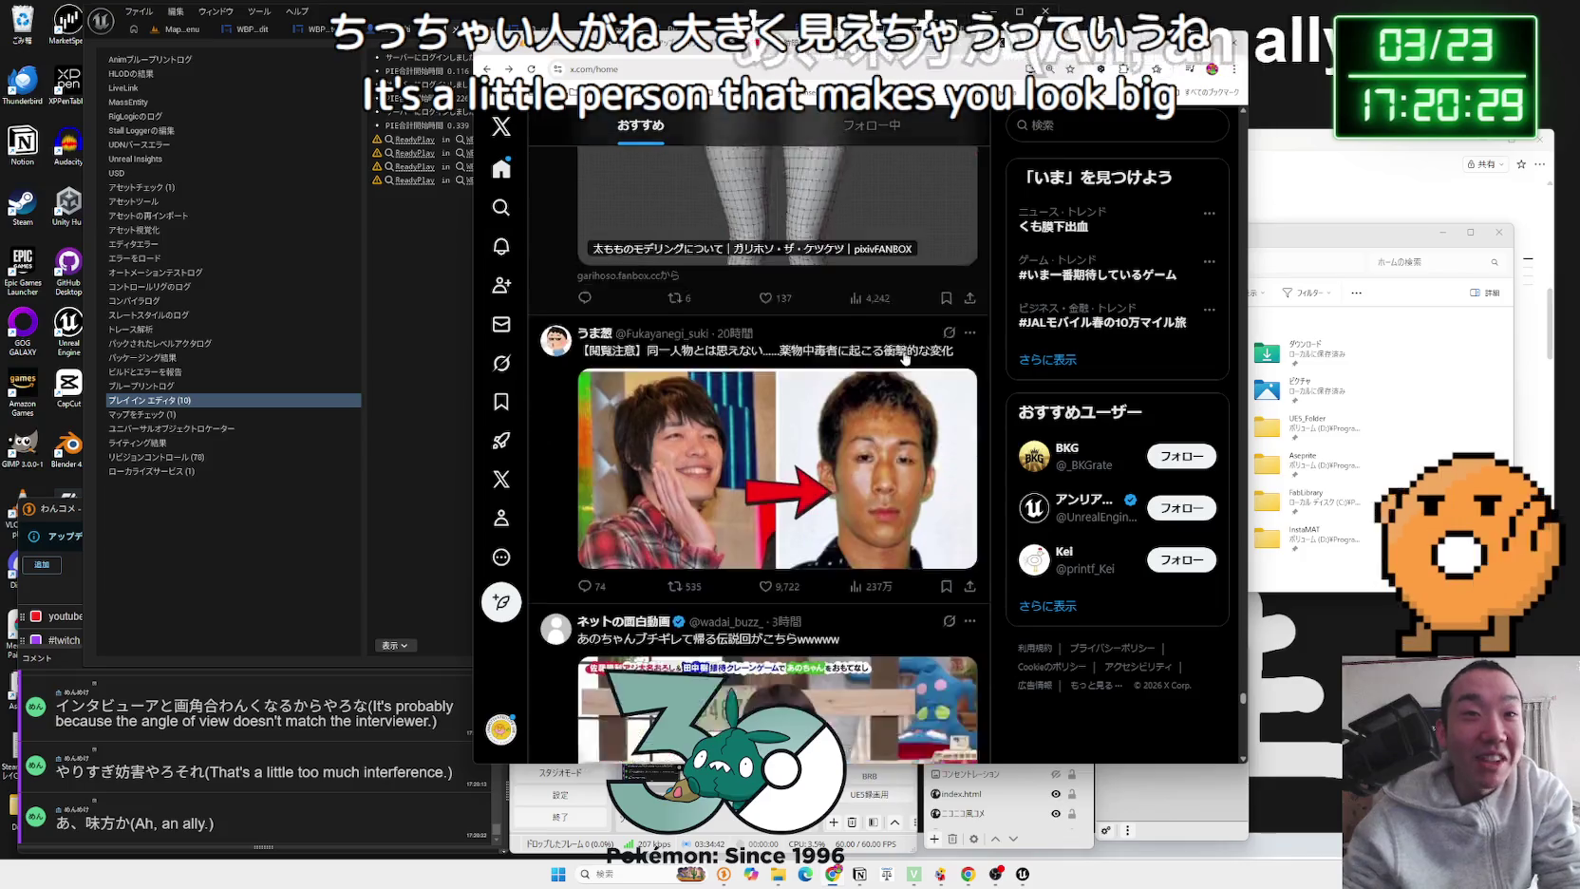
scroll(904, 358, down, 10)
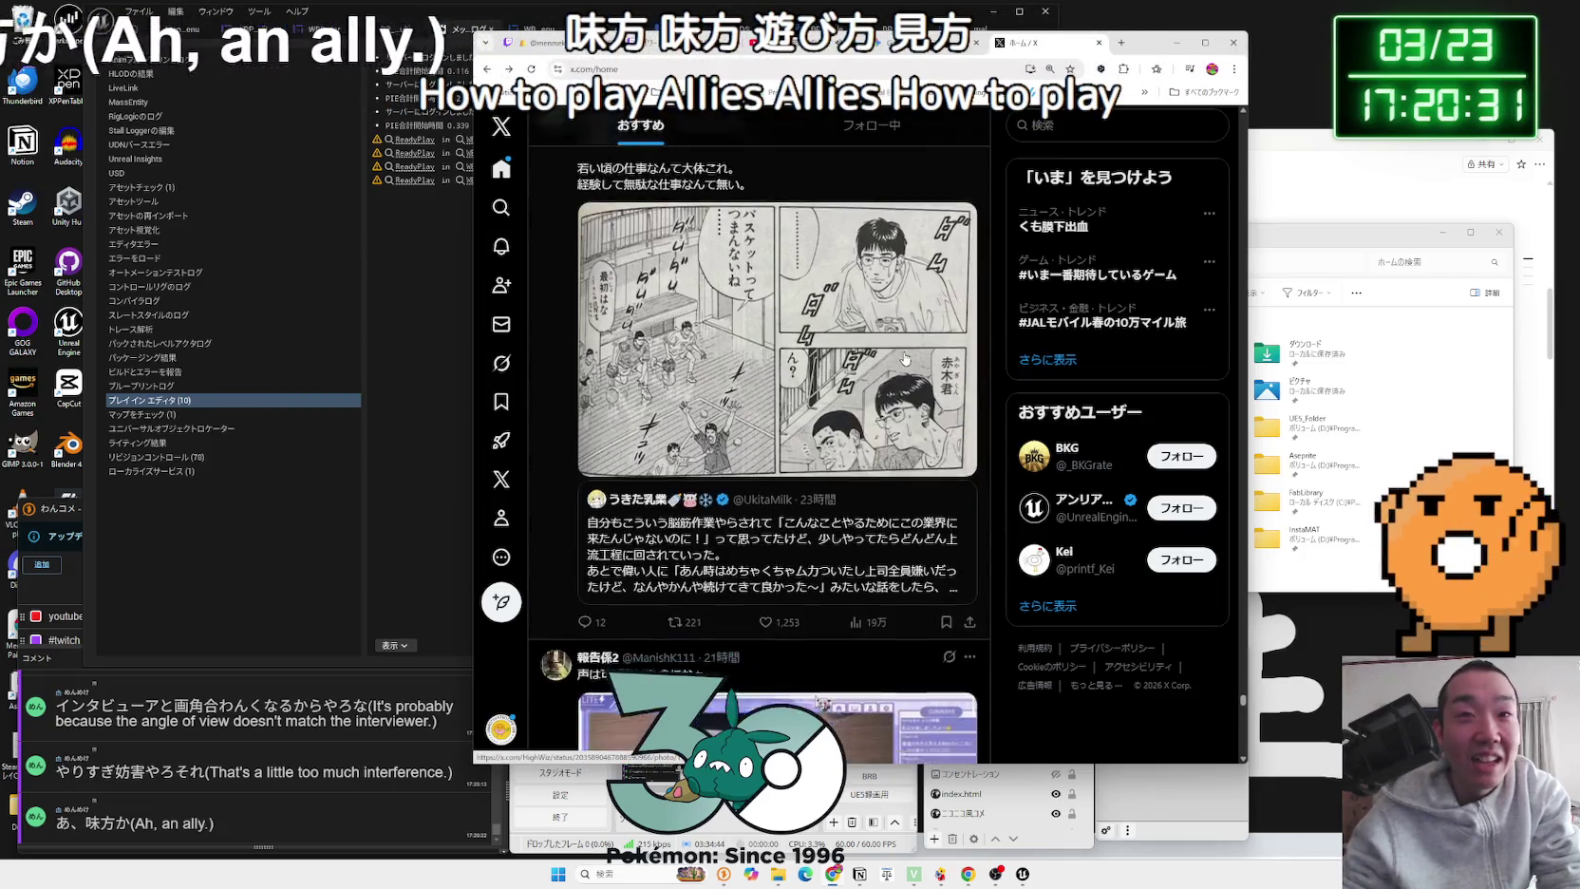
scroll(904, 358, down, 3)
scroll(904, 358, down, 3)
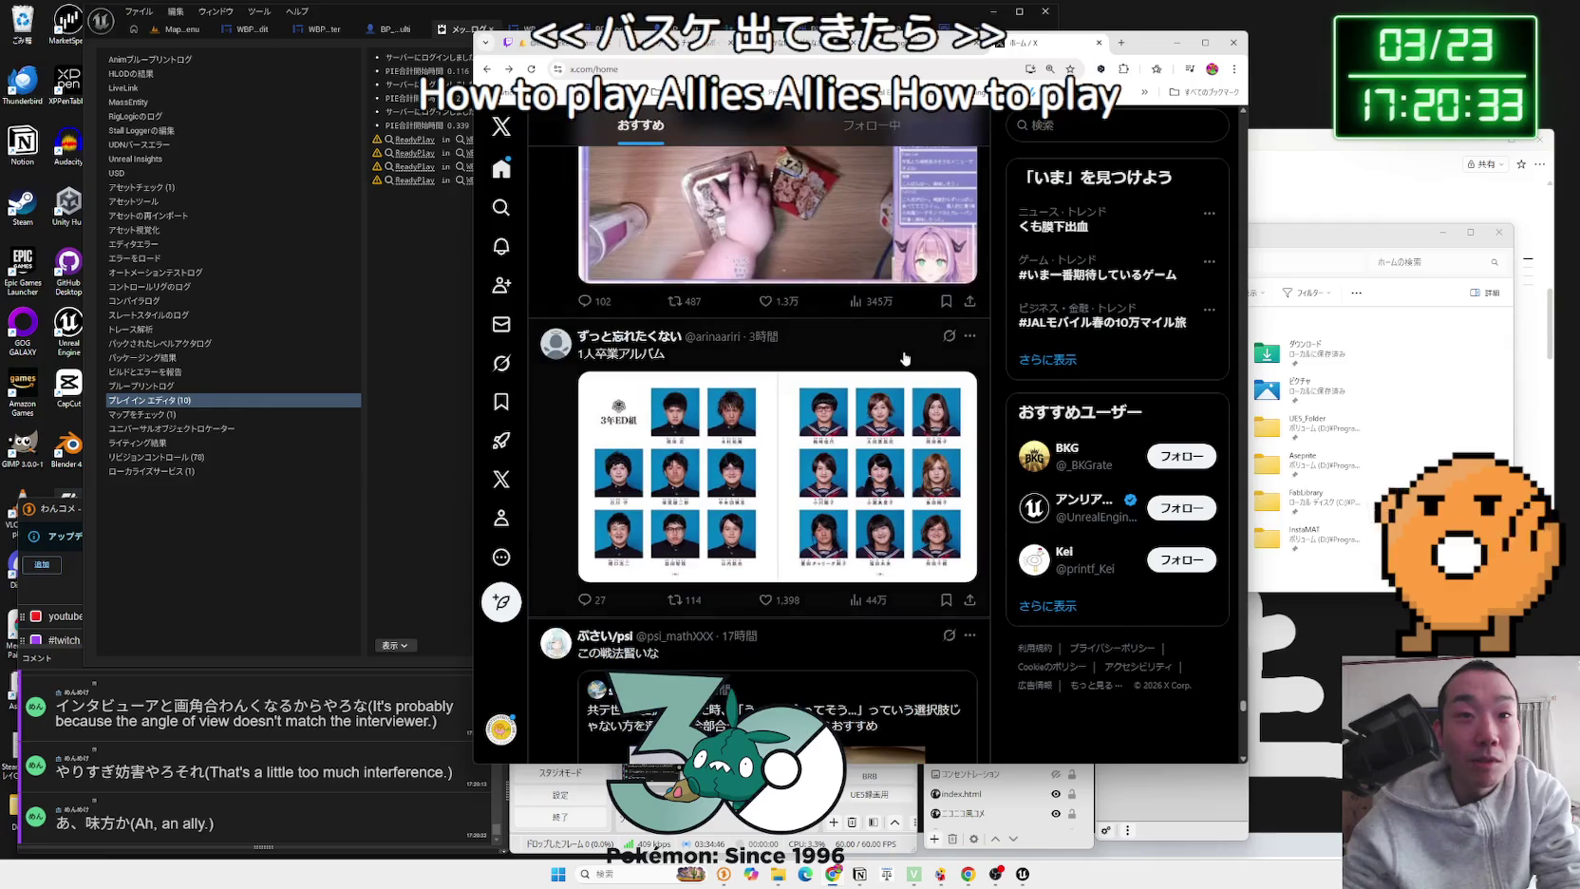
scroll(904, 358, down, 3)
scroll(904, 358, down, 20)
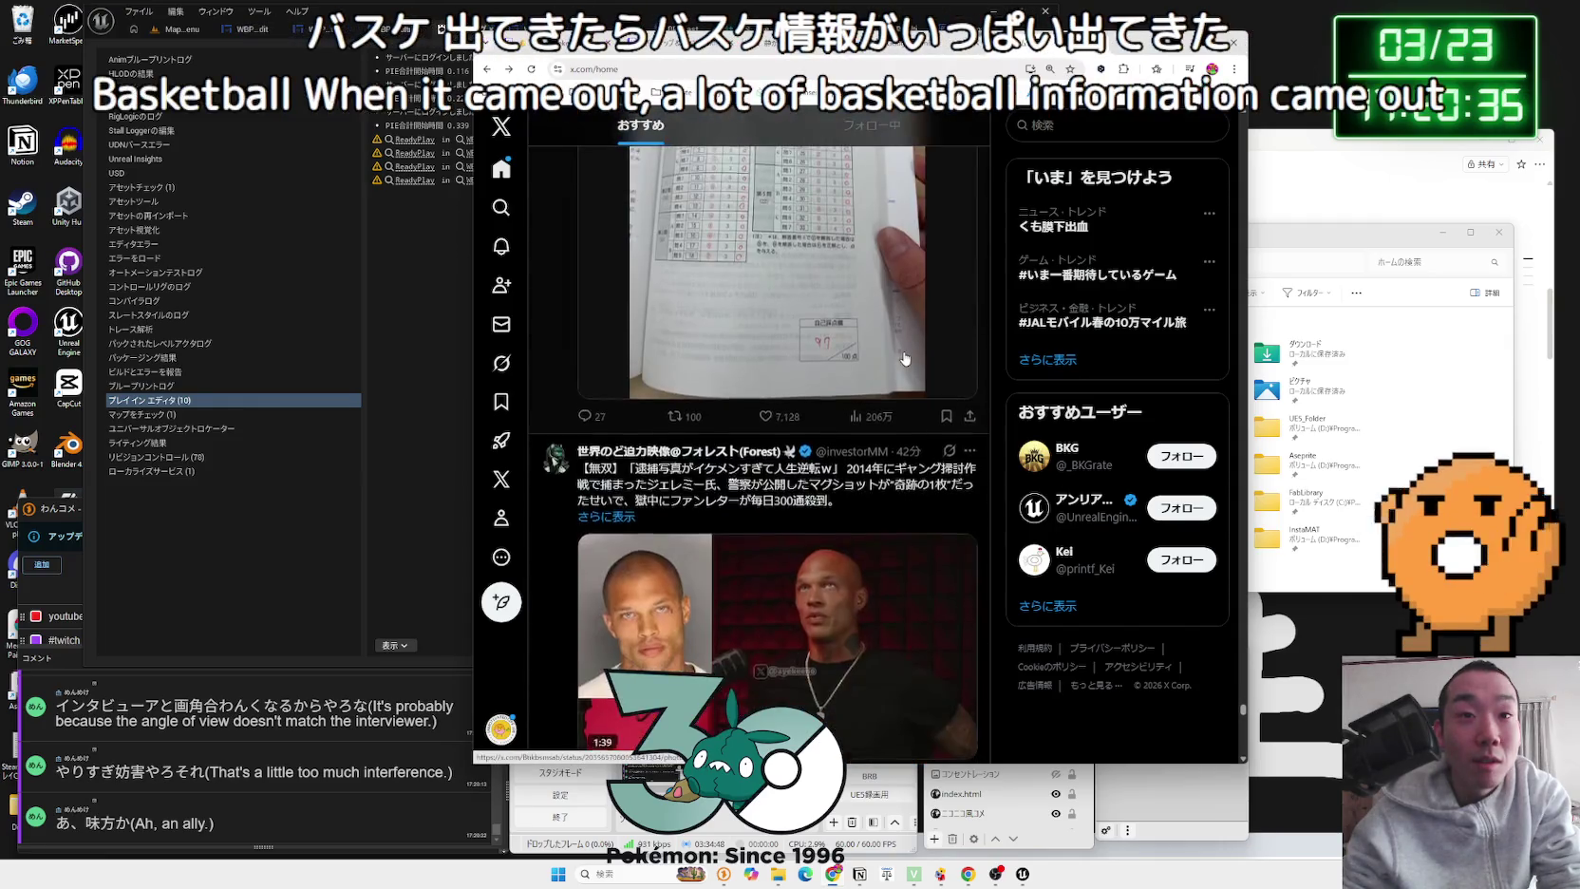
scroll(904, 358, down, 15)
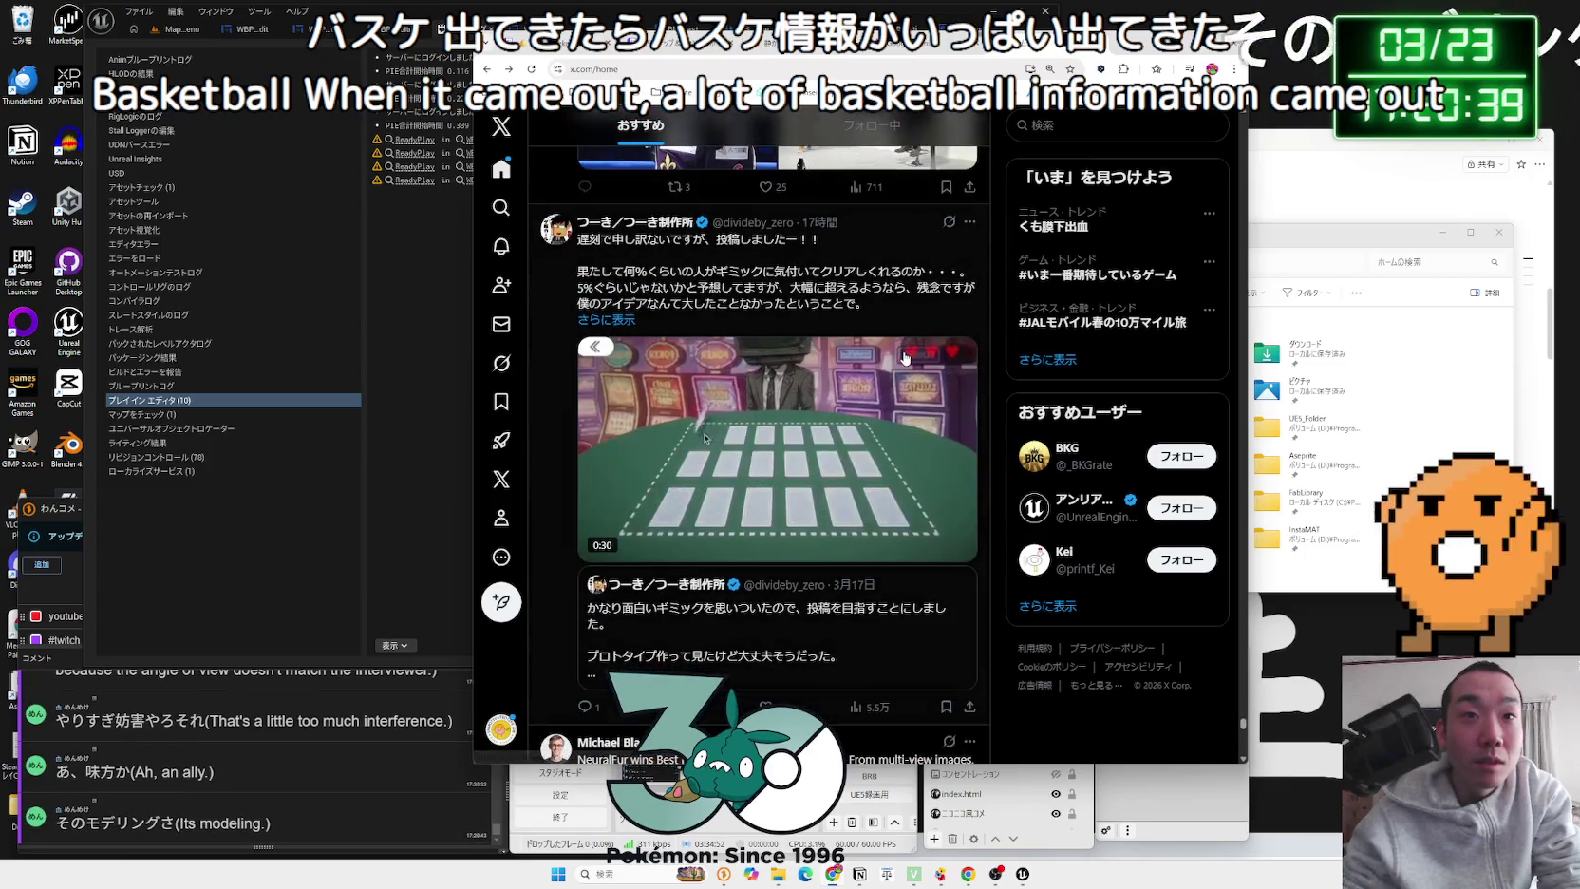
scroll(866, 358, down, 6)
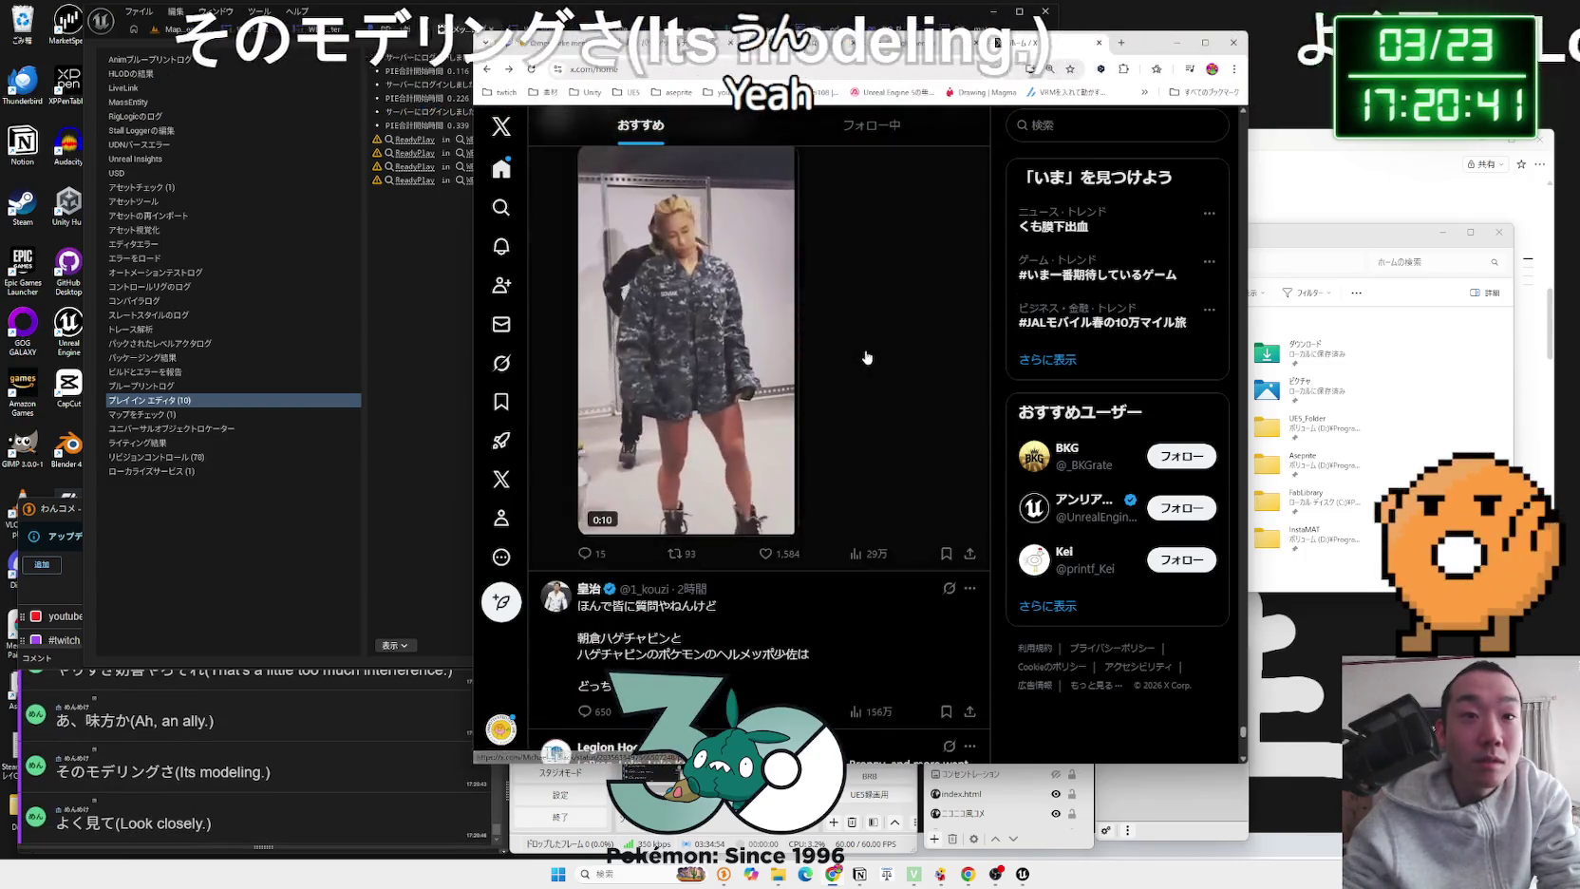
scroll(866, 357, up, 3)
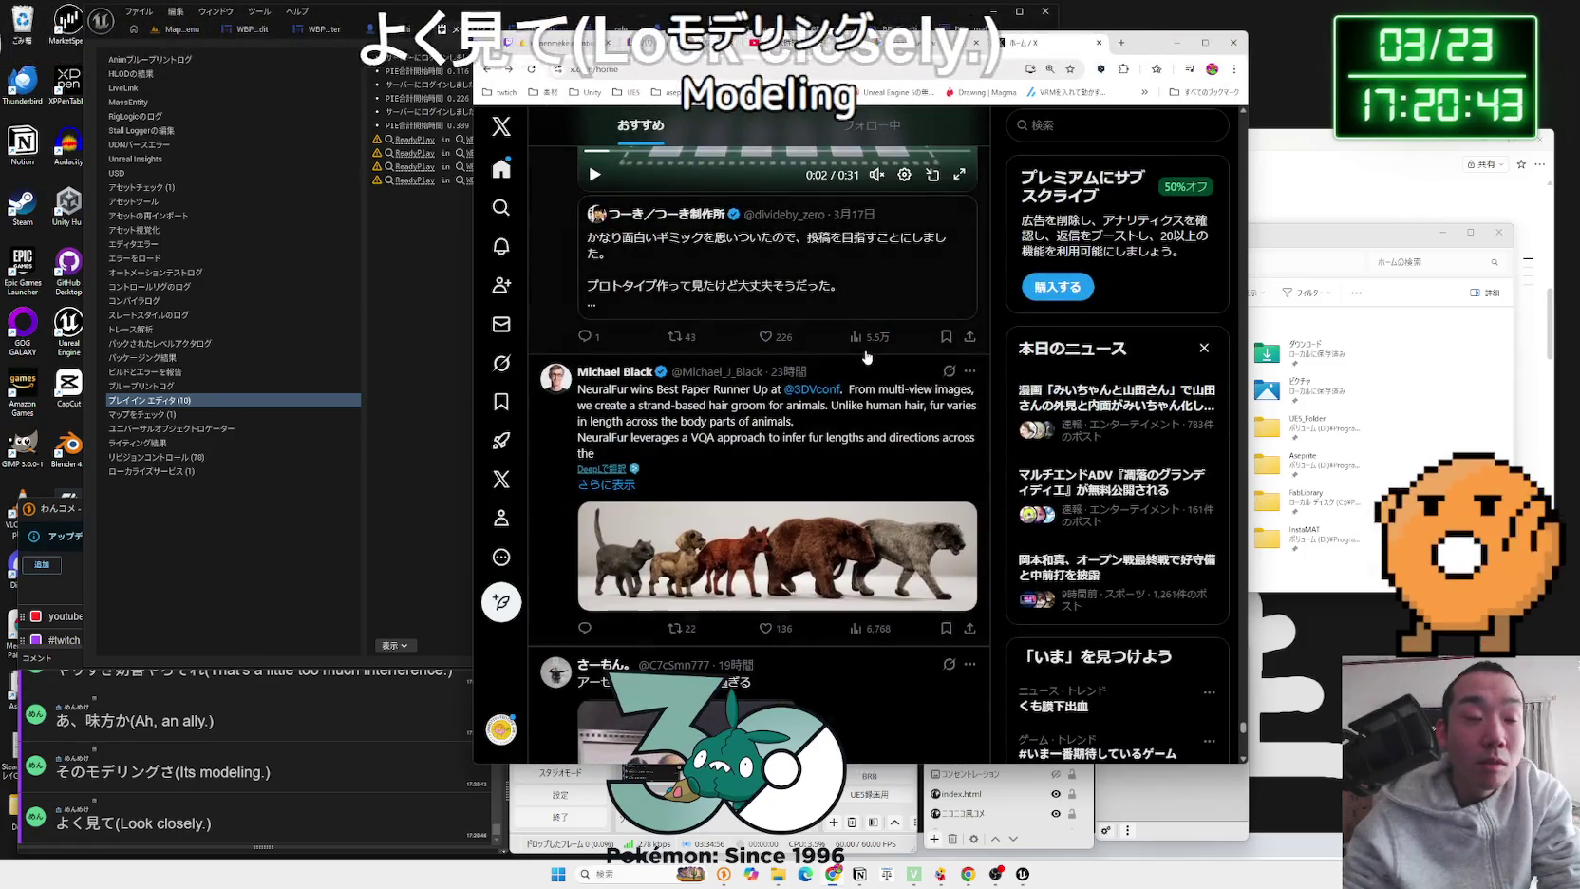
scroll(866, 357, down, 15)
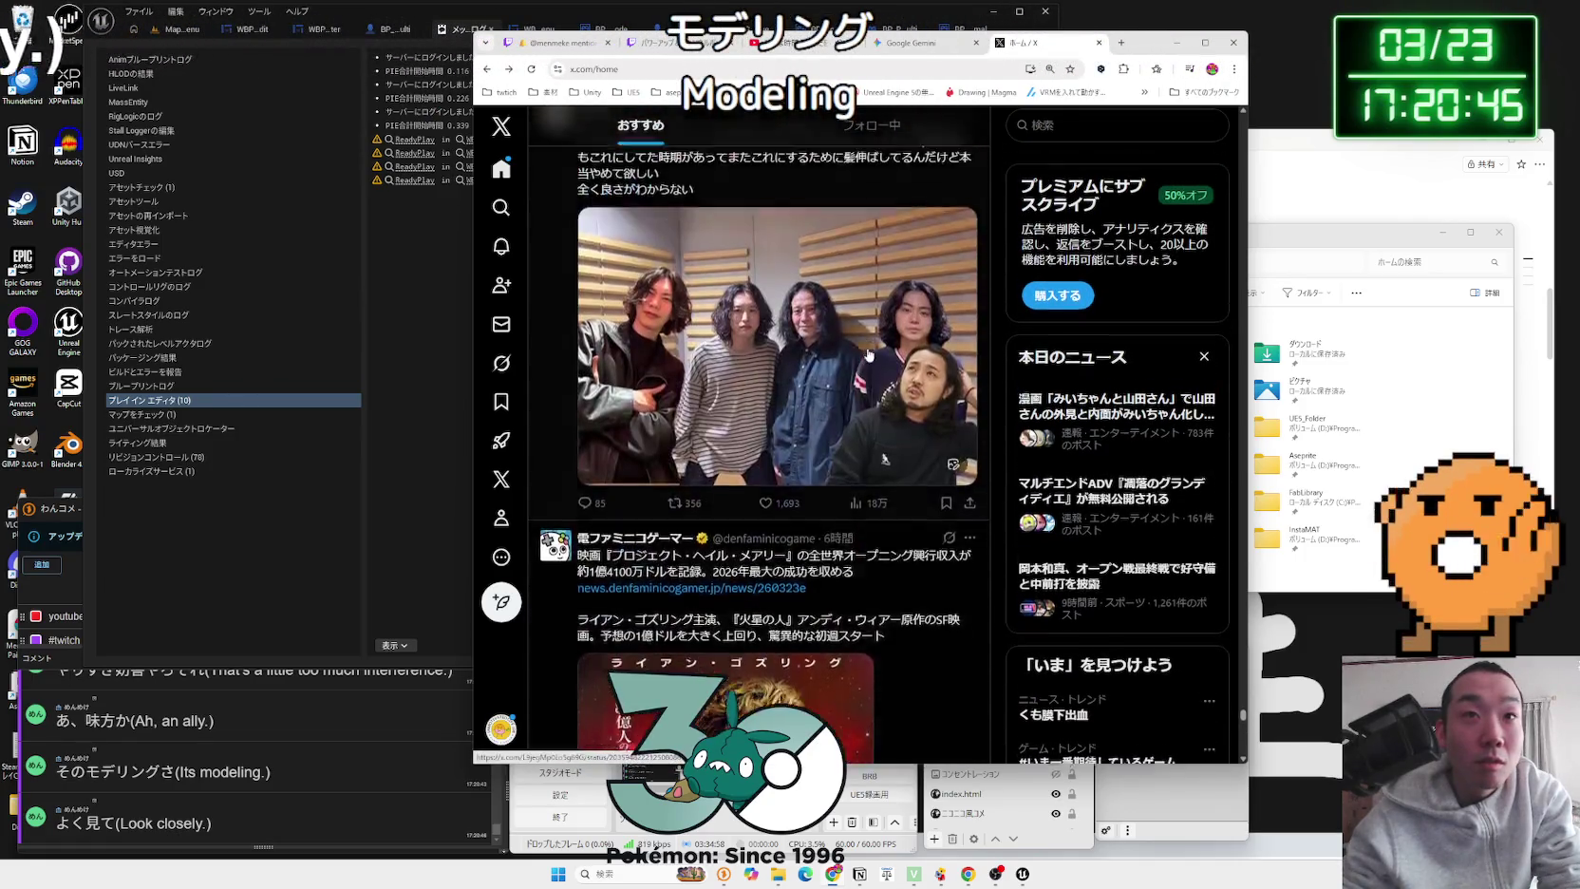
scroll(868, 355, down, 15)
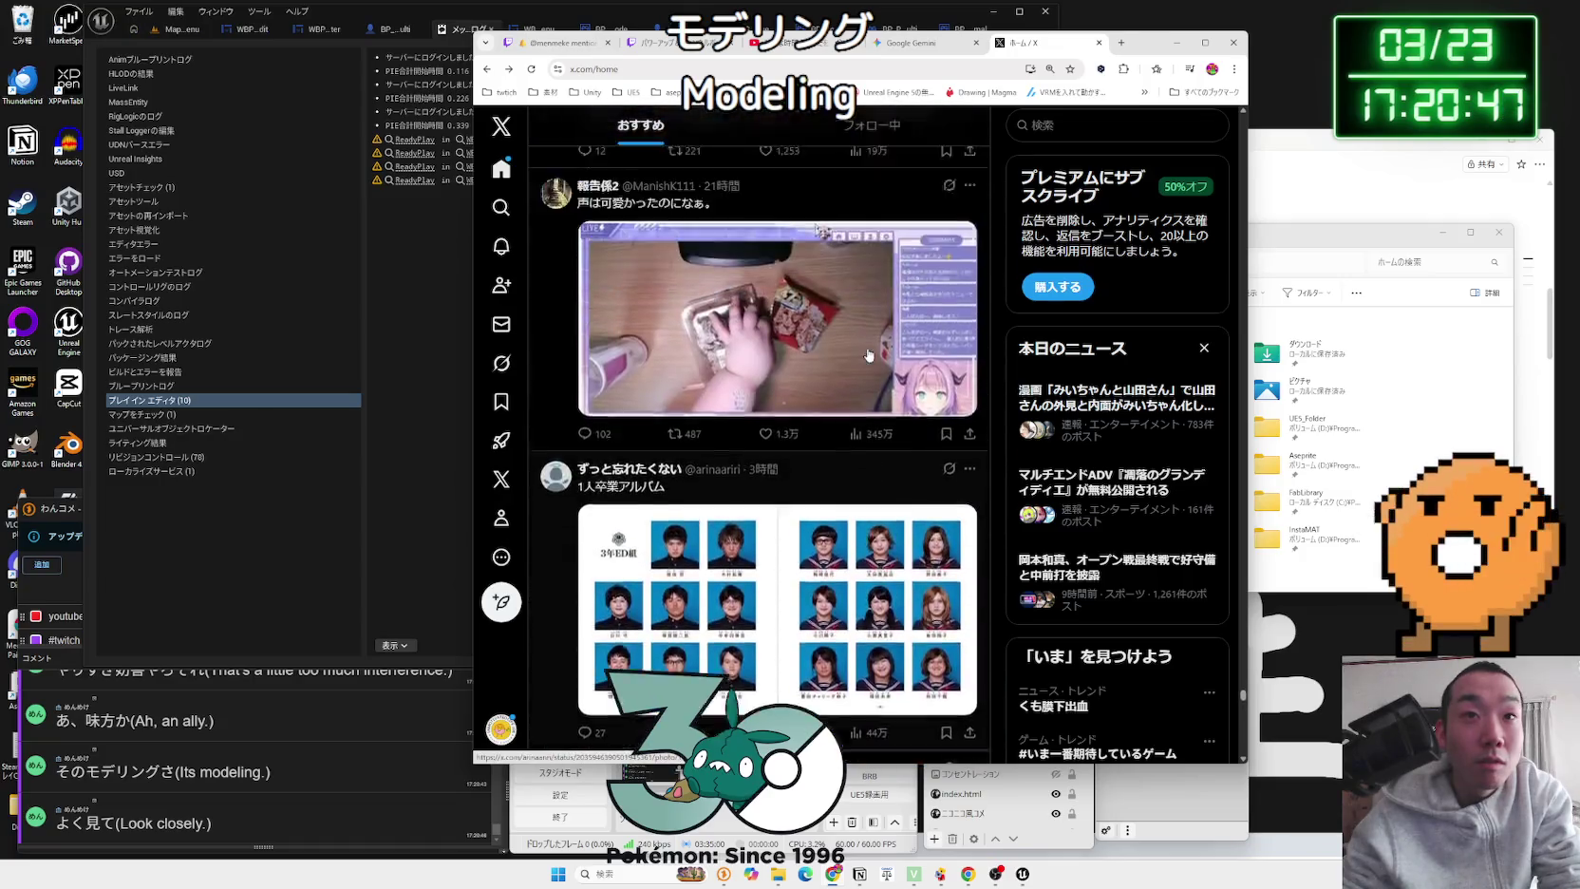
scroll(868, 355, up, 5)
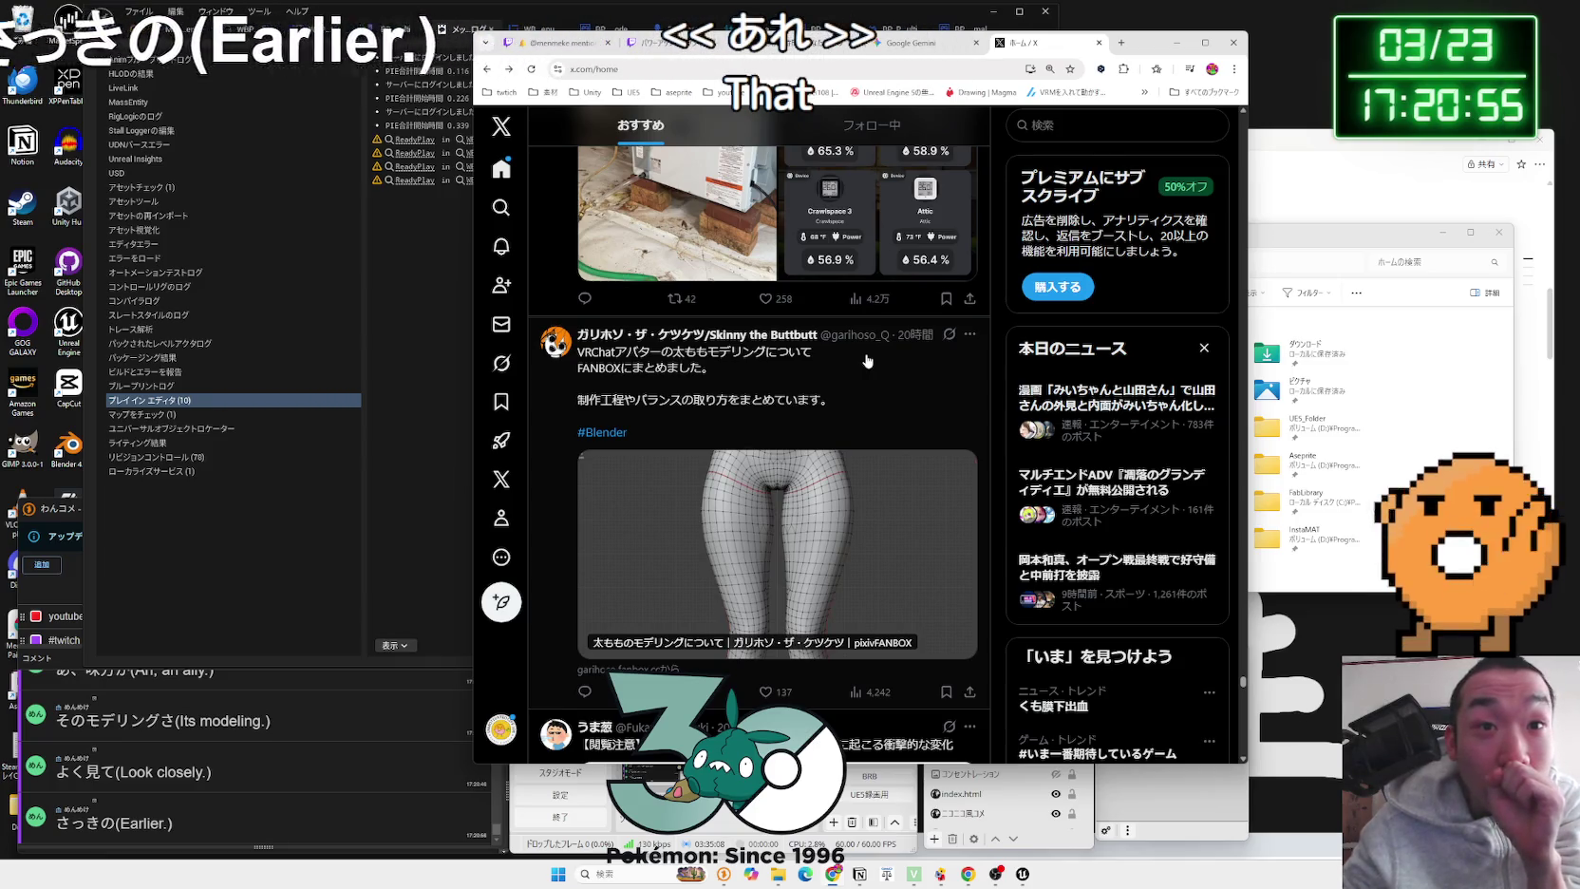
scroll(867, 361, down, 3)
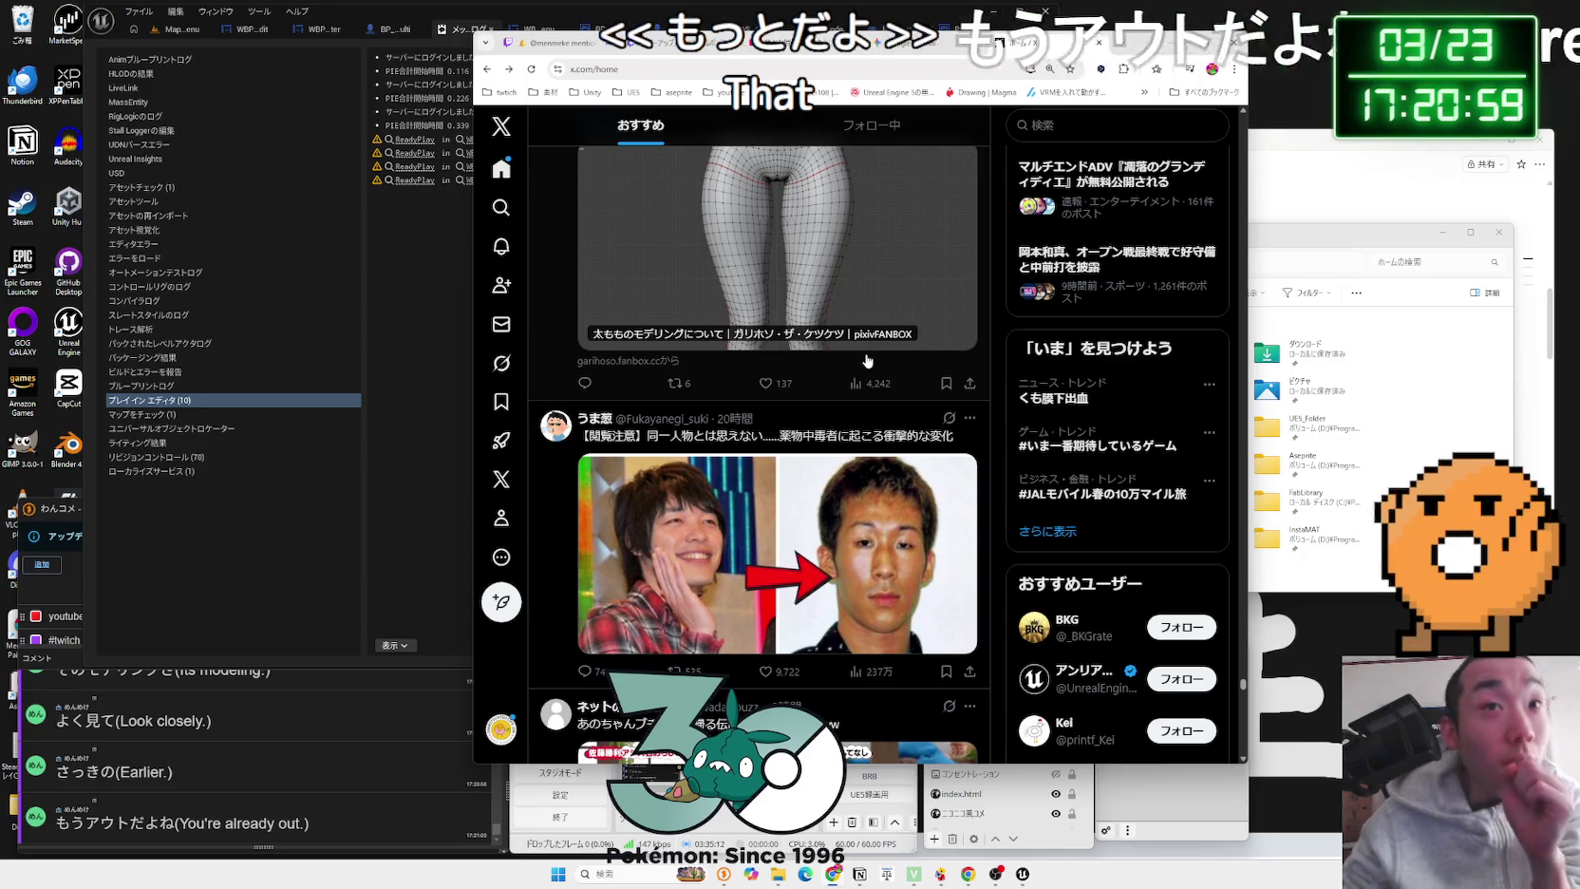
scroll(867, 361, down, 8)
scroll(864, 364, down, 20)
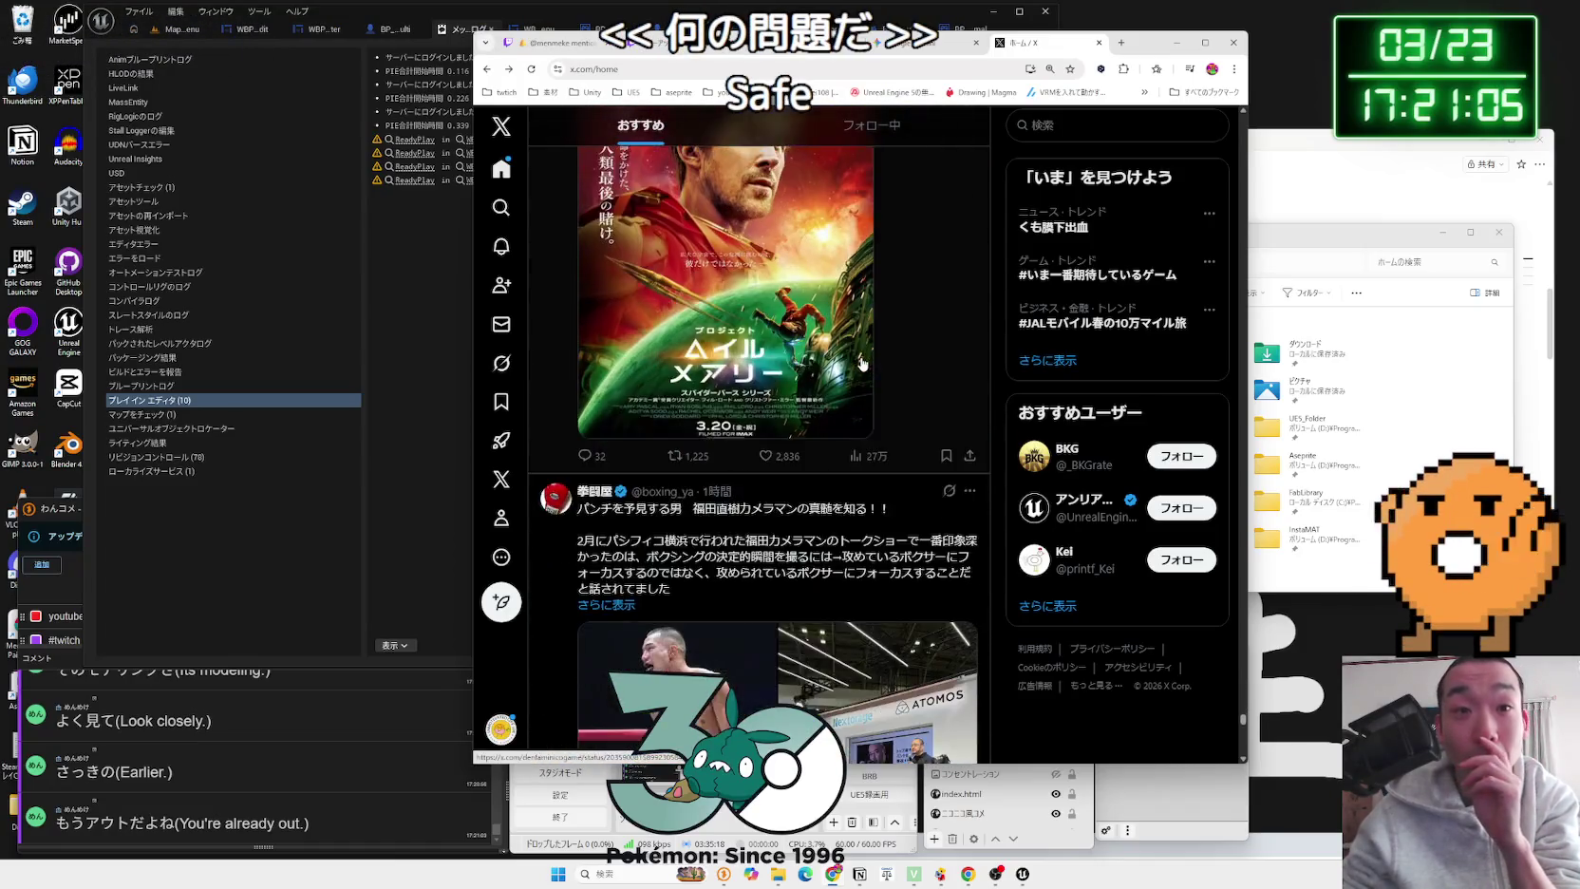
scroll(864, 366, down, 4)
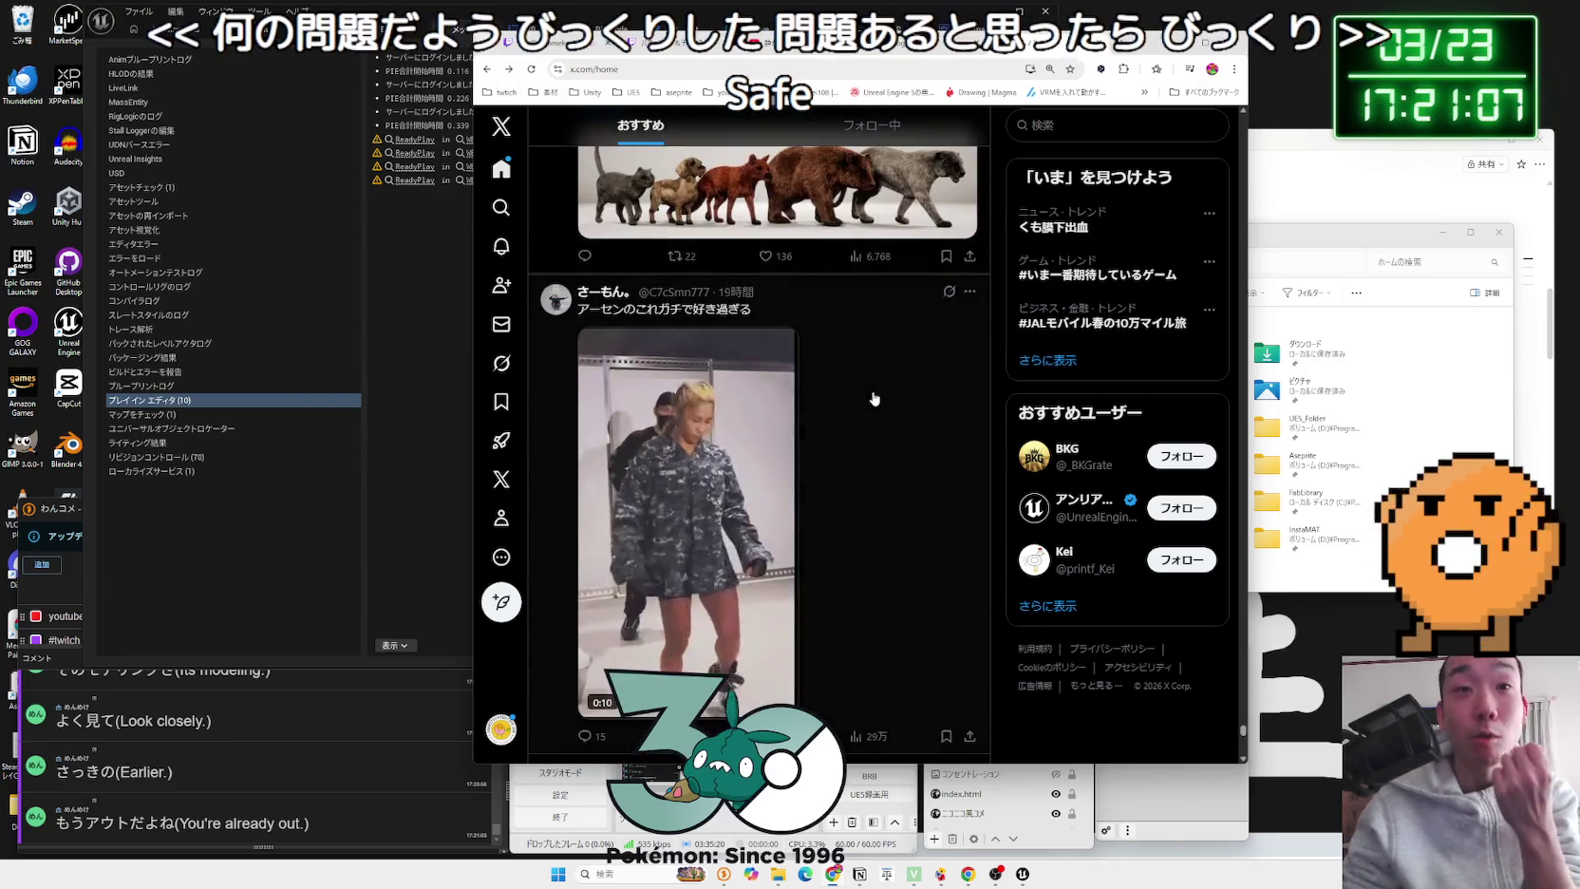
scroll(874, 376, down, 5)
scroll(873, 370, down, 4)
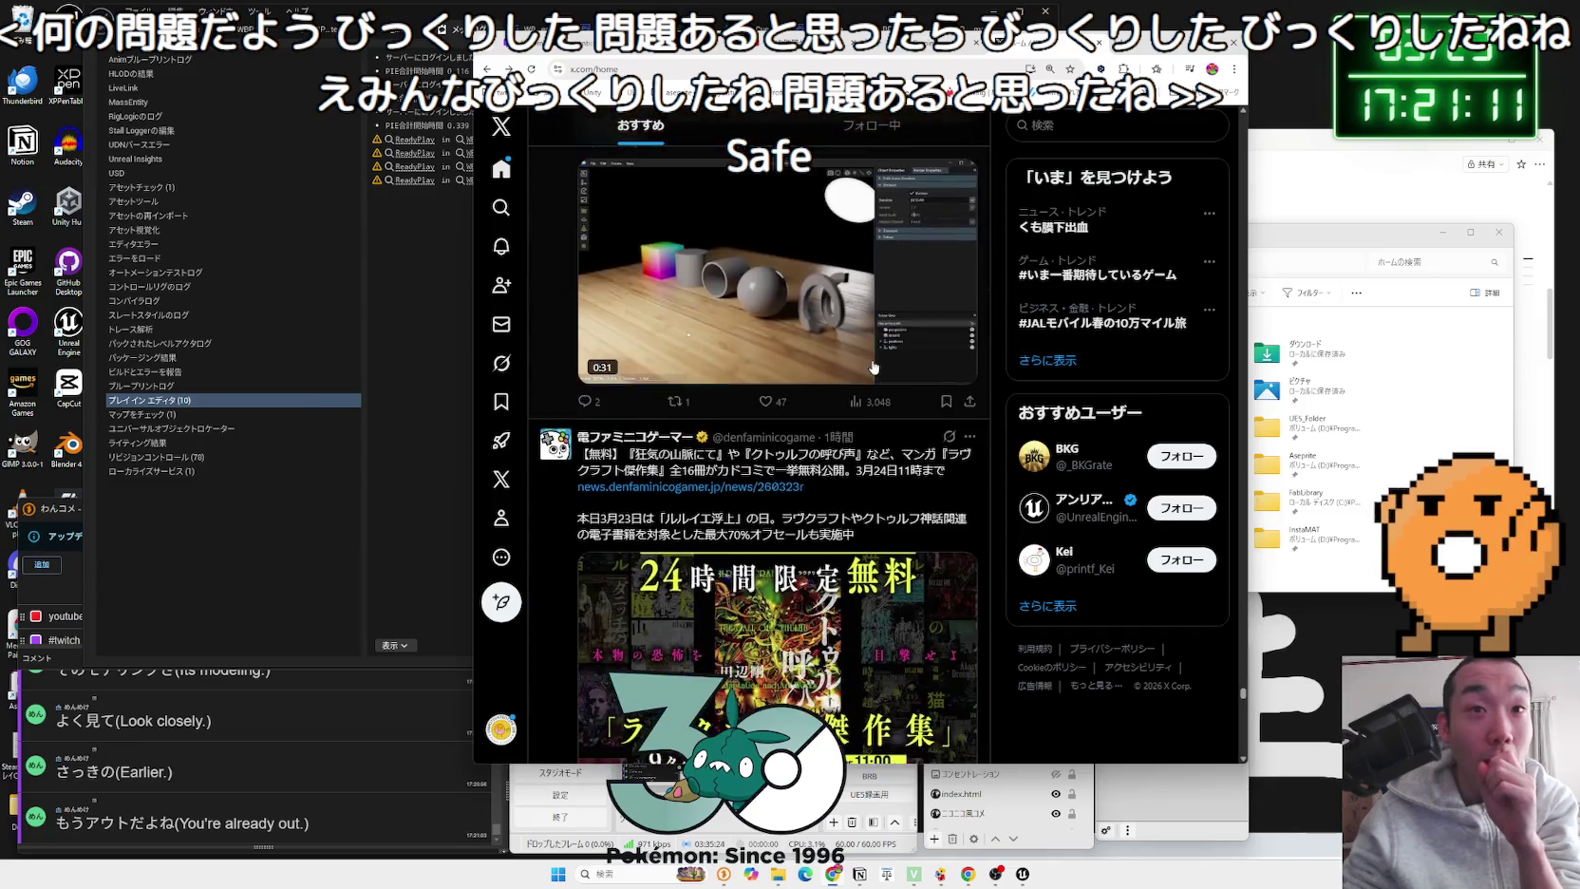
scroll(874, 367, down, 15)
scroll(874, 364, down, 6)
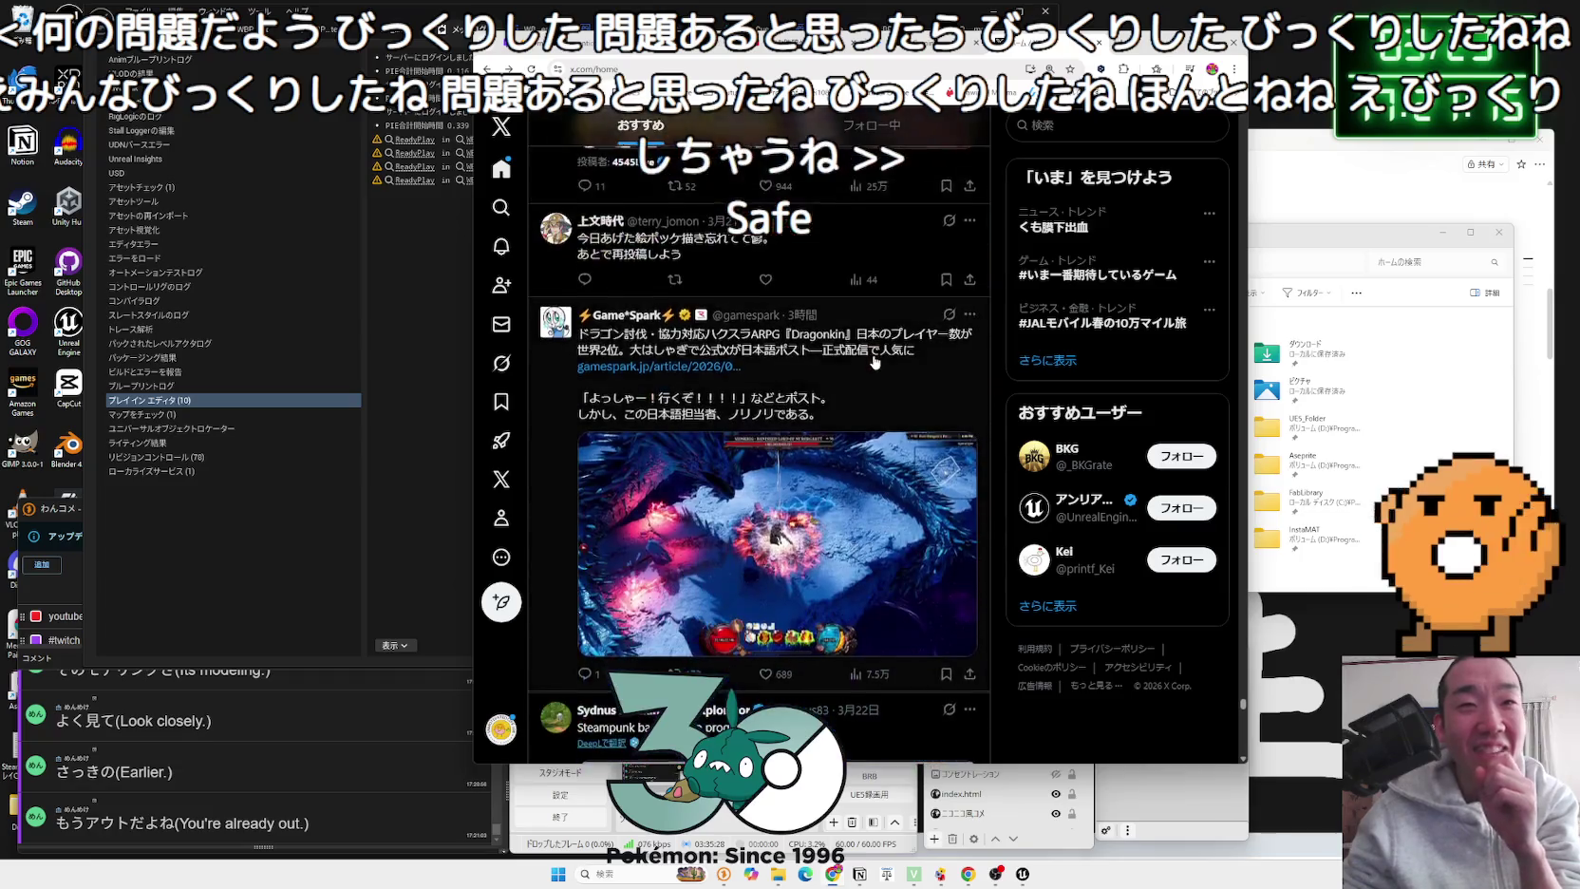
scroll(873, 361, down, 3)
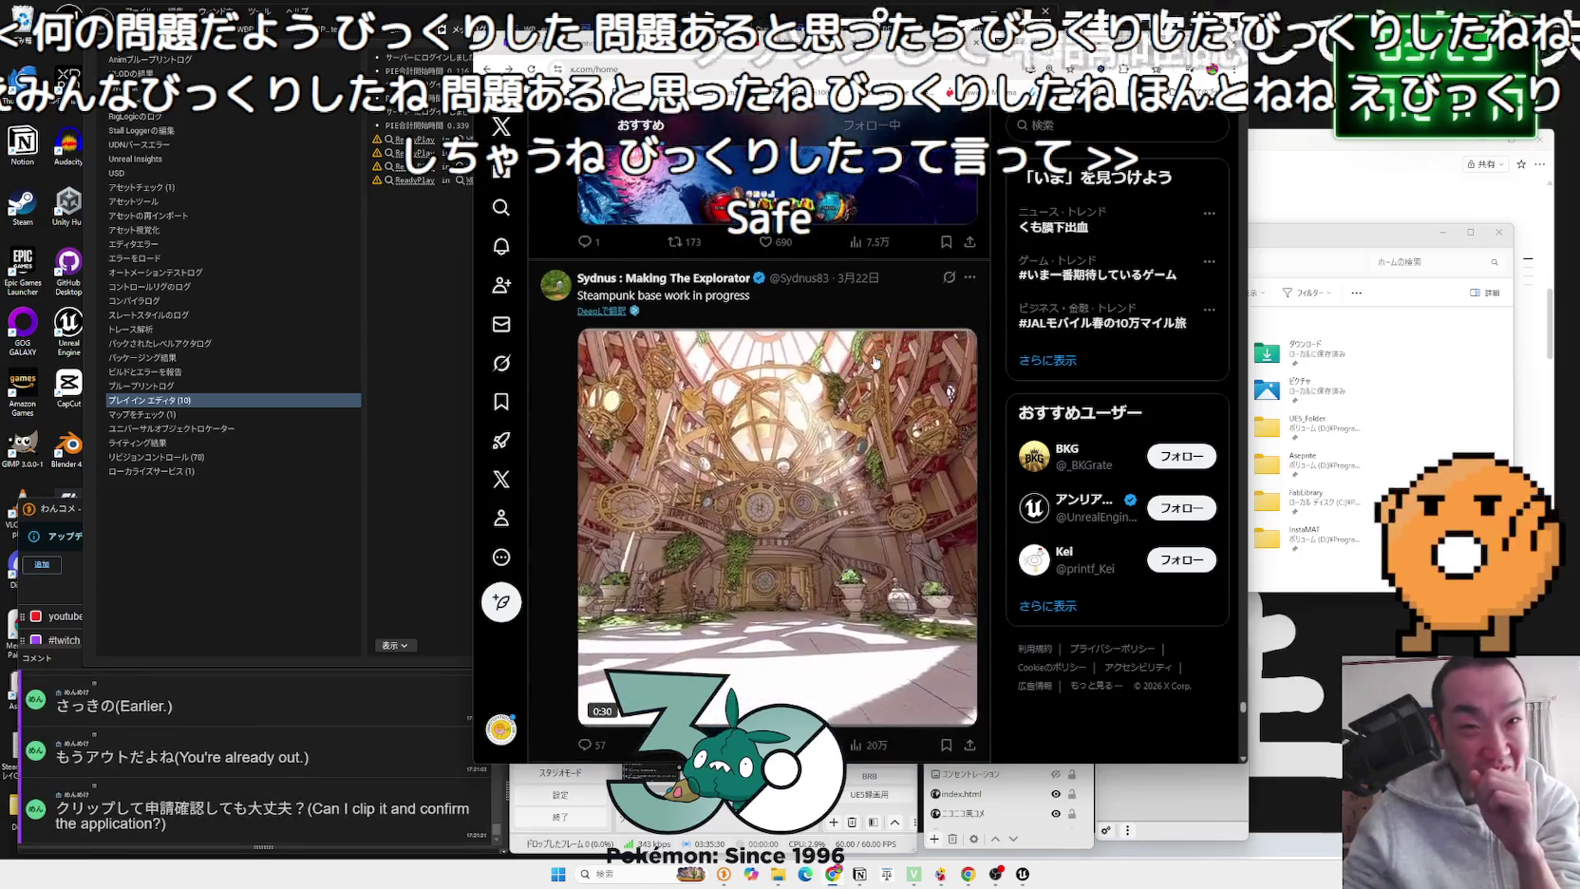
scroll(874, 363, down, 15)
scroll(874, 362, down, 5)
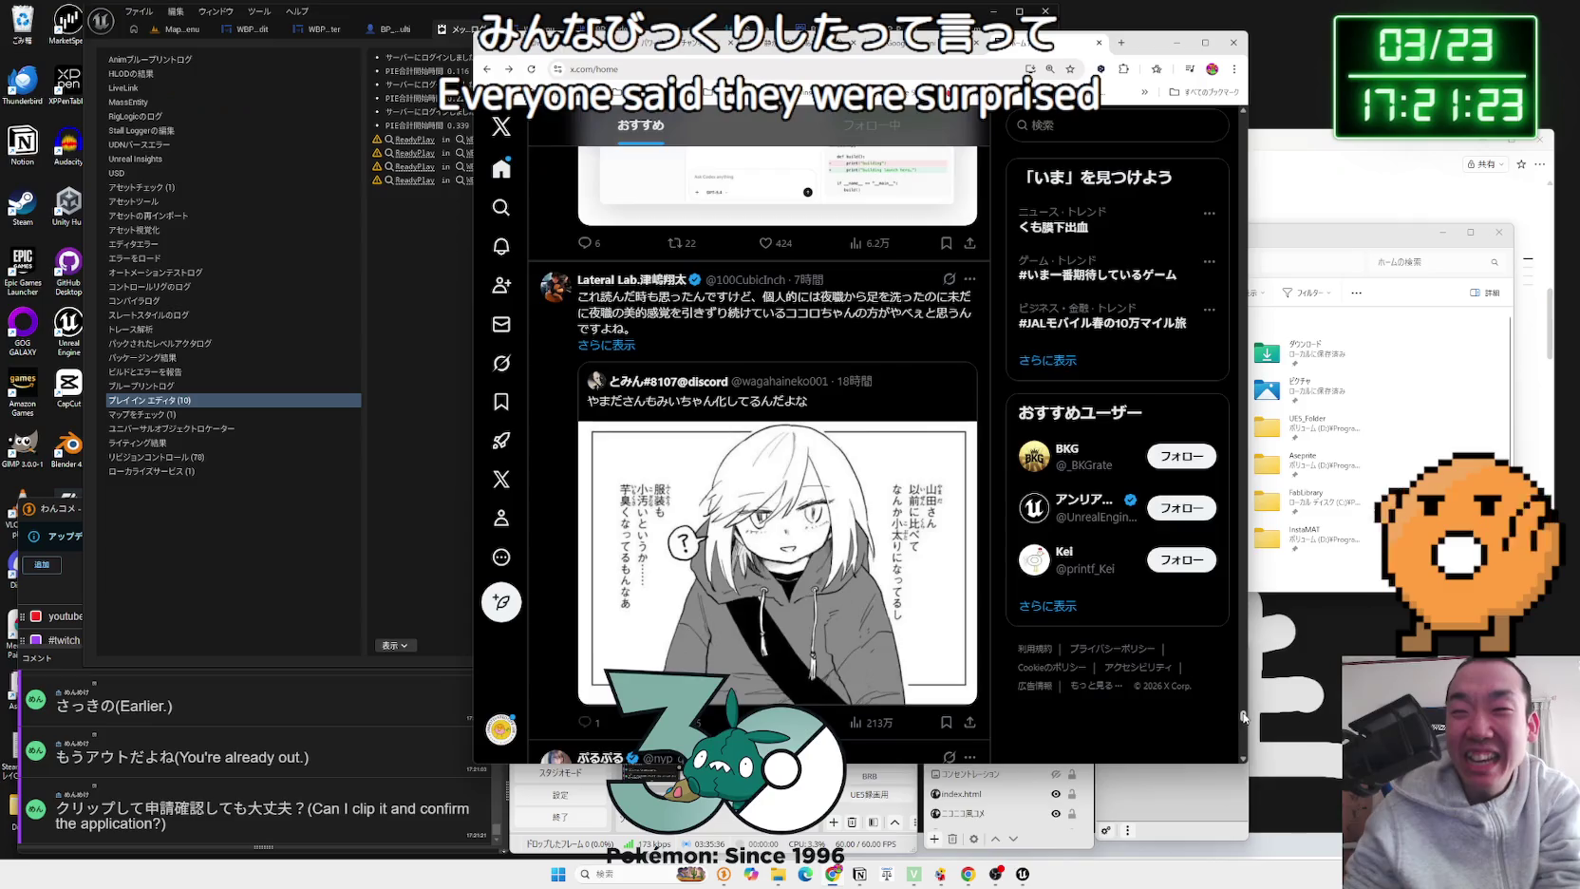
drag(1243, 714, 1253, 39)
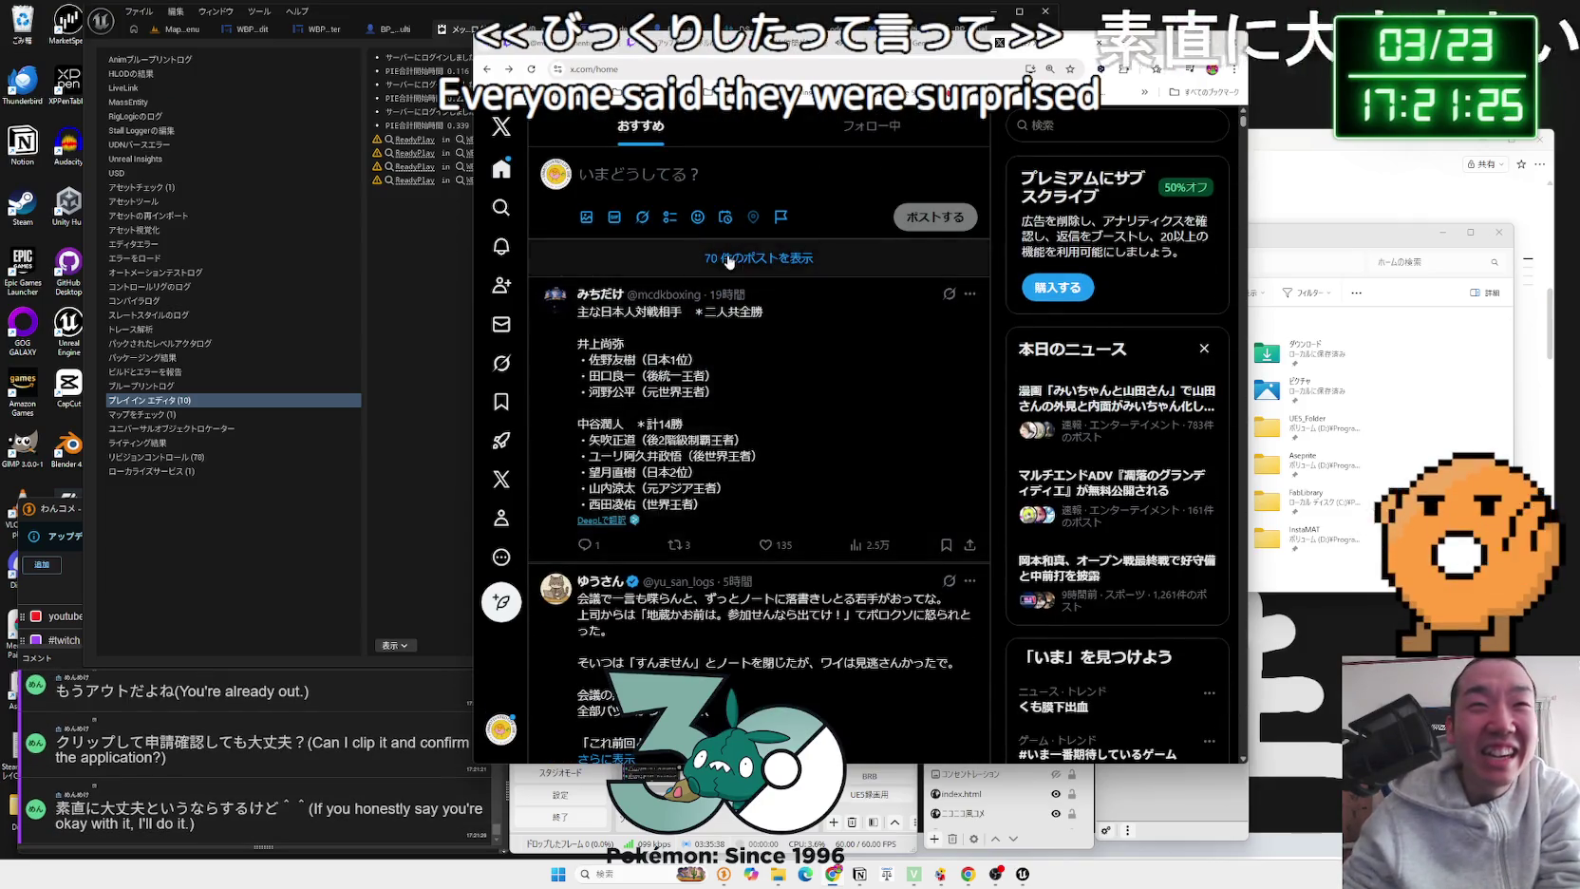
Step: Load the newly arrived posts and scroll the For You timeline to the Lakers golfing post
click(807, 258)
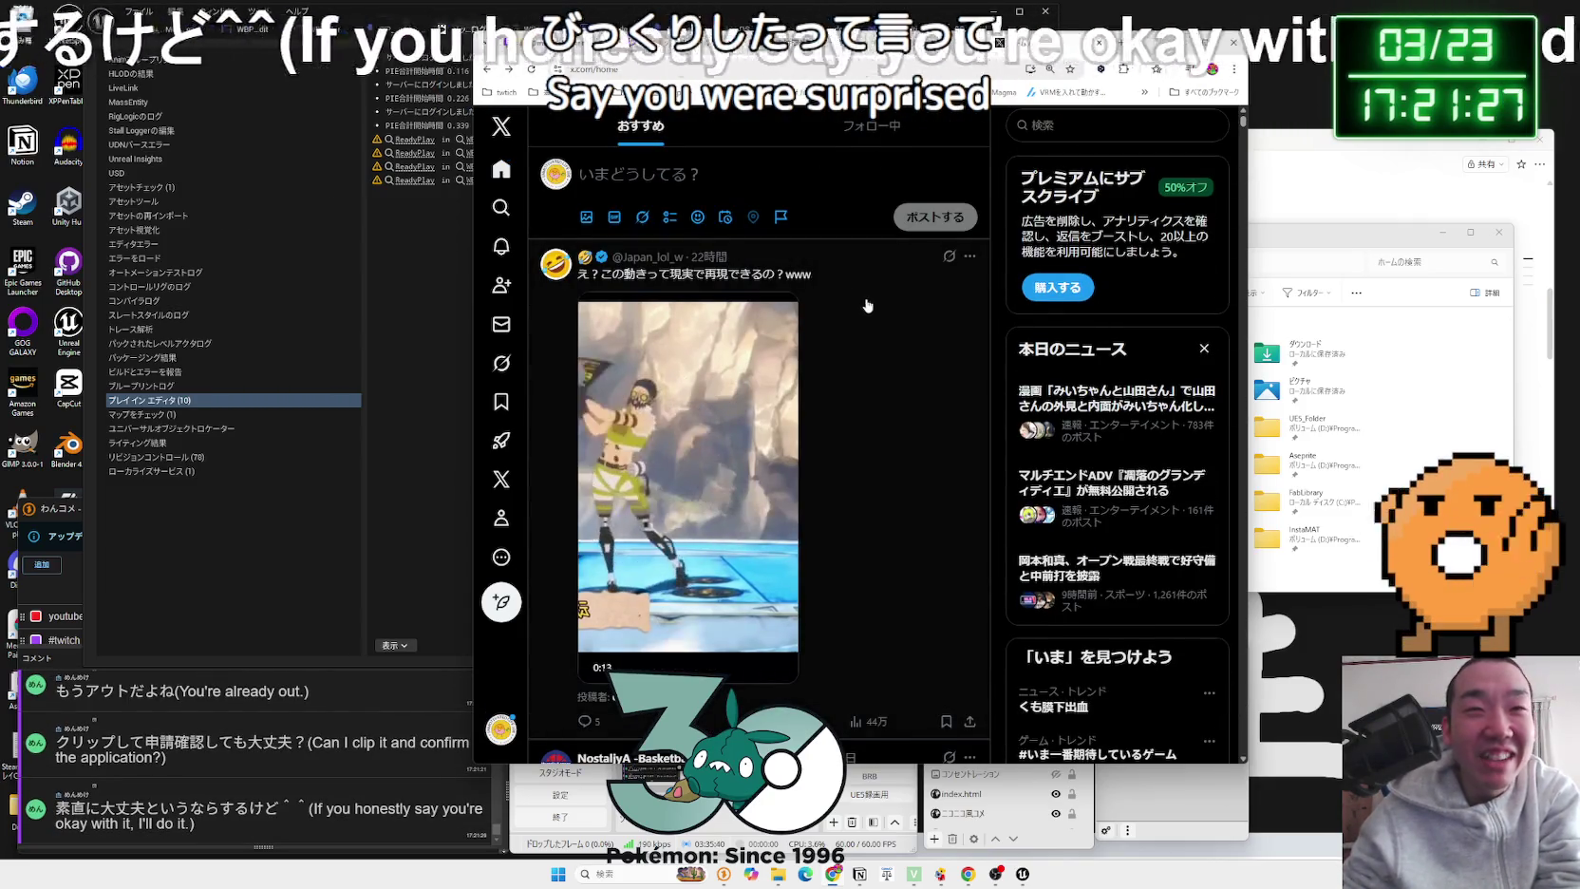
scroll(868, 306, down, 10)
scroll(864, 302, down, 6)
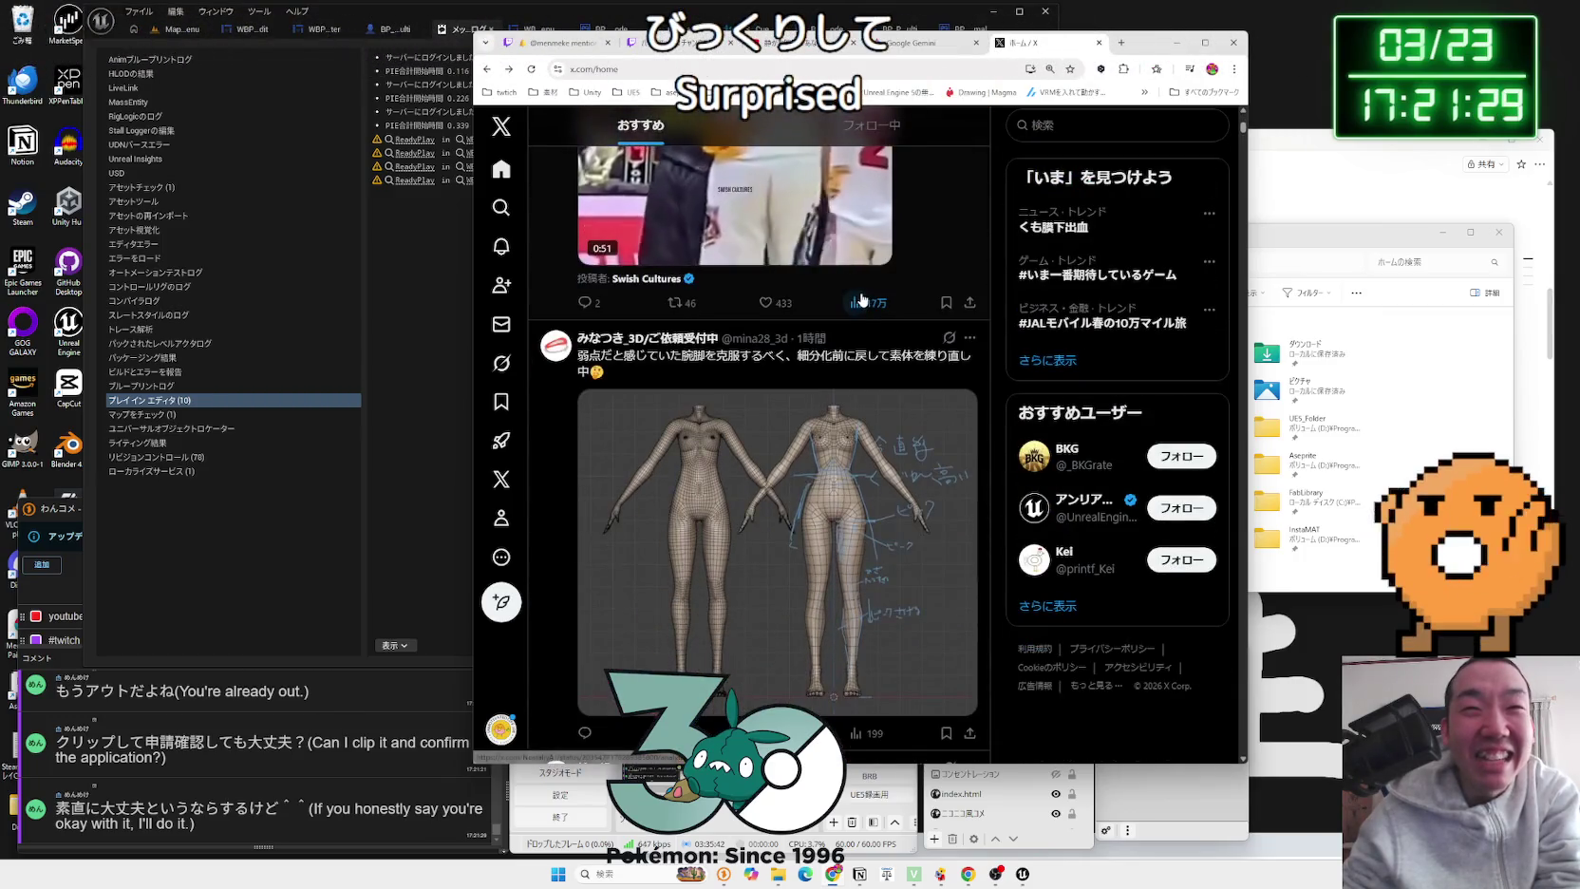
scroll(862, 300, down, 5)
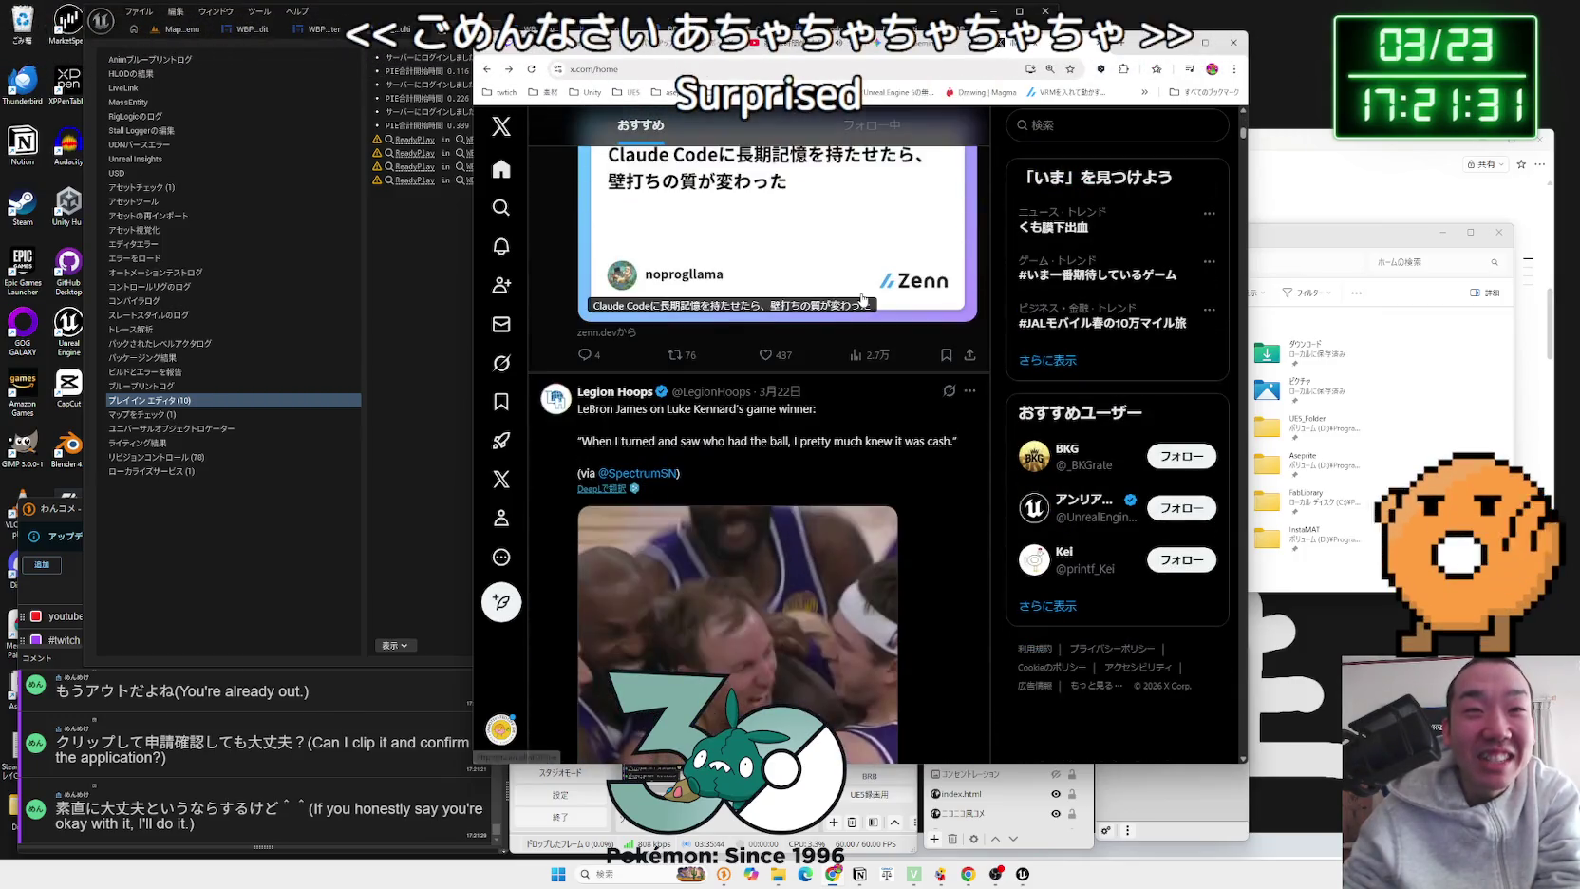
scroll(863, 300, up, 2)
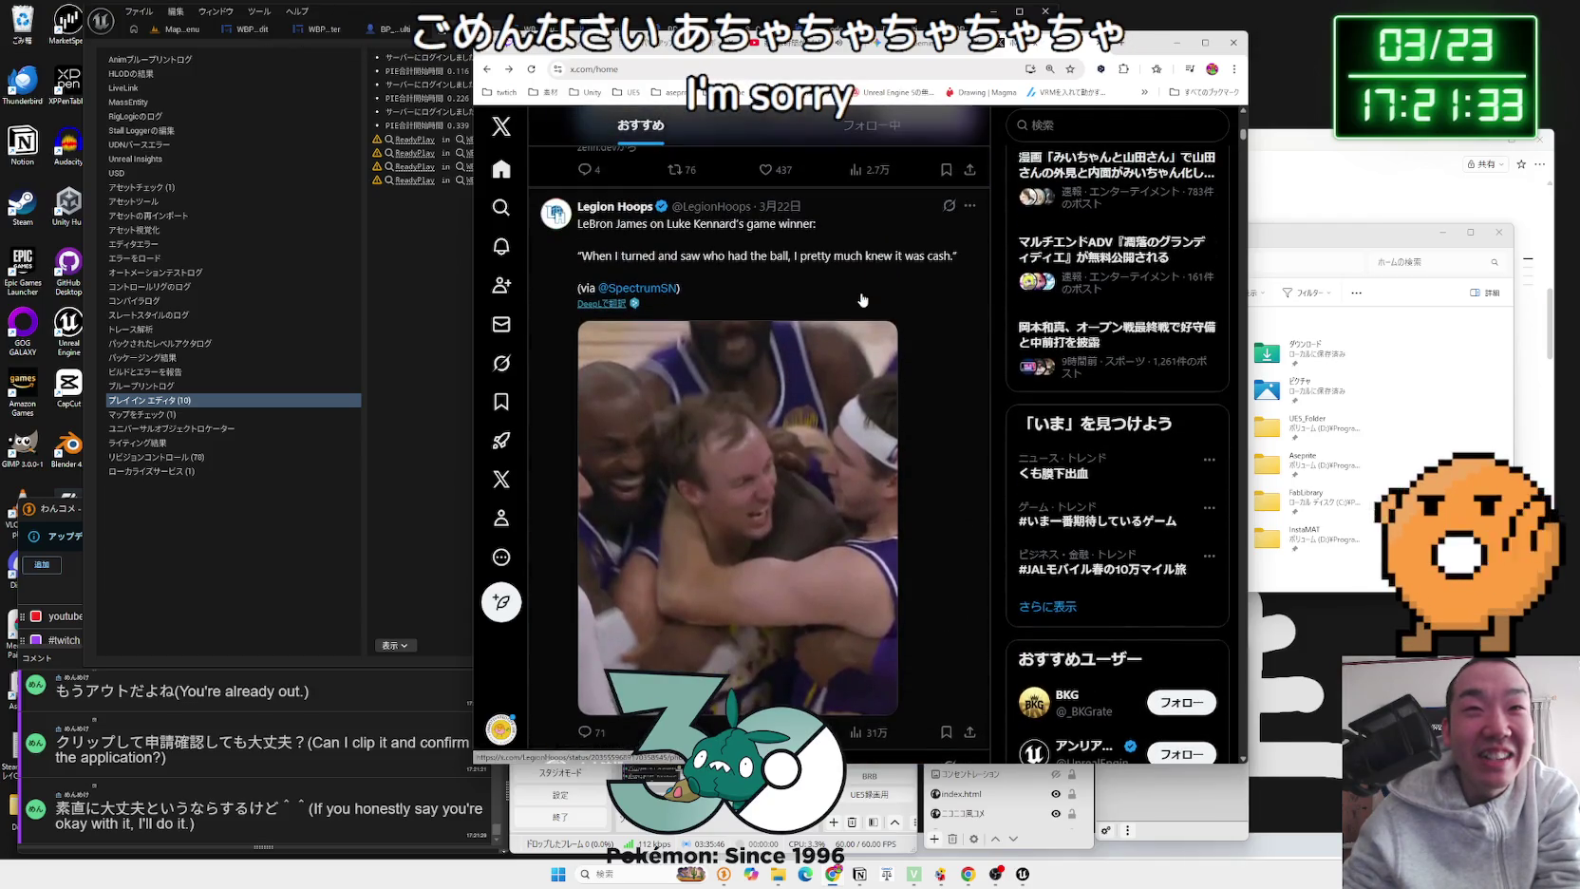
scroll(862, 300, down, 10)
scroll(862, 300, down, 15)
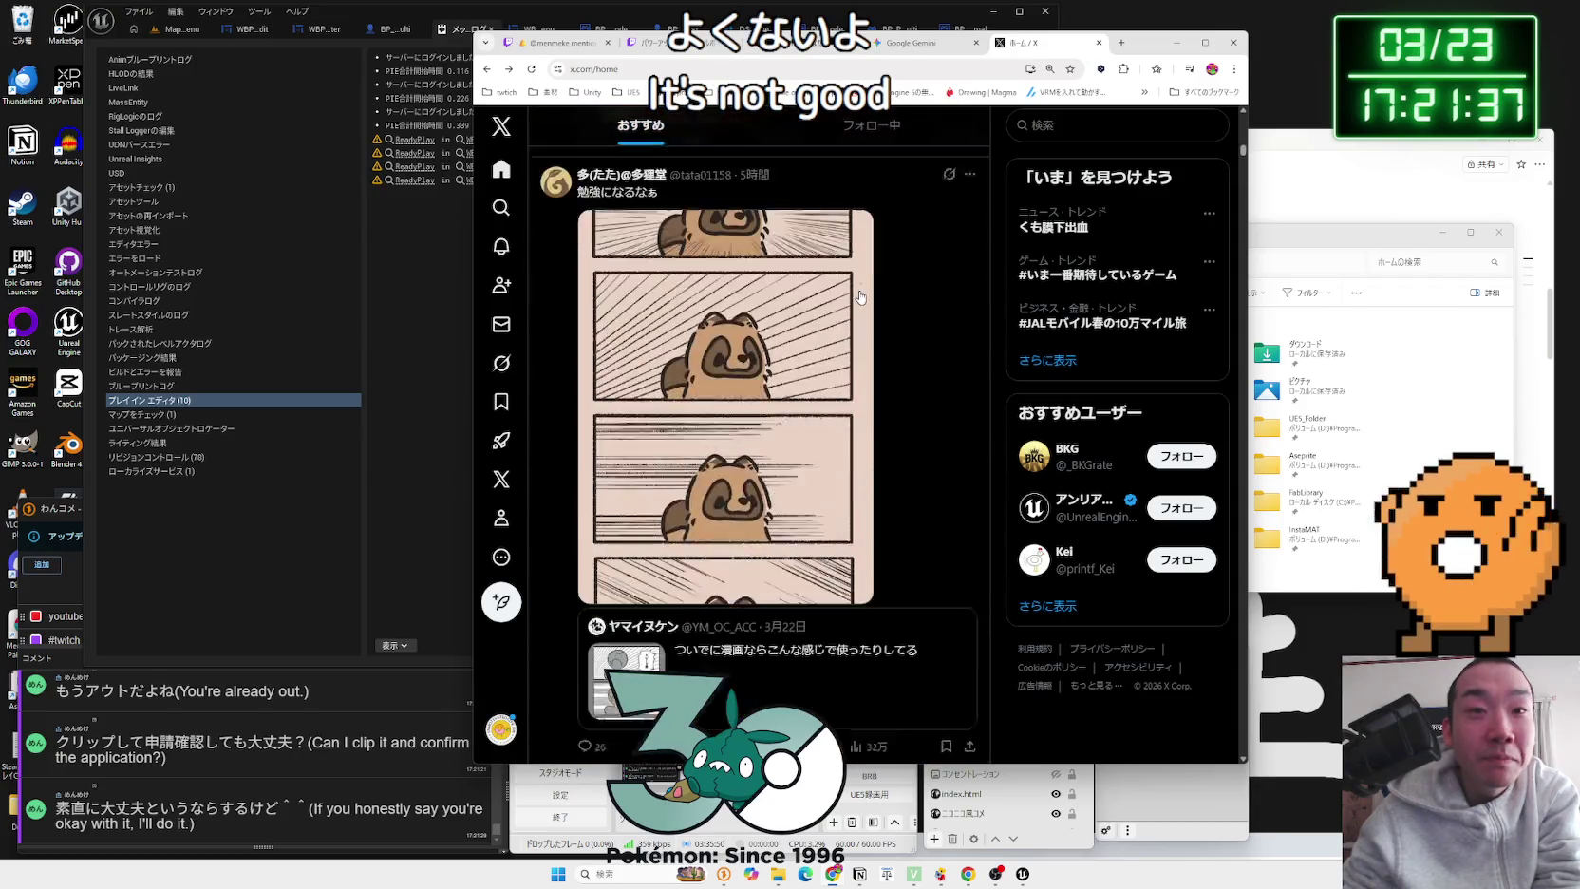
scroll(860, 297, down, 12)
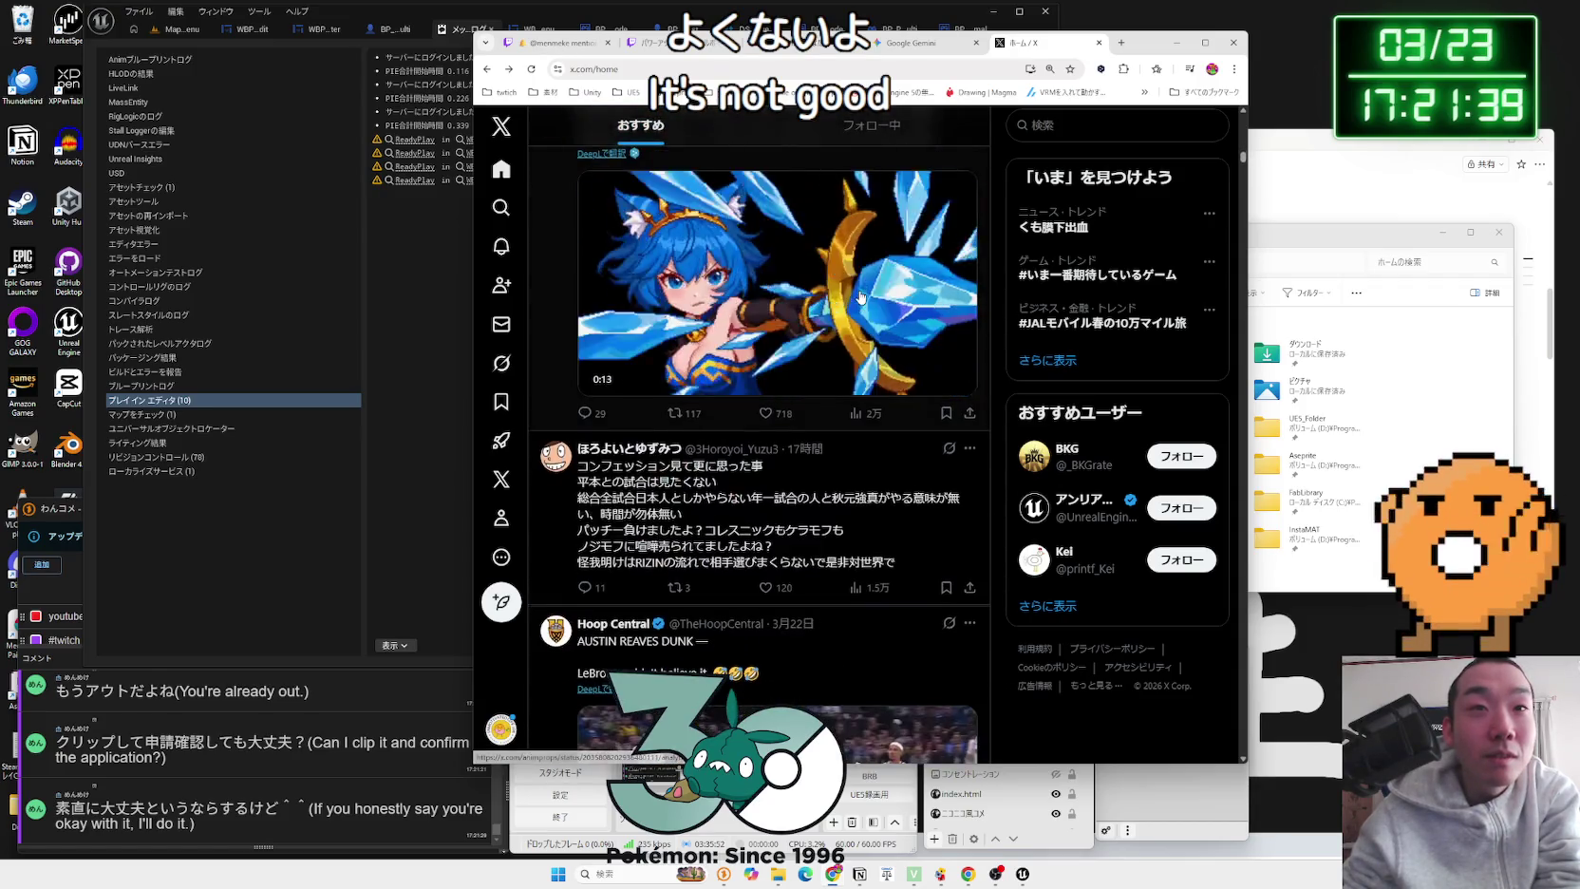
scroll(860, 298, up, 1)
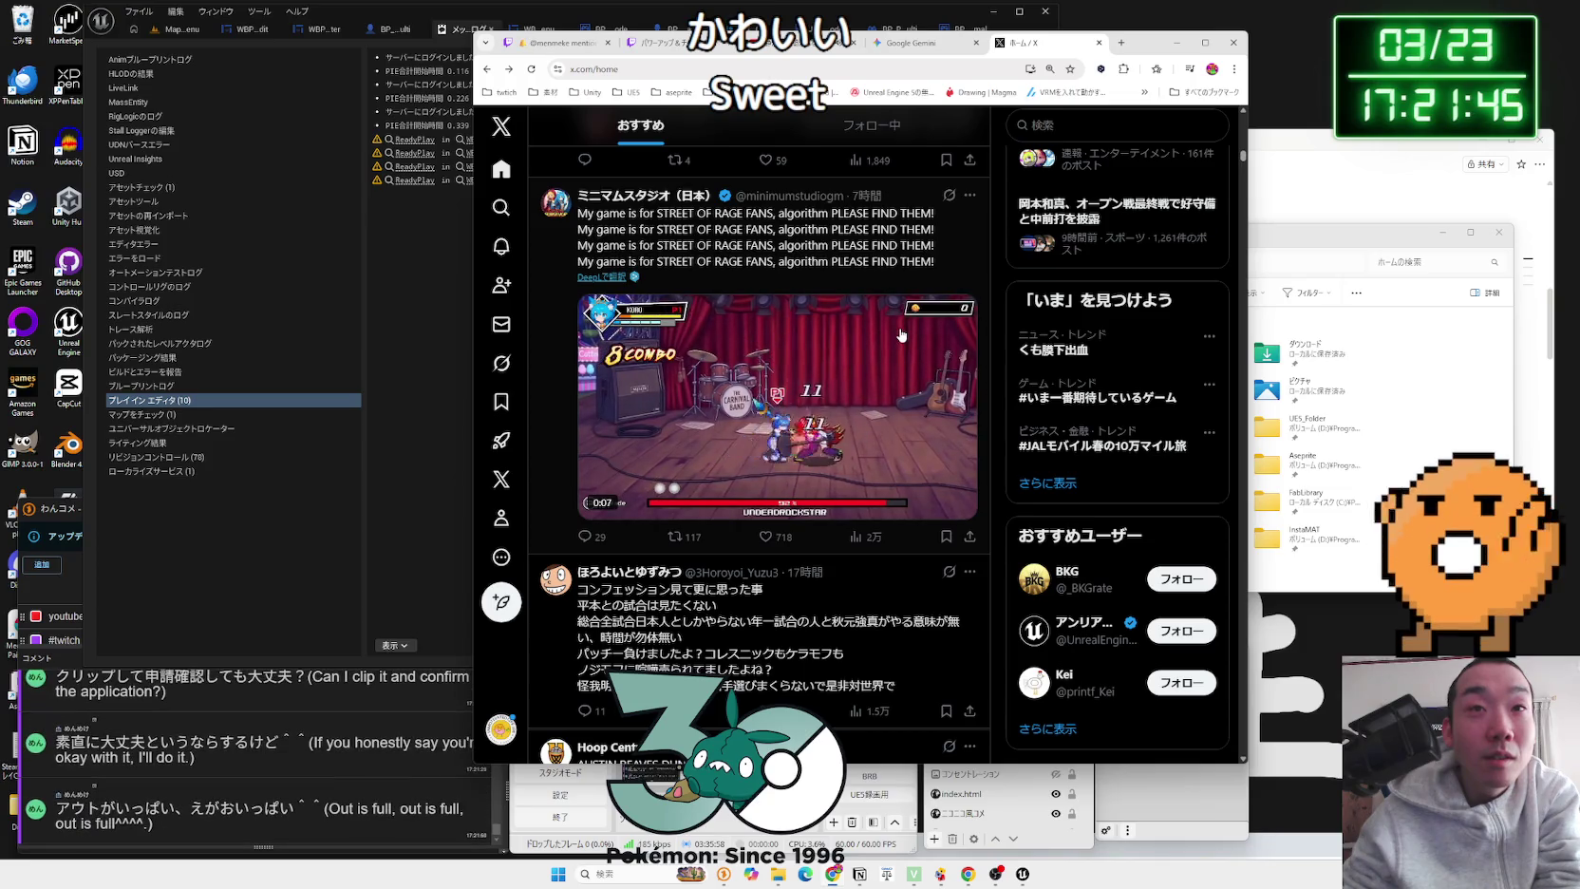
scroll(901, 335, down, 4)
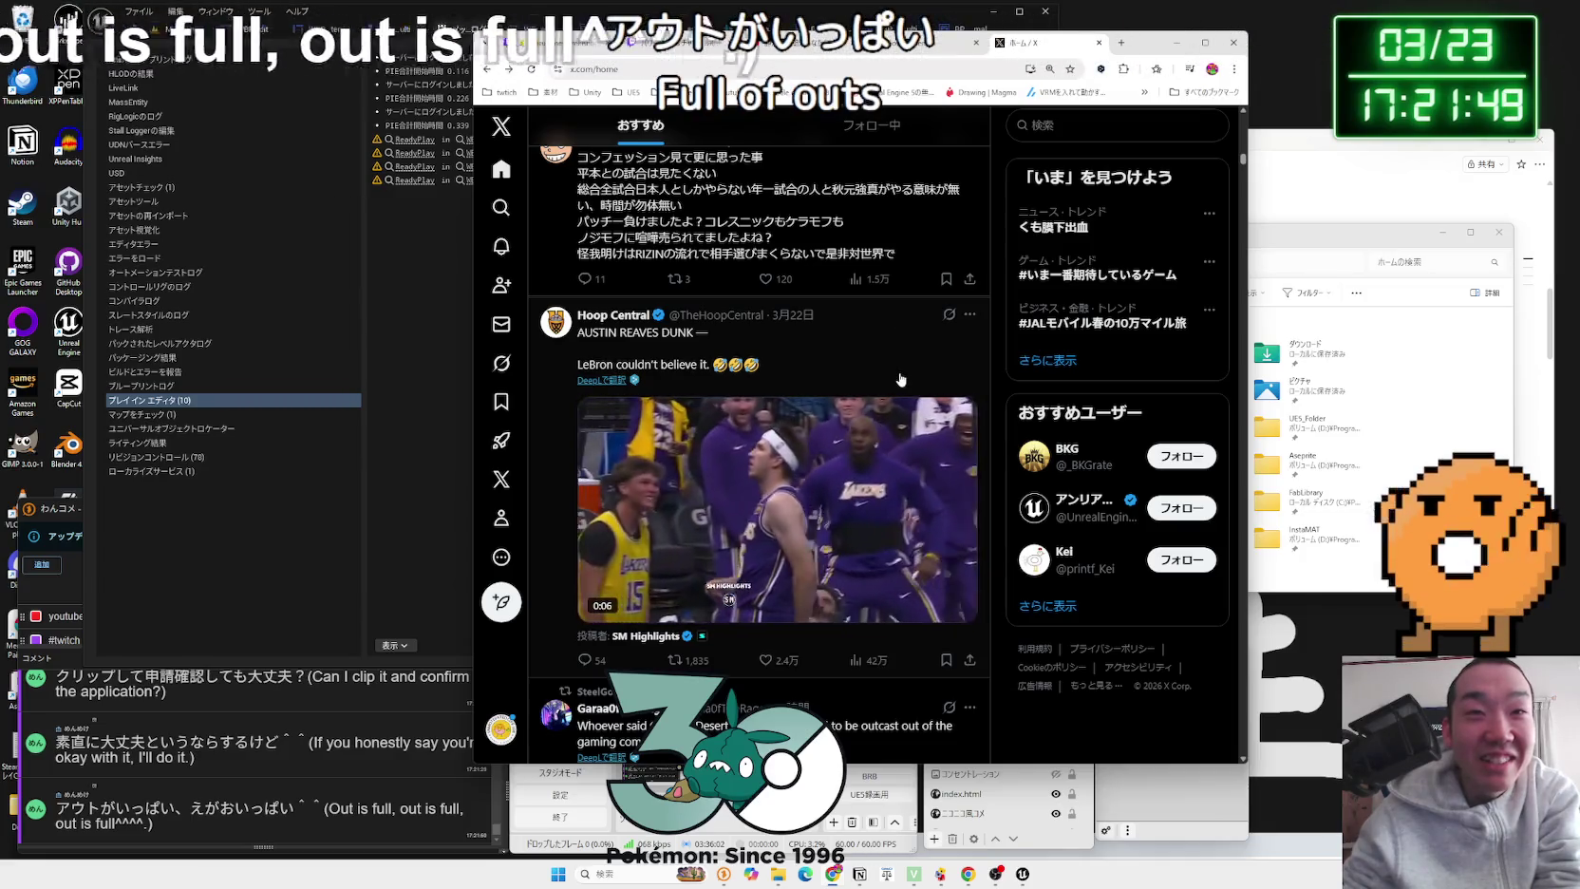
scroll(901, 376, down, 1)
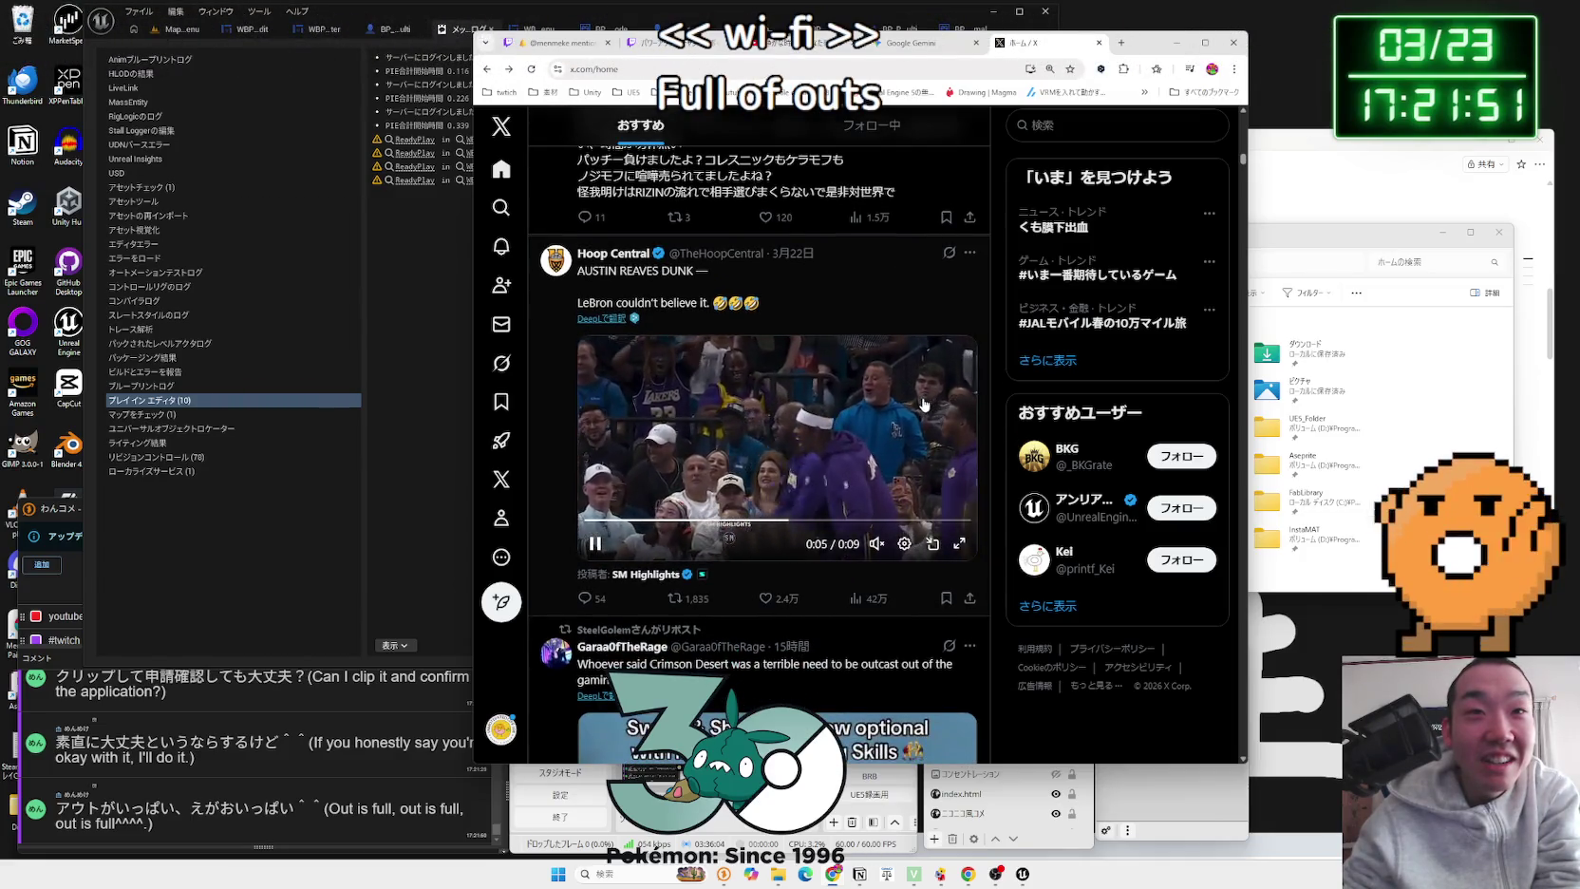
scroll(920, 403, down, 1)
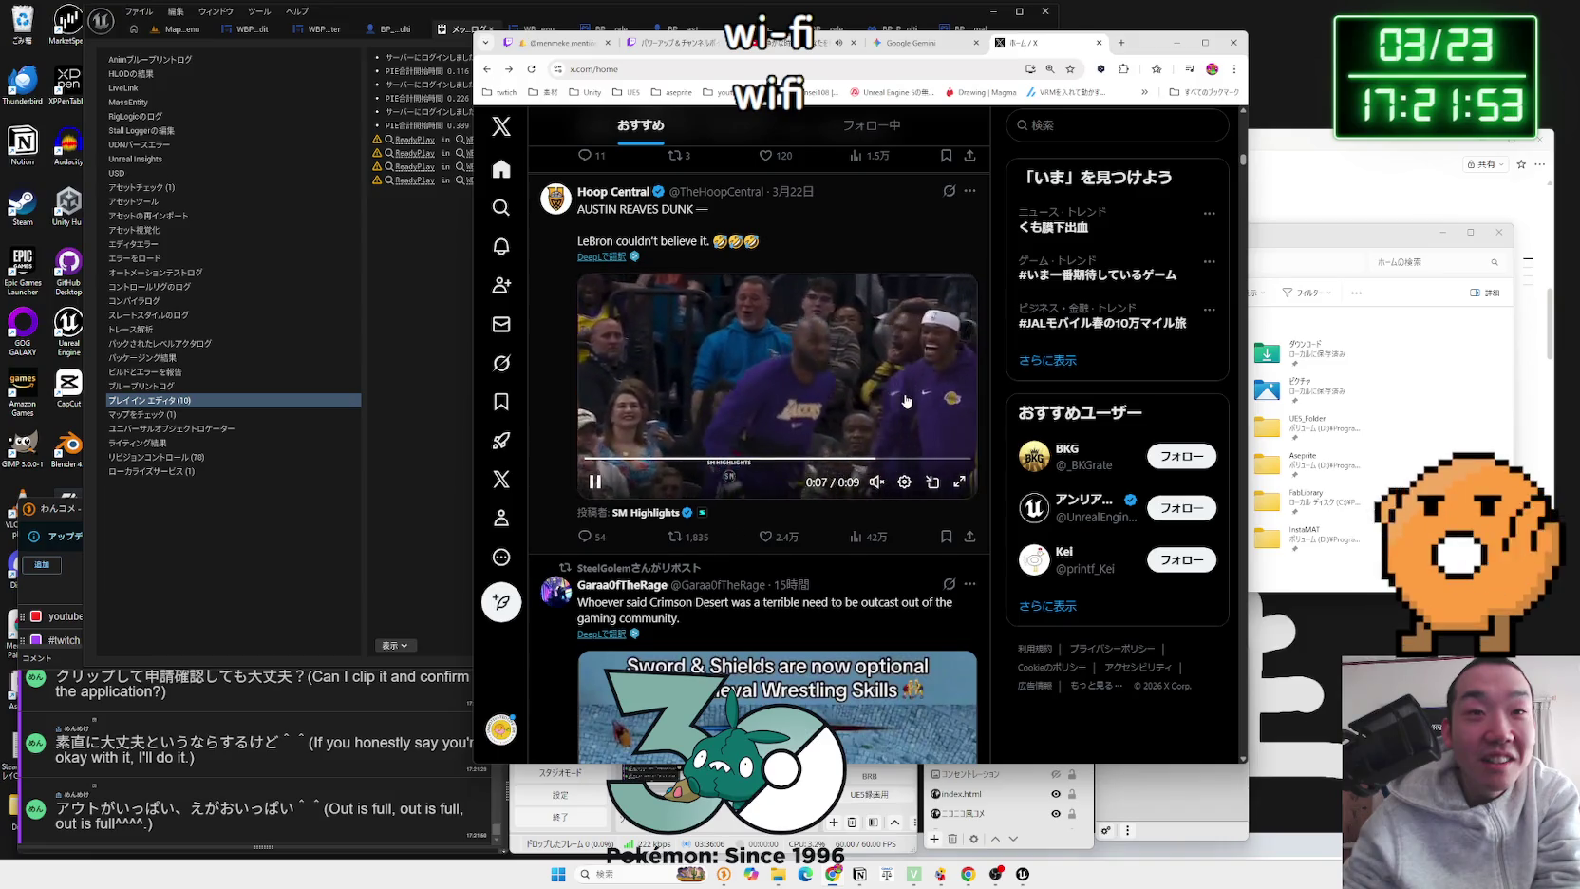
scroll(907, 401, down, 3)
scroll(907, 401, down, 6)
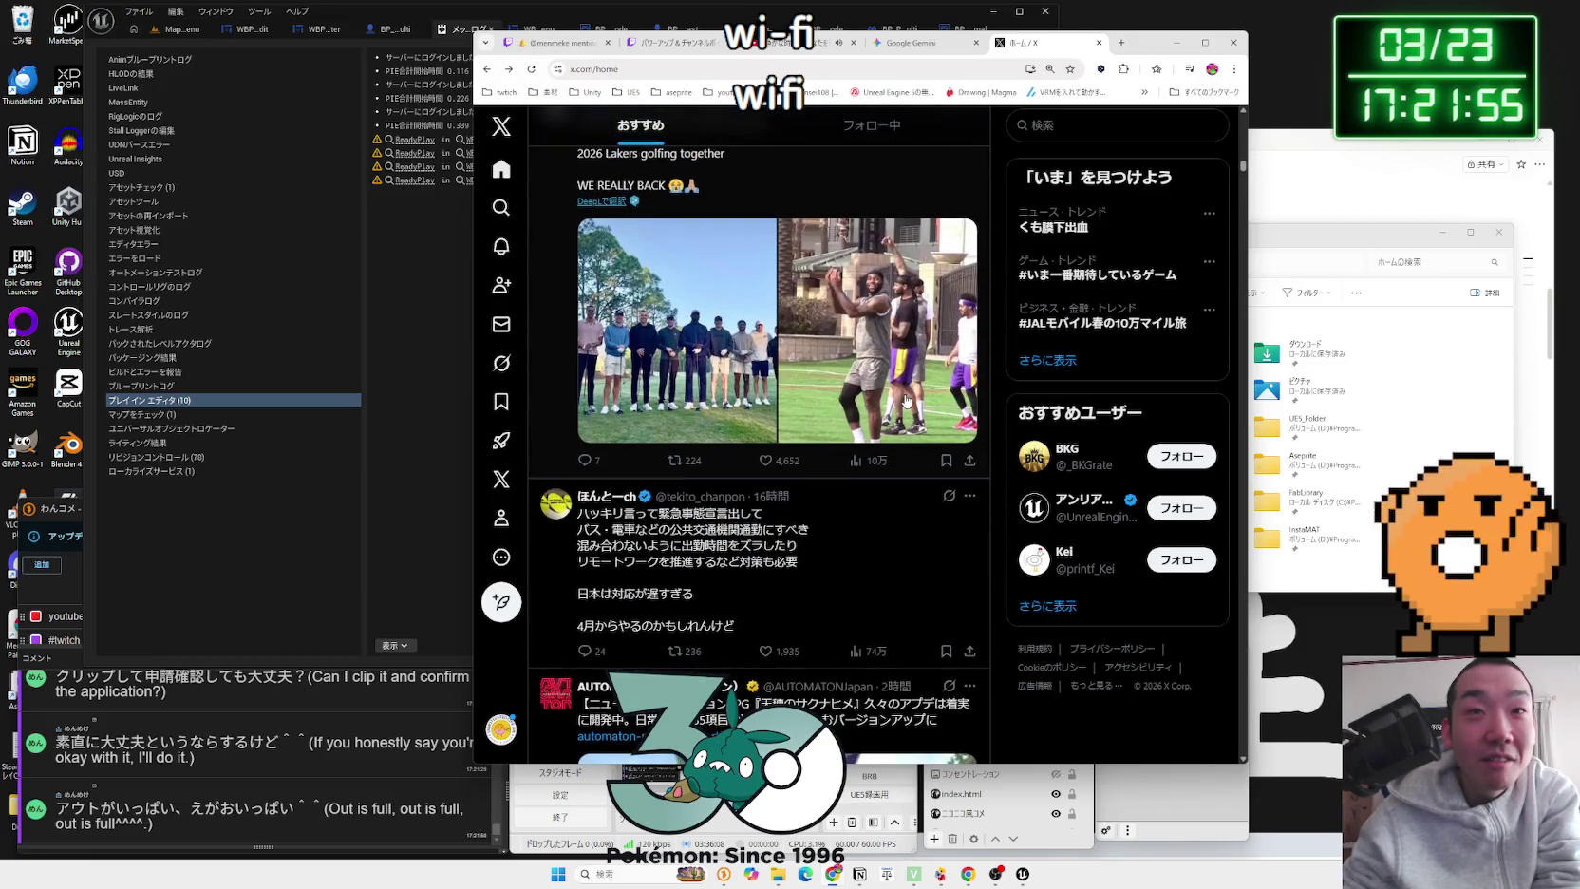
scroll(905, 401, up, 1)
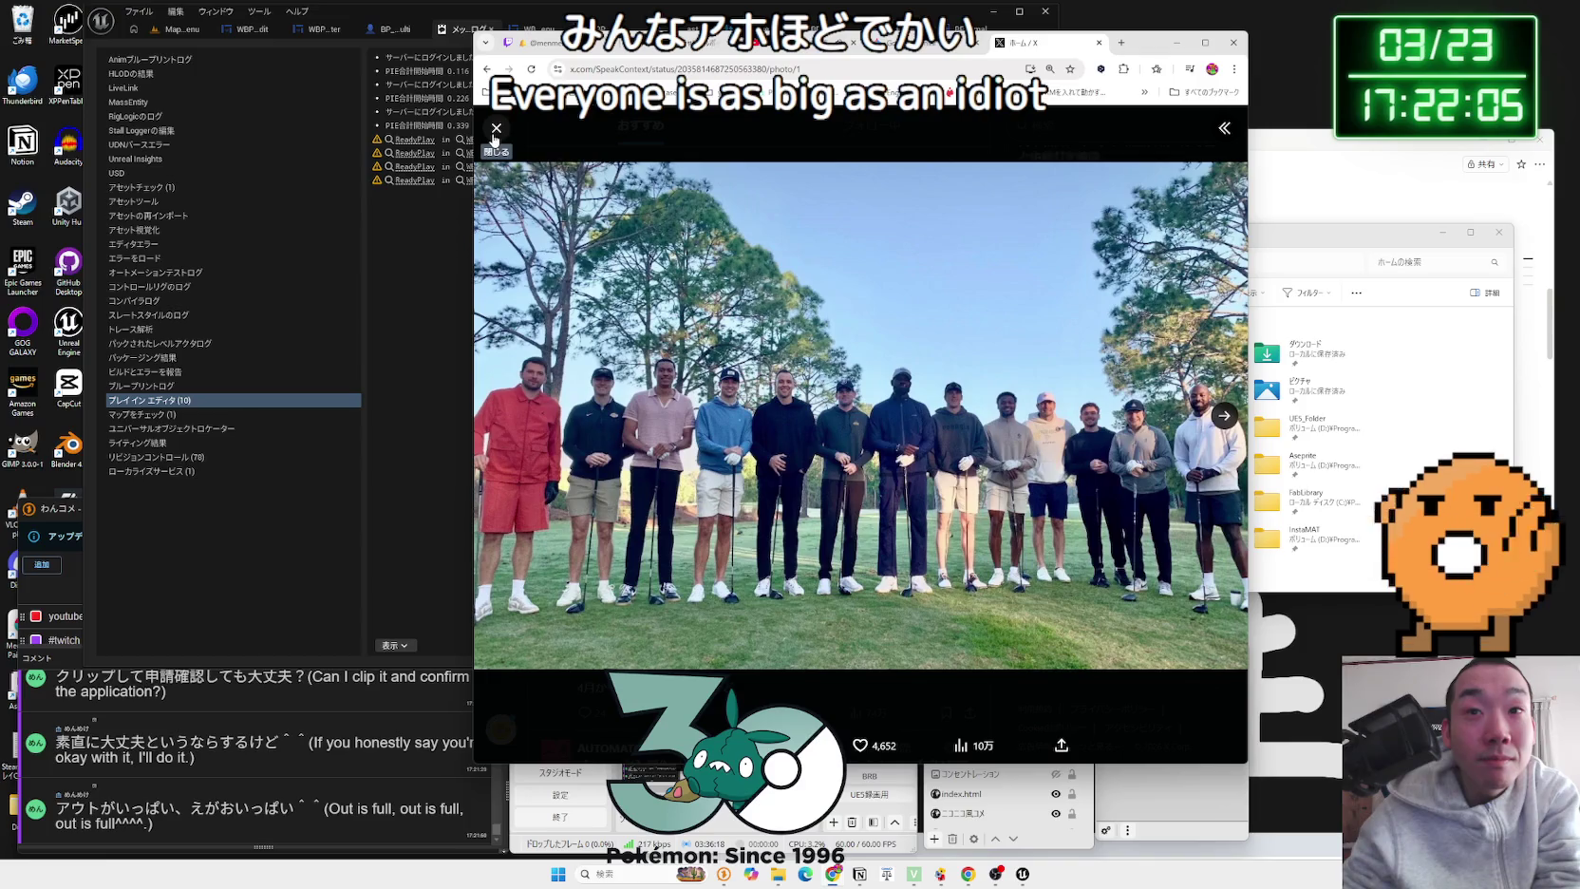
Step: Close the golf photo viewer and scroll further down the feed
click(494, 130)
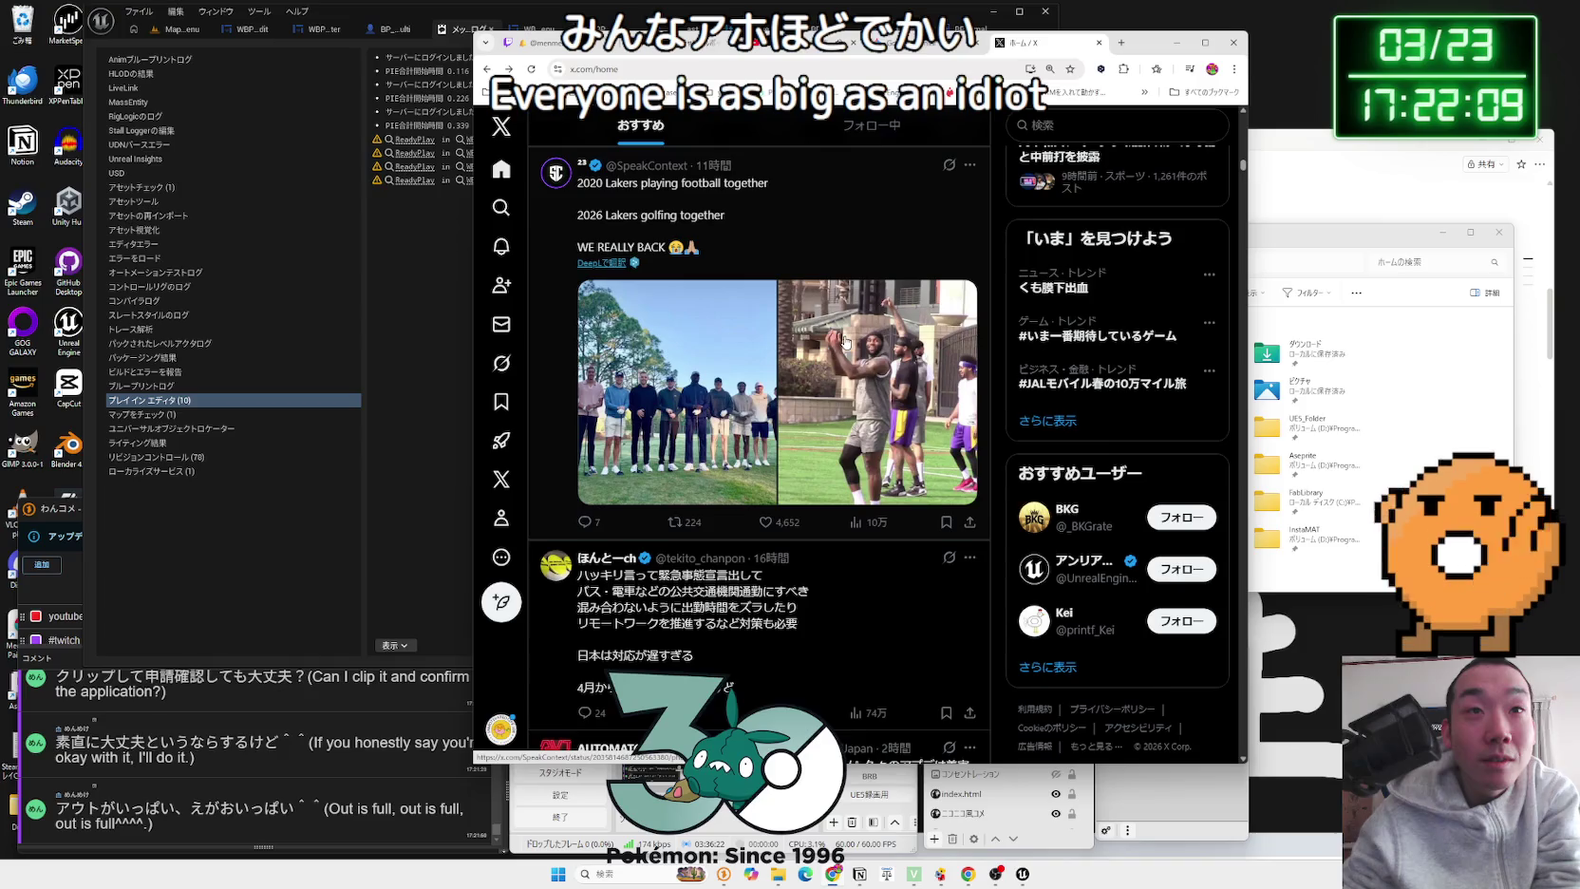
scroll(845, 342, down, 1)
scroll(845, 342, down, 3)
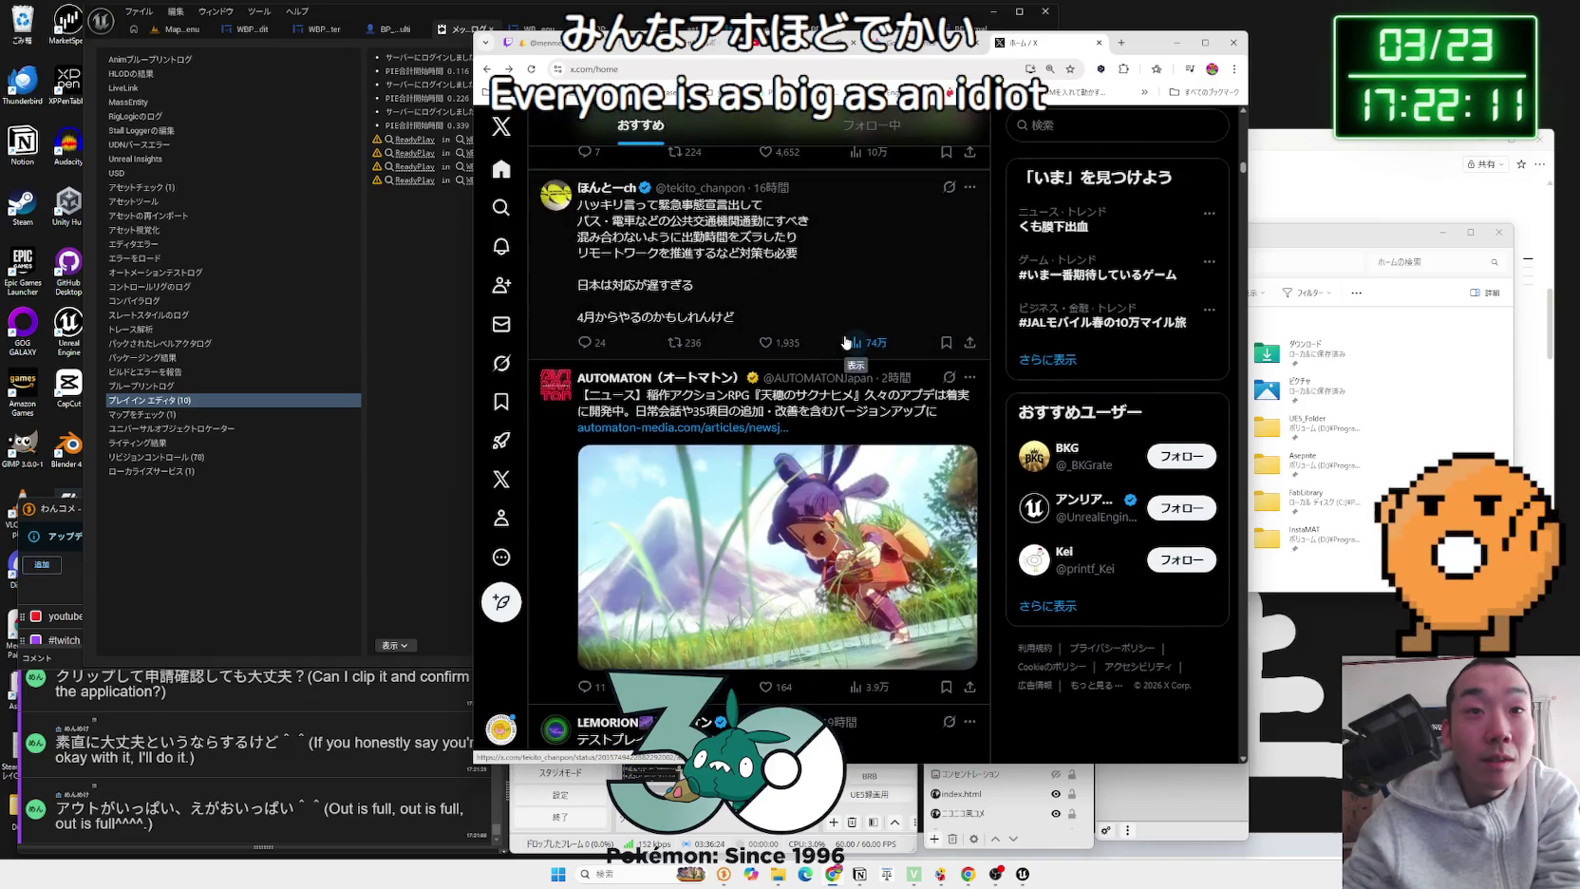
scroll(845, 342, down, 10)
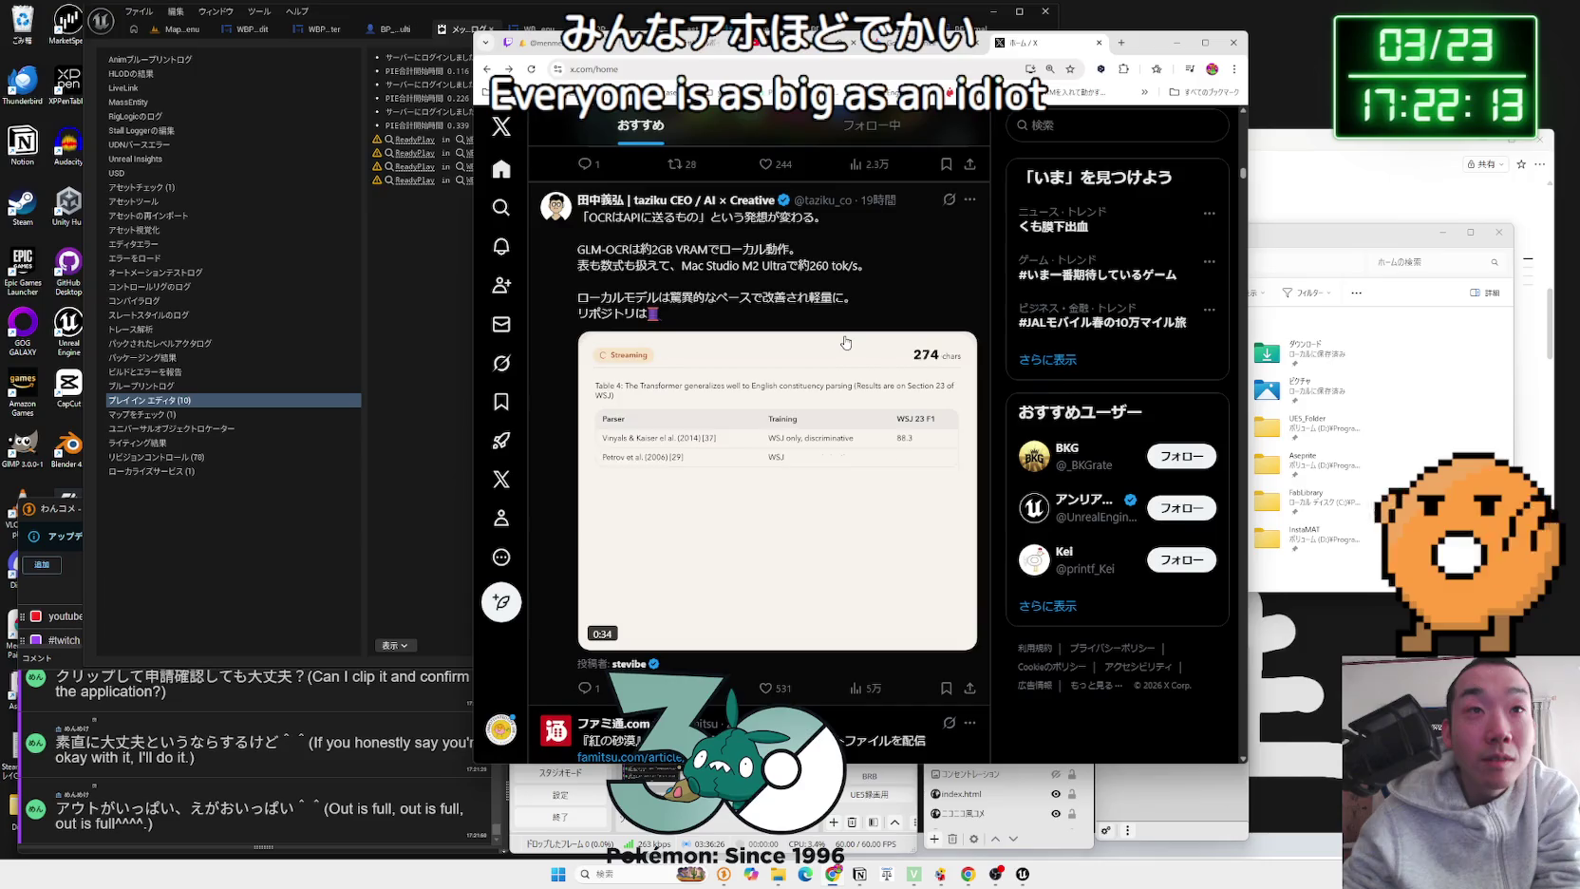
scroll(845, 342, down, 5)
scroll(845, 342, down, 5)
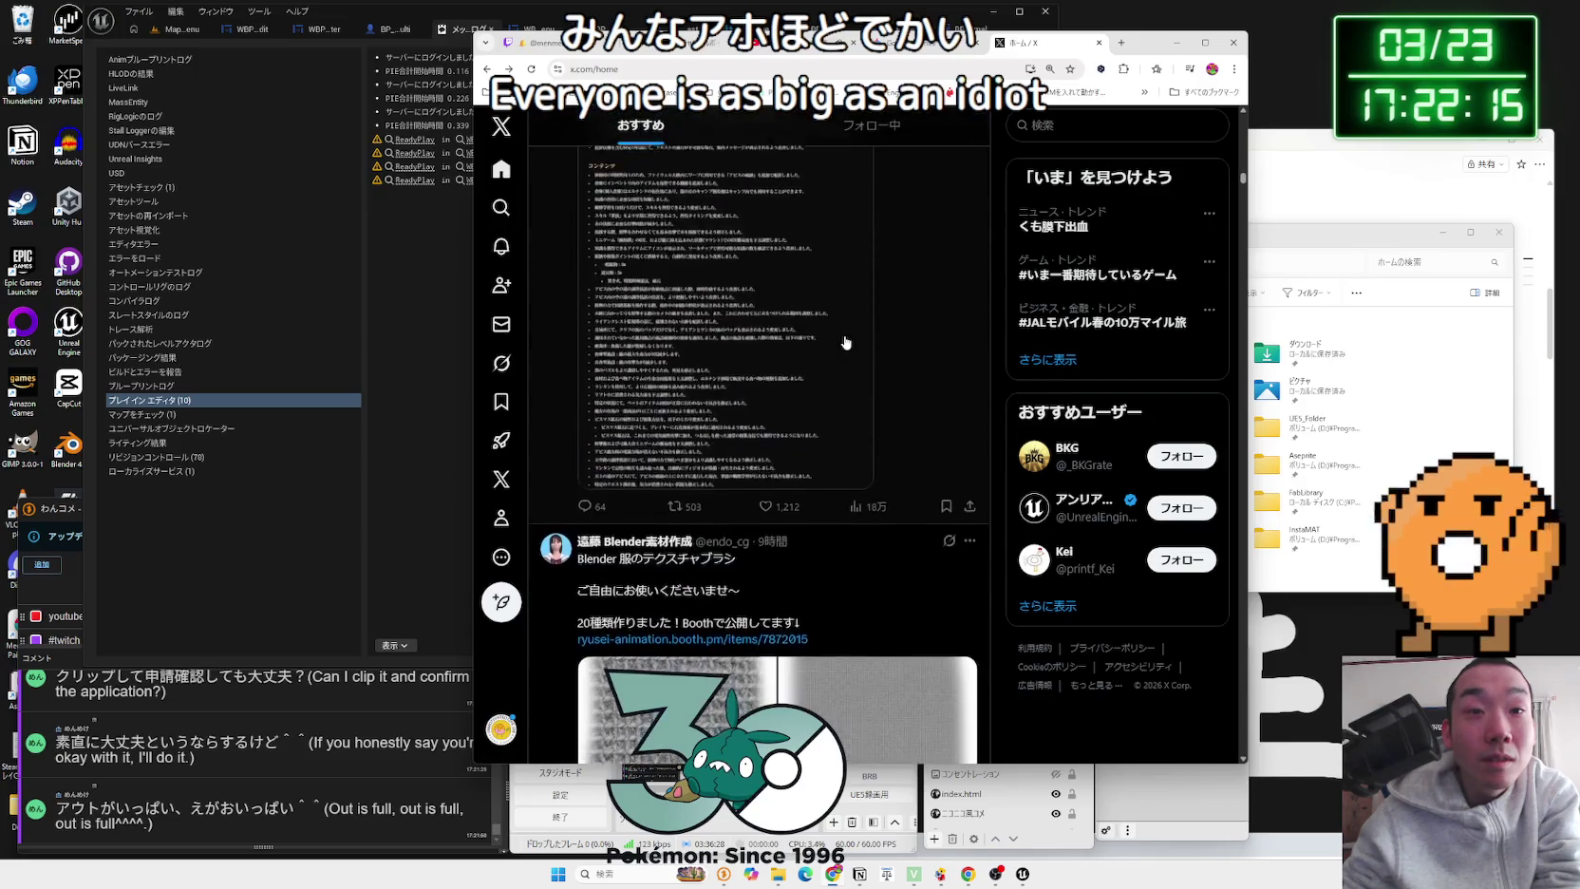
scroll(845, 342, down, 15)
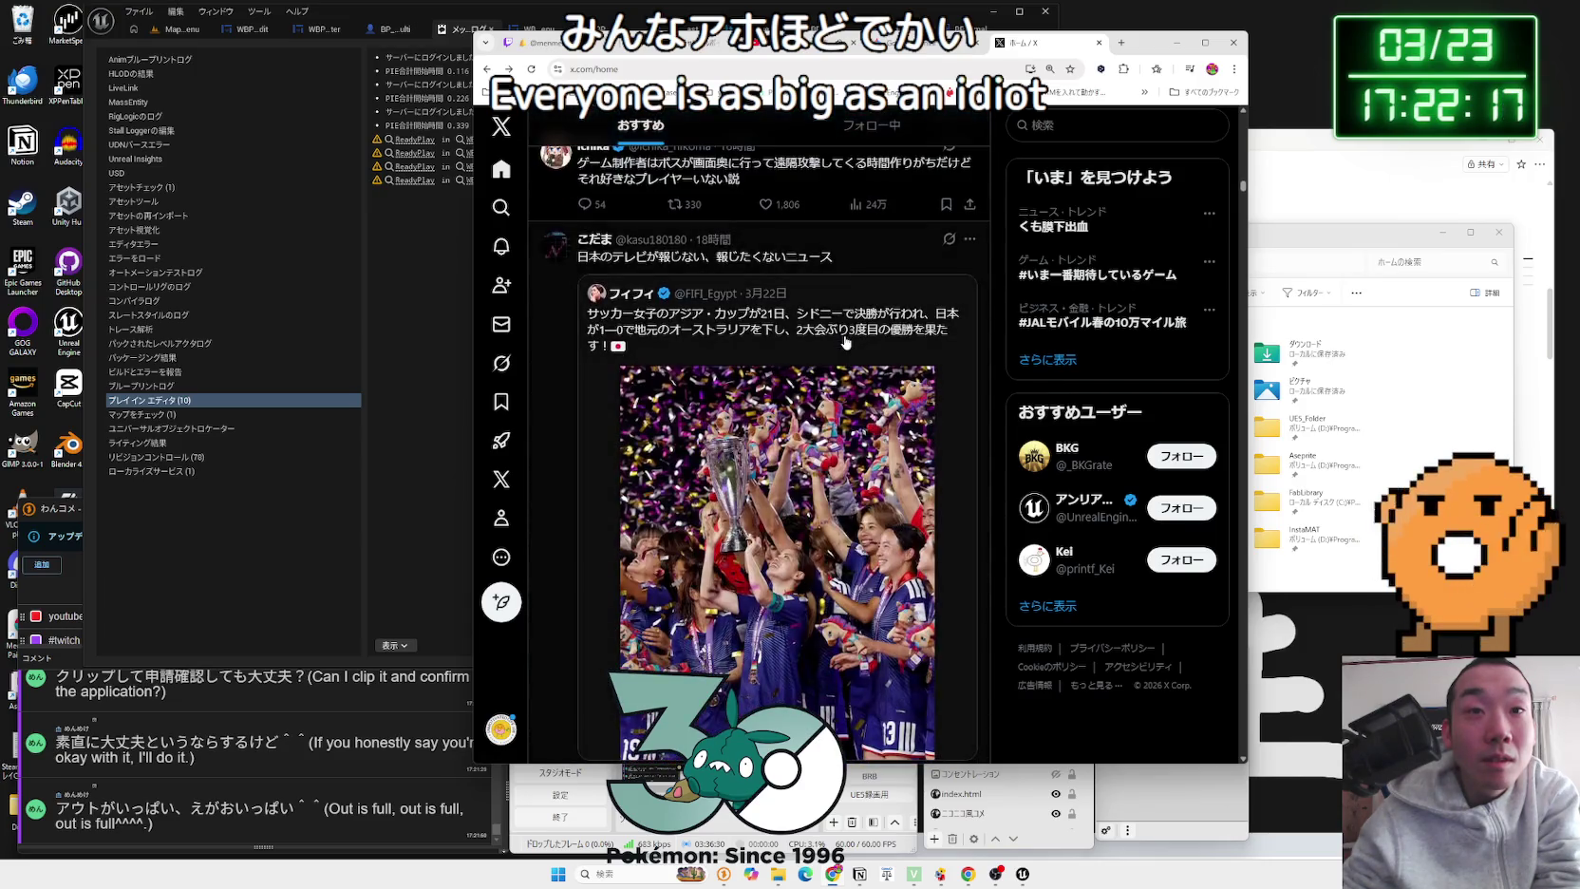
scroll(845, 342, down, 15)
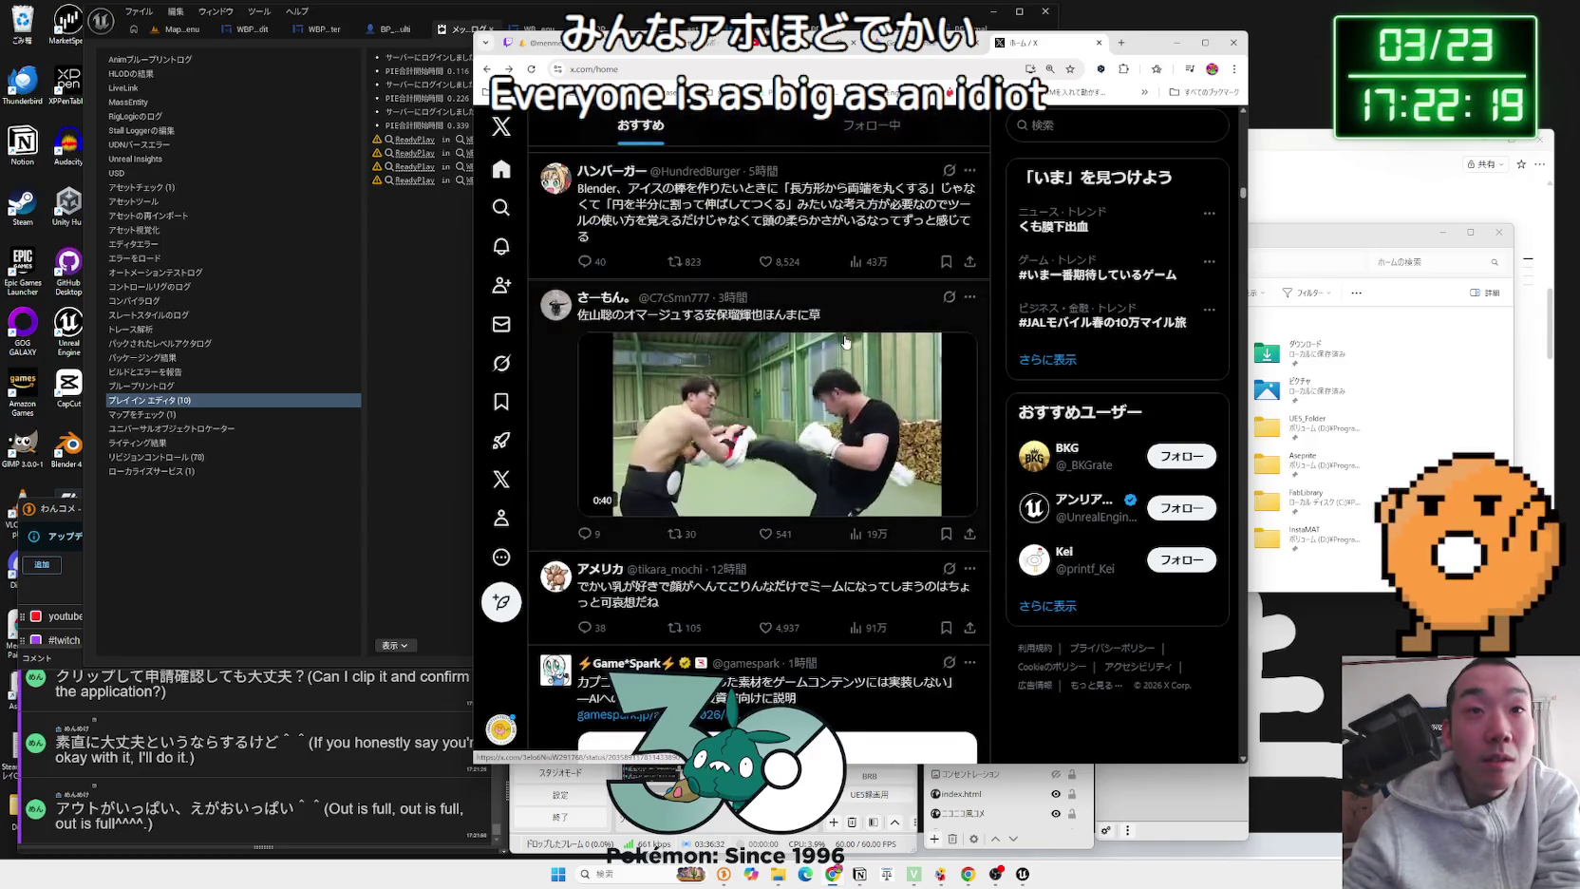
scroll(845, 342, down, 10)
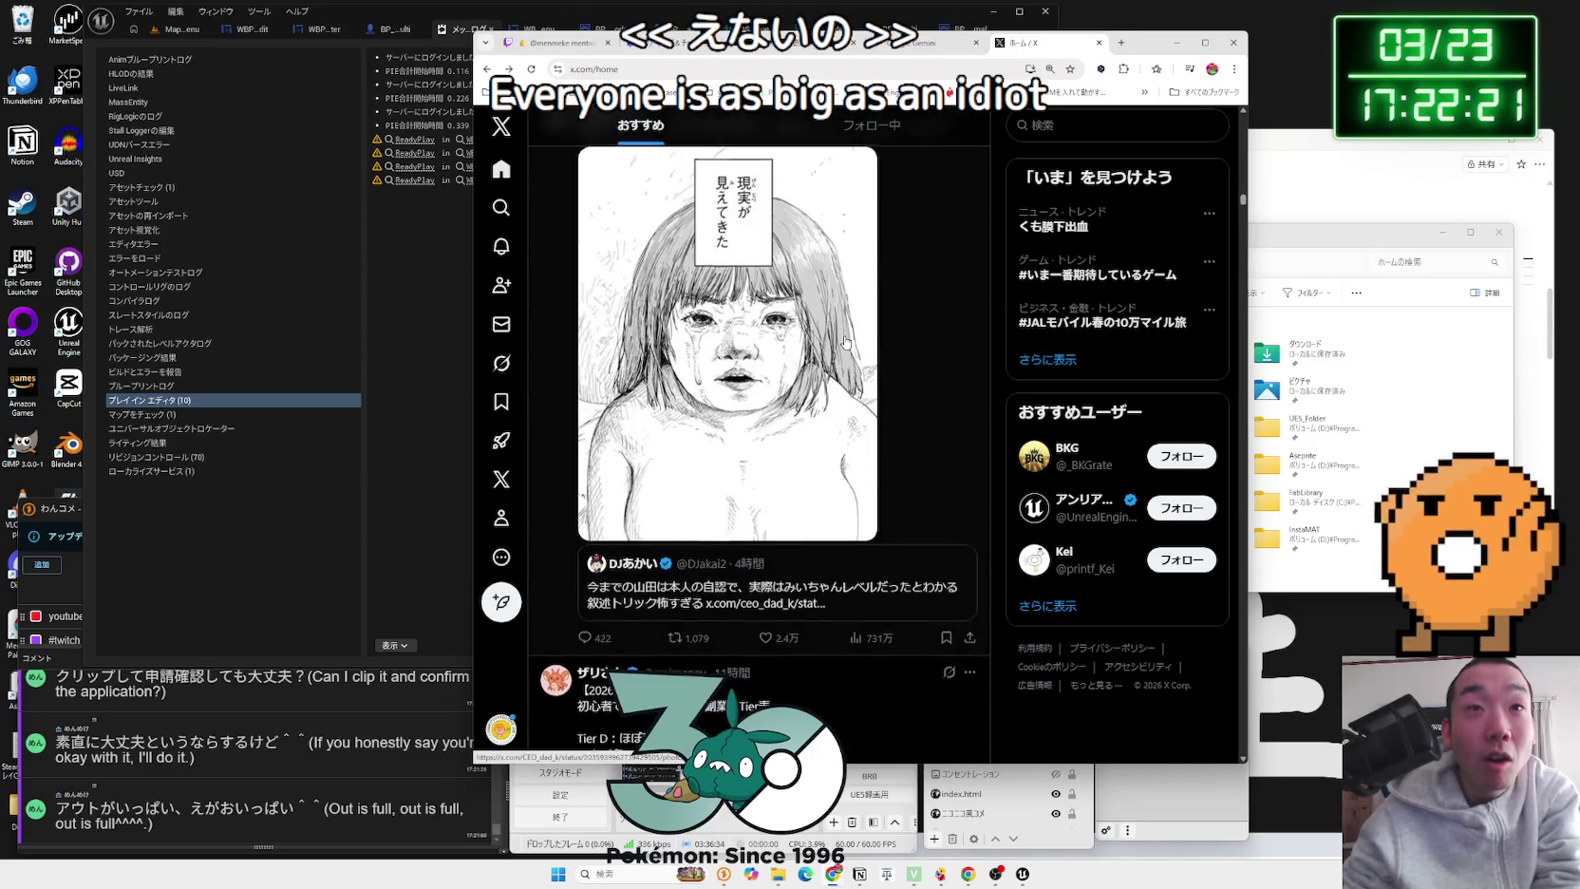
scroll(845, 342, down, 15)
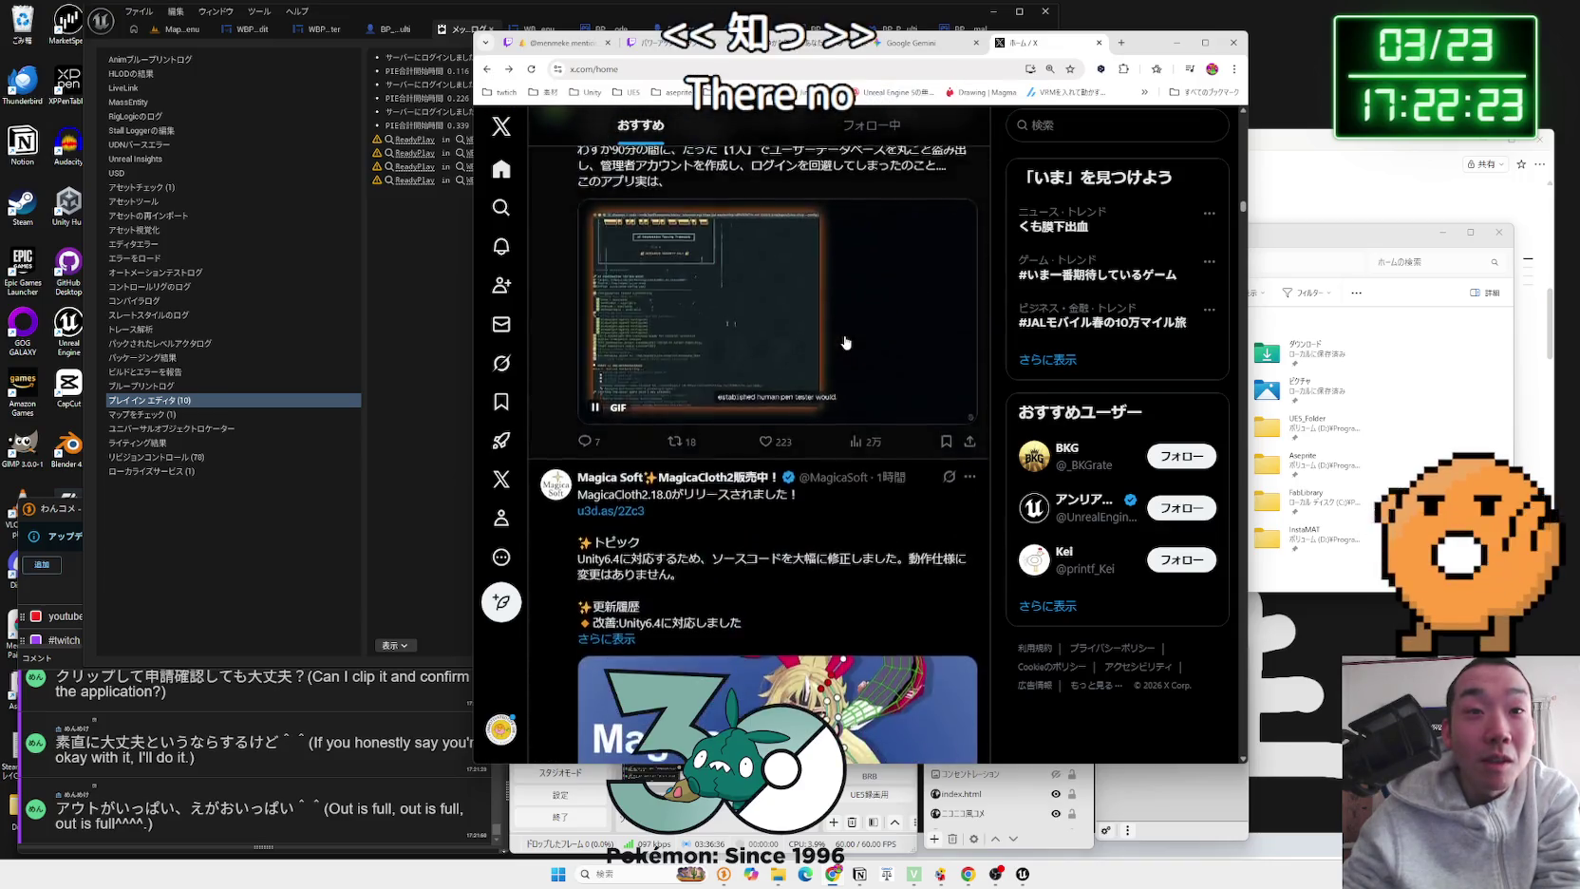
scroll(845, 342, down, 15)
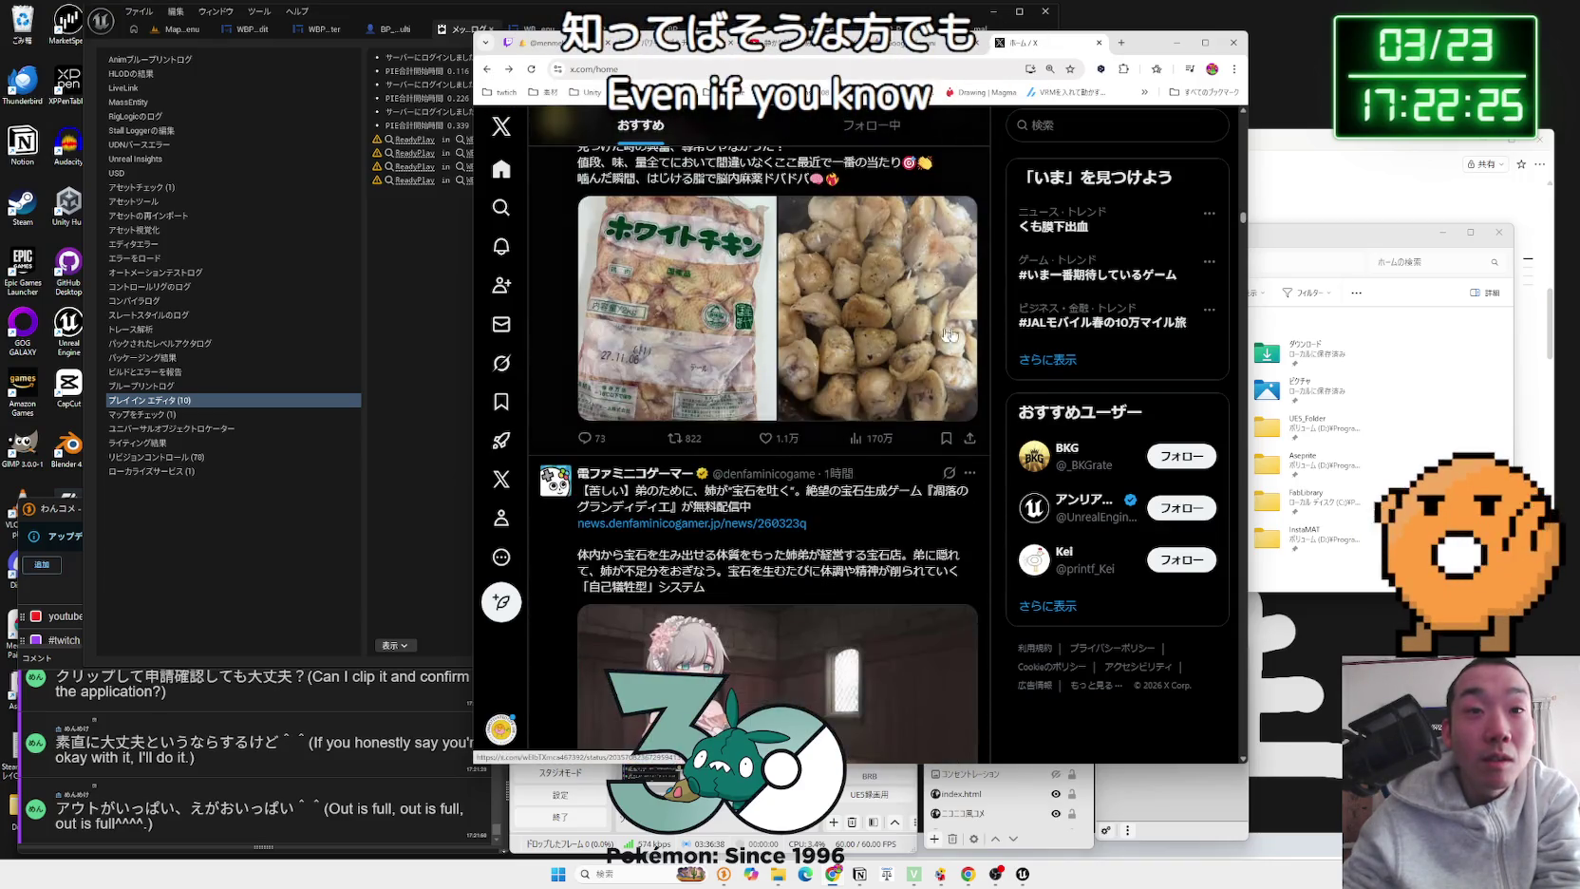
Step: Return to the top, load the 35 new posts, and browse down to the Going Medieval post
drag(1244, 226, 1235, 141)
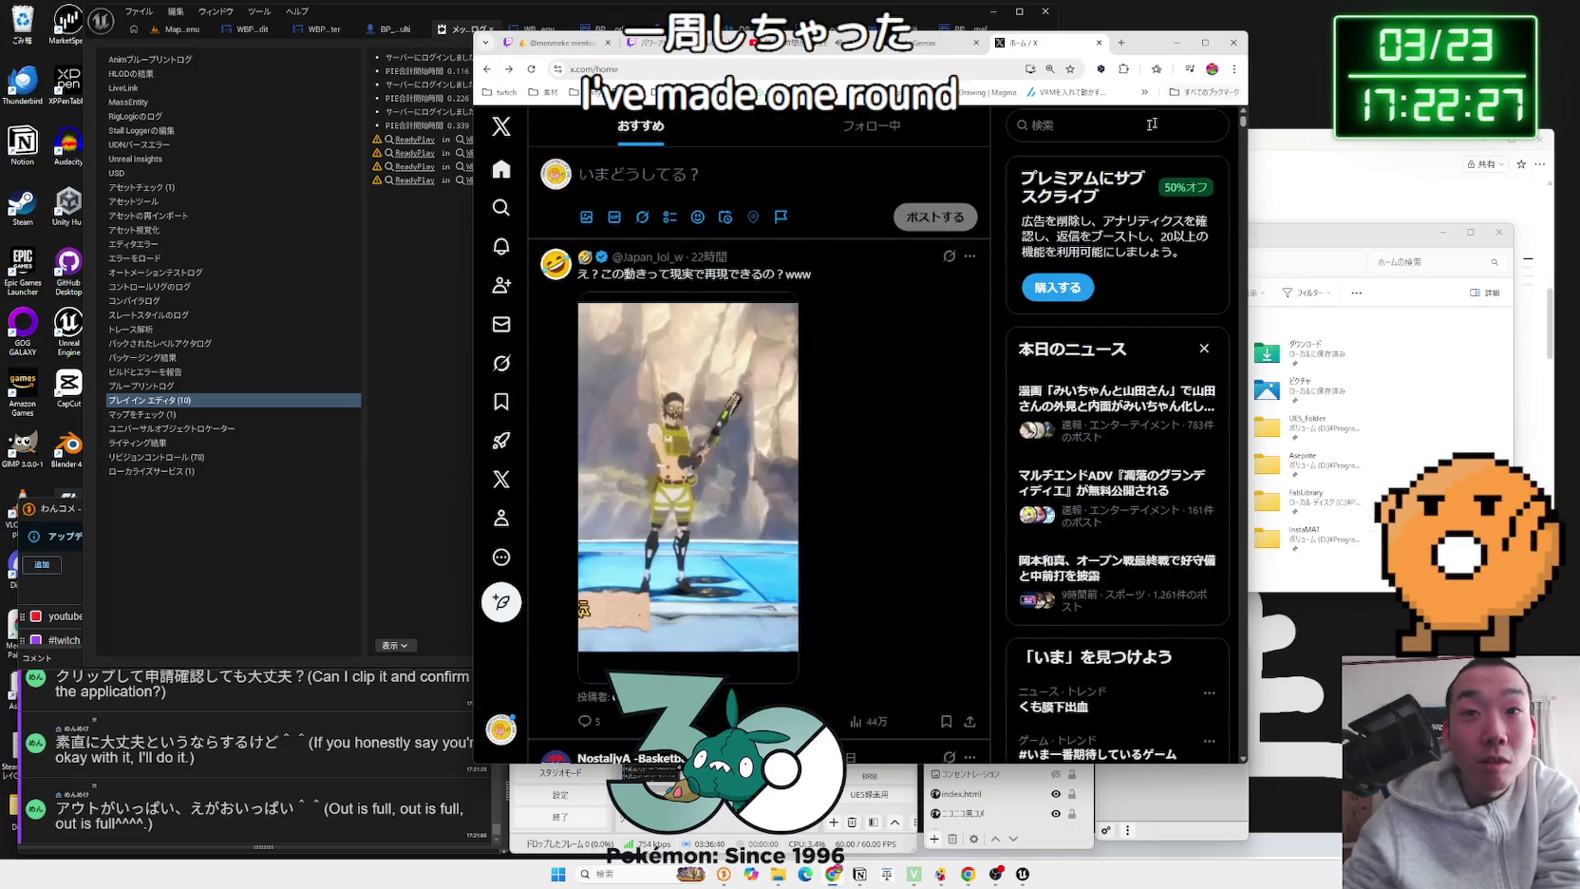
click(662, 252)
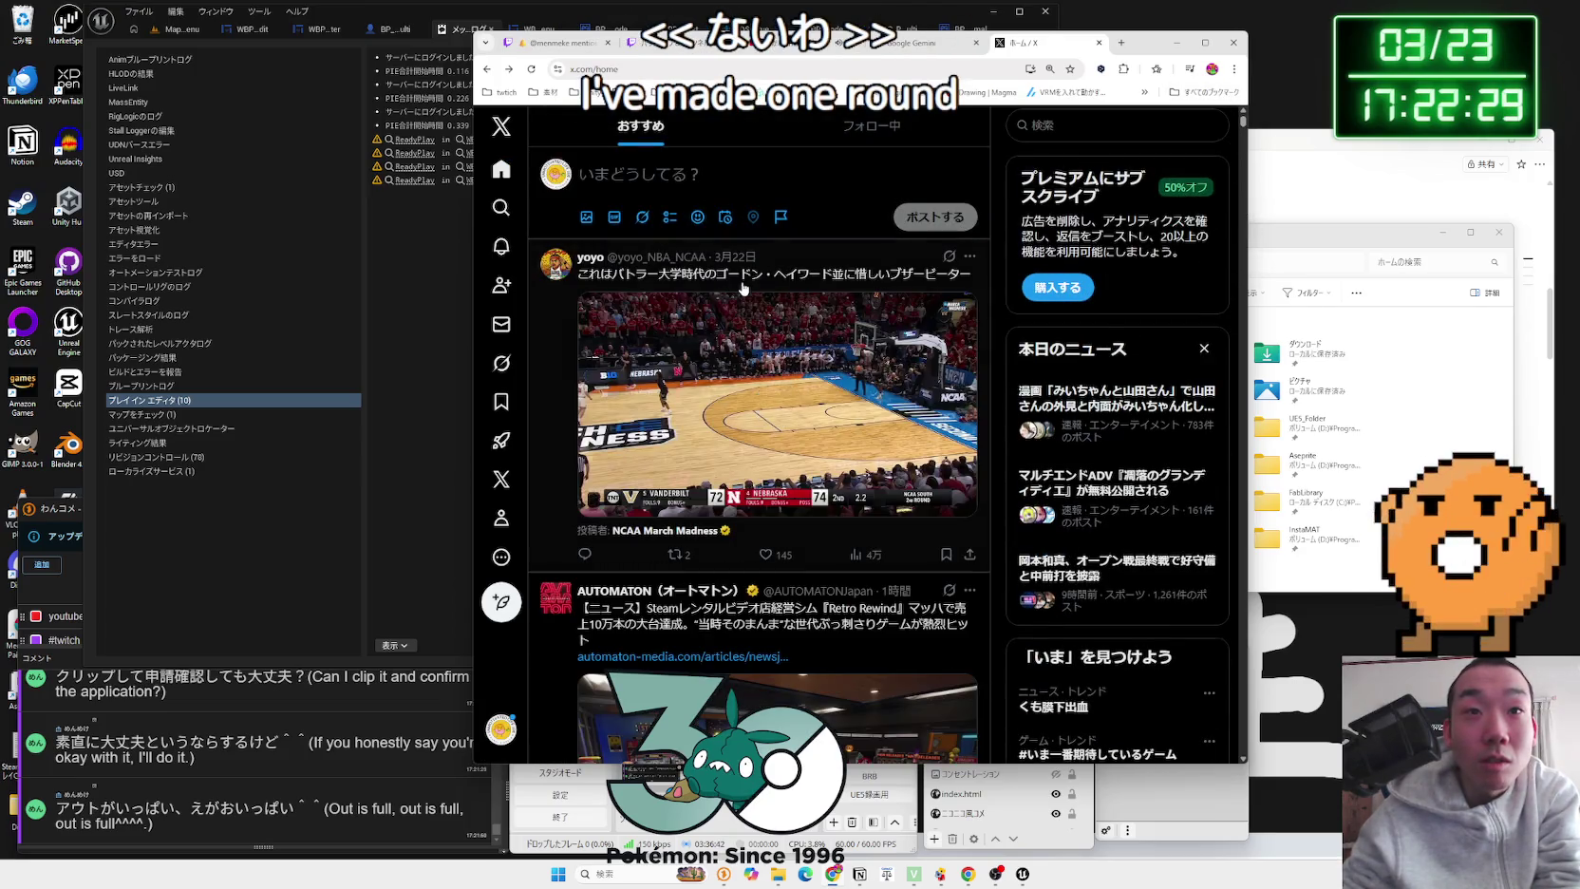
scroll(745, 287, down, 10)
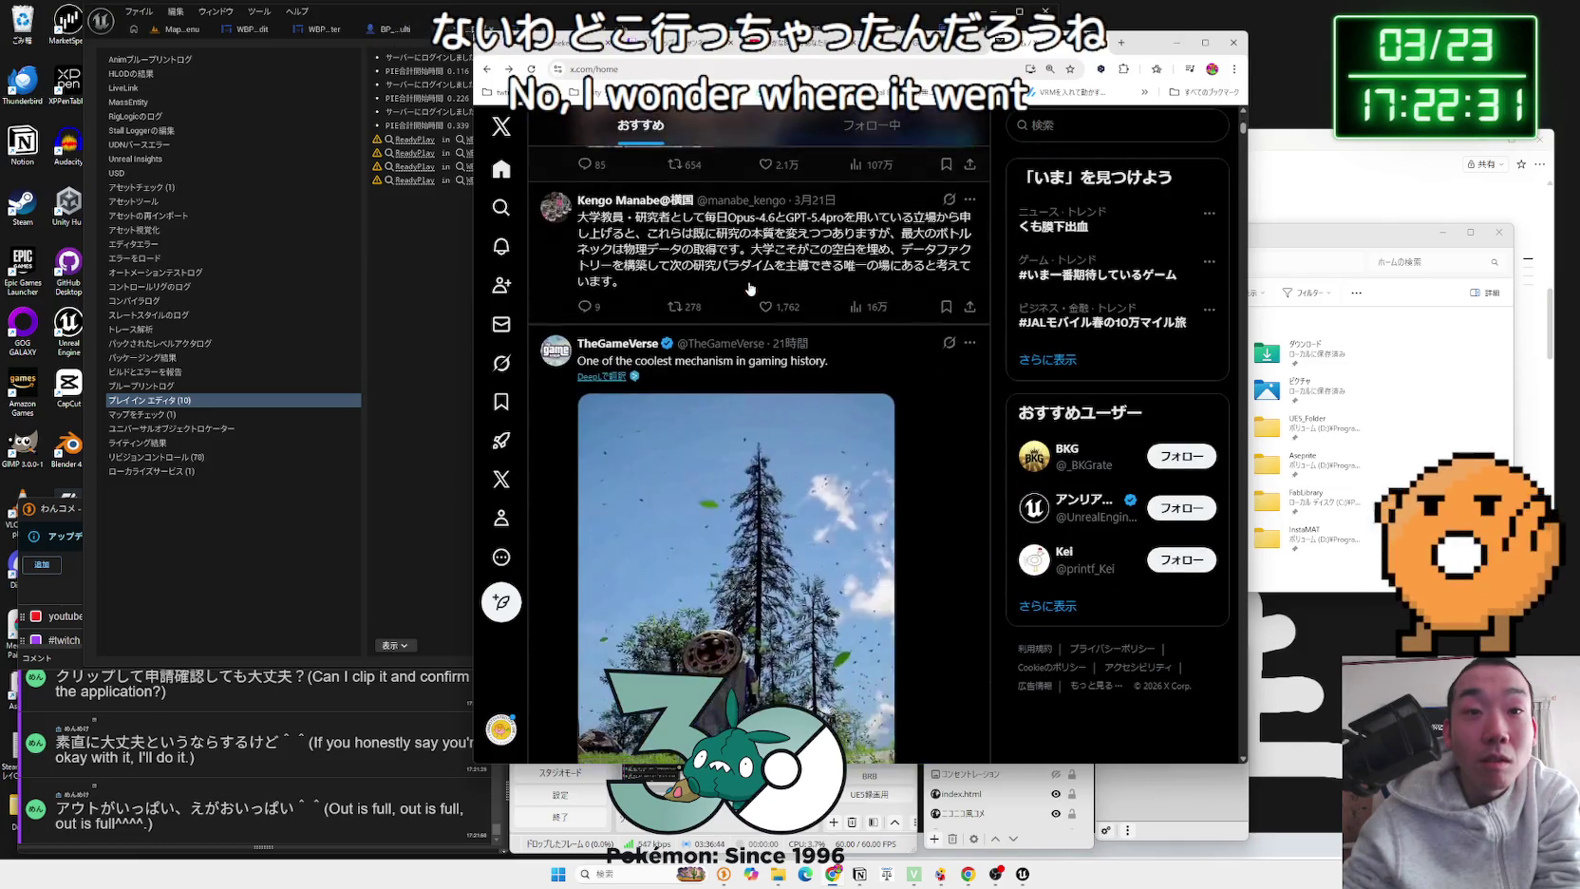
scroll(750, 288, down, 15)
scroll(750, 288, down, 15)
scroll(750, 288, down, 10)
scroll(750, 287, up, 5)
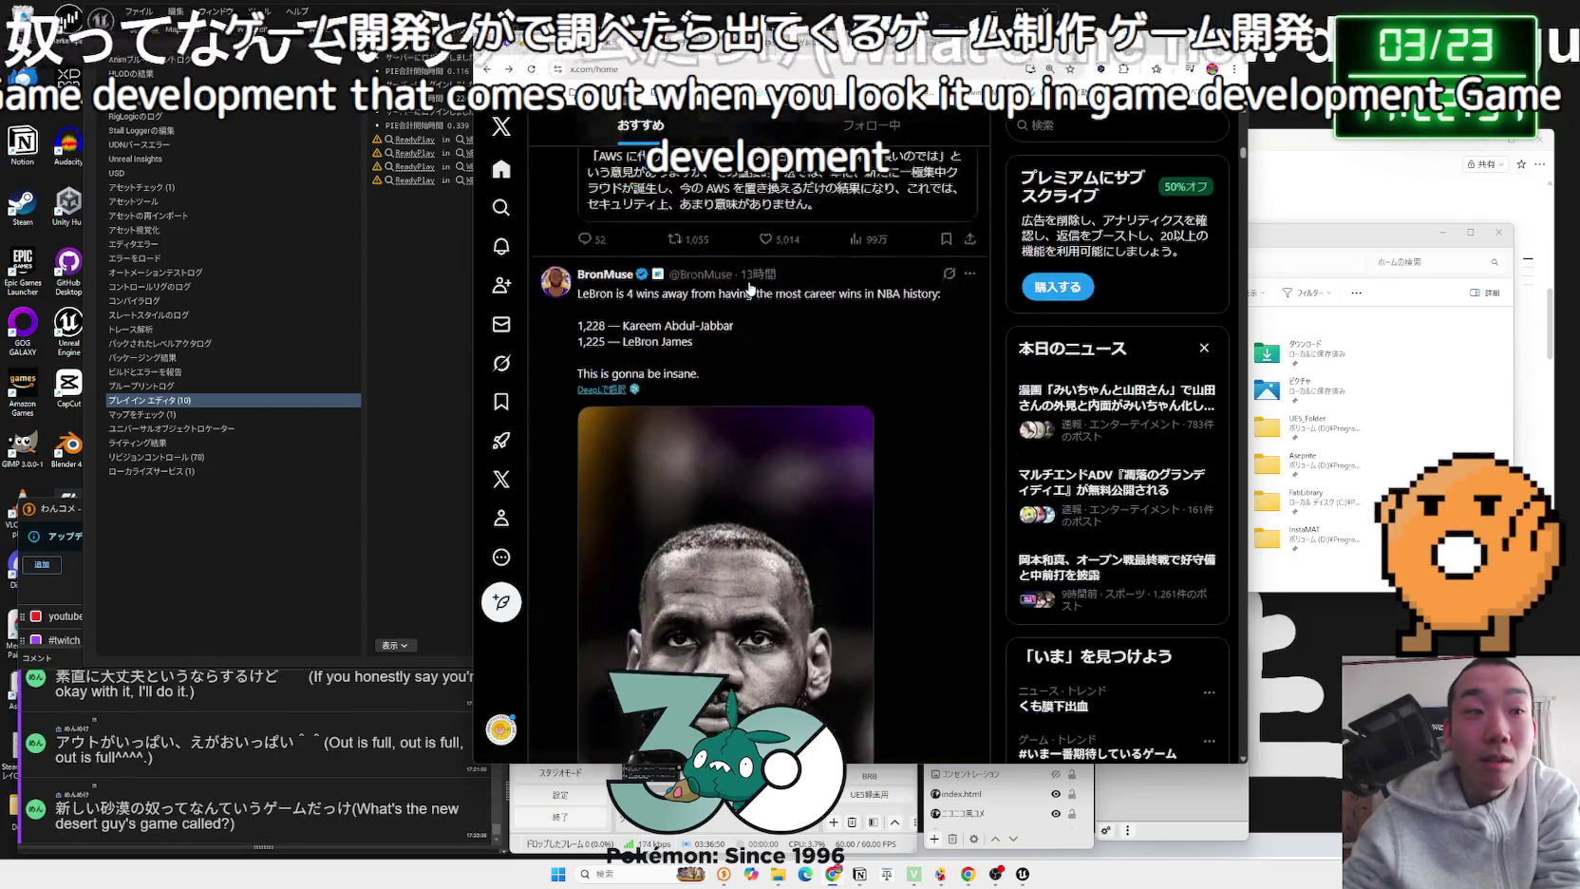
scroll(751, 287, down, 10)
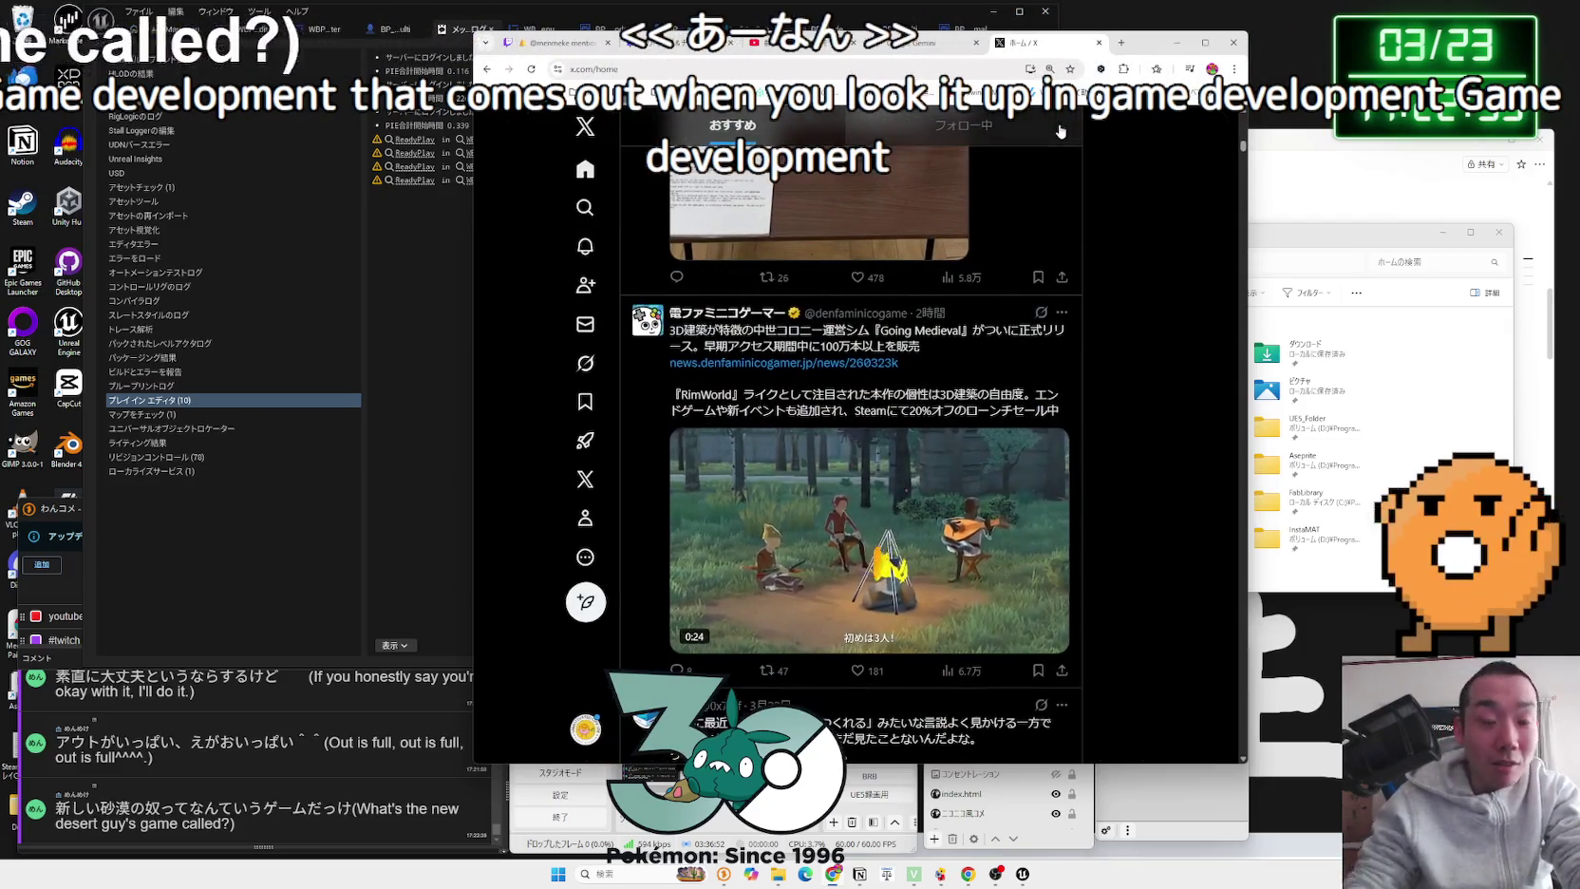
scroll(1061, 131, up, 5)
Step: Search X for 紅の砂漠 from the Explore page
click(576, 176)
click(585, 206)
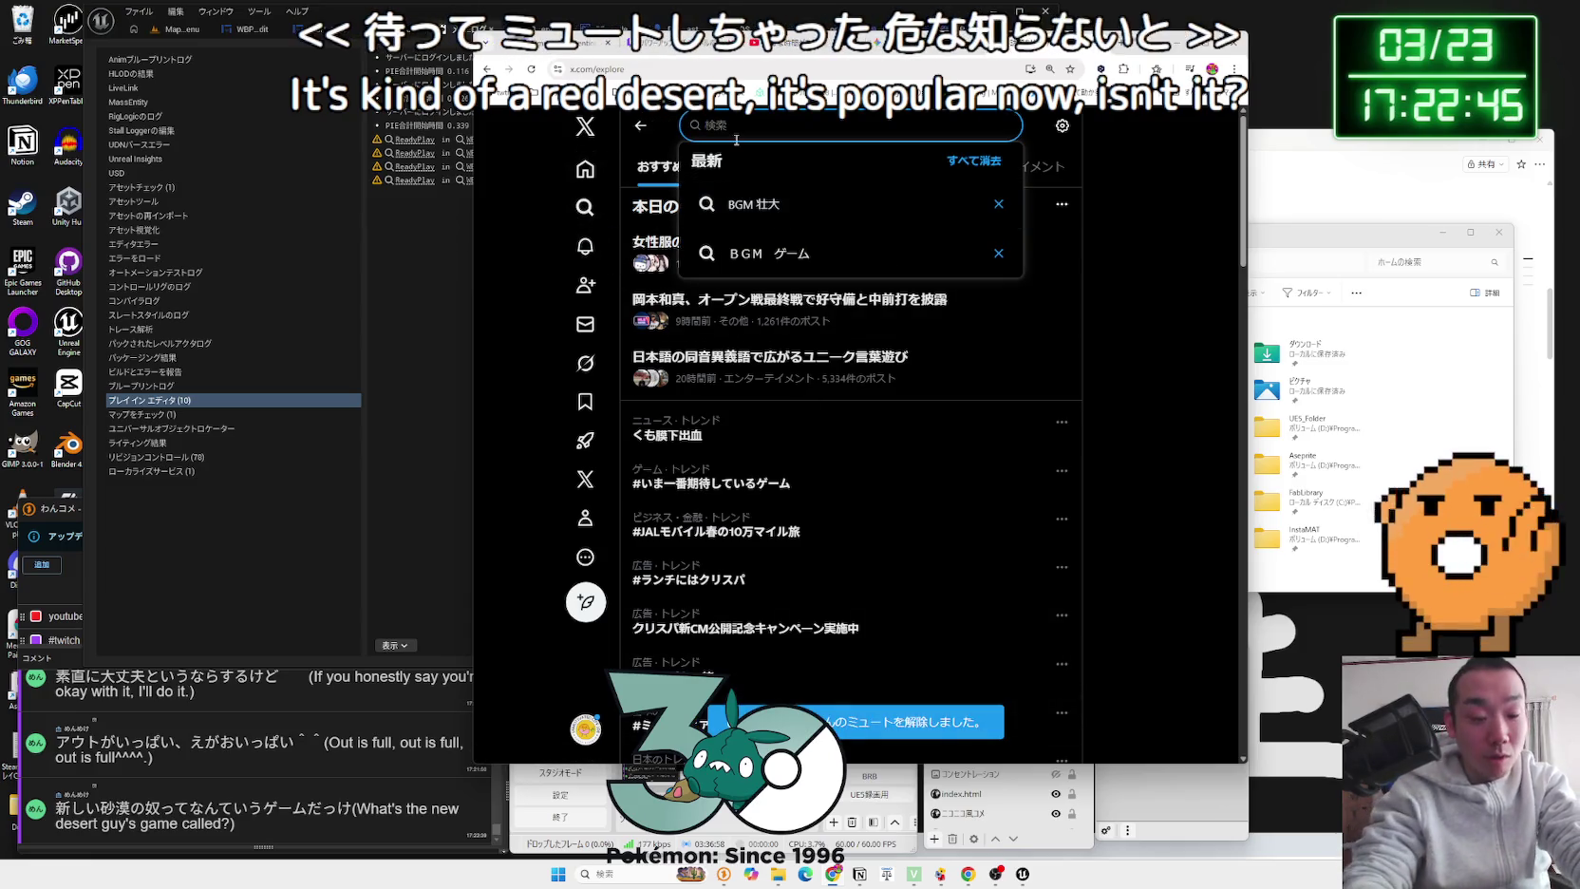
text(kur)
key(BackSpace)
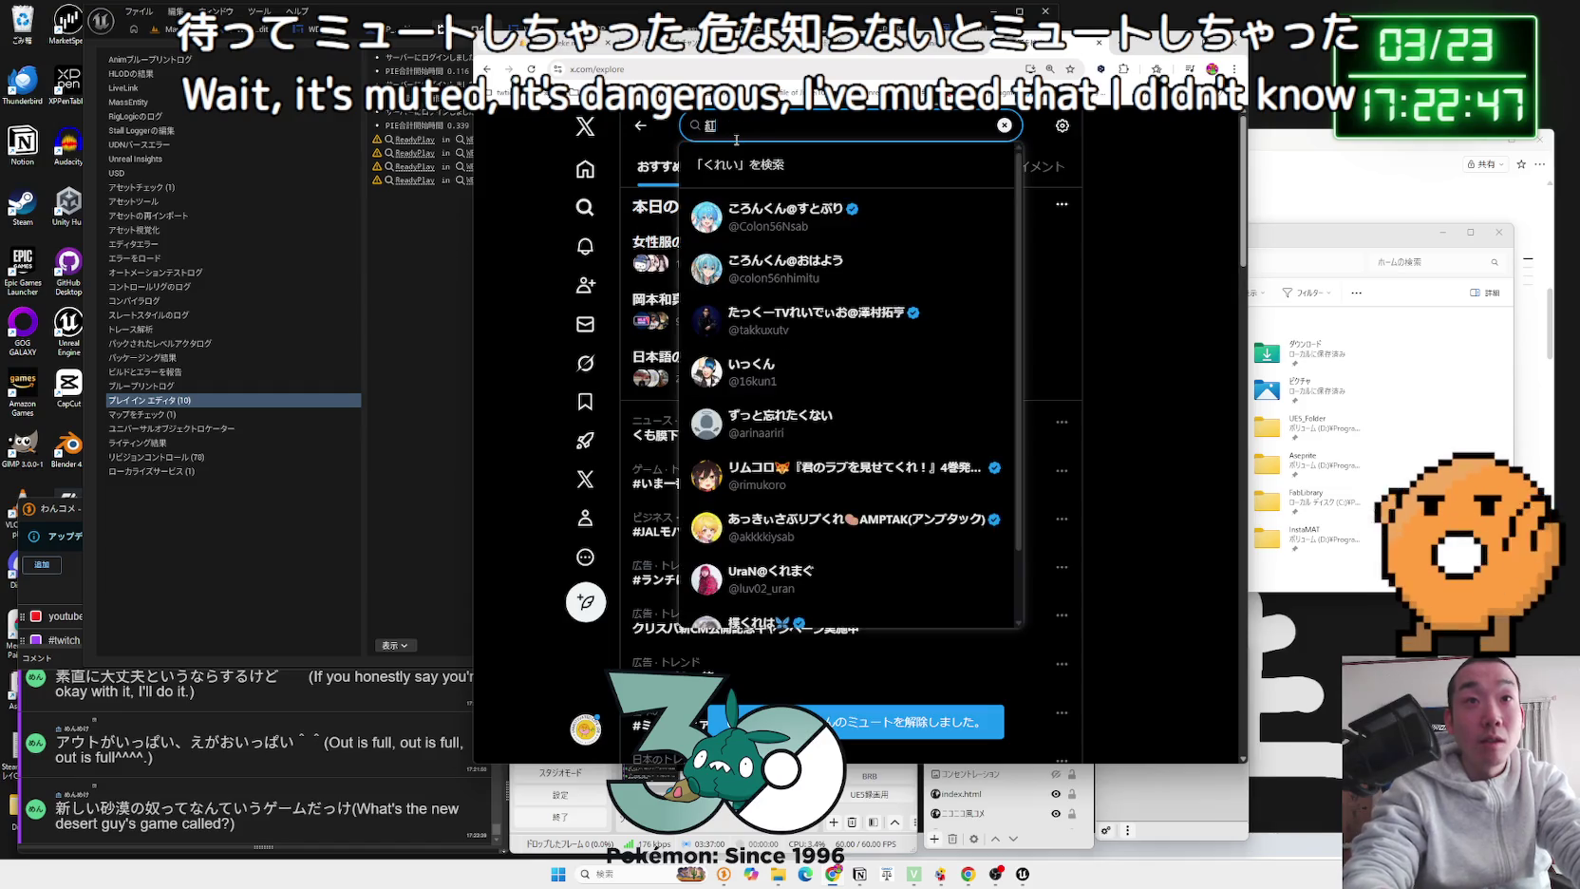
key(Return)
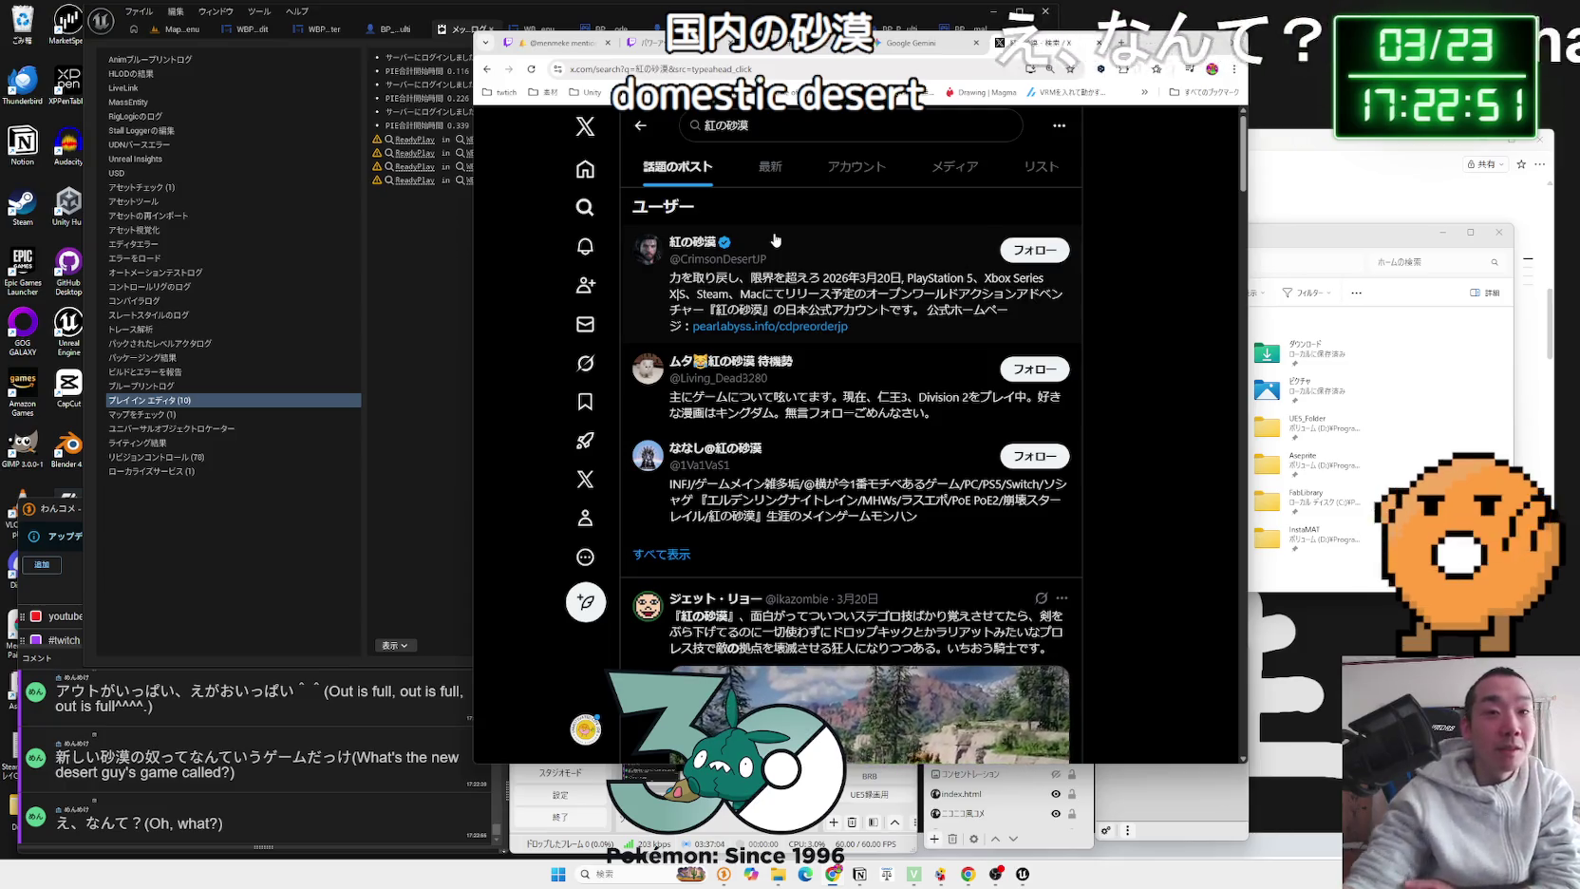
Step: Scroll the results and highlight the praised points in the metascore post
scroll(833, 357, down, 1)
scroll(833, 357, down, 2)
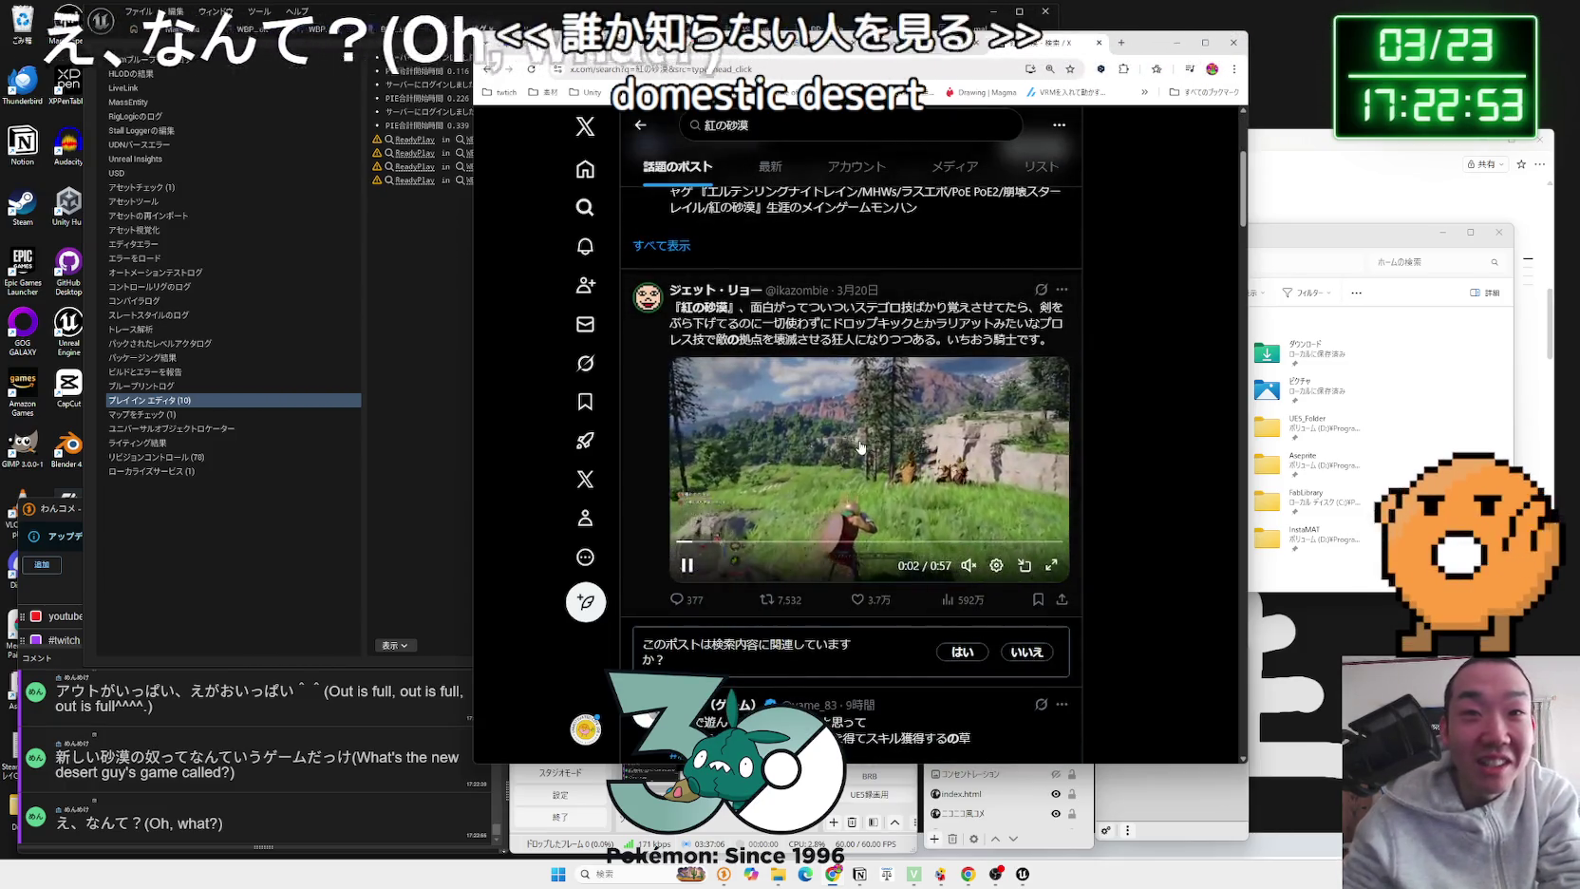
scroll(860, 444, down, 5)
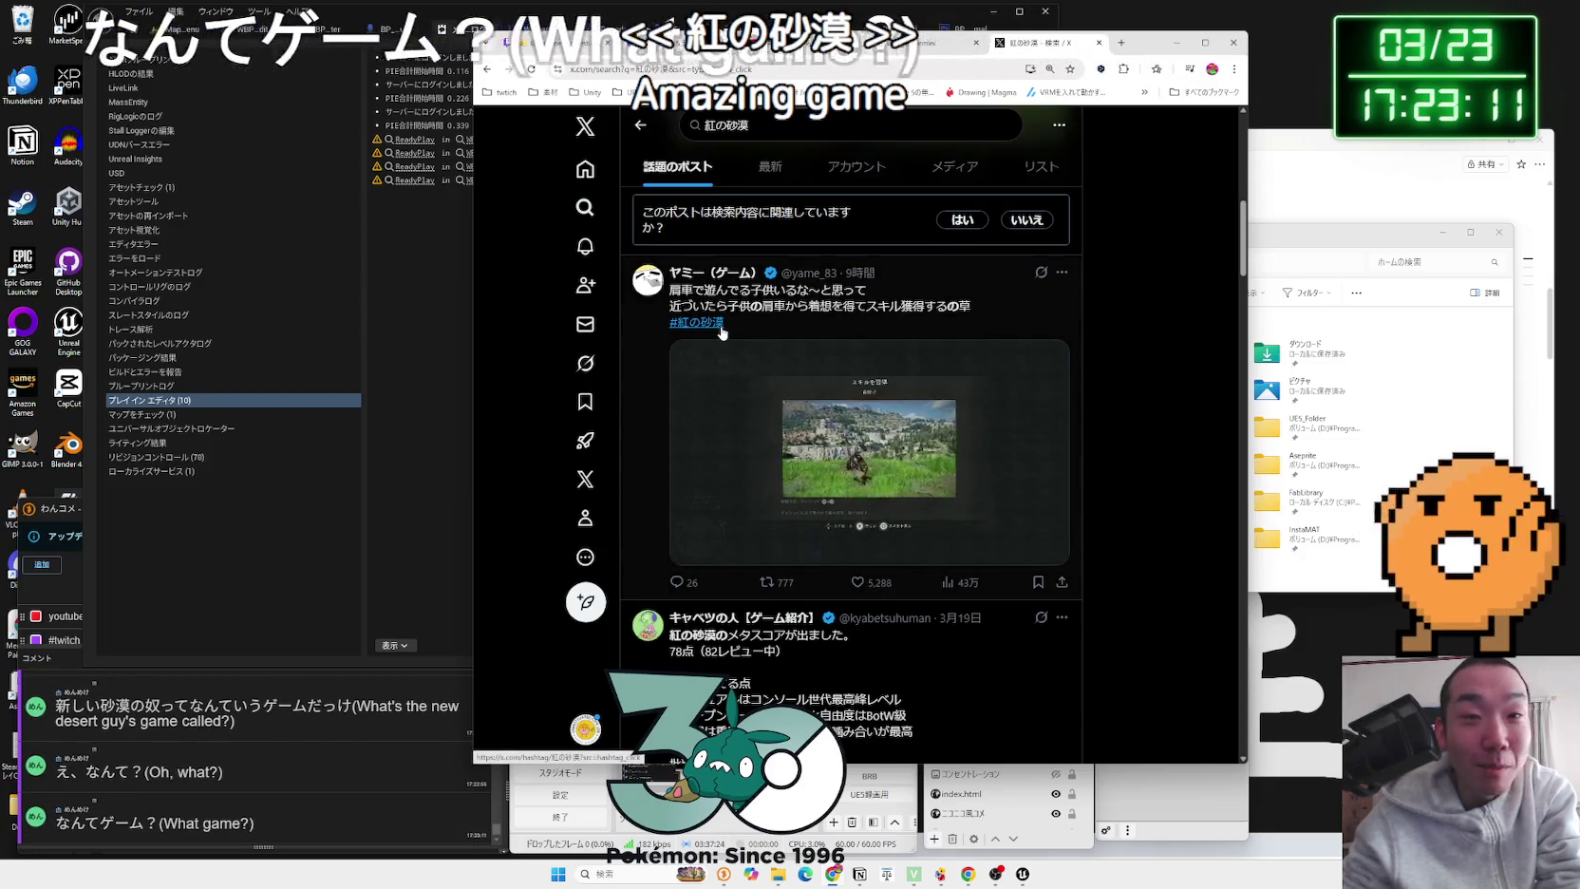
scroll(726, 334, down, 3)
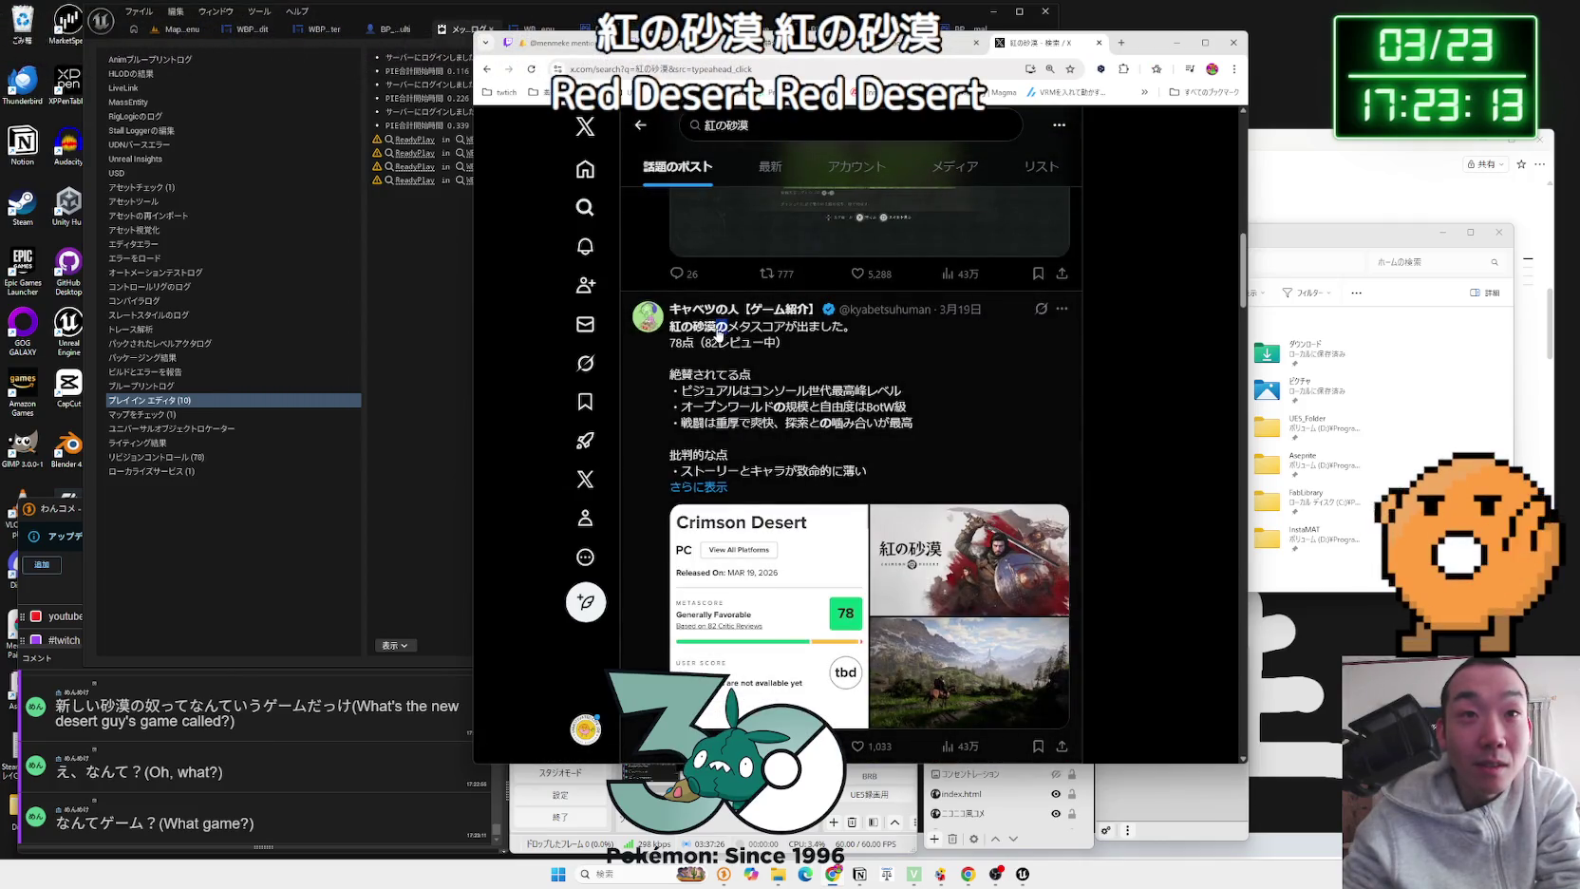
drag(752, 374, 955, 398)
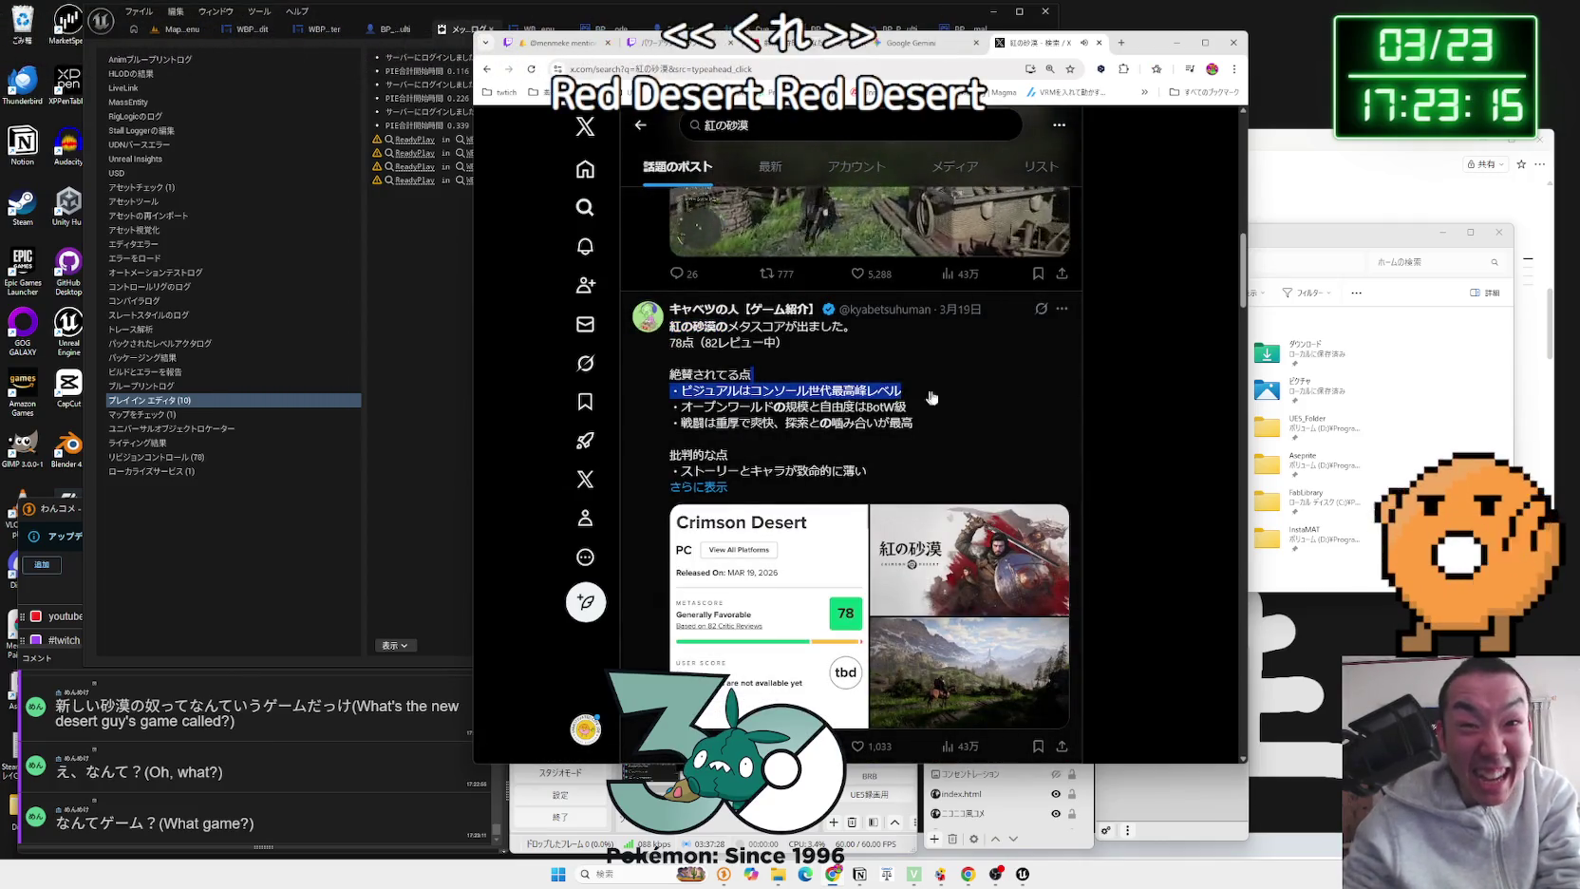
Step: Scroll to the cat-holding video and skip it ahead to a later scene
scroll(953, 394, down, 9)
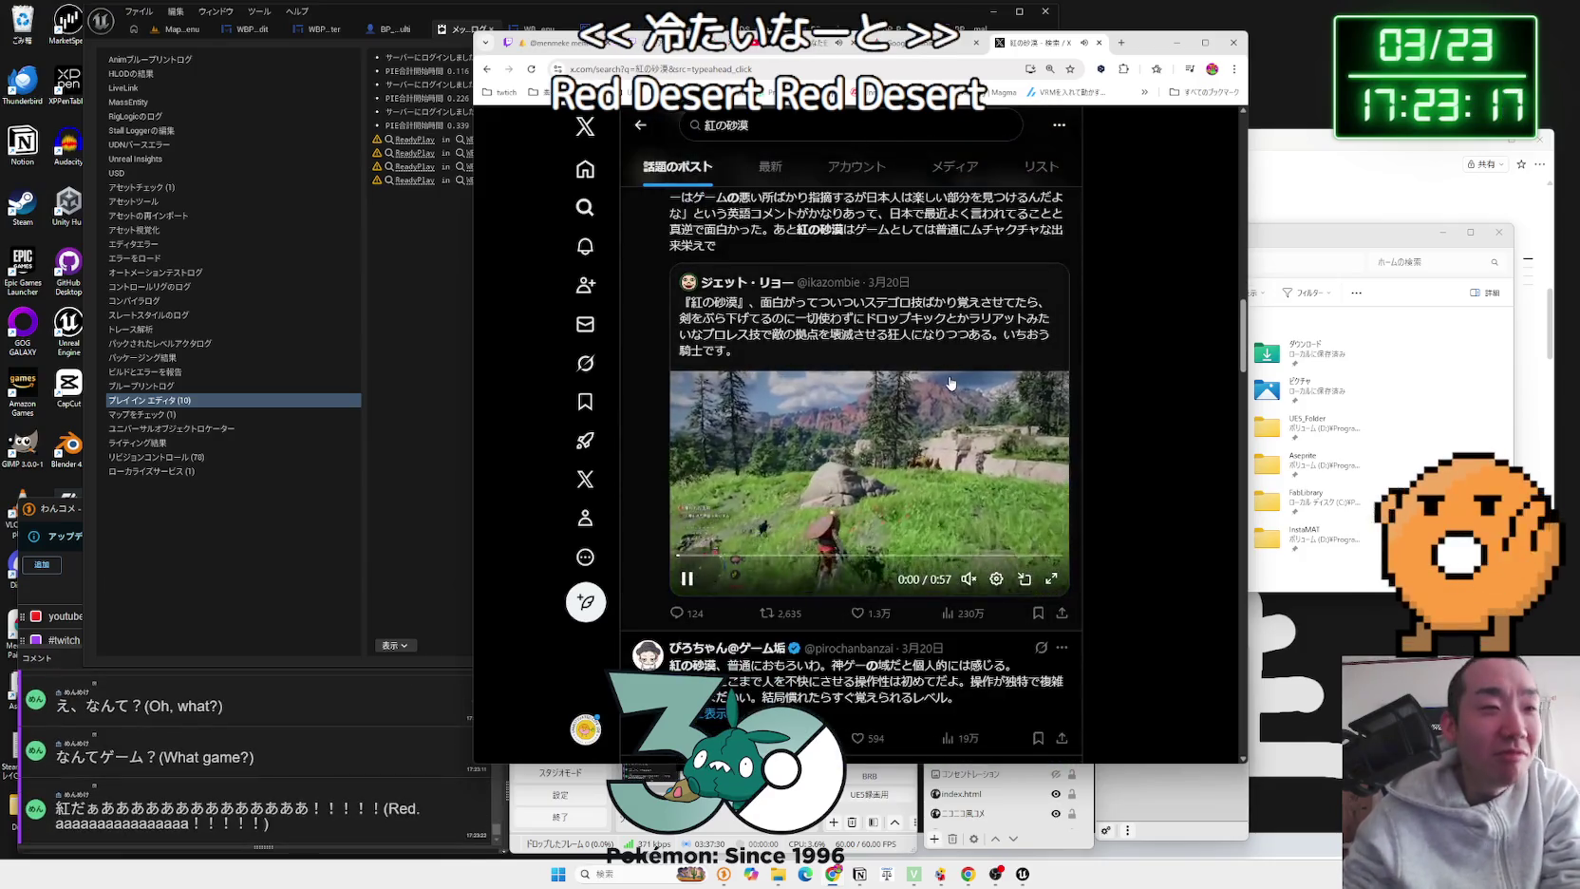
scroll(949, 381, down, 10)
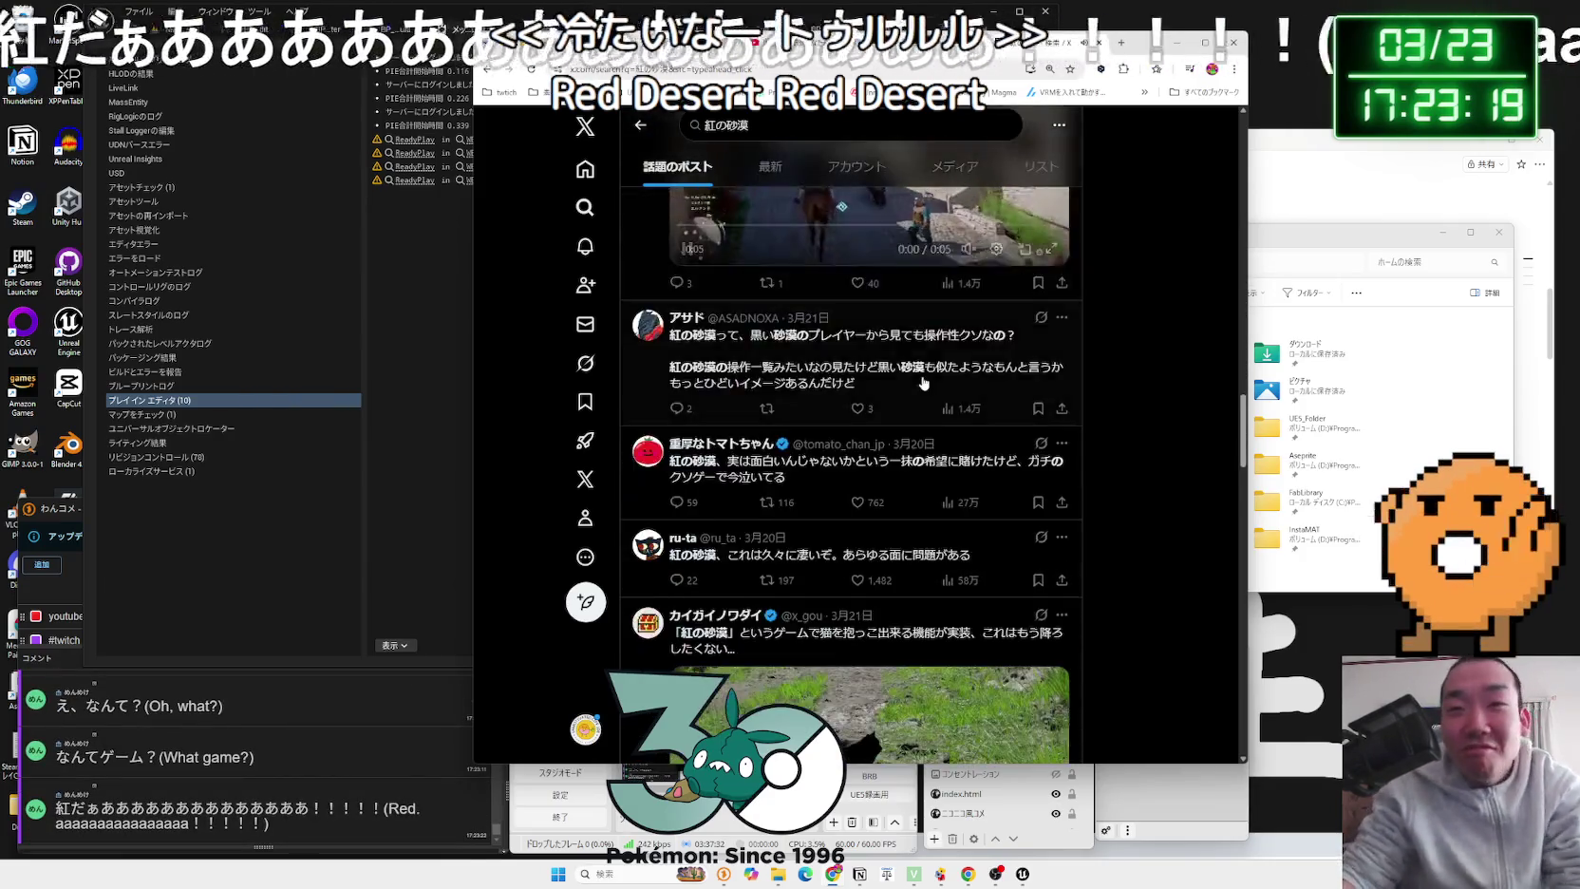
scroll(923, 376, down, 1)
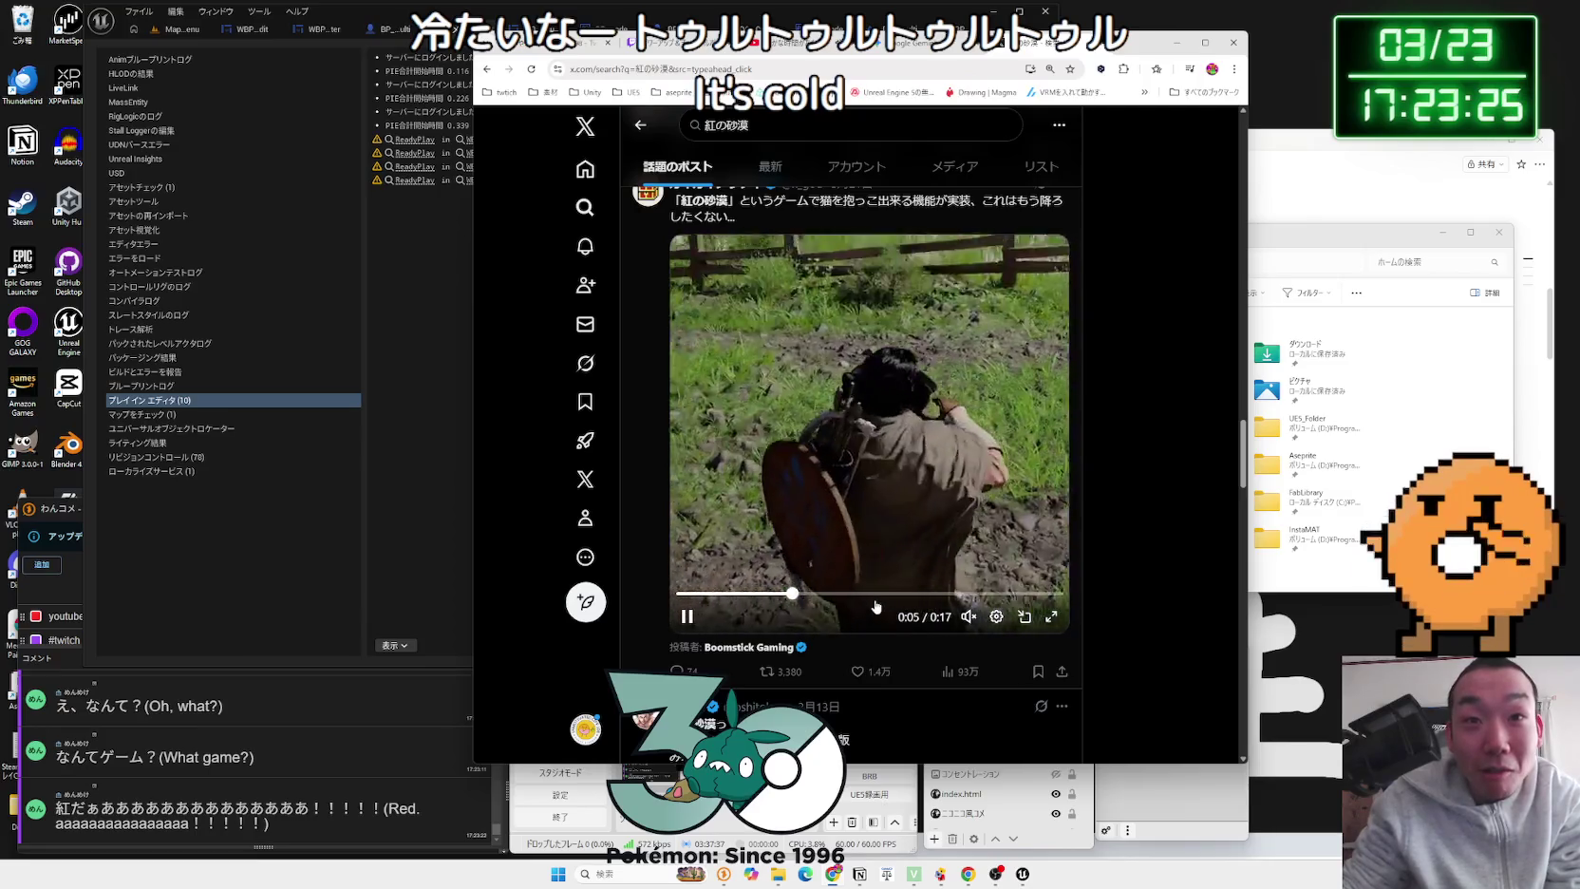
click(871, 593)
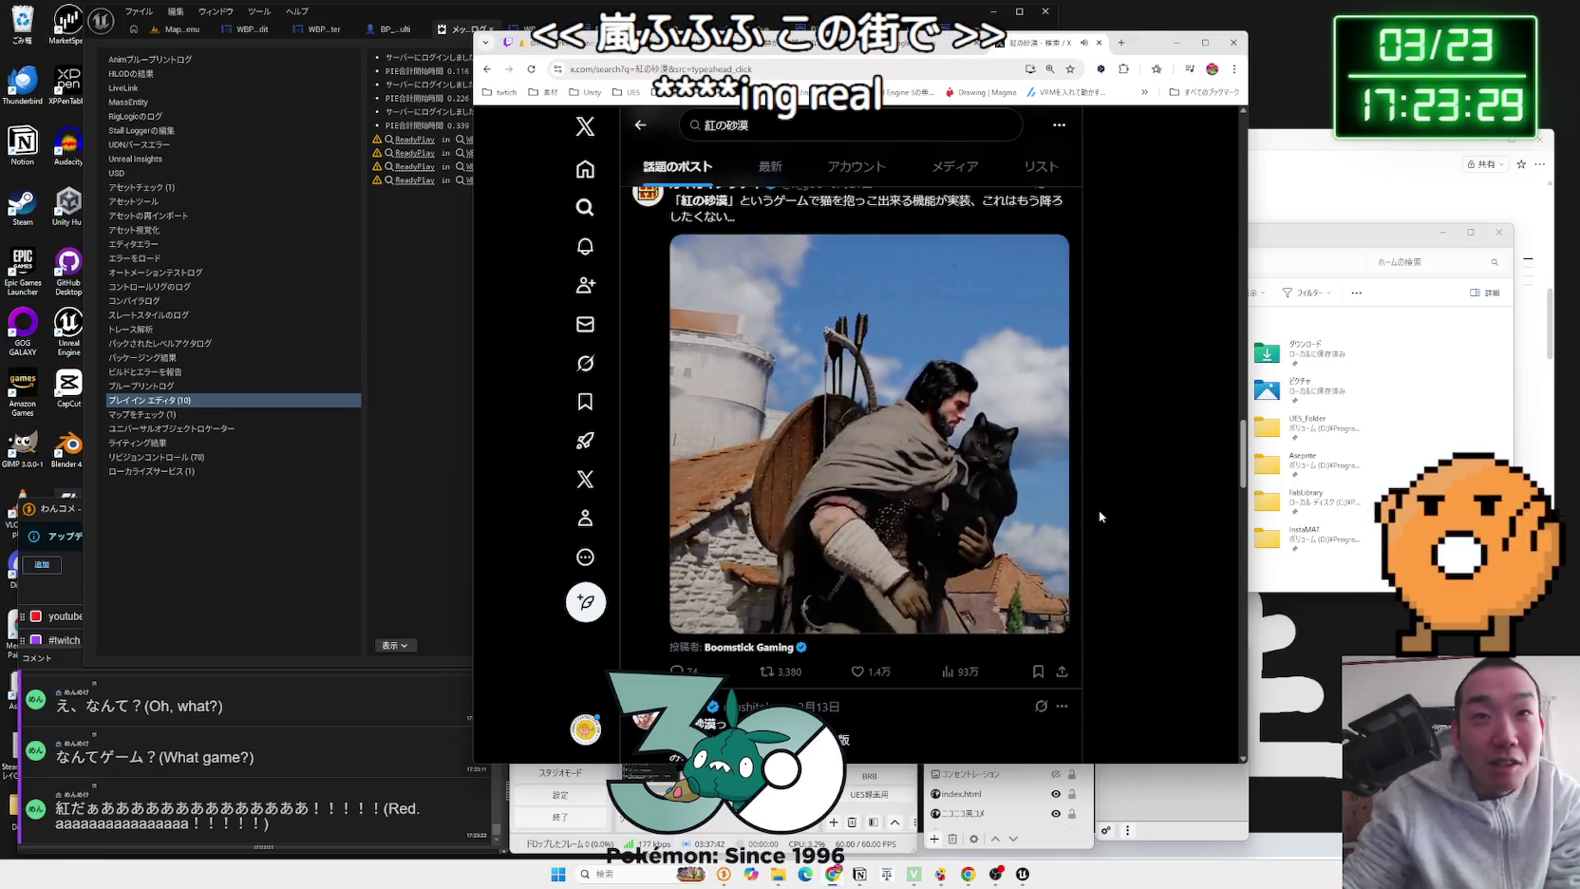
Step: Scroll the results further, then bring up the edit options for the search term
scroll(1106, 489, down, 1)
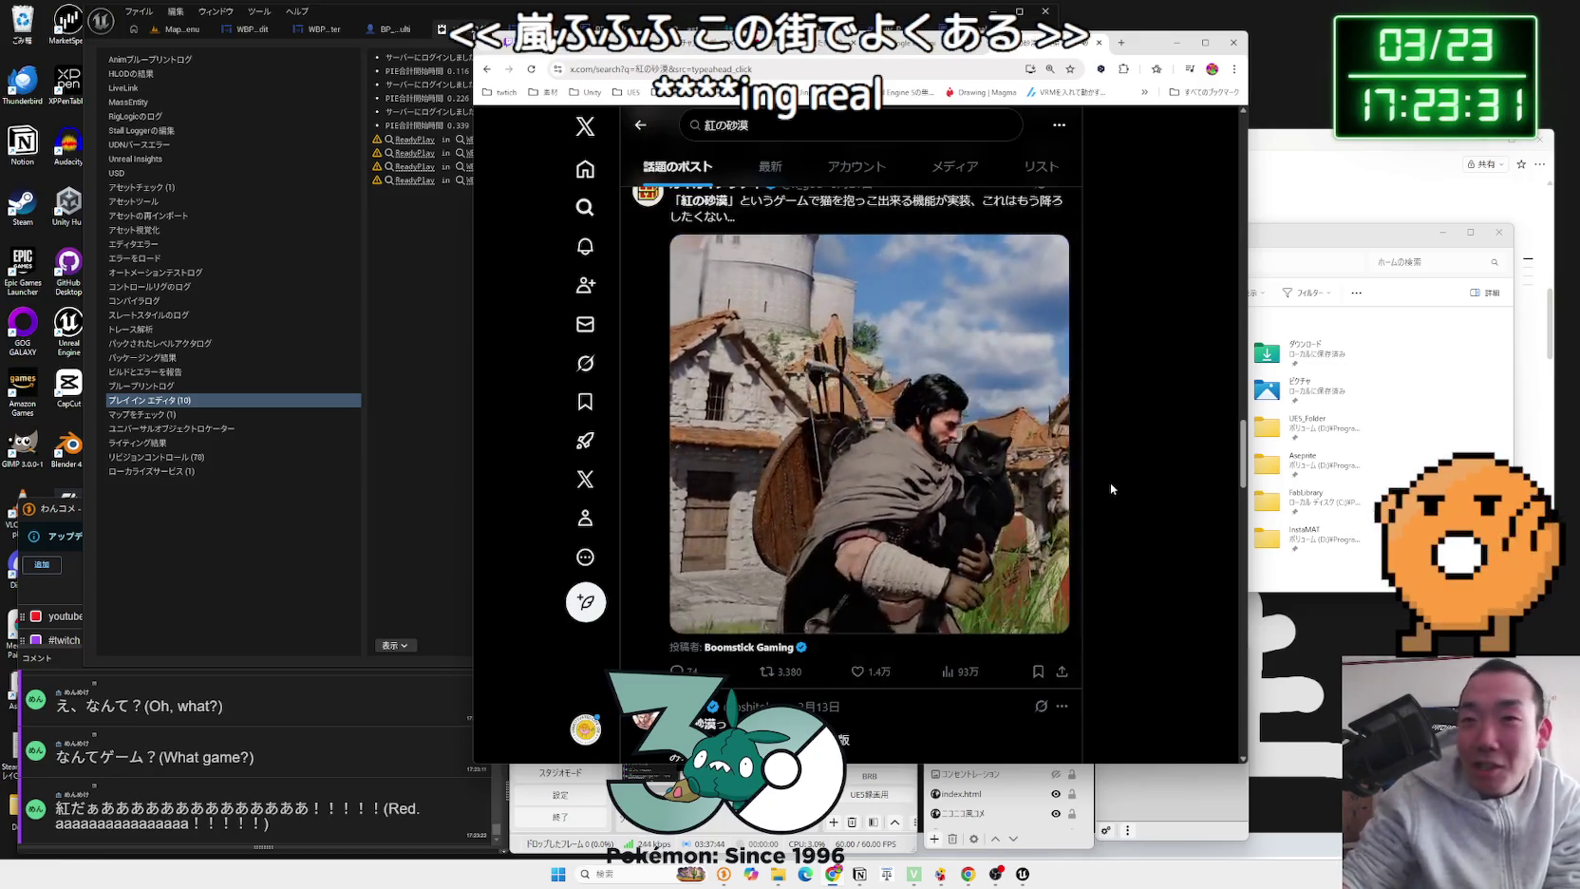
scroll(1110, 486, down, 10)
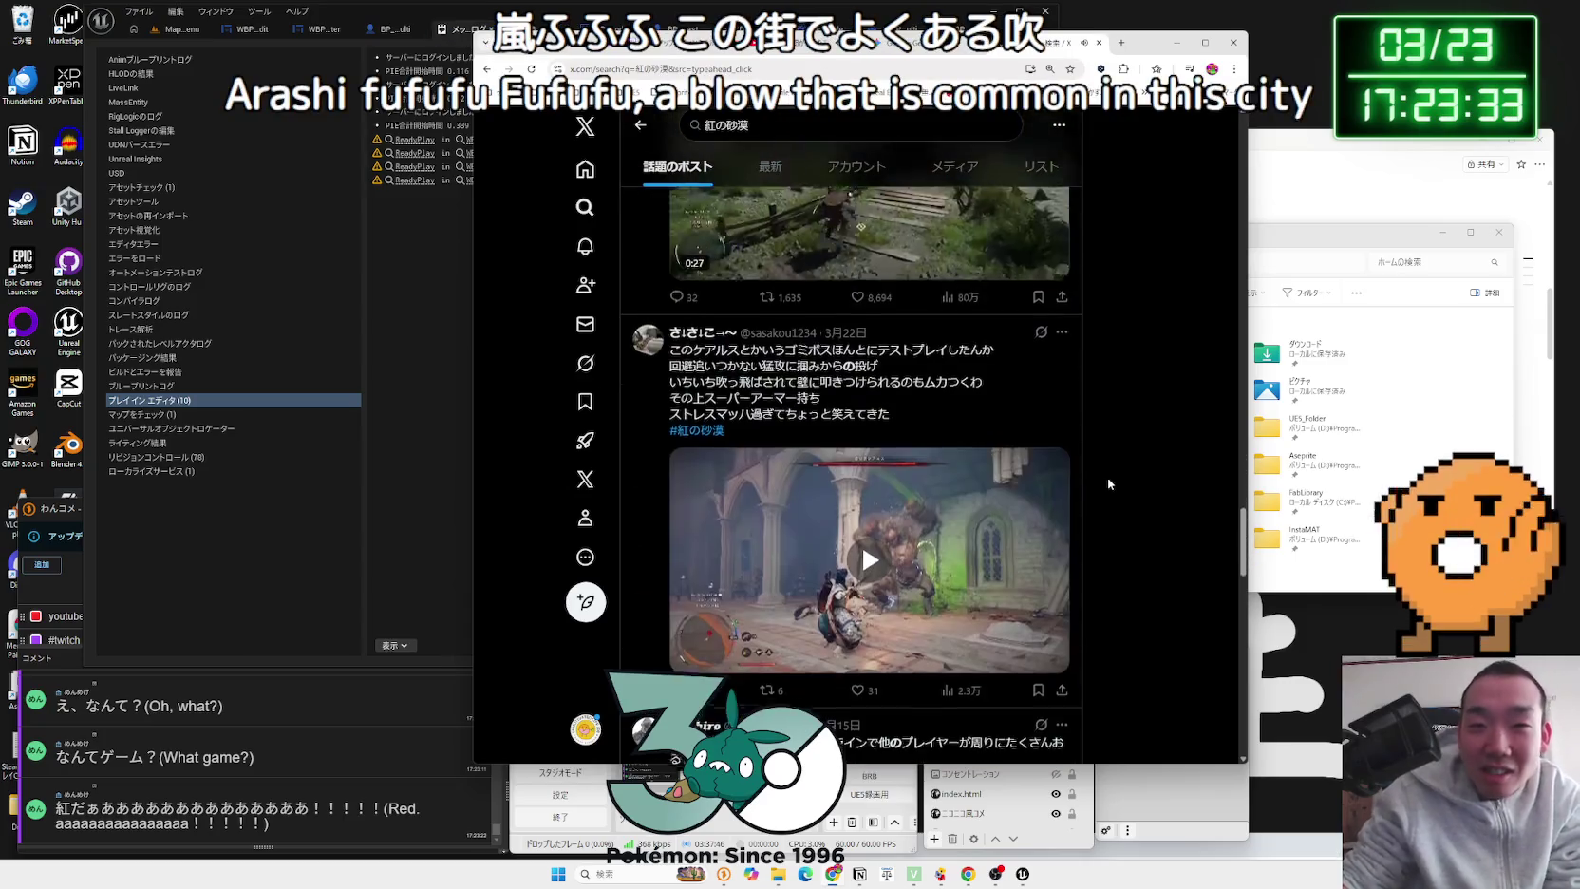
scroll(1110, 485, down, 10)
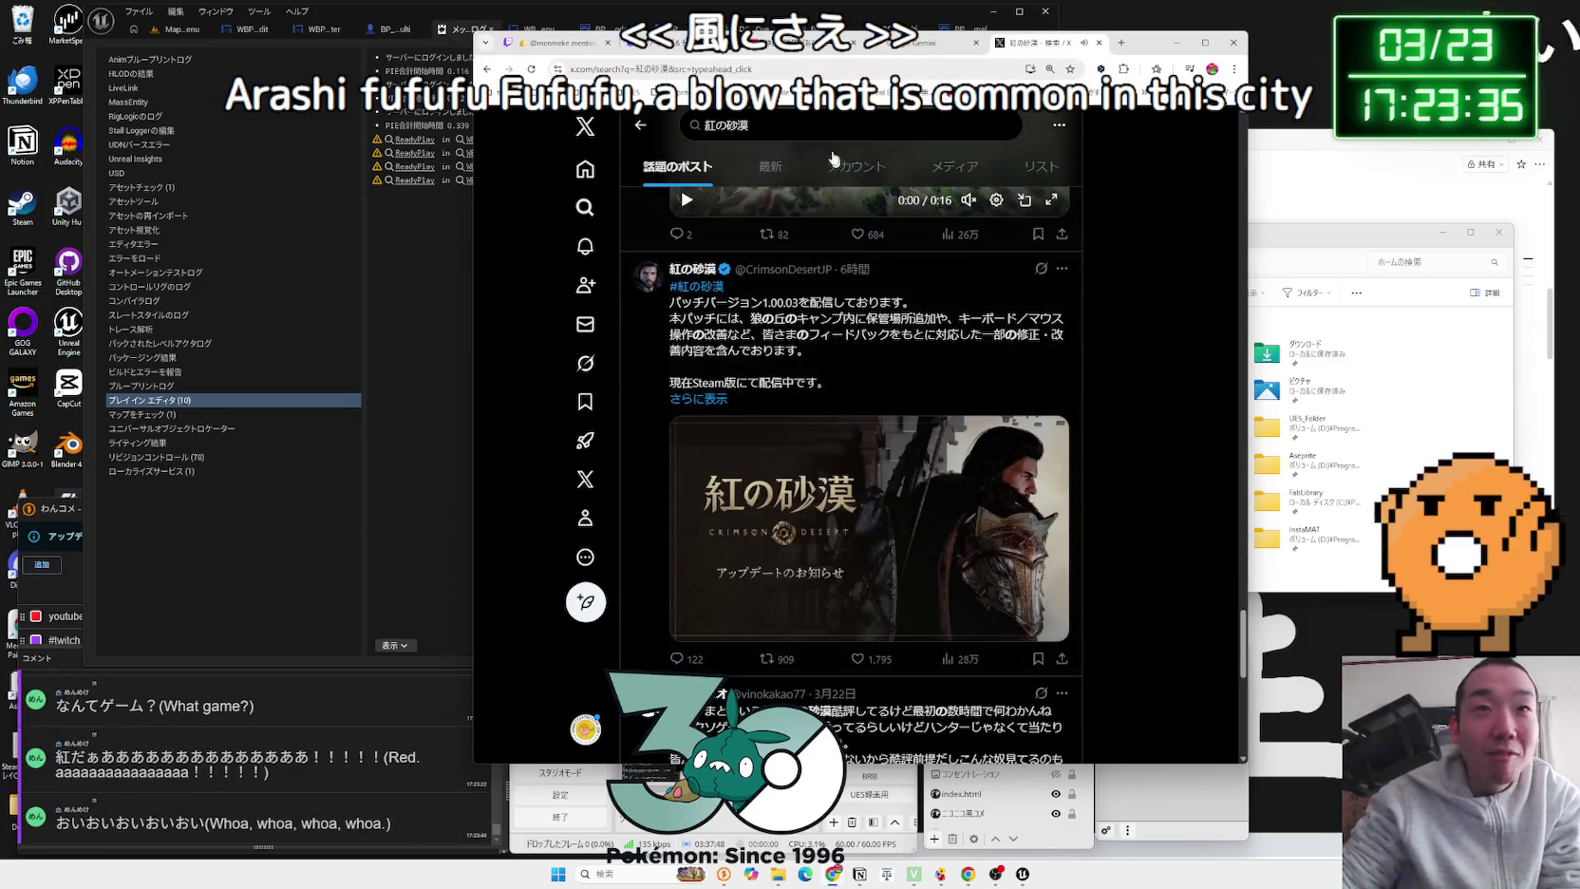
scroll(1077, 386, up, 5)
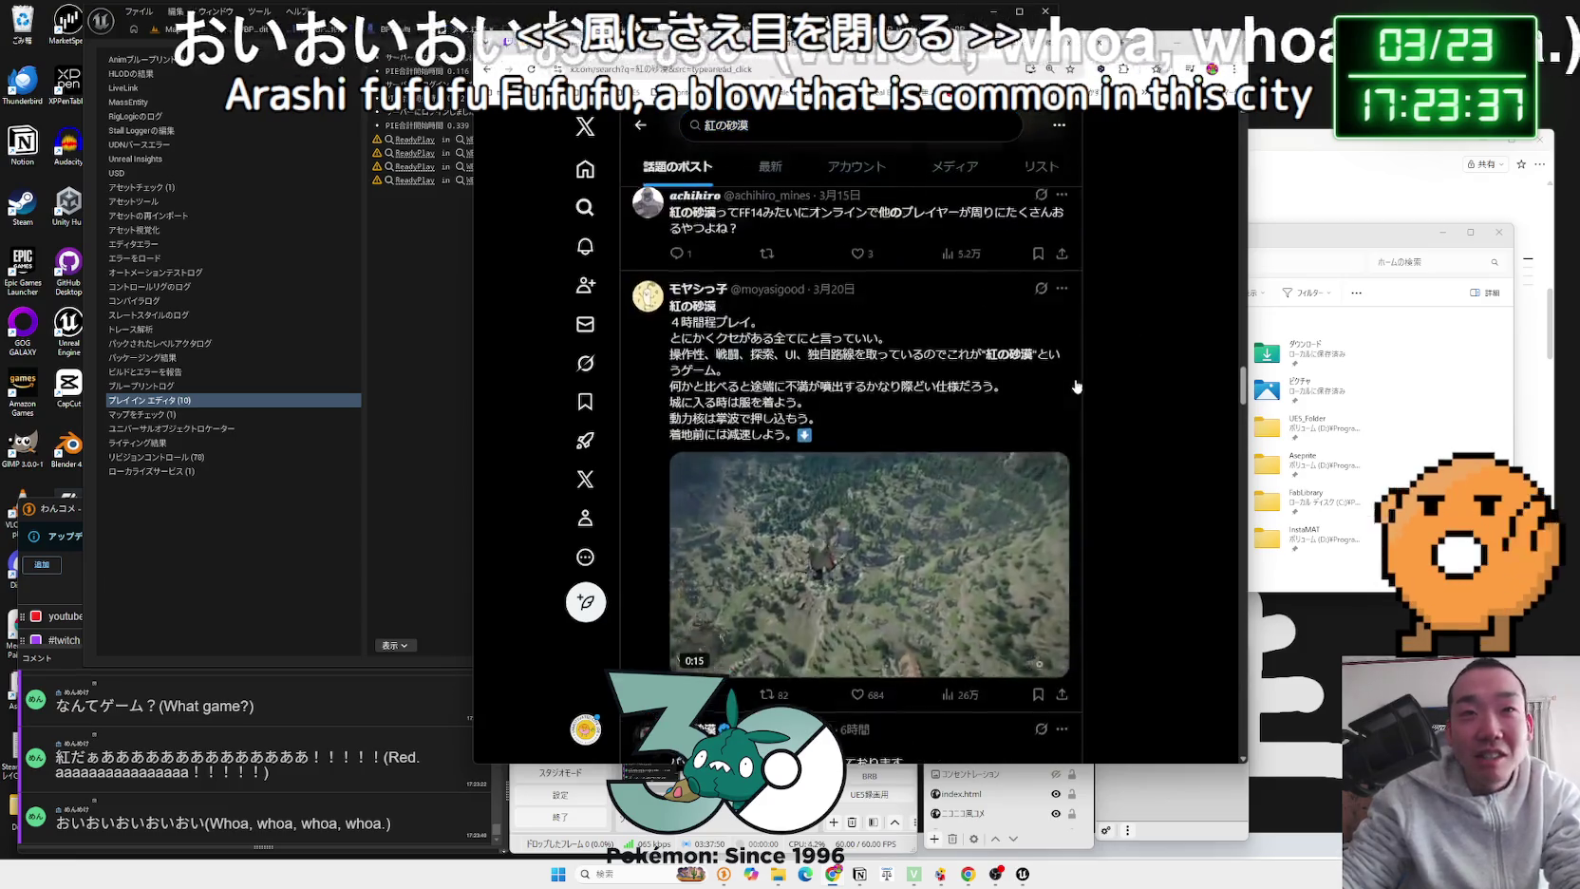
scroll(1076, 385, up, 10)
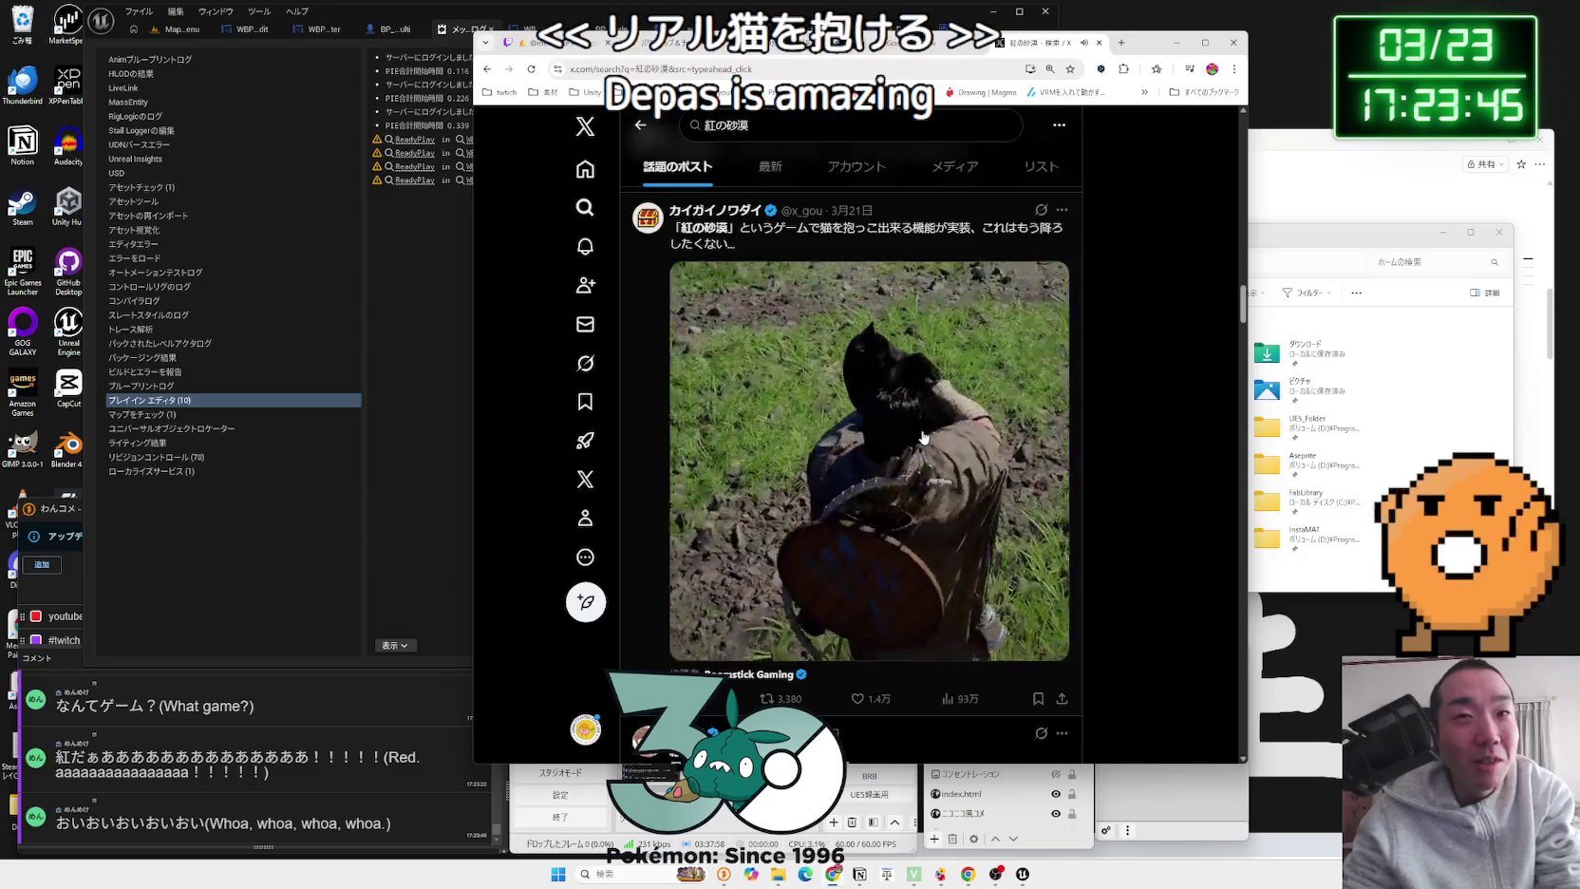
scroll(922, 435, down, 1)
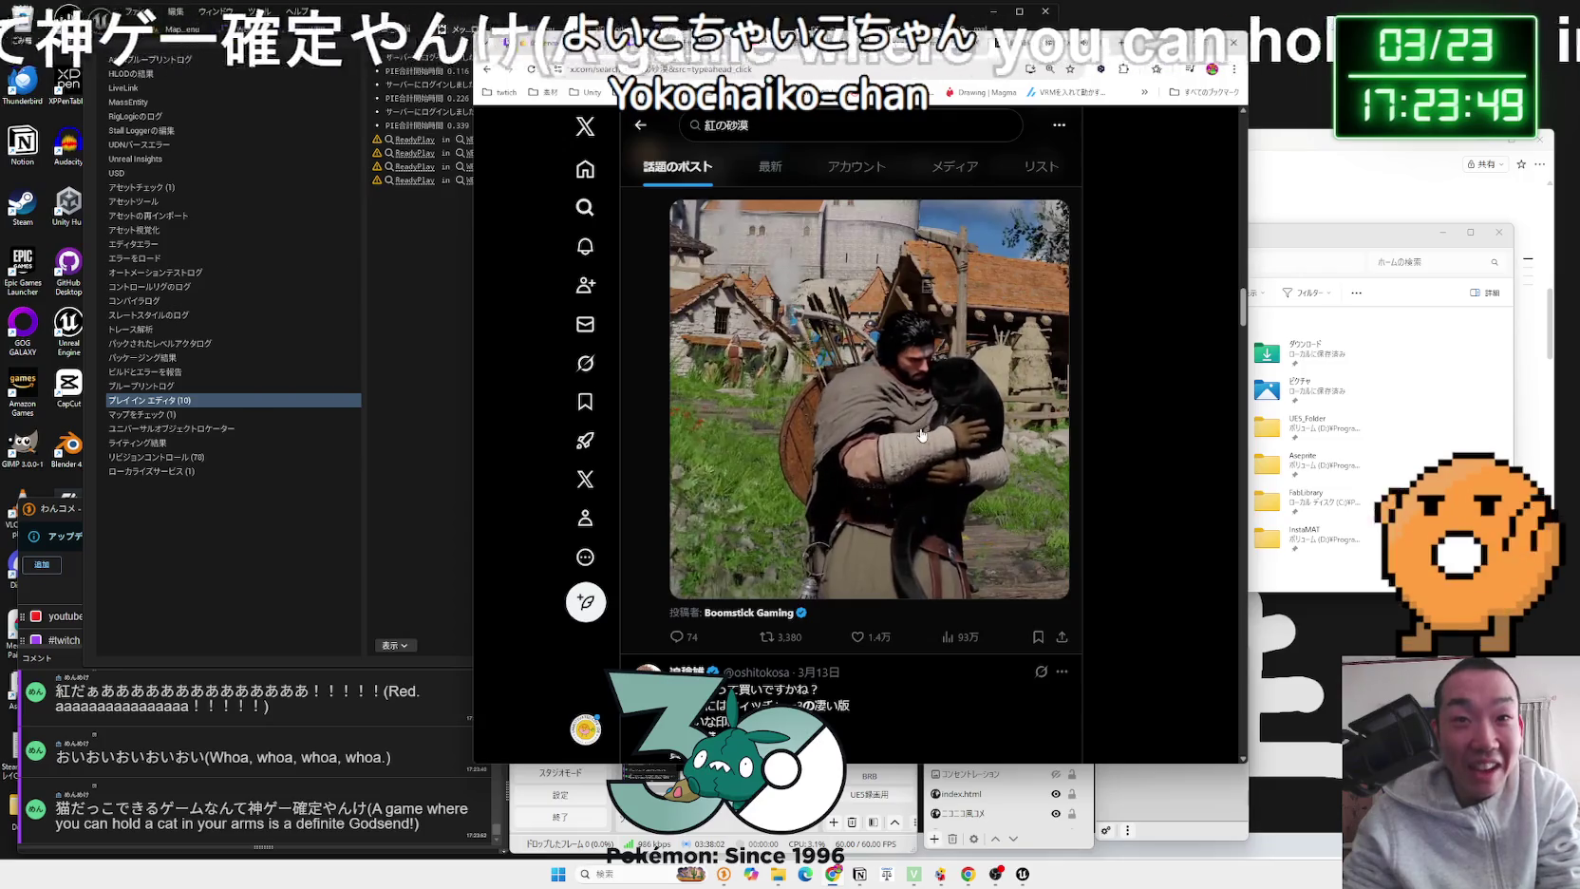
scroll(921, 434, down, 2)
scroll(920, 433, up, 2)
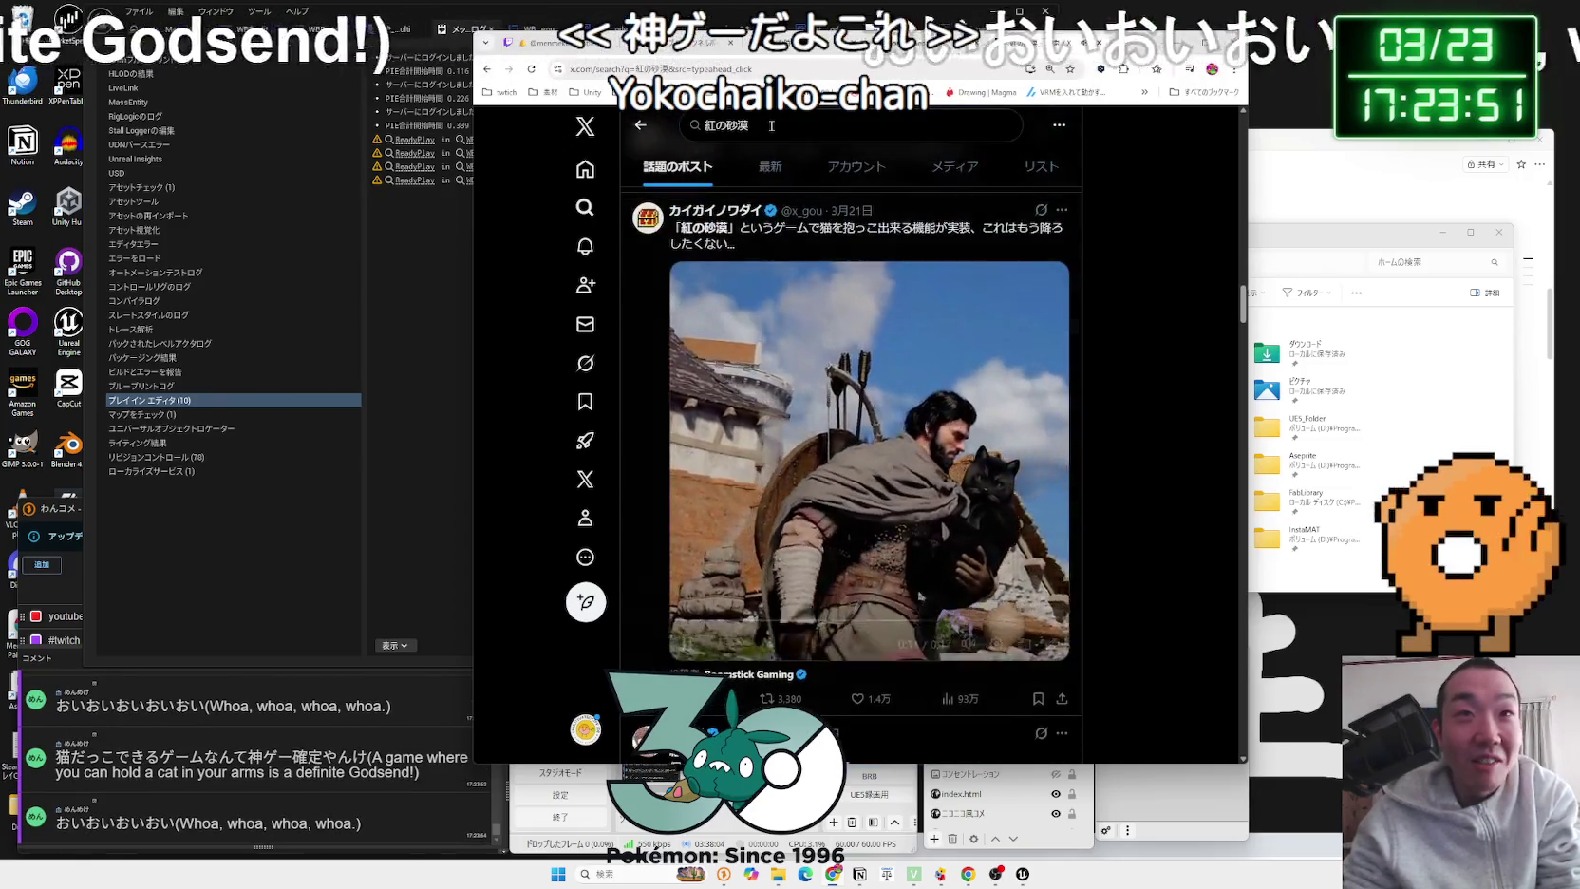
click(713, 125)
right_click(710, 127)
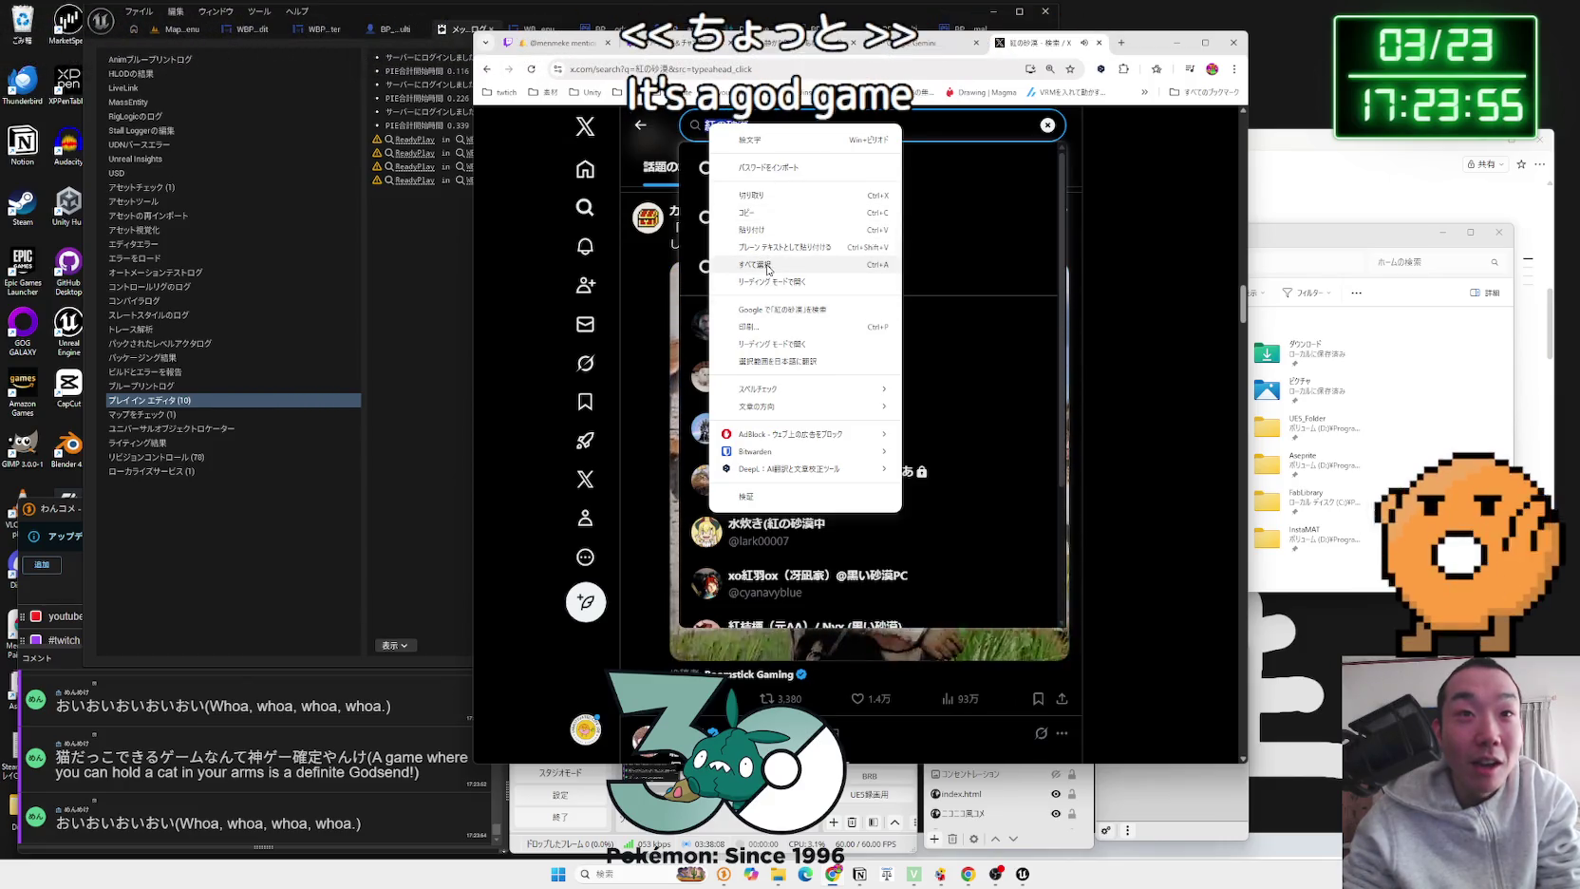
Step: Google 紅の砂漠 in a new tab and open its Steam store result
click(991, 118)
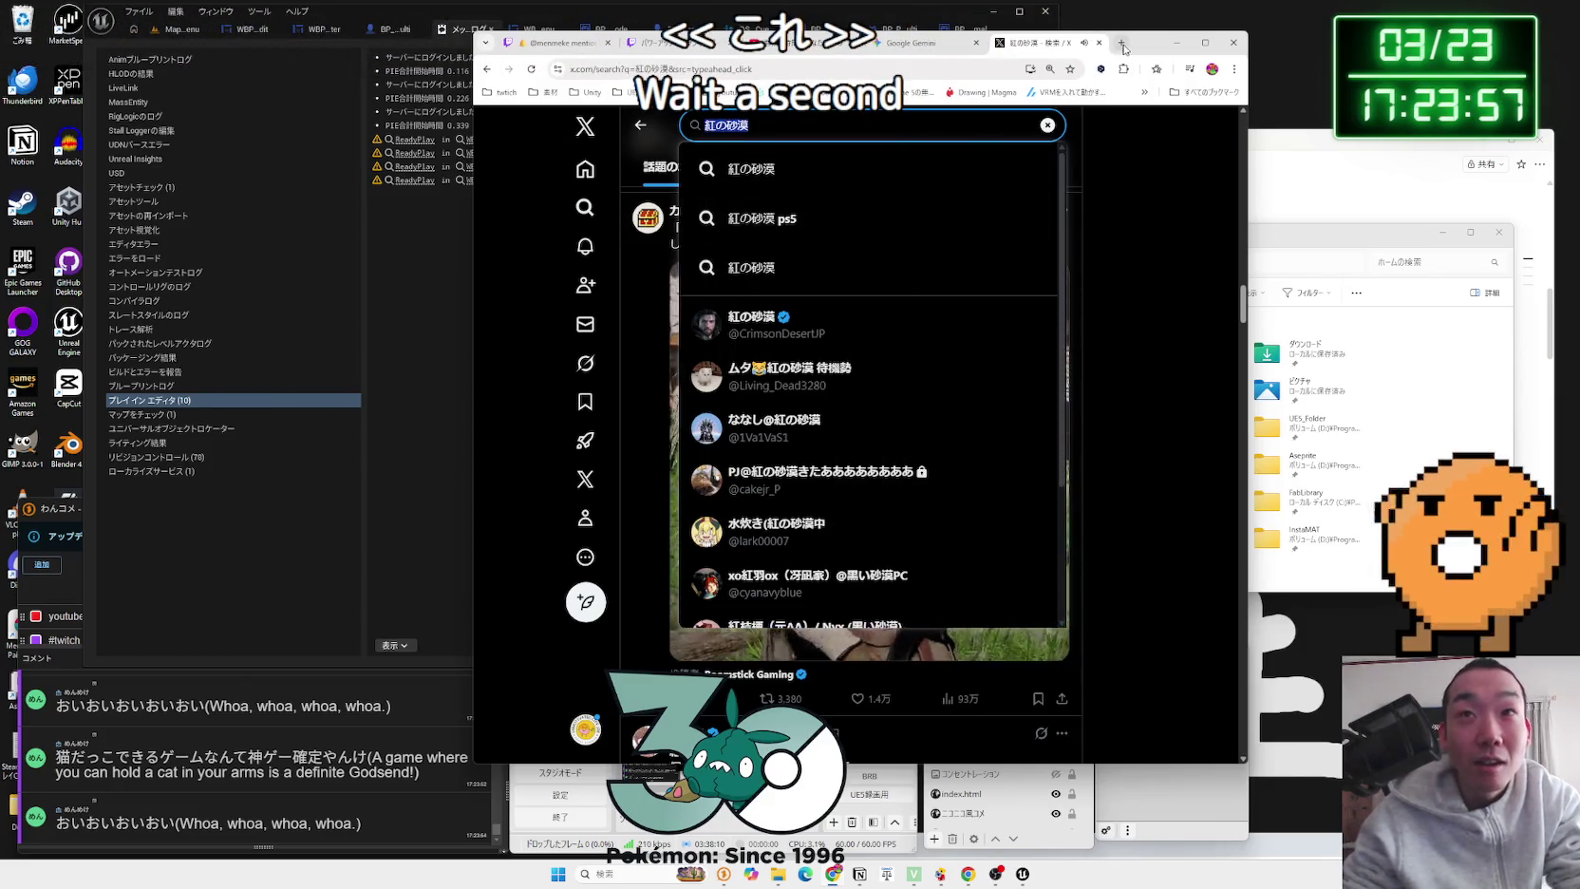
click(1121, 44)
text(紅の砂漠)
key(Return)
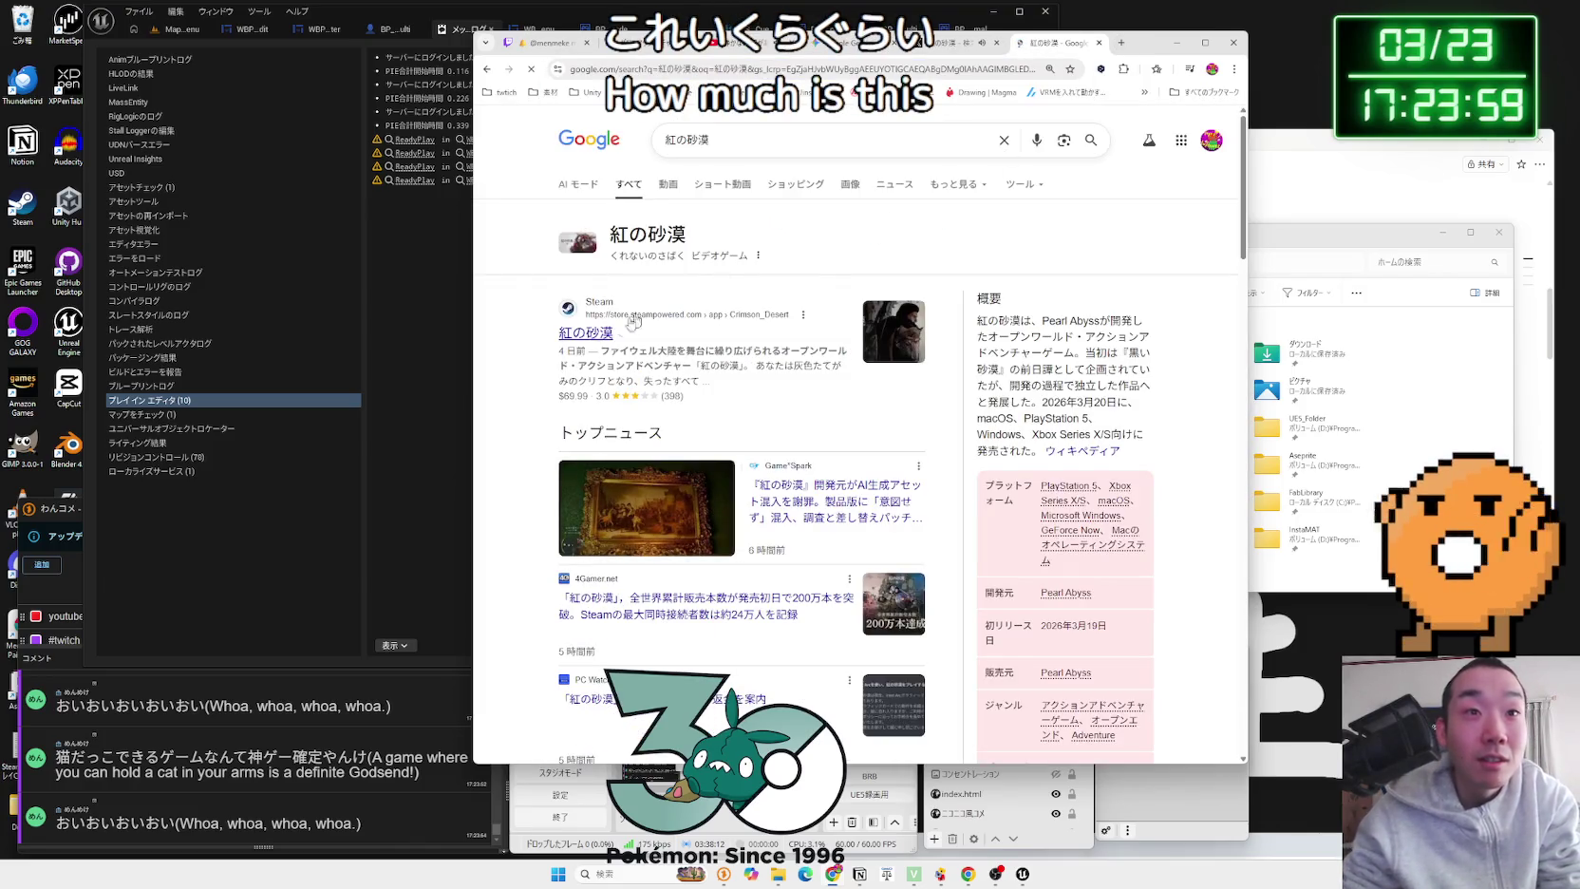
click(613, 337)
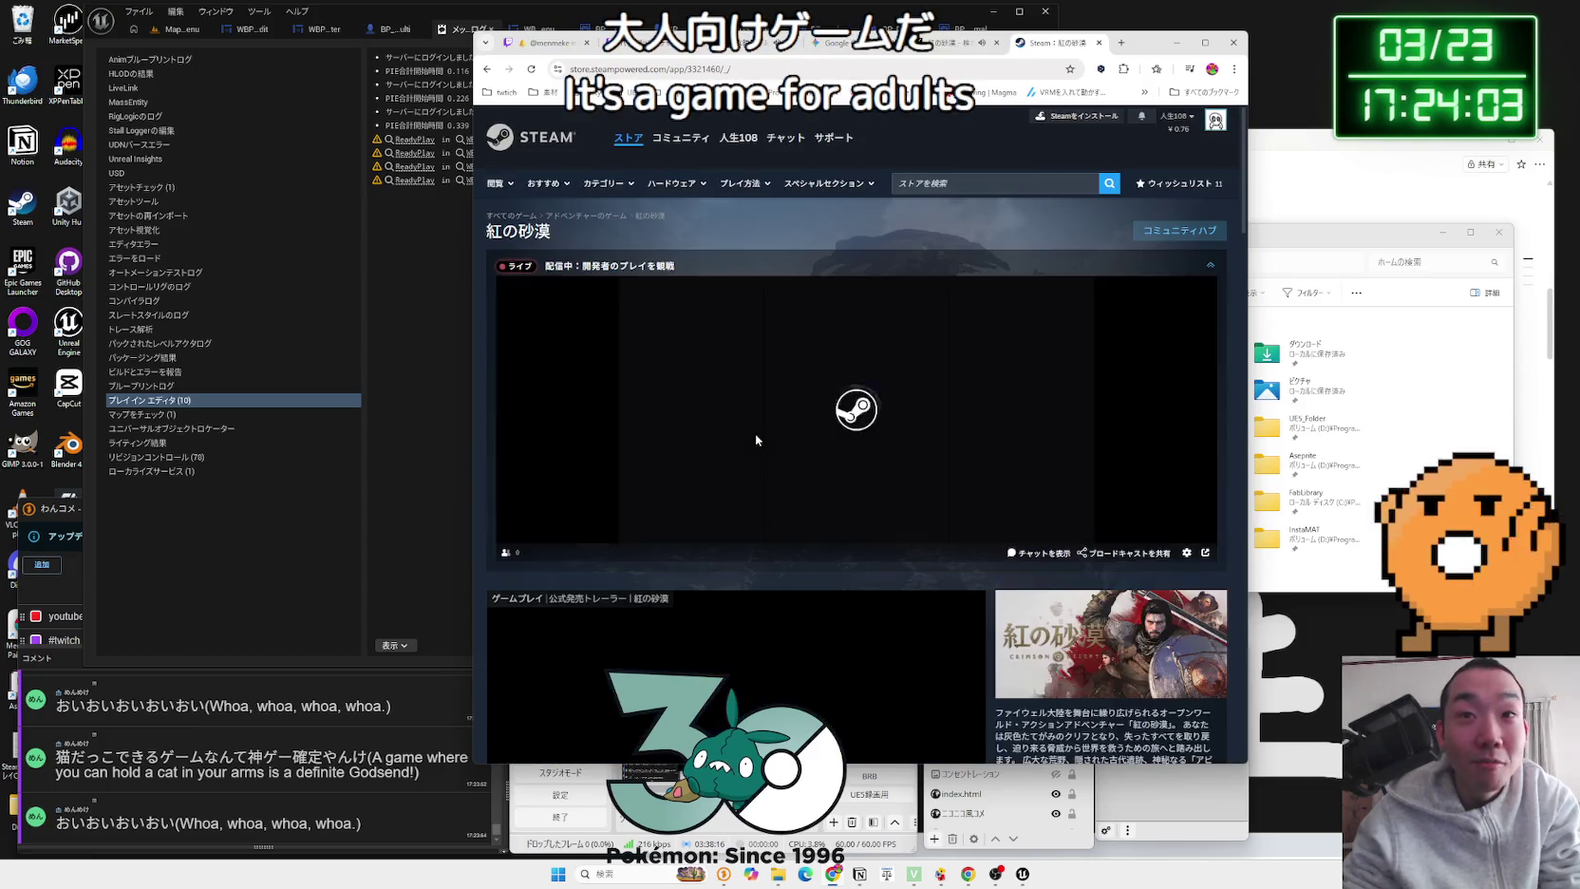
Step: Stop the developer live stream, skip the trailer to 0:49 and 1:31, then pause it
scroll(756, 439, down, 4)
scroll(756, 439, up, 2)
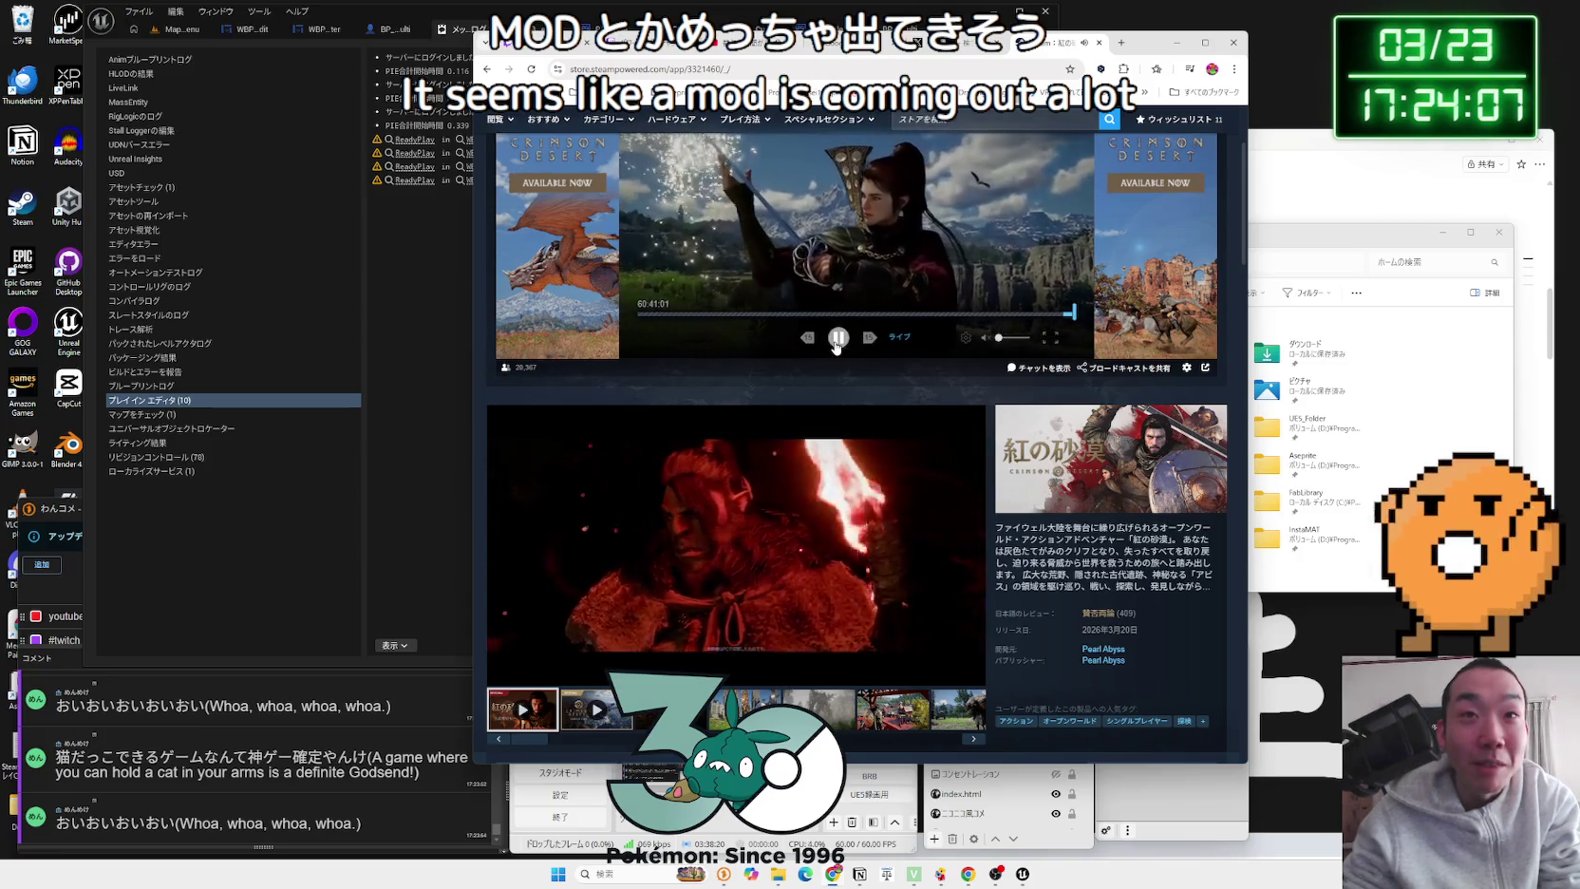
click(837, 337)
scroll(802, 376, down, 2)
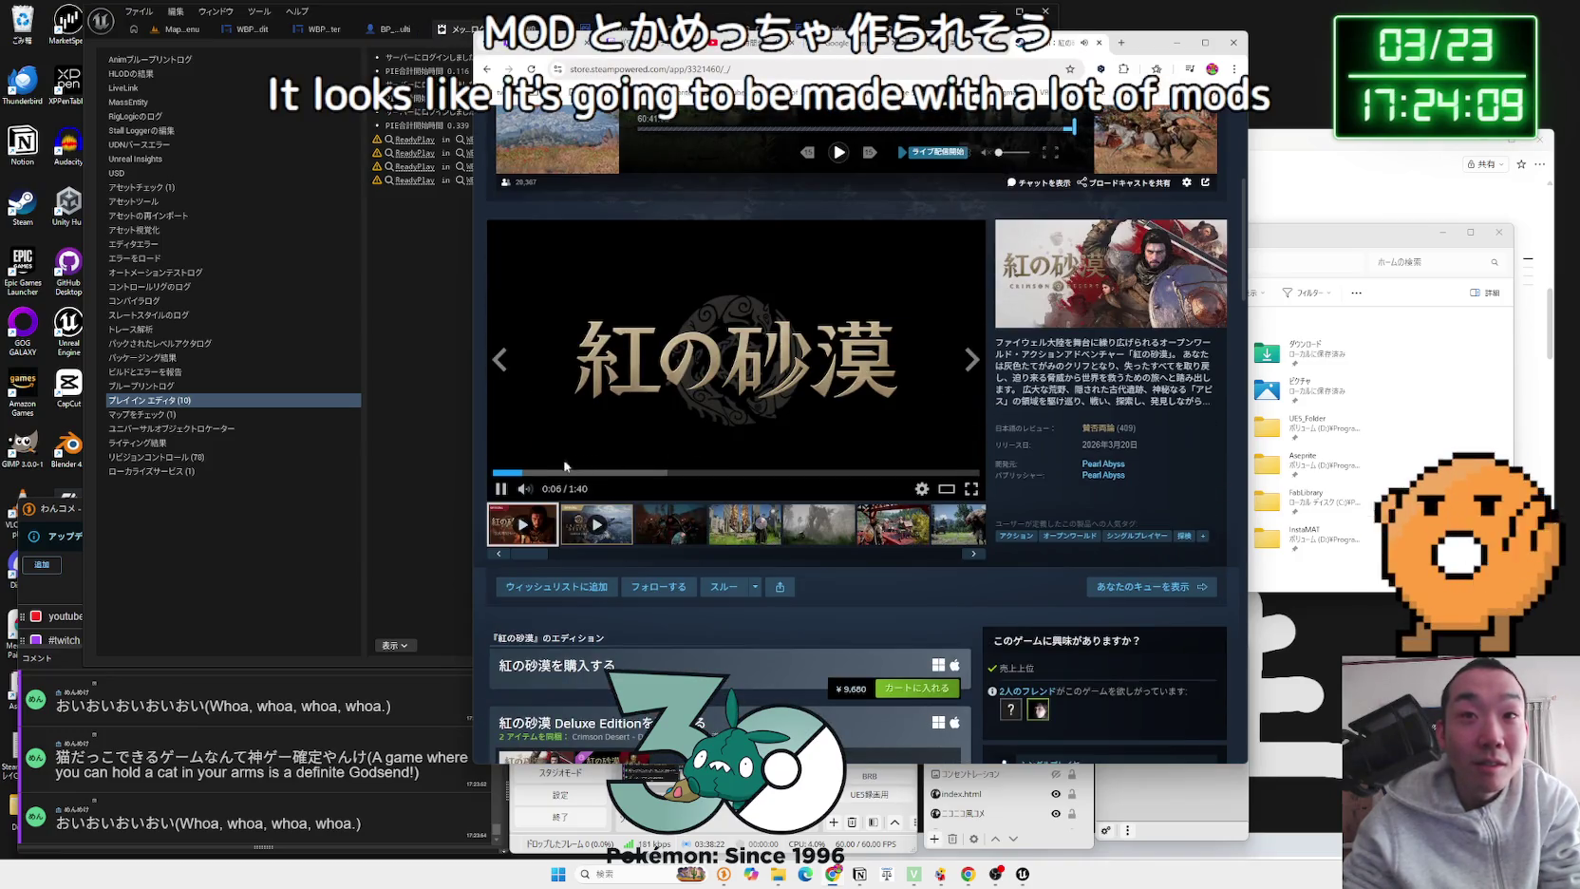
click(727, 472)
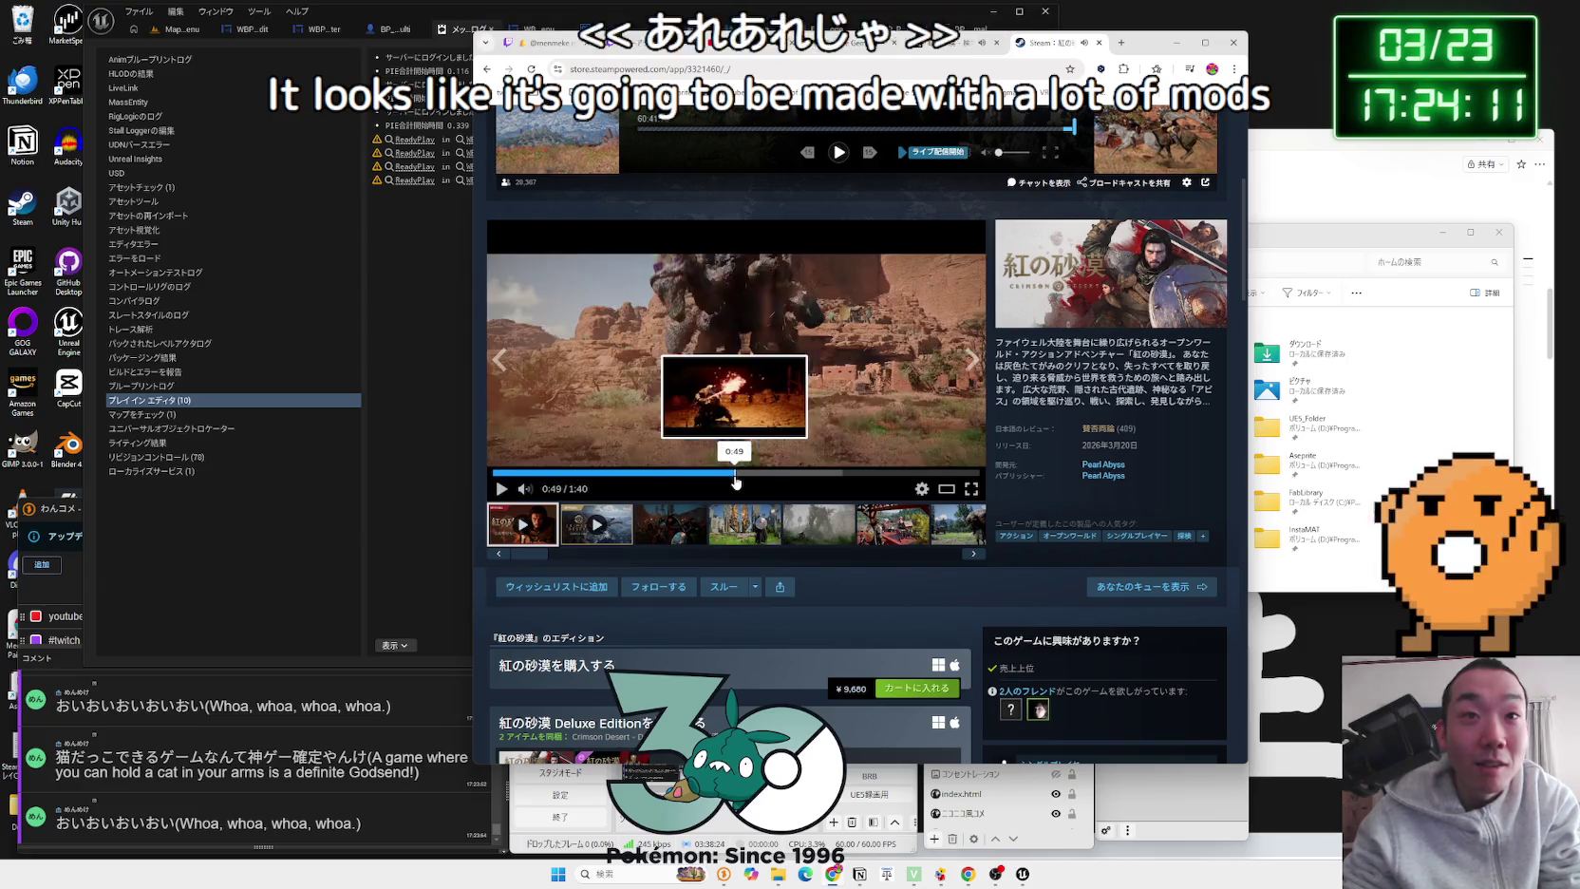
click(928, 472)
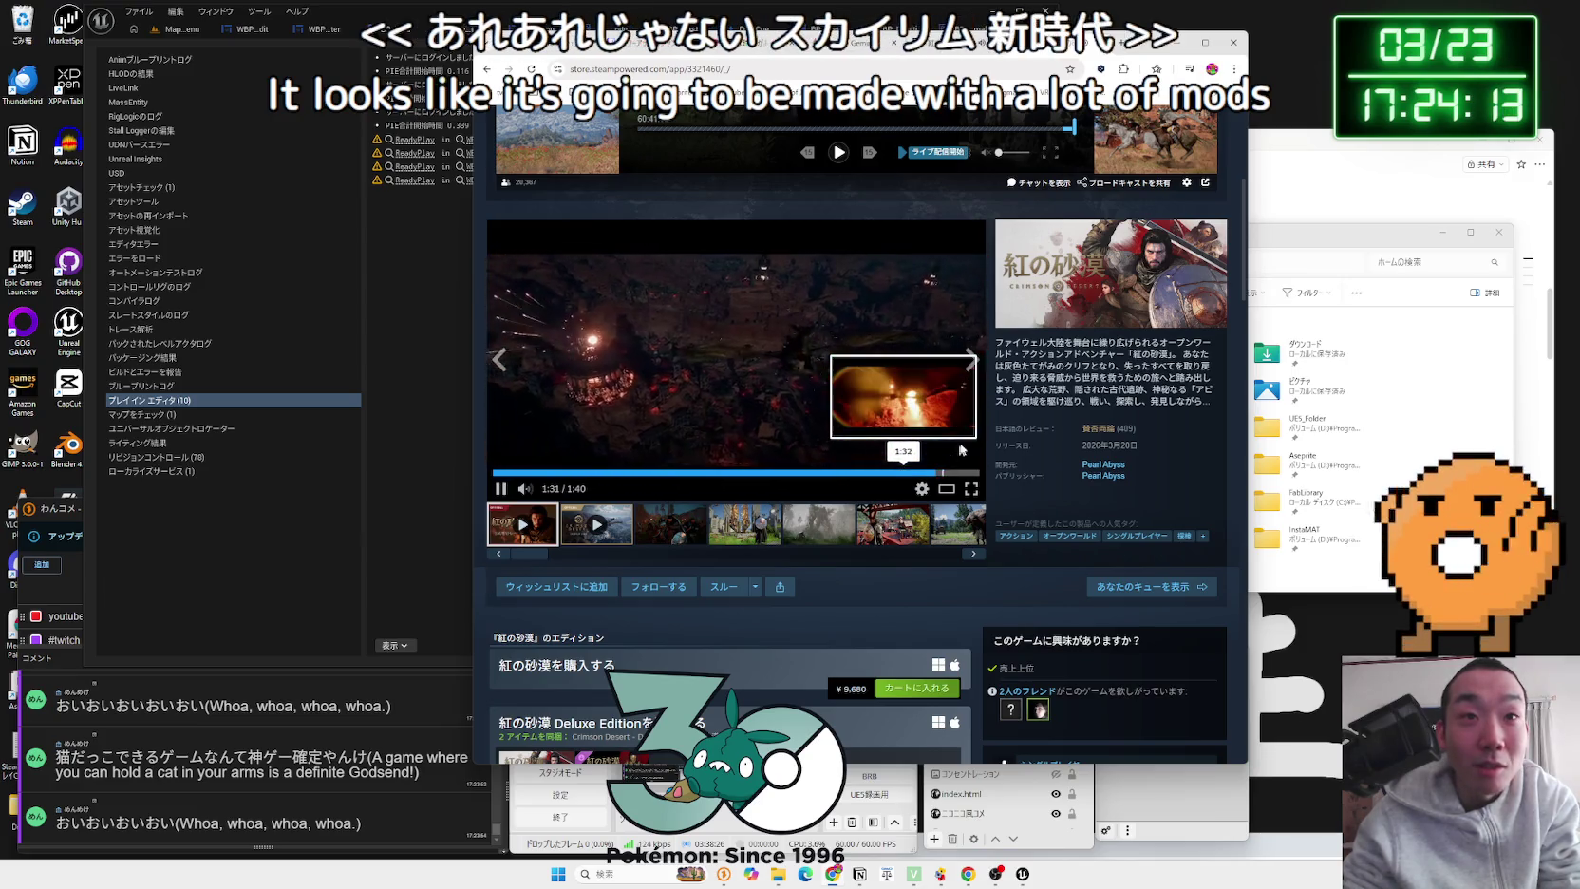
click(703, 423)
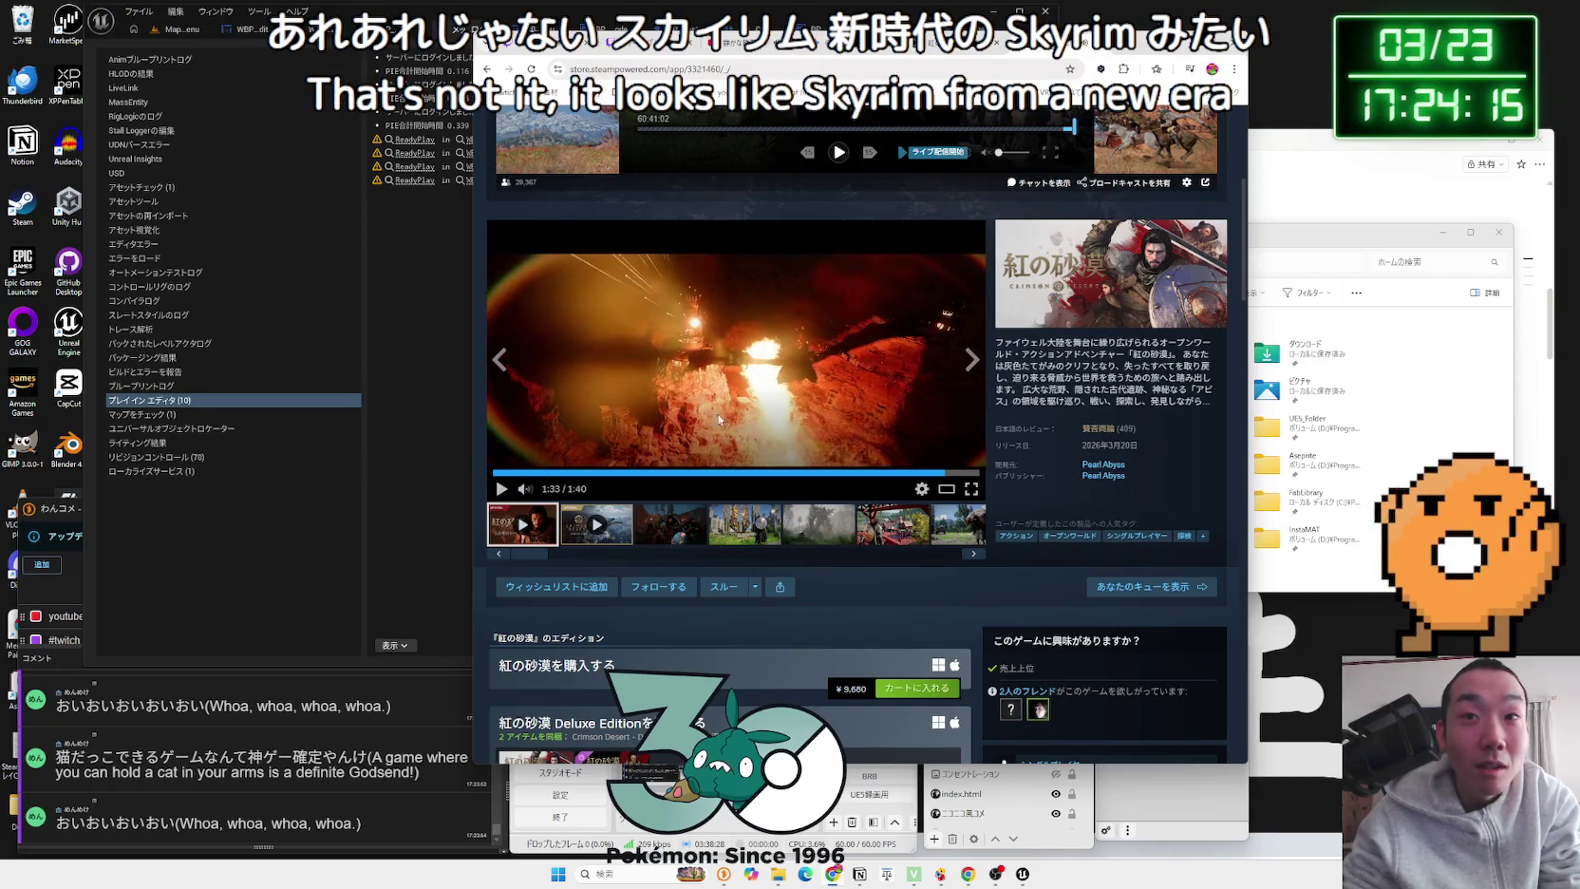
Step: Scroll down to the system requirements, with RX 6700 XT / RTX 2080 recommended
scroll(1034, 411, down, 4)
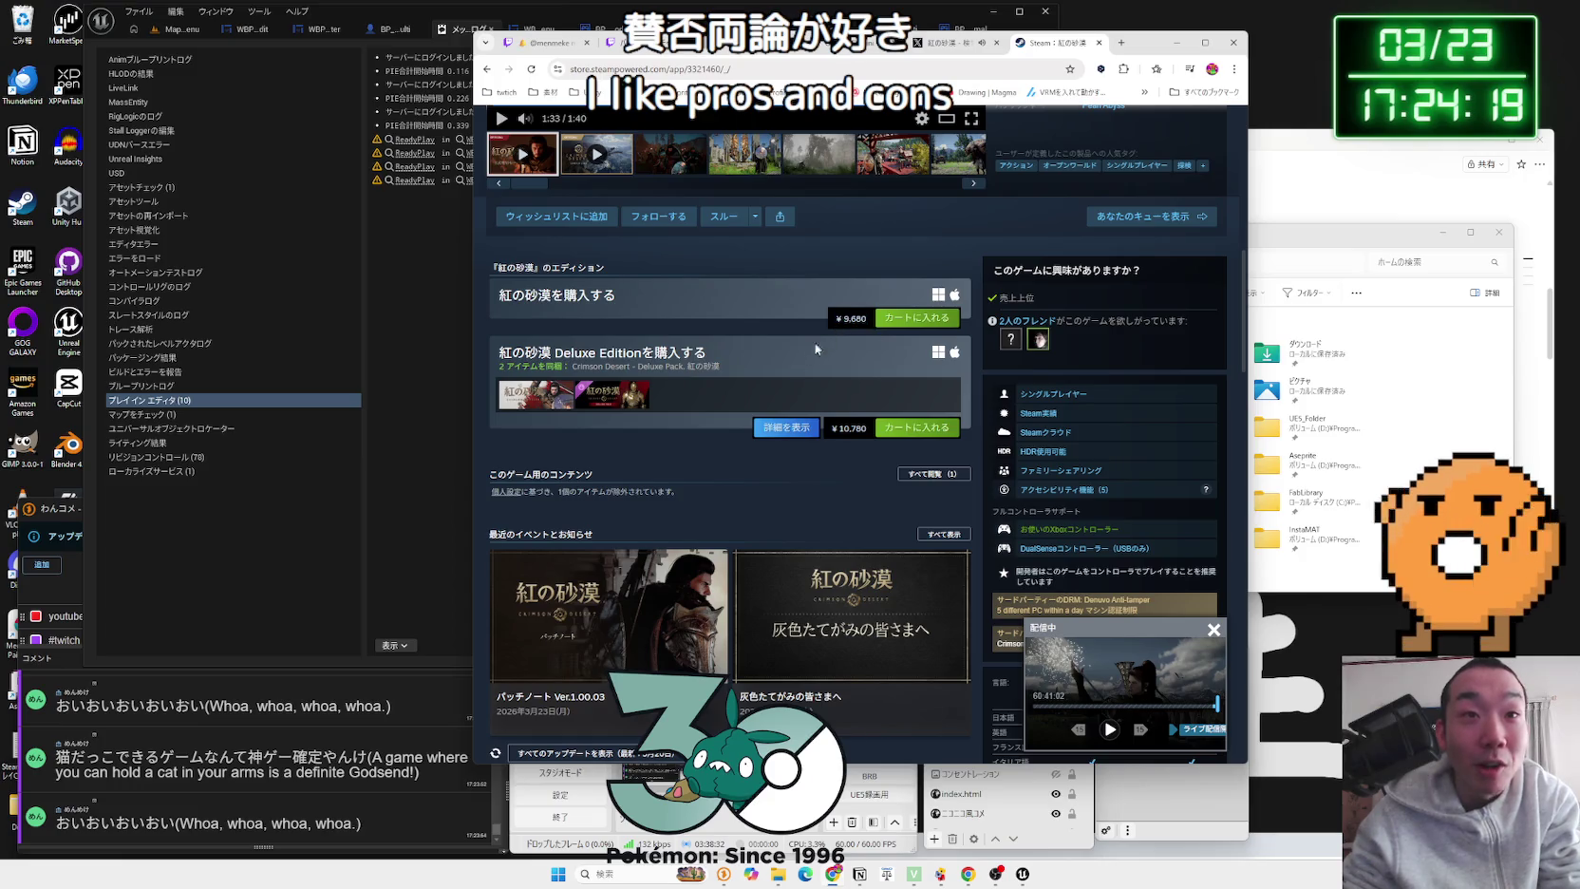
scroll(822, 342, down, 6)
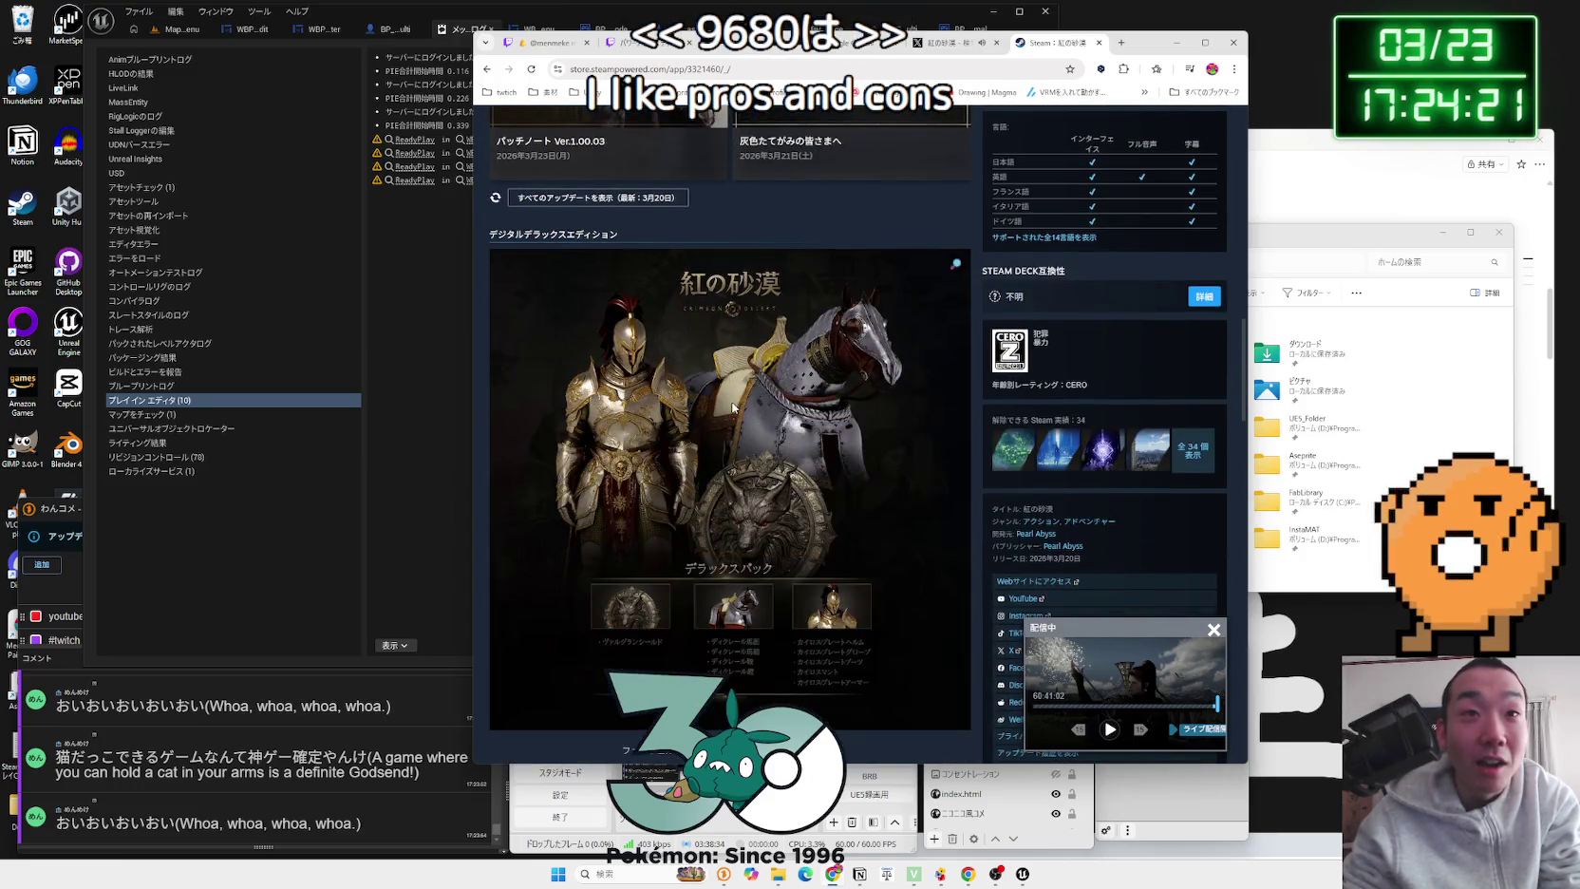
scroll(733, 406, down, 20)
scroll(736, 427, up, 1)
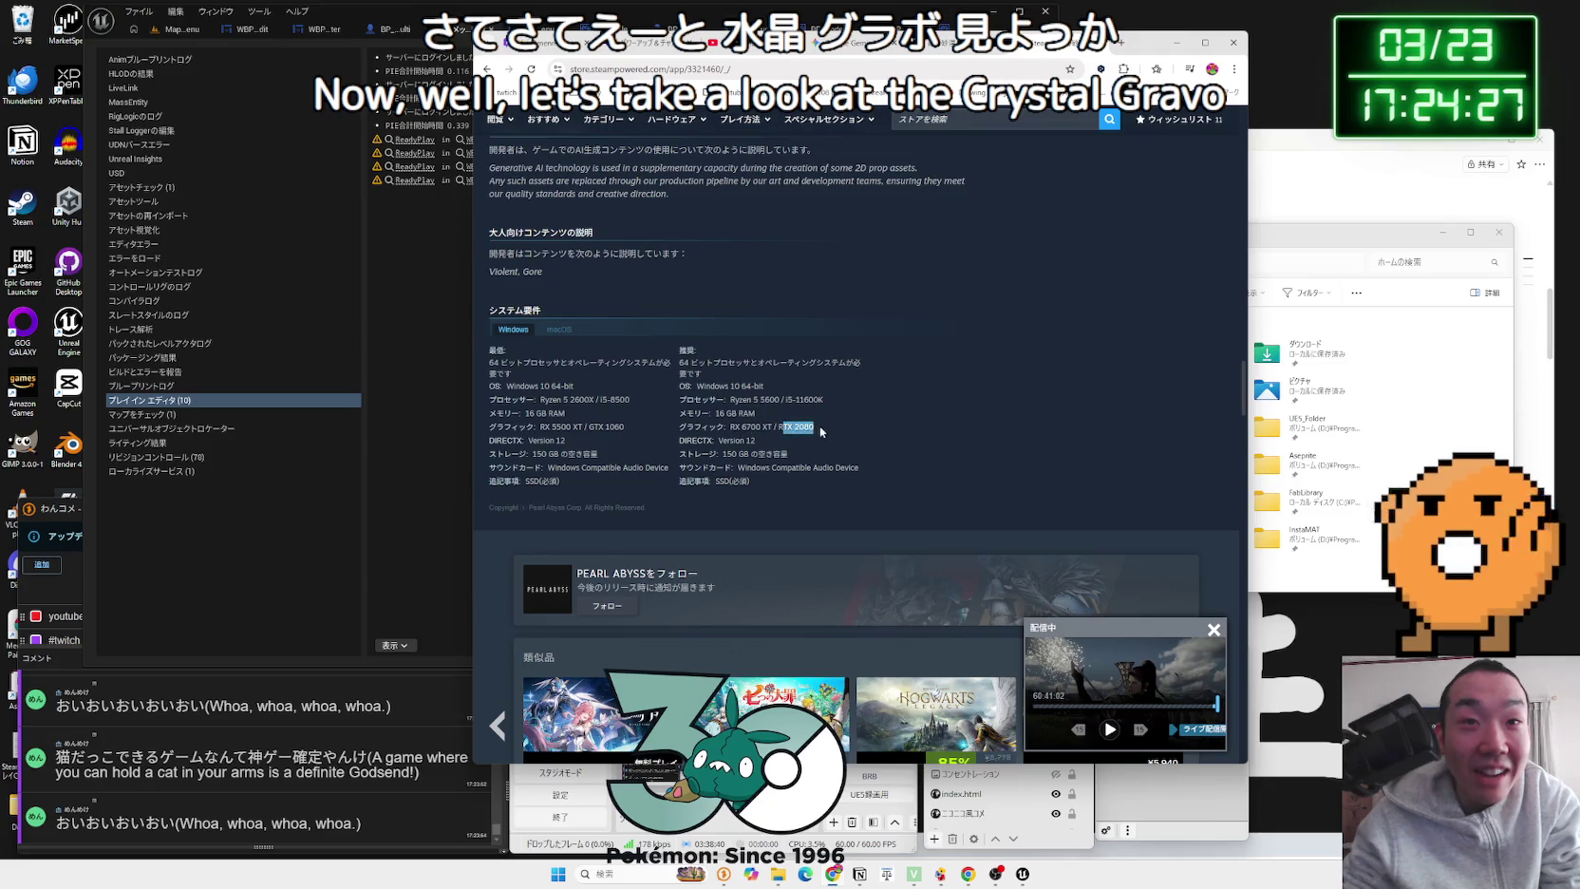
Step: Highlight the recommended RTX 2080 graphics line and close the floating live player
click(822, 432)
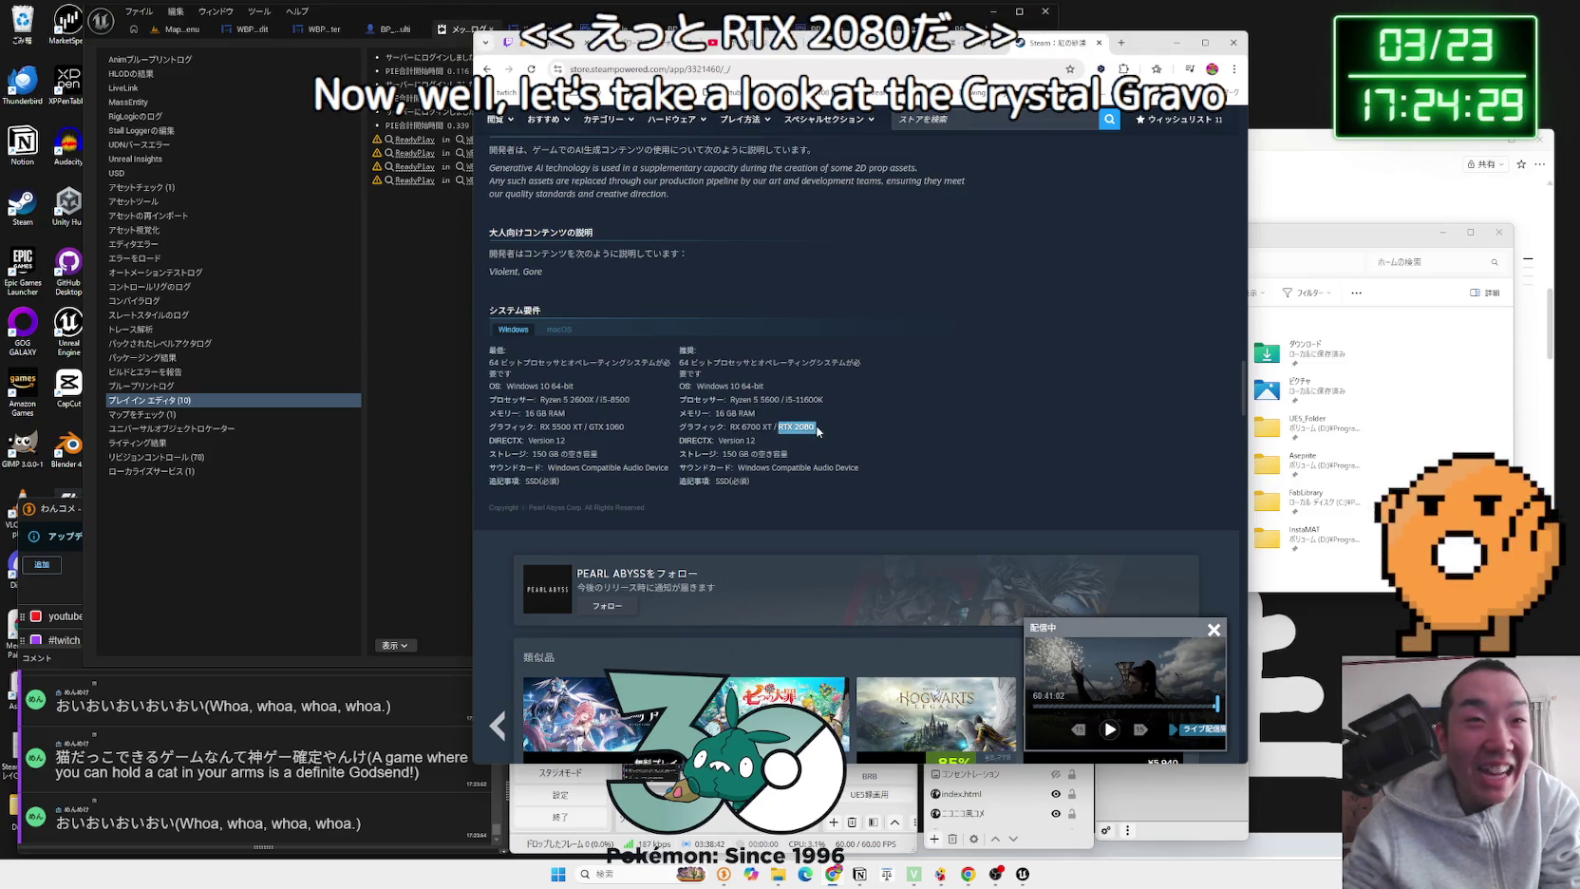
click(818, 431)
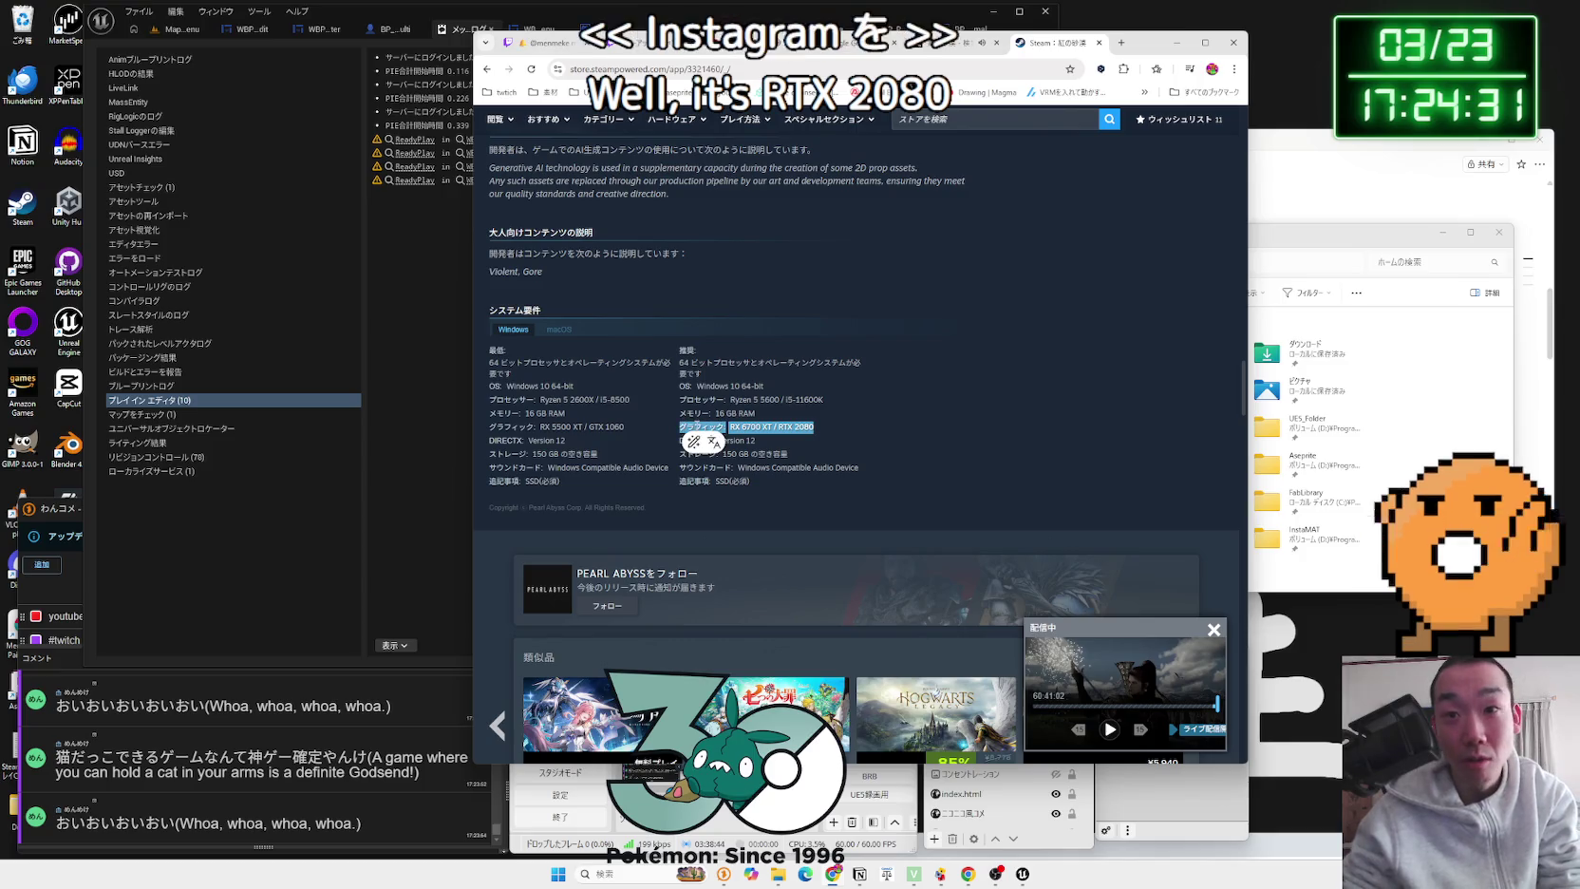
click(852, 471)
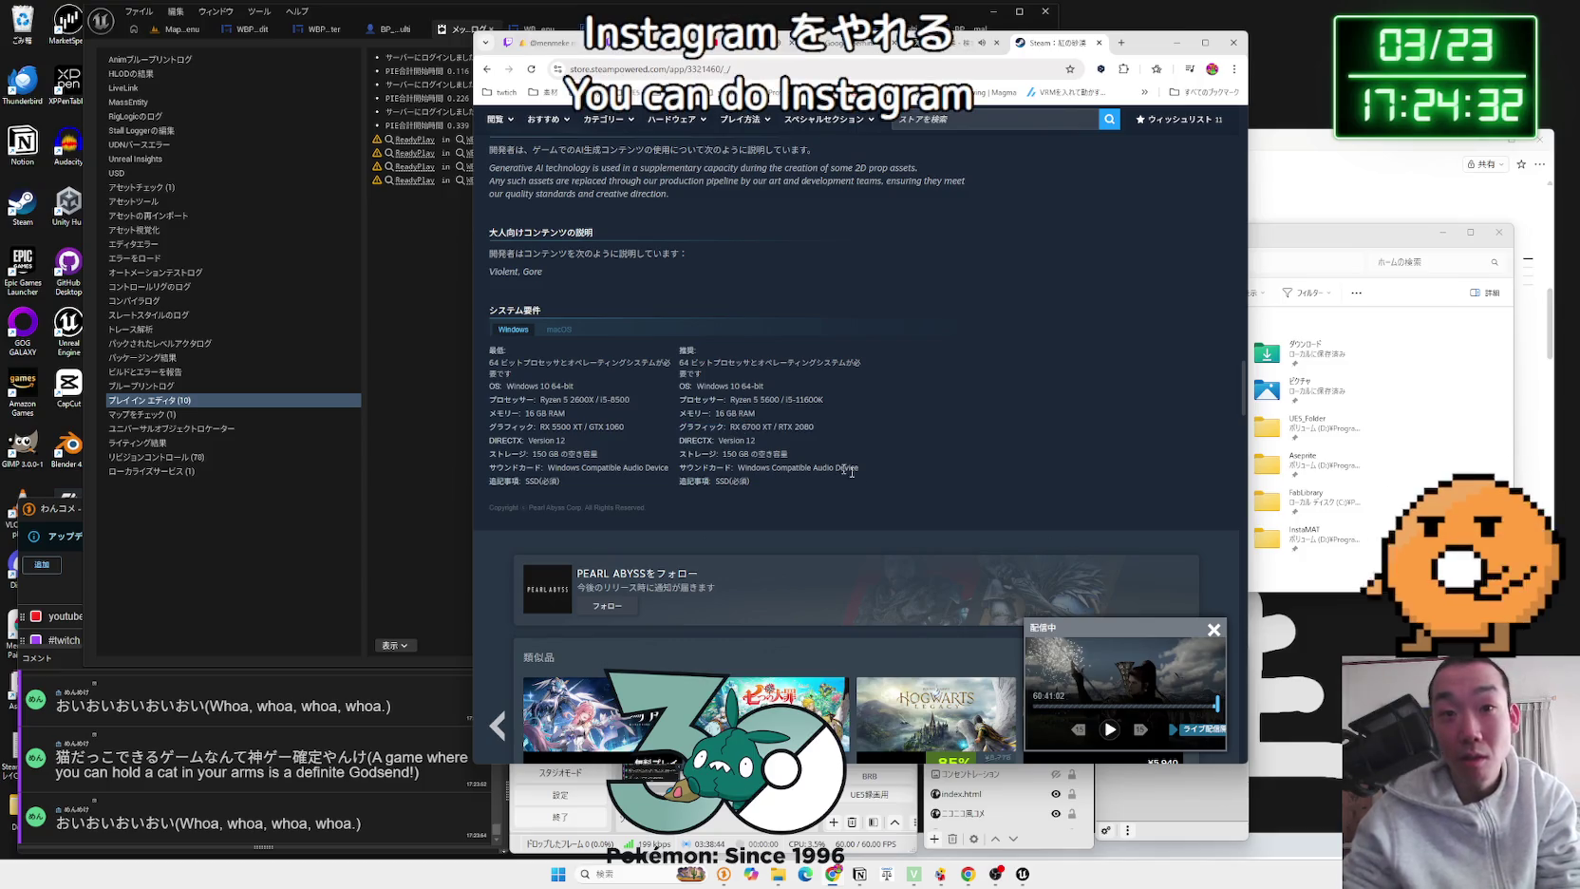
click(1212, 627)
Step: Select the recommended graphics, DirectX and 150 GB storage lines, then scroll to similar games
mouse_move(808, 444)
mouse_down()
mouse_move(689, 434)
mouse_move(816, 439)
mouse_move(684, 380)
mouse_up()
click(678, 399)
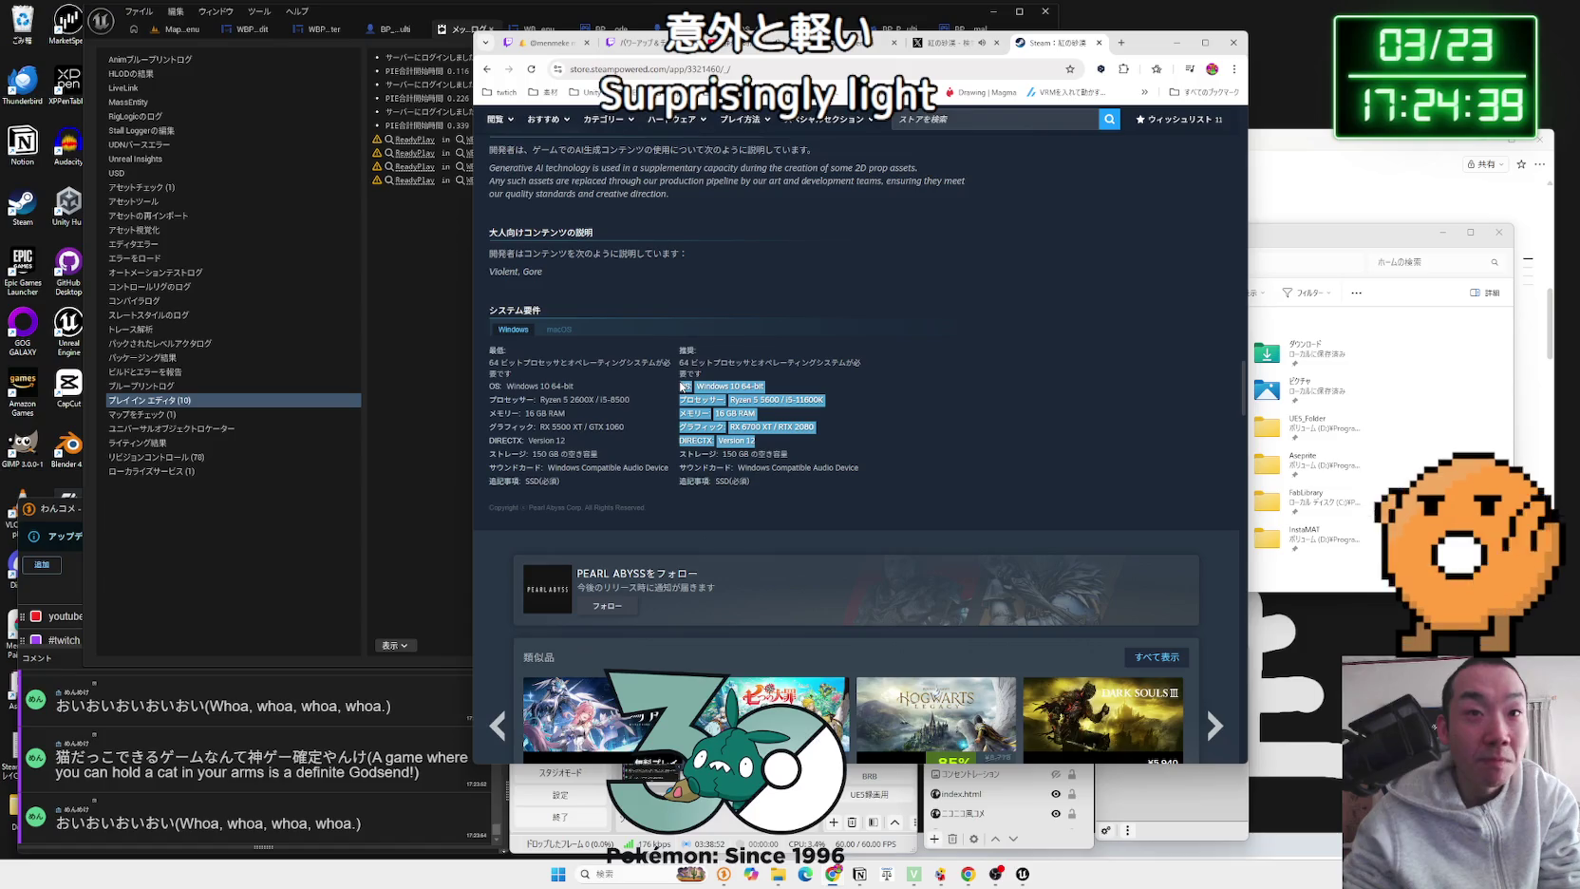
drag(787, 453, 719, 453)
click(723, 451)
scroll(807, 465, down, 3)
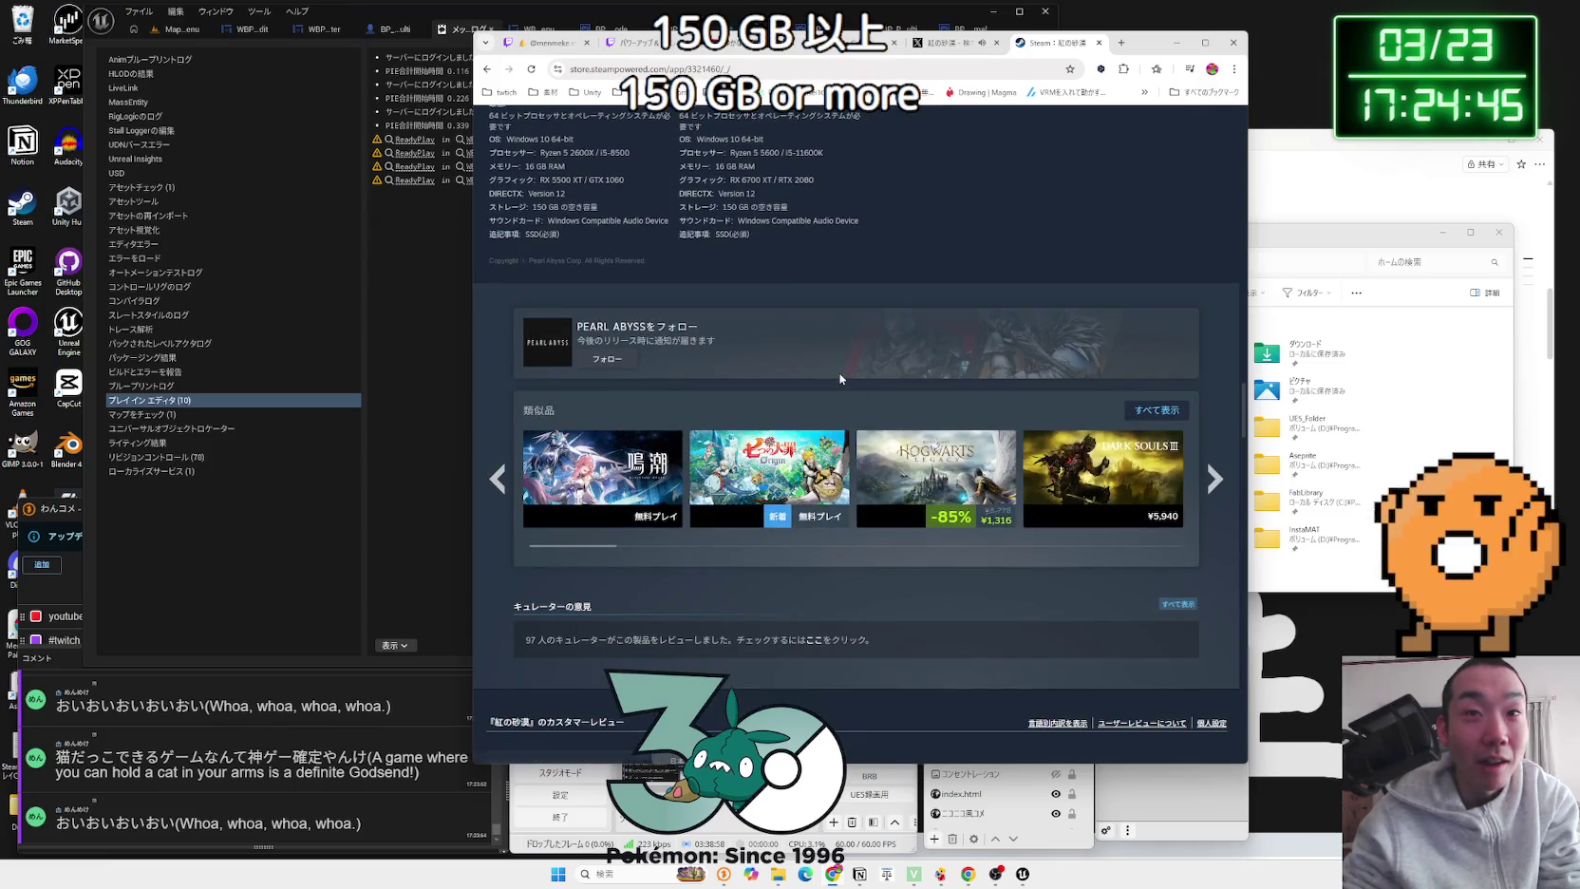
mouse_move(893, 452)
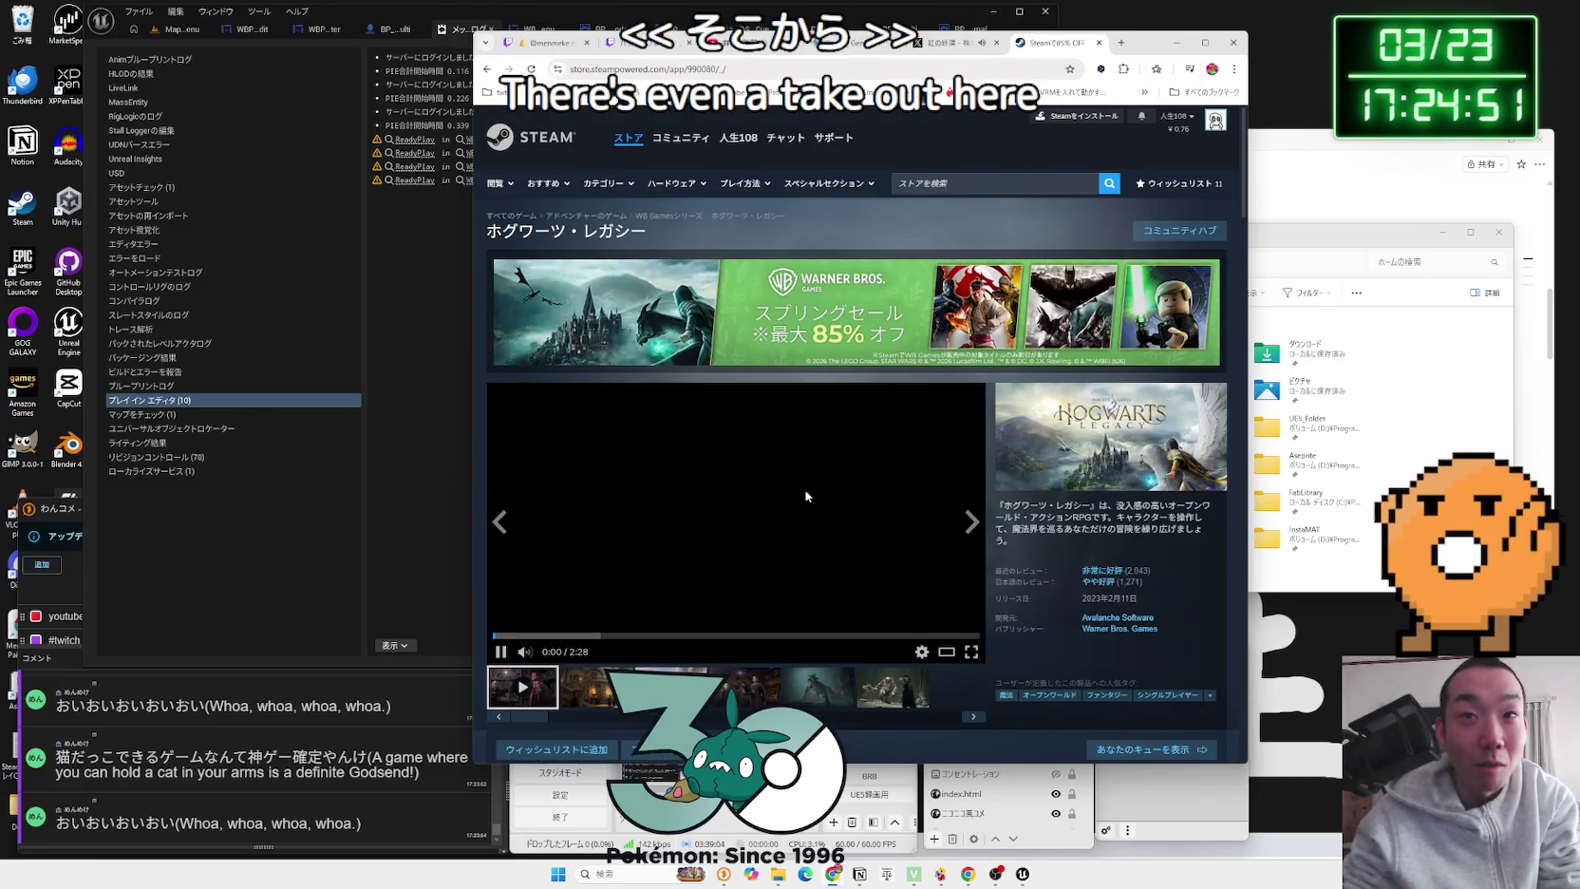
Step: Scroll the Hogwarts Legacy store page and expand its full description with 続きを読む
scroll(805, 495, down, 3)
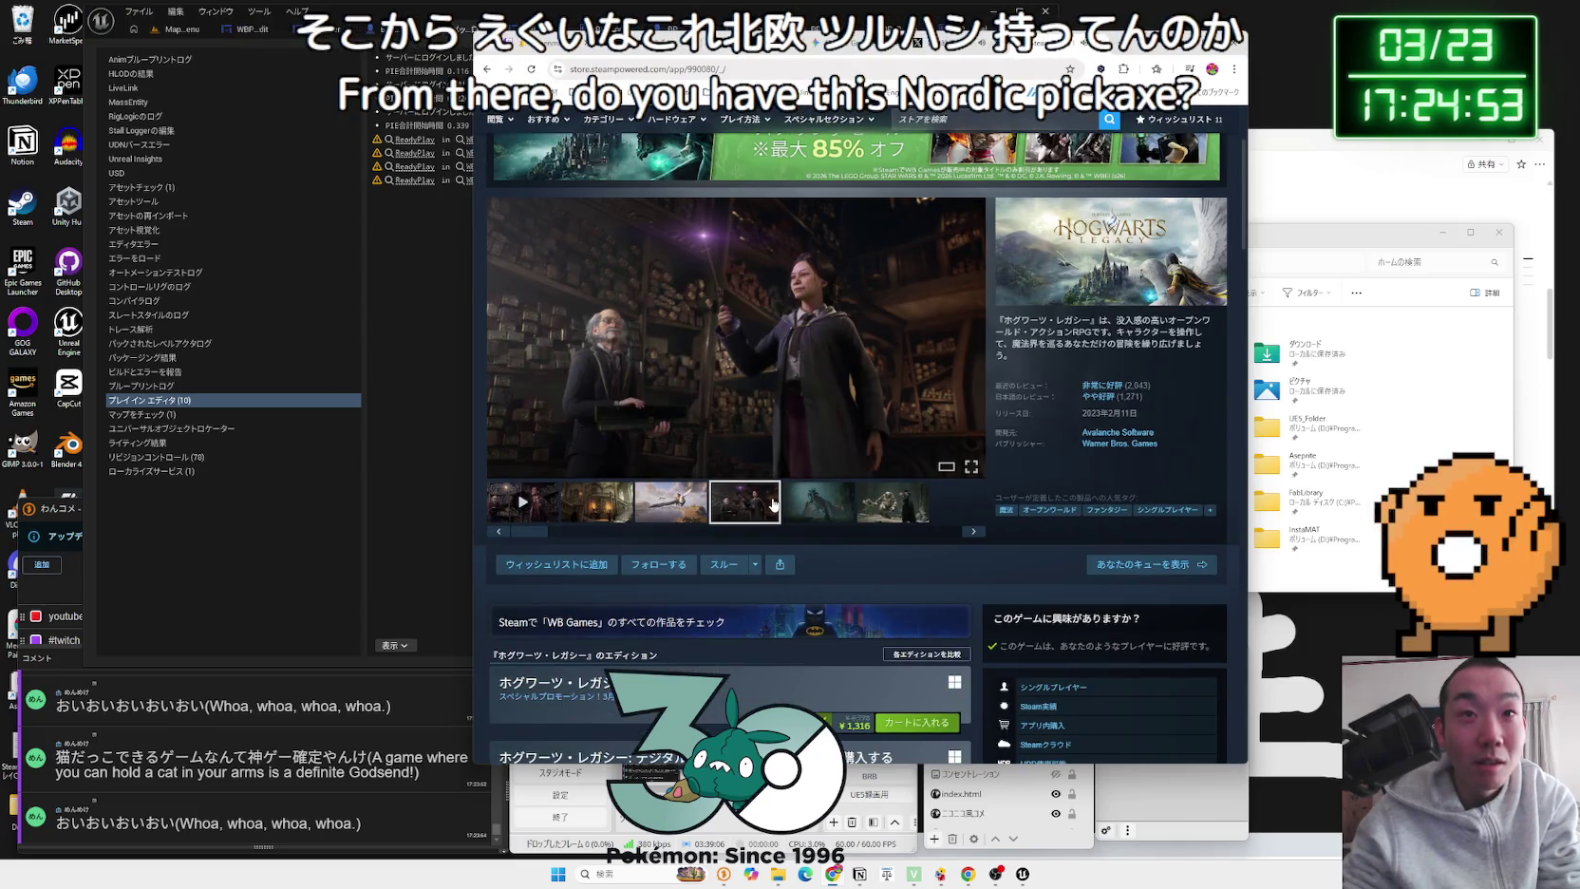
scroll(774, 498, down, 4)
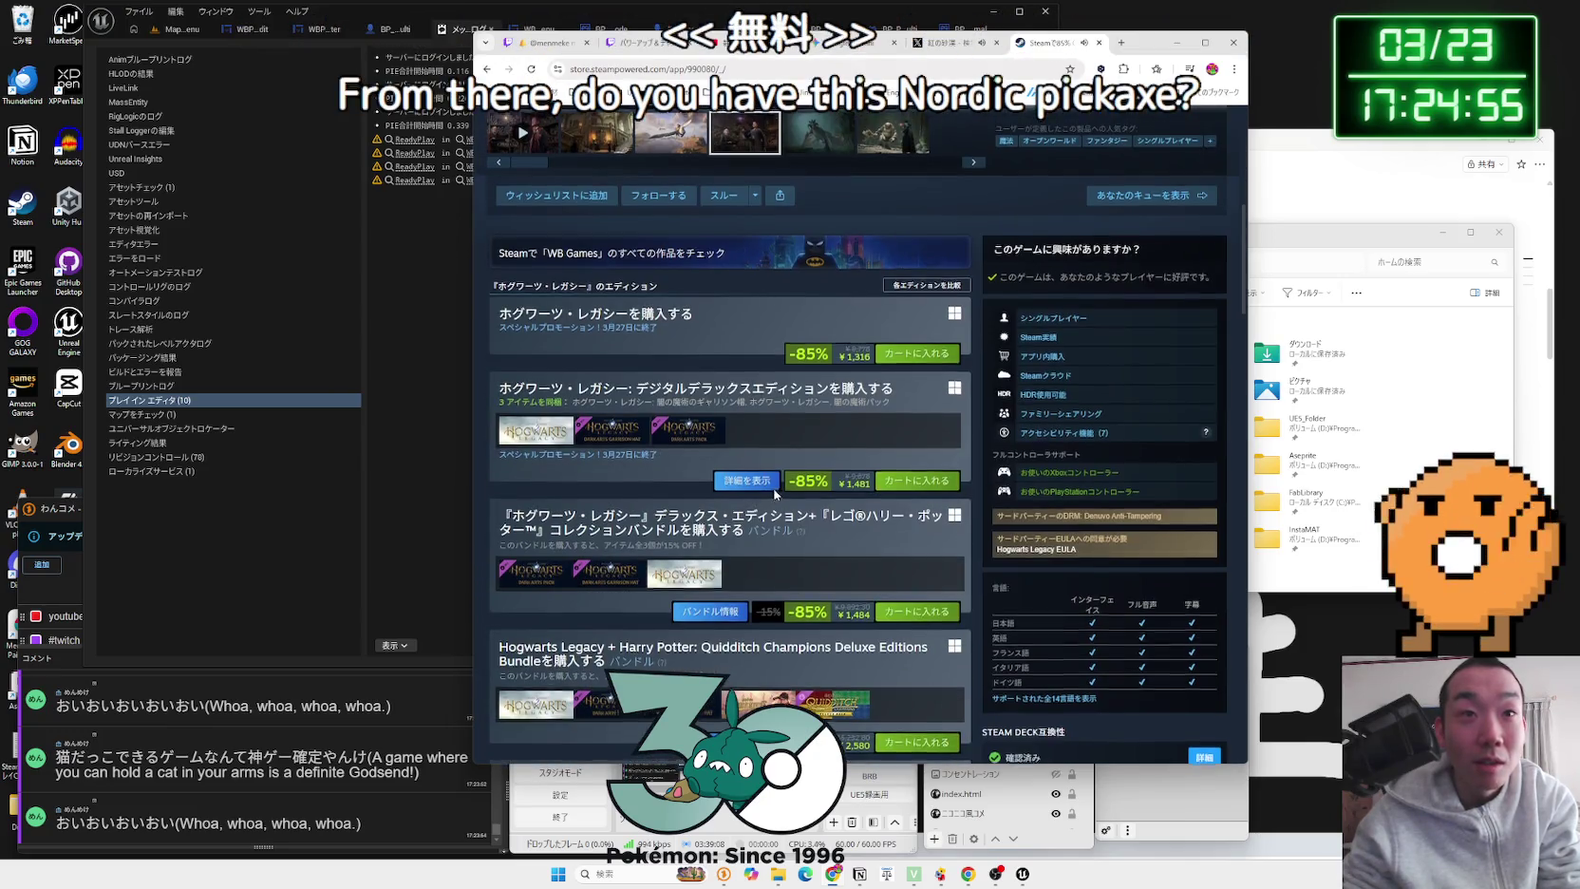
scroll(774, 494, up, 1)
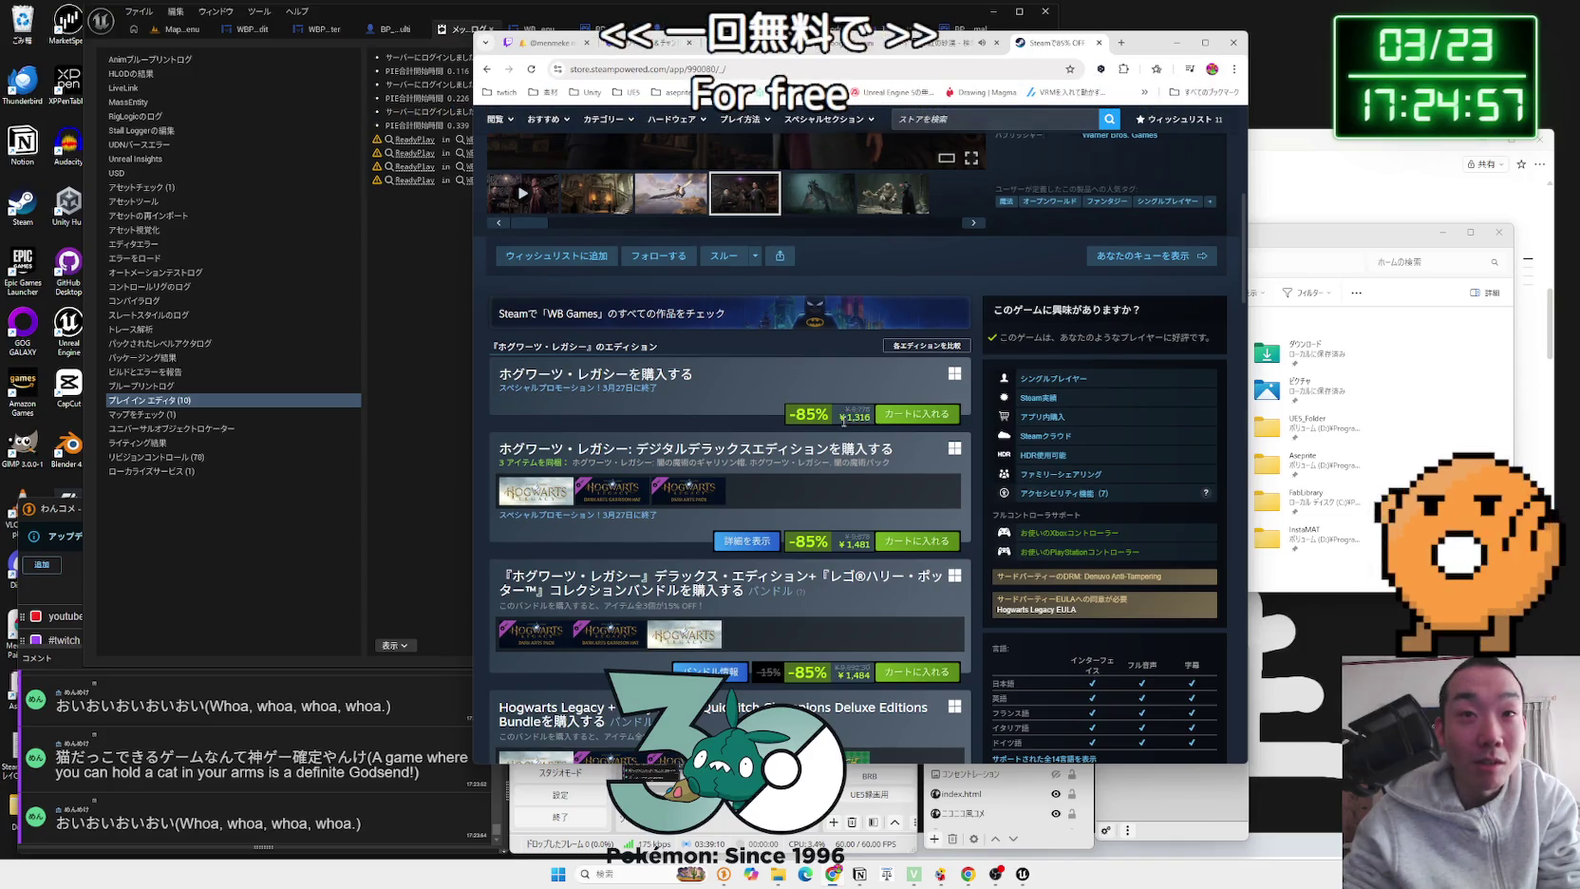
scroll(843, 418, up, 3)
scroll(831, 456, down, 15)
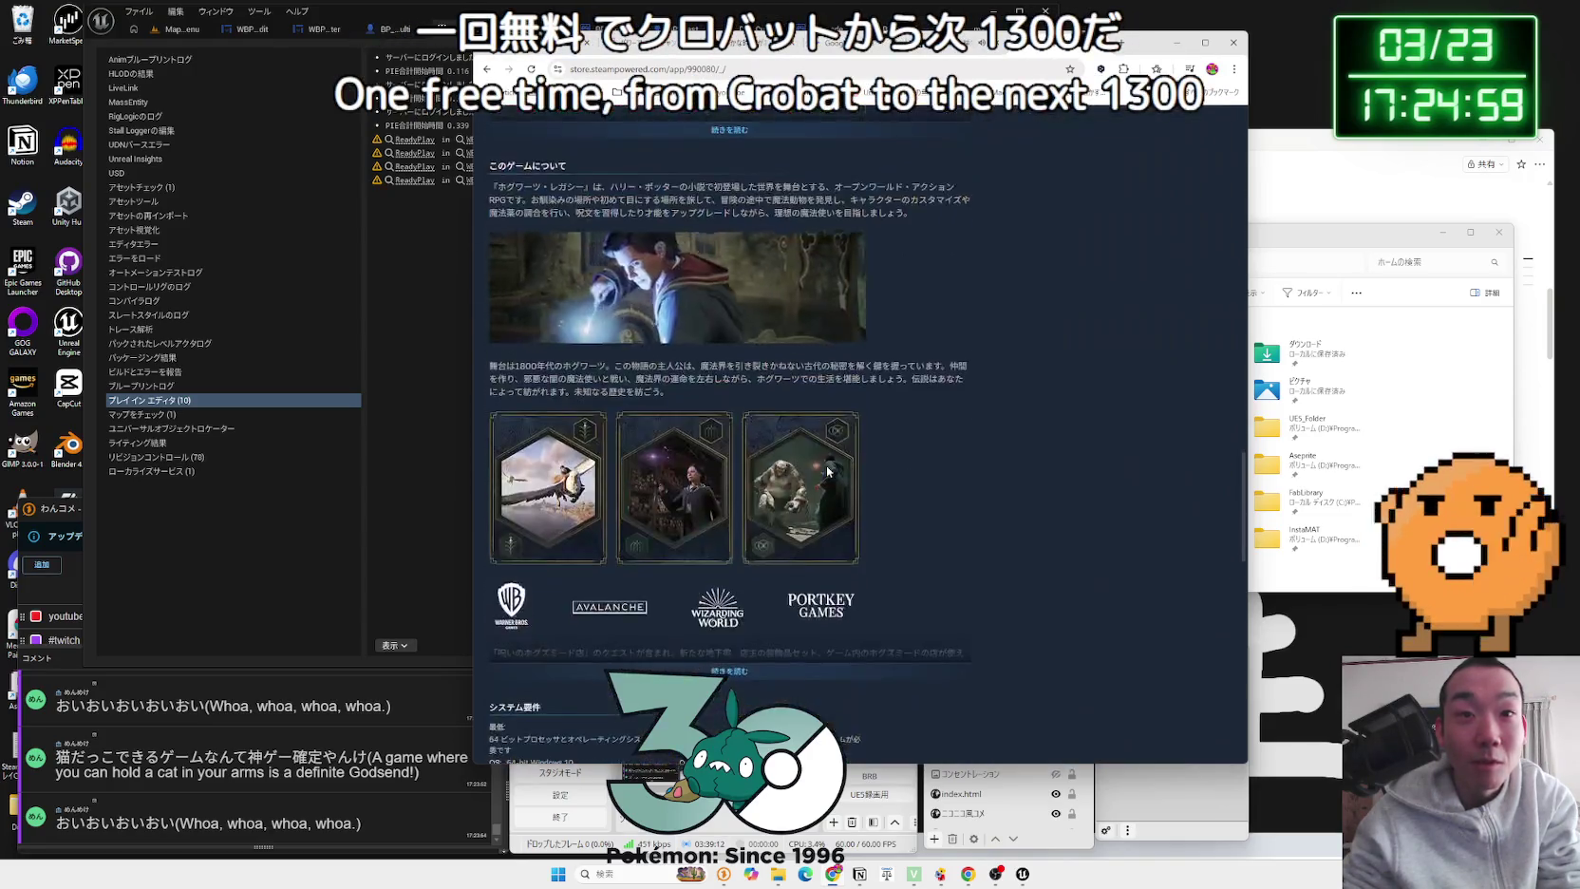
scroll(827, 470, down, 3)
scroll(817, 462, up, 1)
click(749, 425)
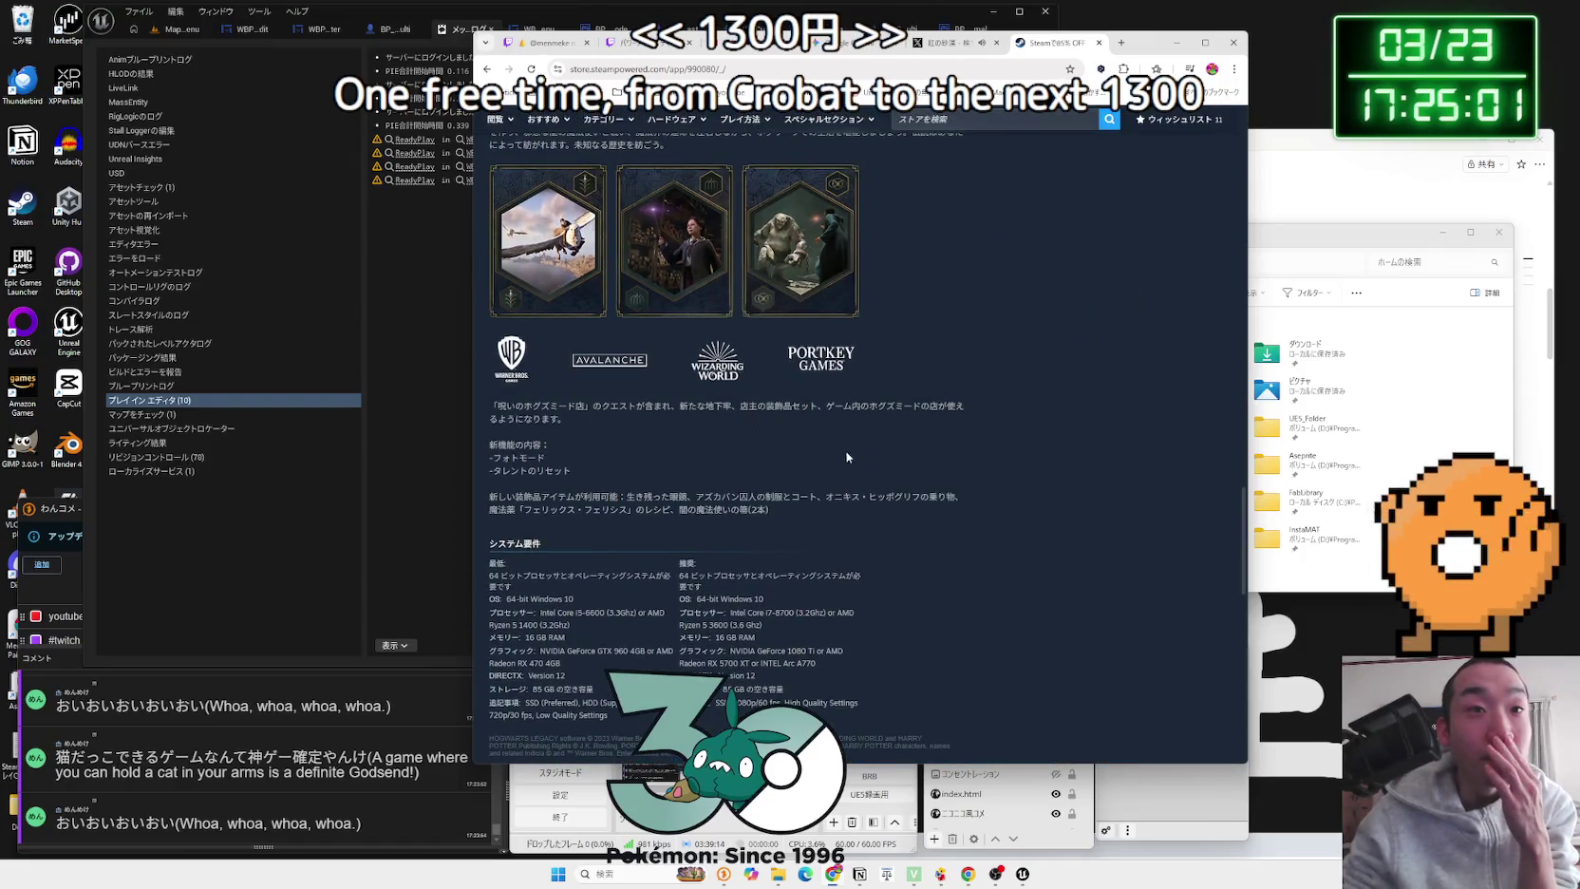
Step: Highlight the recommended GTX 1080 Ti graphics requirement, then return to the X search tab
scroll(843, 457, down, 2)
drag(848, 464, 734, 466)
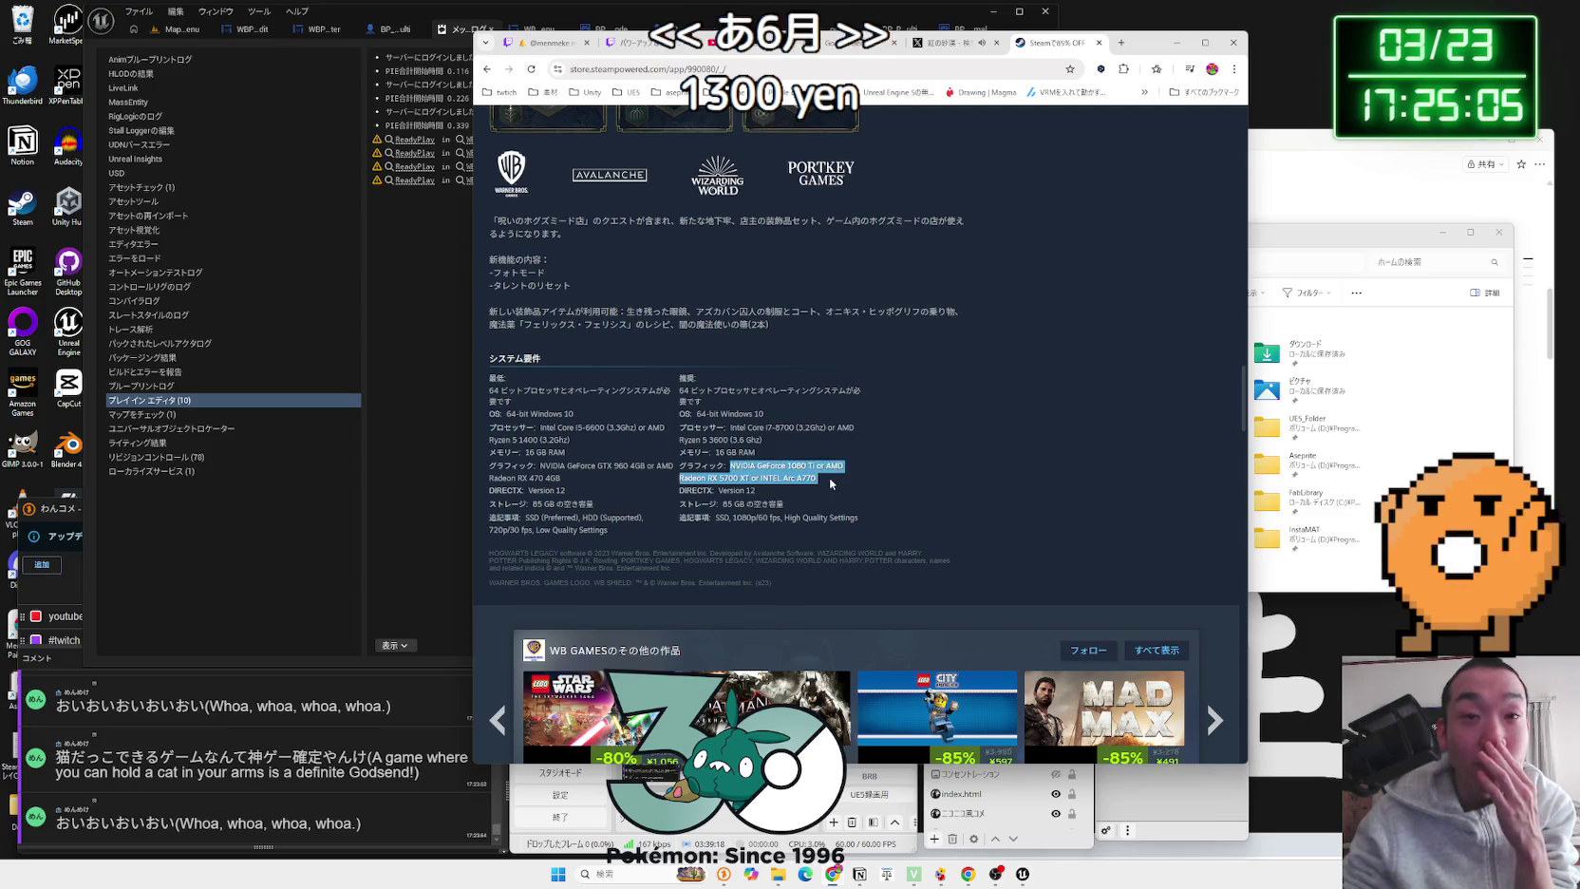
scroll(823, 480, down, 3)
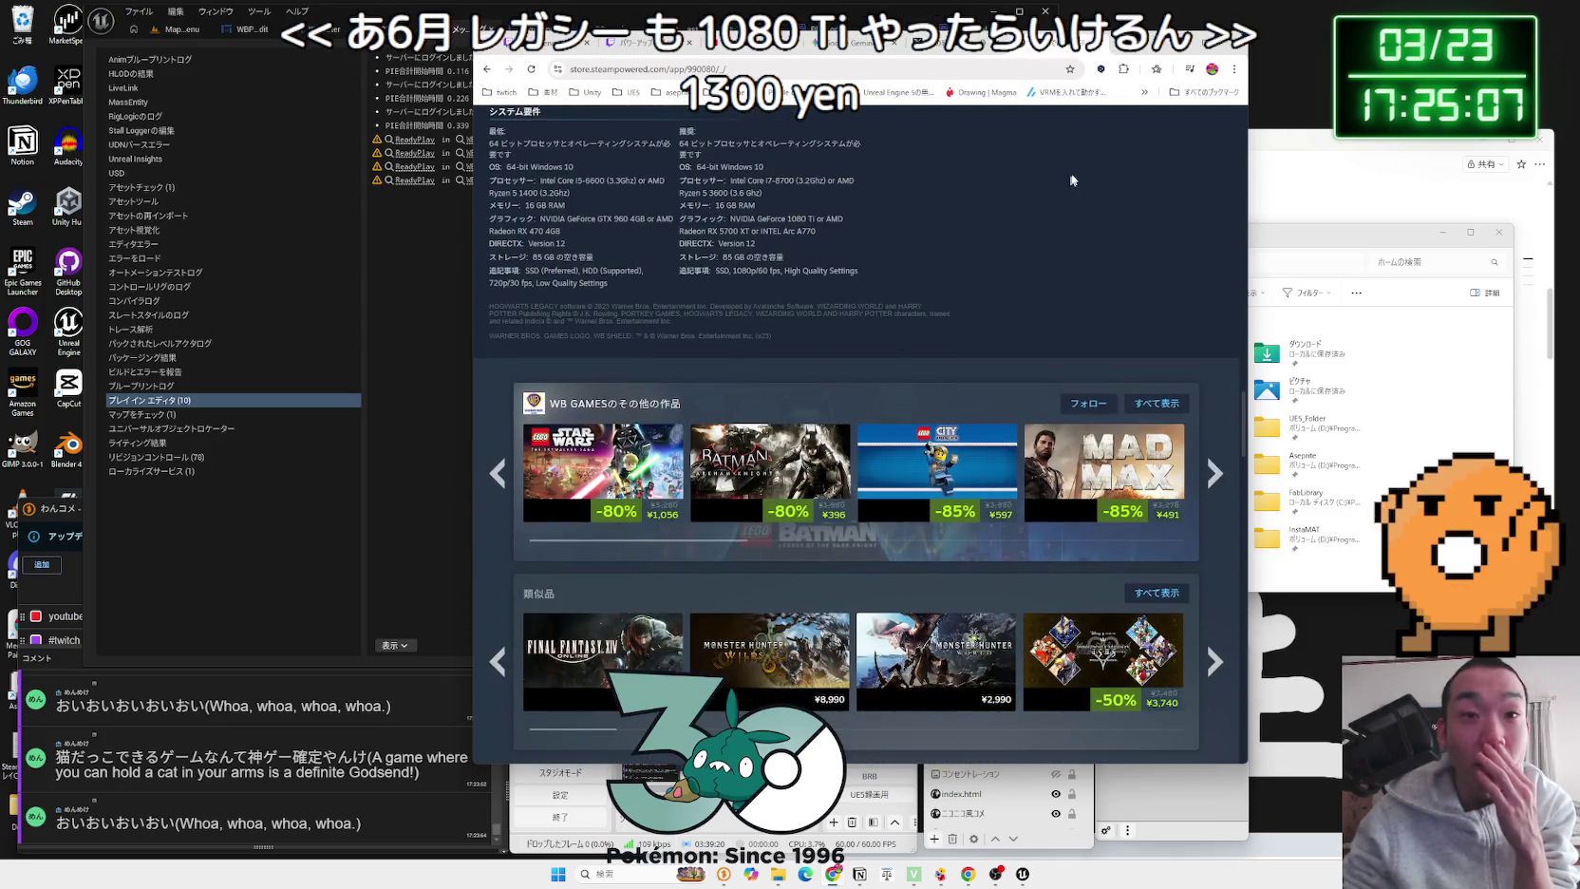
click(1092, 44)
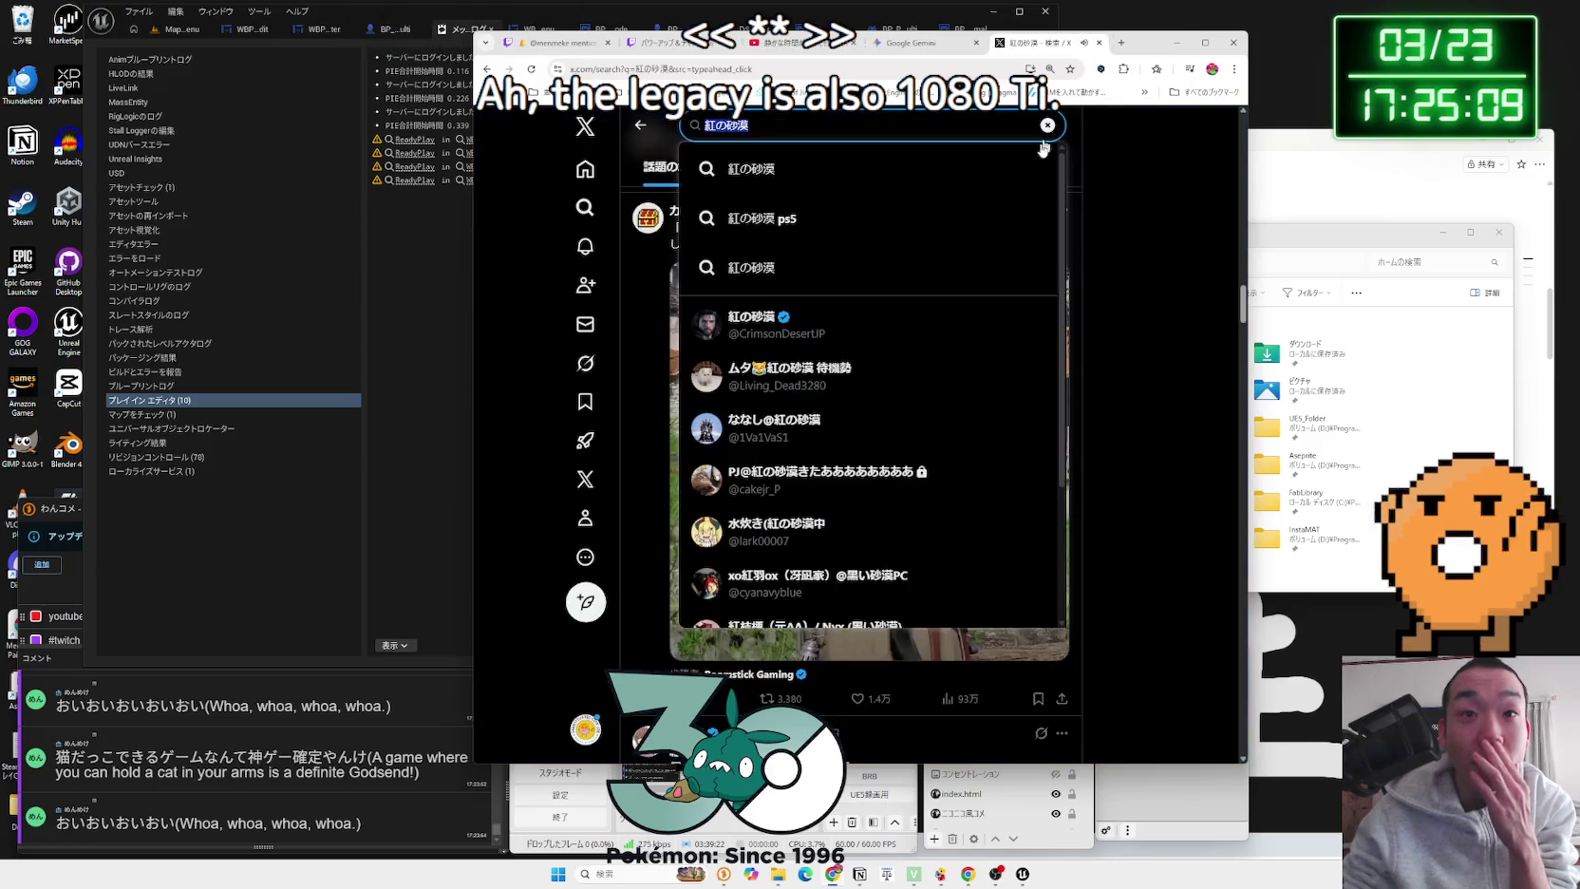
Step: Search X posts for ゲーム制作
text(げー)
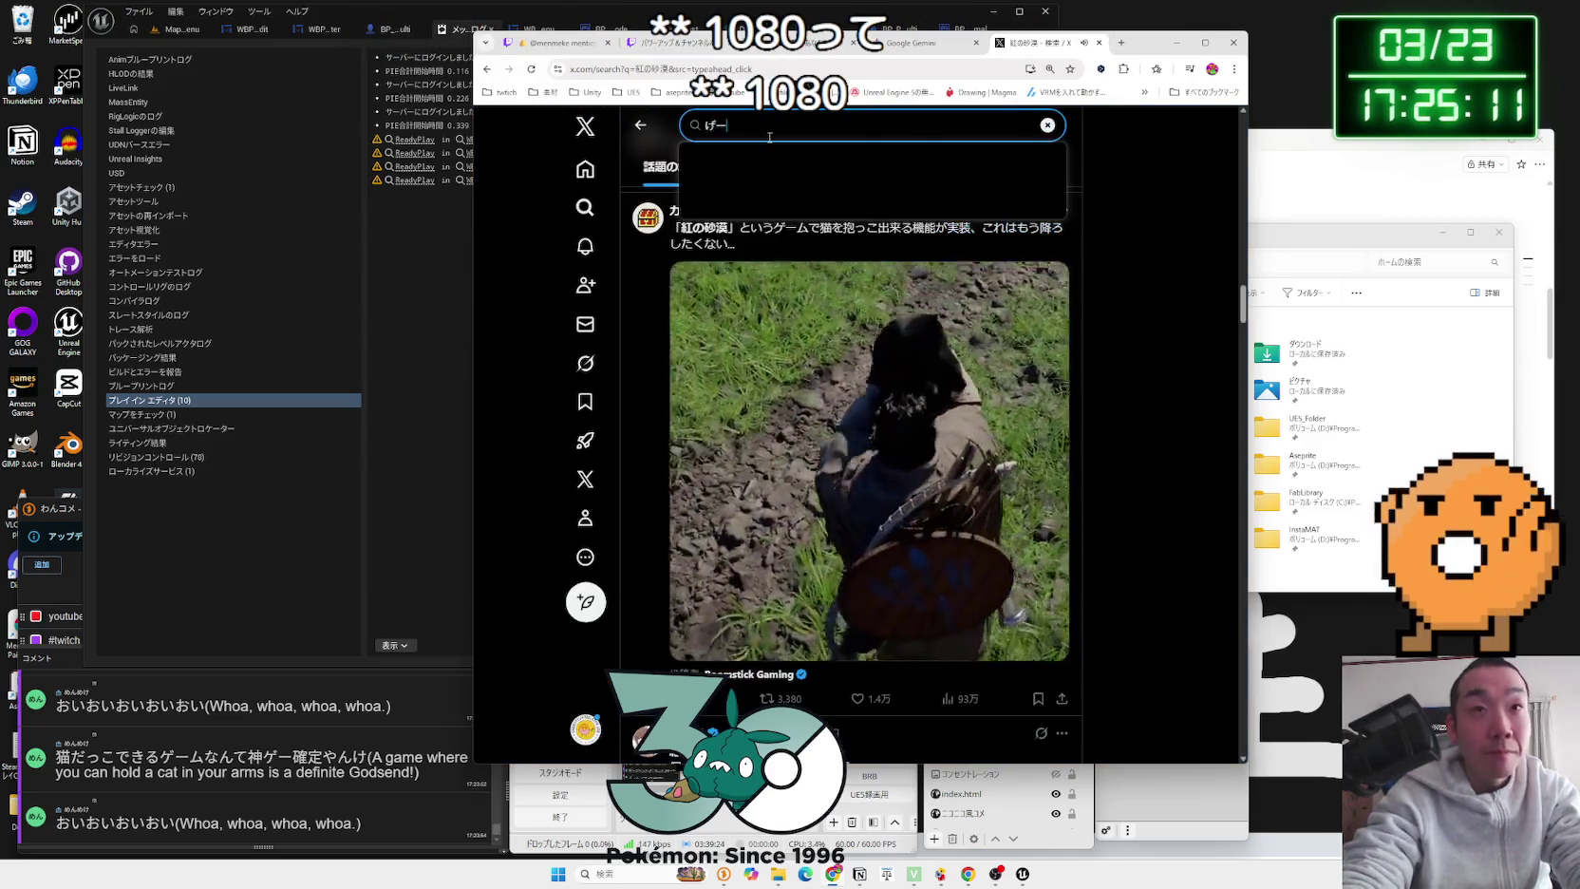
text(むせいさku)
key(space)
key(Return)
key(Return)
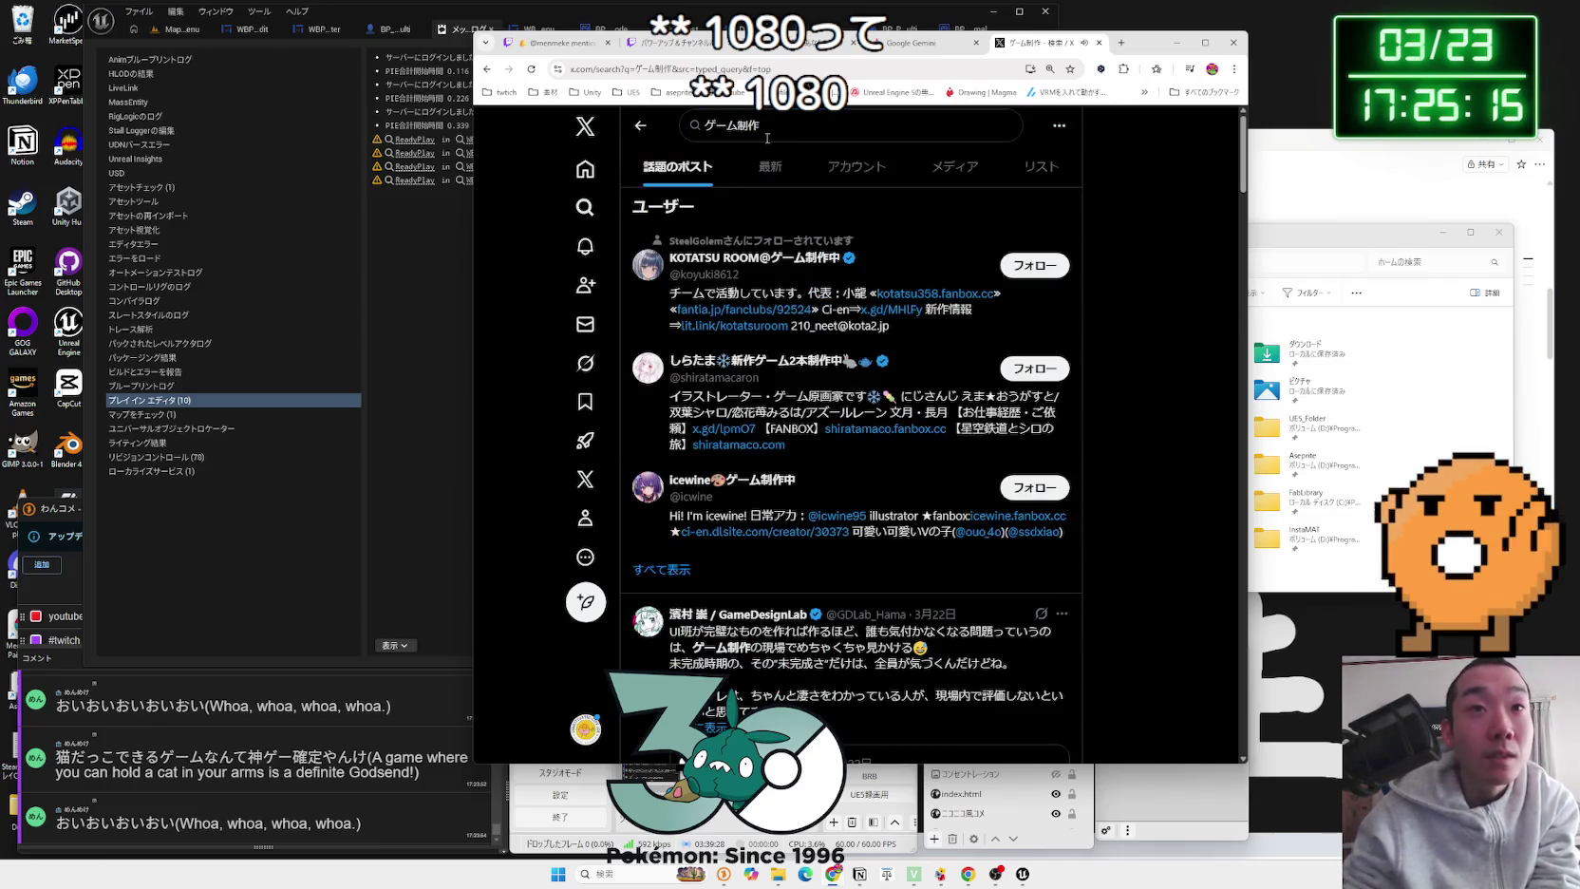
Step: Scroll through the ゲーム制作 search results
scroll(825, 290, down, 8)
scroll(824, 290, down, 8)
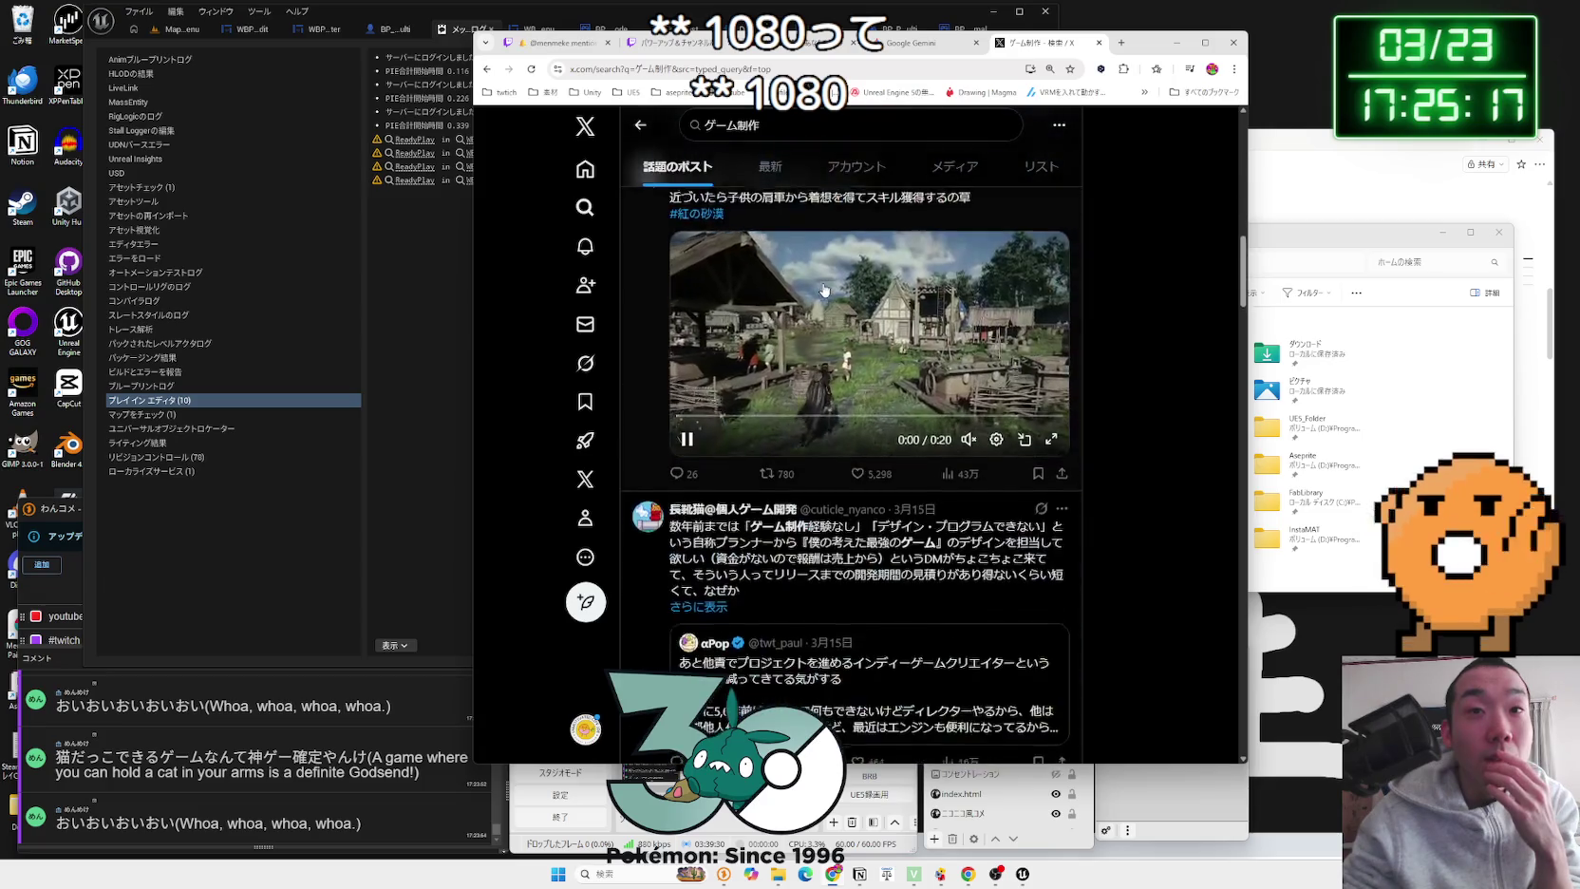
scroll(824, 291, down, 15)
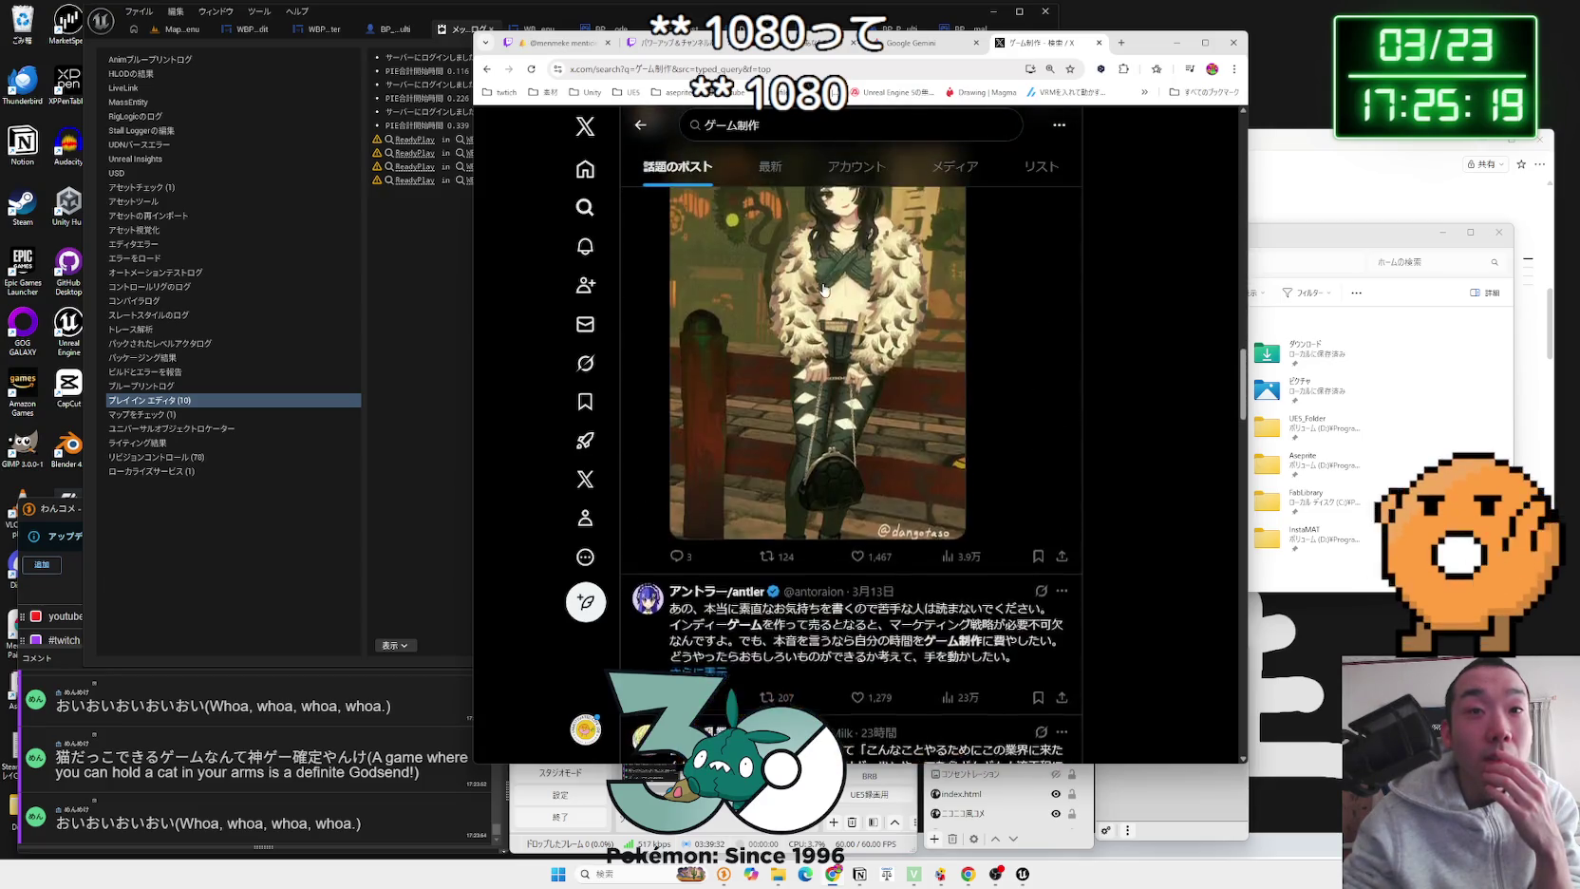
scroll(824, 291, down, 10)
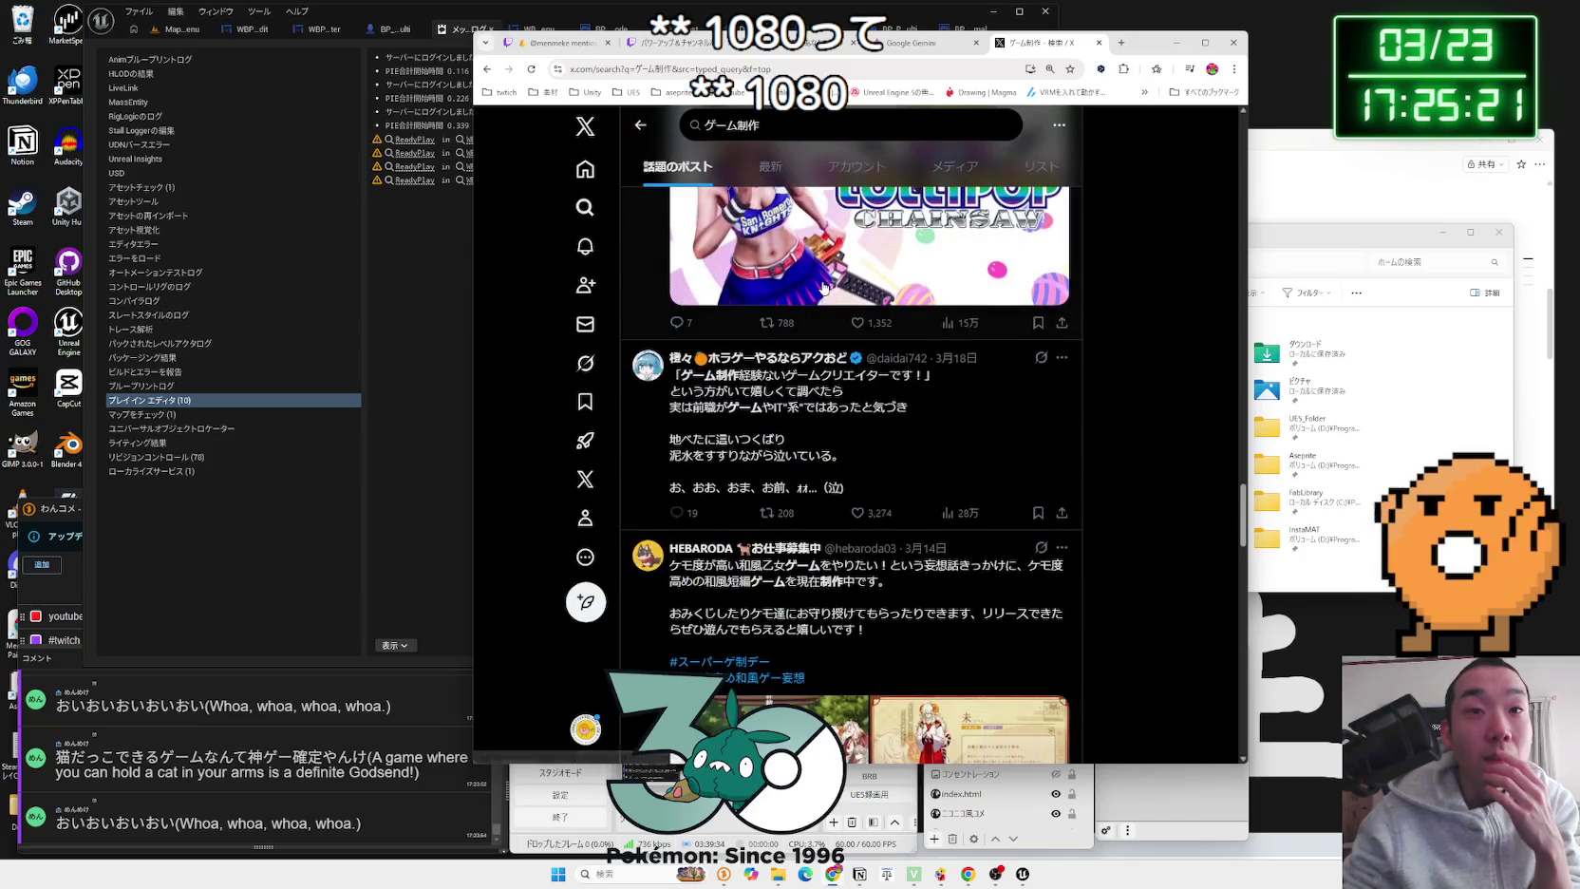
scroll(834, 327, up, 2)
scroll(833, 325, down, 15)
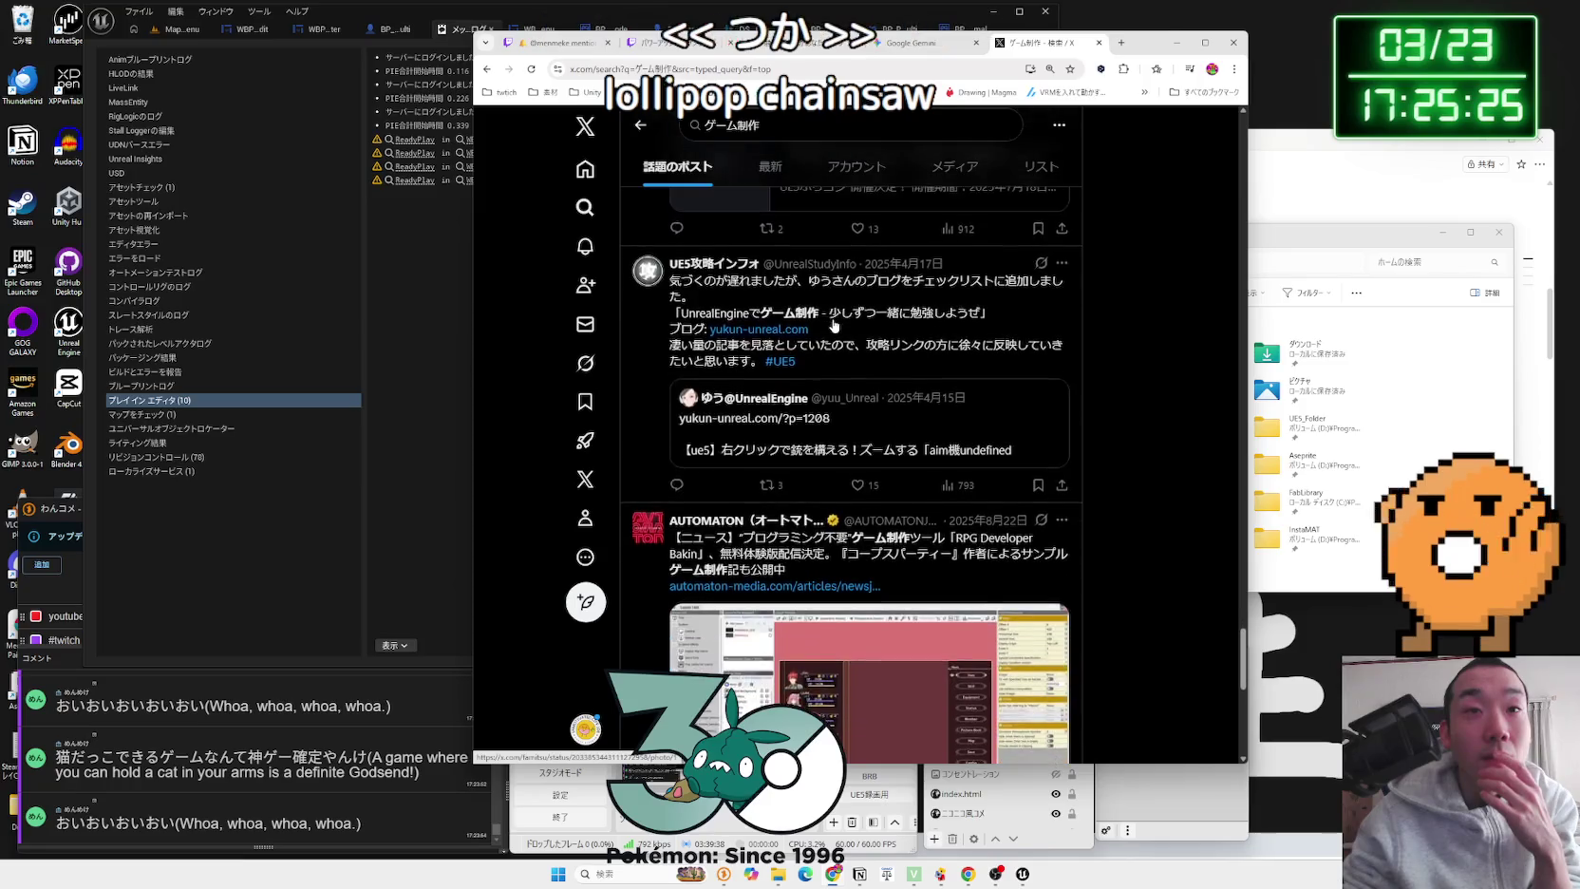
scroll(833, 326, up, 3)
scroll(833, 326, down, 10)
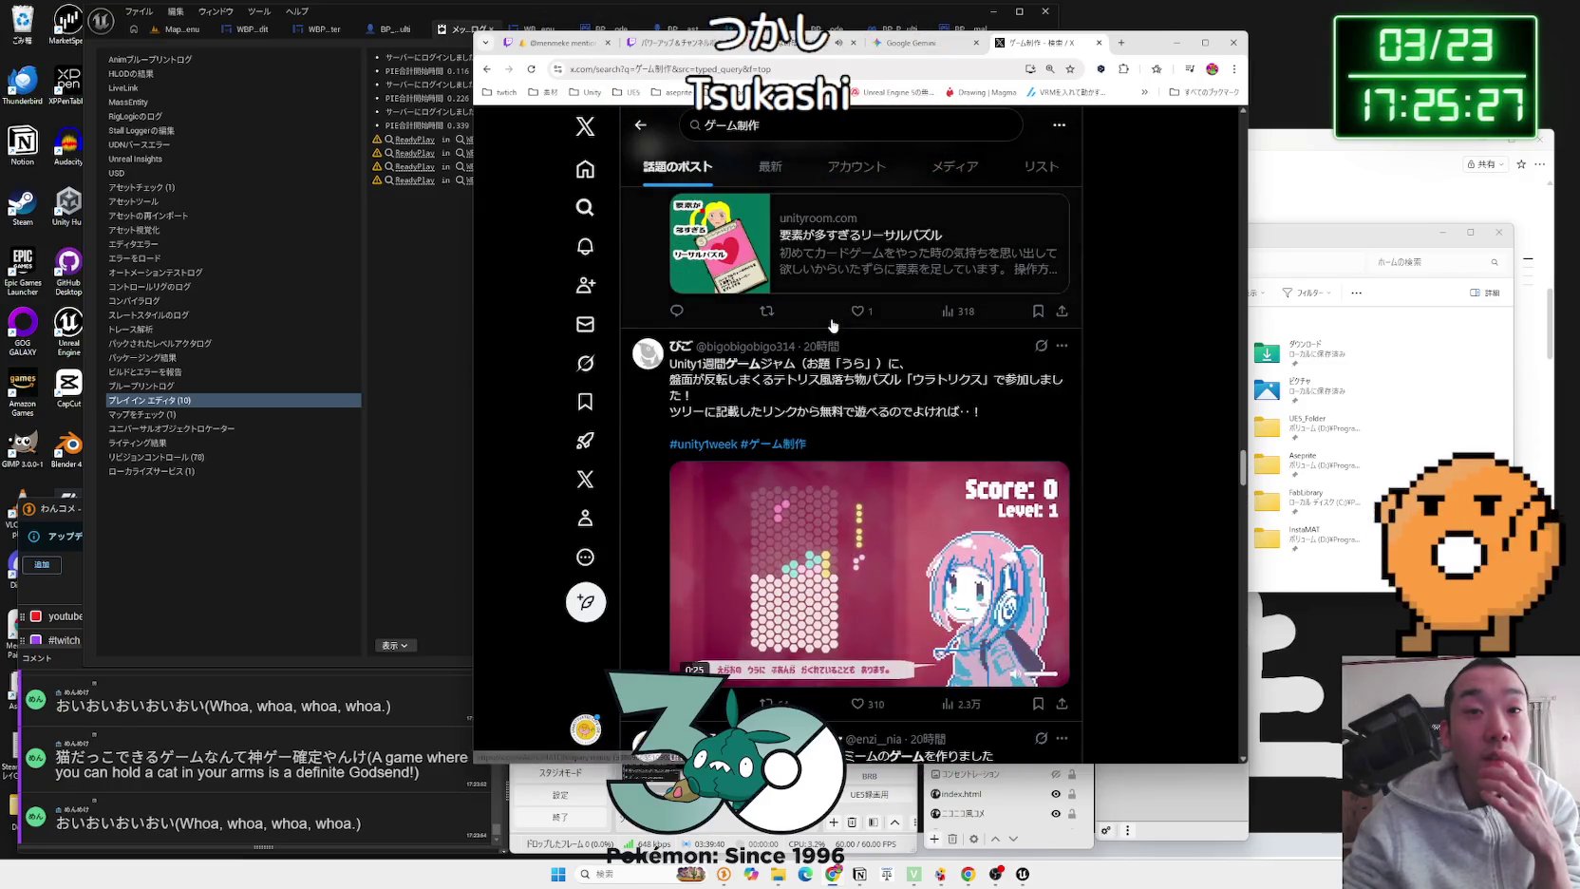
scroll(834, 326, down, 15)
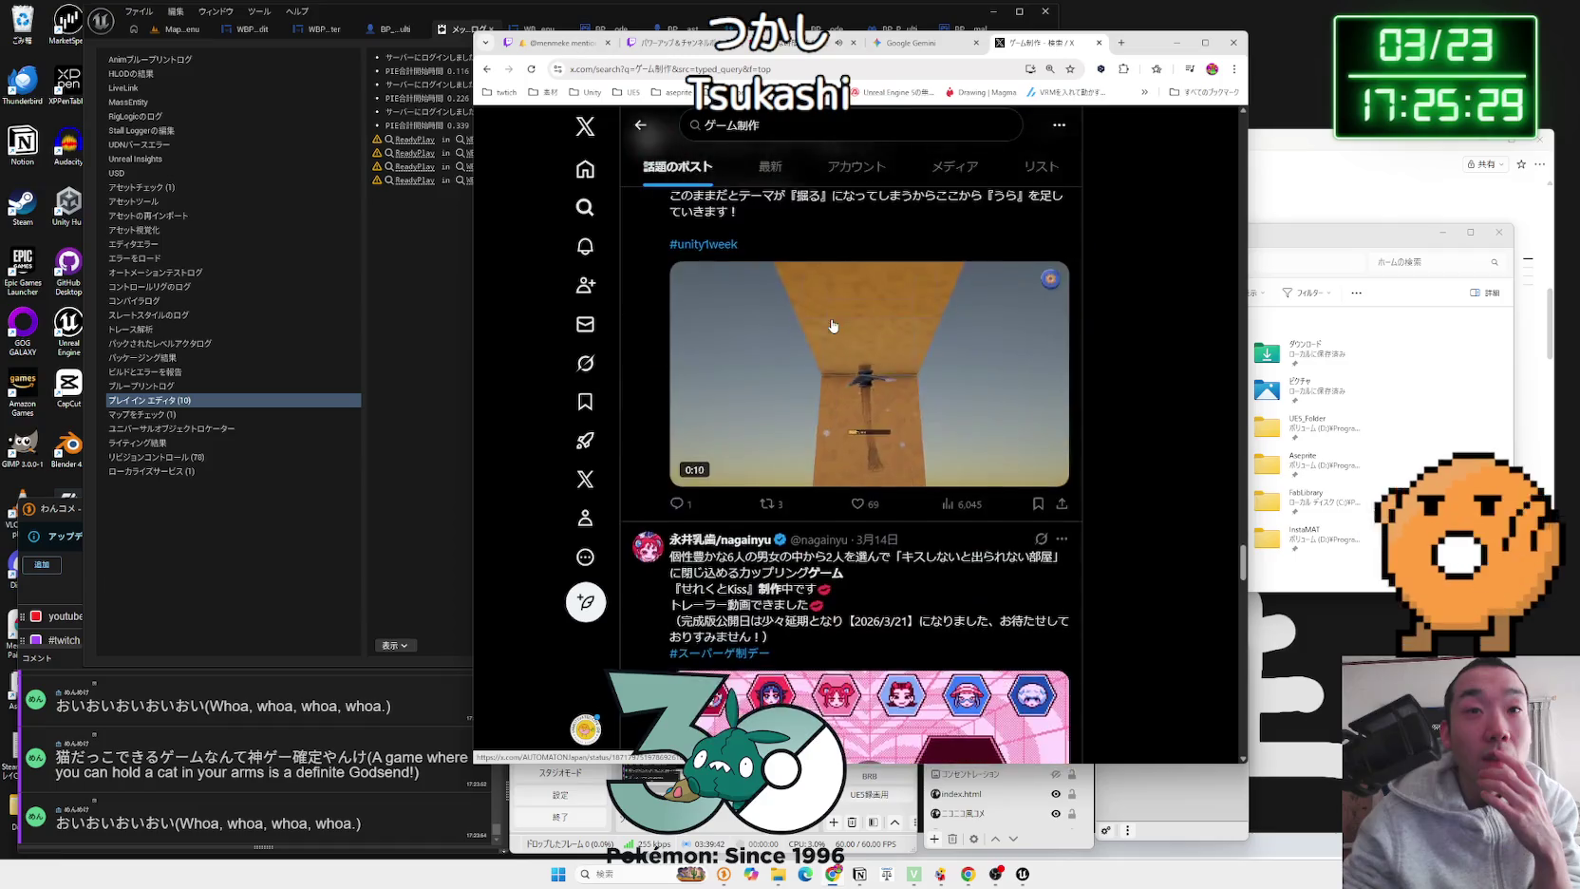
scroll(833, 327, down, 15)
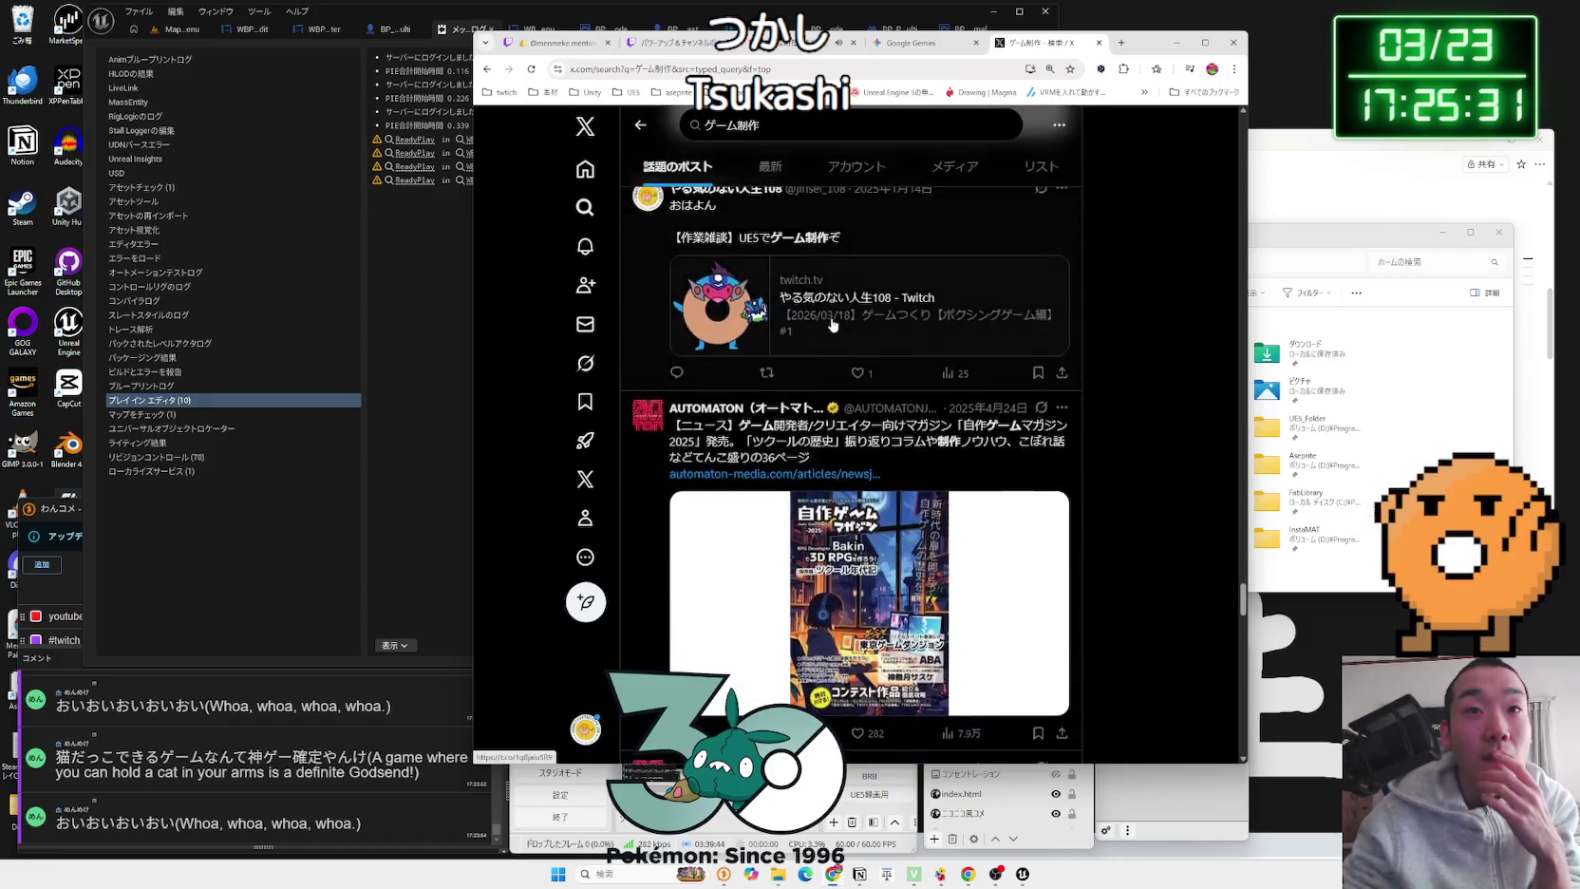
Step: Refine the query to ゲーム制作 BGM and scroll down to the free BGM post '流転の崩壊'
click(849, 127)
text(BGM)
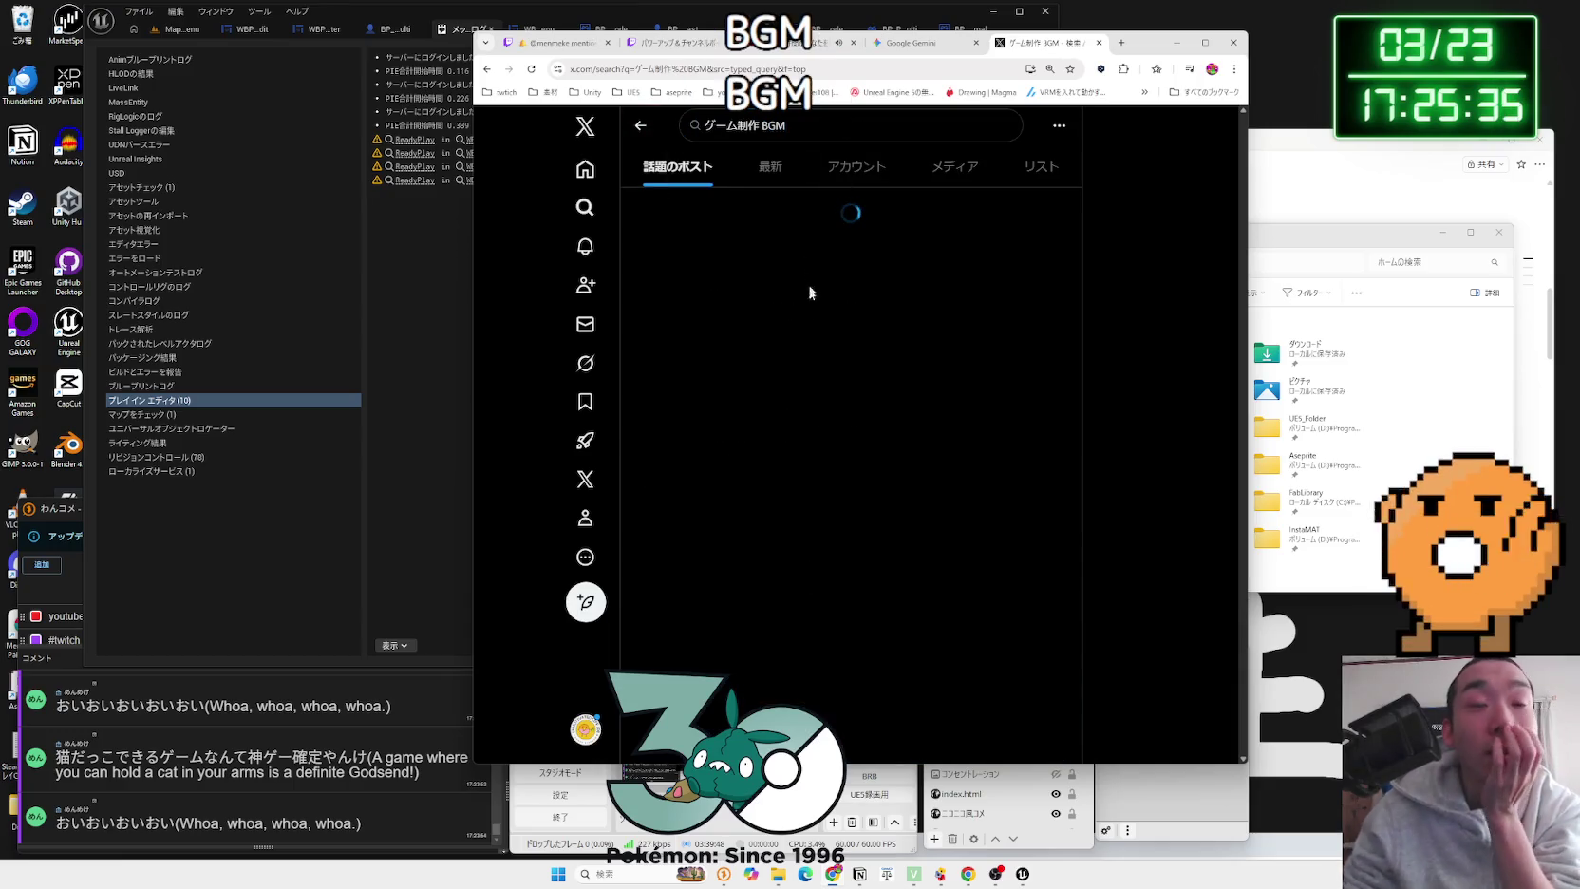
scroll(788, 382, down, 15)
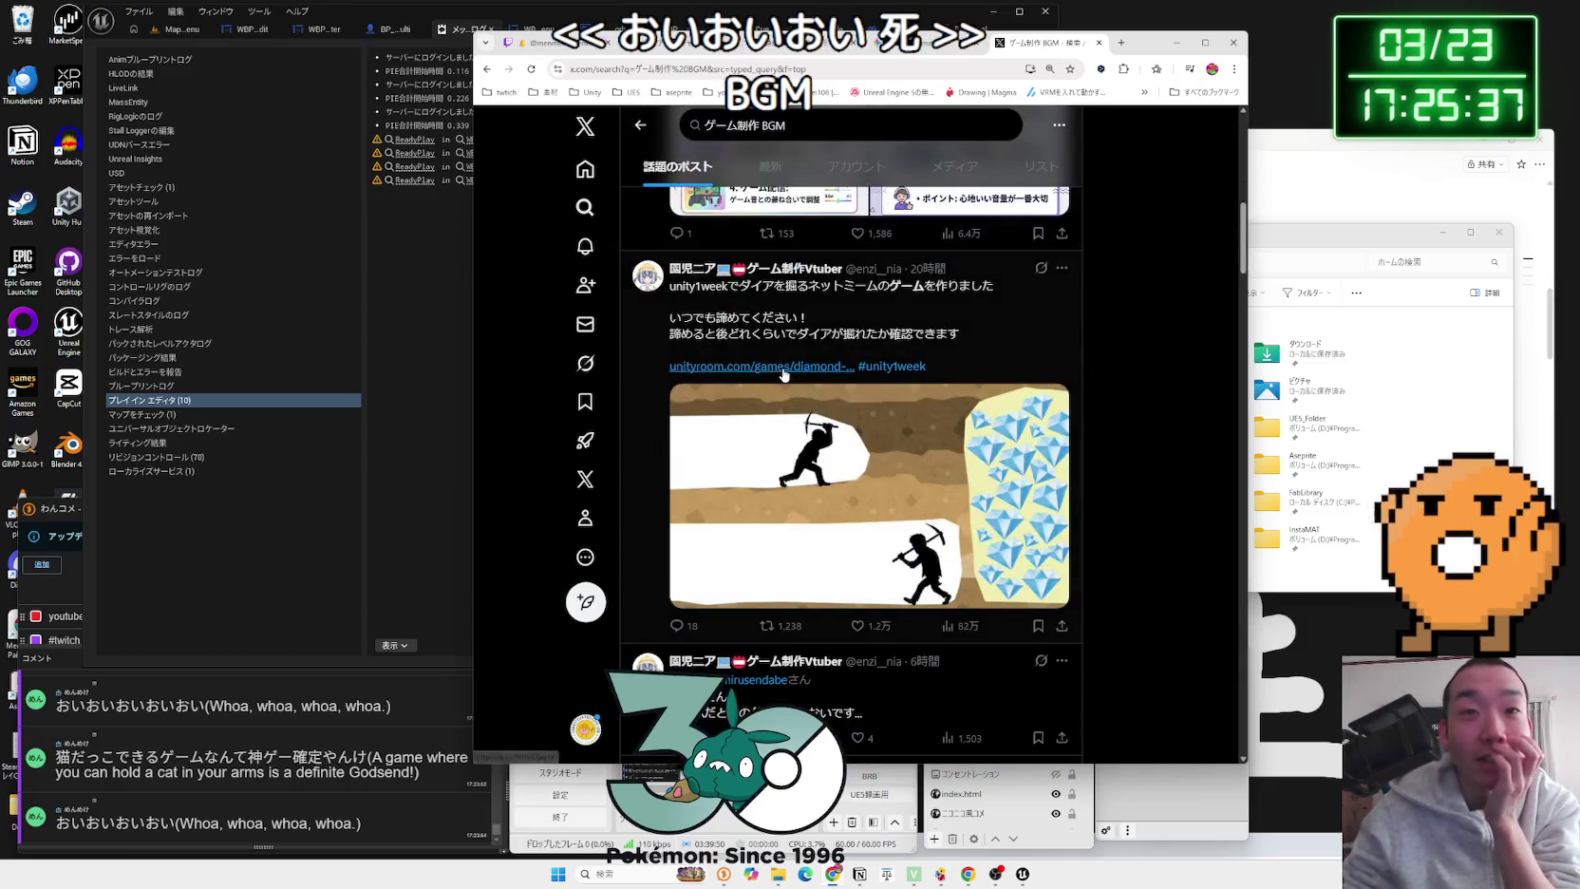
scroll(785, 374, down, 5)
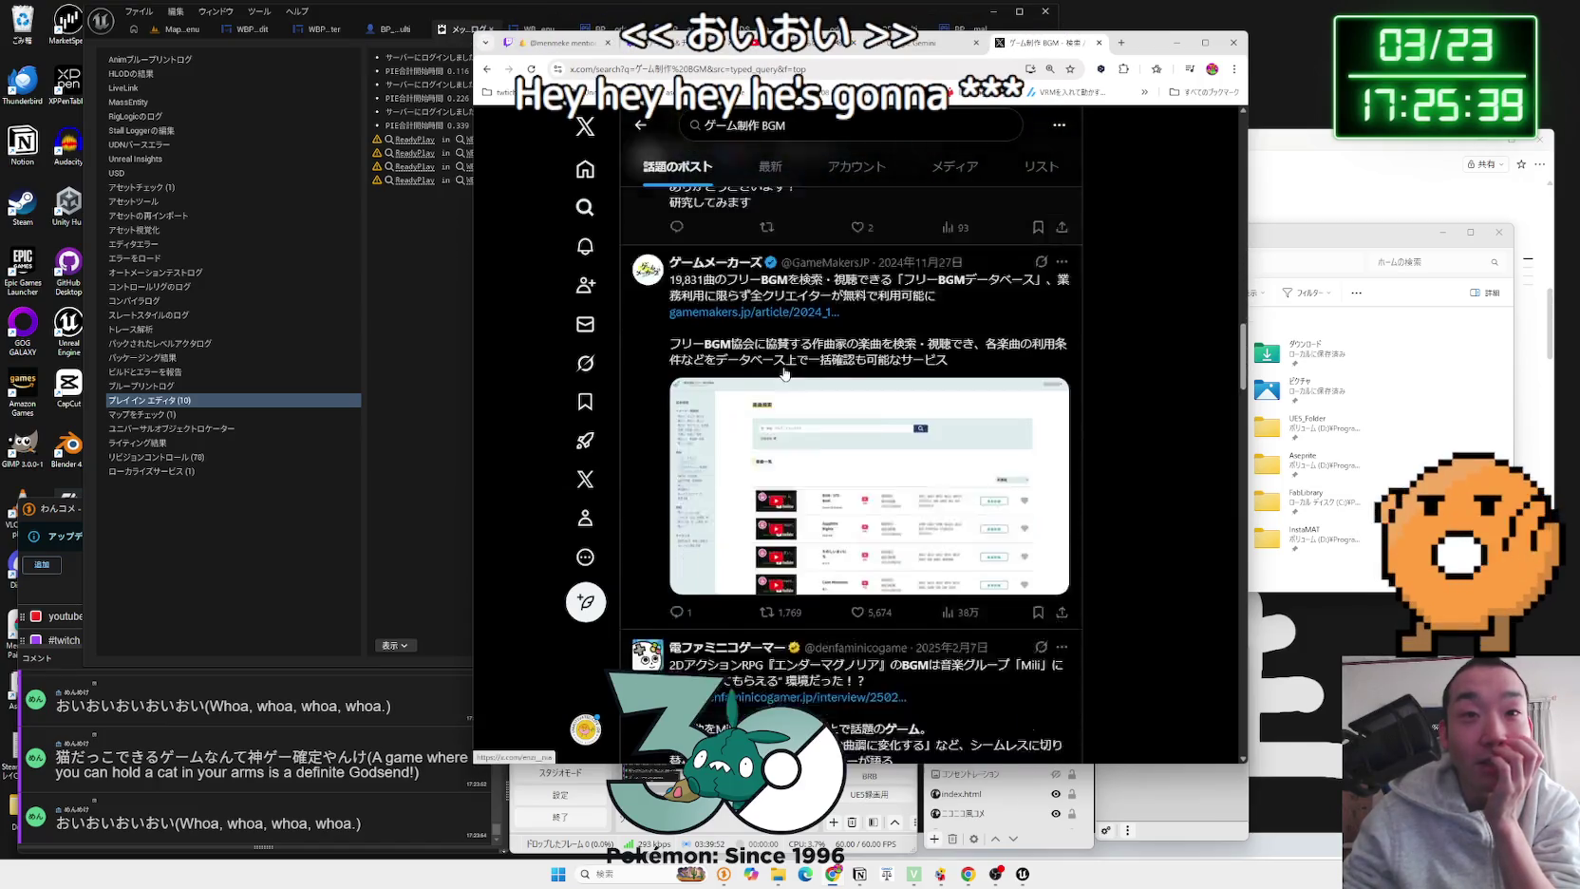
scroll(784, 373, down, 10)
scroll(784, 373, up, 2)
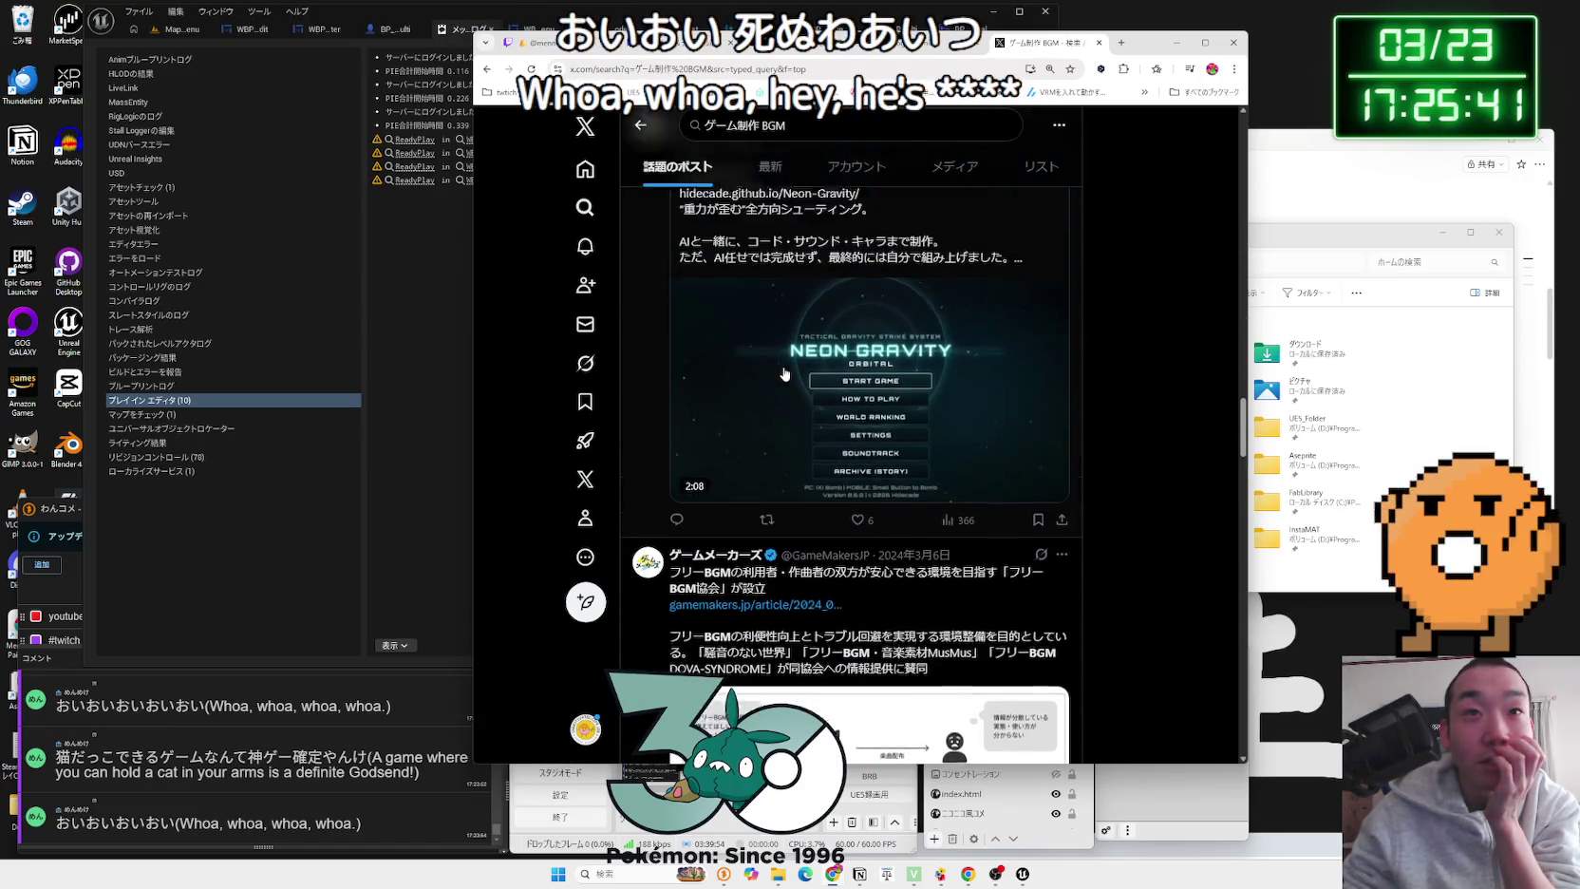
scroll(784, 373, down, 15)
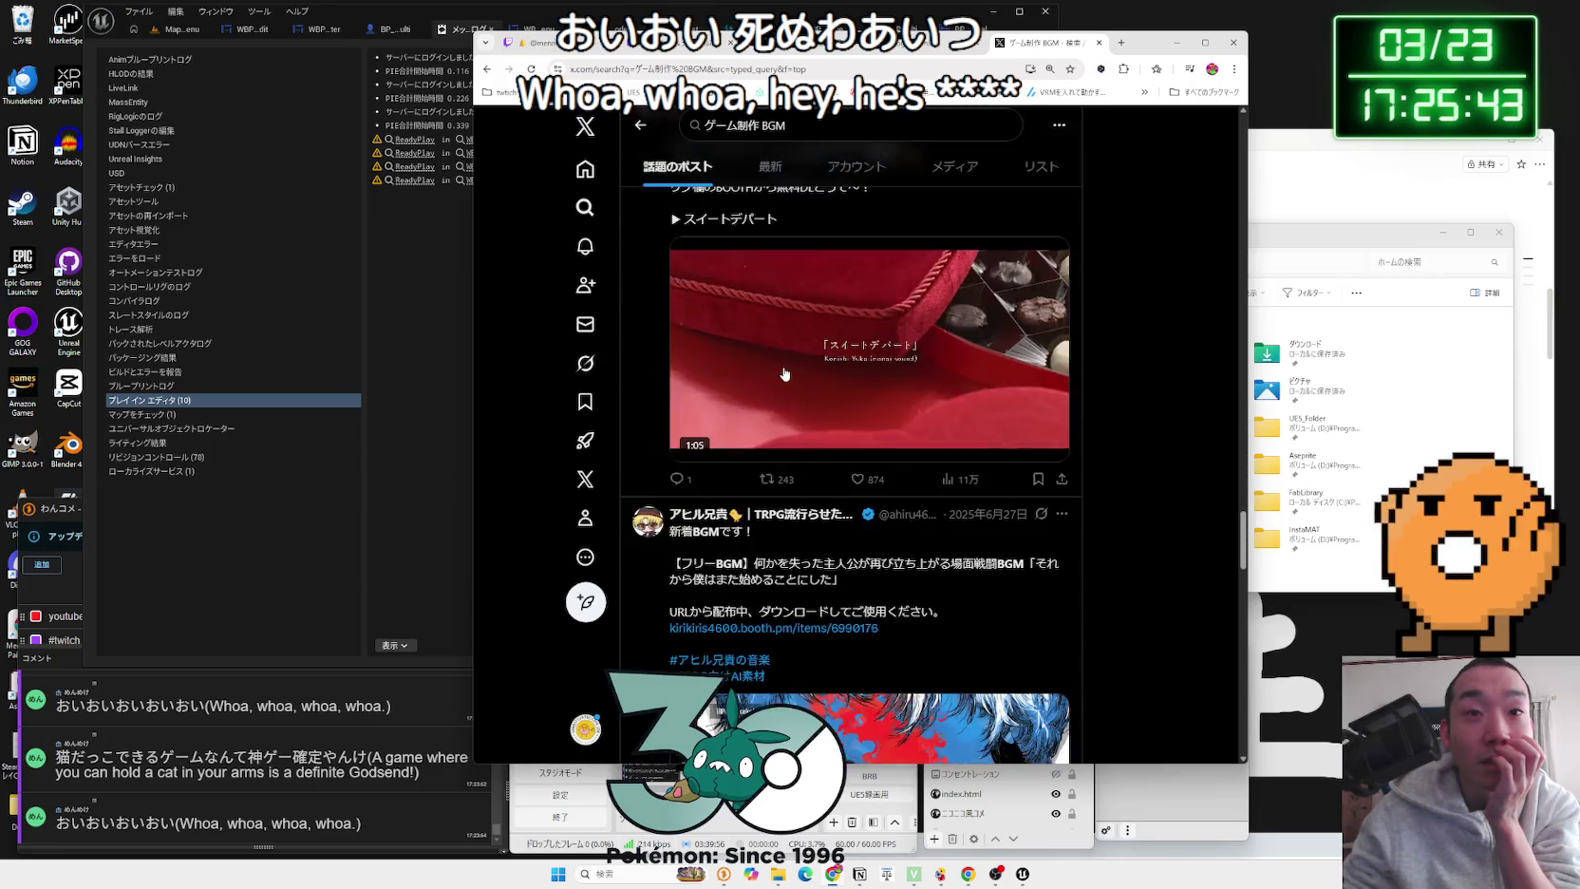
scroll(785, 374, down, 15)
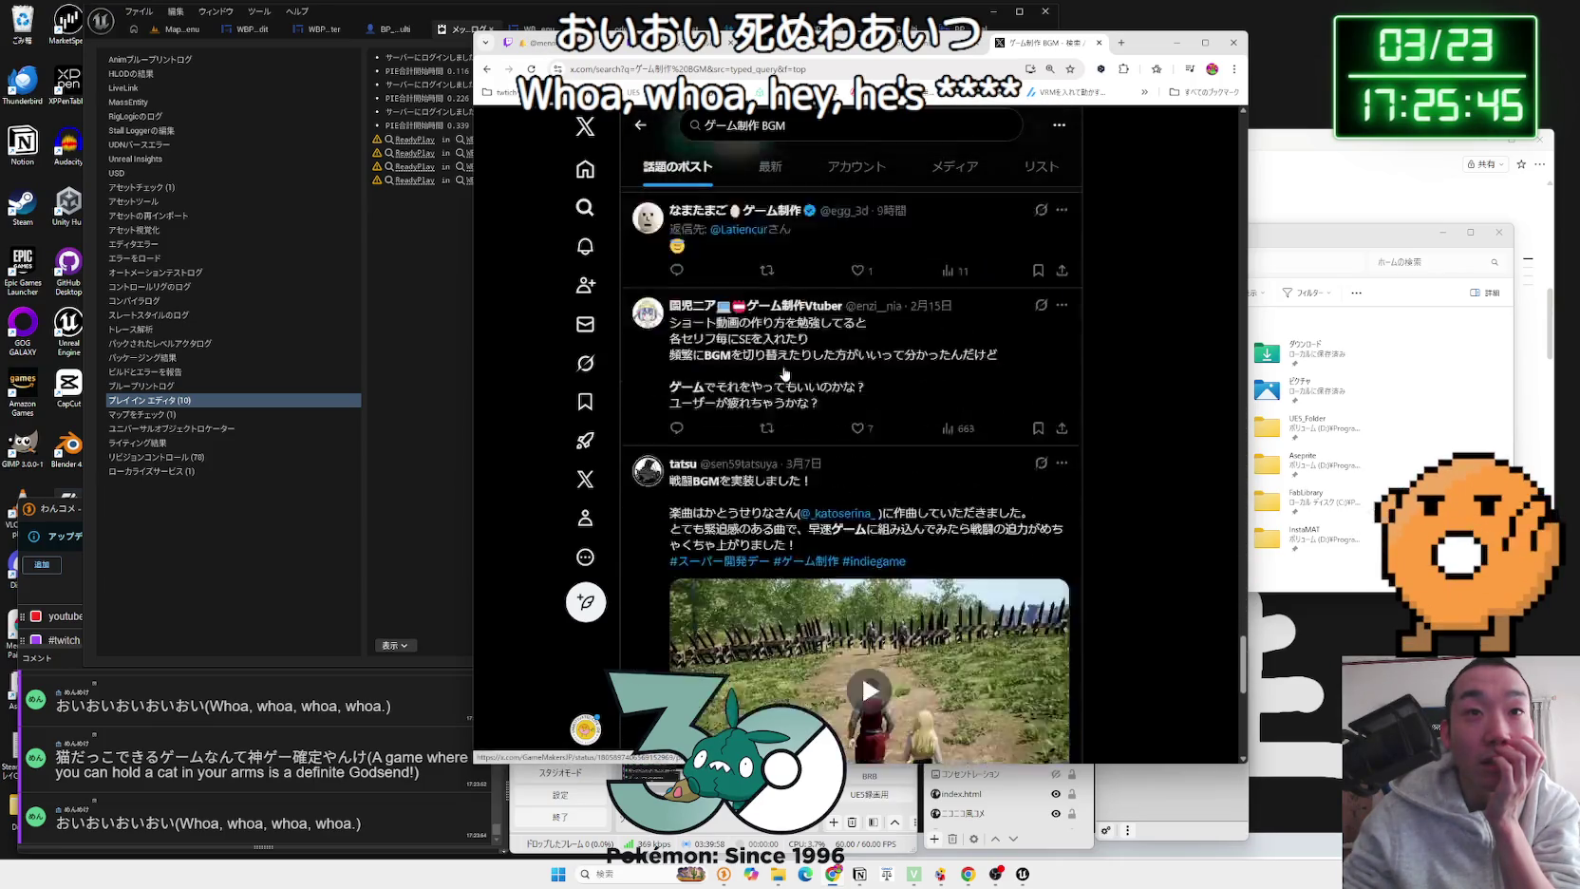
scroll(784, 373, down, 2)
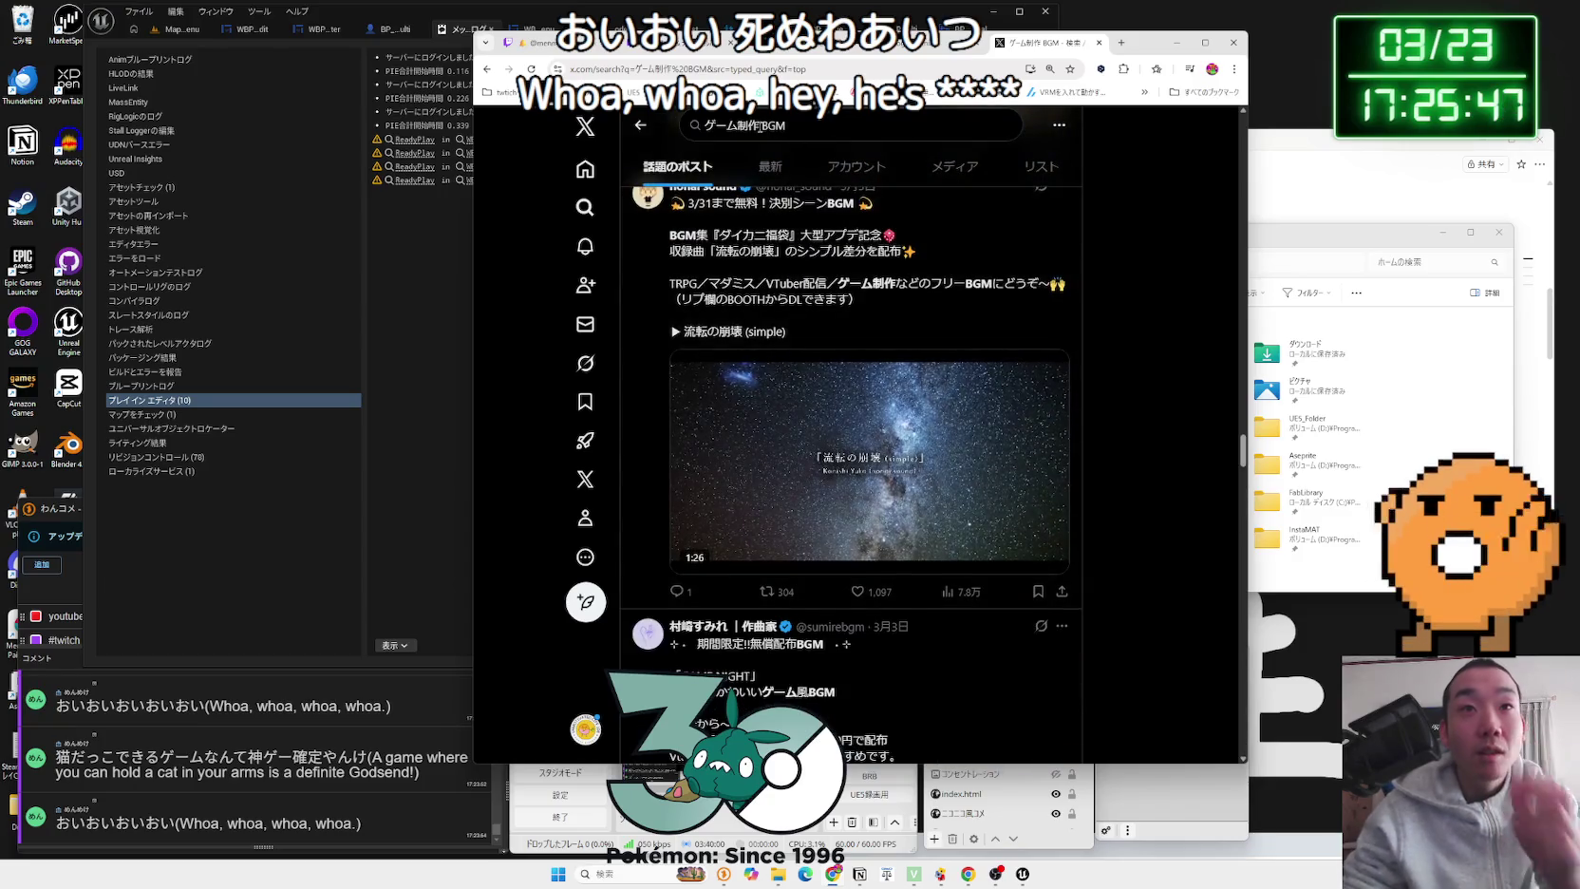
click(759, 126)
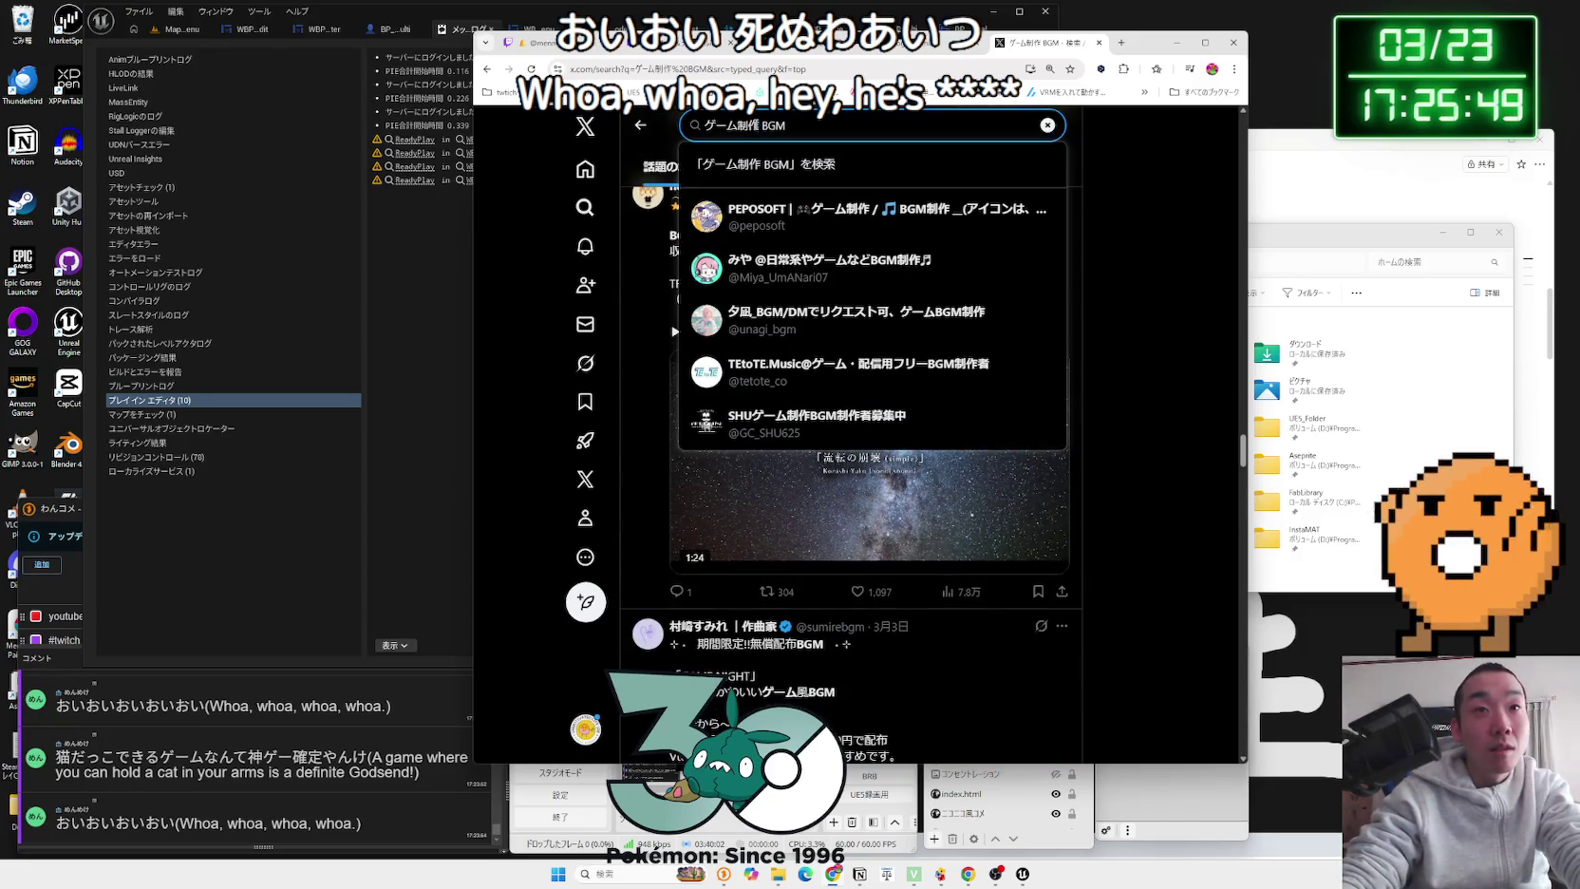
text(kaihatu)
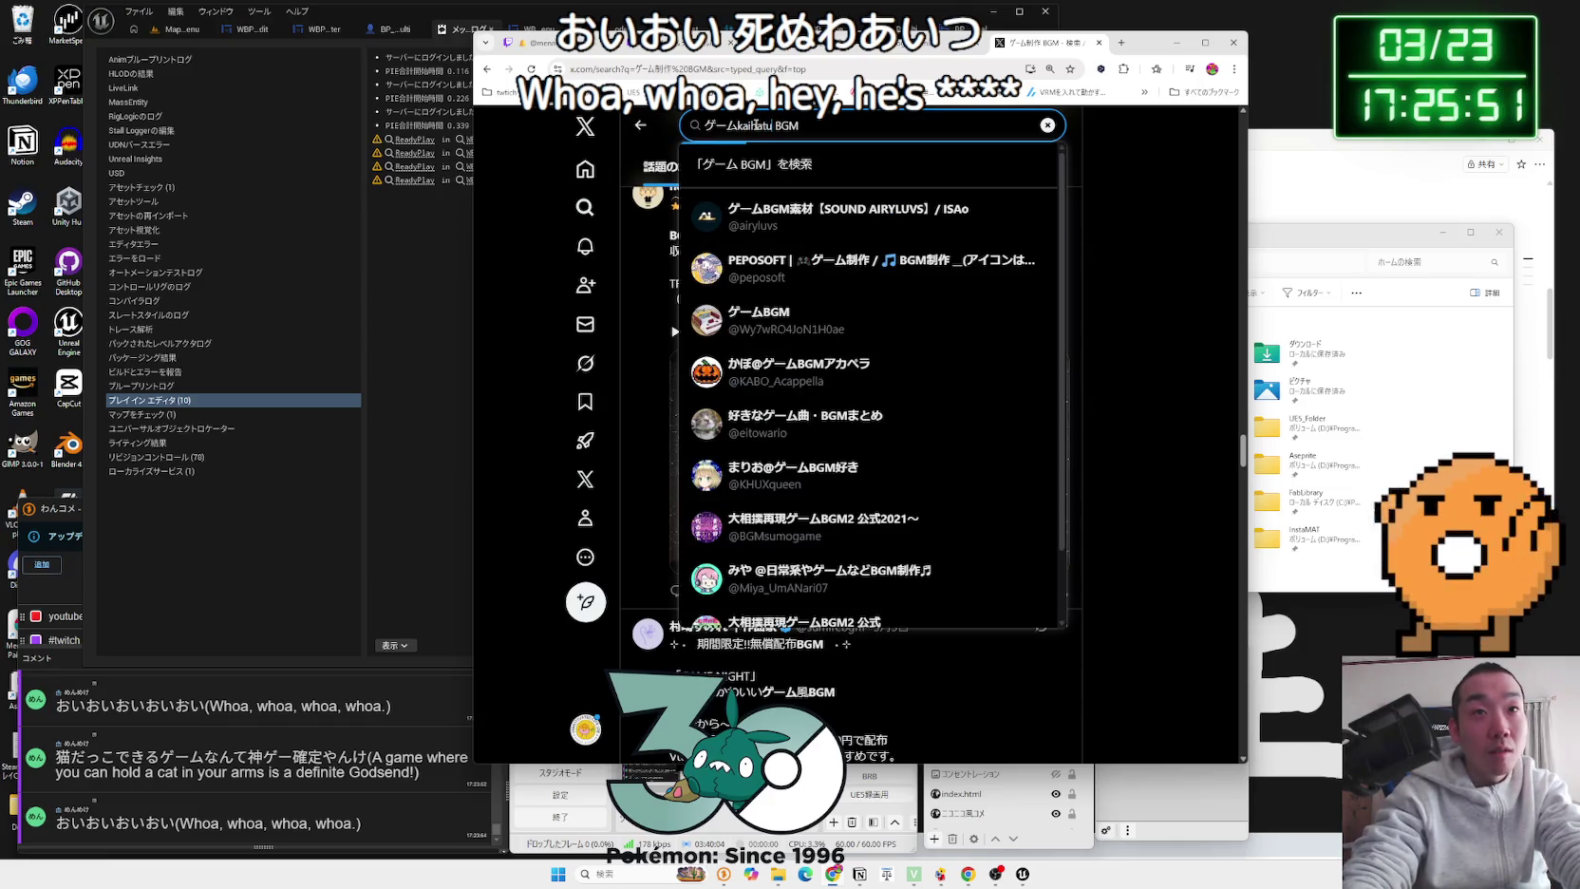
key(BackSpace)
key(BackSpace)
key(BackSpace)
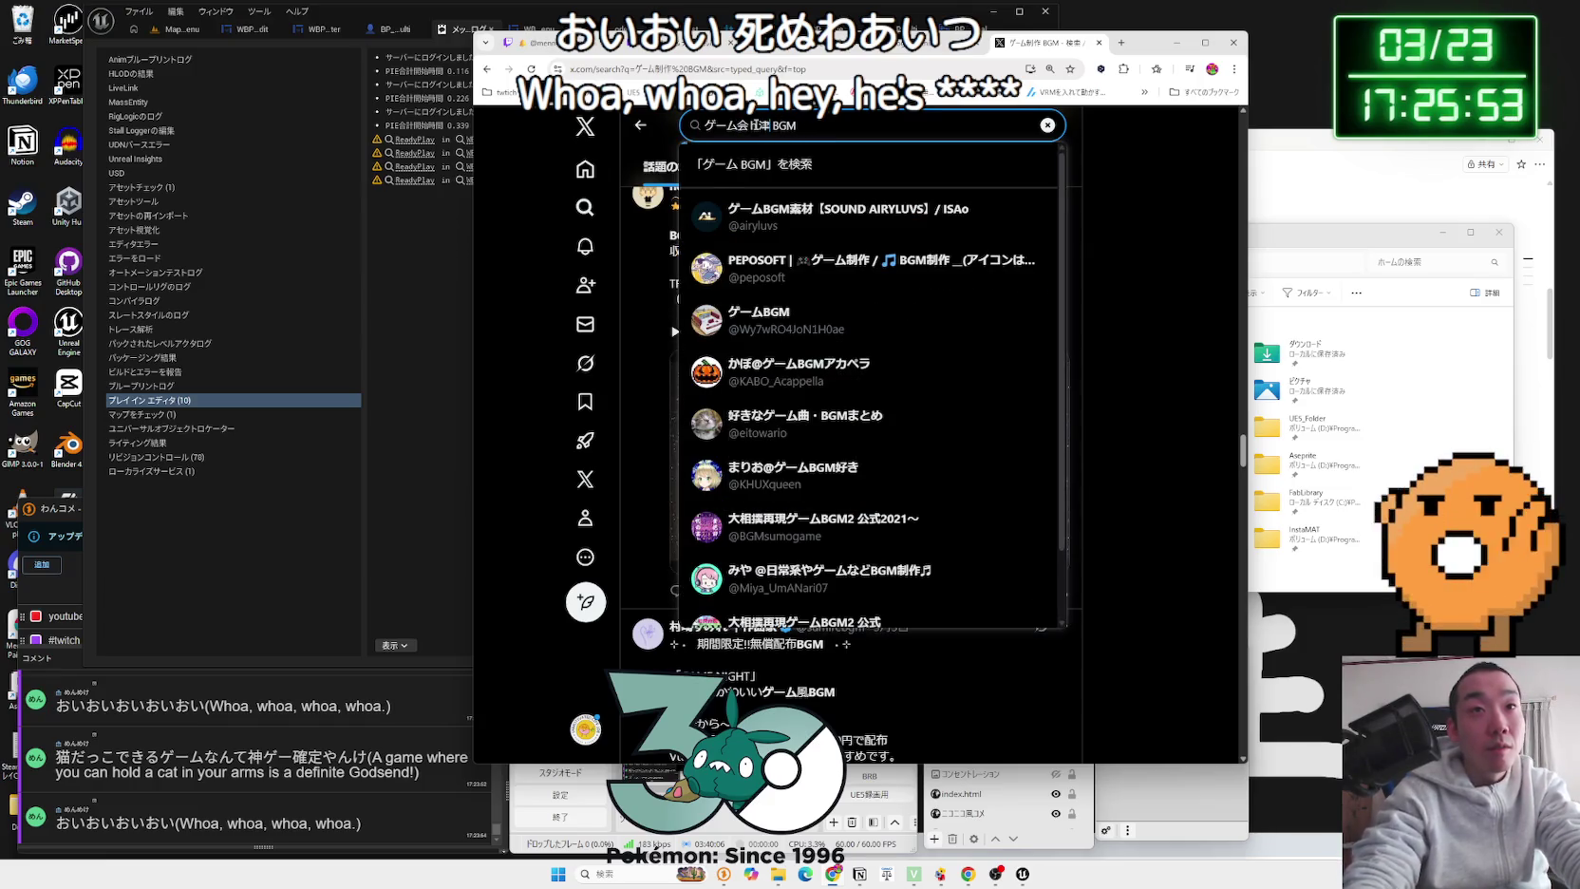
key(Return)
key(BackSpace)
key(BackSpace)
key(BackSpace)
key(Return)
key(Return)
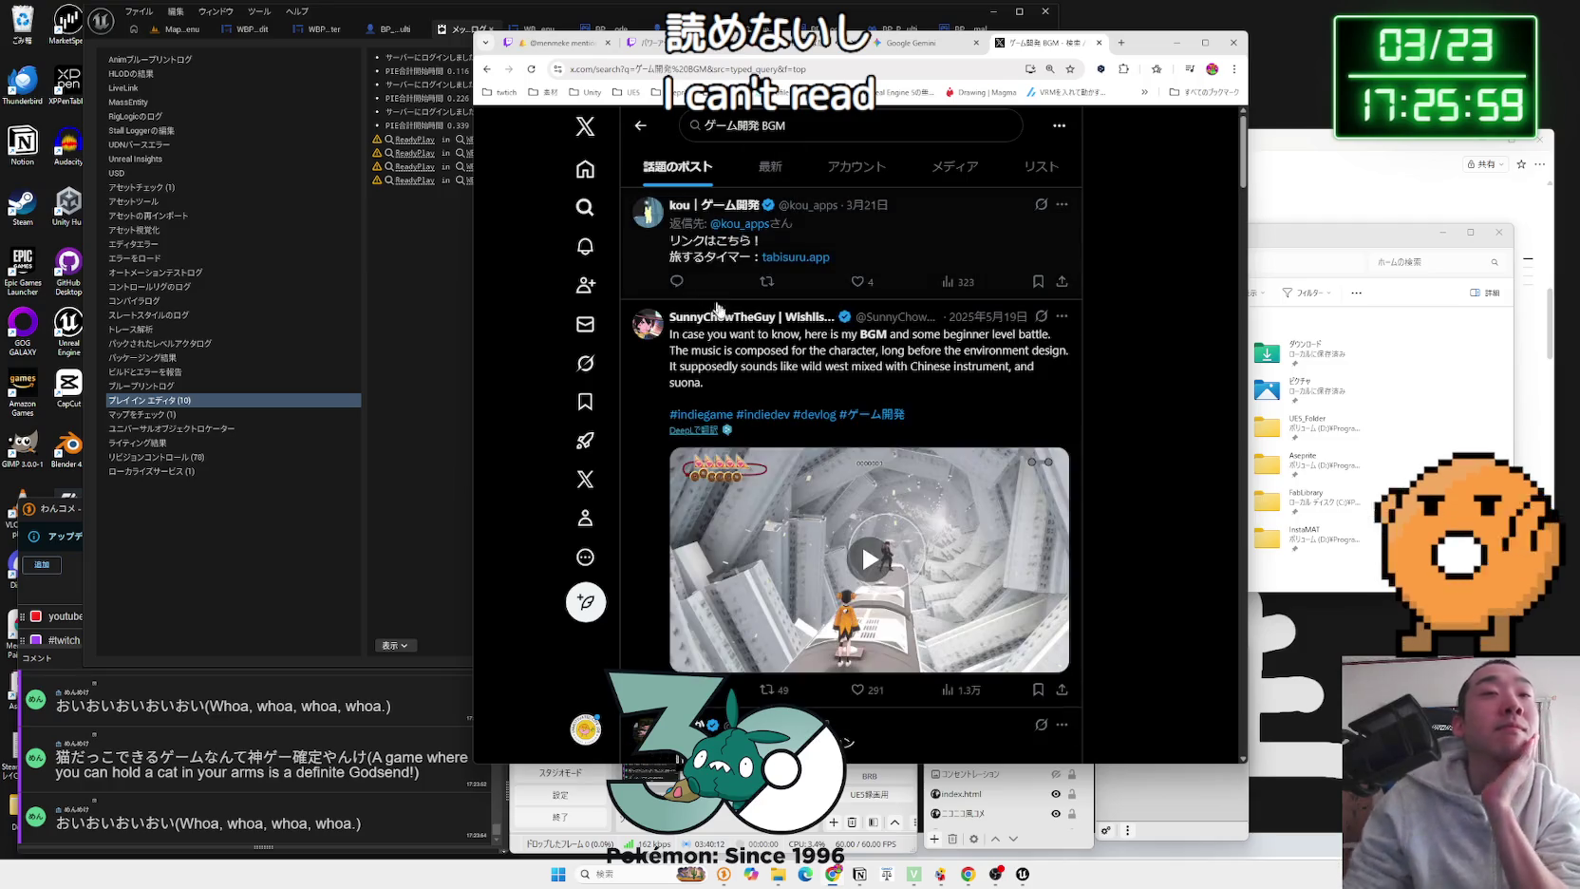
scroll(813, 383, down, 5)
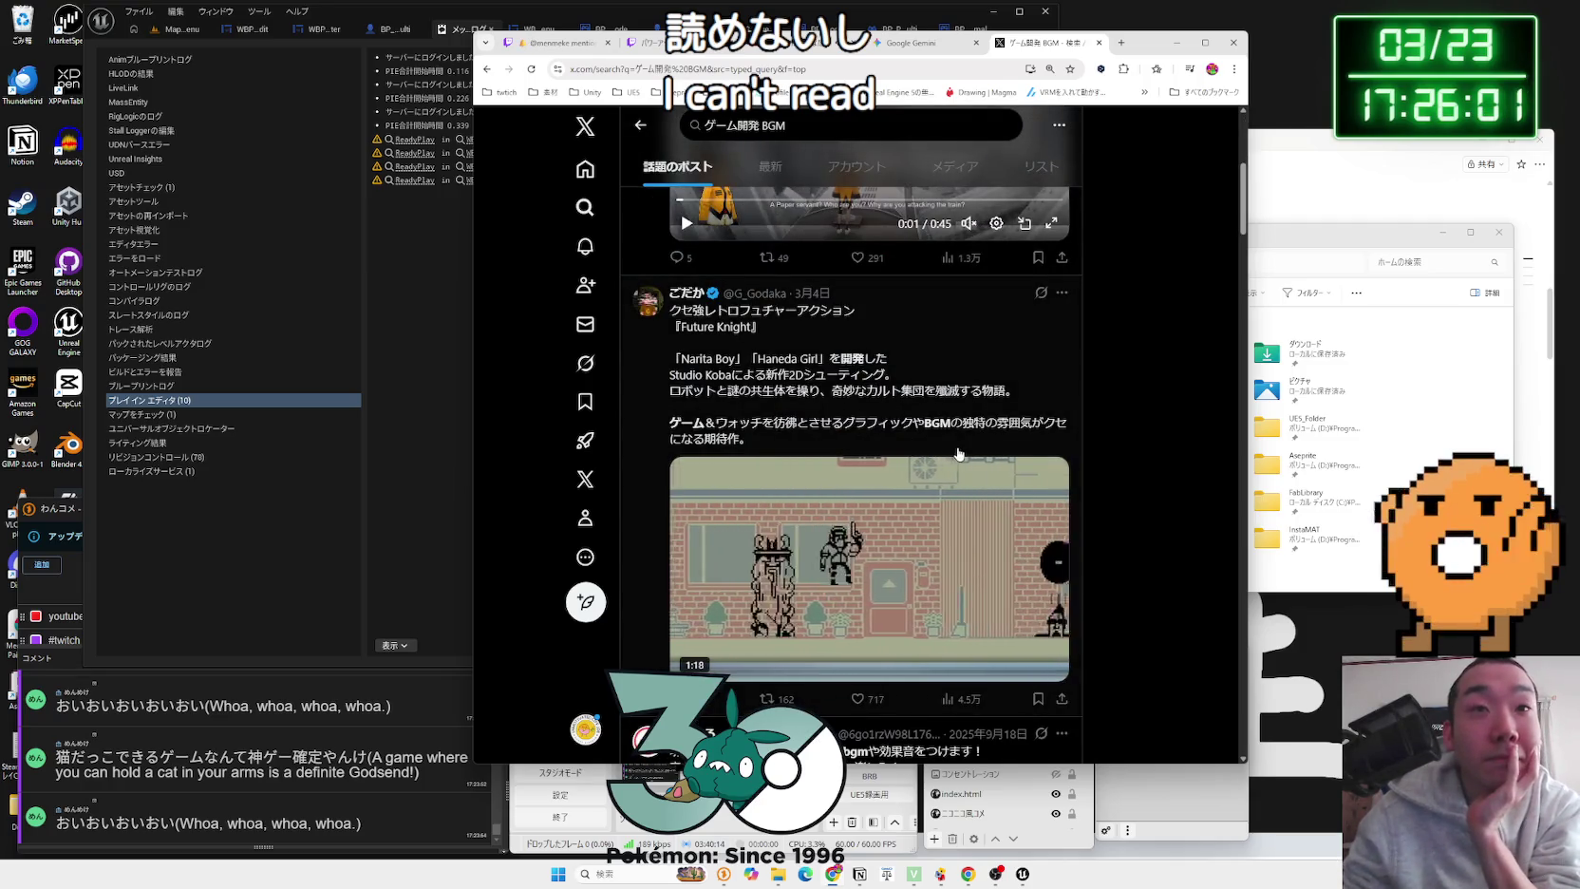
scroll(841, 407, down, 2)
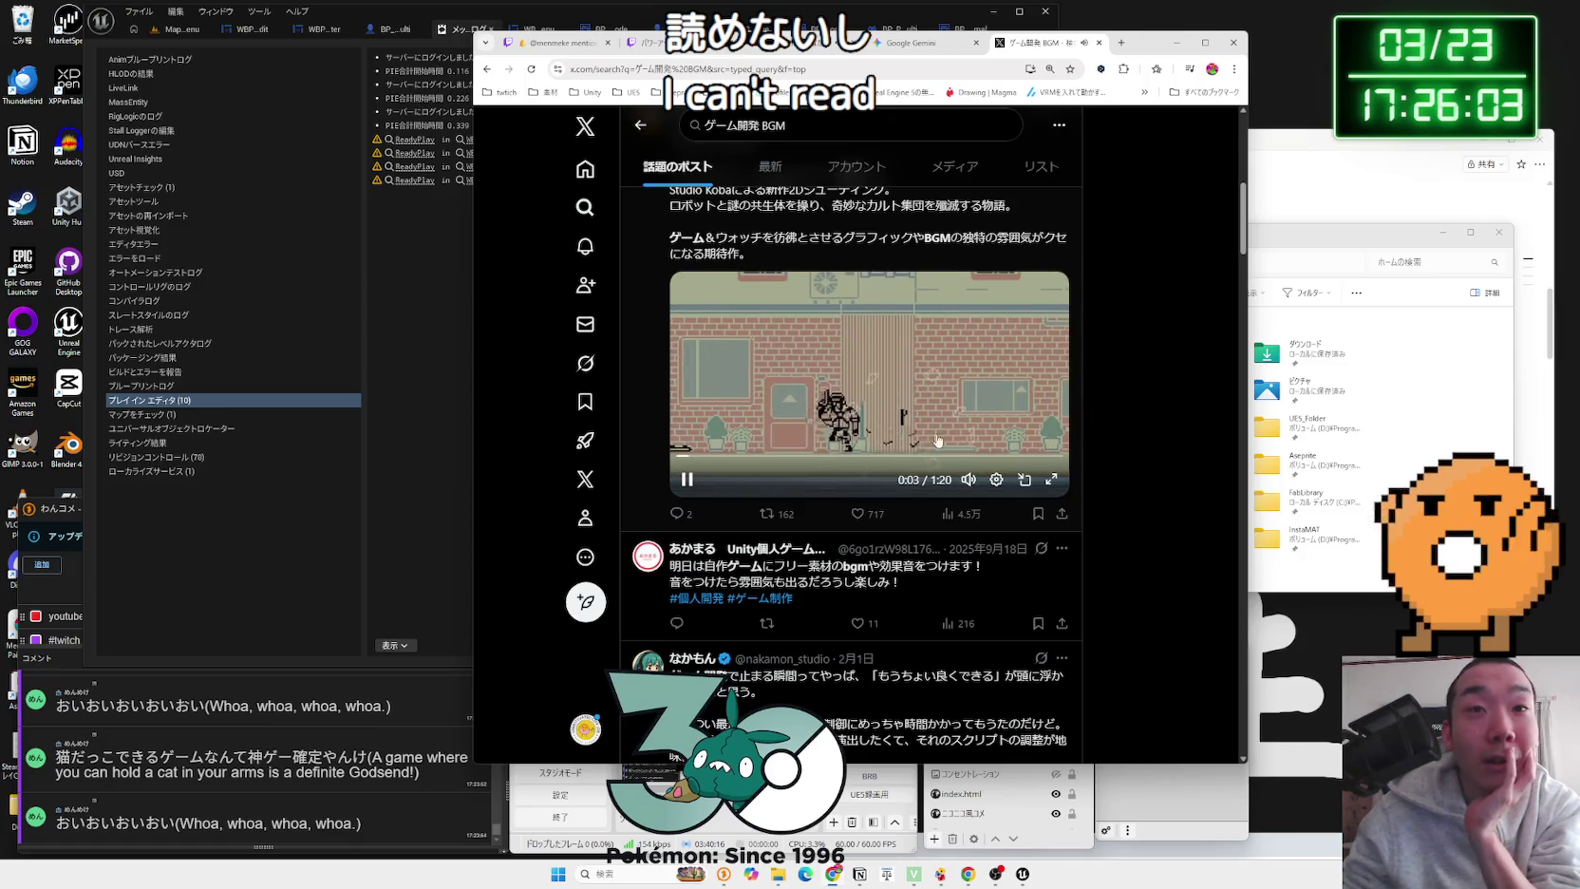
mouse_move(967, 439)
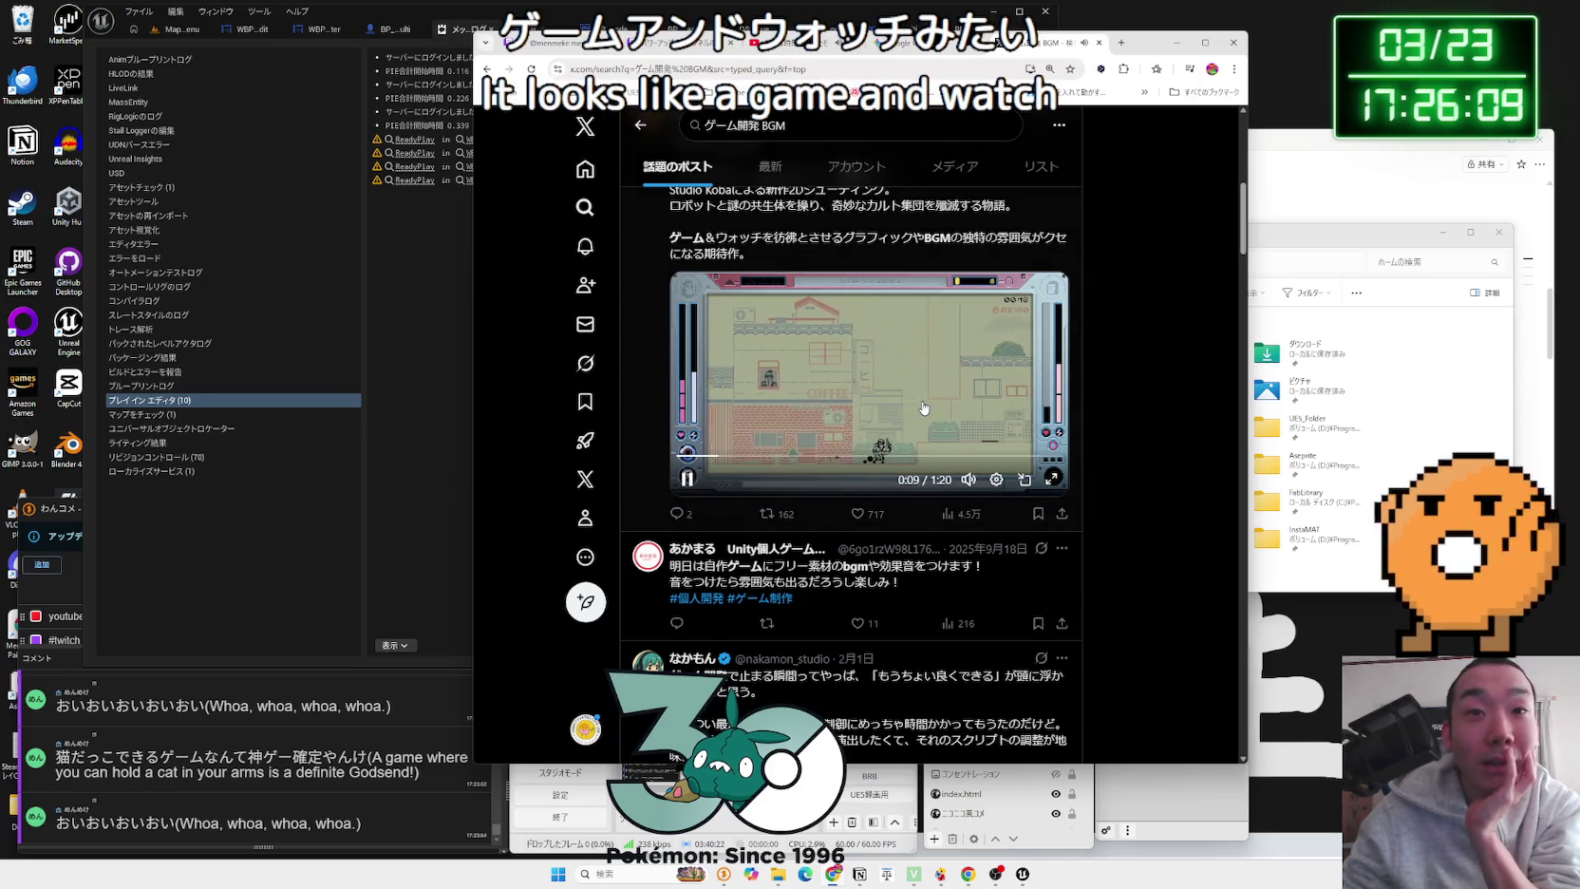
scroll(876, 383, down, 15)
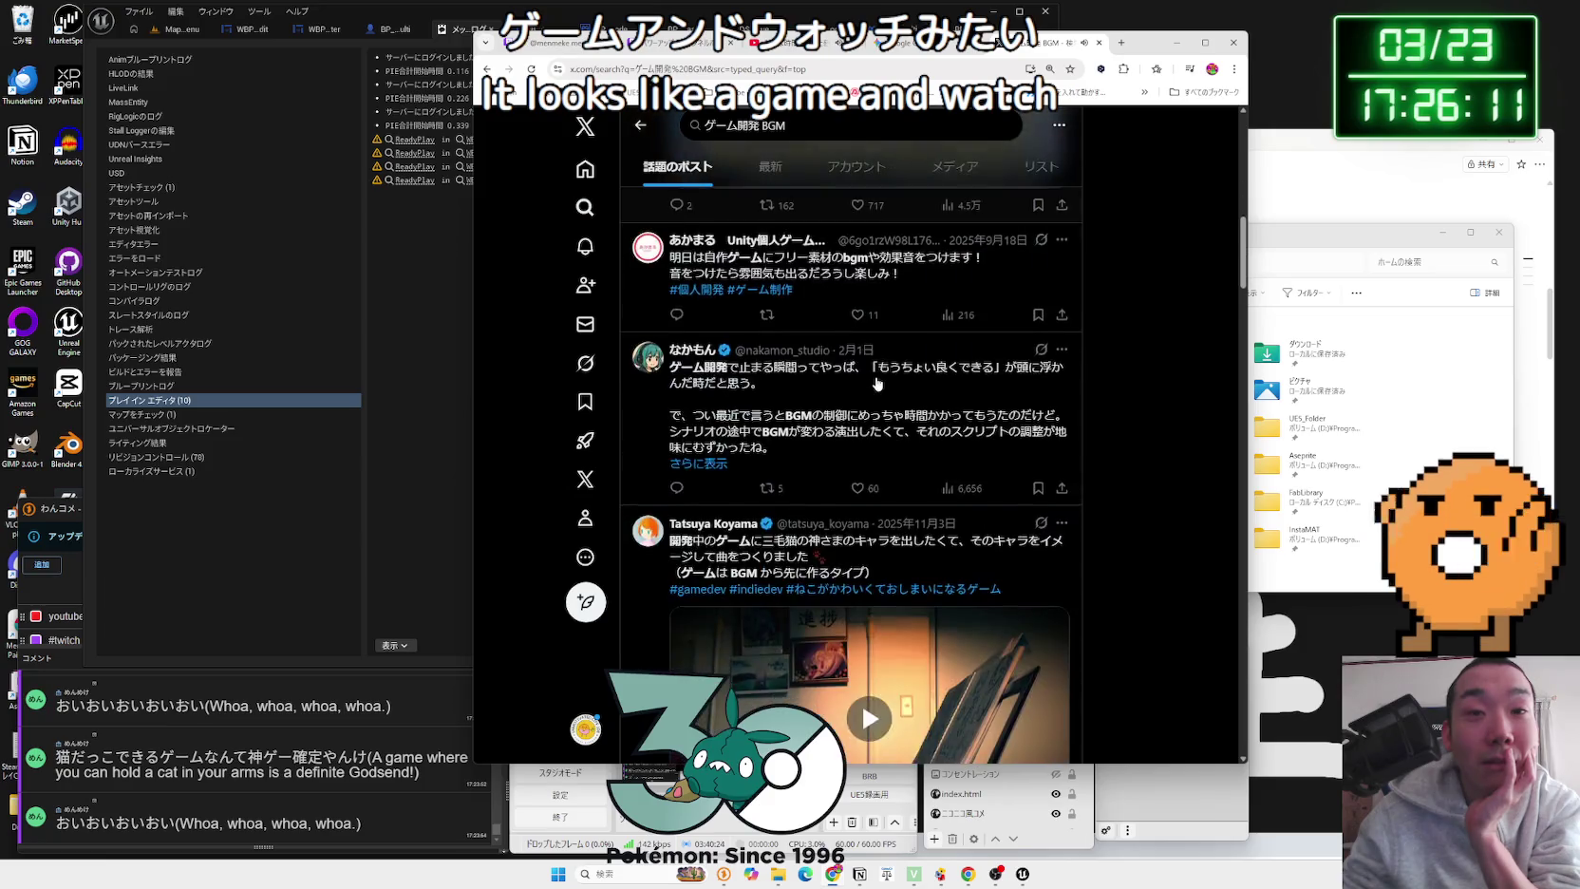
scroll(876, 384, down, 12)
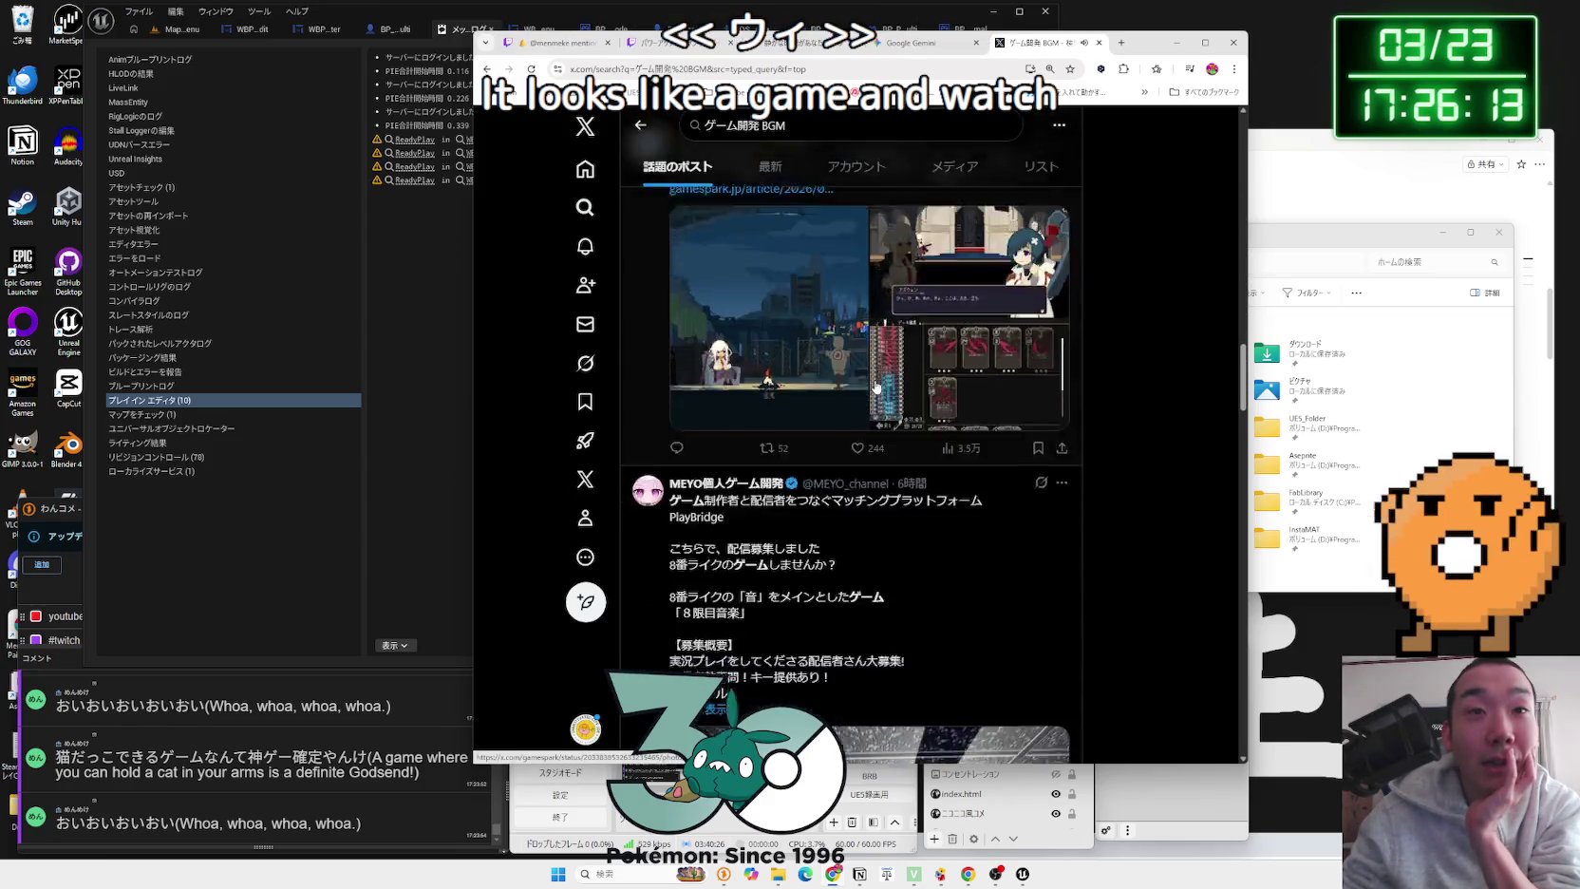
scroll(874, 388, up, 3)
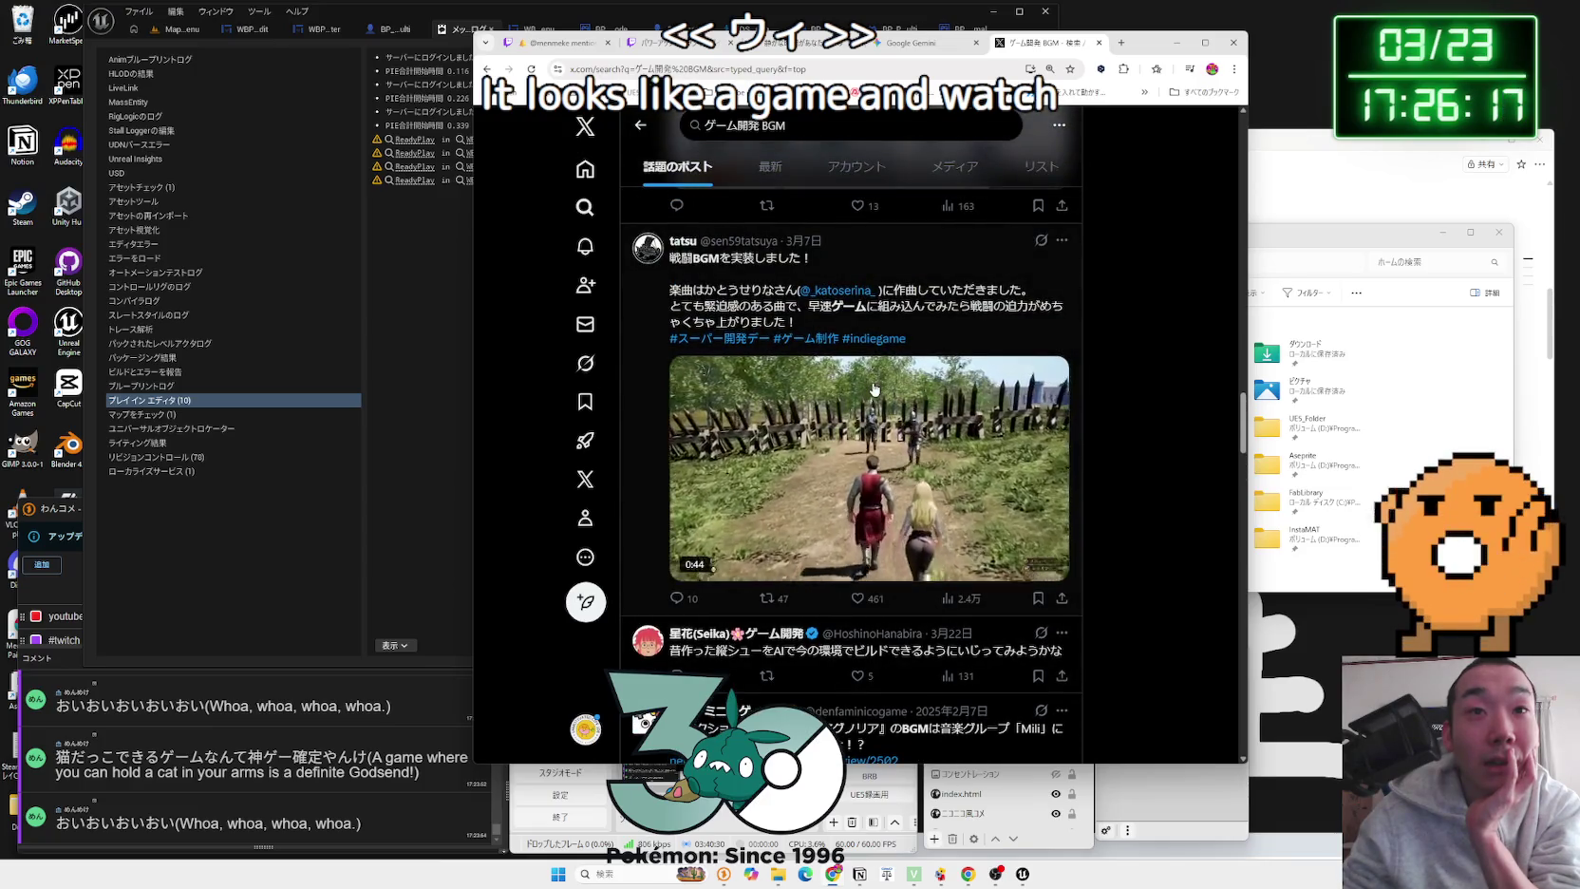
scroll(873, 388, down, 10)
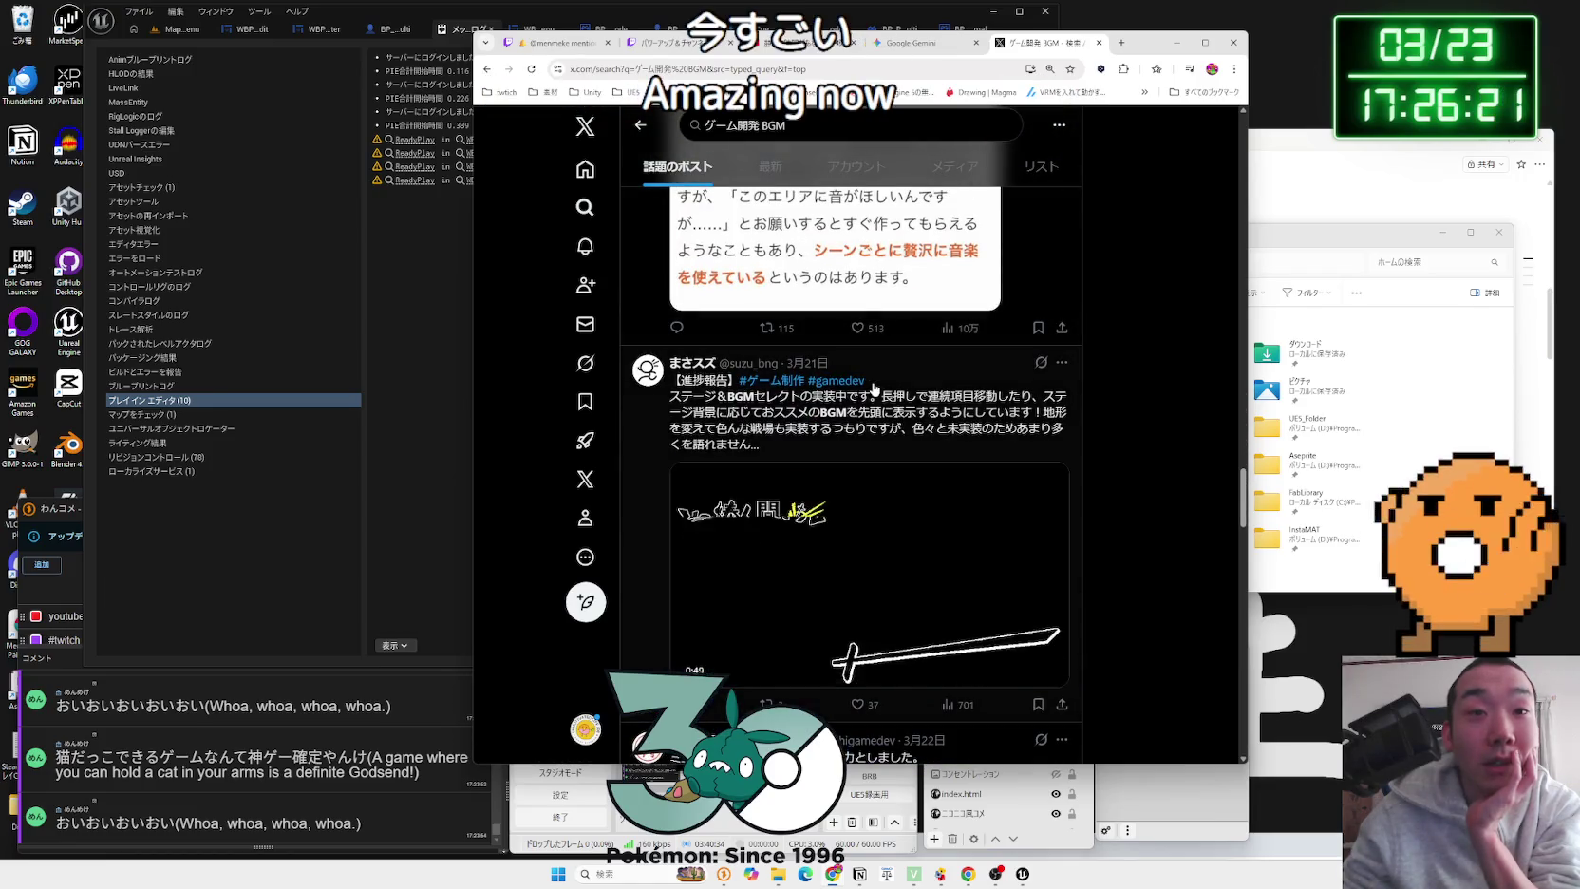
scroll(874, 389, down, 15)
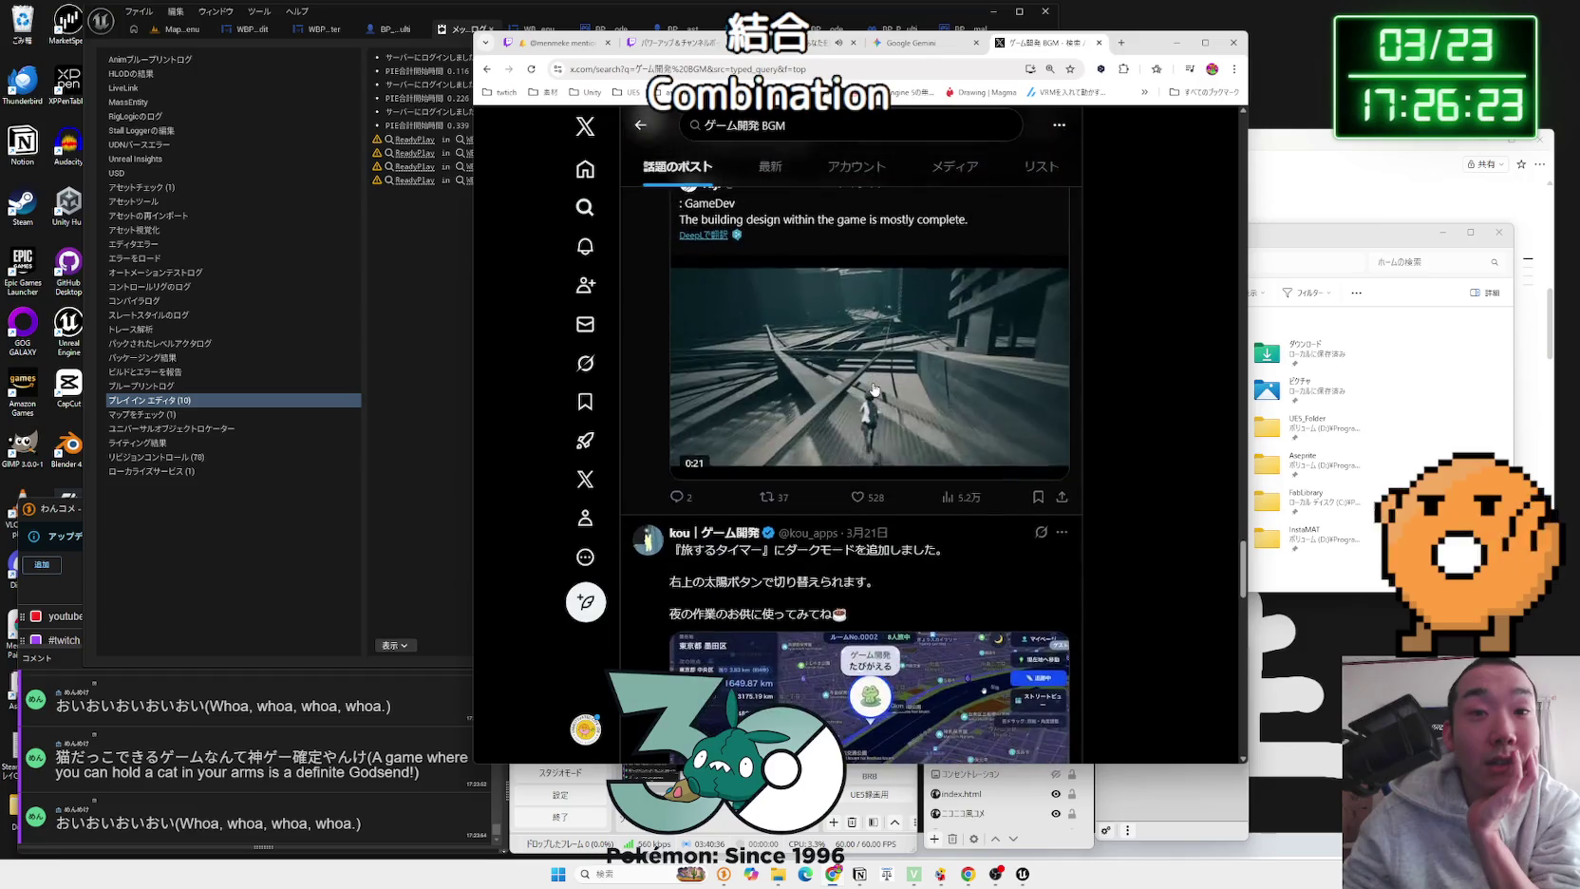
scroll(874, 388, down, 20)
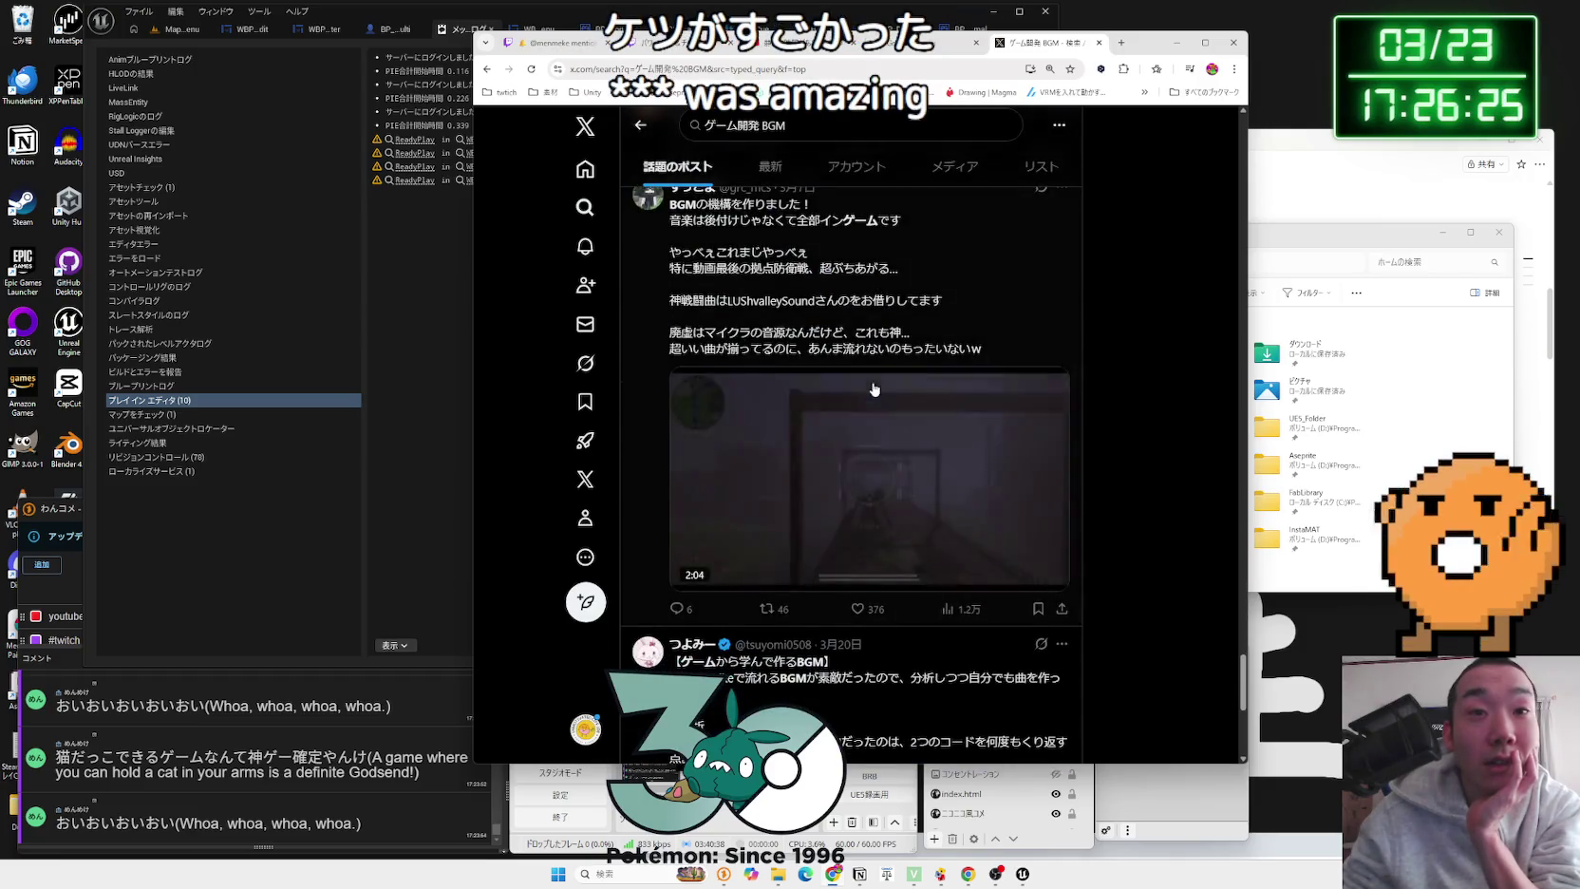
scroll(874, 388, down, 20)
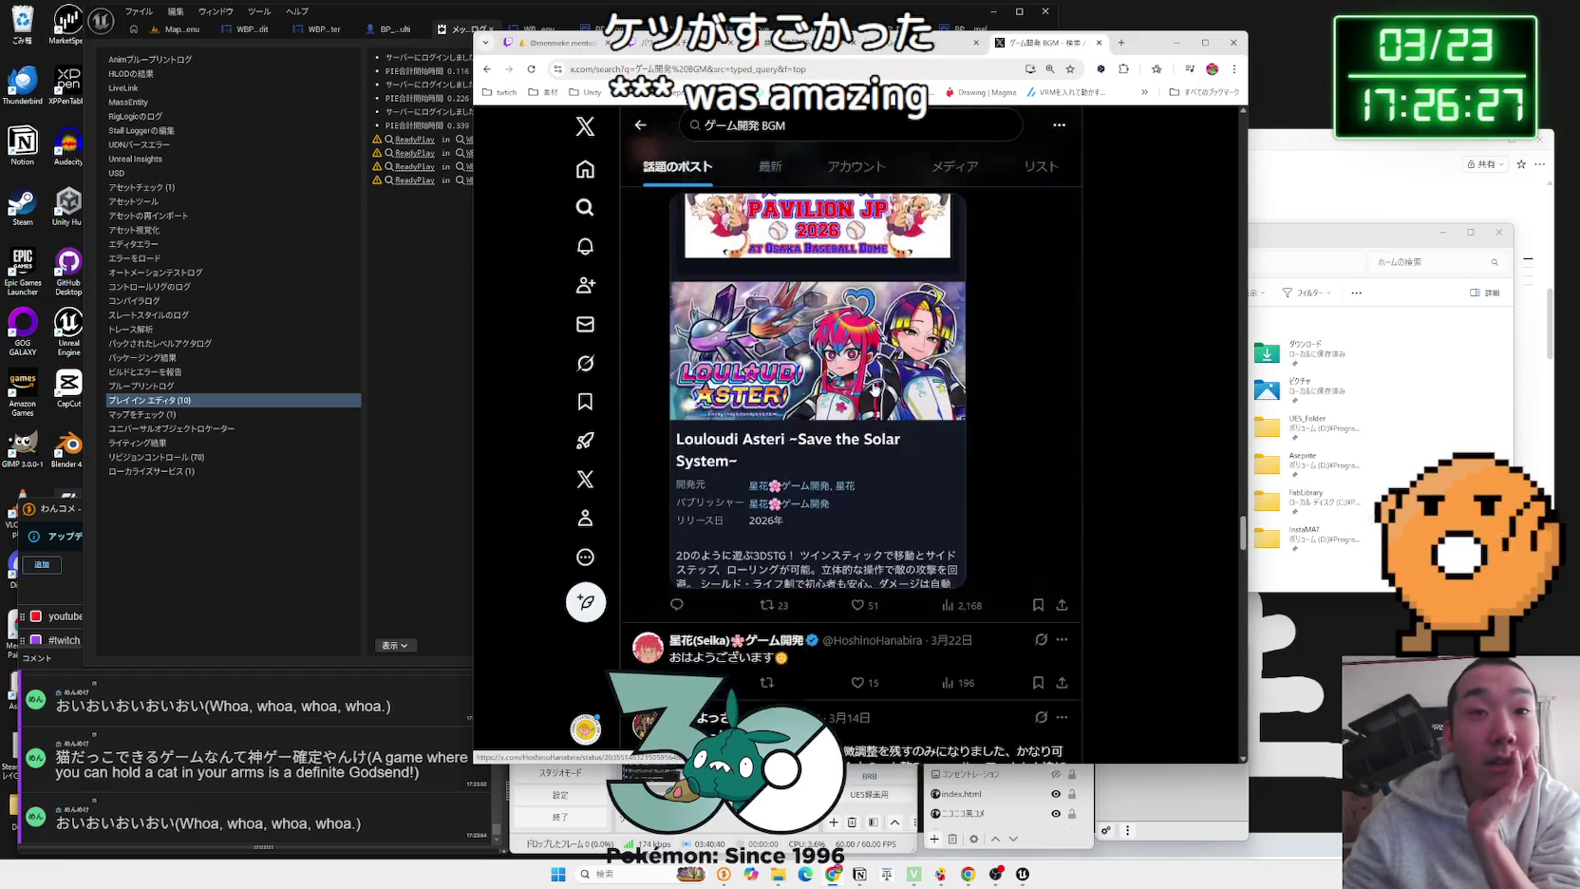
scroll(874, 388, down, 20)
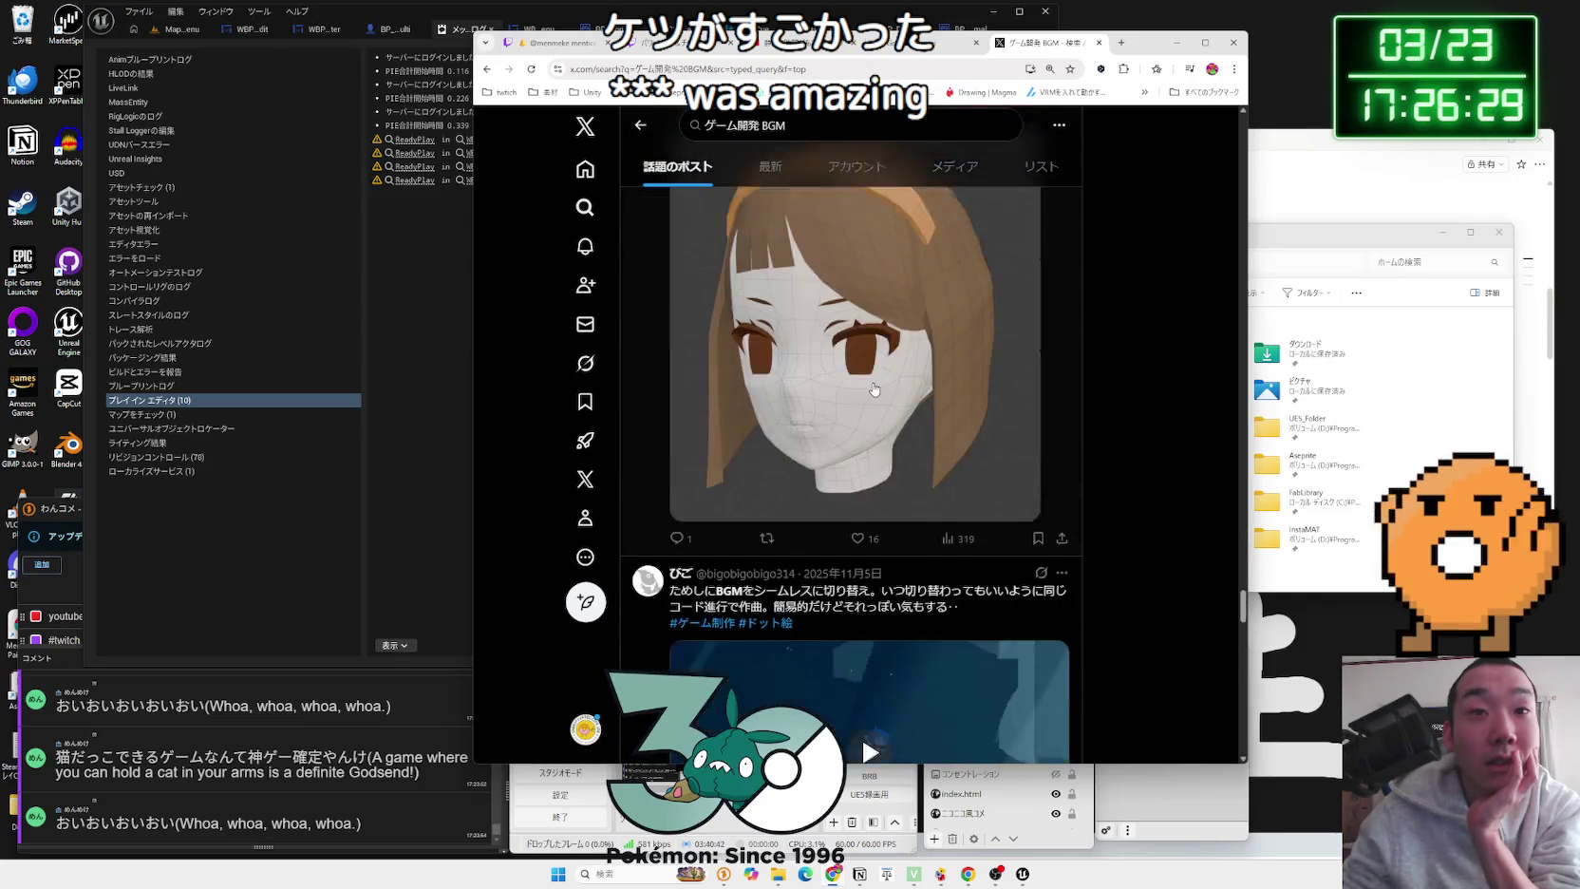
scroll(873, 389, down, 20)
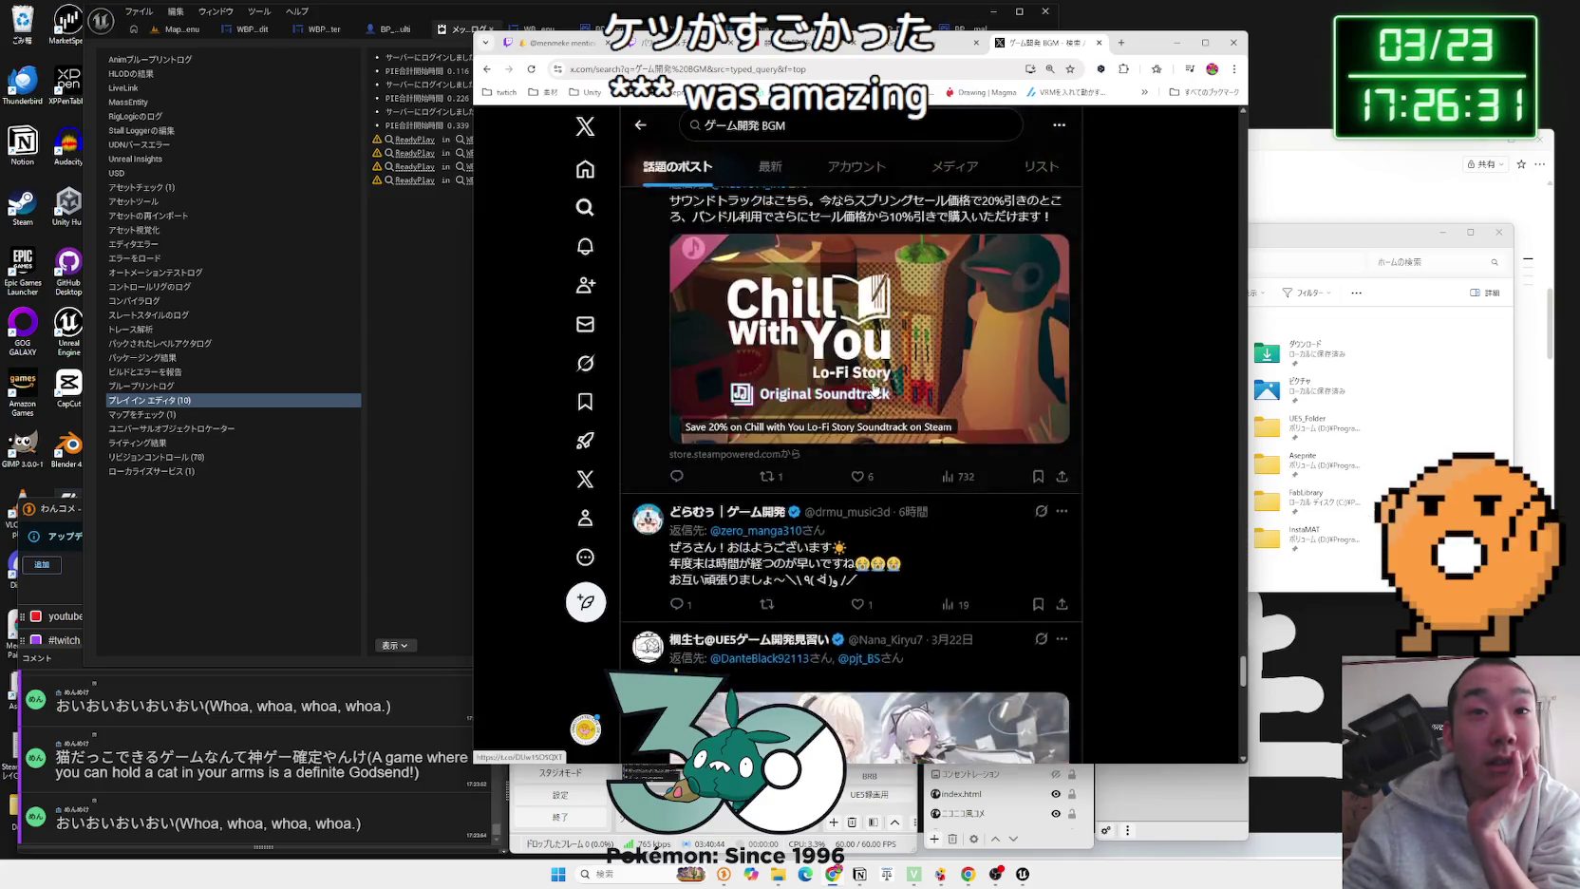
click(756, 126)
Step: Change the query from ゲーム開発 BGM to ゲーム BGM and scroll the first results
key(BackSpace)
key(BackSpace)
key(Return)
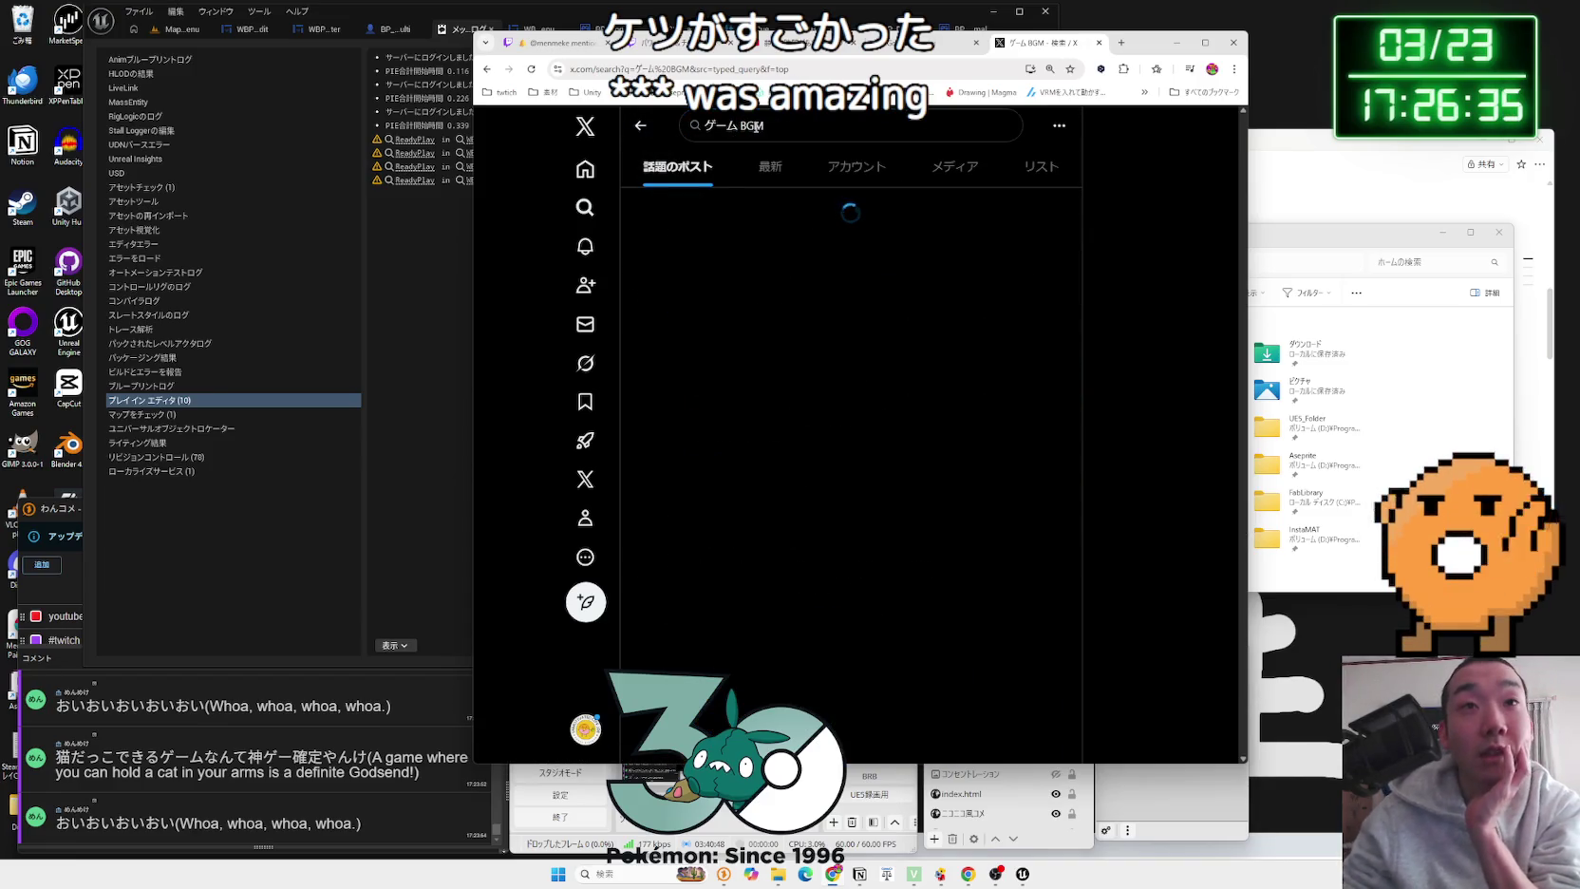
scroll(812, 351, down, 15)
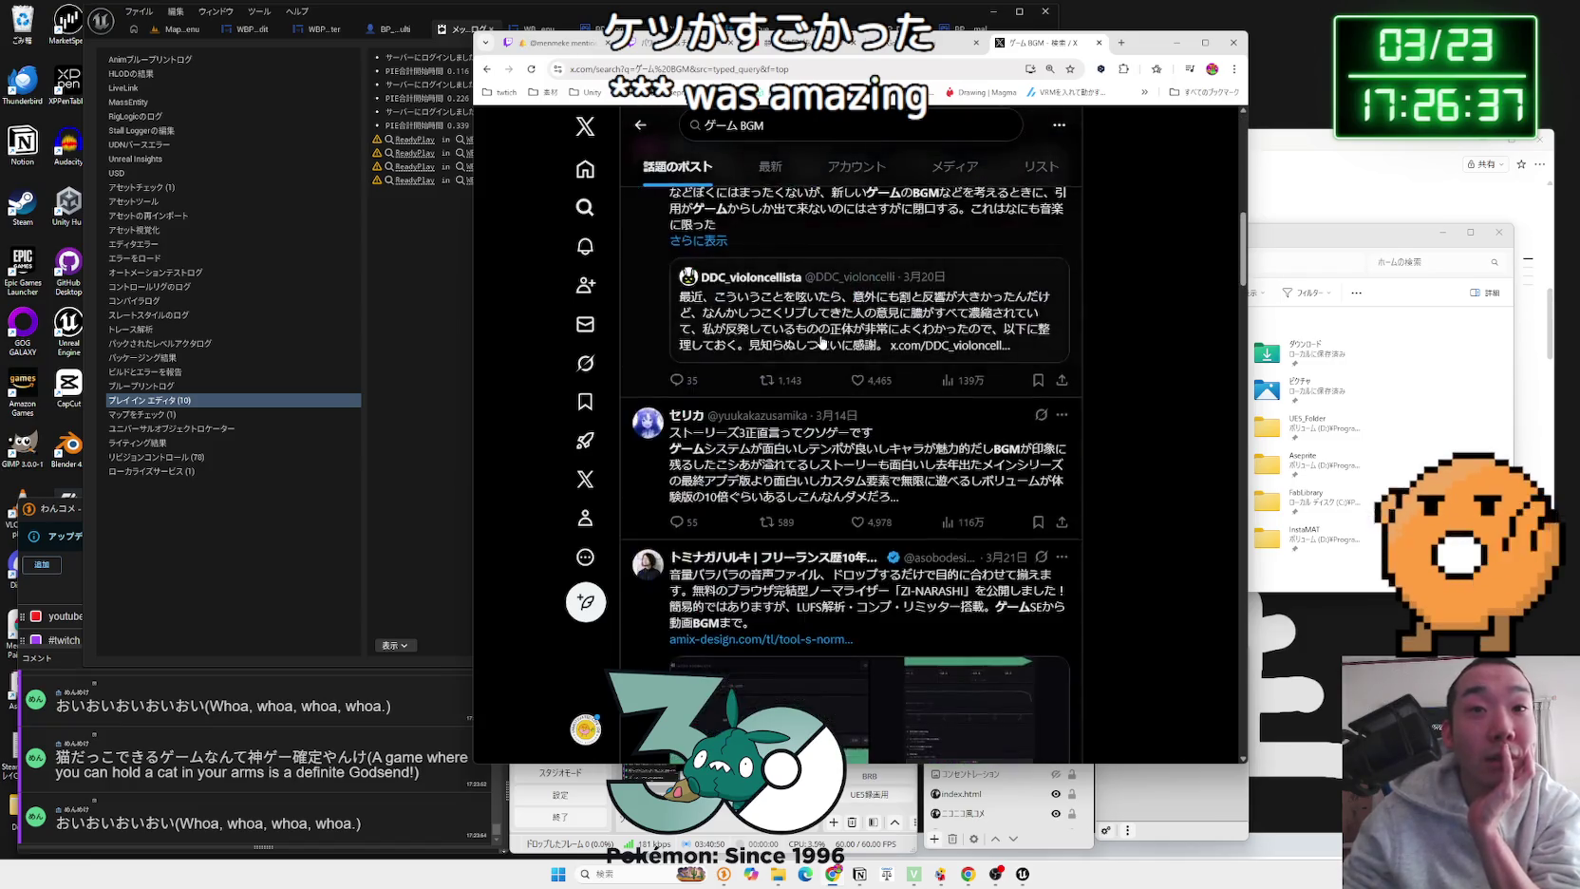
scroll(822, 342, down, 15)
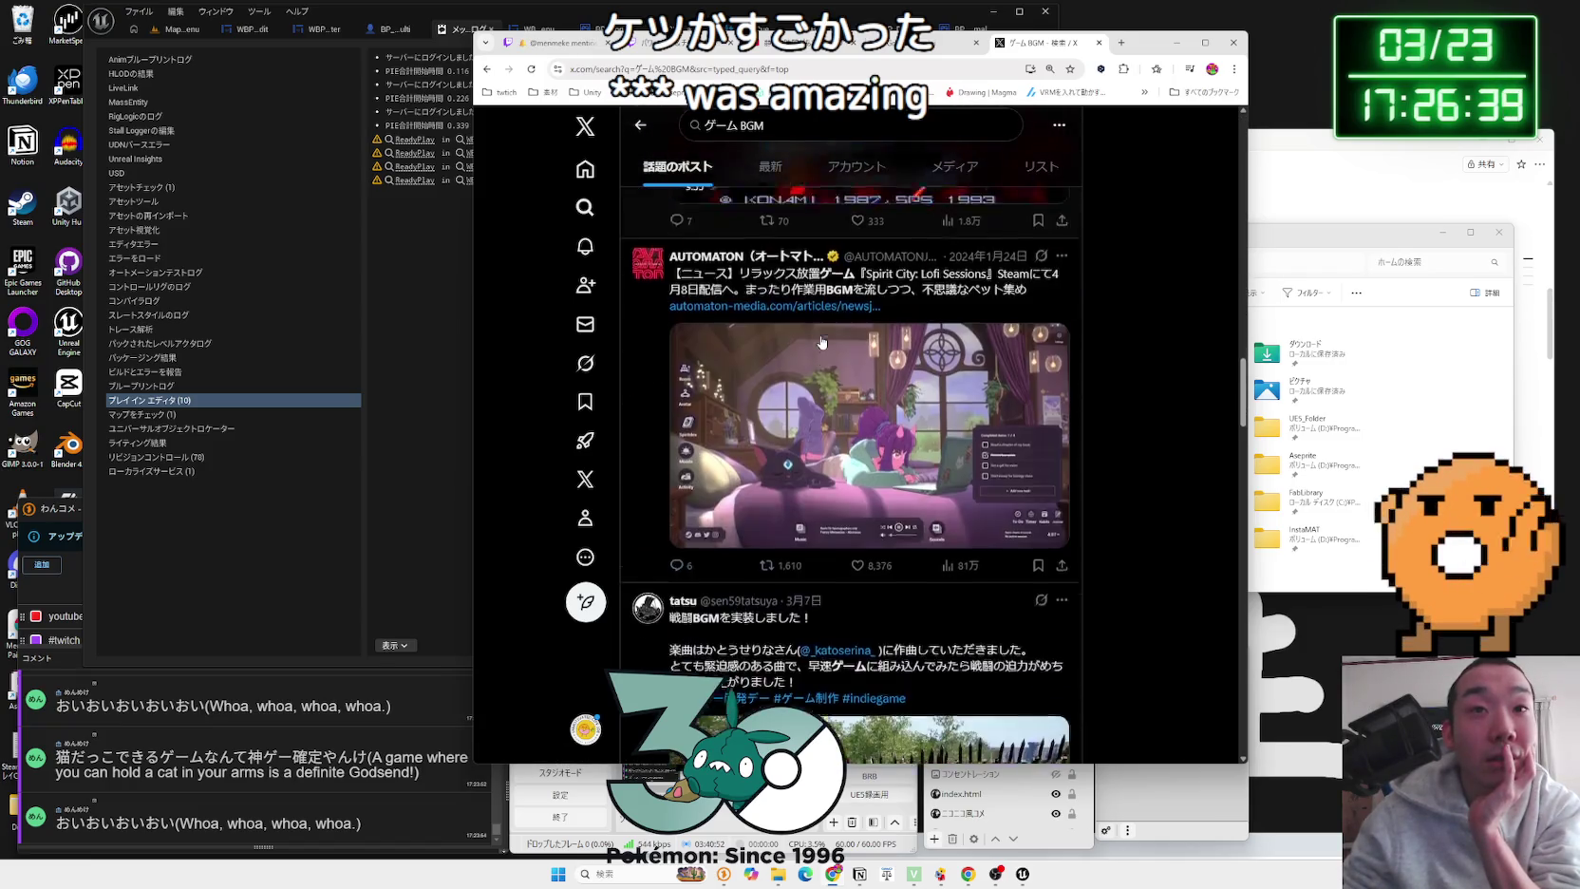
scroll(822, 342, down, 15)
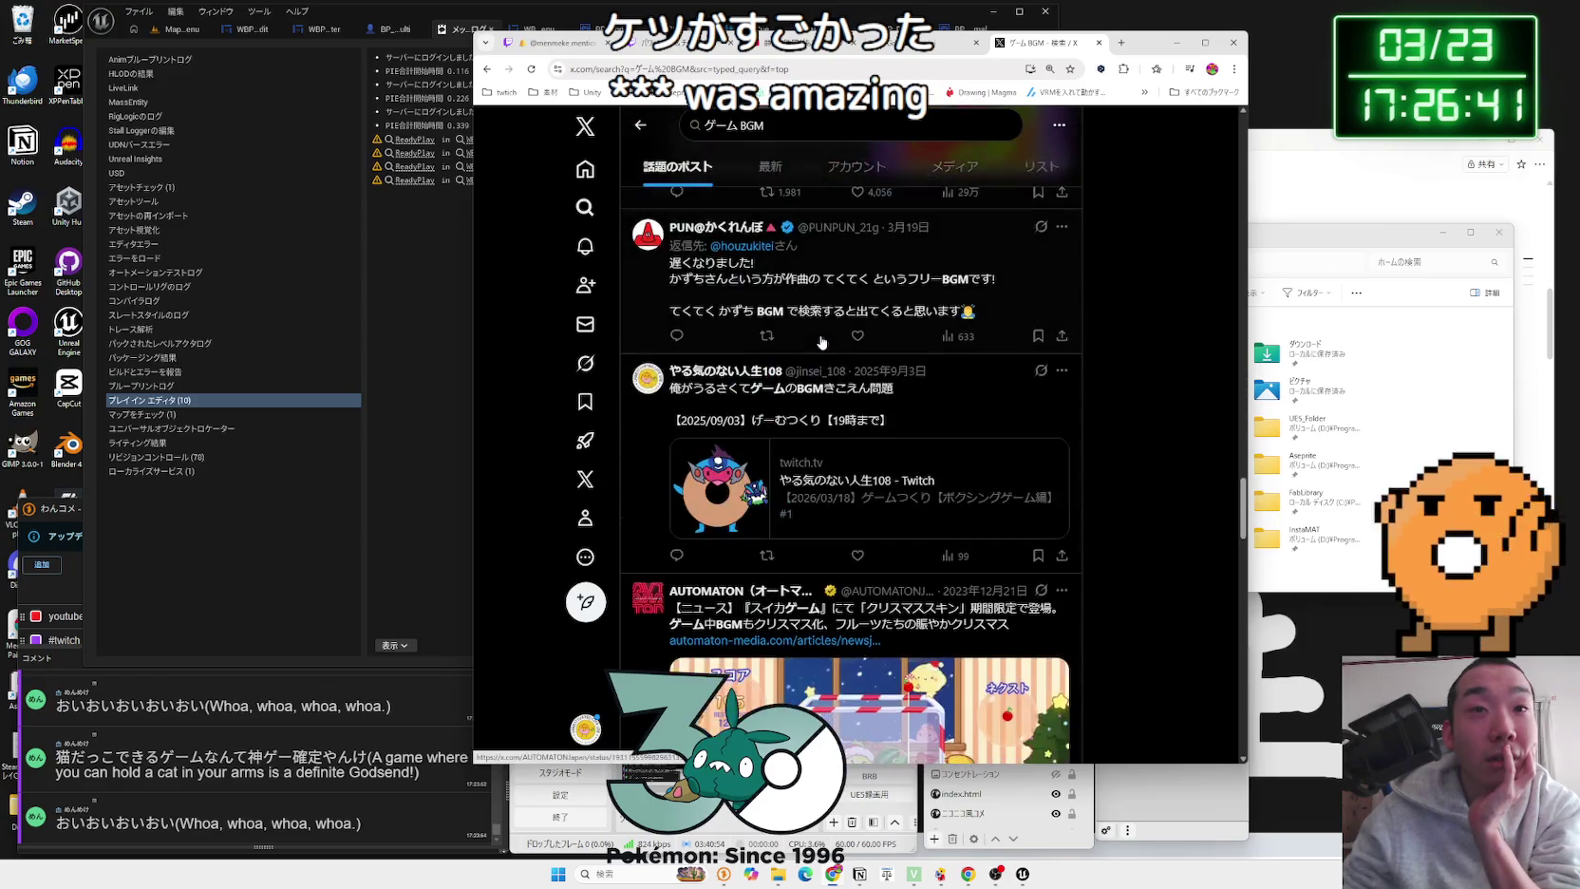
scroll(823, 342, down, 15)
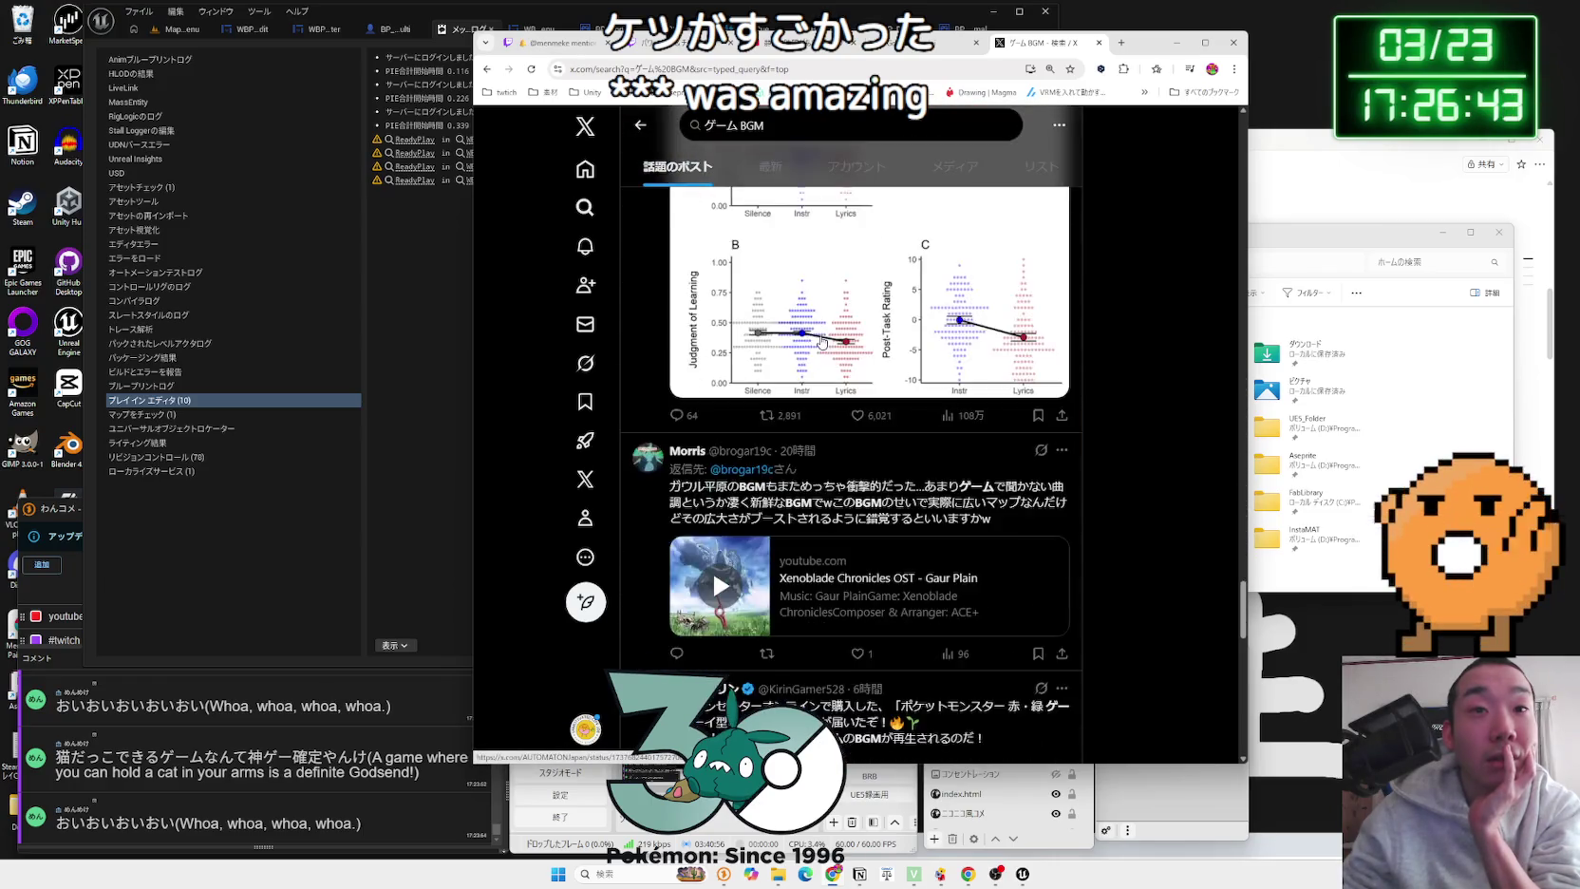
scroll(822, 342, down, 10)
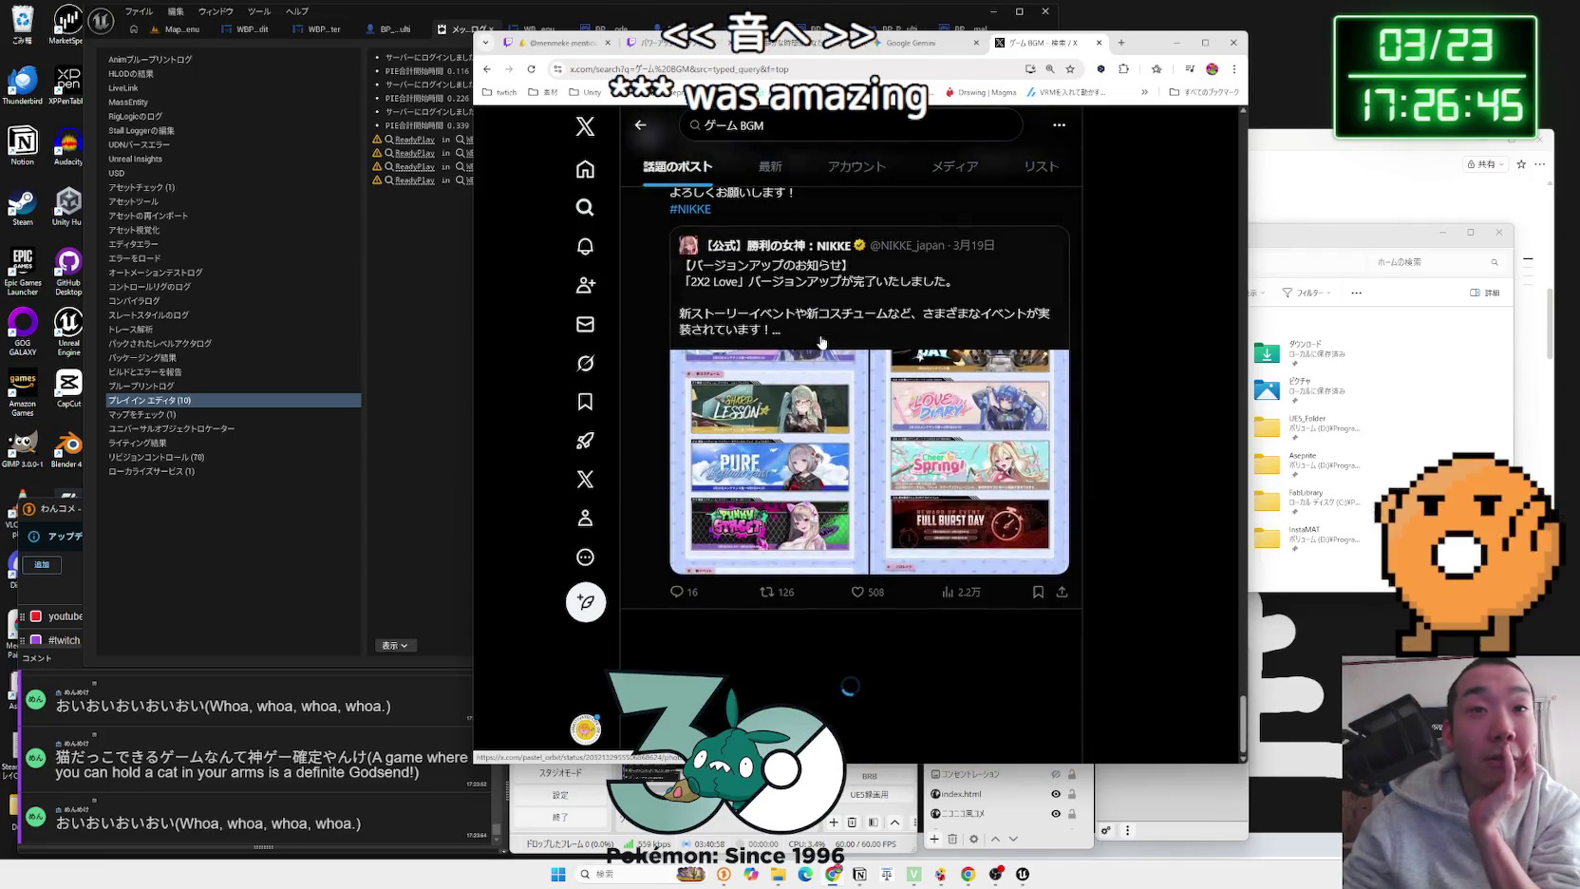
scroll(822, 342, down, 15)
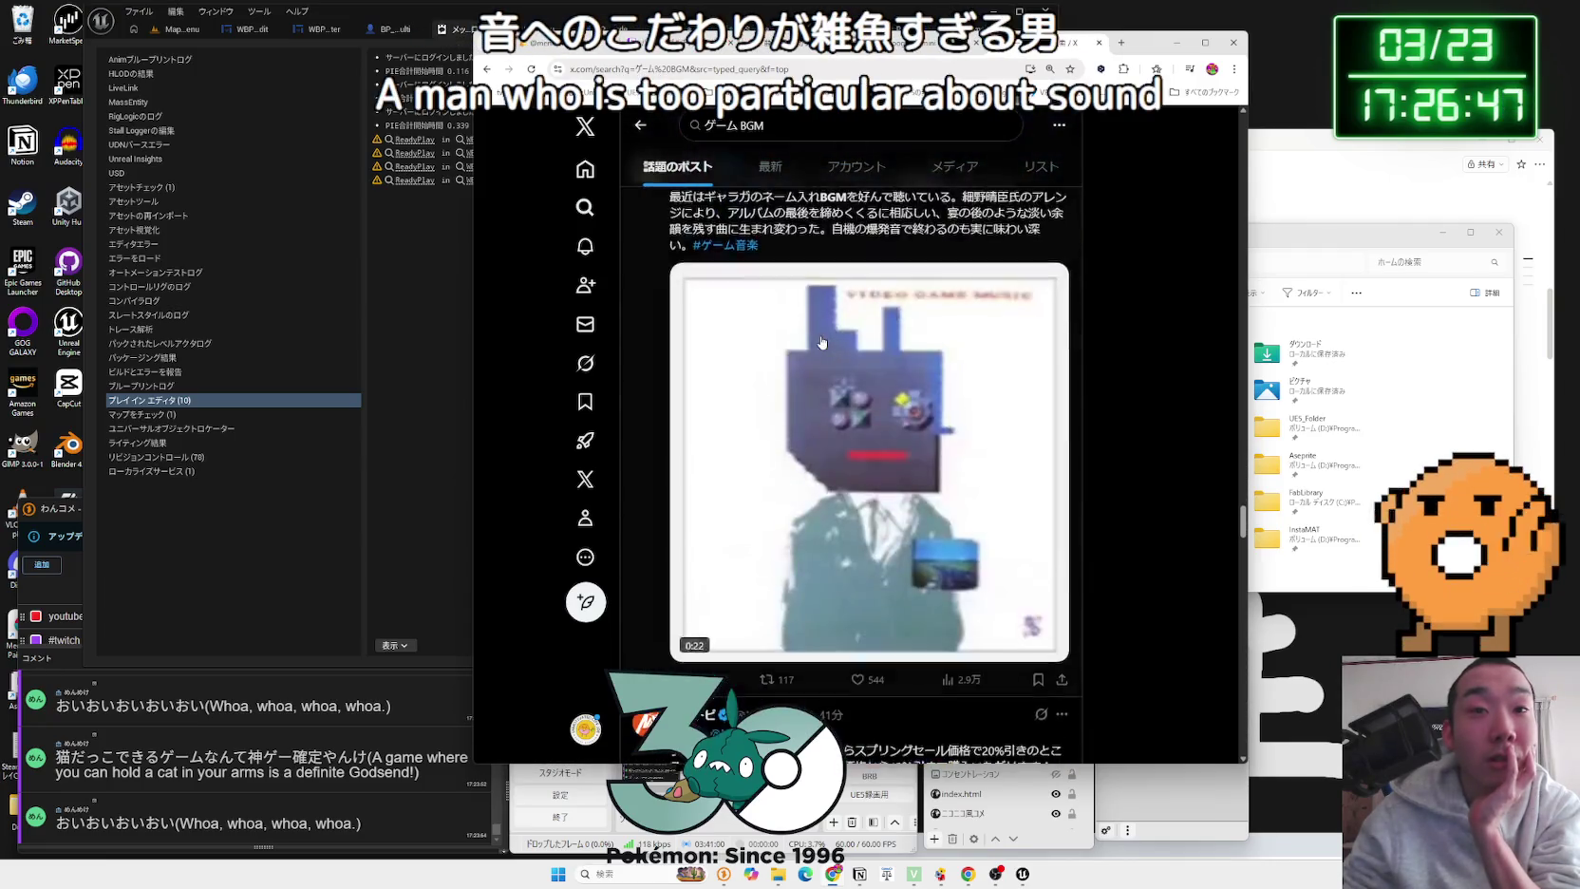
scroll(822, 342, down, 15)
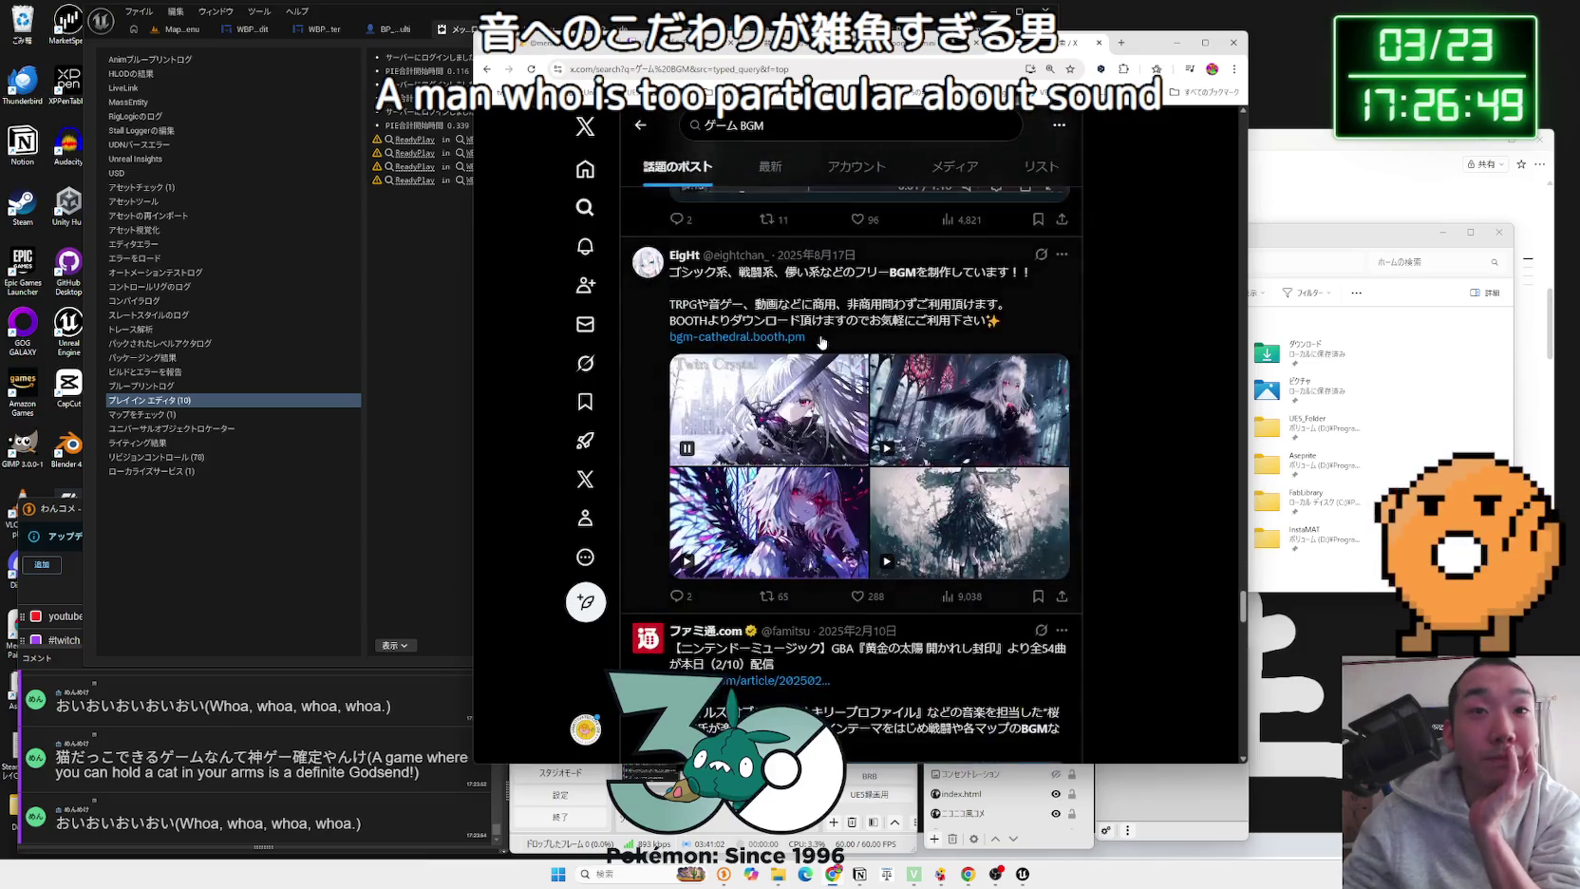
scroll(823, 342, down, 15)
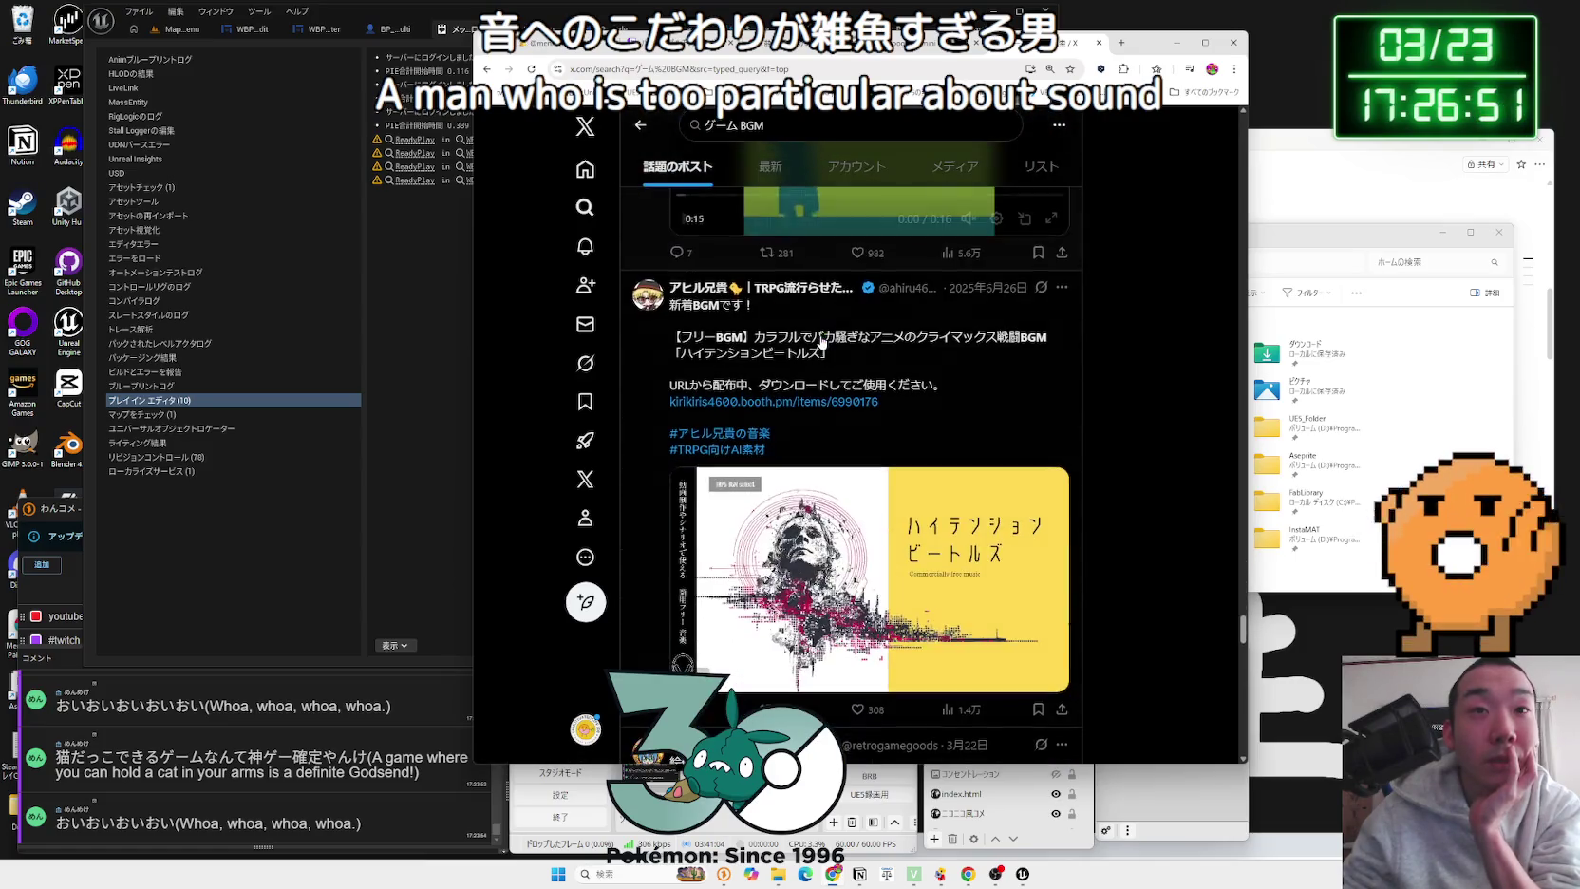
Step: Keep scrolling the ゲーム BGM results to the 'BGMが神すぎる 名作ゲーム6選' post
scroll(822, 342, up, 4)
scroll(822, 342, down, 15)
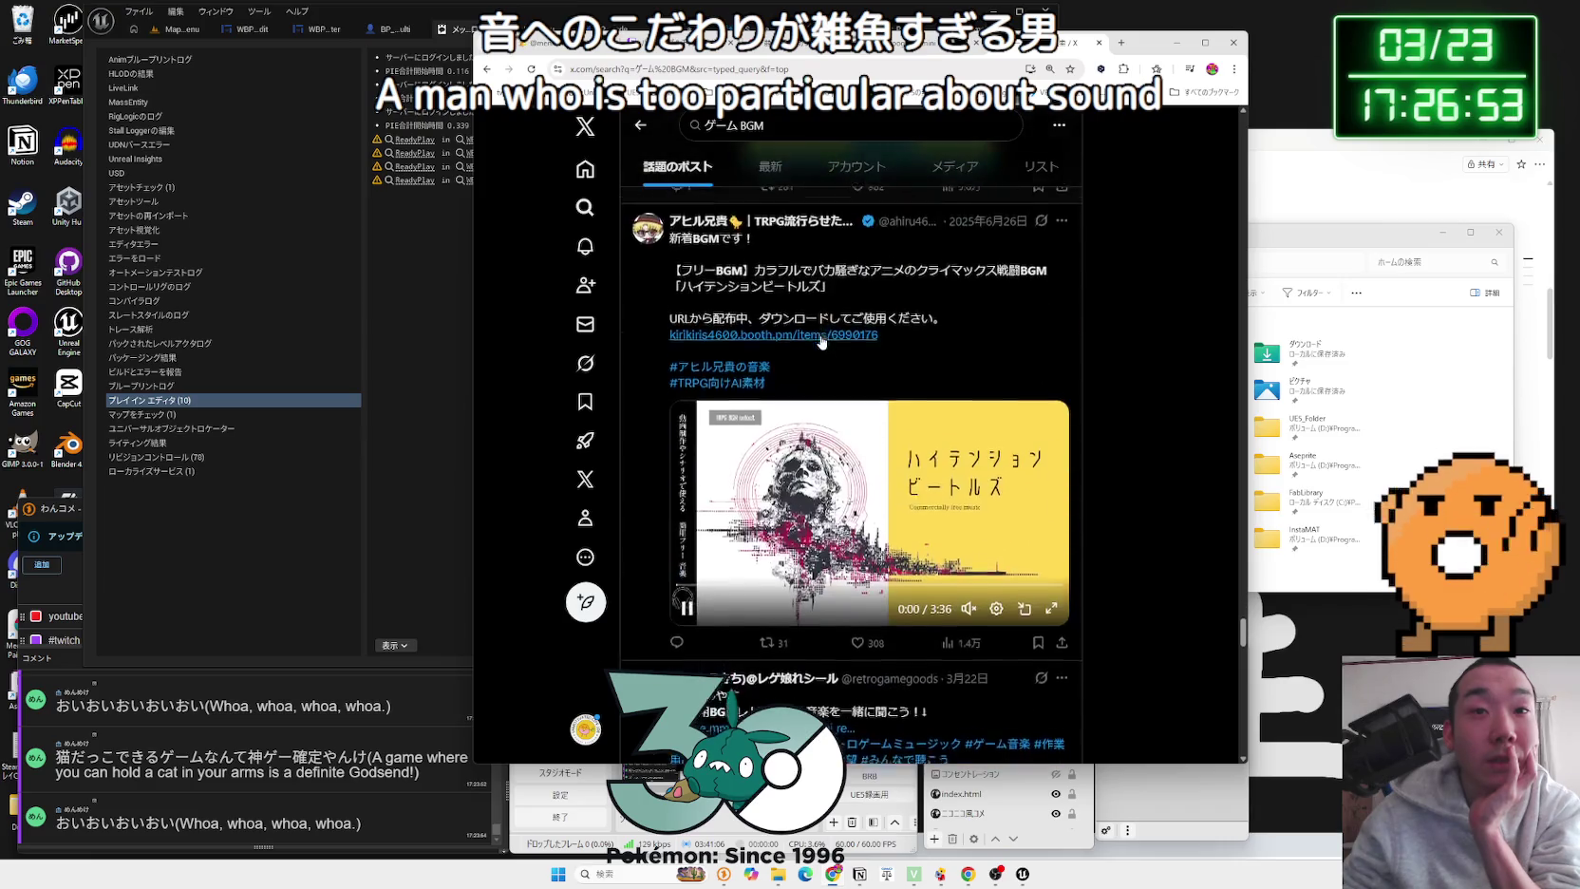
scroll(822, 342, down, 15)
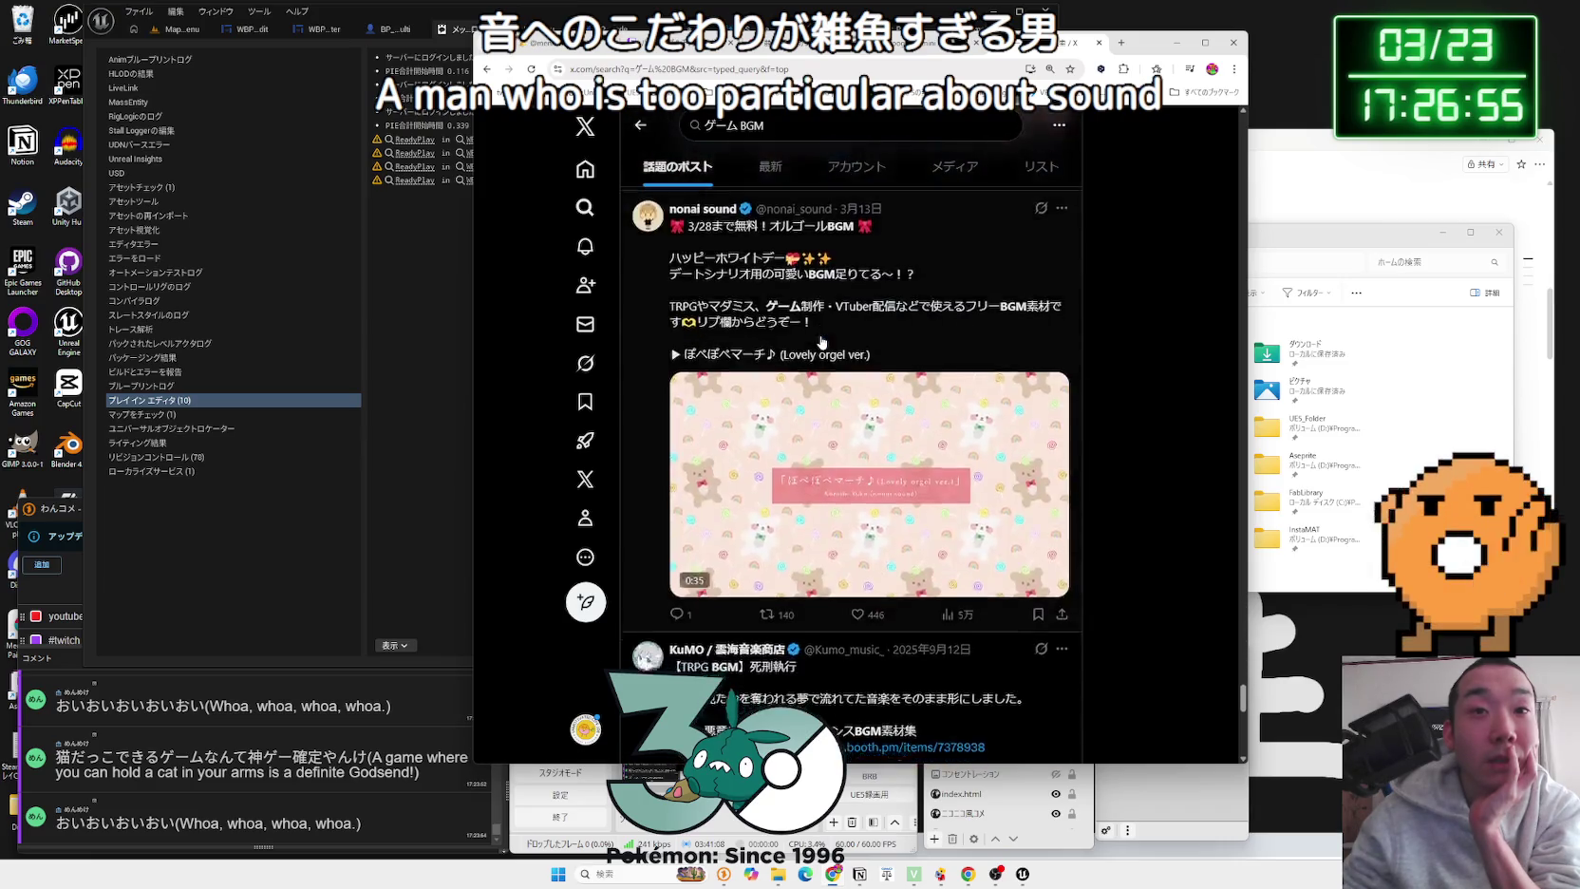
scroll(822, 341, down, 10)
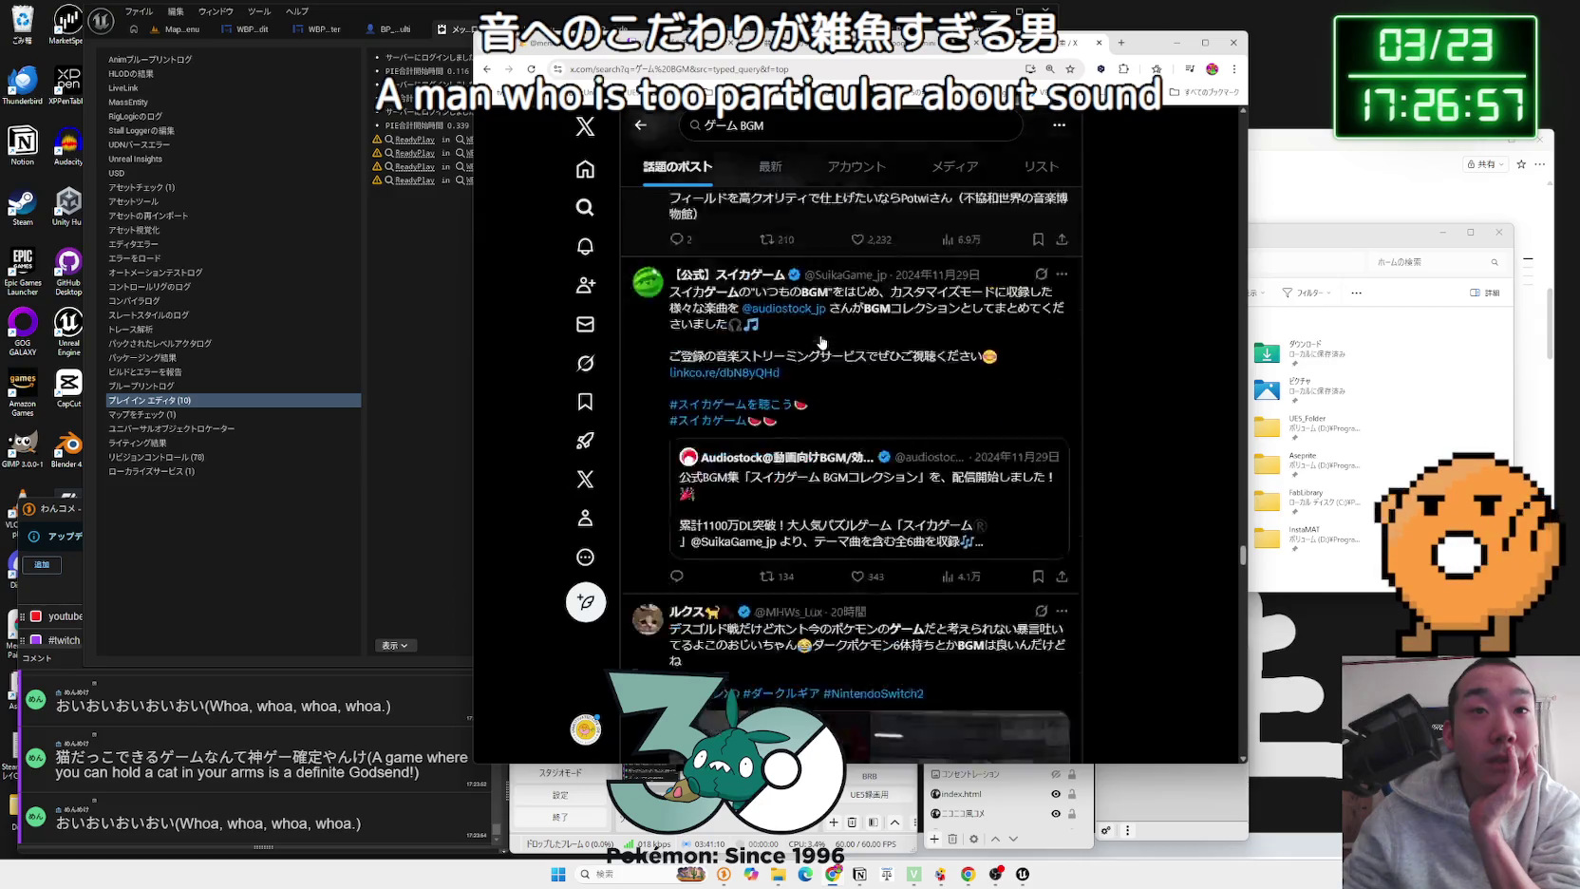
scroll(823, 342, down, 15)
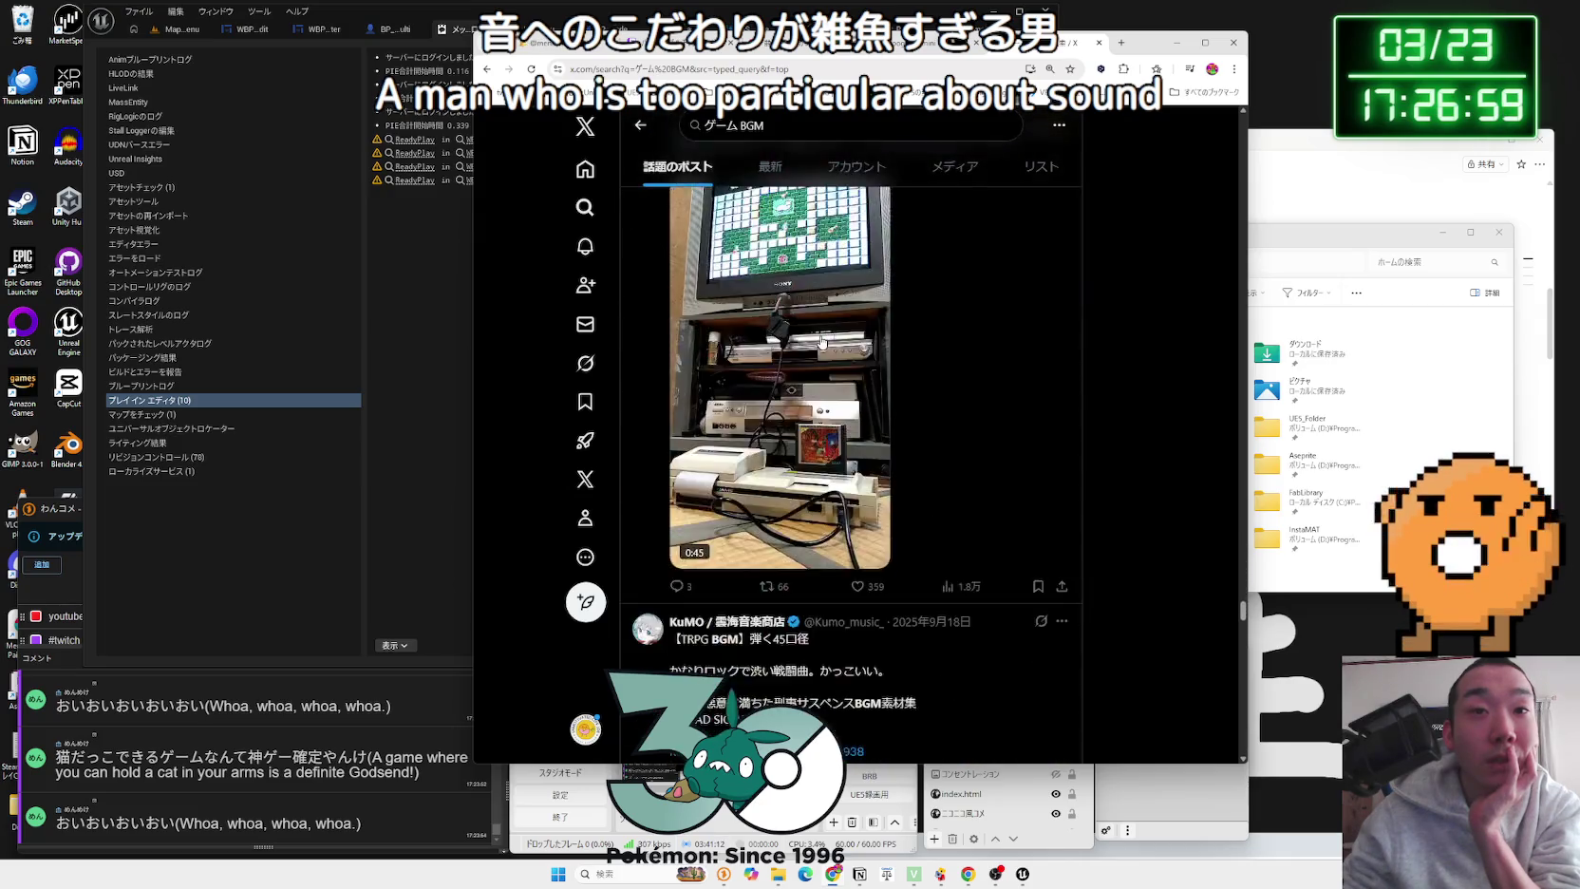
scroll(823, 342, down, 15)
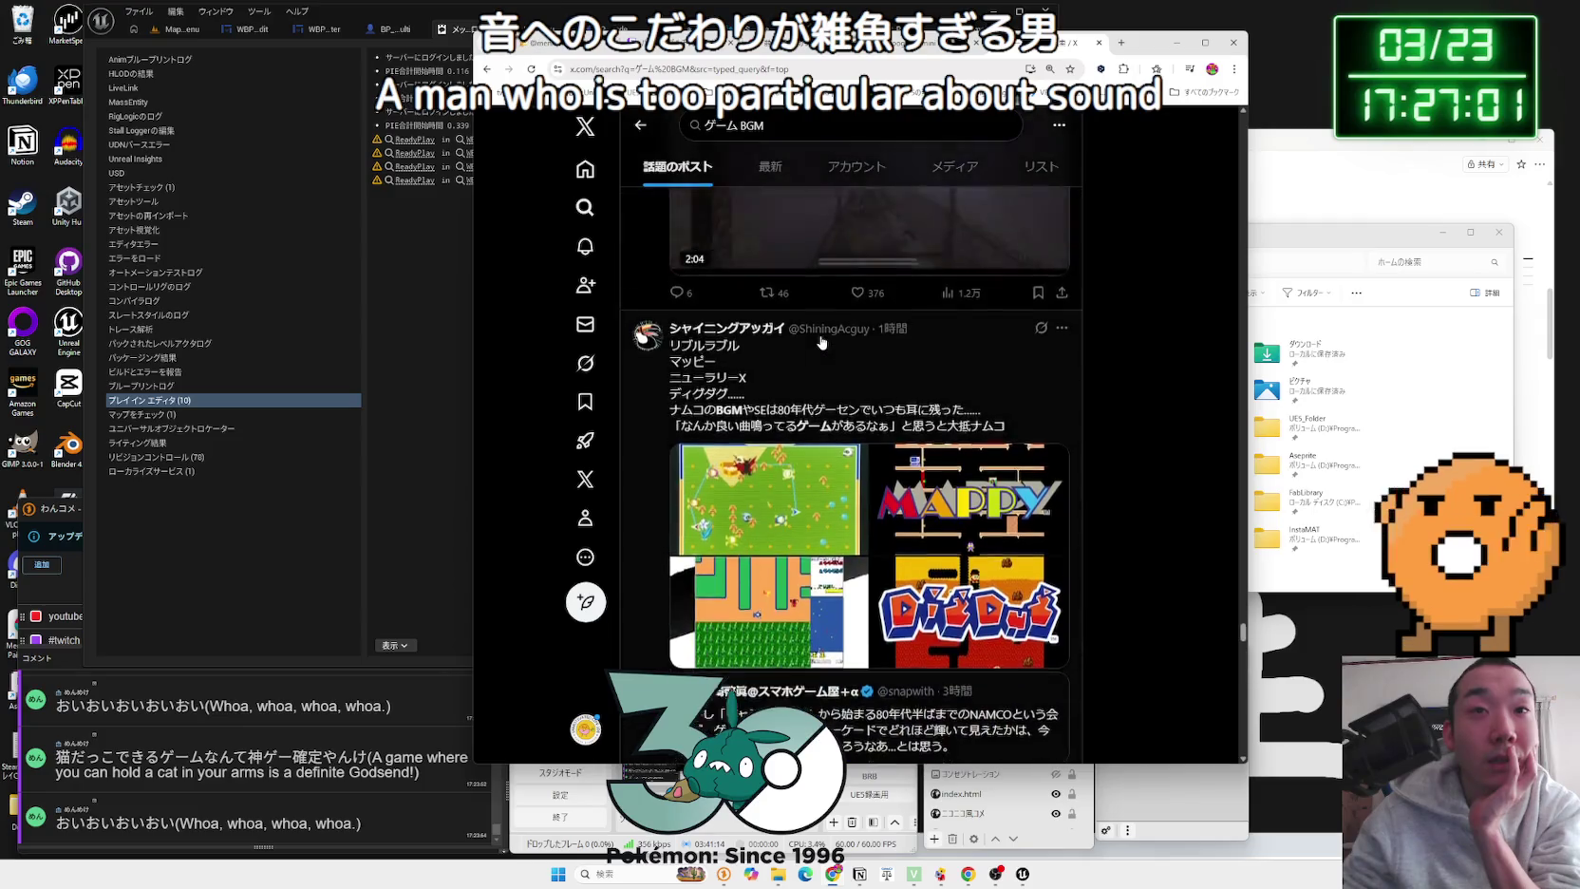
scroll(822, 342, down, 15)
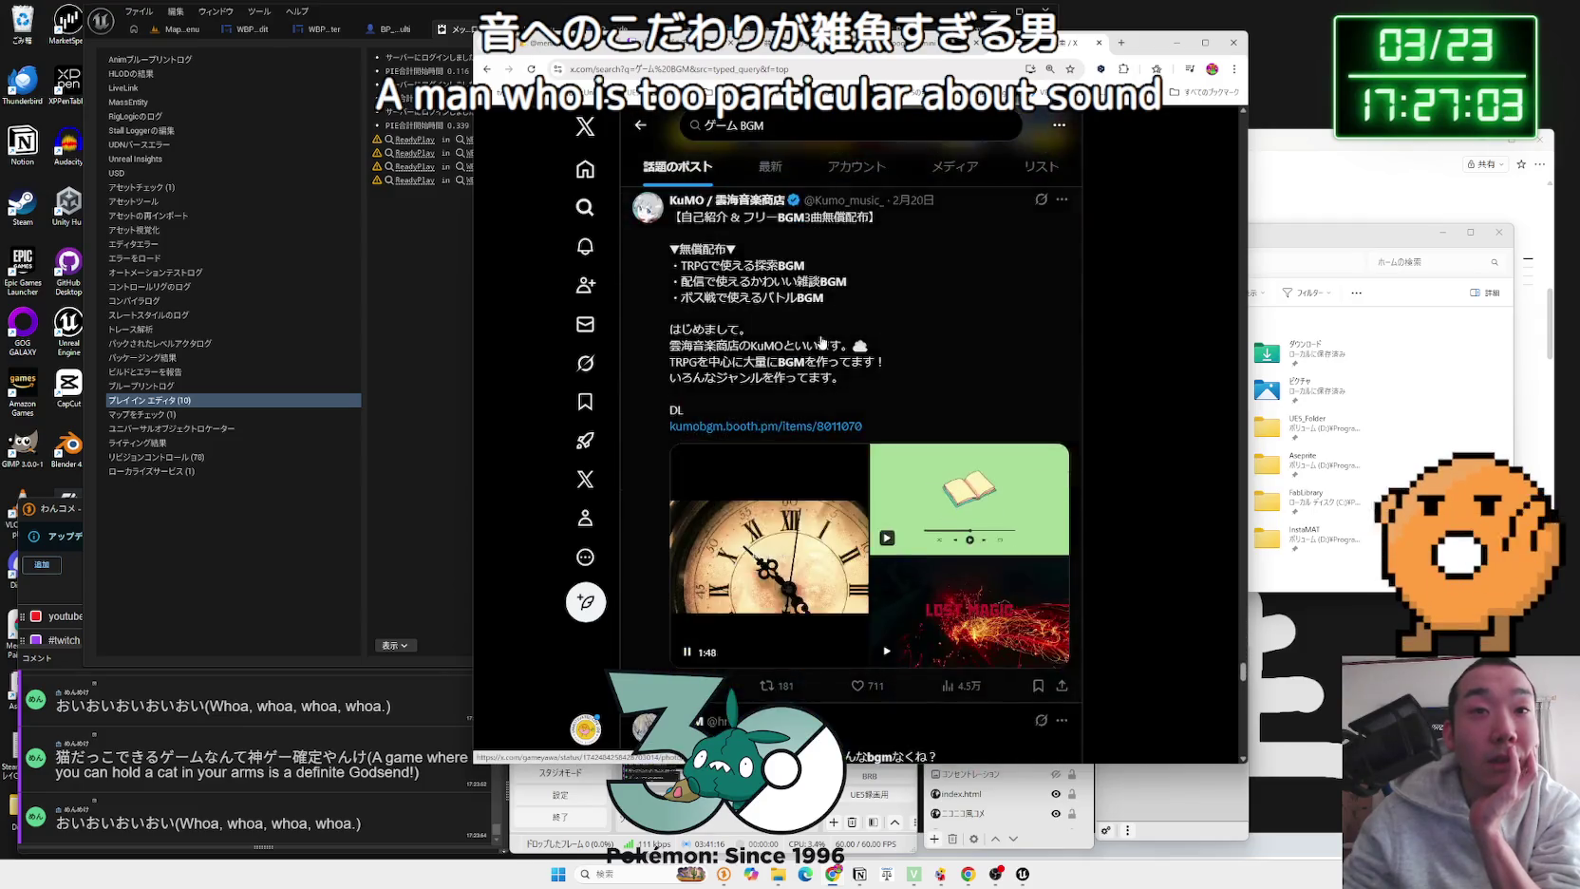
scroll(822, 341, down, 15)
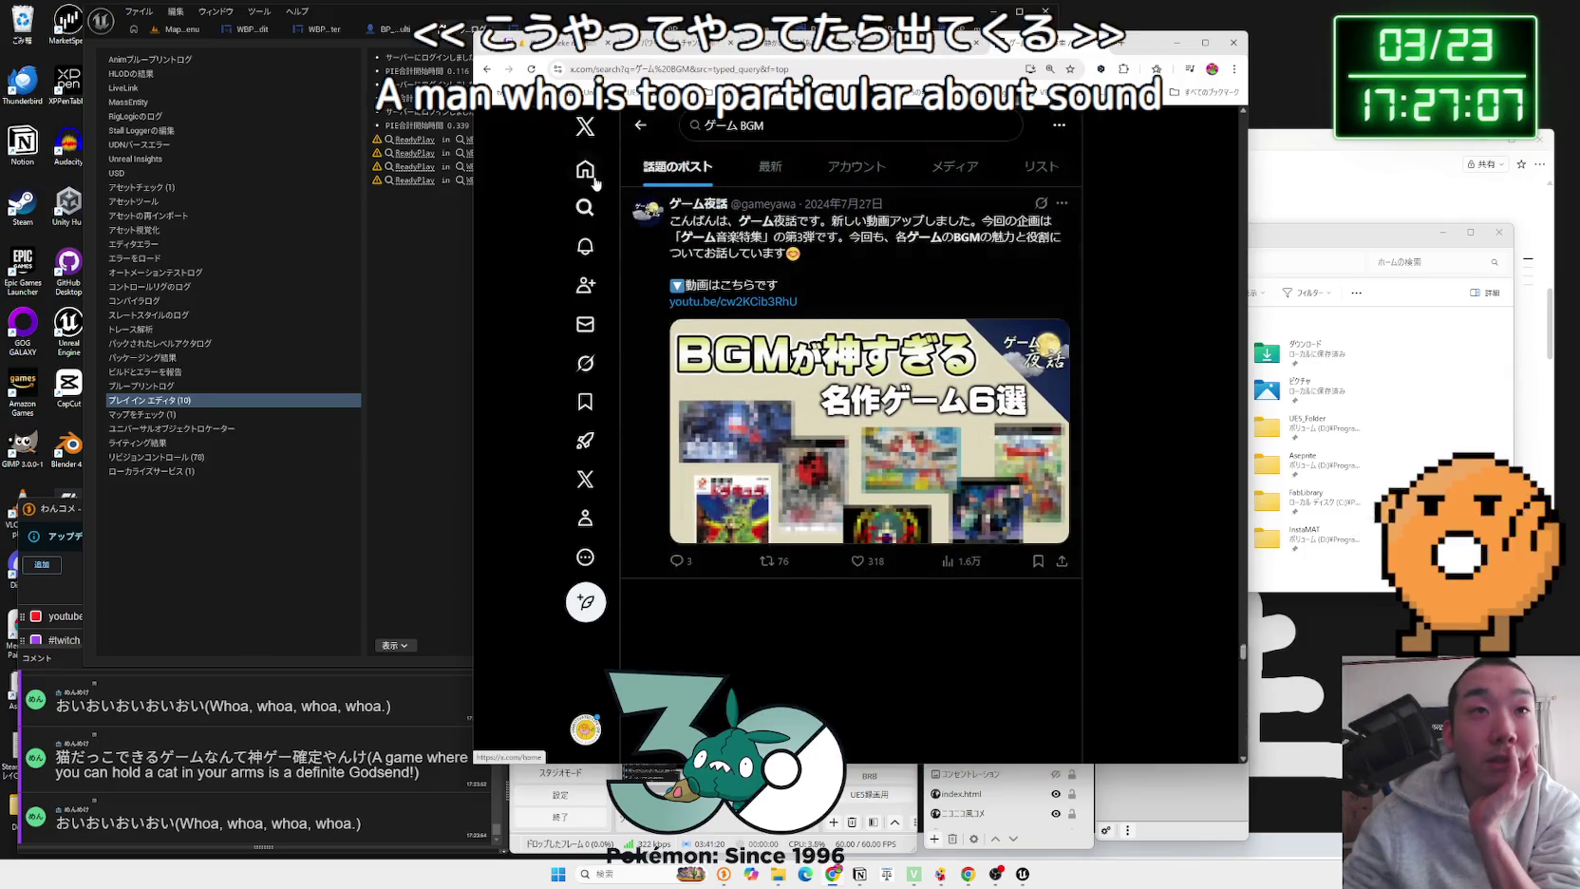
Step: Go back to the X home feed and scroll through it
key(alt+Left)
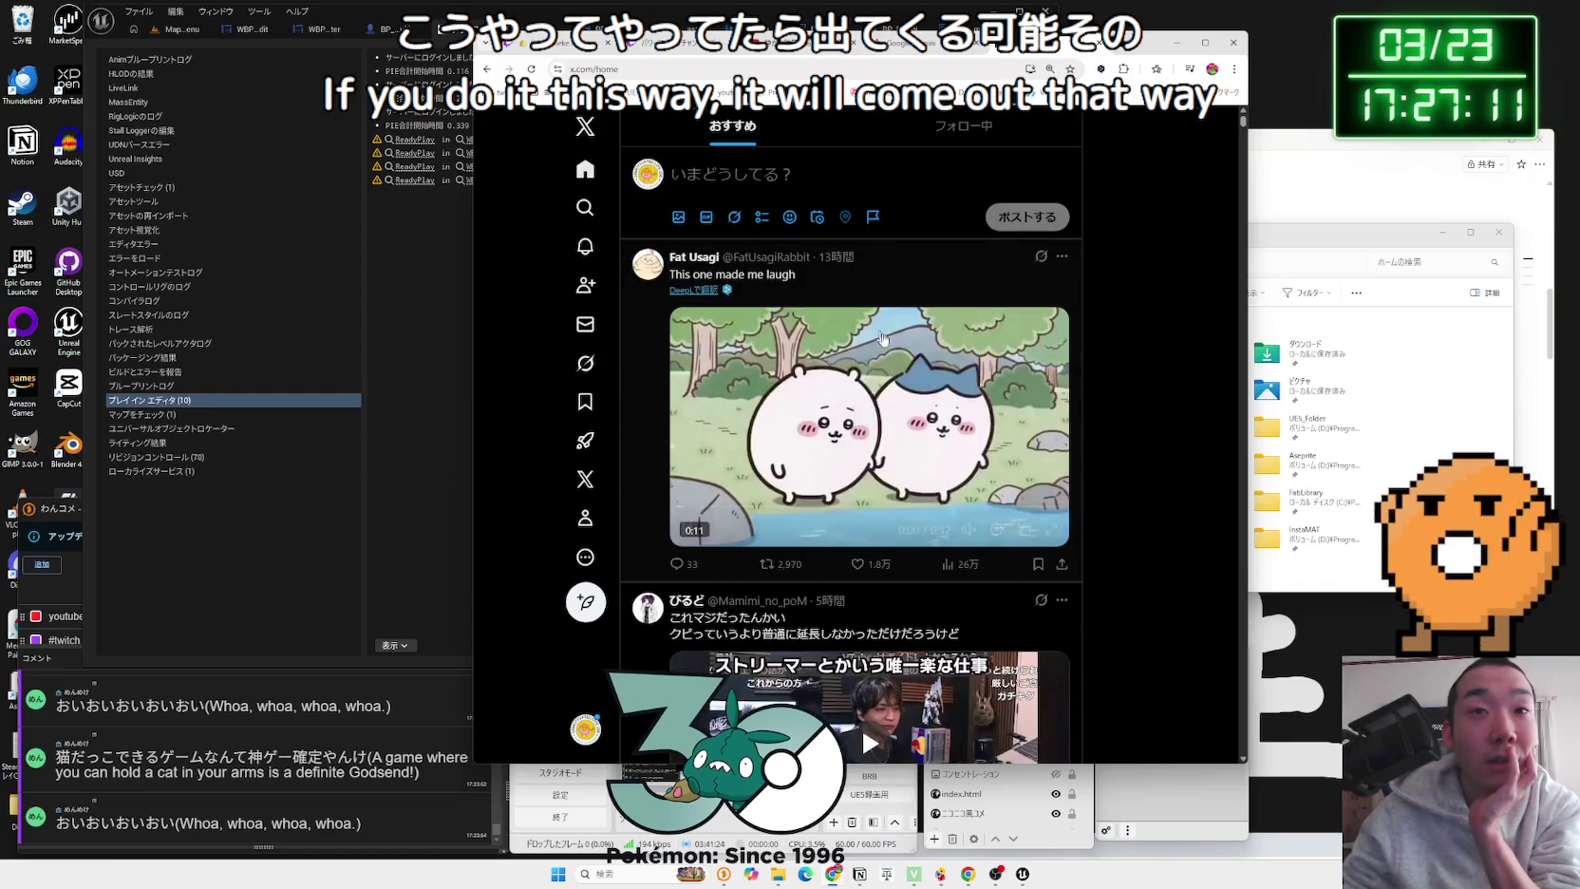
scroll(883, 338, down, 5)
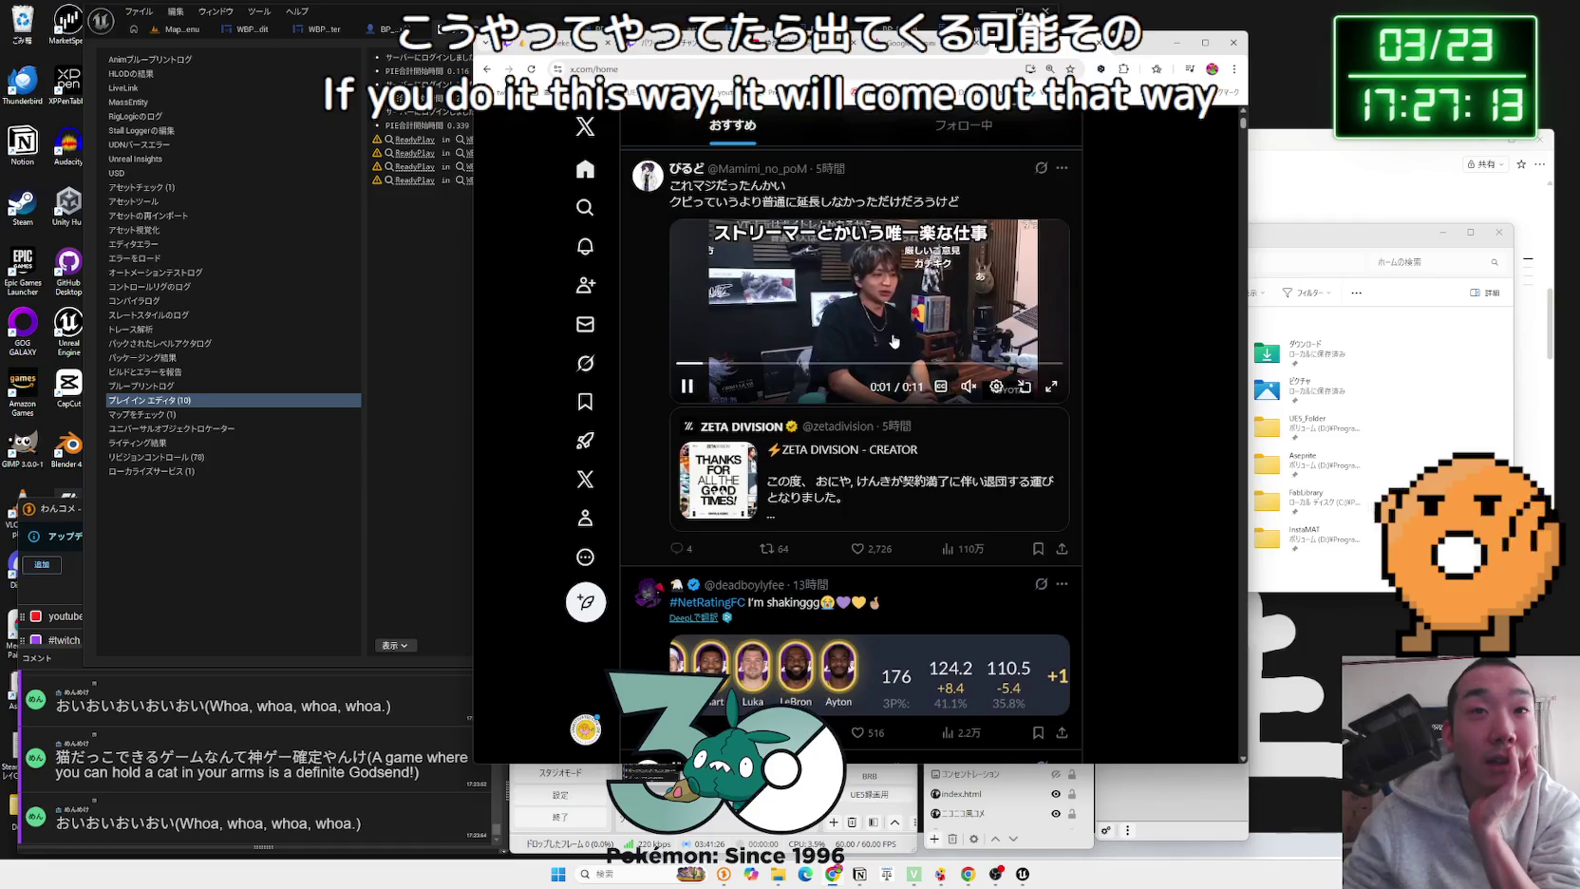
scroll(892, 339, down, 6)
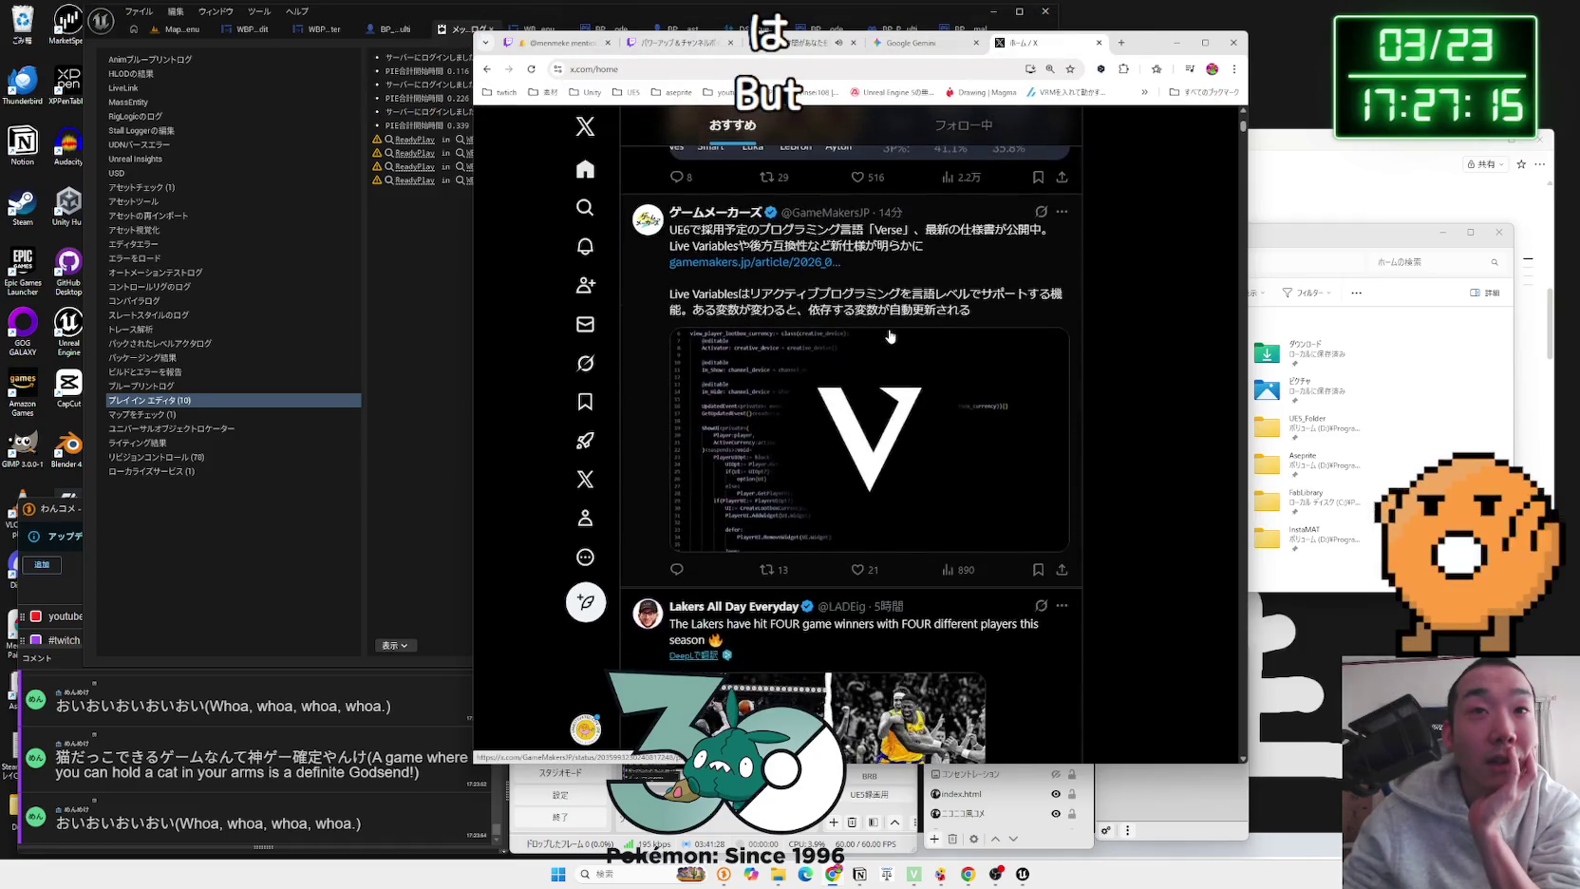
scroll(889, 336, up, 1)
scroll(890, 336, down, 1)
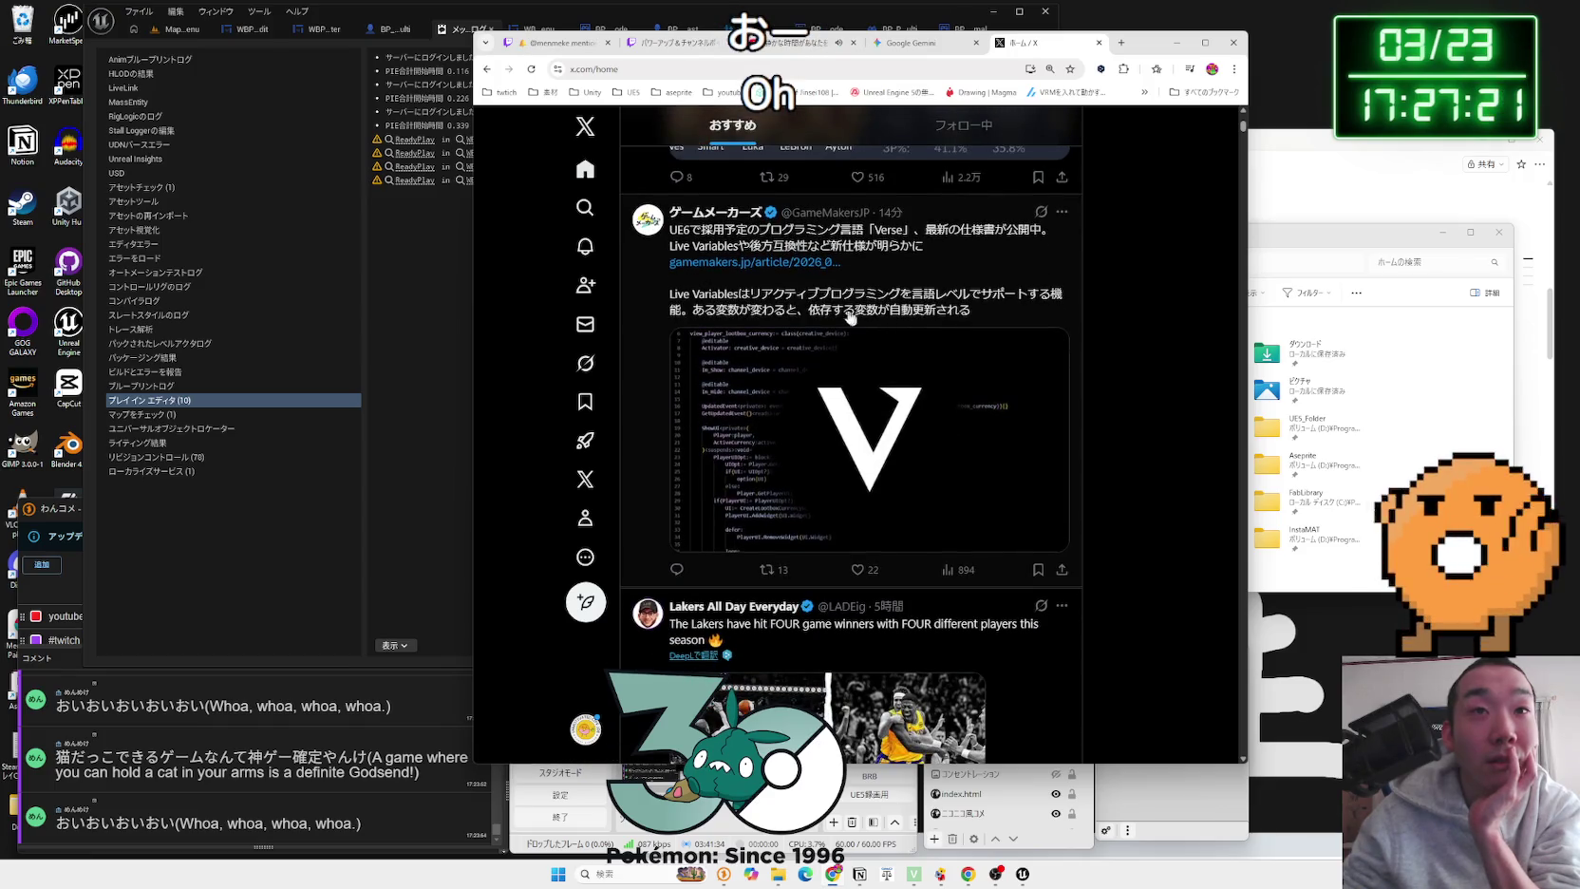
Step: Highlight and then clear the words Verse and Variables in a post
click(898, 247)
click(696, 239)
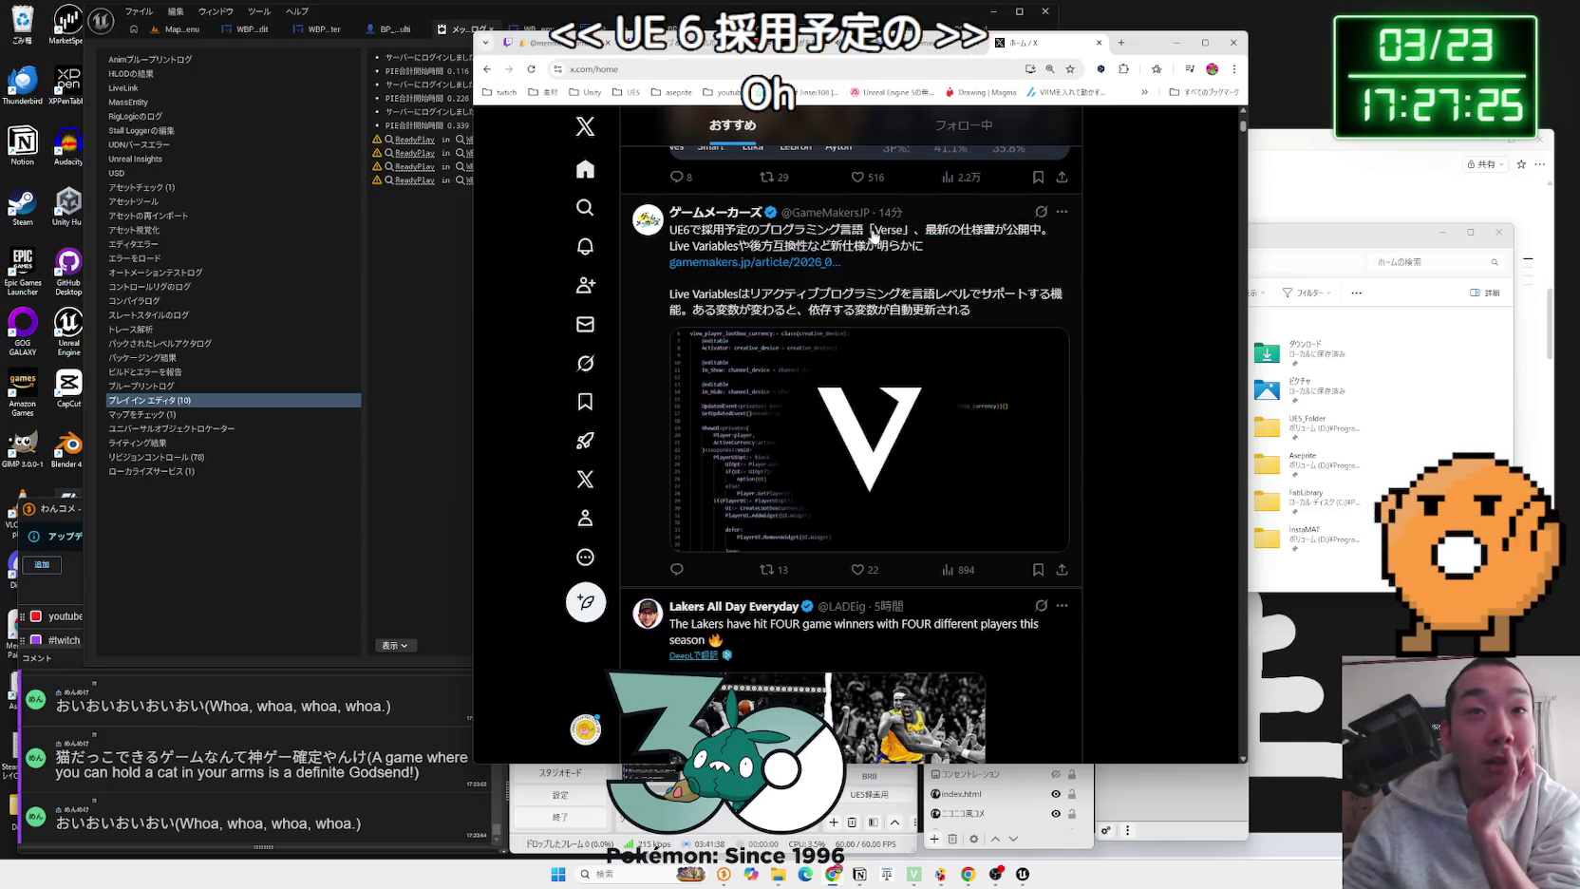
double_click(897, 232)
click(764, 288)
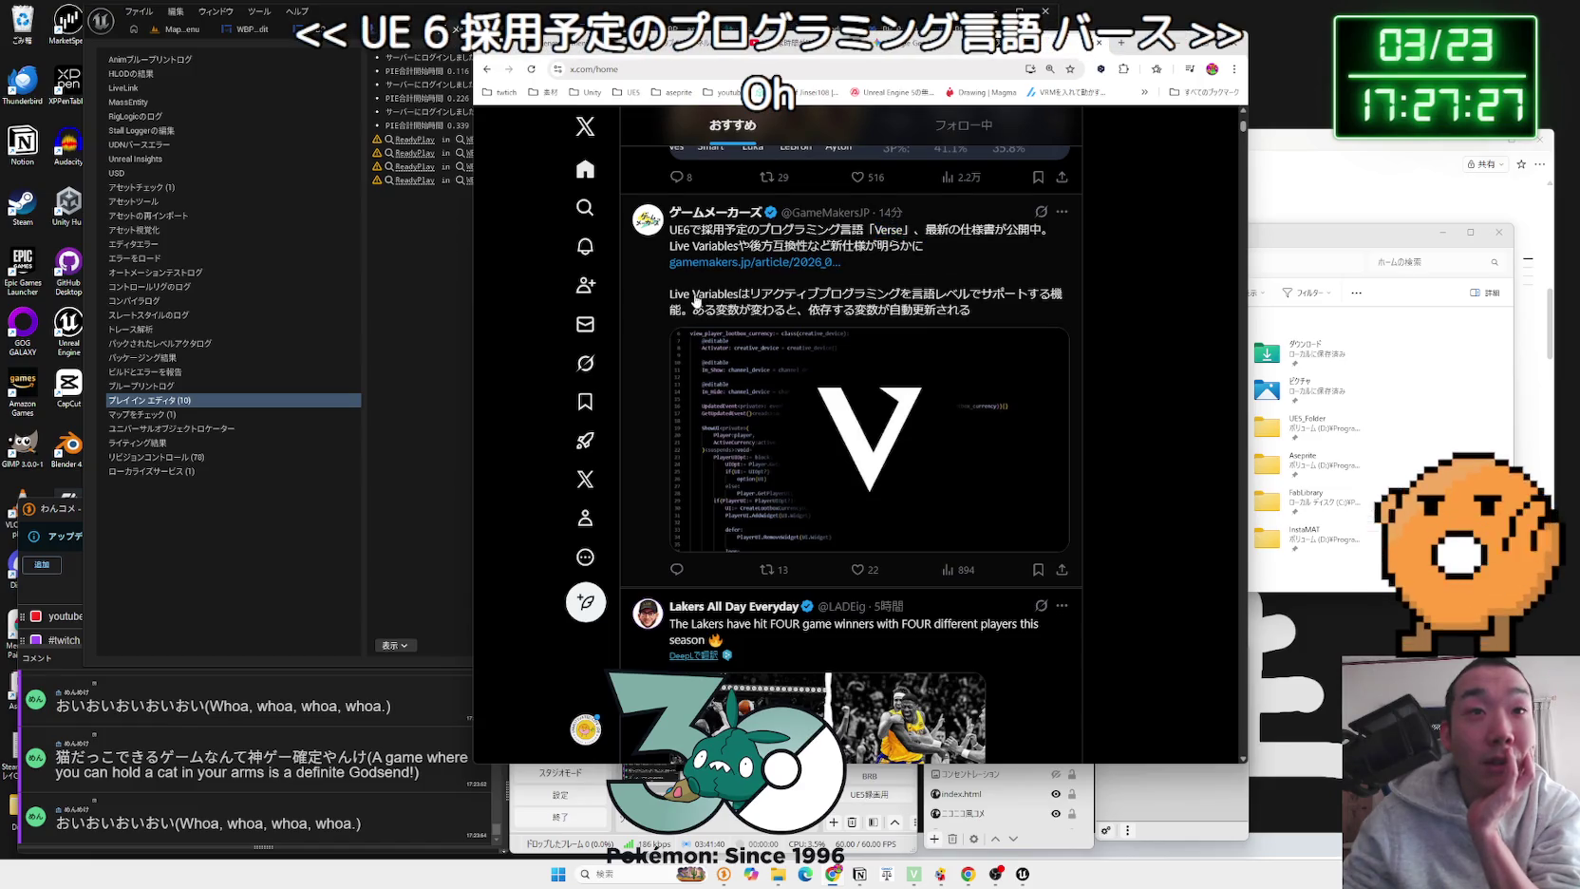
drag(697, 302, 739, 304)
click(884, 302)
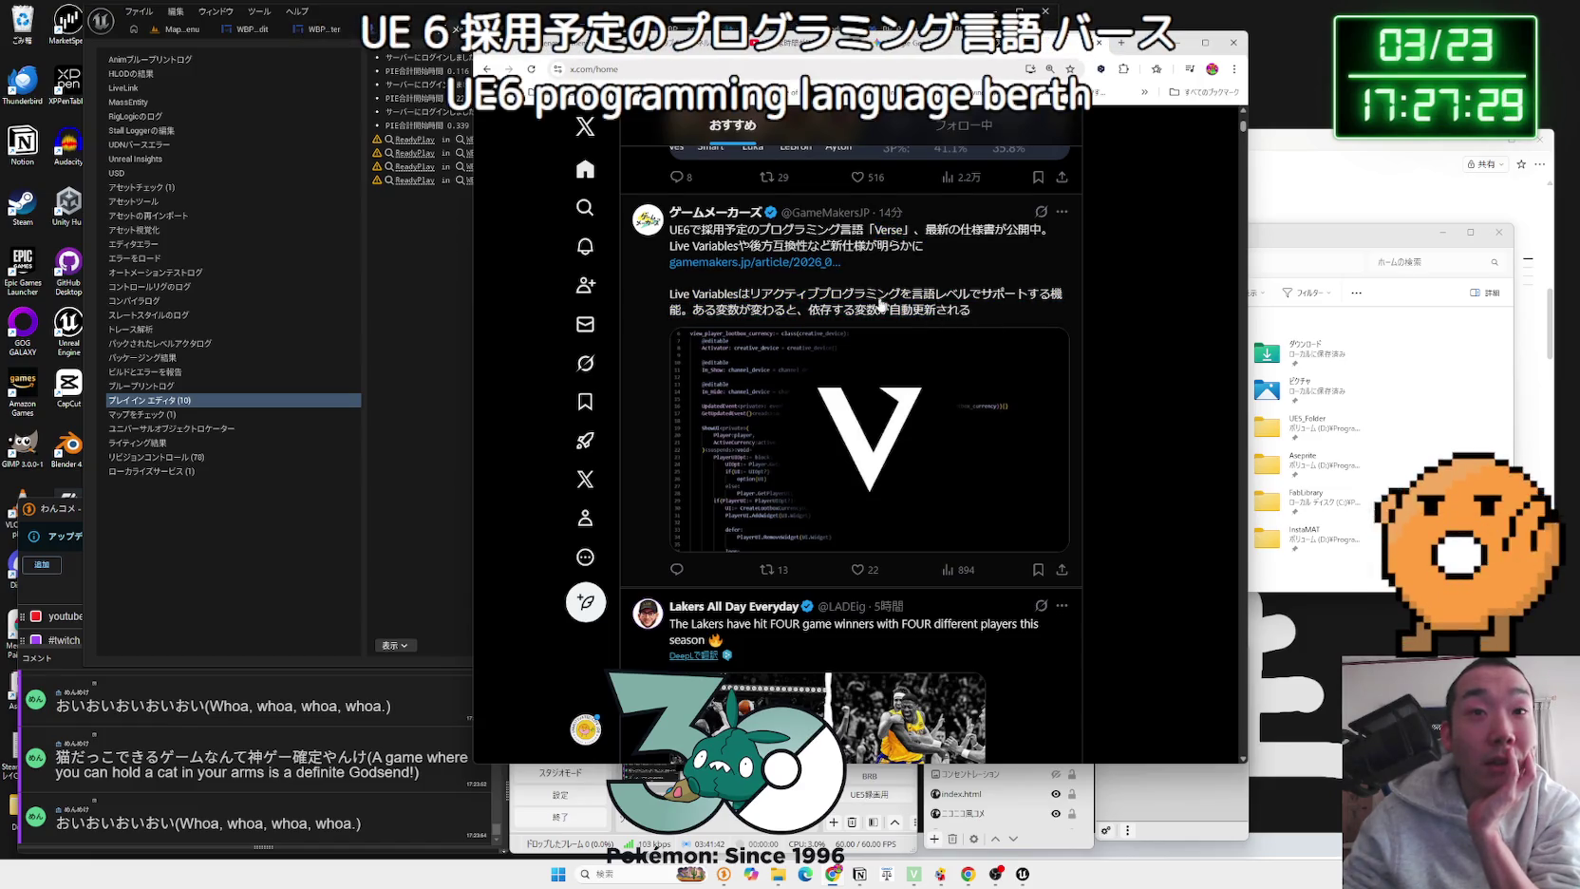
Step: Finish scrolling the home feed, close the X tab, and bring Unreal Editor forward
scroll(856, 372, down, 3)
scroll(855, 366, up, 3)
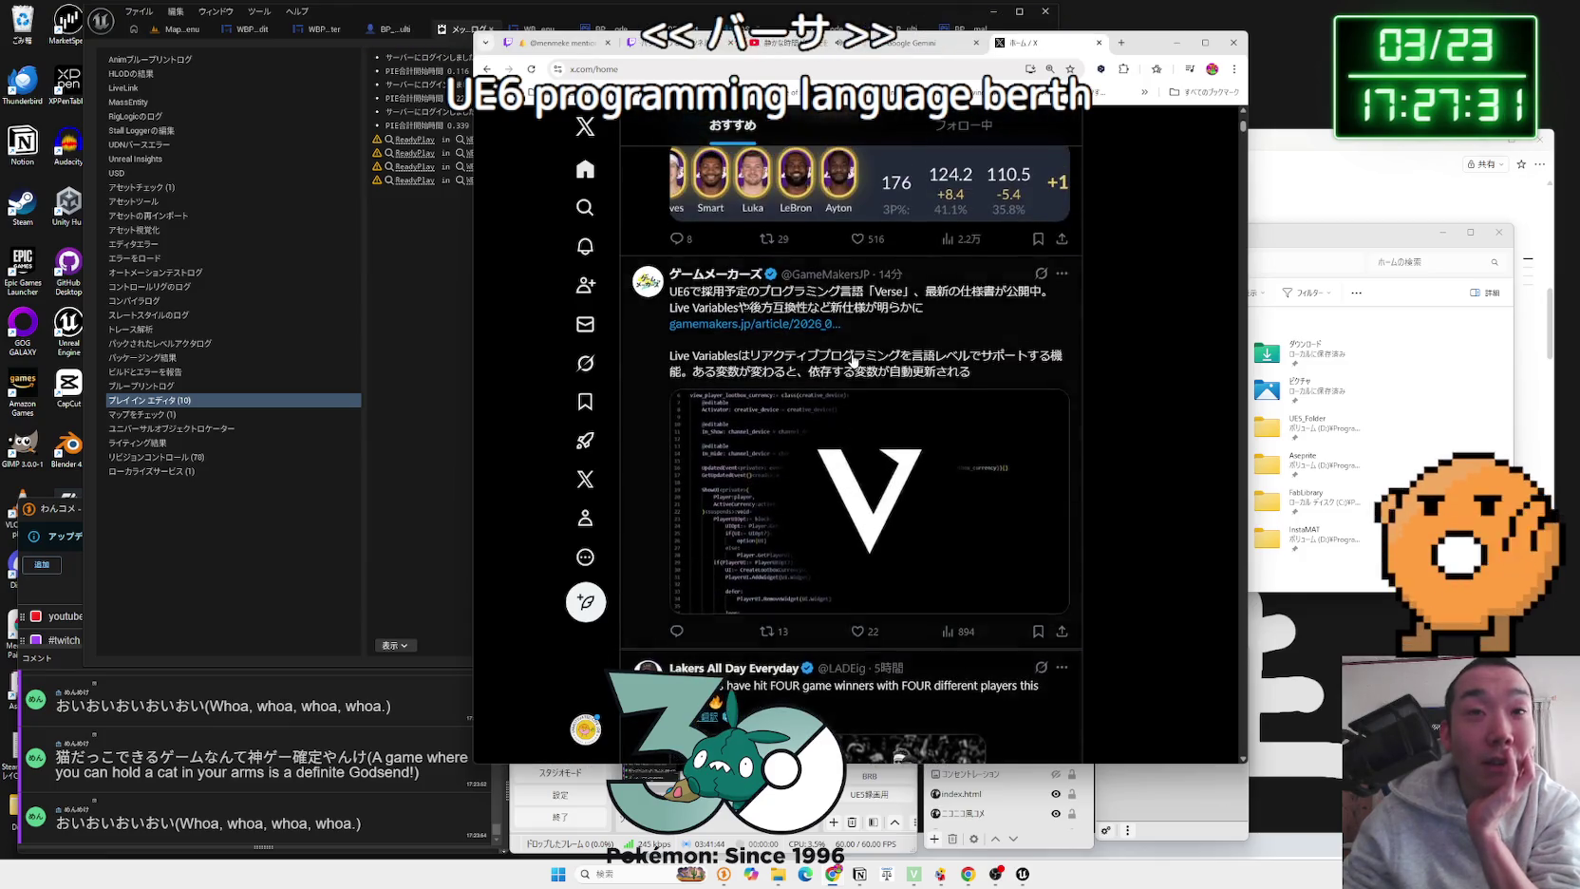
scroll(853, 360, down, 3)
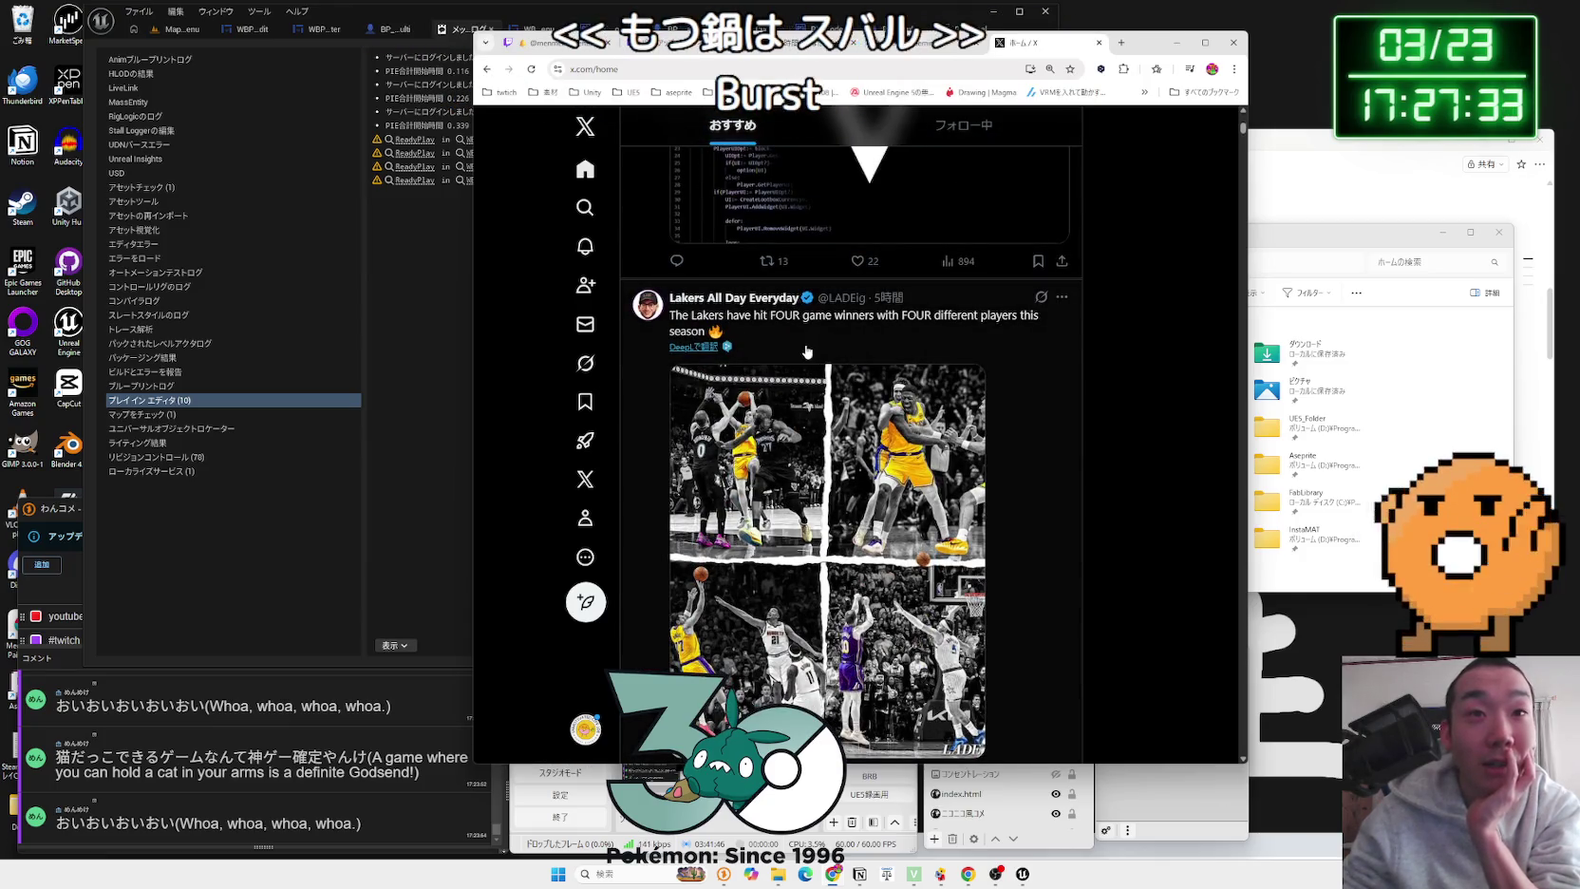
scroll(845, 356, down, 3)
scroll(804, 352, down, 10)
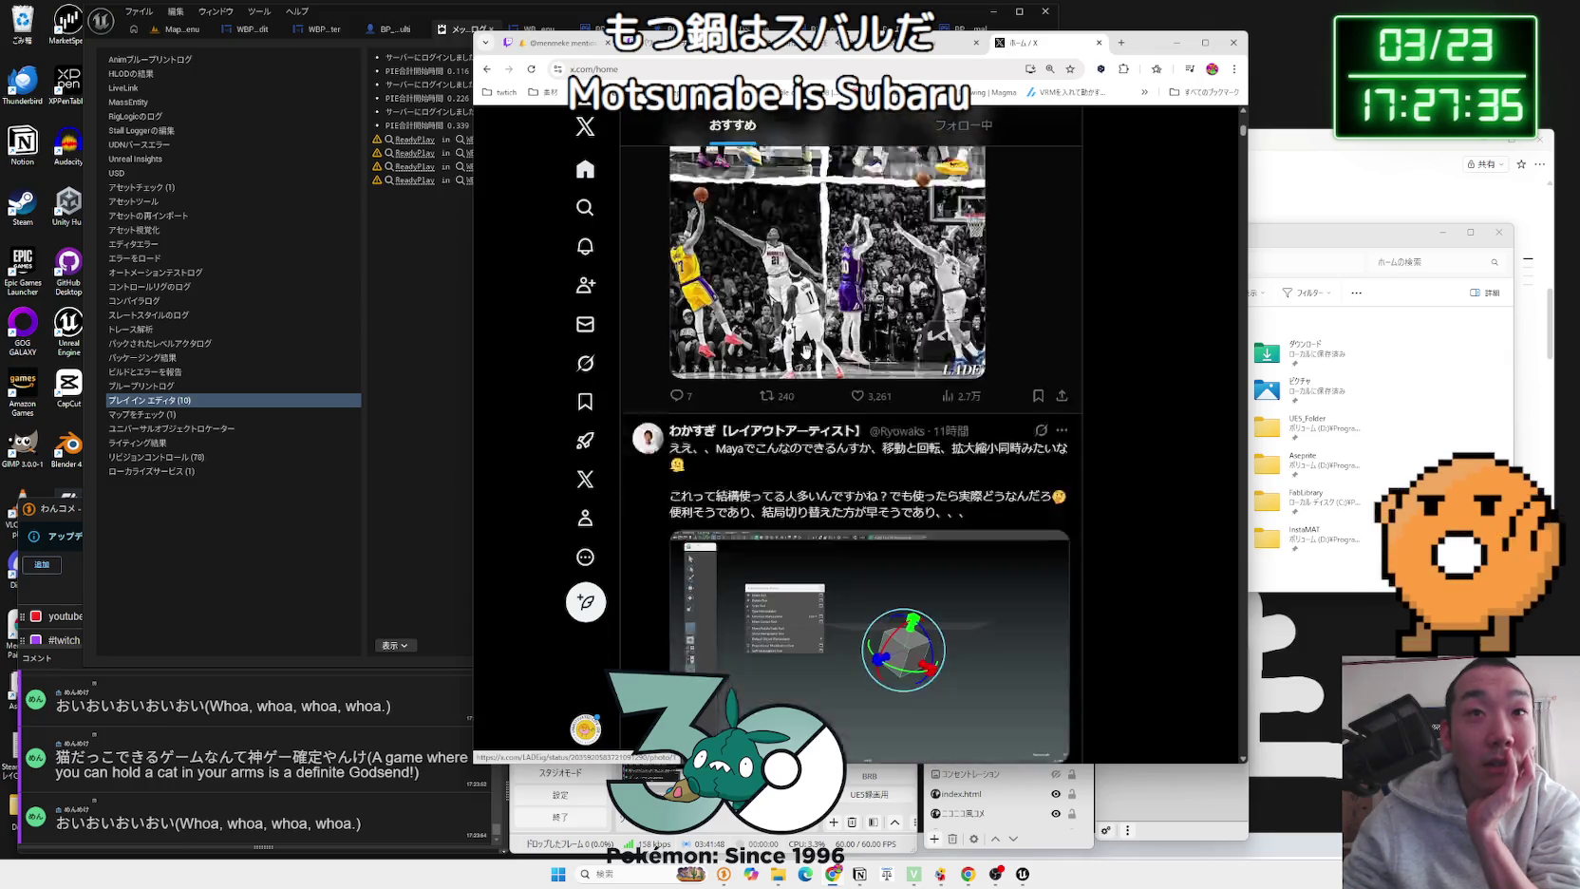
scroll(804, 351, down, 3)
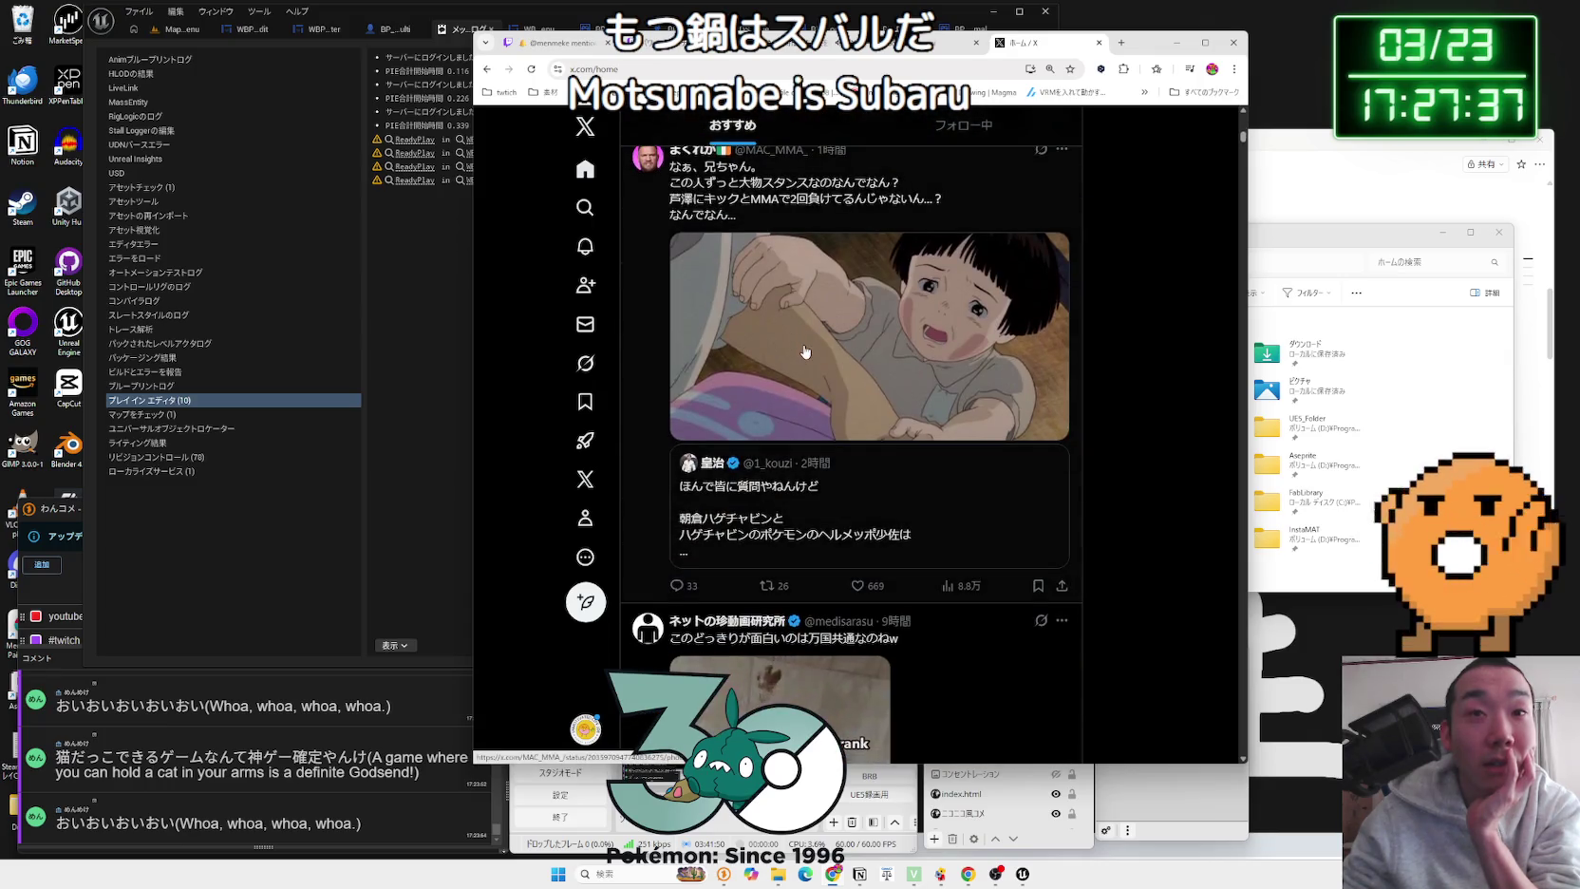
scroll(804, 352, down, 10)
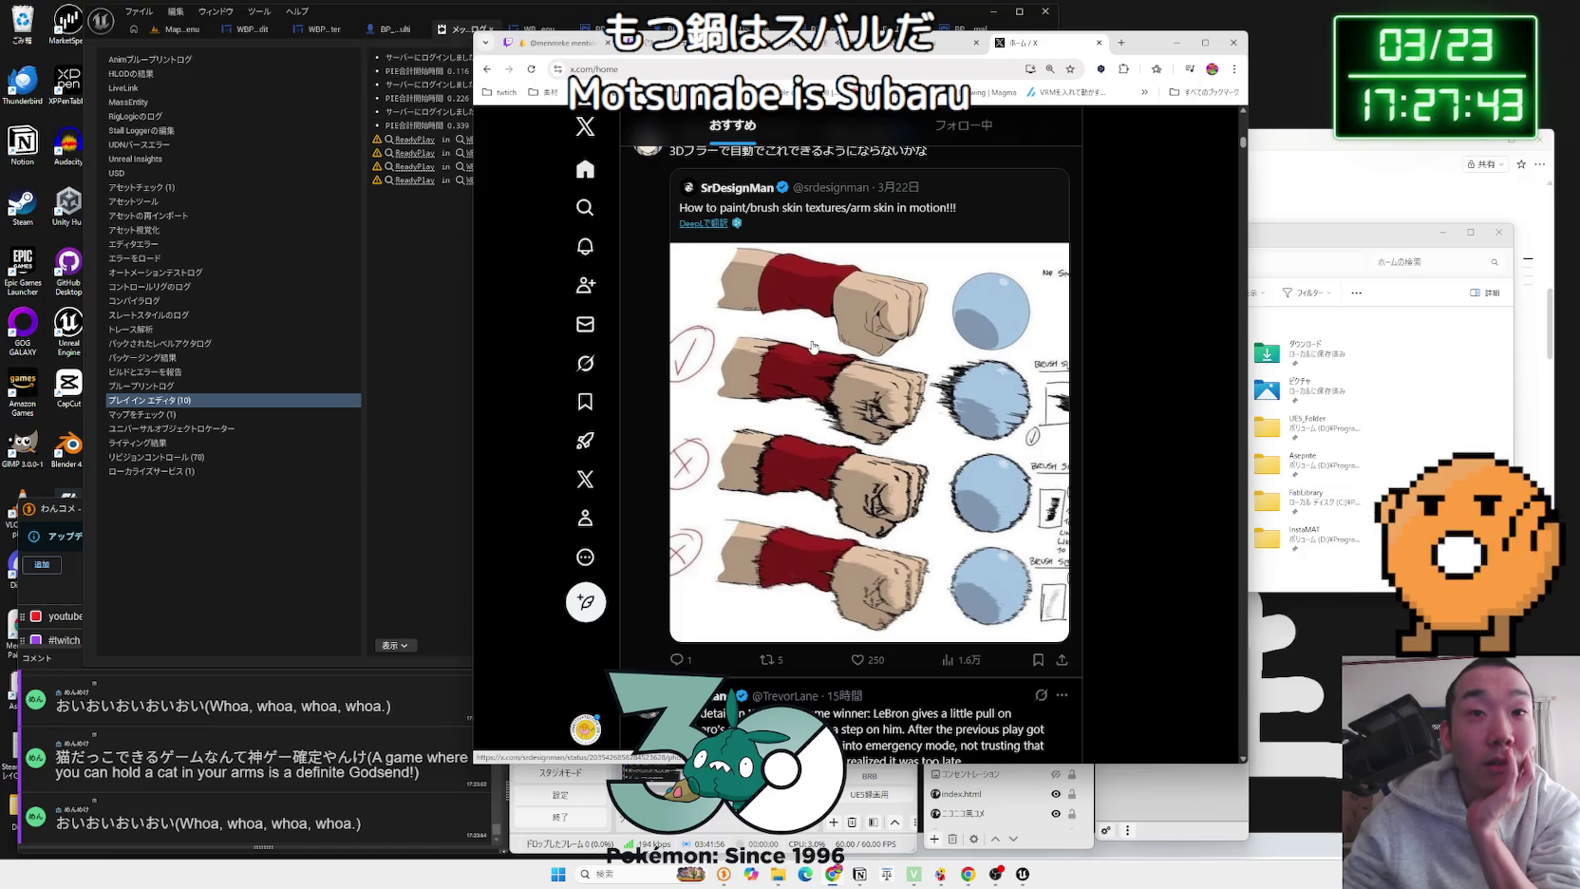
scroll(811, 346, down, 8)
scroll(811, 347, down, 8)
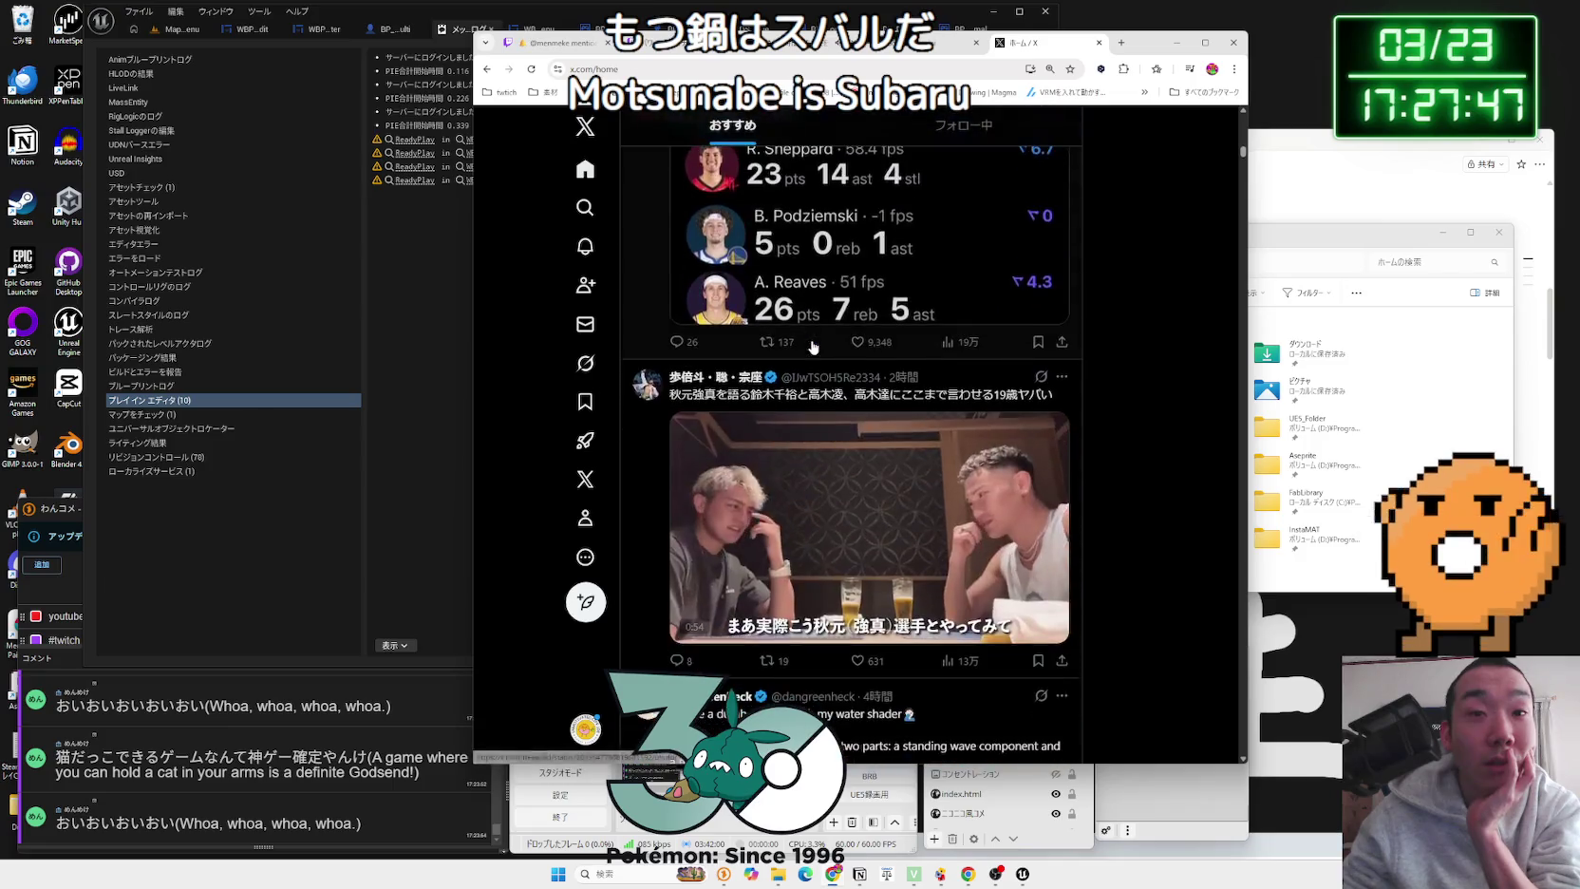
scroll(811, 347, down, 10)
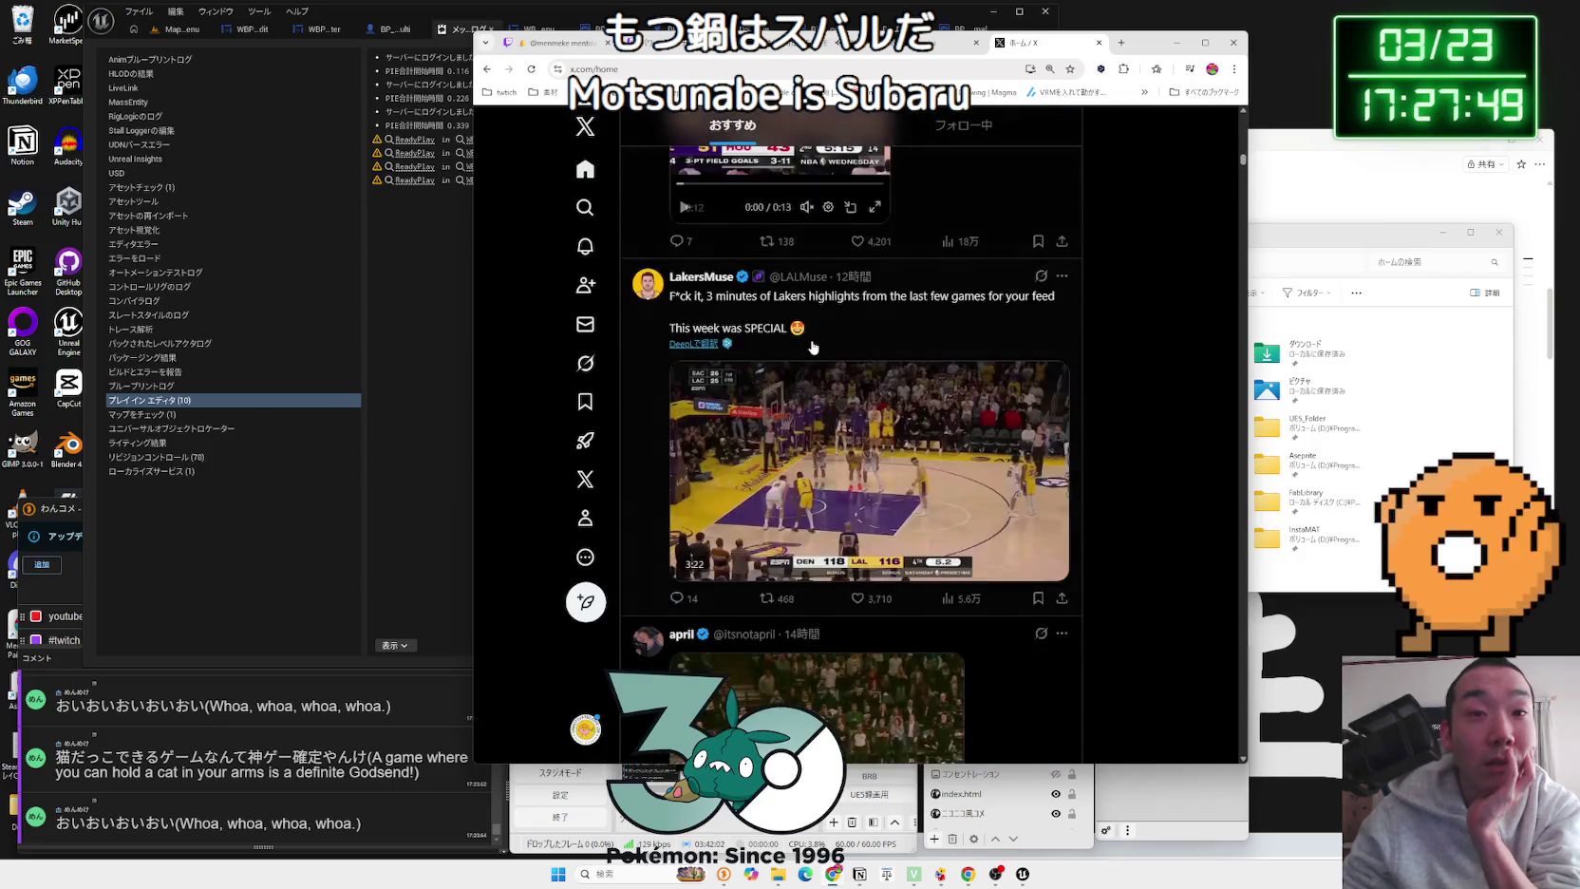
scroll(812, 346, down, 5)
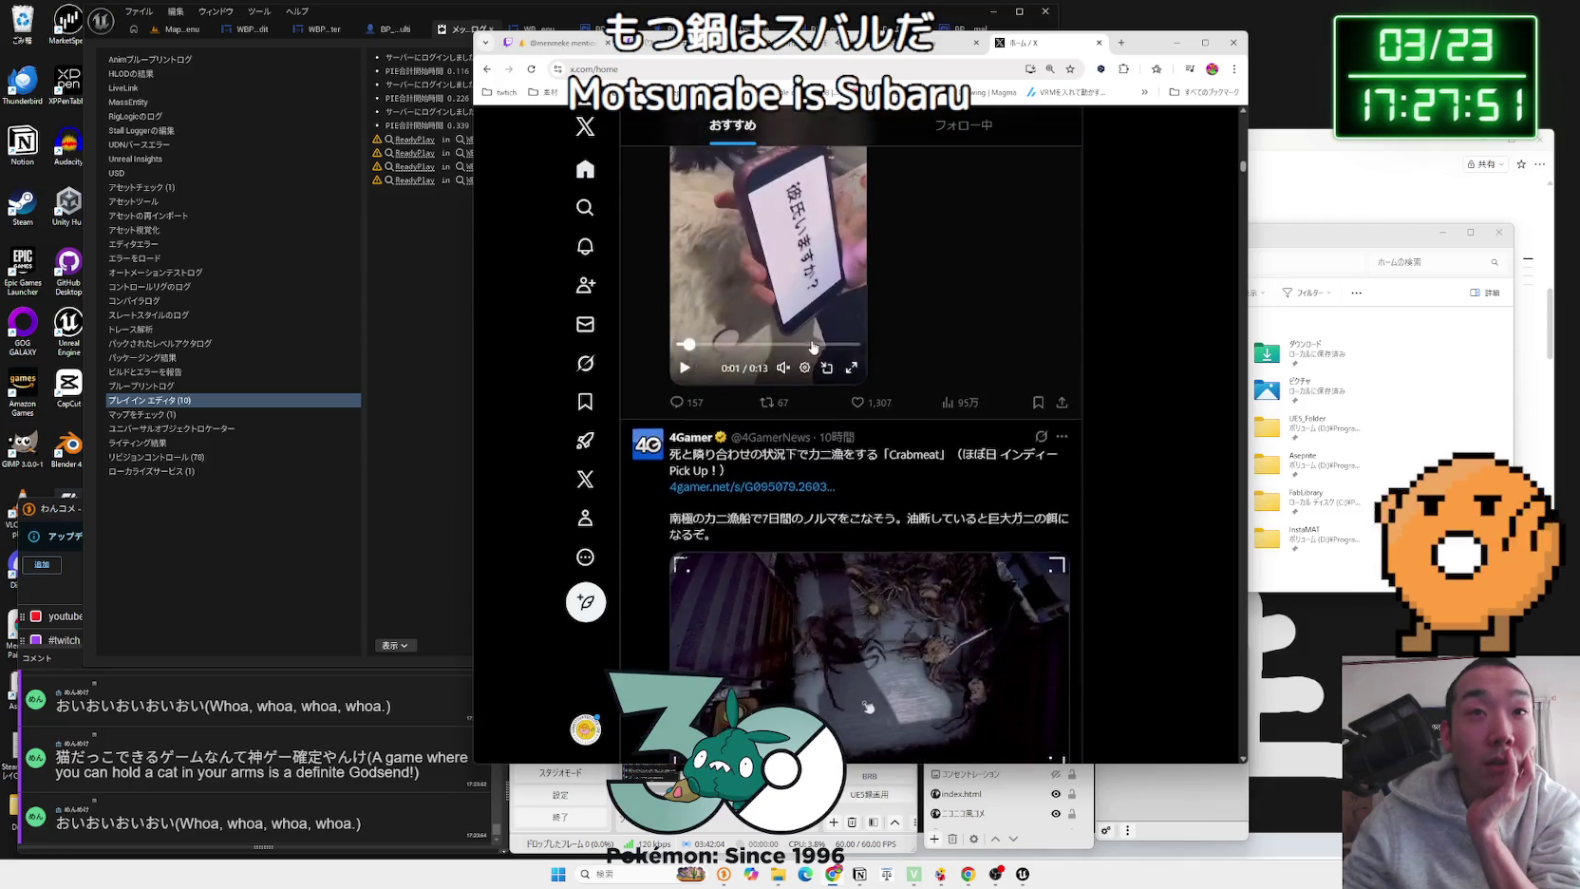
scroll(813, 346, down, 8)
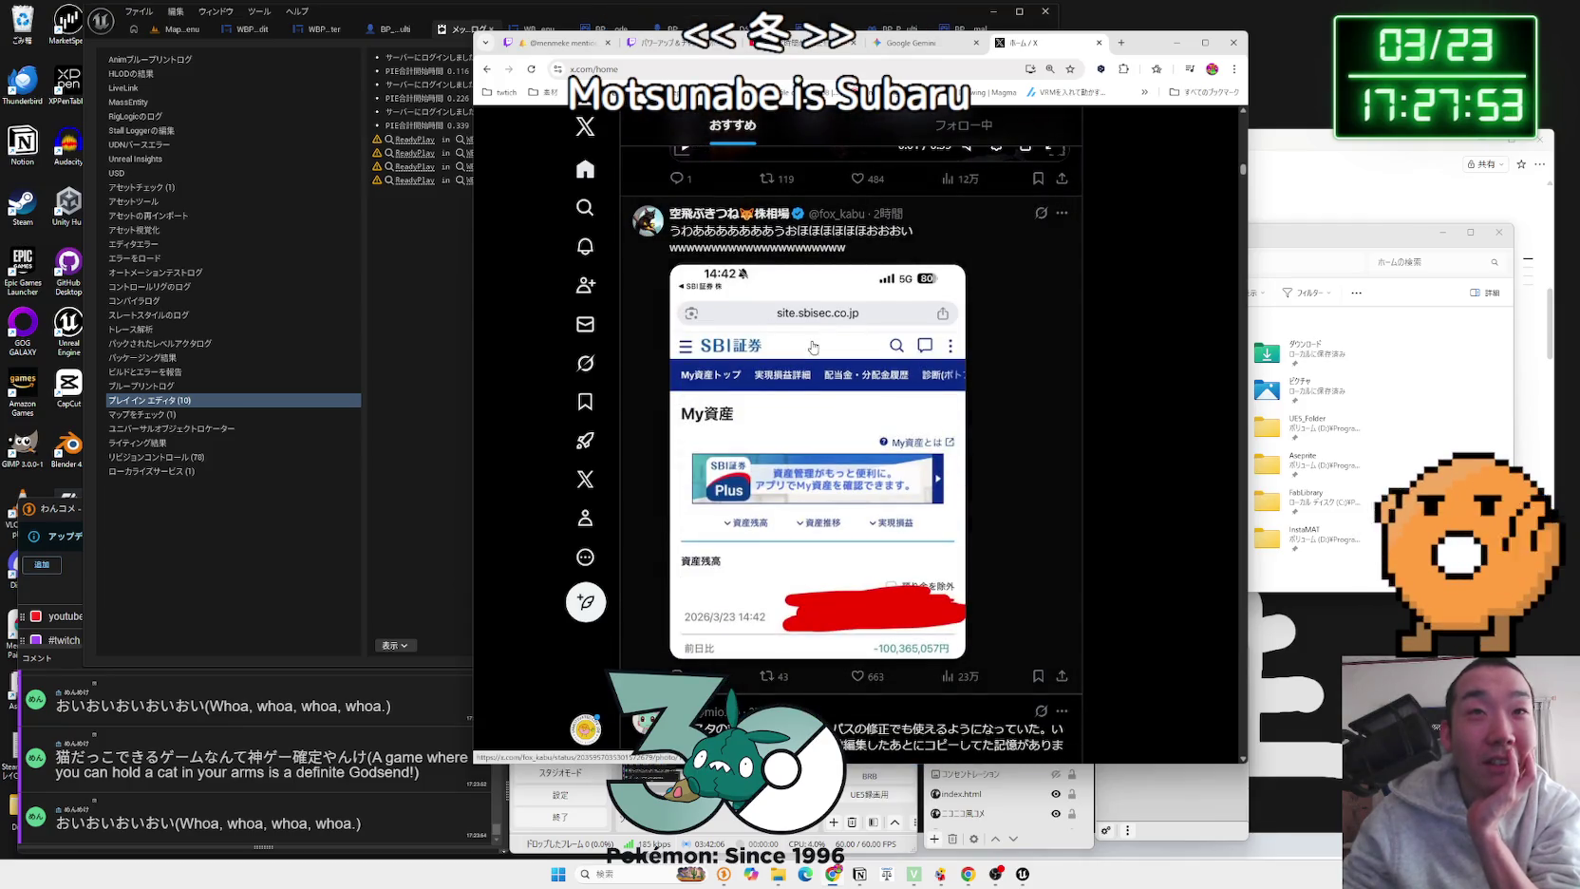
scroll(813, 346, down, 10)
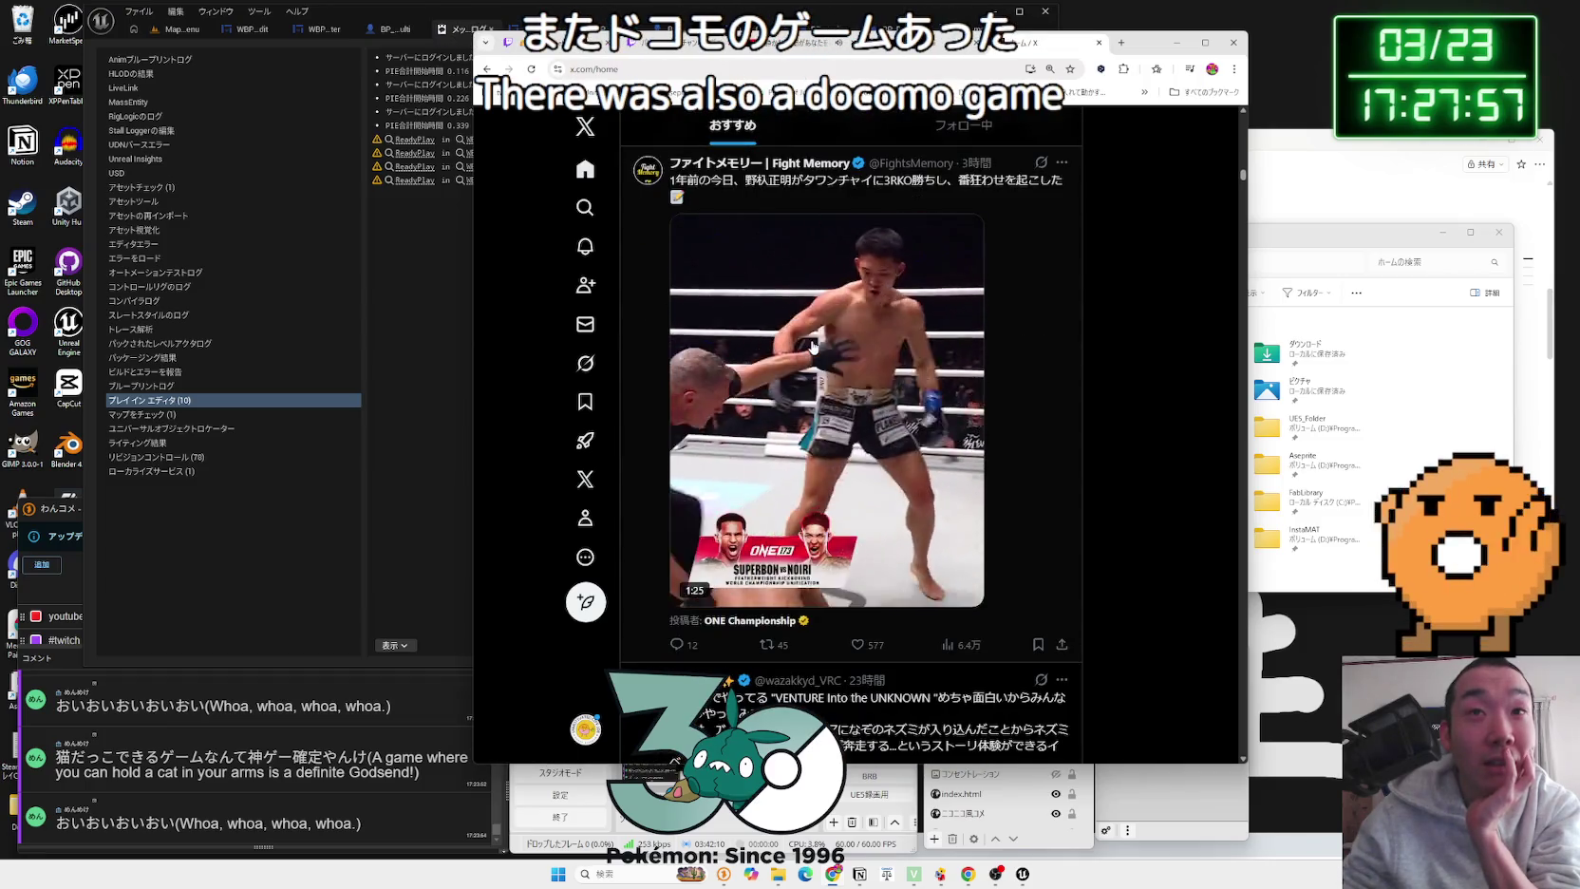
scroll(813, 346, down, 10)
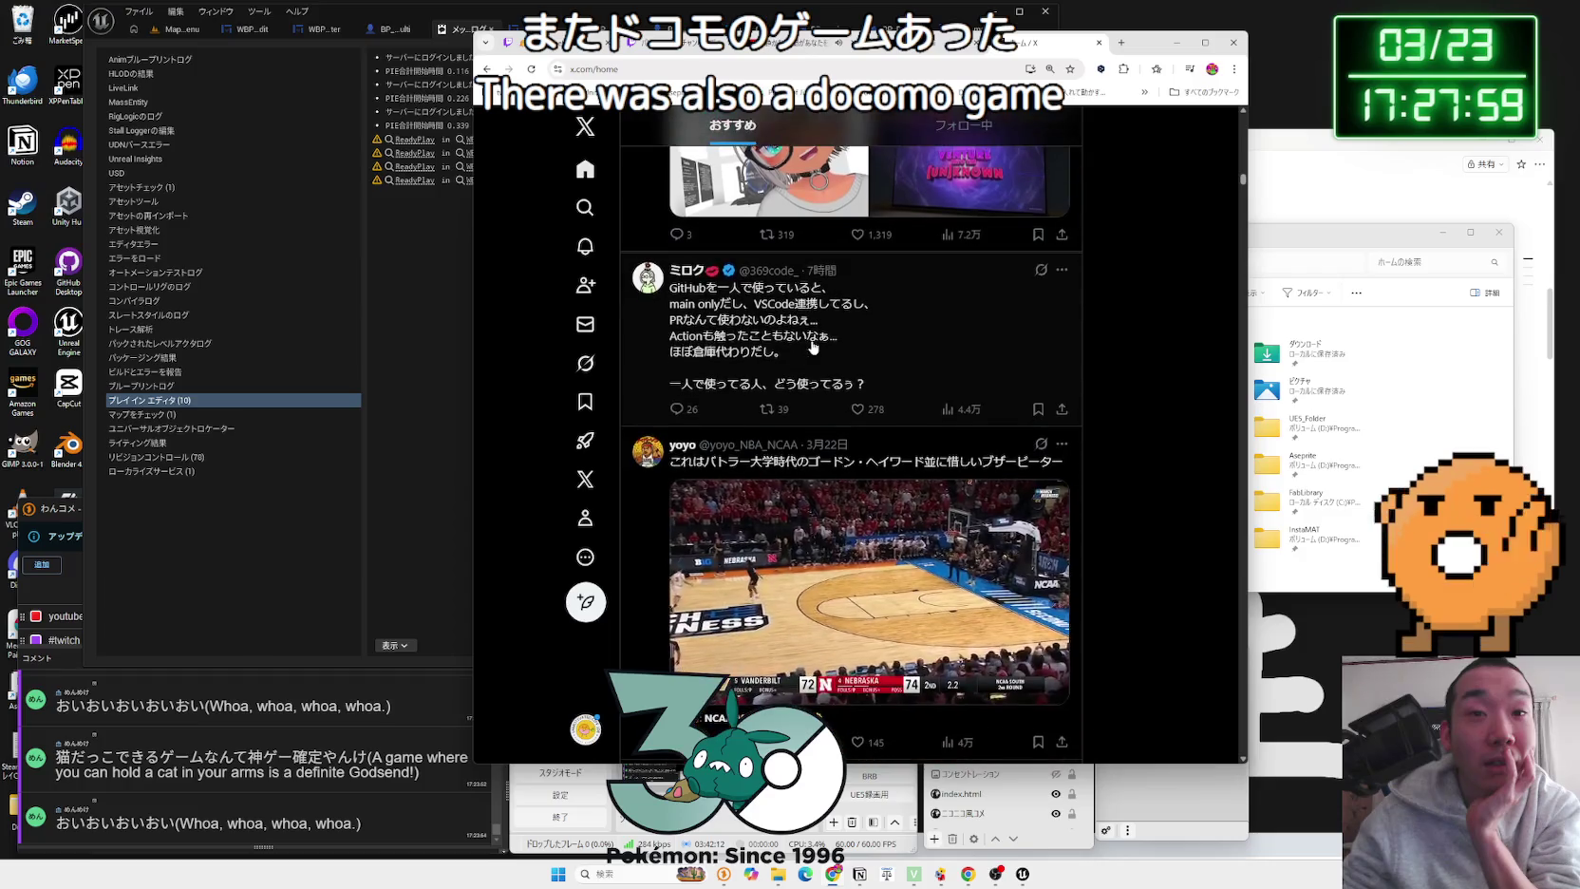
click(1099, 42)
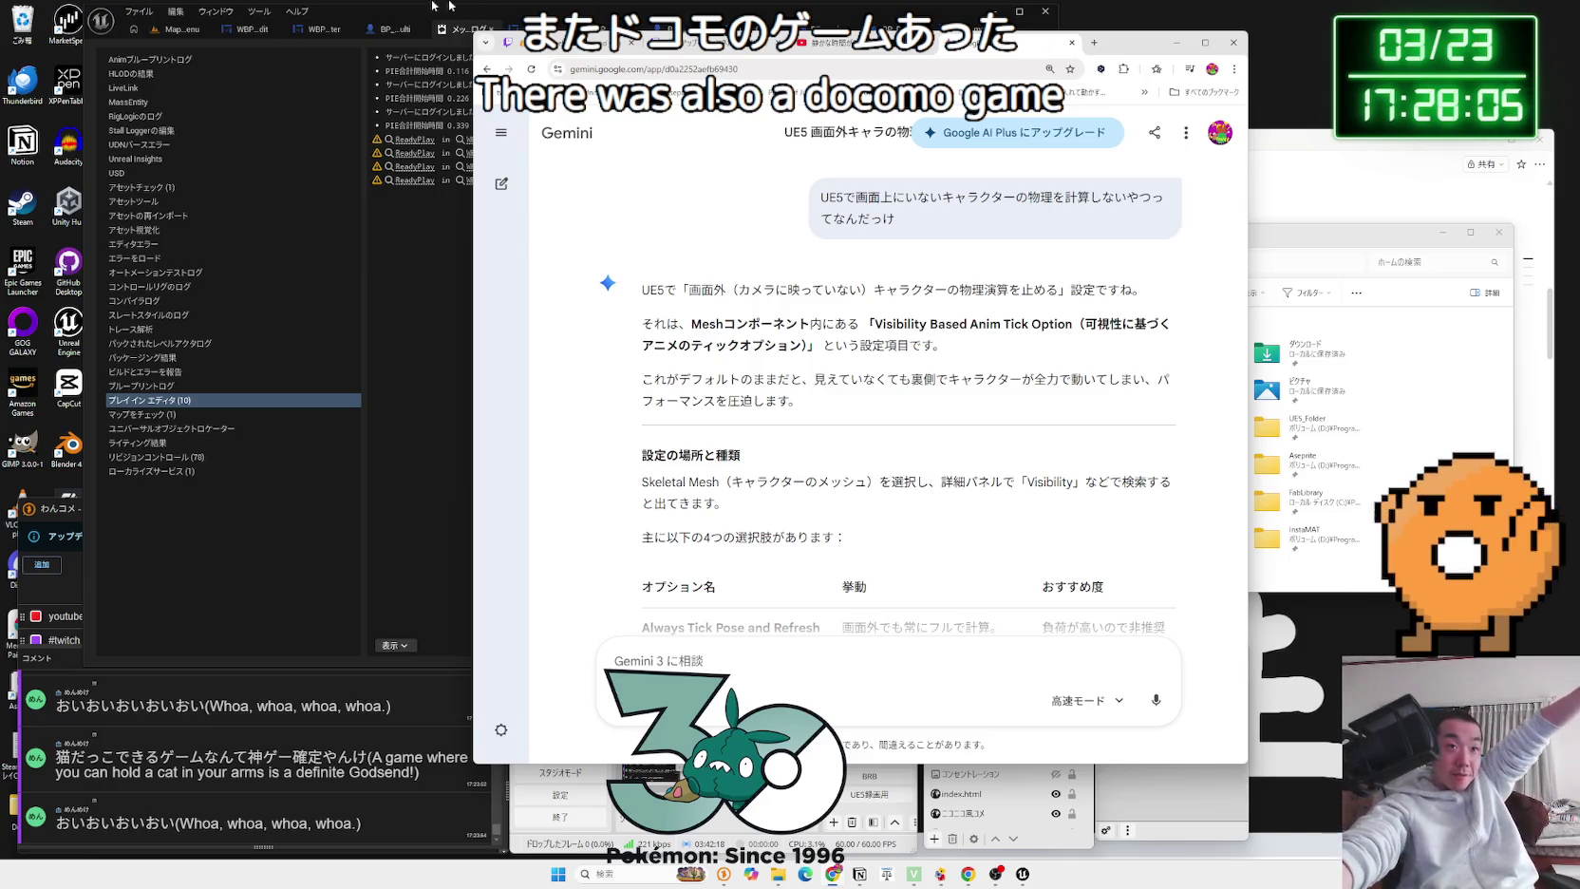
click(477, 6)
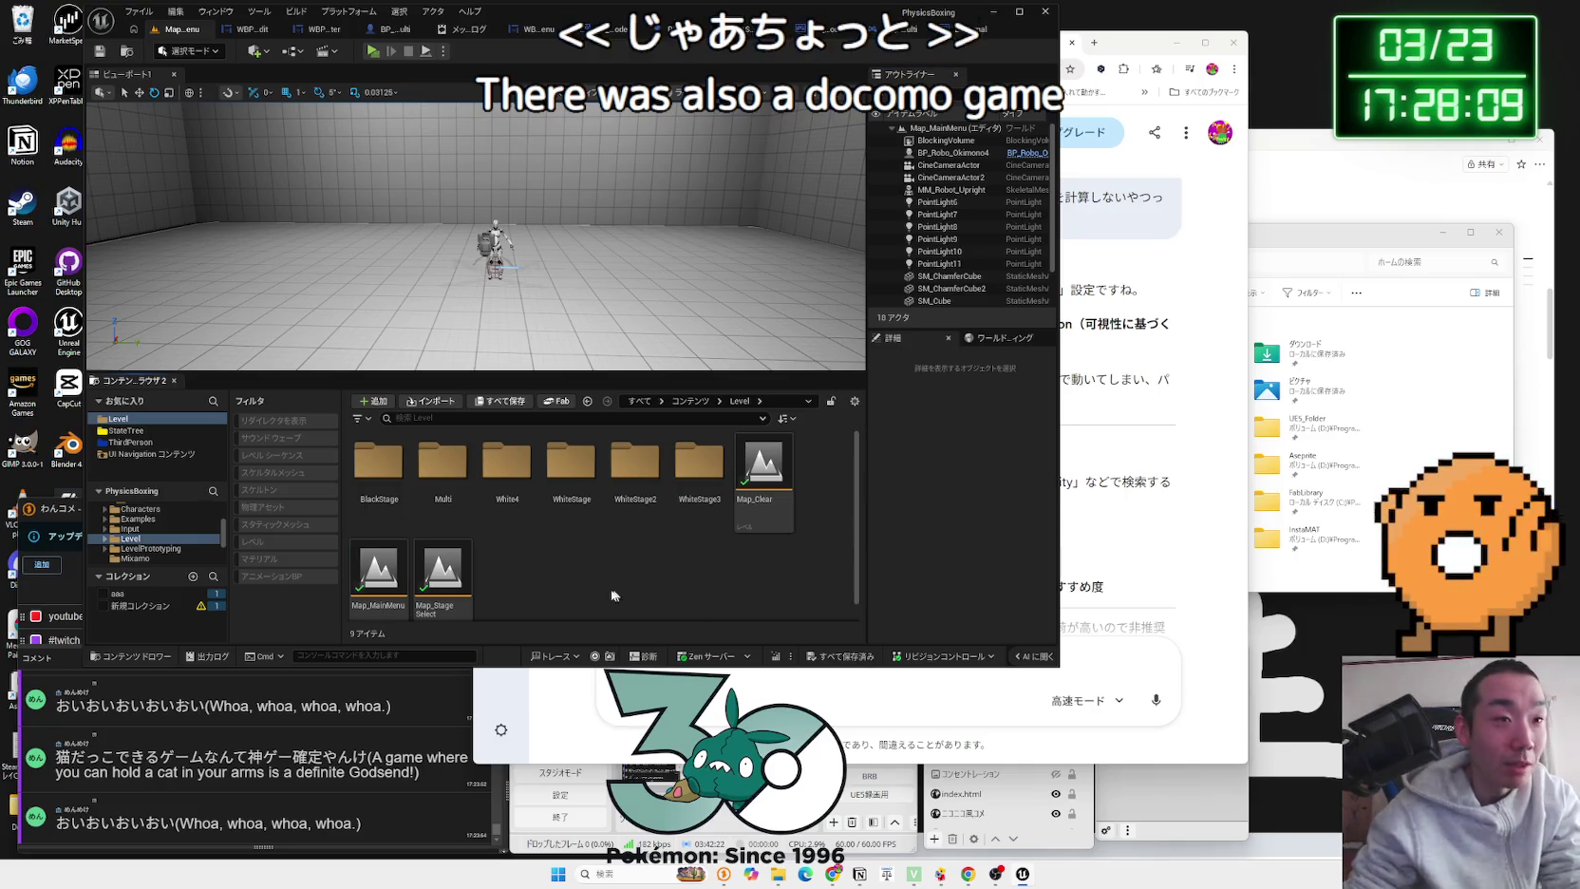
Step: Open the BGM5_Cue sound cue from the Audio > Music folder
scroll(142, 532, up, 3)
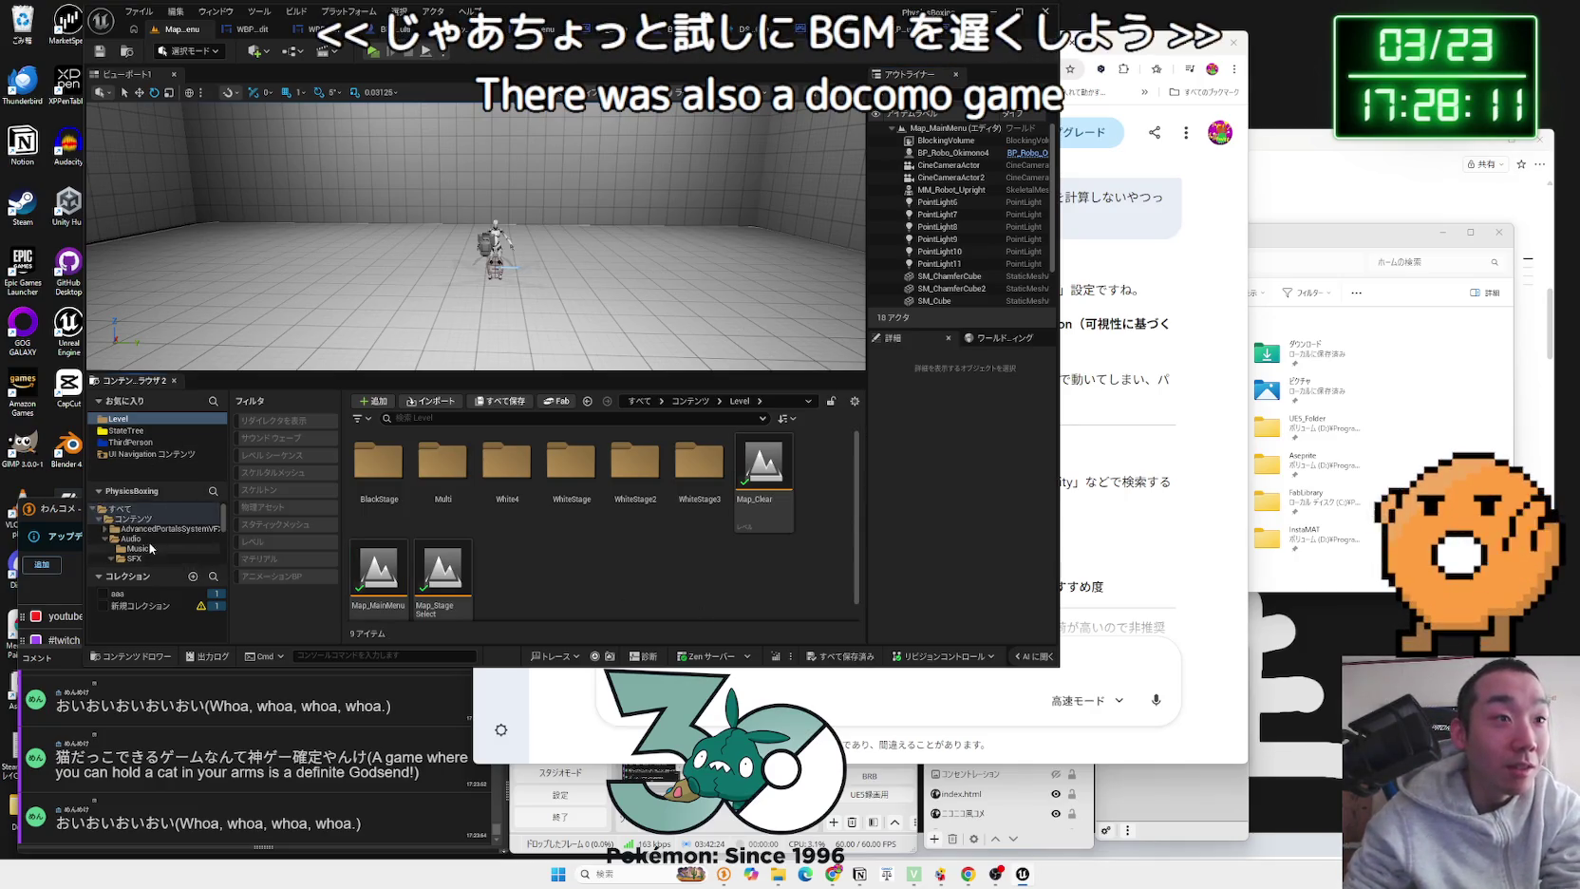
click(130, 538)
double_click(395, 504)
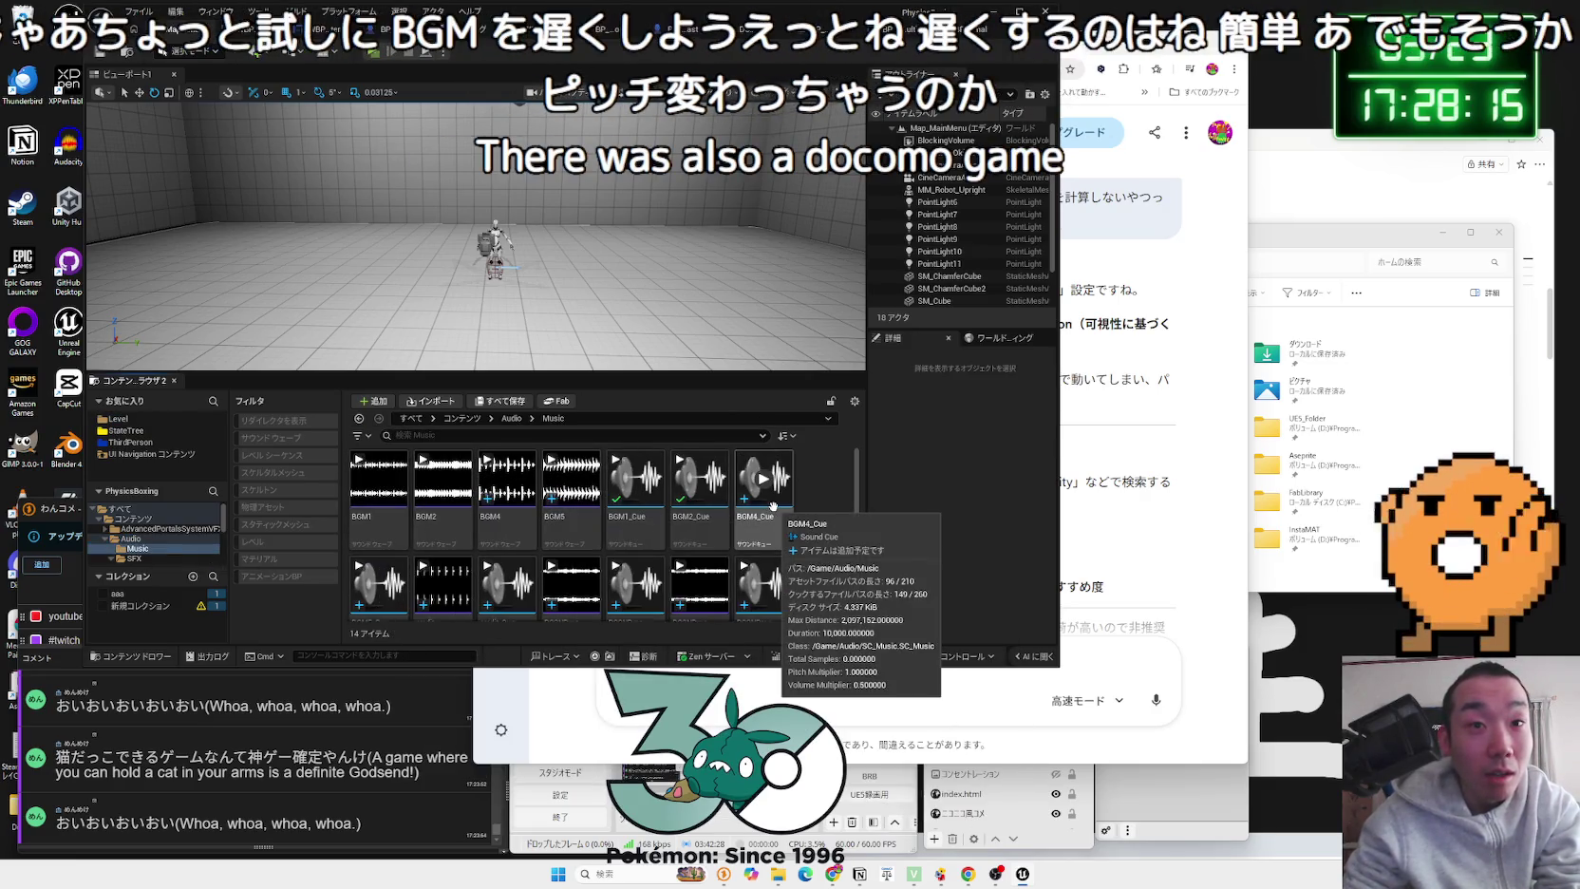
double_click(381, 587)
text(0.5)
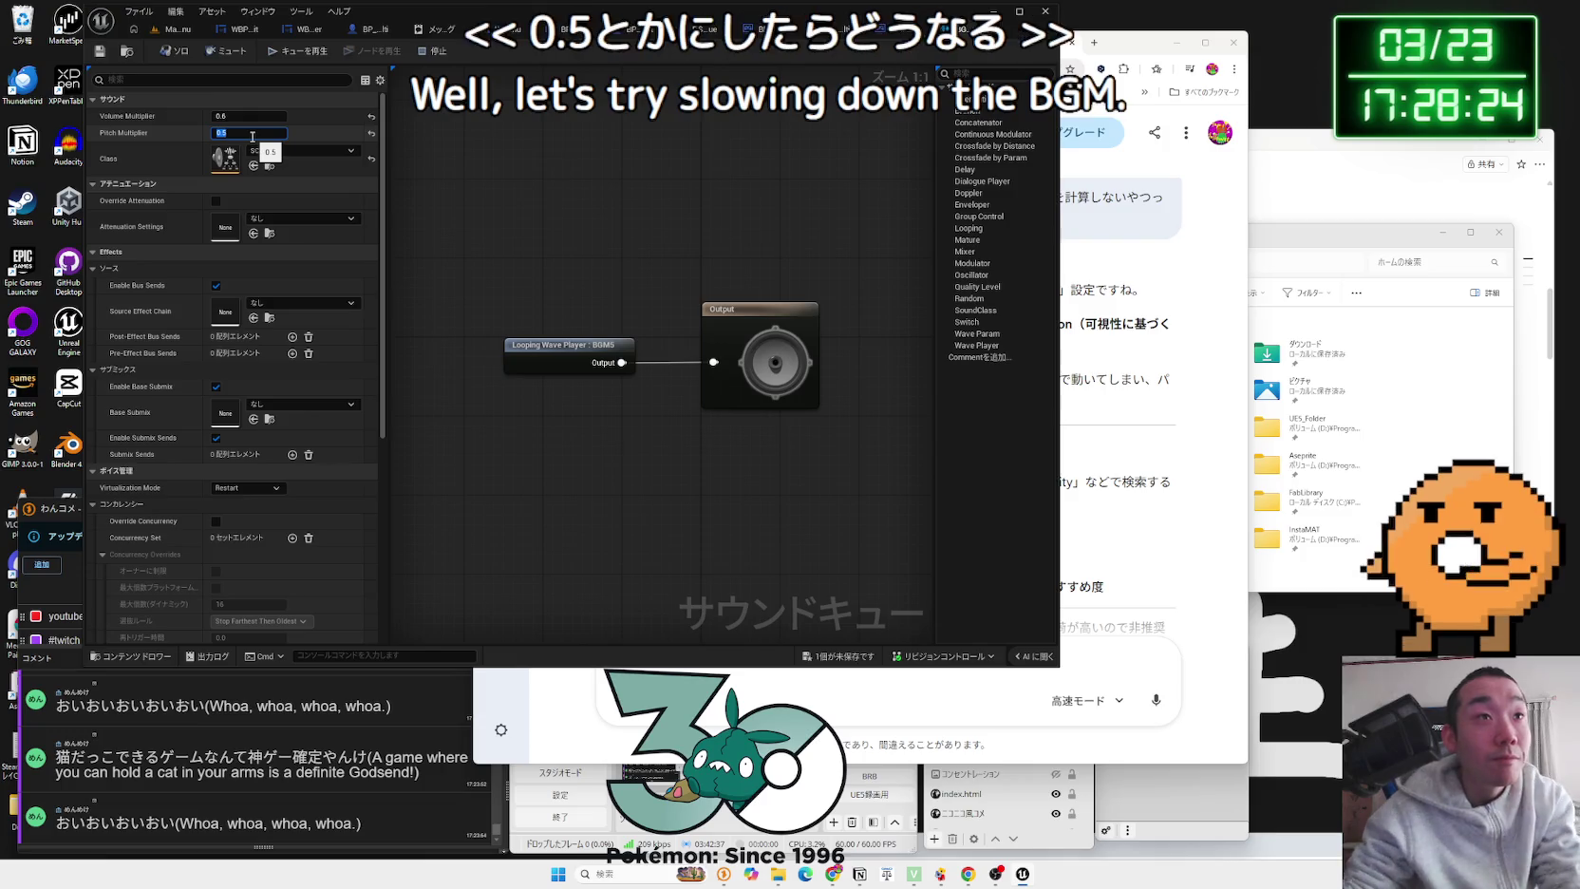
Step: Preview the cue at pitch multiplier 0.5, then set it to 0.75
key(Return)
click(280, 54)
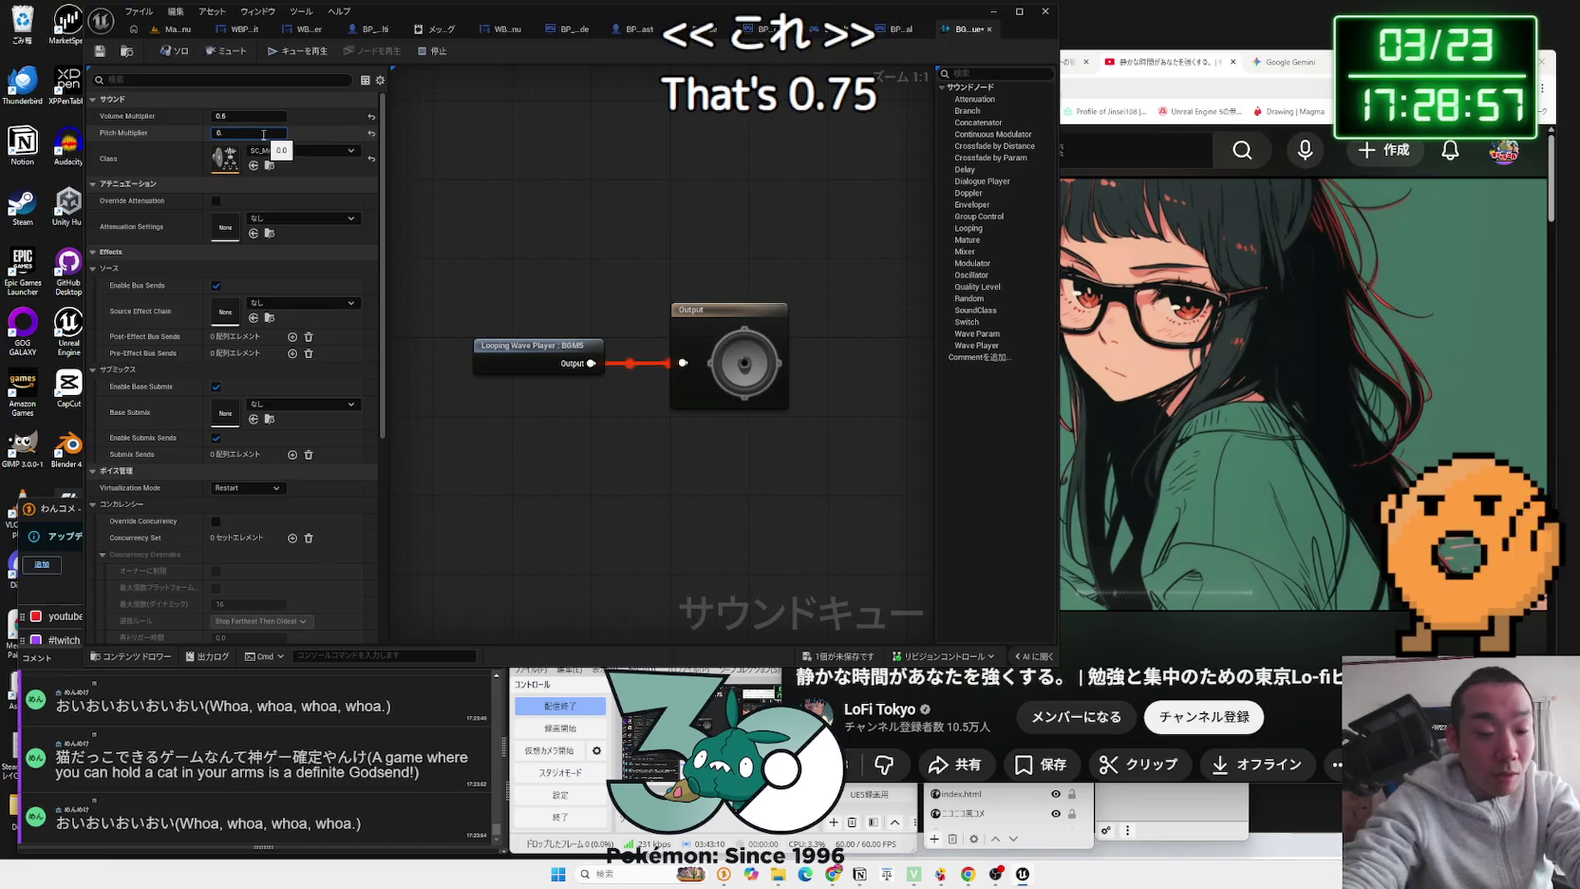
key(Return)
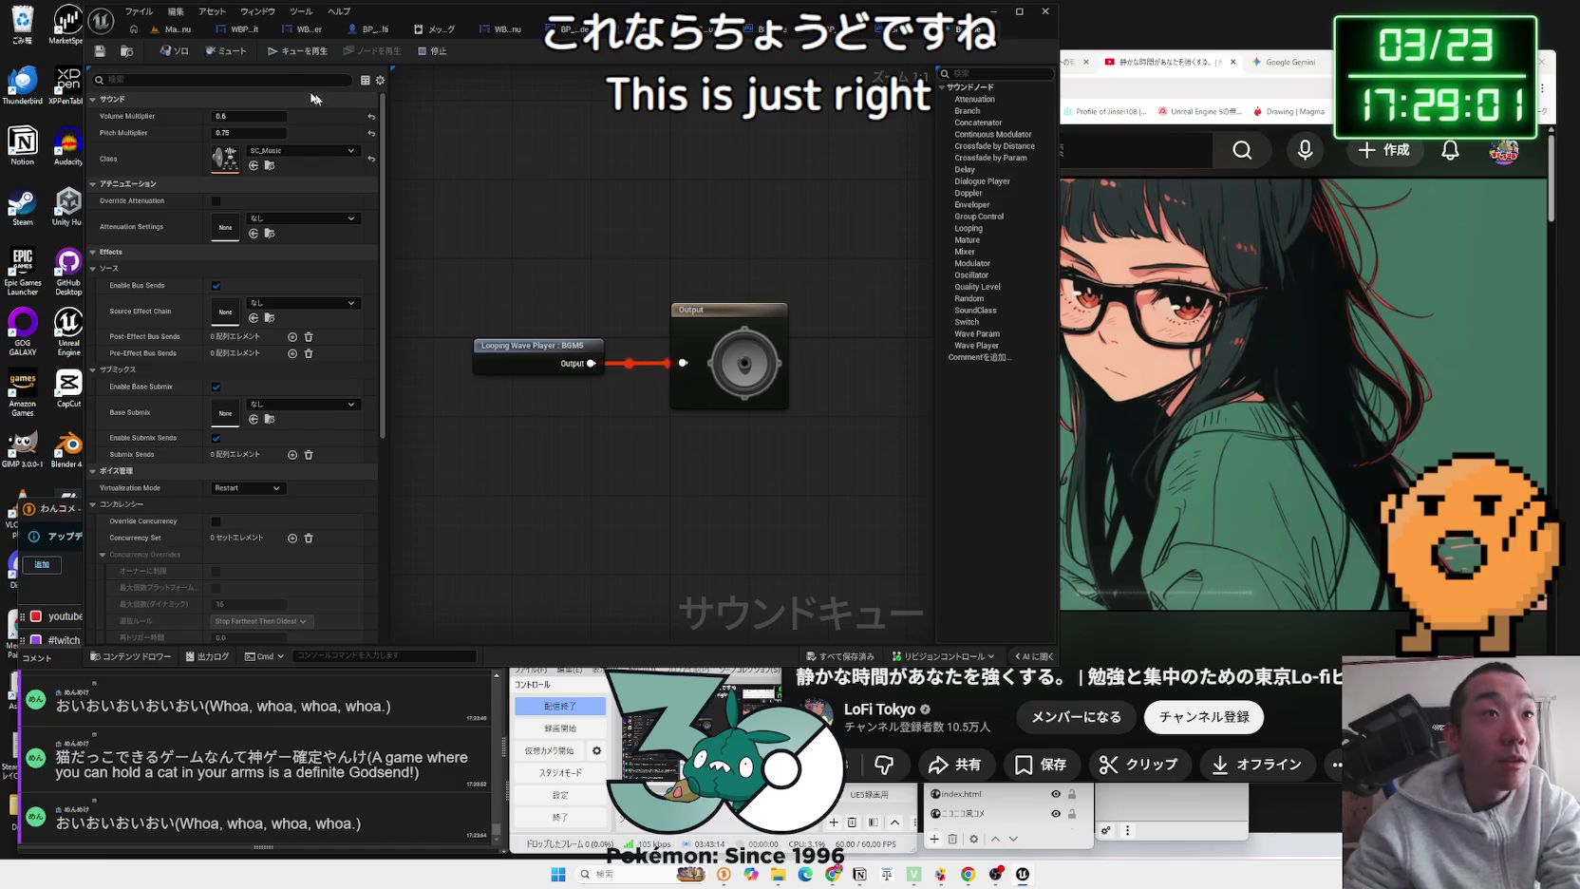
click(186, 38)
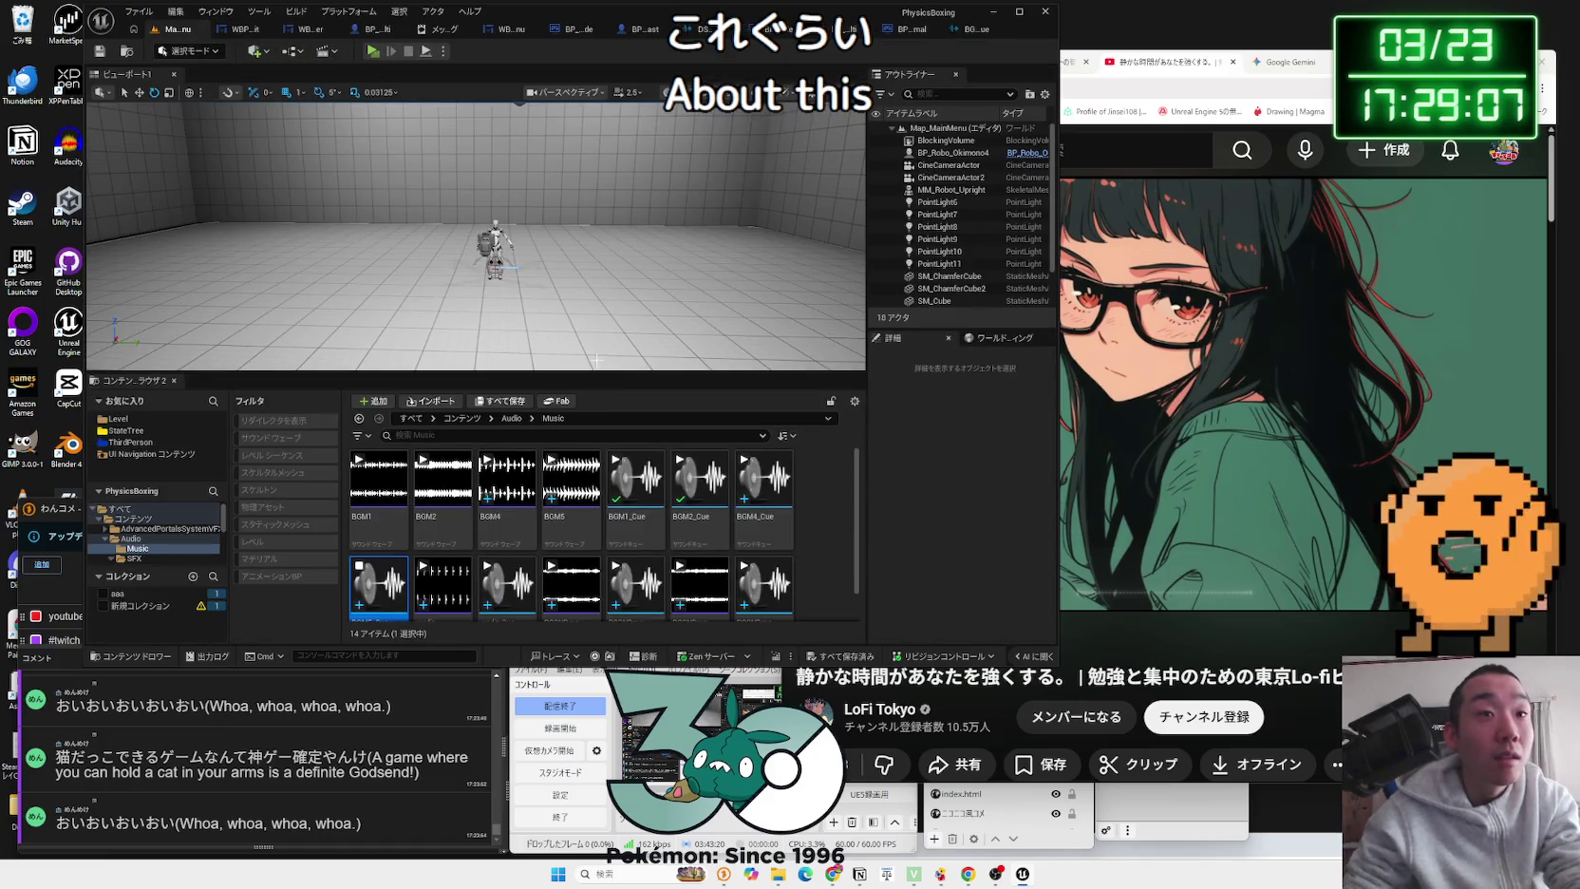
Step: Load the Map_White4_2 level from Level > BlackStage > White4
scroll(808, 570, down, 2)
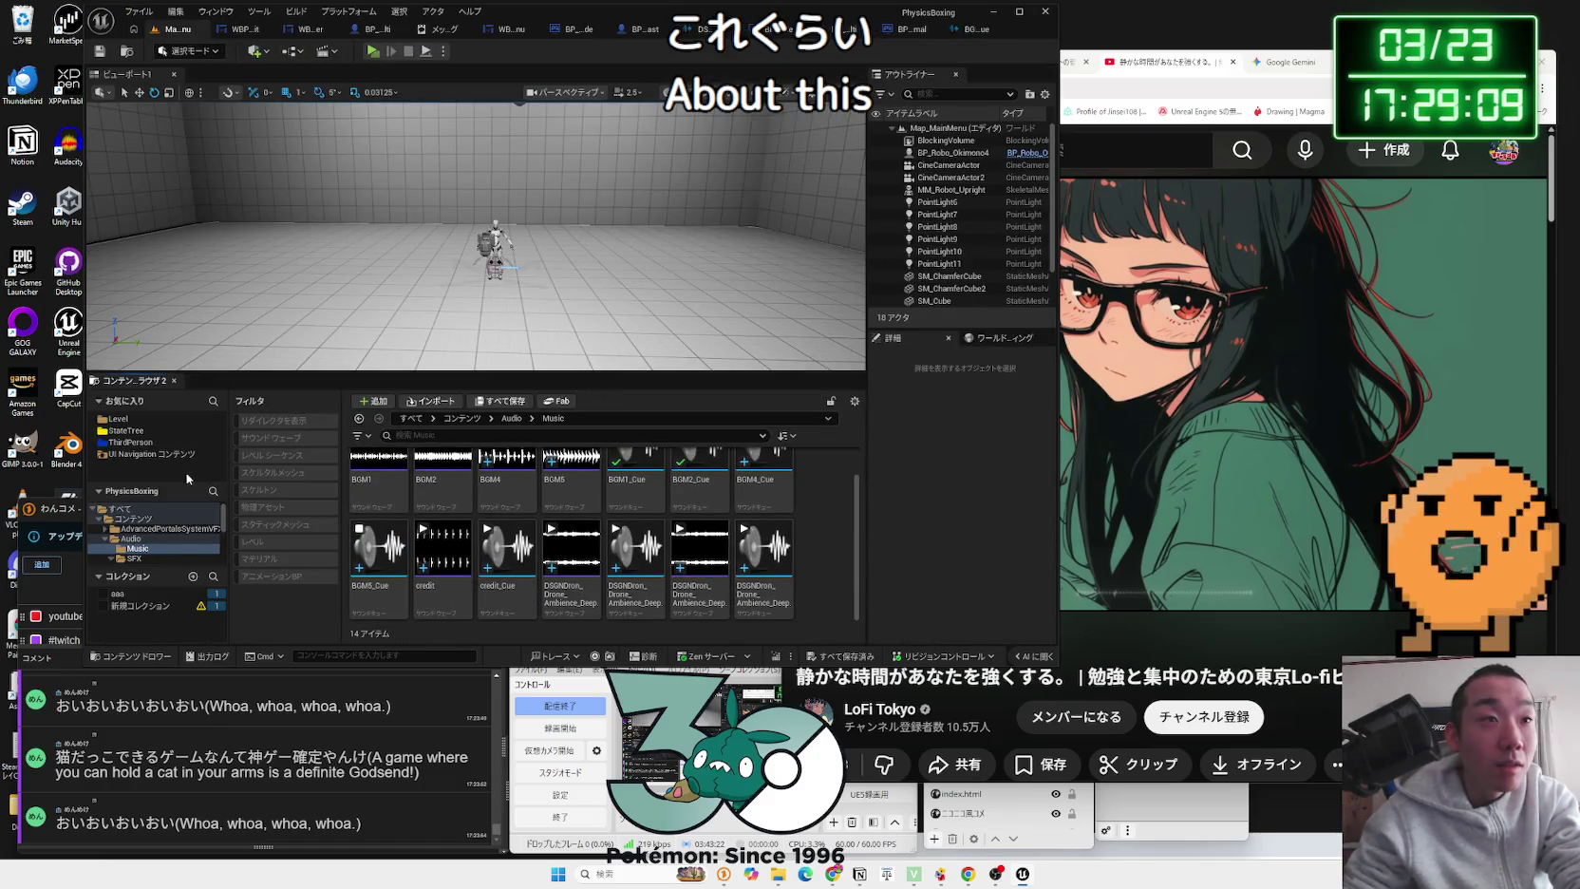
click(121, 539)
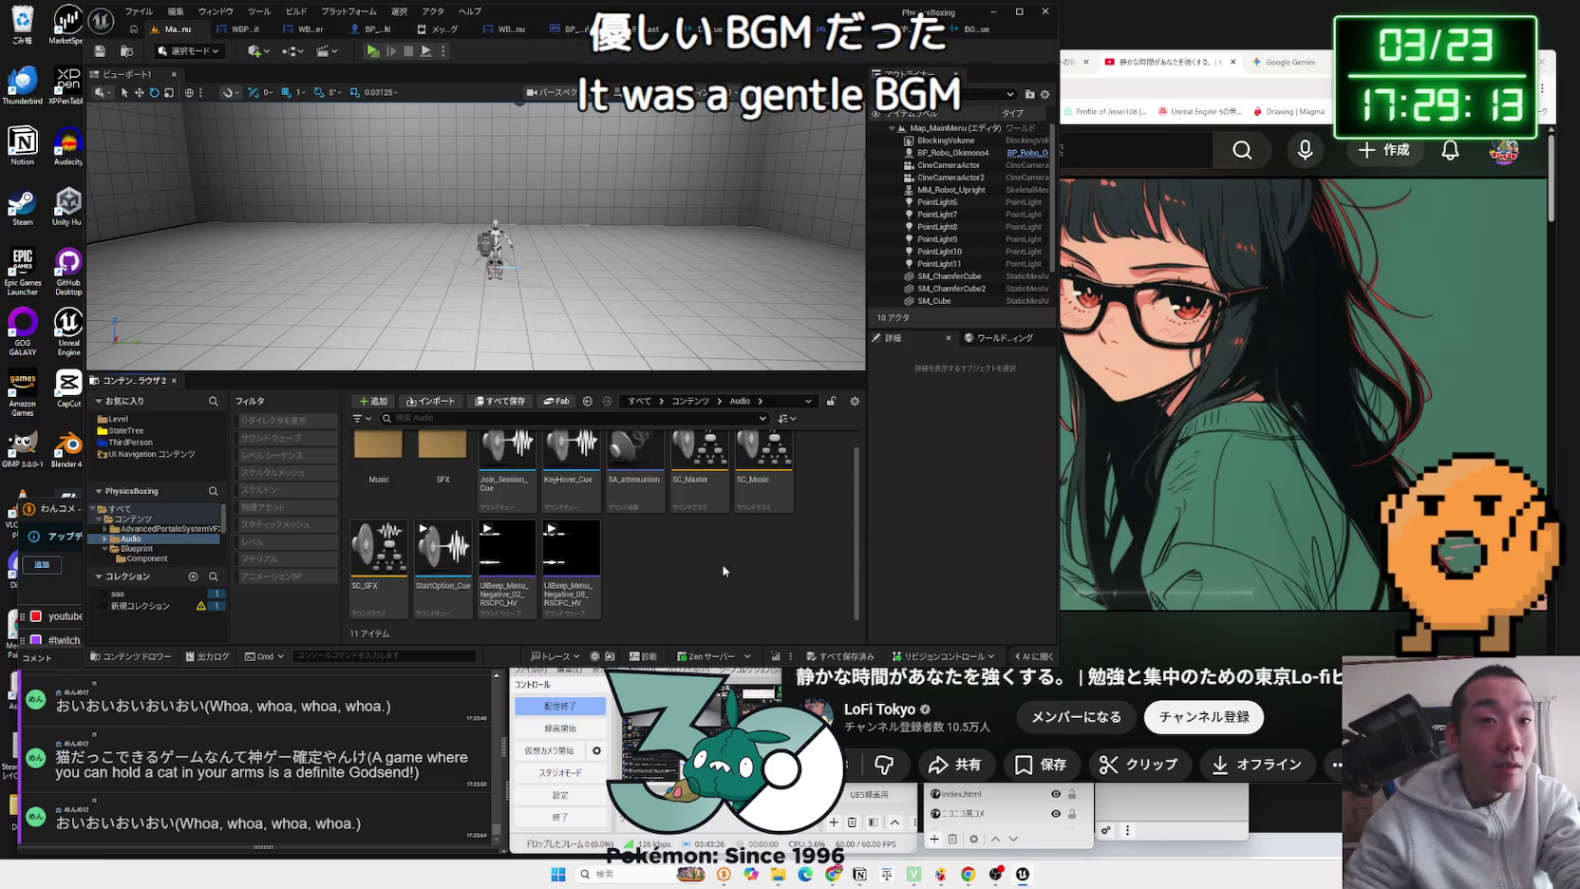
click(119, 419)
click(395, 454)
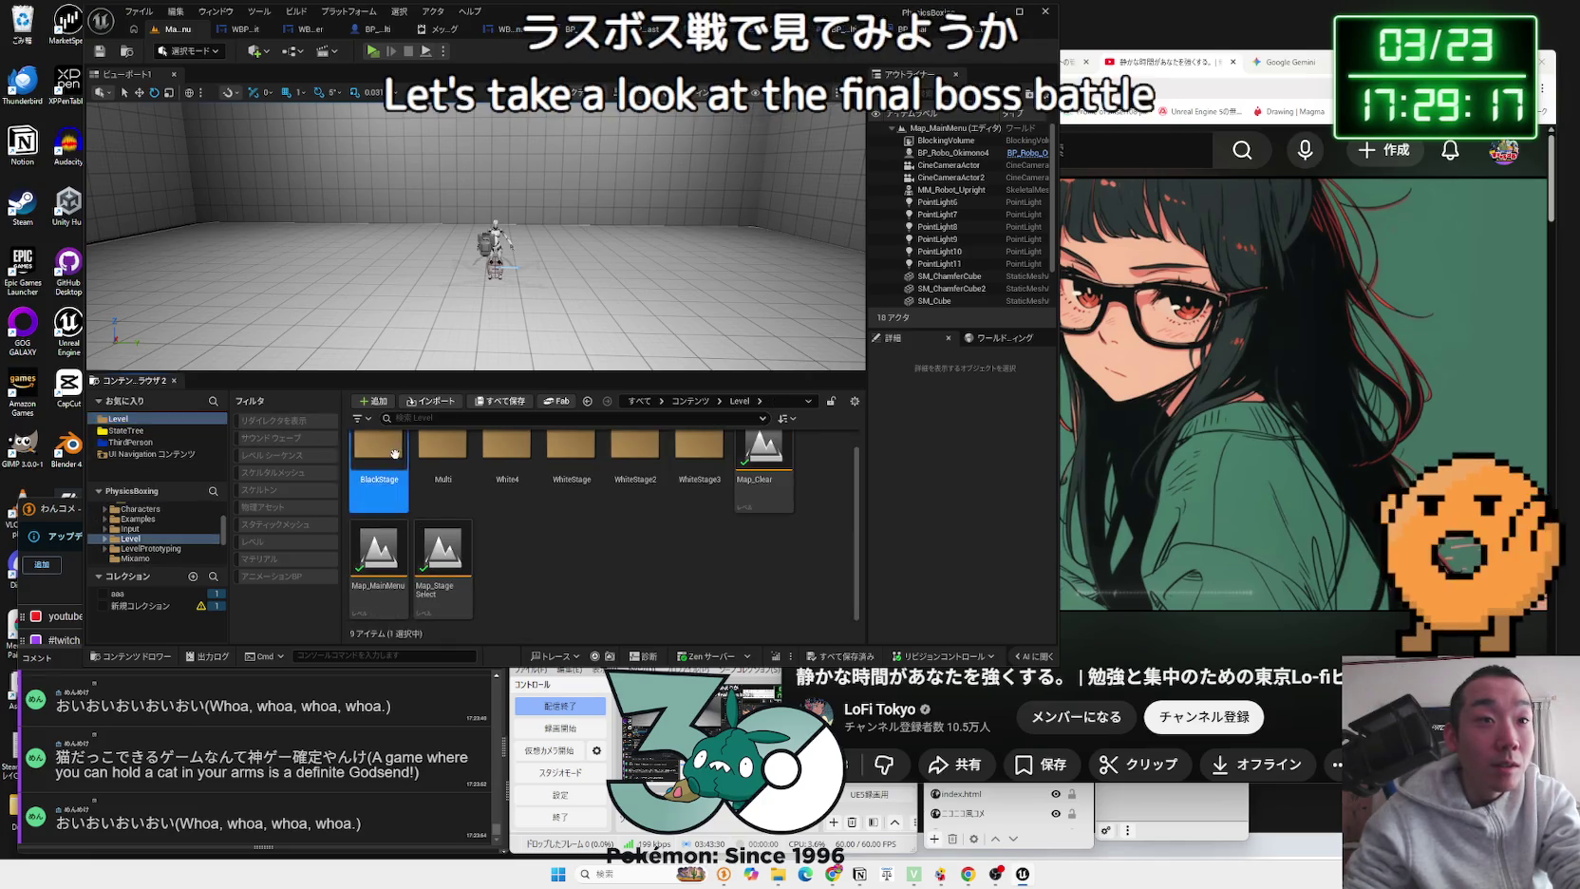
double_click(507, 463)
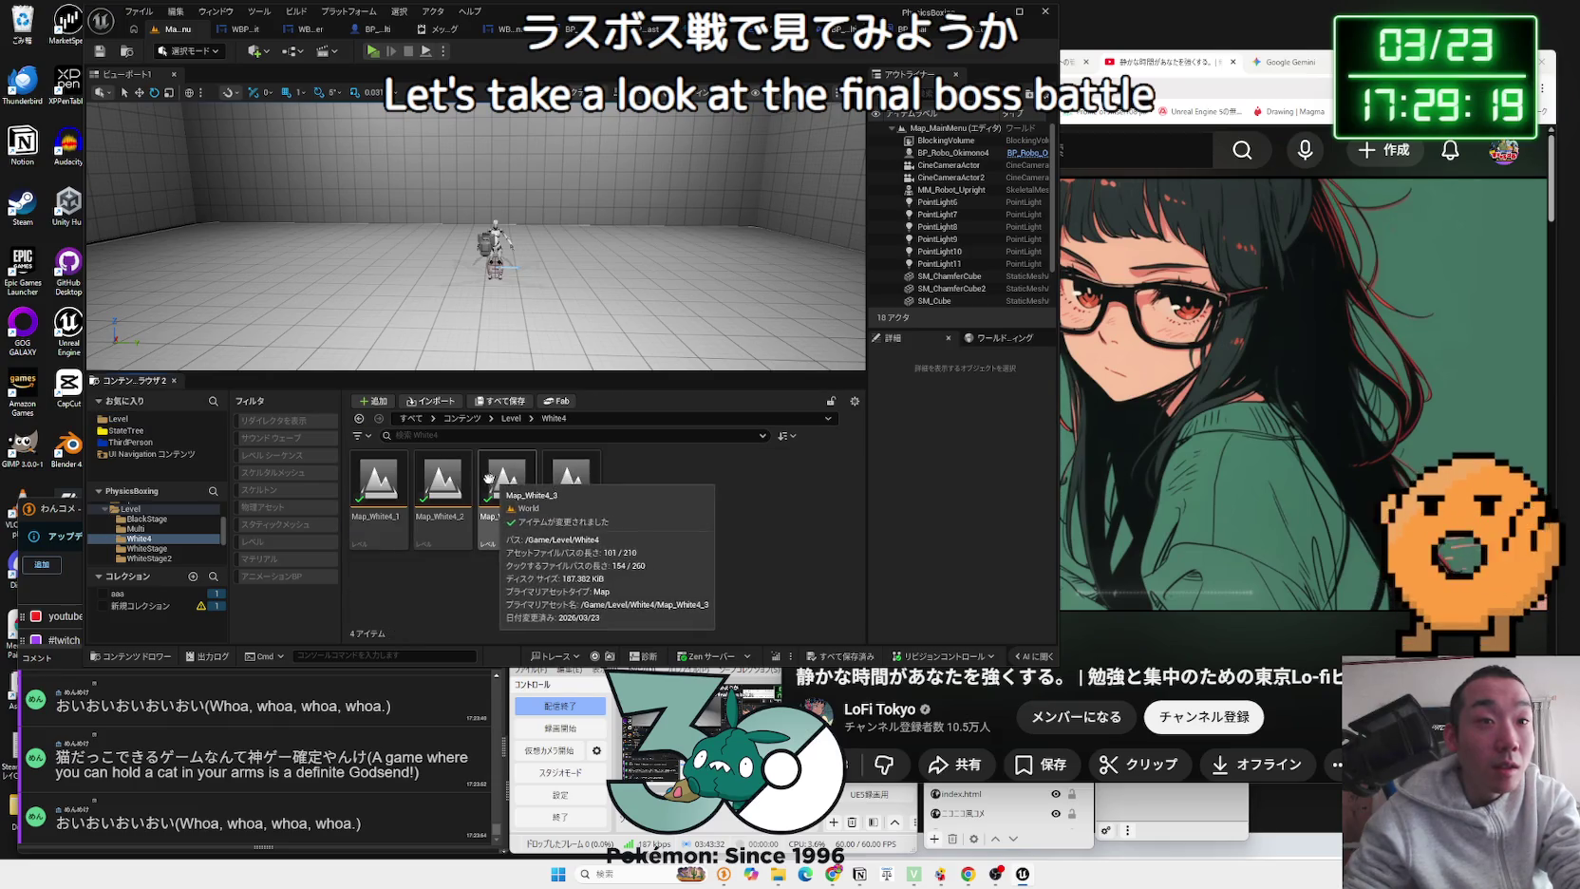
double_click(443, 480)
Step: Play and stop the level, then bring up the play mode options
click(374, 51)
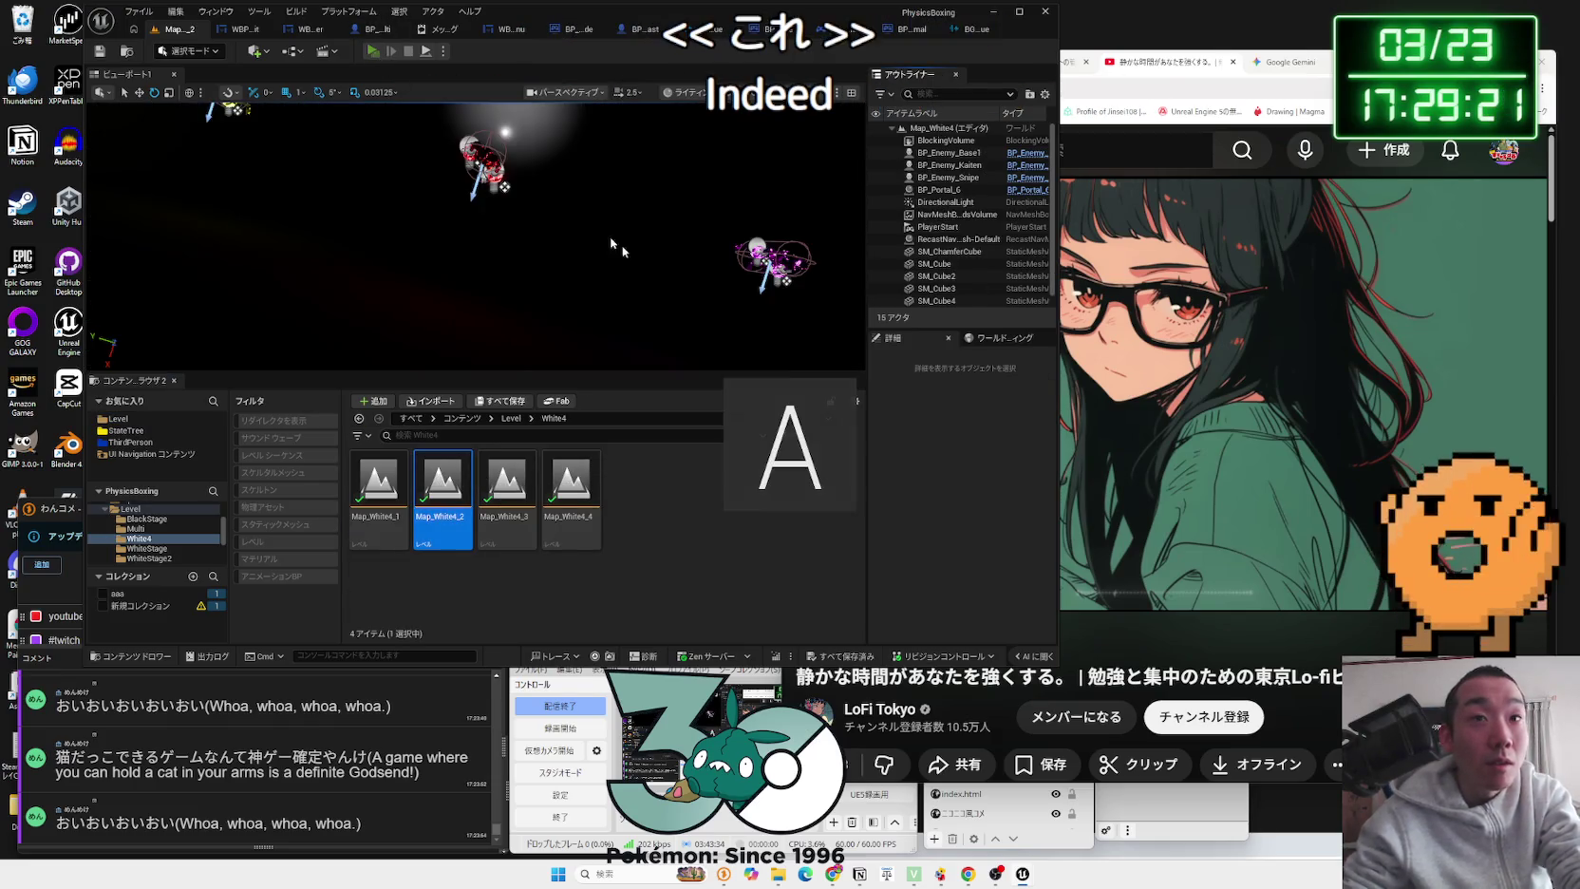
click(408, 52)
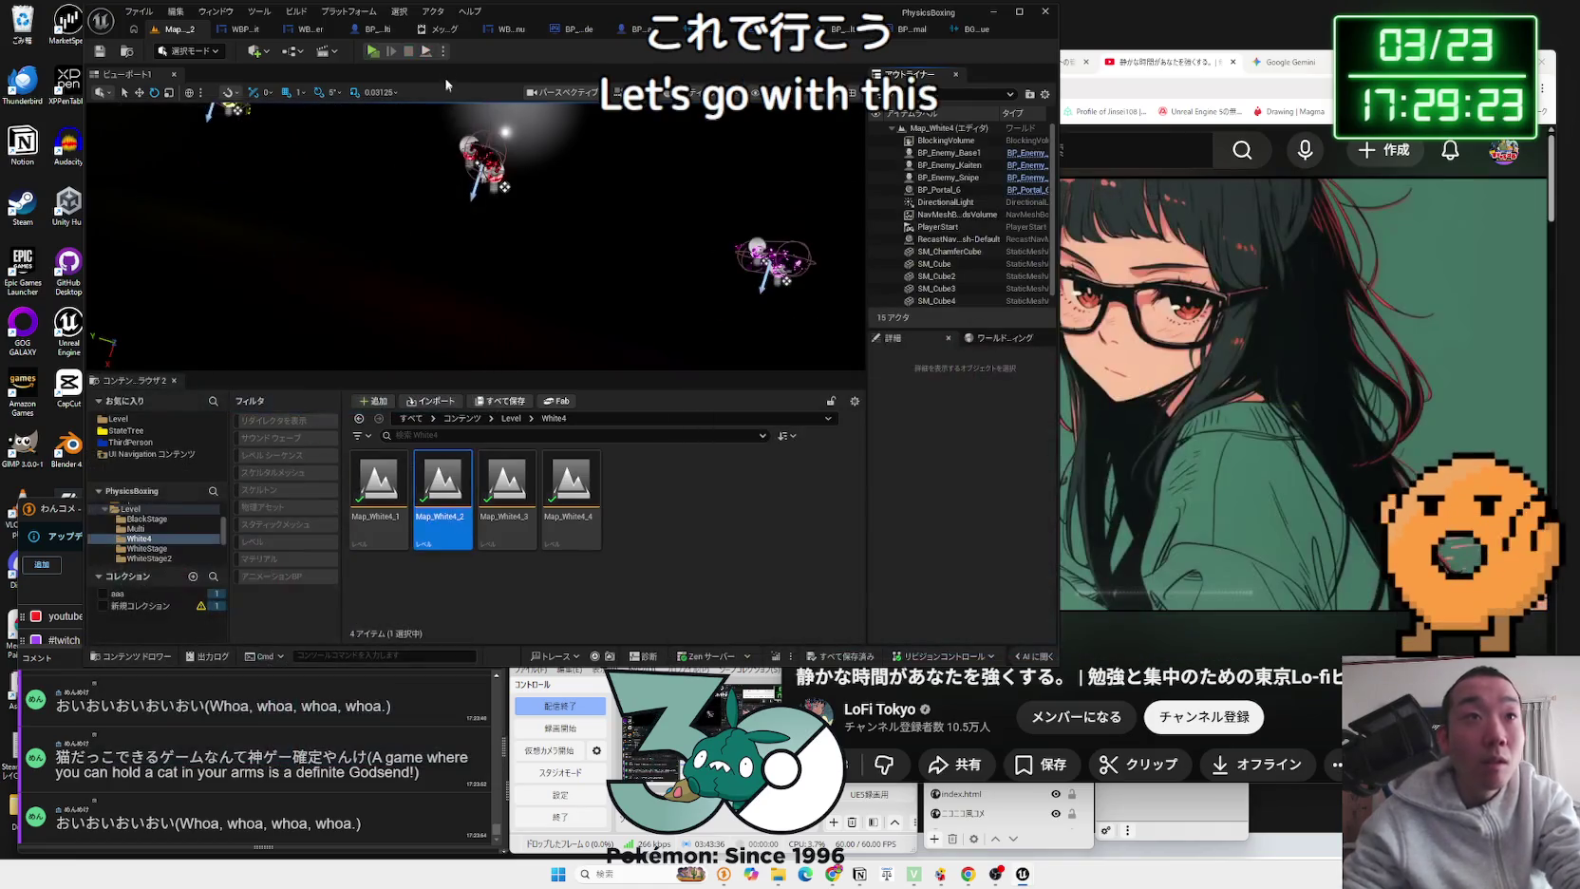
click(443, 51)
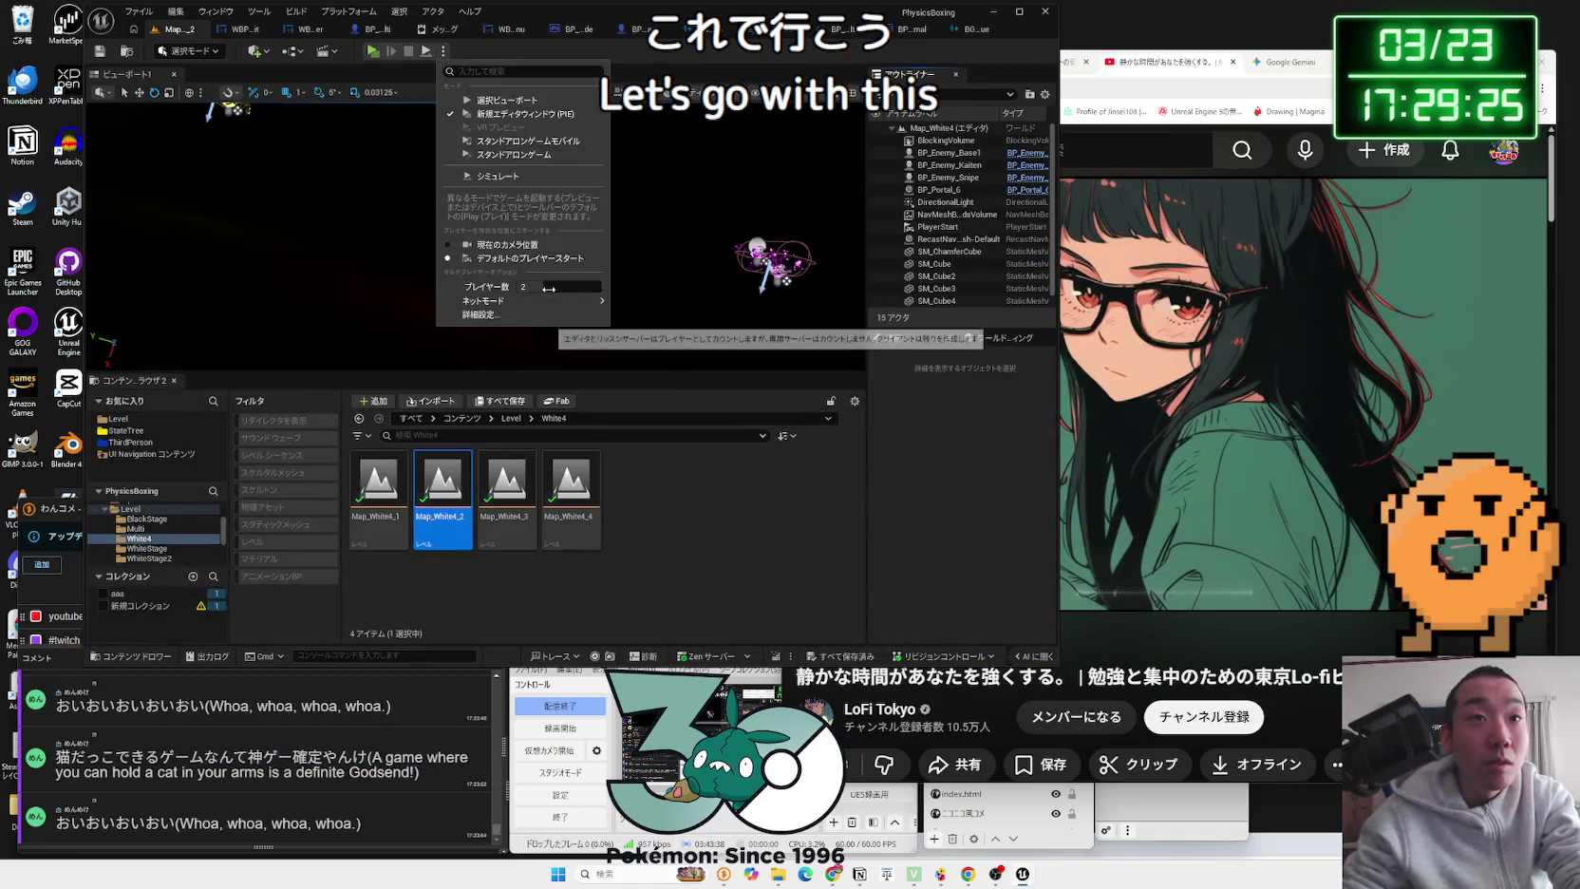
Step: Run a Standalone Game playtest of the boss level, exit with Esc, and return to the cue
click(373, 51)
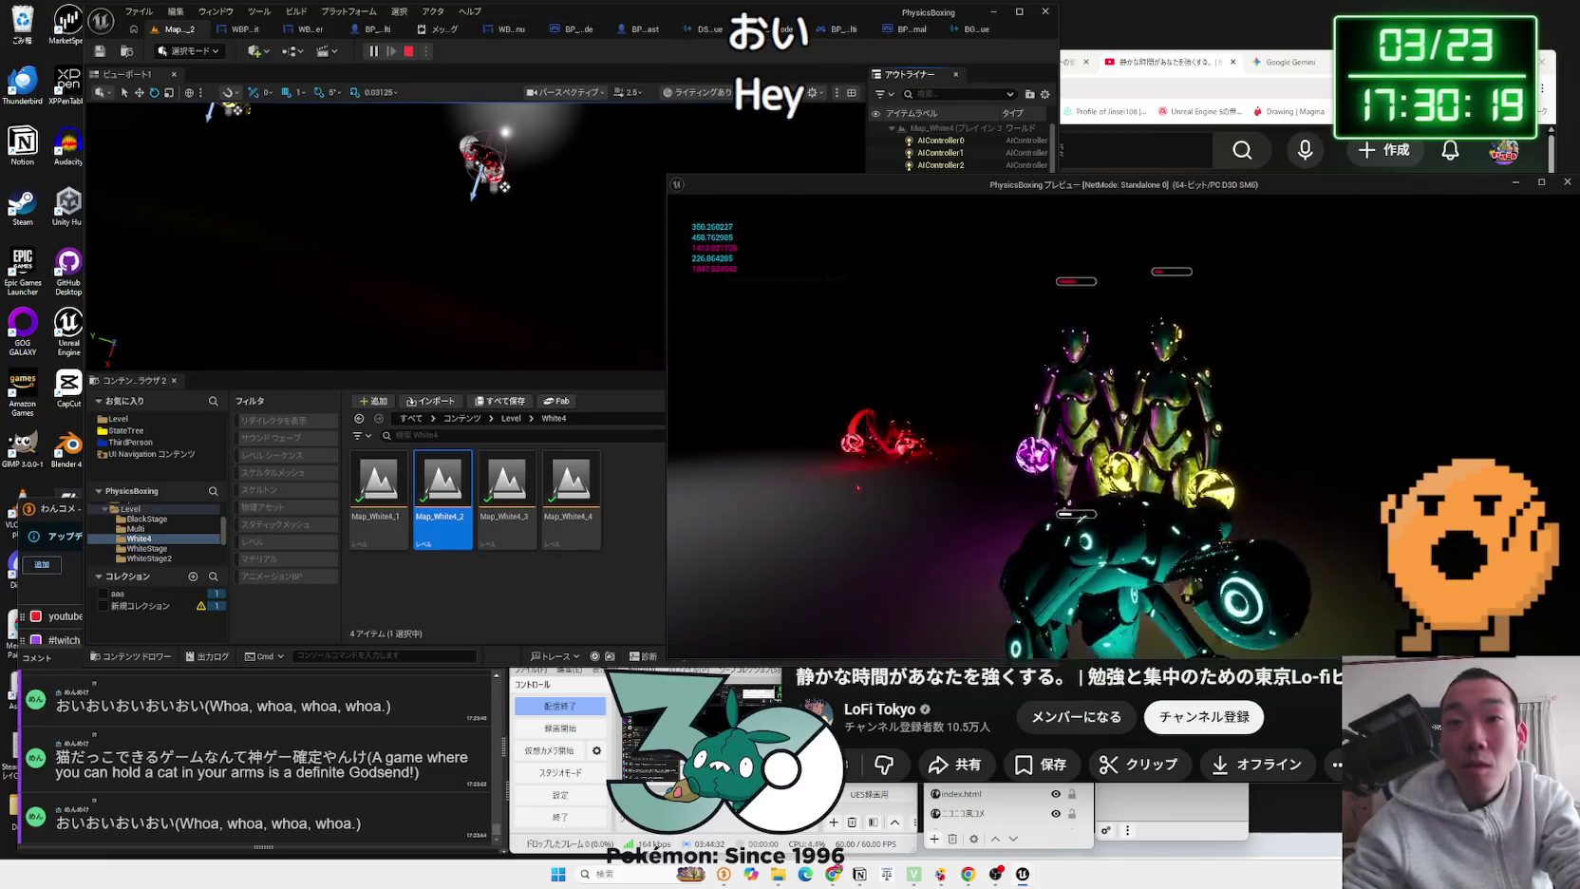
key(Escape)
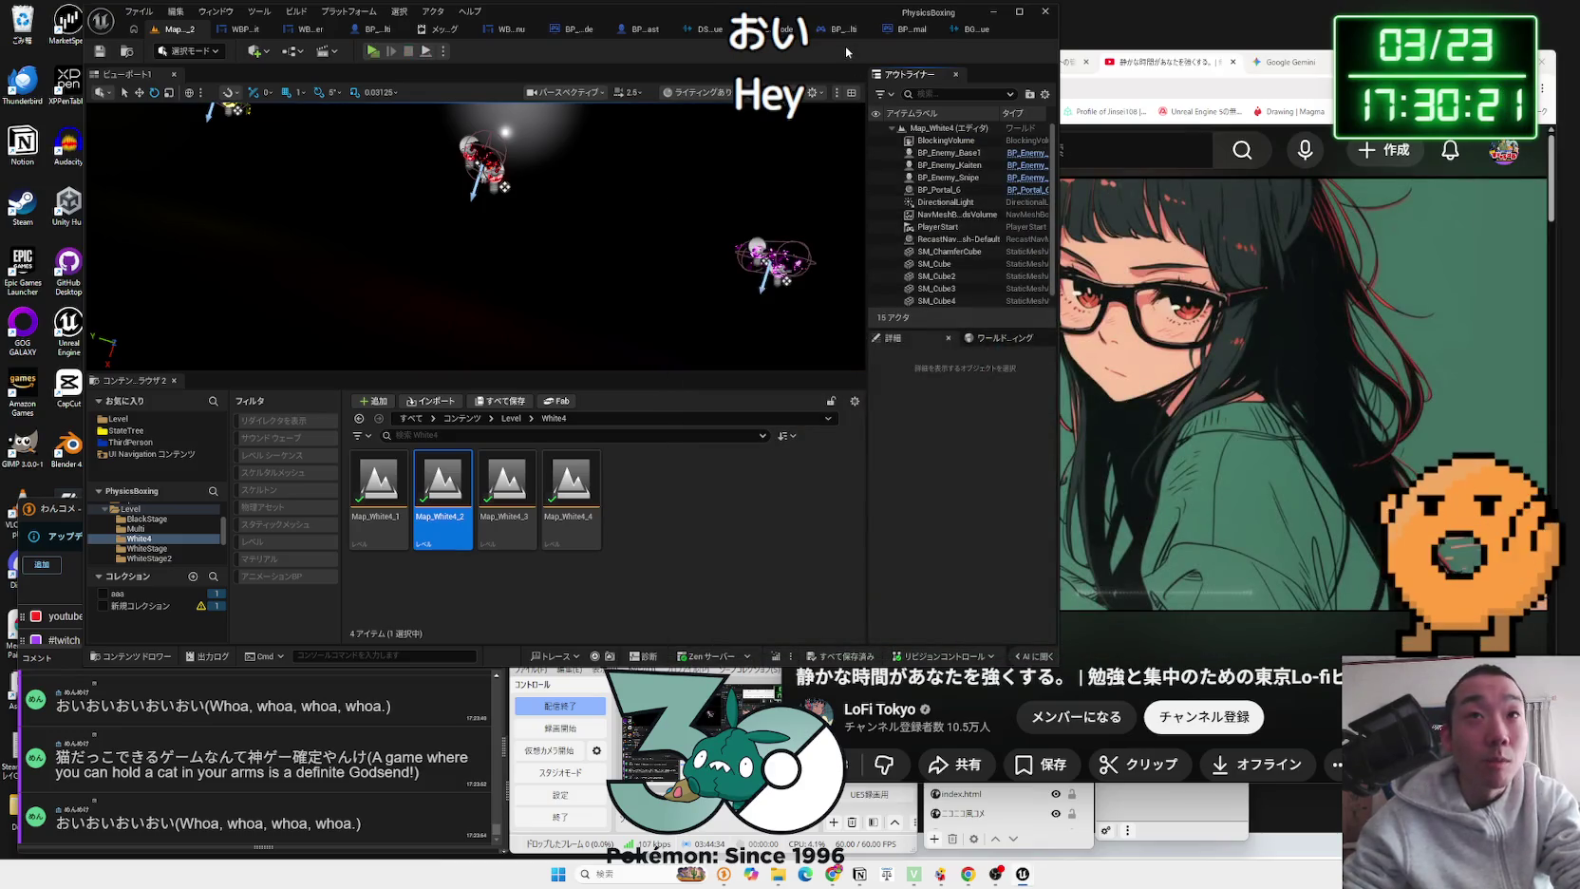
click(970, 29)
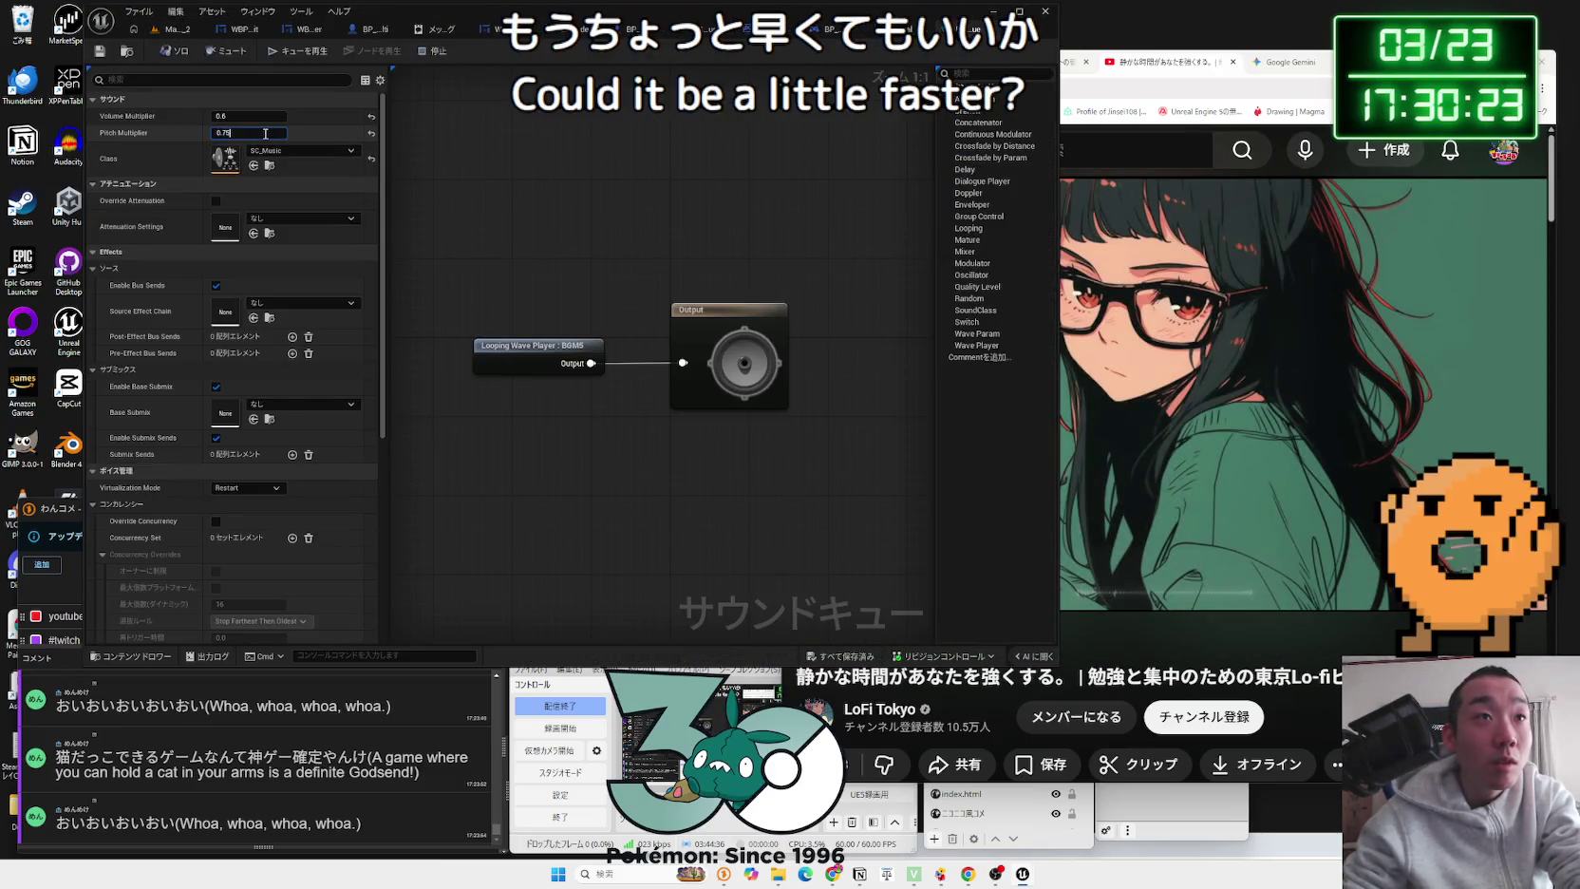
Step: Set the cue's Pitch Multiplier to 0.8, save it, and preview the cue
key(BackSpace)
key(BackSpace)
text(8)
key(Return)
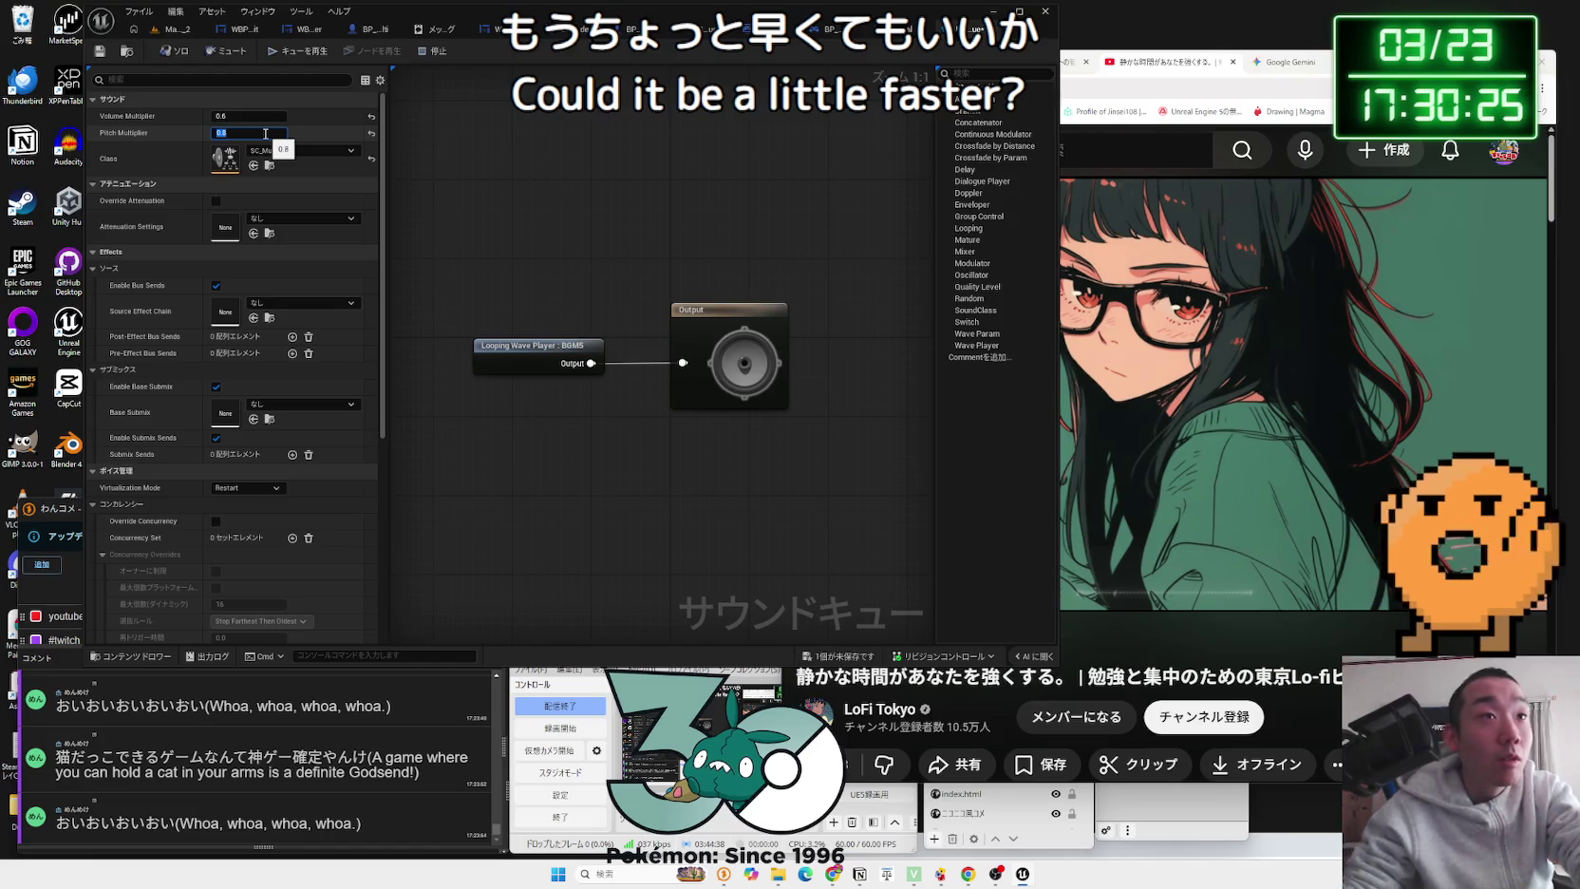
key(ctrl+s)
click(291, 52)
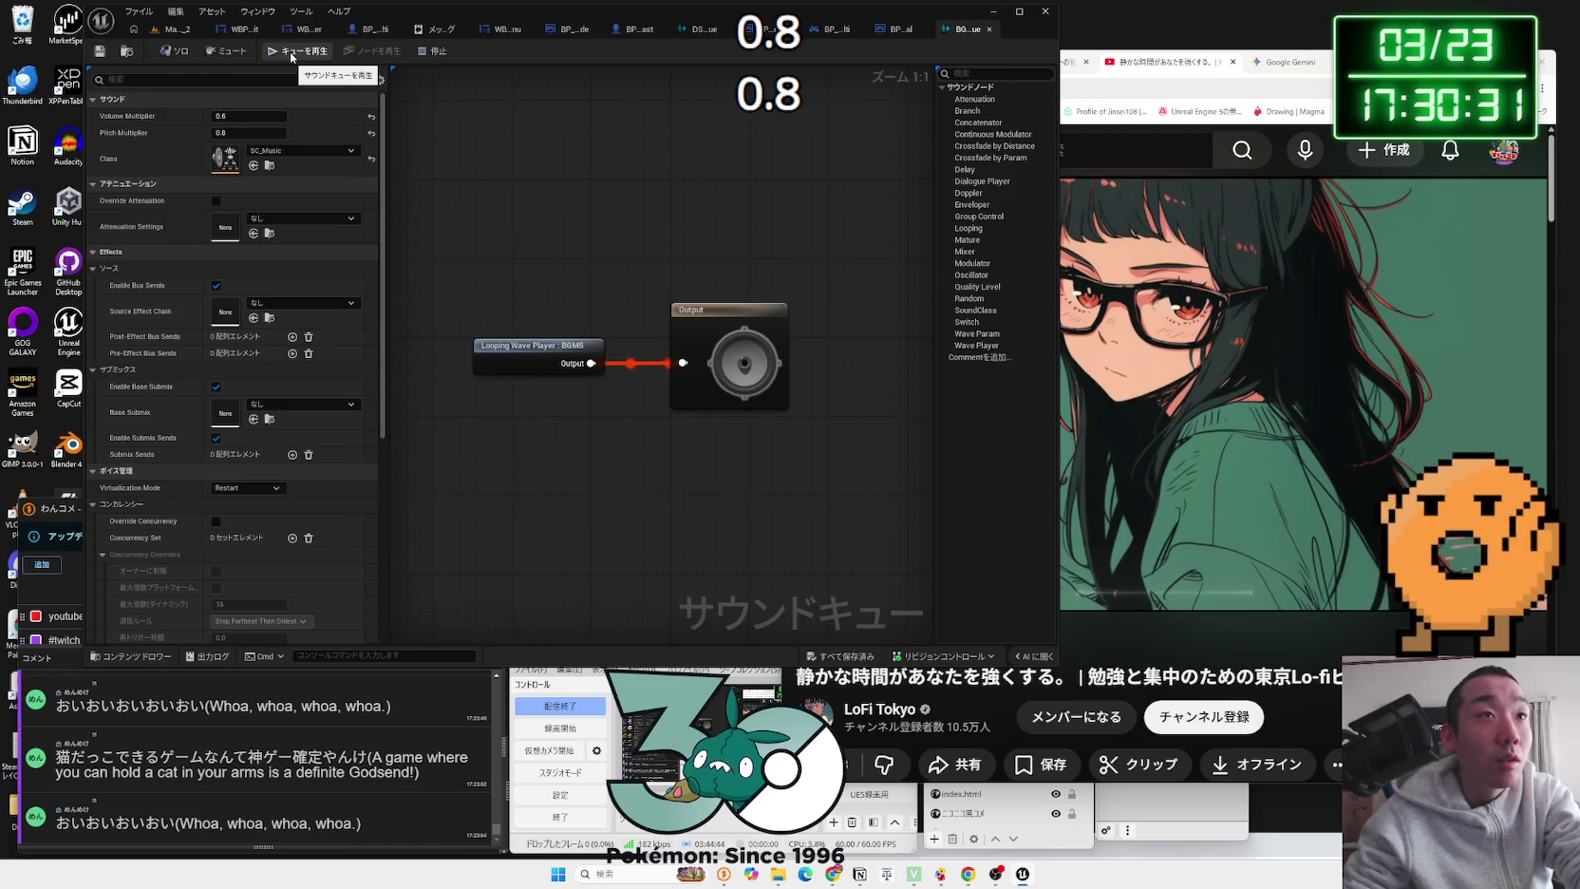
Step: Playtest the level with the 0.8-pitch BGM, then return to the sound cue editor
key(ctrl+Tab)
click(363, 52)
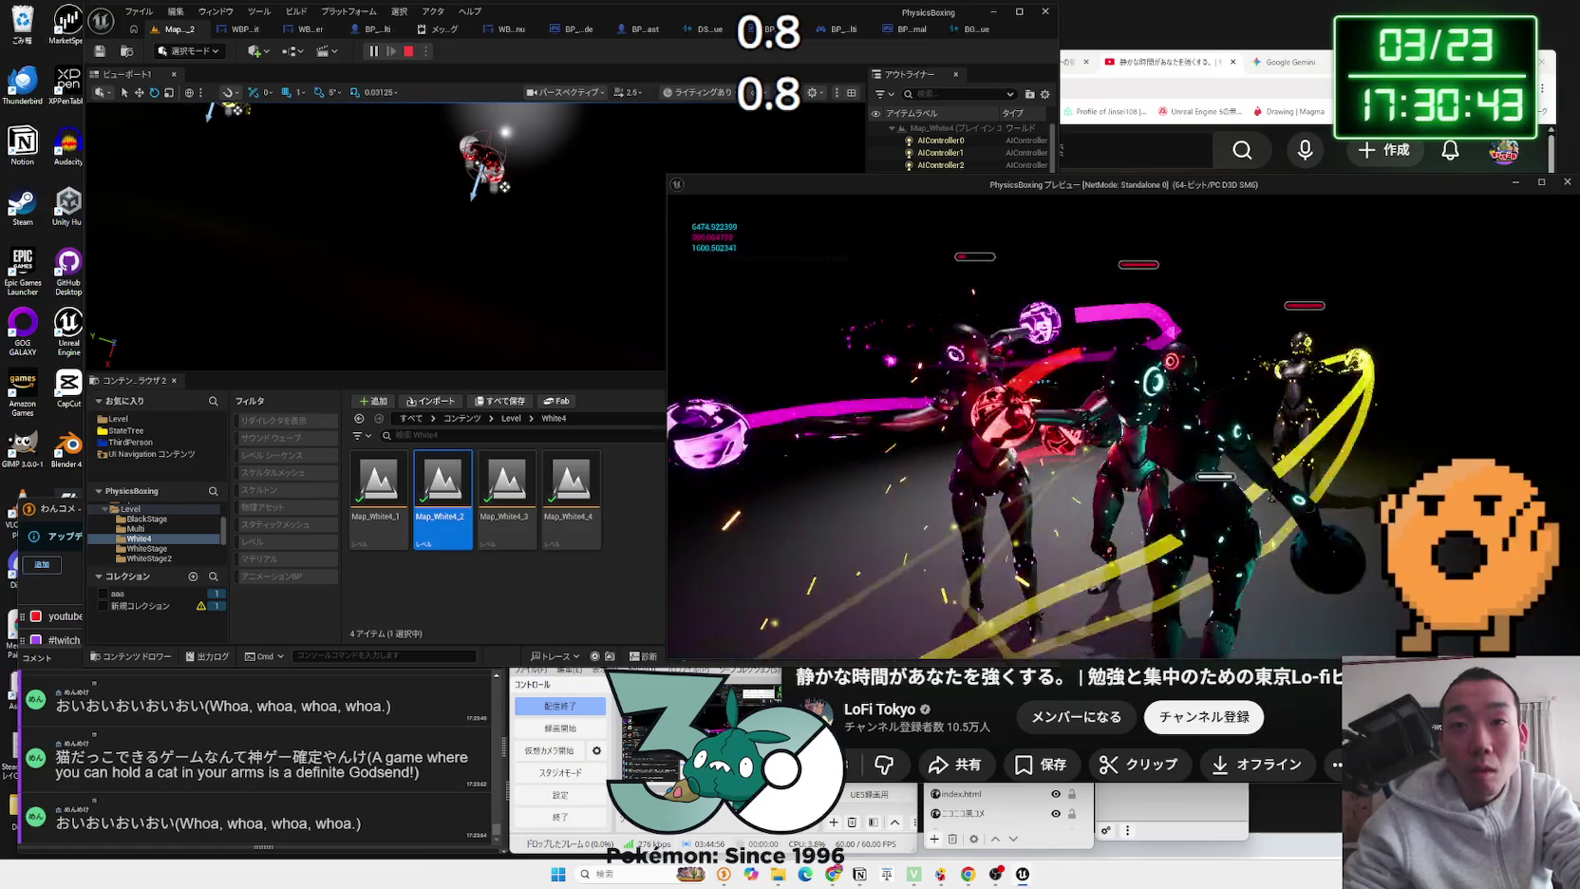
key(Escape)
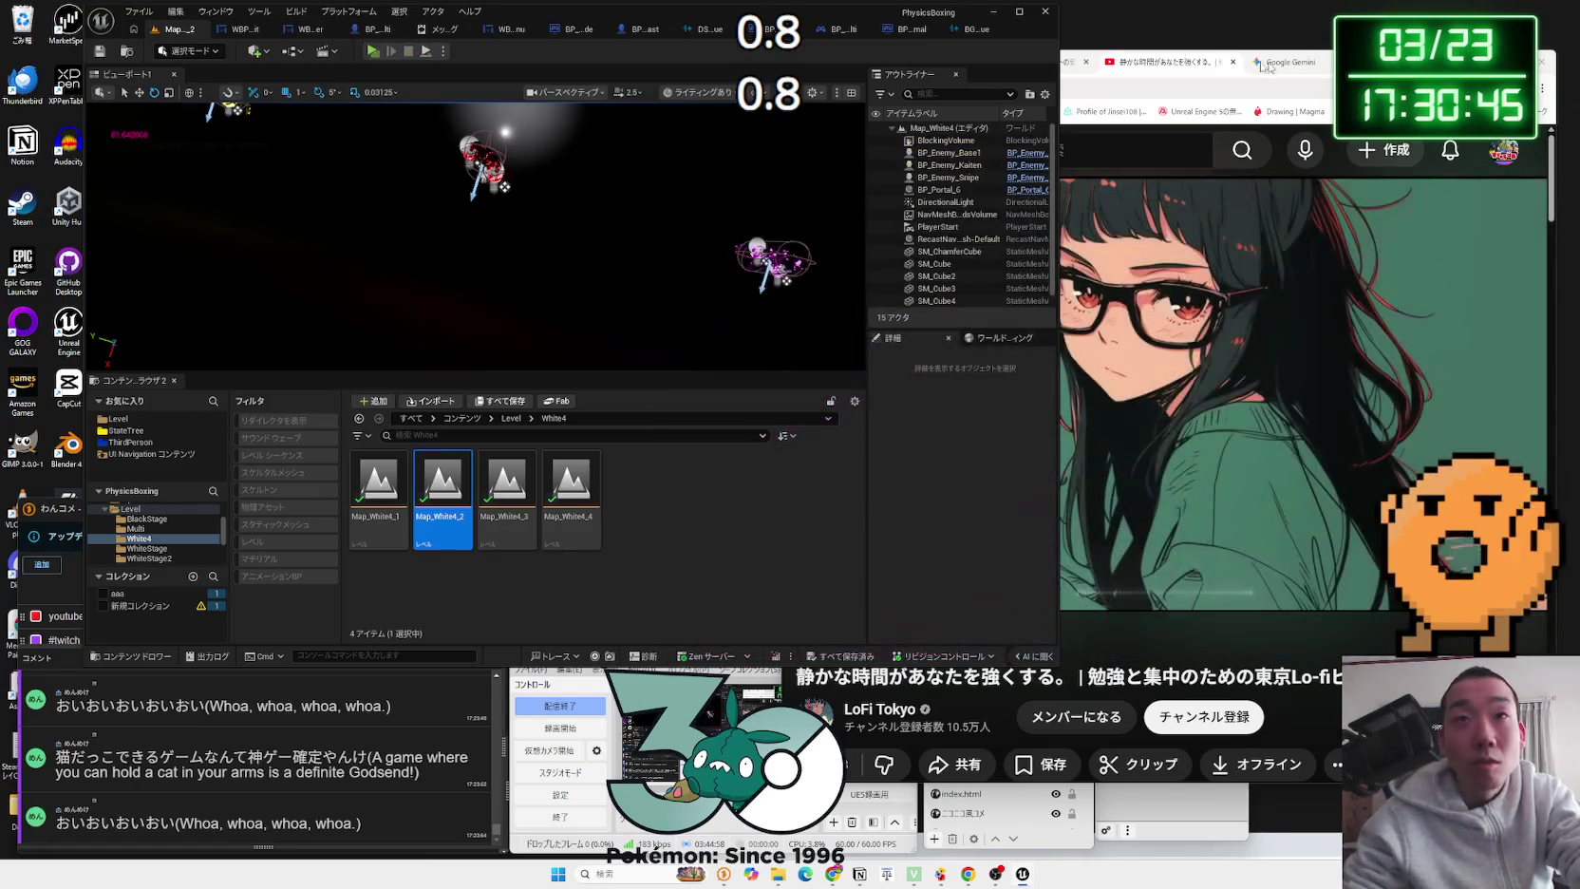
click(972, 30)
Step: Change the cue's Pitch Multiplier from 0.8 to 0.9
click(245, 131)
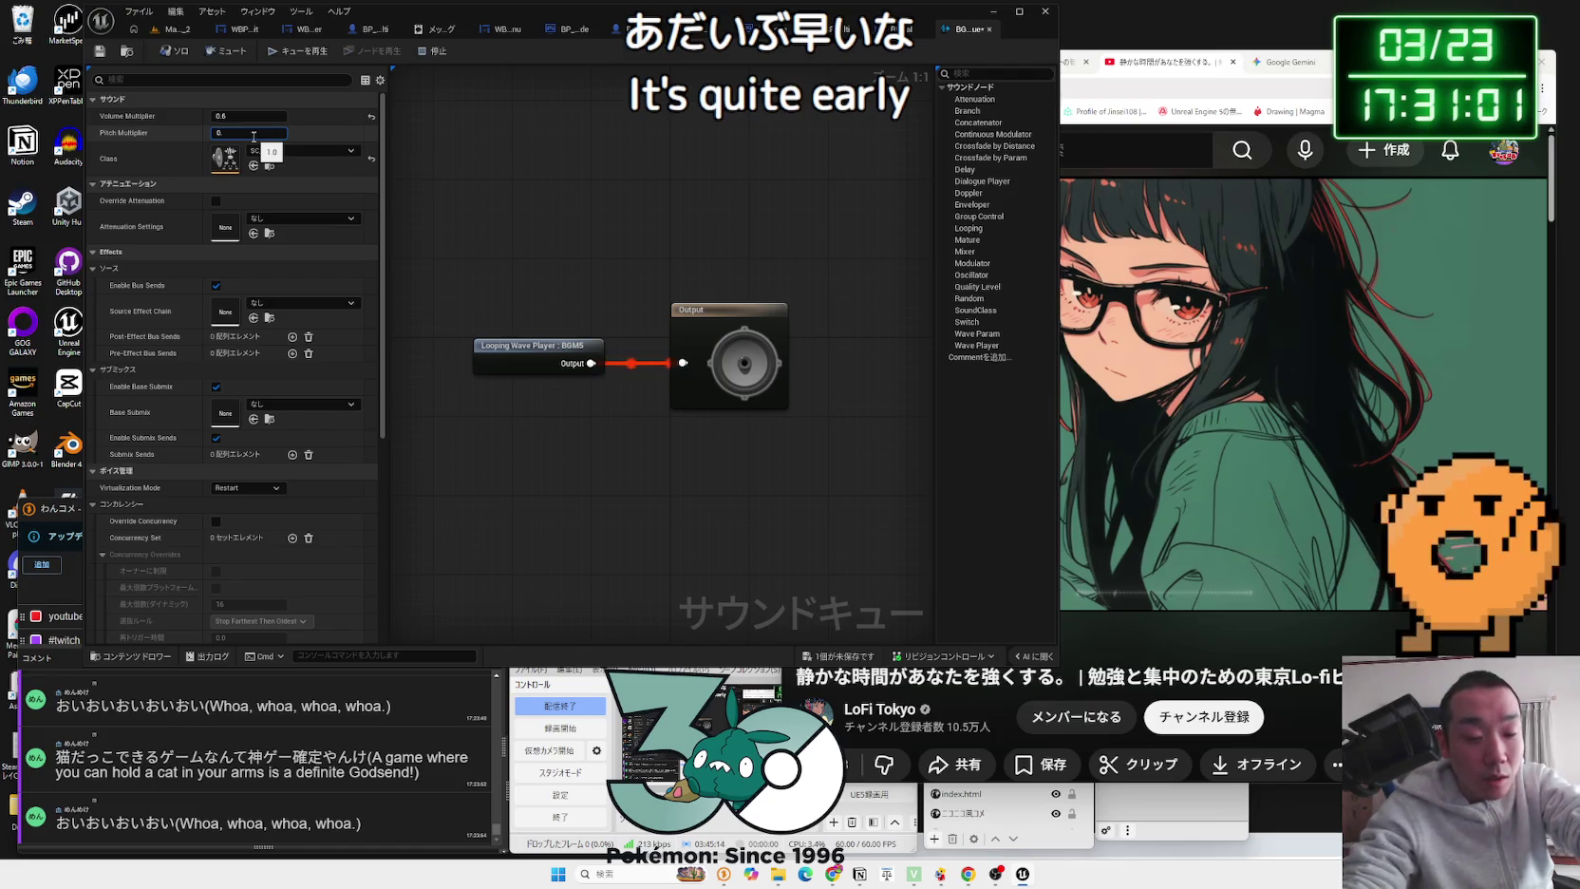
text(.8)
key(Return)
click(257, 135)
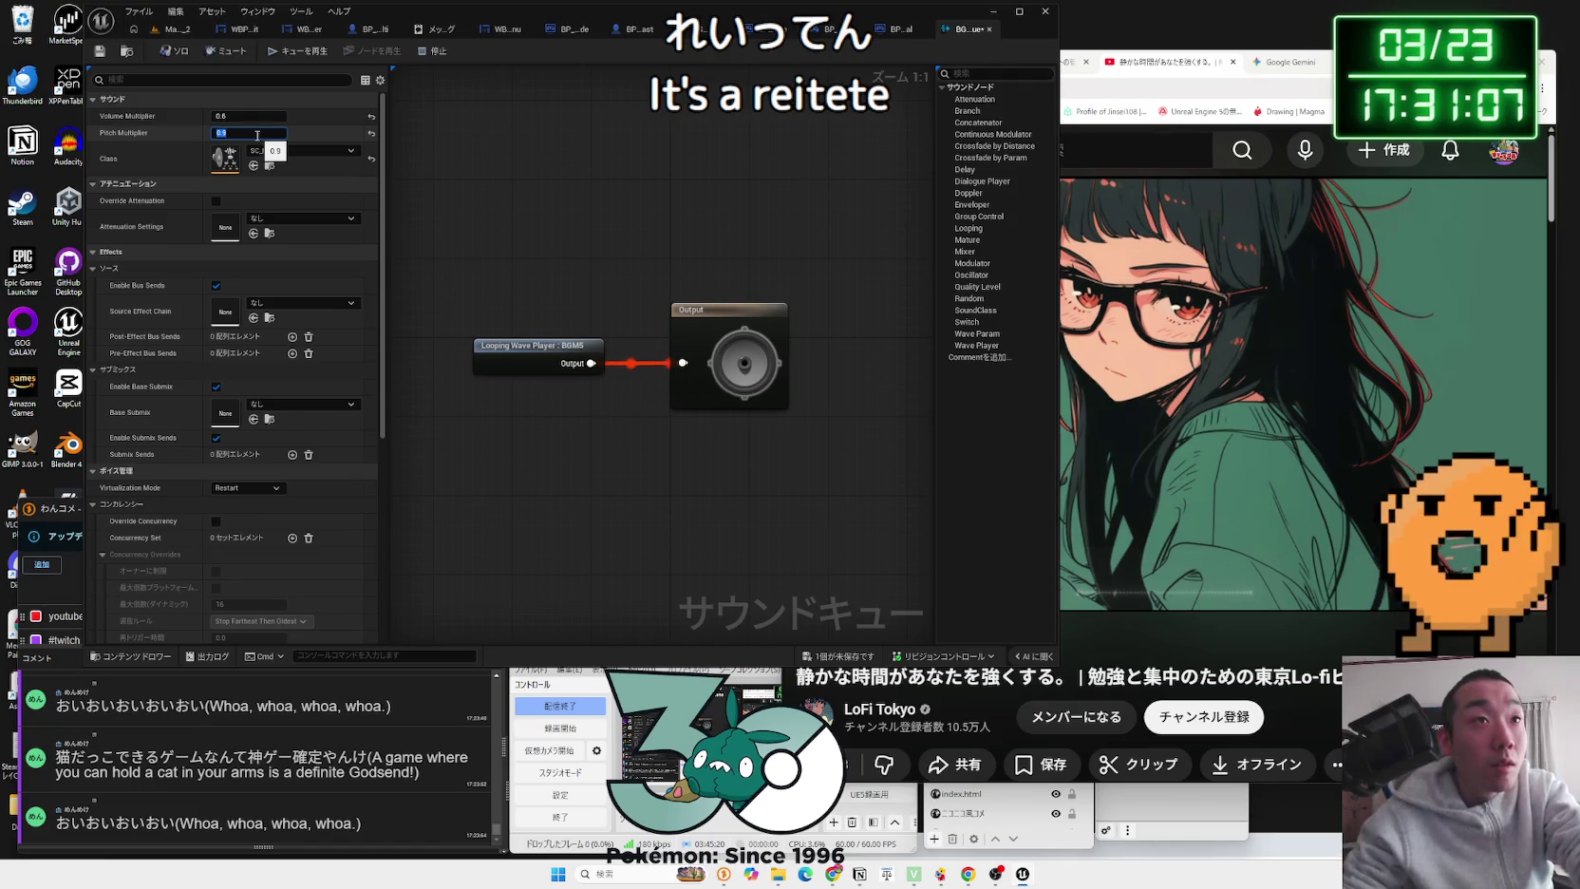
key(Return)
Step: Playtest the level to hear the 0.9-pitch BGM
click(169, 33)
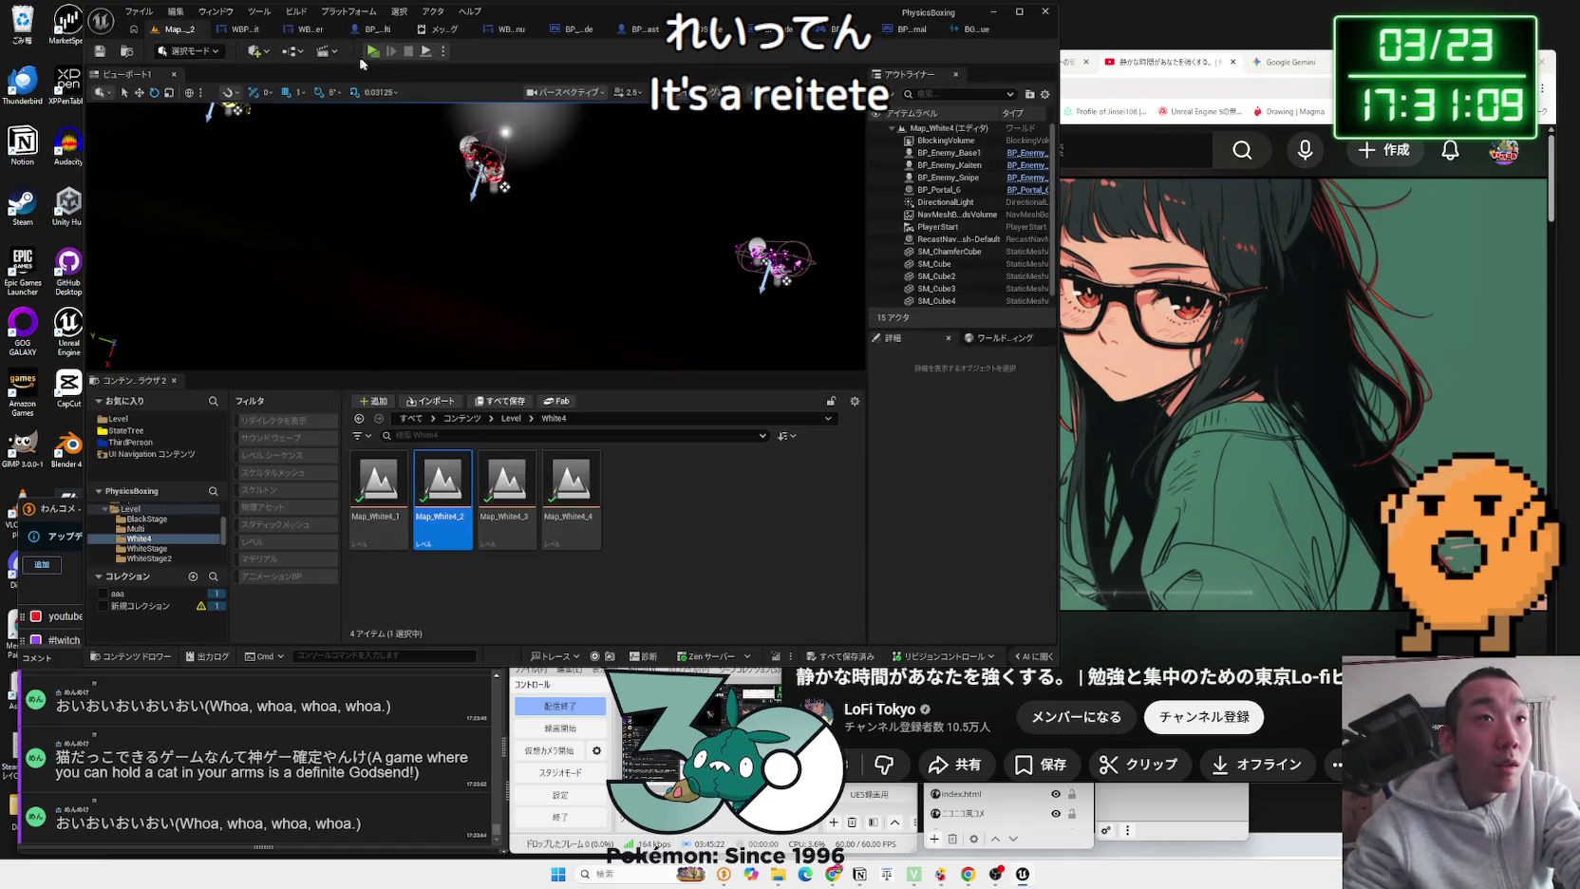
click(373, 51)
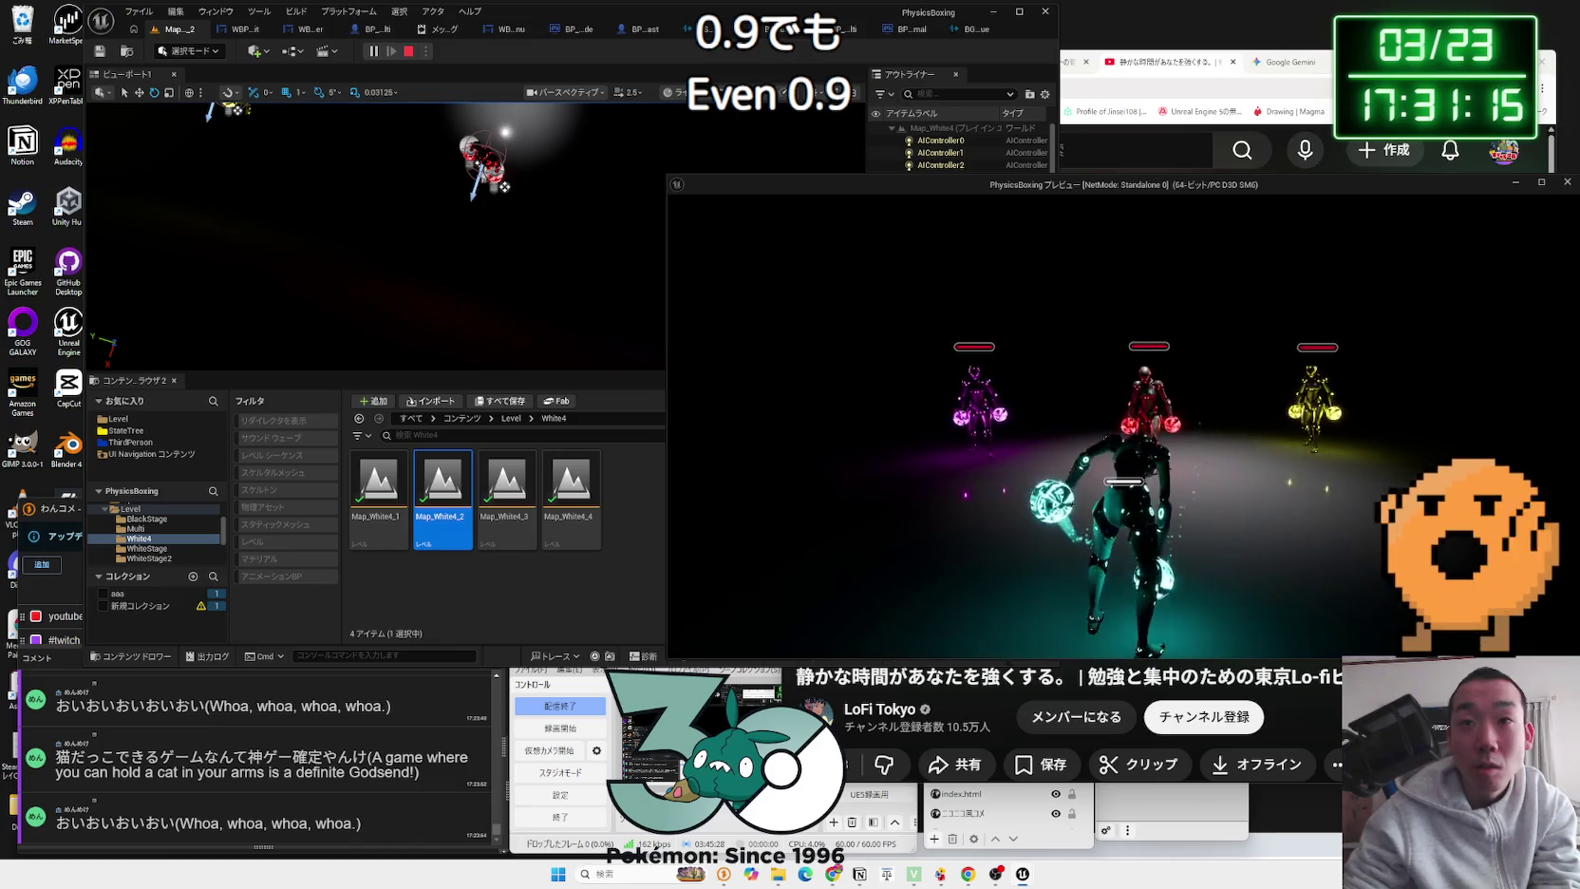
key(Escape)
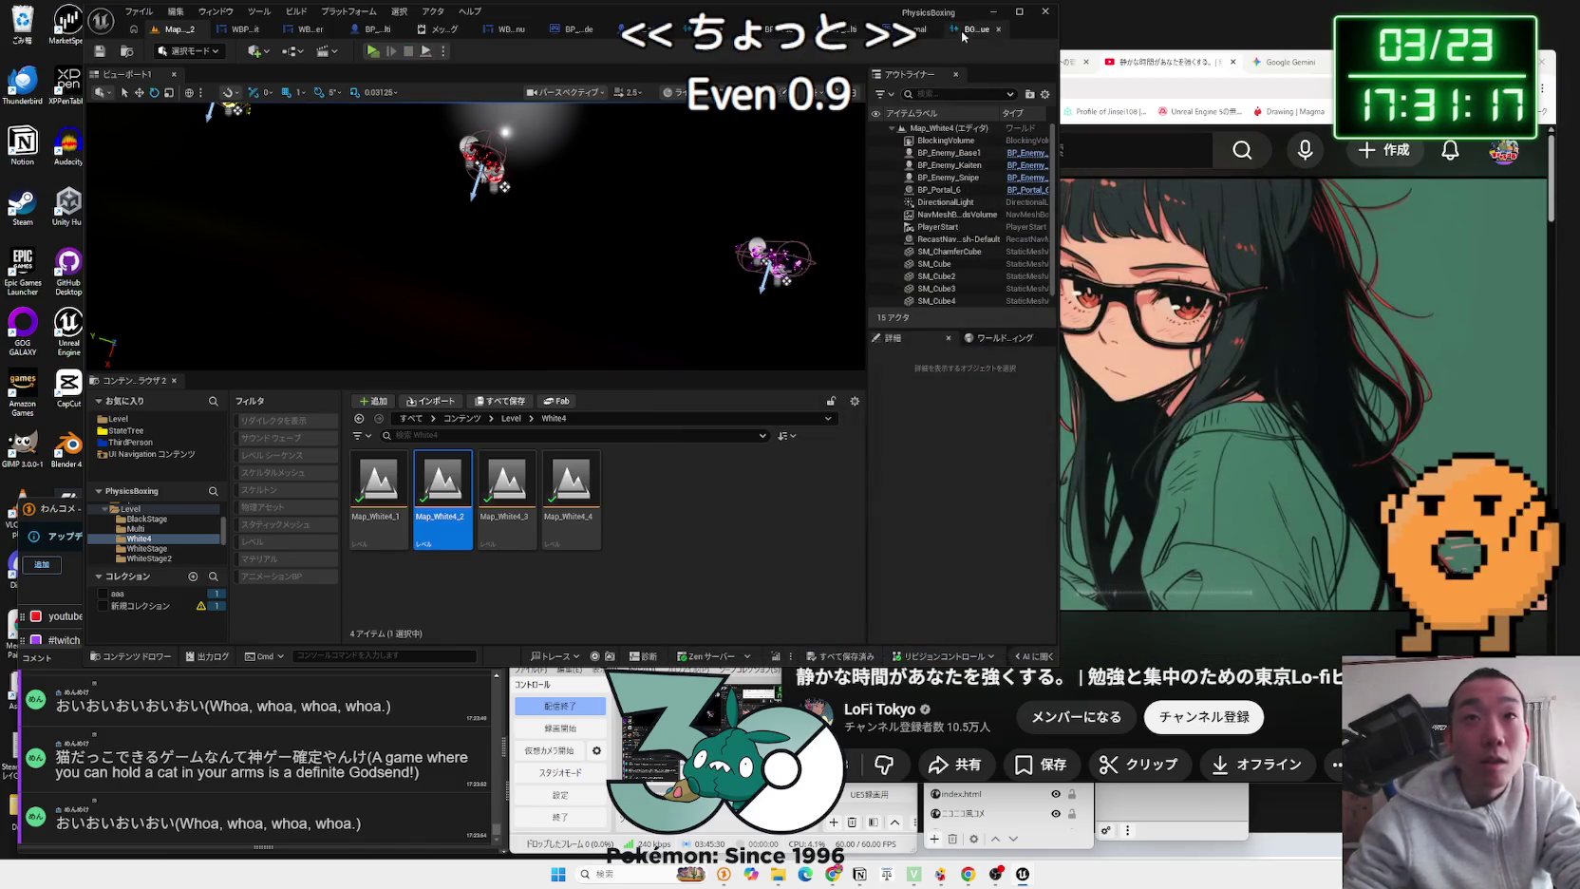
Step: Try Pitch Multiplier values 0.75, 1.0 and 0.8, settling on 0.85
click(969, 29)
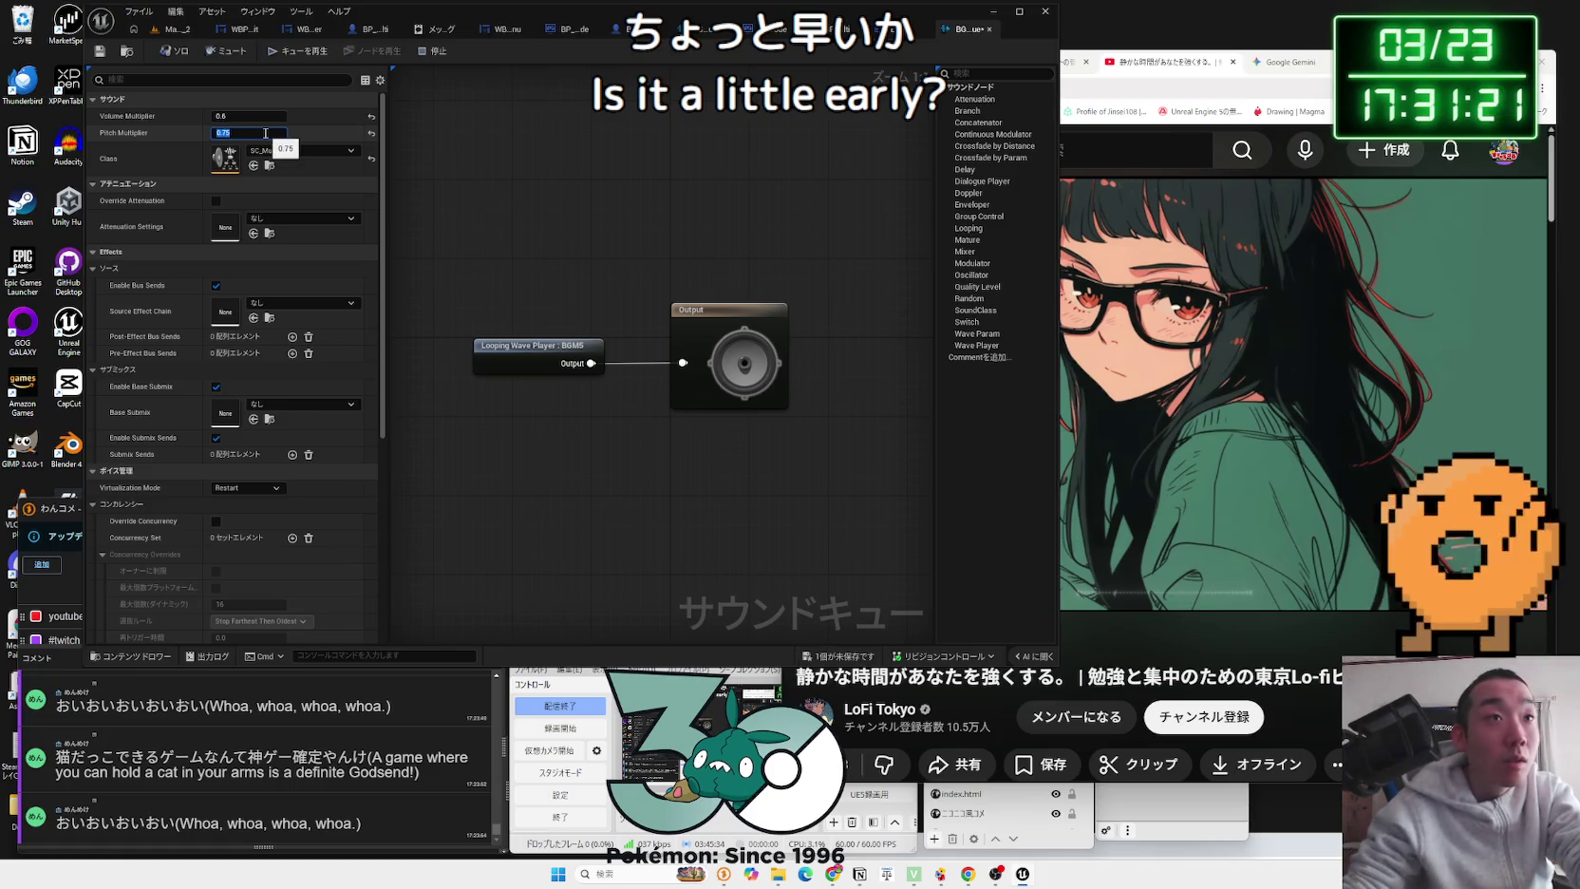
key(Return)
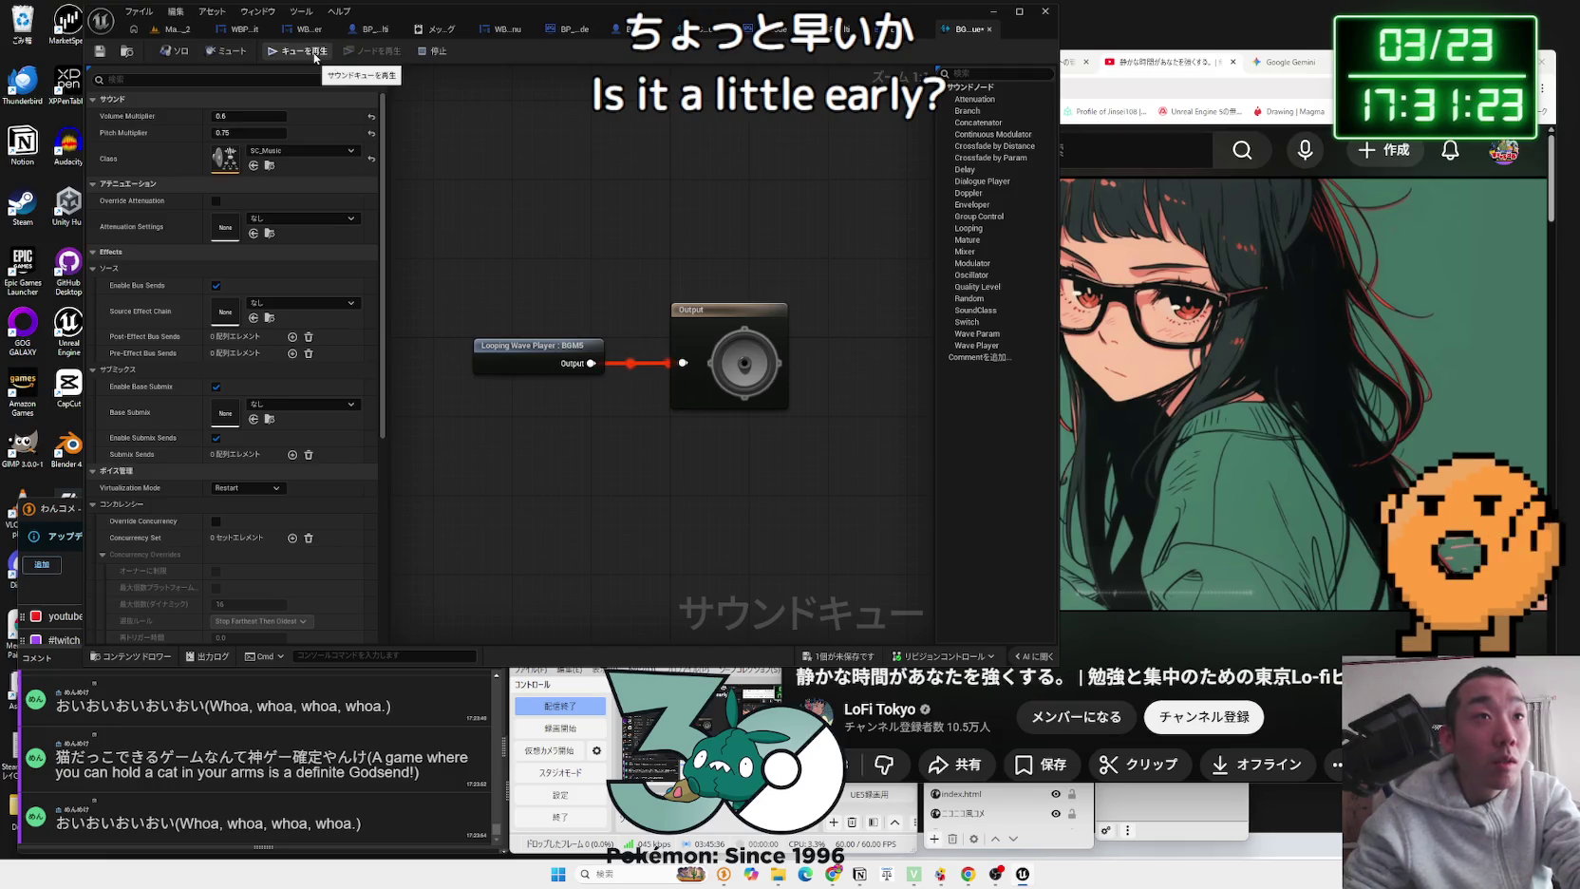
click(259, 134)
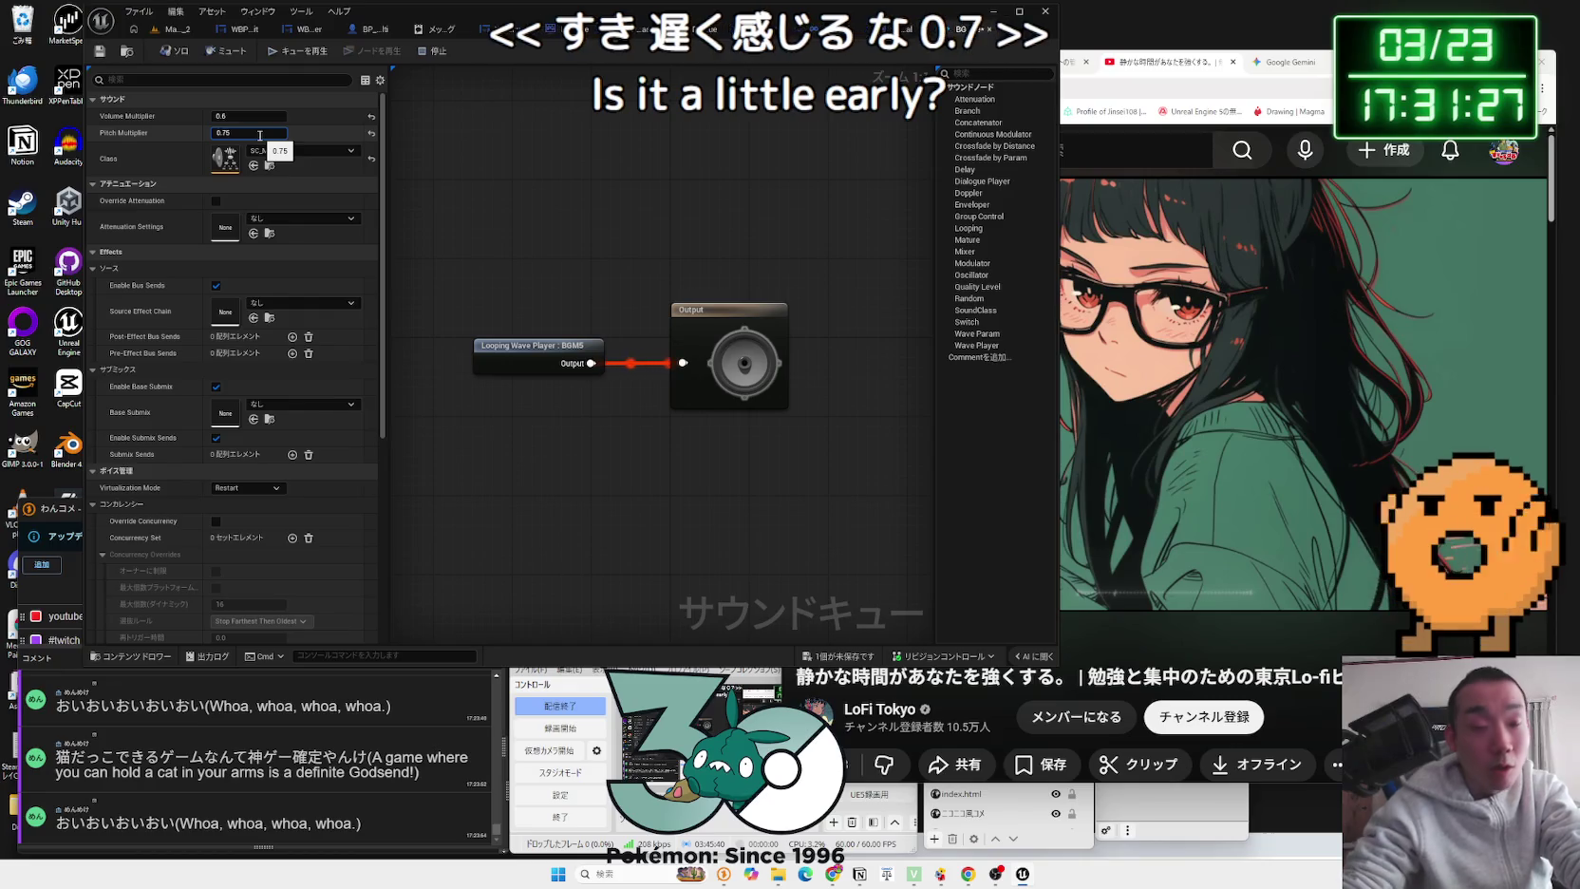
key(BackSpace)
key(BackSpace)
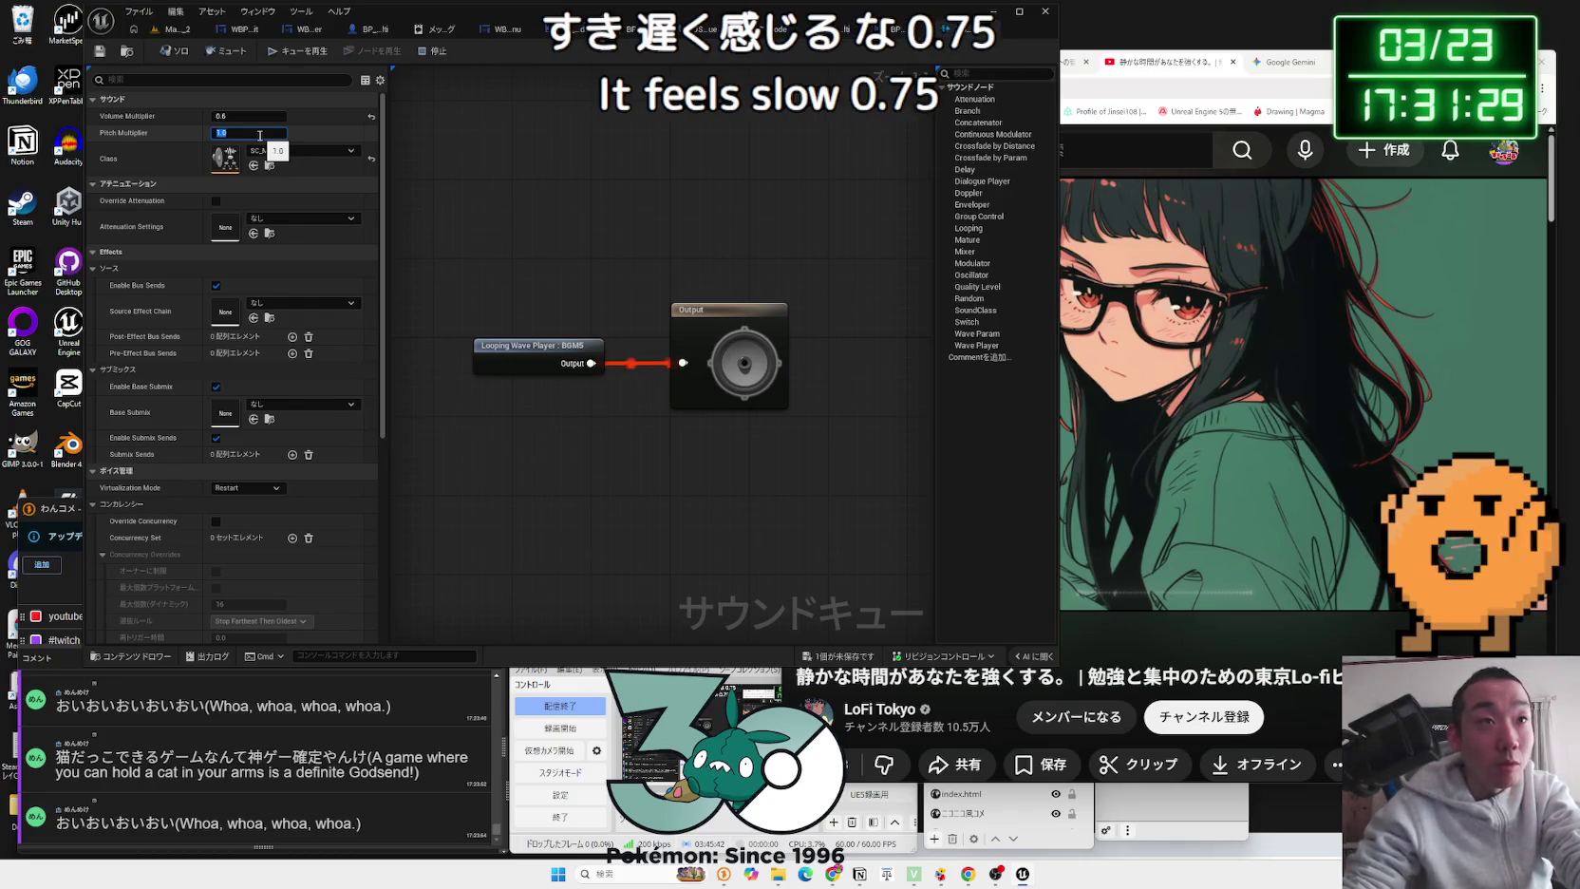
click(262, 134)
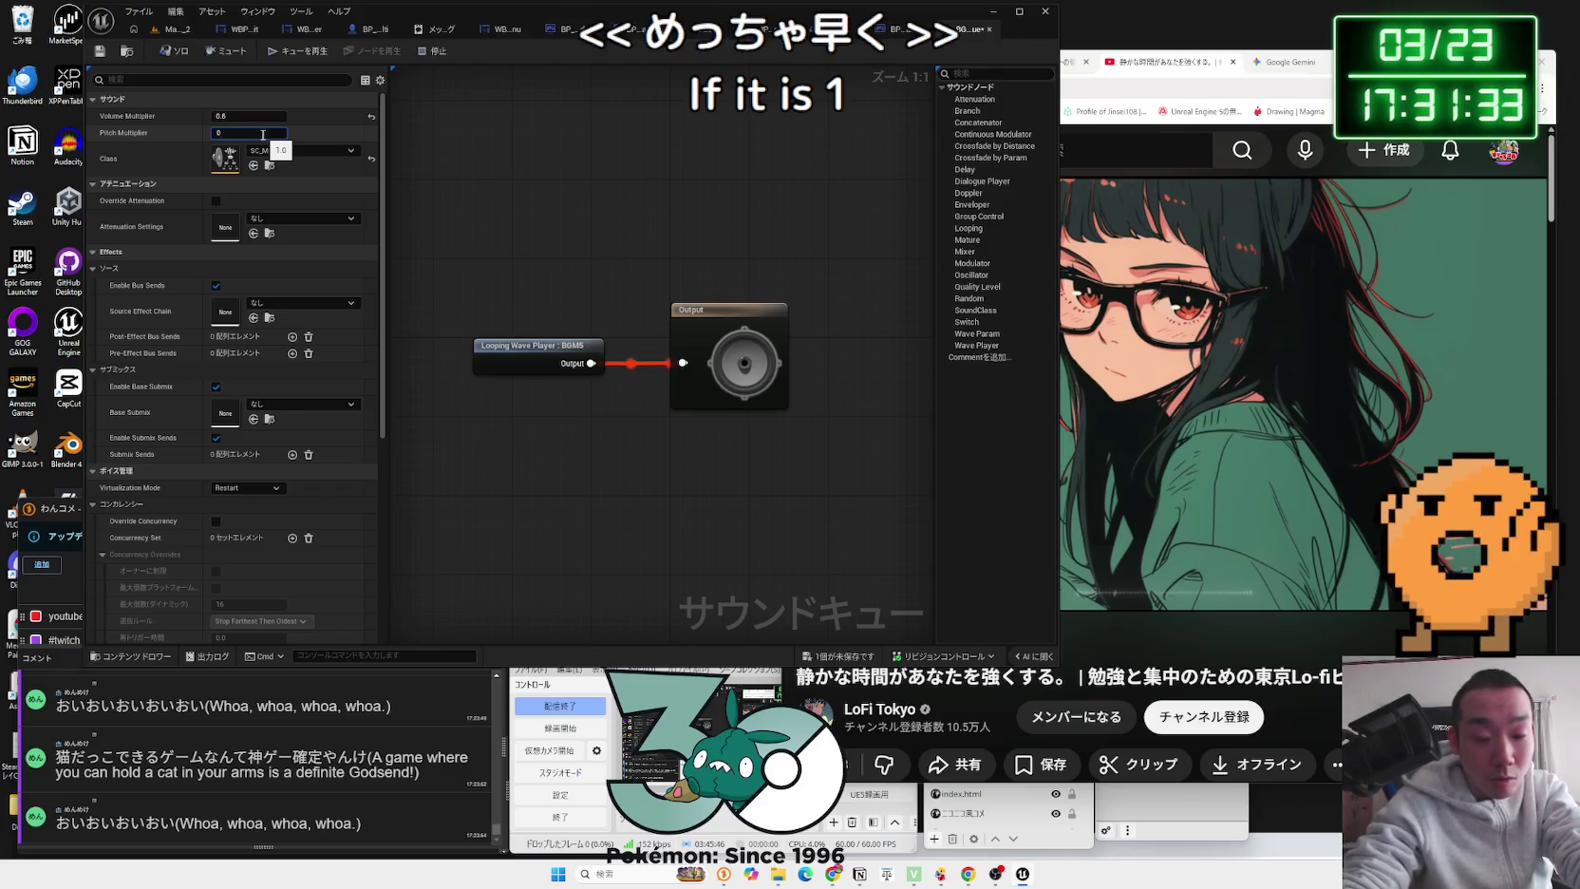
text(0.)
click(263, 135)
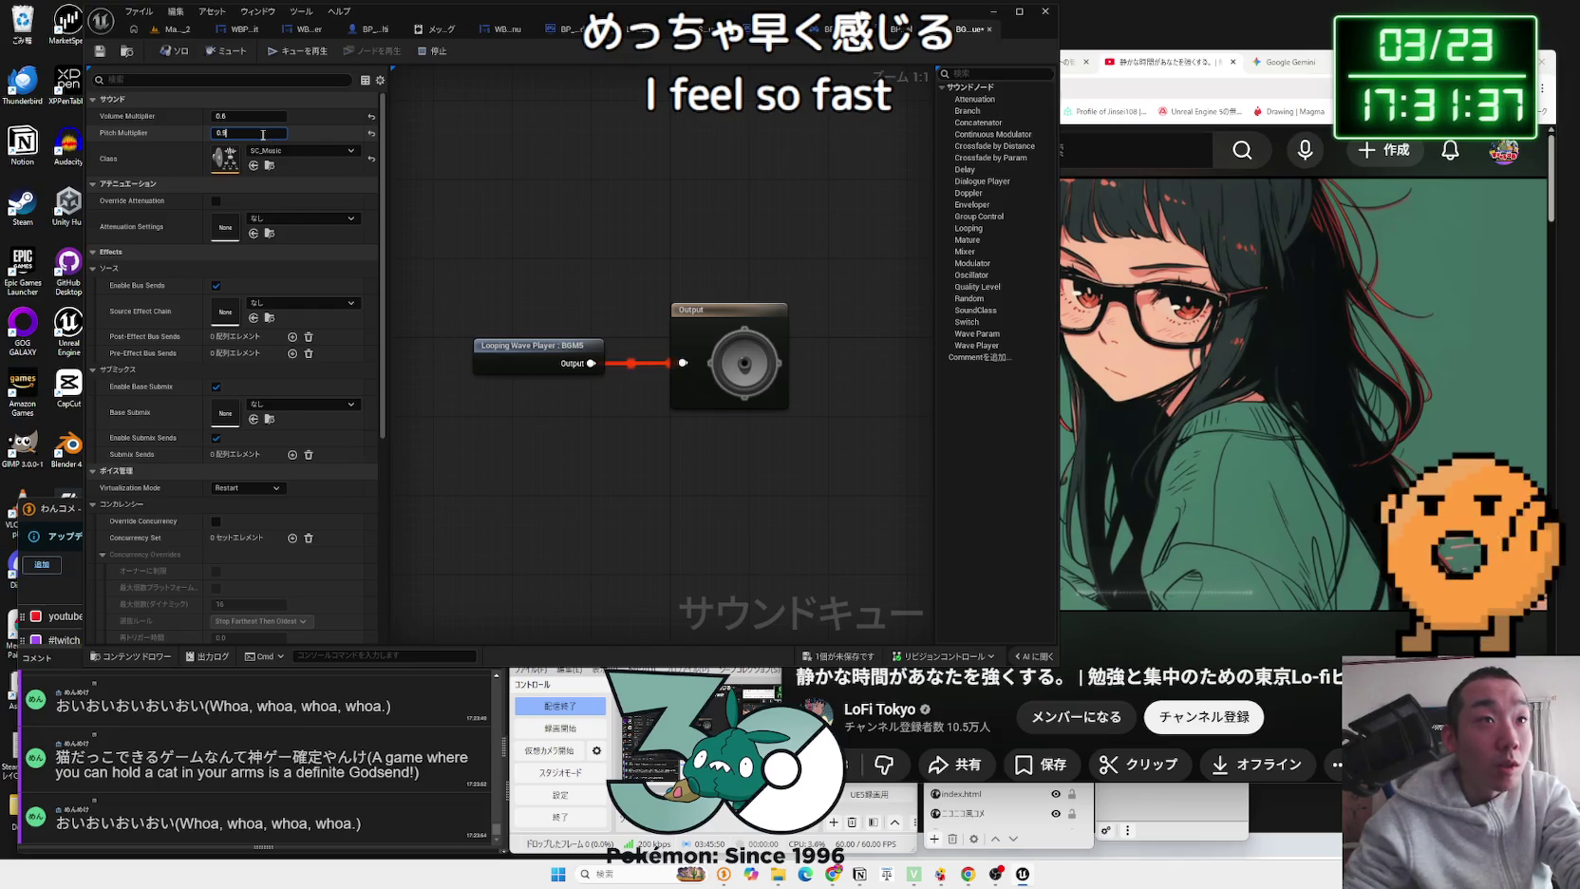
key(BackSpace)
text(85)
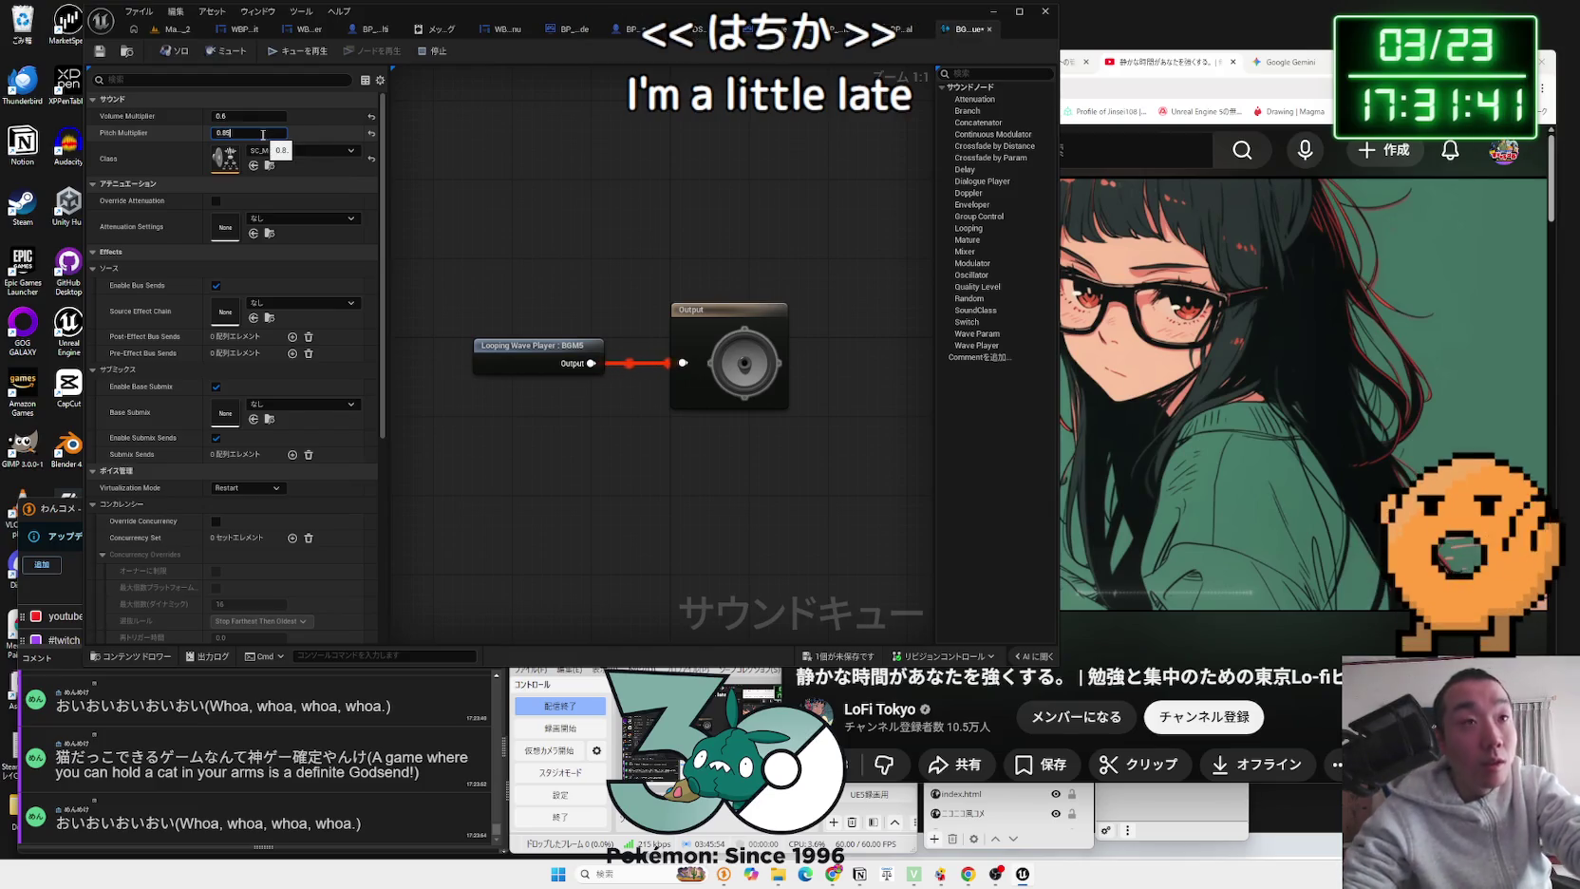
key(Return)
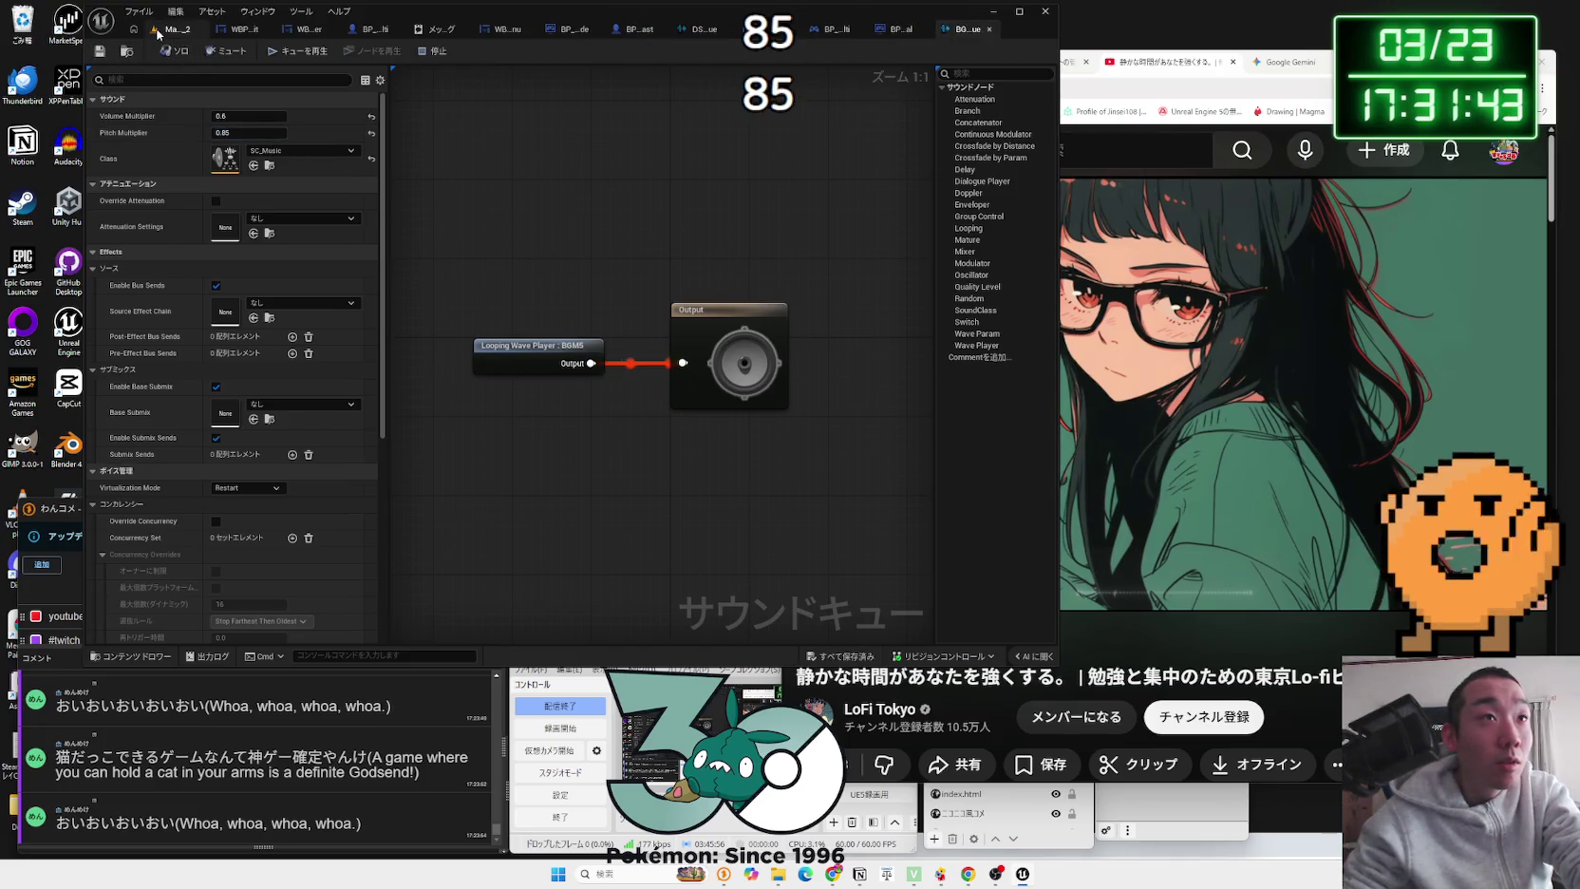
Step: Playtest the level at pitch 0.85, then return to the sound cue editor
click(175, 29)
click(372, 52)
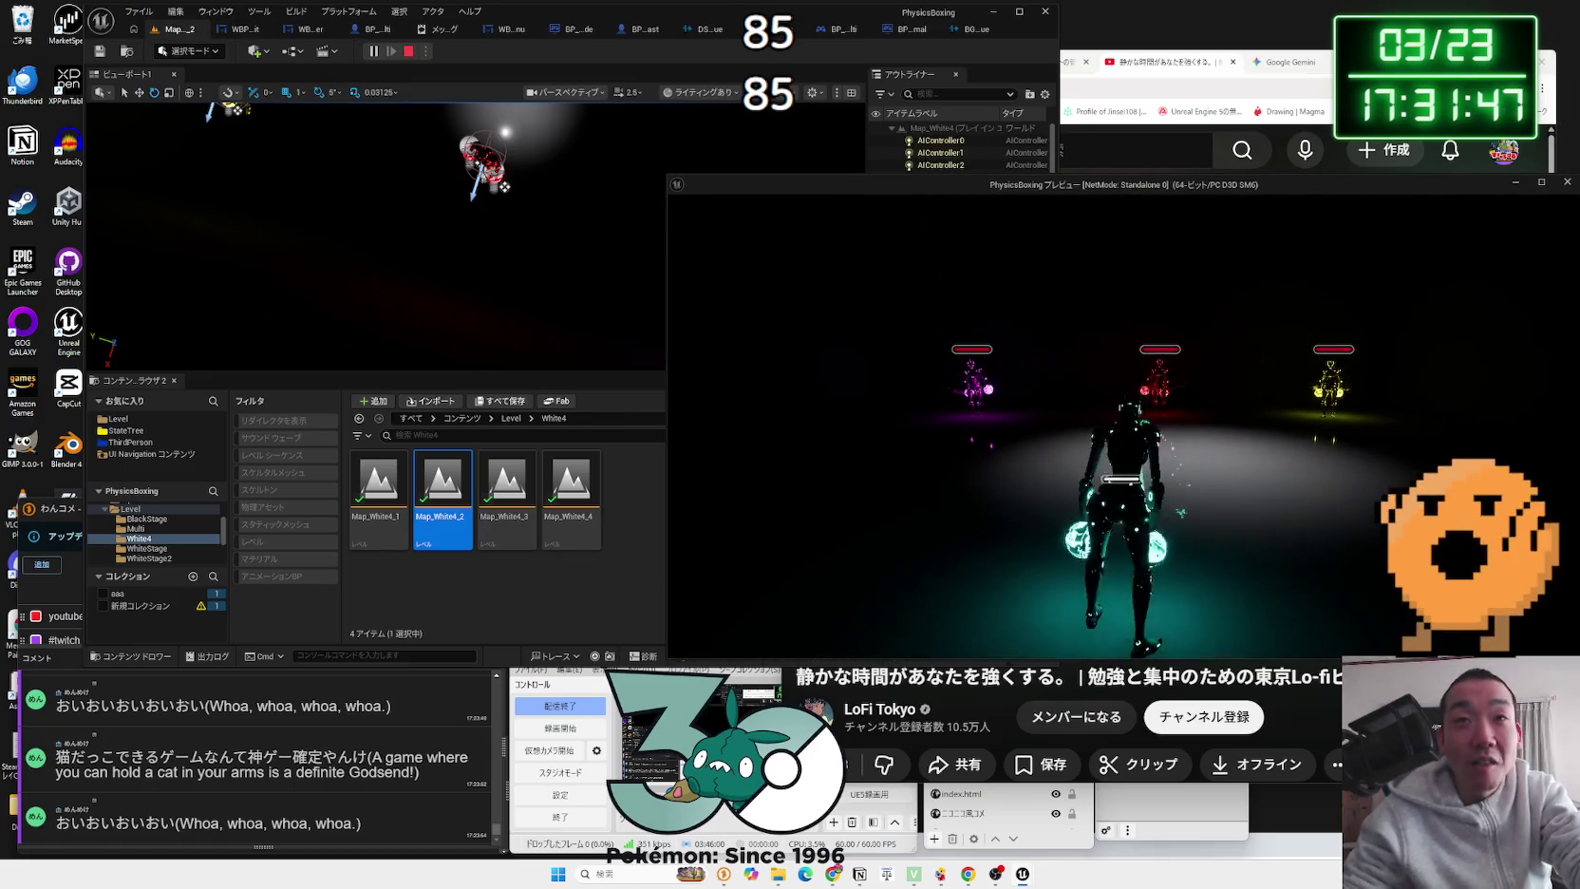
key(Escape)
click(962, 32)
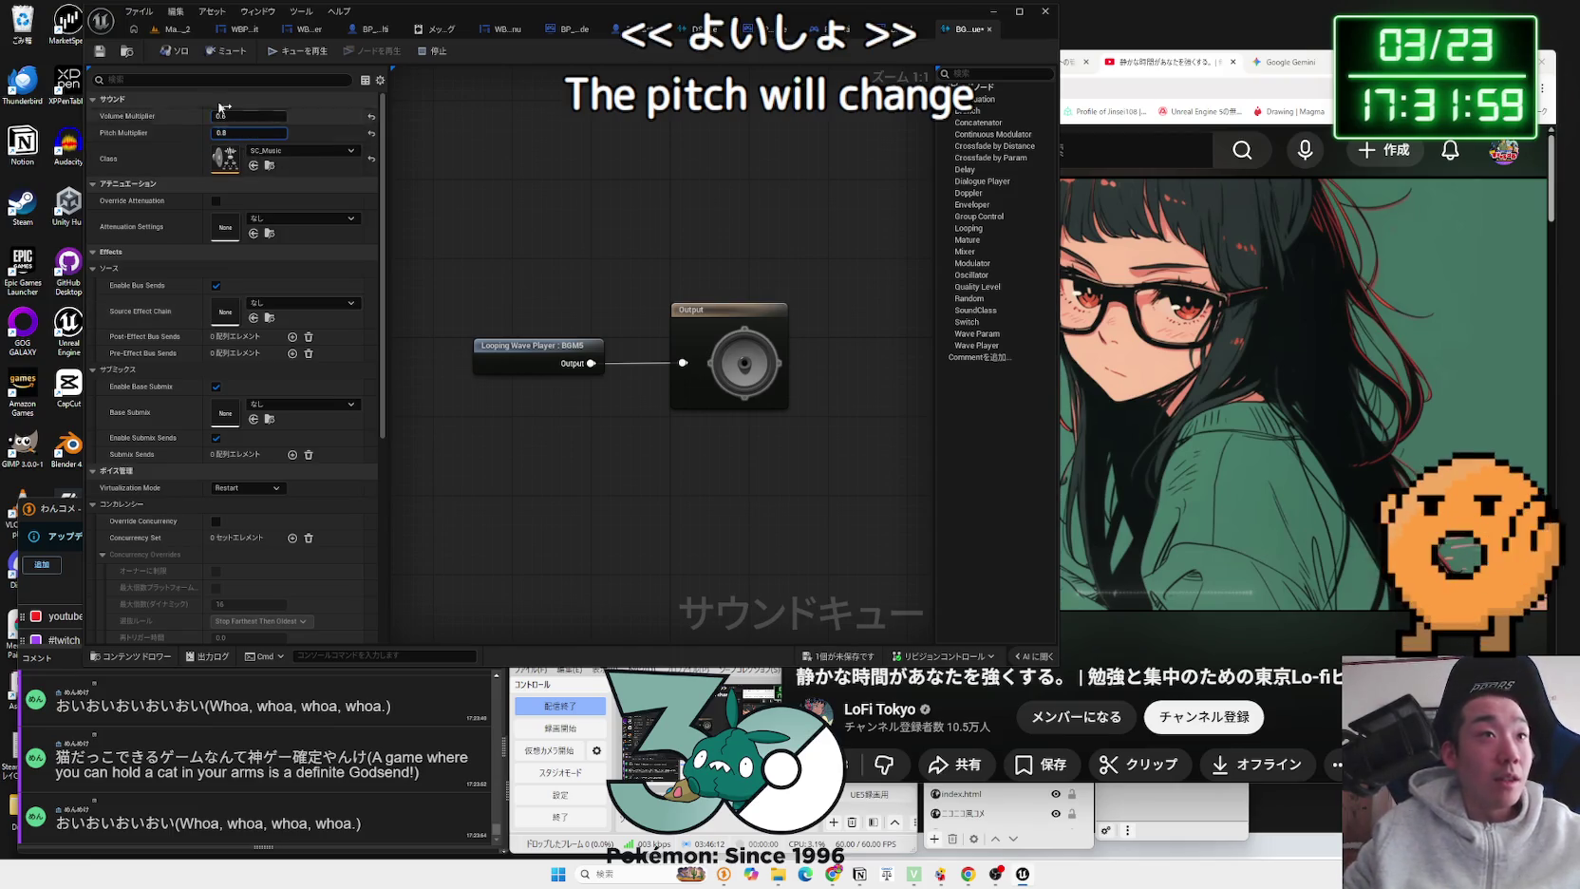
Step: Play the boss level from the map tab to hear the 0.8-pitch BGM
click(177, 29)
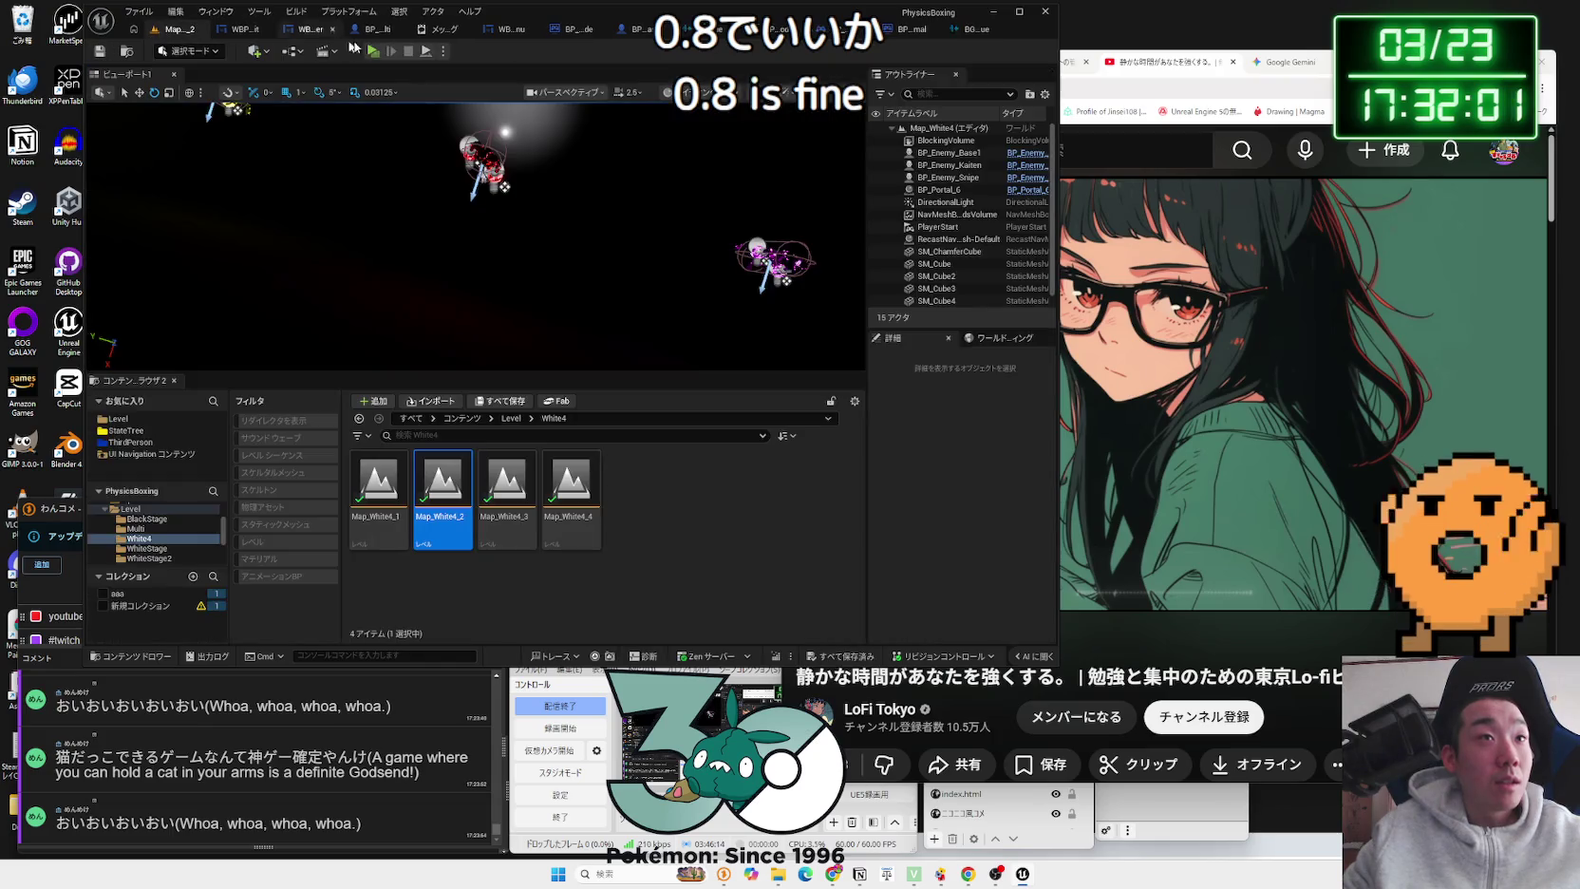
click(373, 52)
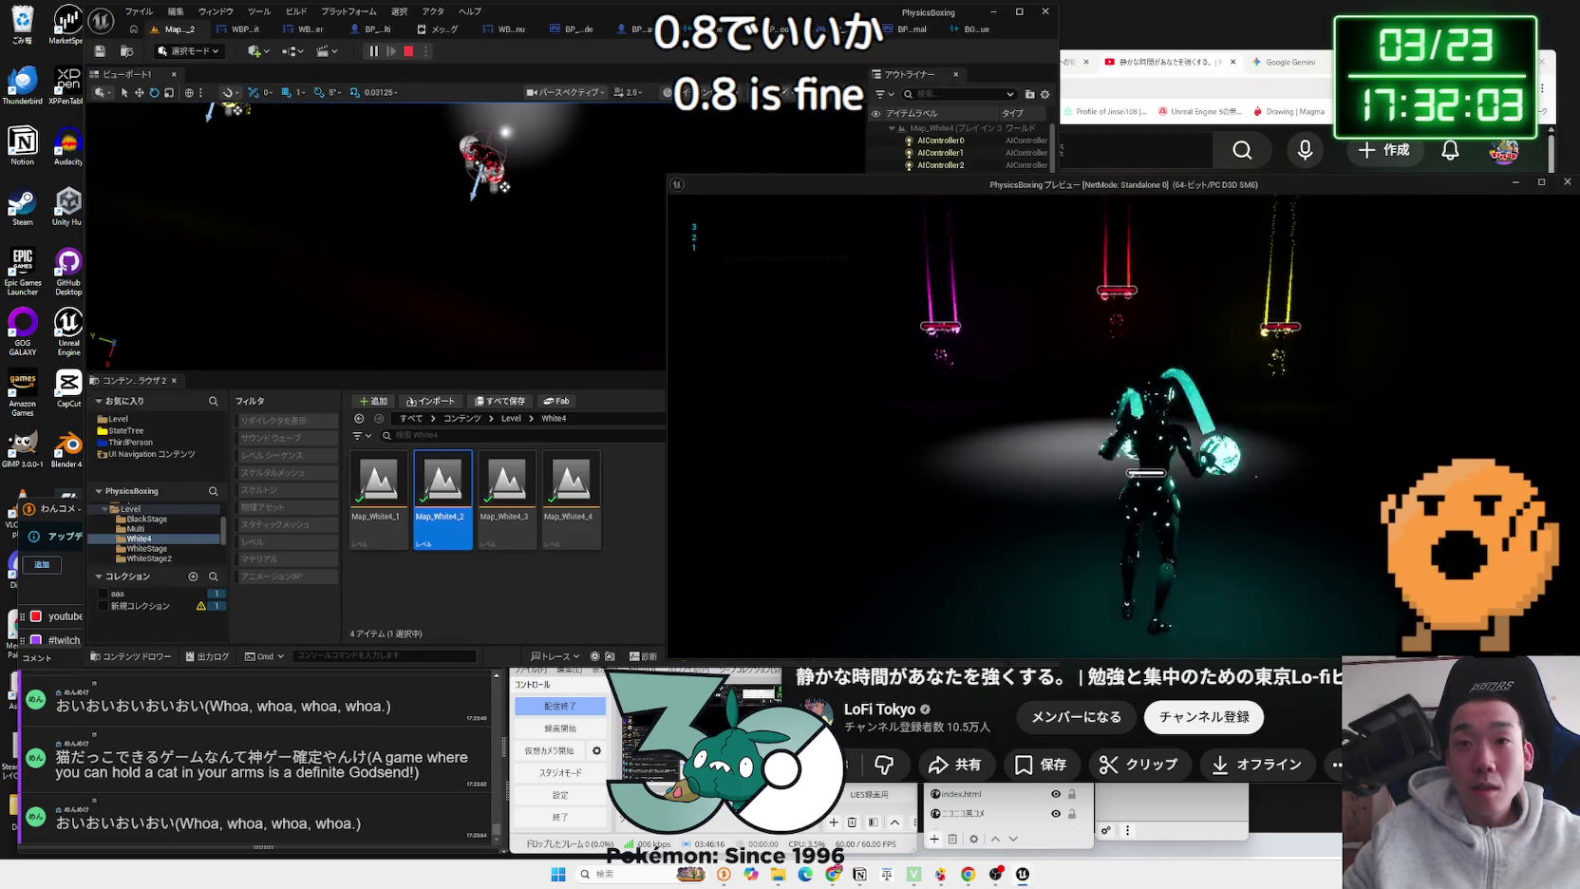
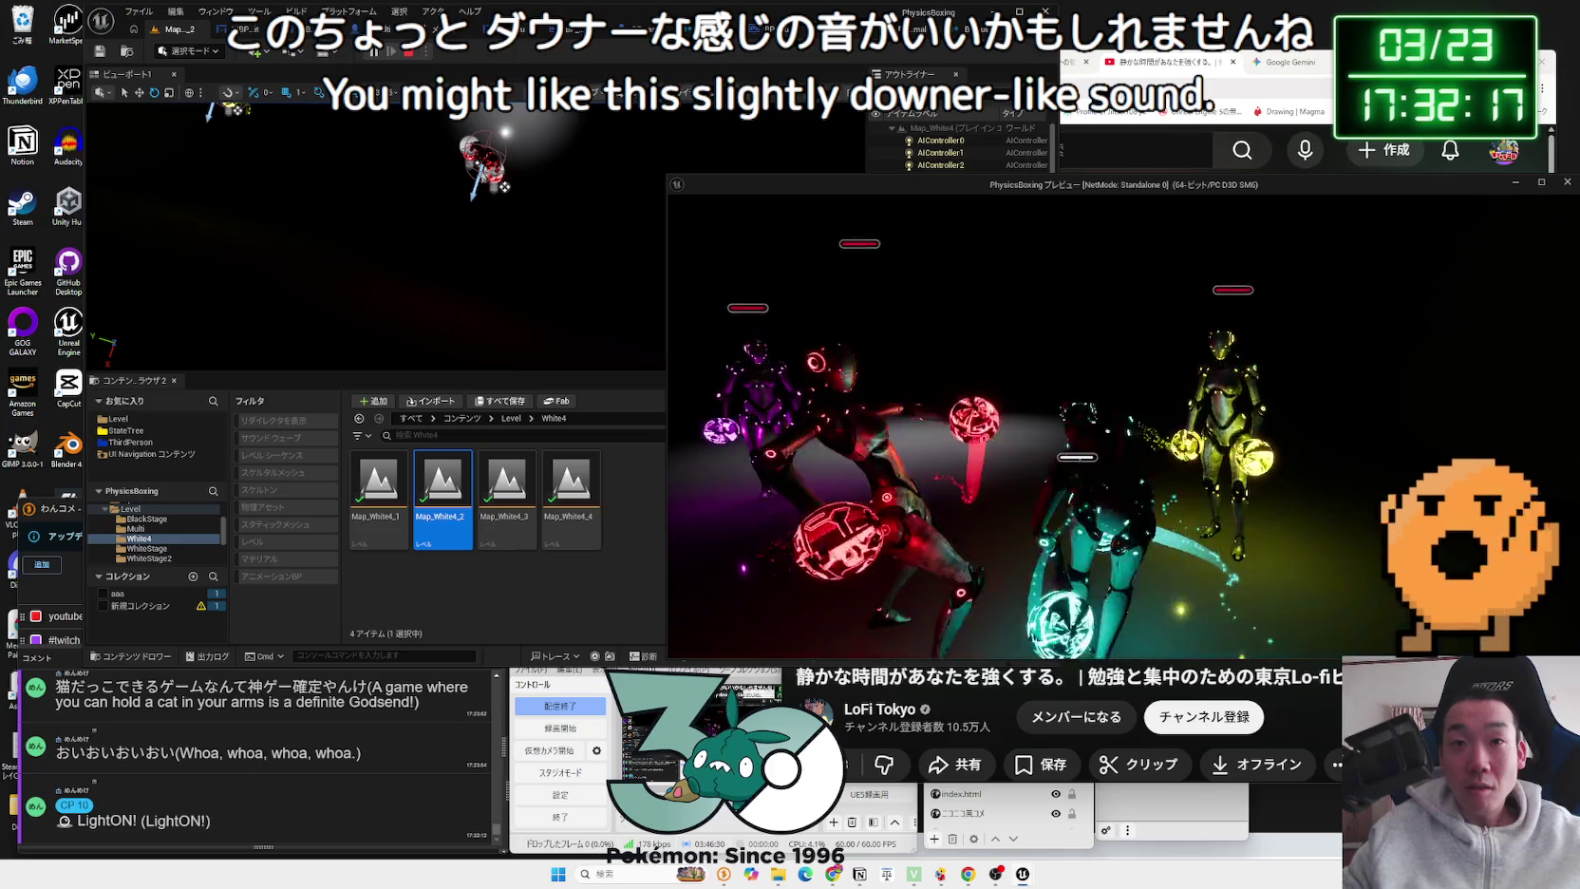
Step: Stop the play test and browse the Content Browser to Content/Audio/Music
key(Escape)
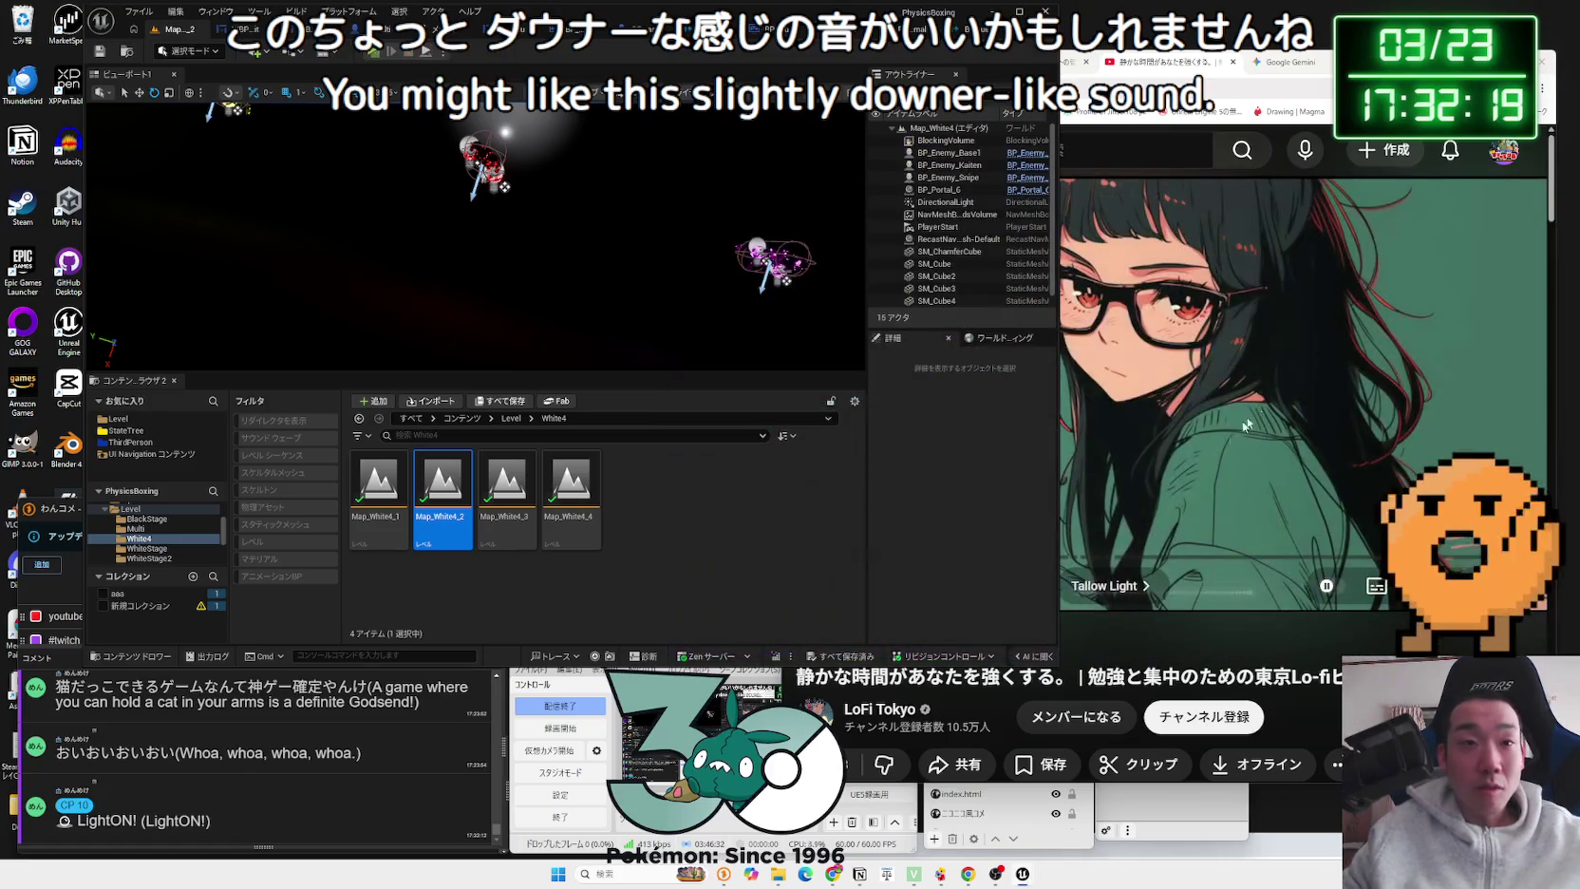
click(700, 500)
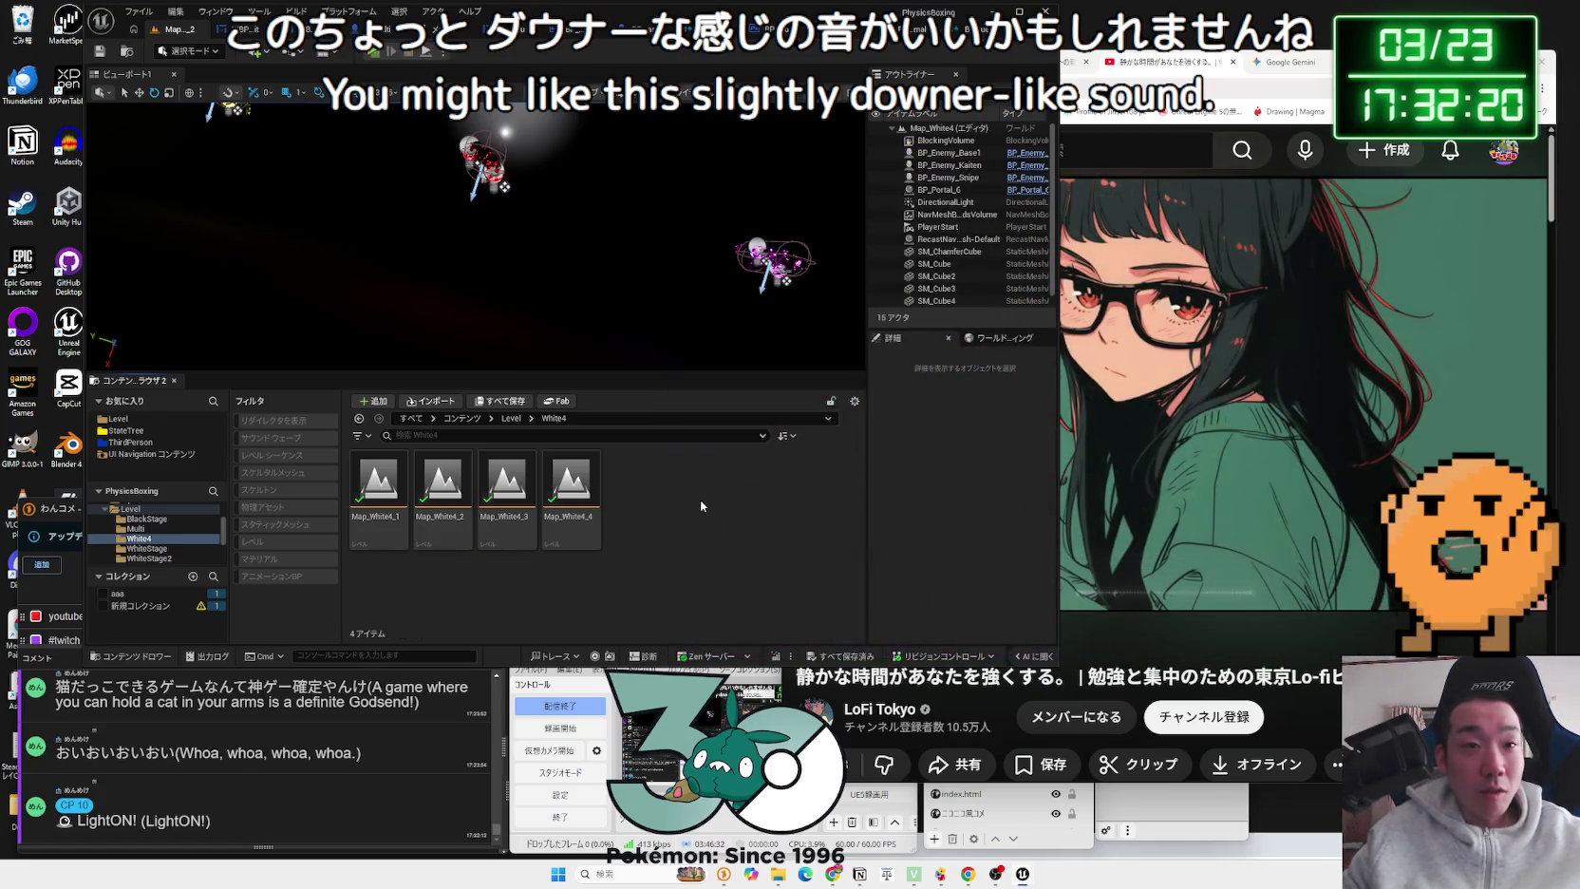
click(119, 419)
scroll(142, 537, up, 3)
click(137, 539)
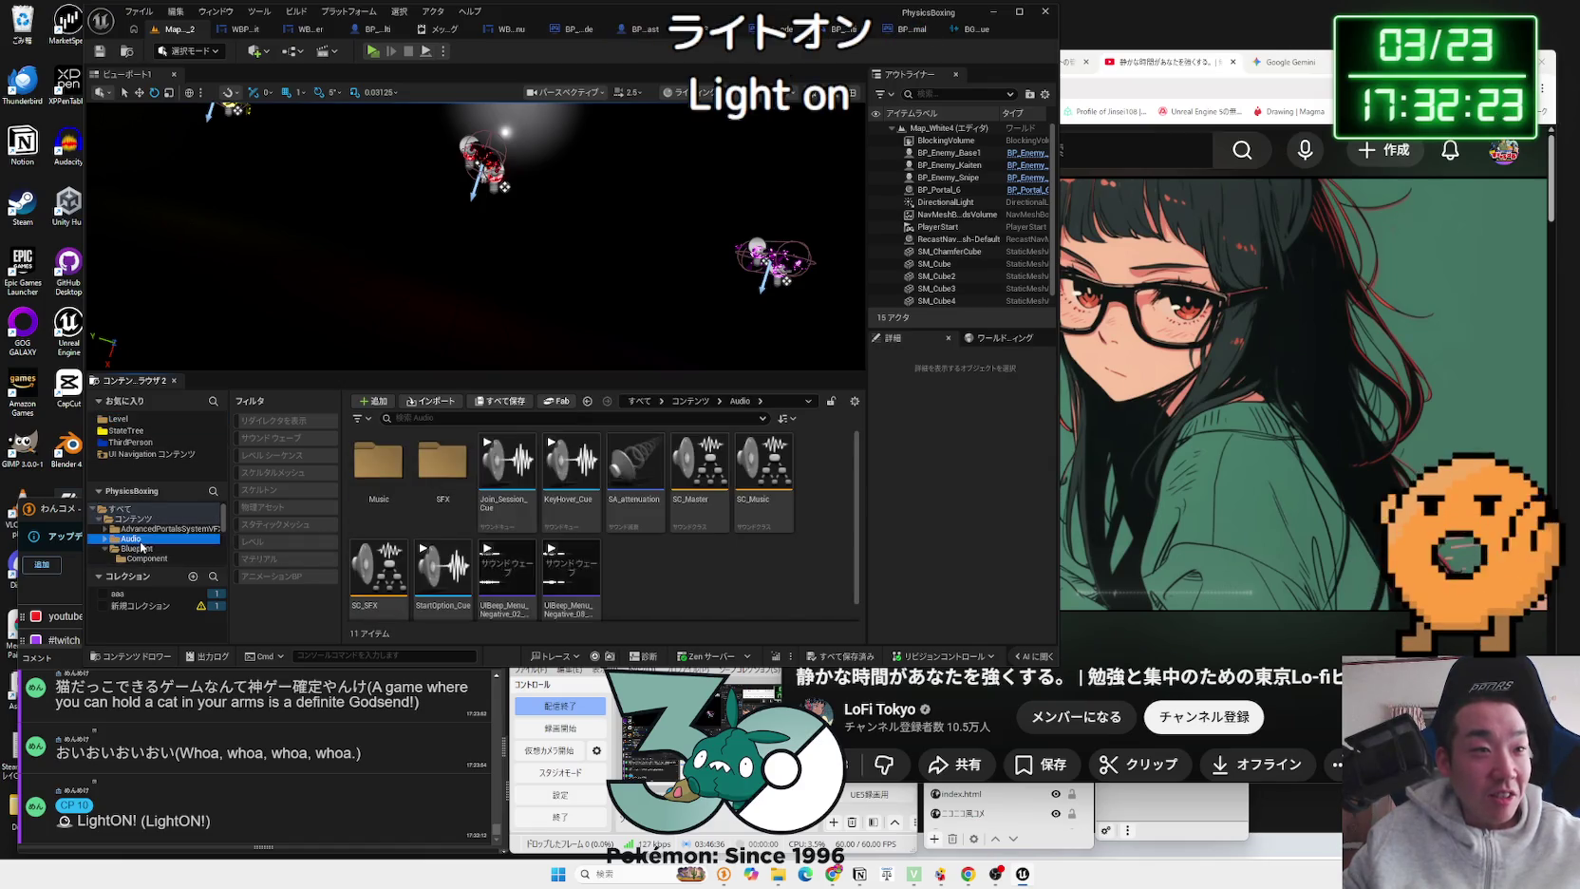
double_click(378, 460)
scroll(634, 562, down, 1)
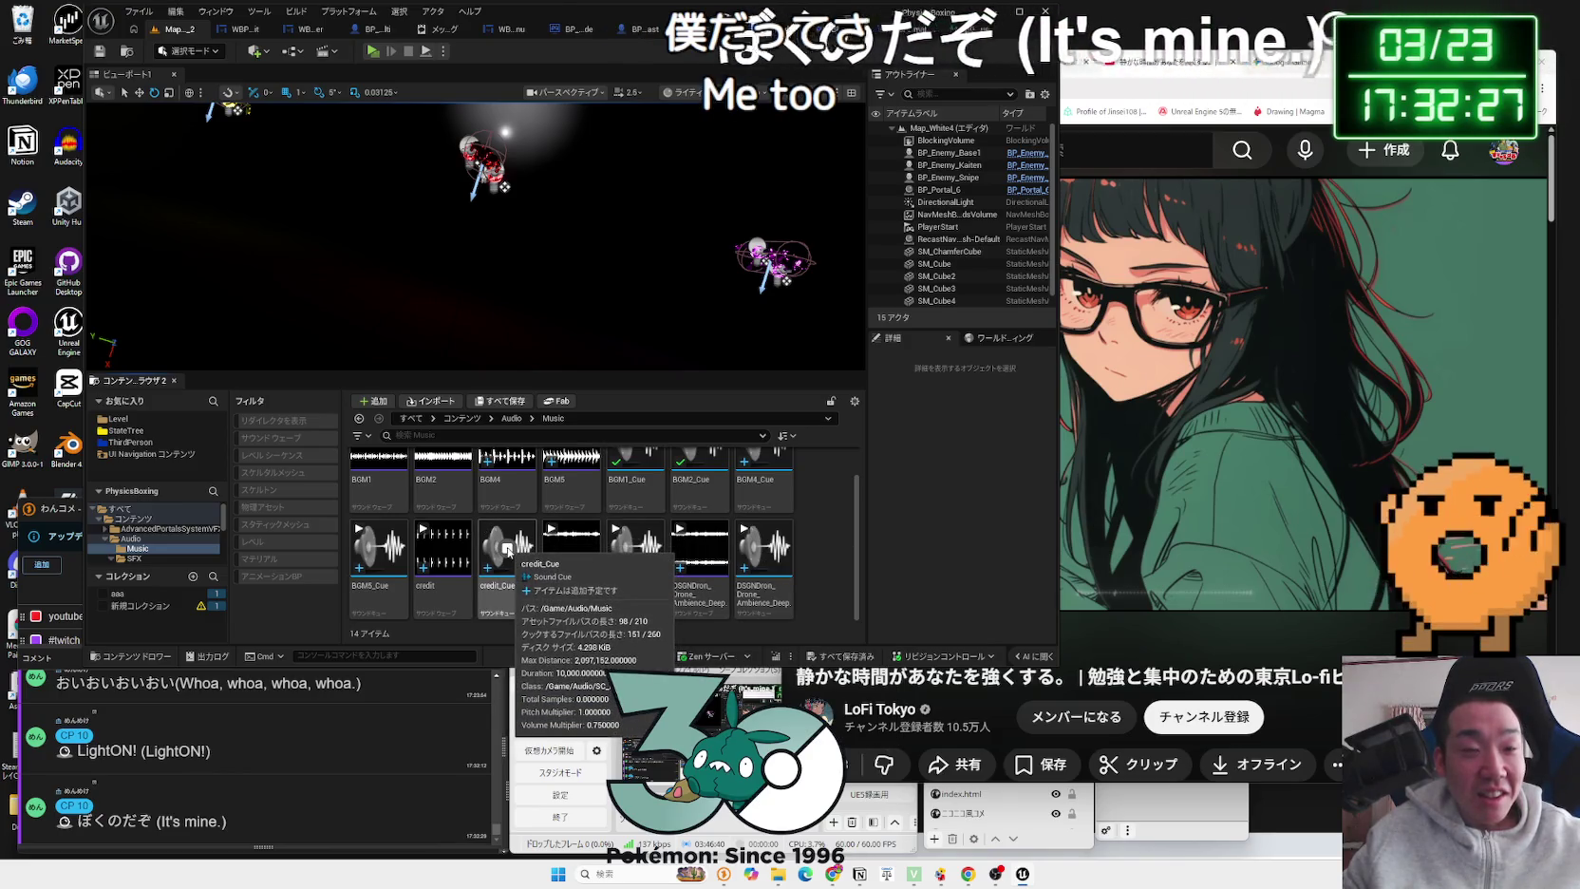
scroll(519, 541, up, 1)
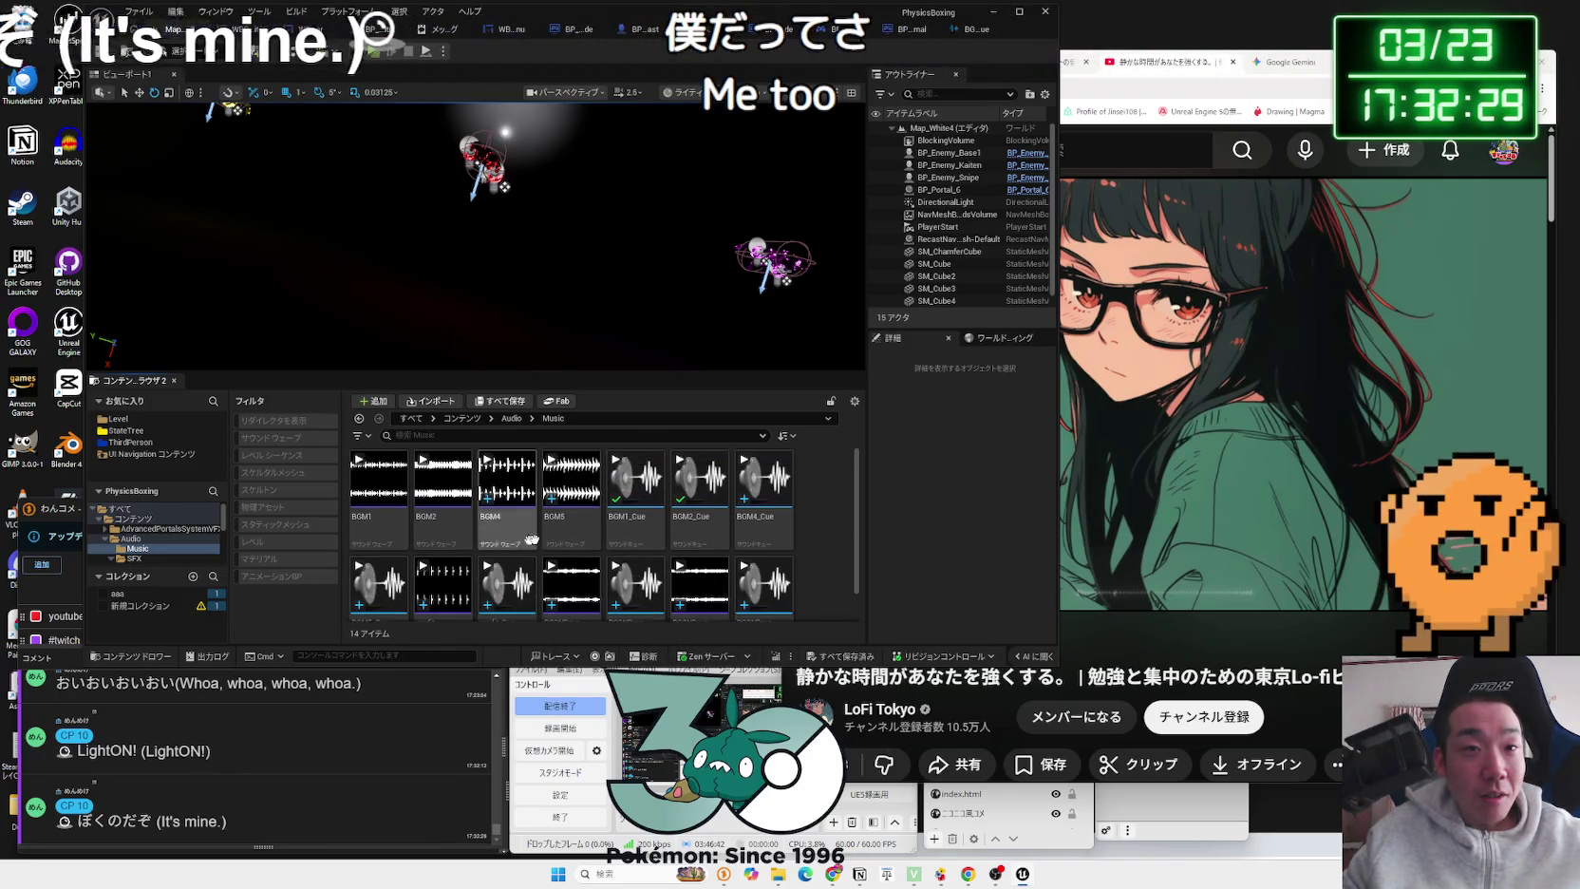
Step: Audition the BGM1, BGM2, BGM4 and BGM5 cues, then open BGM5_Cue for editing
click(635, 481)
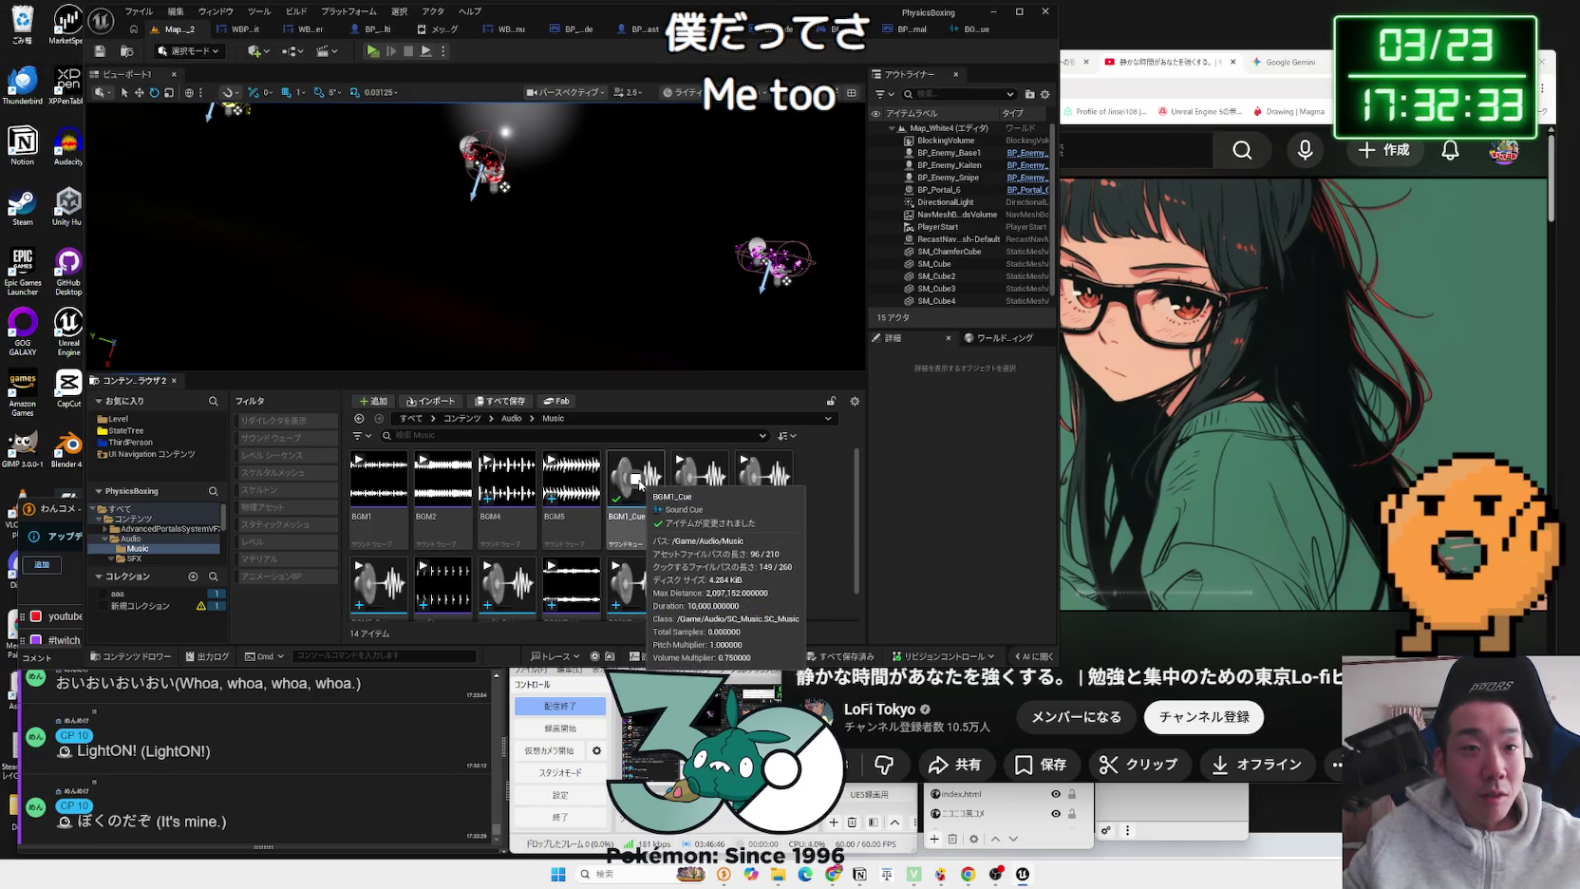
click(636, 481)
click(700, 480)
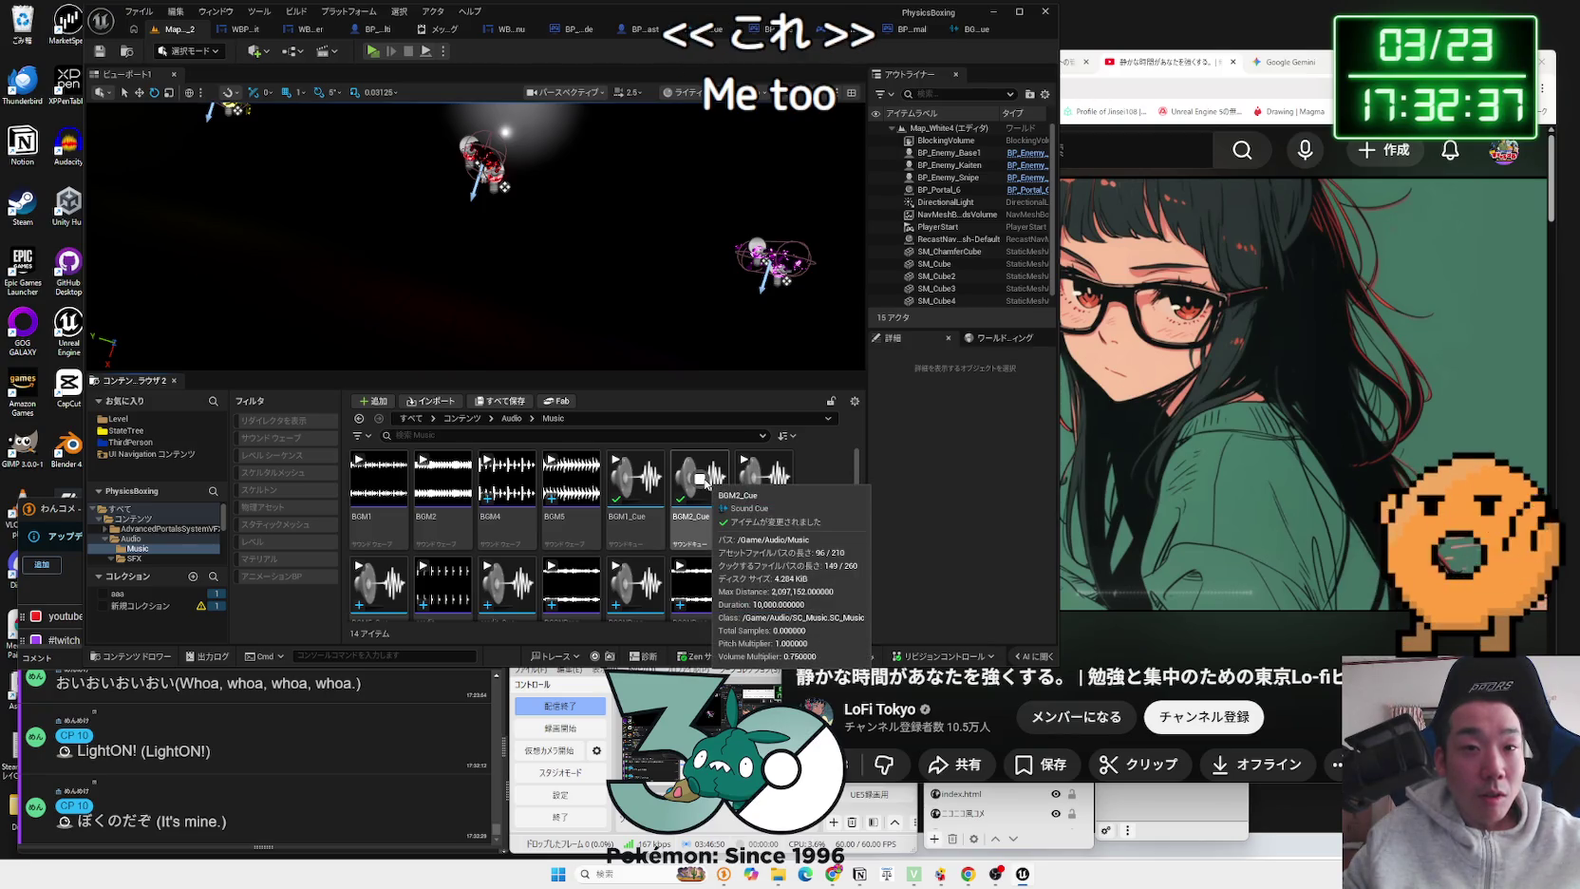
click(763, 480)
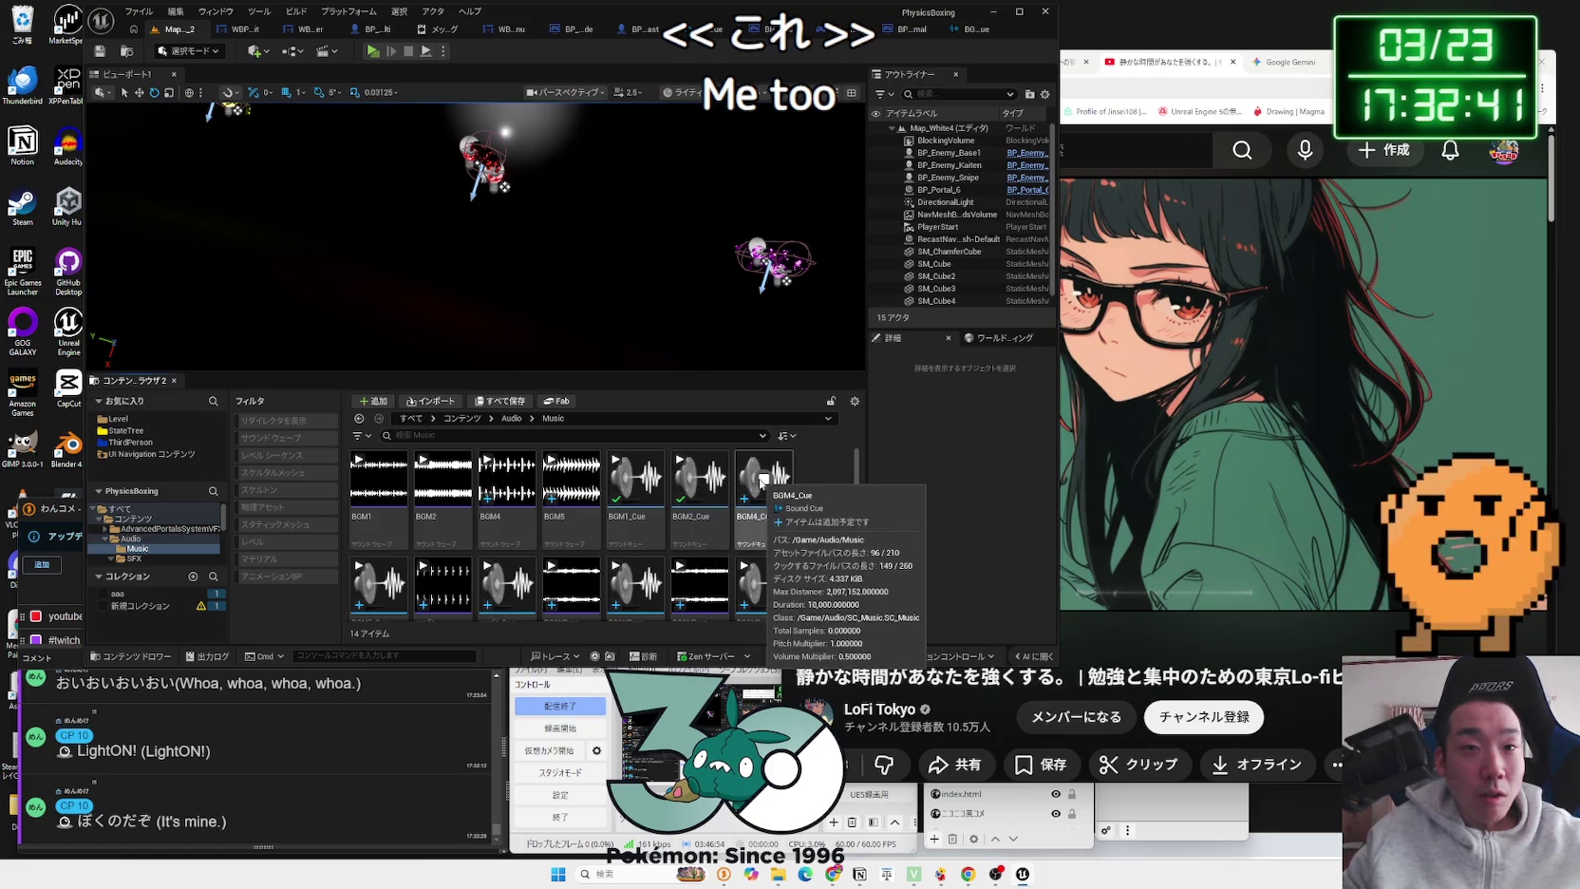
click(380, 584)
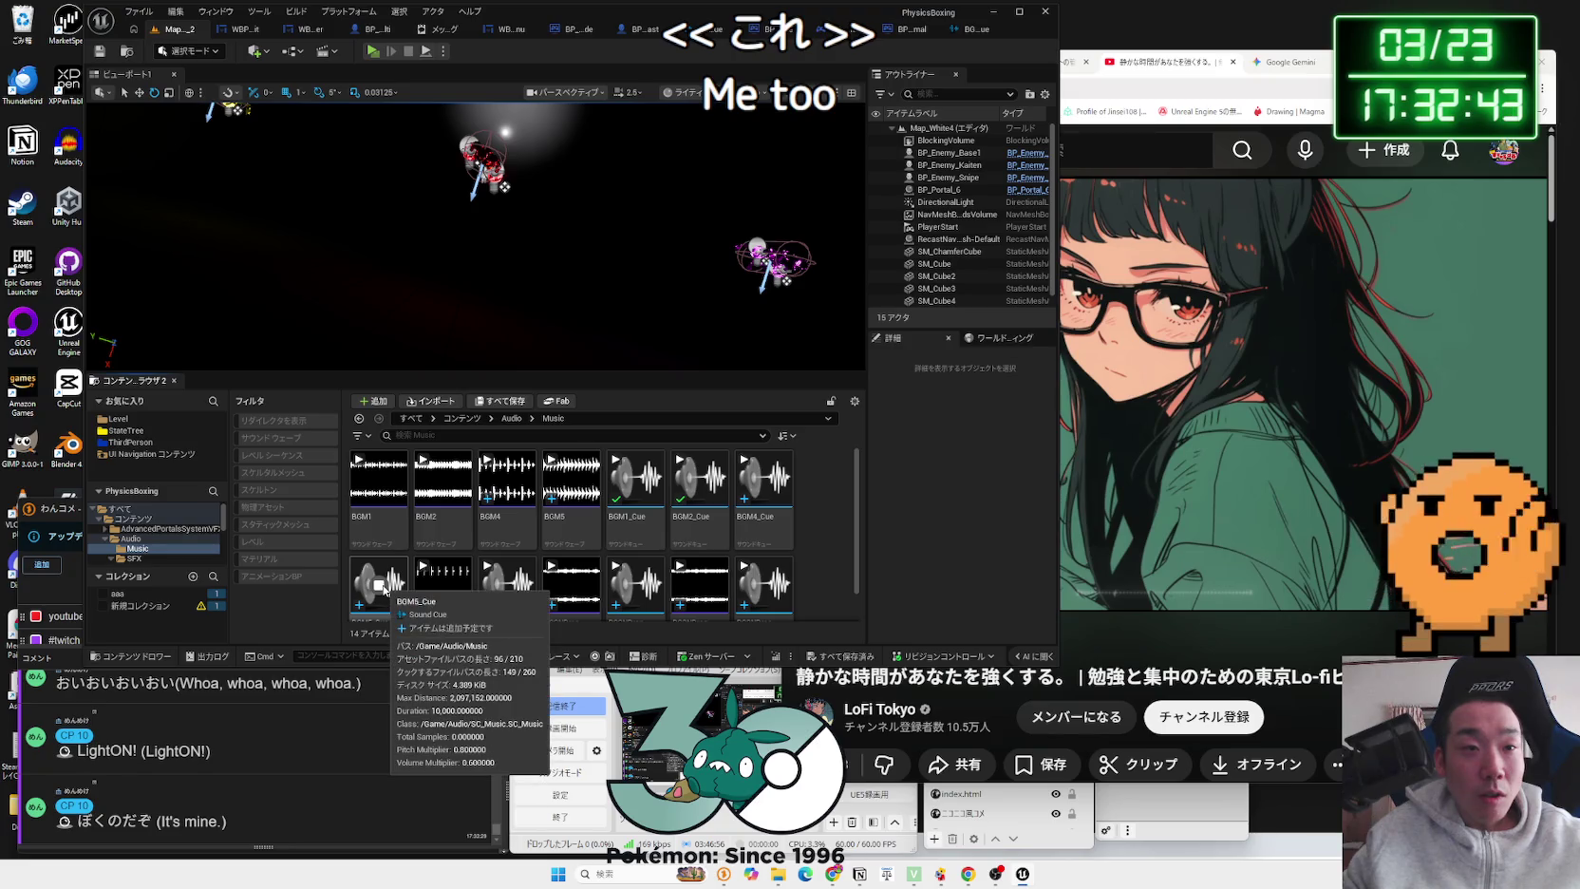
click(702, 481)
click(763, 481)
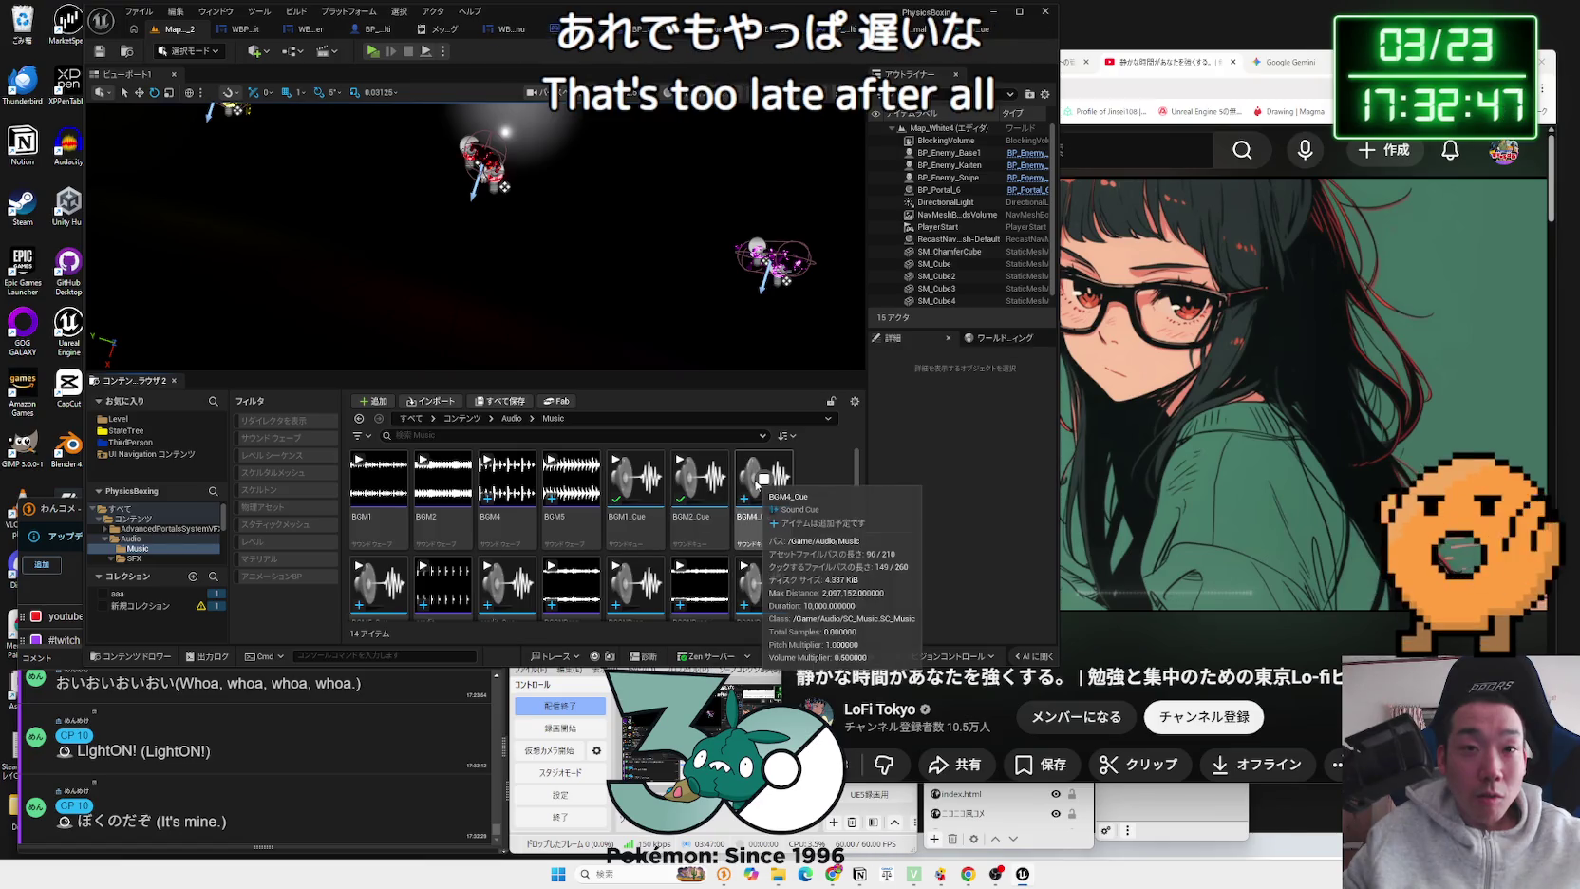
click(759, 481)
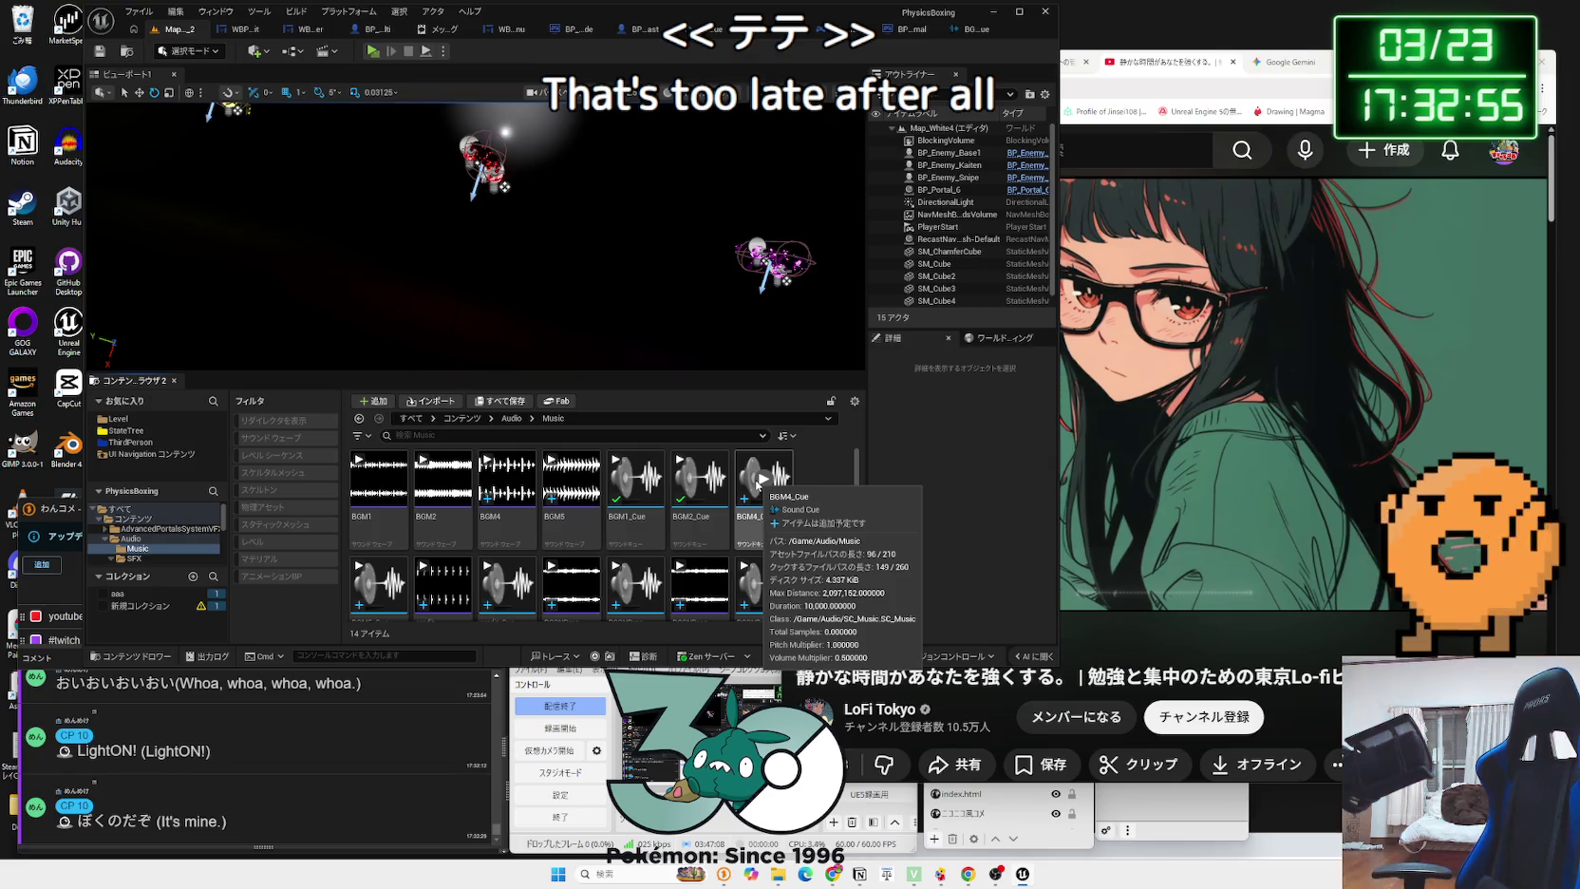
click(700, 480)
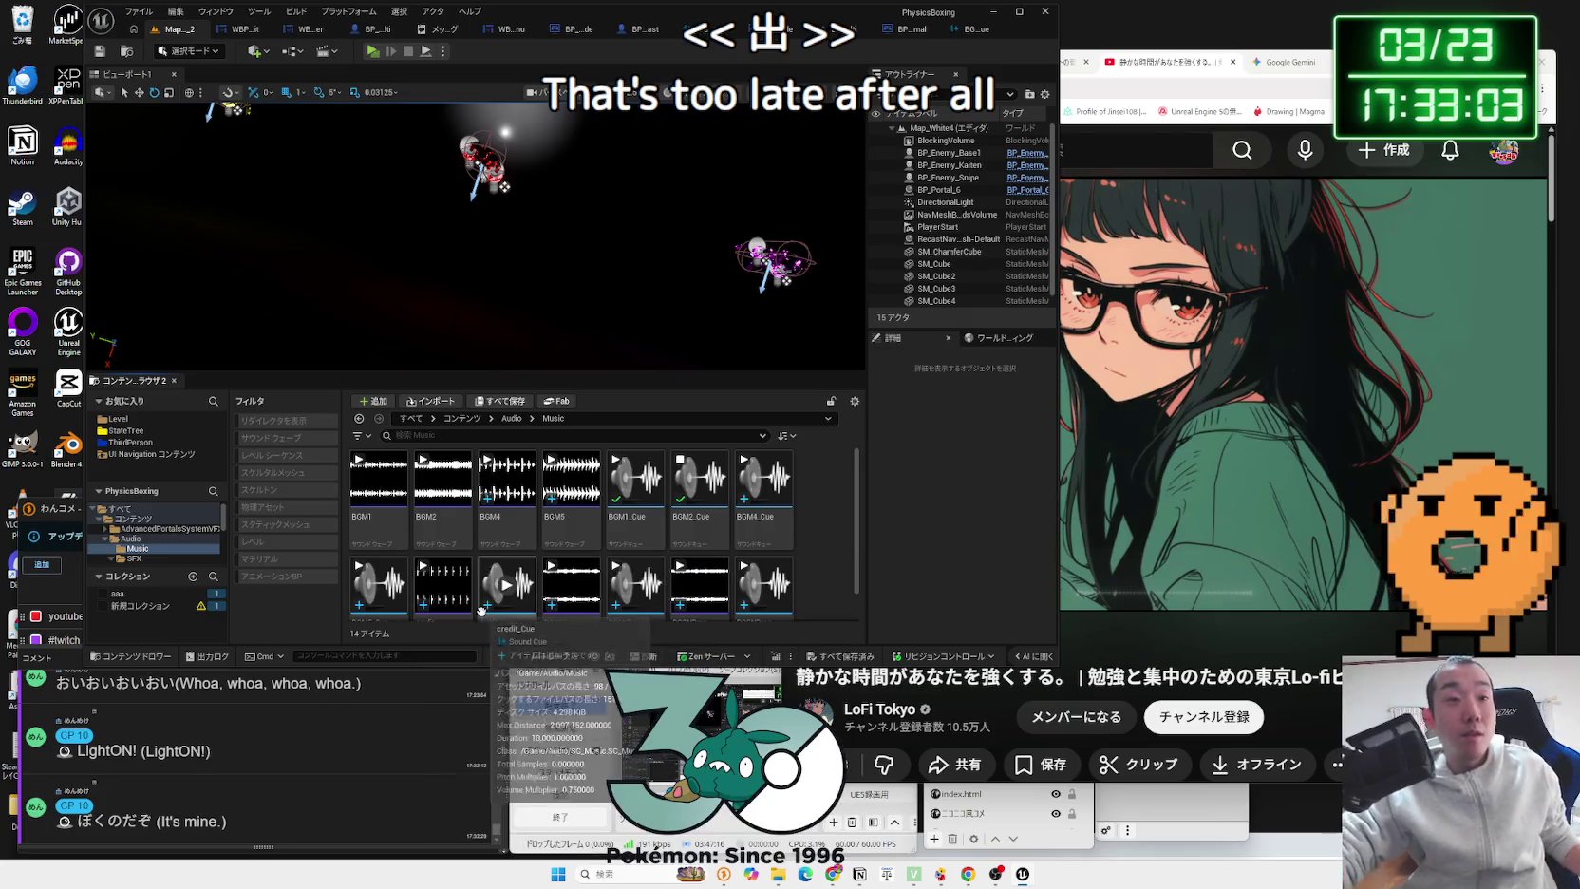
double_click(389, 569)
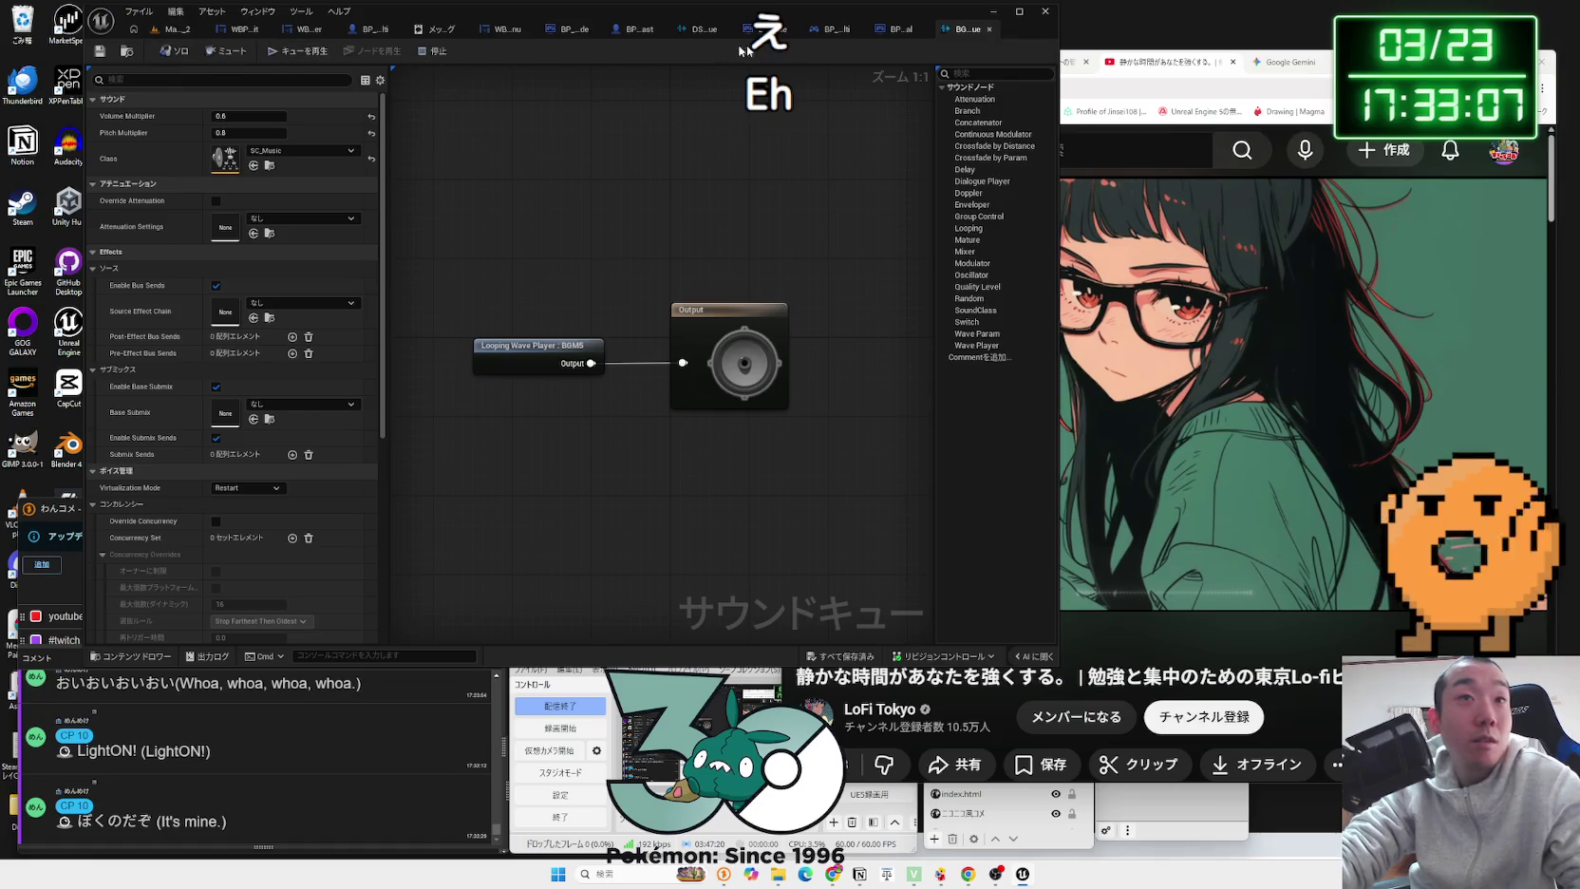
Step: Preview BGM5_Cue, set its Pitch Multiplier to 1.0 and save the cue
click(171, 28)
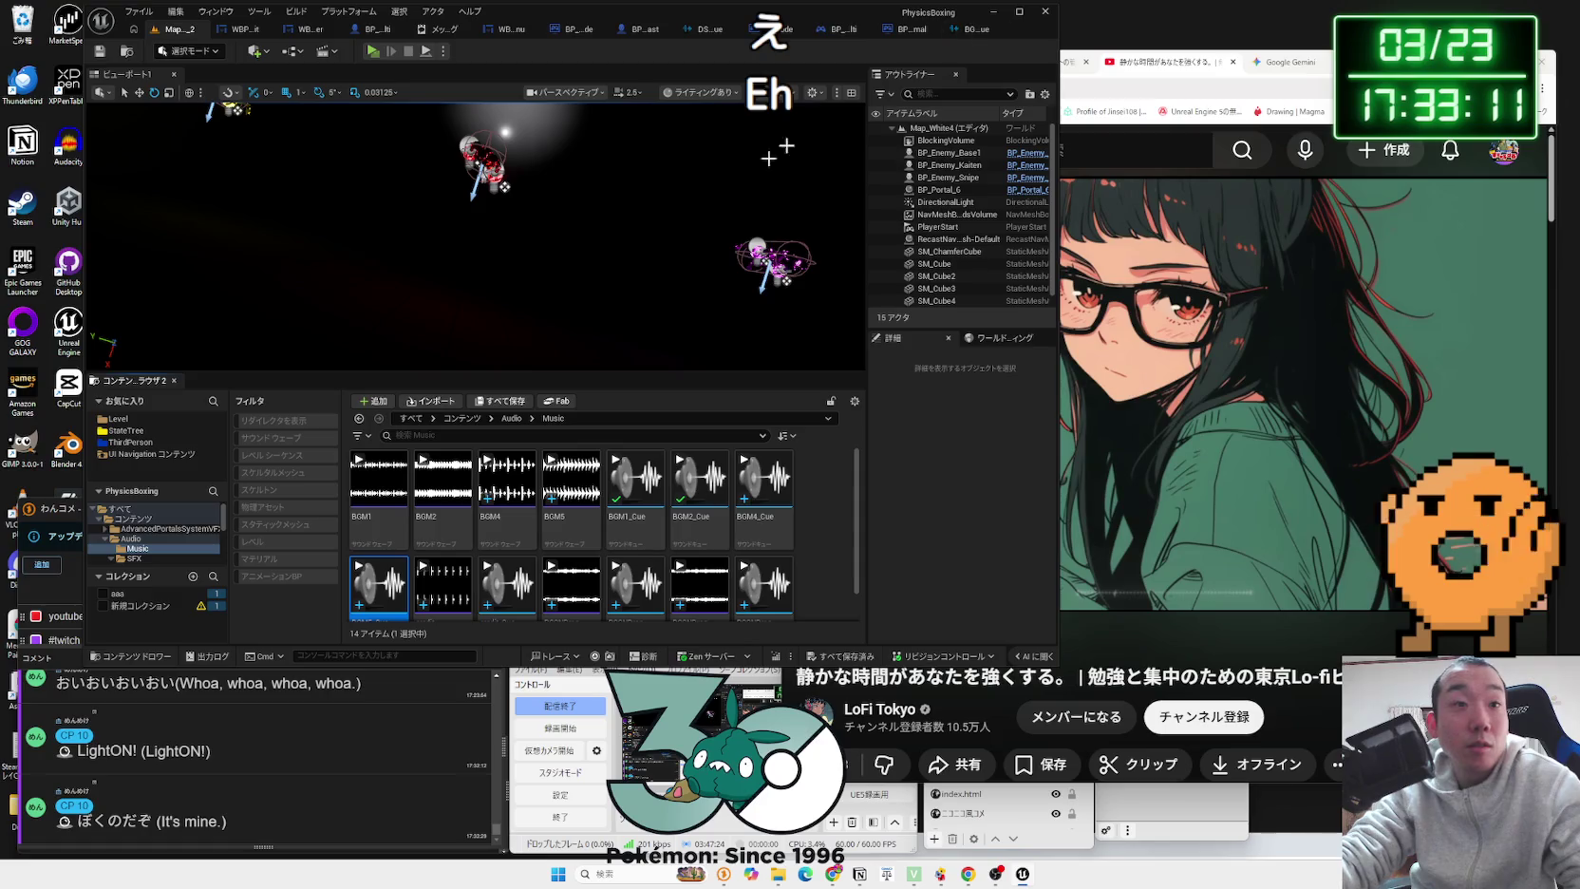
click(379, 588)
double_click(384, 603)
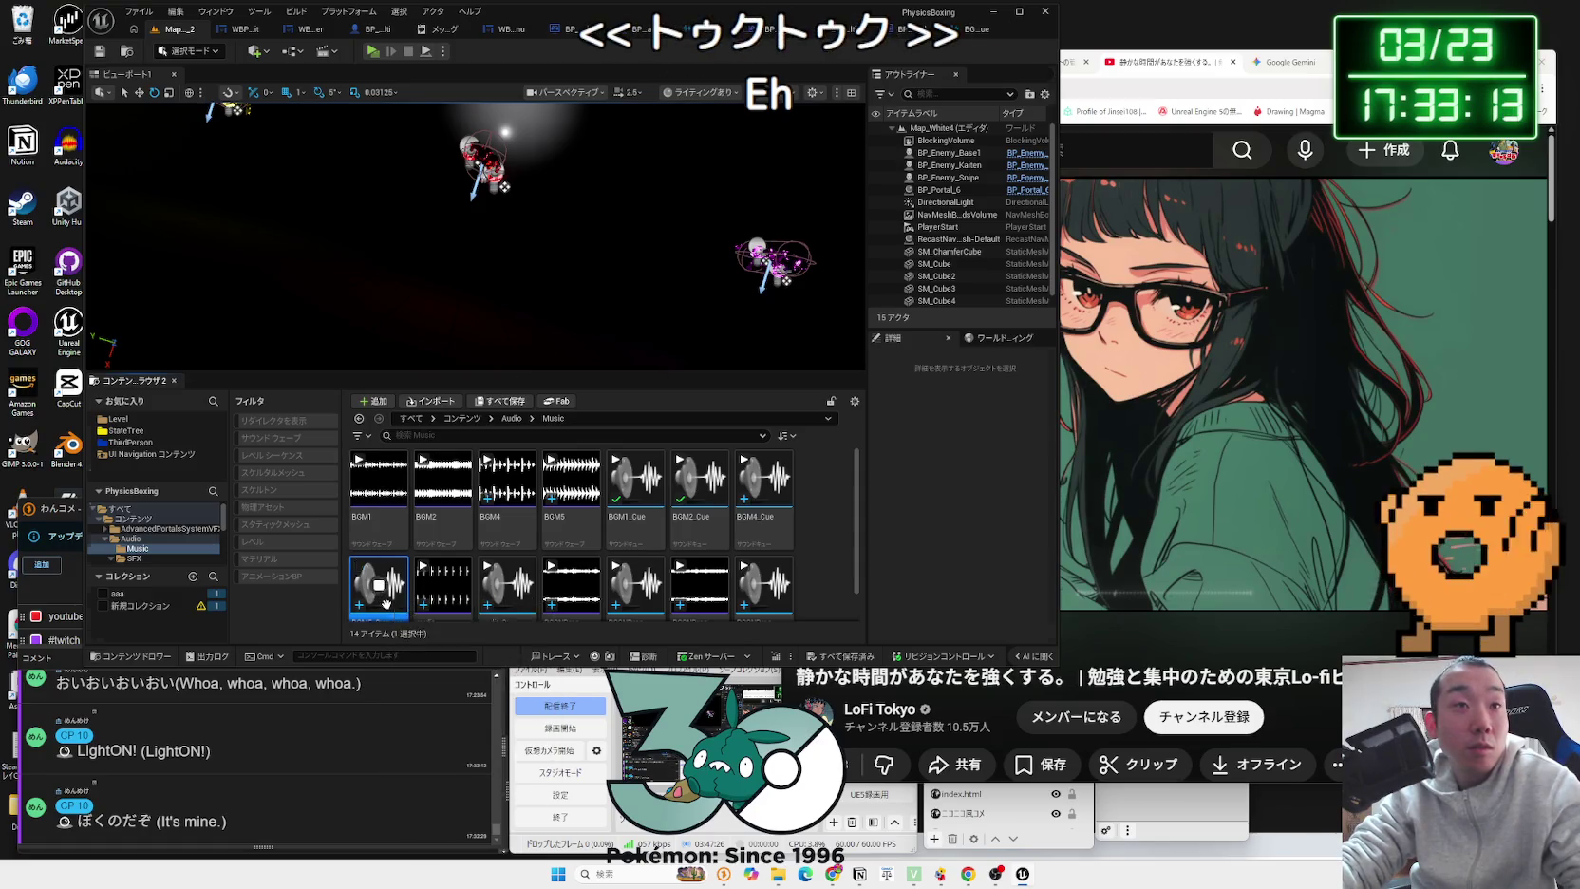
click(244, 133)
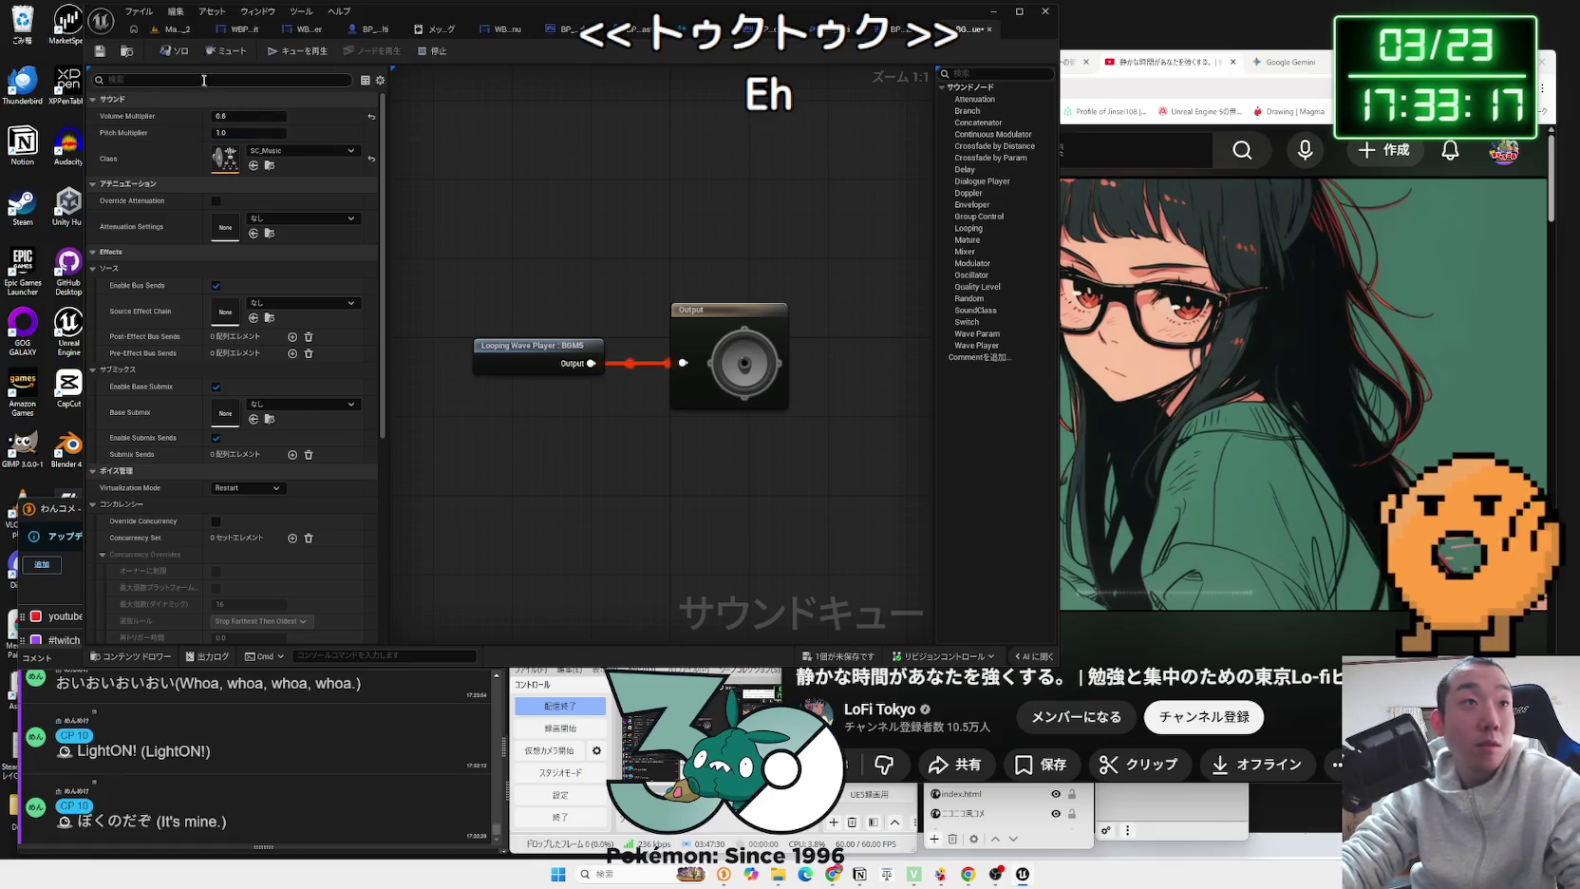
click(98, 51)
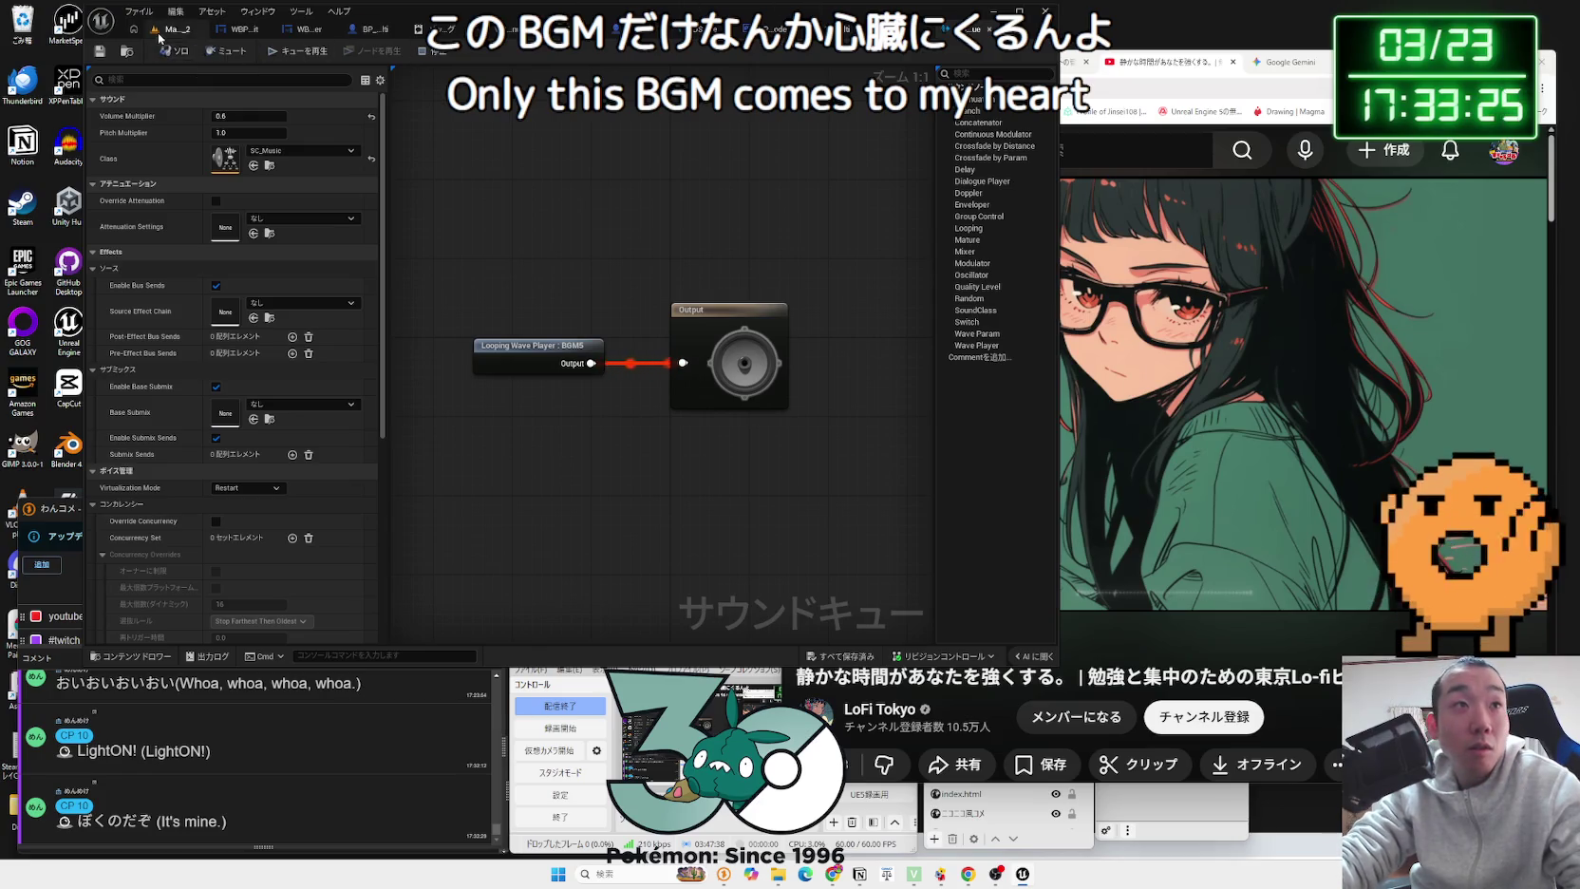
Step: Compare the BGM4_Cue and BGM5_Cue previews, then reopen BGM5_Cue's pitch multiplier for editing
click(176, 28)
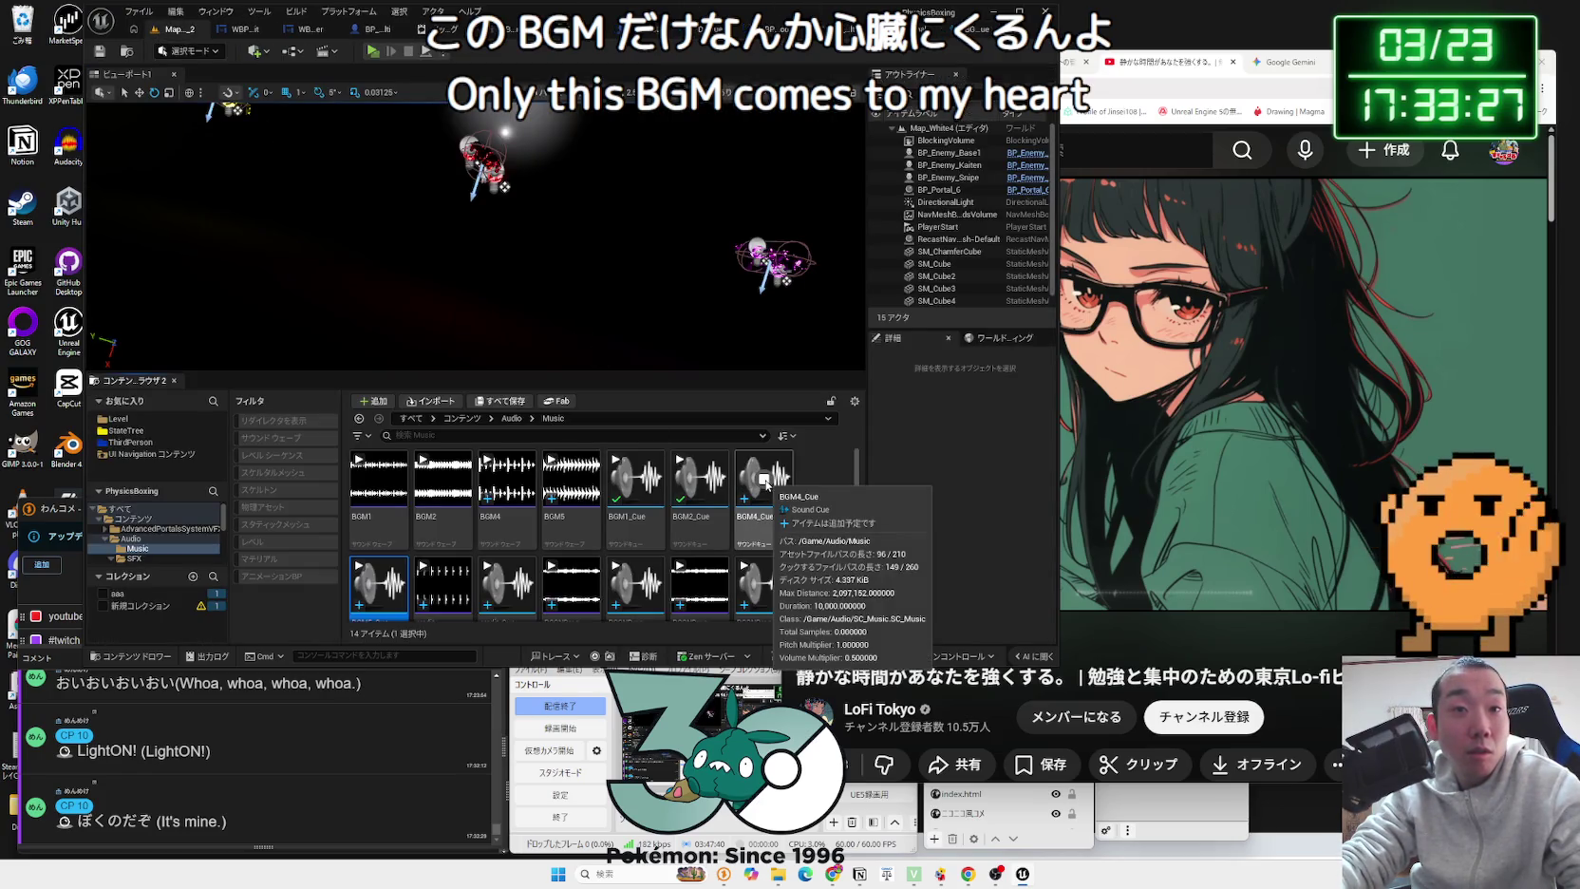
click(764, 482)
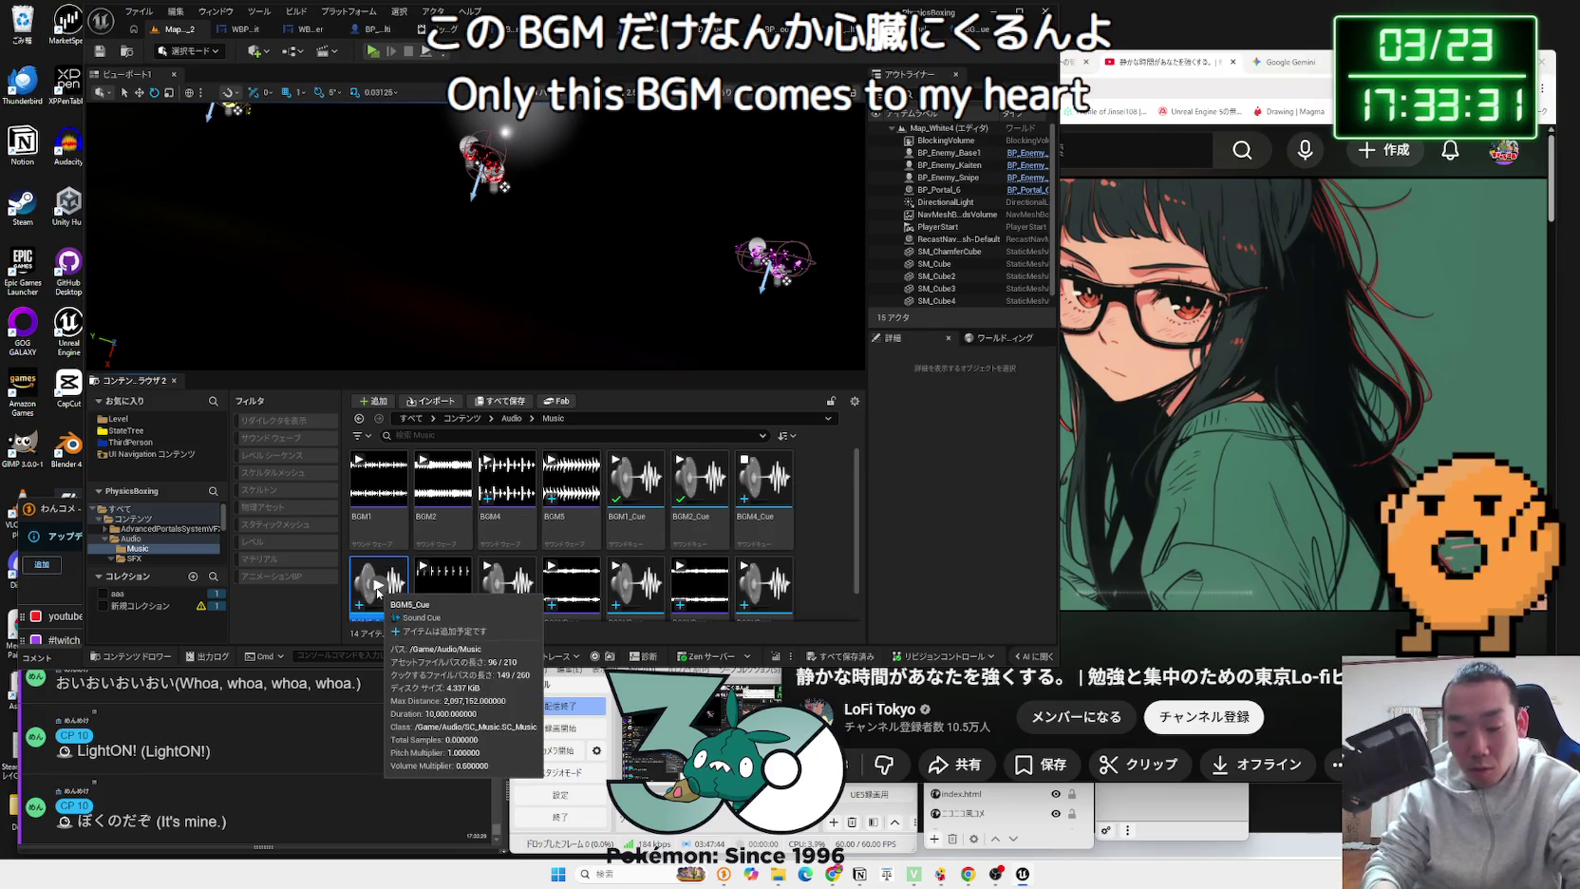
click(379, 589)
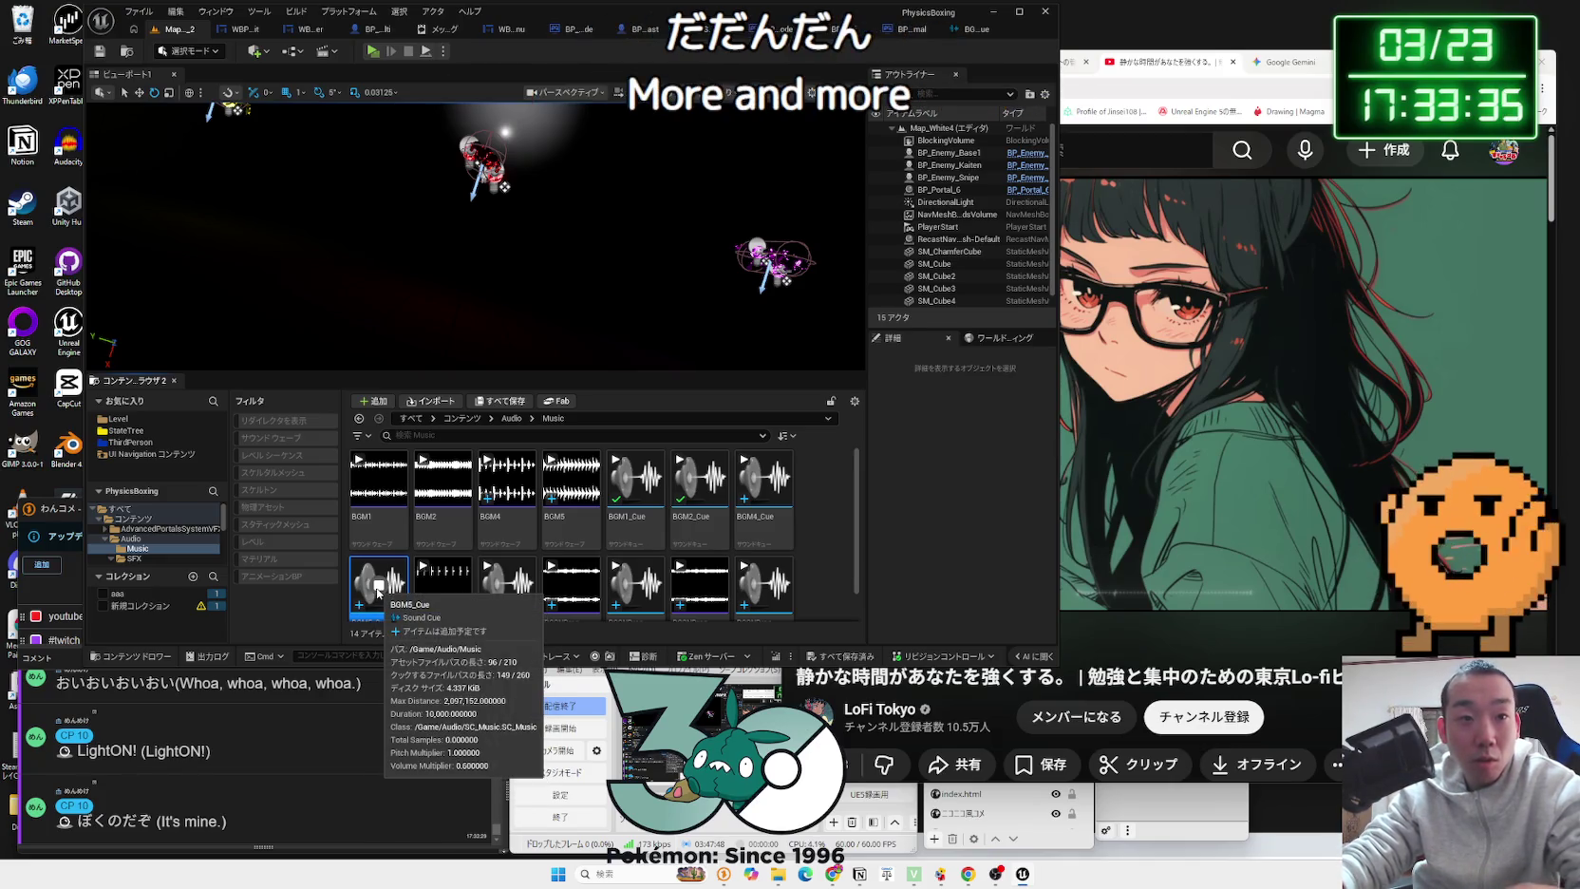
double_click(379, 594)
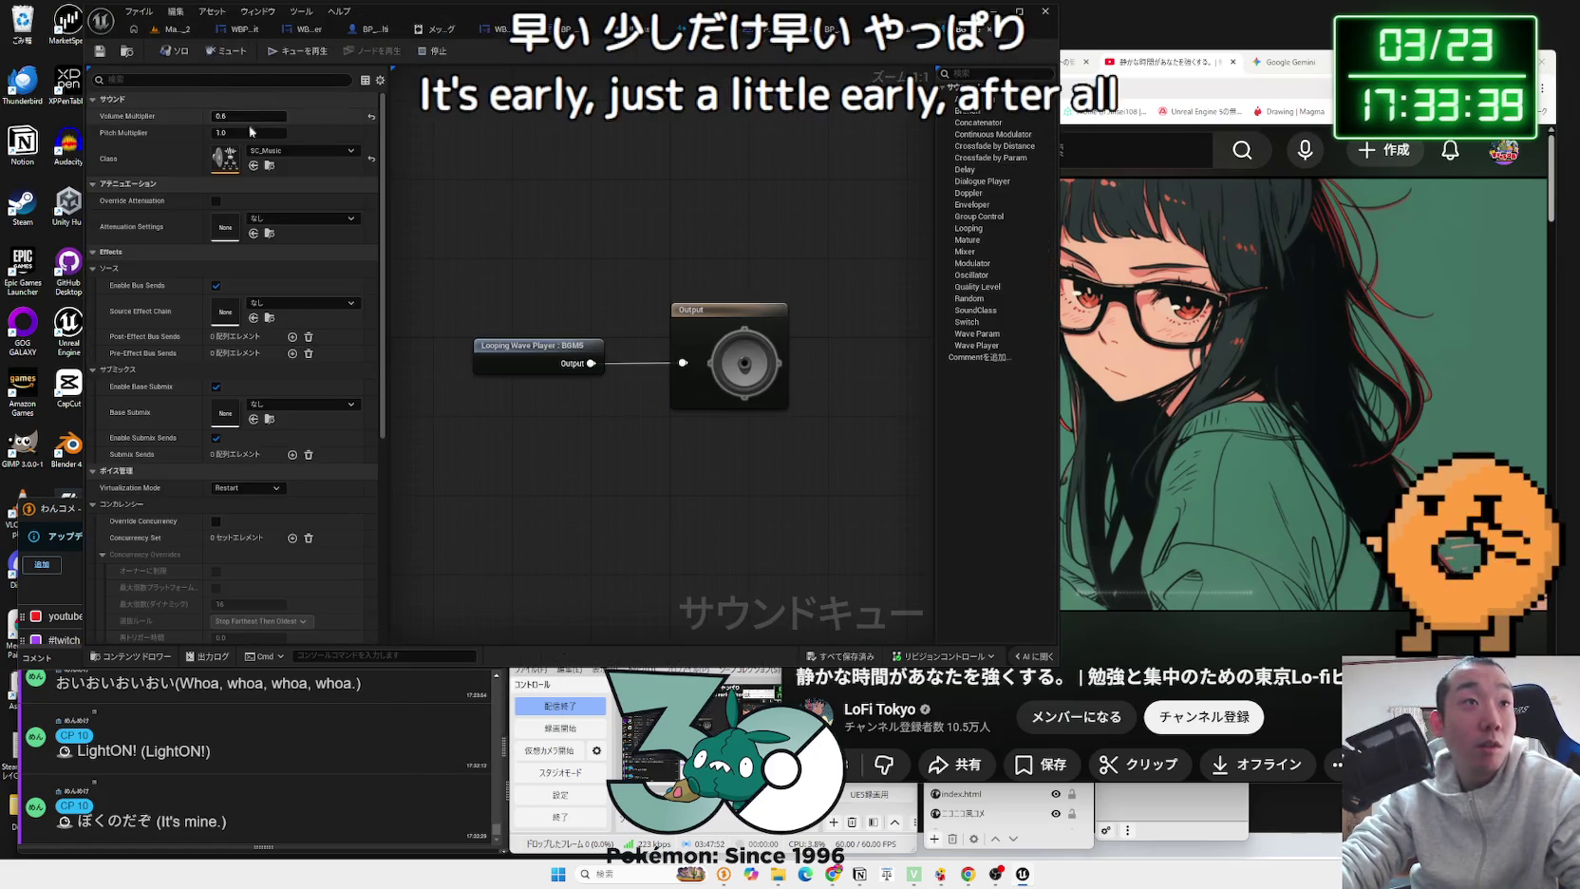
click(256, 132)
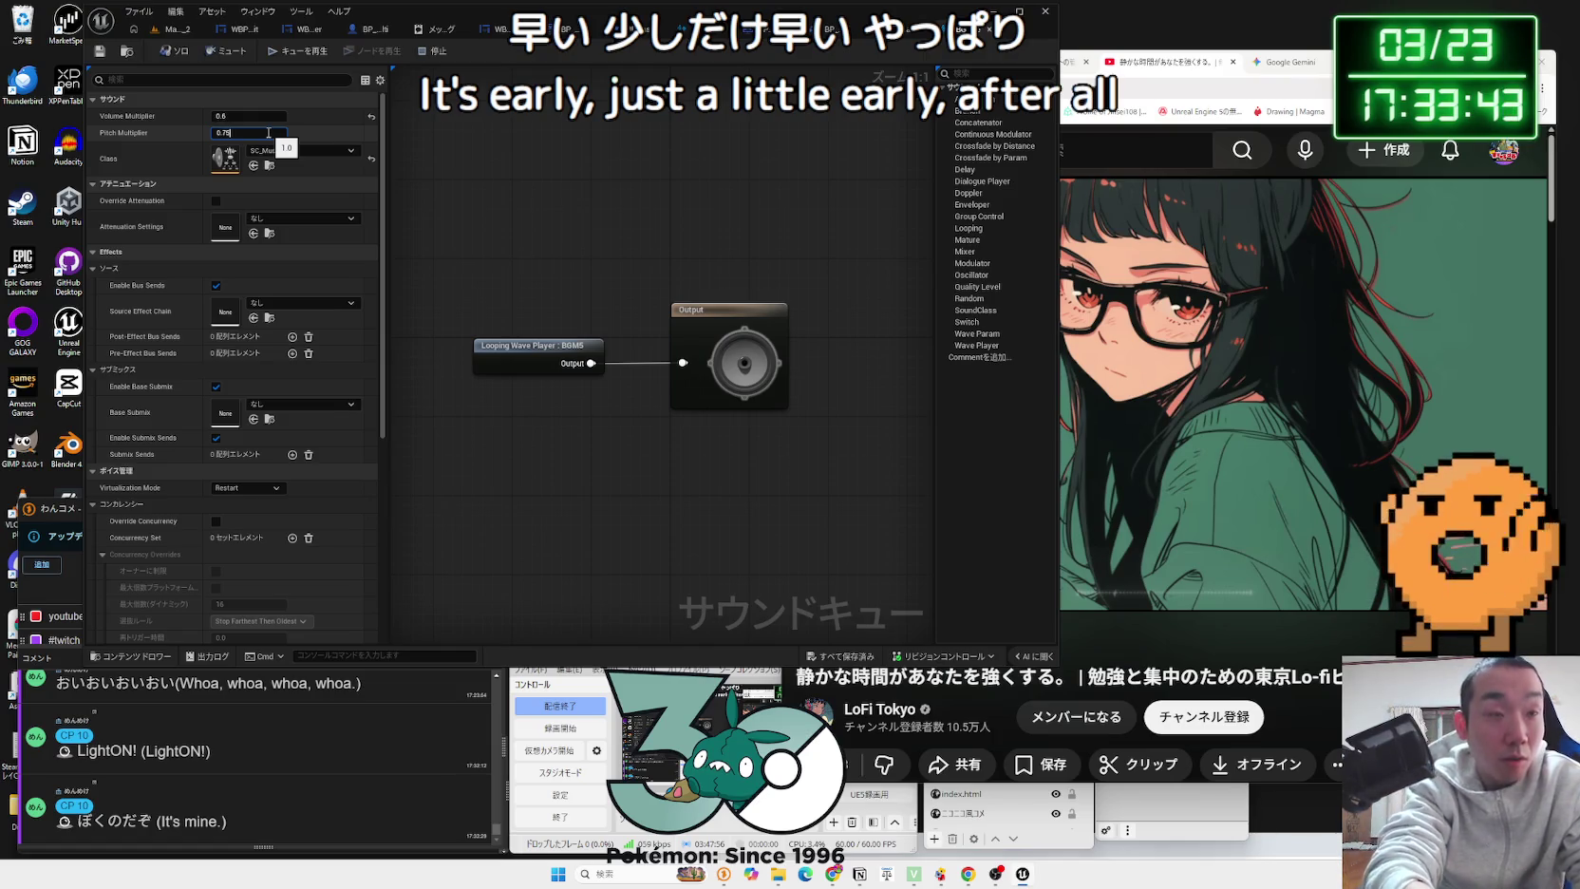
Step: Commit a 0.75 pitch multiplier, save BGM5_Cue, return to the level and open a browser tab
key(Return)
click(105, 57)
click(176, 28)
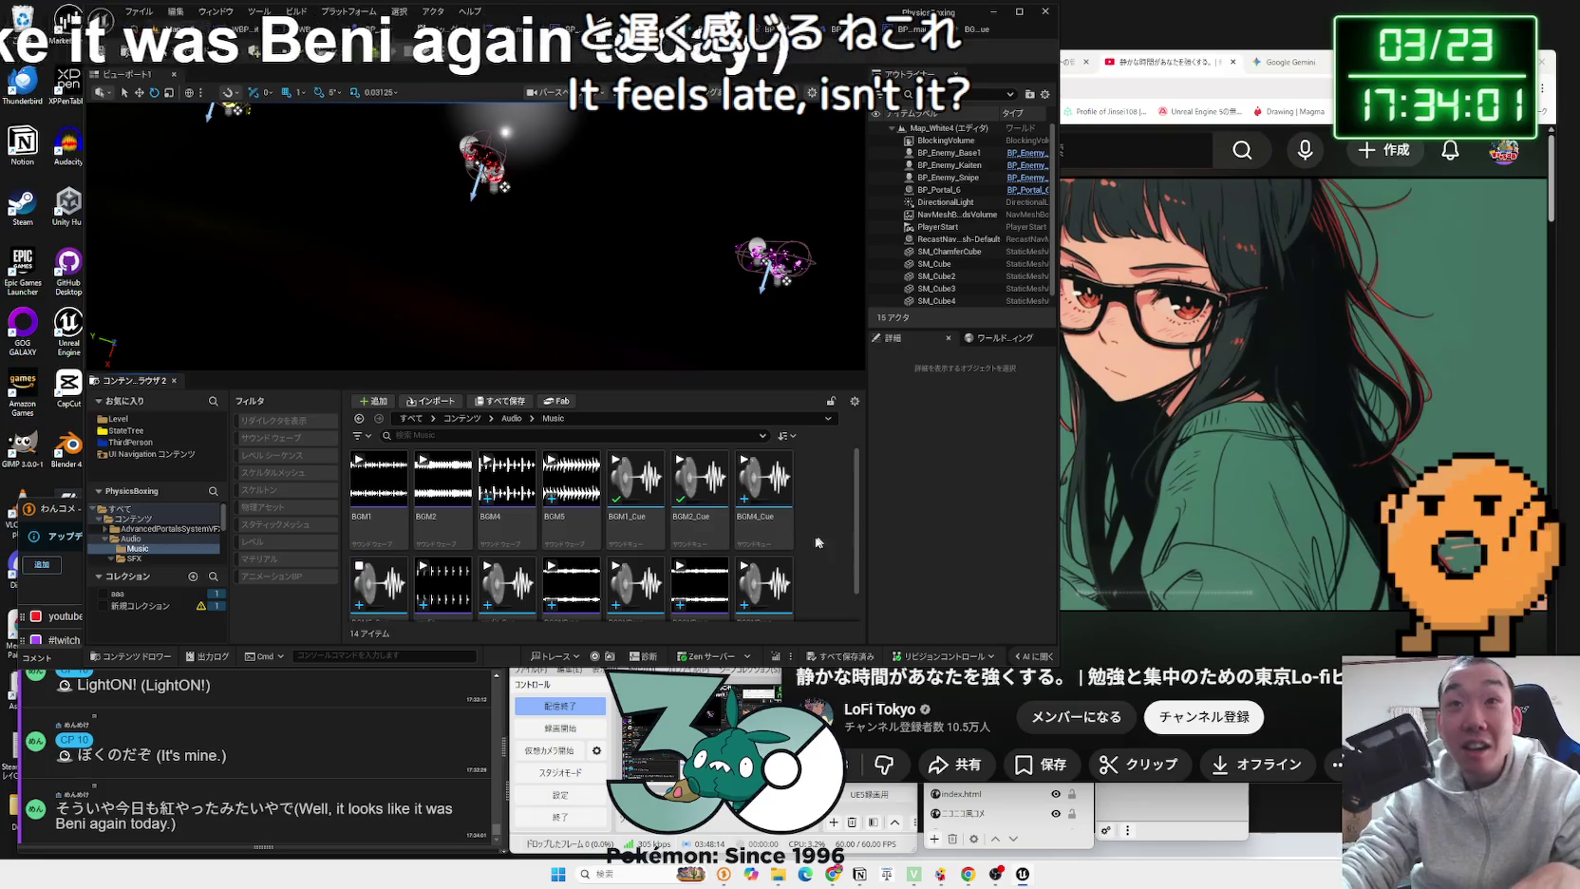
key(ctrl+t)
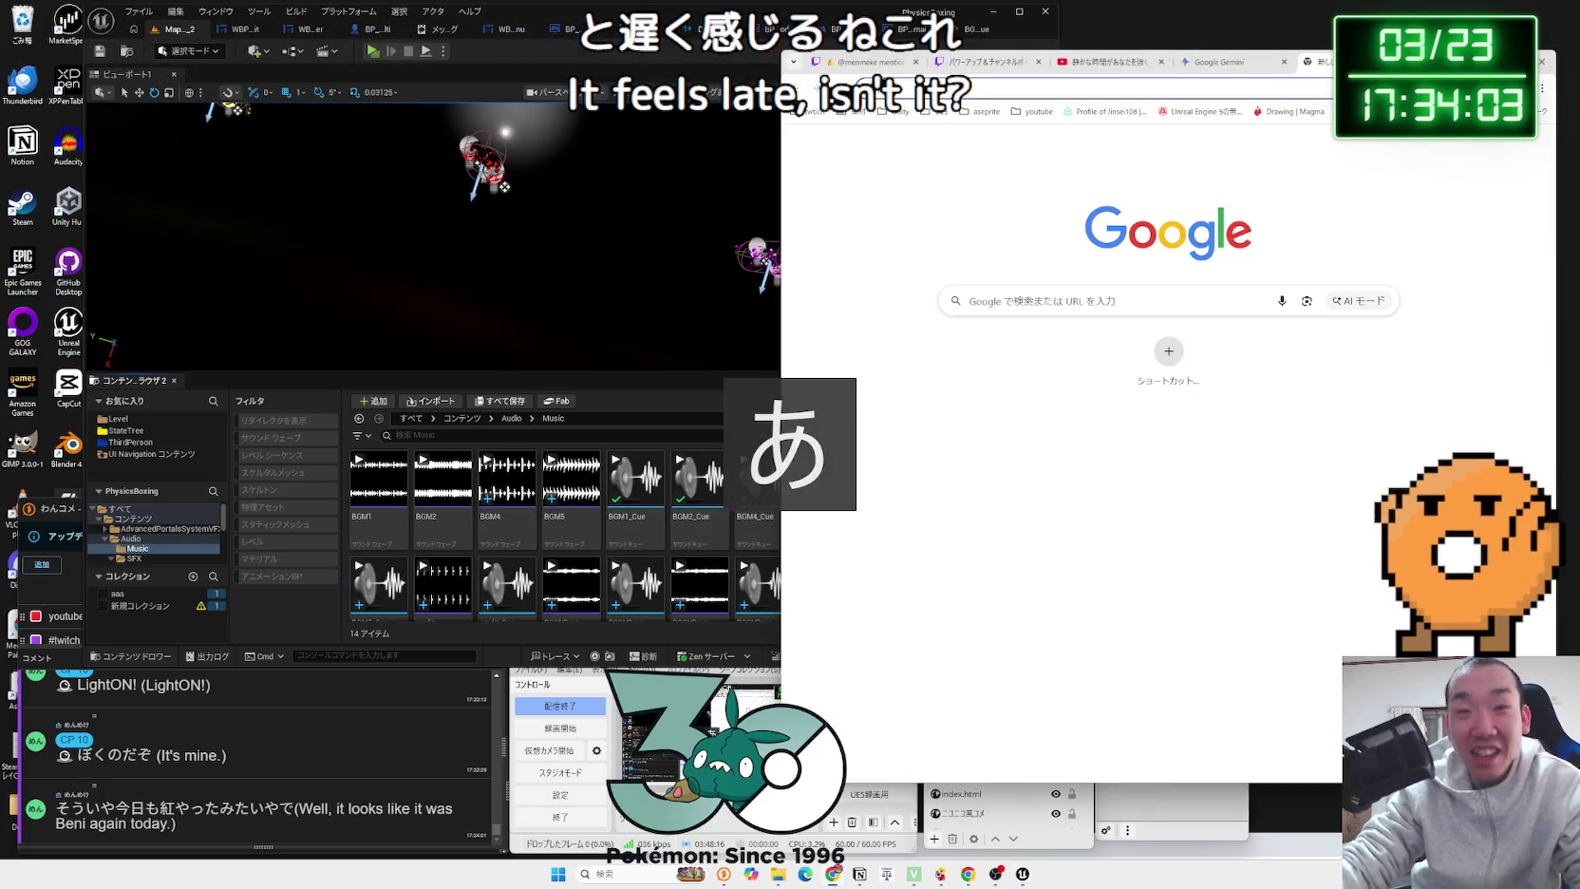
Step: Search Google for 日経平均 and open the TBS news article on the Nikkei
text(にっけい)
text(へいきn)
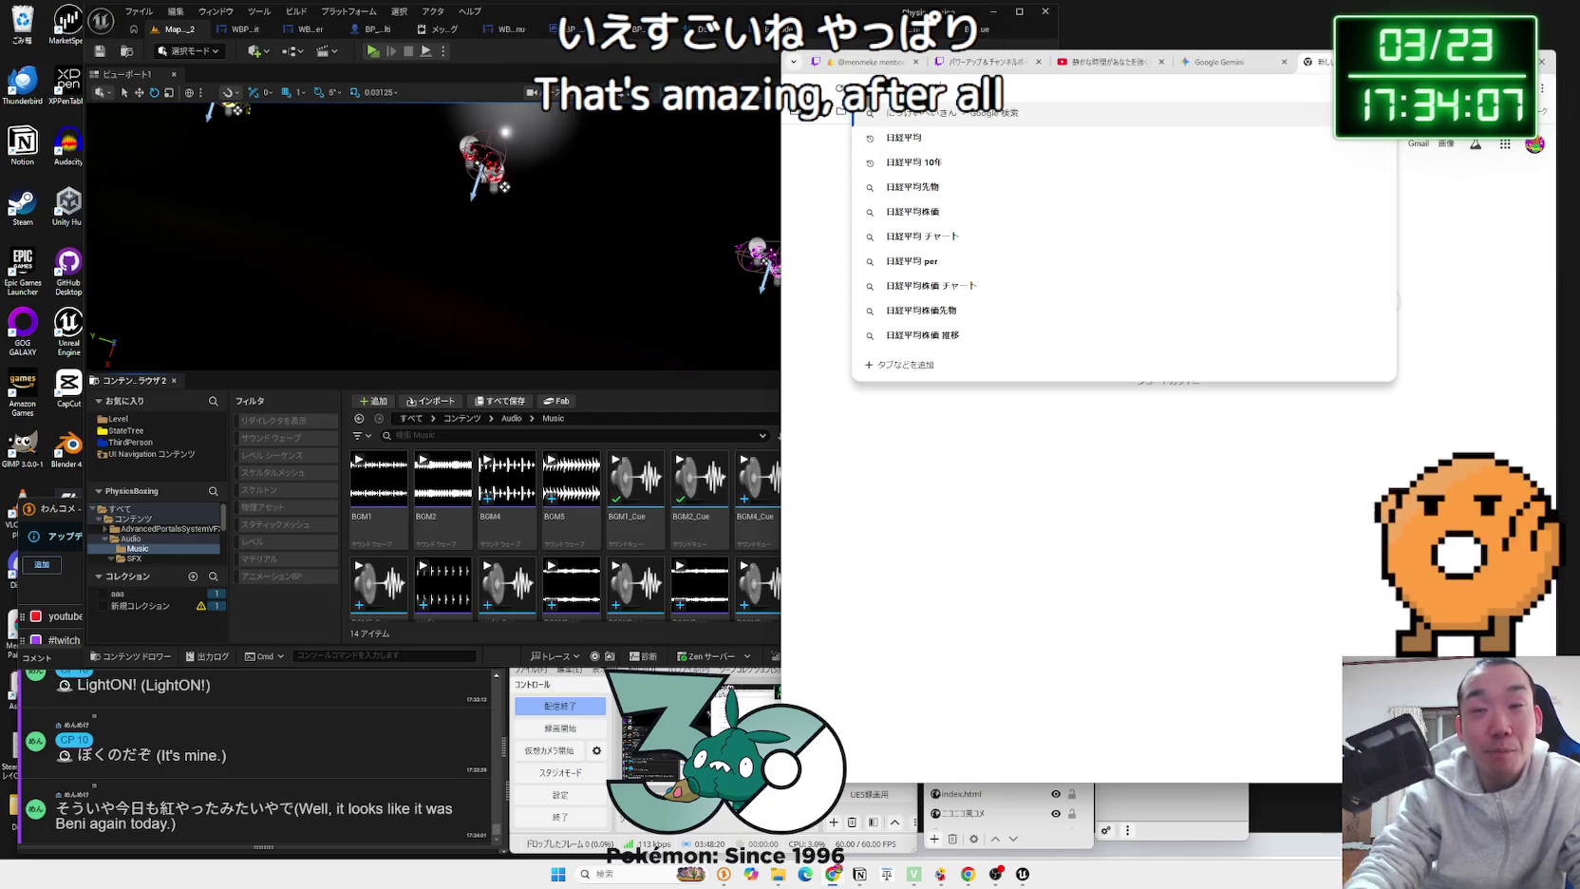
click(1107, 142)
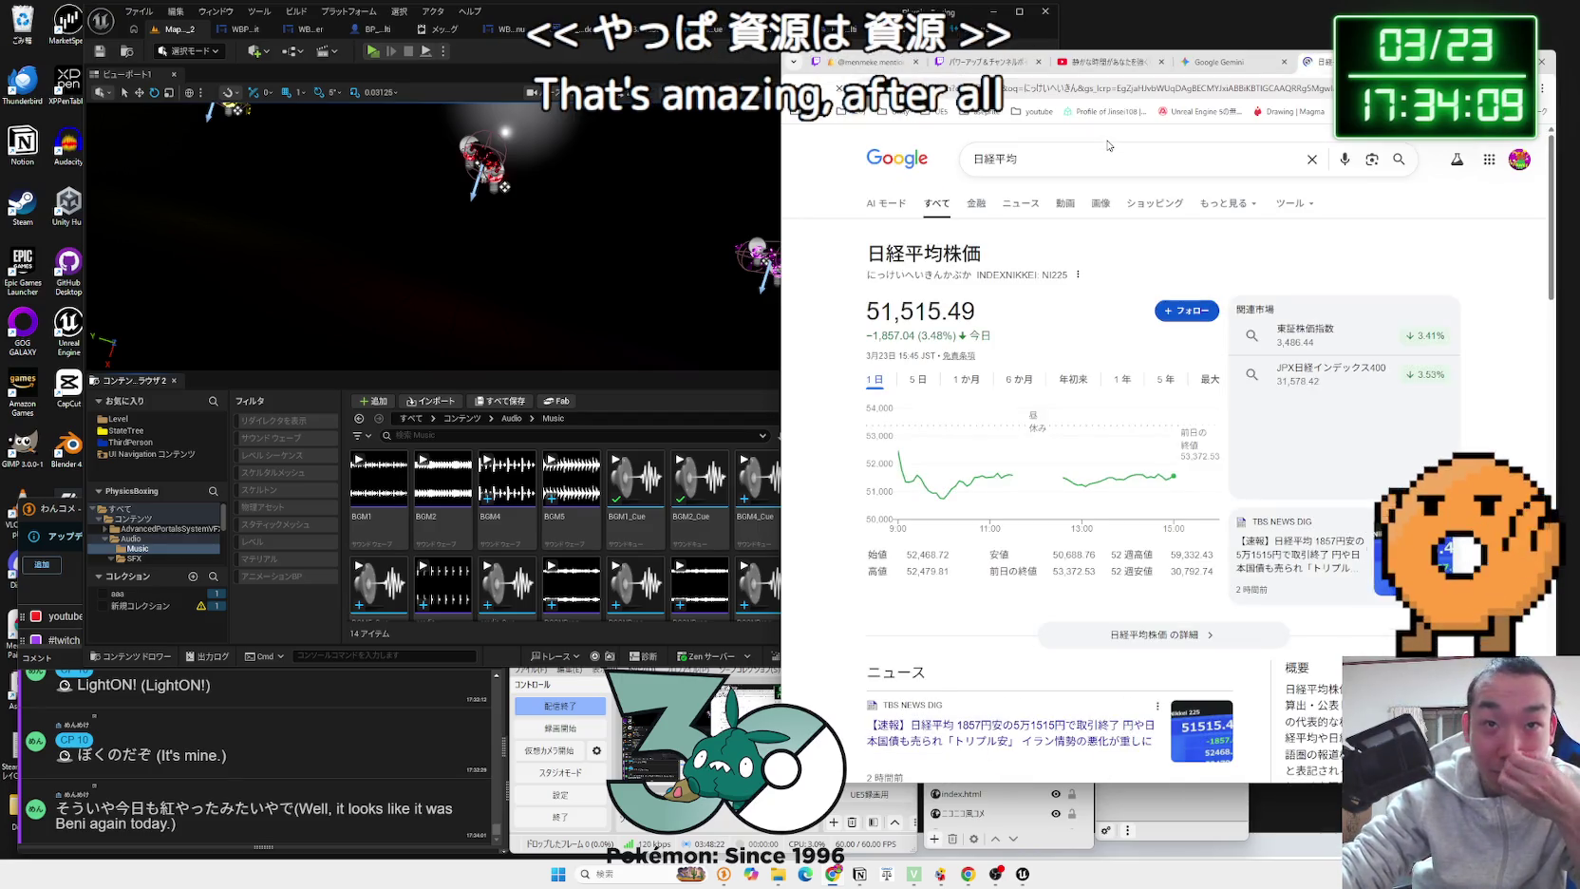
scroll(1123, 410, down, 1)
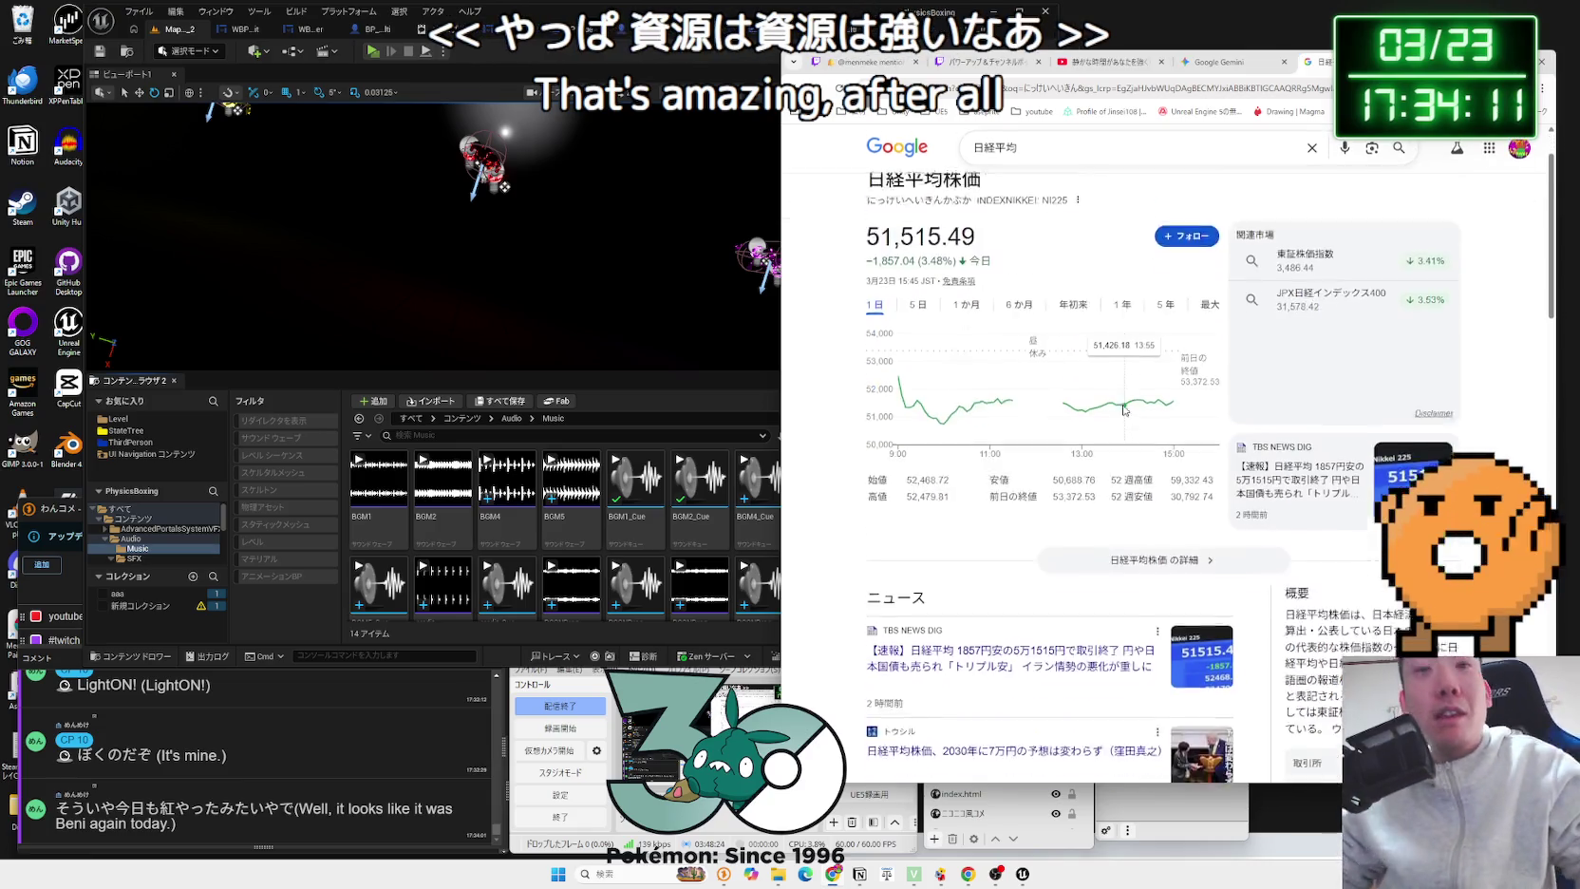
scroll(1123, 410, down, 3)
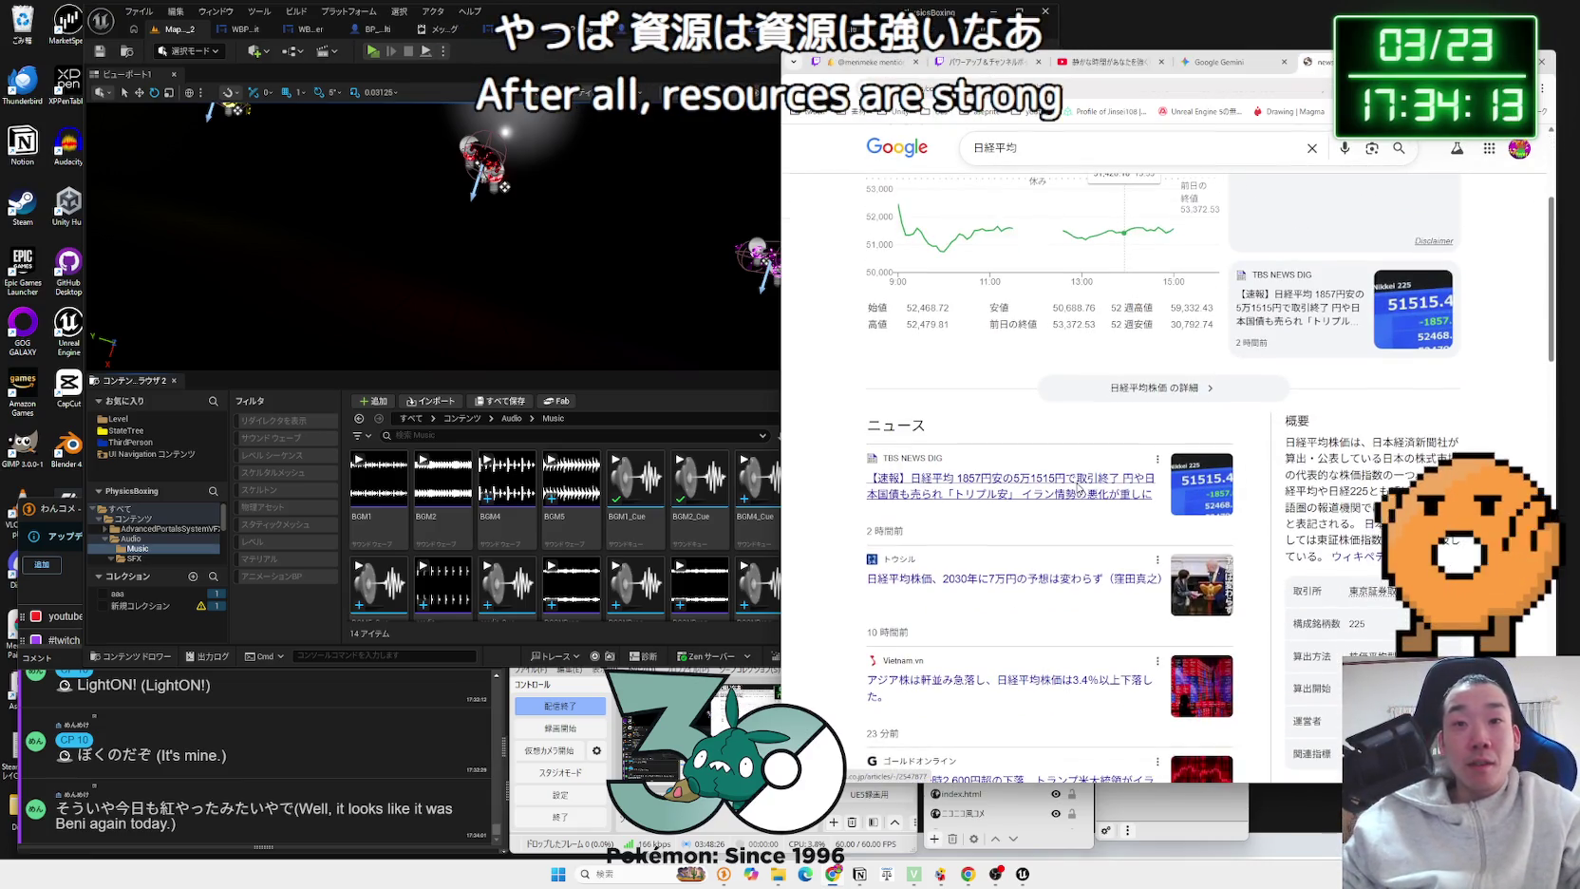
click(1078, 486)
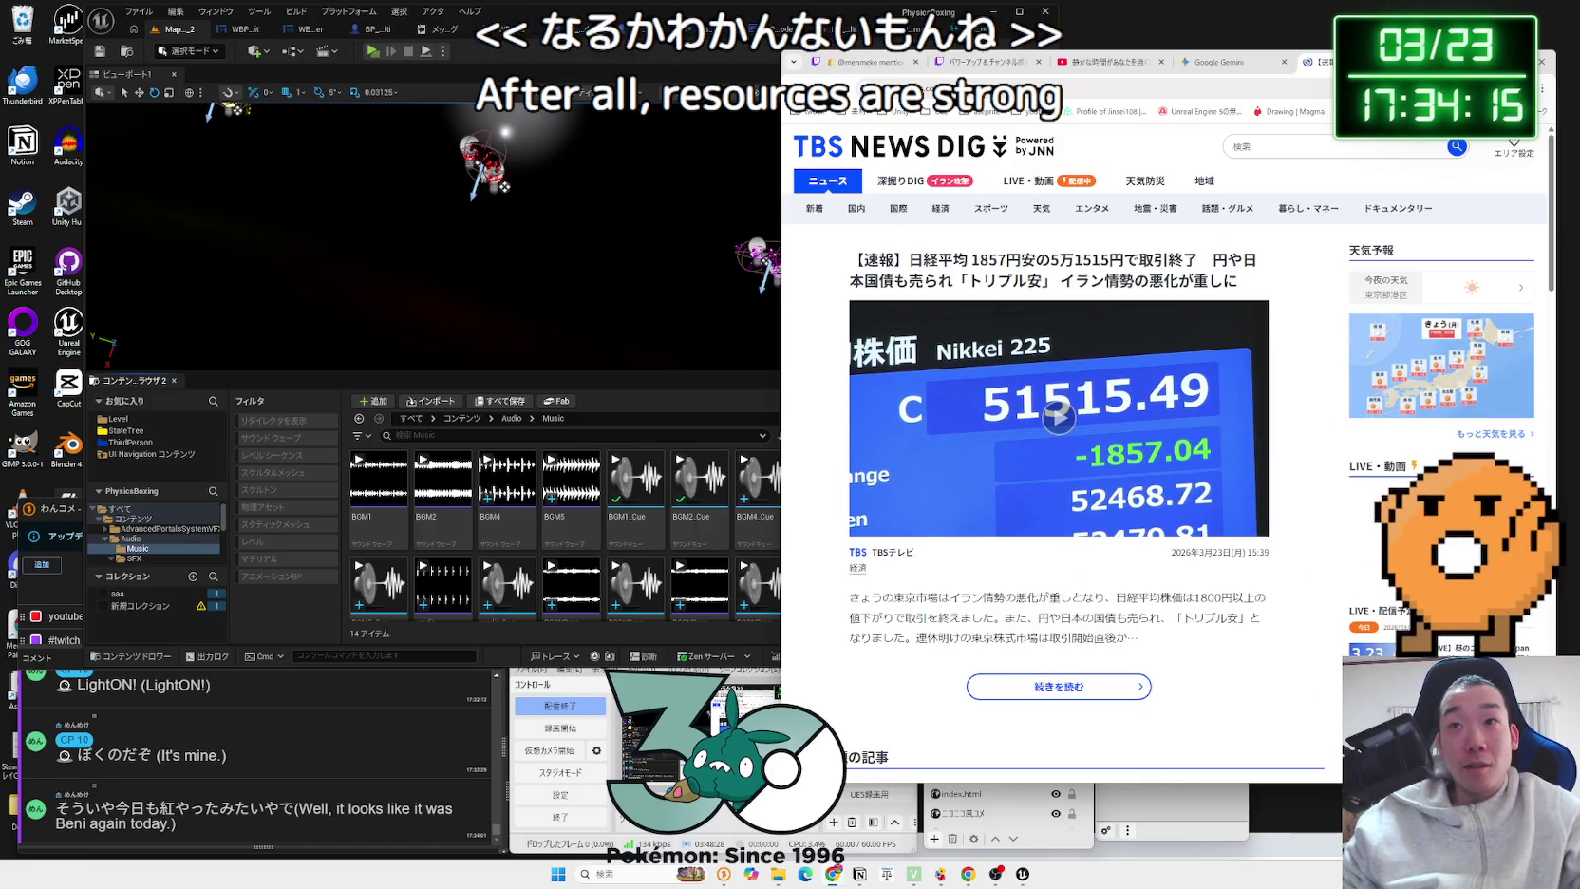
Step: Move the browser left, skim the TBS article, then return to the Gemini tab
drag(1451, 65, 1218, 58)
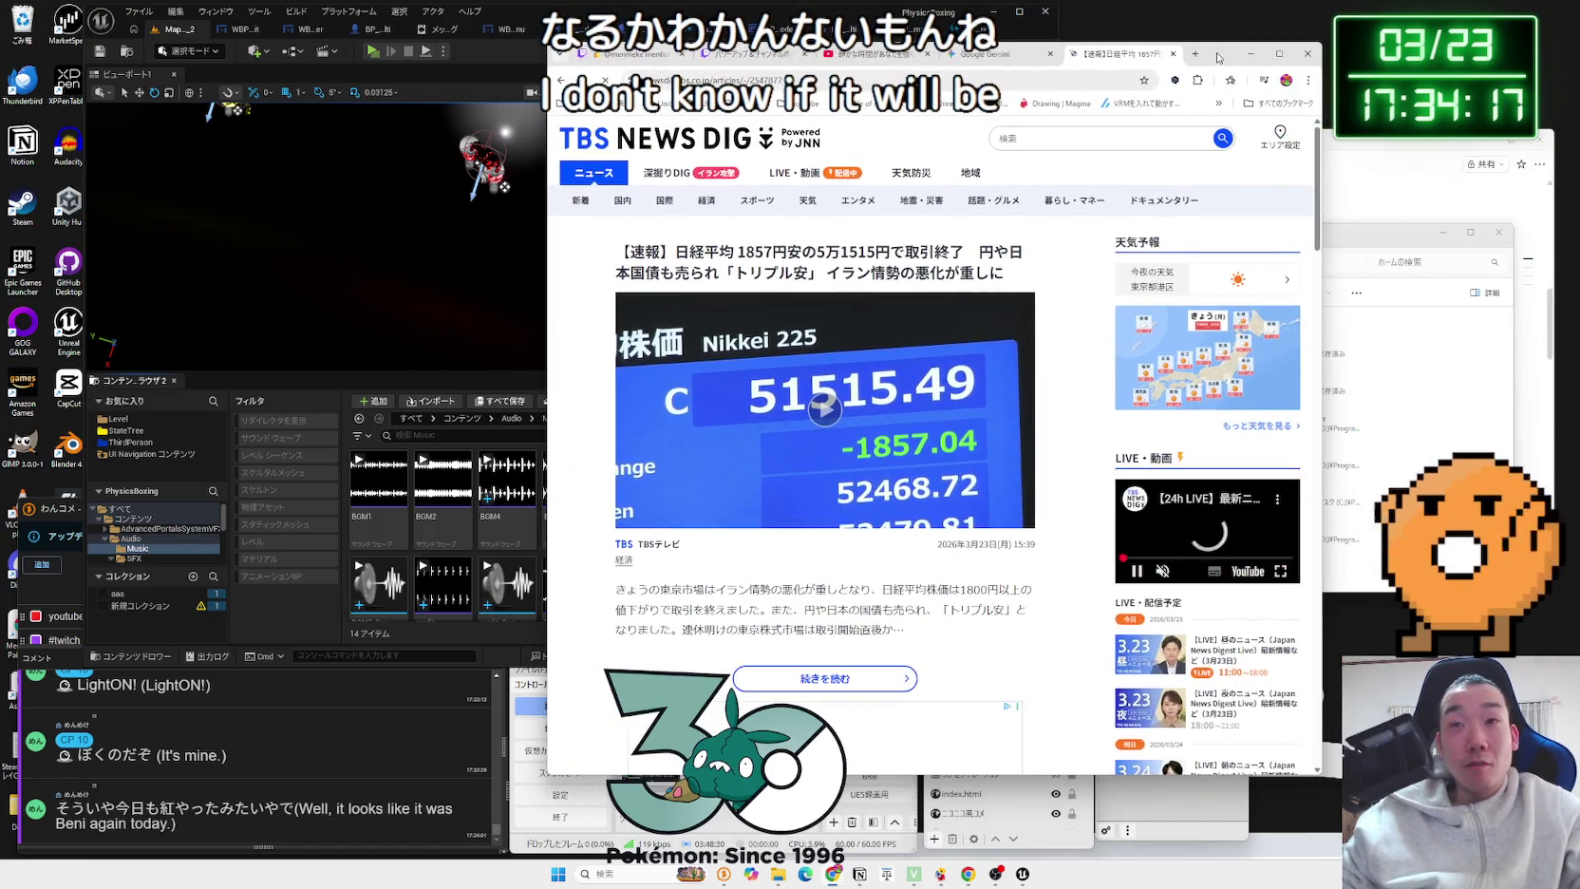
scroll(1033, 386, down, 2)
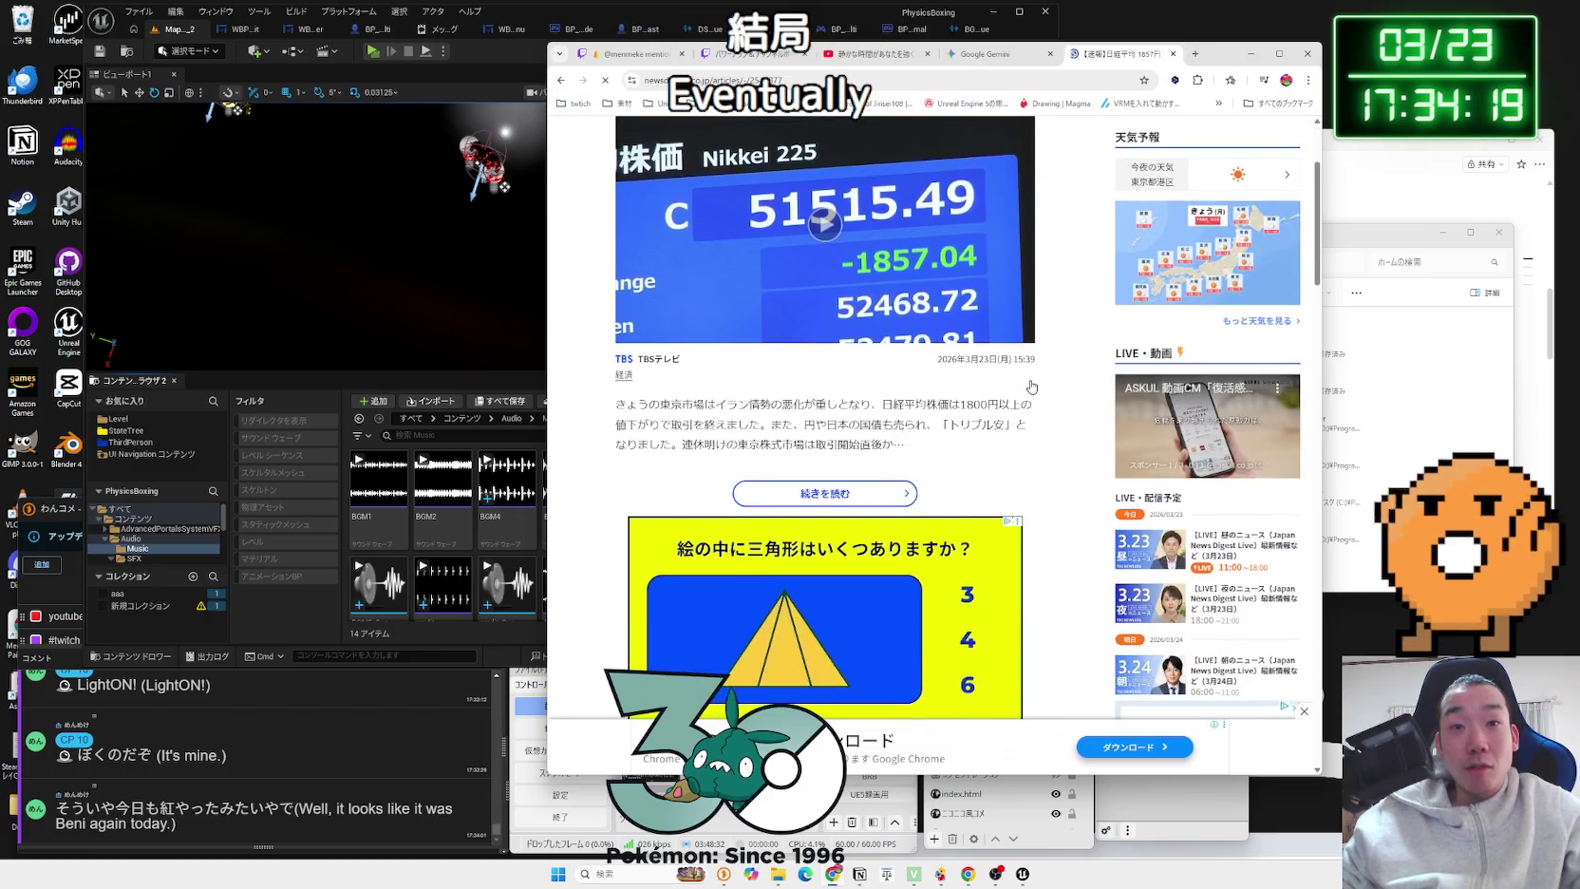
scroll(1032, 387, down, 2)
scroll(1032, 387, up, 5)
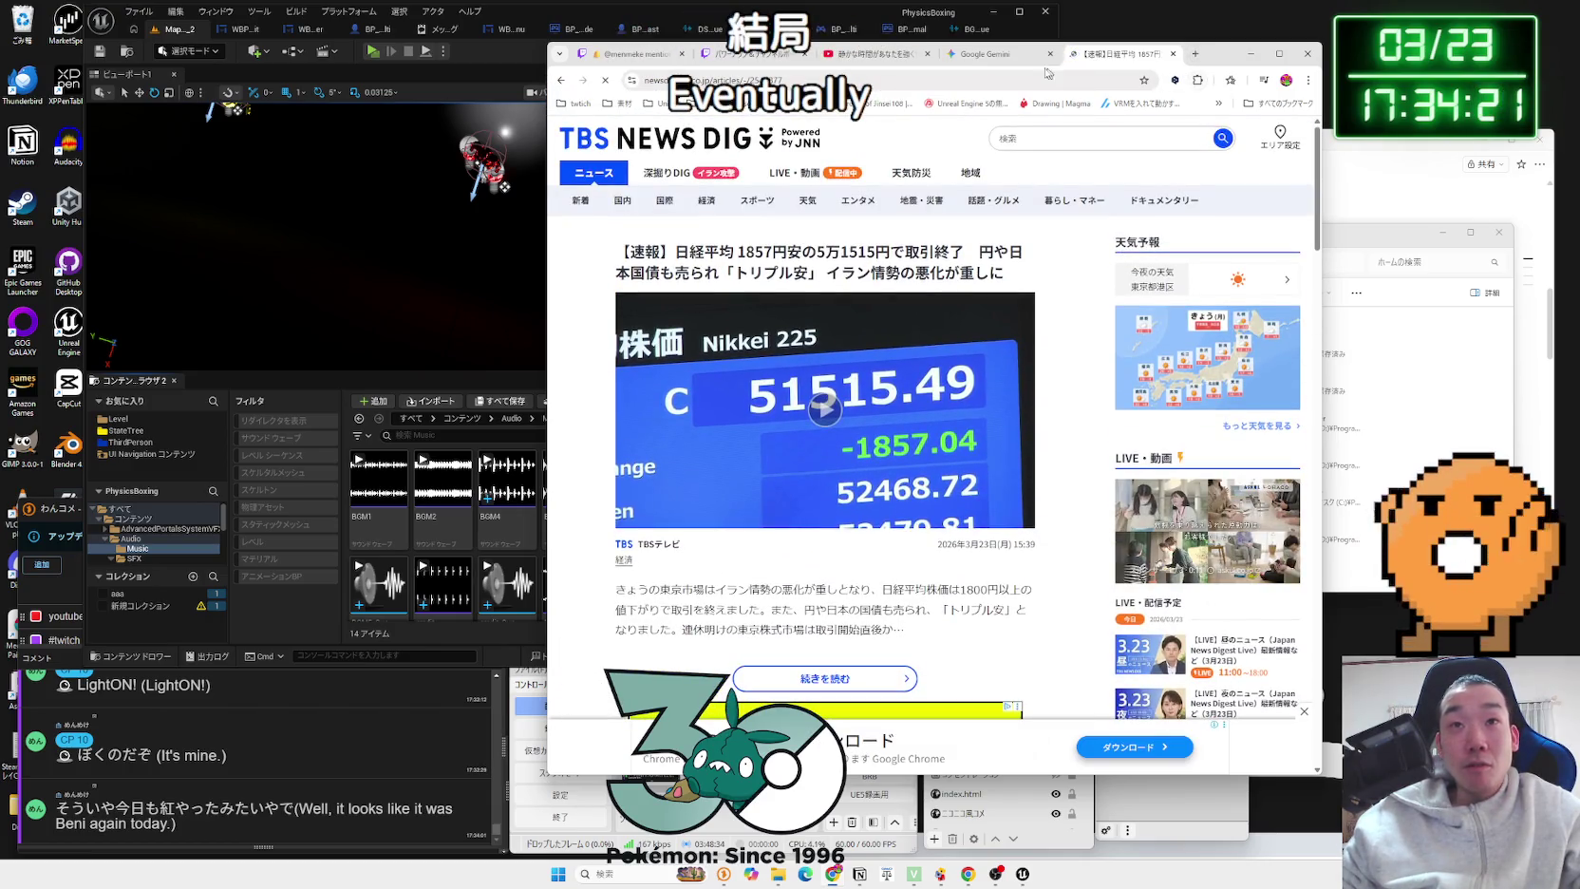
click(1007, 54)
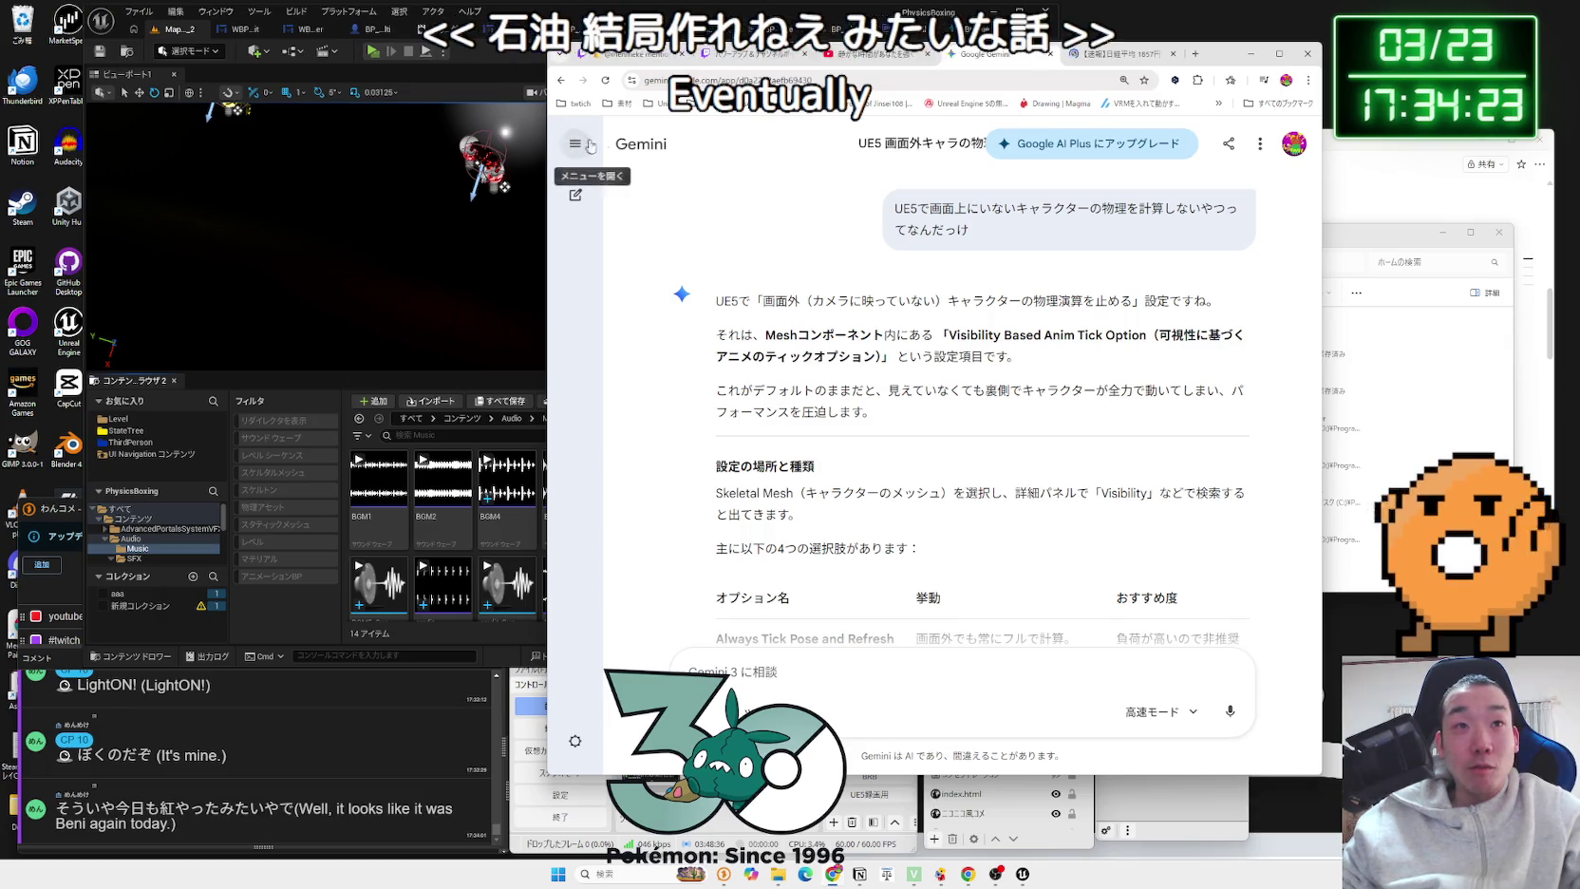
Step: Start a new Gemini chat and begin typing the Japanese question with the IME
click(642, 143)
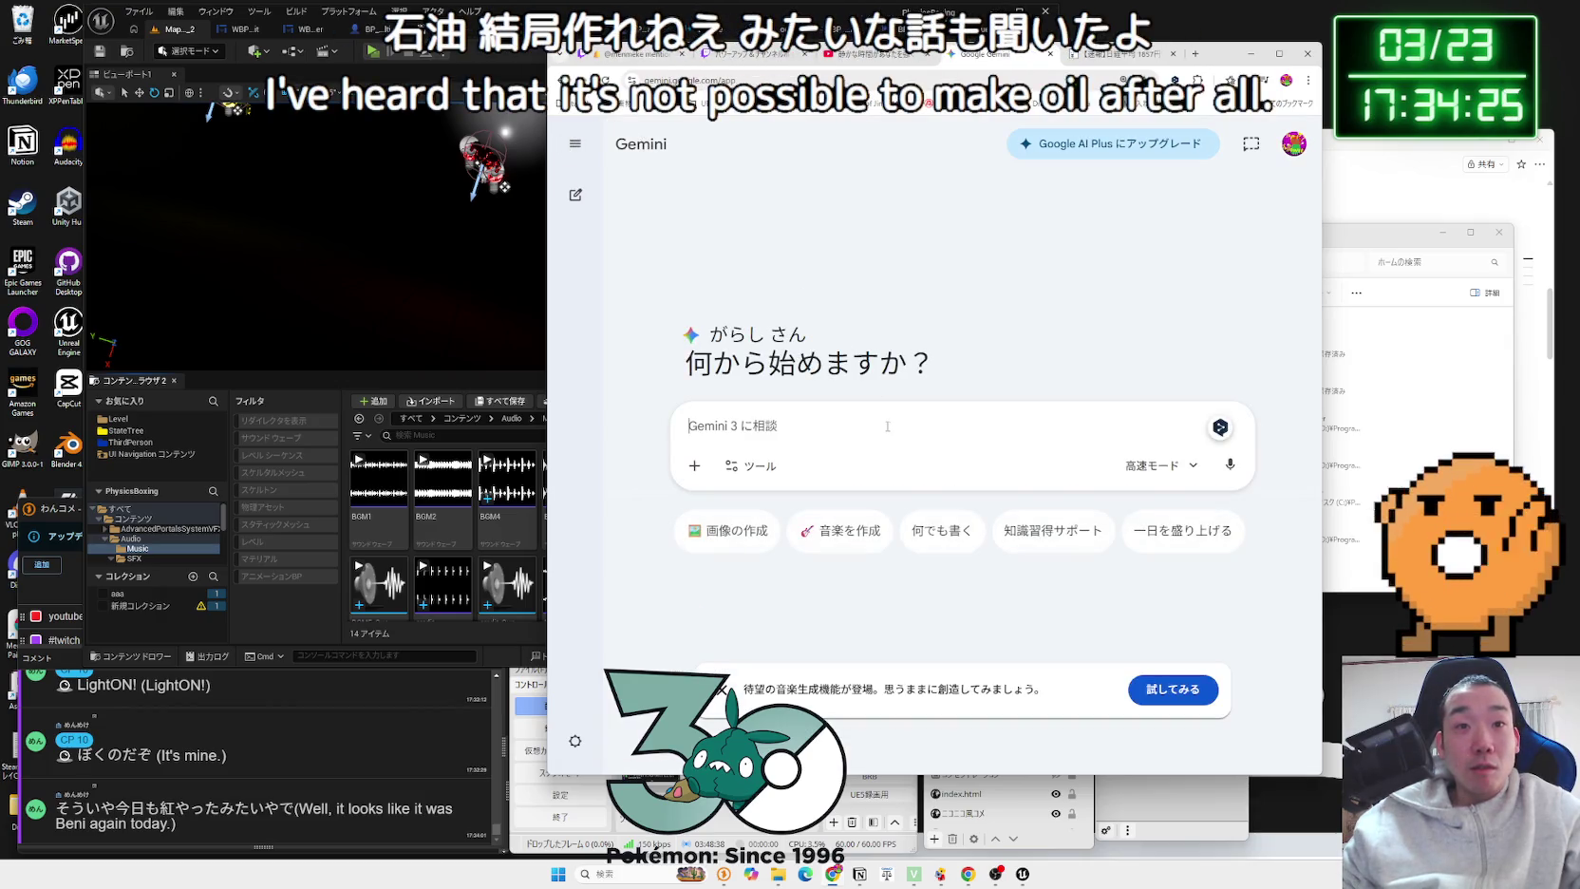
text(Ge)
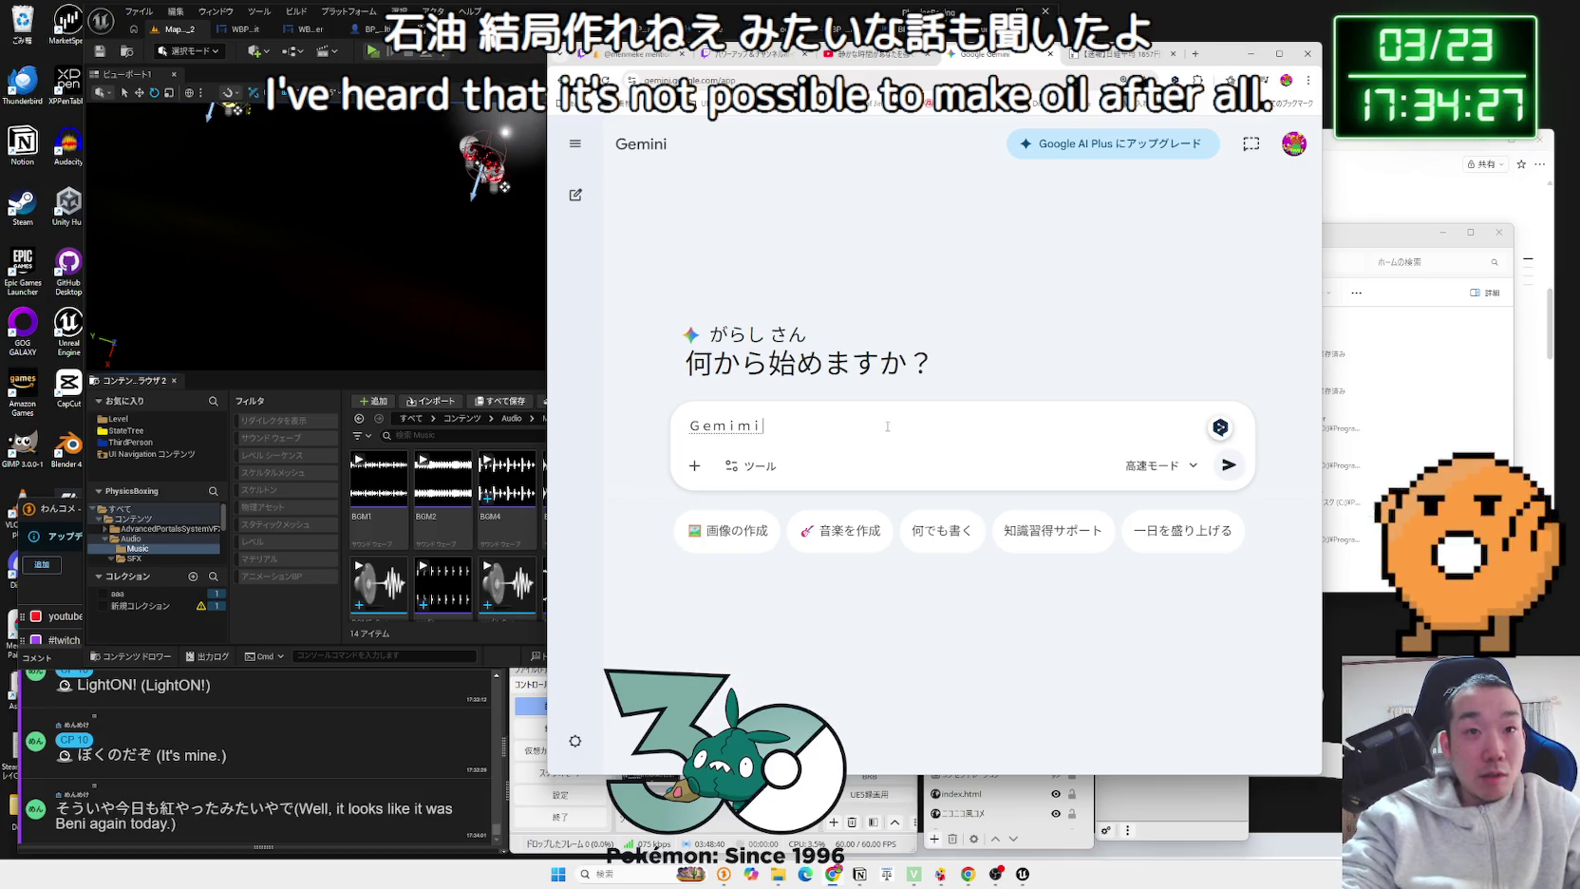
key(Return)
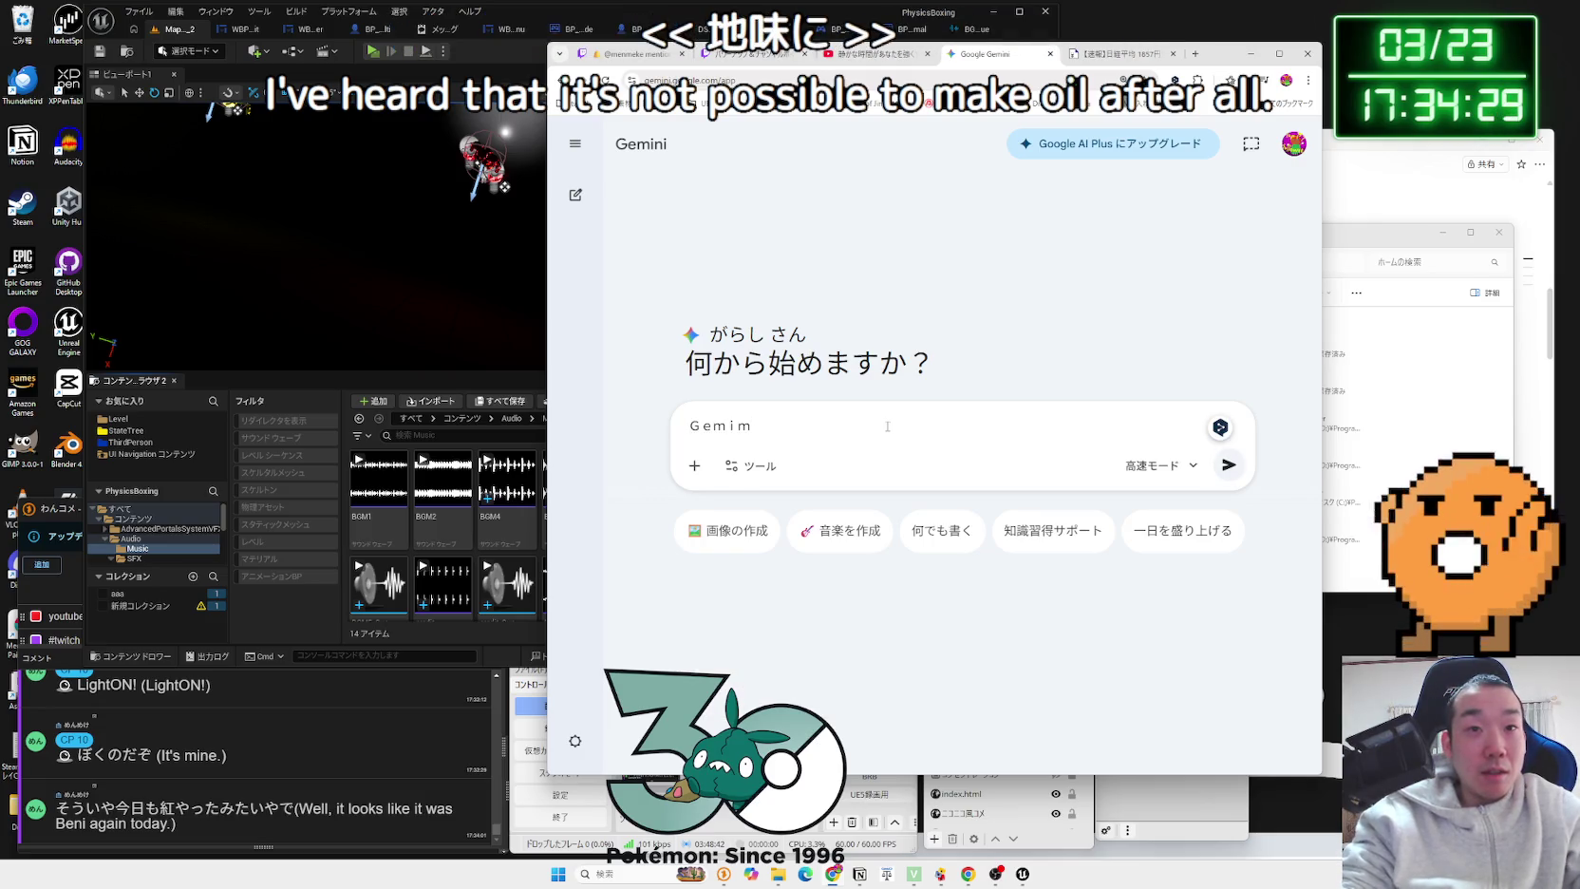
key(BackSpace)
text(に)
key(BackSpace)
key(Zenkaku_Hankaku)
text(ni)
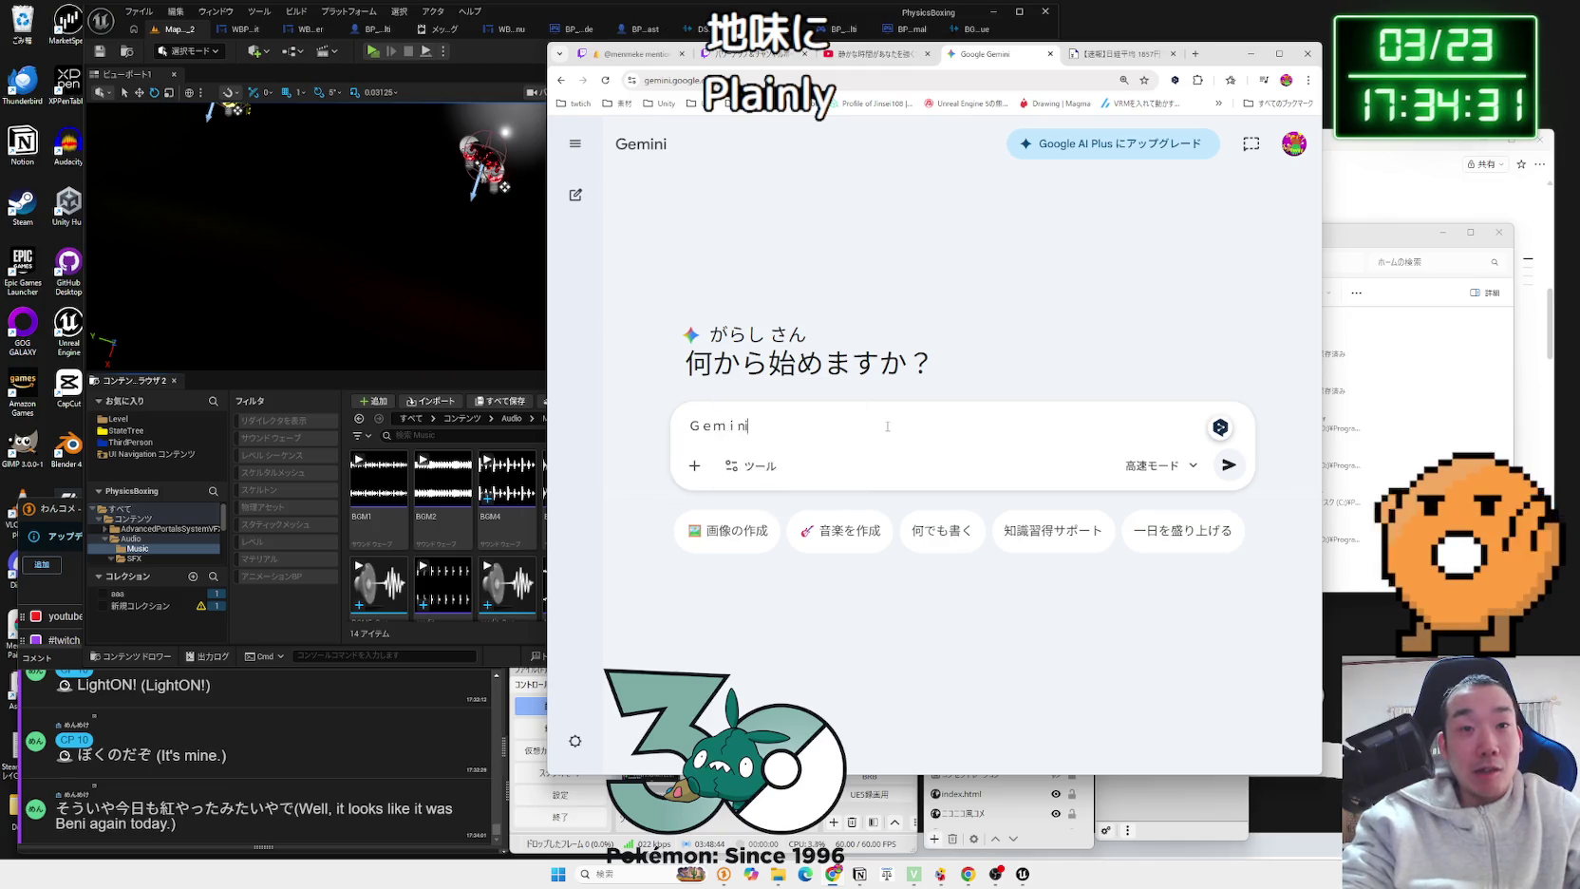
key(Zenkaku_Hankaku)
text(kunn)
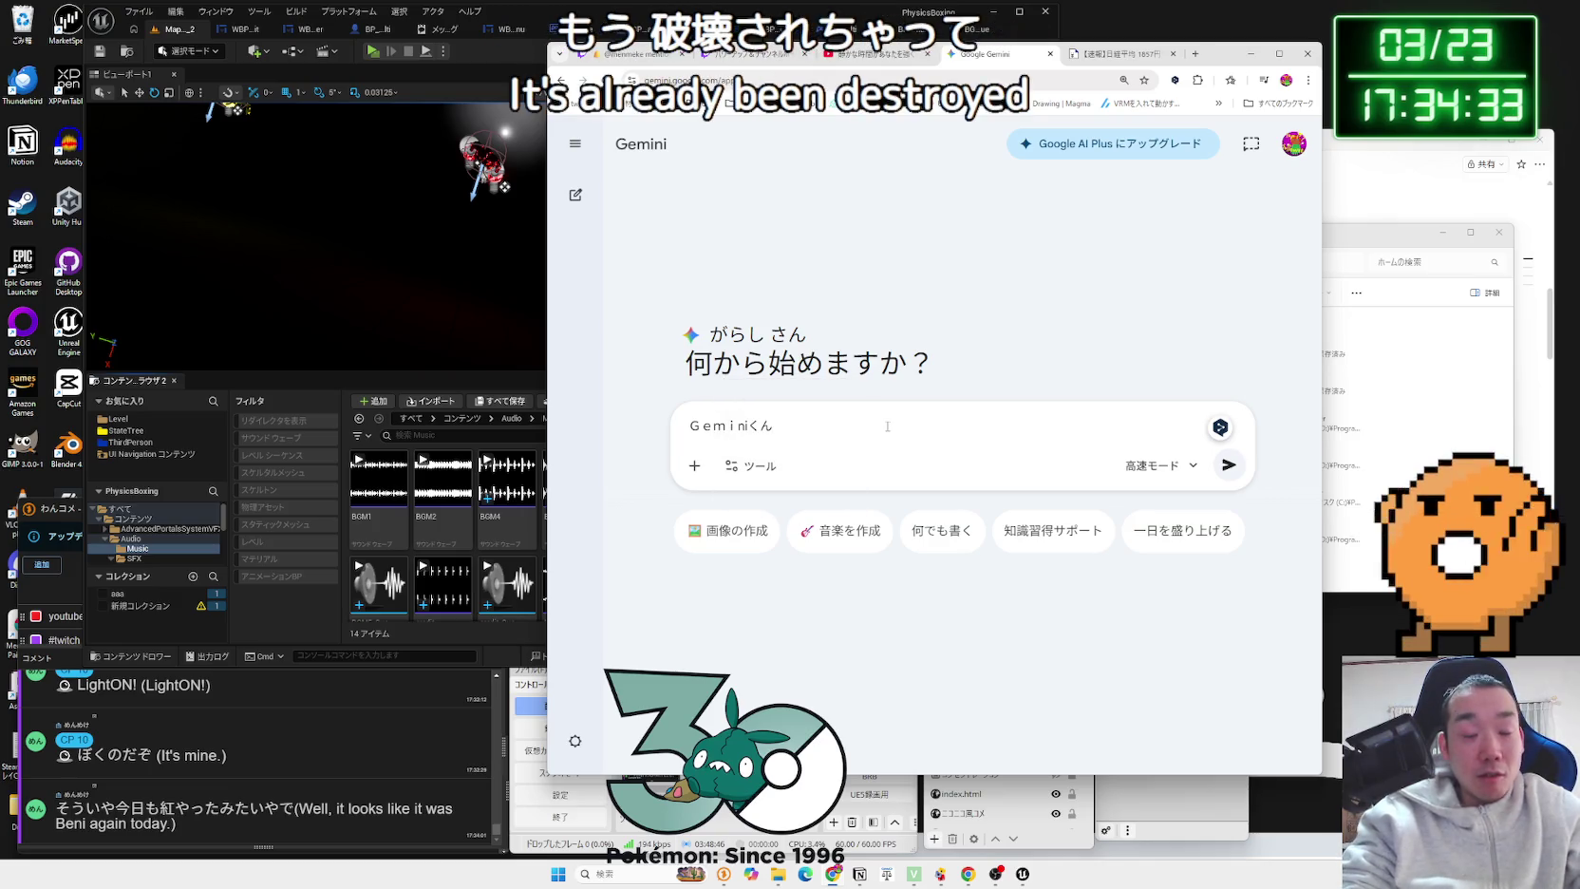
text(ima)
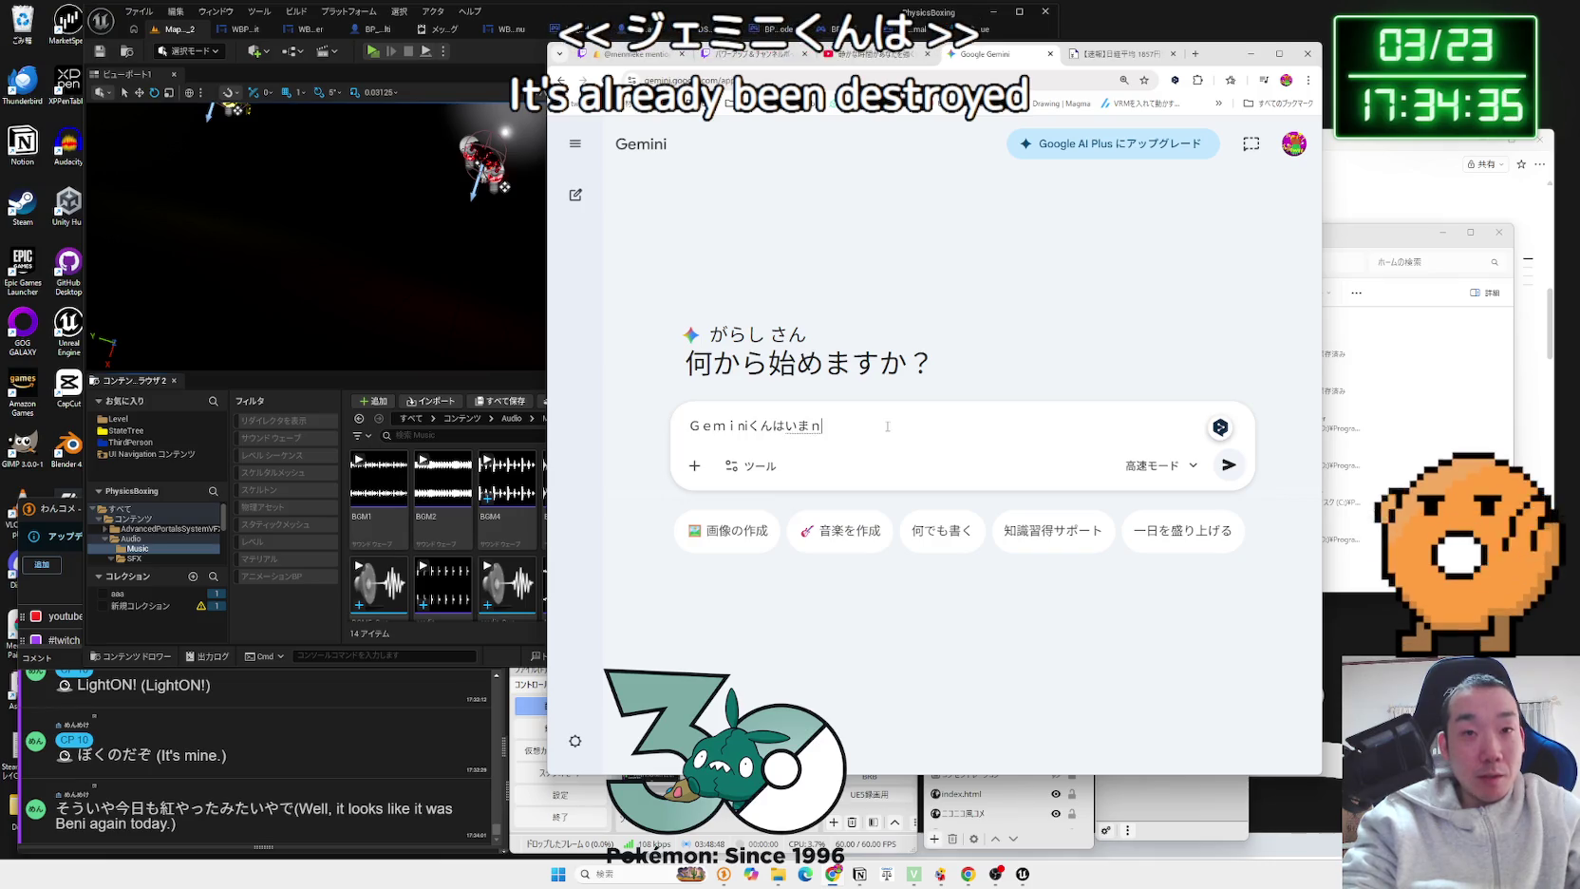
text(ei)
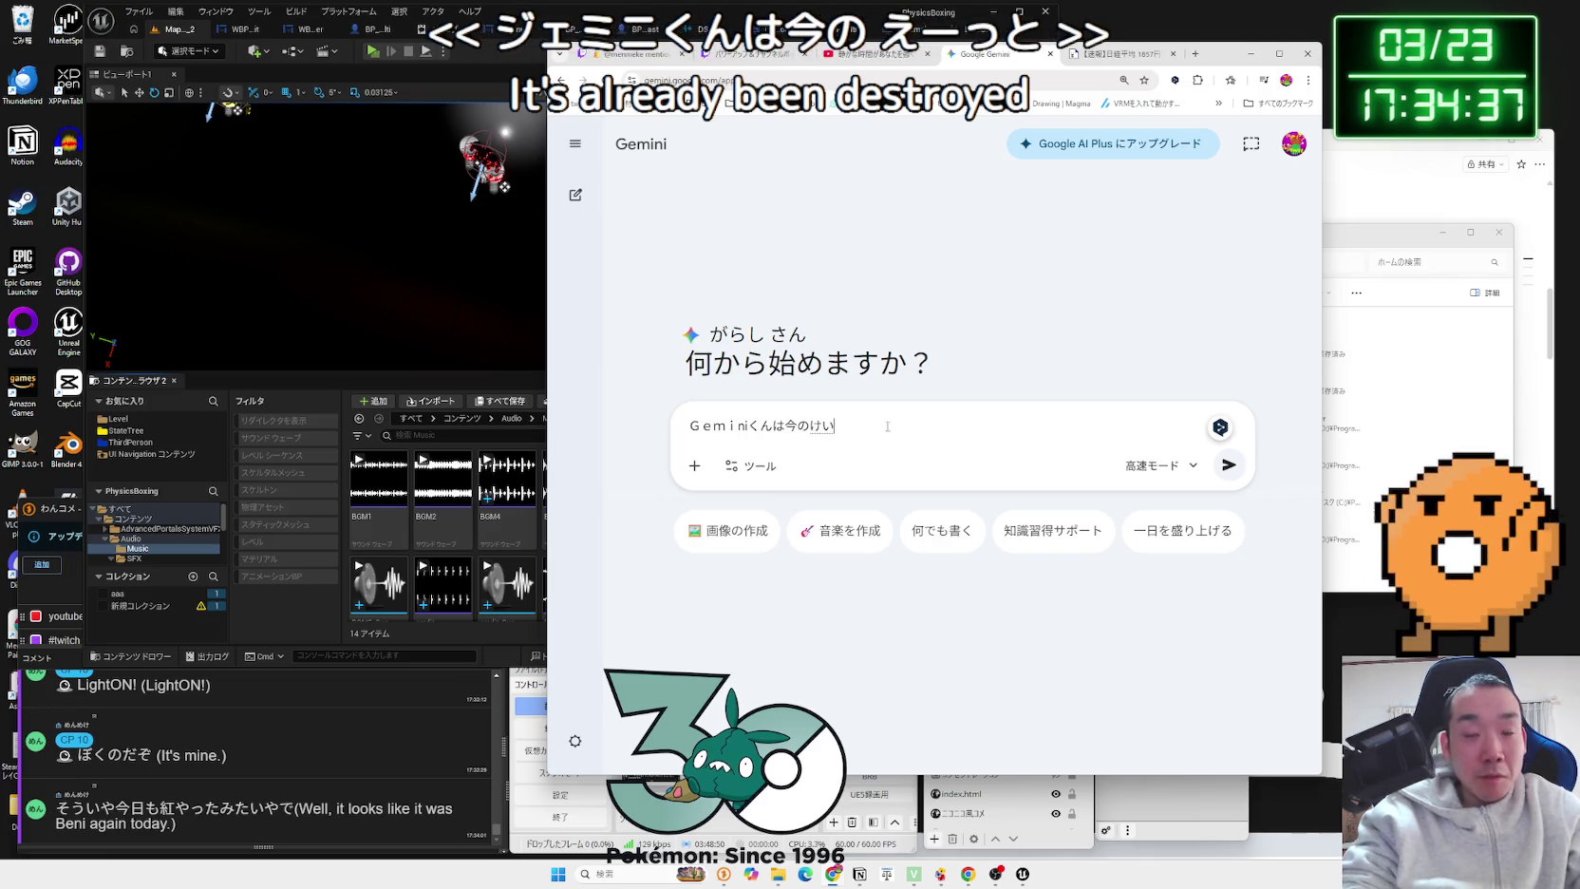
text(h)
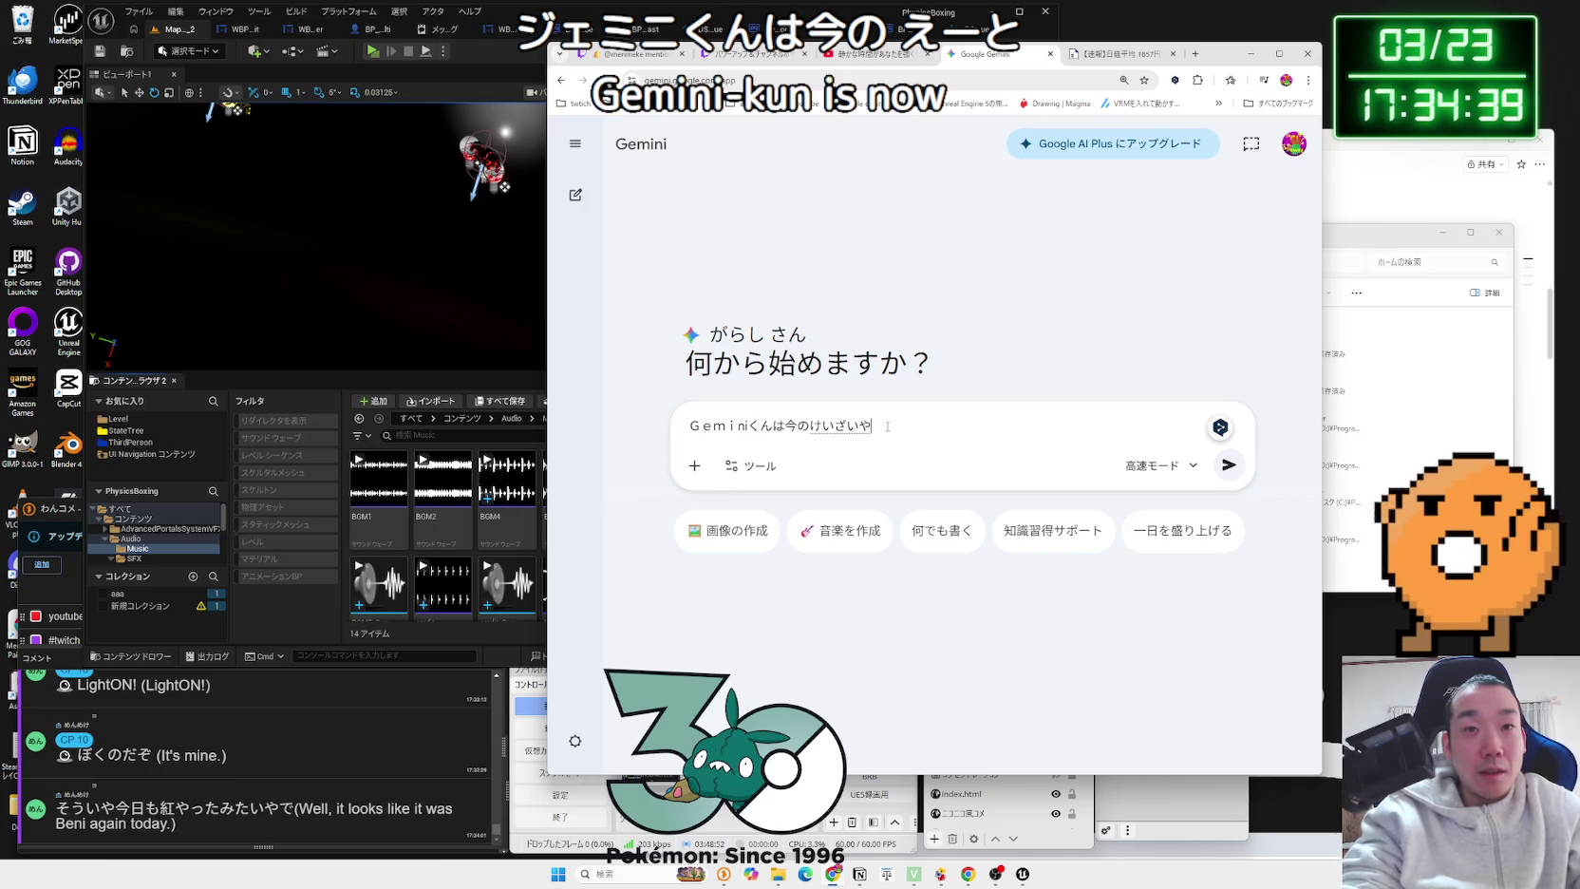
text(sei)
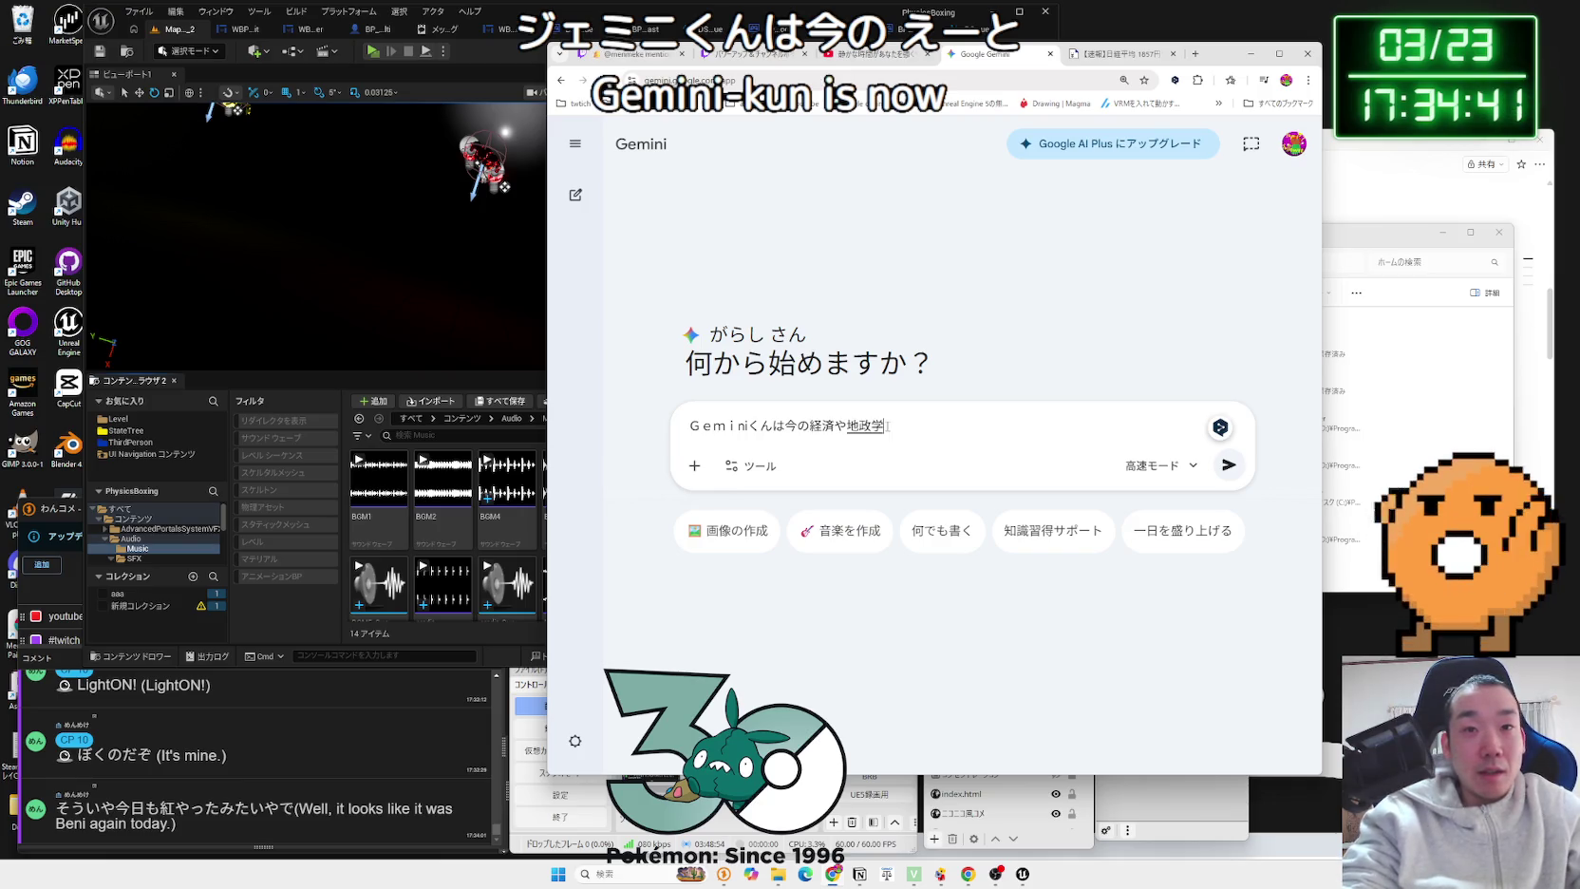
text(noha)
Step: Finish the question asking whether Gemini can research current economics and geopolitics
key(BackSpace)
key(BackSpace)
key(BackSpace)
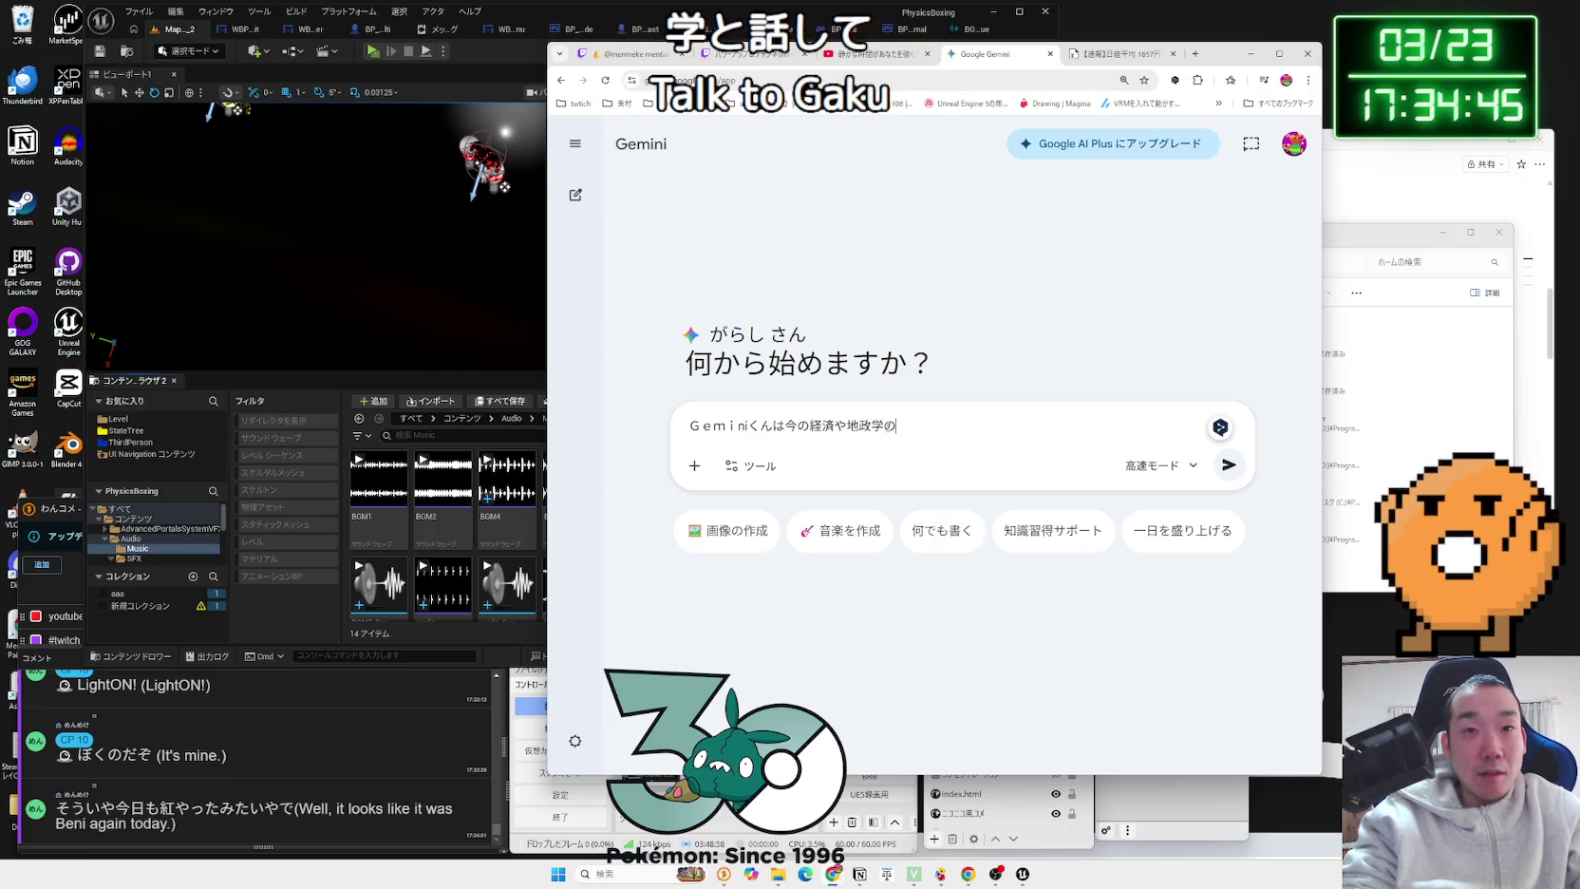
text(shikihaari)
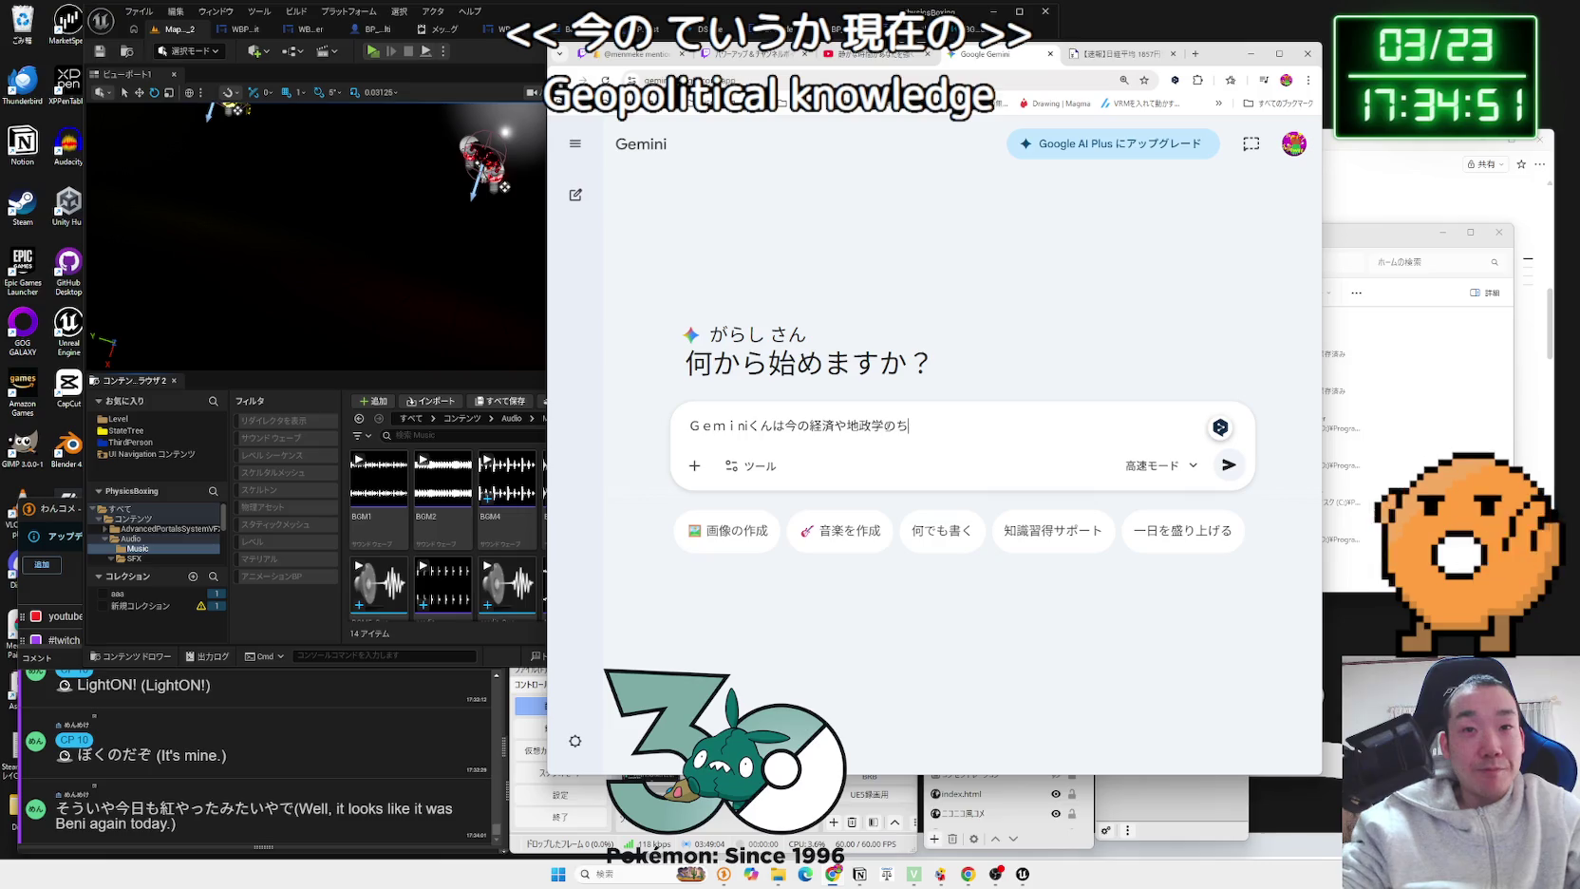
text(n)
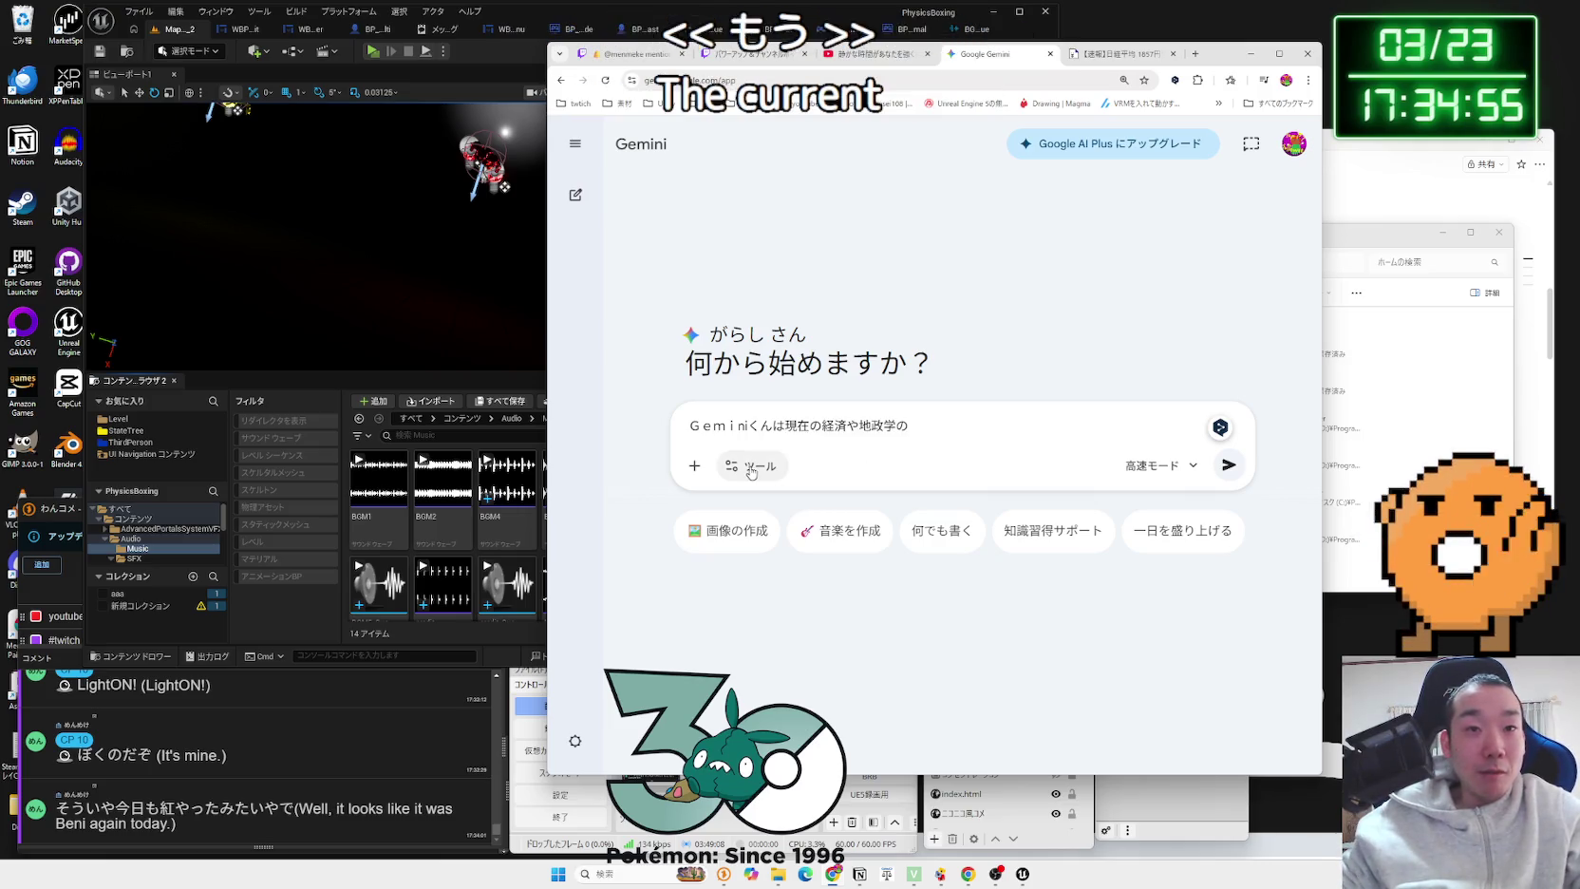
click(750, 467)
click(983, 420)
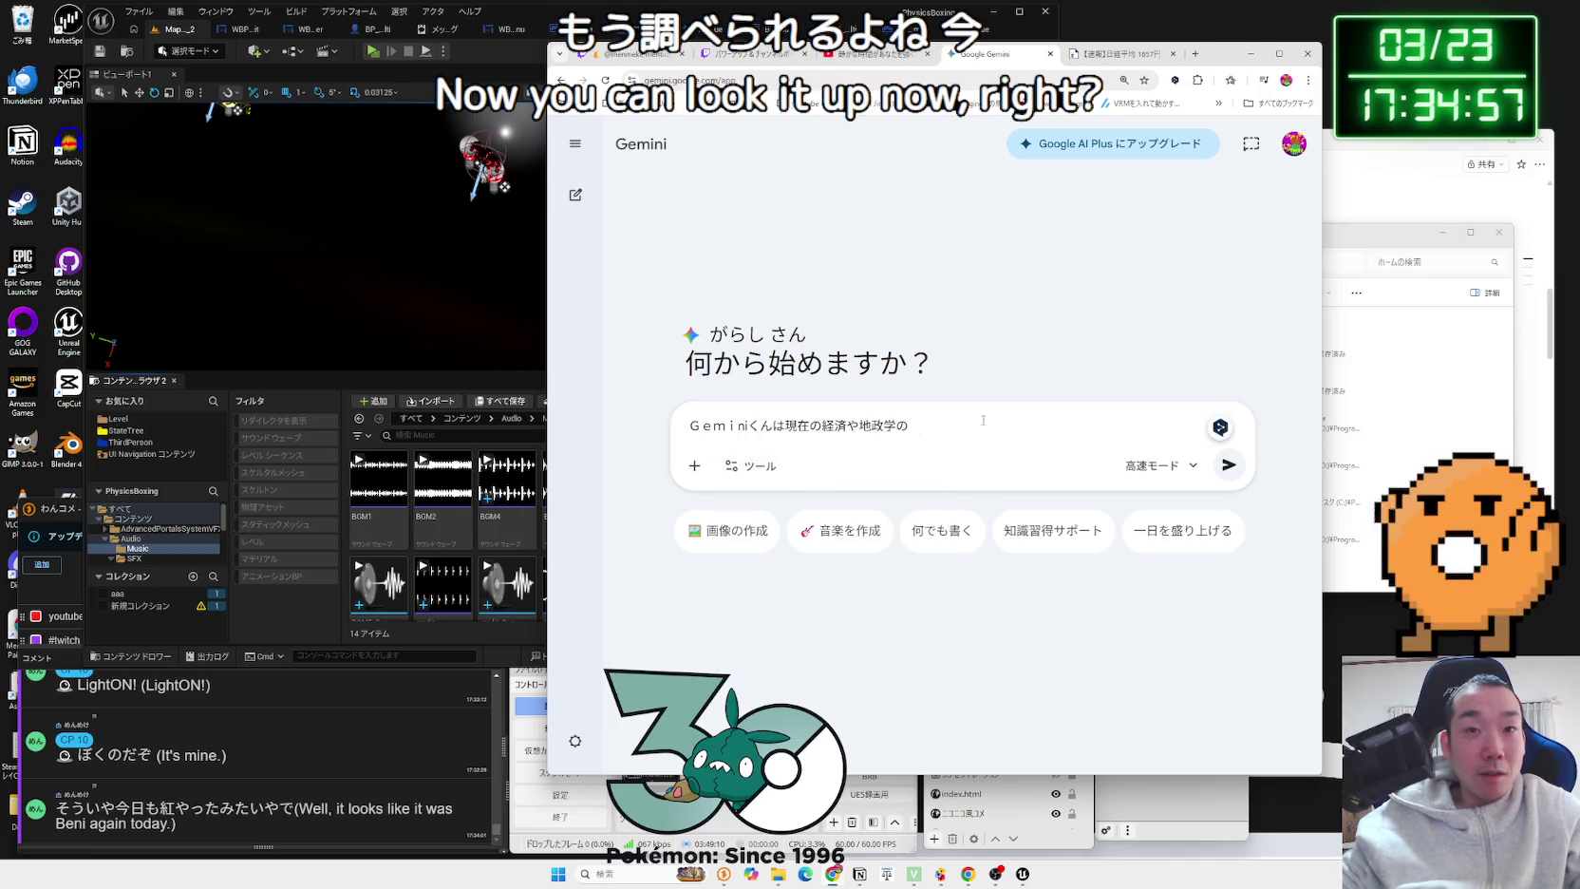
text(を)
key(BackSpace)
text(を)
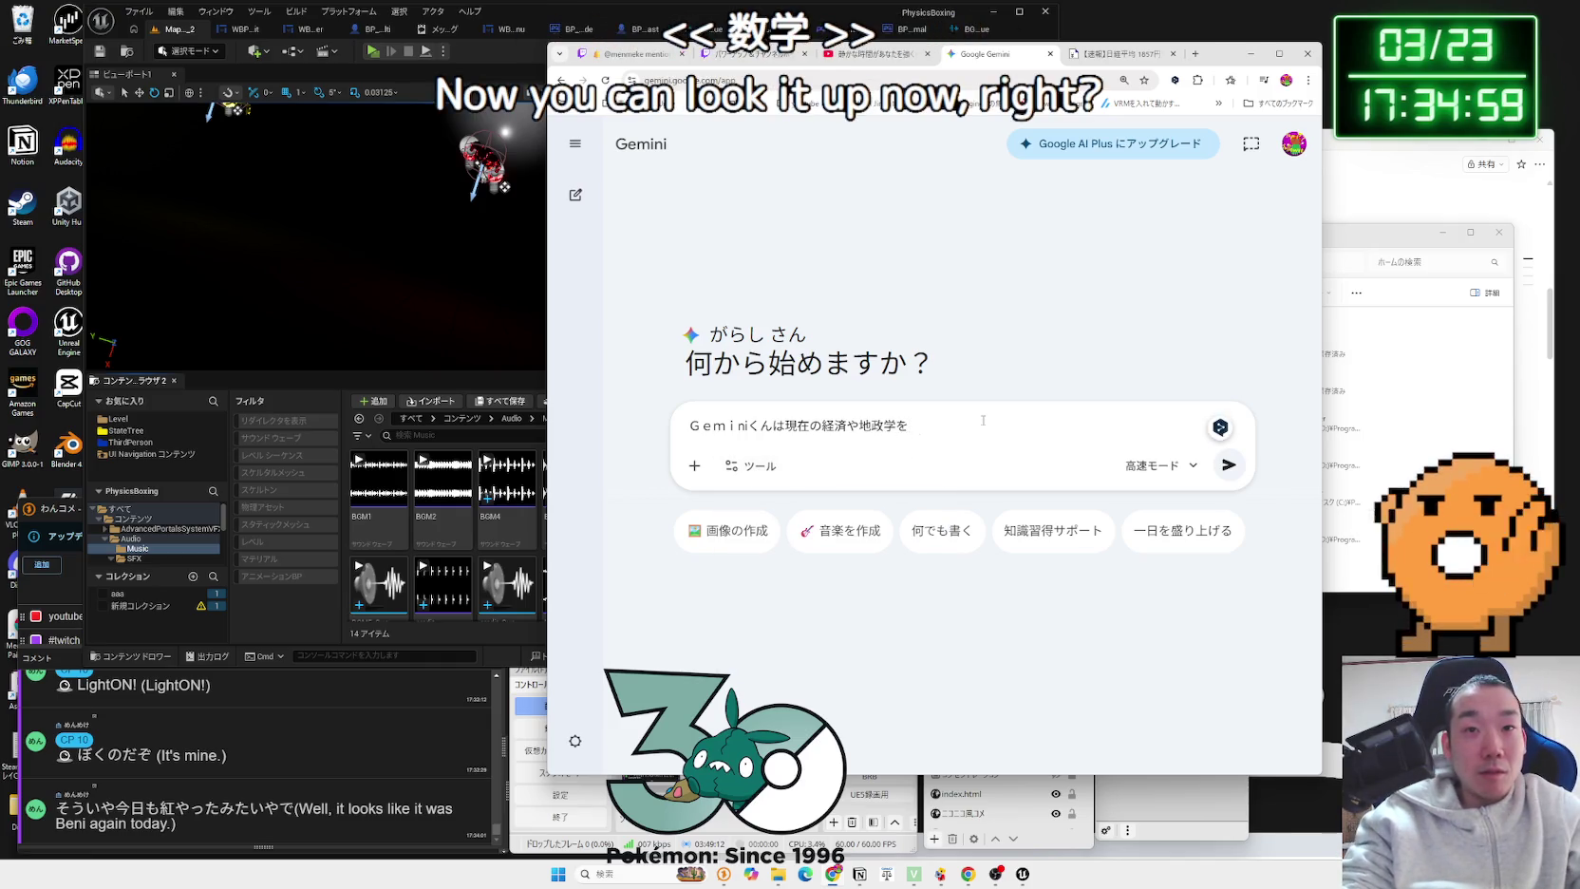
text(shir)
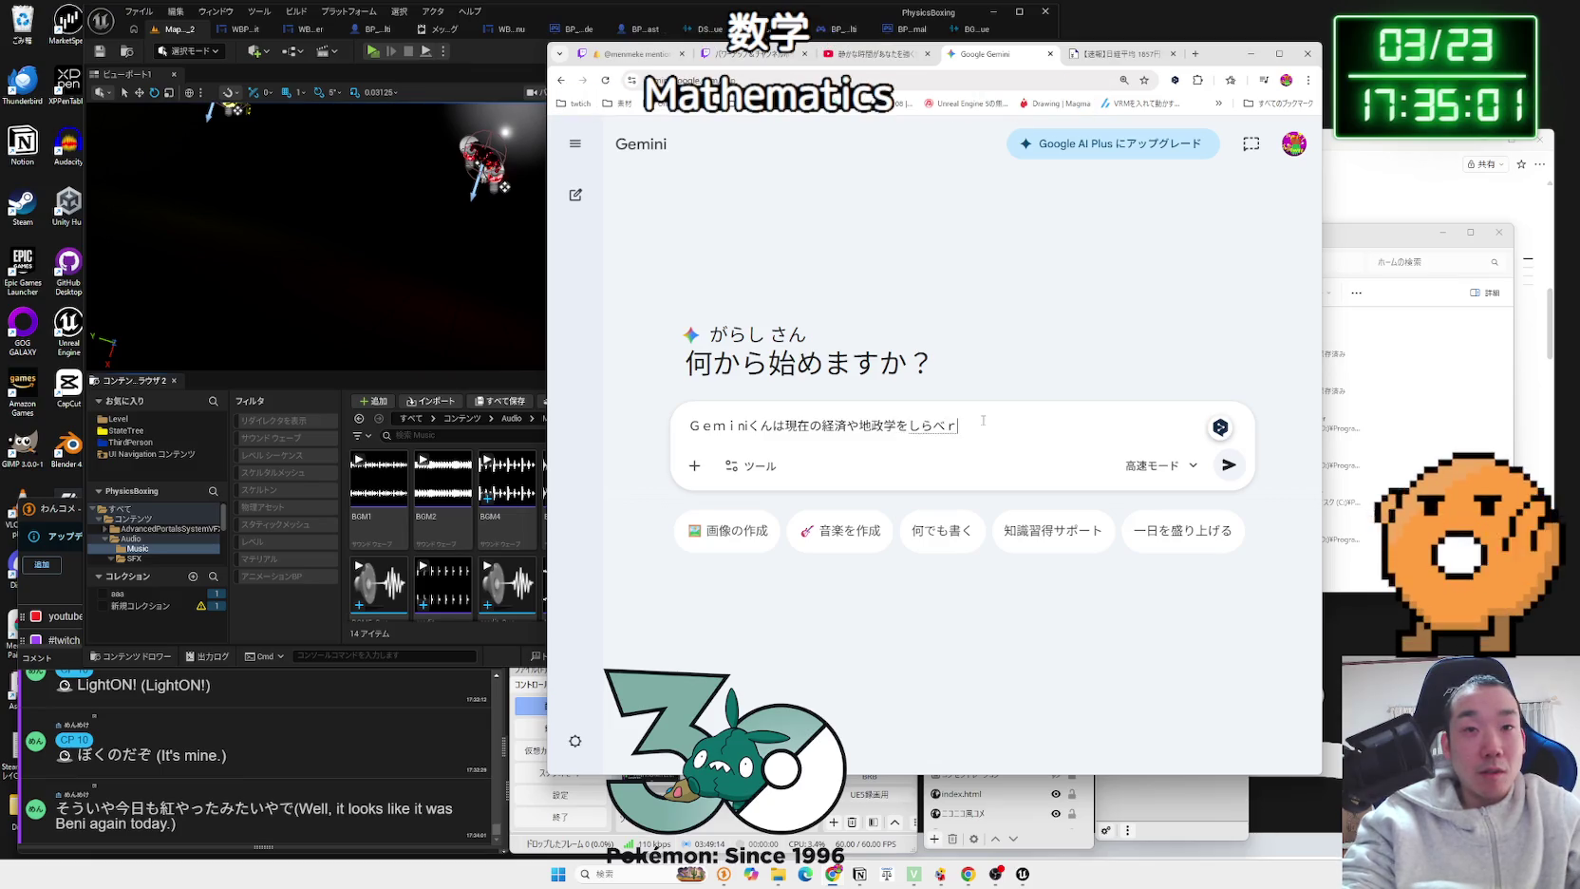
key(BackSpace)
text(ka)
key(space)
Step: Send the question and read Gemini's answer on Hormuz risk, world economy and Japan's market
key(Return)
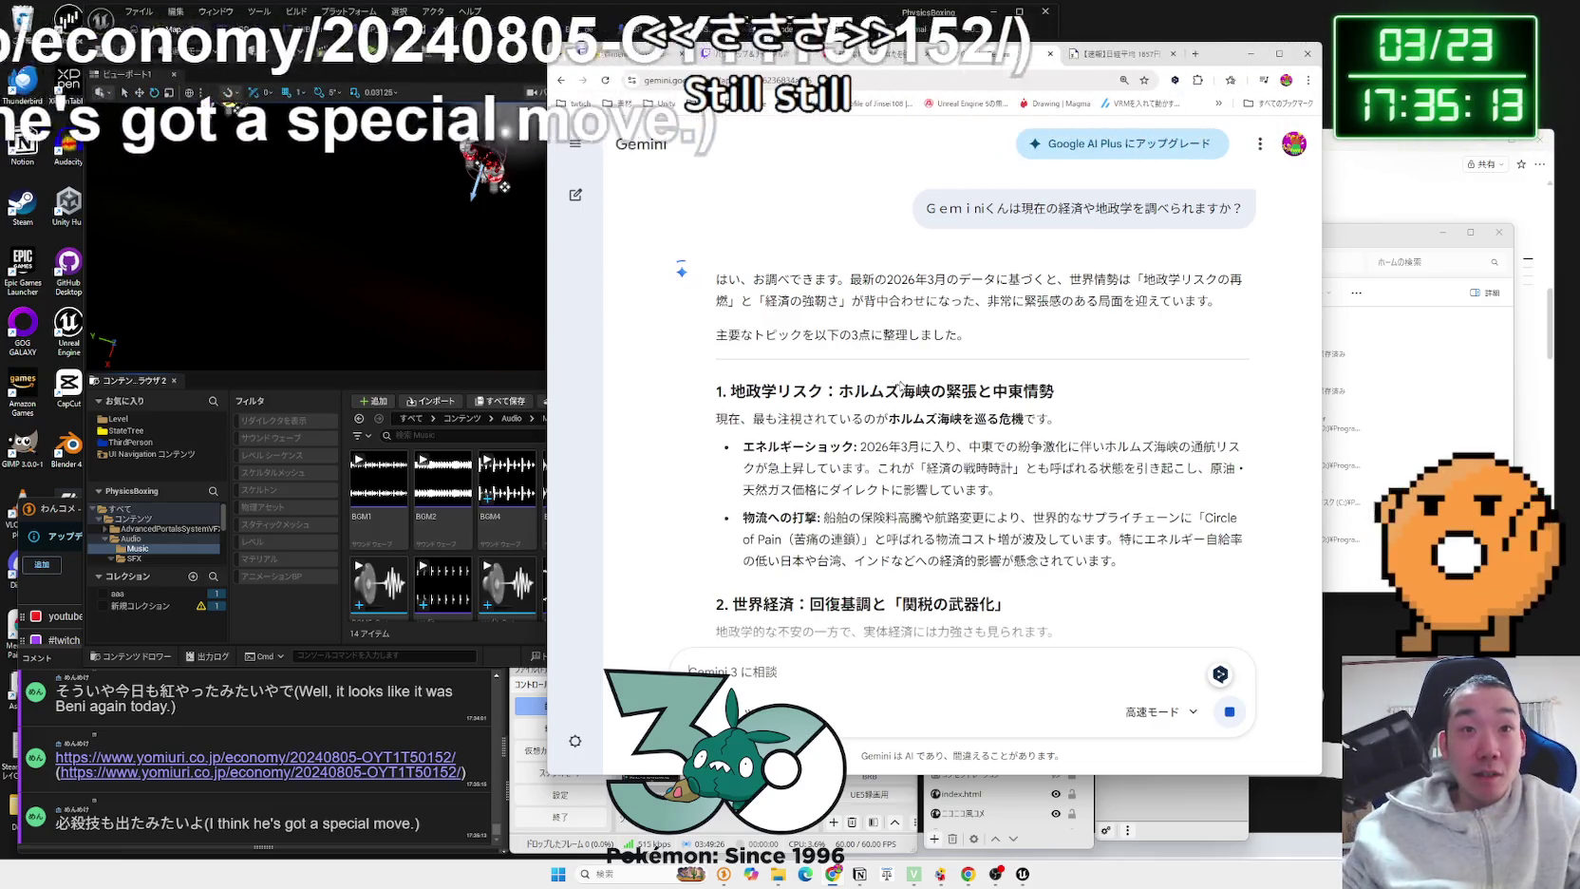
drag(1069, 421, 775, 390)
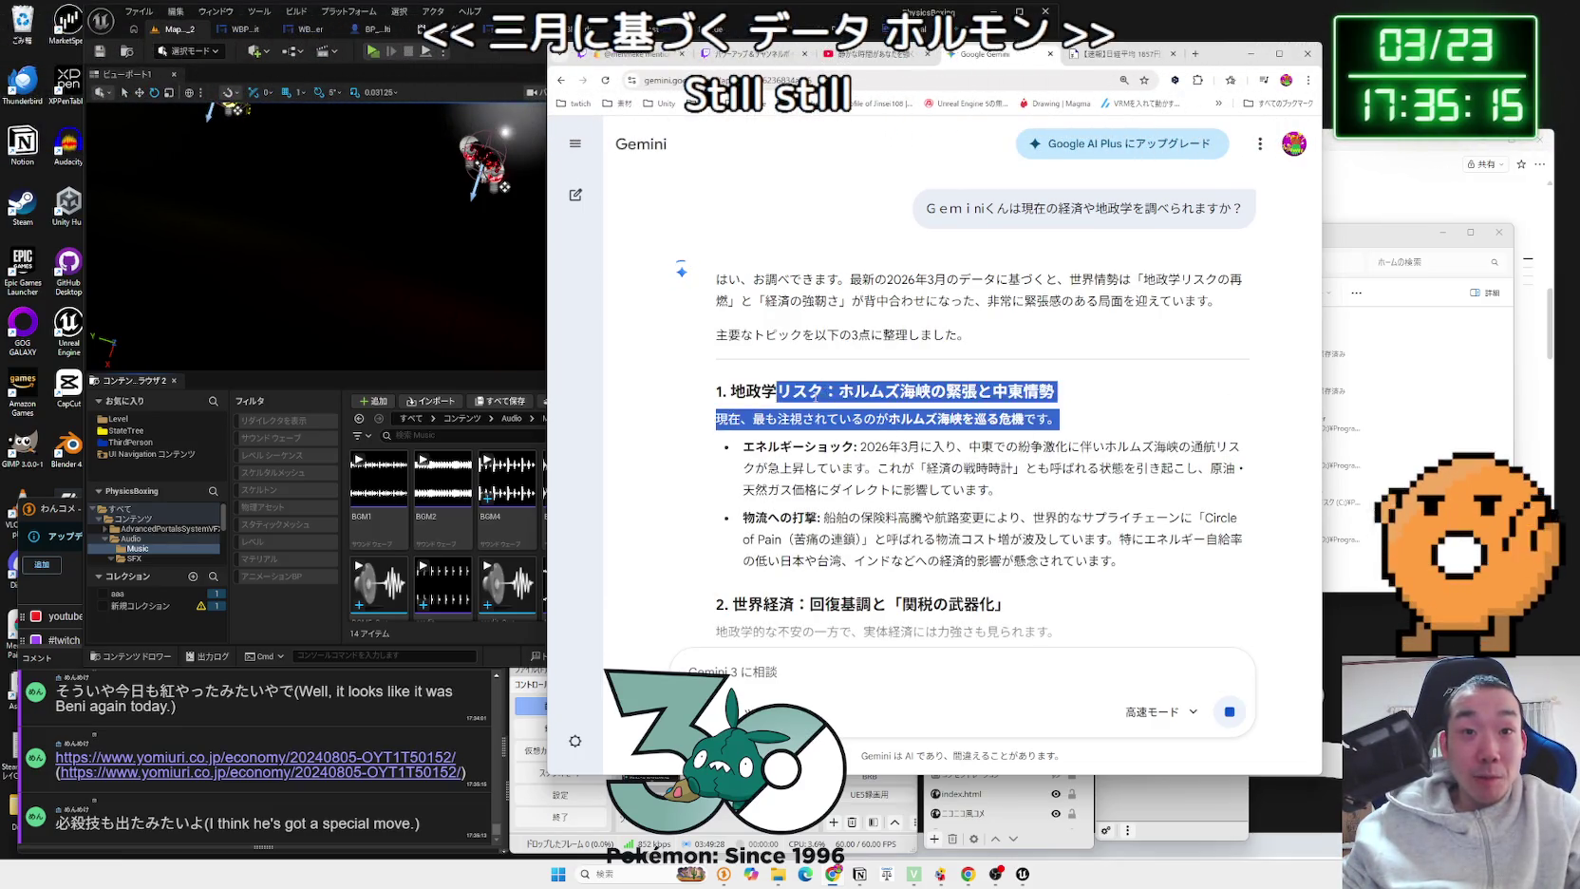
scroll(815, 402, down, 6)
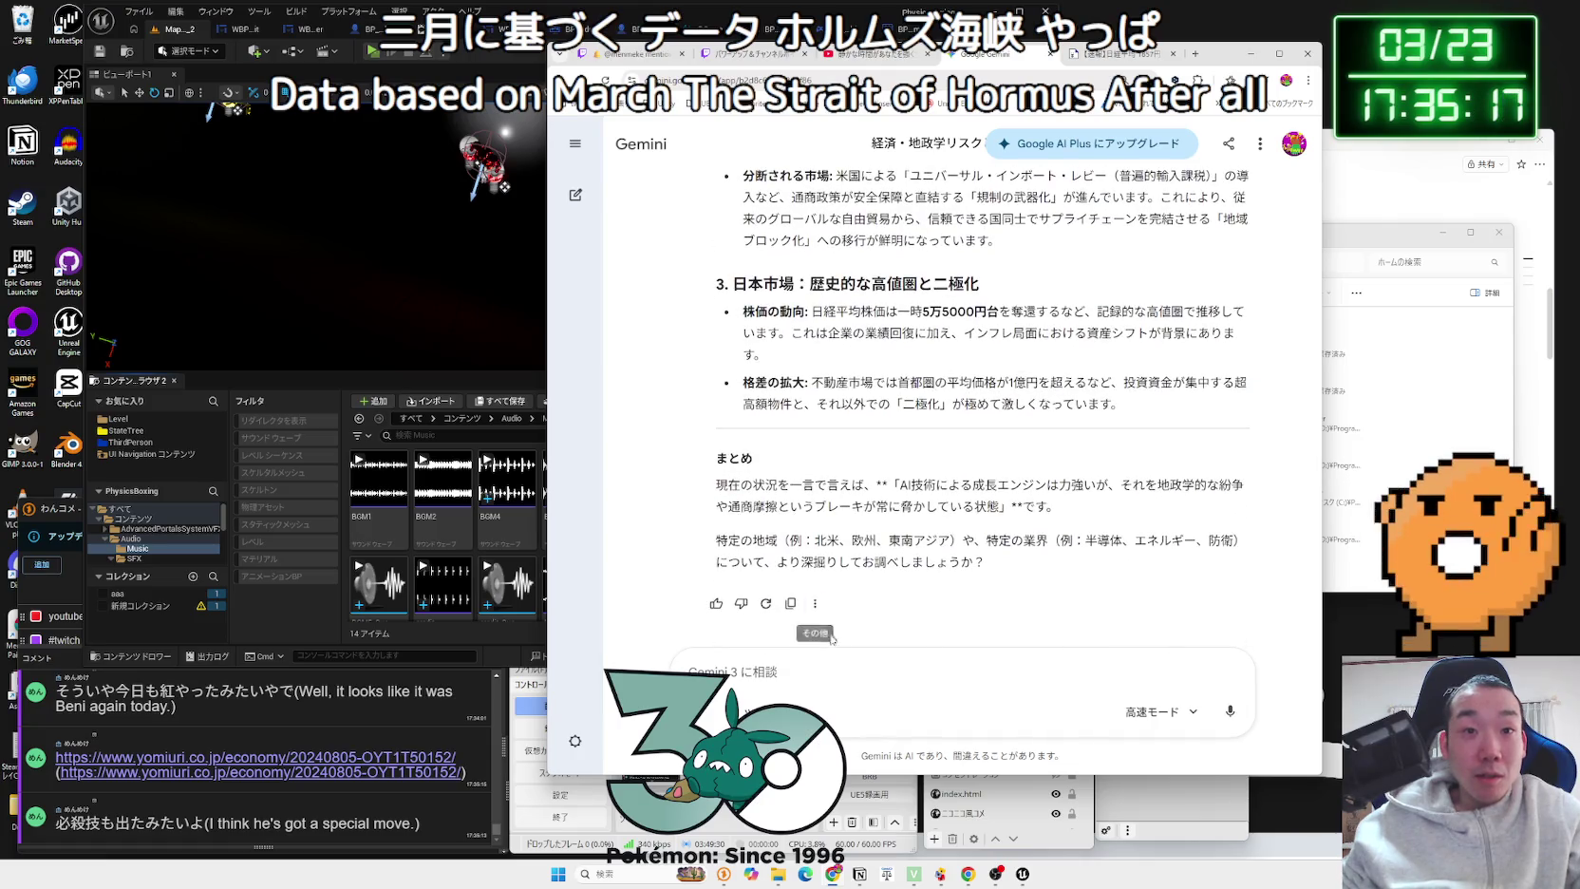
Step: Begin a reply starting いいね！実際が, then open the linked Yomiuri article
click(853, 673)
text(いい)
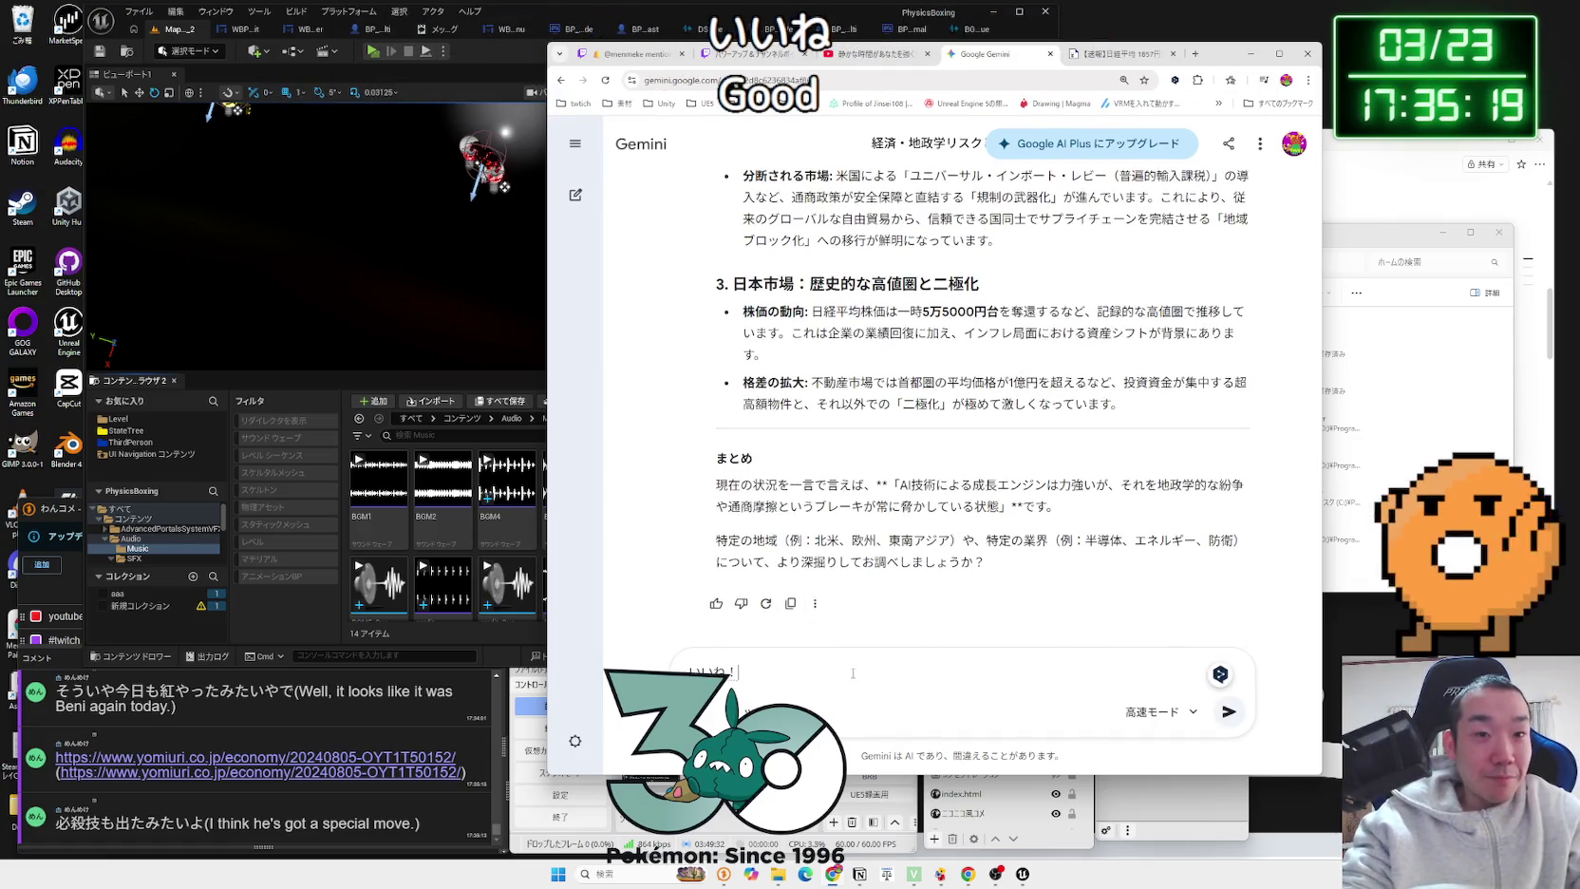
text(ね！じっさい)
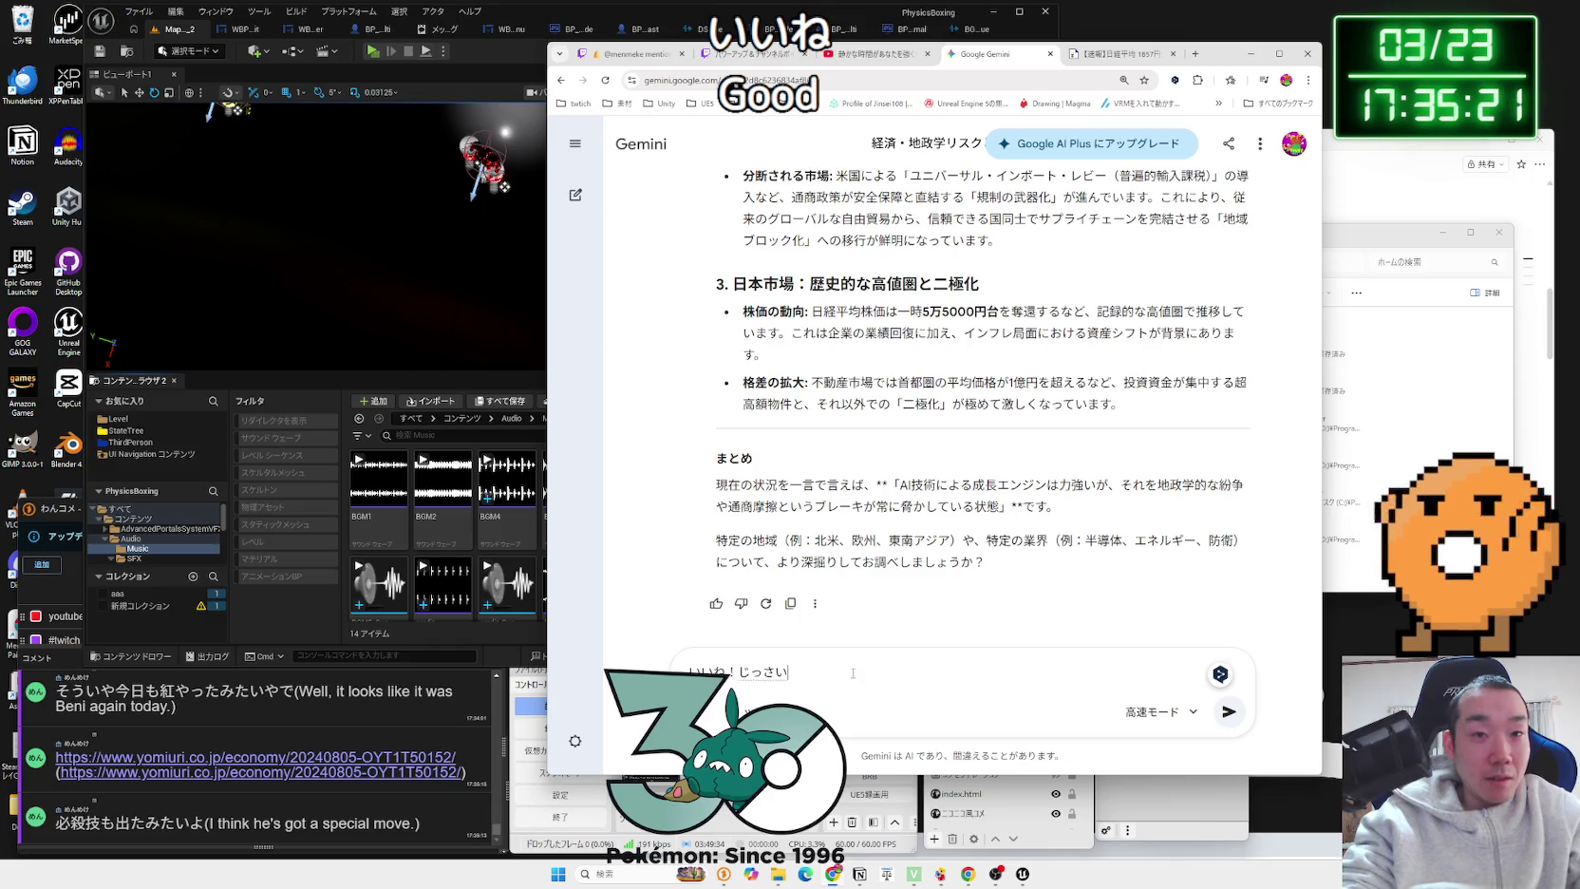
key(space)
text(が)
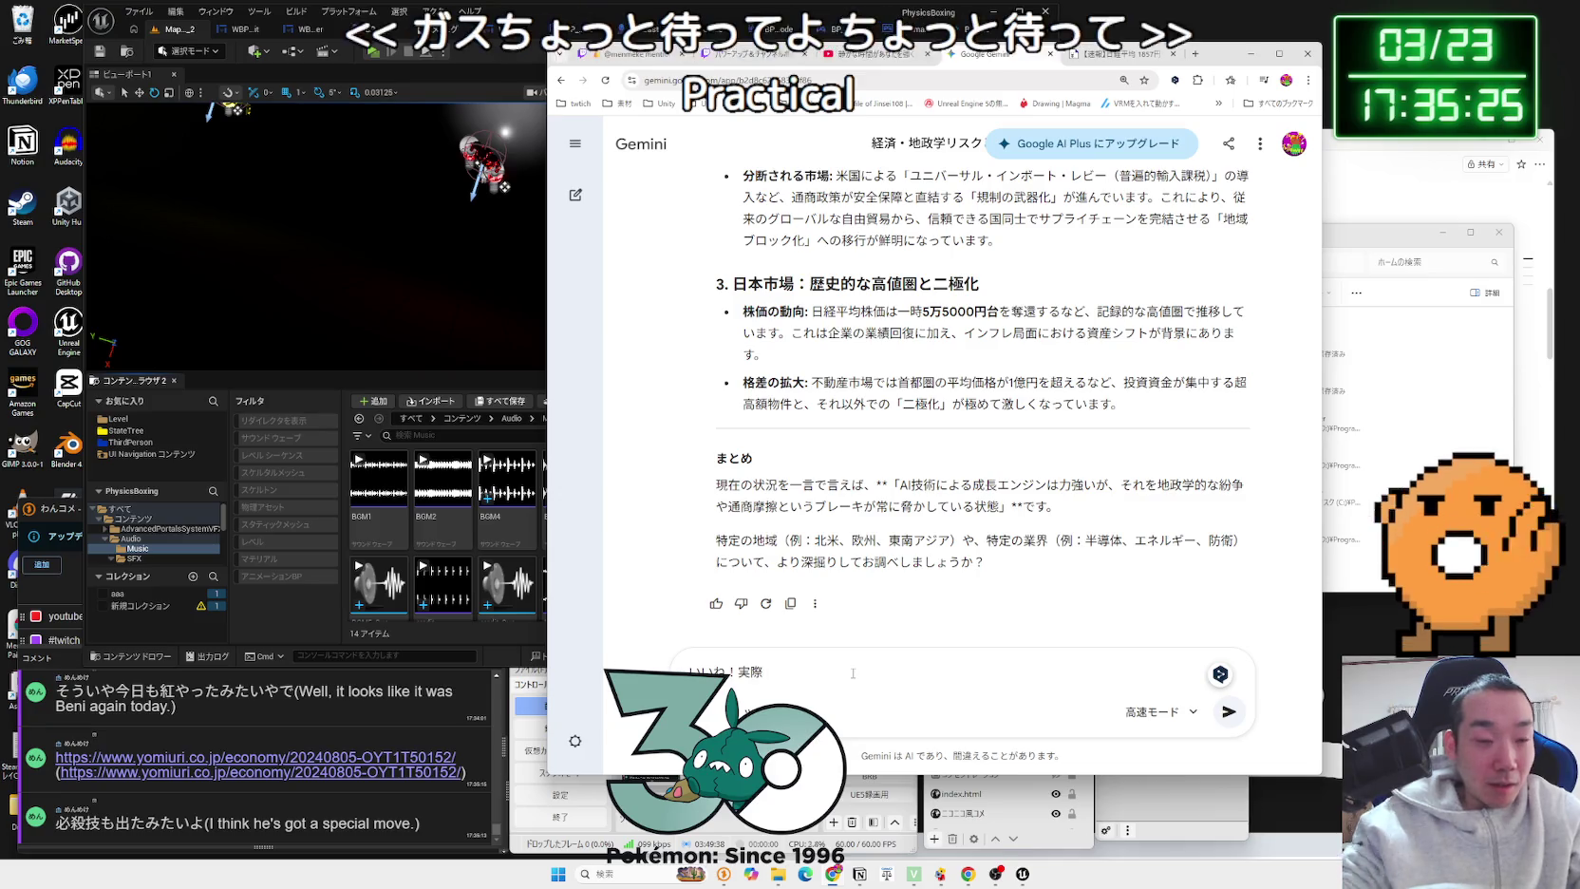
click(259, 765)
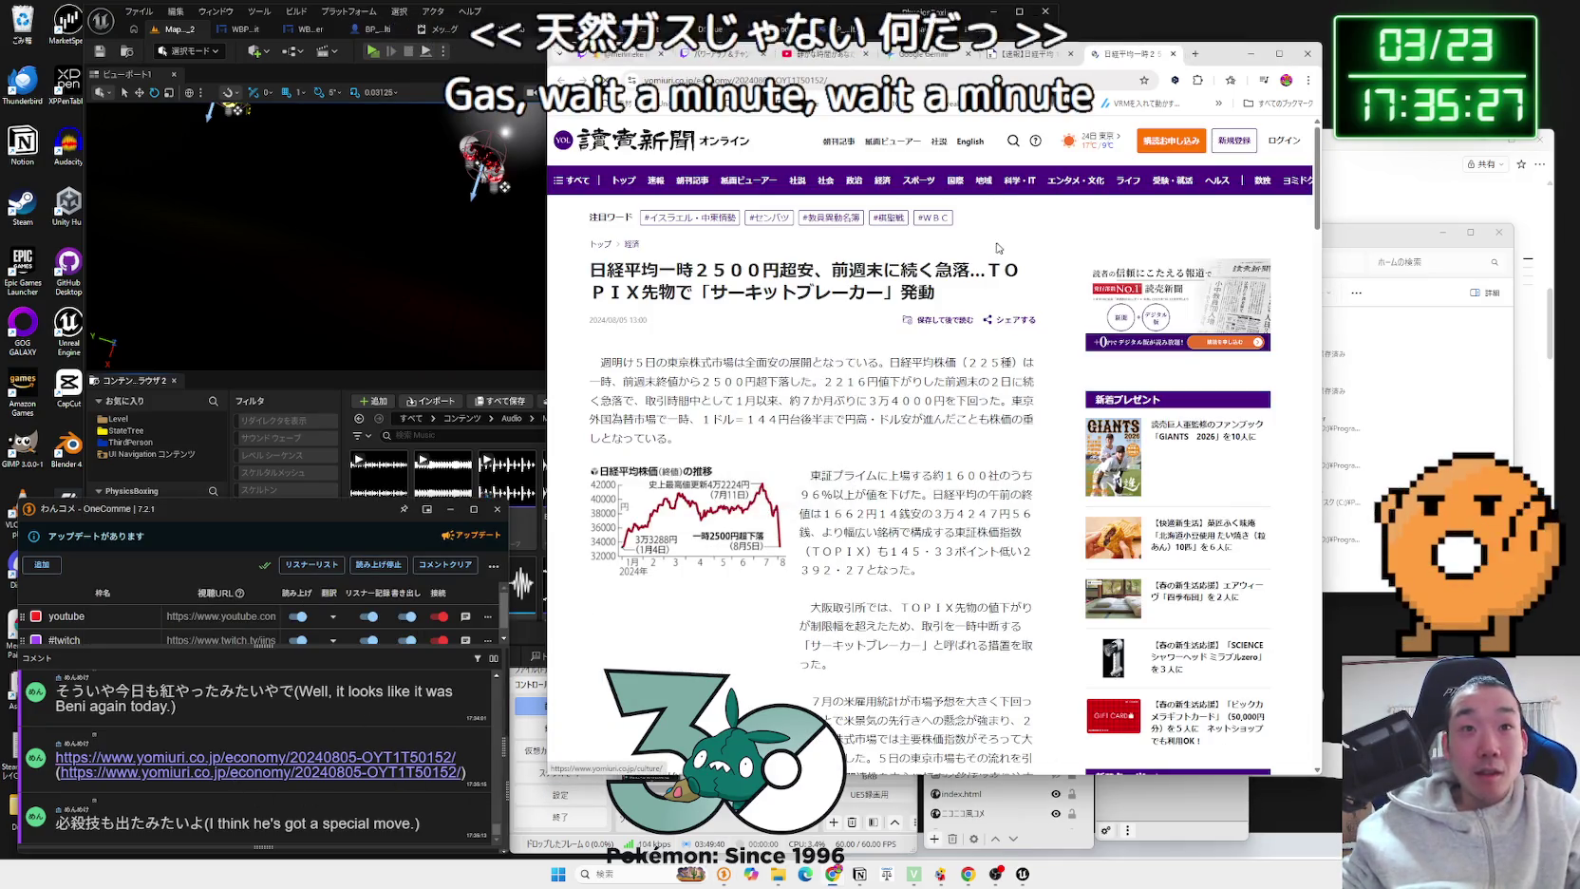
Step: Select the circuit-breaker wording in the Yomiuri headline, then close the article
drag(744, 293, 883, 292)
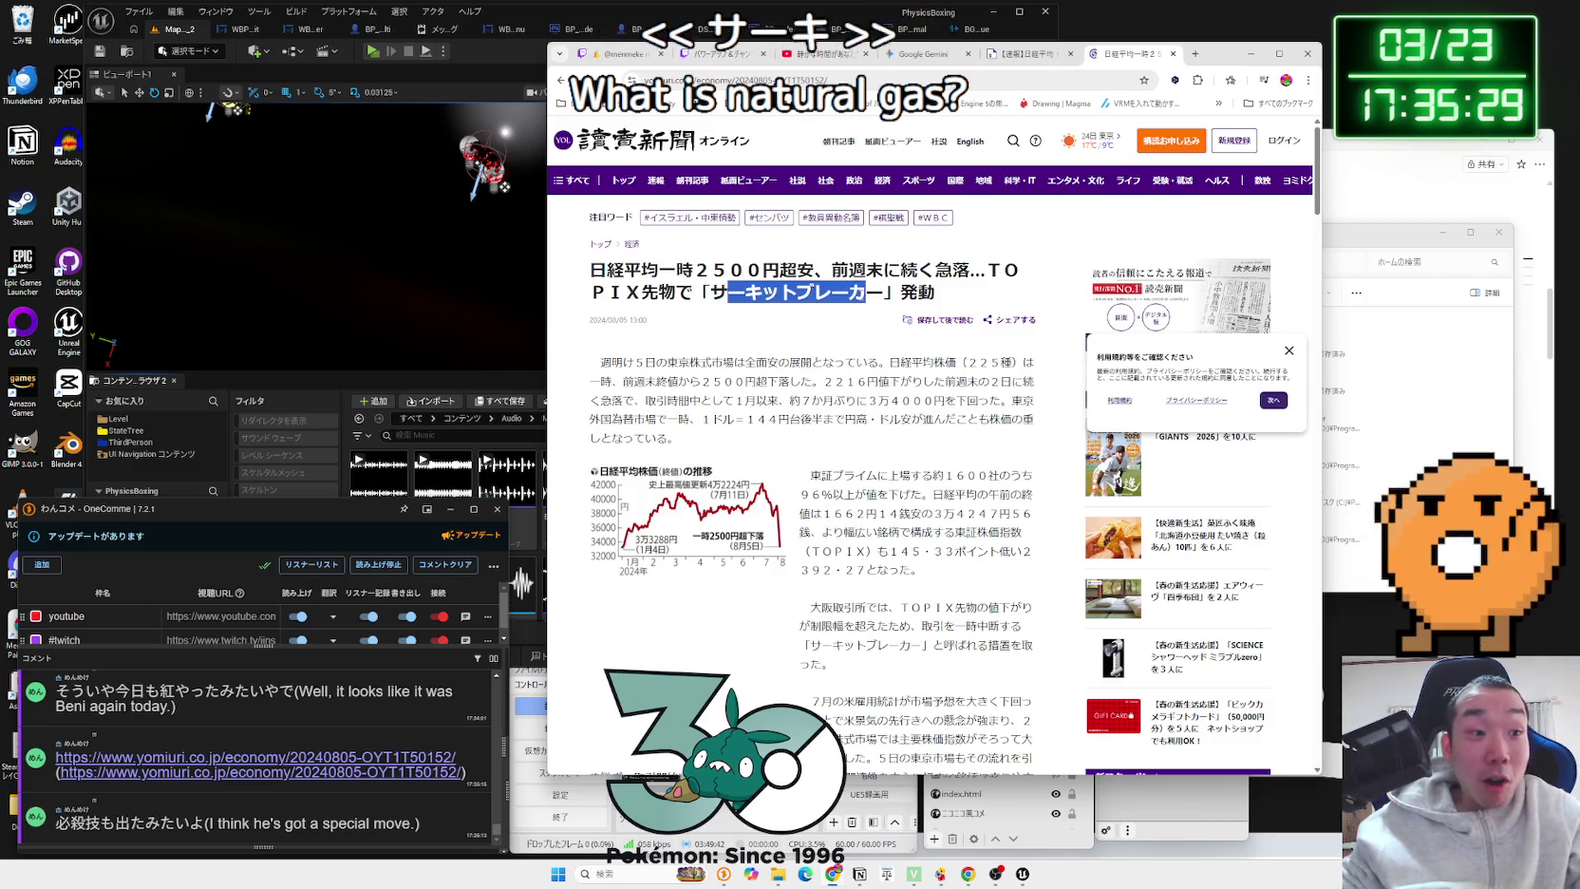
drag(744, 292, 883, 292)
click(722, 293)
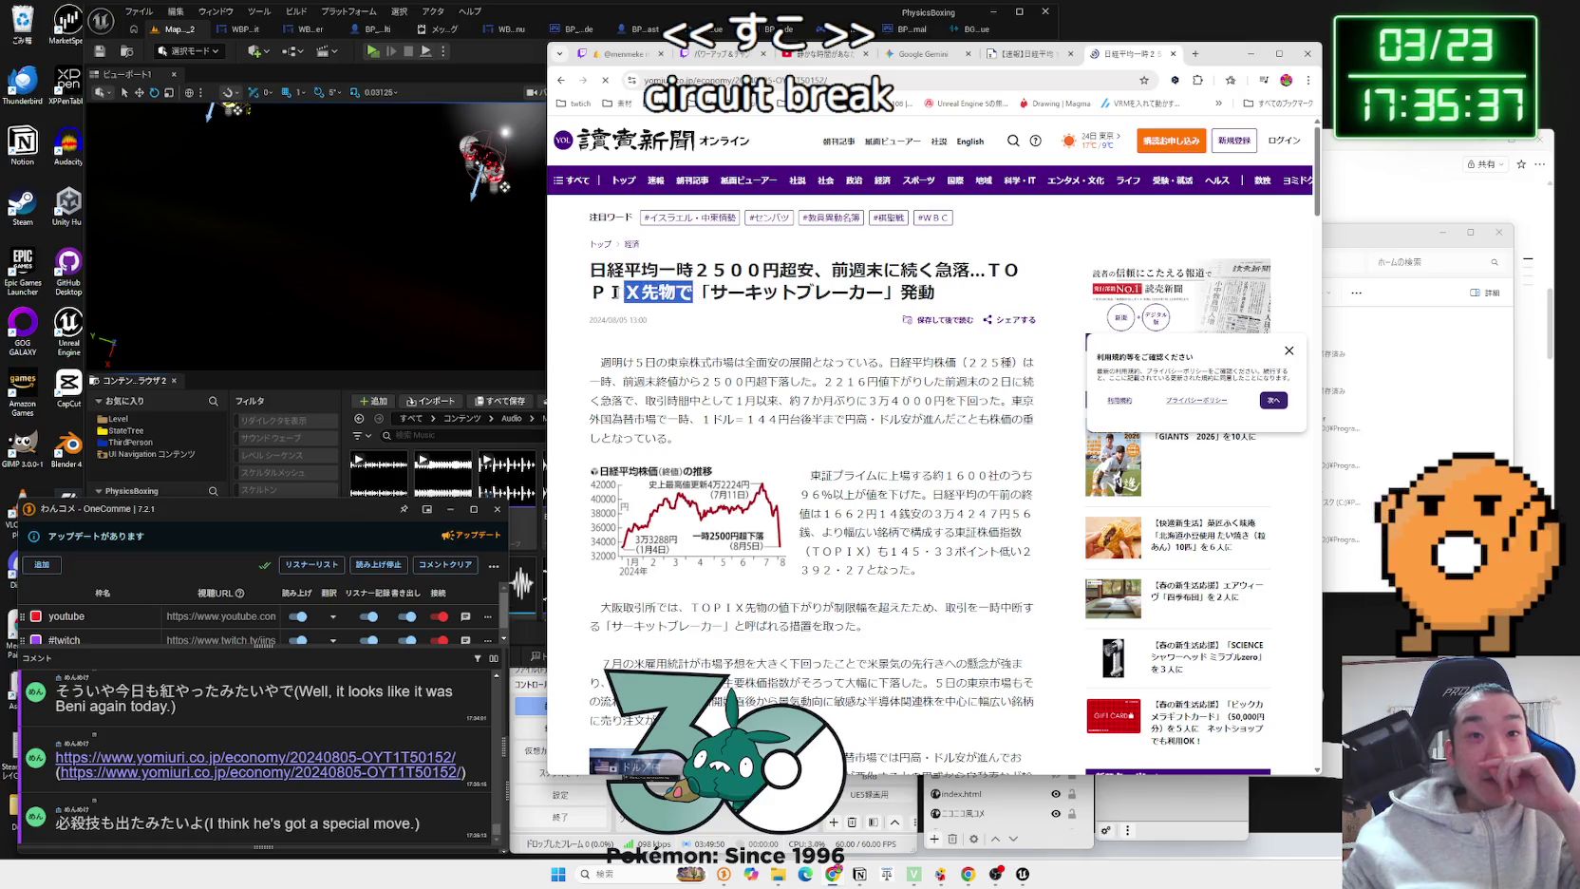
drag(694, 293, 762, 292)
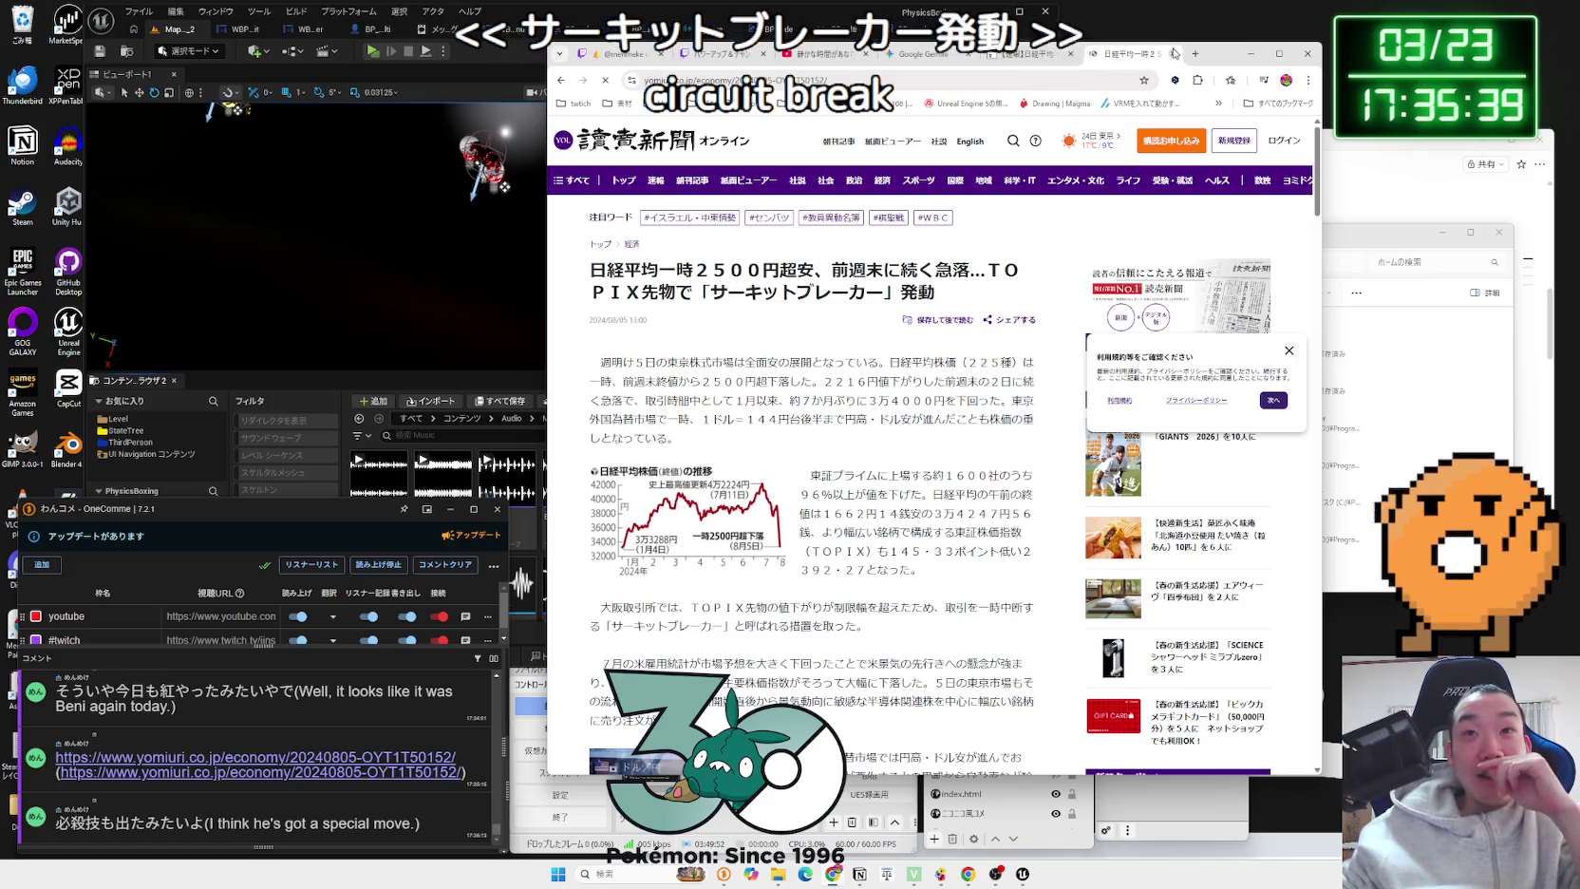
click(1174, 54)
Step: Search Google in a new tab for 日経 サーキットブレーカー and skim the results
click(1192, 55)
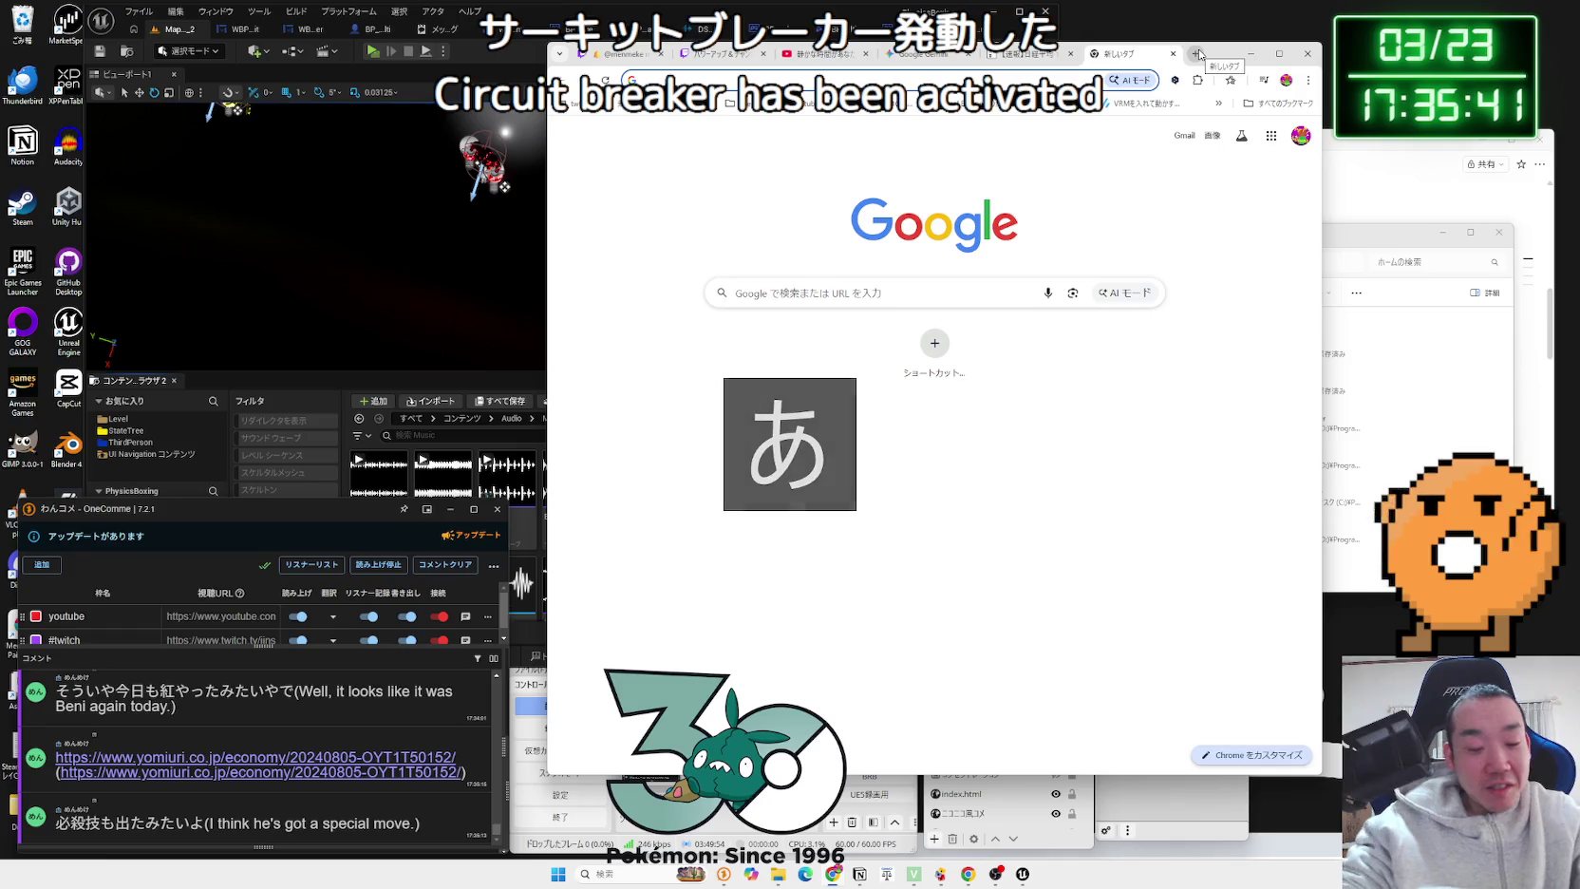
text(にっけ日経 さーき)
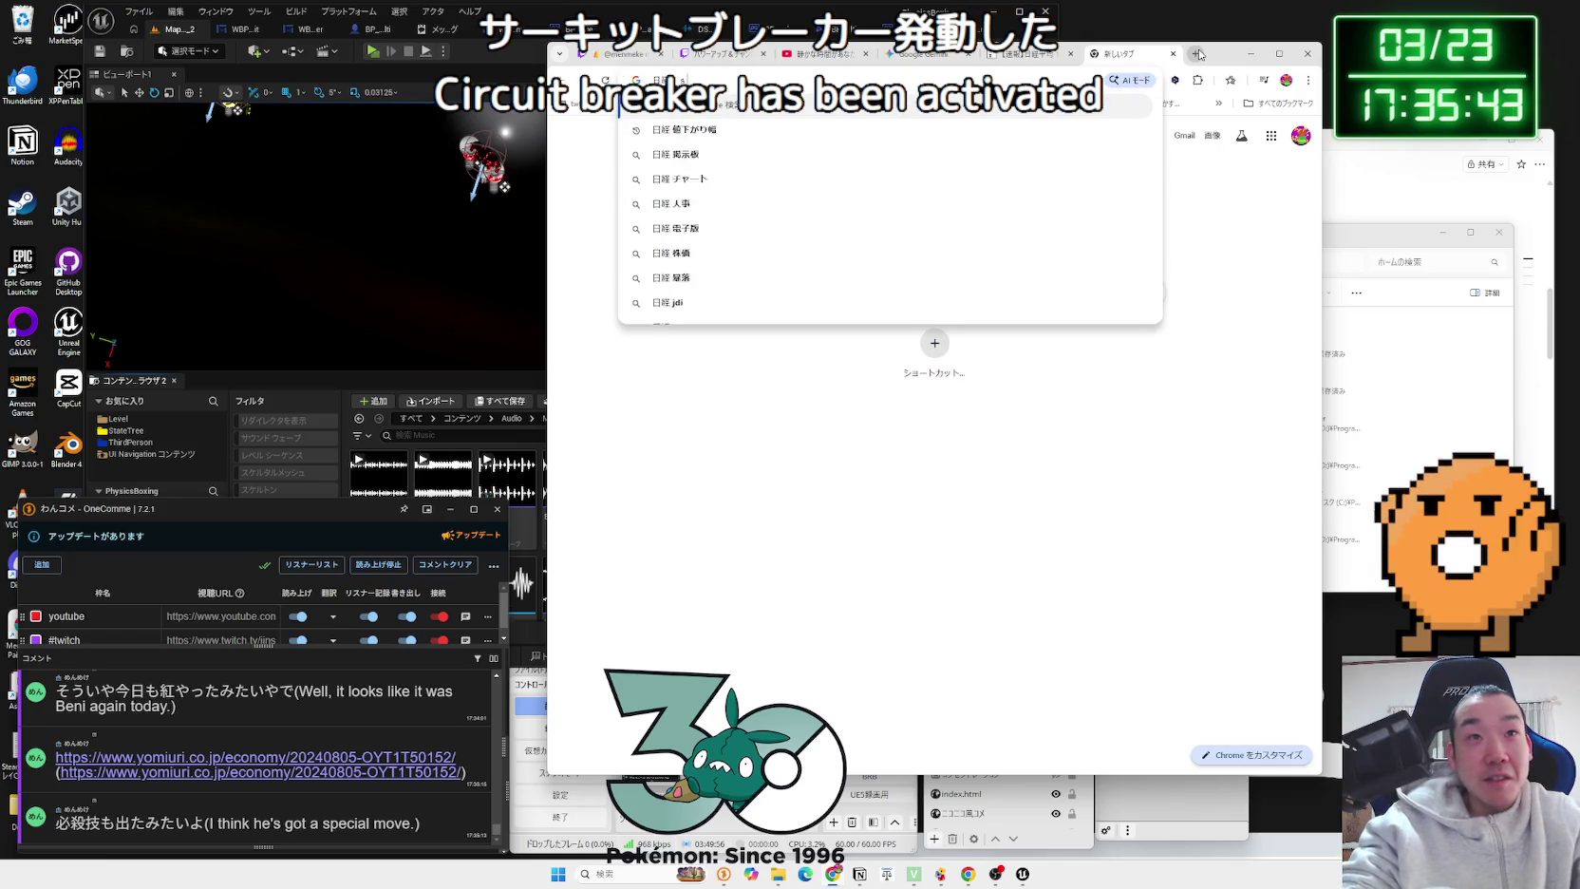
text(っと)
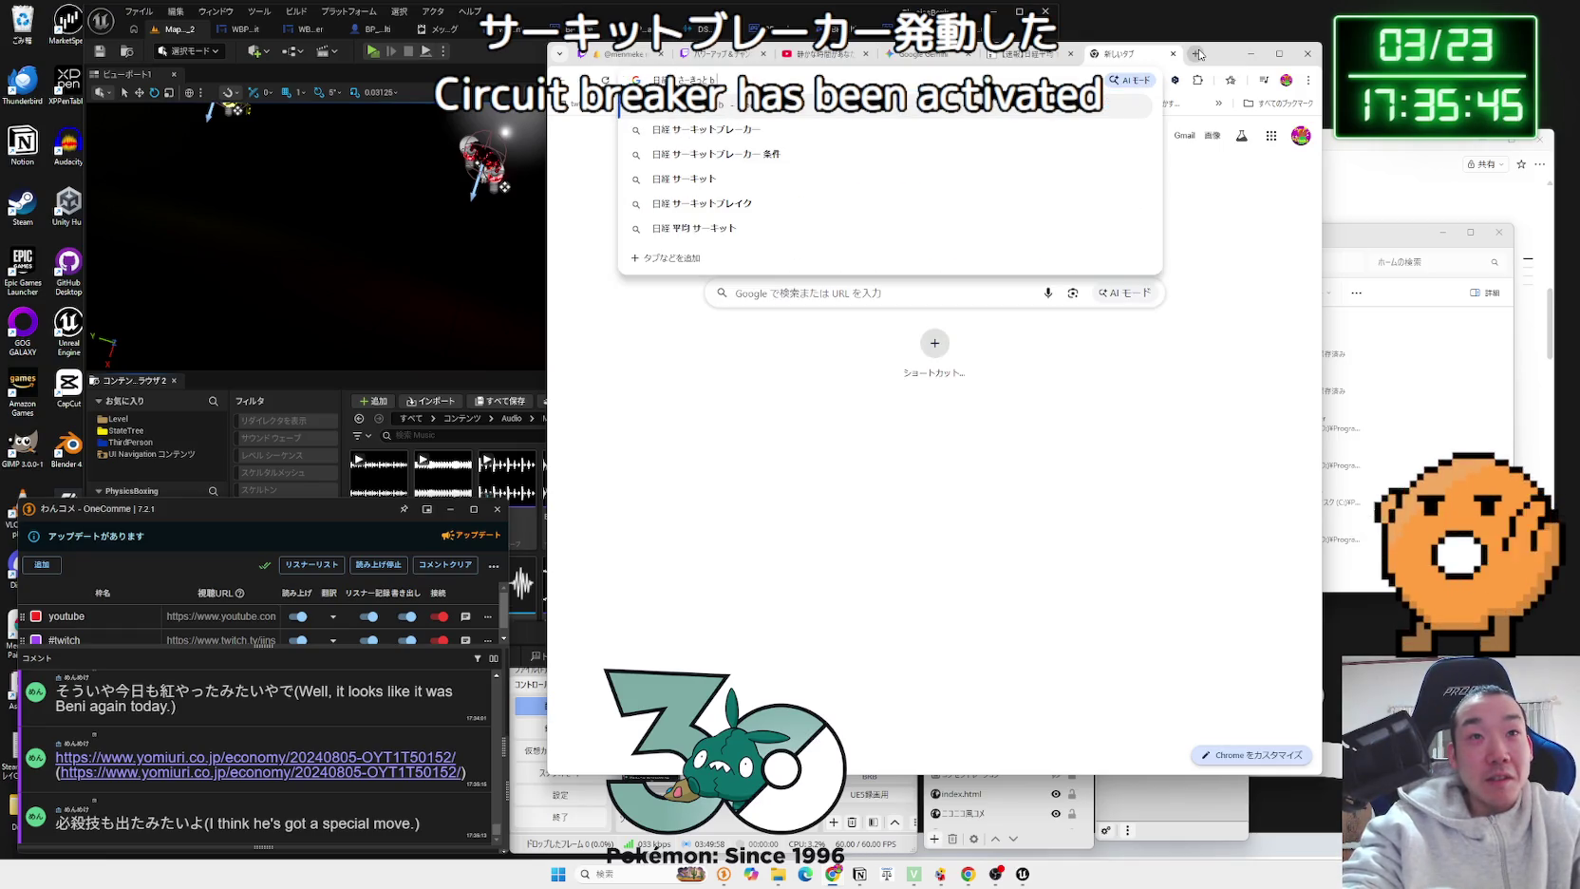
text(ぶれーかー)
key(Return)
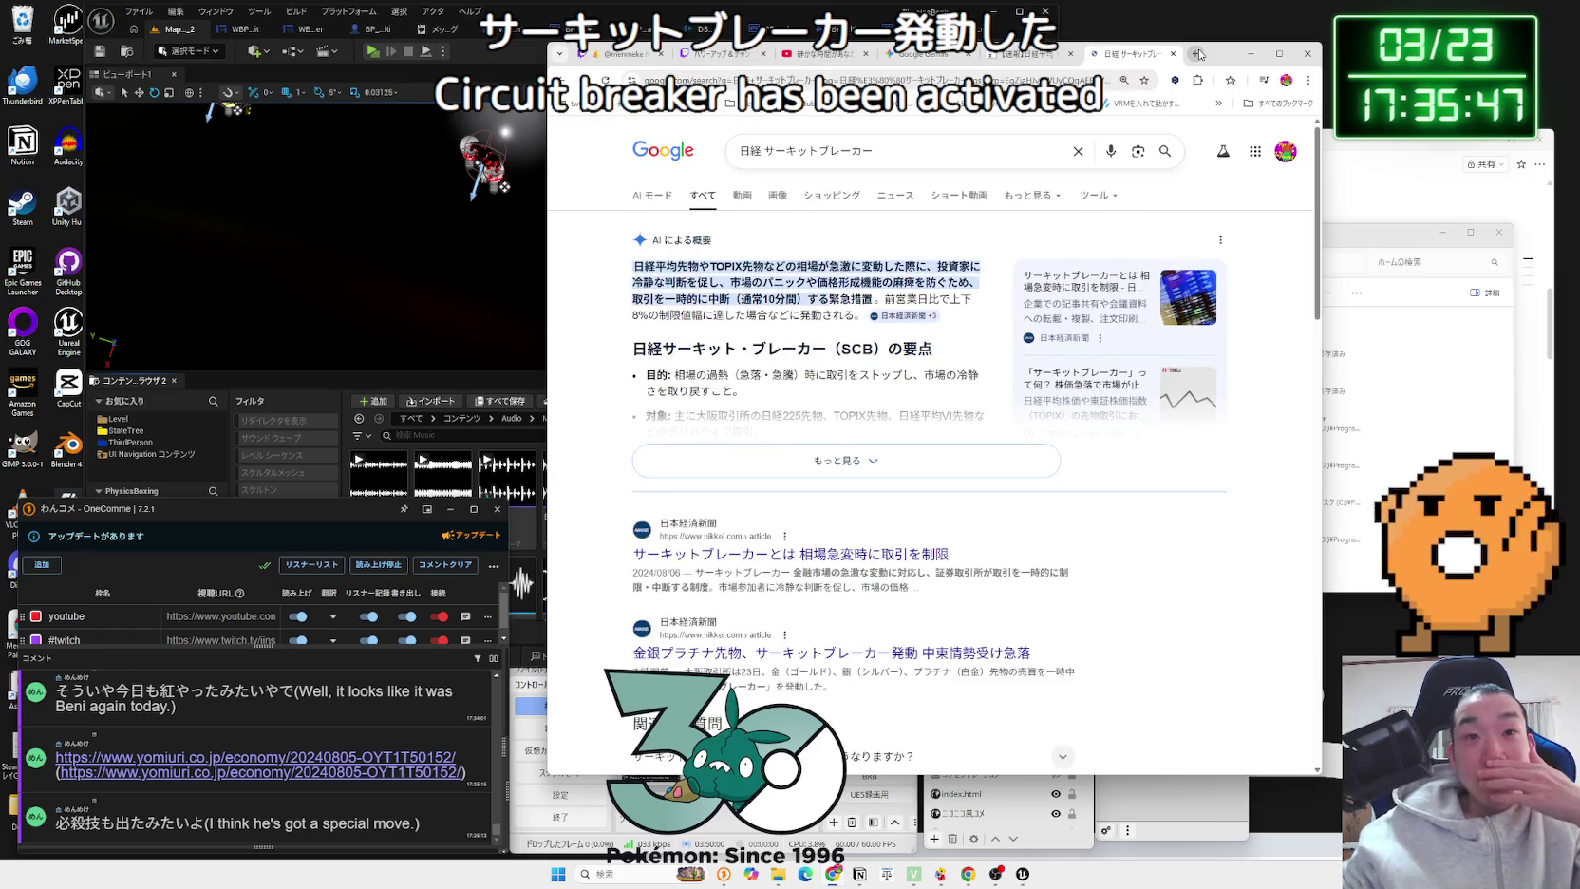
scroll(840, 389, down, 3)
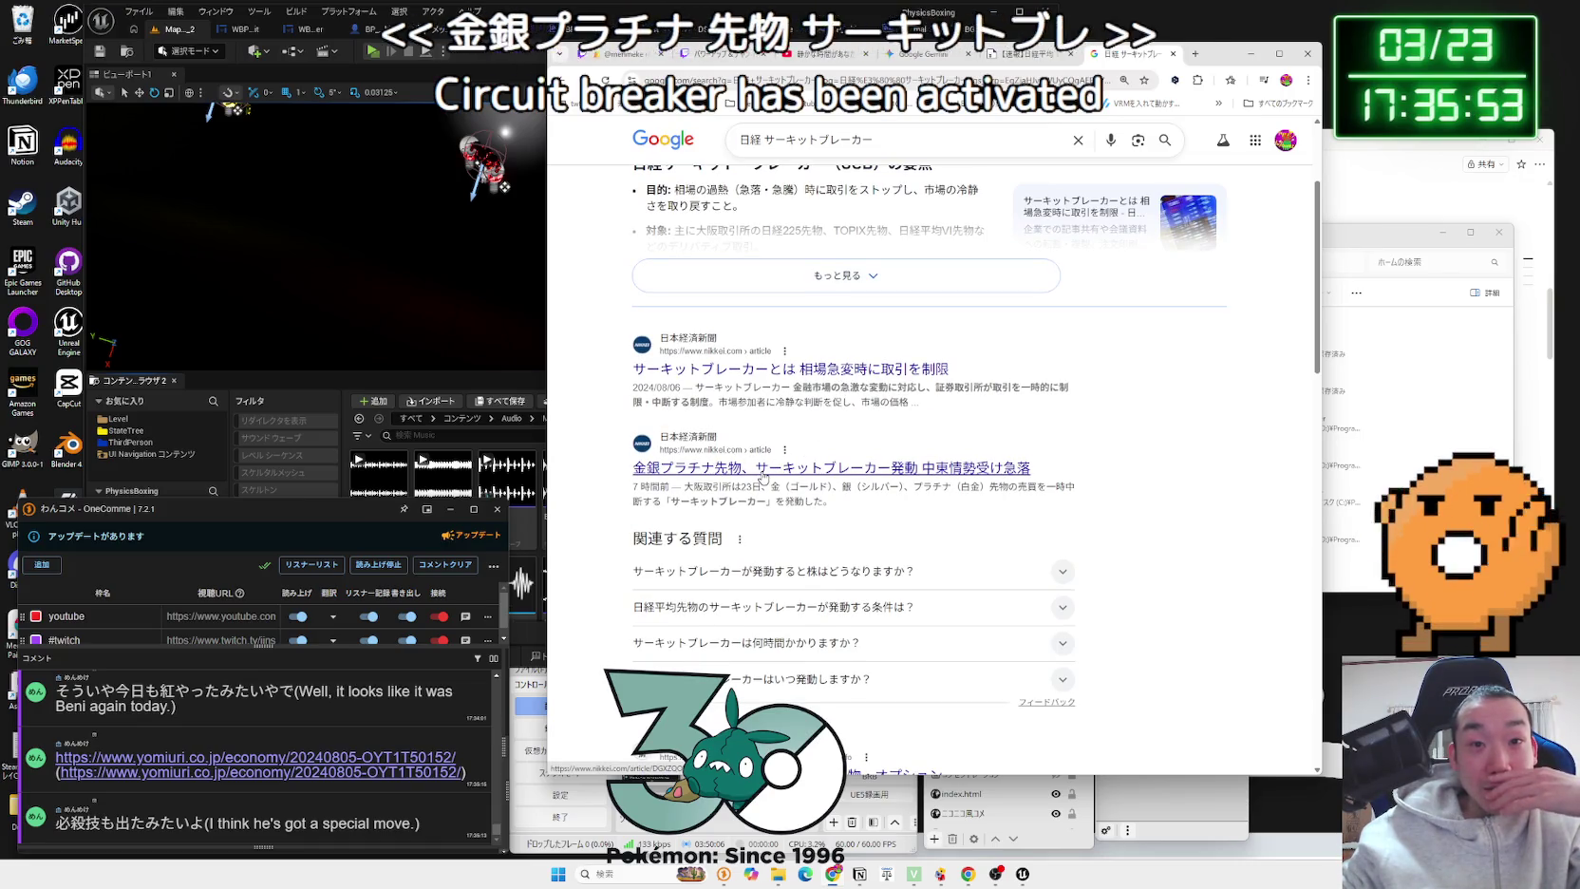
scroll(762, 477, down, 6)
scroll(798, 342, up, 4)
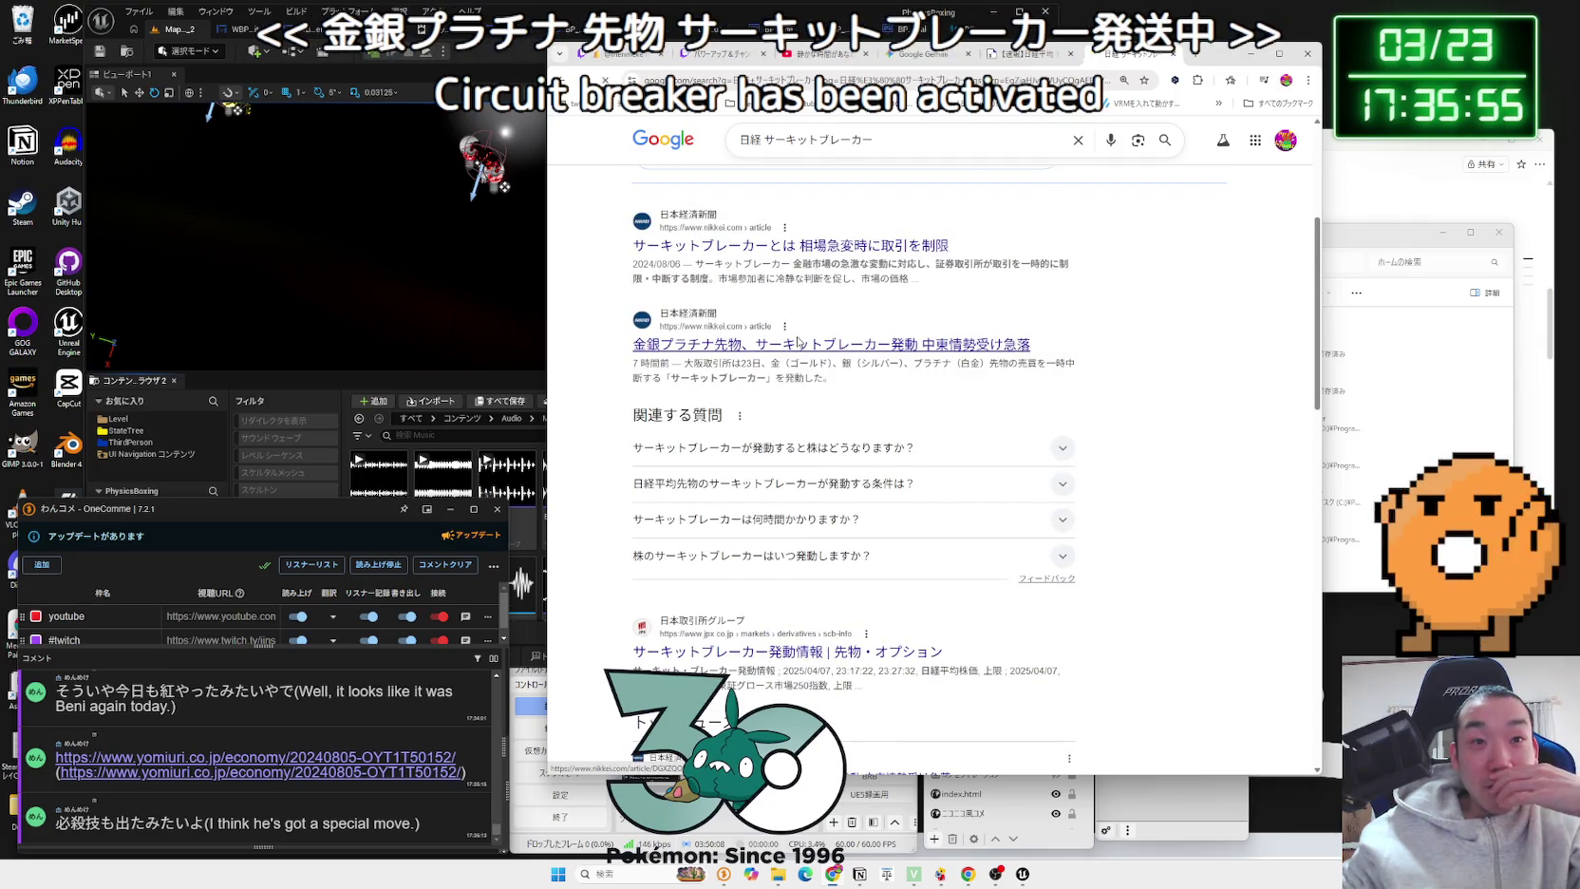
Step: Read the Nikkei precious-metals futures article, go back, then view the TBS article and Gemini tabs
click(798, 343)
scroll(810, 437, down, 2)
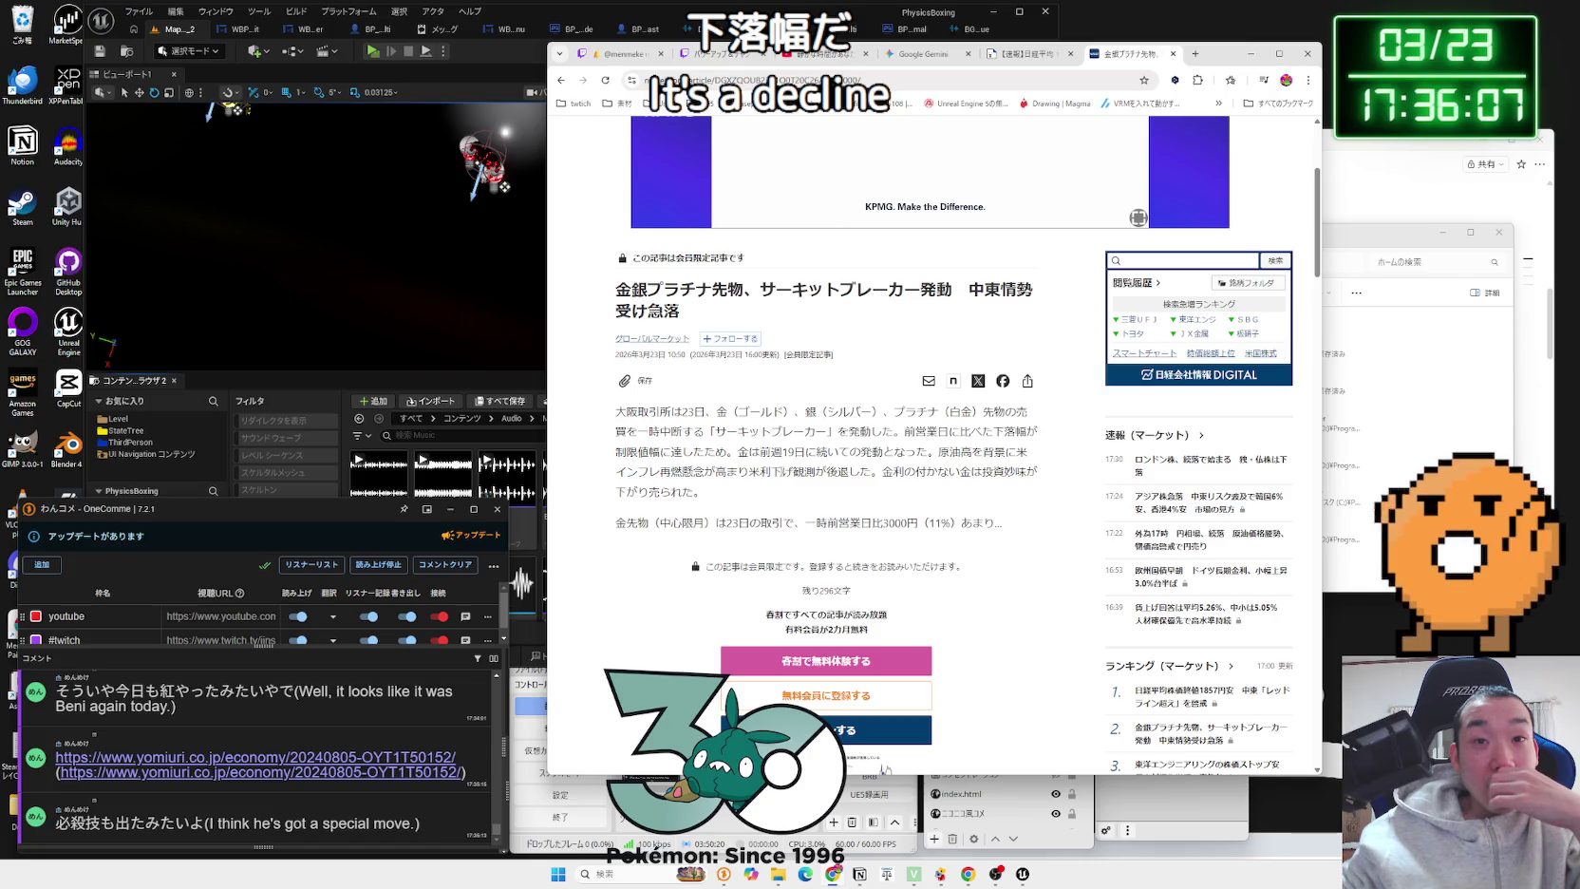
key(alt+Left)
scroll(910, 346, down, 8)
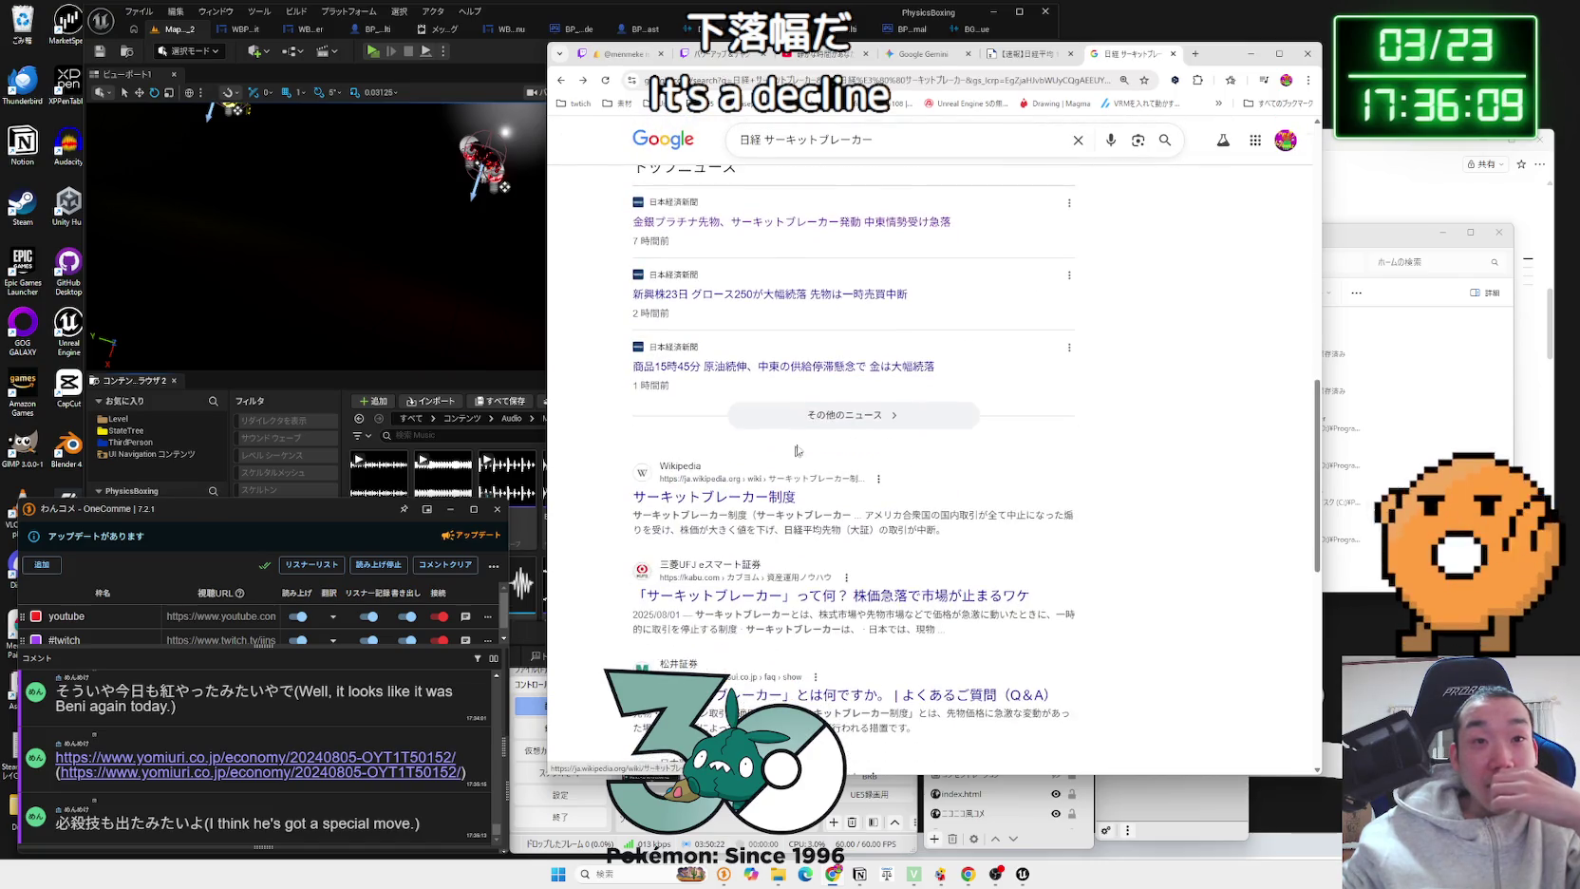
click(1030, 53)
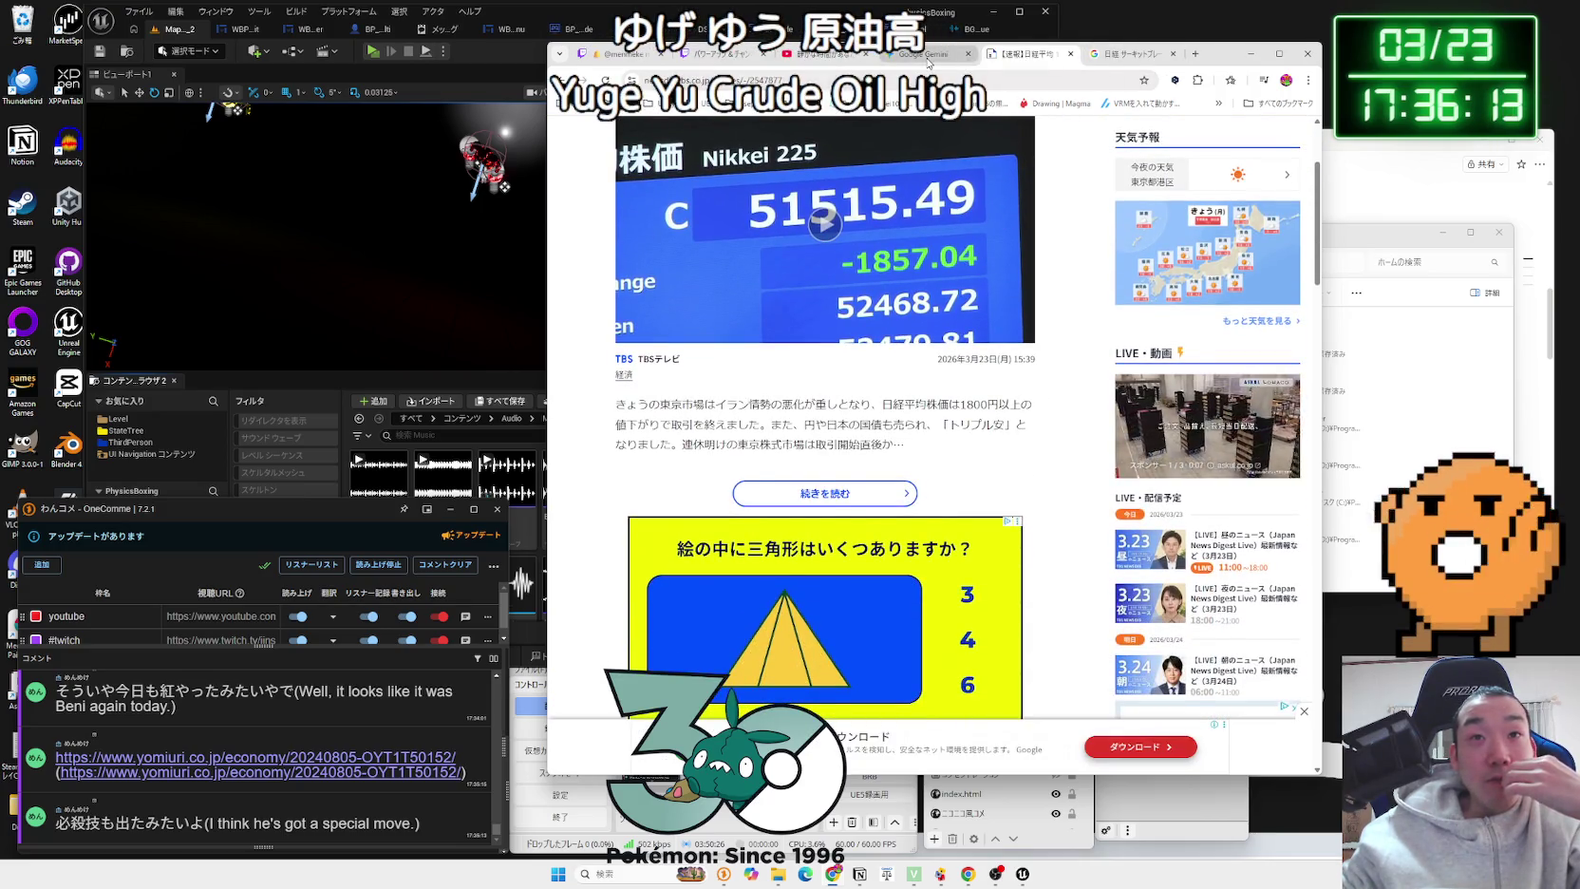
click(923, 54)
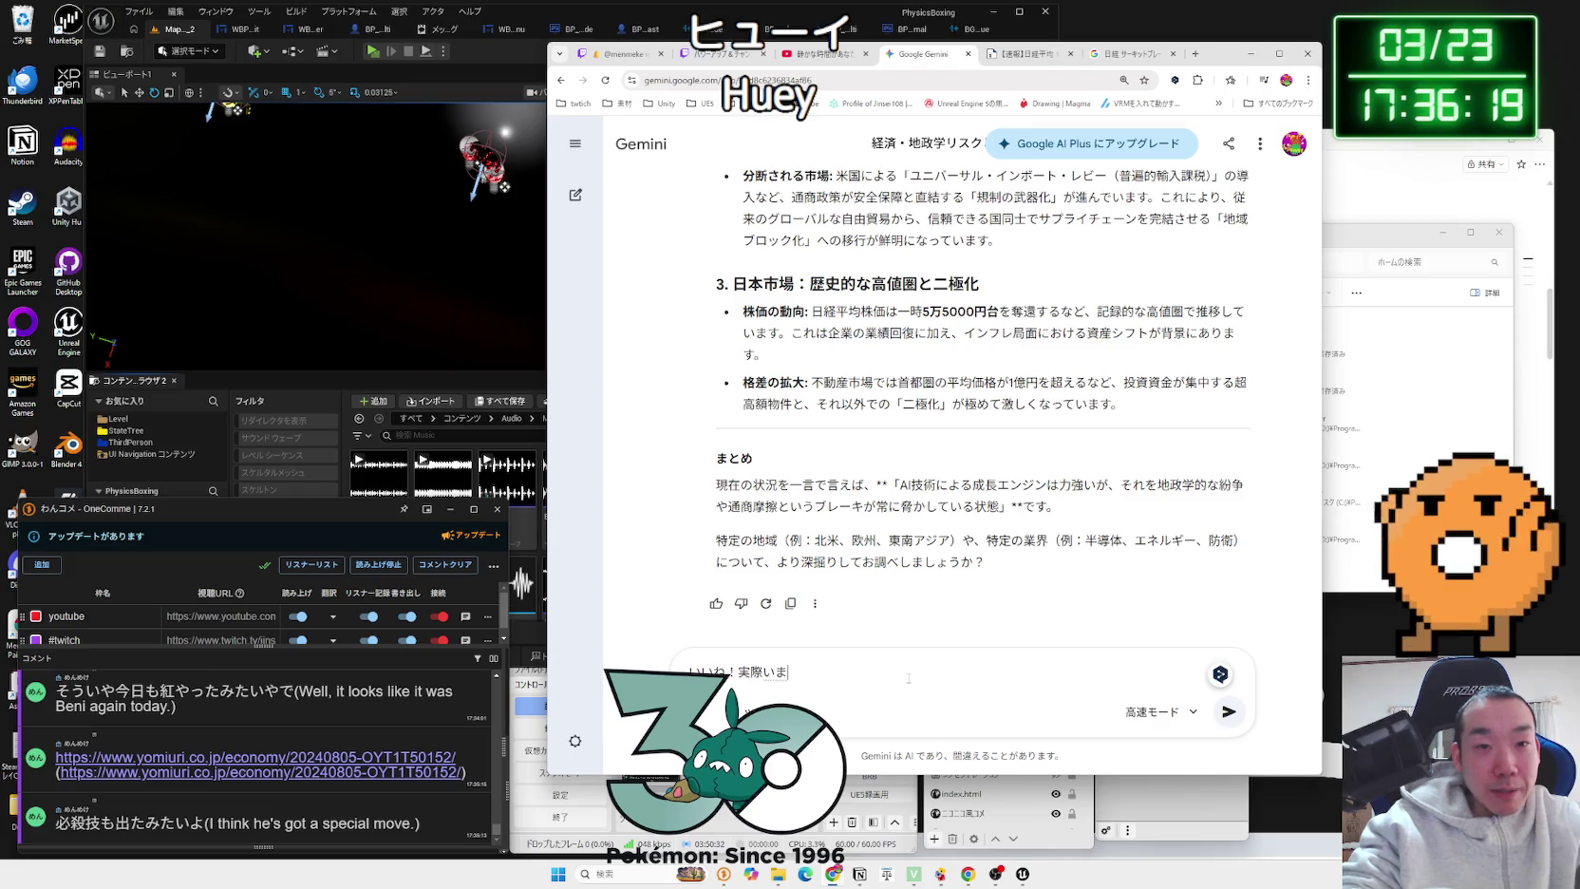
Step: Begin typing a Japanese question about Japan's current oil imports and import routes
text(今の状況って)
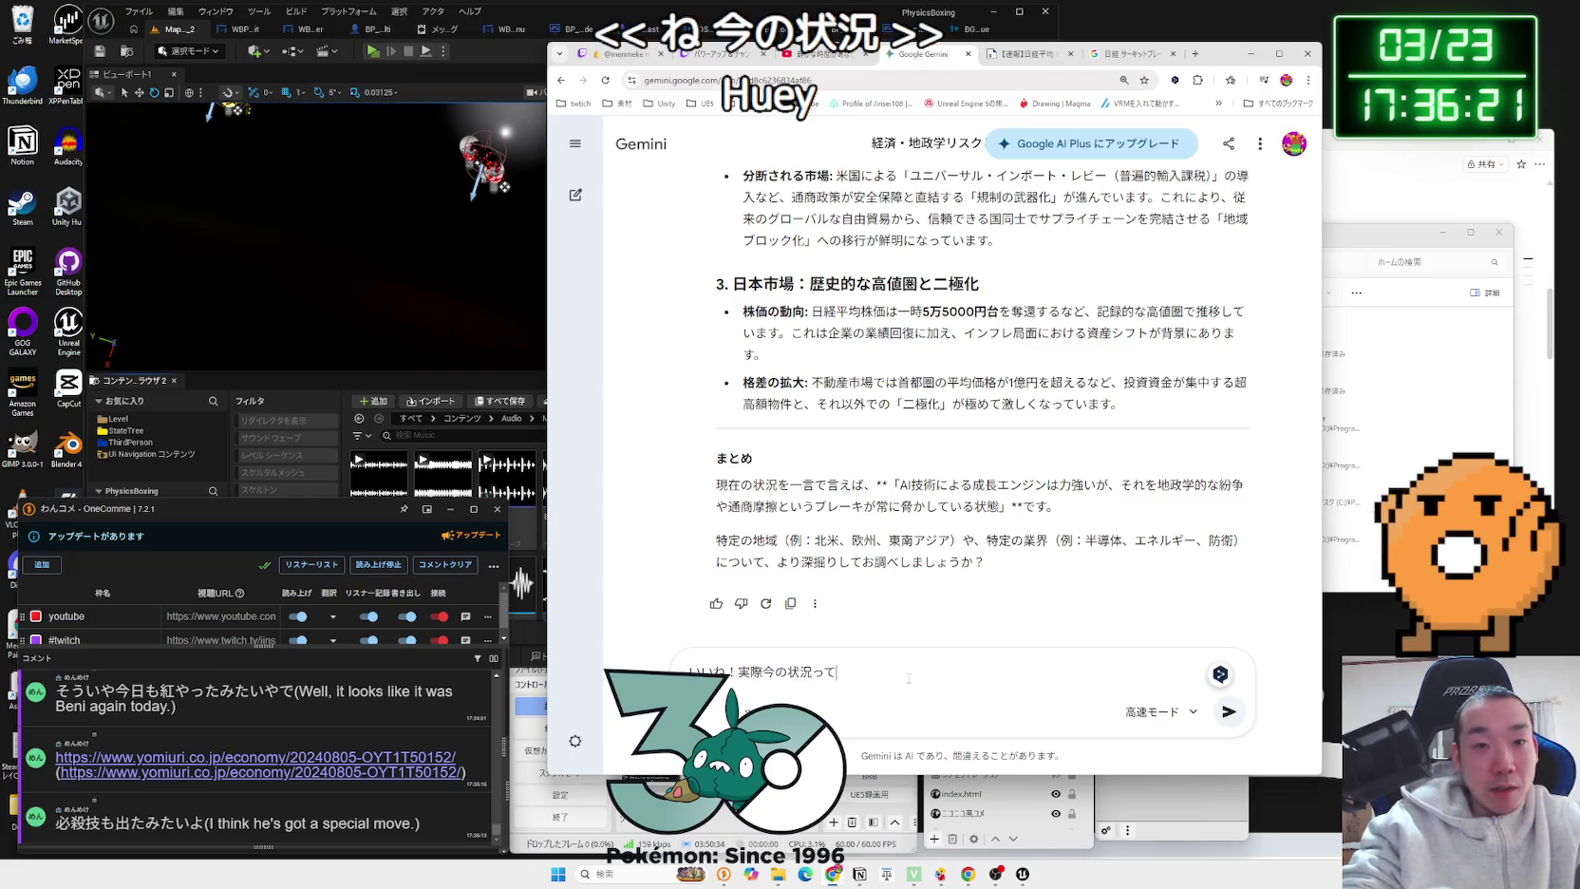
text(がs)
key(BackSpace)
key(BackSpace)
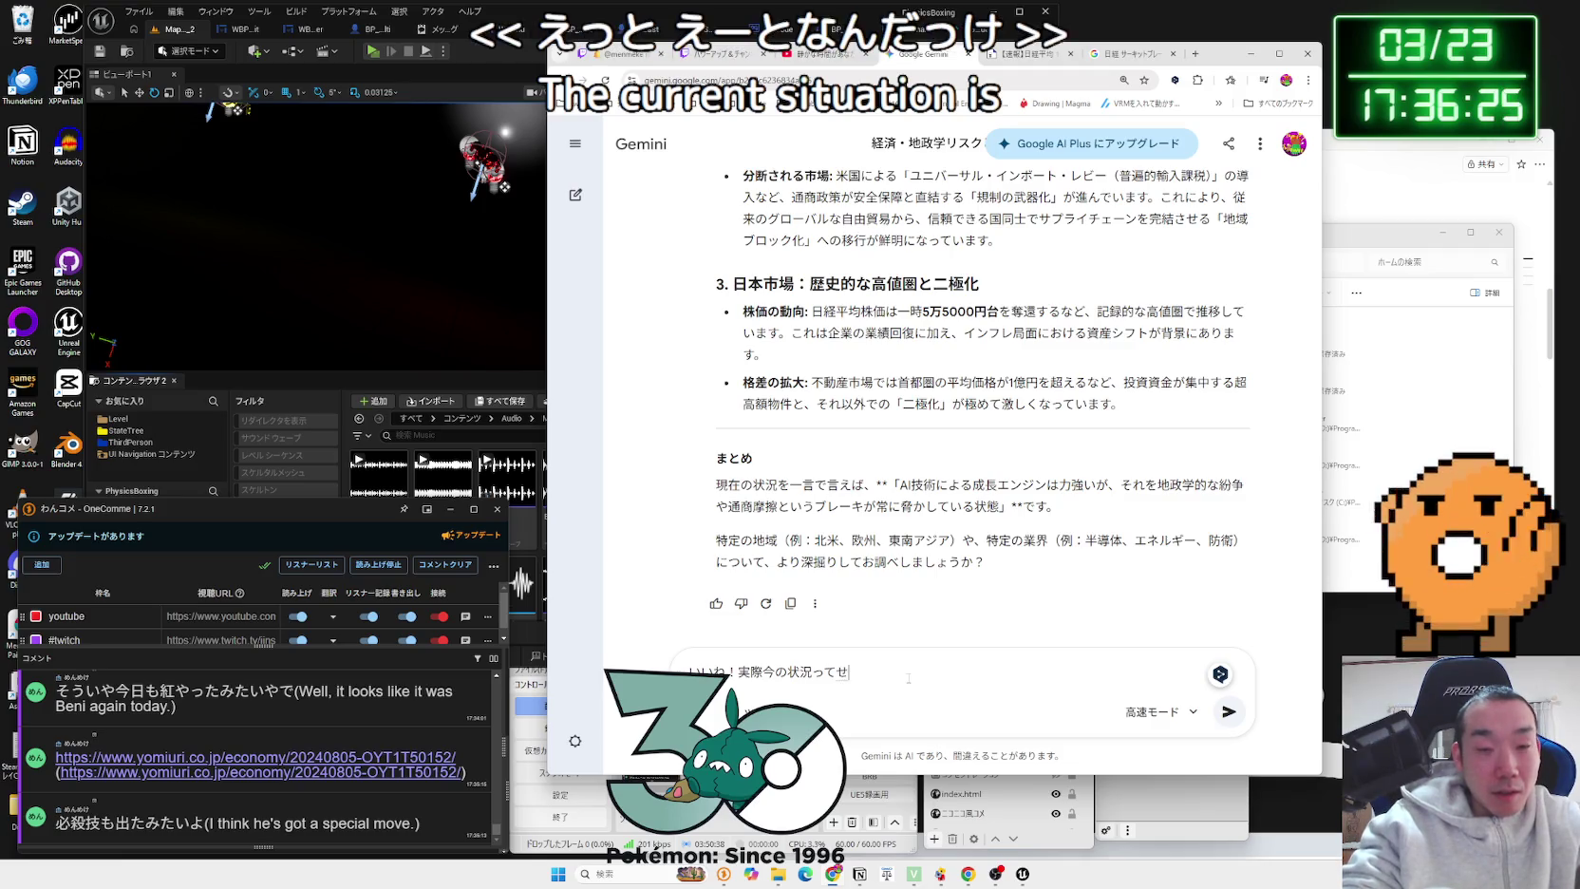
text(石油sigen)
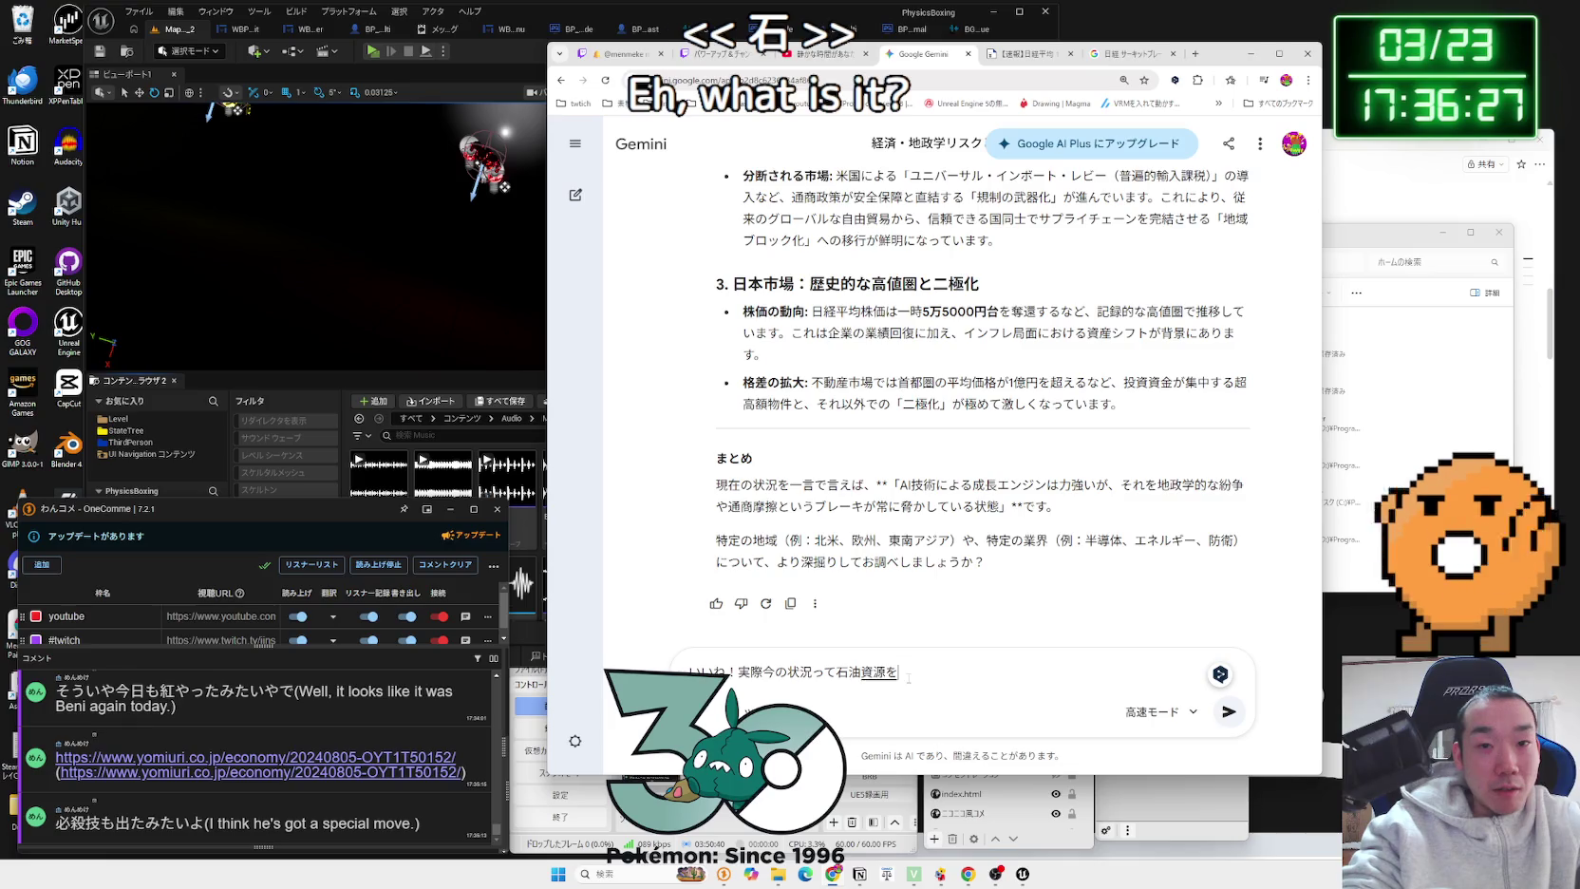
text(ira)
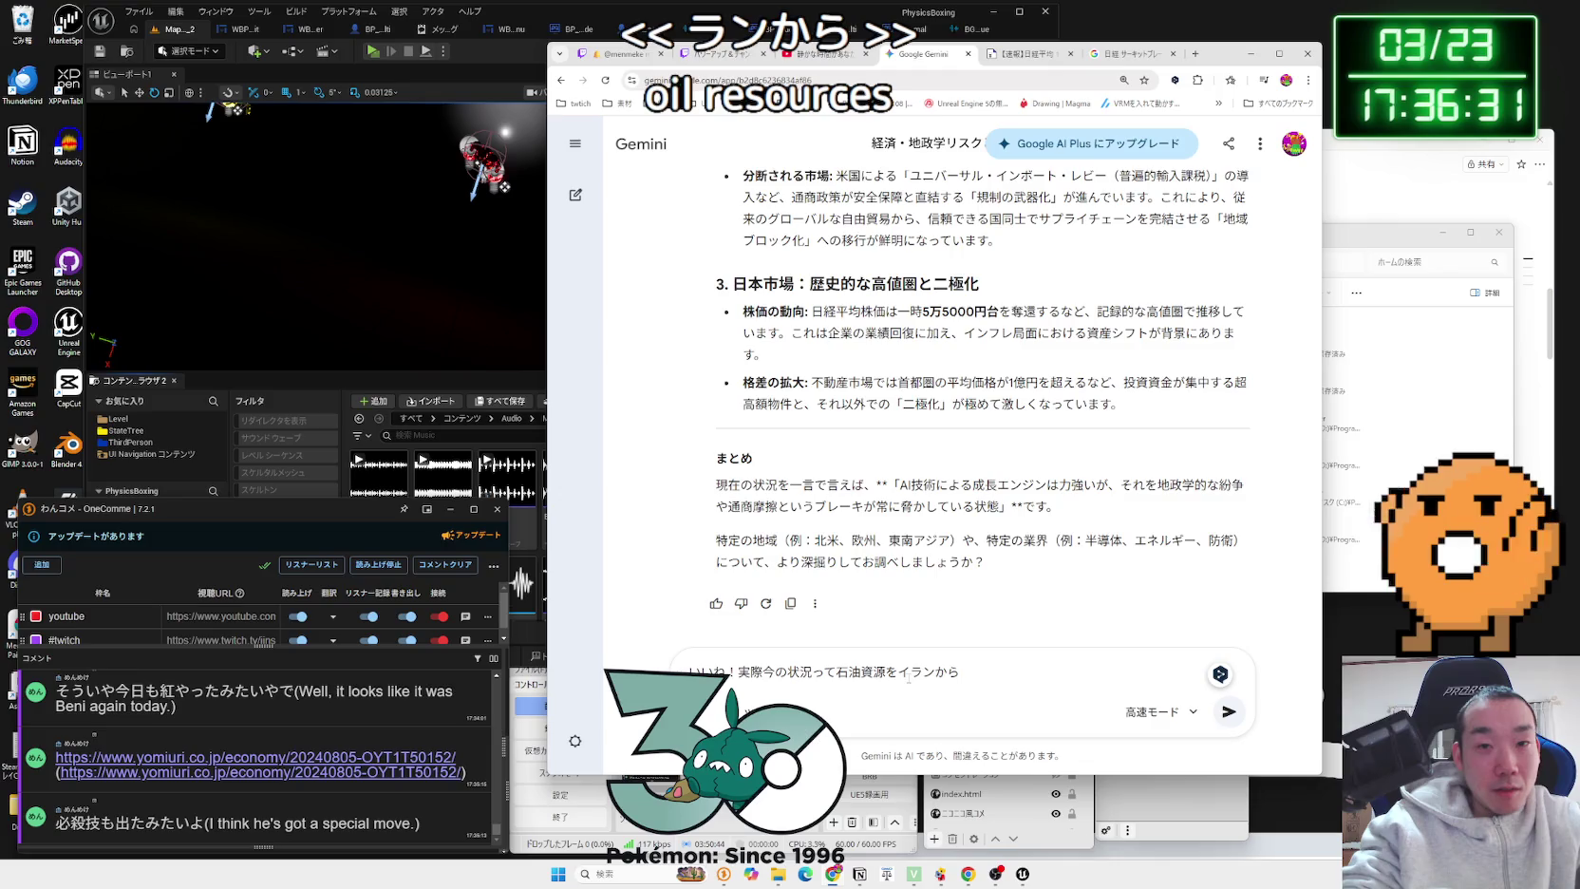
key(BackSpace)
key(BackSpace)
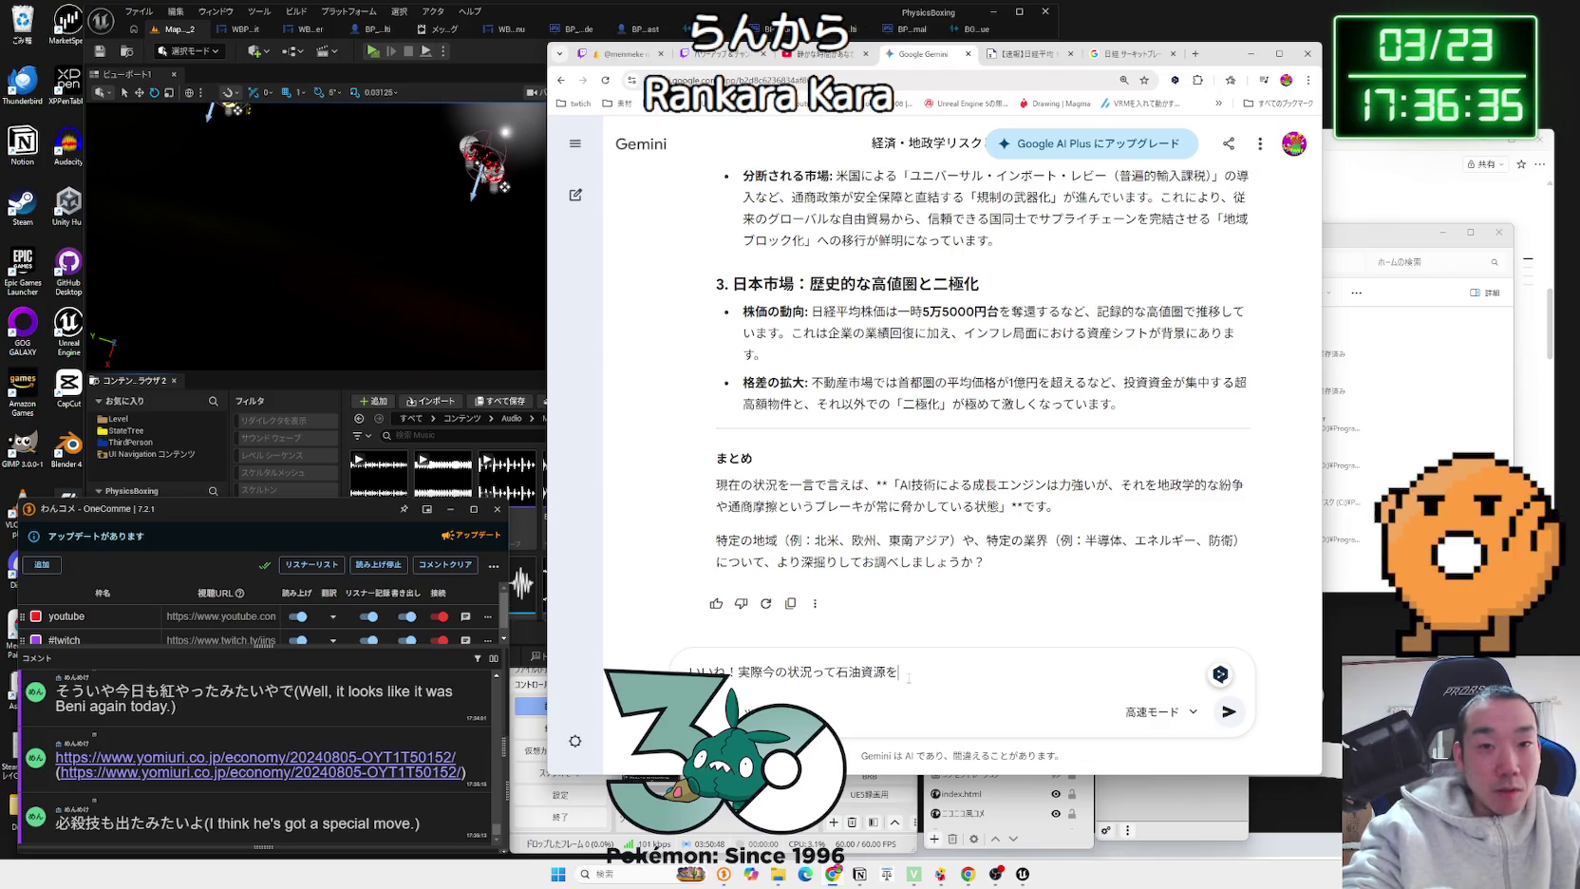
text(ayun)
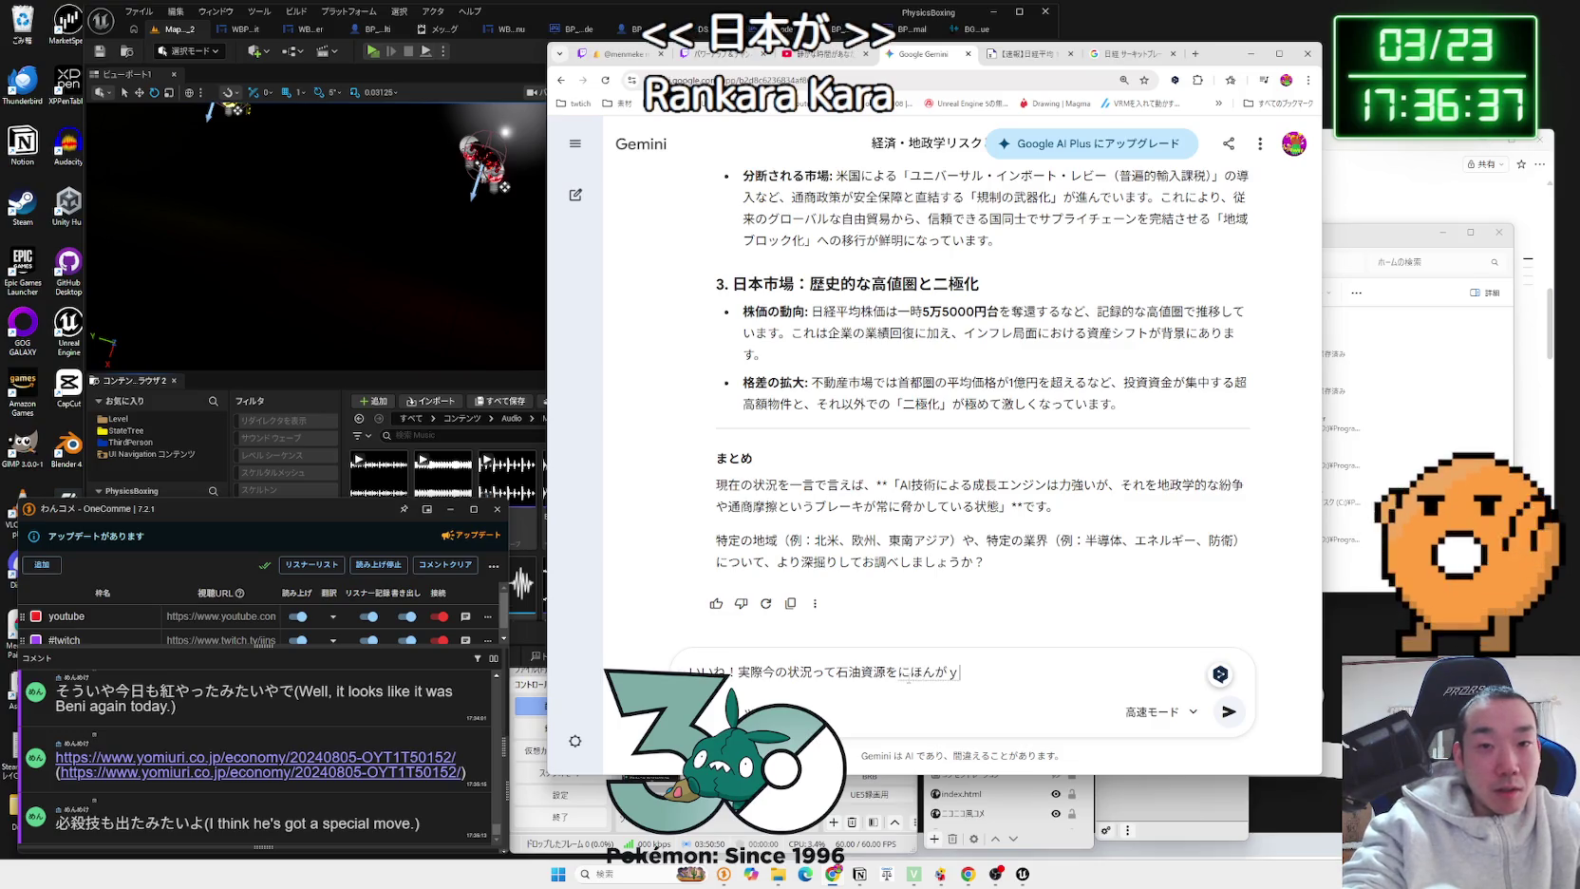
key(space)
text(shita)
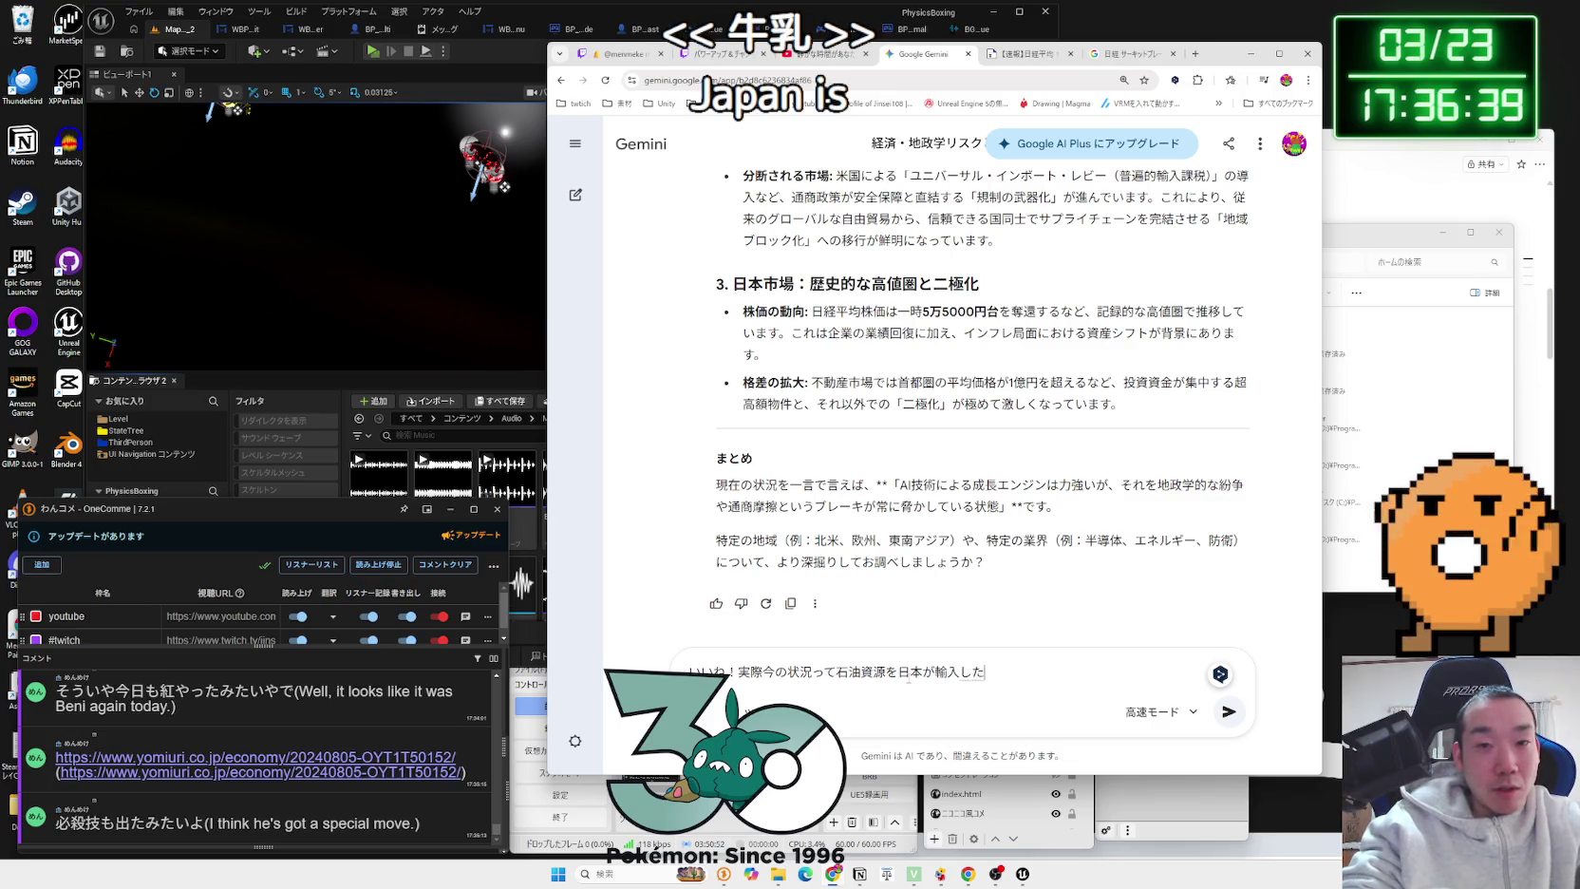
text(nde)
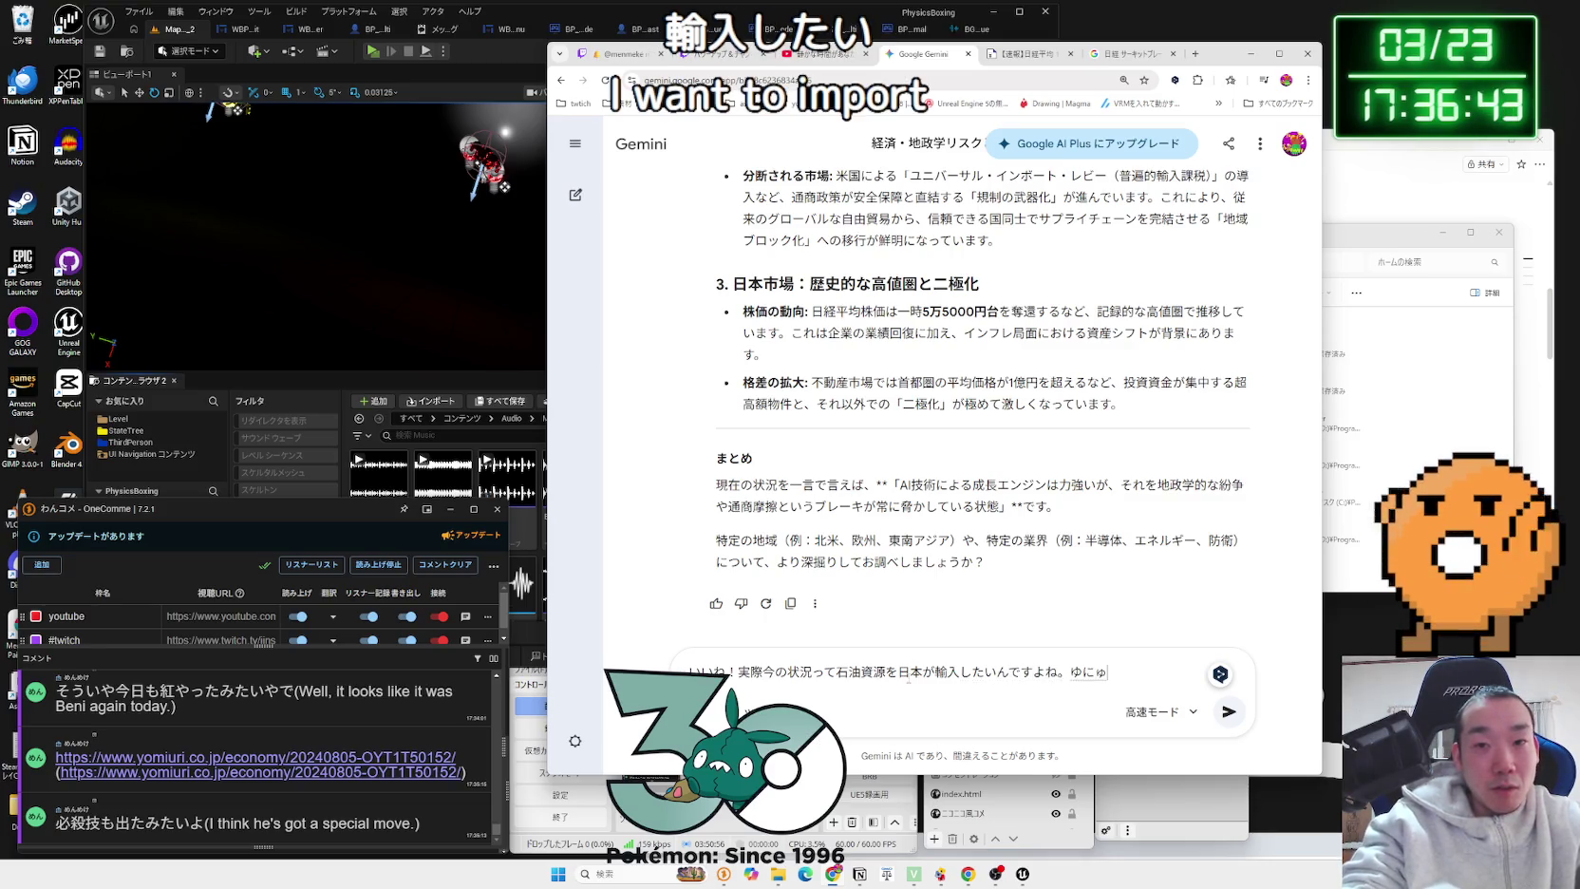
key(space)
Step: Complete and send the question: unusable shipping routes, or has Middle East oil production stopped?
text(wo)
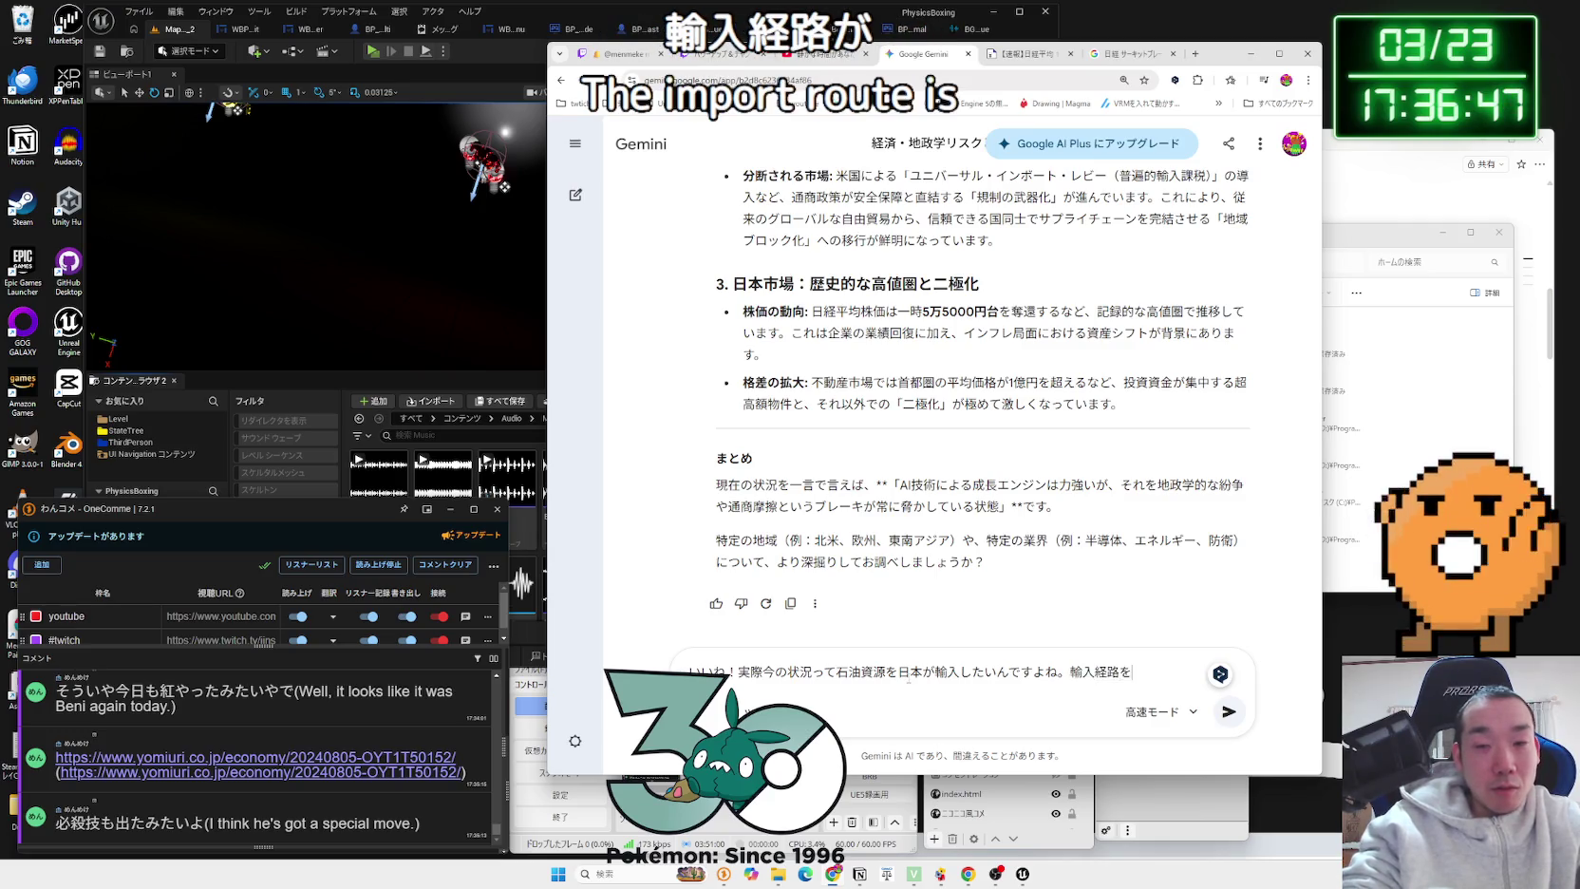
text(shiyouga)
key(space)
text(konn)
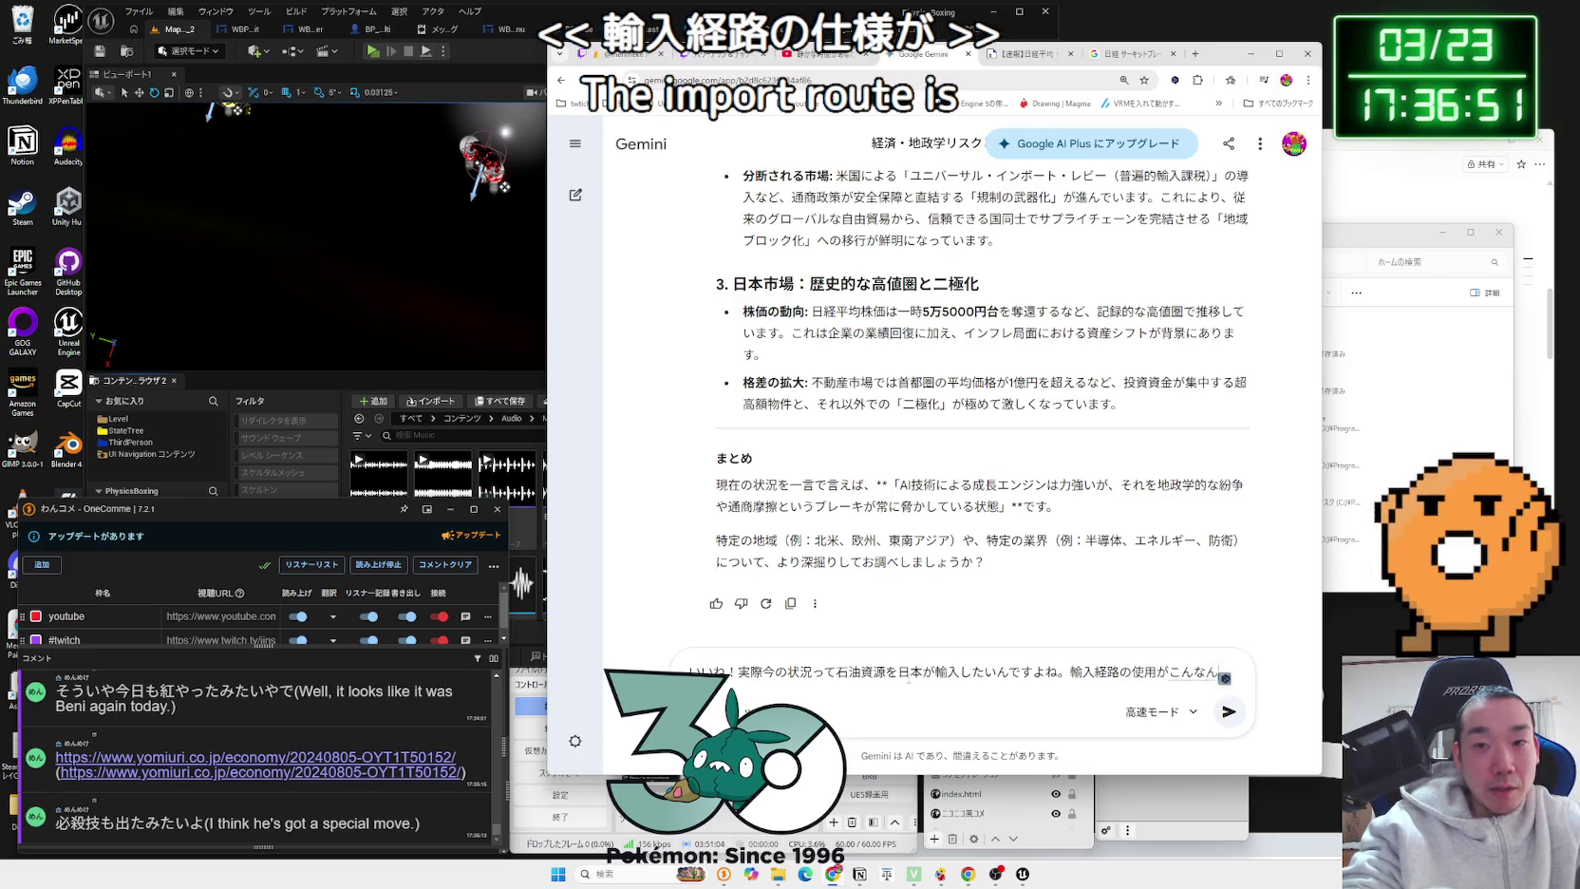
text(nanoyo!)
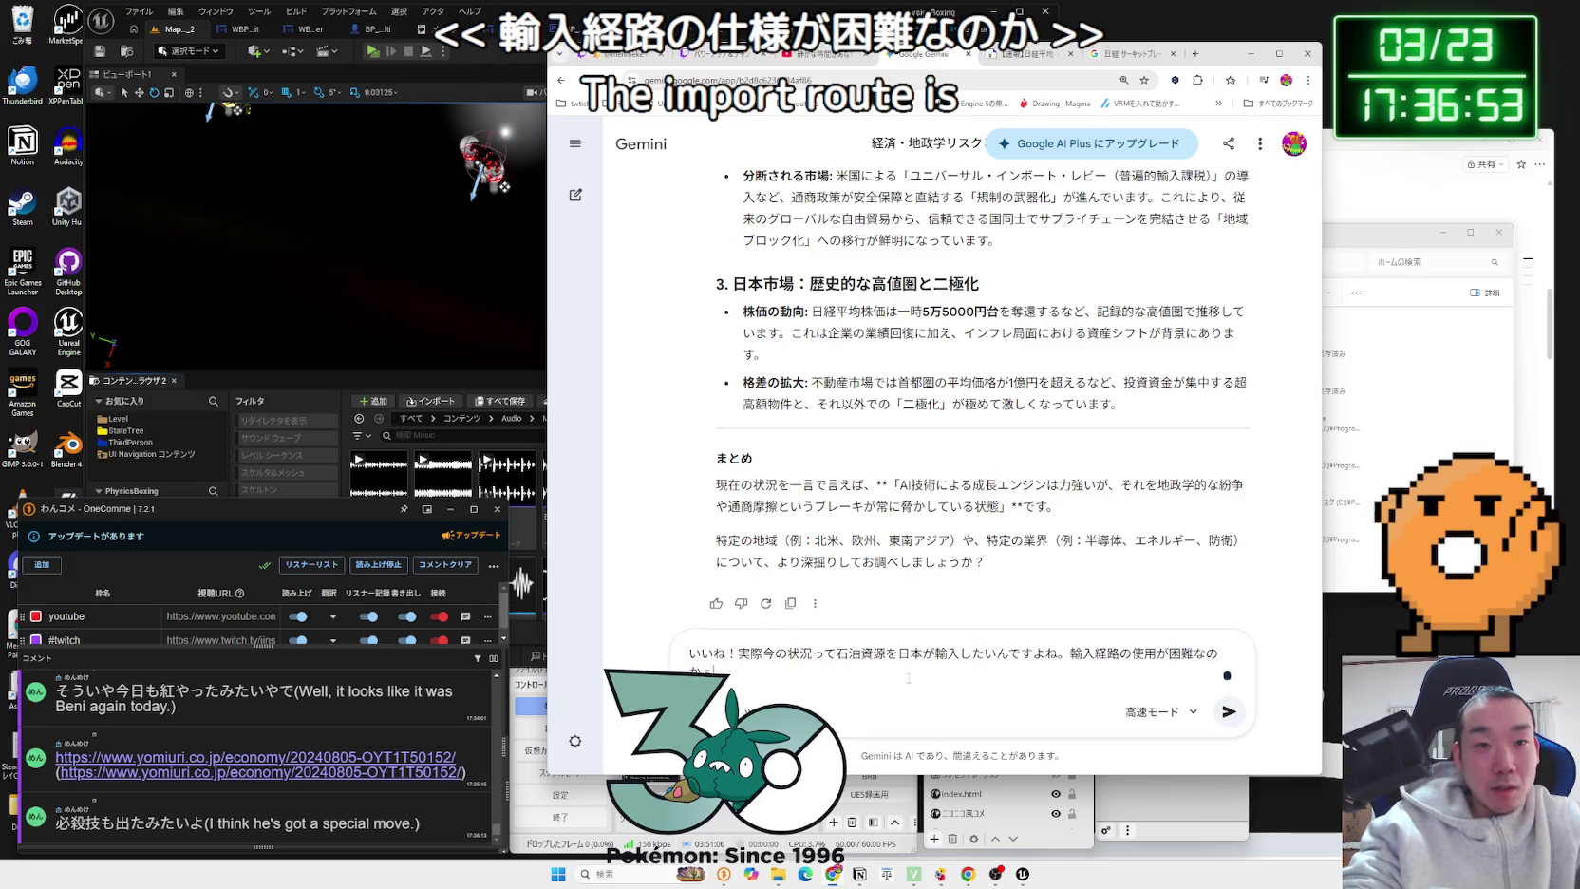
text(soretose)
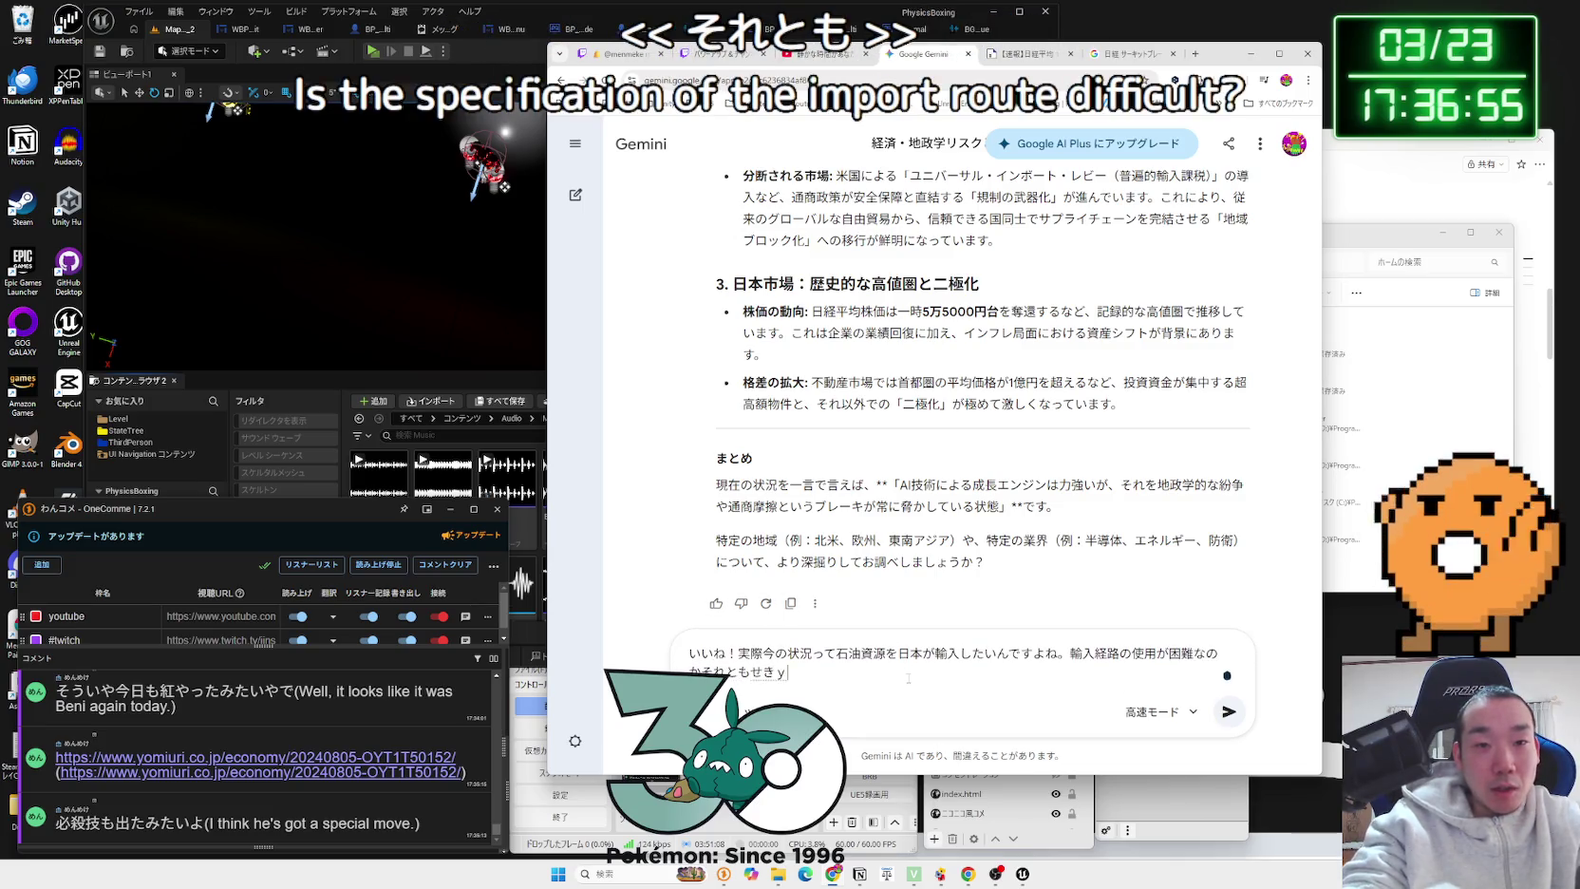
text(tai)
key(space)
text(ga)
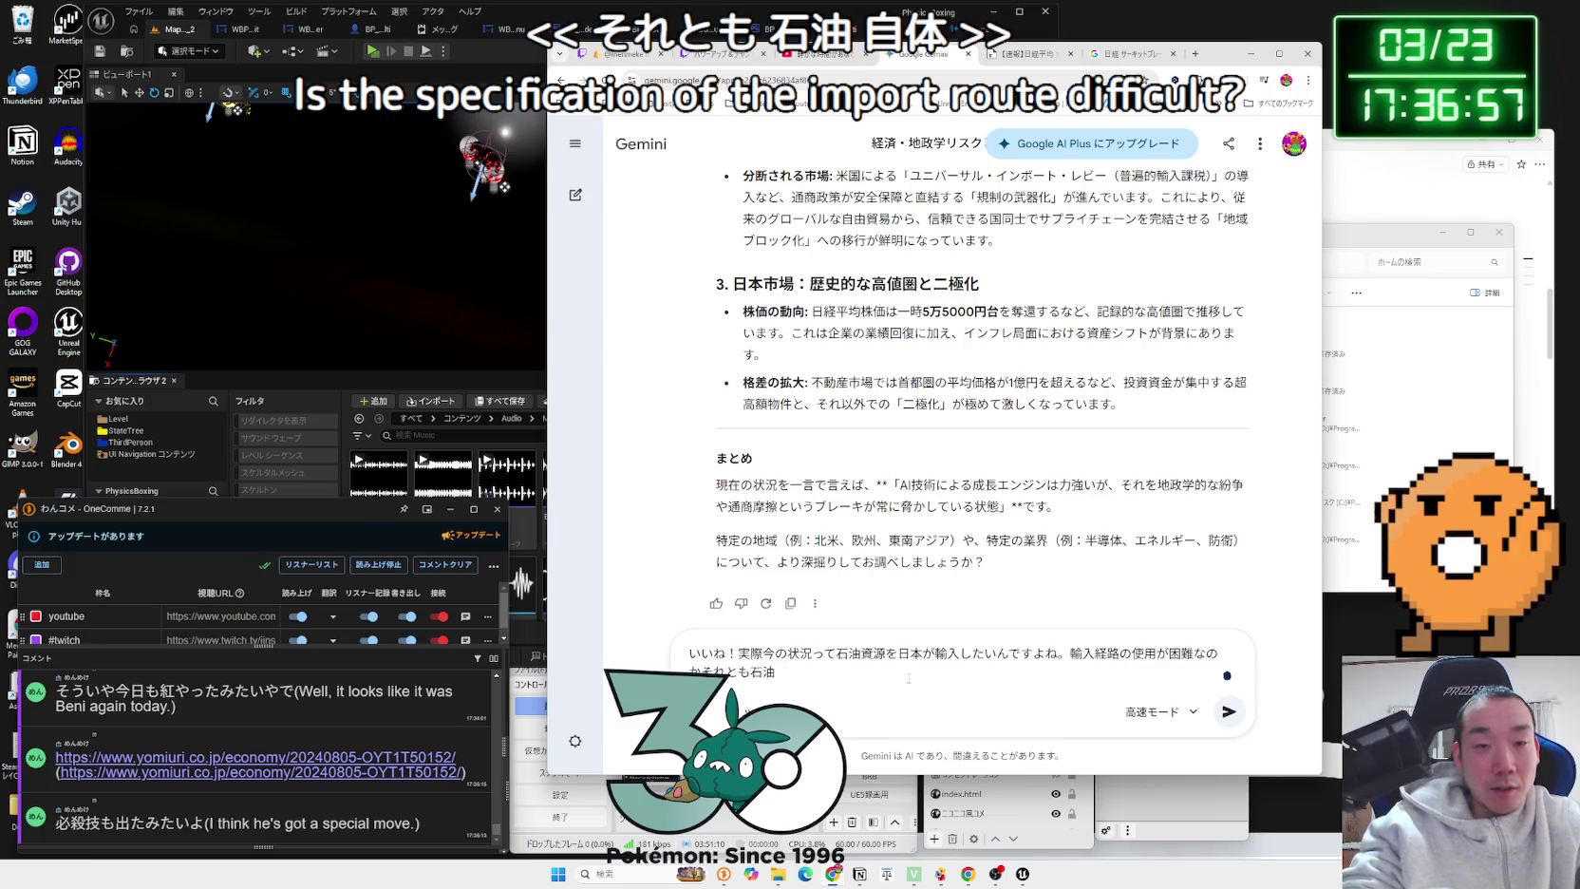
text(自体が)
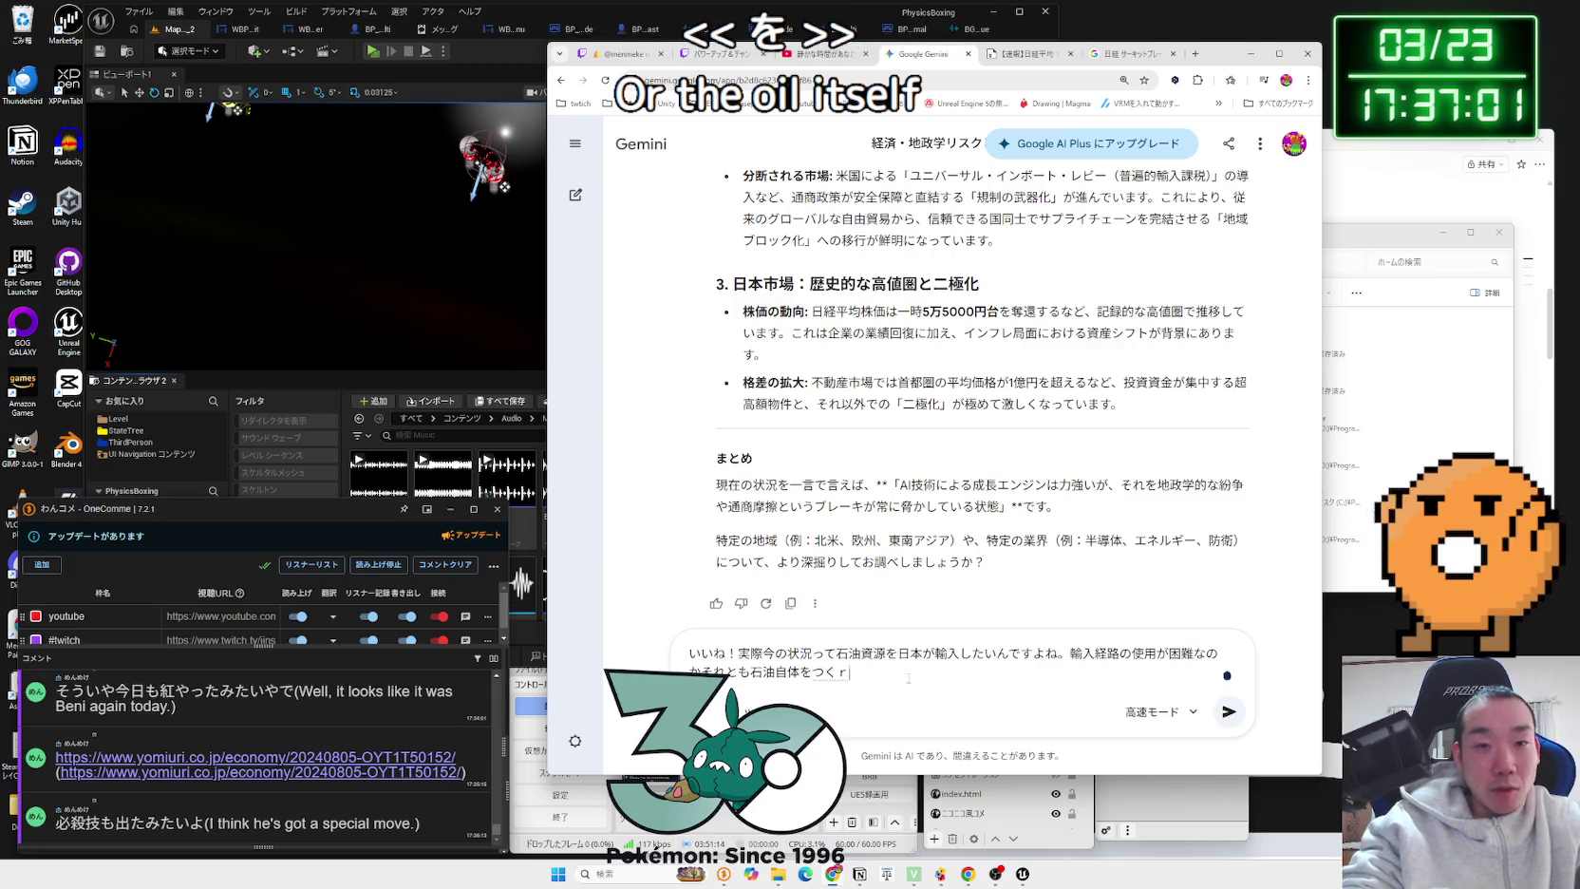
text(unou)
key(BackSpace)
key(BackSpace)
key(BackSpace)
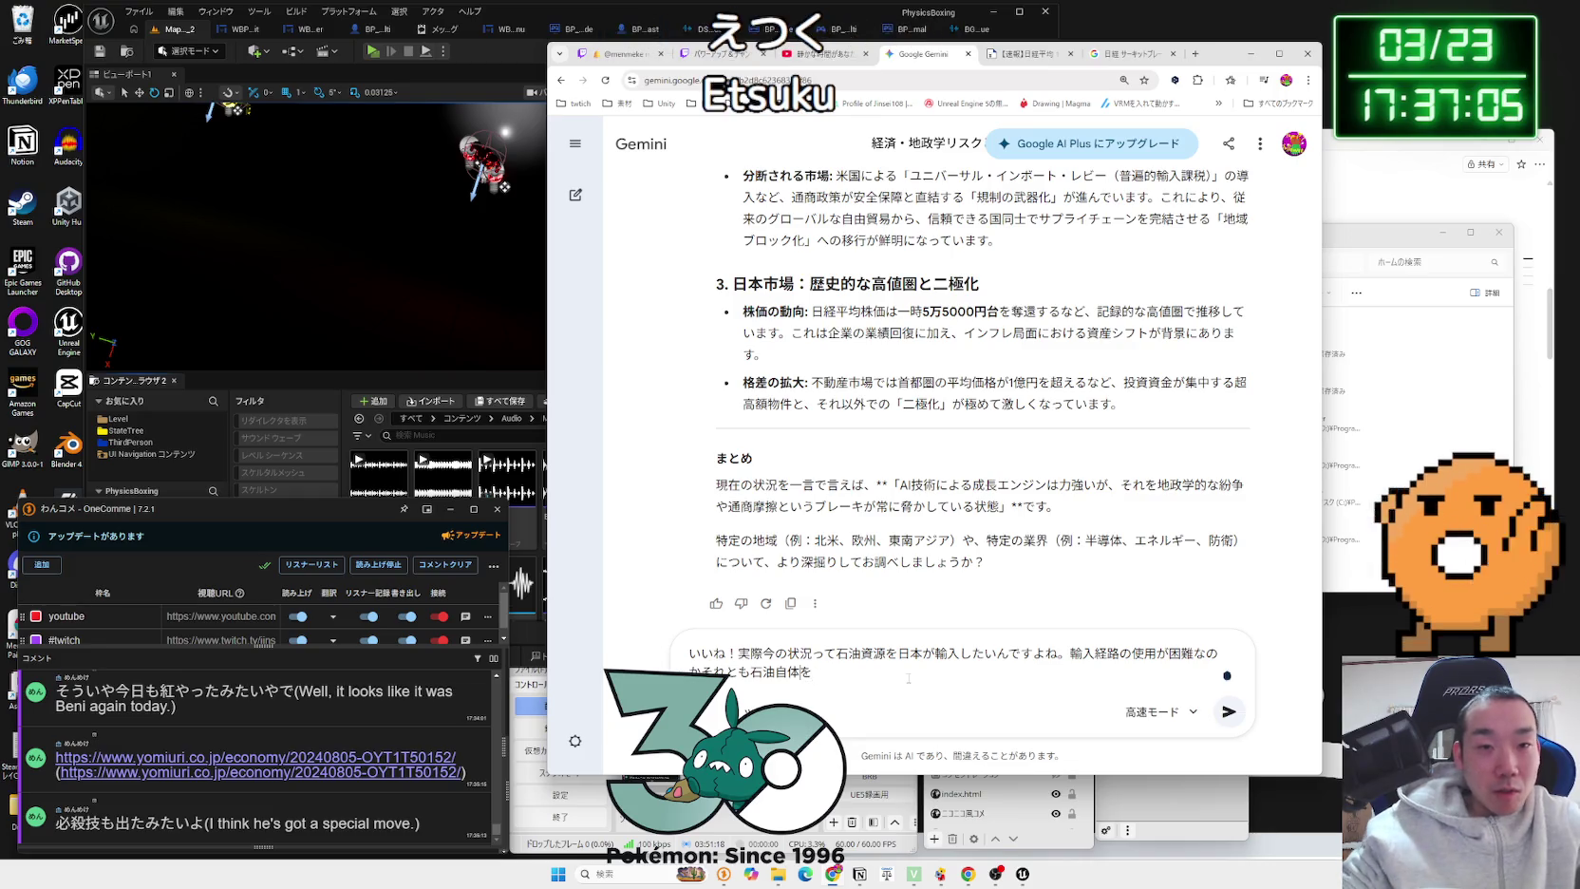
text(mo)
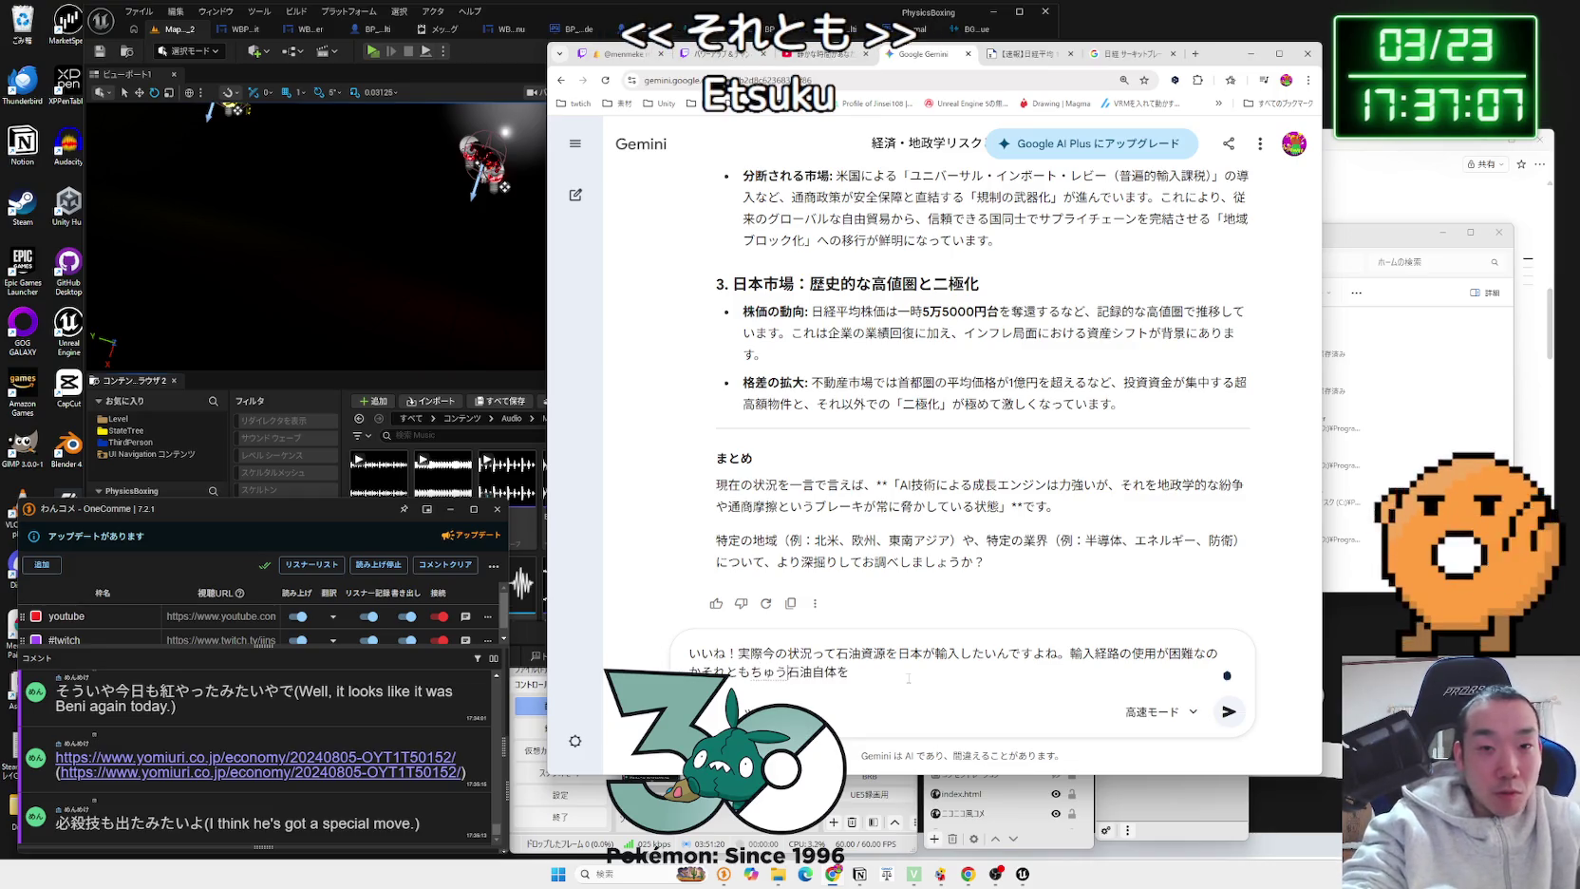
text(tousy)
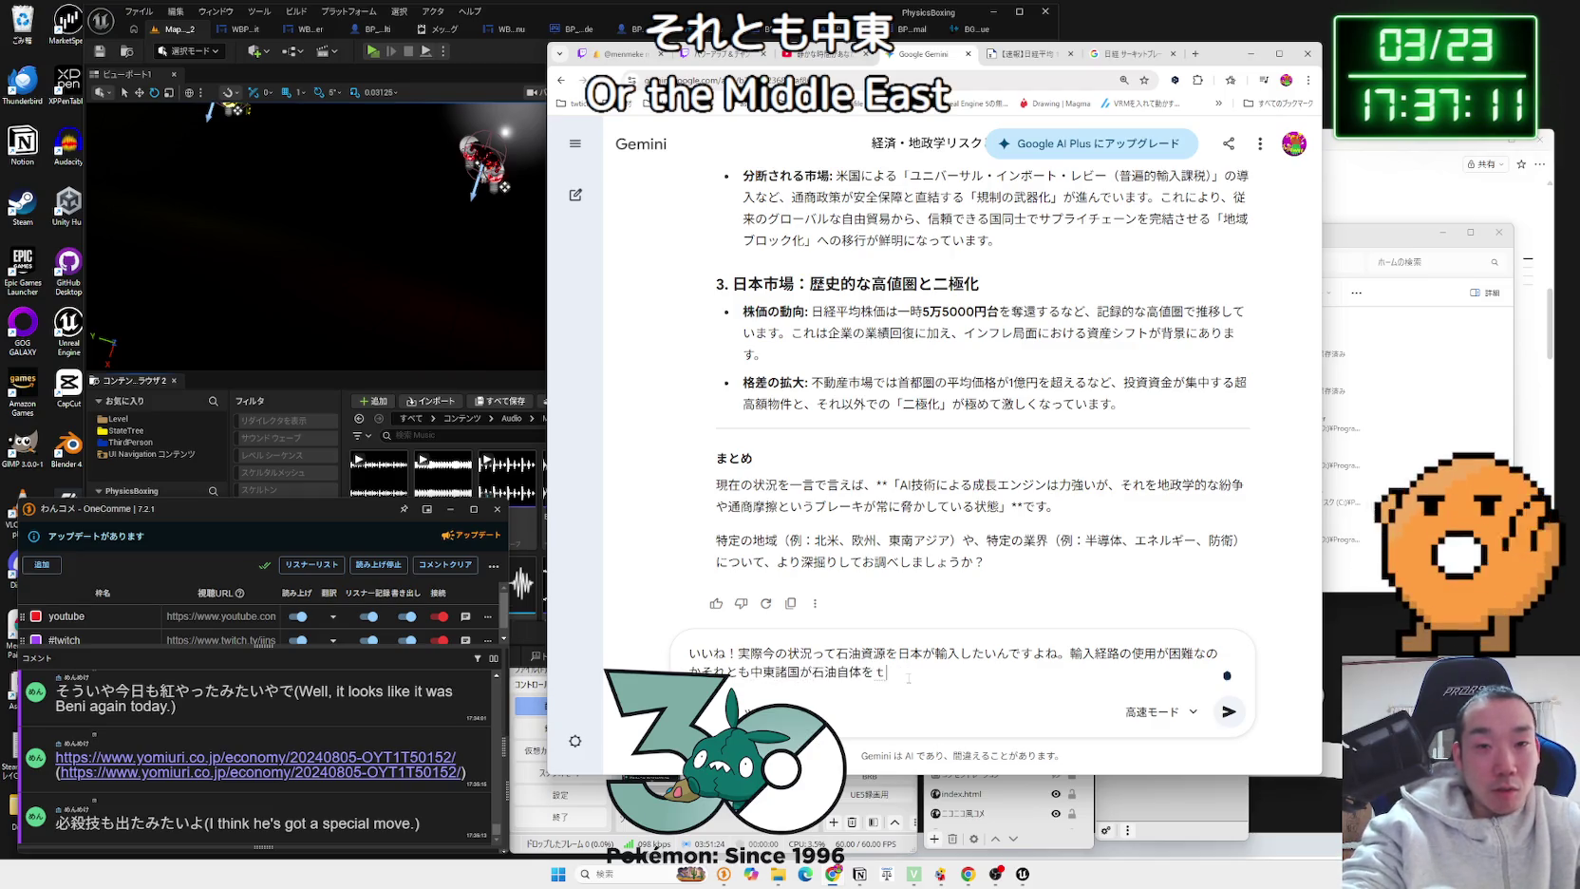
text(ukurk)
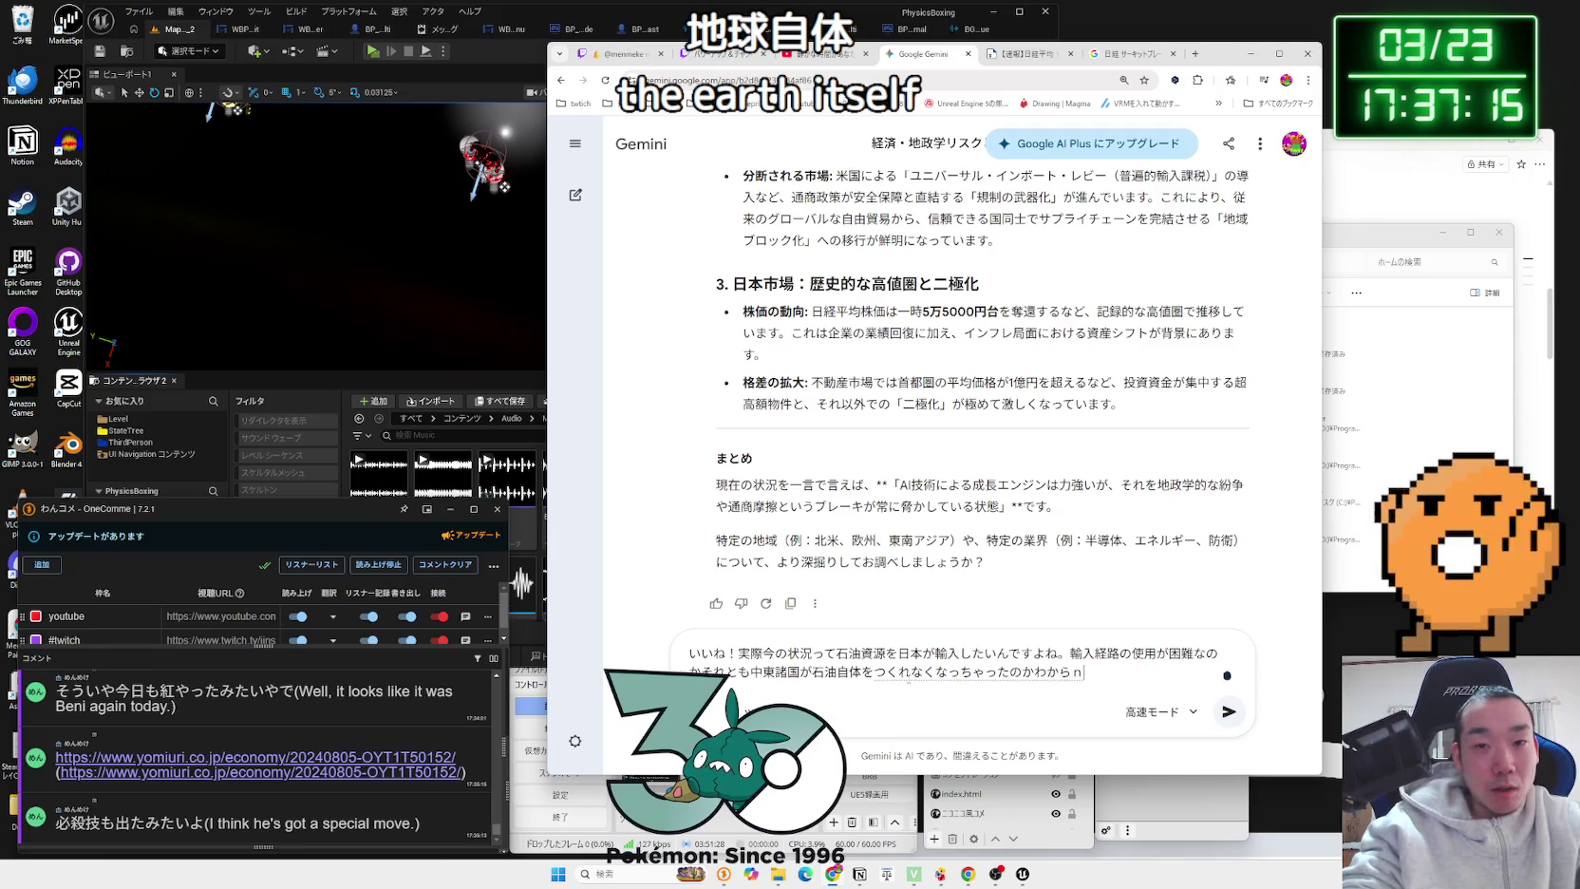
text(esuoshiete-)
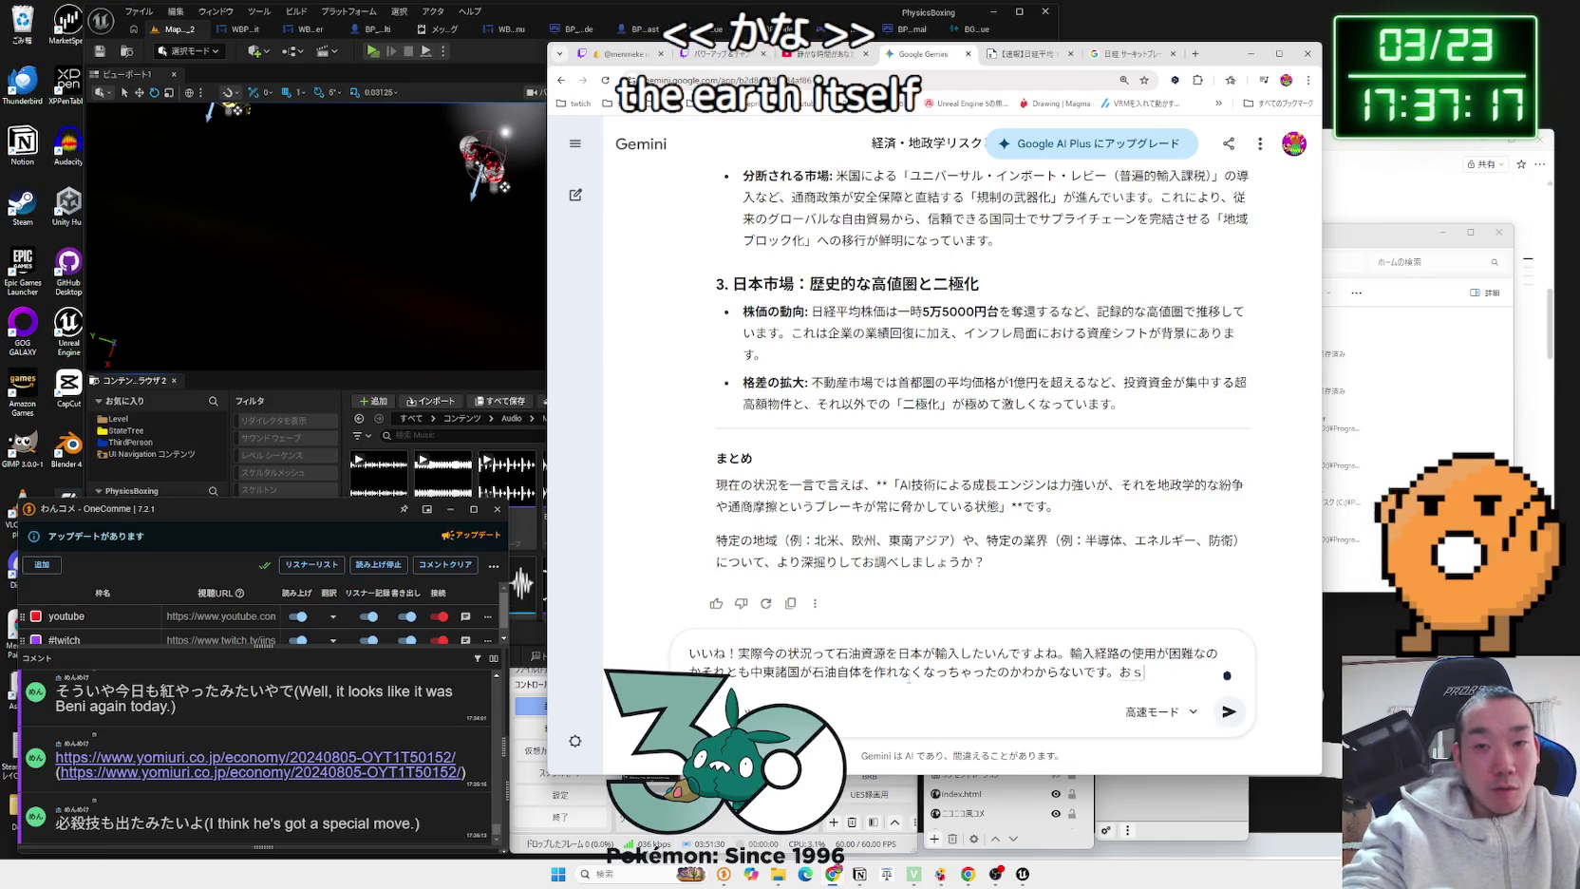
key(Return)
key(Return)
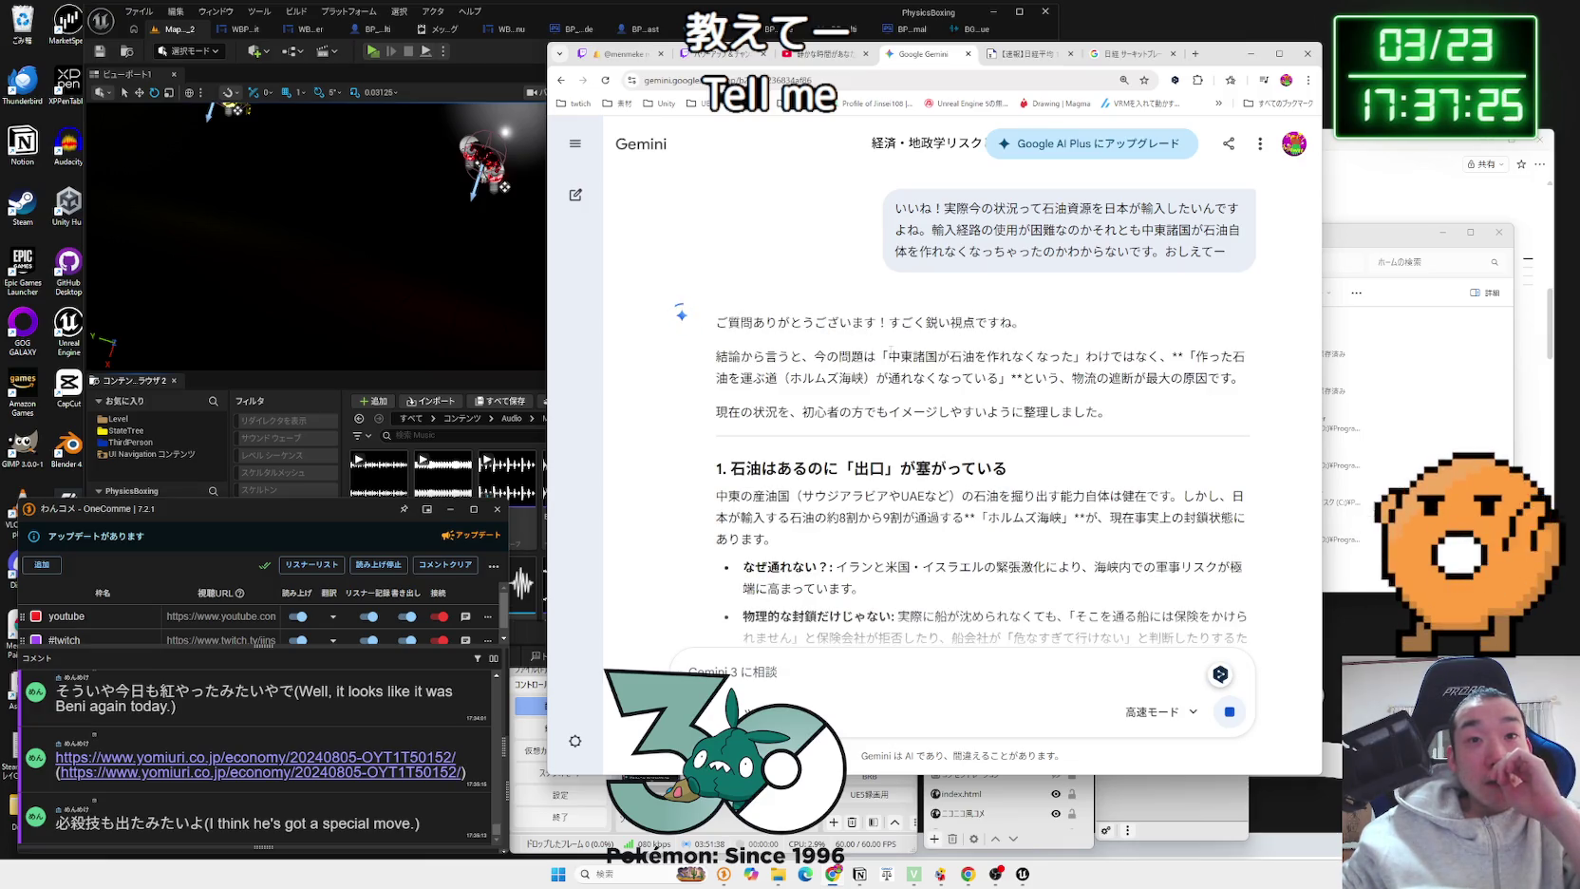
drag(804, 356, 1243, 377)
click(1251, 379)
drag(804, 356, 1244, 378)
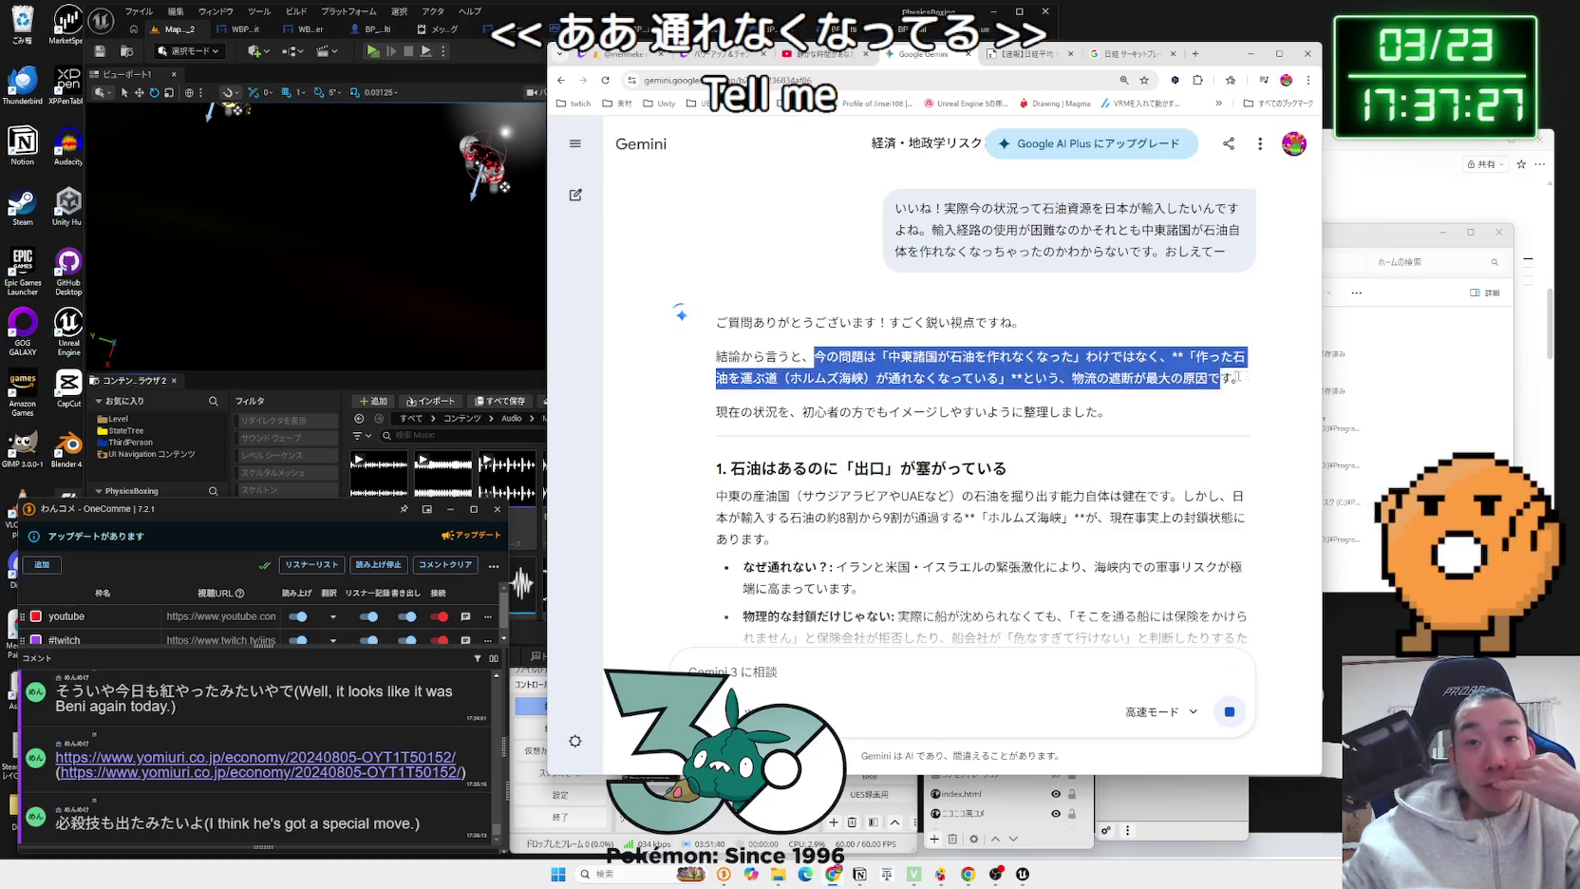
click(1252, 379)
scroll(997, 362, down, 1)
mouse_move(997, 362)
mouse_down()
mouse_move(728, 344)
mouse_move(1013, 372)
mouse_move(1058, 413)
mouse_move(718, 394)
mouse_move(716, 372)
mouse_up()
double_click(1054, 394)
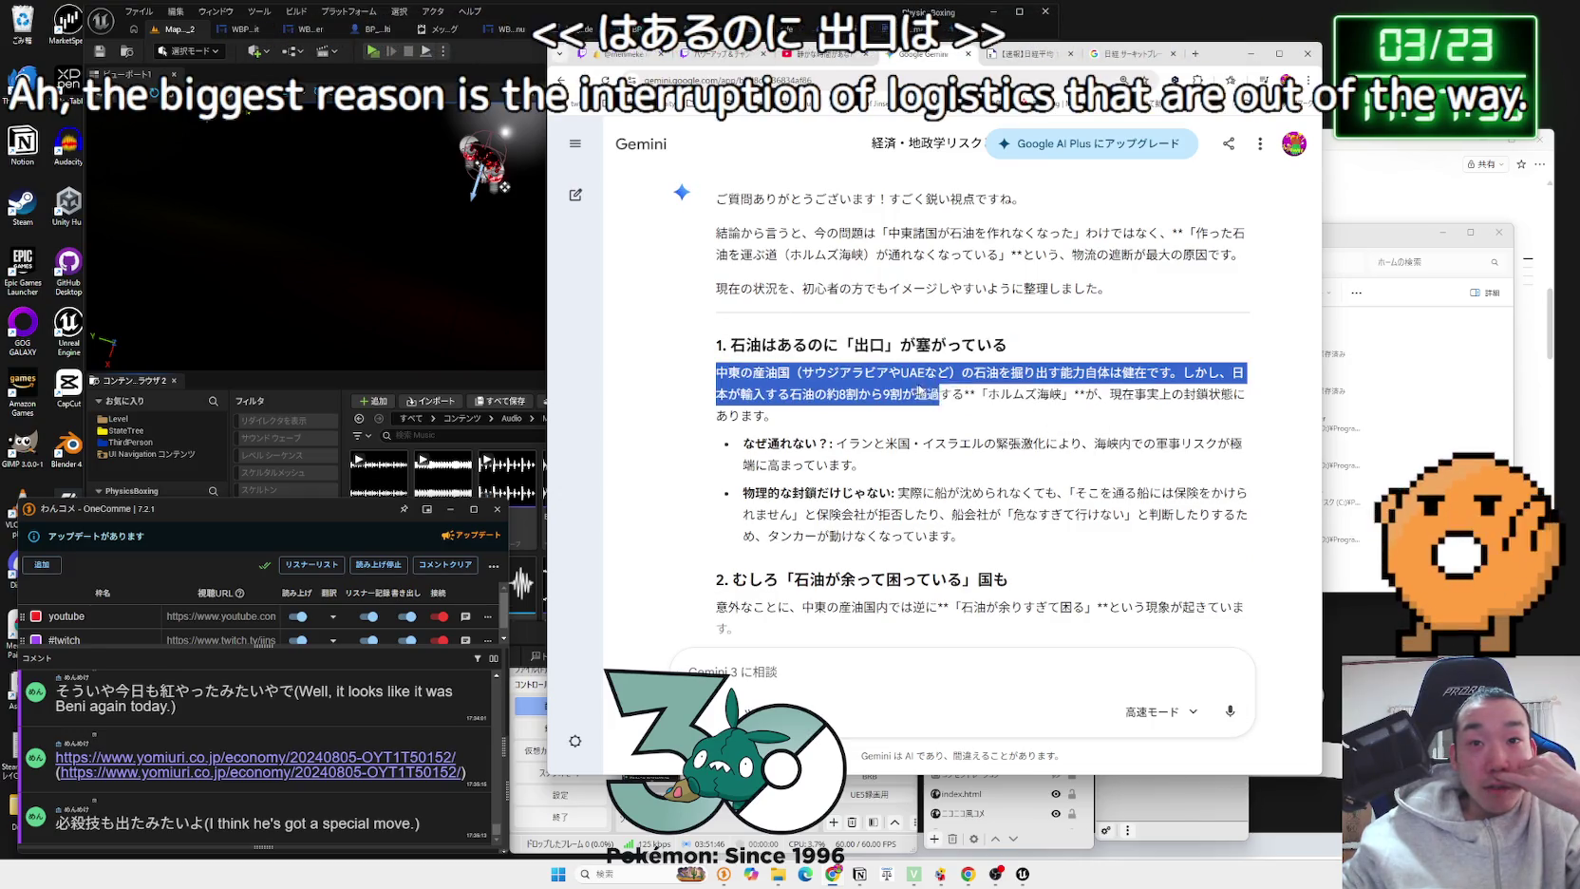
click(1095, 399)
drag(857, 390, 740, 383)
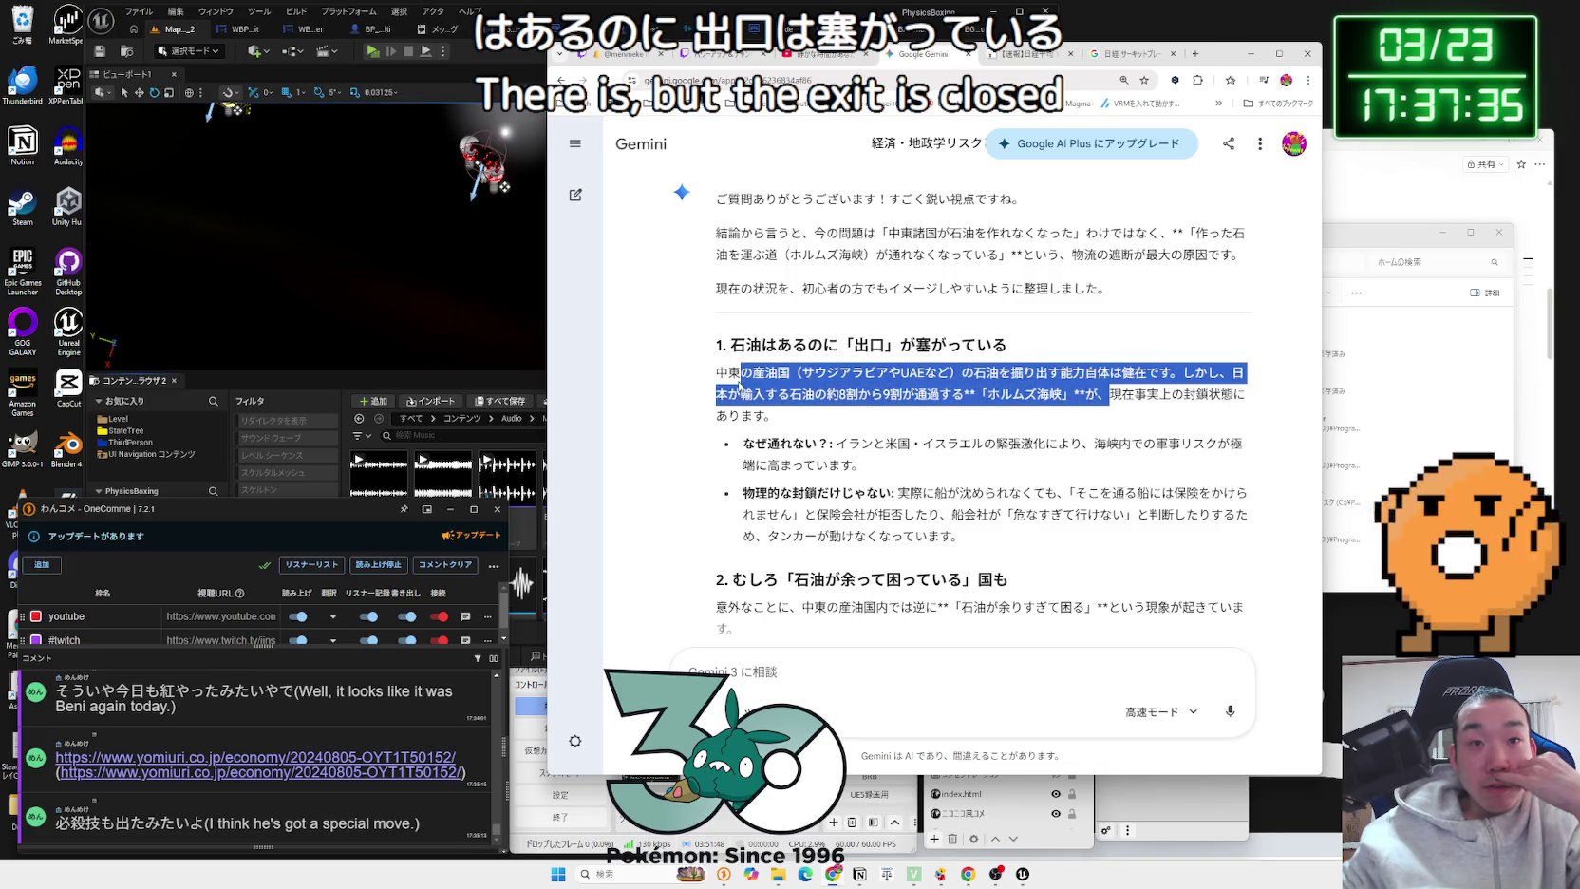
click(724, 380)
scroll(723, 380, down, 3)
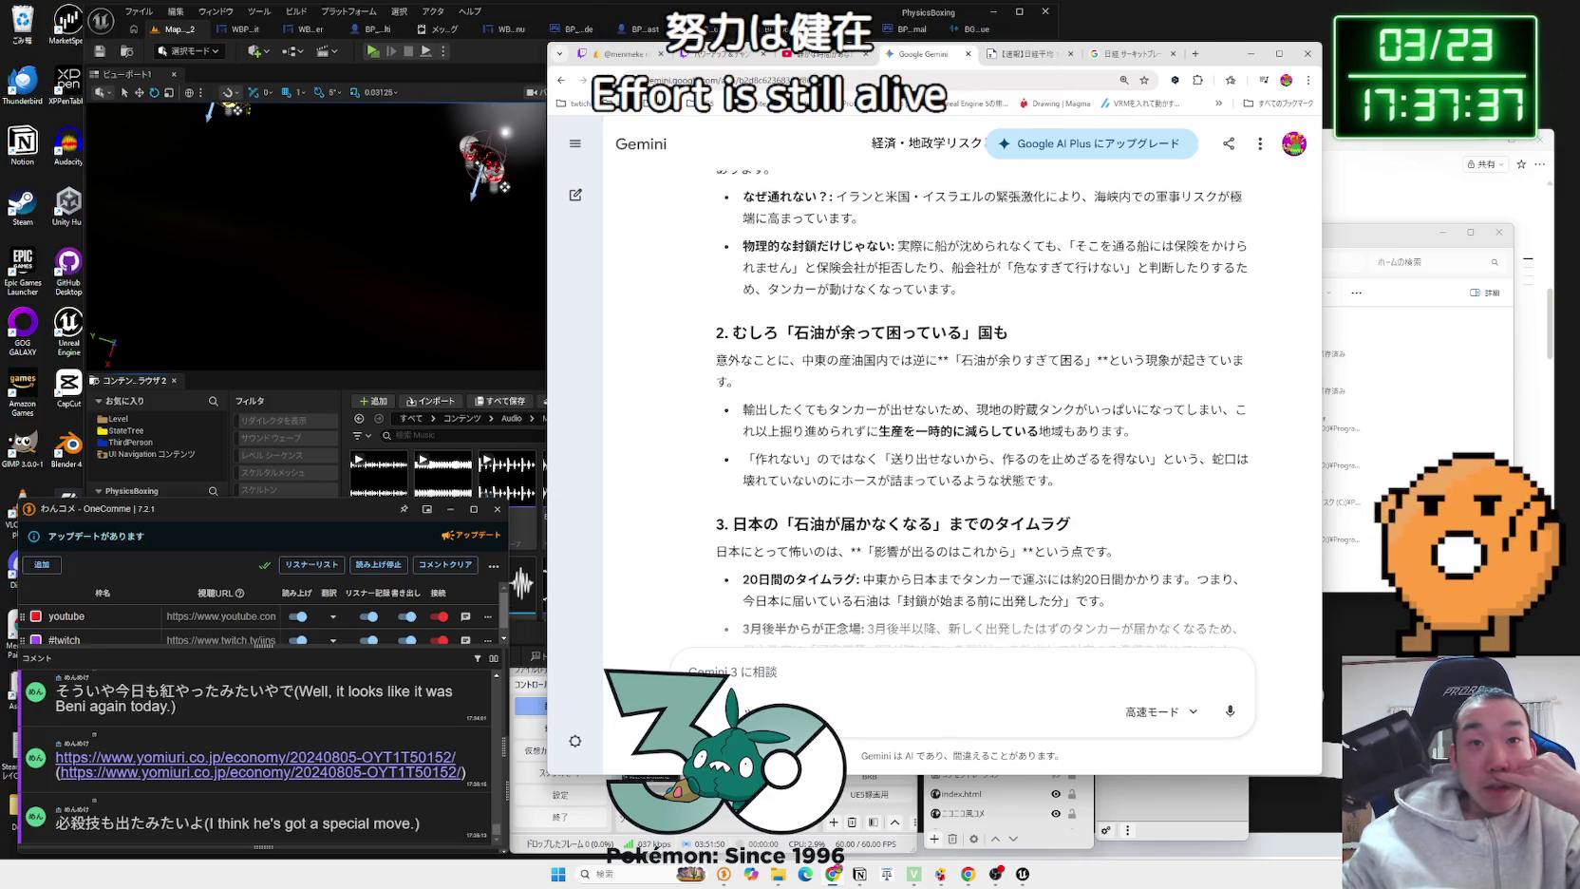
mouse_move(729, 333)
mouse_down()
mouse_move(955, 326)
mouse_move(807, 332)
mouse_up()
click(1005, 324)
mouse_move(716, 359)
mouse_down()
mouse_move(1253, 350)
mouse_move(1198, 362)
mouse_move(1235, 375)
mouse_move(1137, 369)
mouse_move(1102, 418)
mouse_move(745, 348)
mouse_move(767, 370)
mouse_move(1060, 419)
mouse_up()
click(750, 401)
scroll(750, 401, down, 1)
click(949, 608)
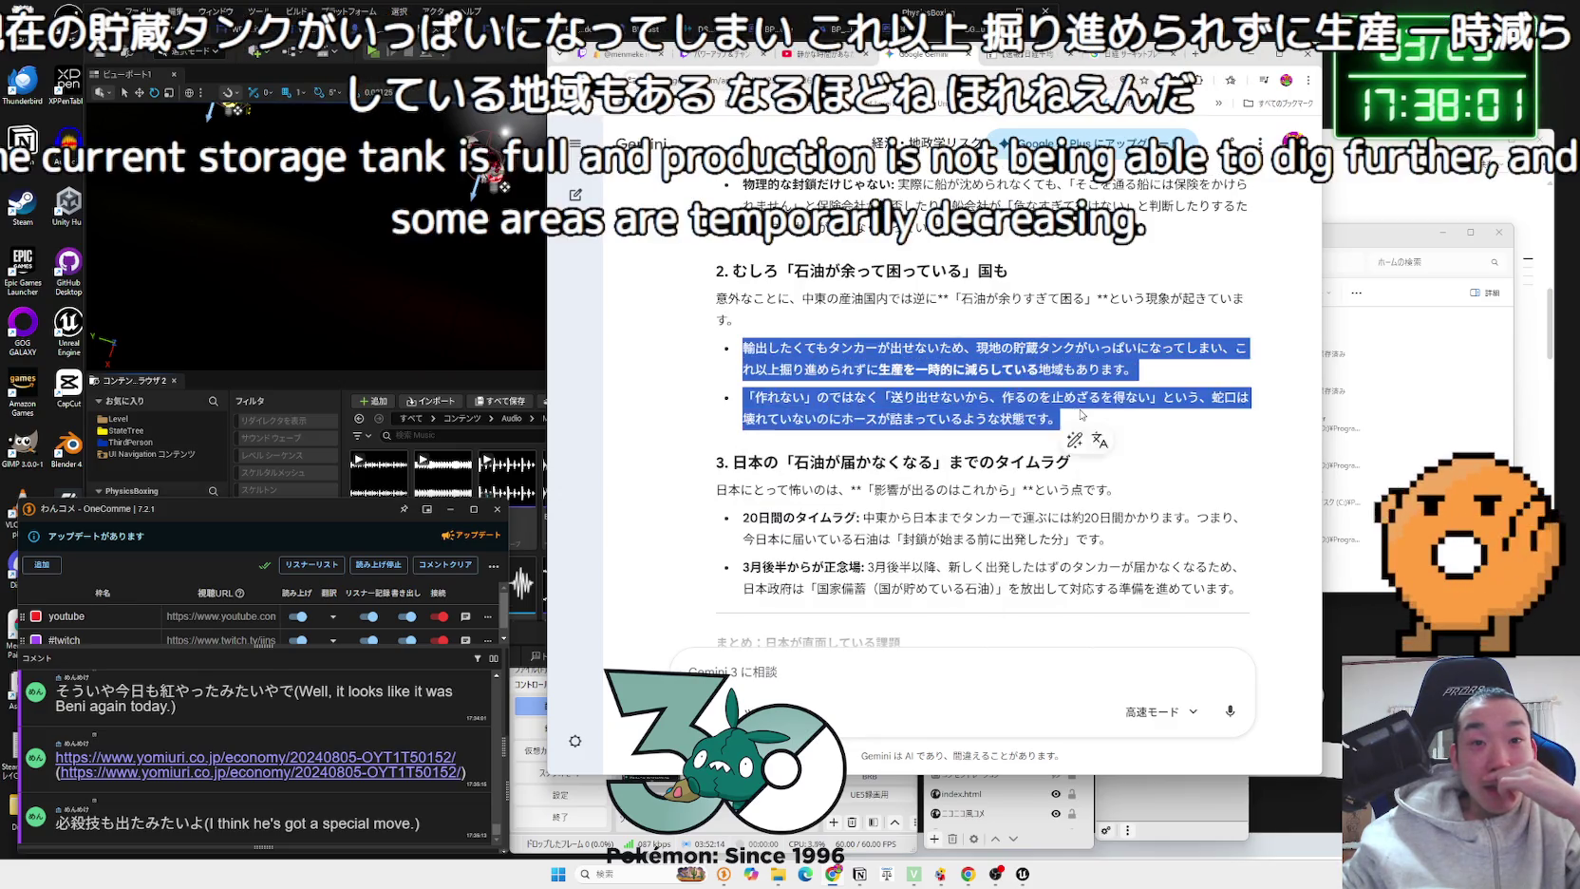
click(1078, 413)
scroll(1077, 413, down, 1)
scroll(1078, 413, down, 1)
mouse_move(1242, 405)
mouse_down()
mouse_move(745, 328)
mouse_move(711, 295)
mouse_move(714, 275)
mouse_move(1121, 306)
mouse_move(1115, 353)
mouse_move(888, 332)
mouse_up()
click(1116, 351)
double_click(875, 333)
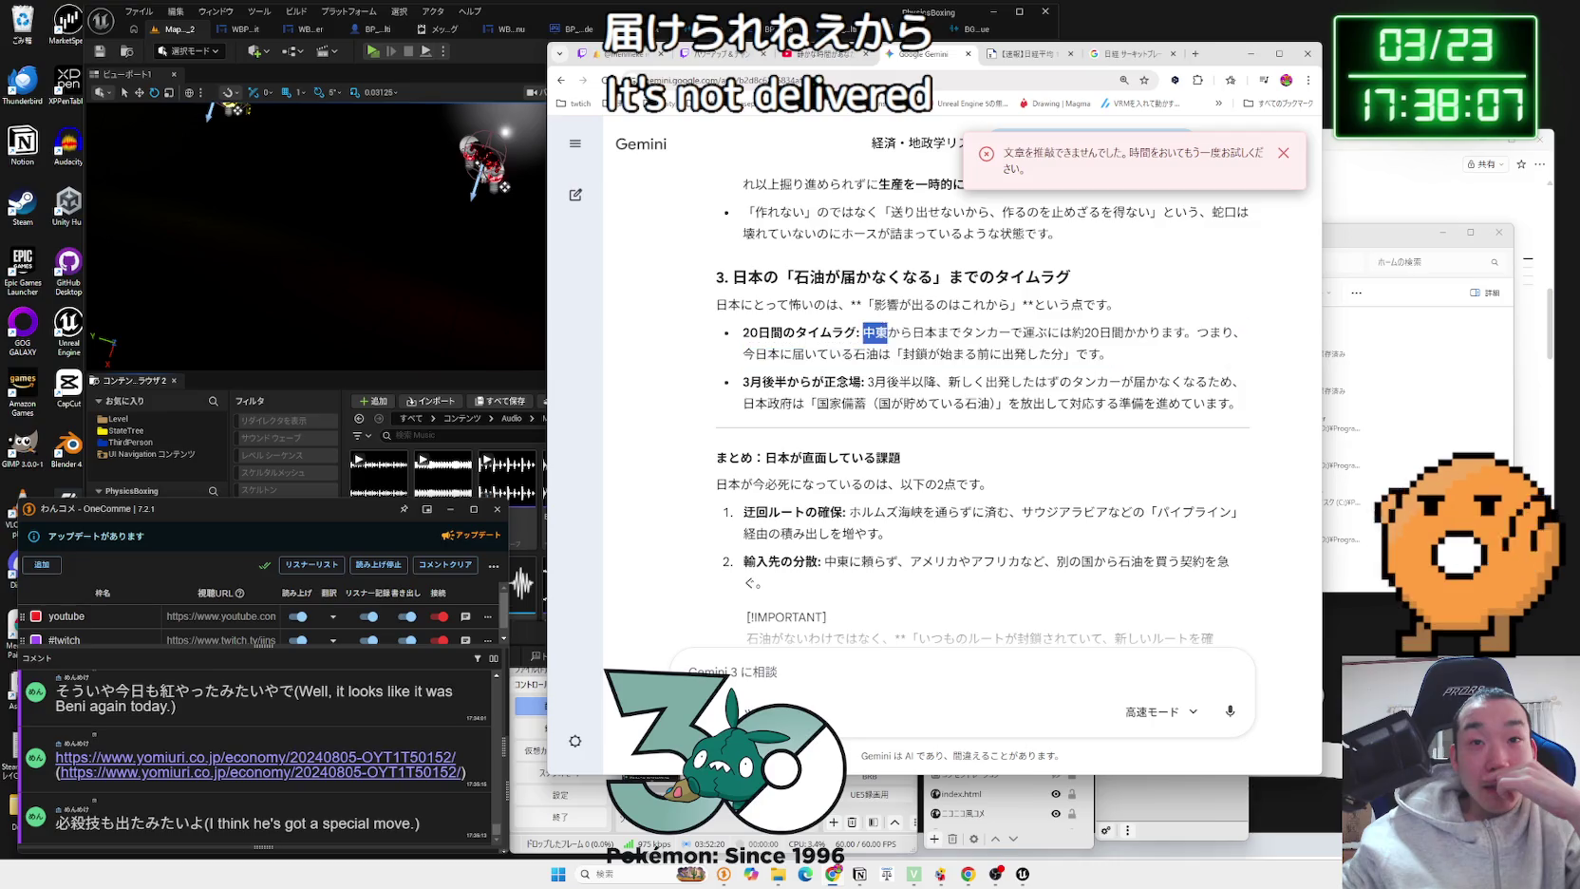
mouse_move(1175, 332)
mouse_down()
mouse_move(888, 333)
mouse_move(934, 332)
mouse_up()
click(1171, 328)
mouse_move(1178, 332)
mouse_down()
mouse_move(863, 332)
mouse_move(1094, 351)
mouse_up()
click(863, 332)
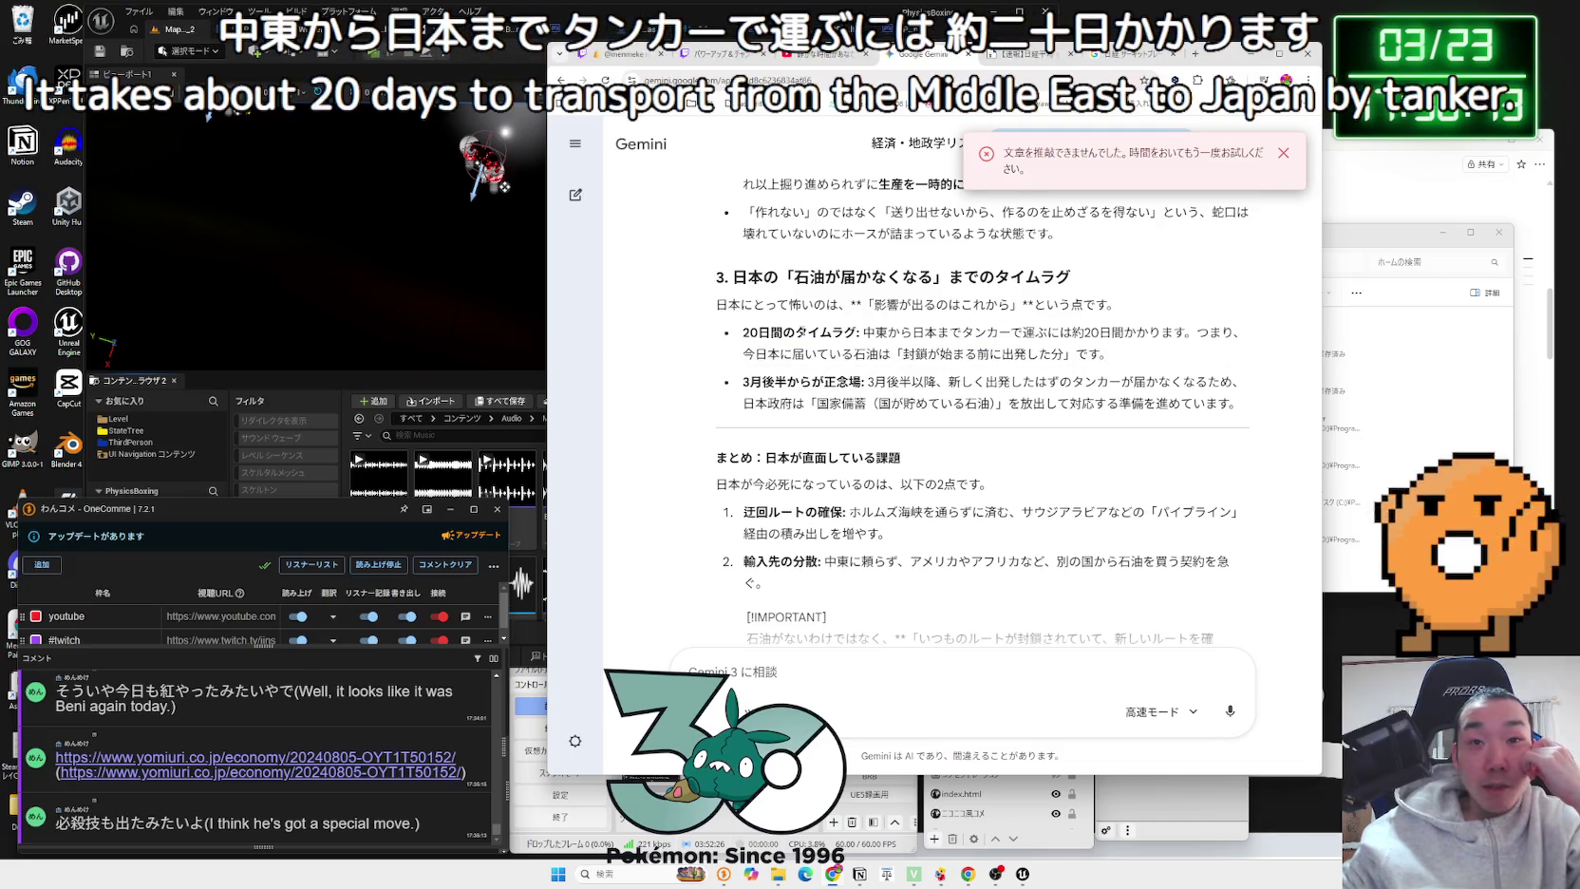
mouse_move(967, 382)
mouse_down()
mouse_move(750, 382)
mouse_move(1251, 406)
mouse_move(1056, 382)
mouse_move(748, 381)
mouse_move(1206, 385)
mouse_move(1216, 401)
mouse_move(834, 384)
mouse_move(1219, 403)
mouse_move(736, 385)
mouse_move(848, 358)
mouse_move(766, 362)
mouse_move(820, 361)
mouse_move(955, 410)
mouse_up()
double_click(768, 383)
click(1213, 397)
click(736, 391)
scroll(737, 391, down, 2)
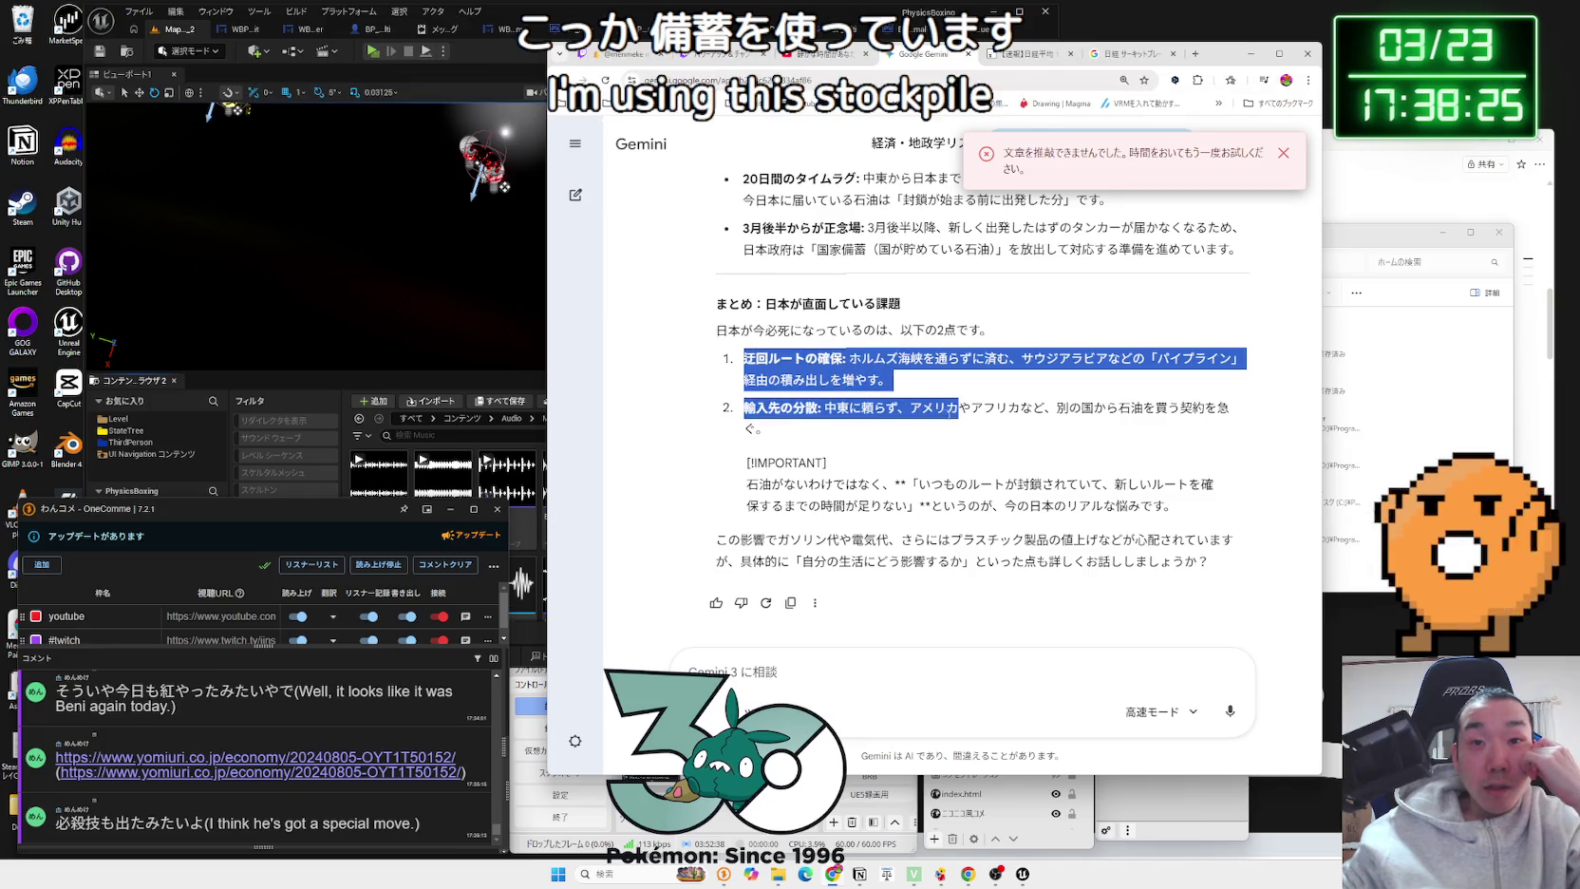
mouse_move(767, 429)
mouse_down()
mouse_move(836, 385)
mouse_move(743, 358)
mouse_move(751, 442)
mouse_move(842, 380)
mouse_move(737, 371)
mouse_move(1031, 455)
mouse_move(1201, 546)
mouse_move(1178, 509)
mouse_move(821, 465)
mouse_move(751, 475)
mouse_move(1187, 486)
mouse_move(819, 508)
mouse_up()
click(744, 358)
click(736, 371)
click(1030, 455)
mouse_move(919, 484)
mouse_down()
mouse_move(917, 508)
mouse_move(1082, 505)
mouse_move(807, 465)
mouse_up()
click(835, 674)
Step: Type a follow-up noting Iran reportedly attacked an oil-producing facility
text(せき)
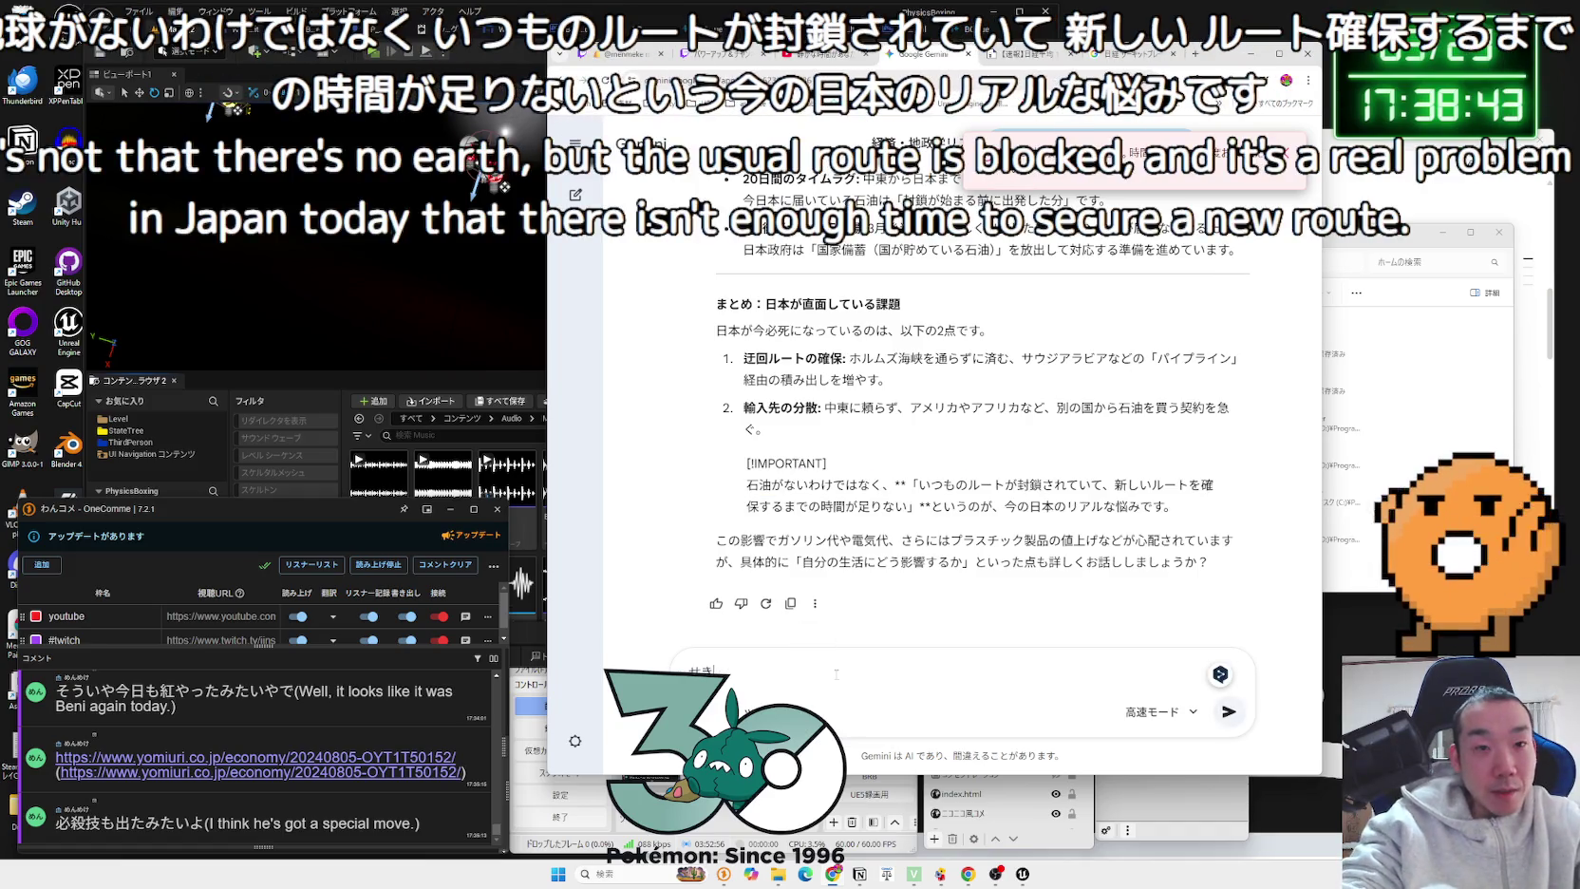
text(ゆotukuru)
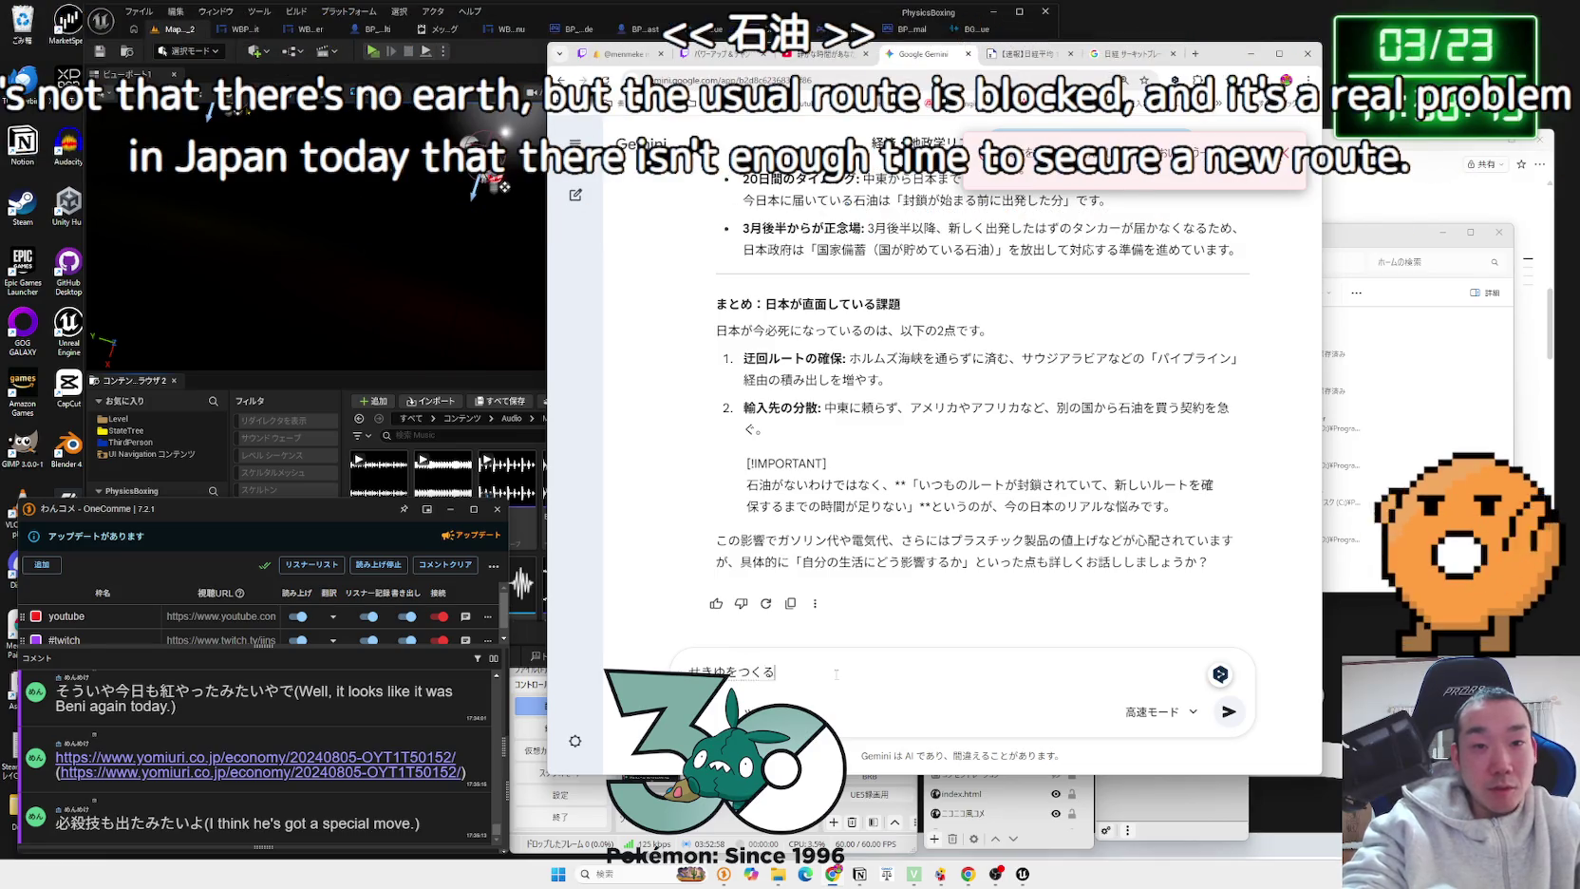
key(space)
text(sis？を)
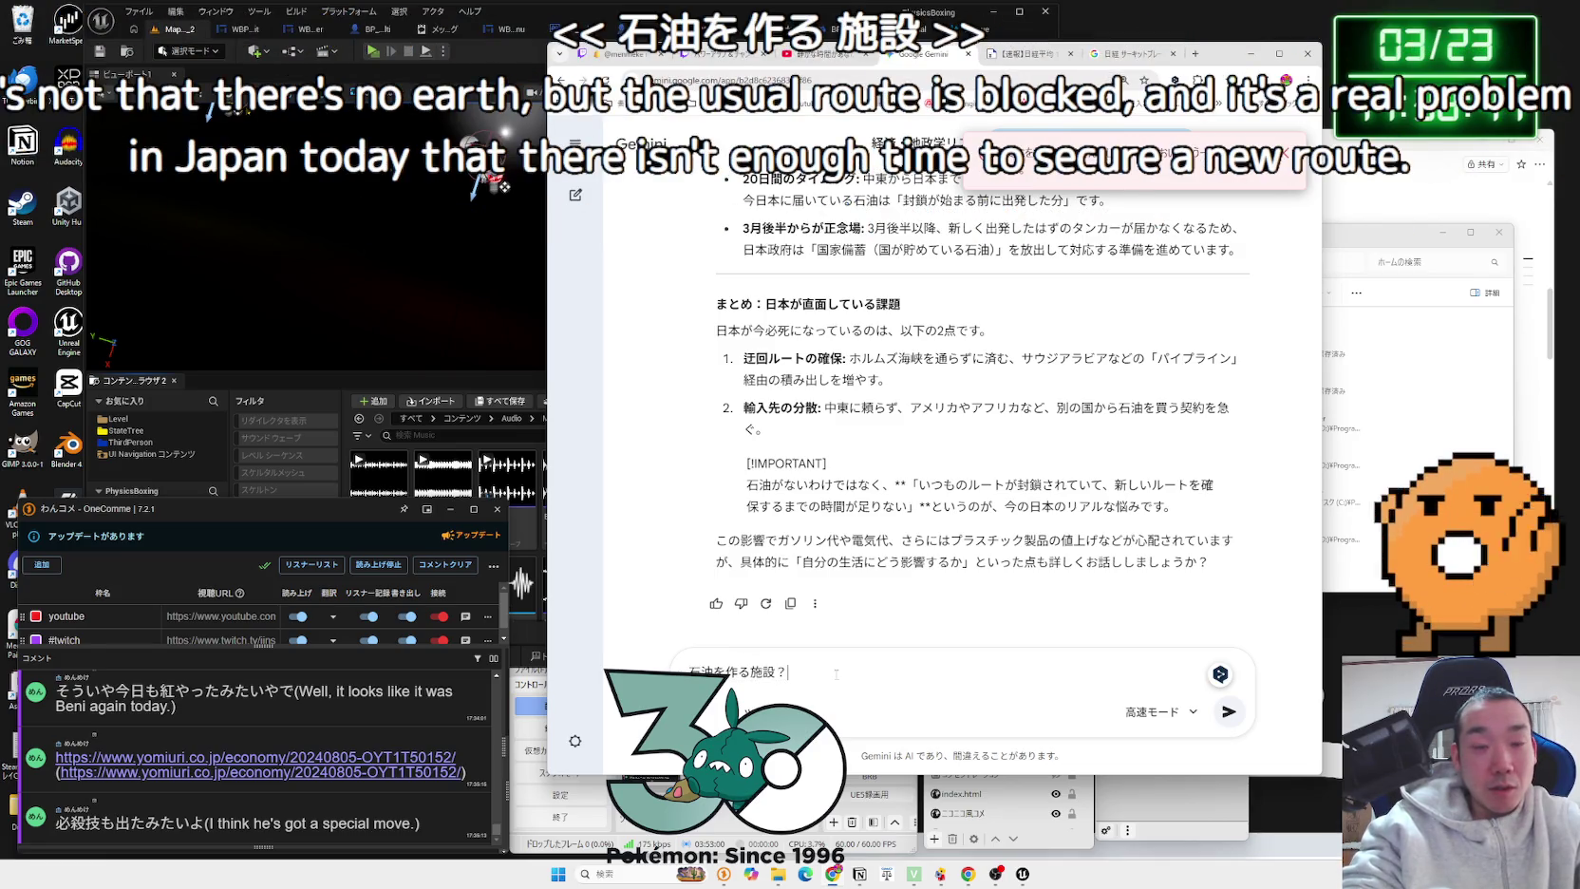
text(こう)
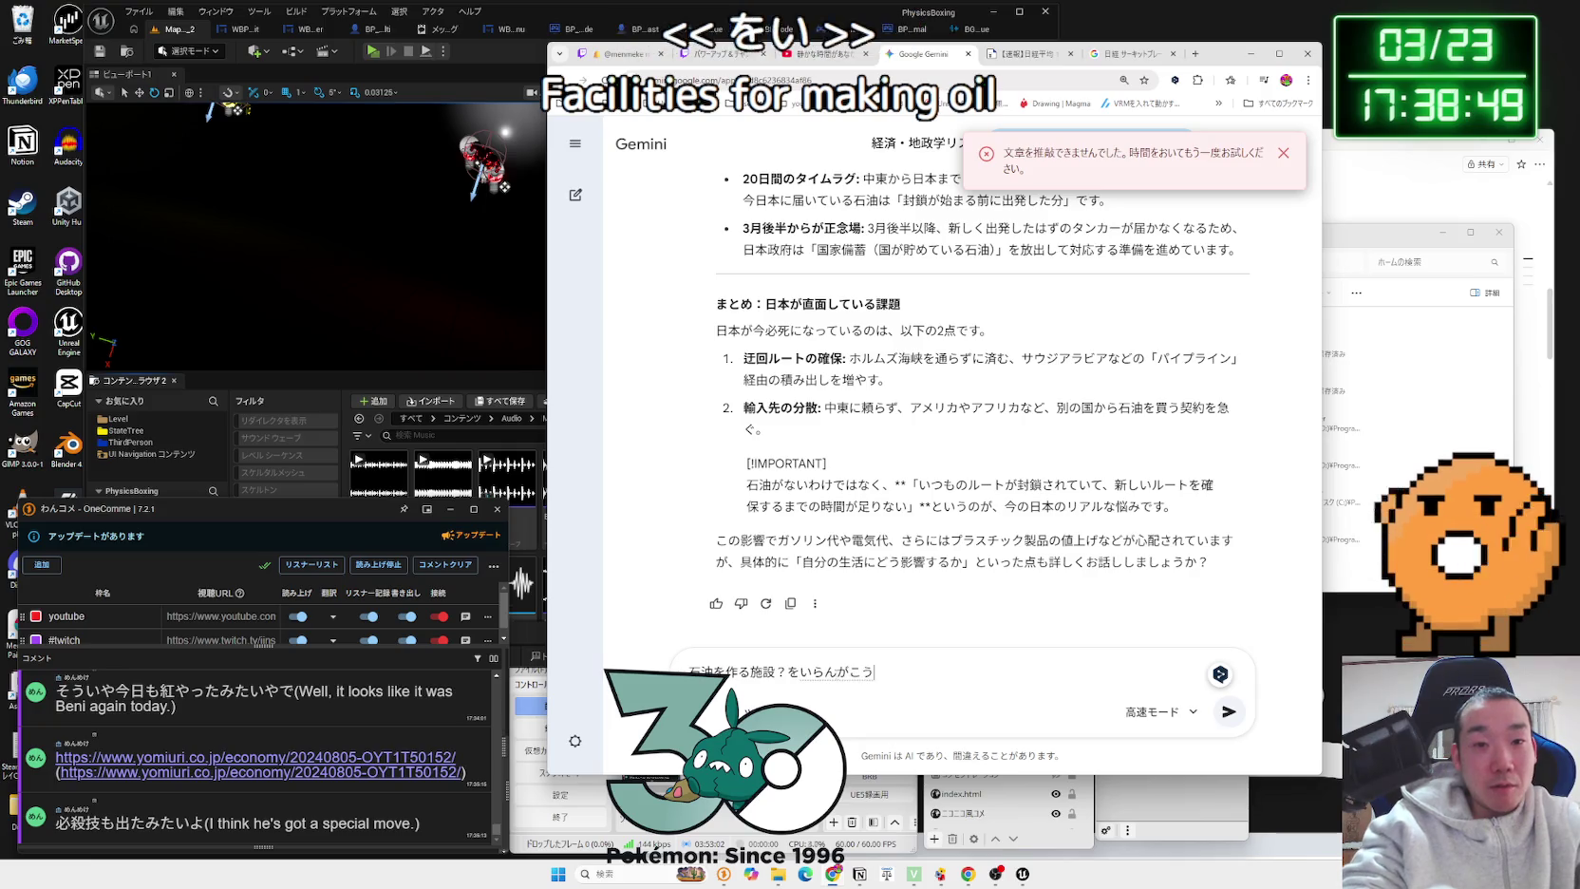
text(げきirurasiinodesuga)
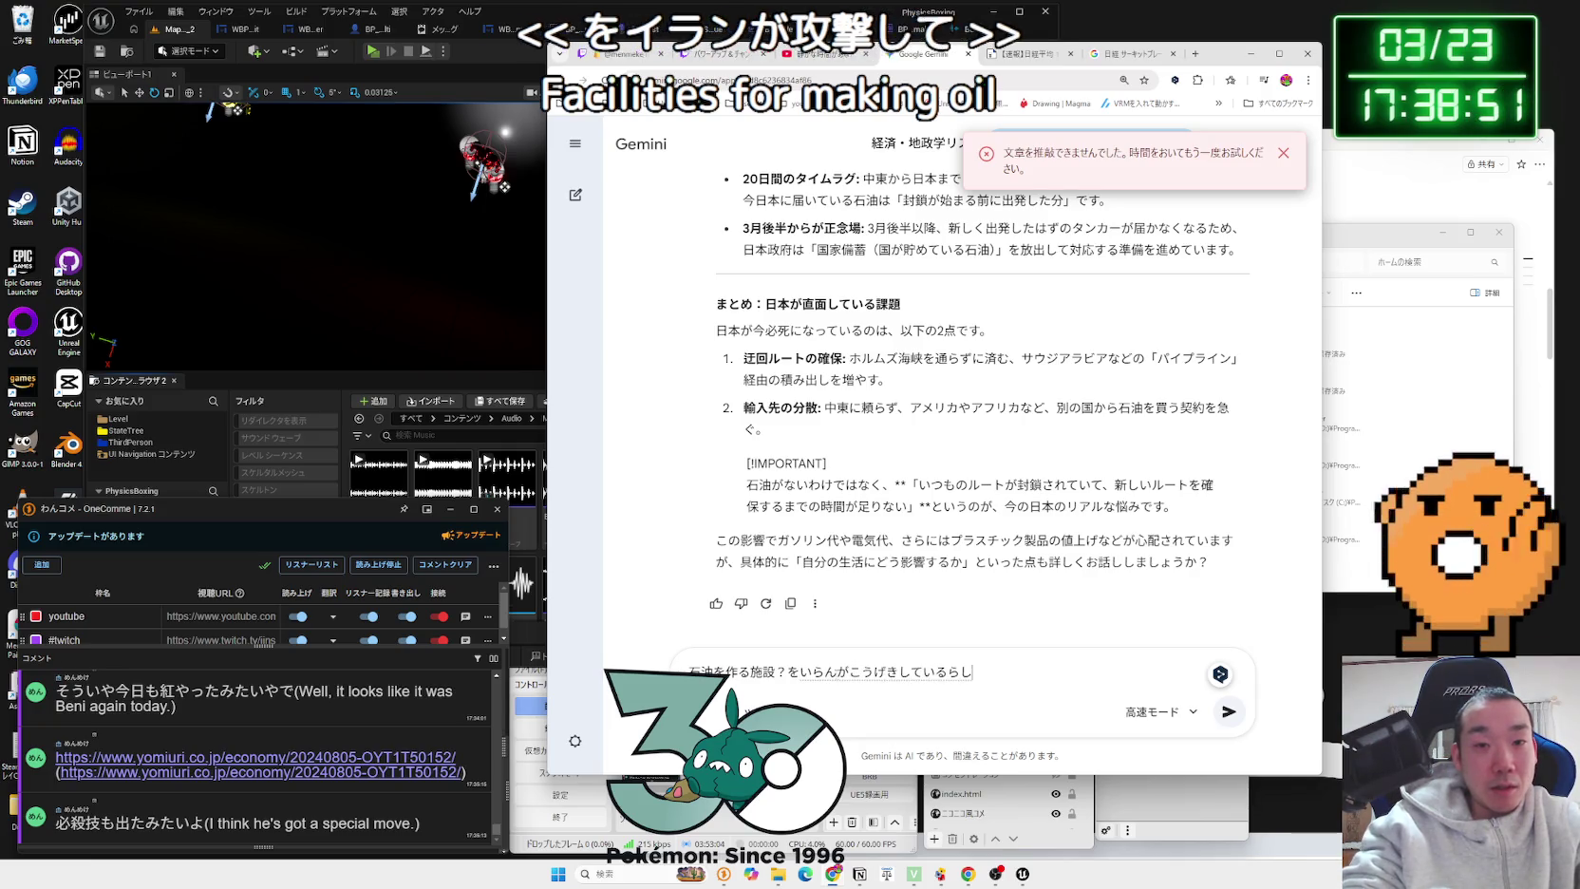
key(space)
text(それ)
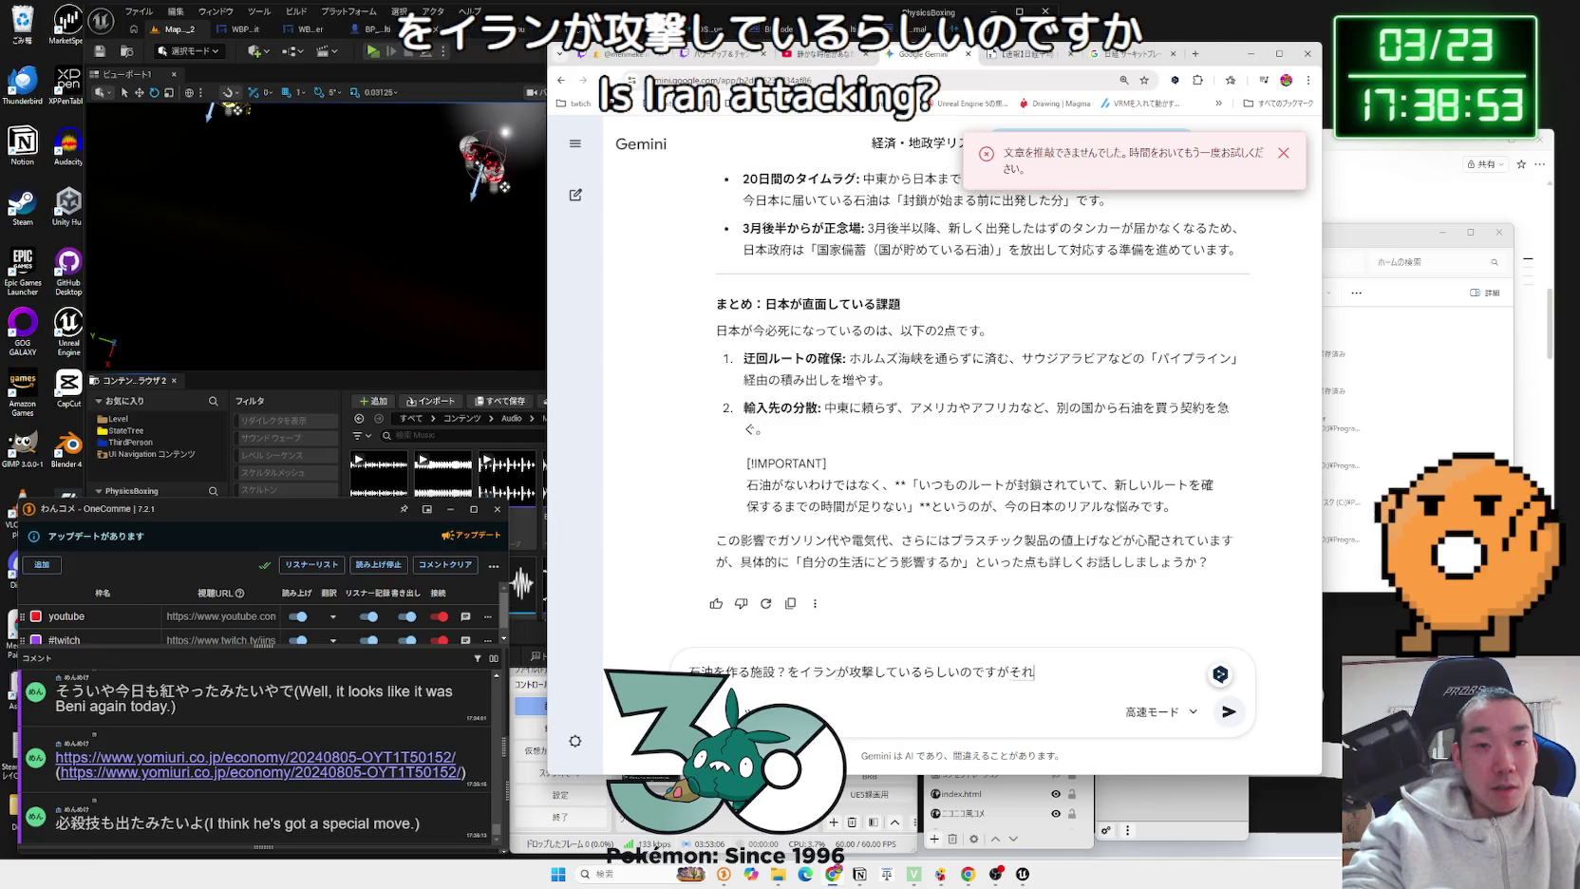
Step: Insert 大規模 before 施設, ask whether it has an impact and to look into it, then send
click(750, 672)
text(dibo)
key(space)
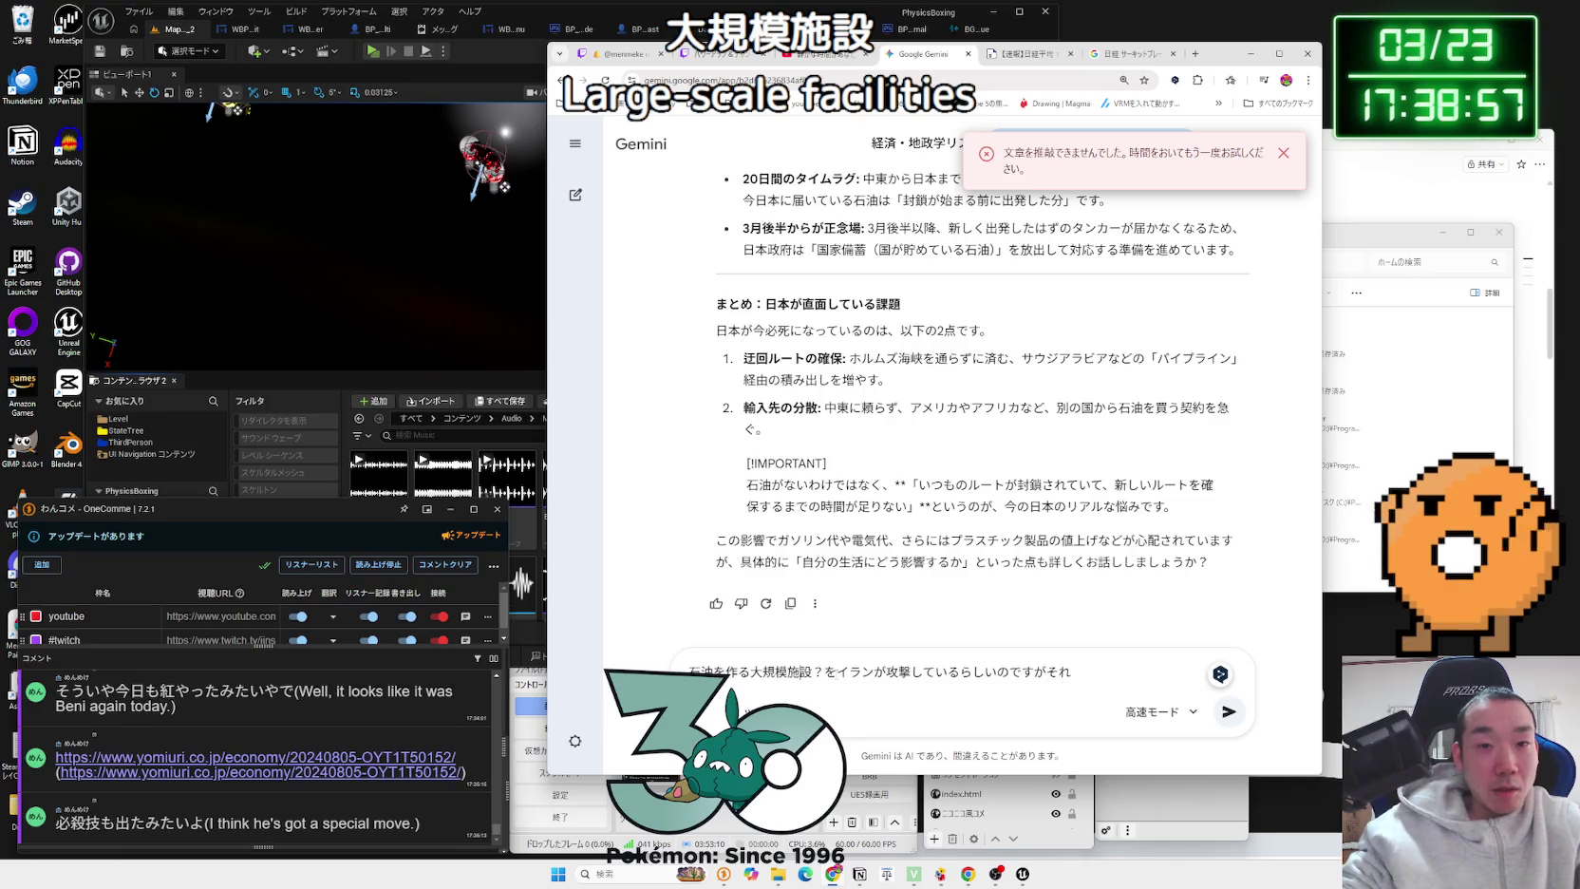
key(End)
text(hae)
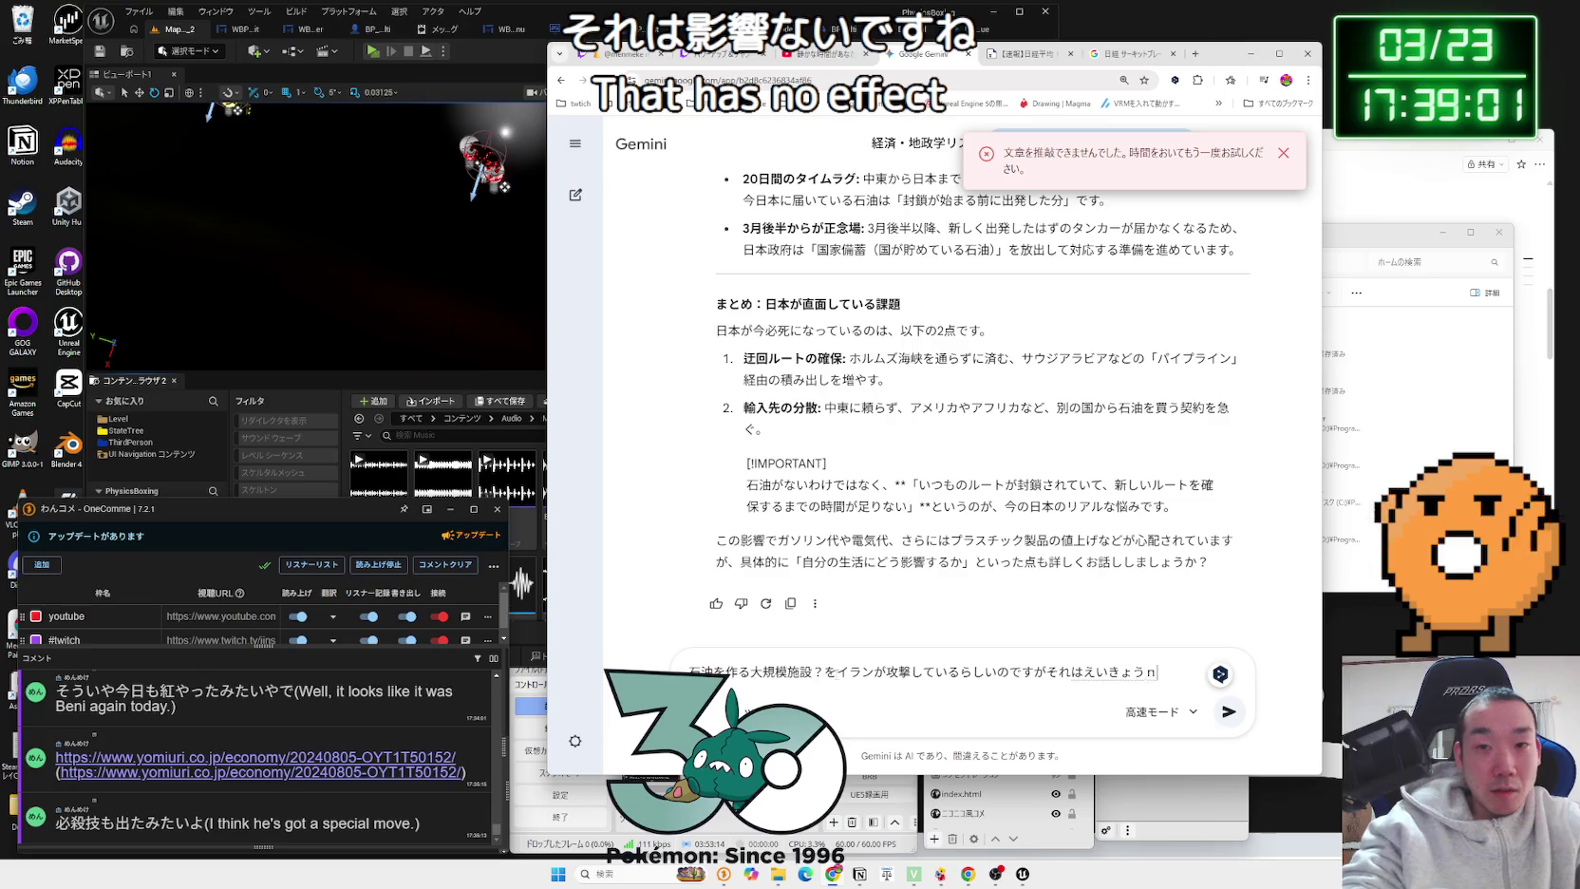
key(space)
text(kane?shine)
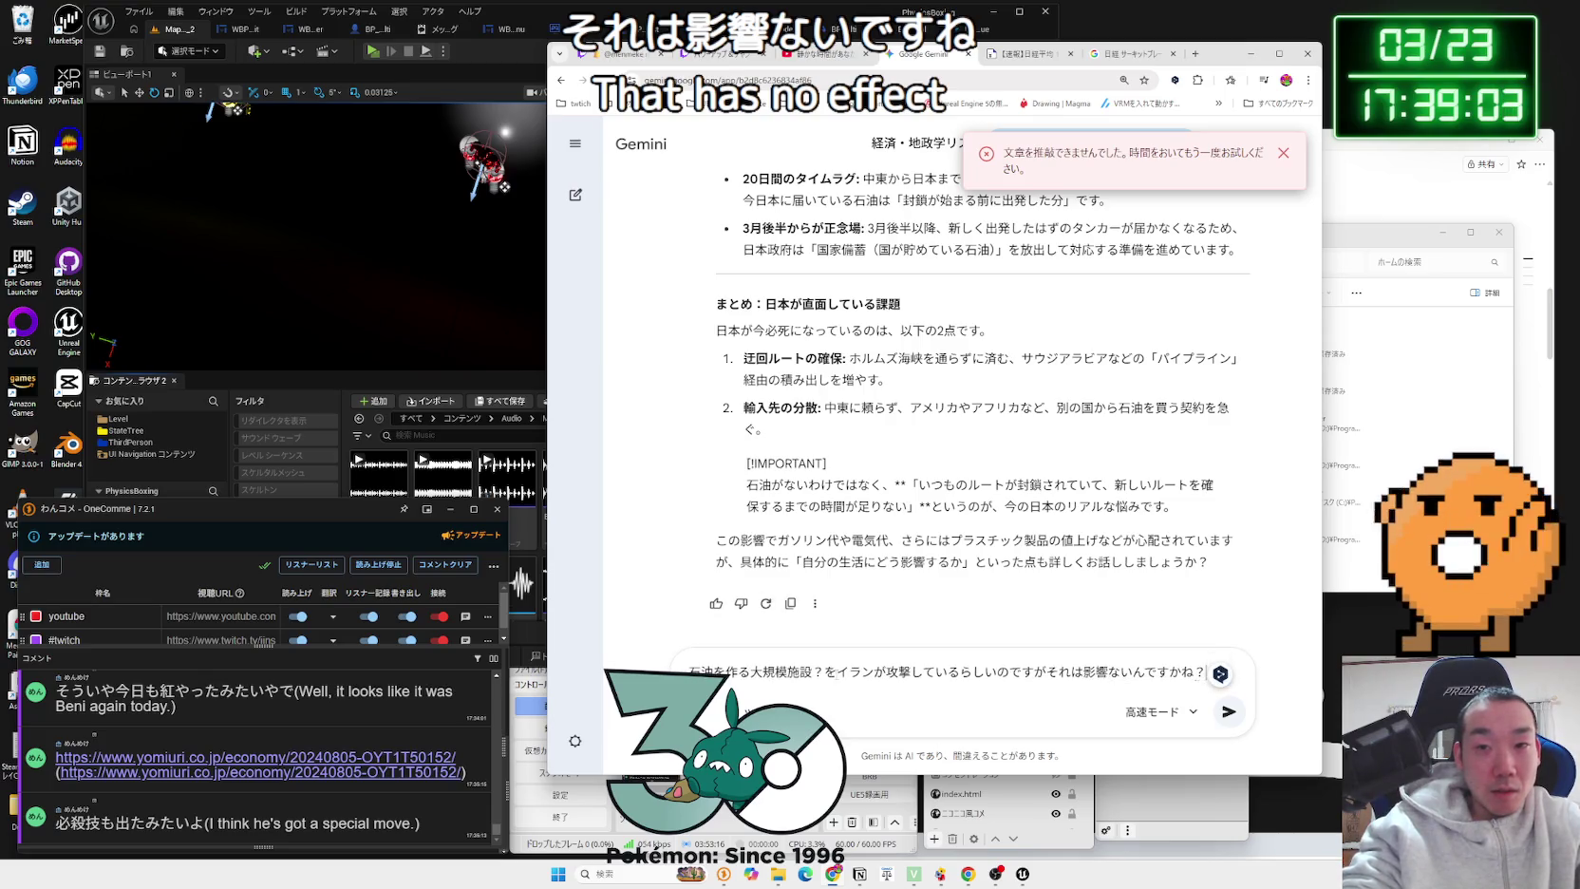
key(BackSpace)
text(raghoshiidesu)
key(space)
key(Return)
key(Return)
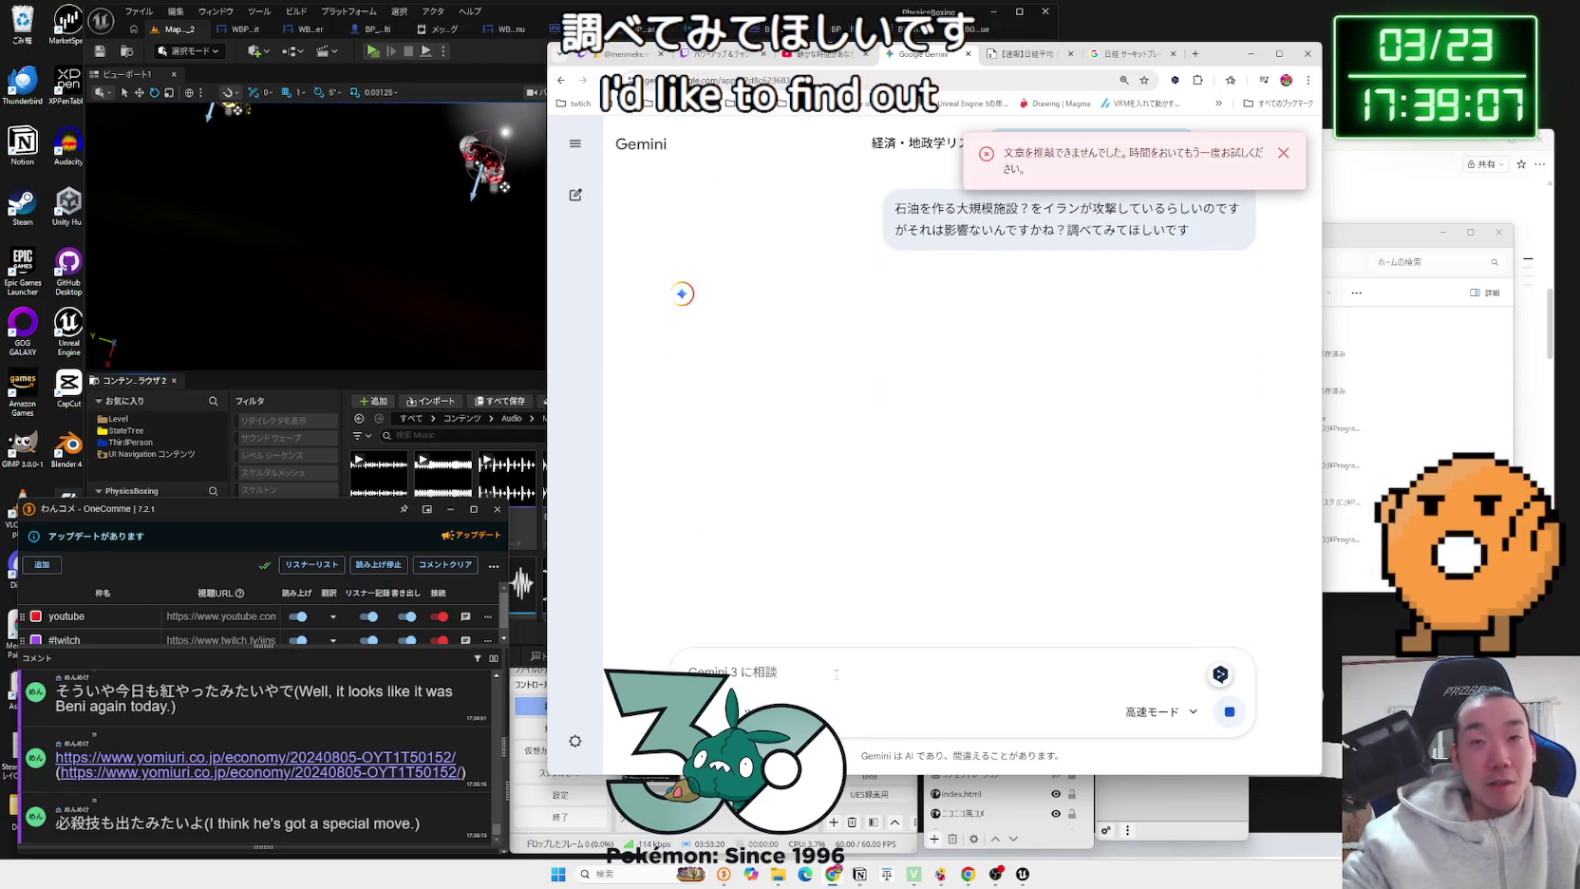
Step: Dismiss the error notice and skim the opening of Gemini's new reply
click(1284, 154)
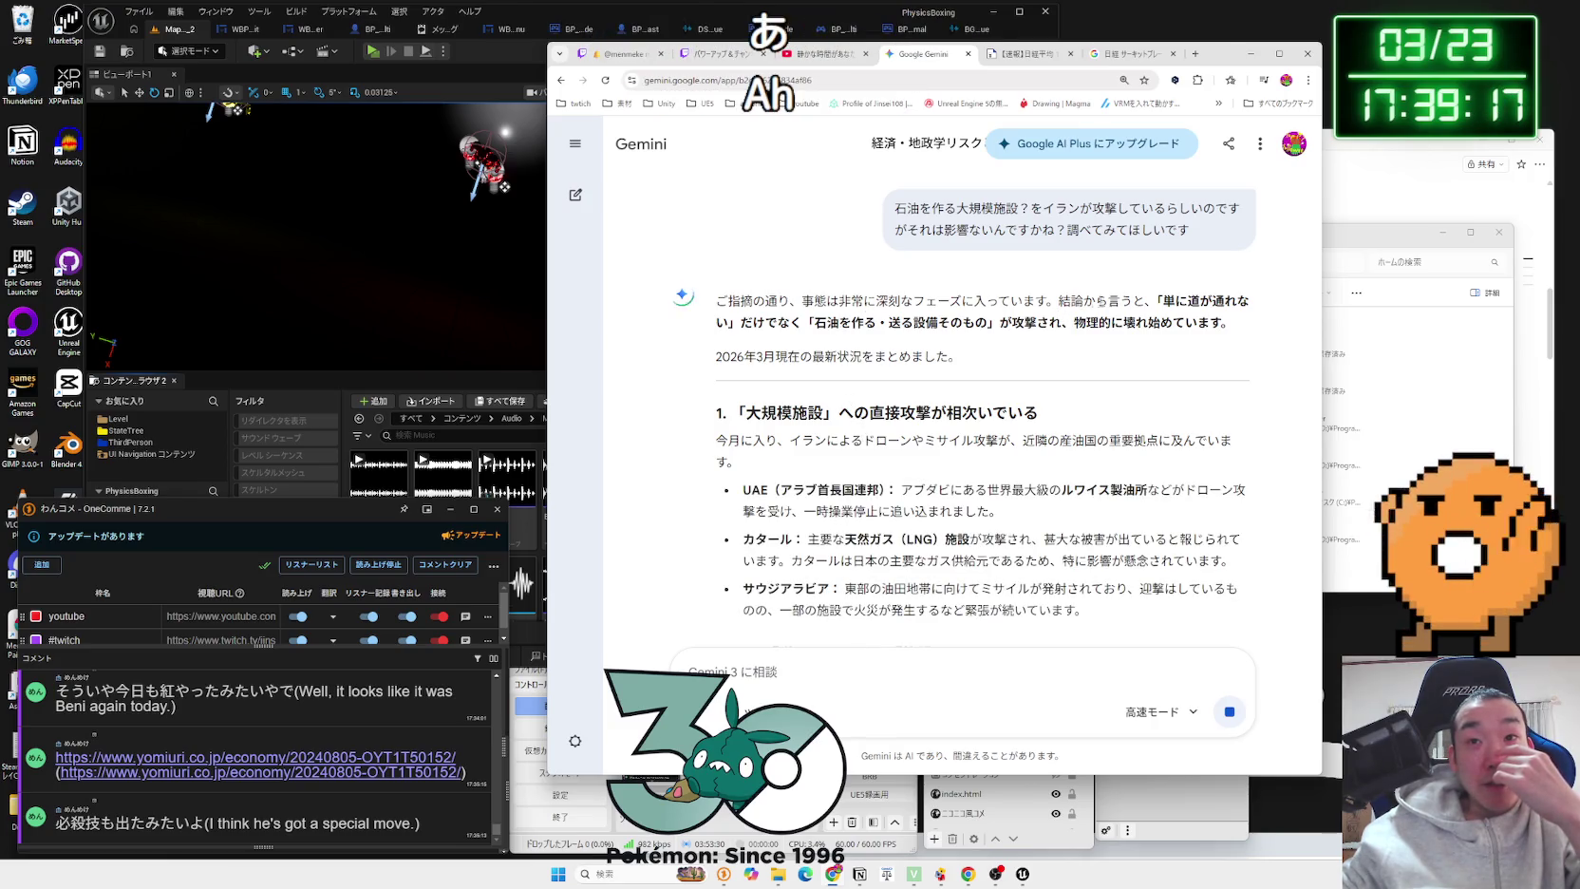
mouse_move(1150, 300)
mouse_down()
mouse_move(1227, 302)
mouse_move(736, 322)
mouse_move(1232, 323)
mouse_up()
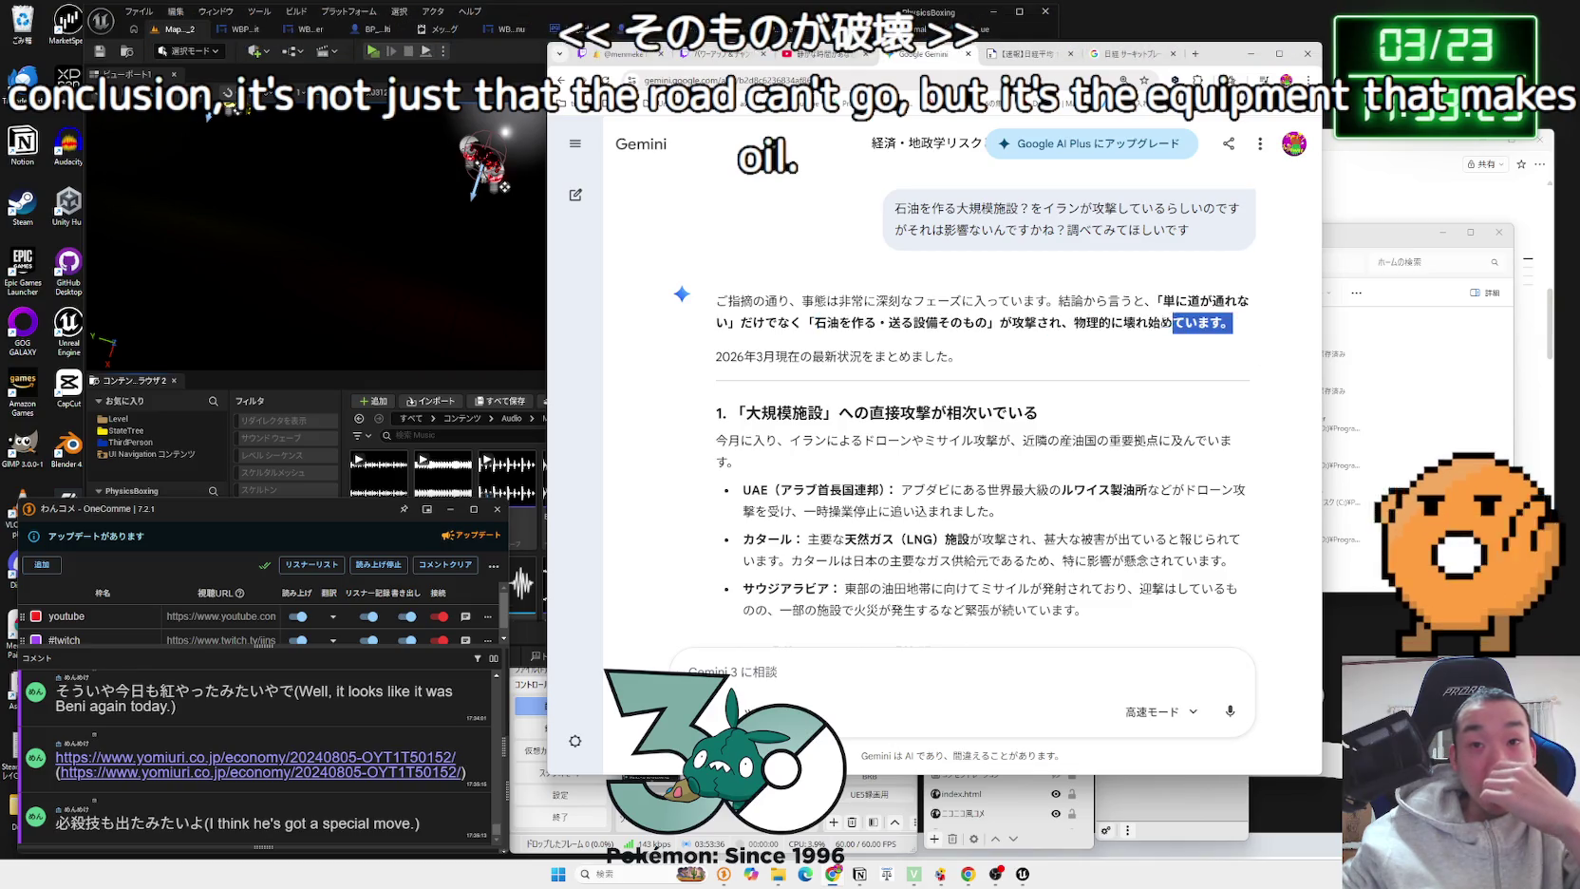
click(800, 323)
scroll(801, 323, down, 2)
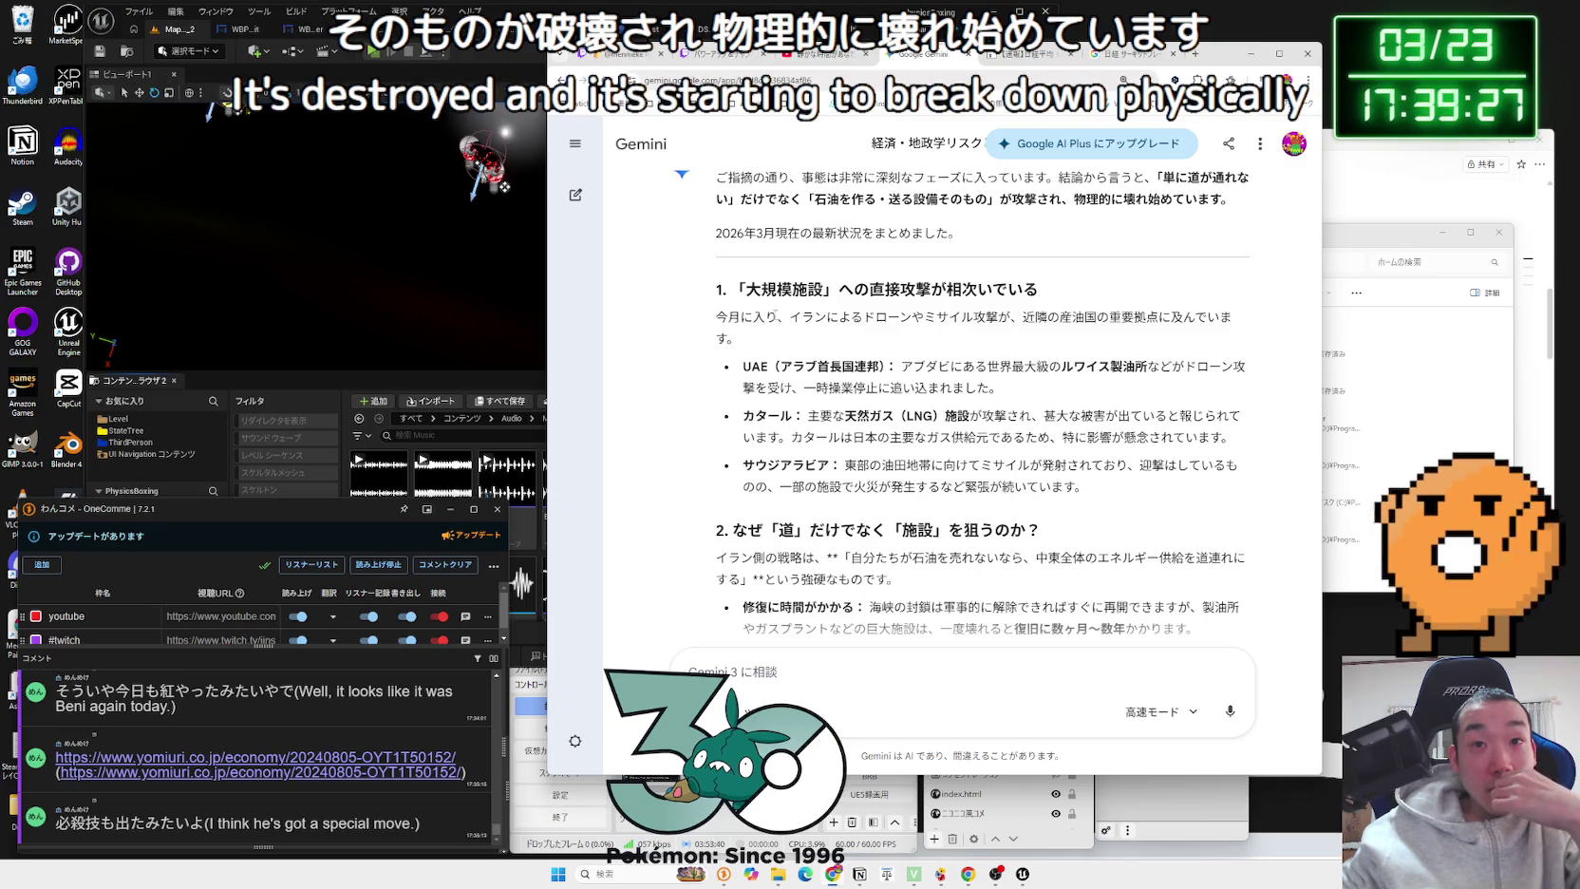
Step: Select the refinery name ルワイス製油所 in the reply and bring up its context menu
mouse_move(935, 317)
mouse_down()
mouse_move(740, 339)
mouse_move(792, 321)
mouse_move(721, 180)
mouse_up()
drag(716, 317, 1182, 317)
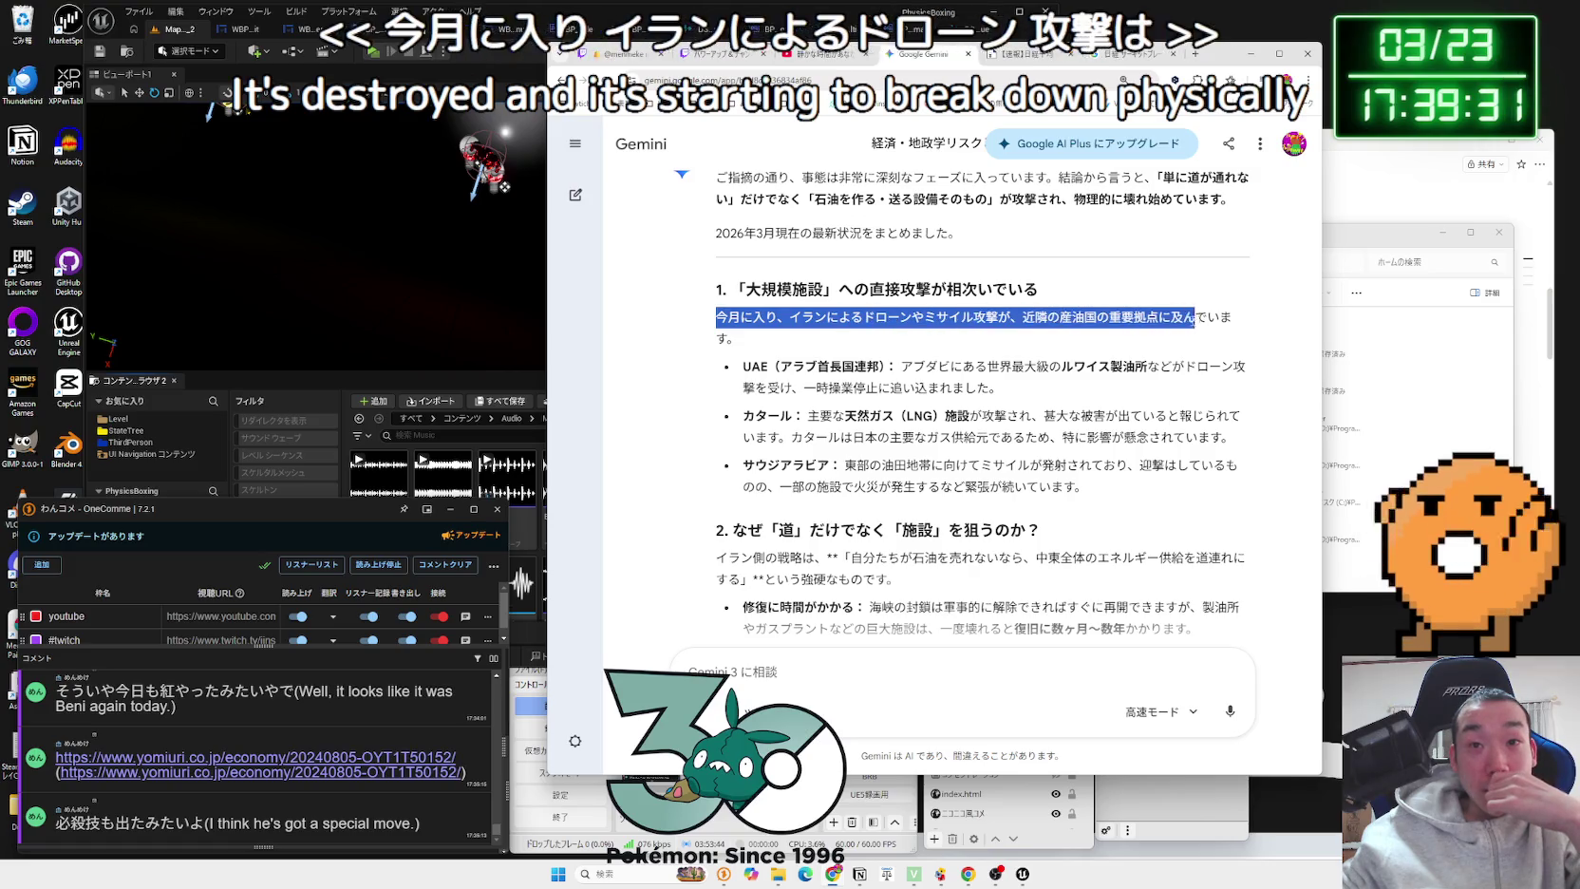
drag(997, 317, 740, 340)
triple_click(982, 323)
click(743, 353)
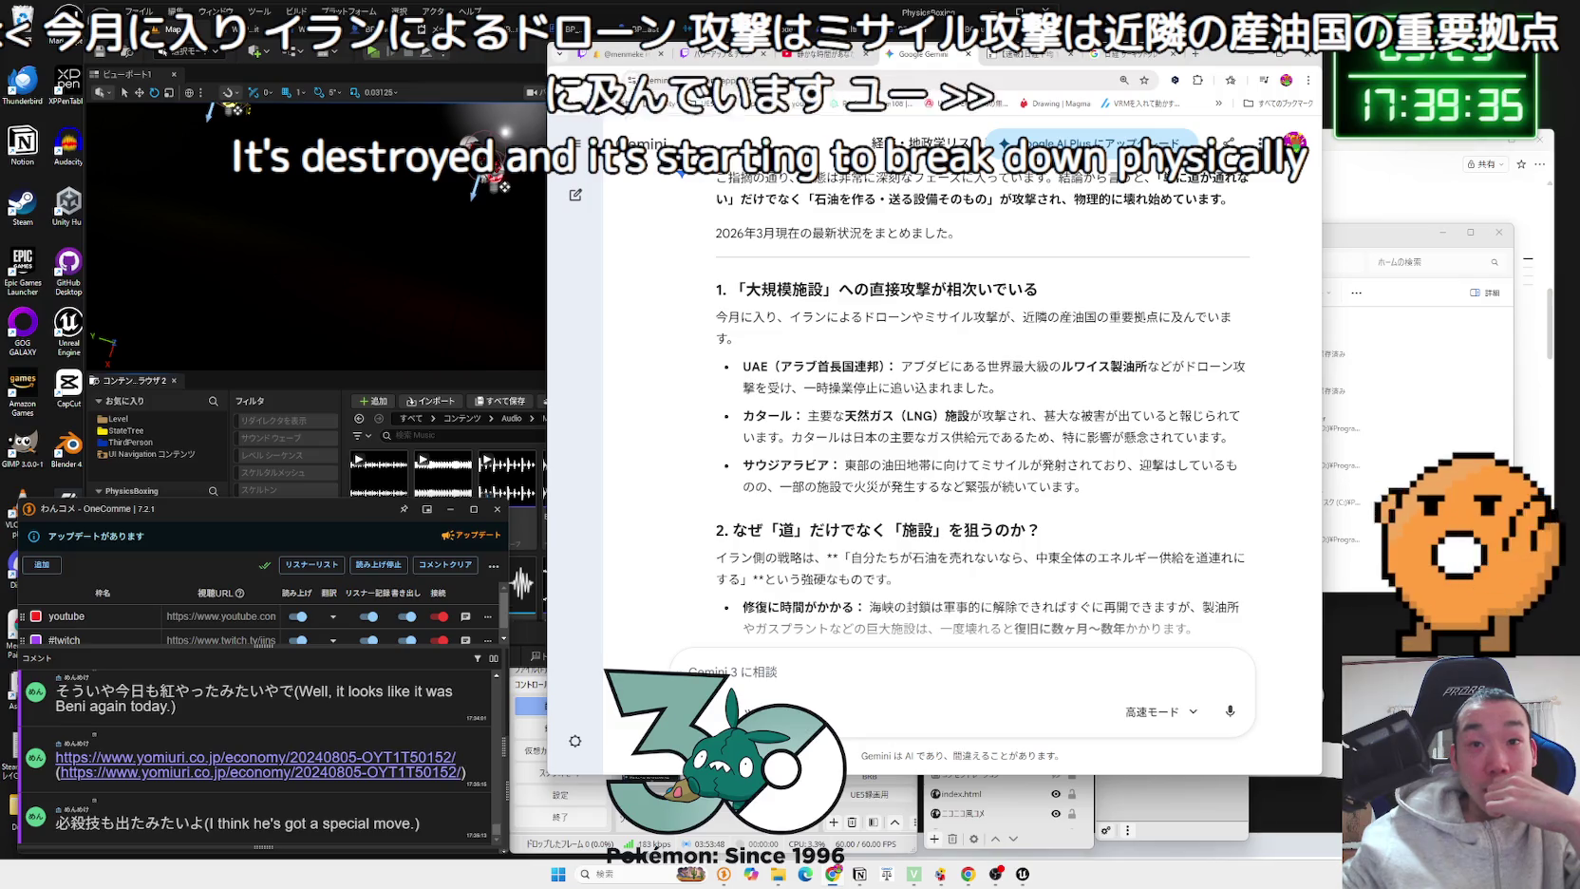
drag(1048, 367, 1147, 366)
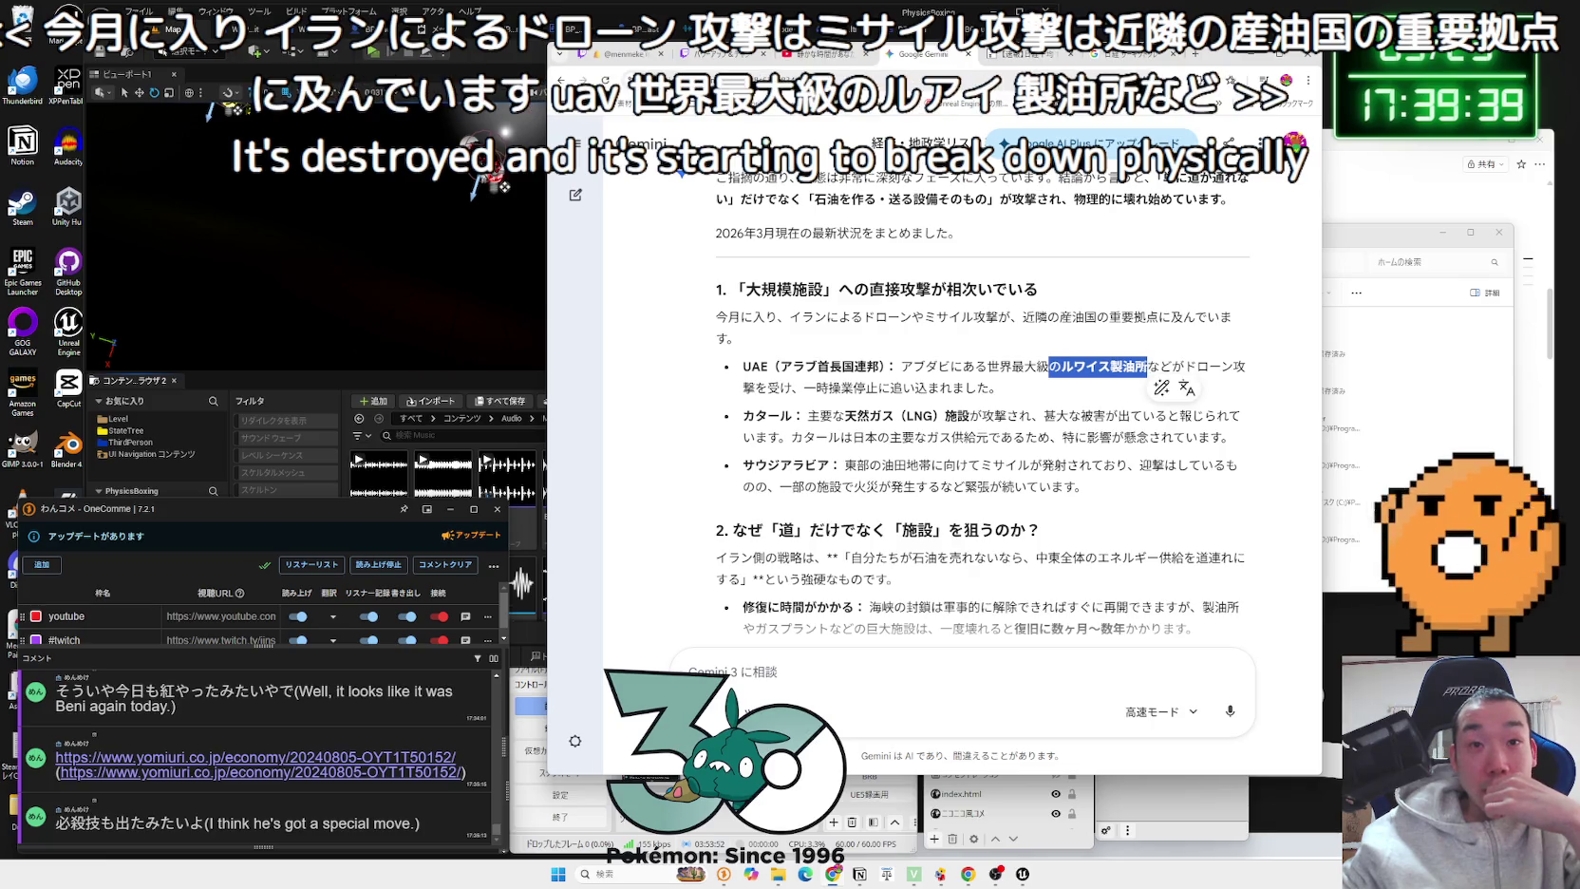
right_click(1145, 369)
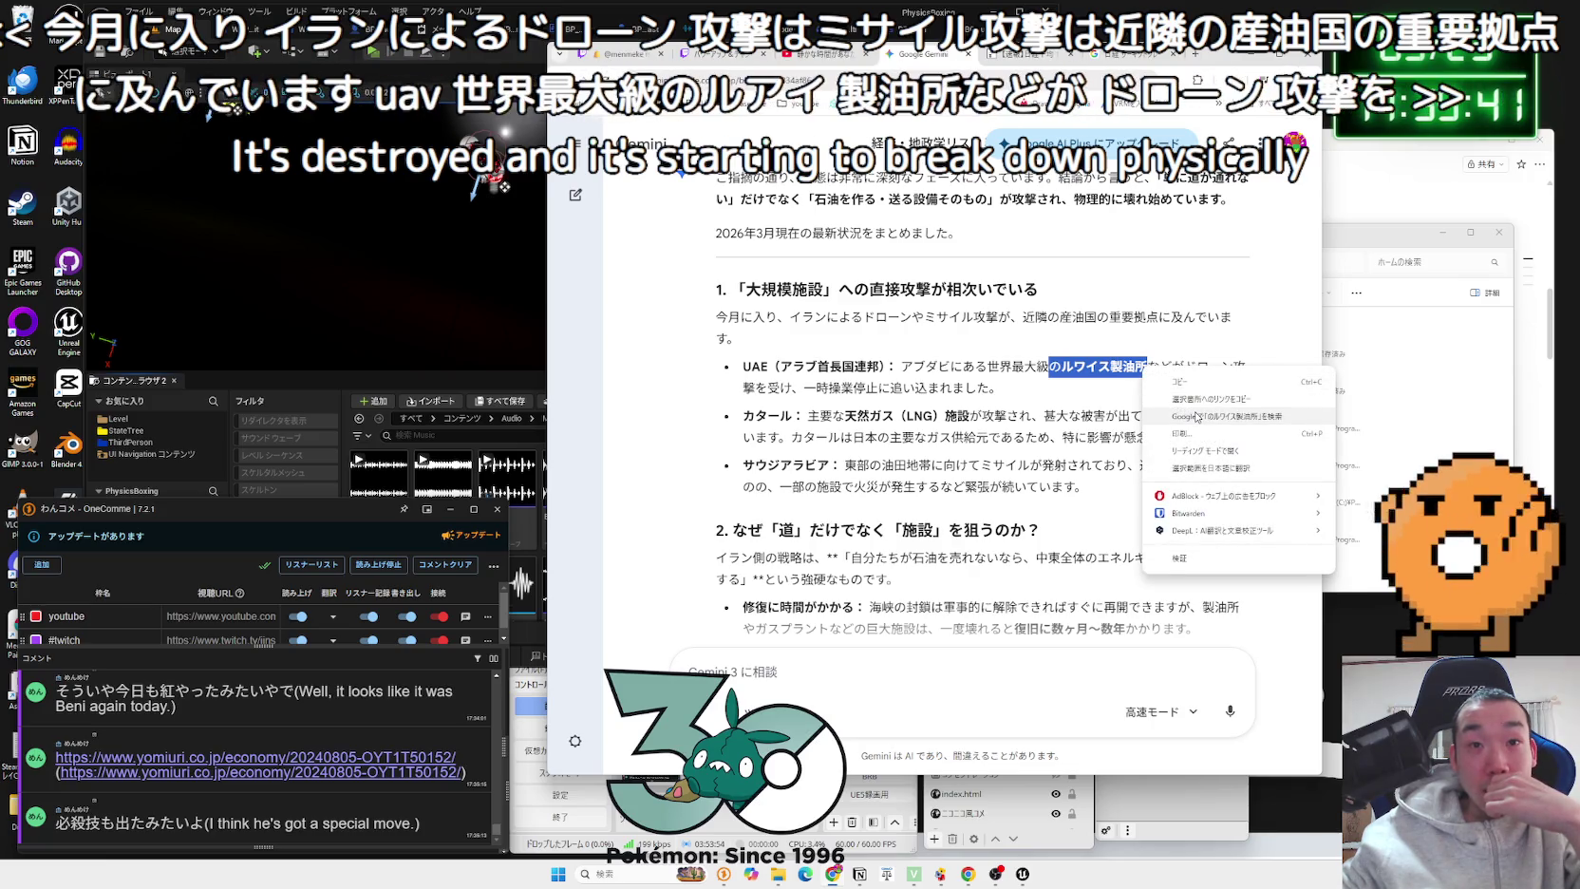
Step: Search Google for ルワイス製油所 from the Gemini reply
click(1197, 416)
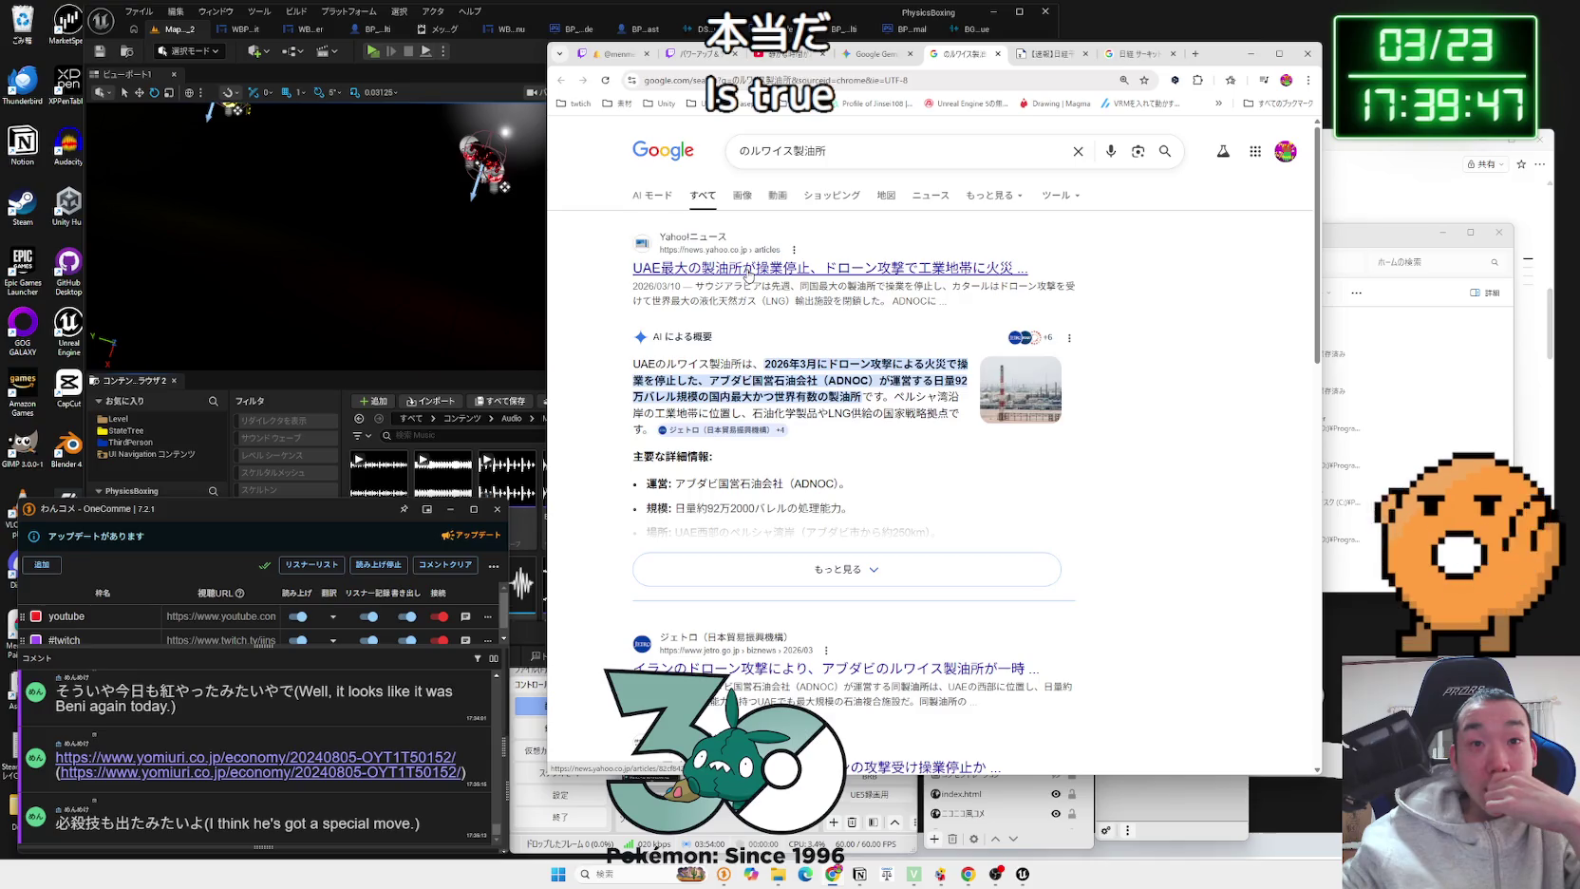
click(779, 53)
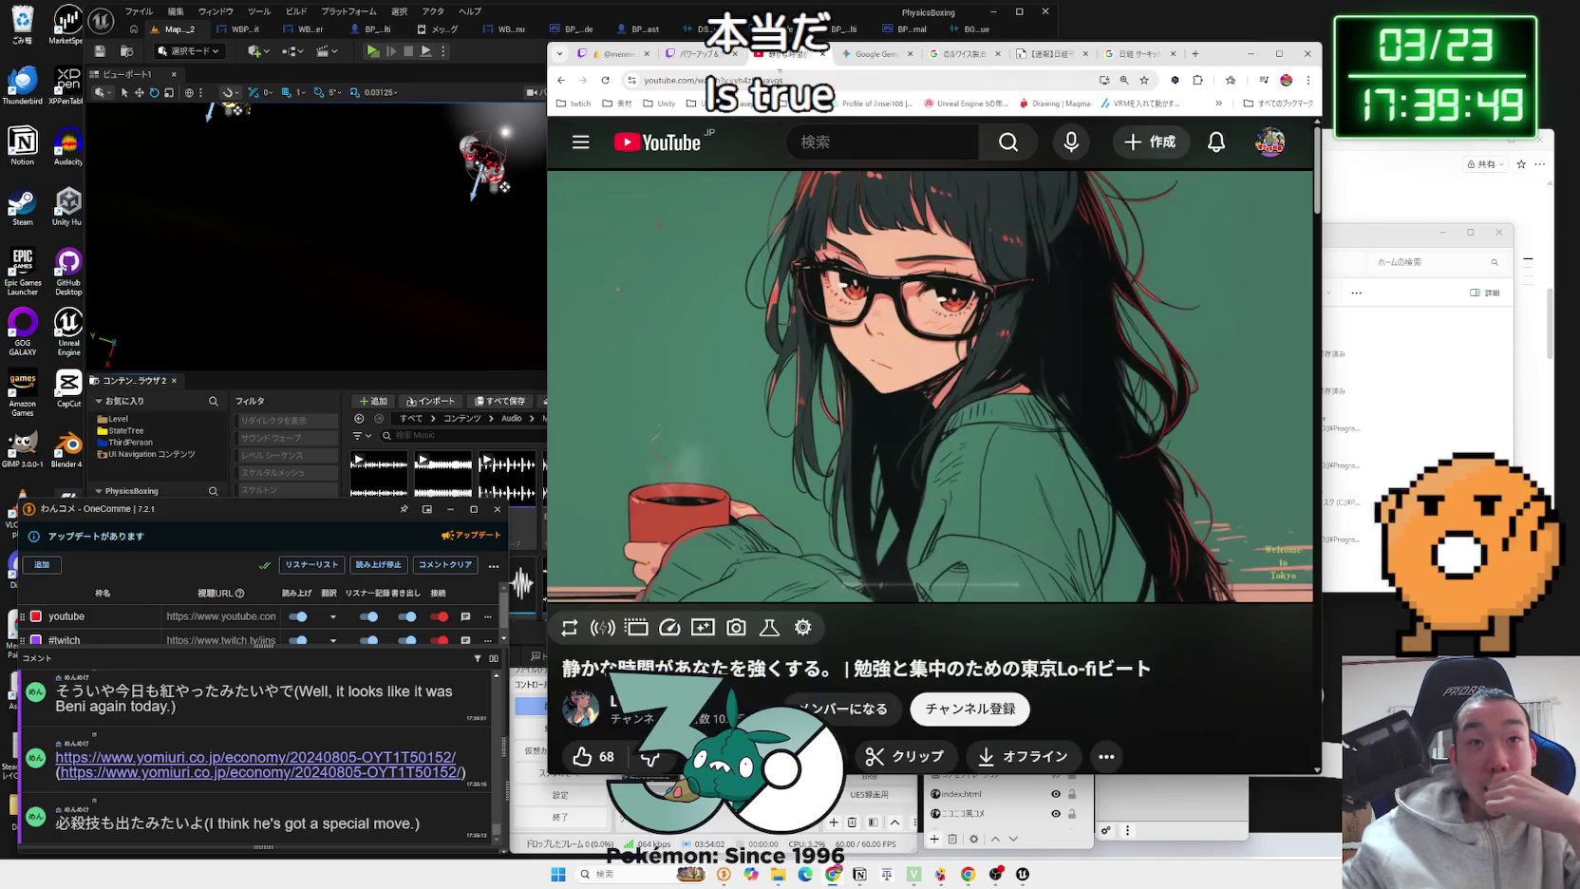
click(959, 55)
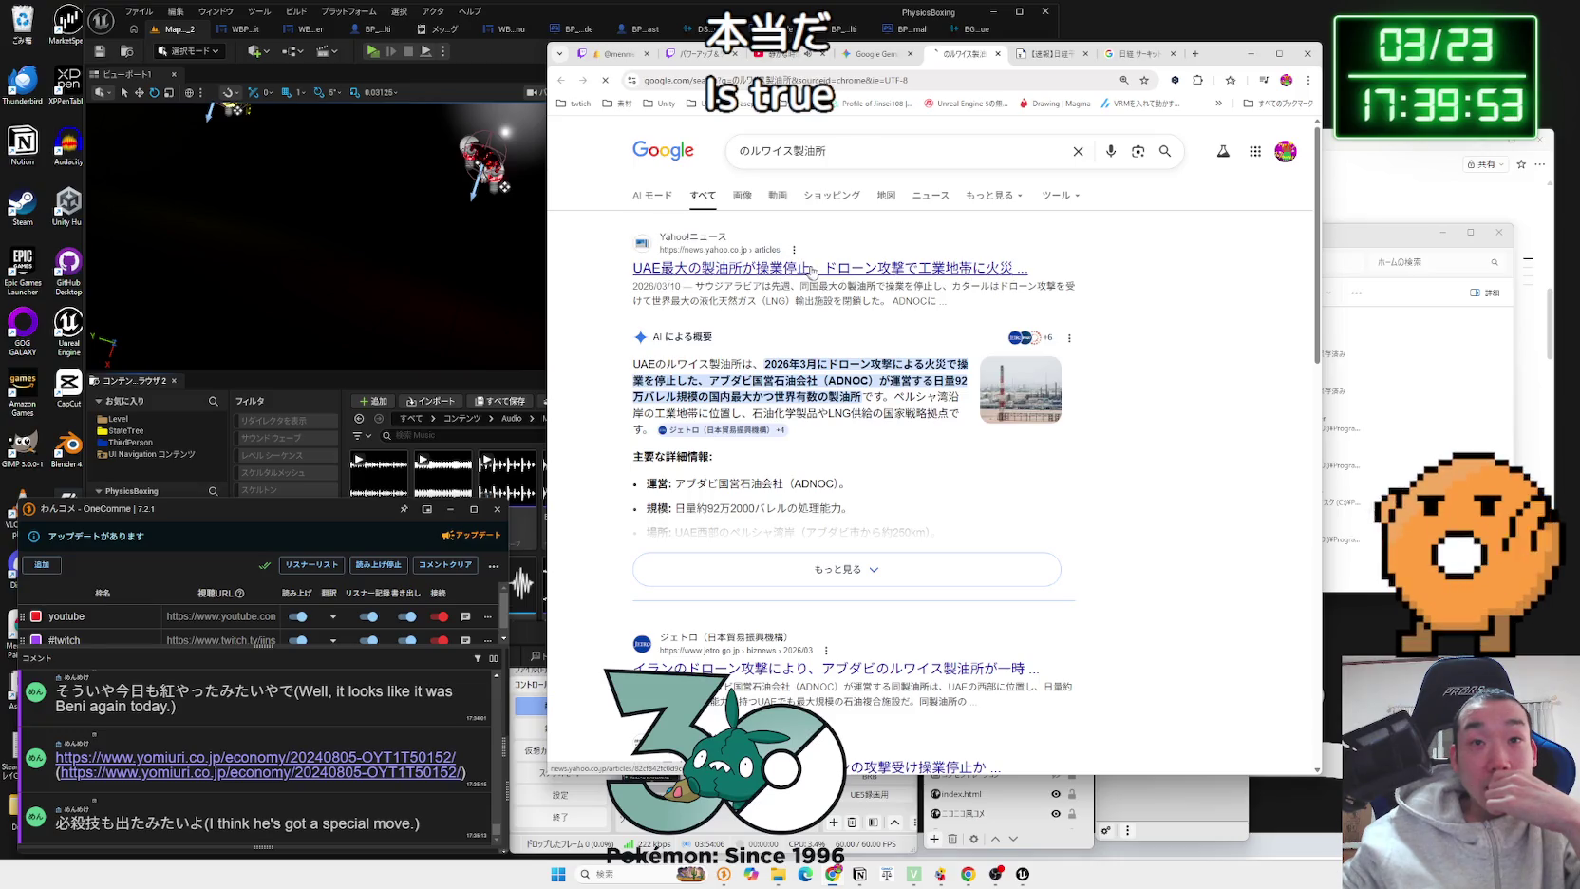
Step: Read the Yahoo UAE refinery article, then close it and the 【速報】日経 tab
scroll(866, 320, down, 5)
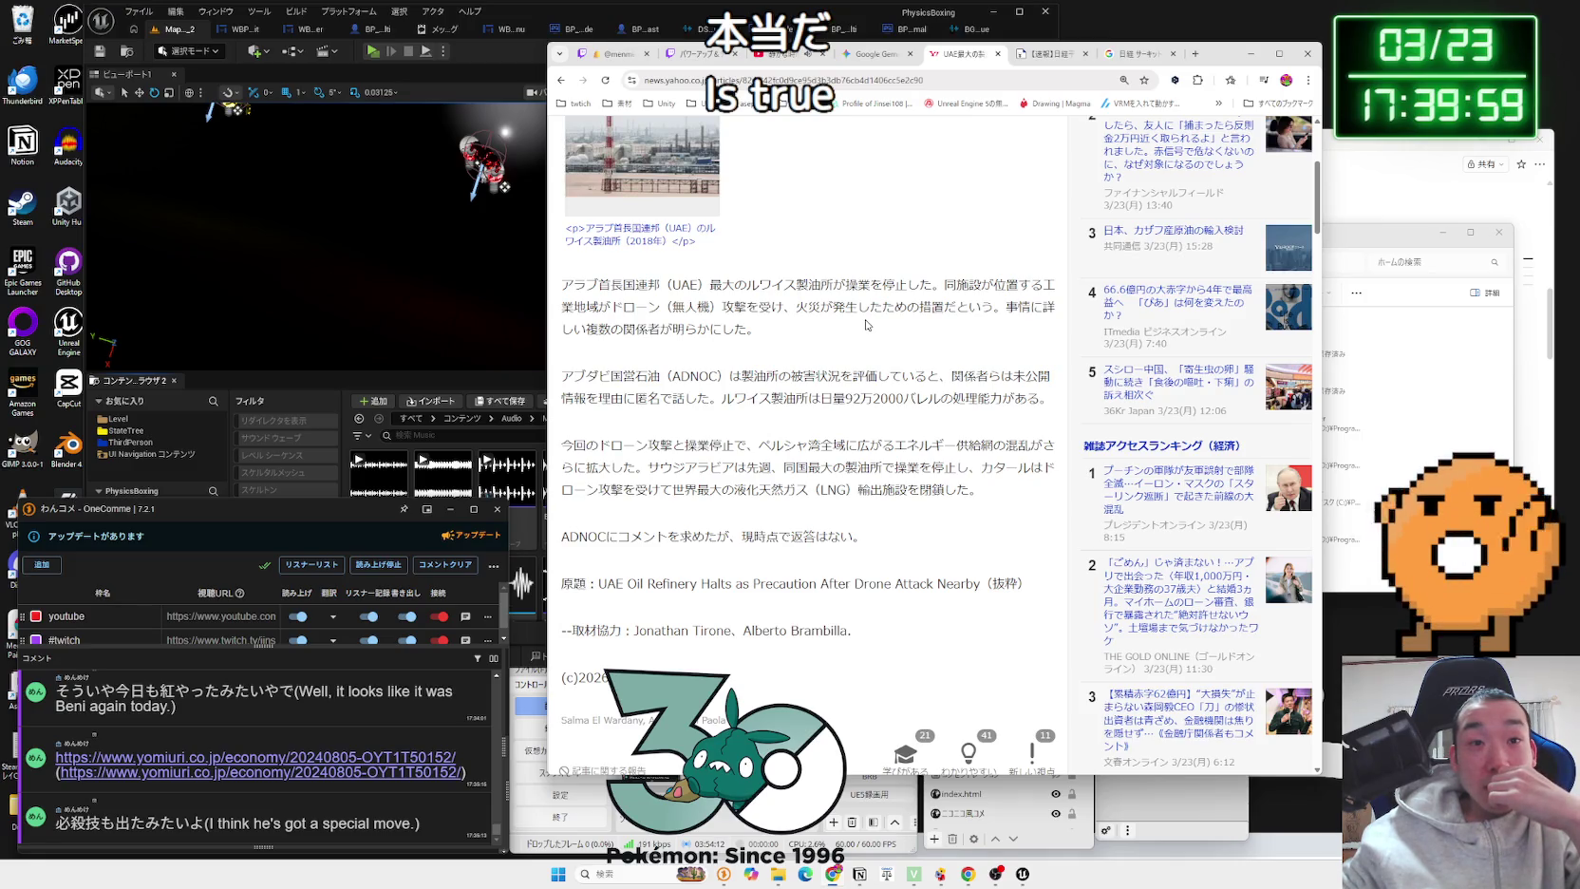
scroll(866, 325, down, 3)
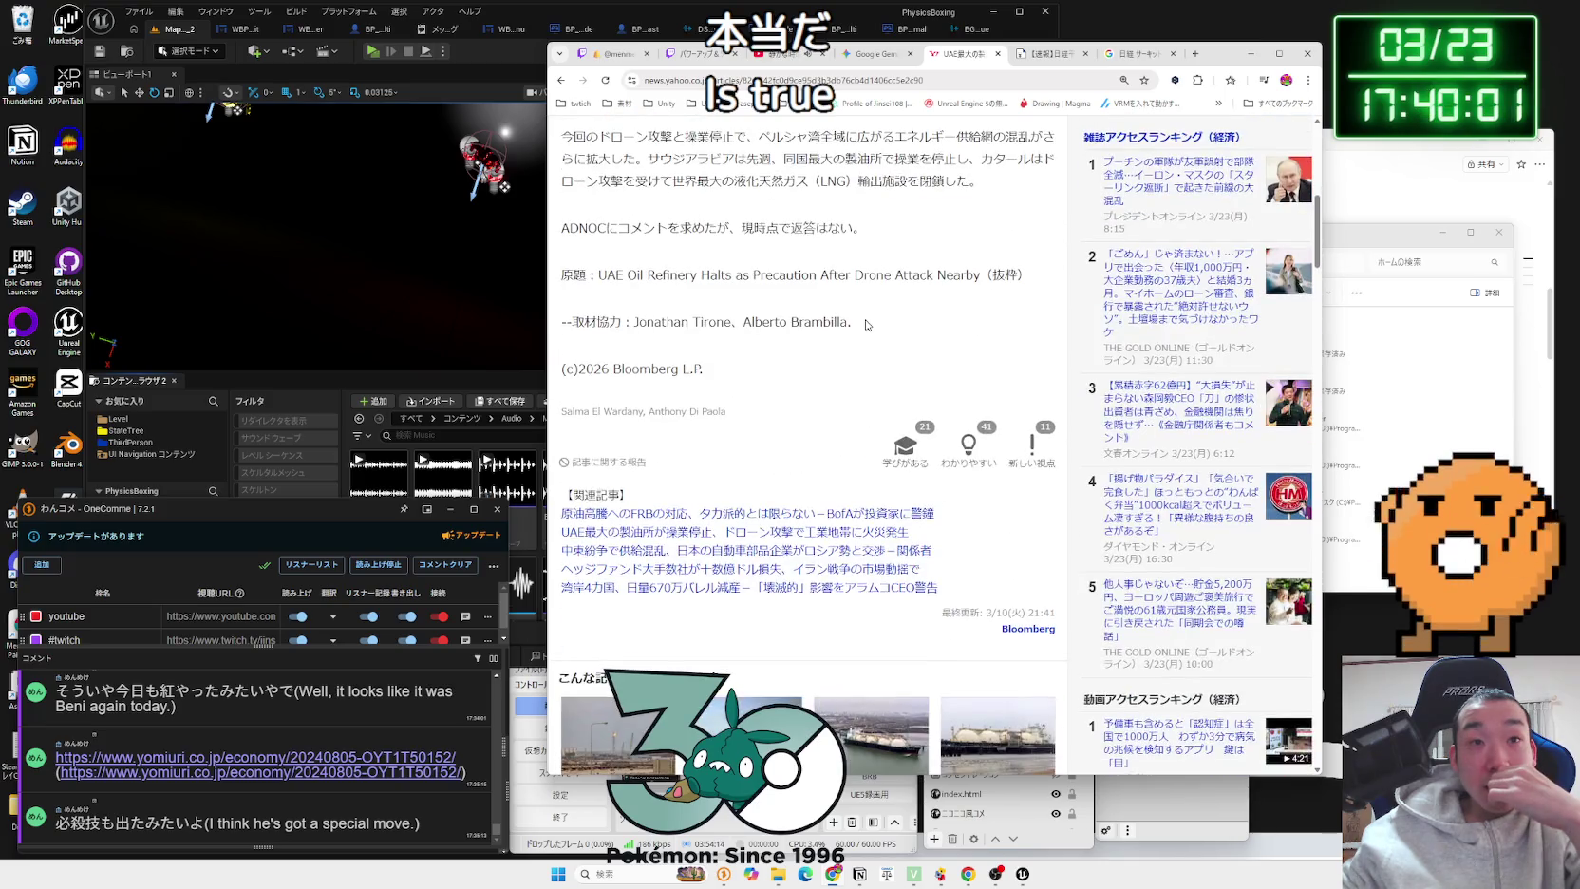
scroll(866, 325, up, 3)
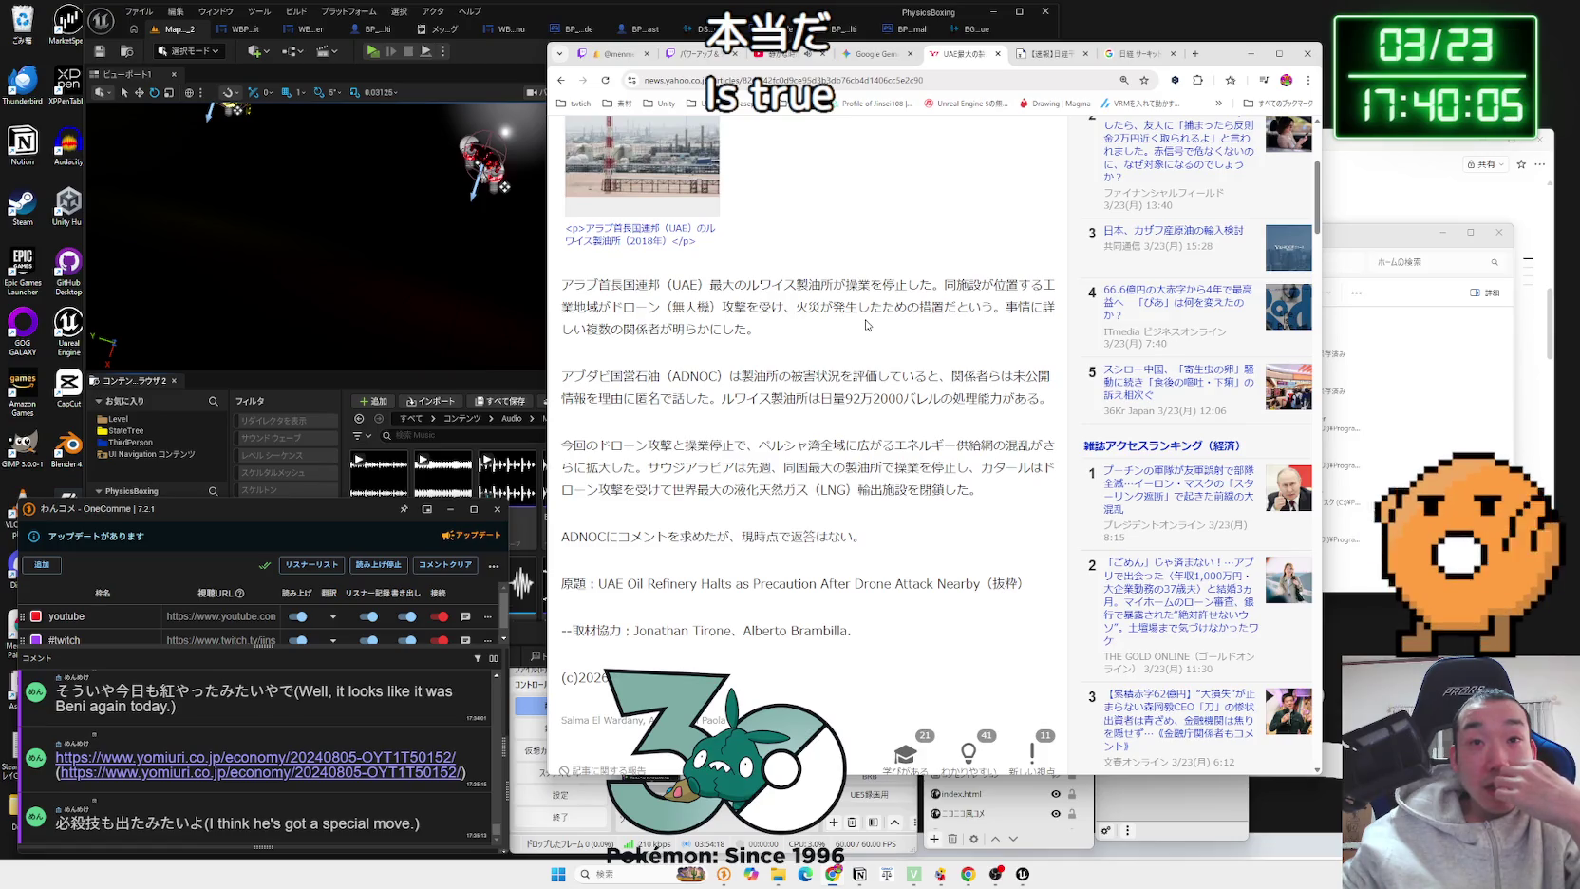
scroll(866, 325, down, 10)
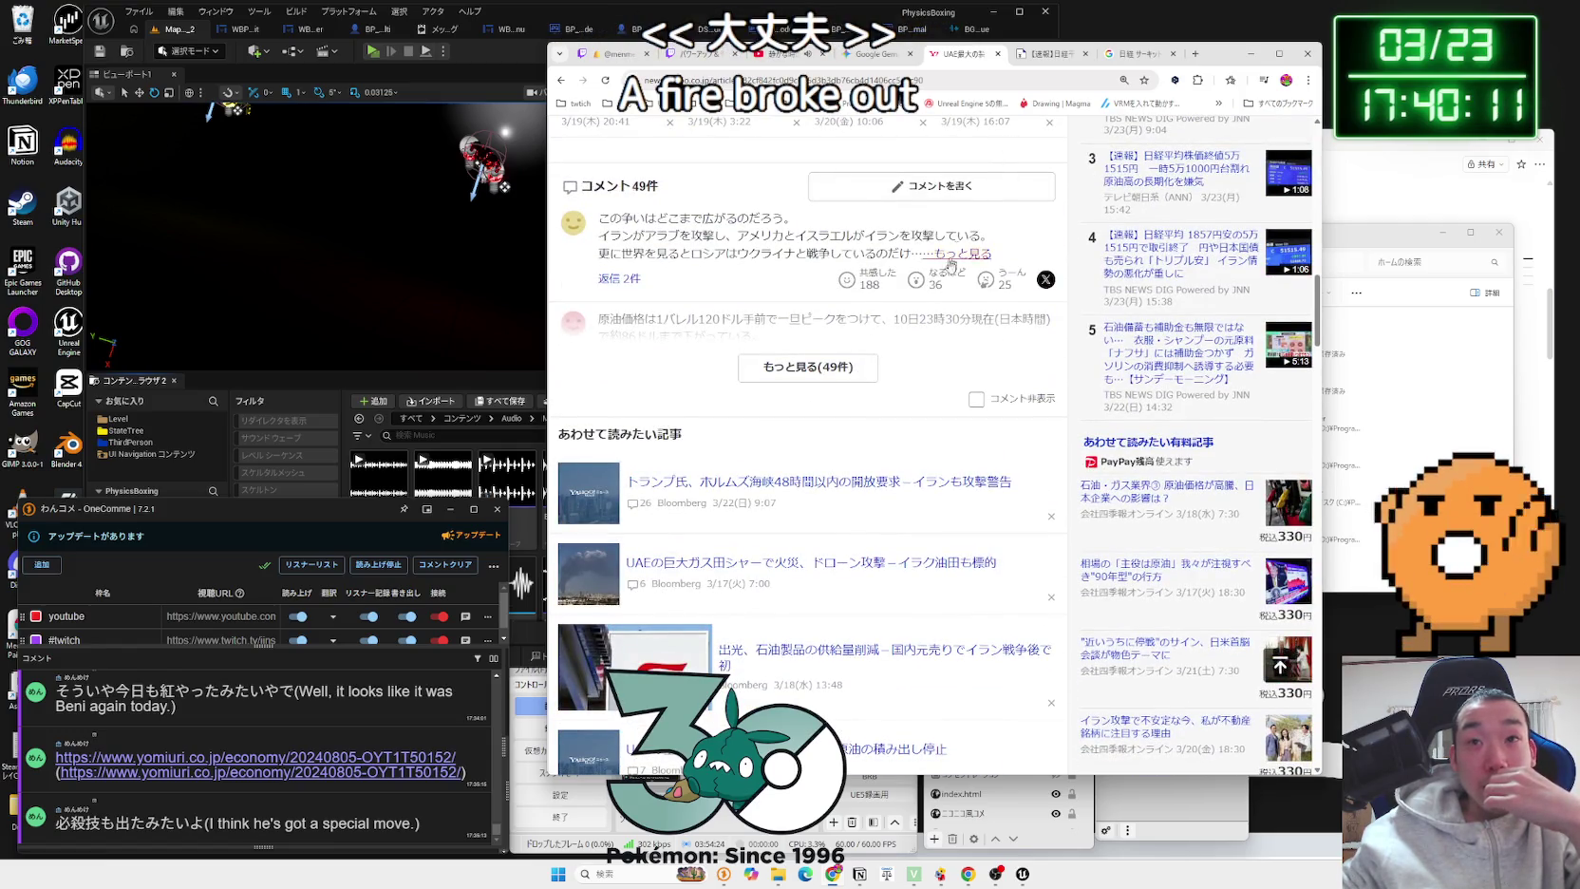
scroll(938, 245, up, 4)
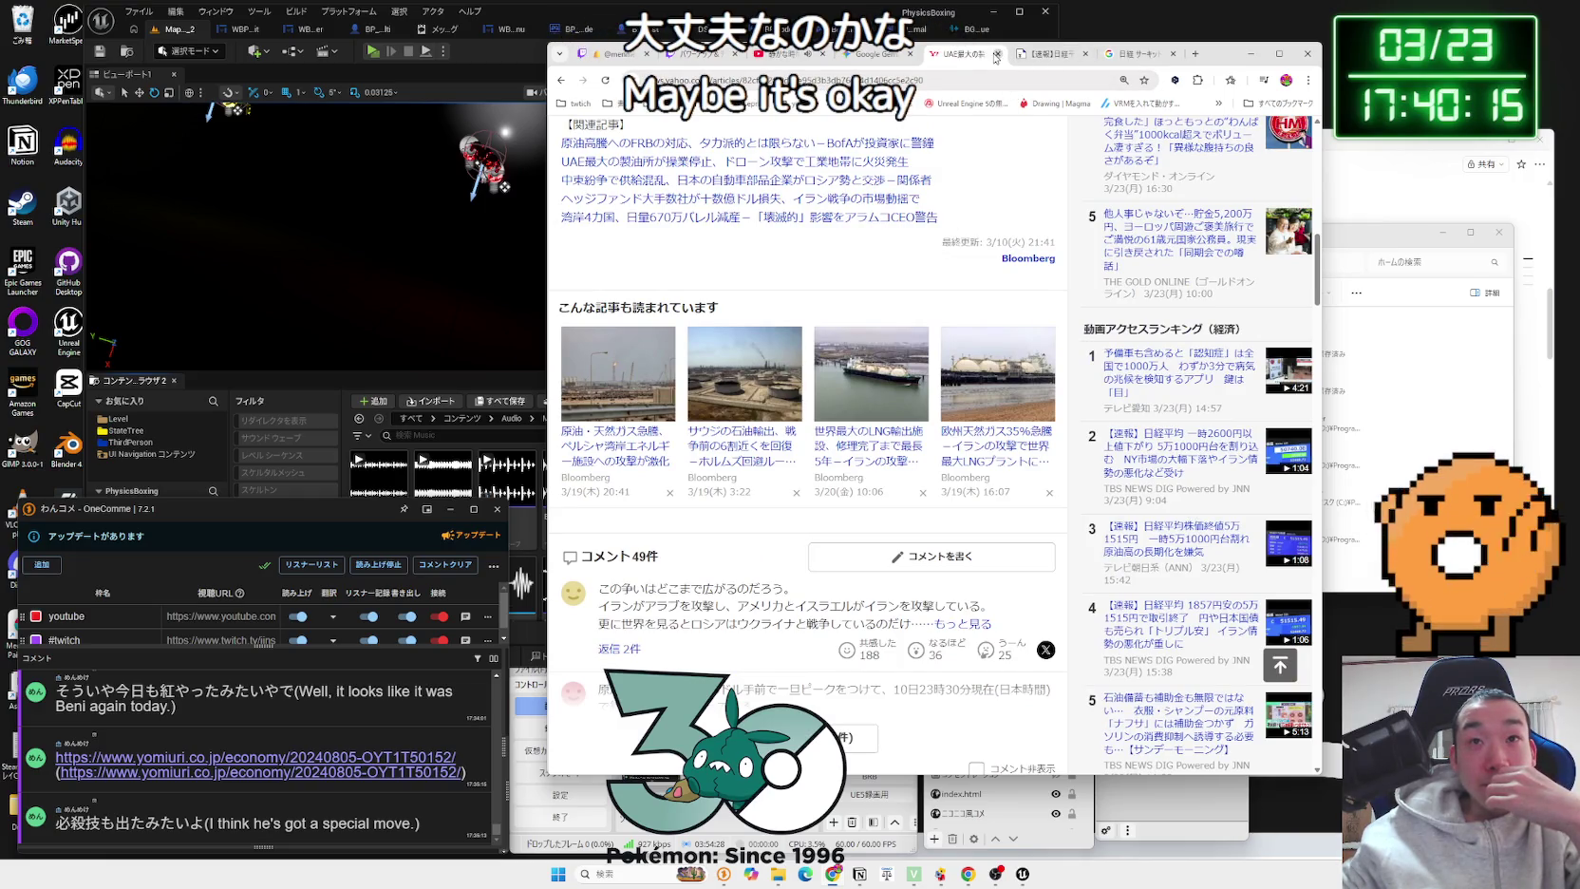
click(995, 54)
click(996, 54)
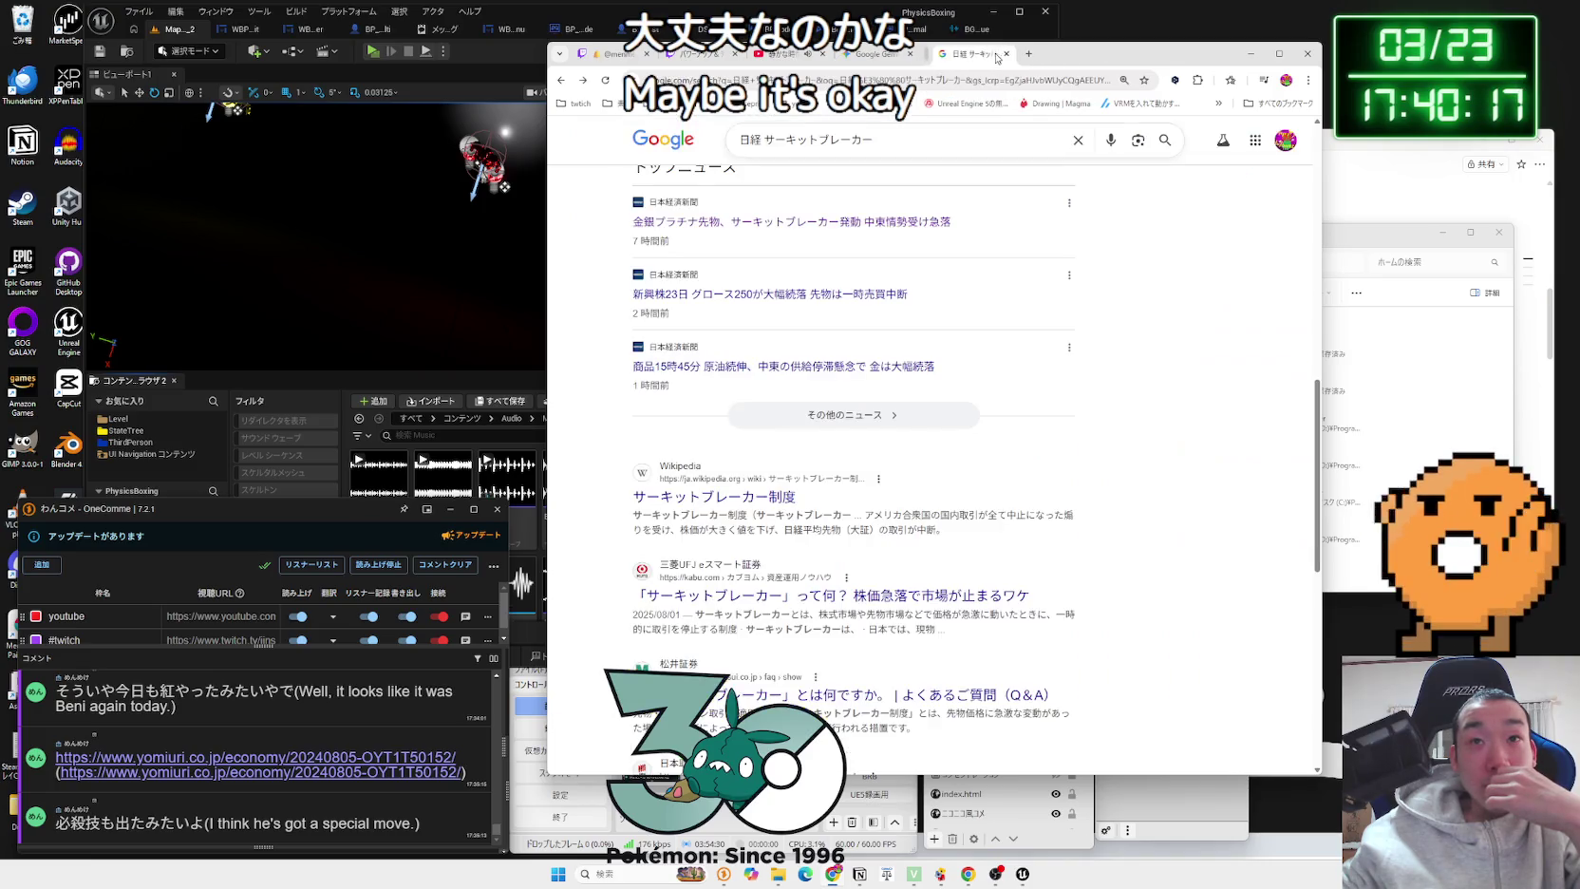
Step: Search Google for カタール from the Qatar LNG bullet and scroll to トップニュース
click(996, 54)
click(961, 255)
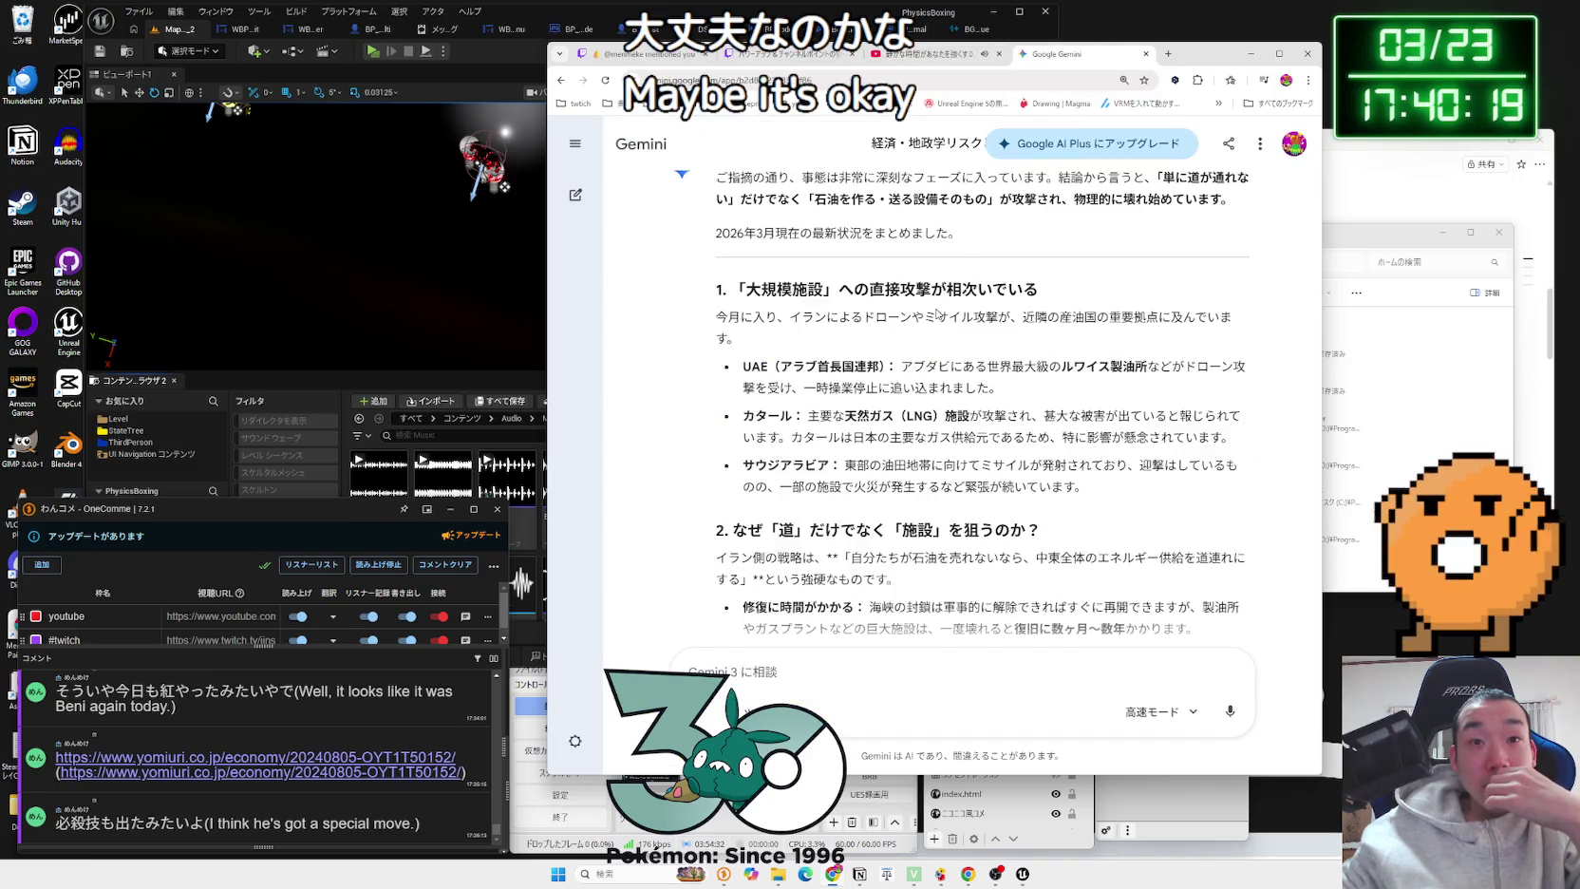
scroll(895, 320, down, 2)
drag(844, 292, 1198, 313)
mouse_move(838, 300)
mouse_down()
mouse_move(1222, 313)
mouse_move(755, 293)
mouse_up()
click(816, 302)
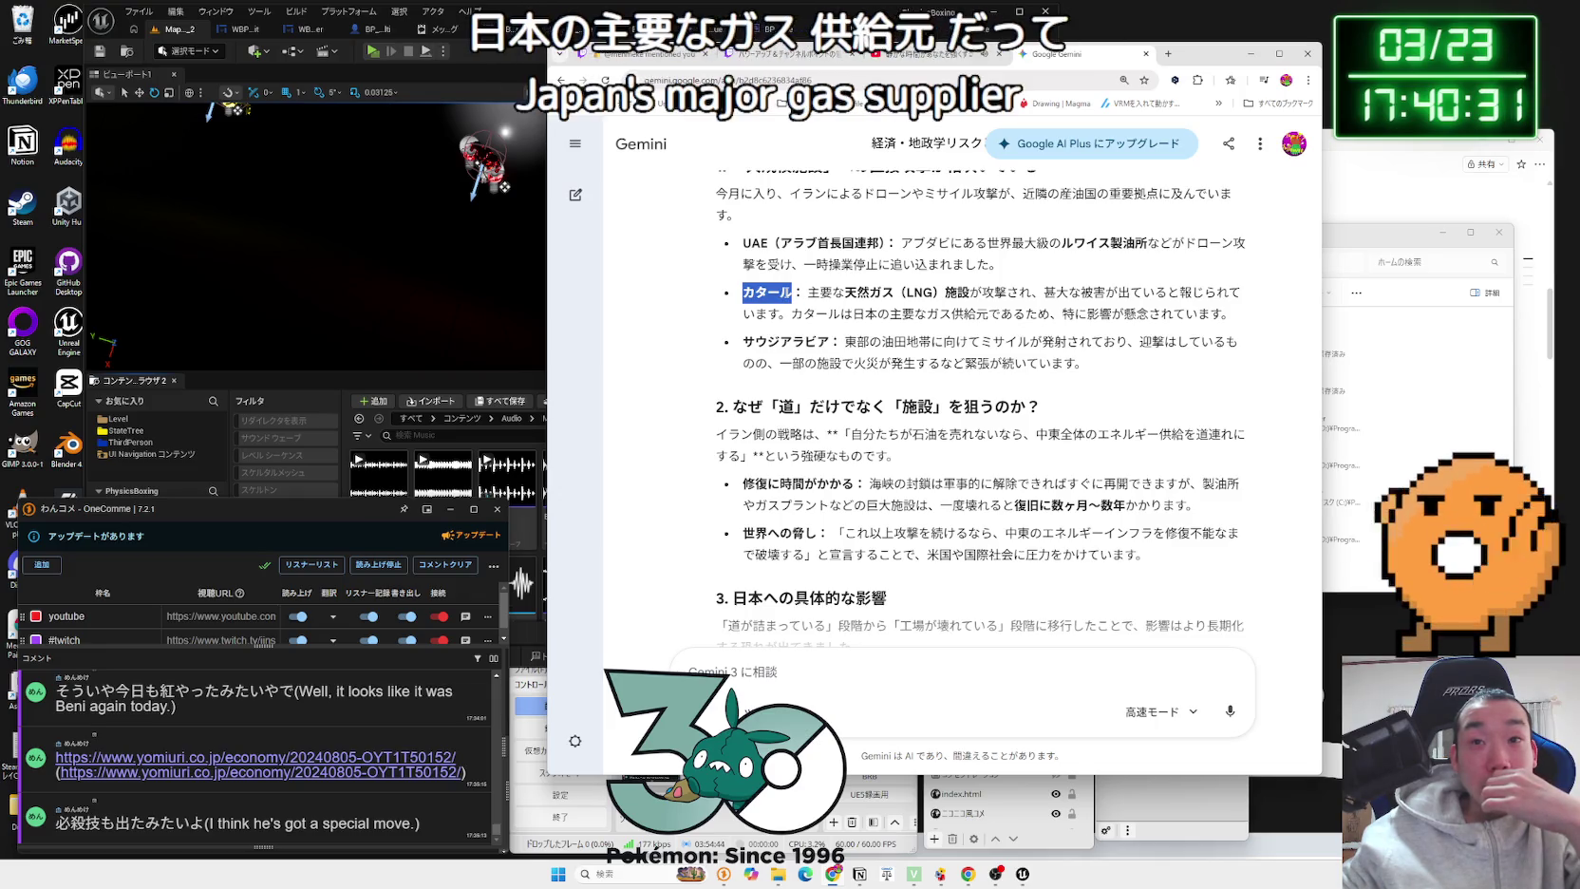
right_click(771, 292)
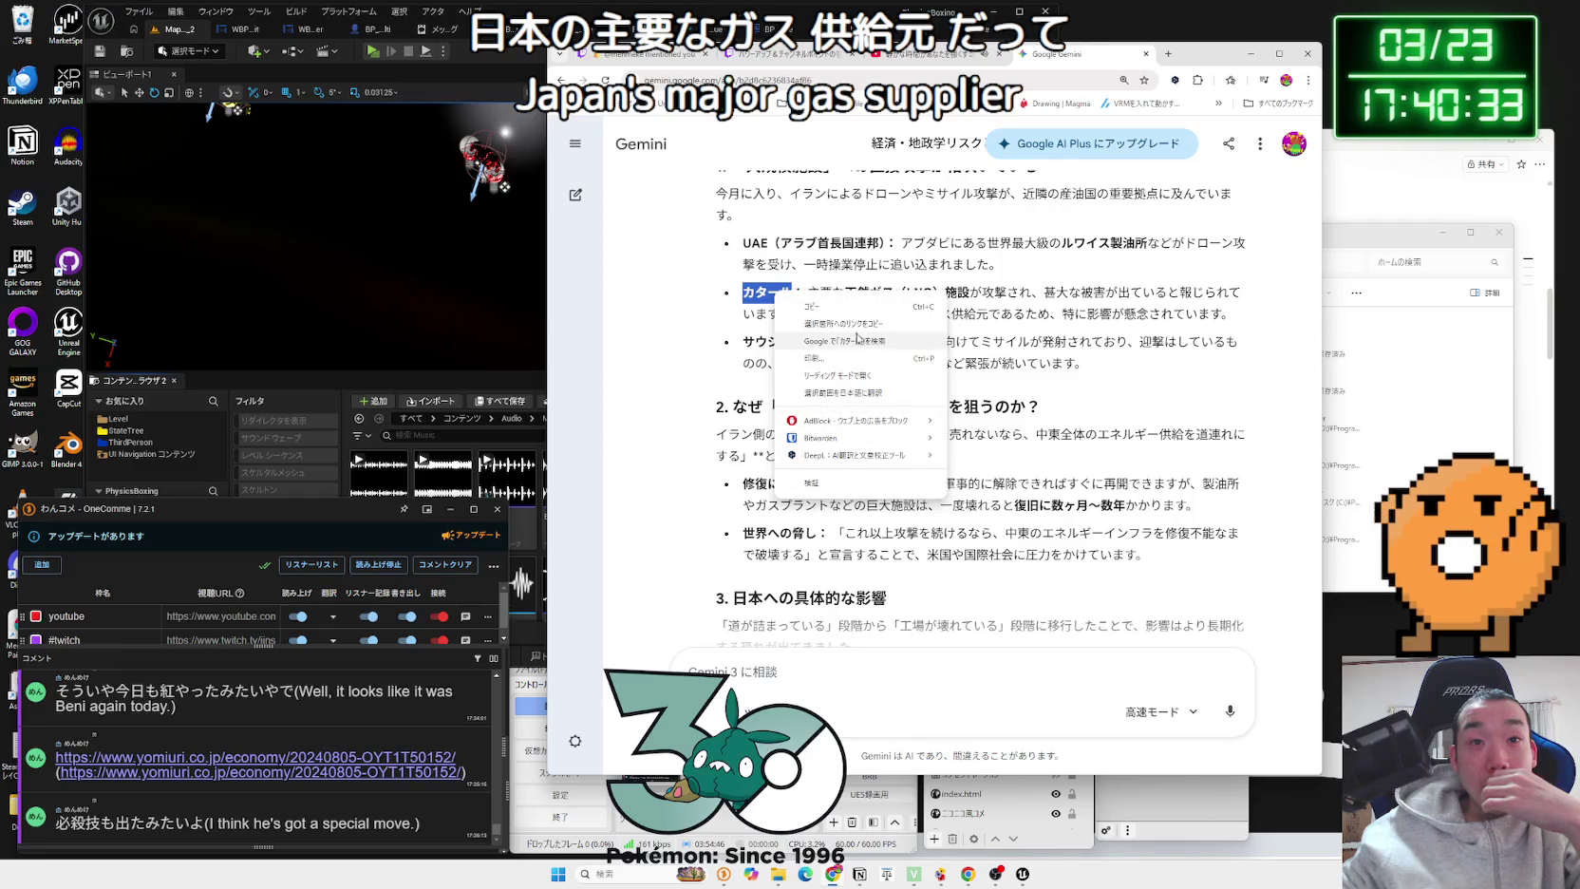
click(835, 340)
scroll(863, 237, down, 10)
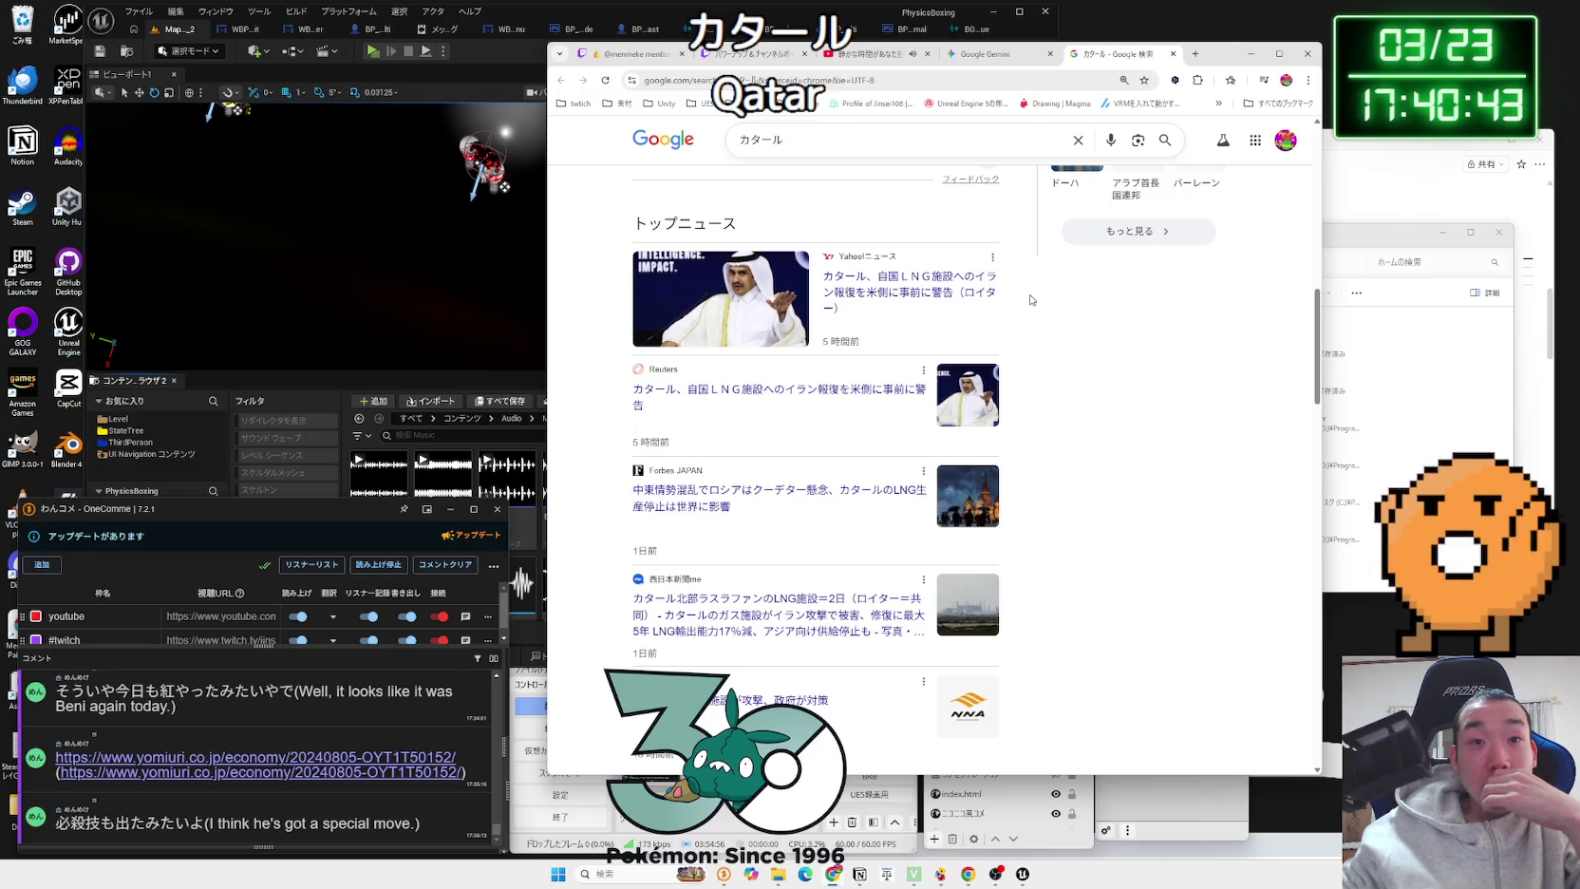
Step: Leave the ad-blocked Reuters Qatar LNG page and open the Yahoo!ニュース version instead
click(800, 398)
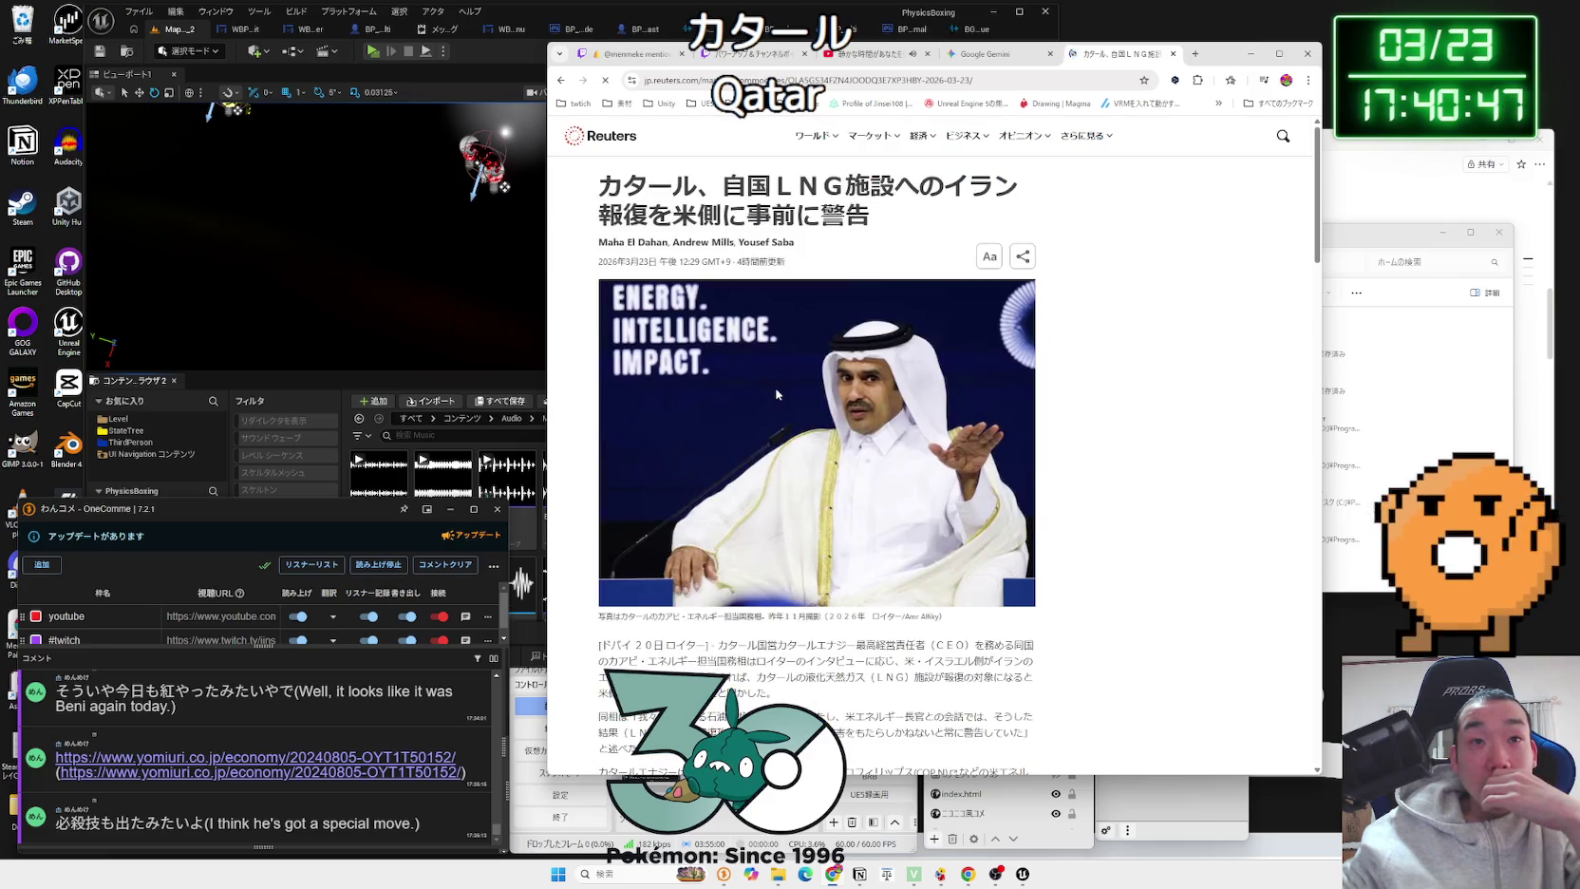
scroll(777, 394, down, 3)
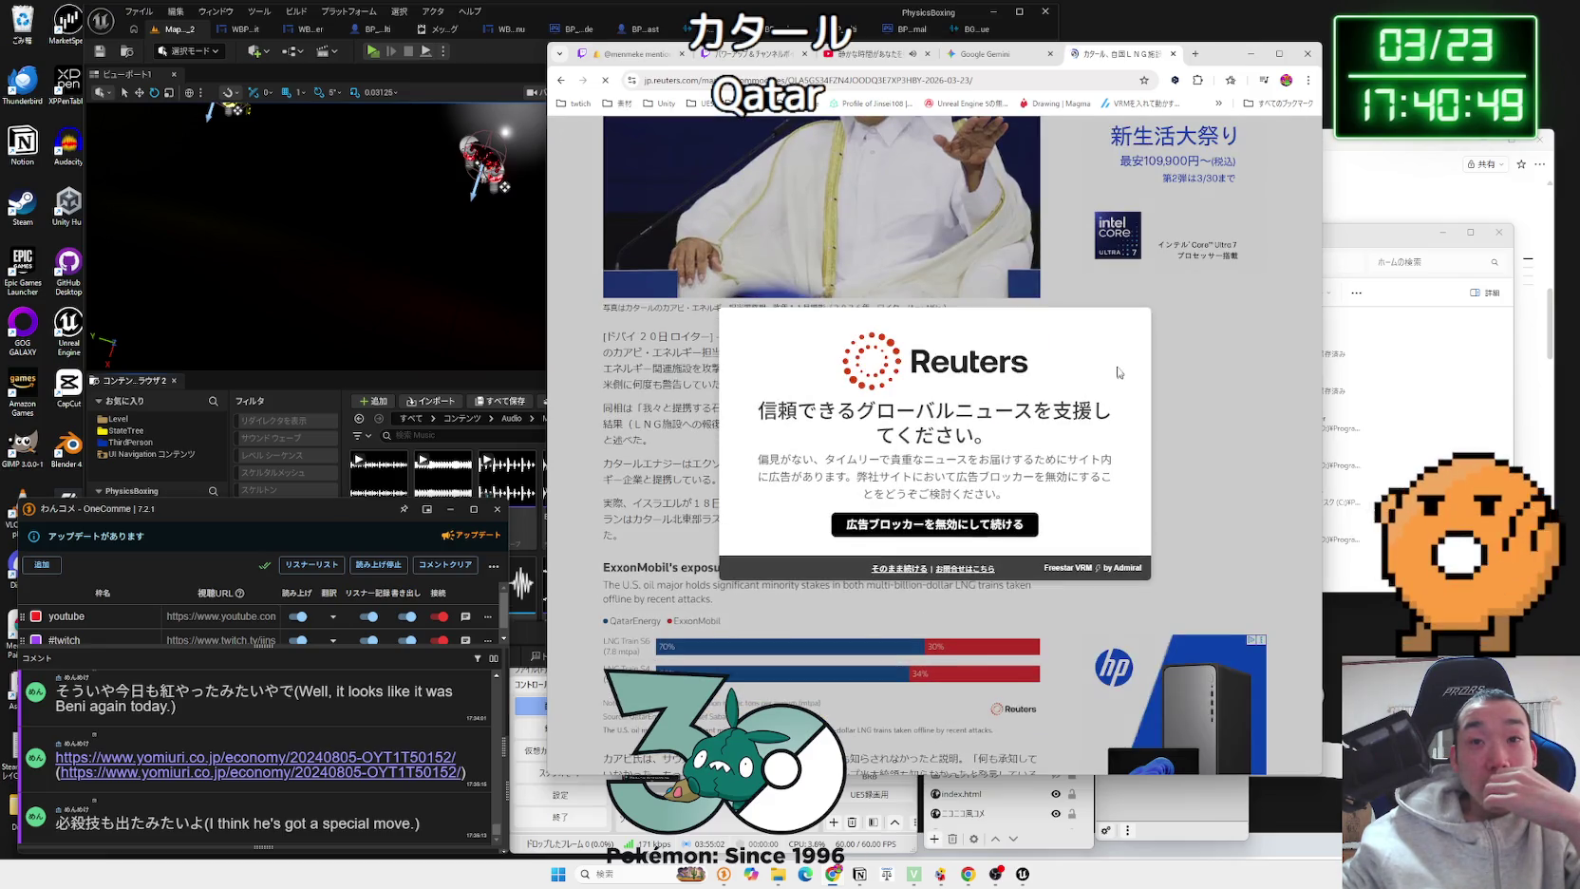
key(alt+Left)
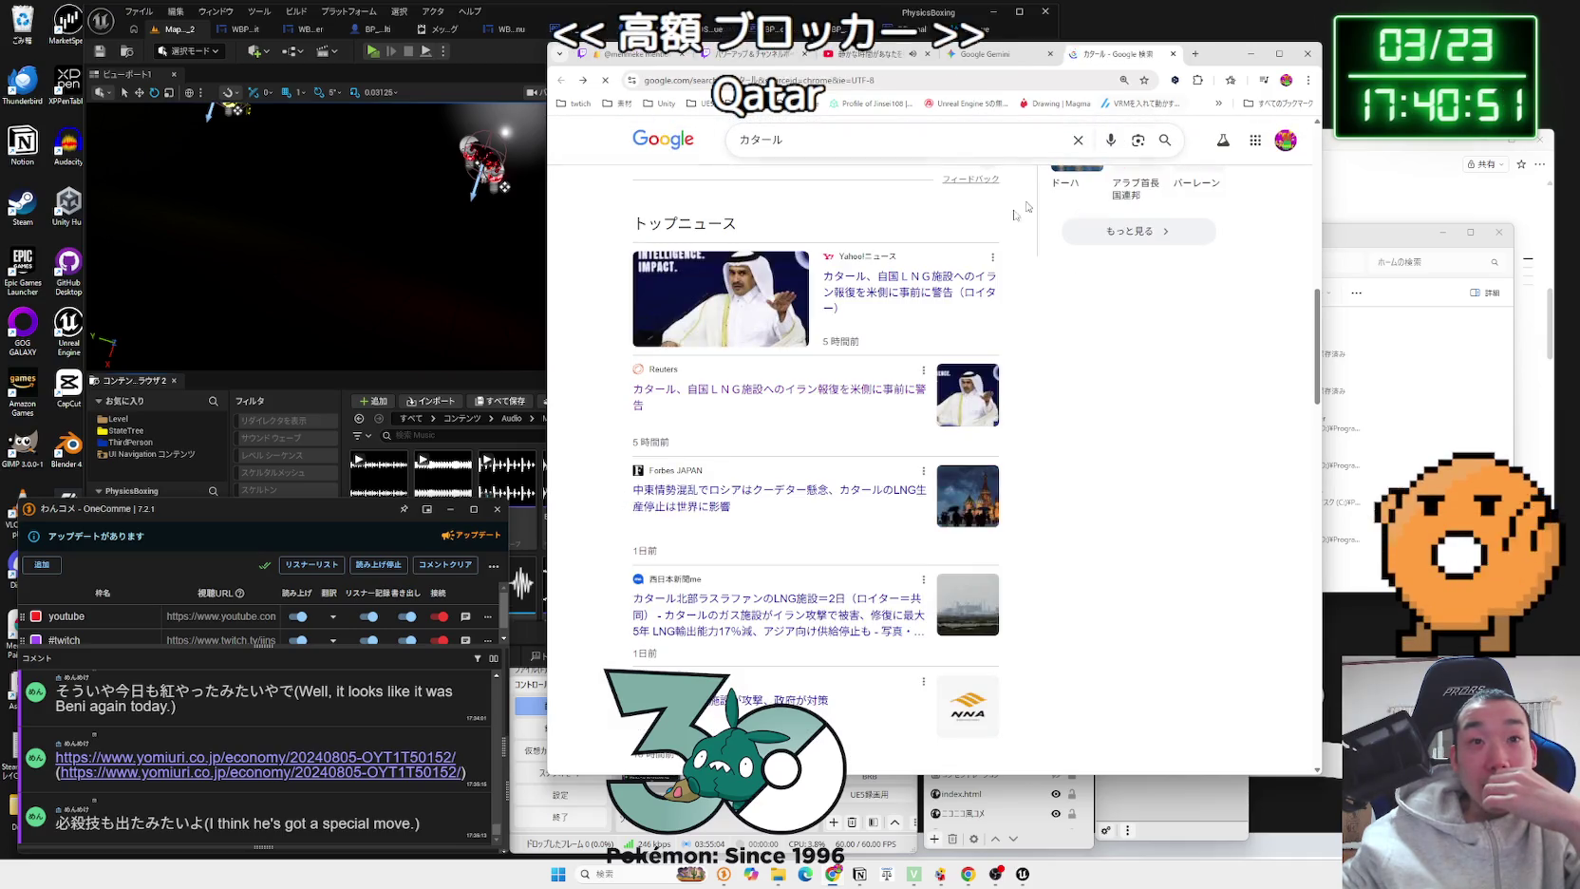
click(883, 292)
scroll(840, 344, down, 3)
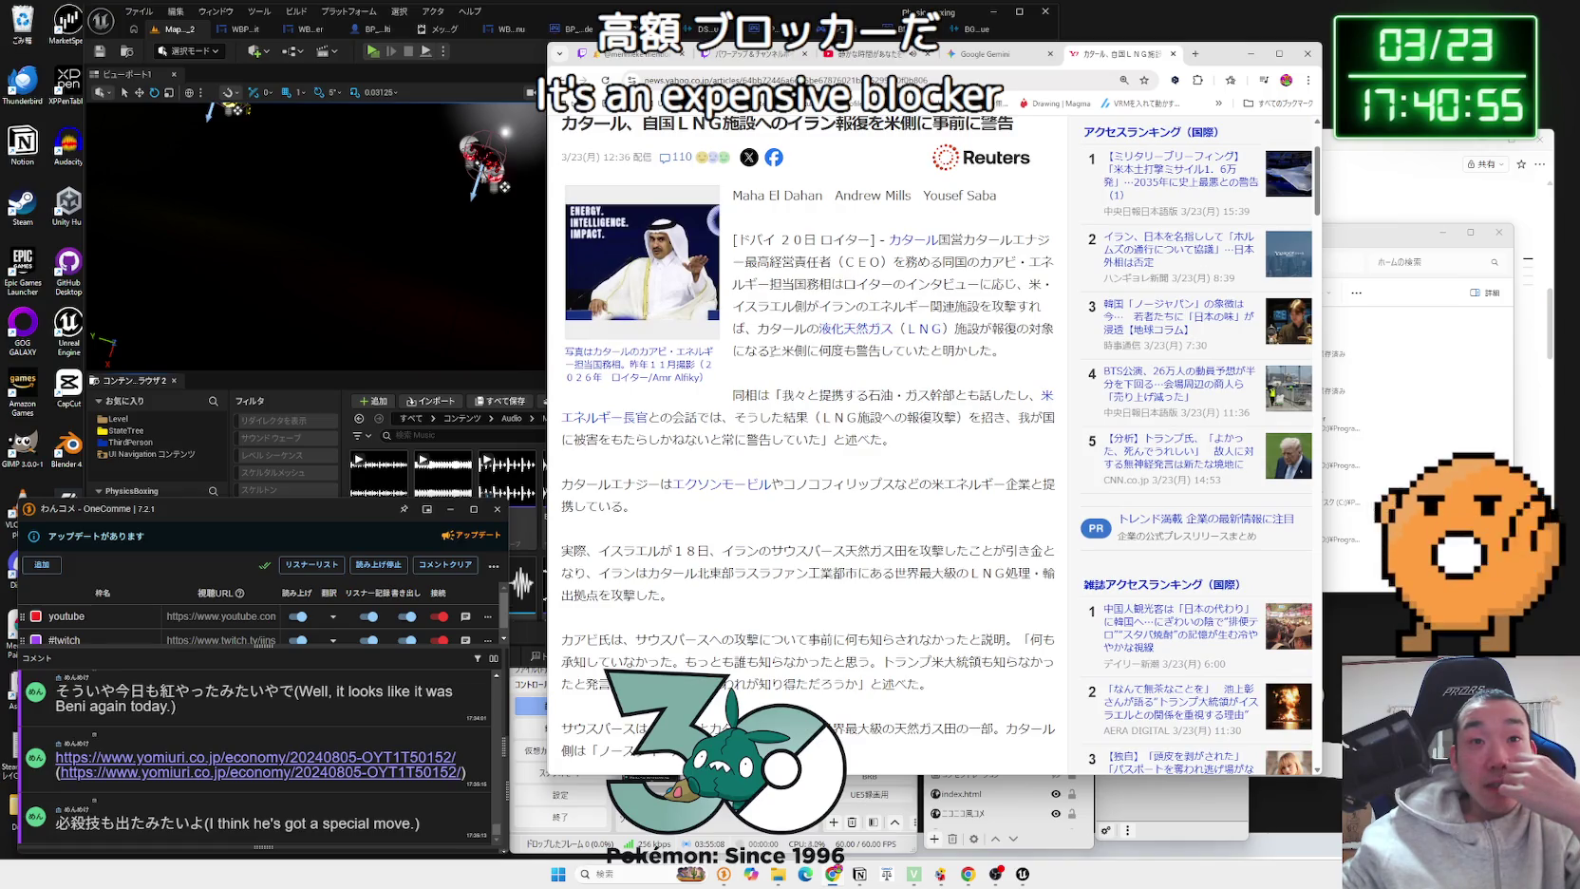
Step: Skim the Qatar article's first paragraph, then raise OBS and switch to the full-screen webcam scene
mouse_move(756, 327)
mouse_down()
mouse_move(1032, 328)
mouse_move(1004, 350)
mouse_move(756, 328)
mouse_up()
double_click(978, 350)
click(756, 330)
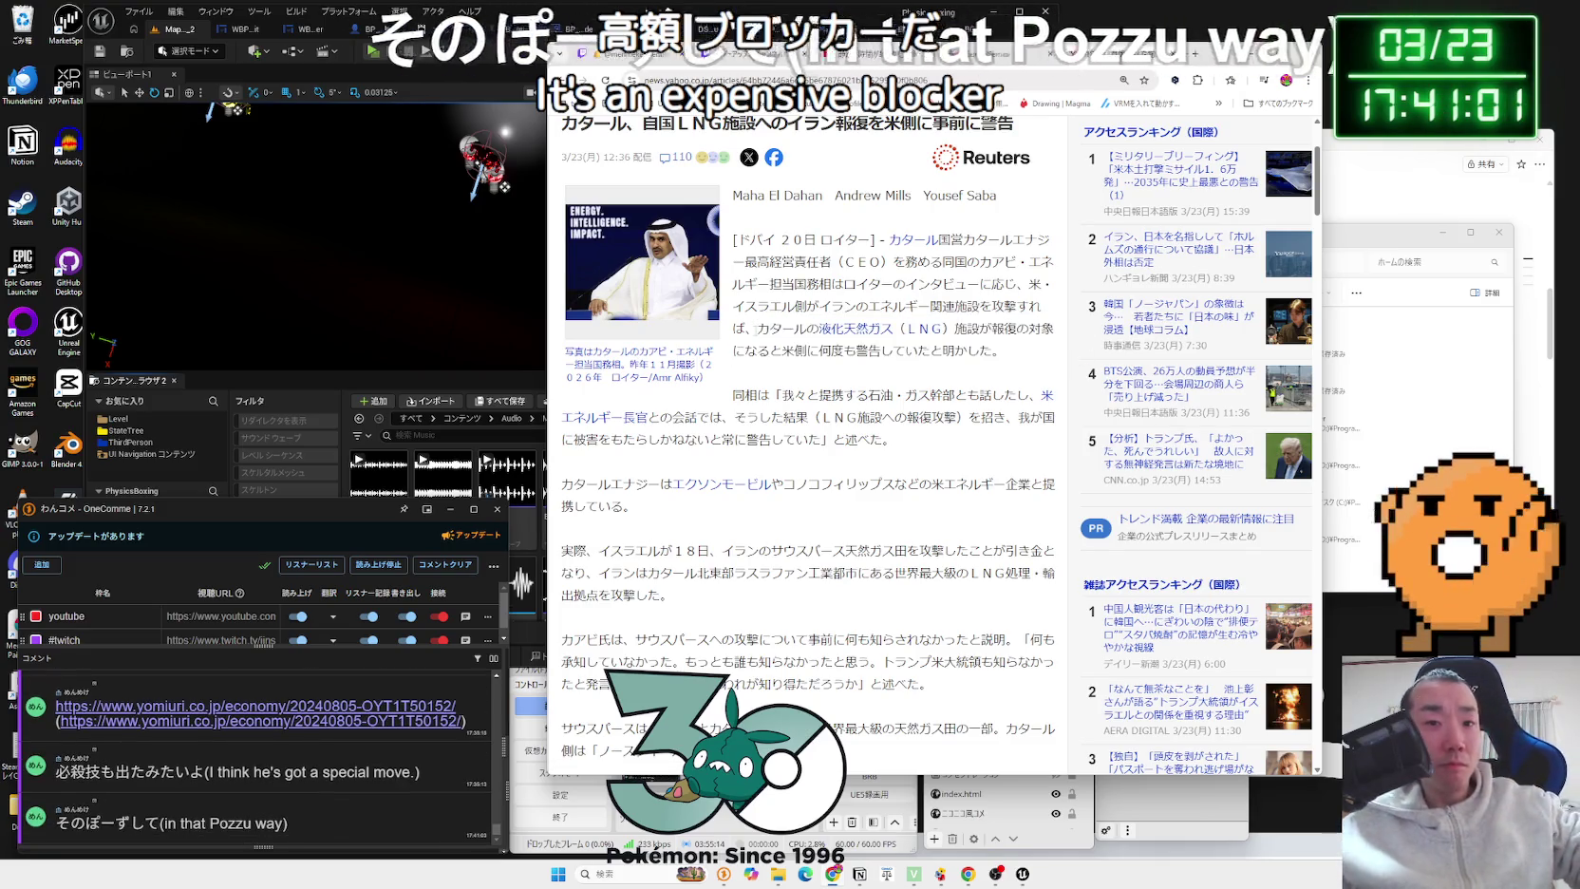
click(883, 807)
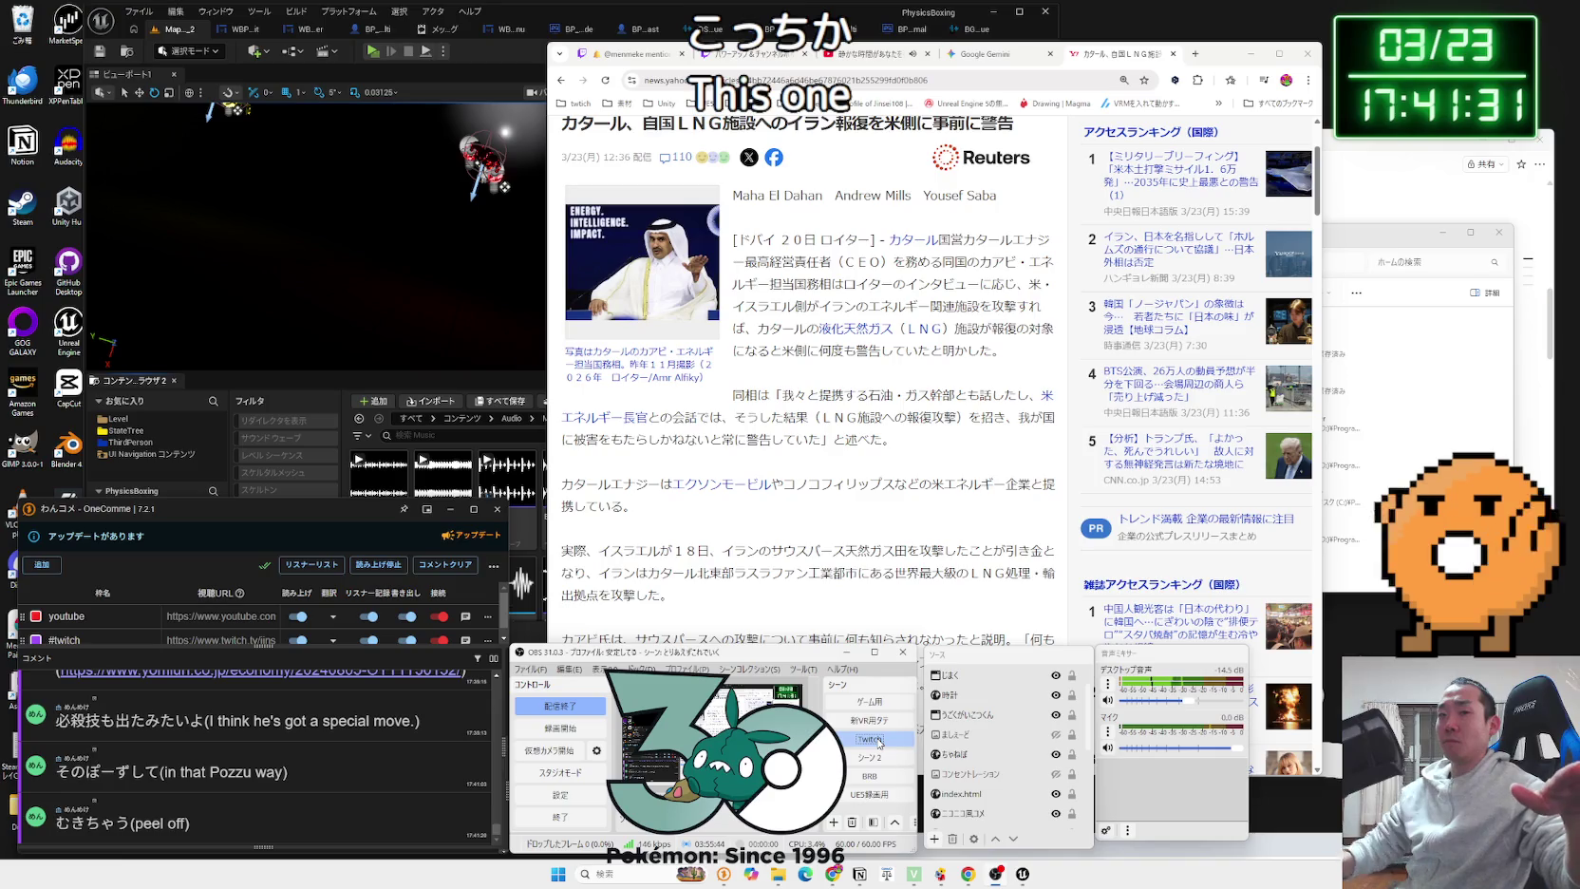
click(879, 744)
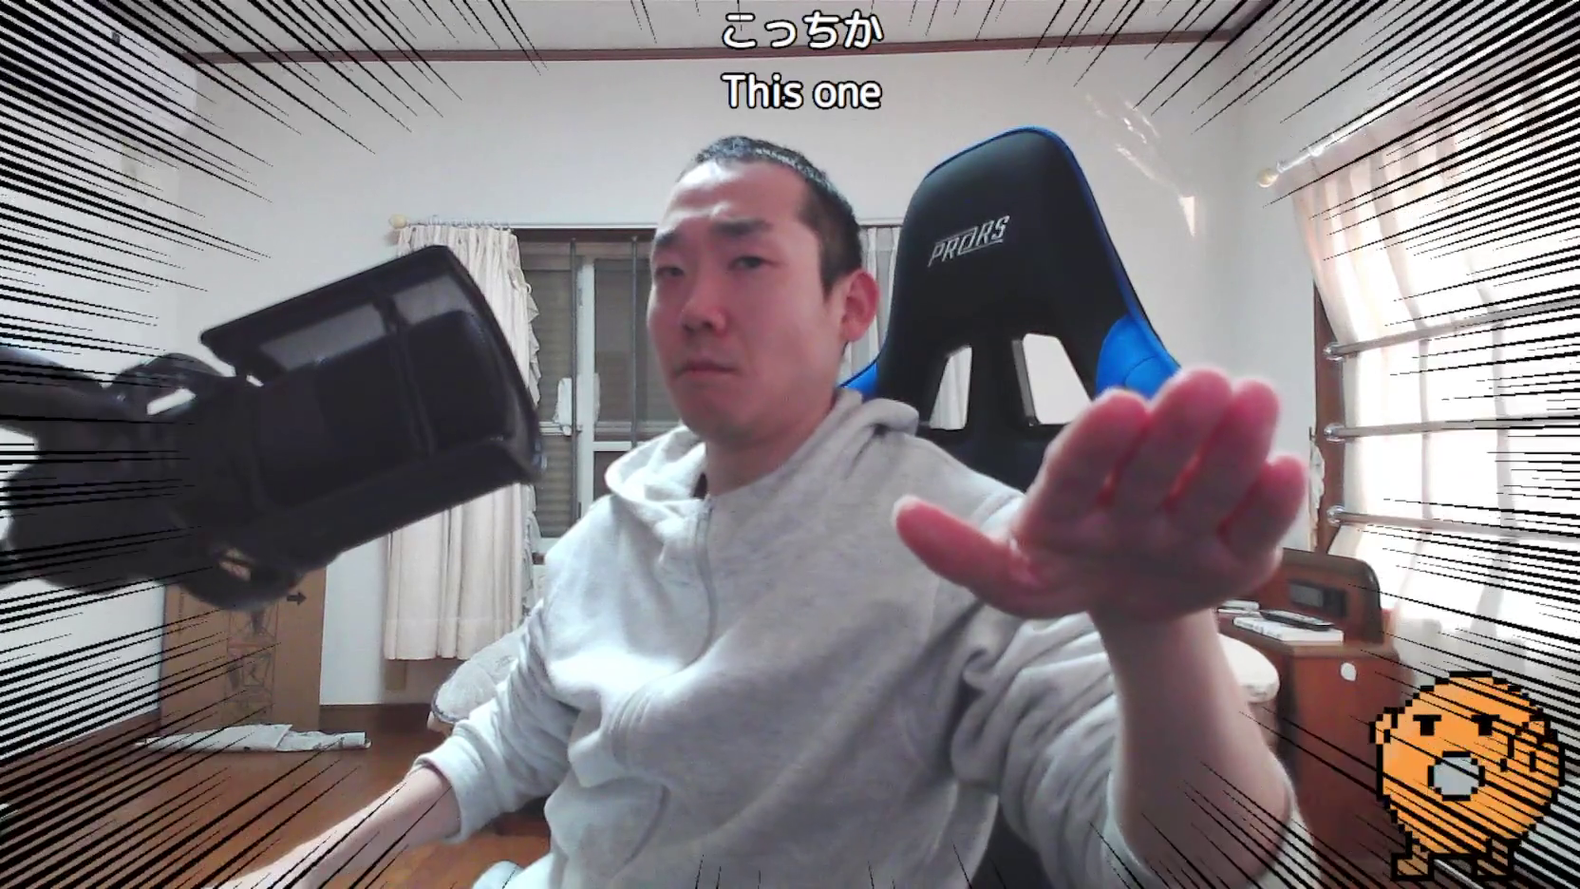
key(F1)
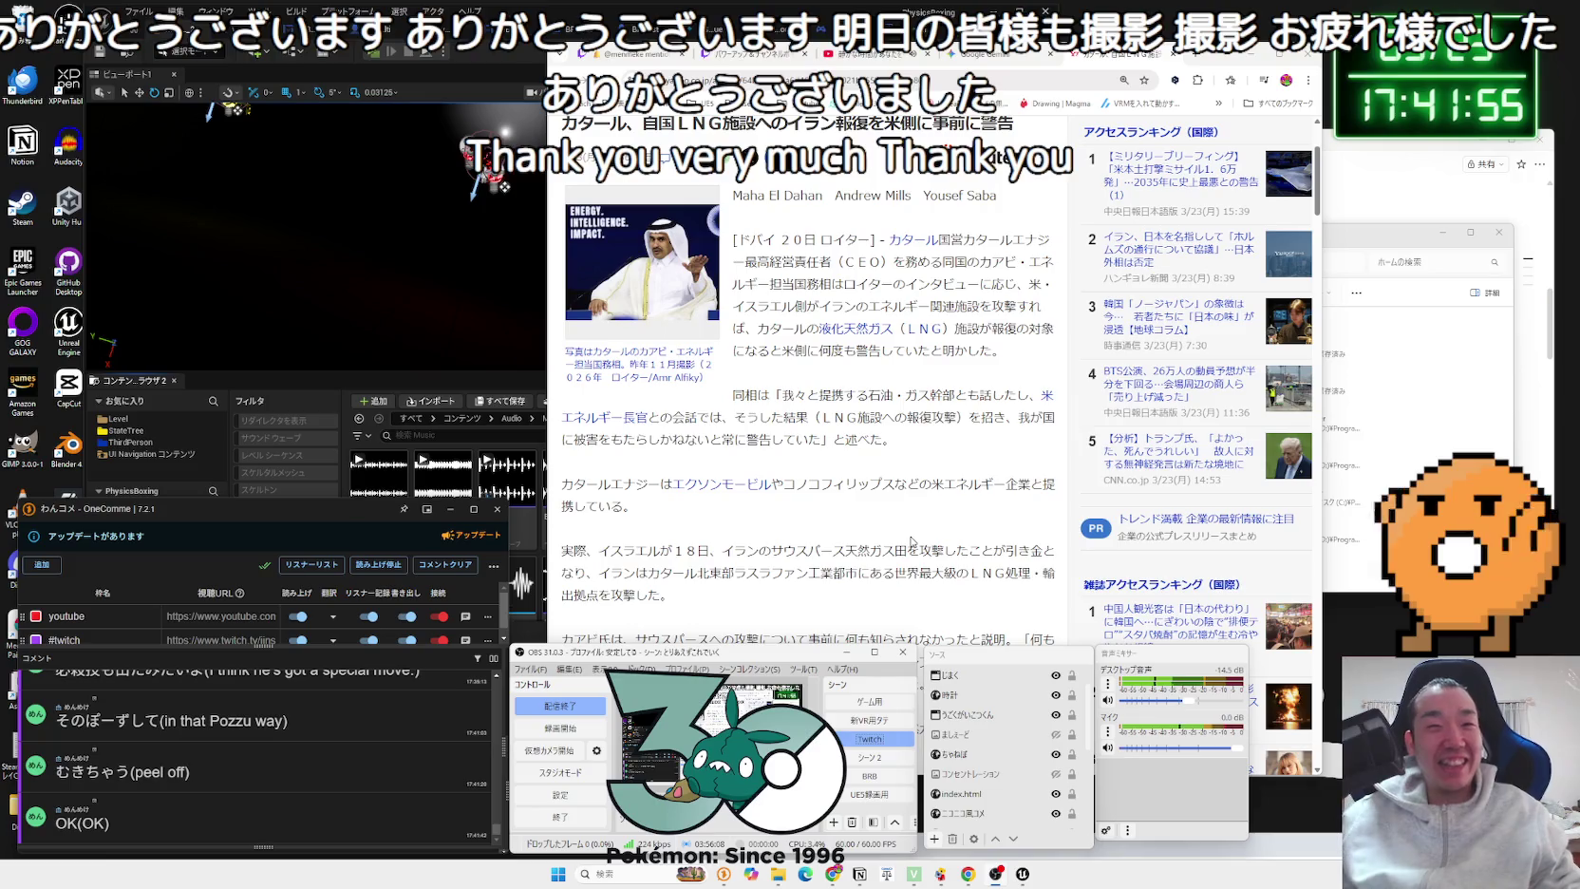
Step: Bring the Qatar LNG article in front of OBS and read the 17% export-loss passage
click(911, 541)
scroll(911, 541, down, 2)
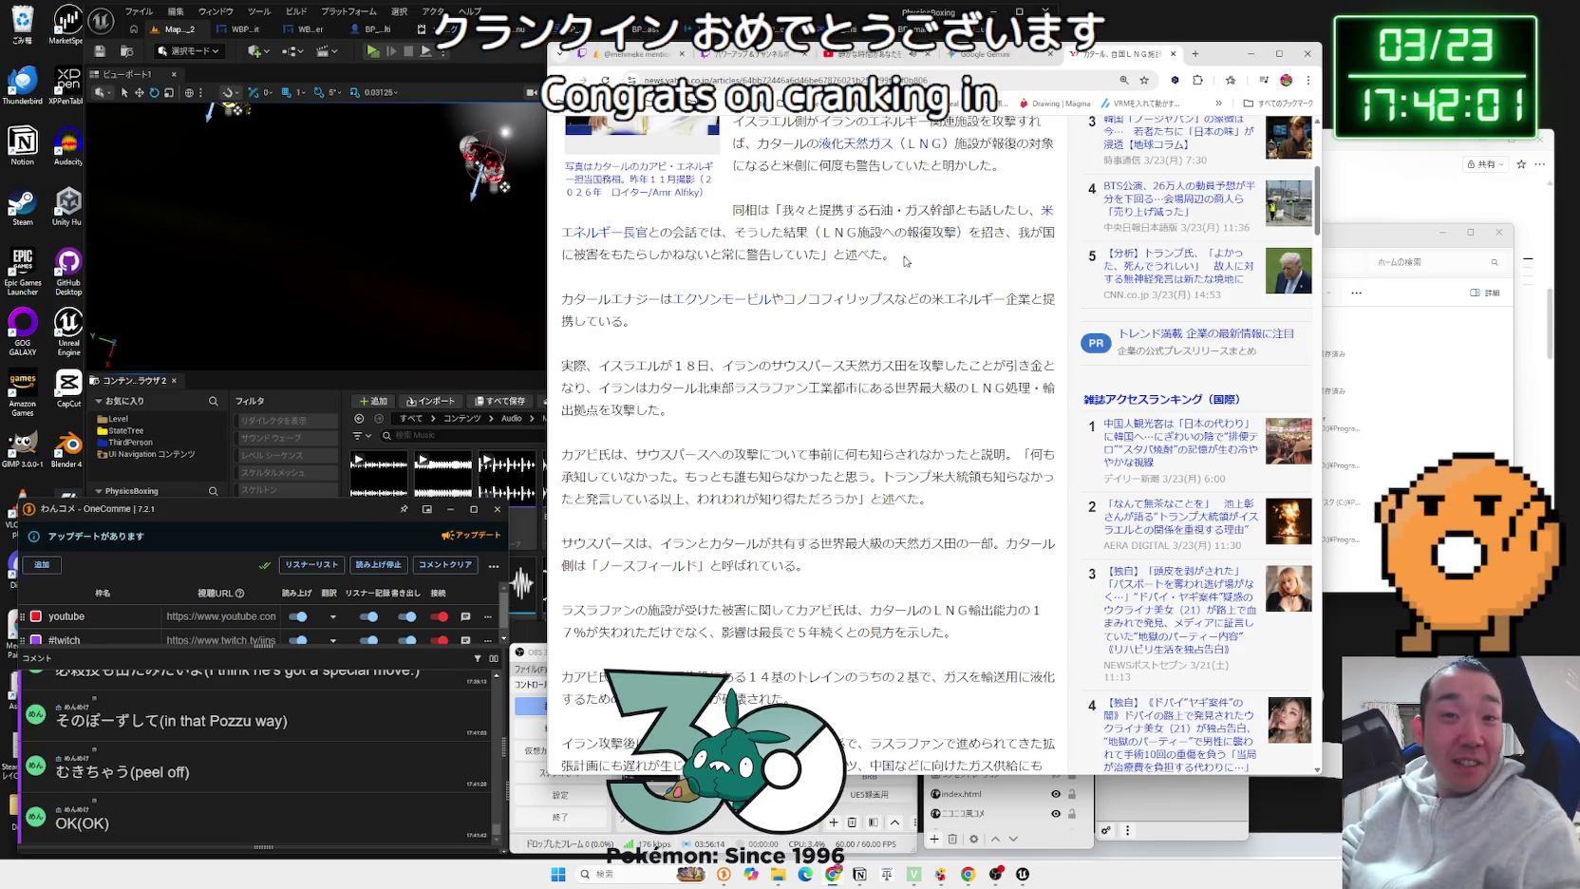
scroll(882, 288, down, 1)
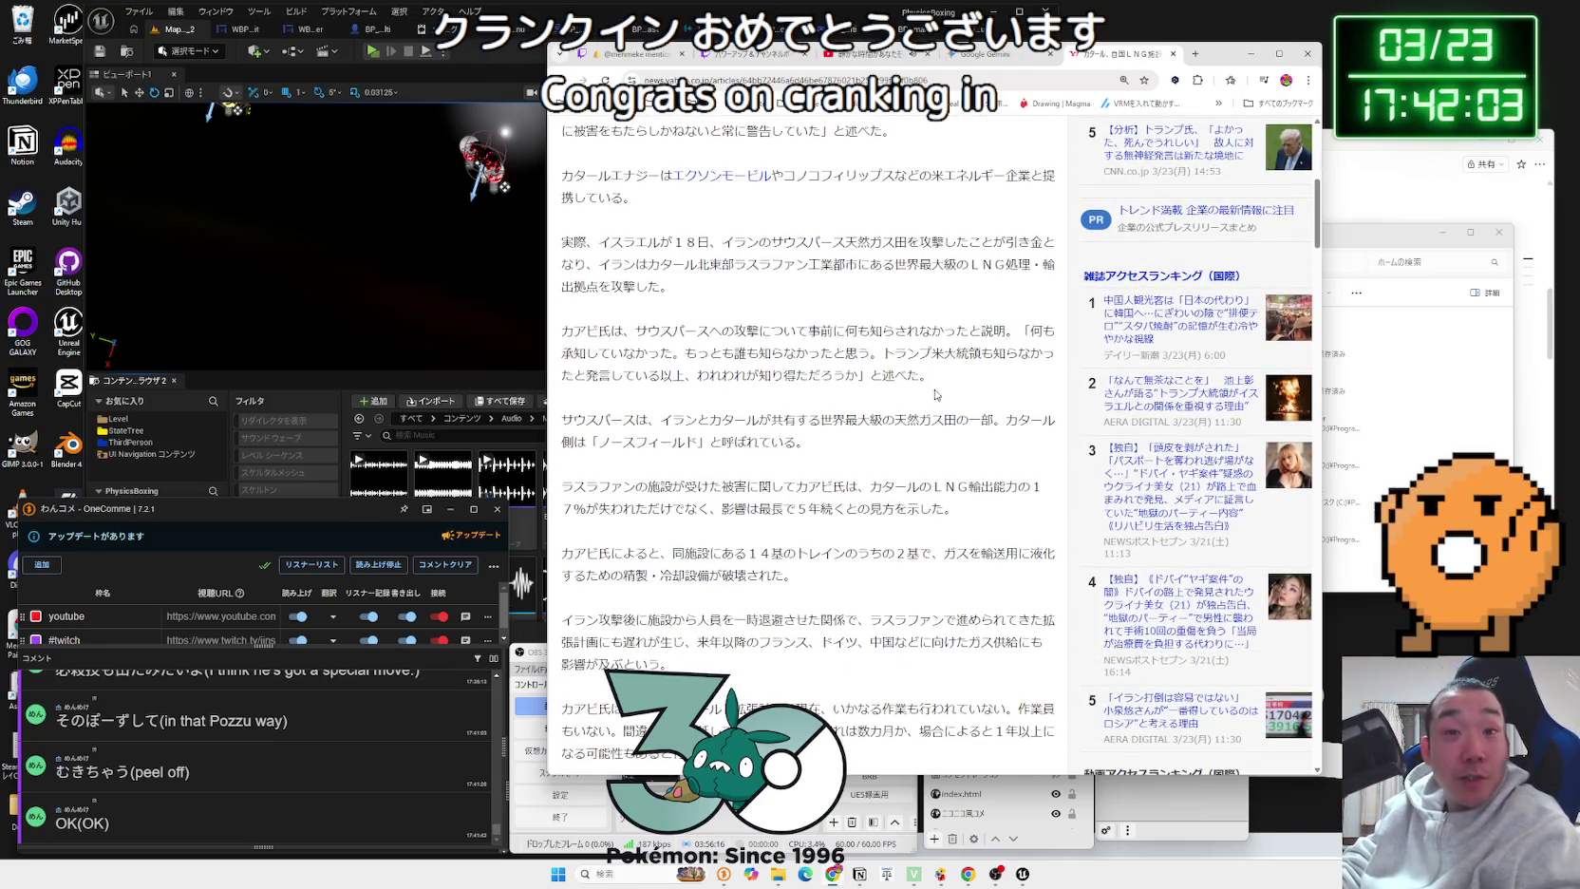
drag(933, 483, 1032, 486)
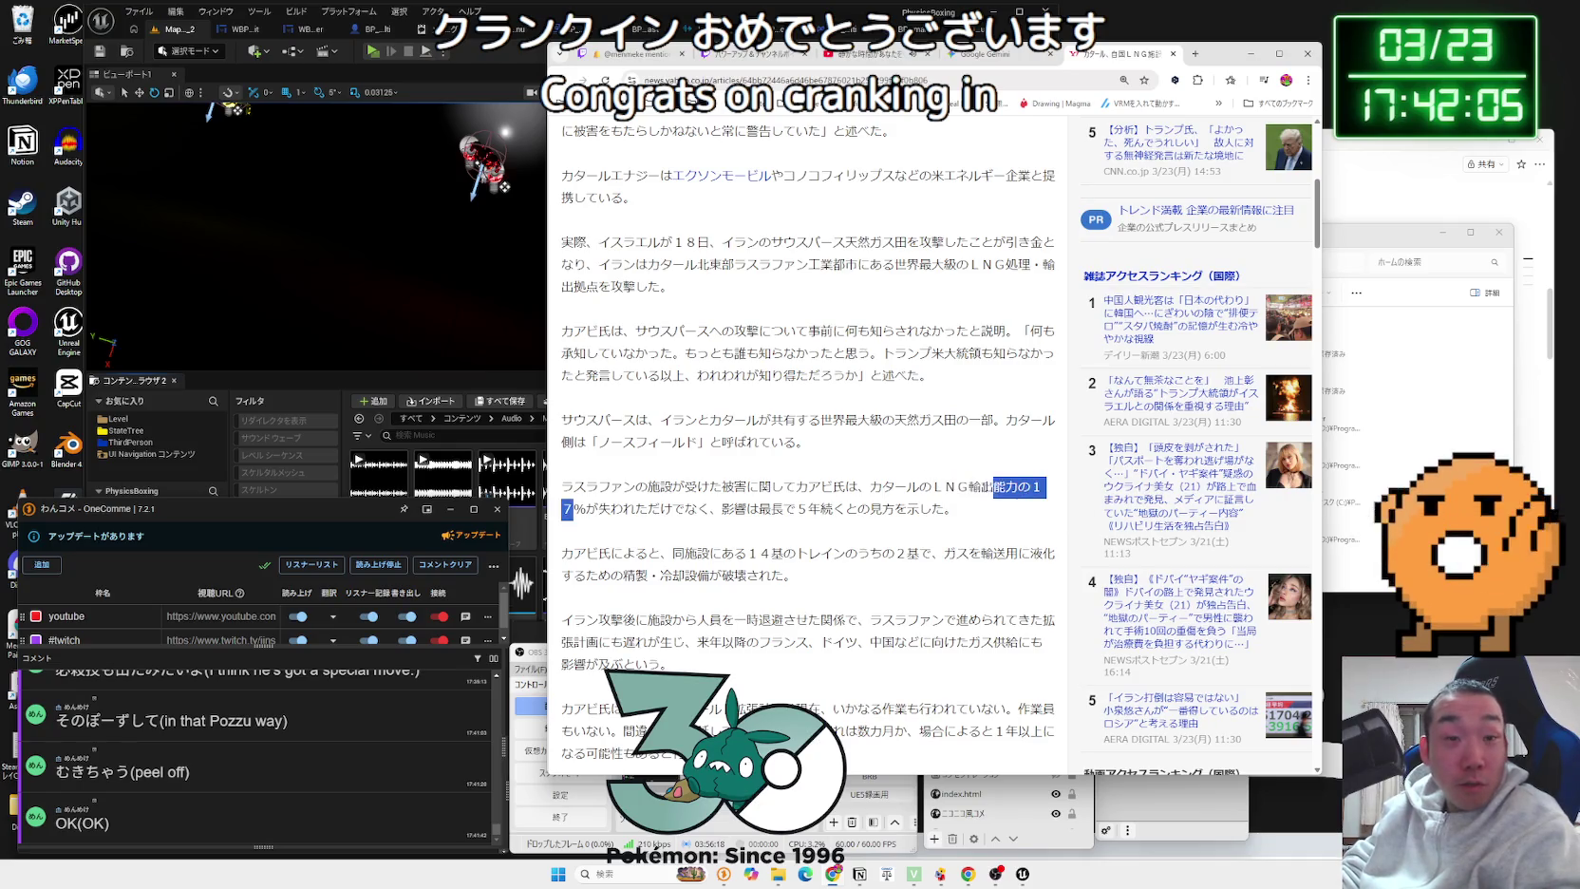
double_click(659, 486)
drag(660, 487, 947, 511)
drag(946, 511, 636, 502)
click(805, 408)
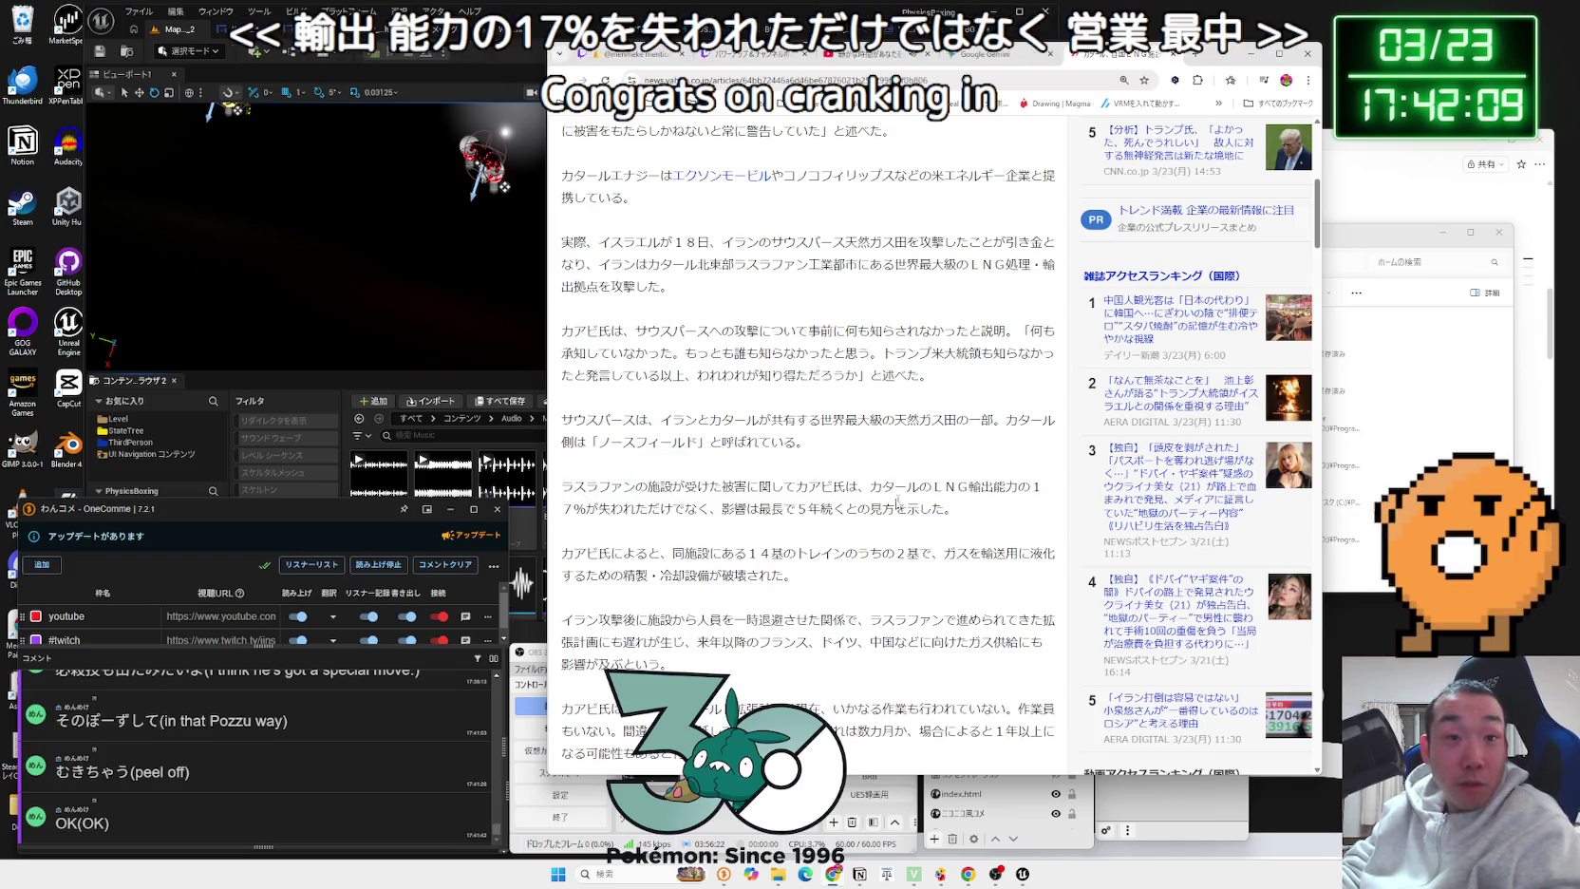
Step: Read past the damaged LNG trains and North Field delay to the comments, then return to the headline
scroll(805, 408, down, 2)
mouse_move(805, 409)
mouse_down()
mouse_move(562, 366)
mouse_move(656, 366)
mouse_up()
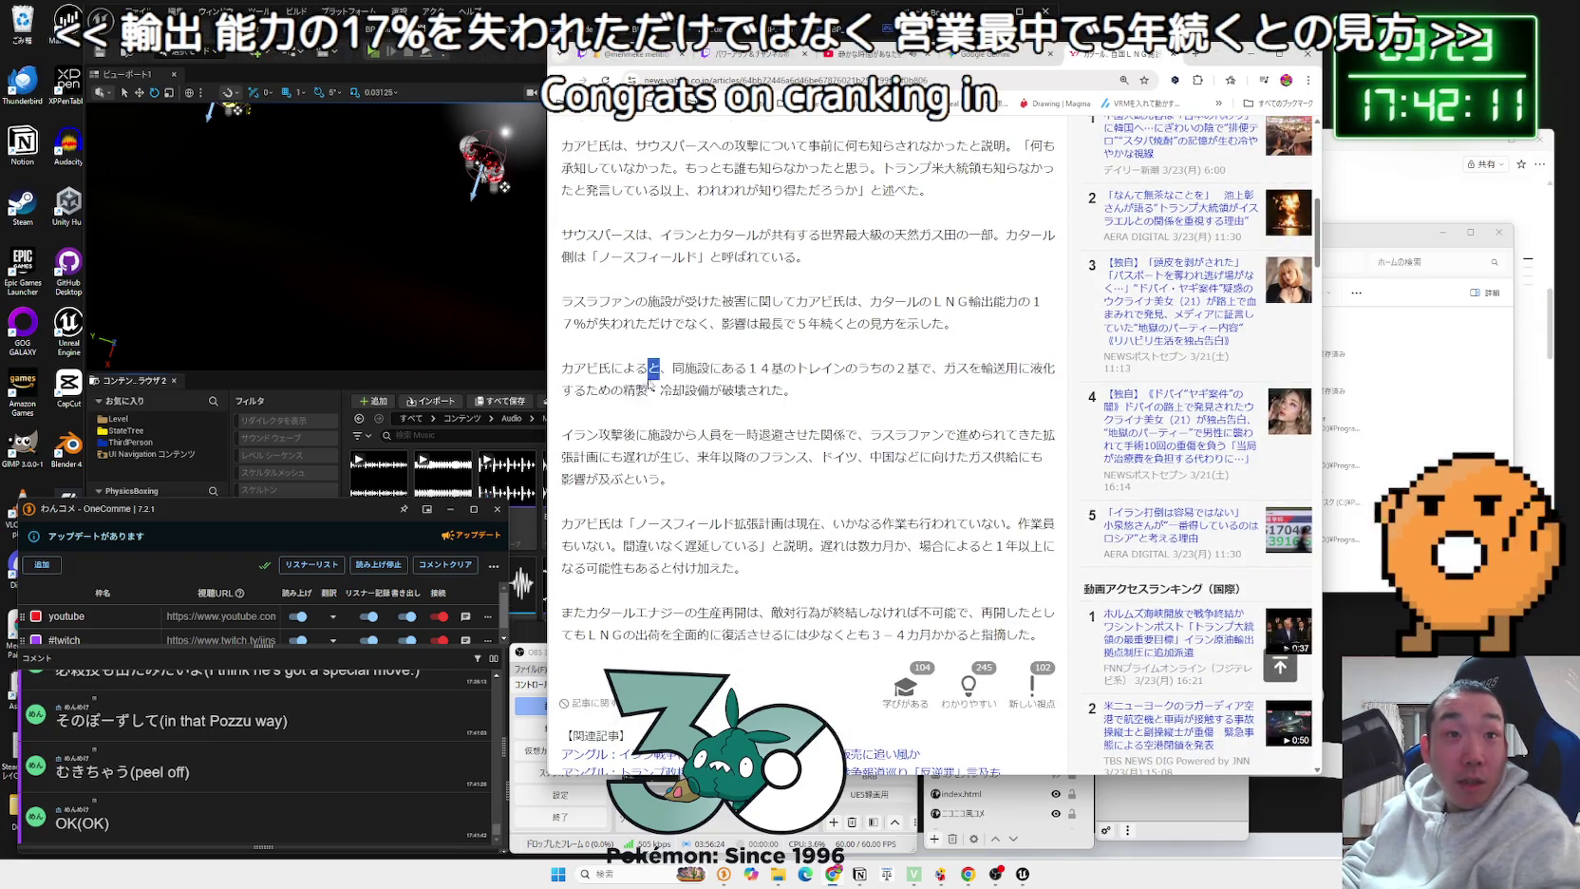
click(655, 443)
mouse_move(609, 456)
mouse_down()
mouse_move(904, 457)
mouse_move(818, 457)
mouse_up()
click(704, 452)
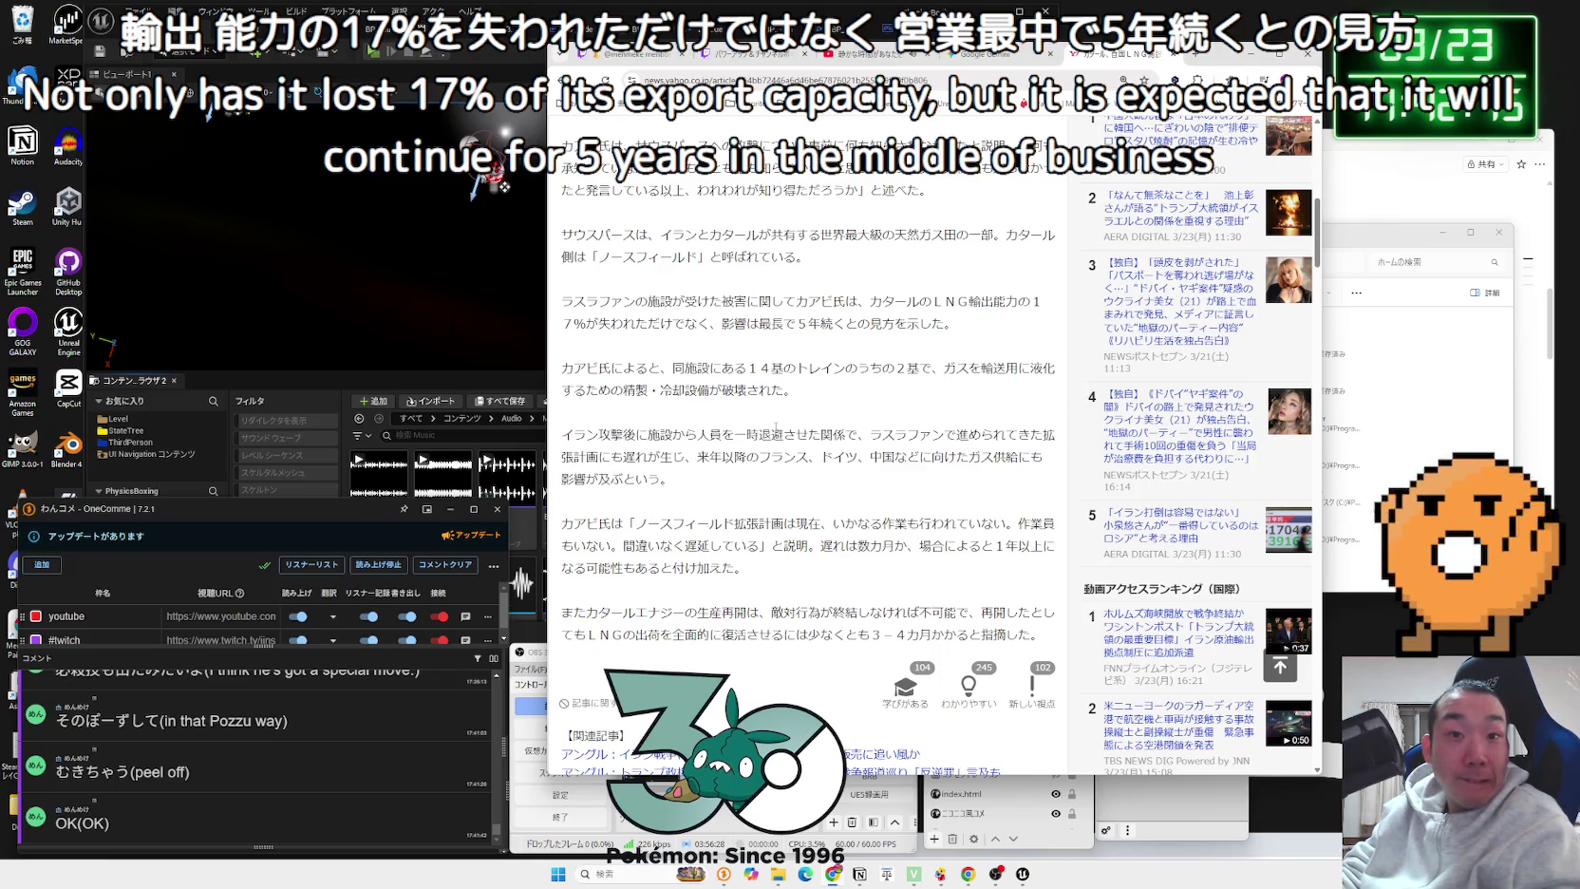
scroll(776, 428, down, 2)
mouse_move(760, 423)
mouse_down()
mouse_move(651, 403)
mouse_move(760, 423)
mouse_up()
click(790, 415)
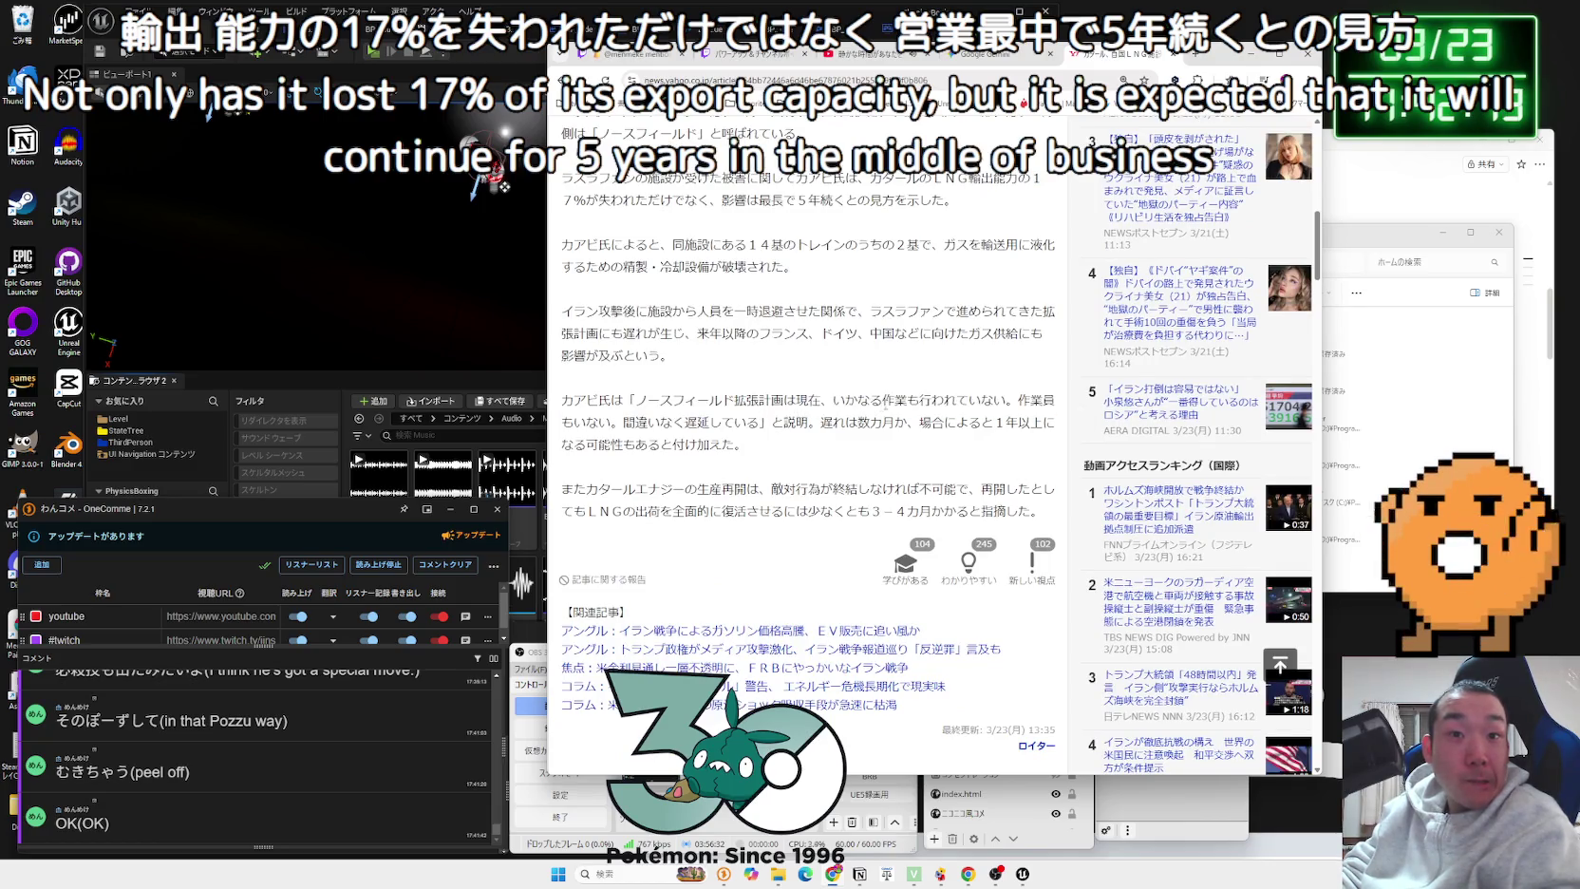
scroll(860, 389, down, 4)
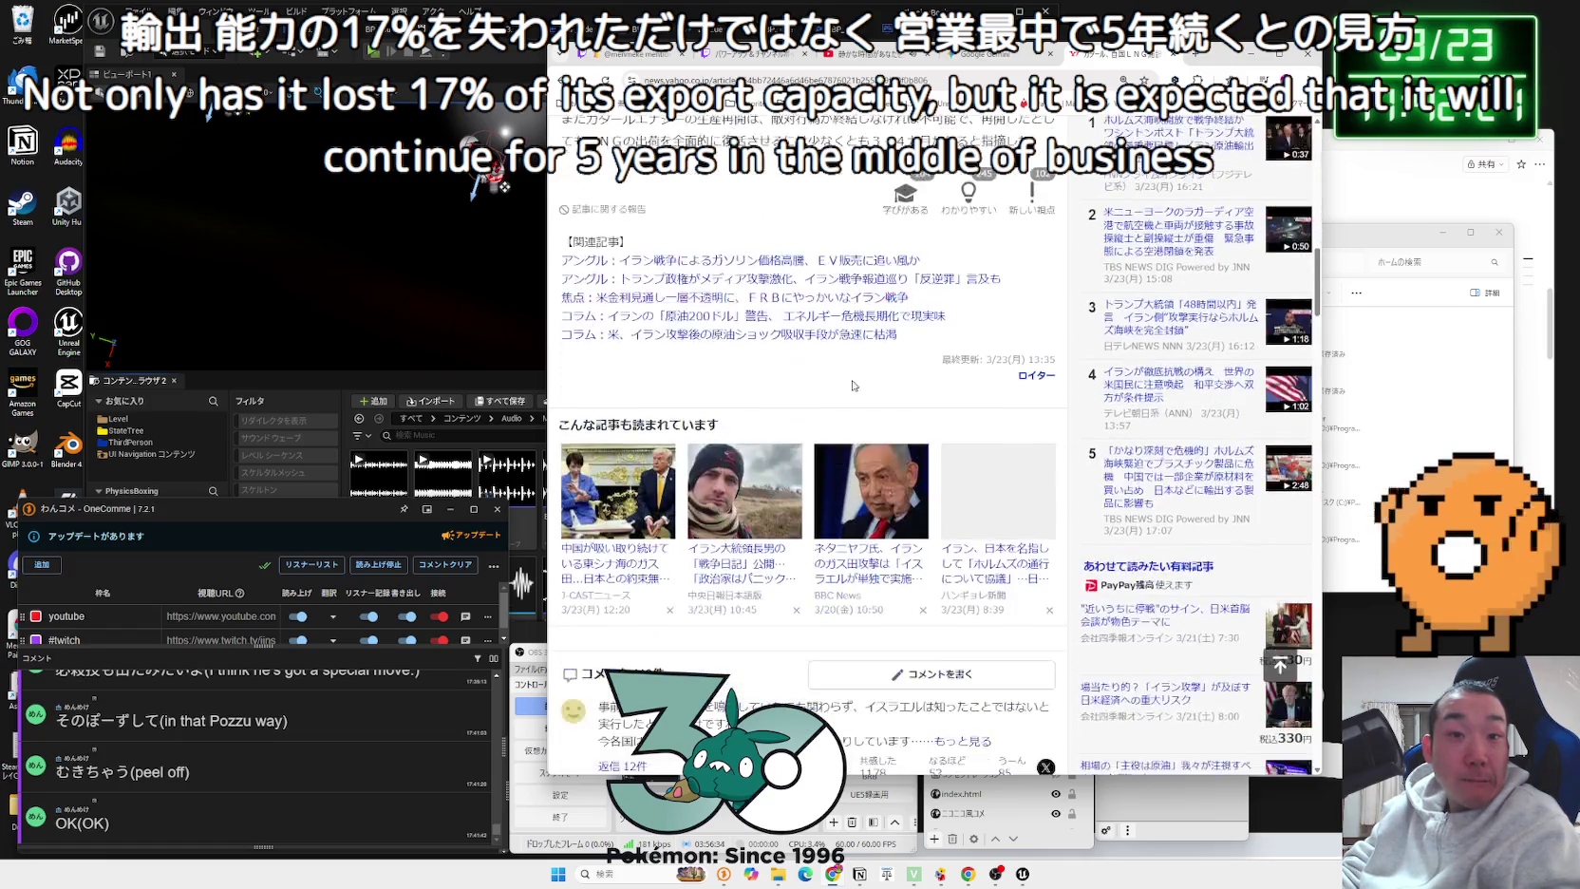
scroll(853, 385, down, 3)
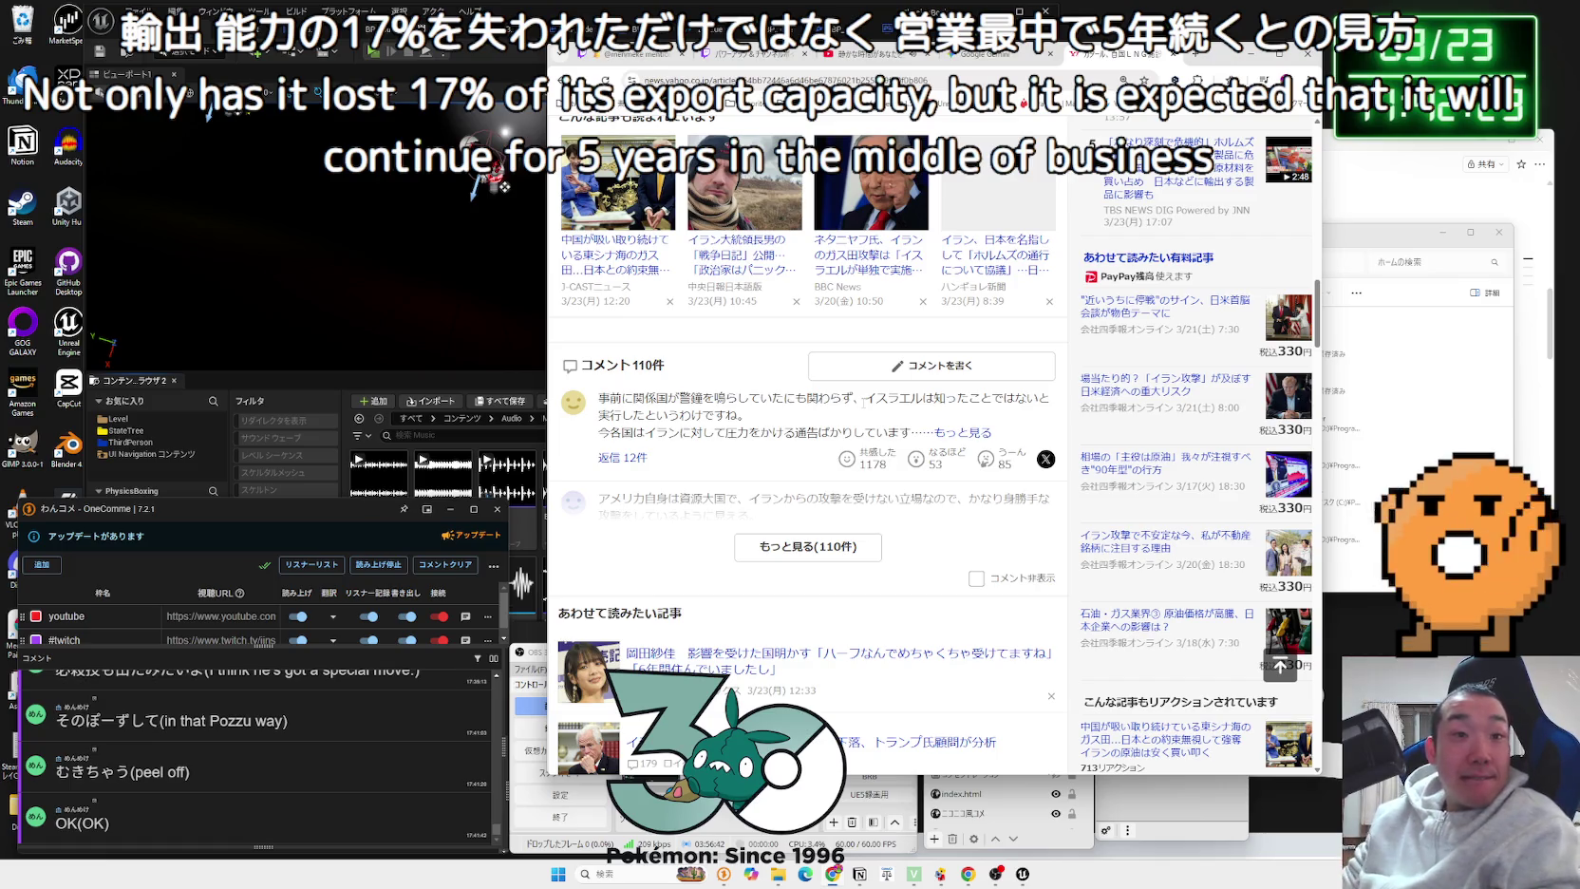
scroll(828, 347, up, 10)
scroll(828, 347, up, 3)
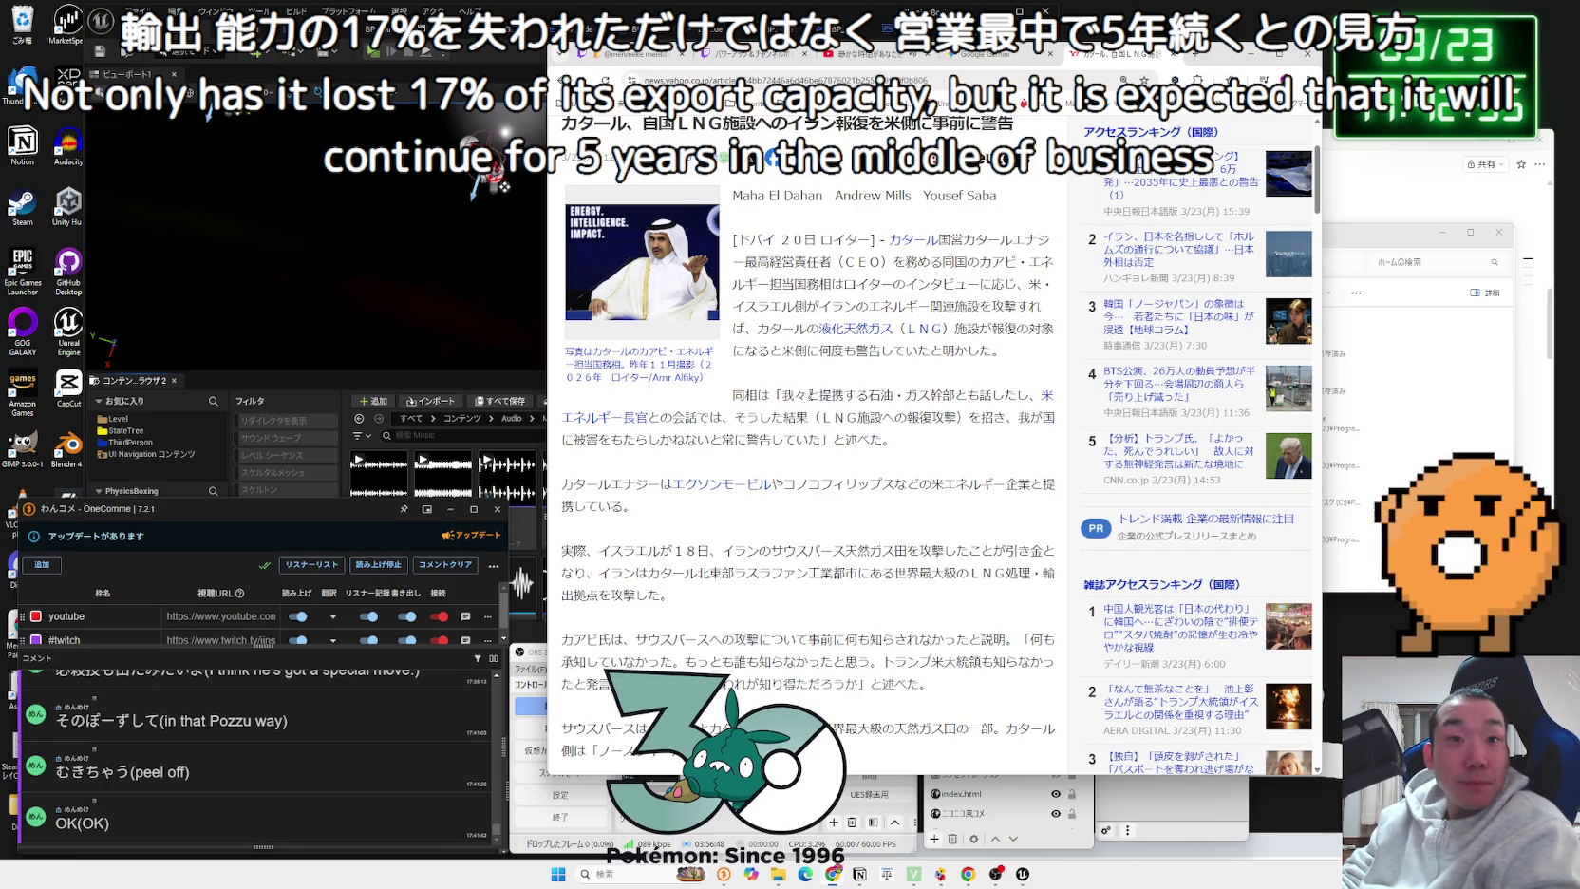
Step: Highlight the opening sentences about attacks on Iranian energy facilities
mouse_move(806, 395)
mouse_down()
mouse_move(932, 396)
mouse_move(739, 412)
mouse_move(932, 418)
mouse_move(769, 418)
mouse_move(841, 465)
mouse_move(854, 443)
mouse_move(790, 407)
mouse_up()
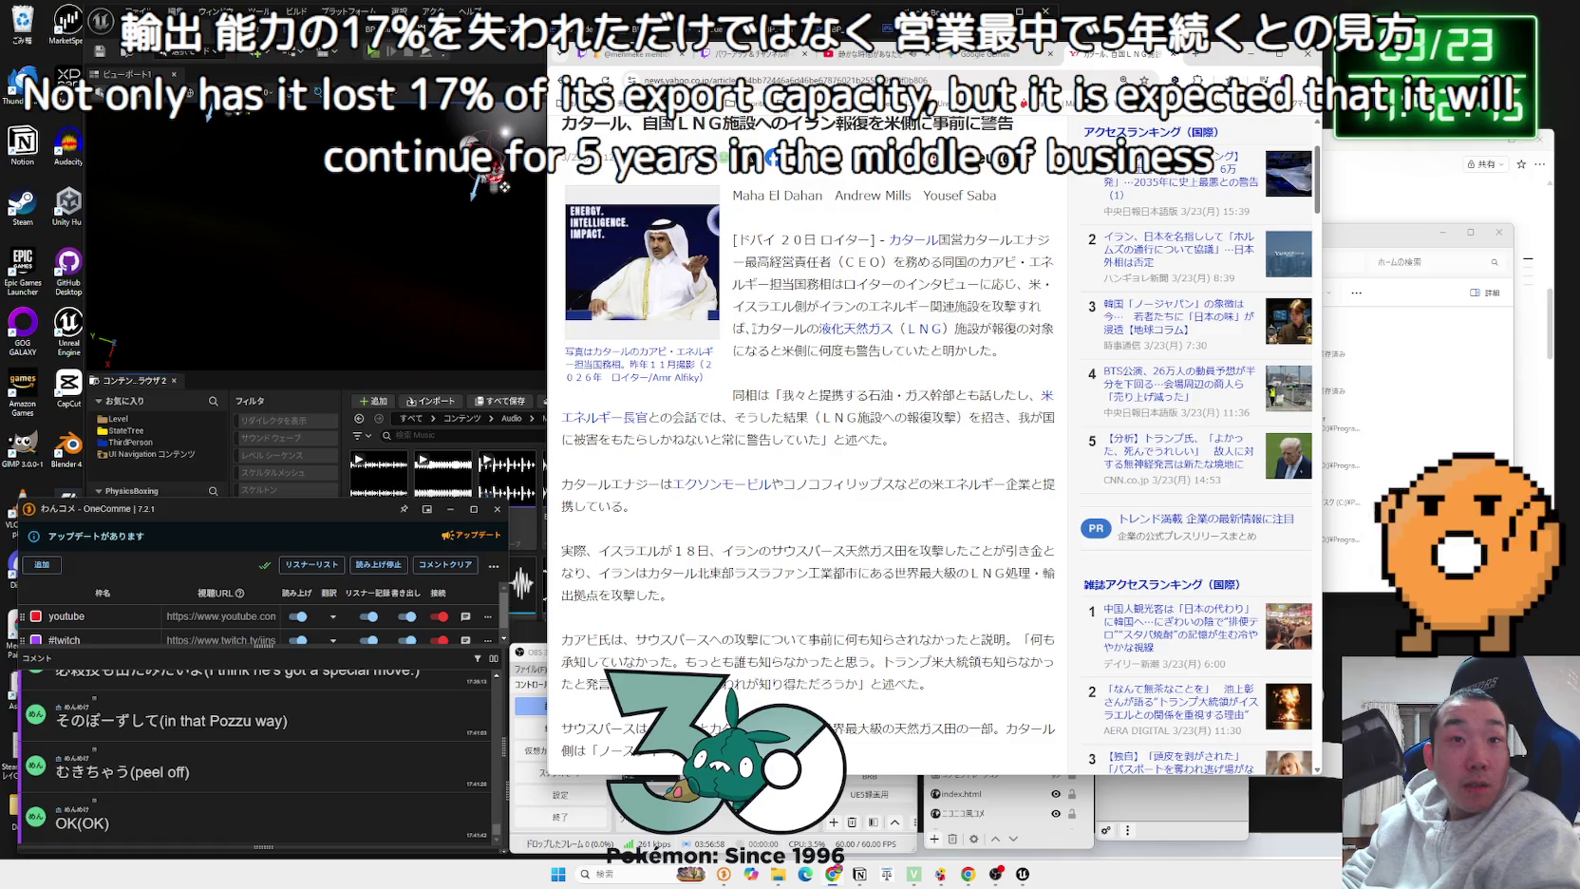
drag(733, 306, 943, 307)
mouse_move(1041, 307)
mouse_down()
mouse_move(780, 328)
mouse_move(1009, 328)
mouse_move(1006, 350)
mouse_up()
mouse_move(843, 329)
mouse_down()
mouse_move(1007, 350)
mouse_move(736, 310)
mouse_up()
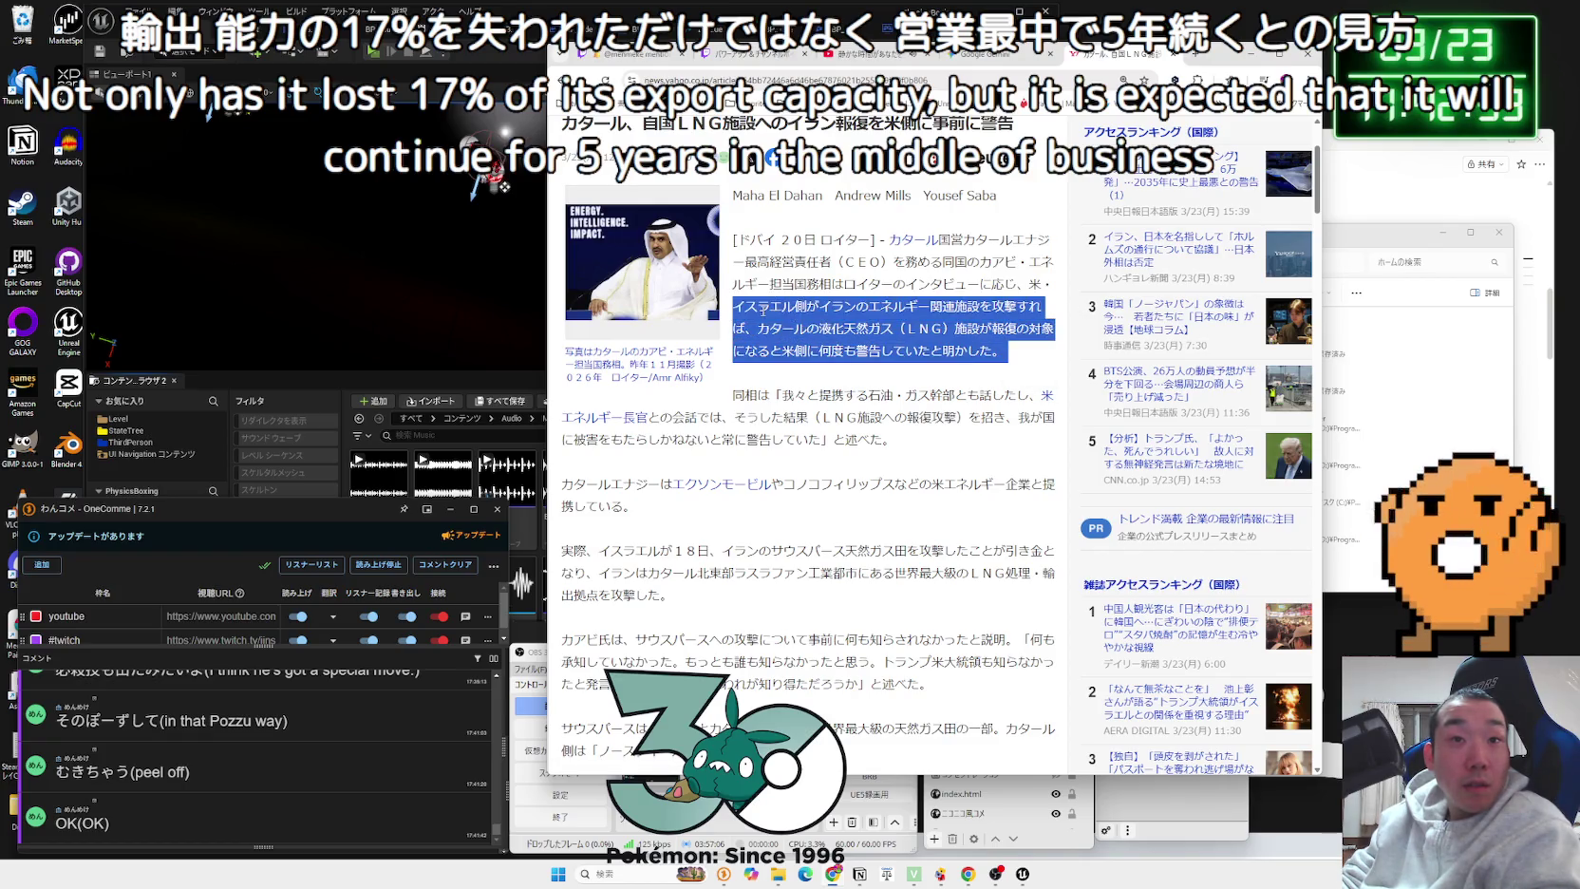
drag(1007, 350, 747, 290)
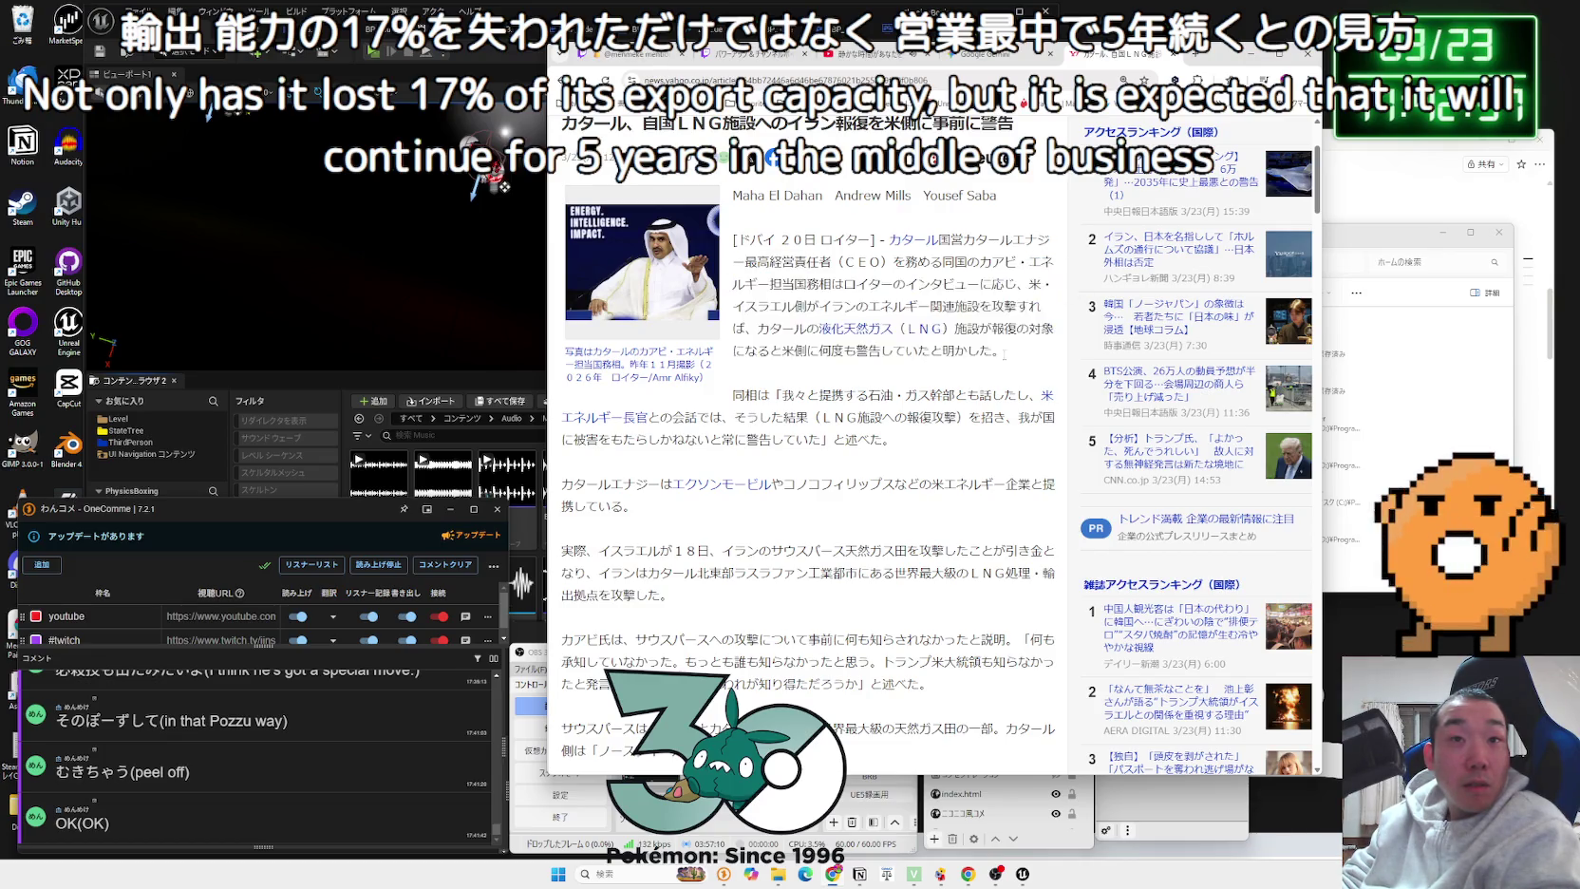
click(805, 335)
Step: Read further down the article, then go back to the Google カタール results and scroll them
scroll(803, 339, down, 1)
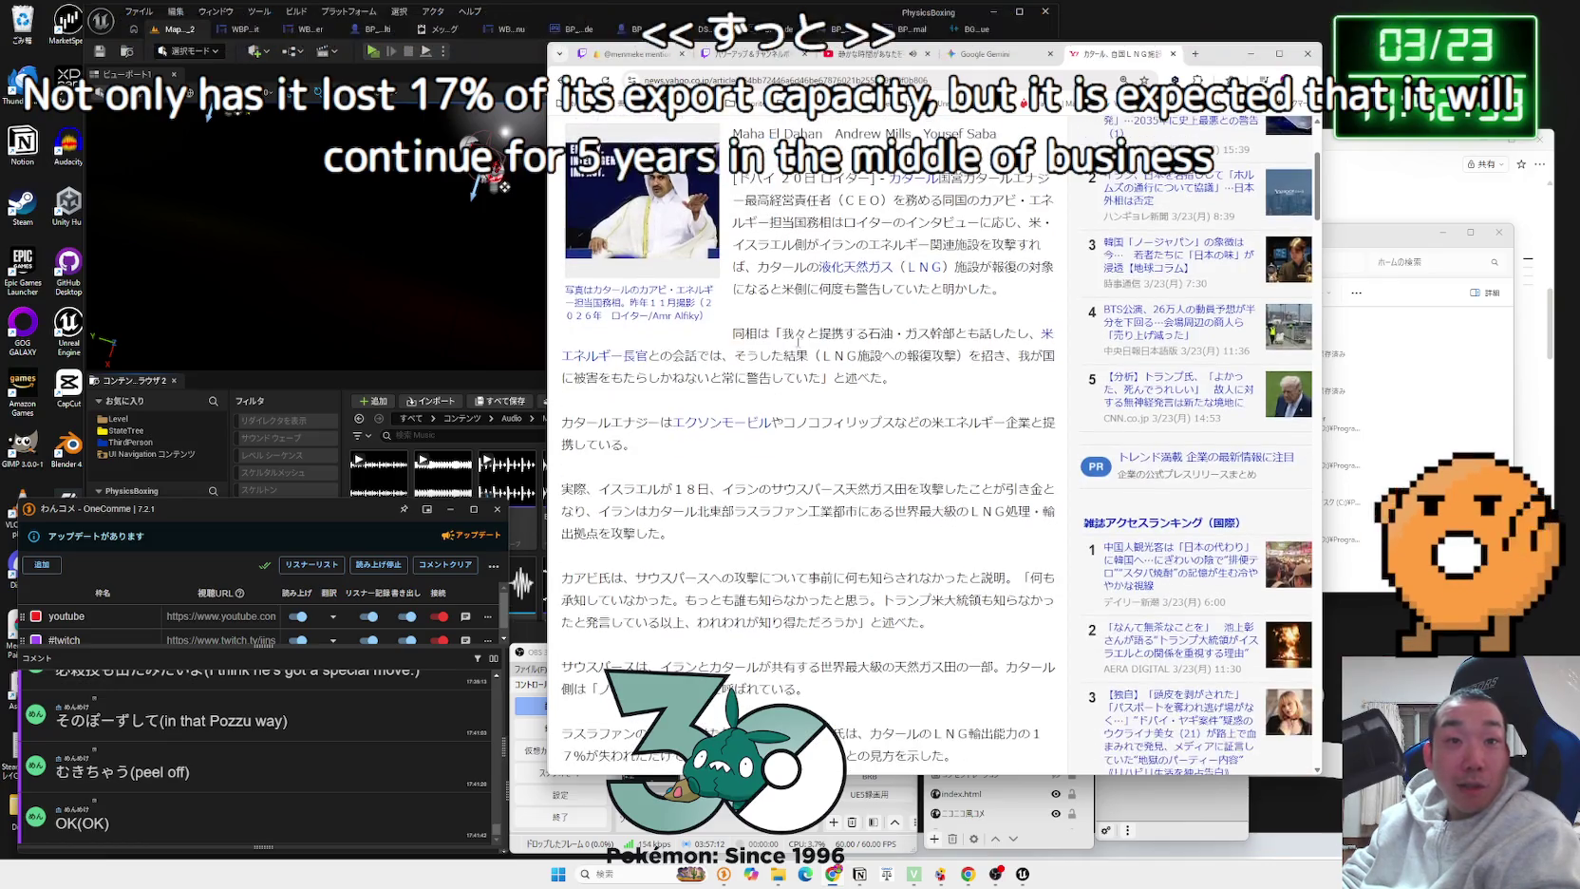
scroll(876, 355, down, 3)
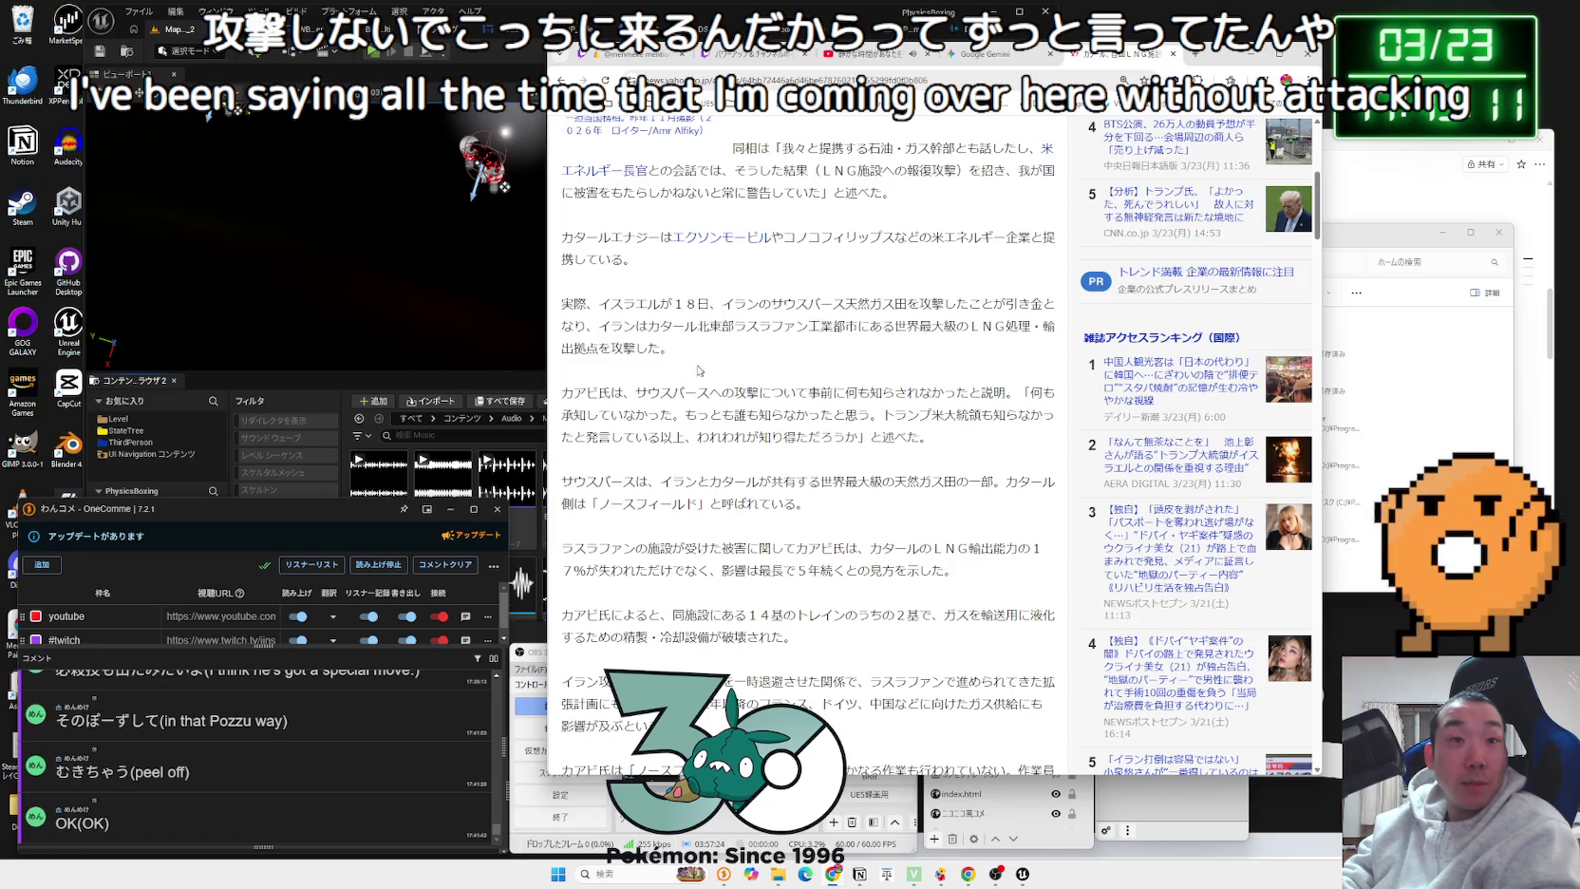
double_click(580, 392)
scroll(559, 399, up, 2)
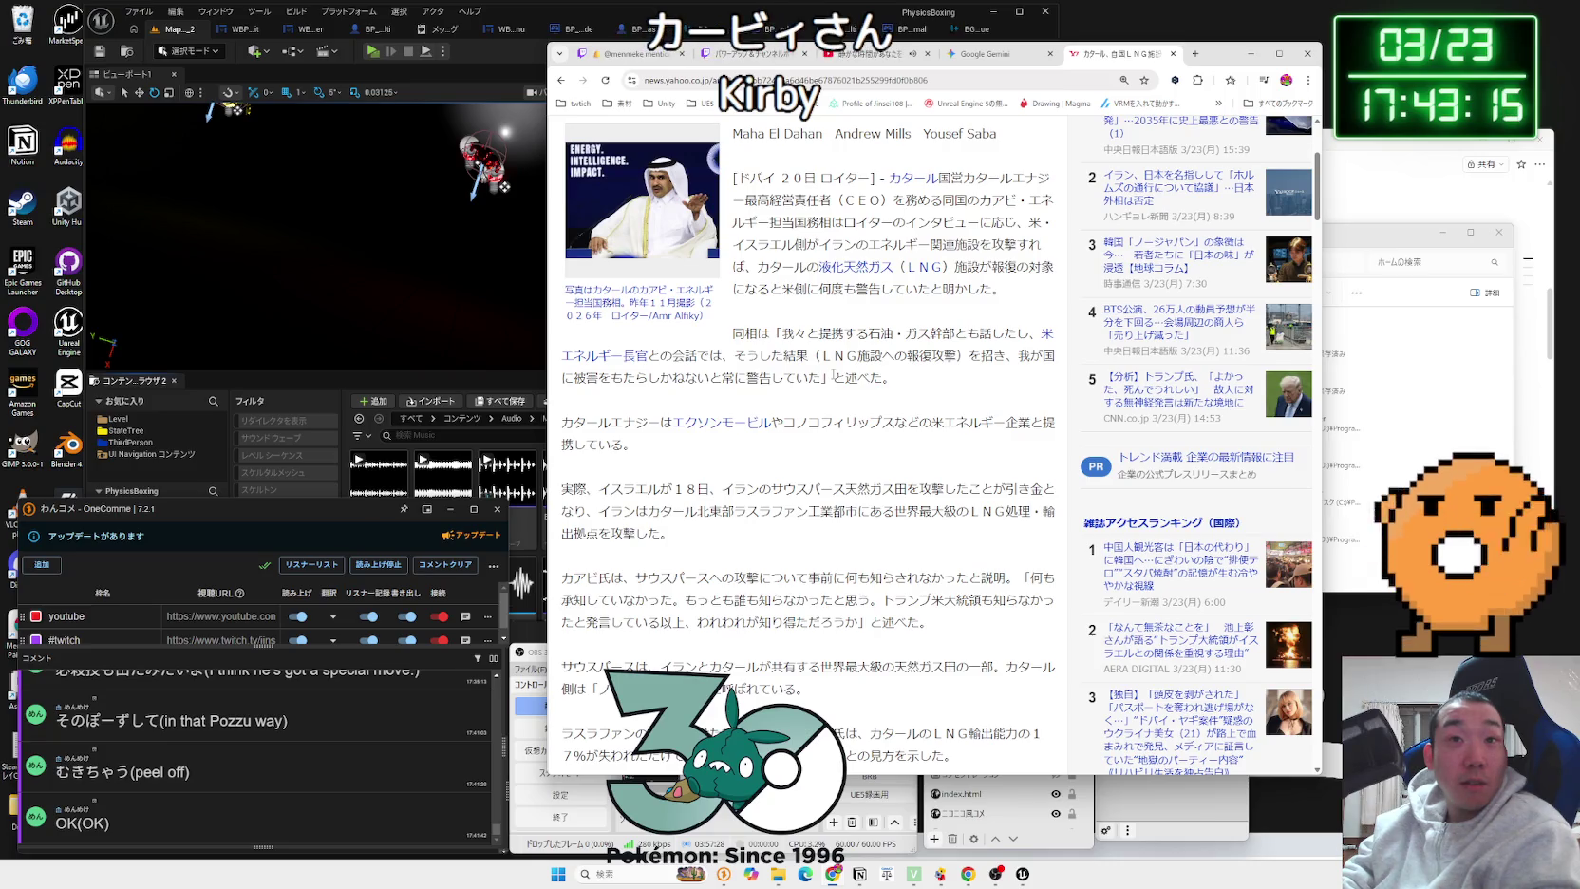
key(alt+Left)
scroll(834, 378, down, 3)
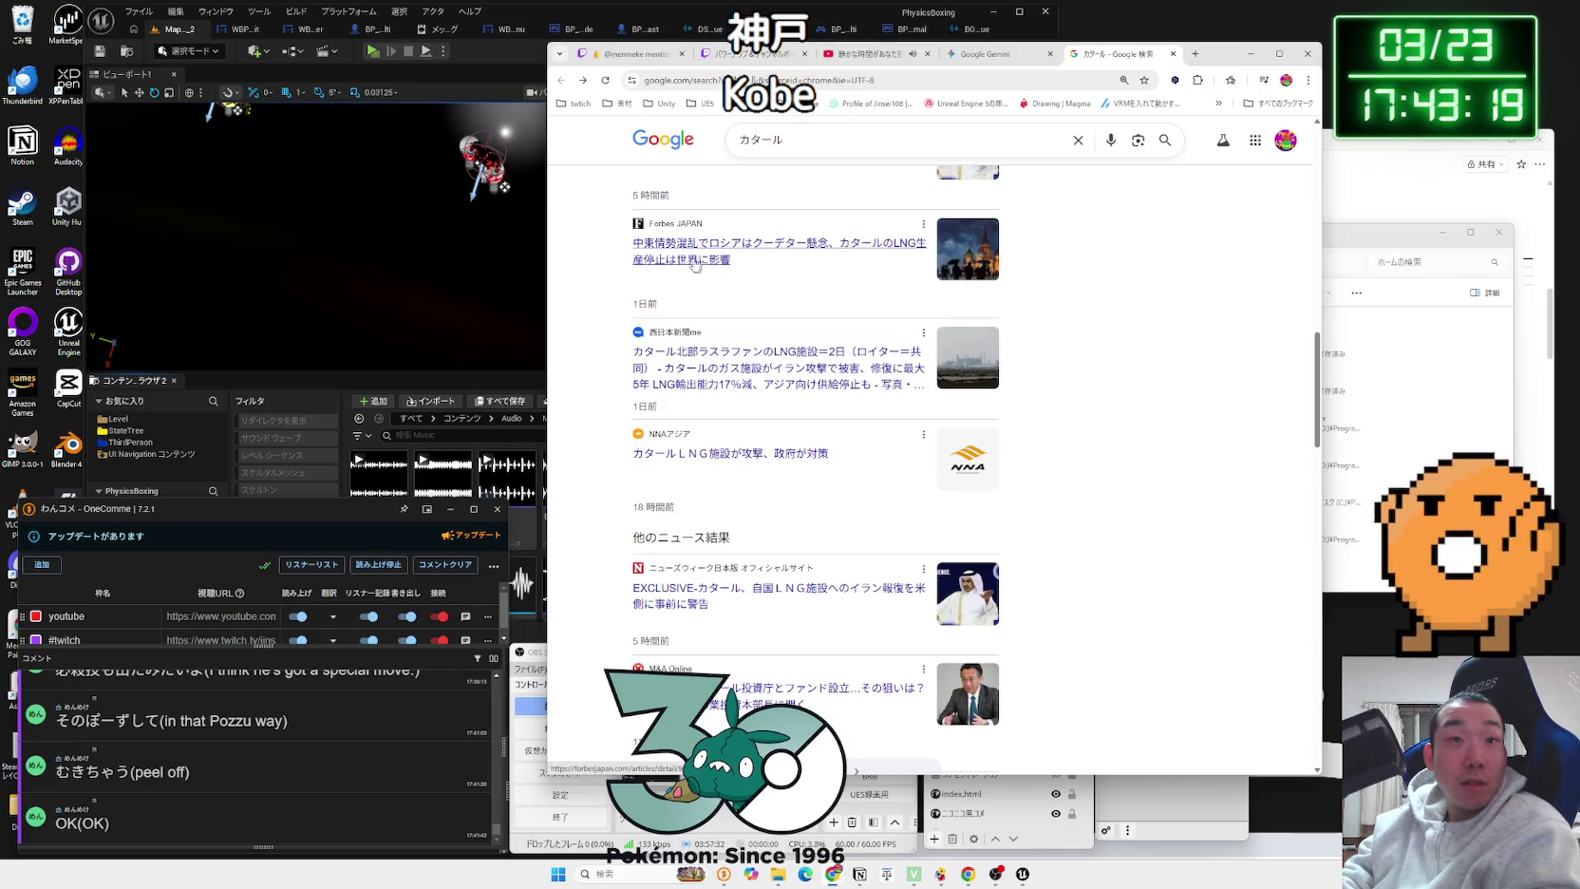
Step: Return to the Gemini chat and read the passages on Iran's strategy and slow facility repairs
click(1174, 54)
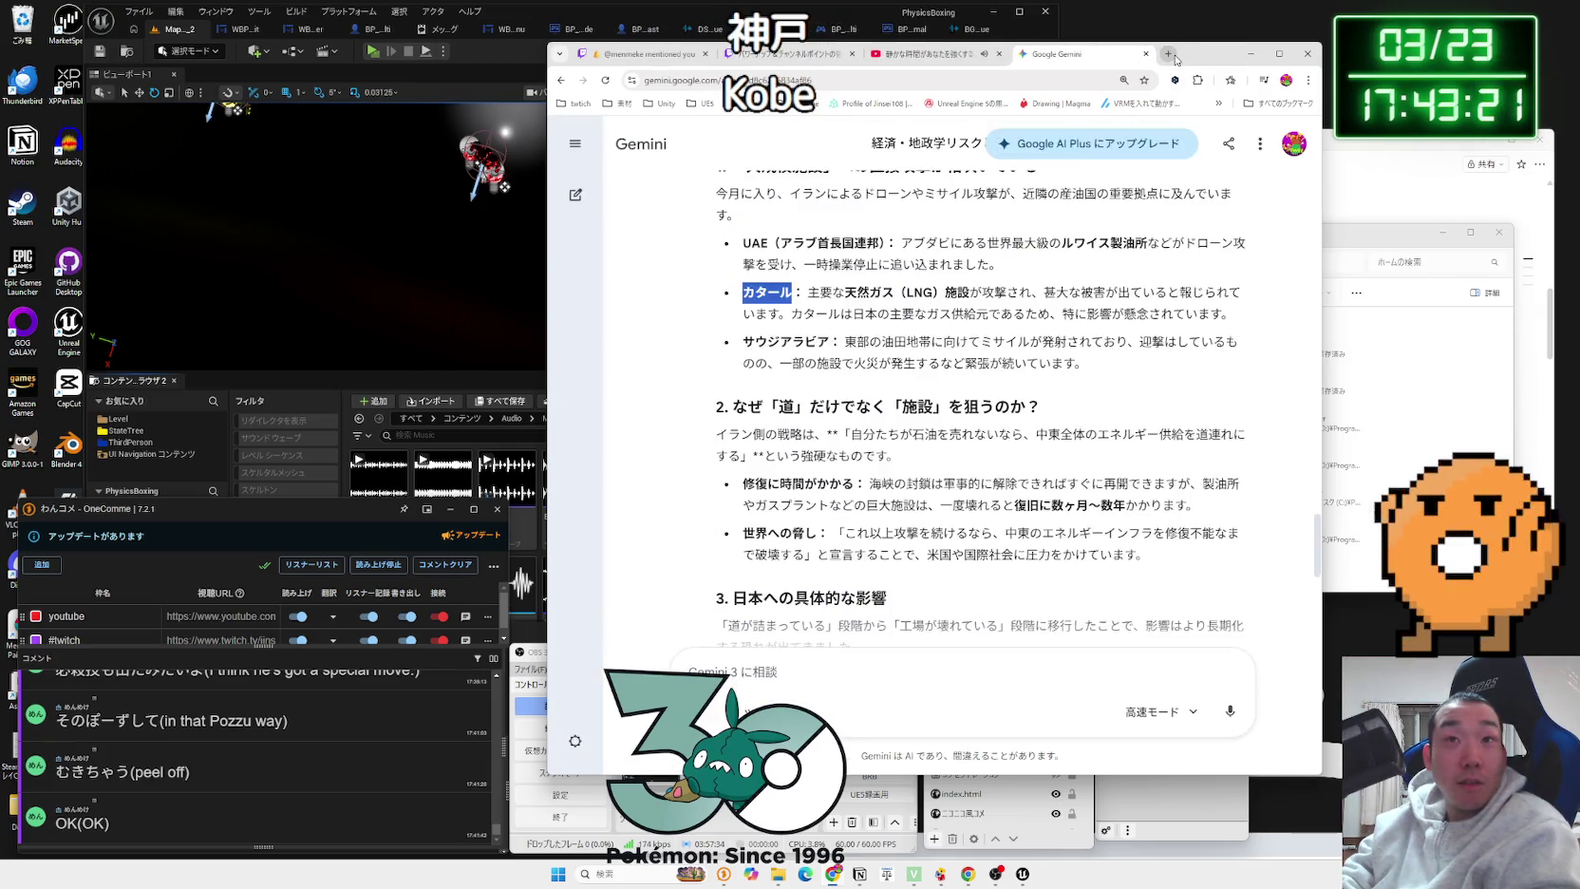
scroll(861, 359, down, 2)
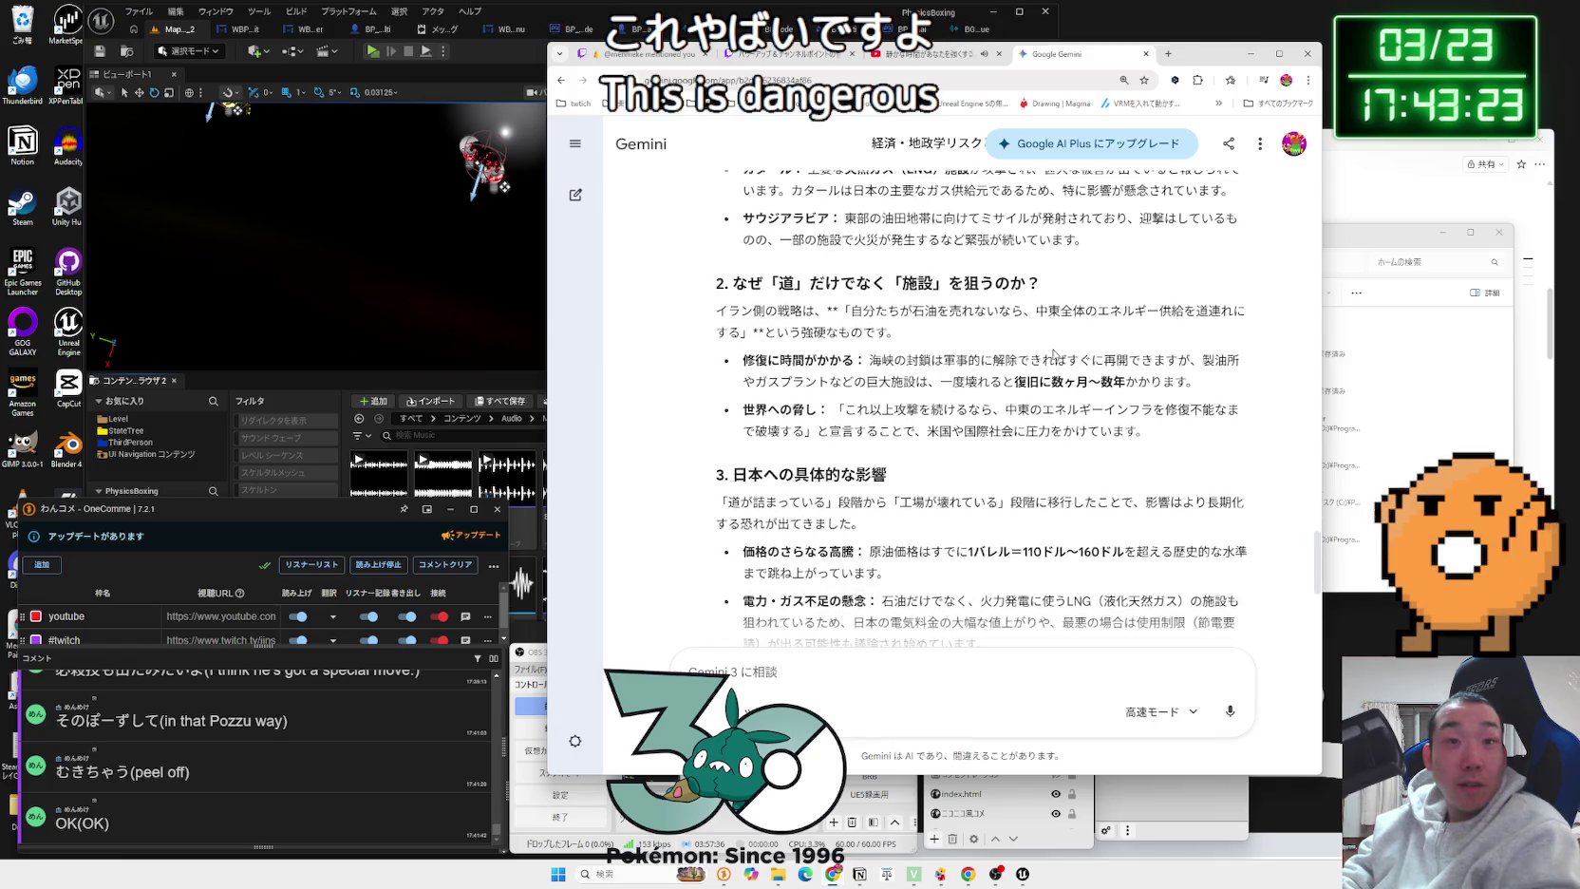
drag(897, 332, 753, 311)
click(894, 328)
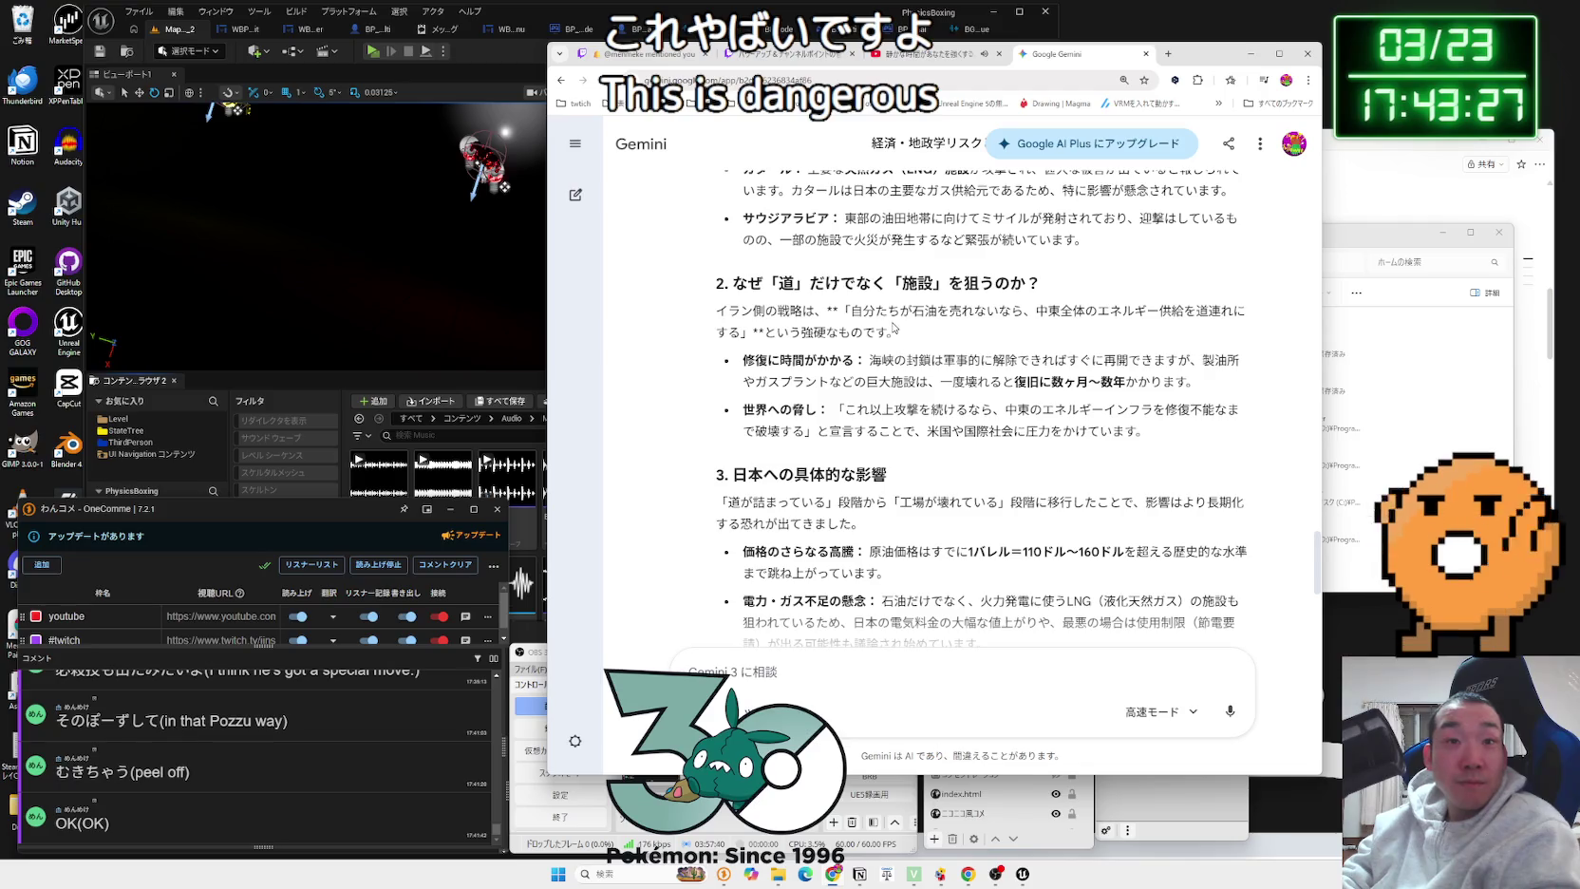
scroll(893, 328, down, 1)
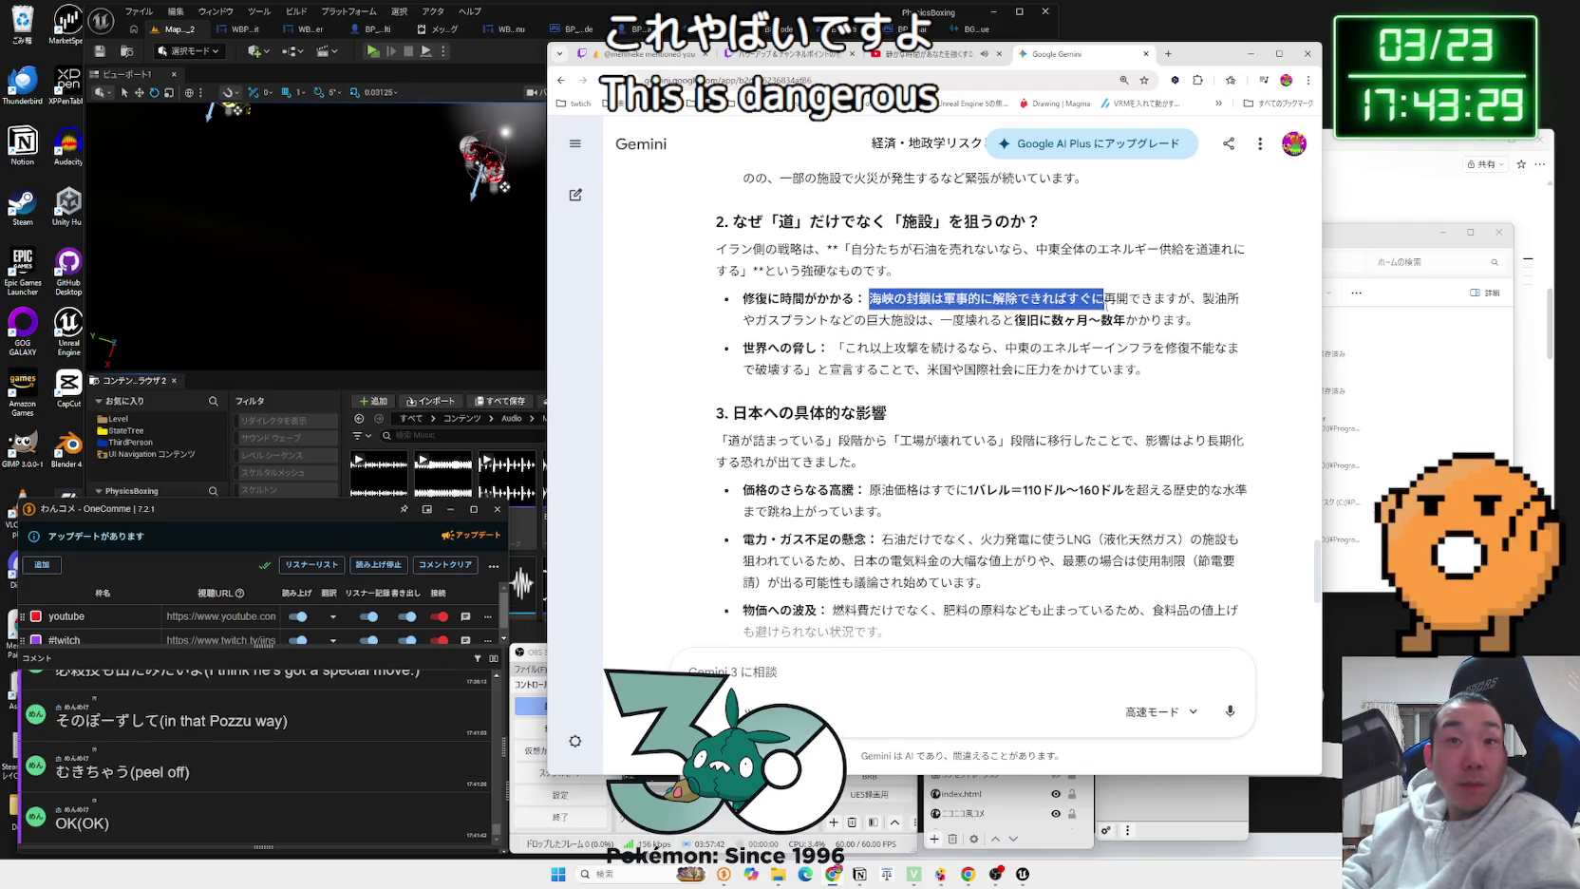
drag(1098, 304, 1183, 318)
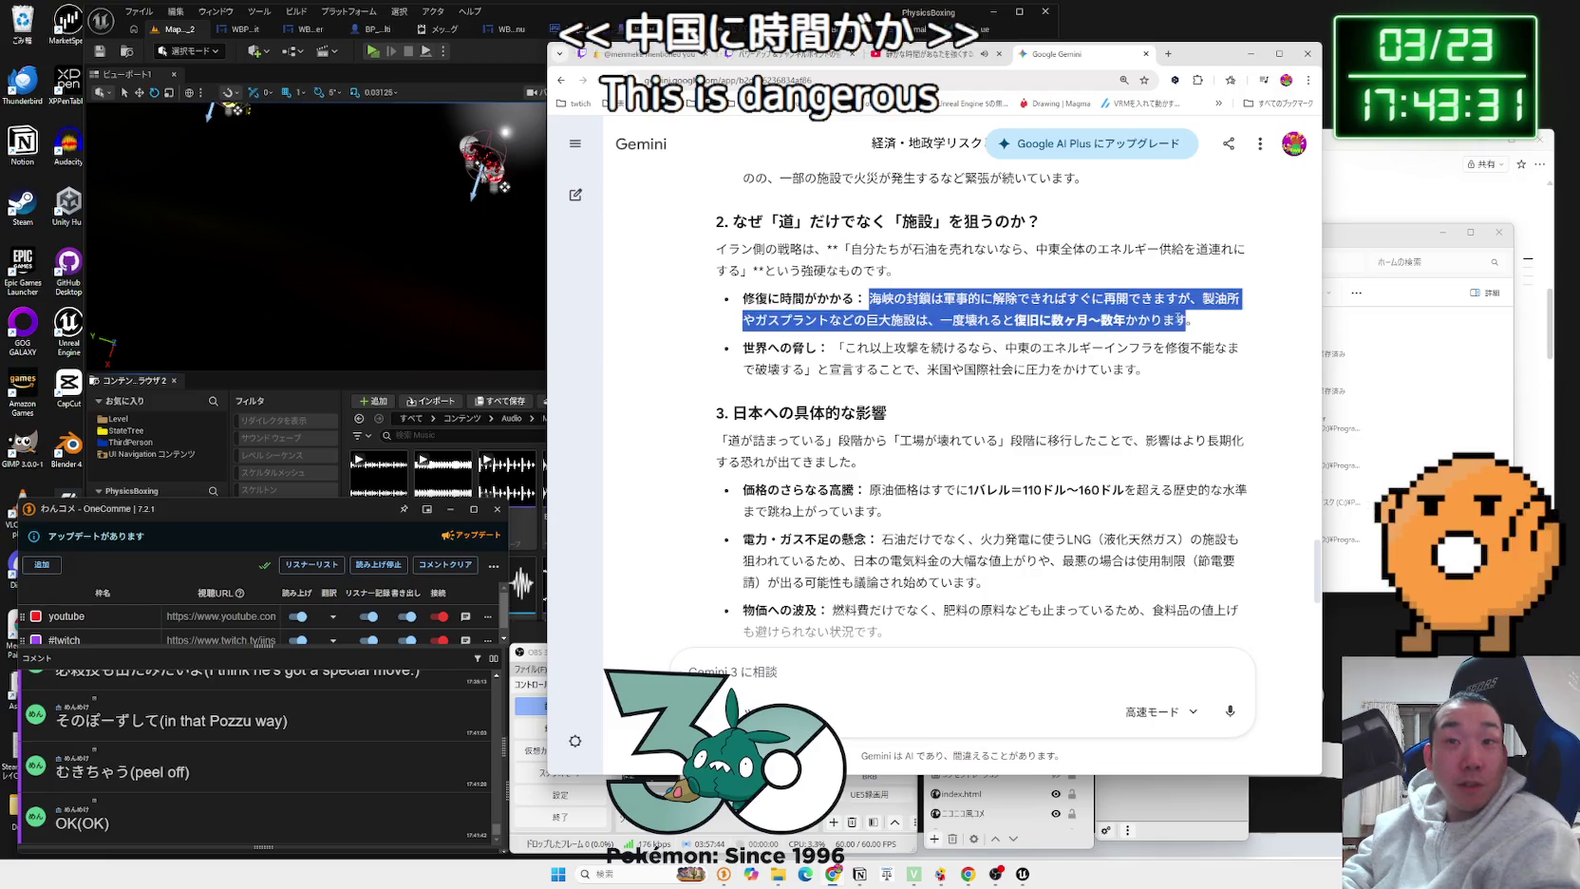
click(840, 344)
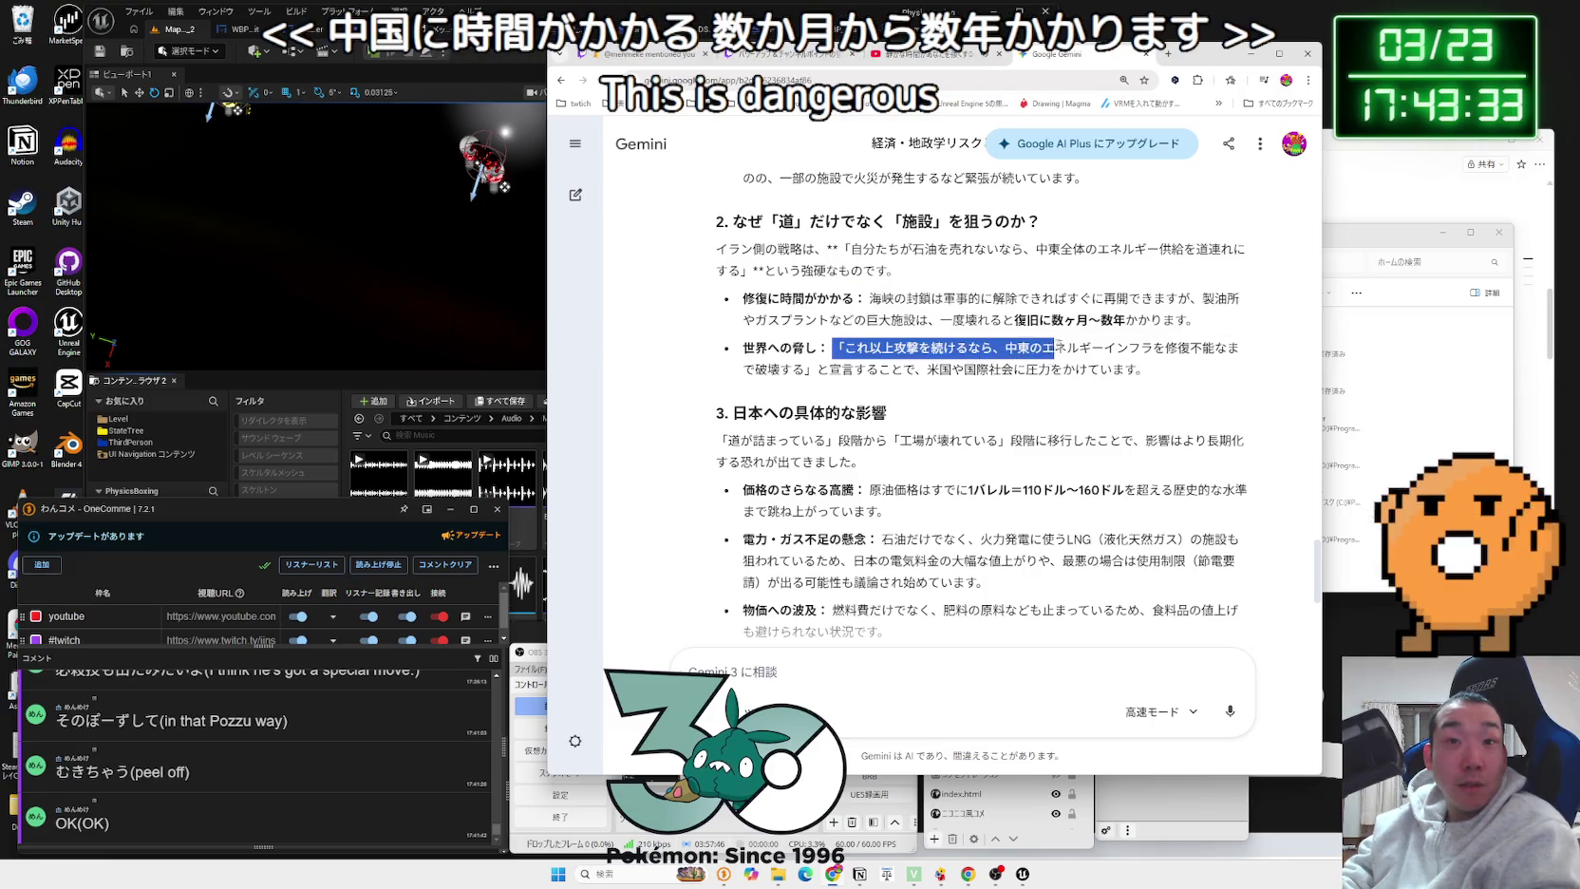
Step: Read the quoted threat against Middle East infrastructure and the answer's closing paragraphs
mouse_move(1242, 352)
mouse_down()
mouse_move(790, 370)
mouse_move(1009, 360)
mouse_up()
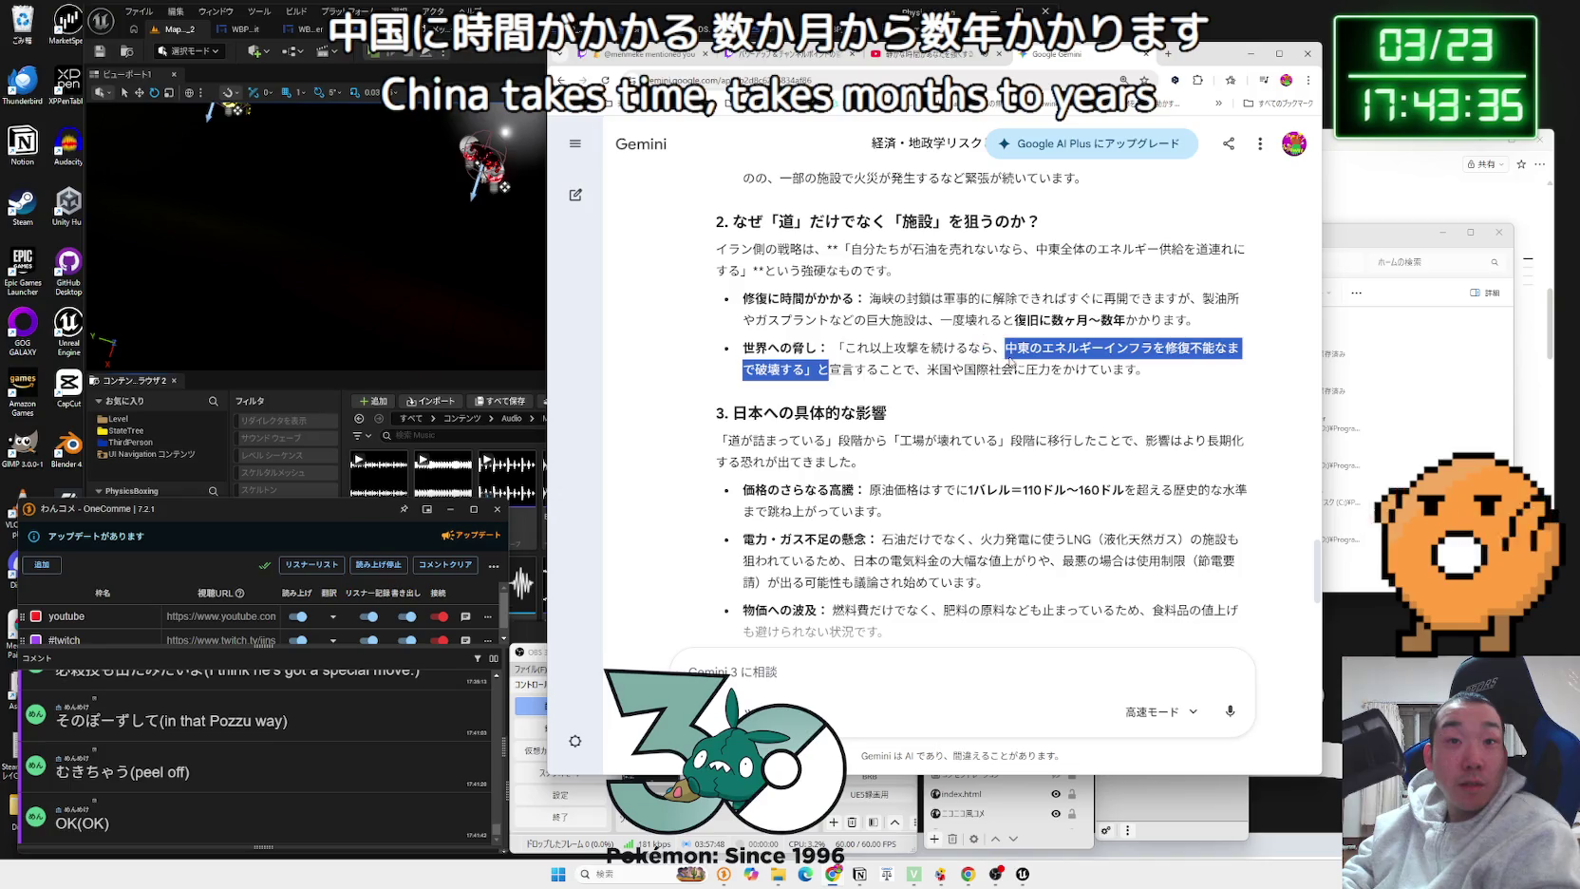
double_click(855, 348)
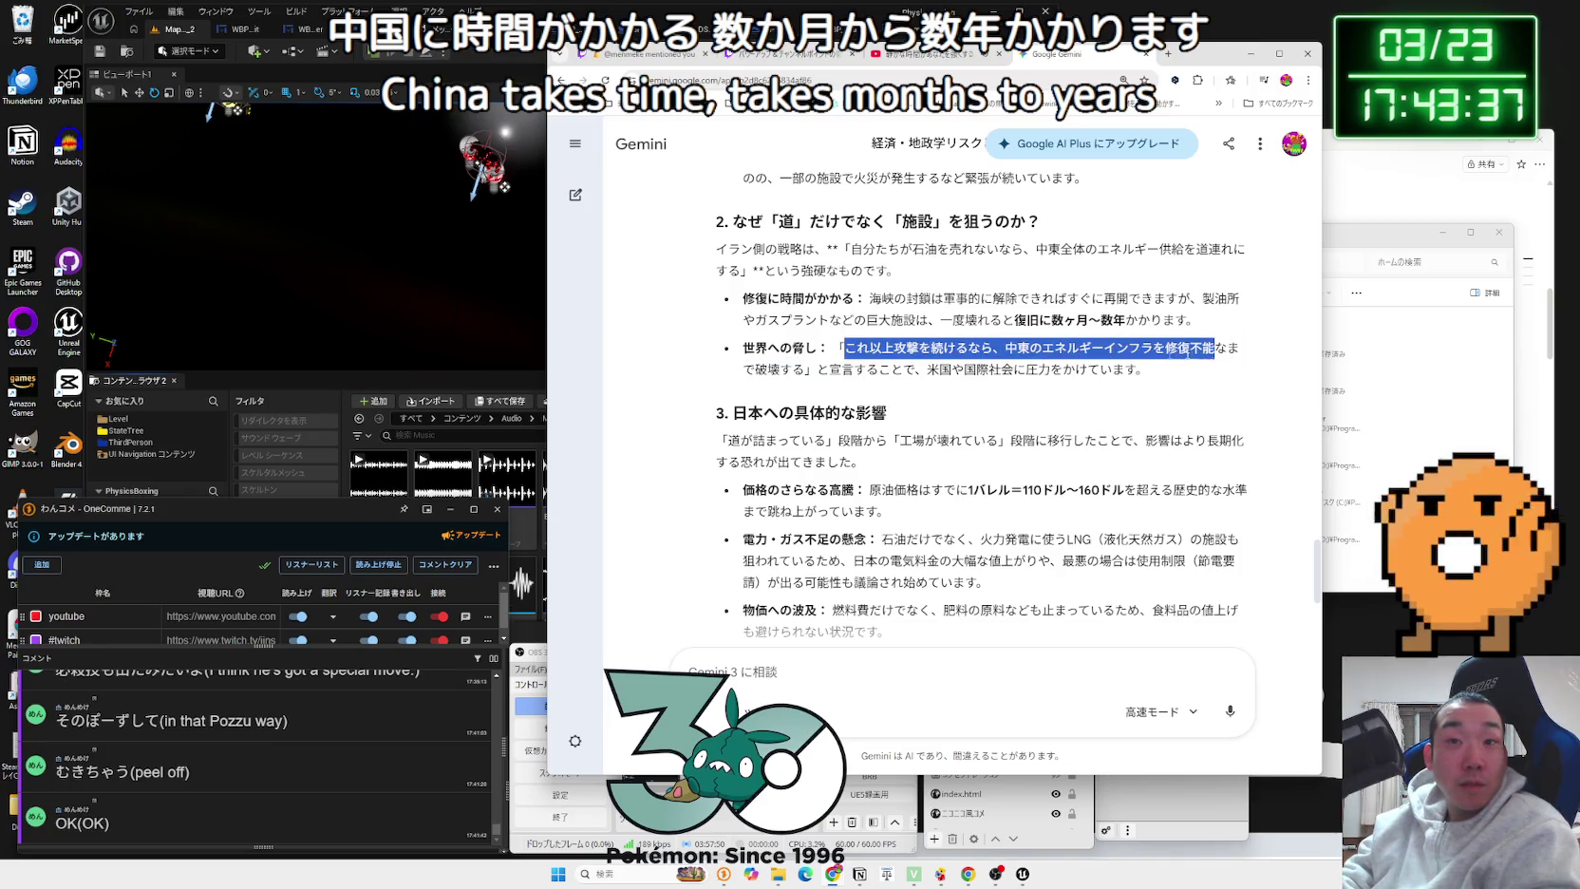
drag(1206, 350, 870, 365)
click(798, 370)
click(1155, 373)
click(835, 370)
scroll(947, 345, down, 2)
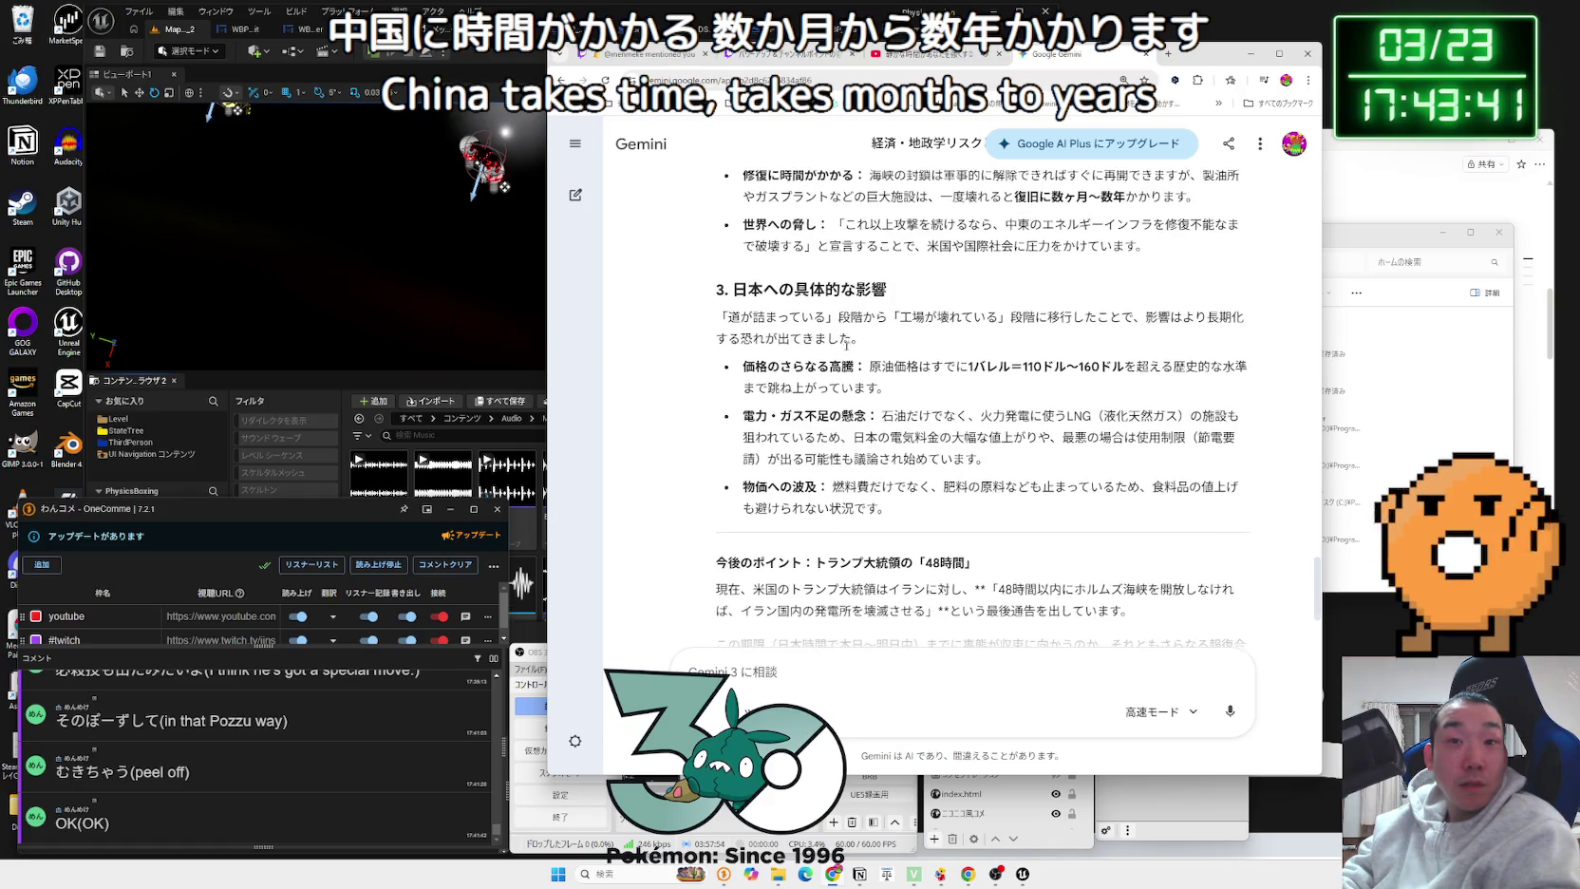
mouse_move(736, 332)
mouse_down()
mouse_move(719, 313)
mouse_move(978, 417)
mouse_move(1144, 429)
mouse_move(1239, 489)
mouse_move(1184, 554)
mouse_up()
scroll(973, 411, down, 3)
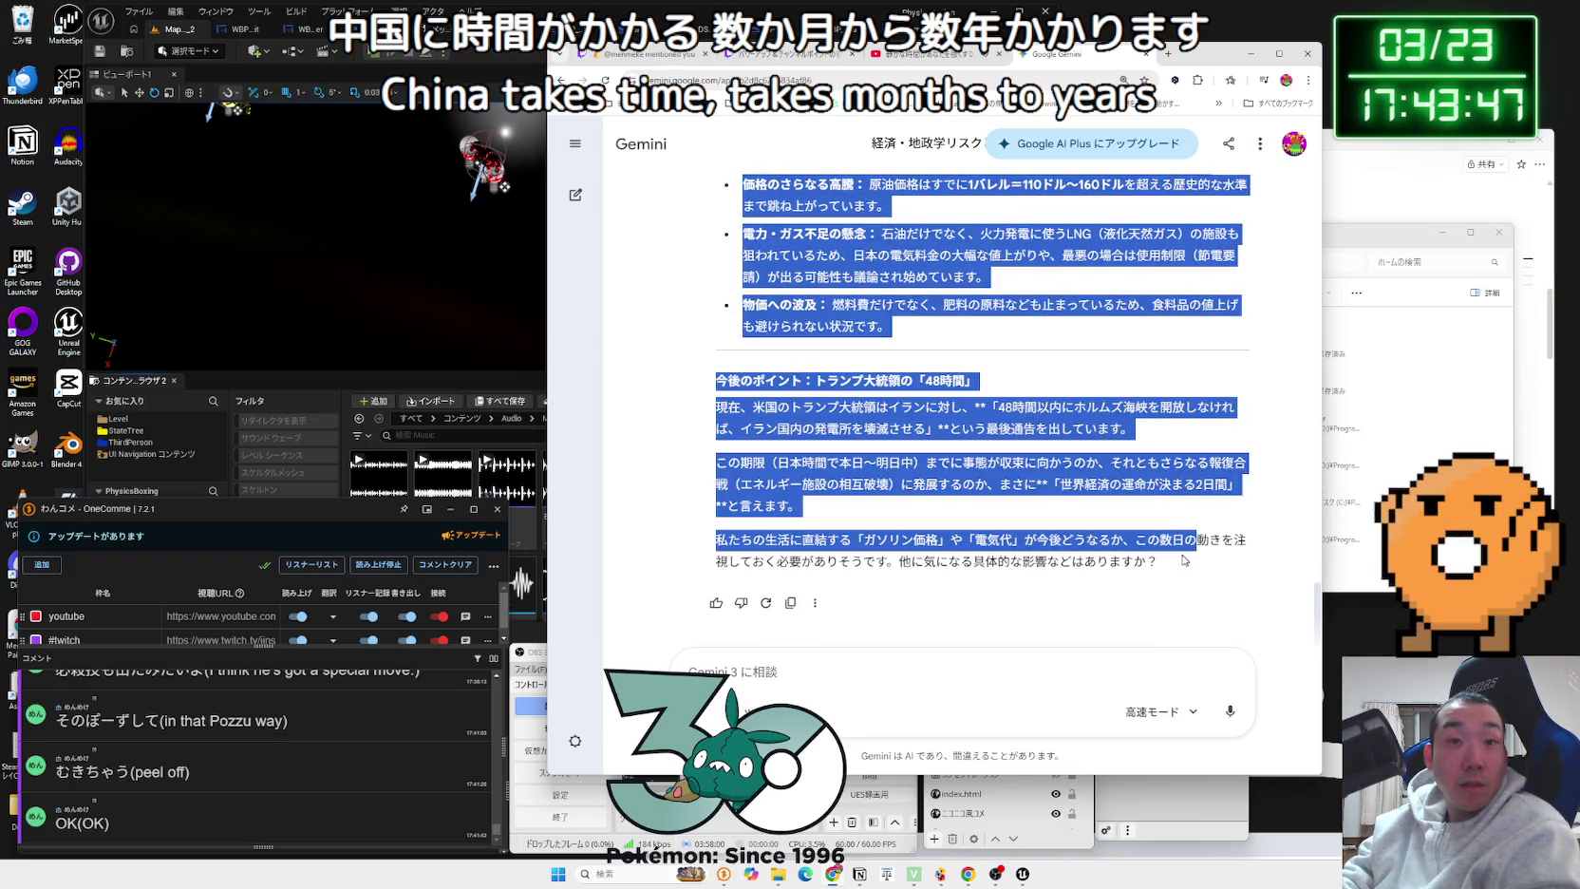
click(1139, 535)
mouse_move(840, 459)
mouse_down()
mouse_move(802, 513)
mouse_move(1163, 562)
mouse_move(767, 463)
mouse_up()
click(706, 418)
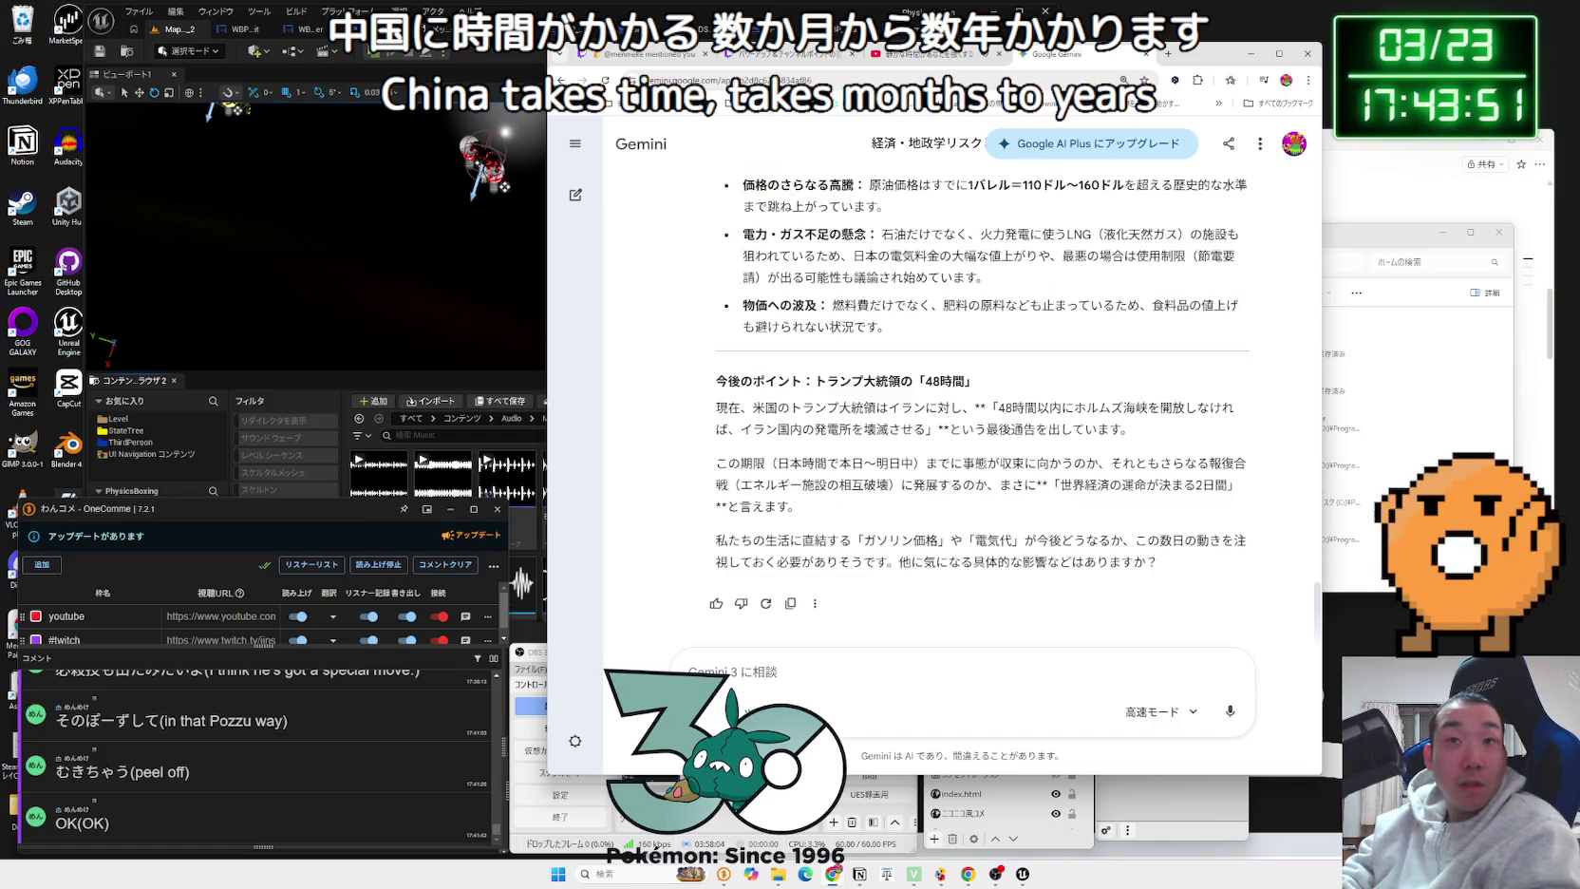
Step: Close the Gemini chat and open a new blank browser tab
click(1147, 54)
drag(1147, 54, 1308, 42)
key(ctrl+t)
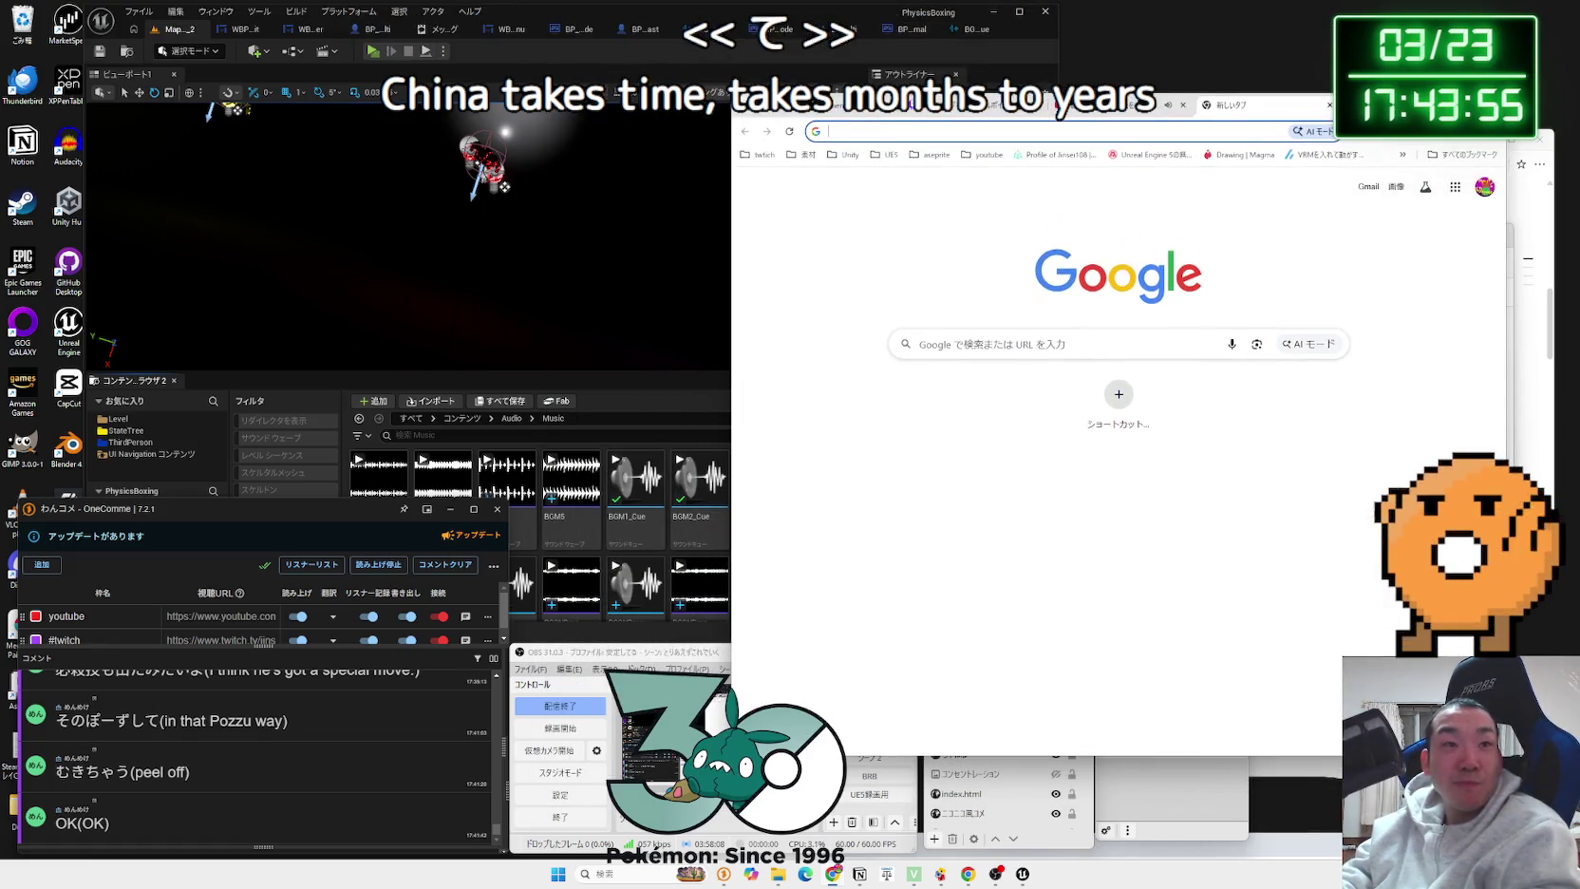
Step: Run a quick play-test of the boxing level, then close the music Sound Cue tab
click(377, 54)
click(377, 54)
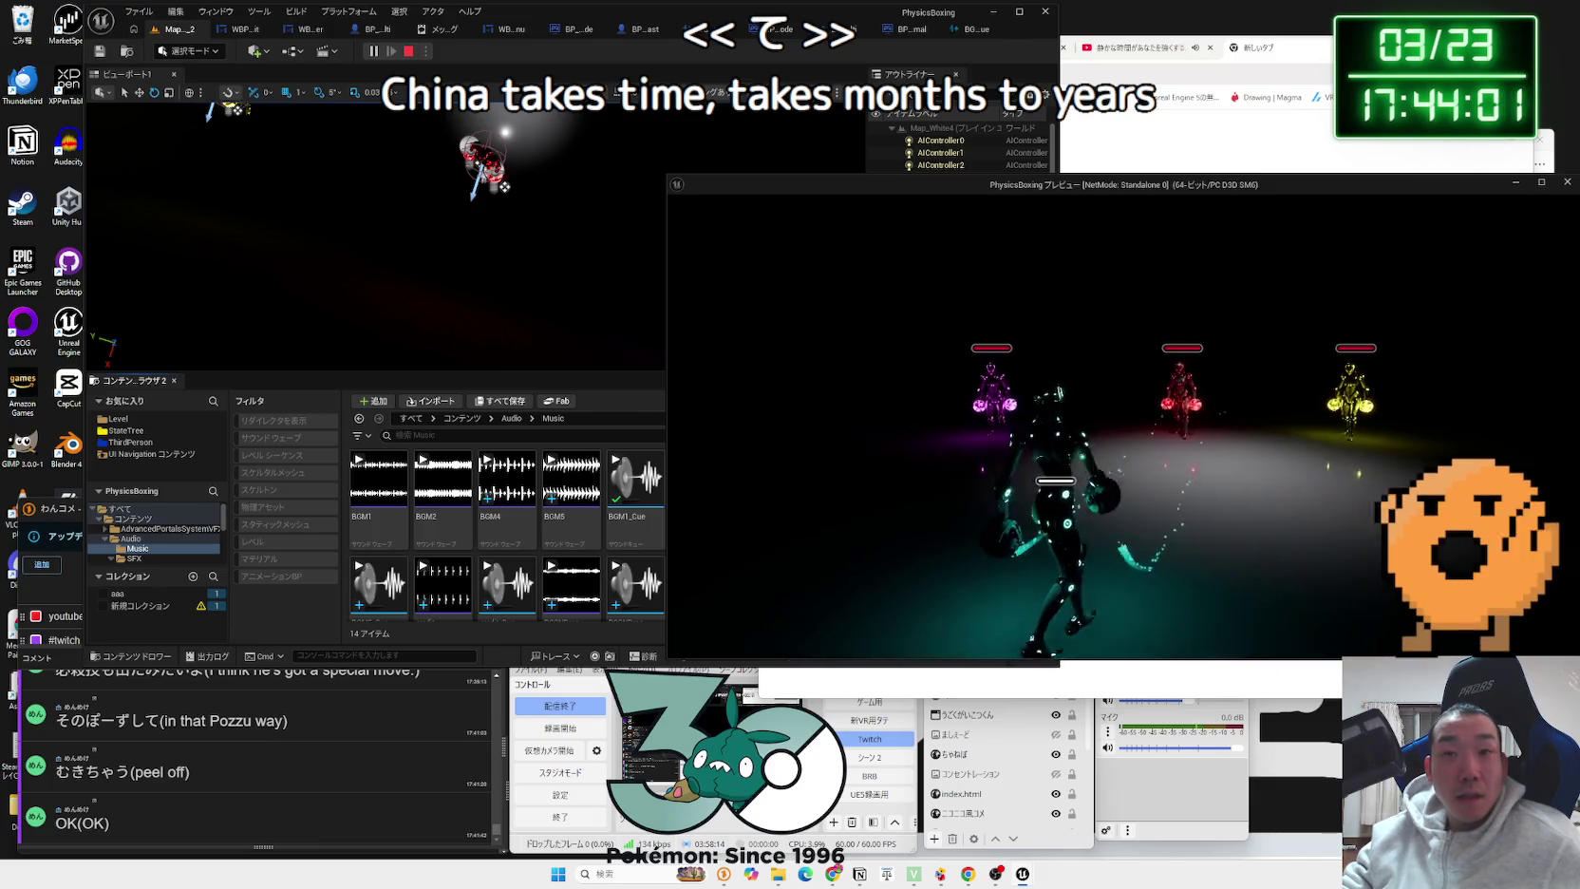
key(Escape)
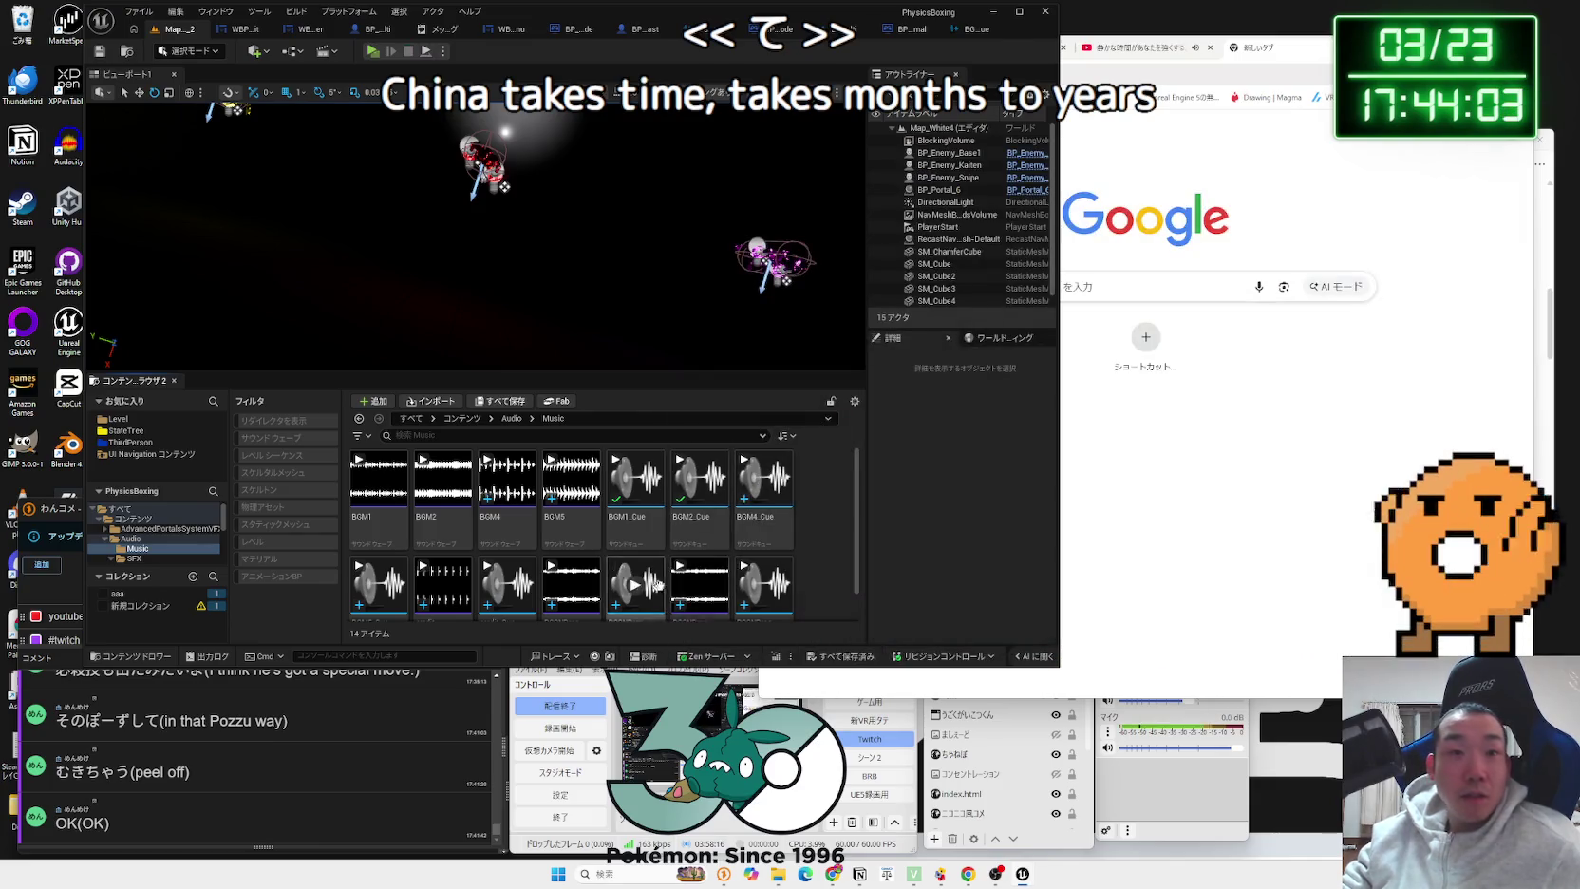
click(978, 30)
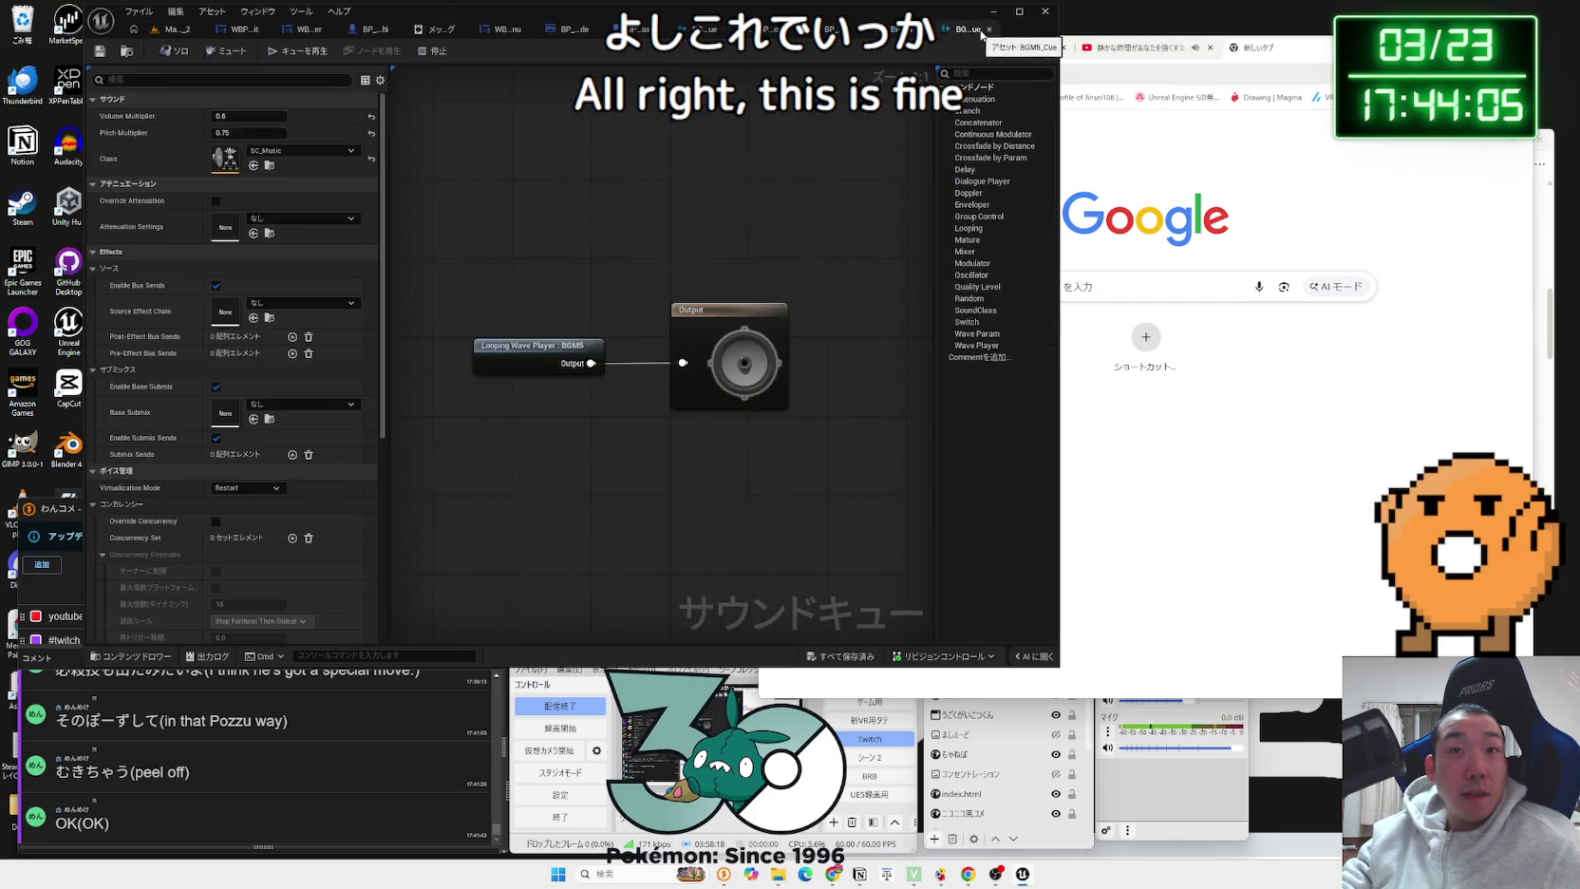
click(989, 30)
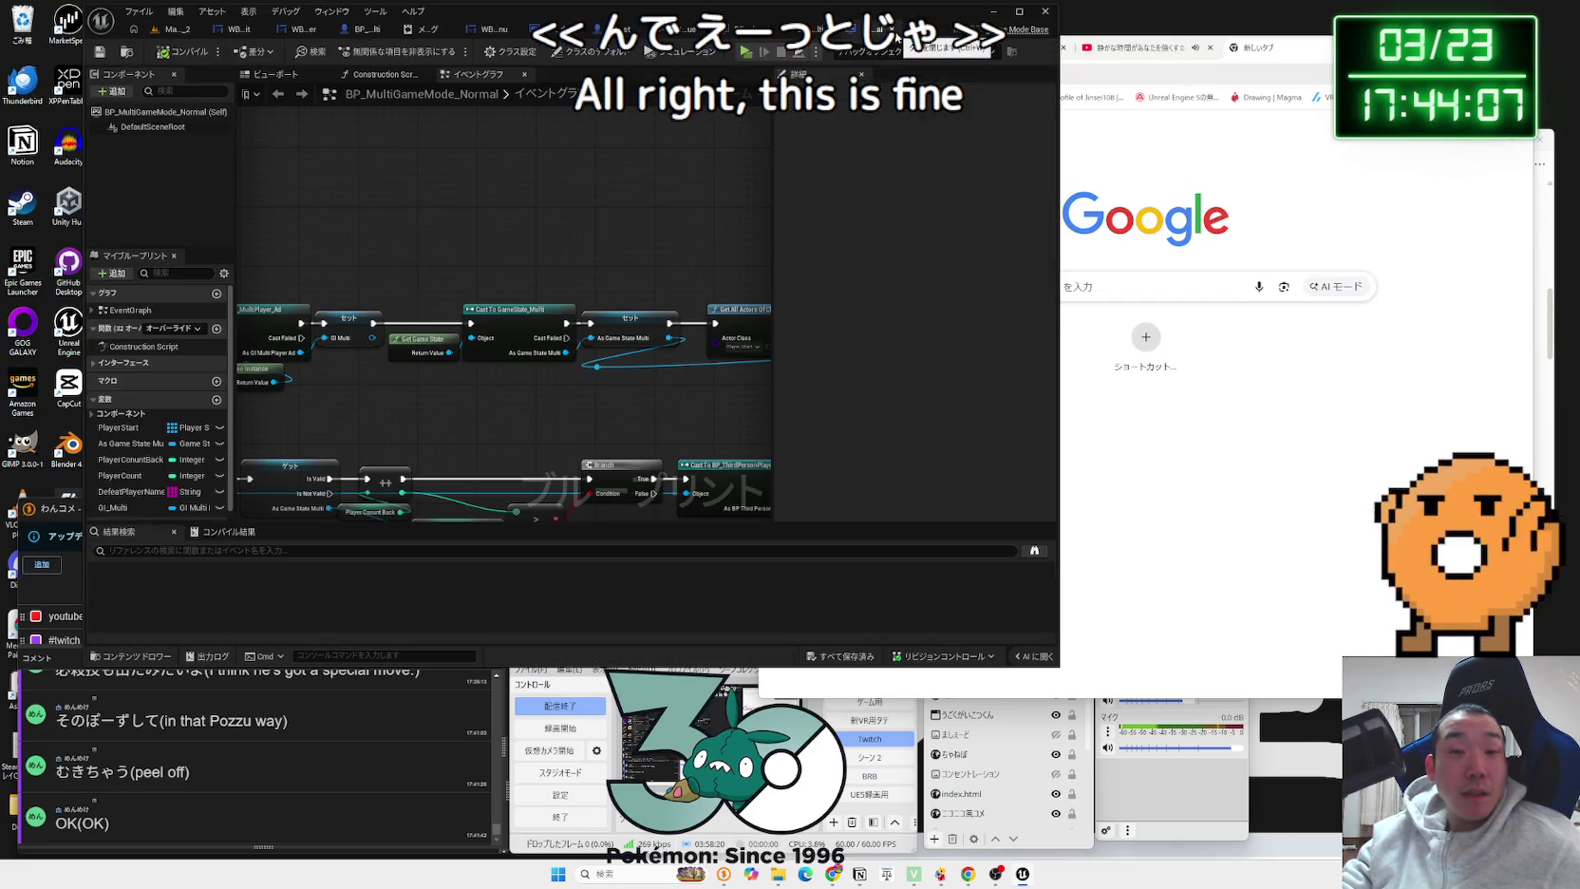
Step: Close the three remaining asset editor tabs in Unreal
click(432, 31)
click(432, 30)
click(432, 30)
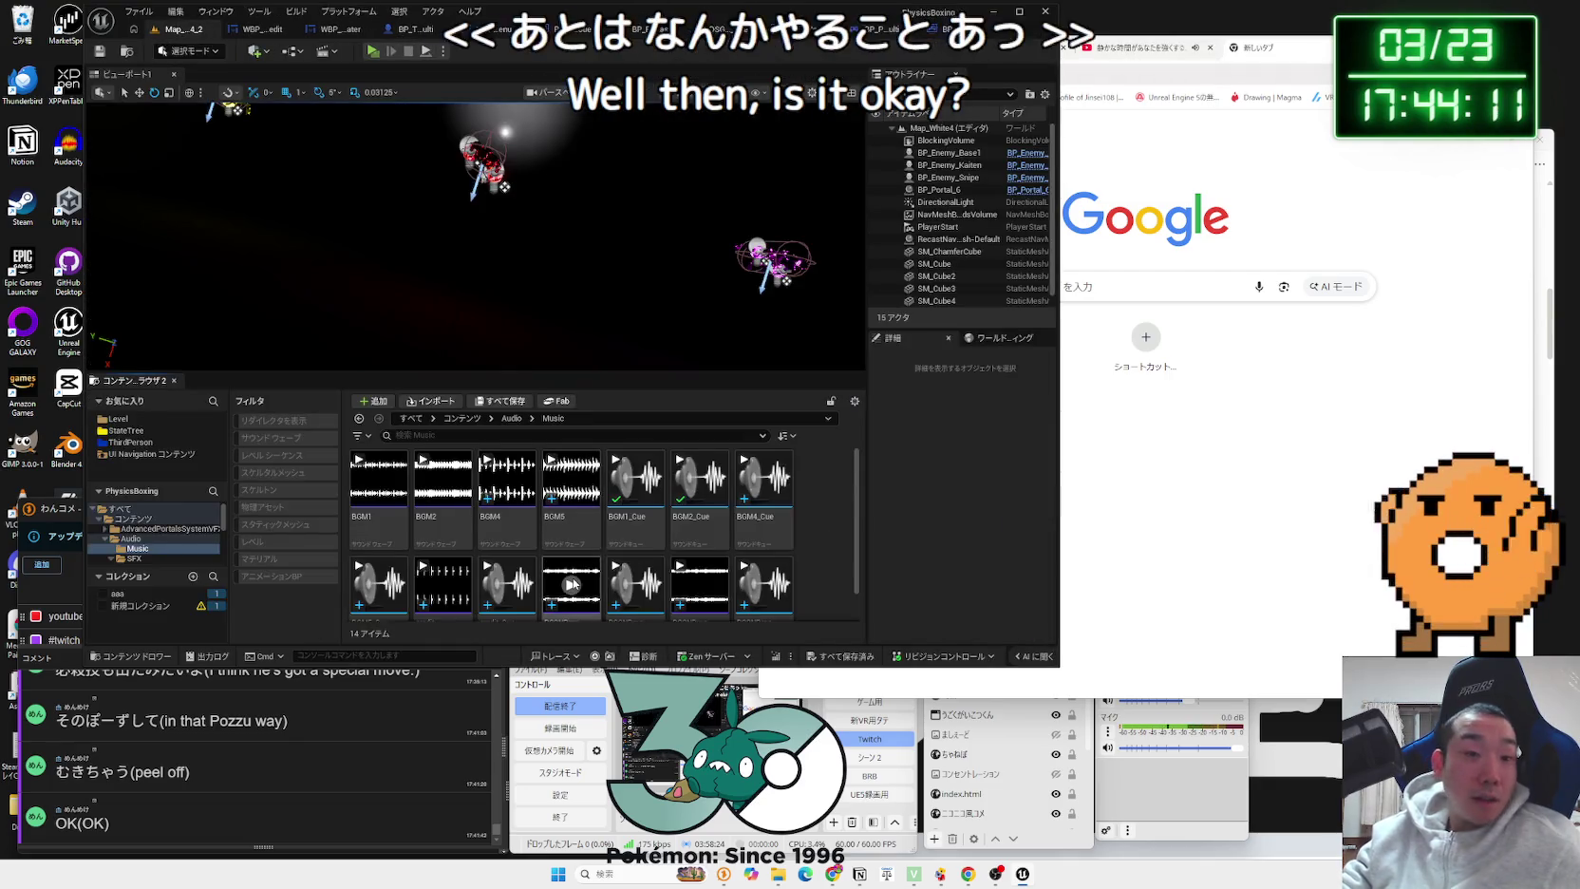
Step: Open File Explorer's Downloads folder and check the downloaded unitypackage file
key(super+e)
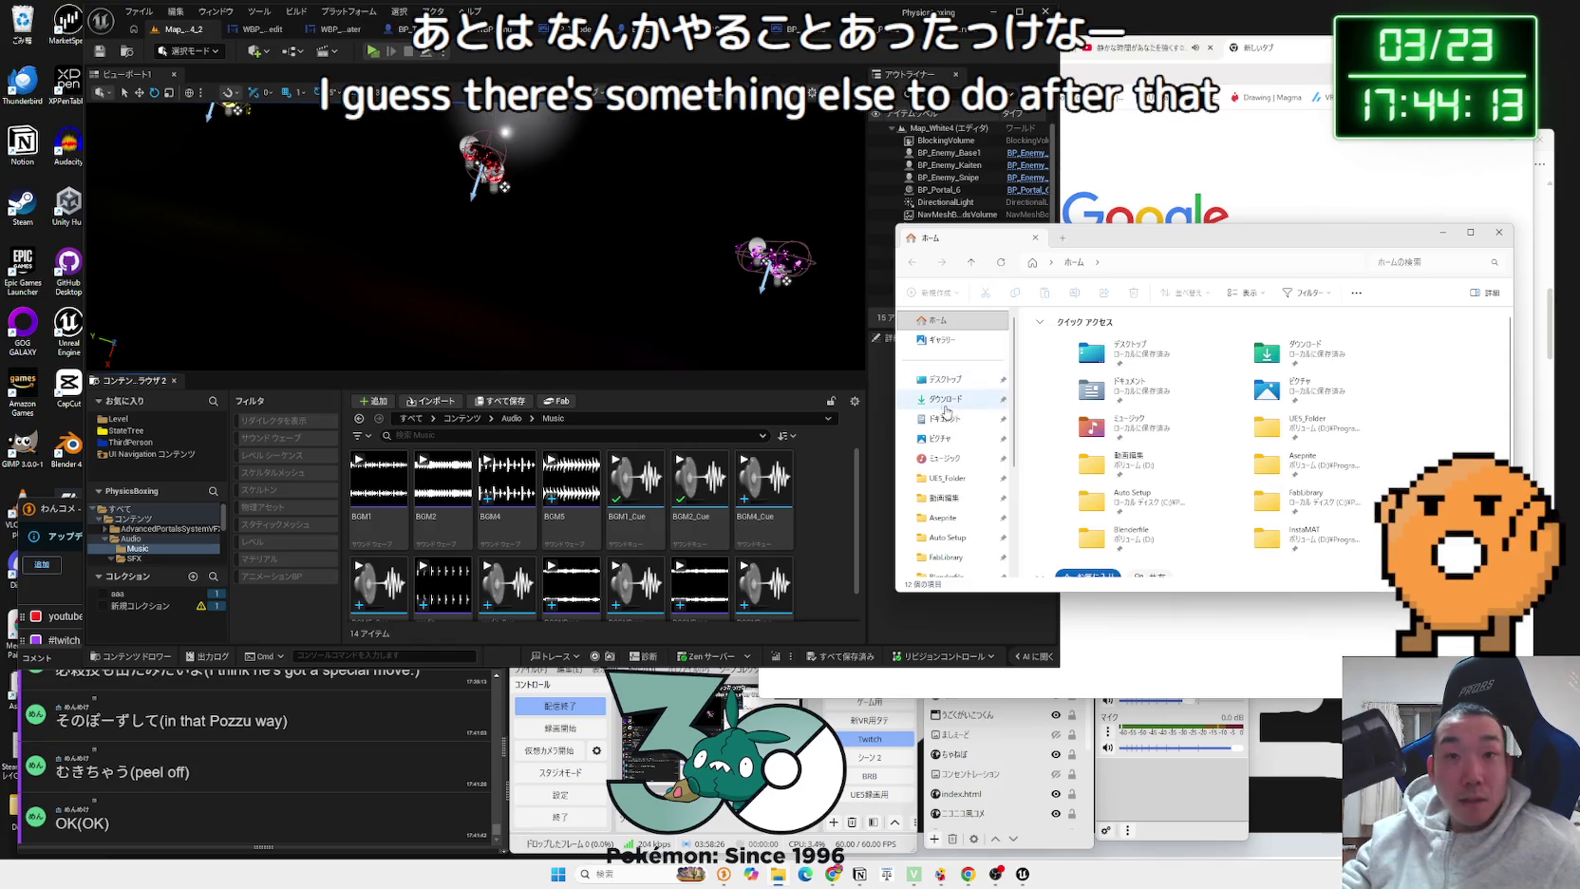
click(946, 400)
drag(1187, 238, 1034, 250)
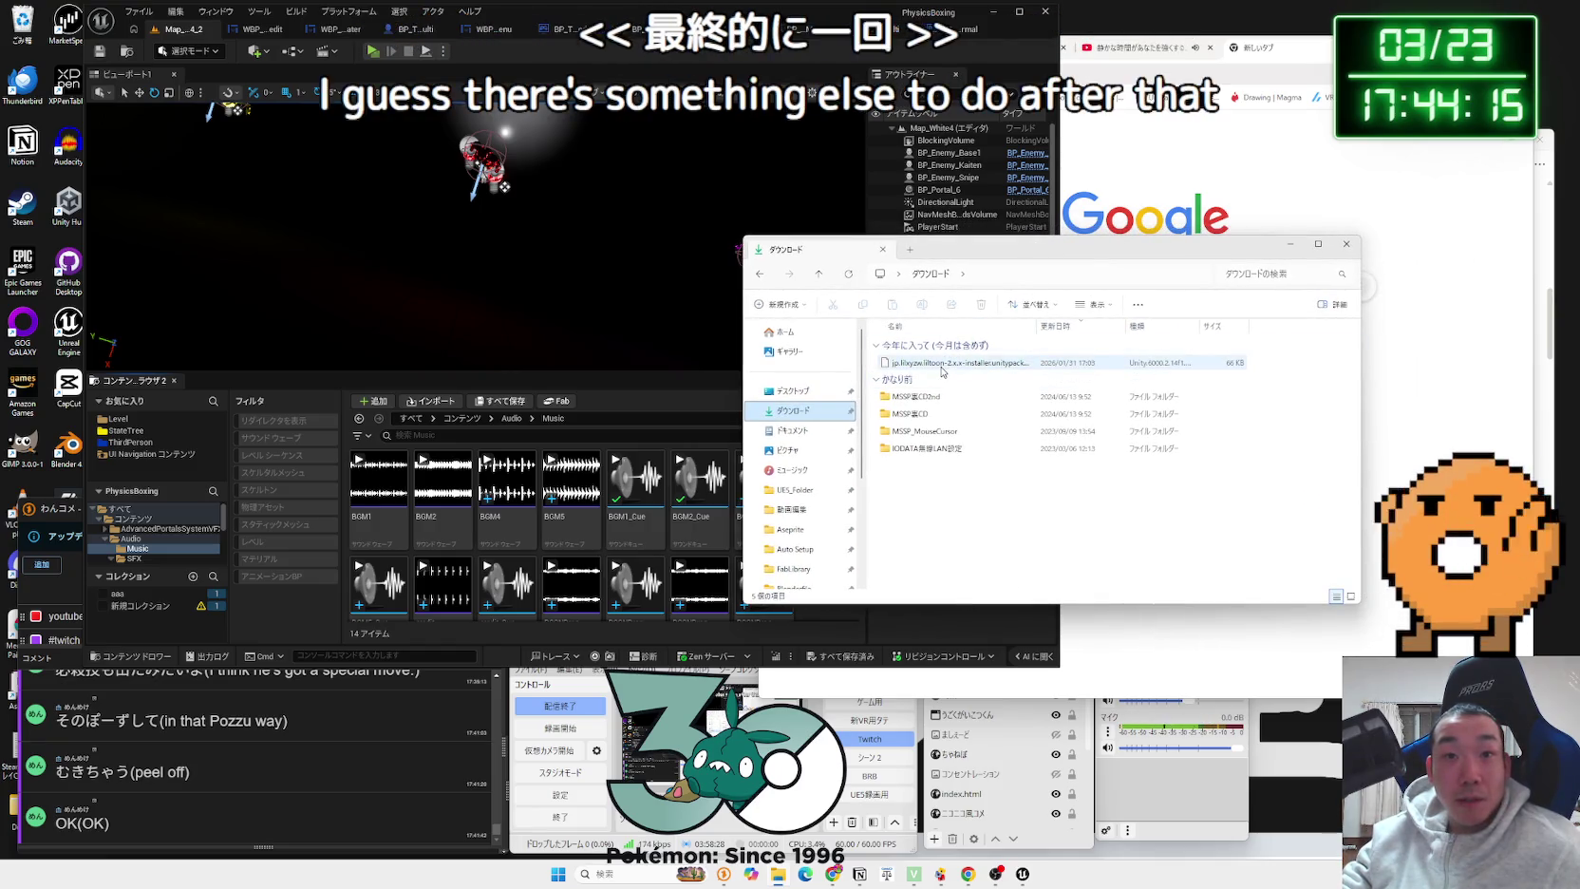
click(943, 364)
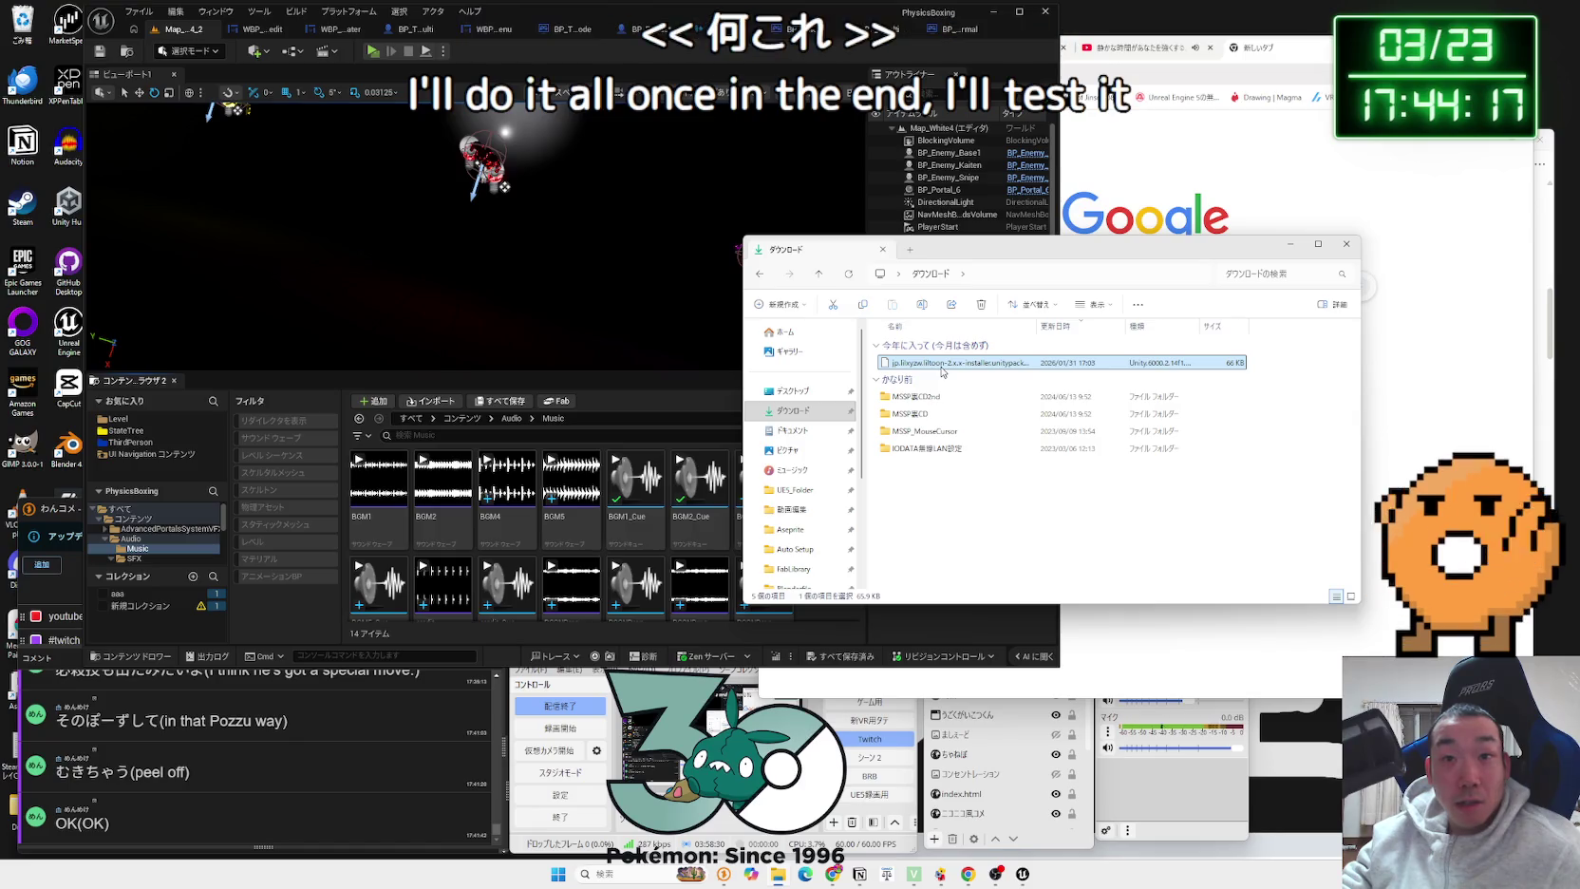
click(975, 505)
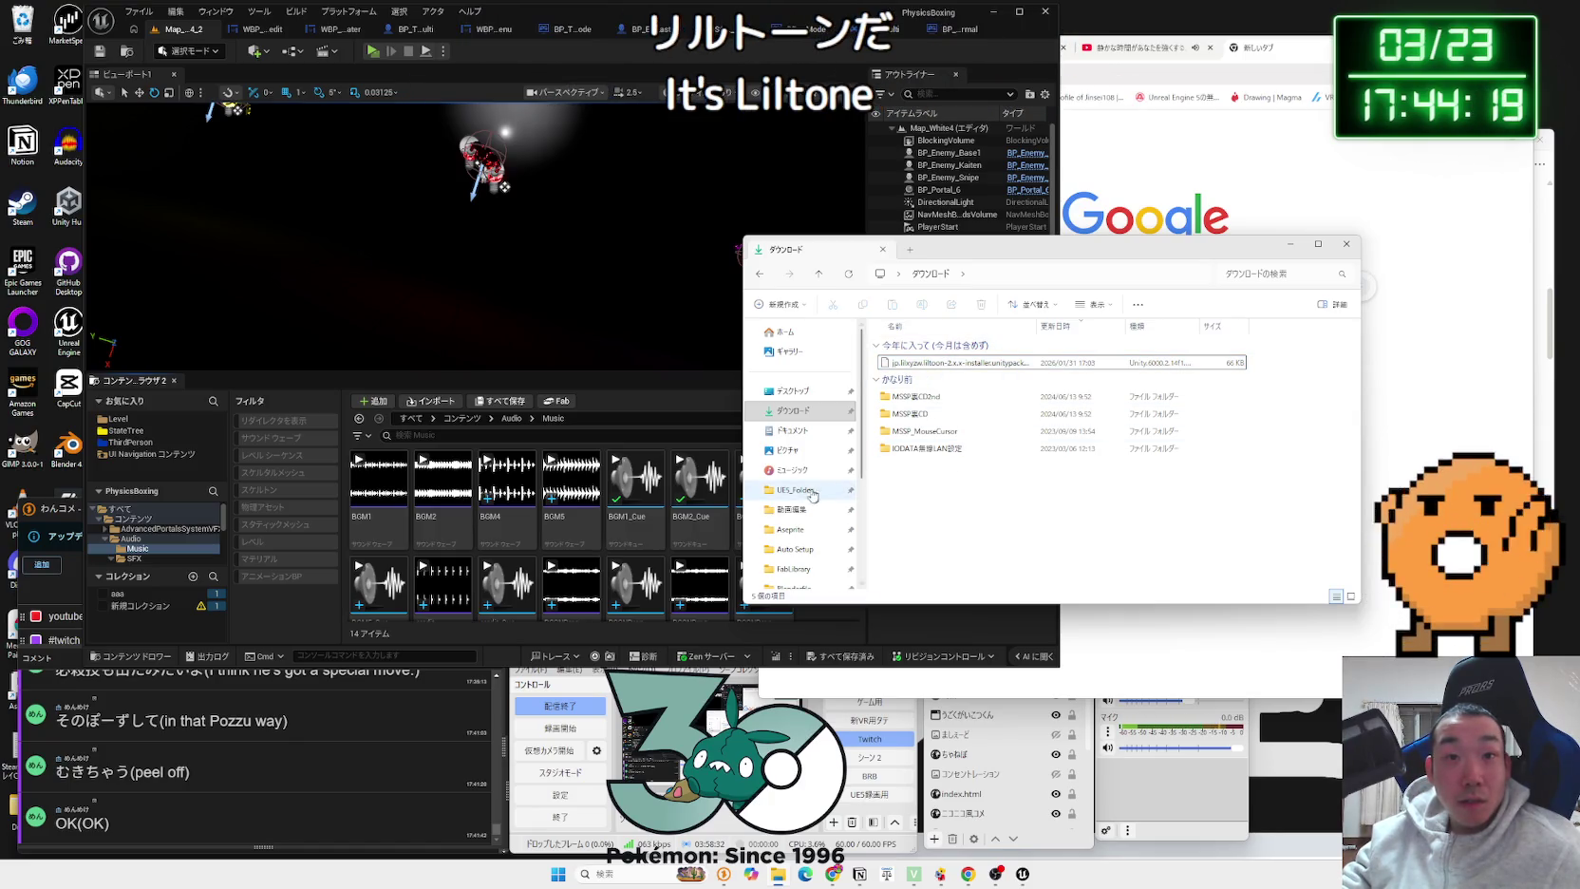
Step: Look into the 動画編集 folder, close Explorer, and show Twitch's Channel Points dashboard
click(791, 390)
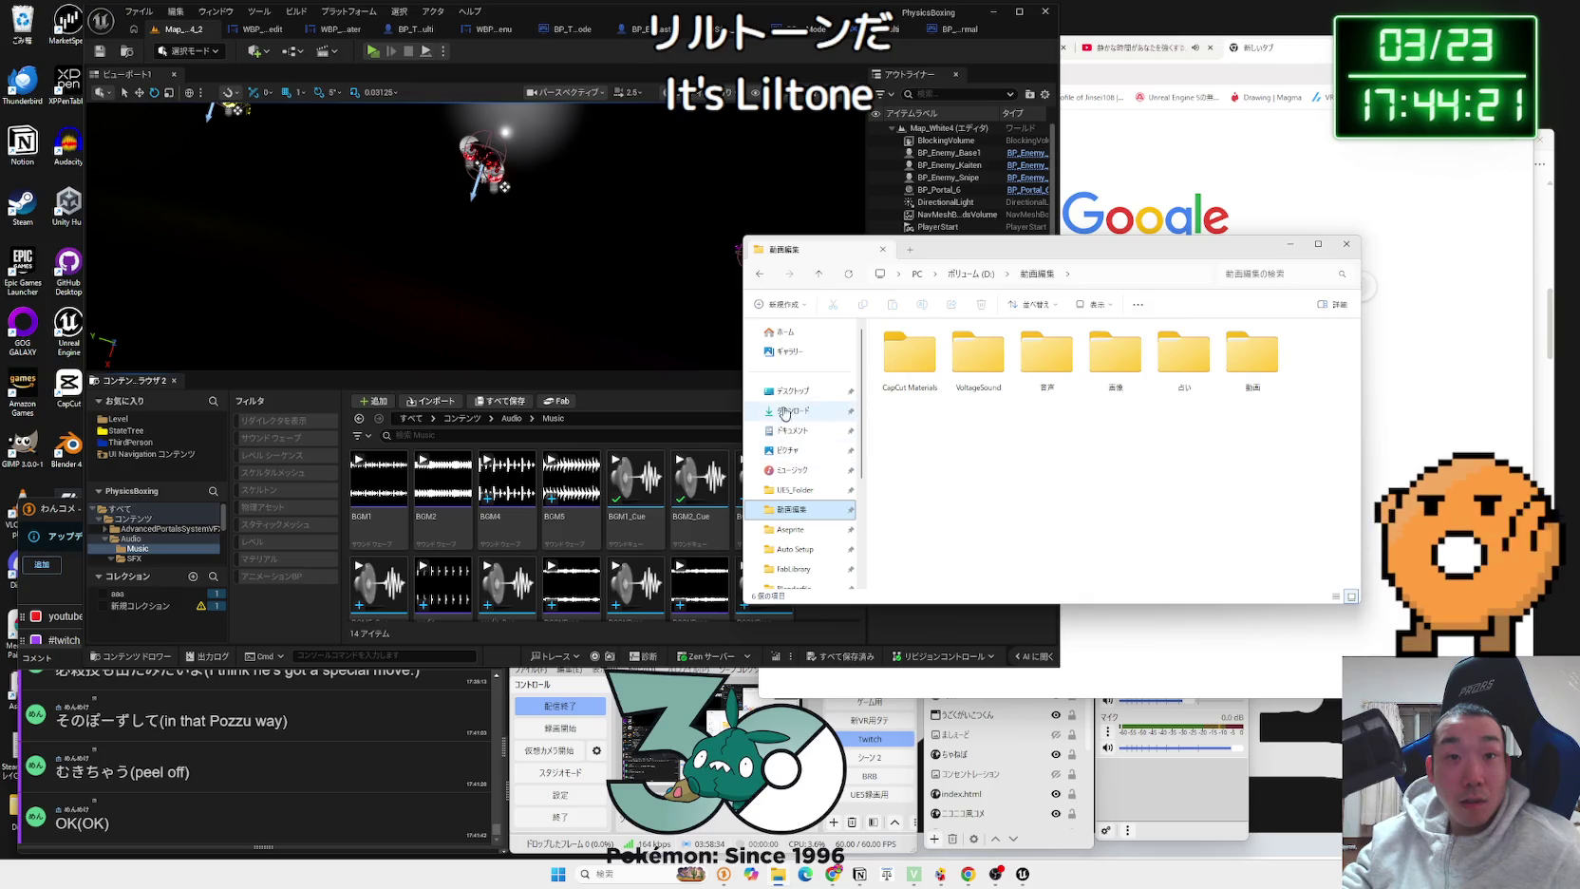
click(1348, 244)
drag(1416, 60, 999, 73)
click(889, 64)
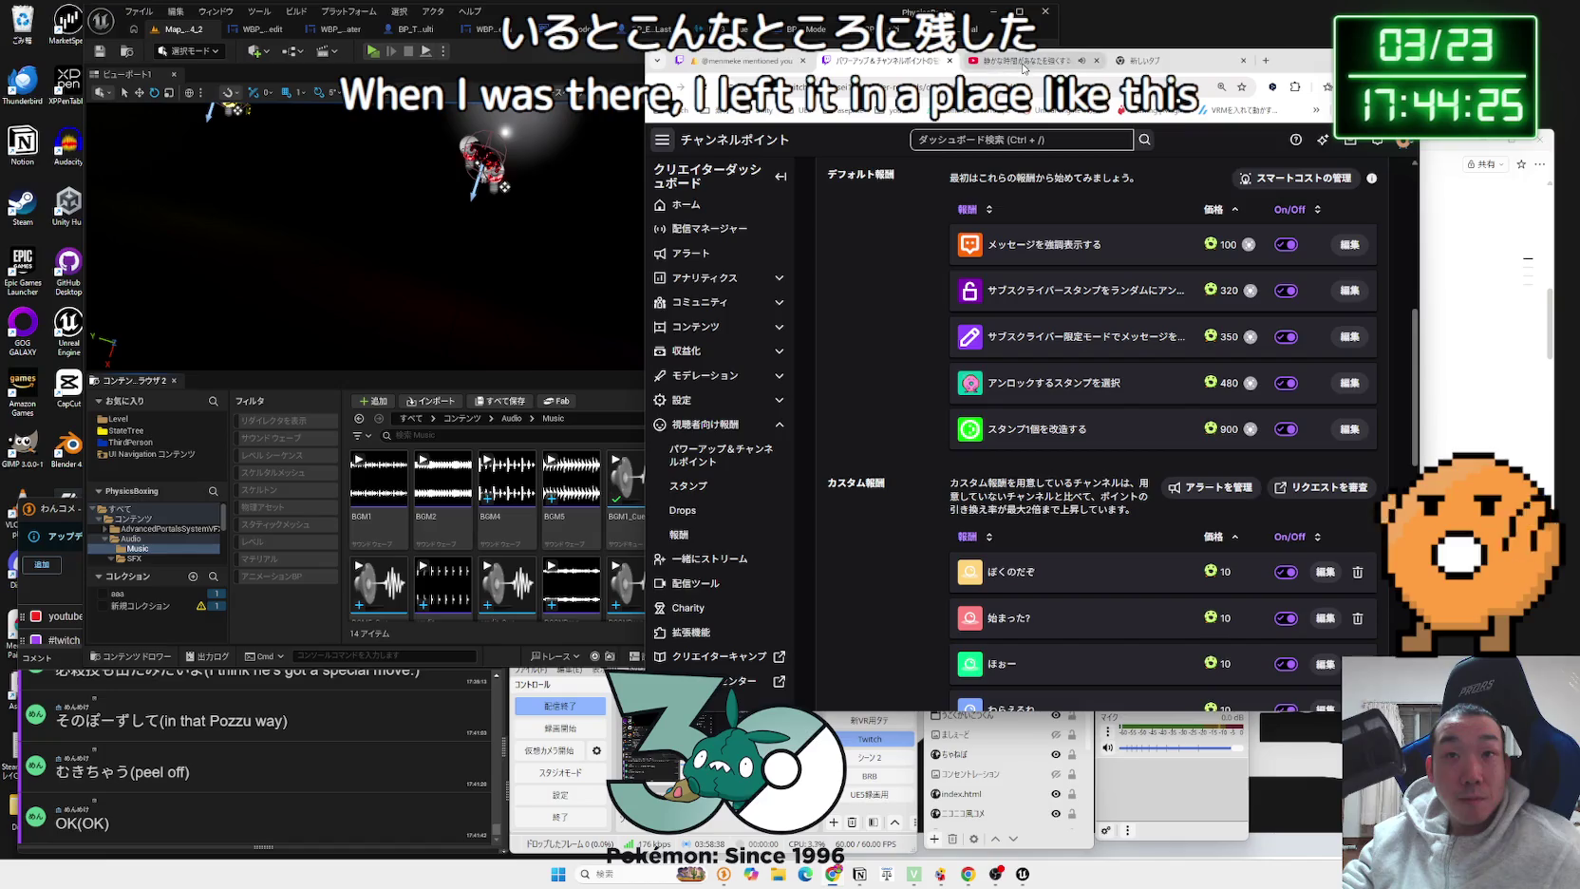
Step: On the ボクシングゲーム草案 Notion page, remove the first TODO item, 音声、BGM 必須
click(1155, 63)
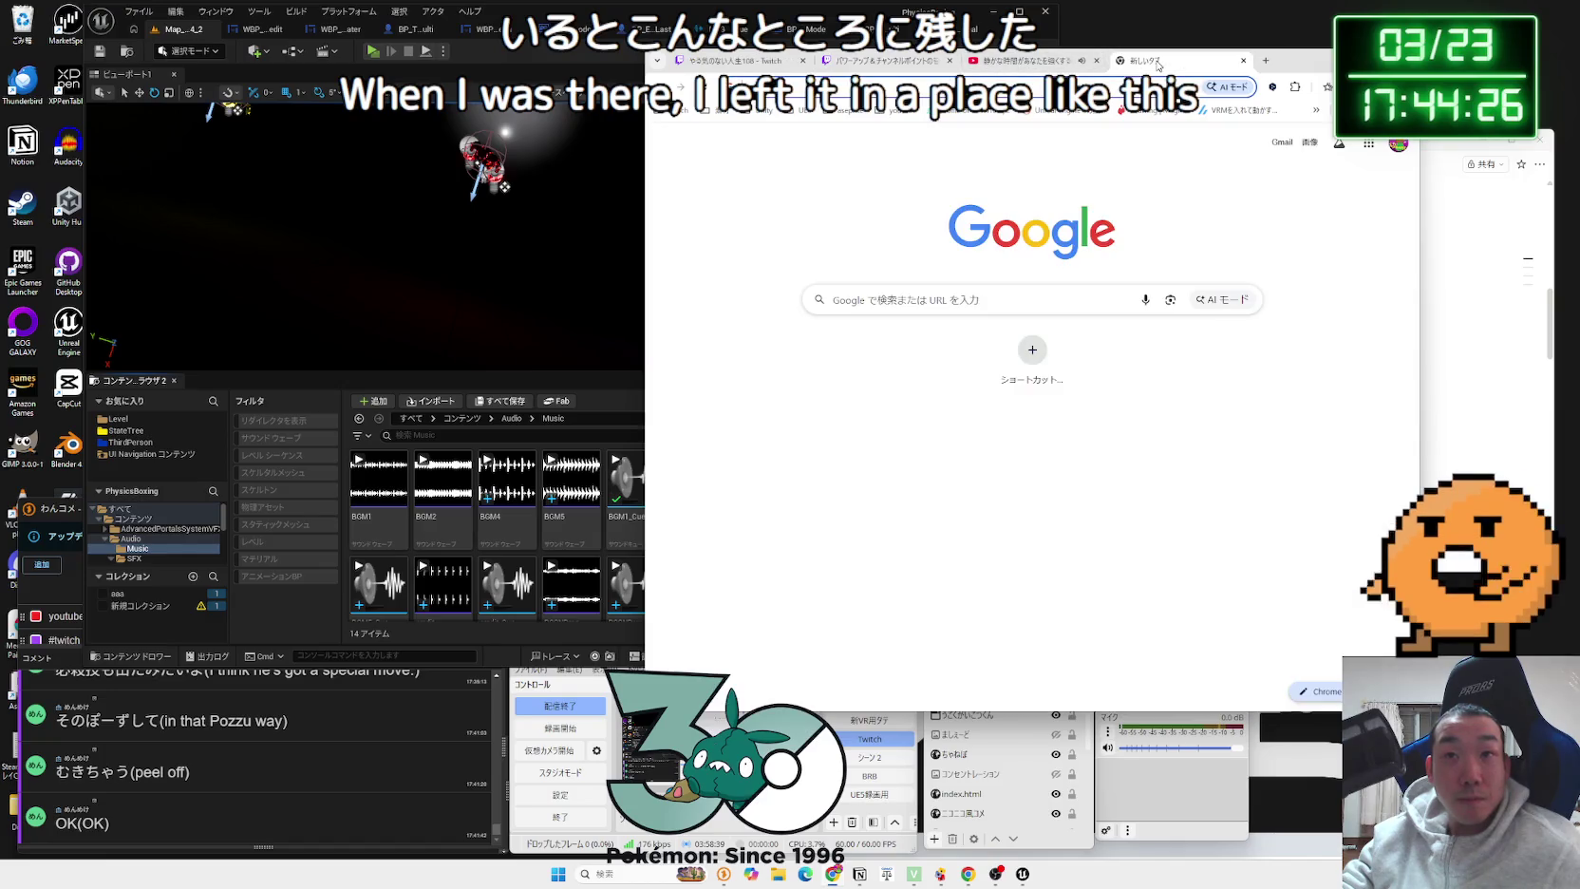
click(1344, 226)
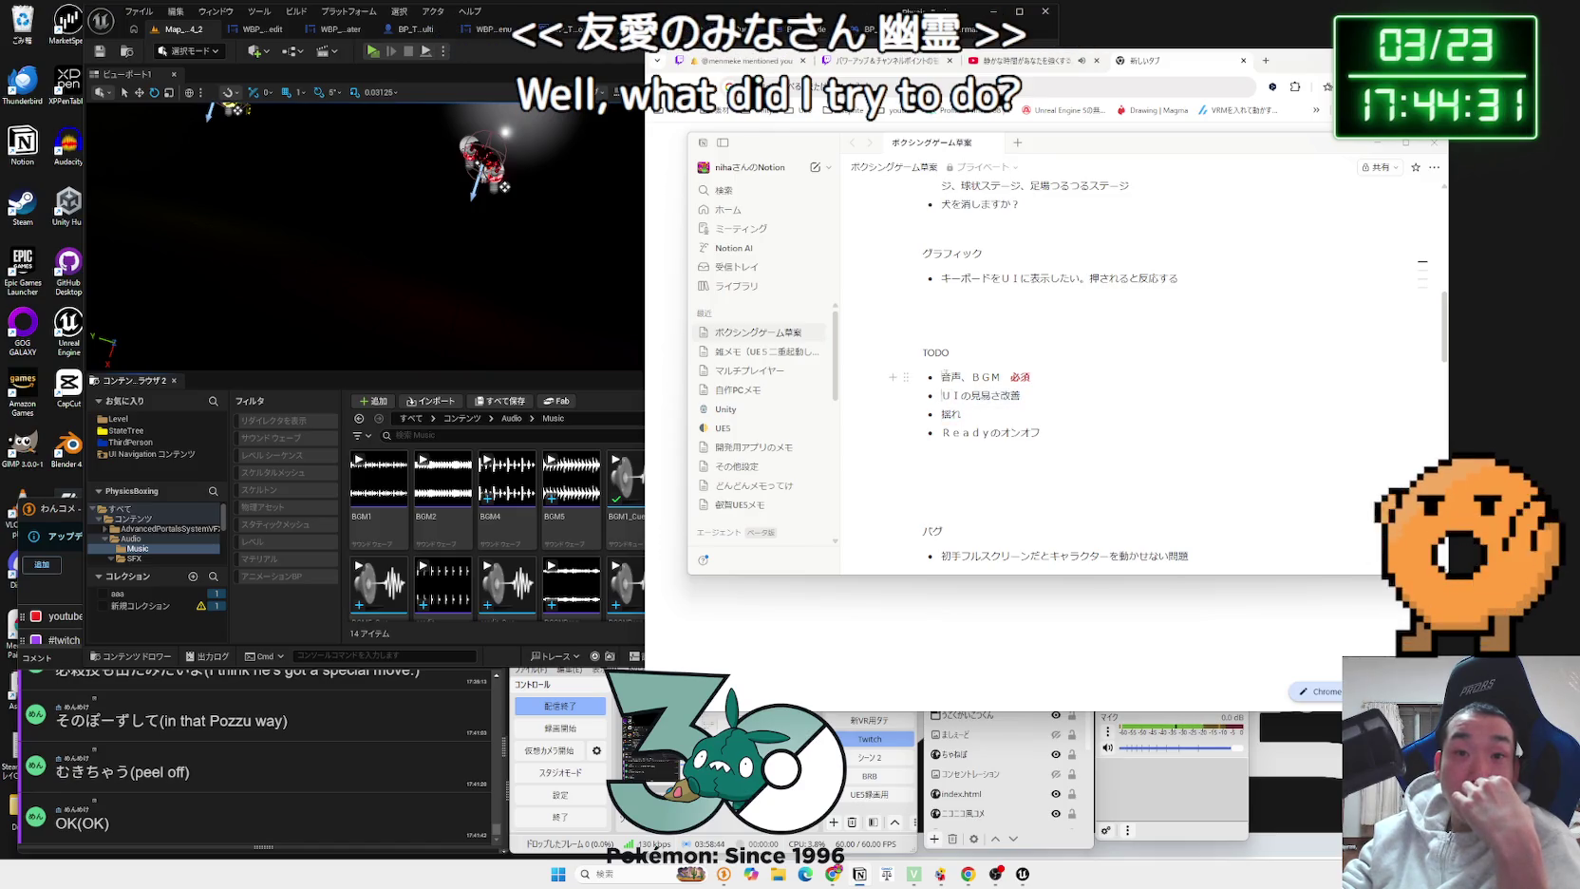
triple_click(1079, 375)
key(BackSpace)
key(BackSpace)
key(BackSpace)
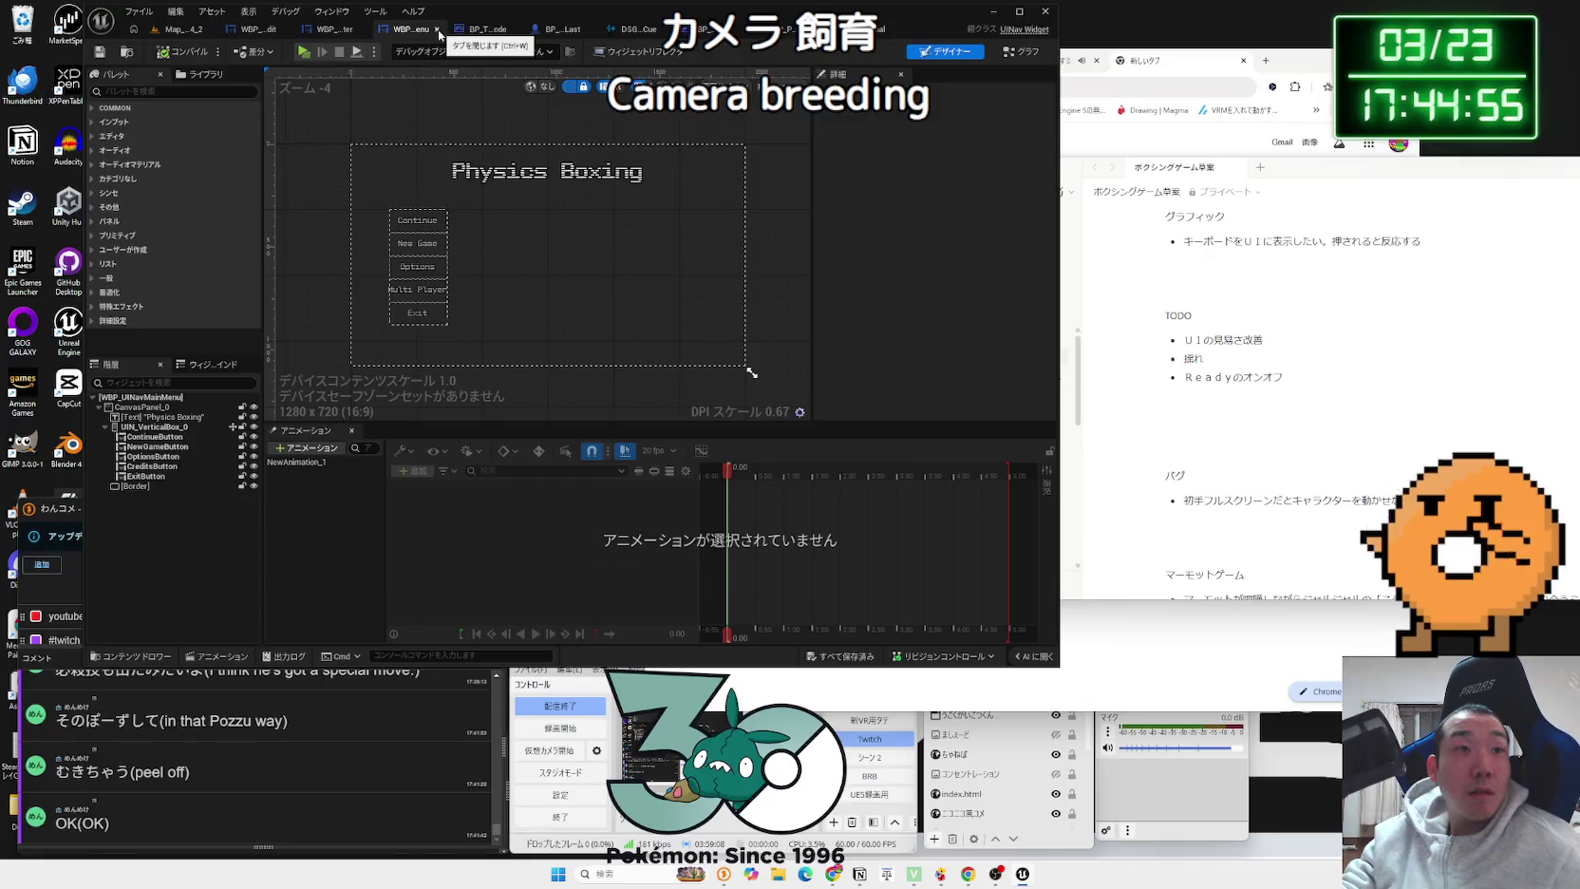
Step: Close the widget, game-mode, sound cue and lobby blueprint tabs, then open ThirdPerson's Blueprints folder
click(438, 30)
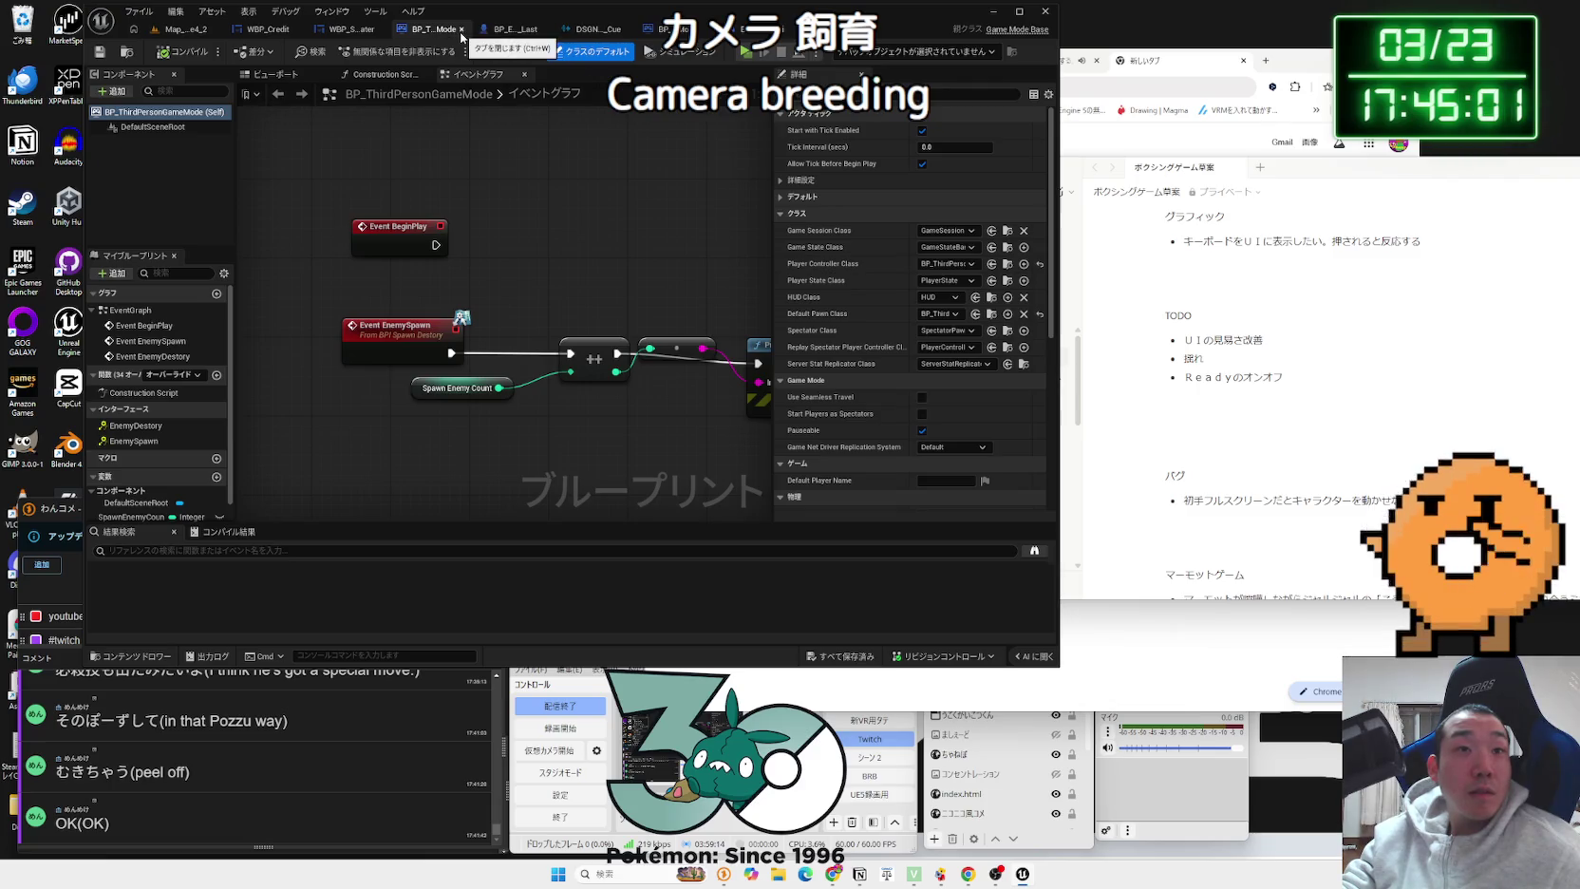
click(462, 35)
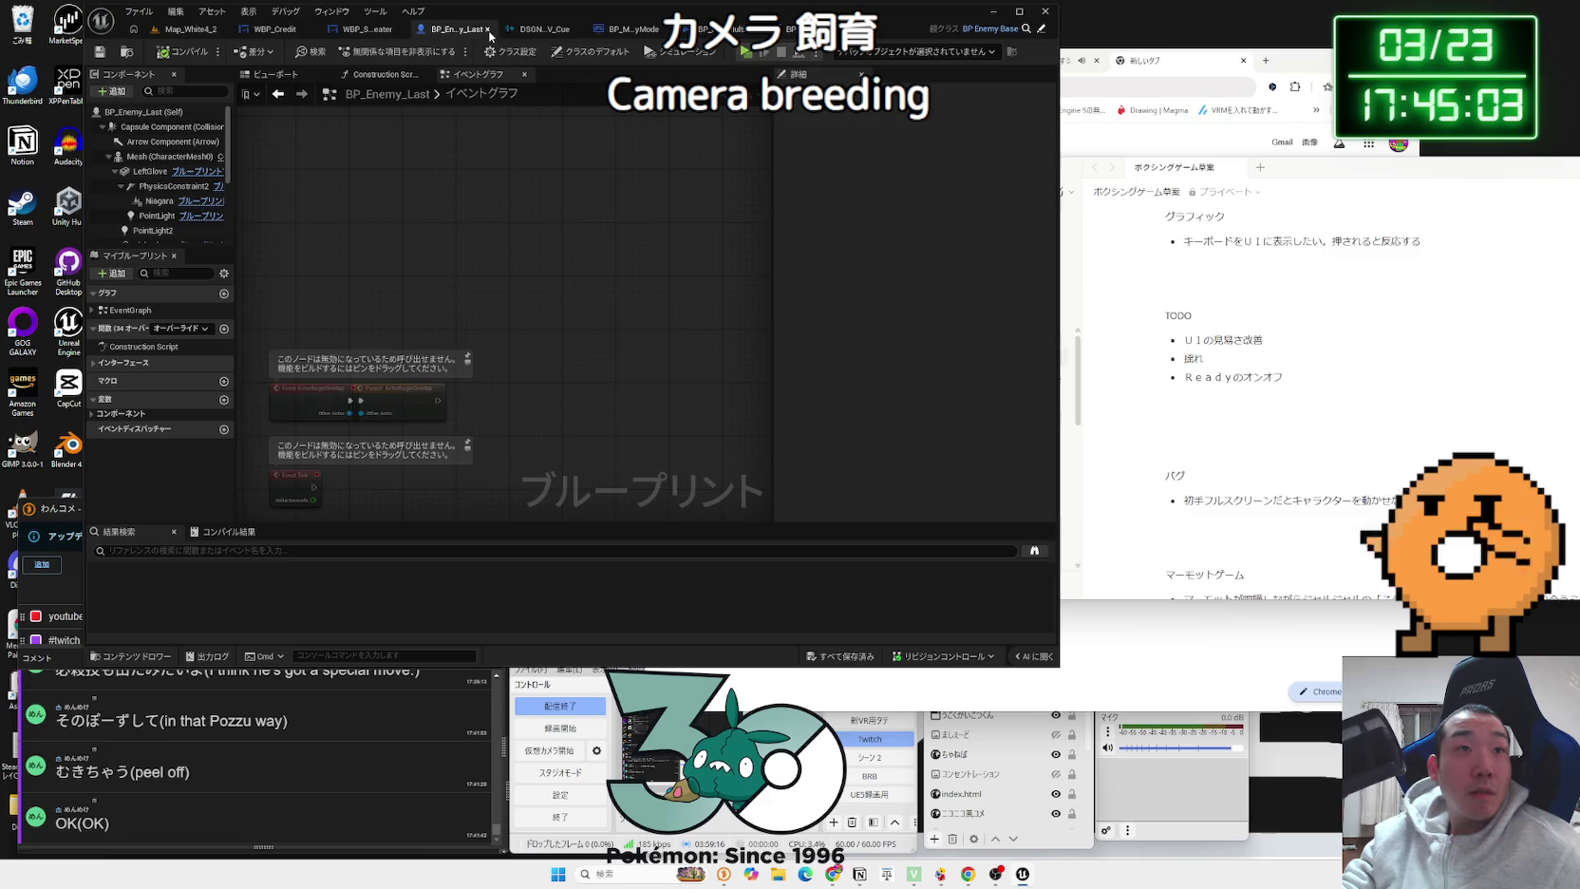
click(489, 30)
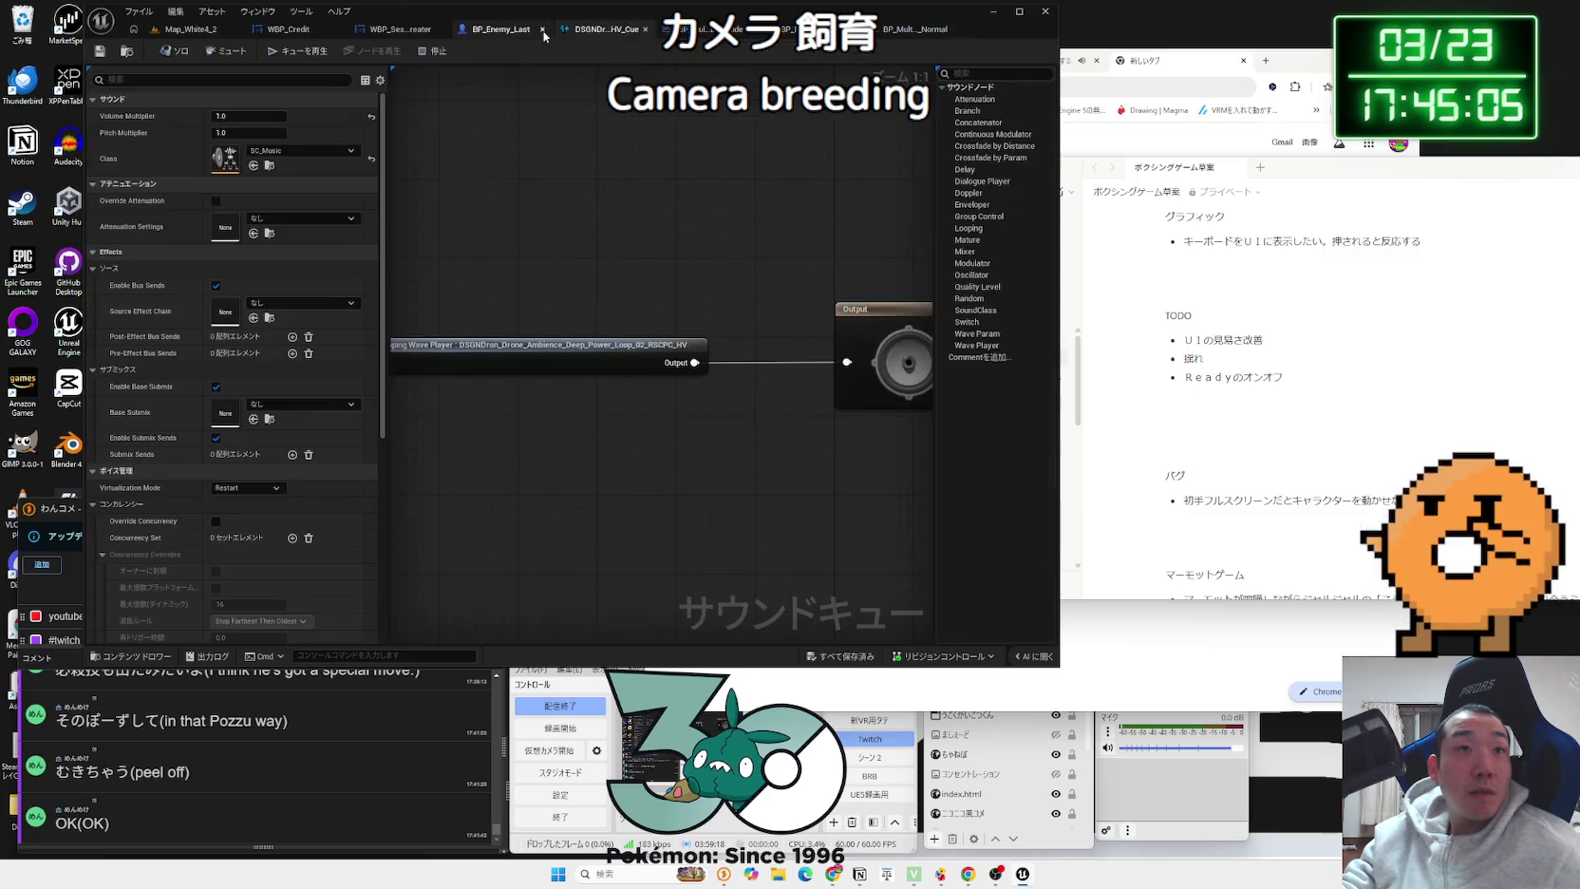
click(644, 31)
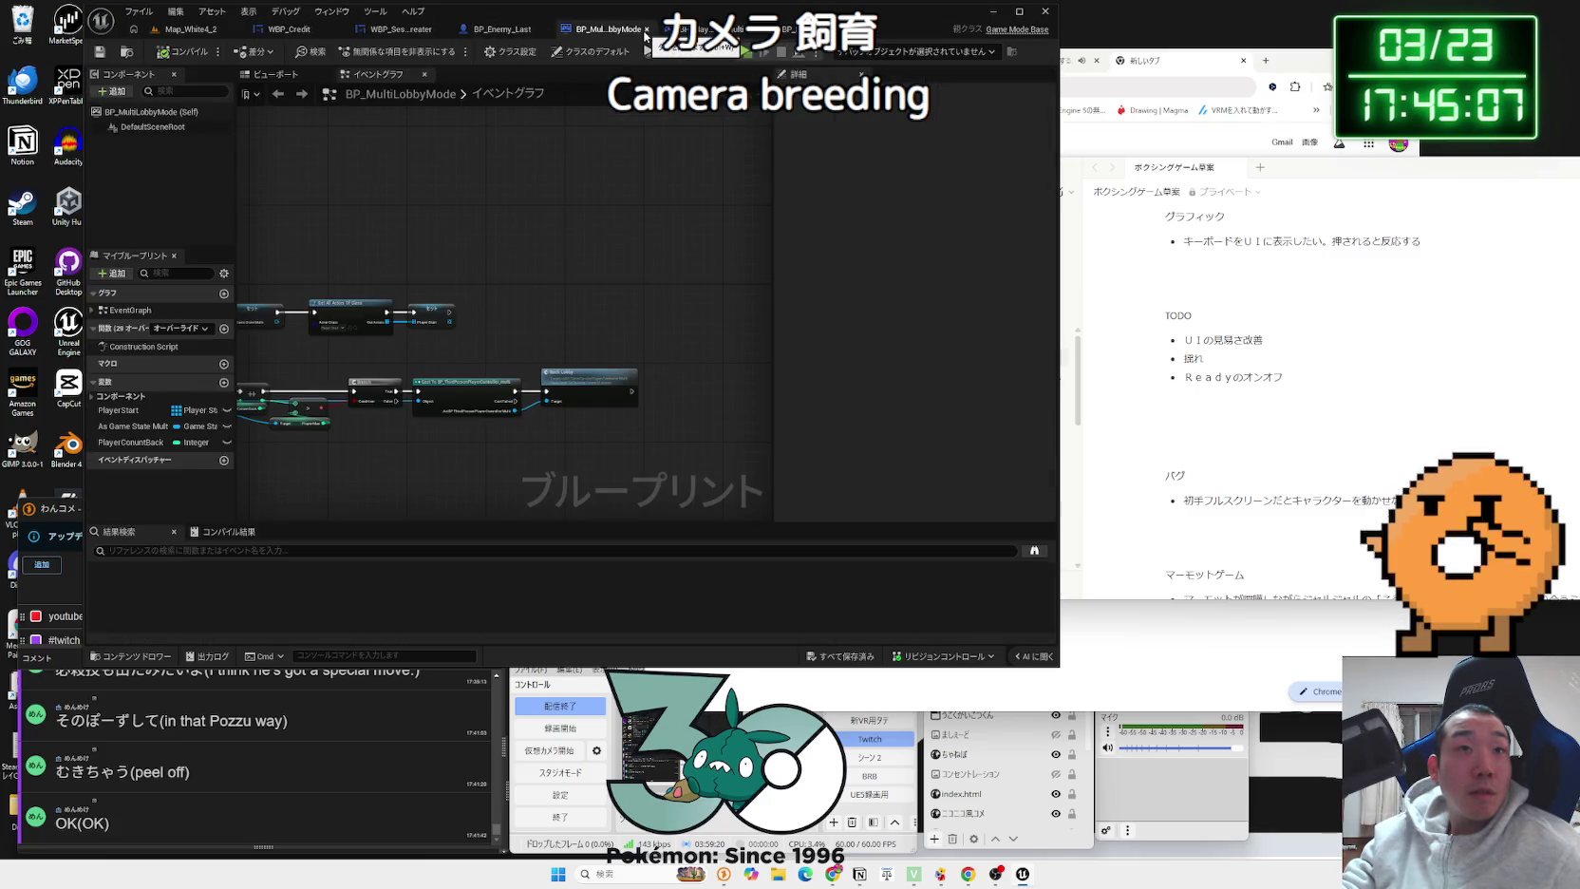
click(647, 32)
click(645, 31)
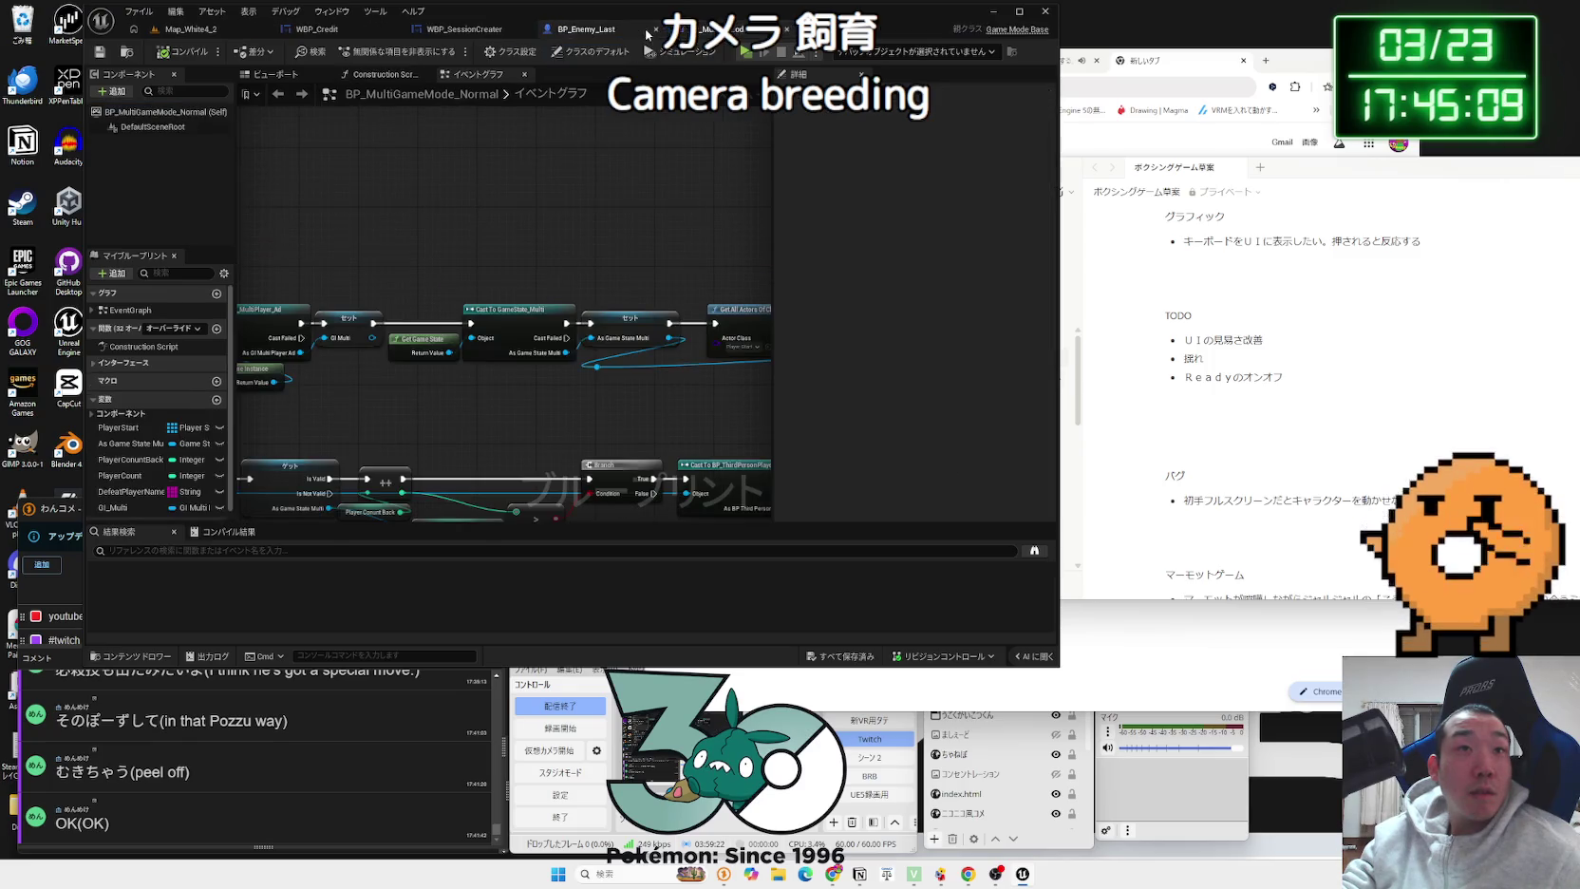
click(787, 34)
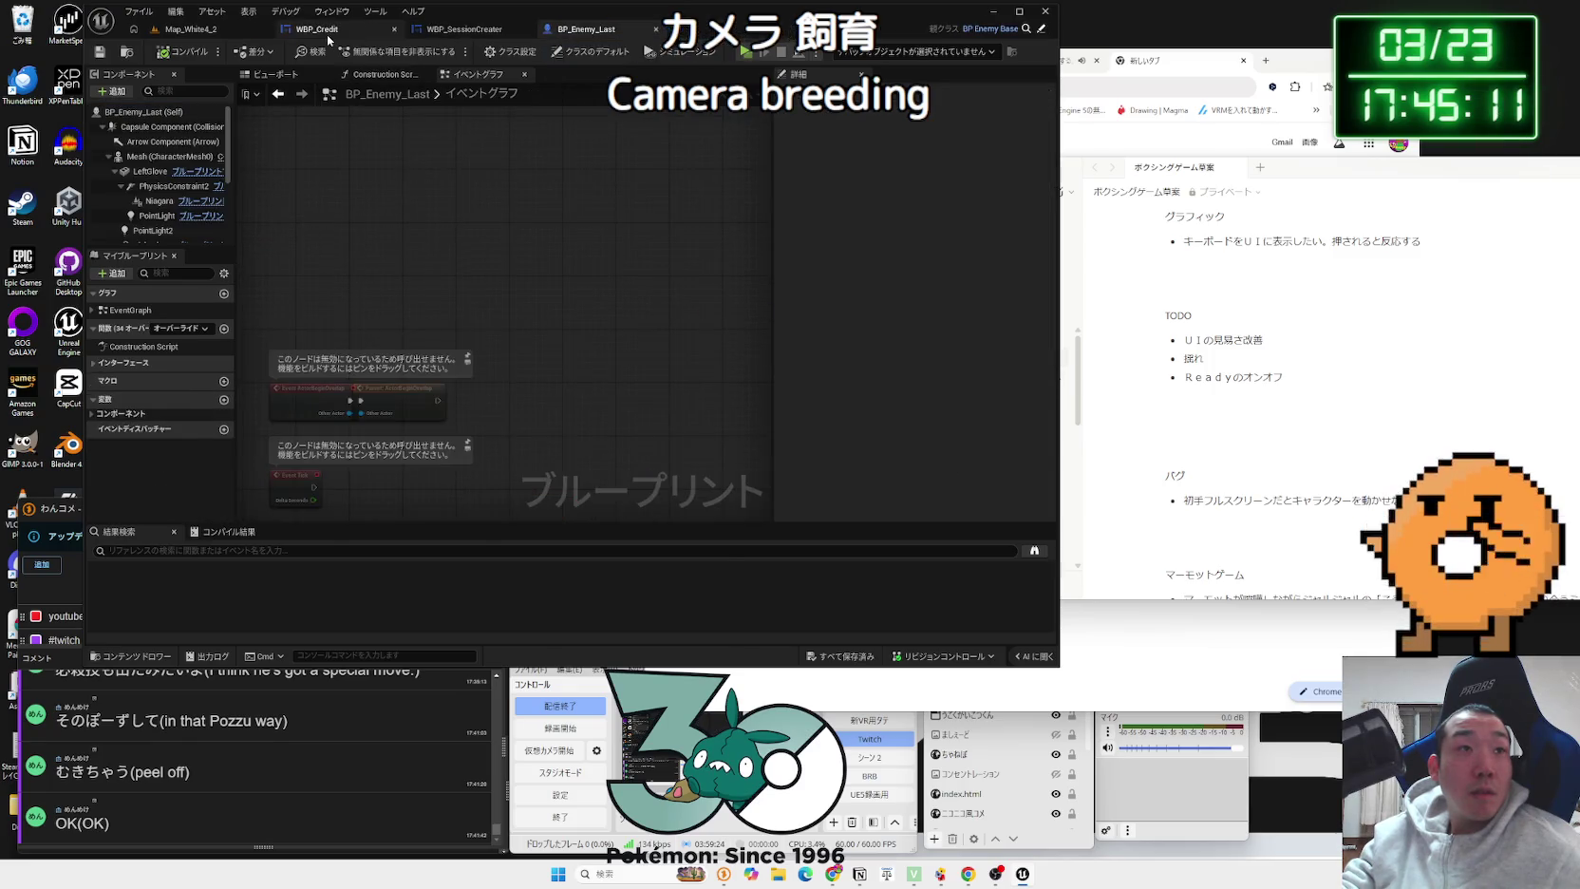
click(326, 34)
click(170, 30)
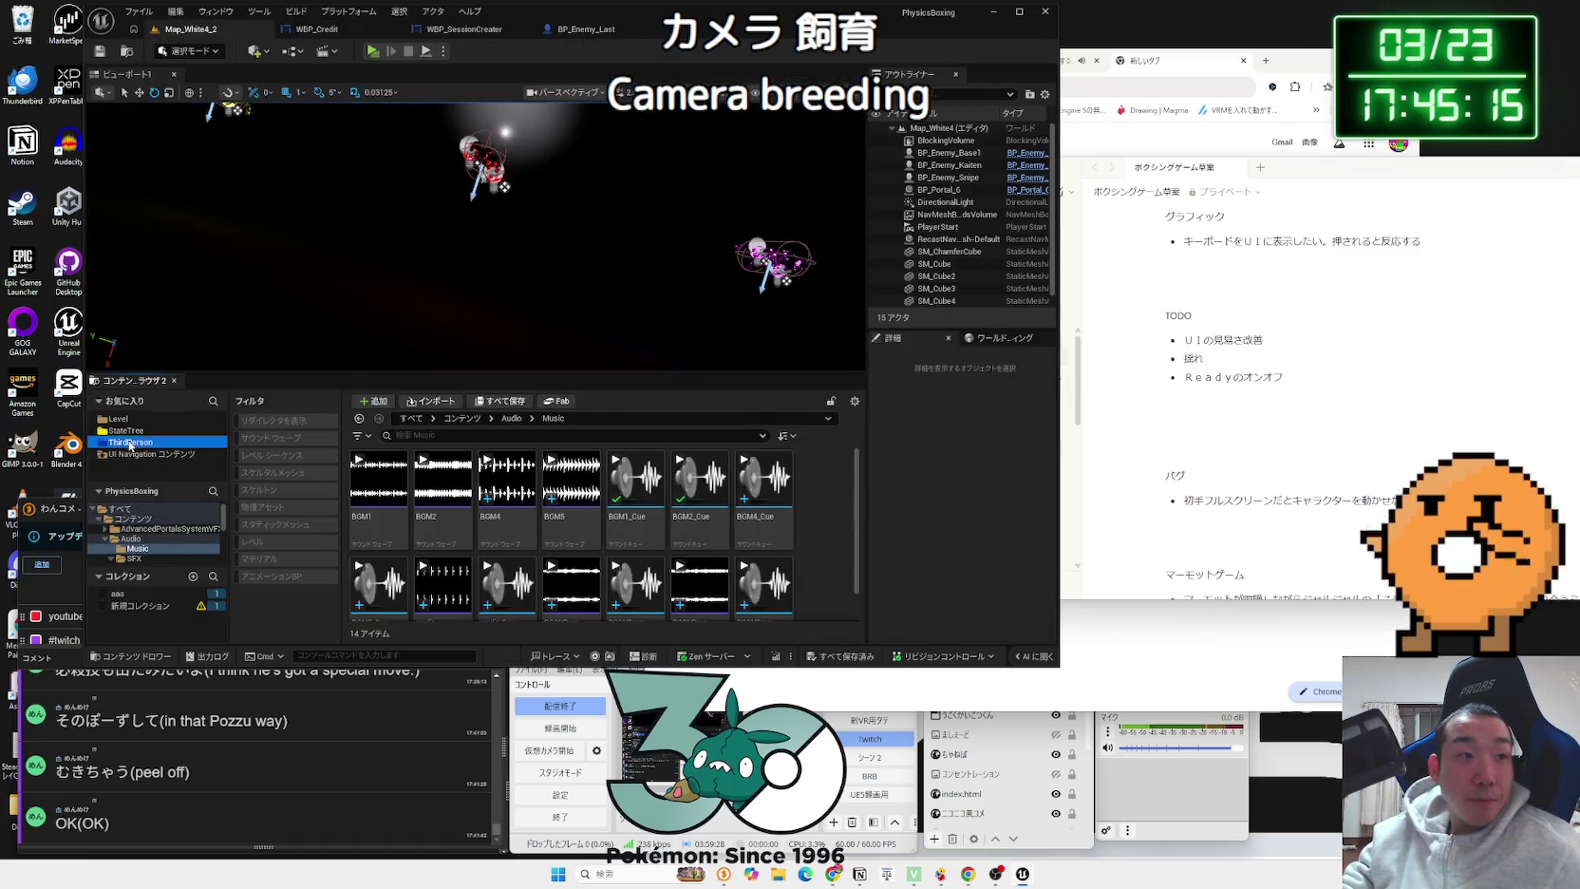
double_click(378, 480)
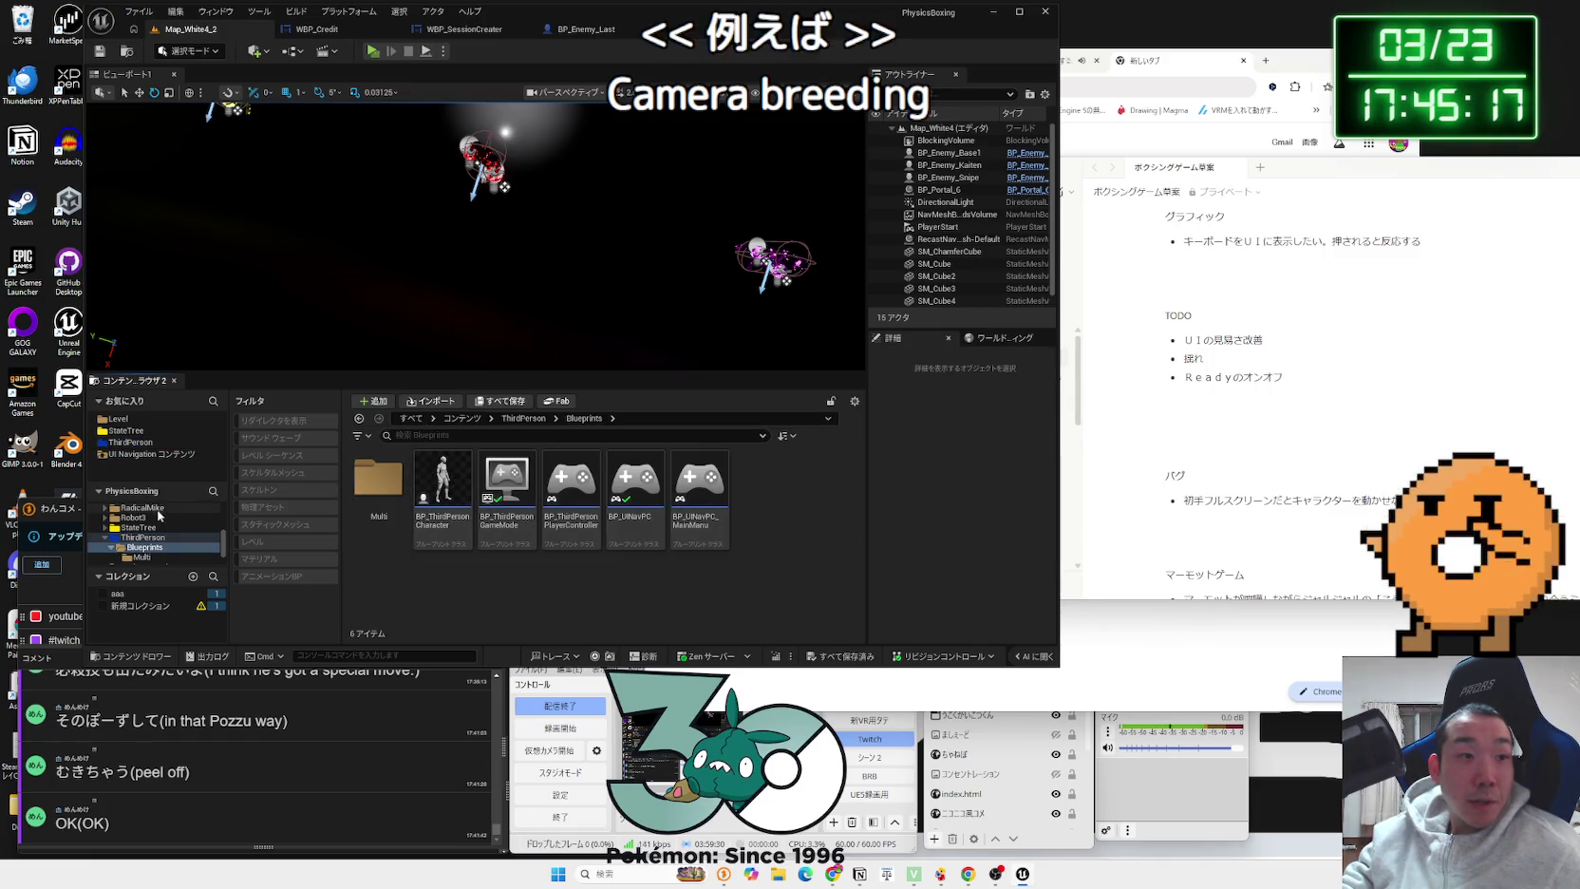
Step: Open BP_ThirdPersonCharacter_Robot2 from the aaa collection and pan toward its hit-check nodes
click(138, 535)
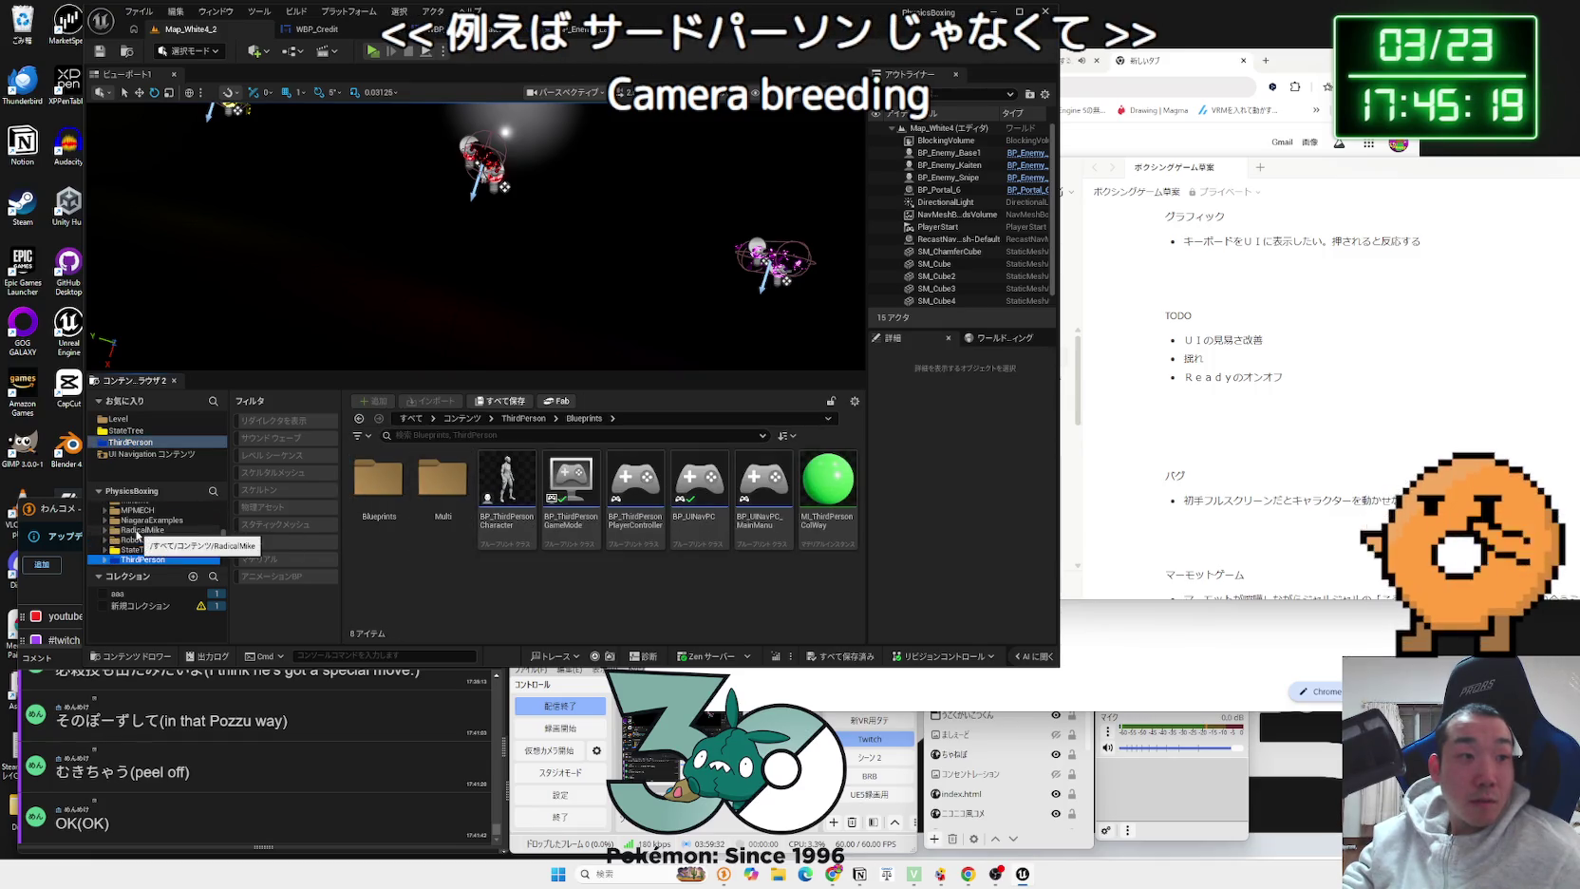
click(118, 593)
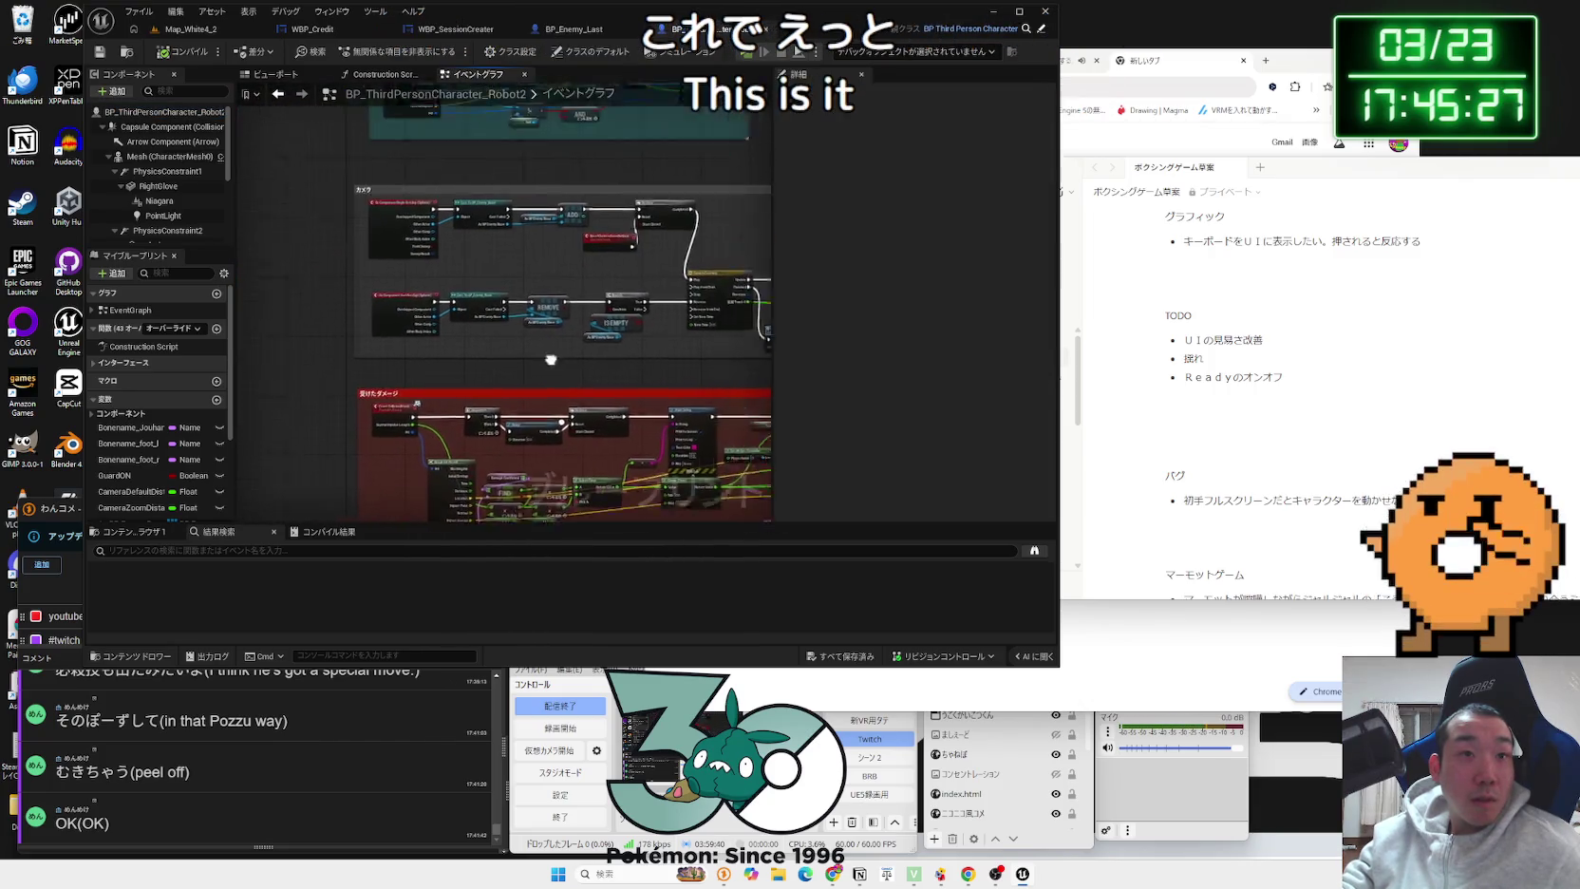
mouse_move(661, 521)
mouse_down()
mouse_move(466, 319)
mouse_move(707, 384)
mouse_move(471, 393)
mouse_move(586, 298)
mouse_move(562, 277)
mouse_move(576, 250)
mouse_move(655, 283)
mouse_move(567, 280)
mouse_up()
scroll(546, 304, down, 3)
scroll(520, 281, up, 1)
scroll(519, 281, up, 1)
drag(384, 212, 315, 200)
Step: Bring the Play Sound at Location node into view and search actions for 'camera shake'
drag(543, 264, 361, 270)
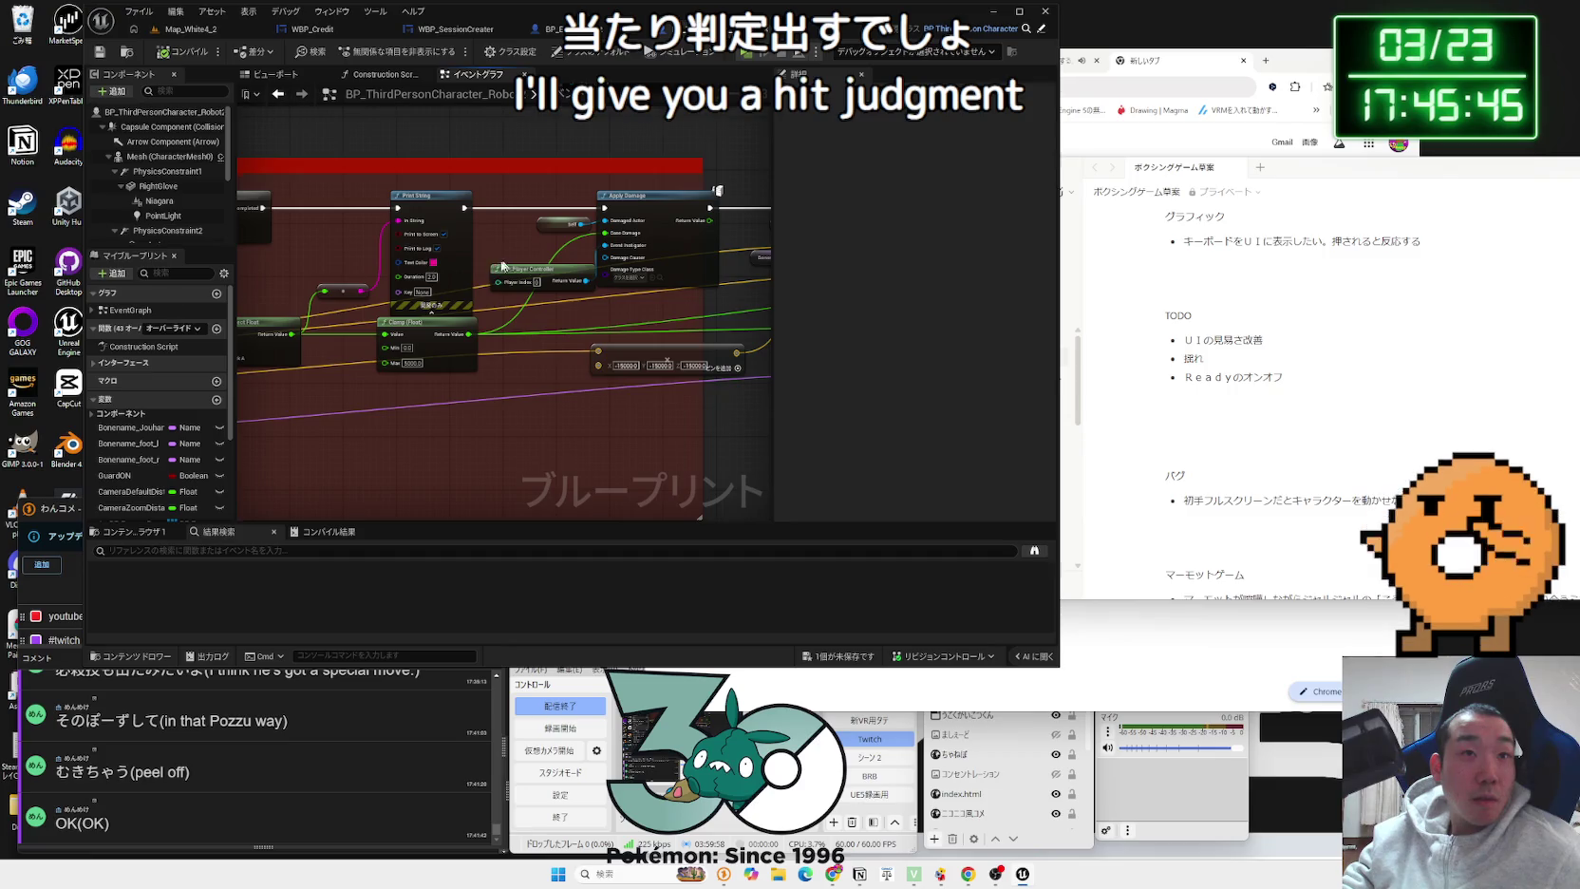
drag(506, 266, 456, 302)
mouse_move(557, 309)
mouse_down()
mouse_move(362, 268)
mouse_move(437, 306)
mouse_up()
scroll(361, 268, up, 2)
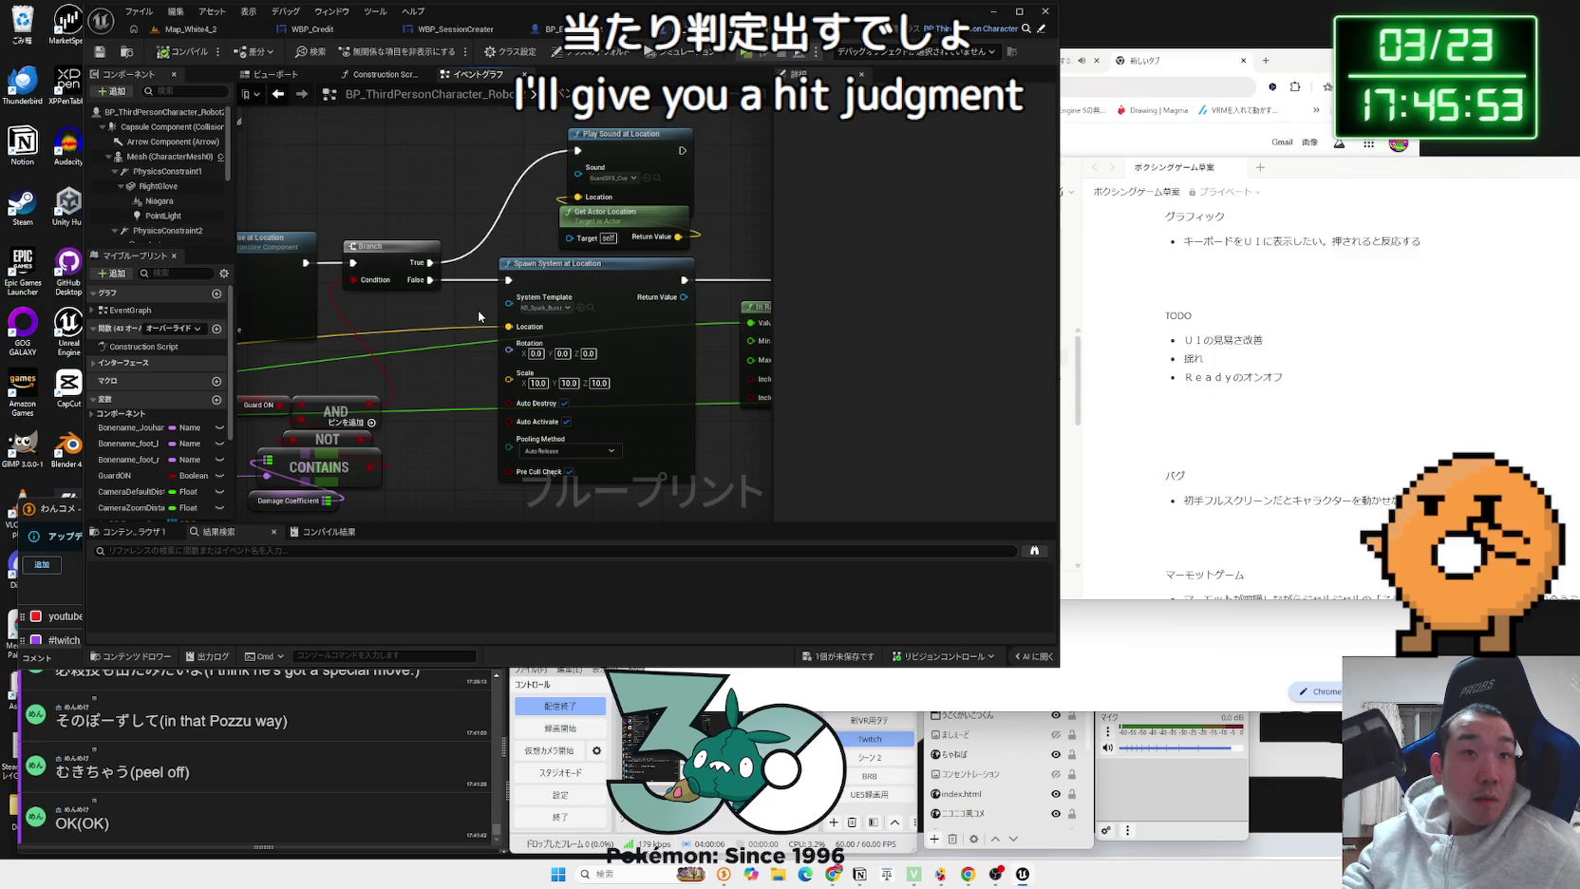
drag(498, 273, 339, 263)
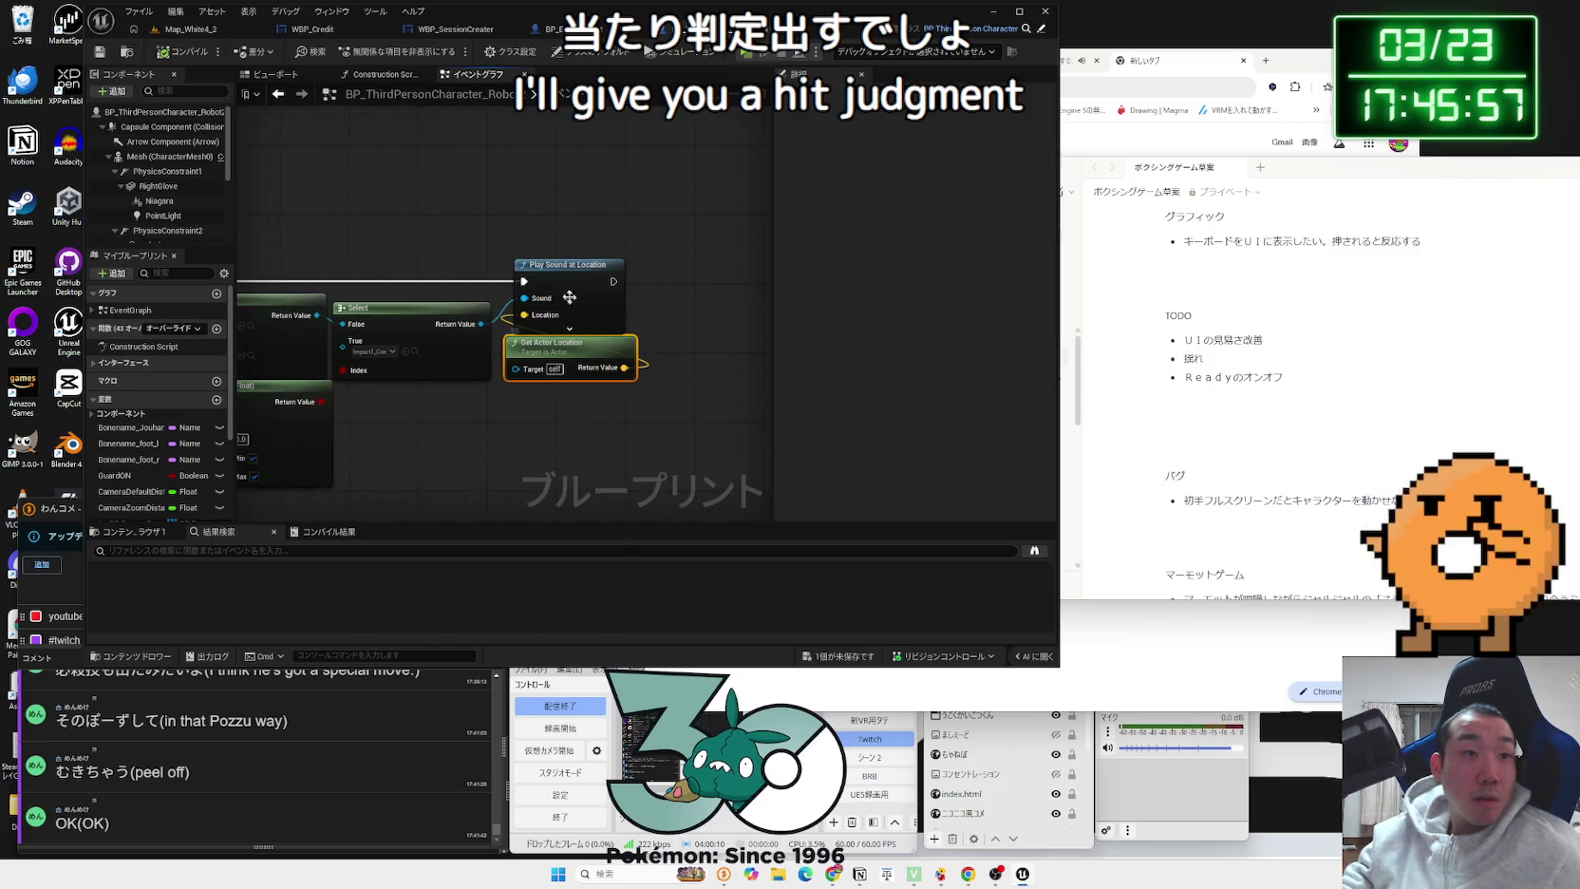
mouse_move(673, 288)
mouse_down()
mouse_move(571, 294)
mouse_move(607, 296)
mouse_up()
text(camera shake)
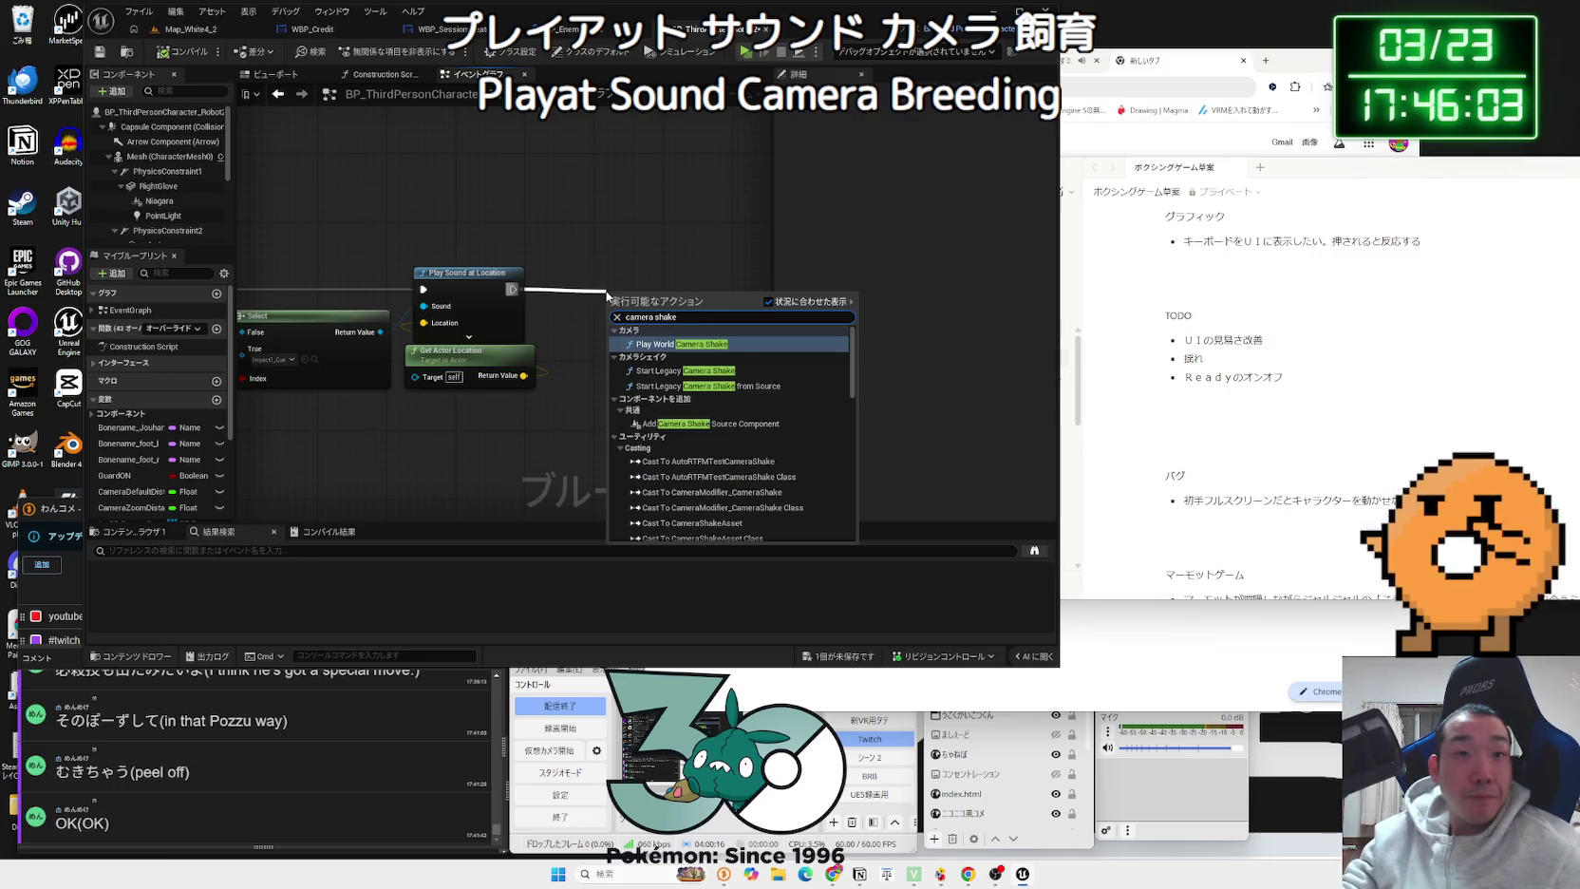
Step: Add a Play World Camera Shake node after Play Sound at Location, with Shake set to BP_CameraShake
click(684, 347)
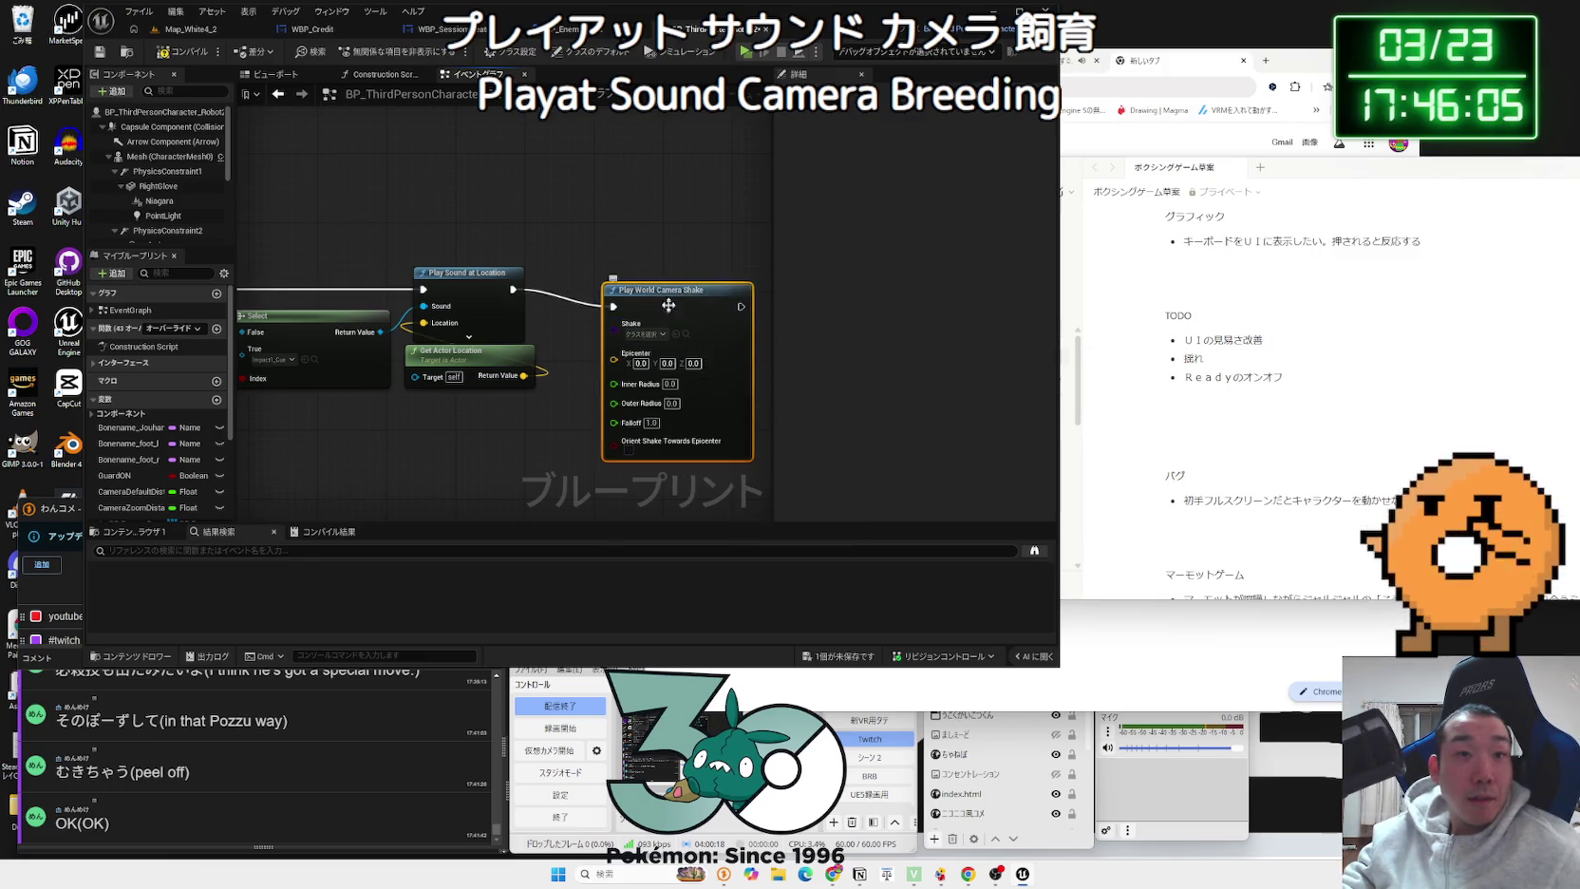
click(664, 308)
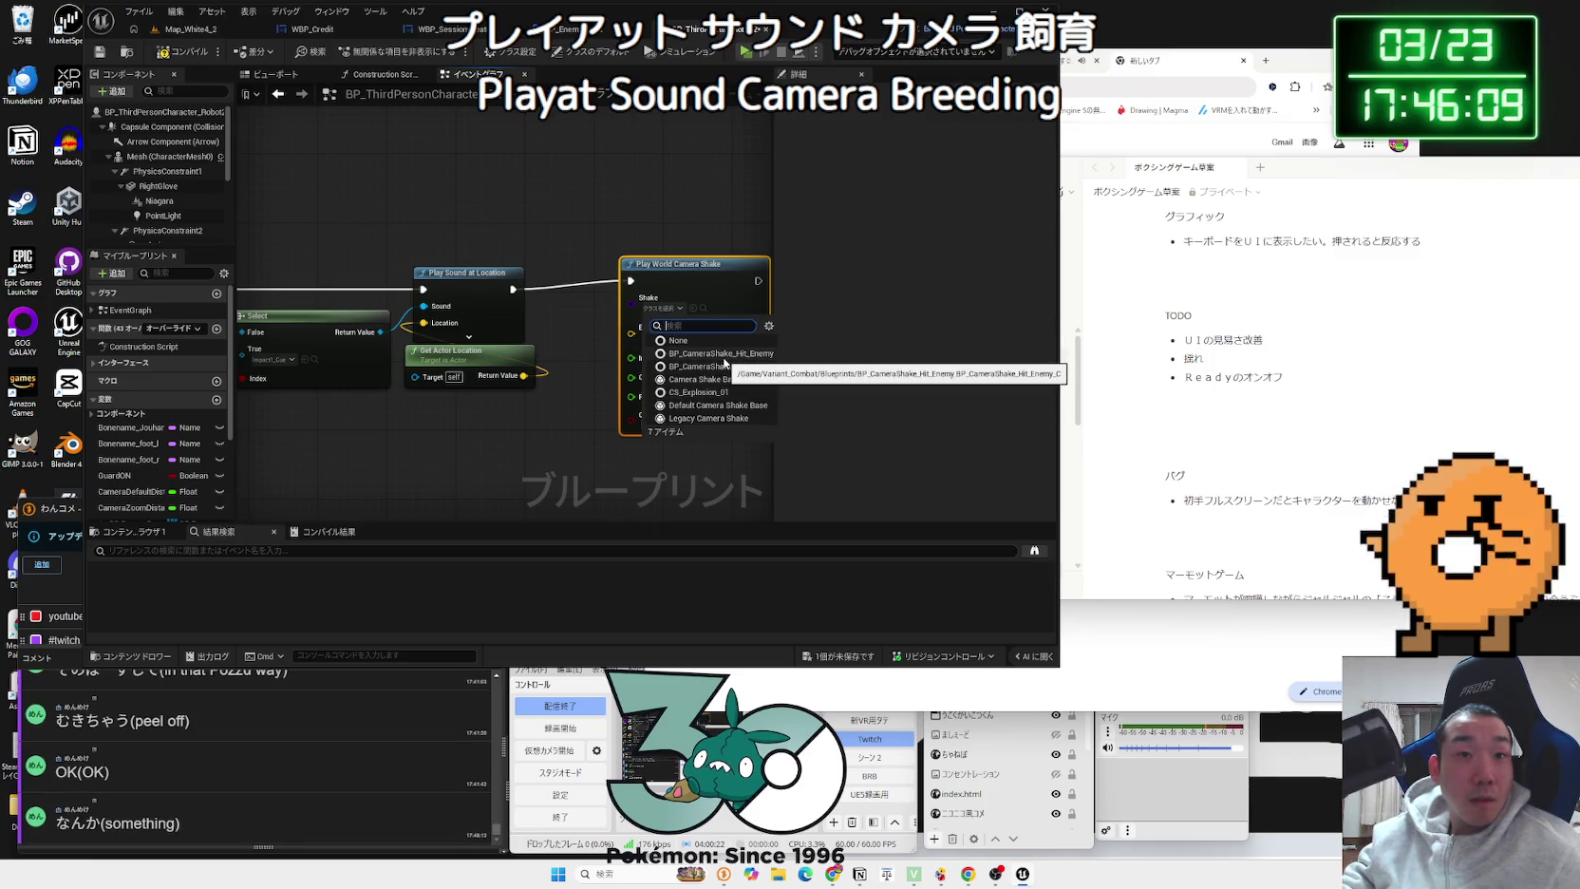
click(723, 357)
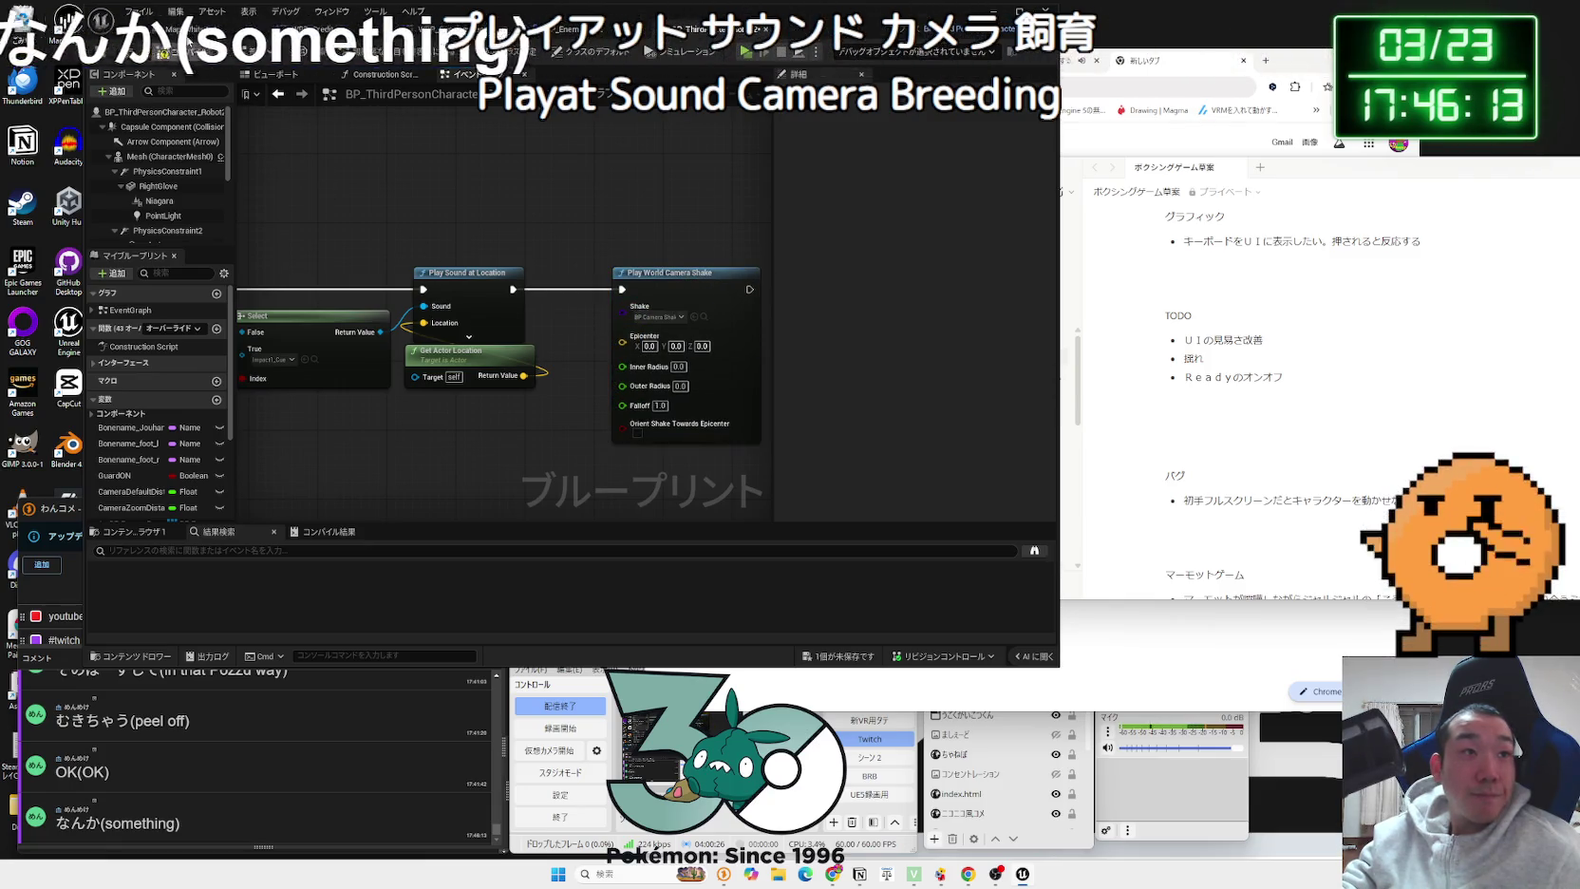
click(188, 28)
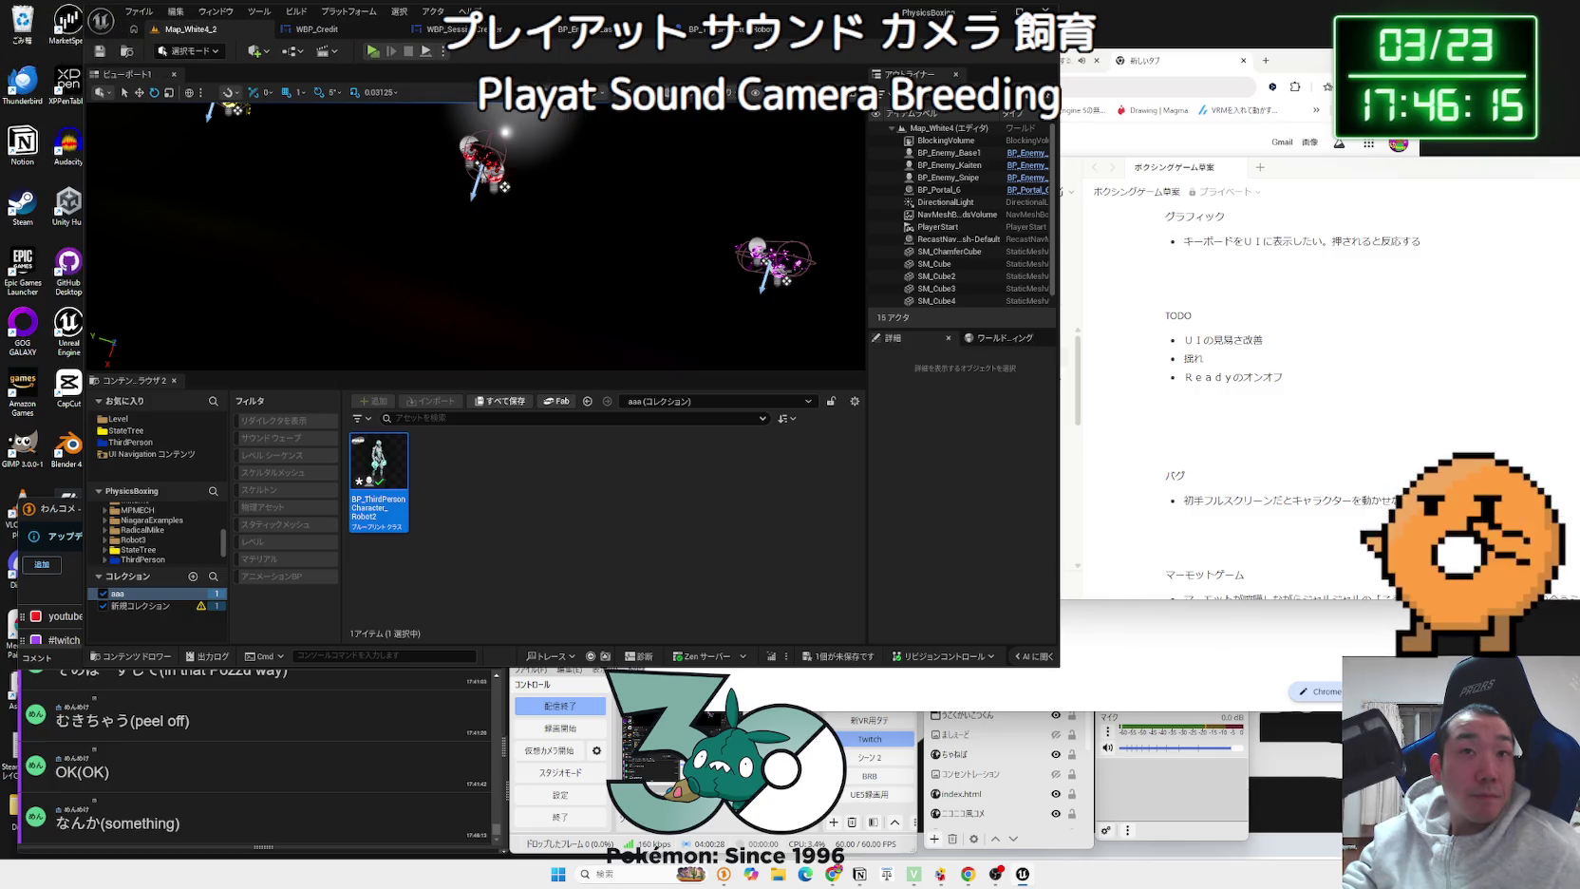
Step: Run a Play-in-Editor test, punching the red fighter with W, then stop with Esc
click(370, 52)
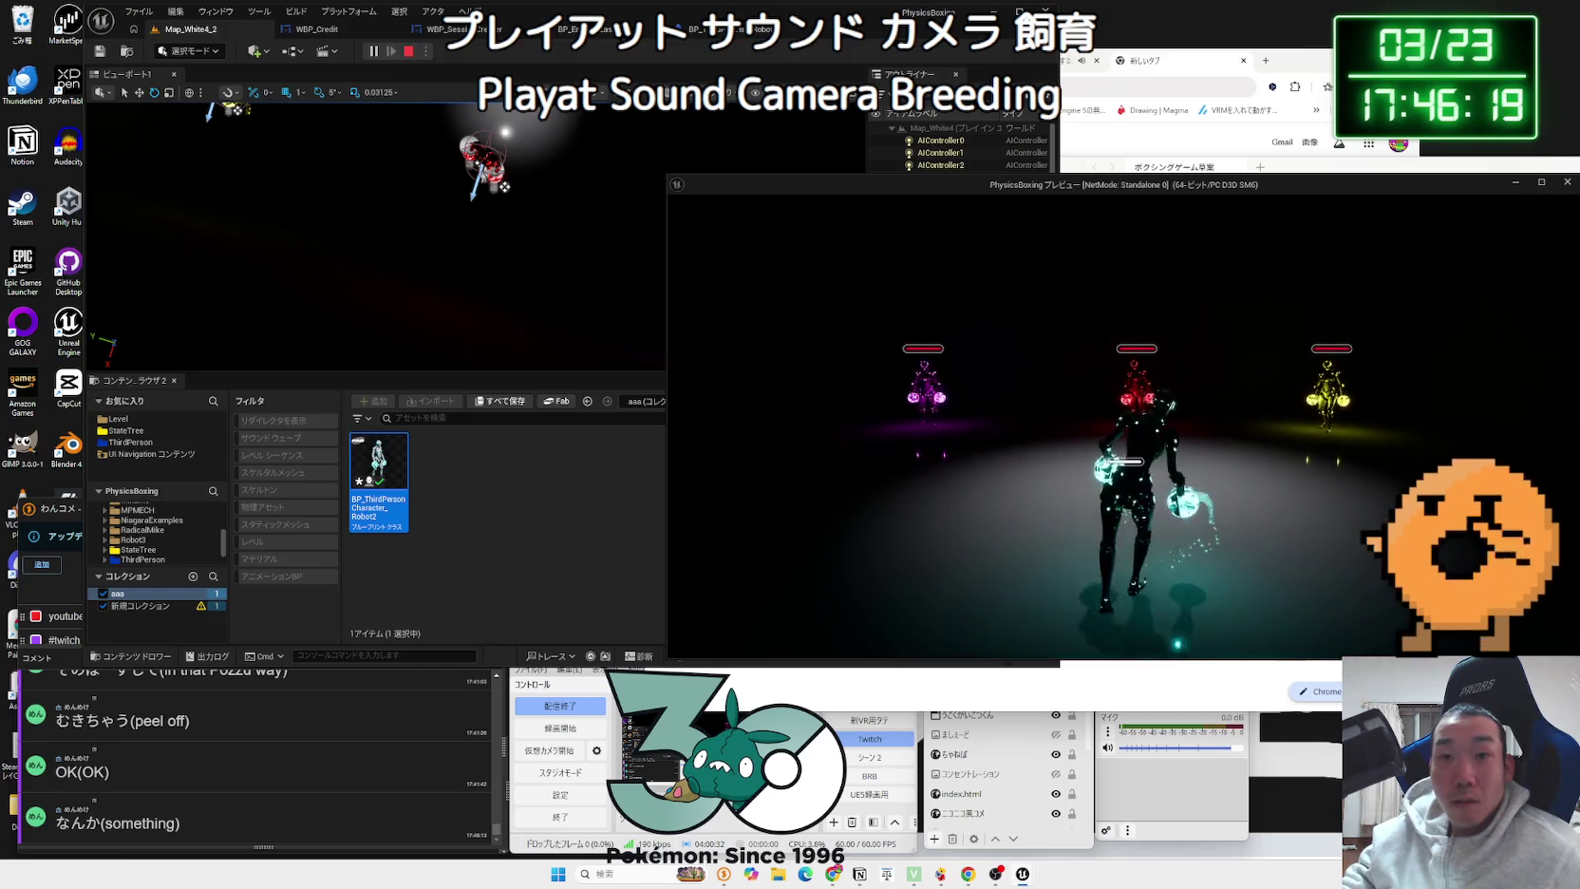
key(w)
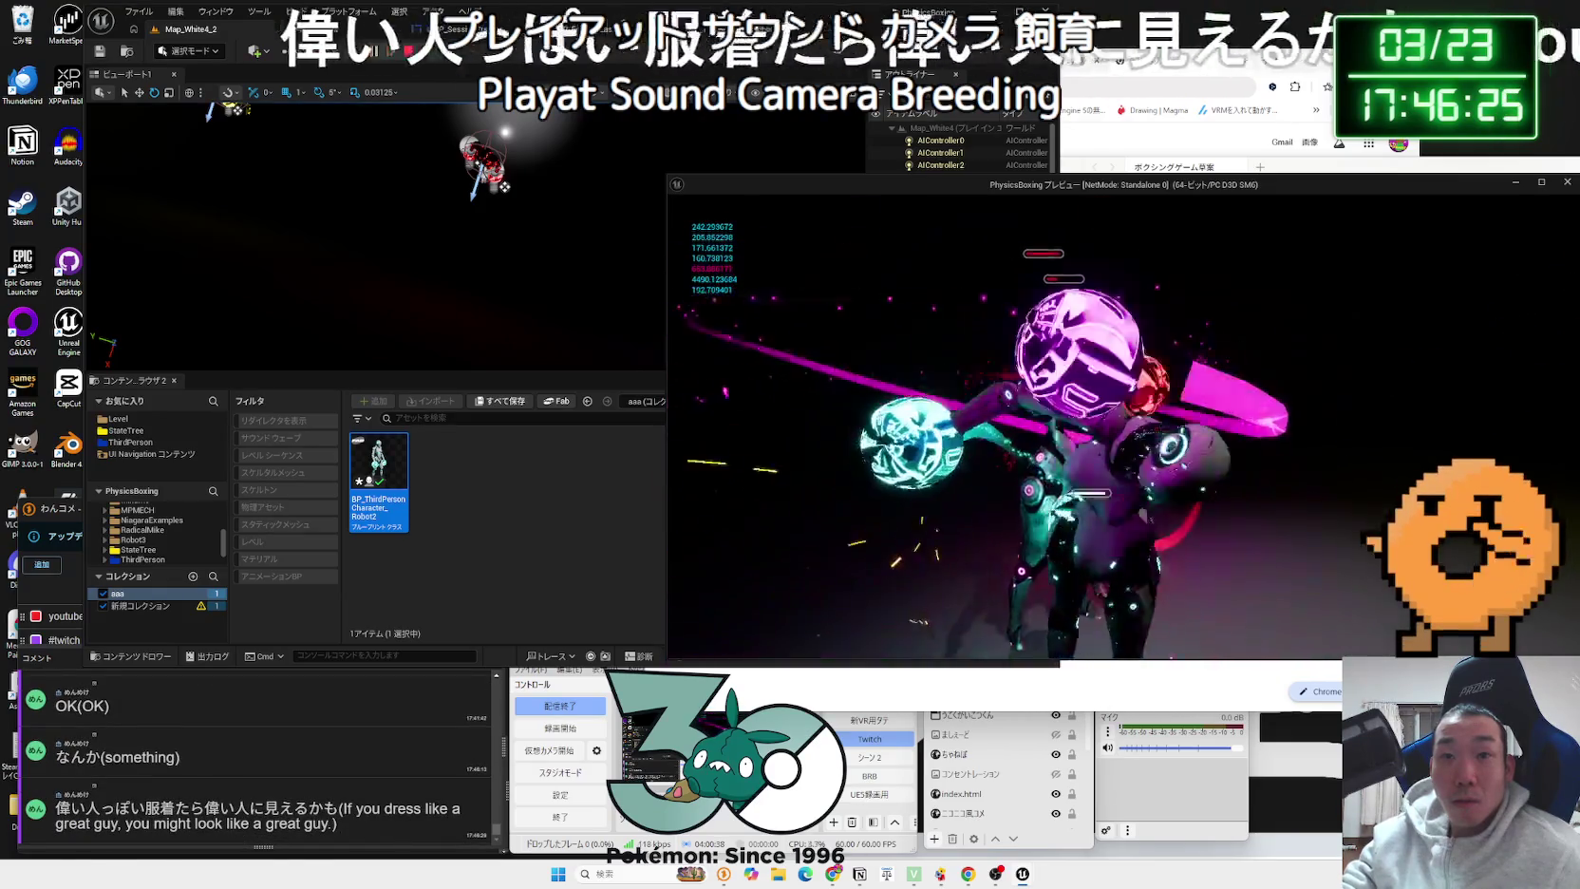
key(Escape)
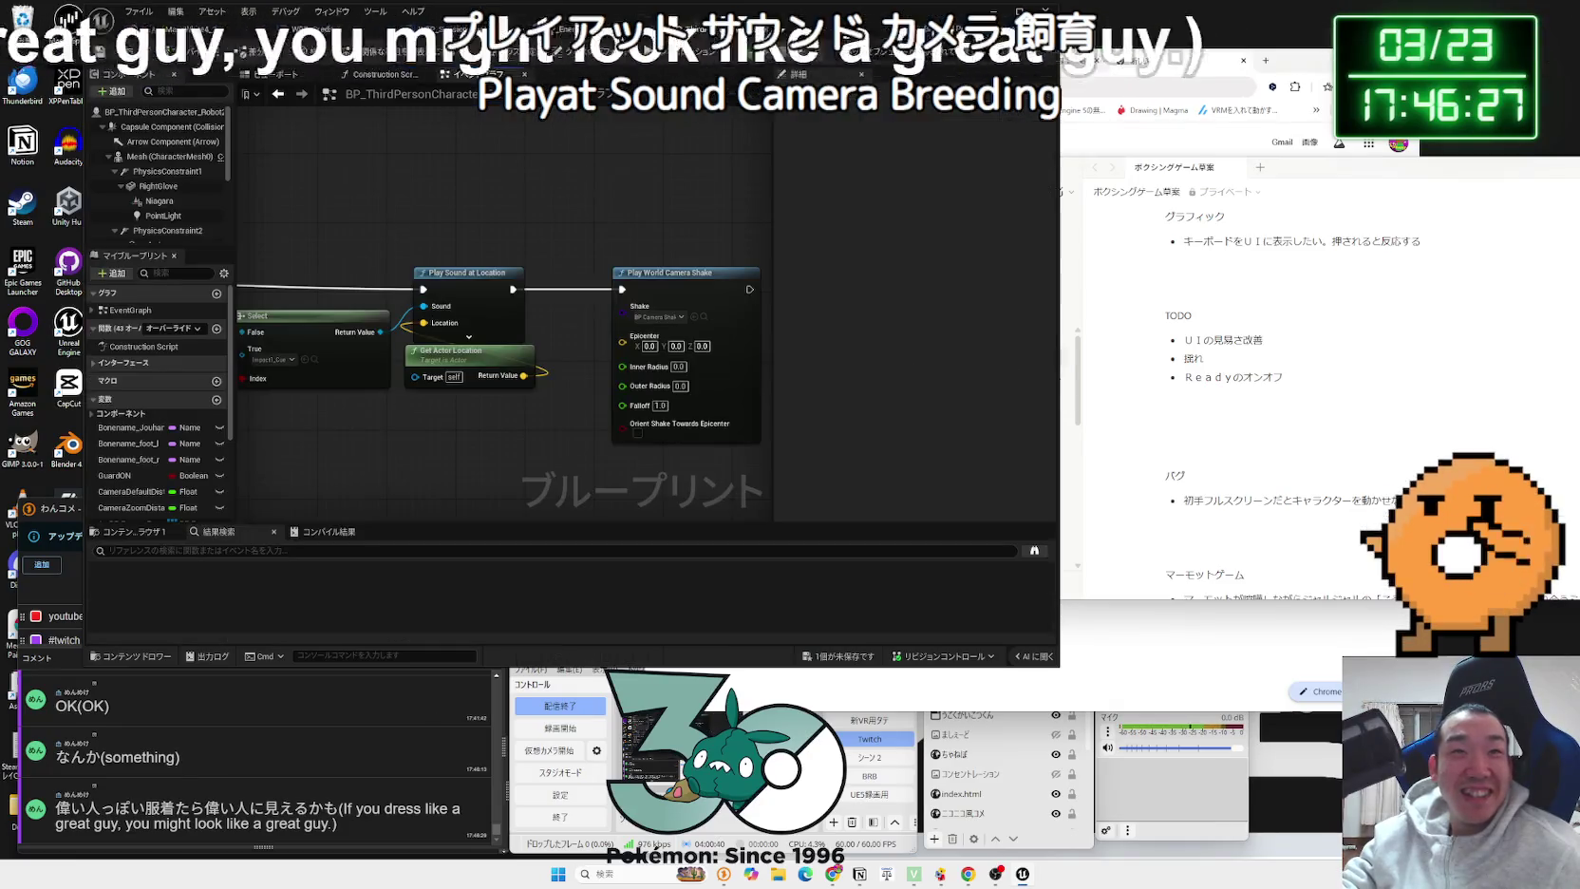
Step: Delete the Play World Camera Shake node from the character graph
drag(667, 338, 615, 337)
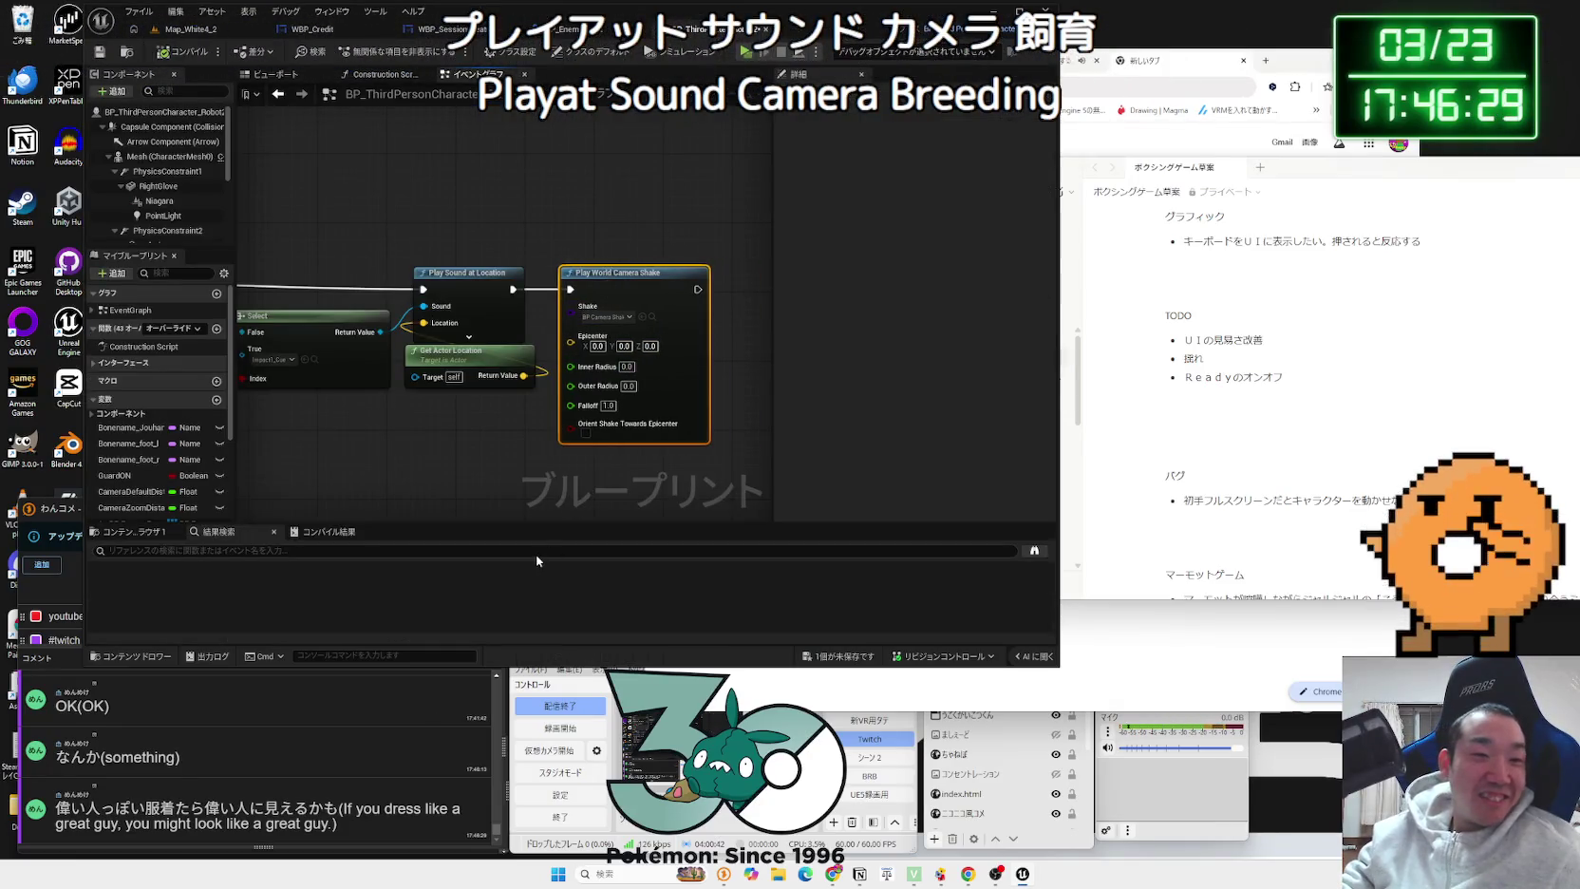
click(608, 316)
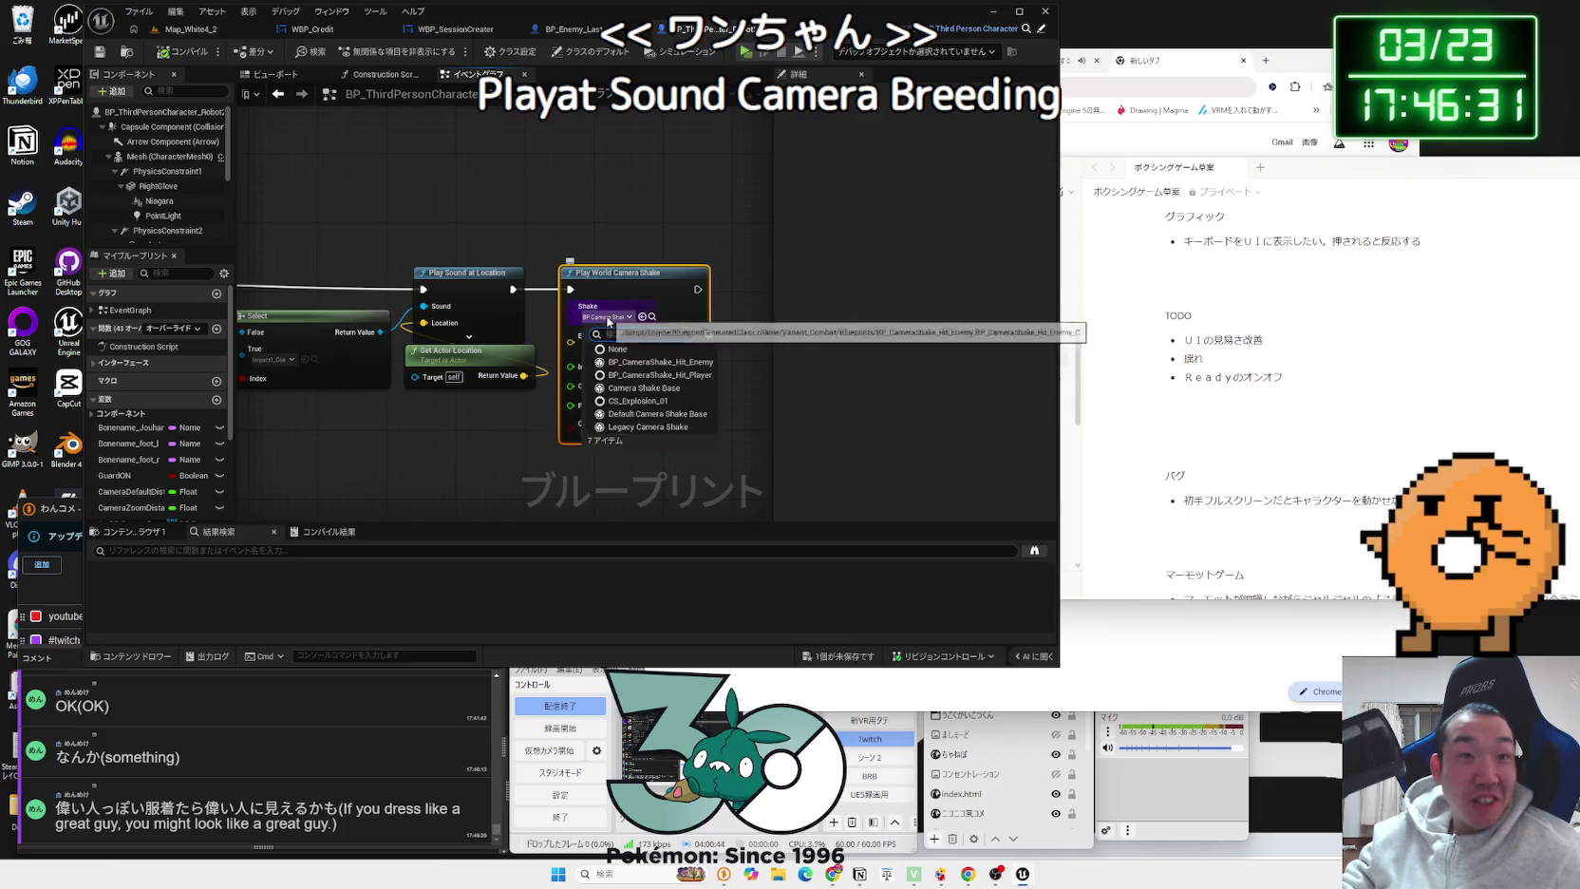
click(522, 456)
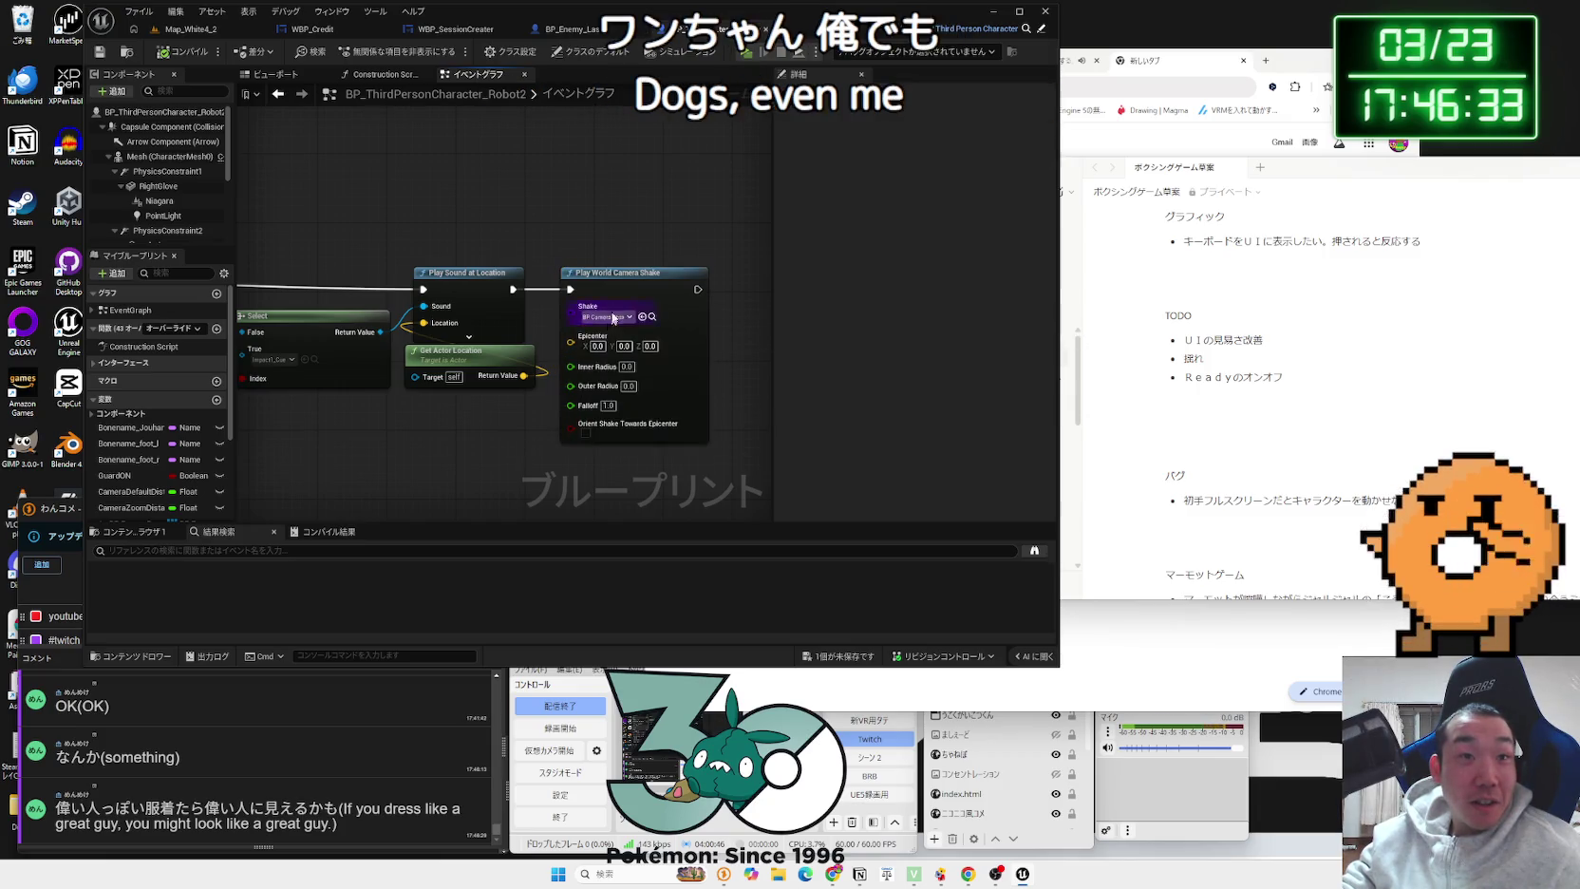
key(Delete)
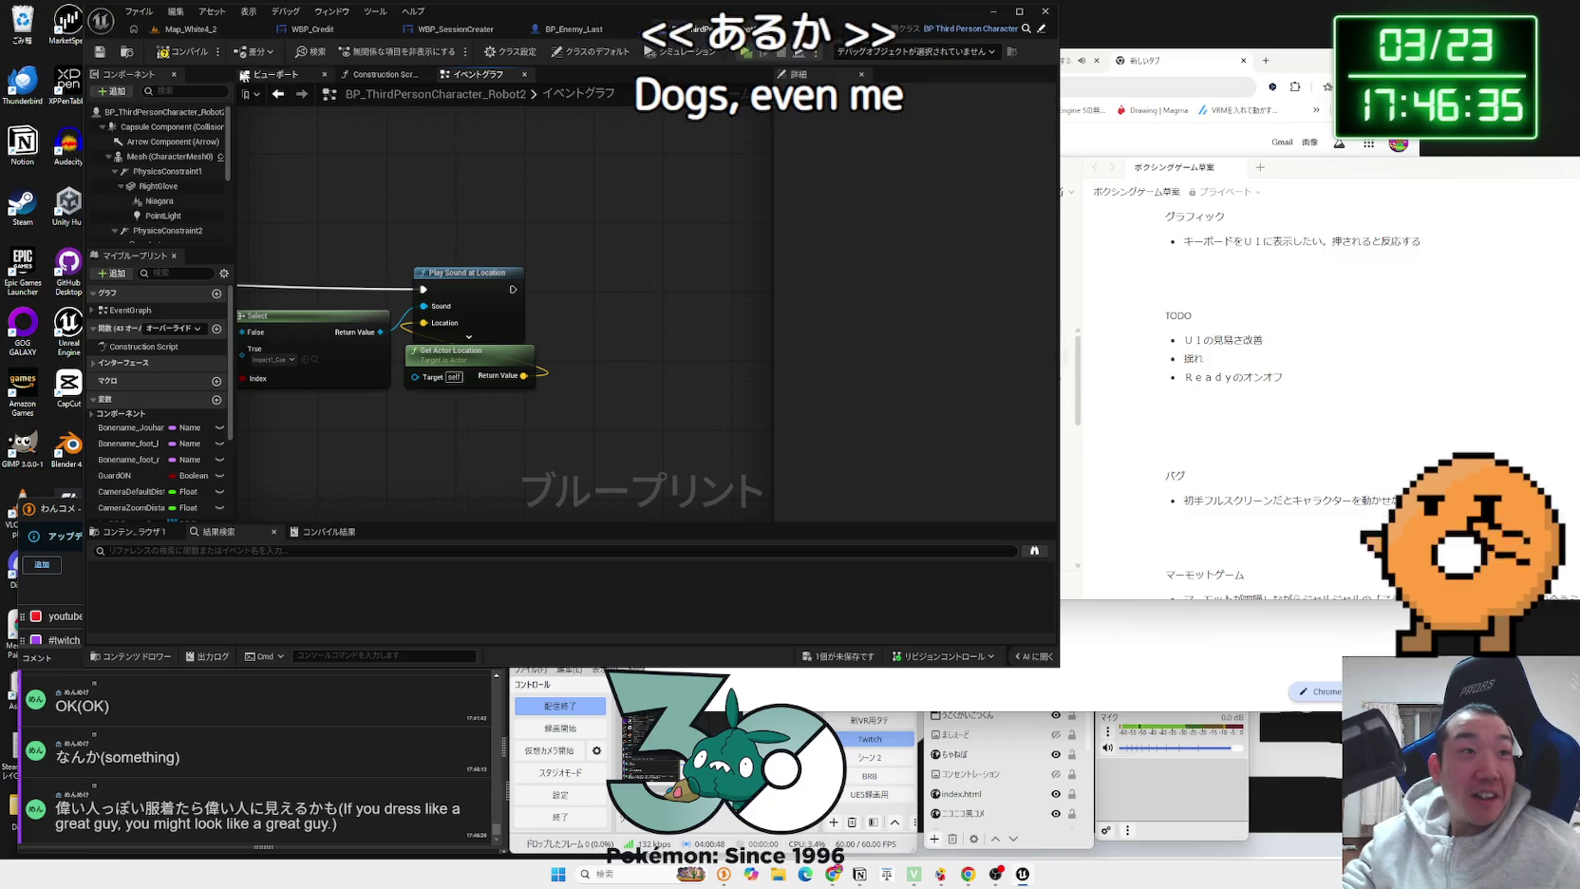
Step: Back in Map_White4_2, browse the Content Browser through ThirdPerson, Robot3 and StateTree folders
click(193, 31)
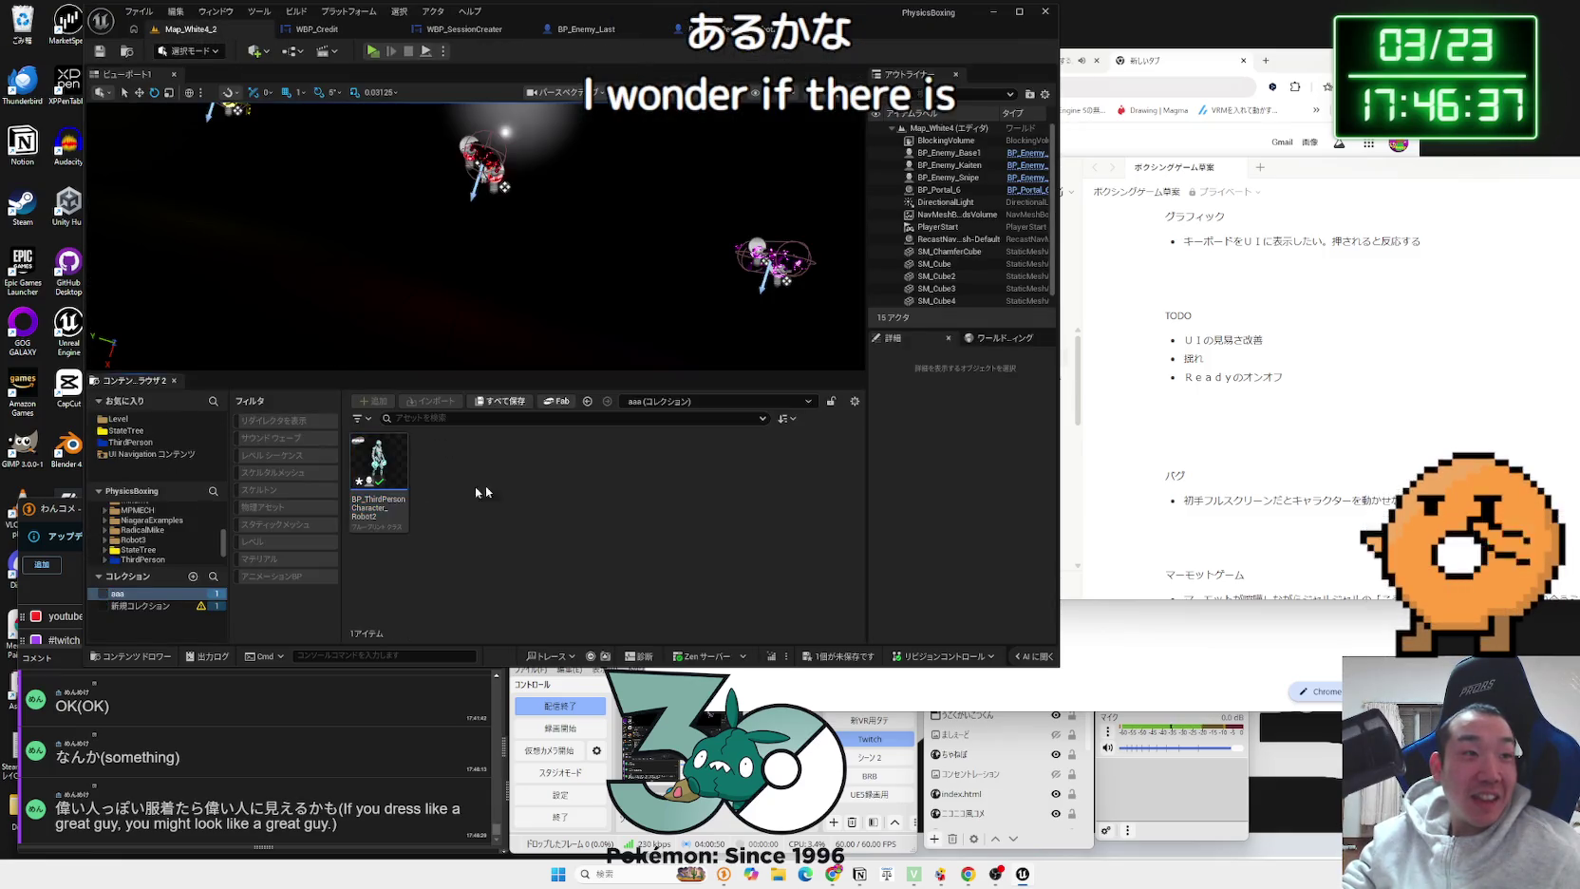
click(142, 444)
click(136, 539)
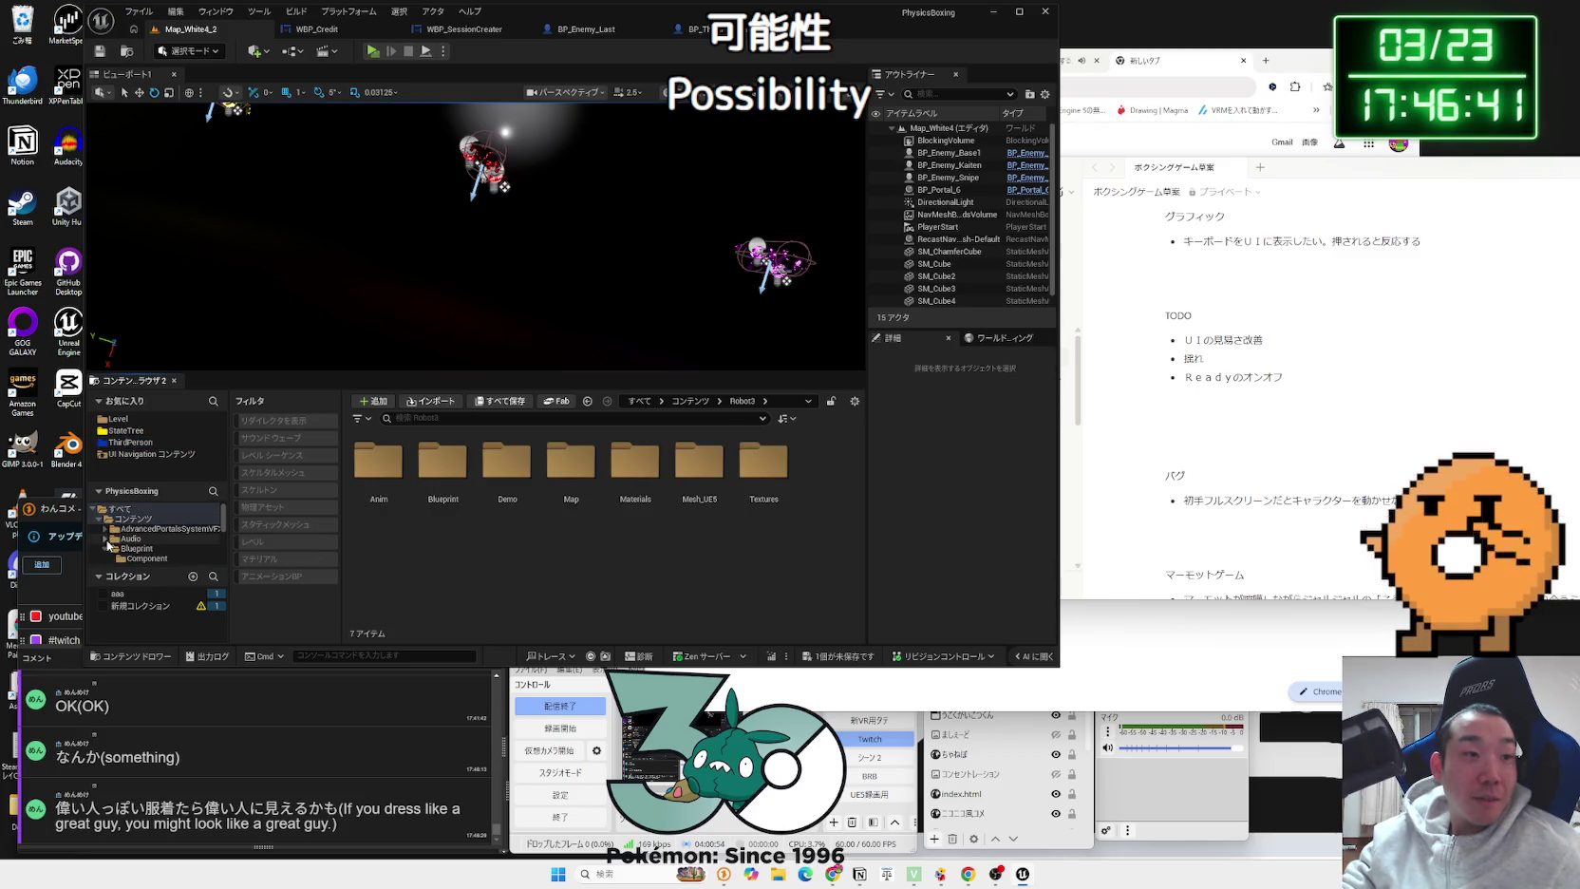
click(131, 548)
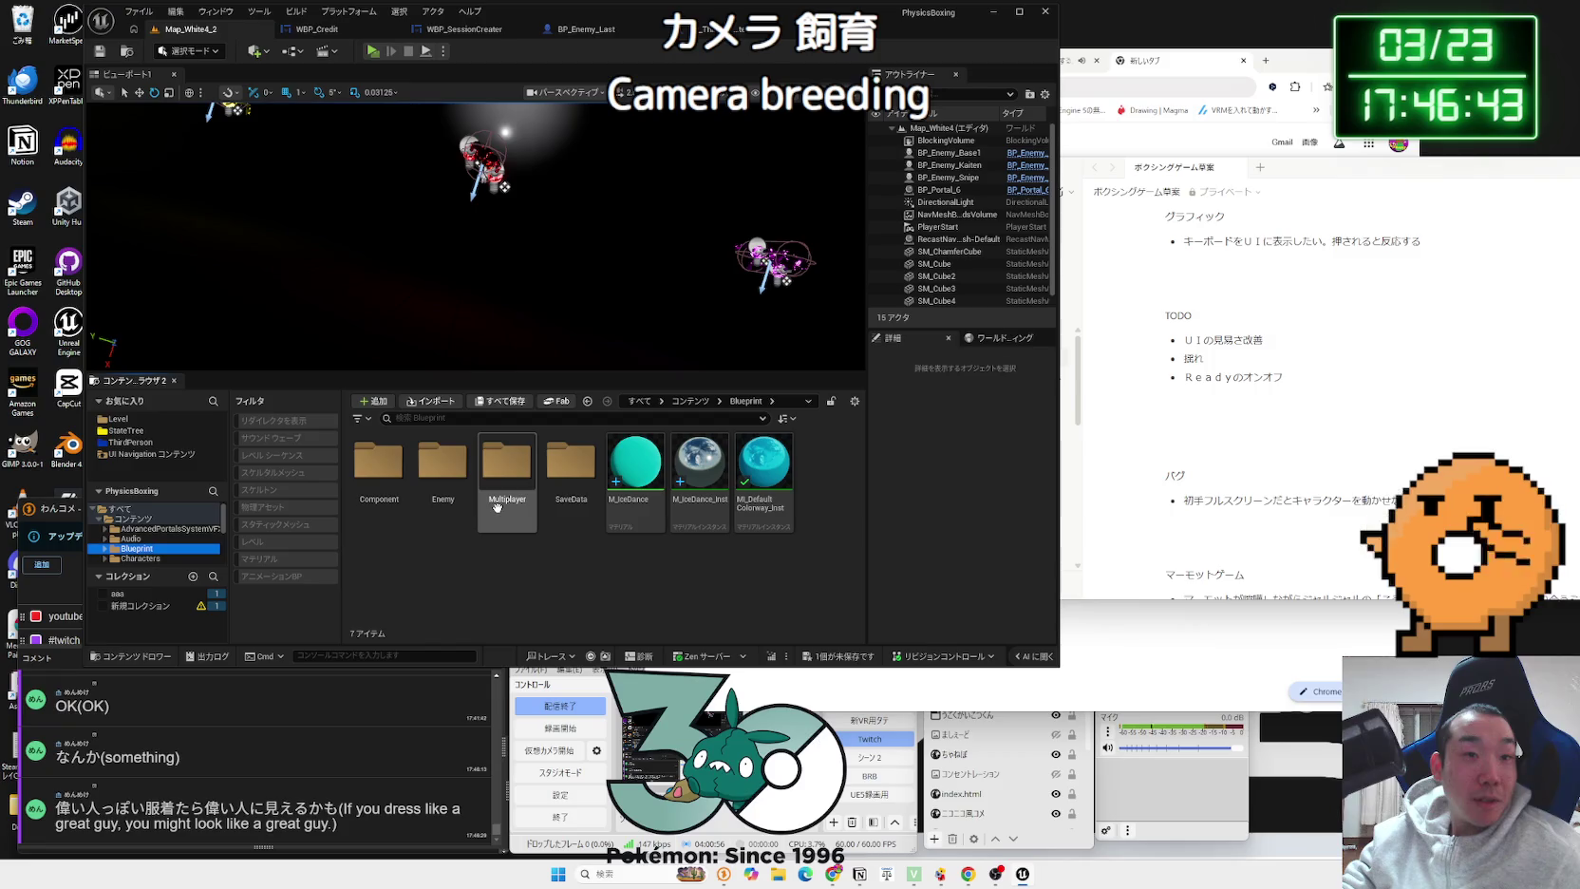
scroll(152, 546, down, 5)
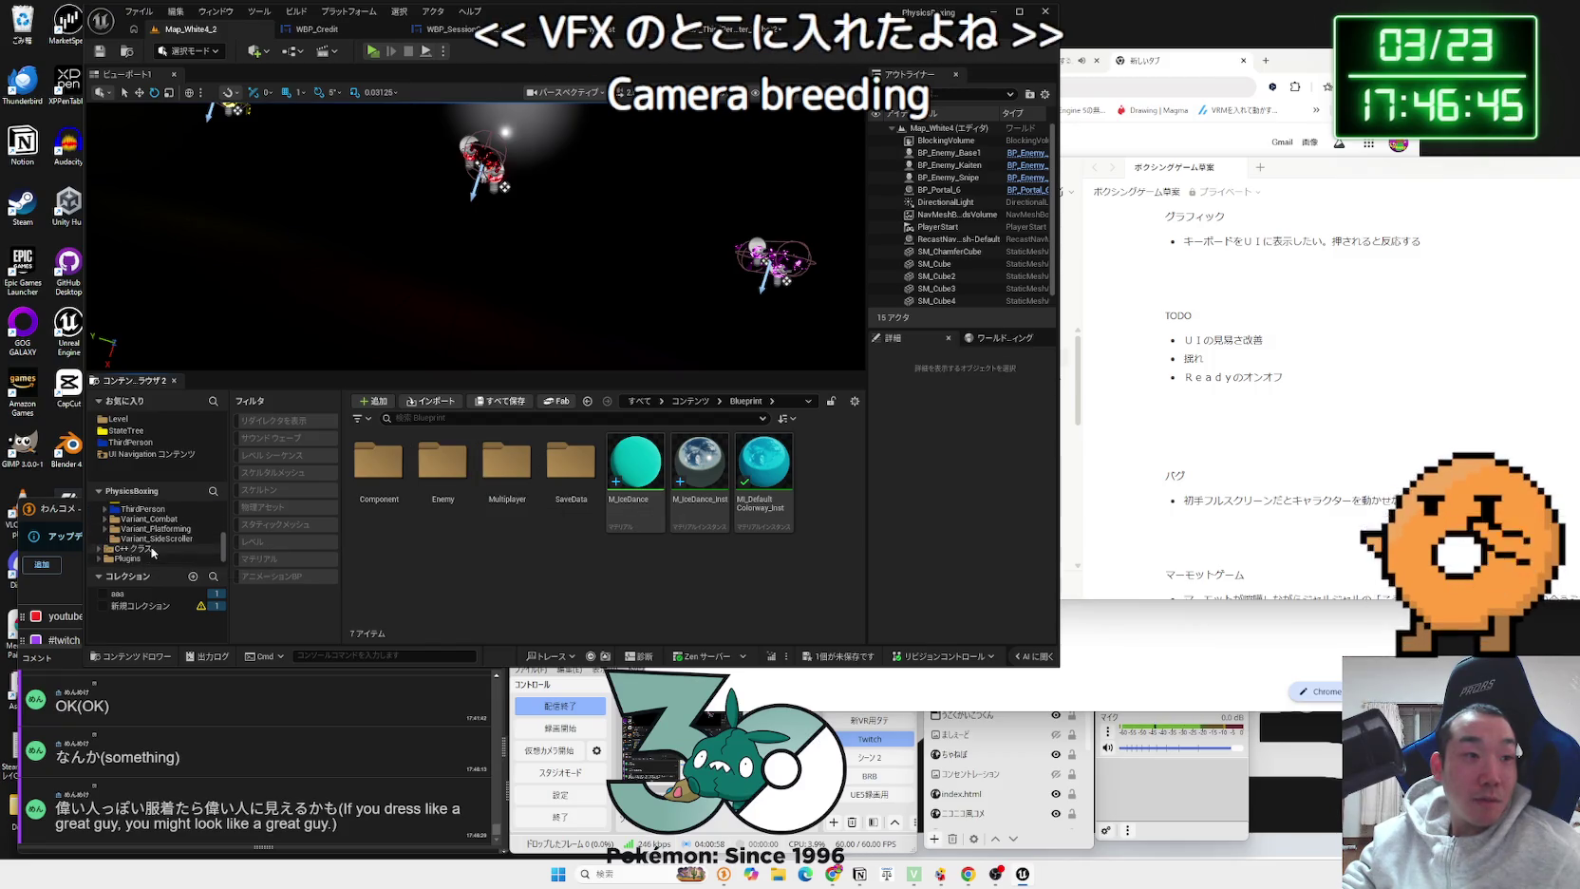
click(152, 550)
scroll(138, 546, up, 1)
click(133, 548)
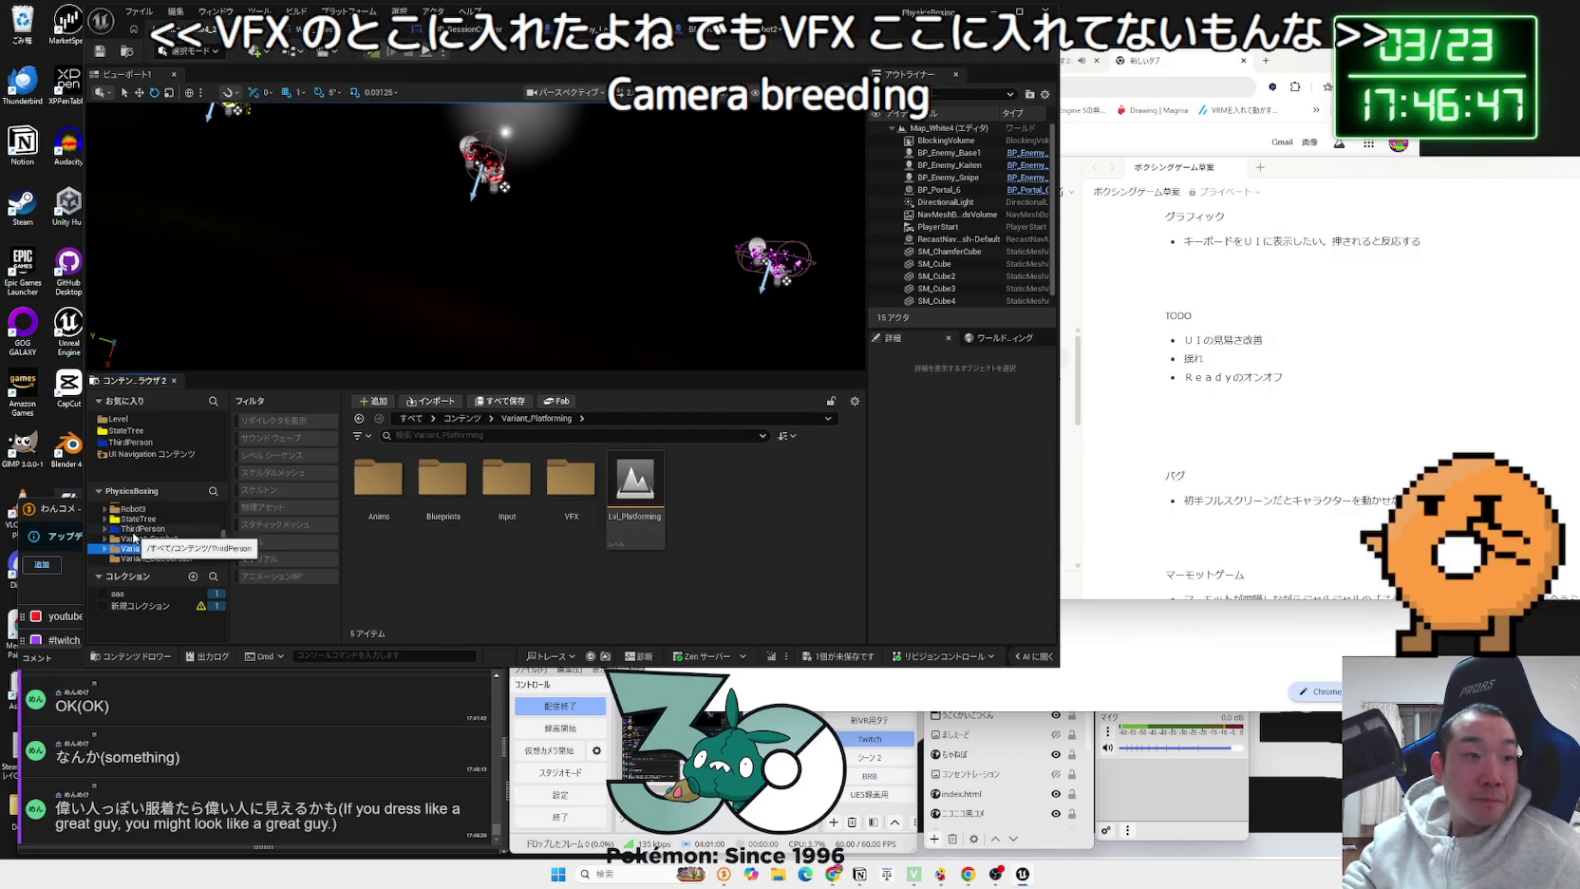
click(133, 533)
scroll(135, 534, up, 1)
click(135, 538)
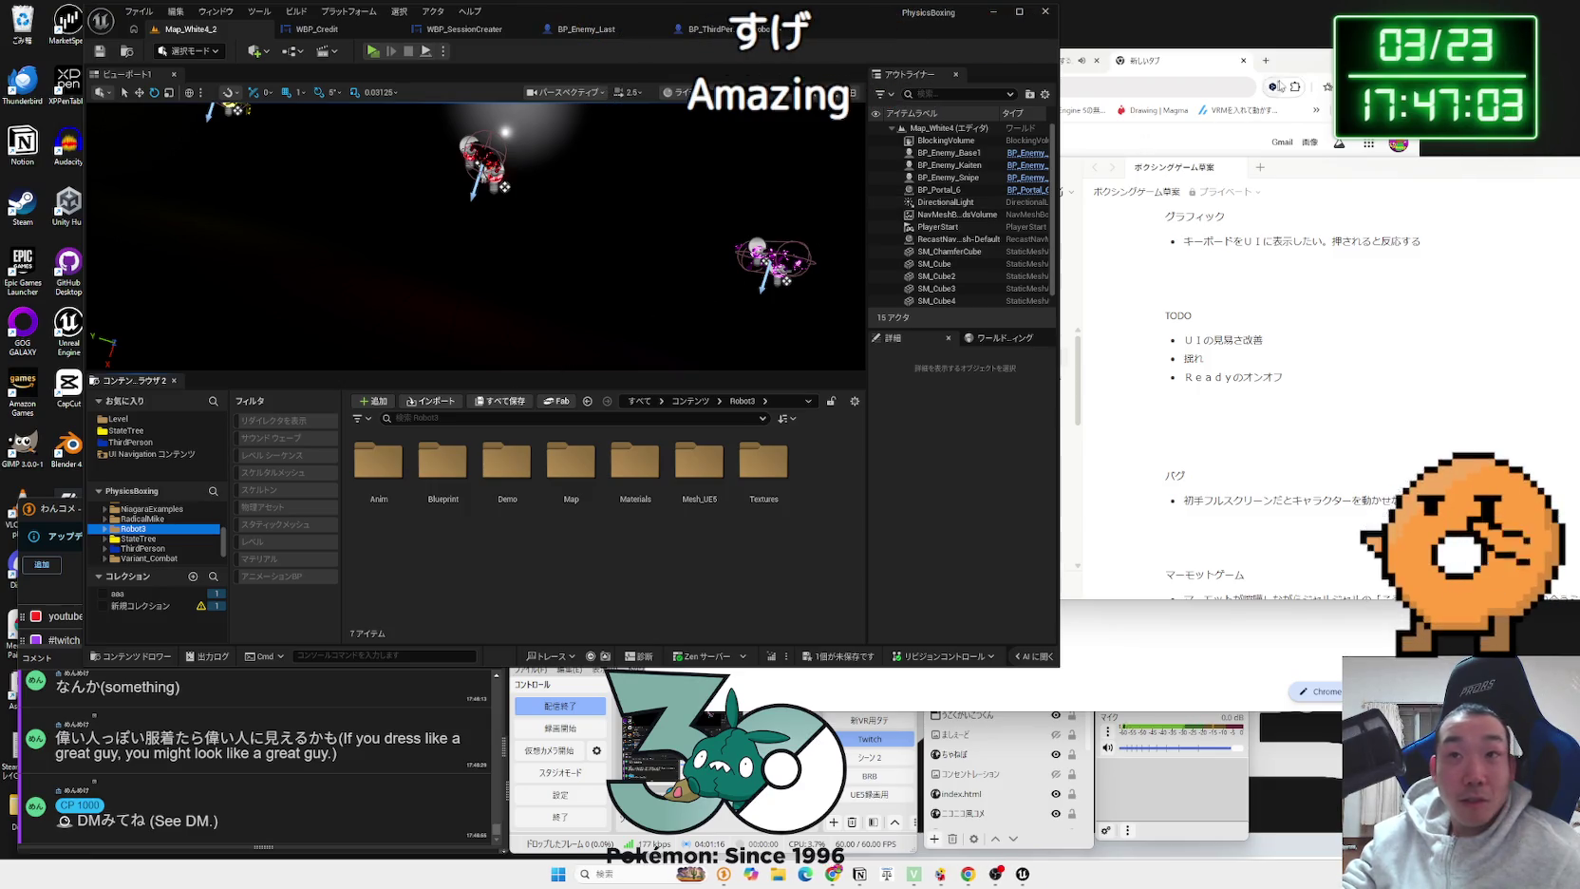
click(1195, 66)
Step: View the armored man photo full-size in its own Chrome tab
scroll(1038, 740, up, 5)
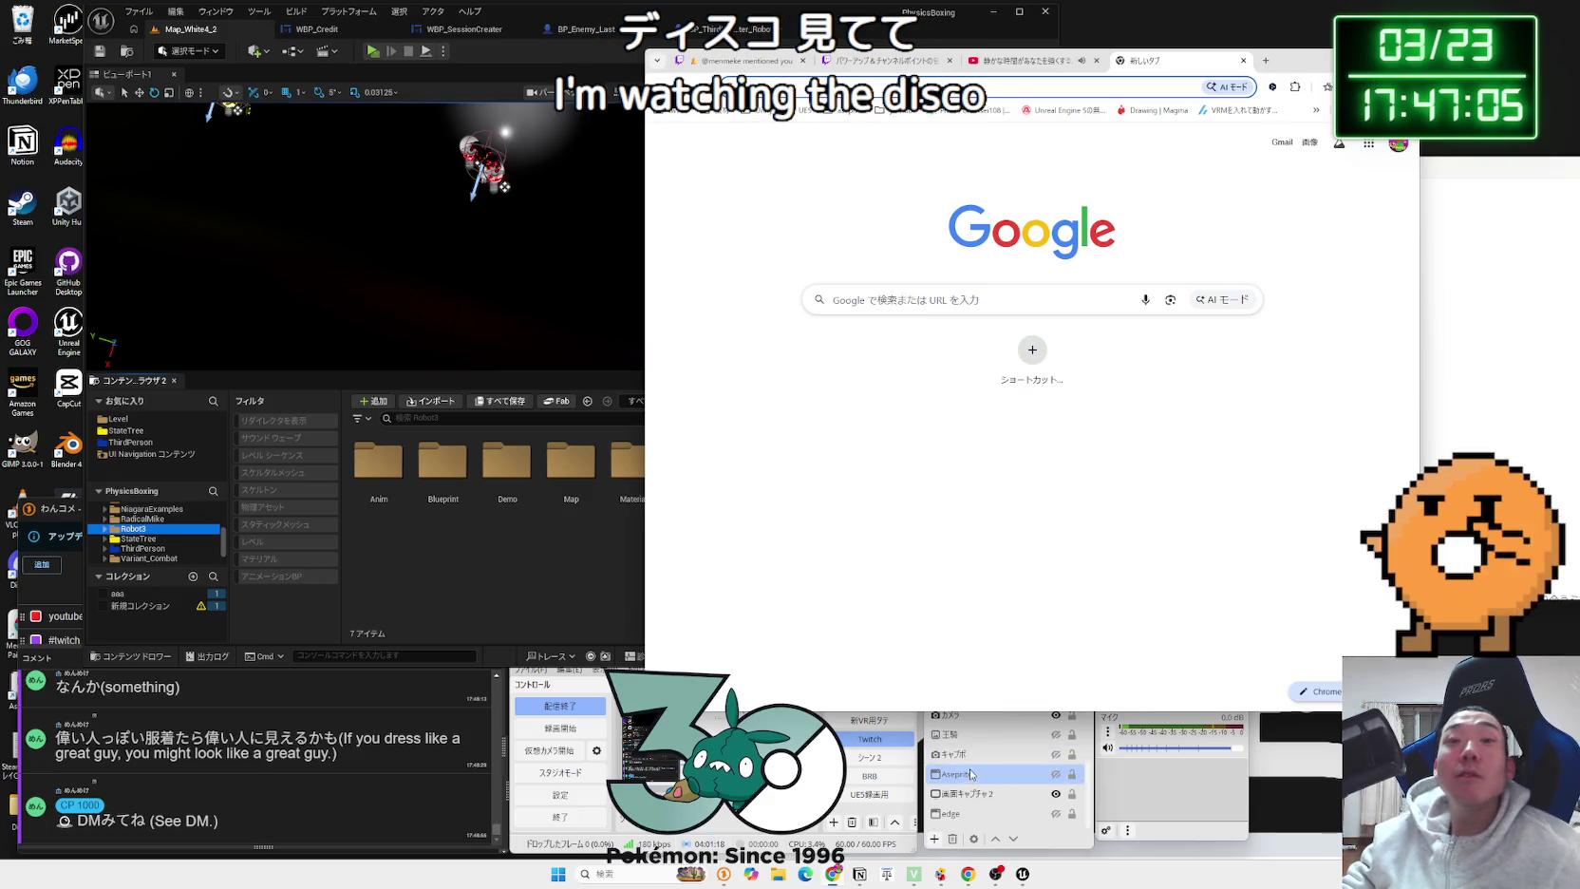
click(1056, 737)
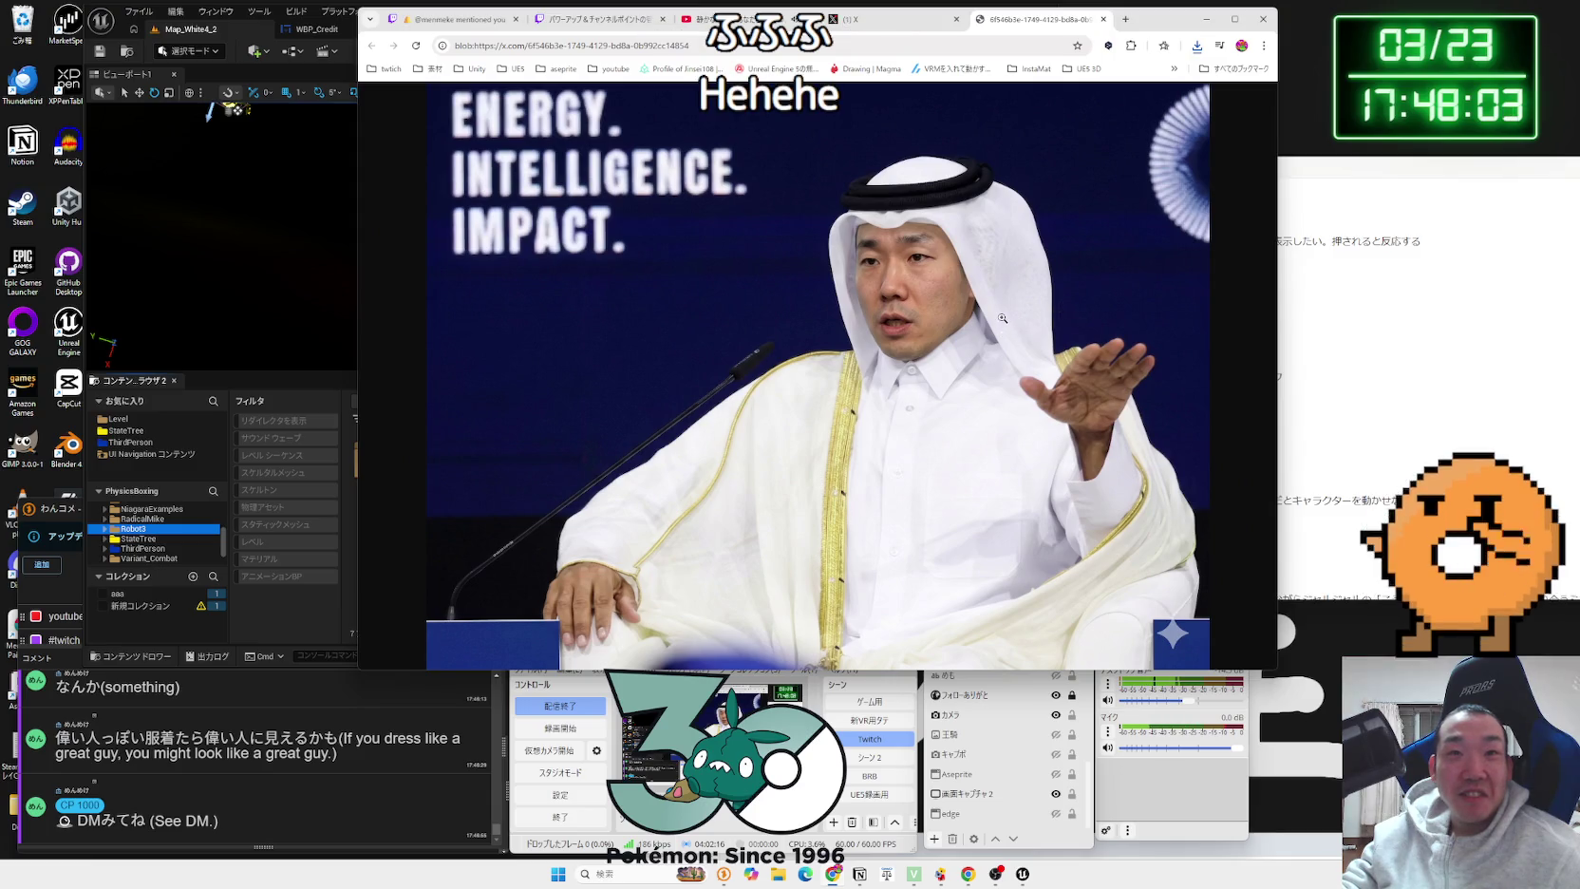
ctrl+scroll(1002, 319, down, 1)
ctrl+scroll(1002, 319, up, 1)
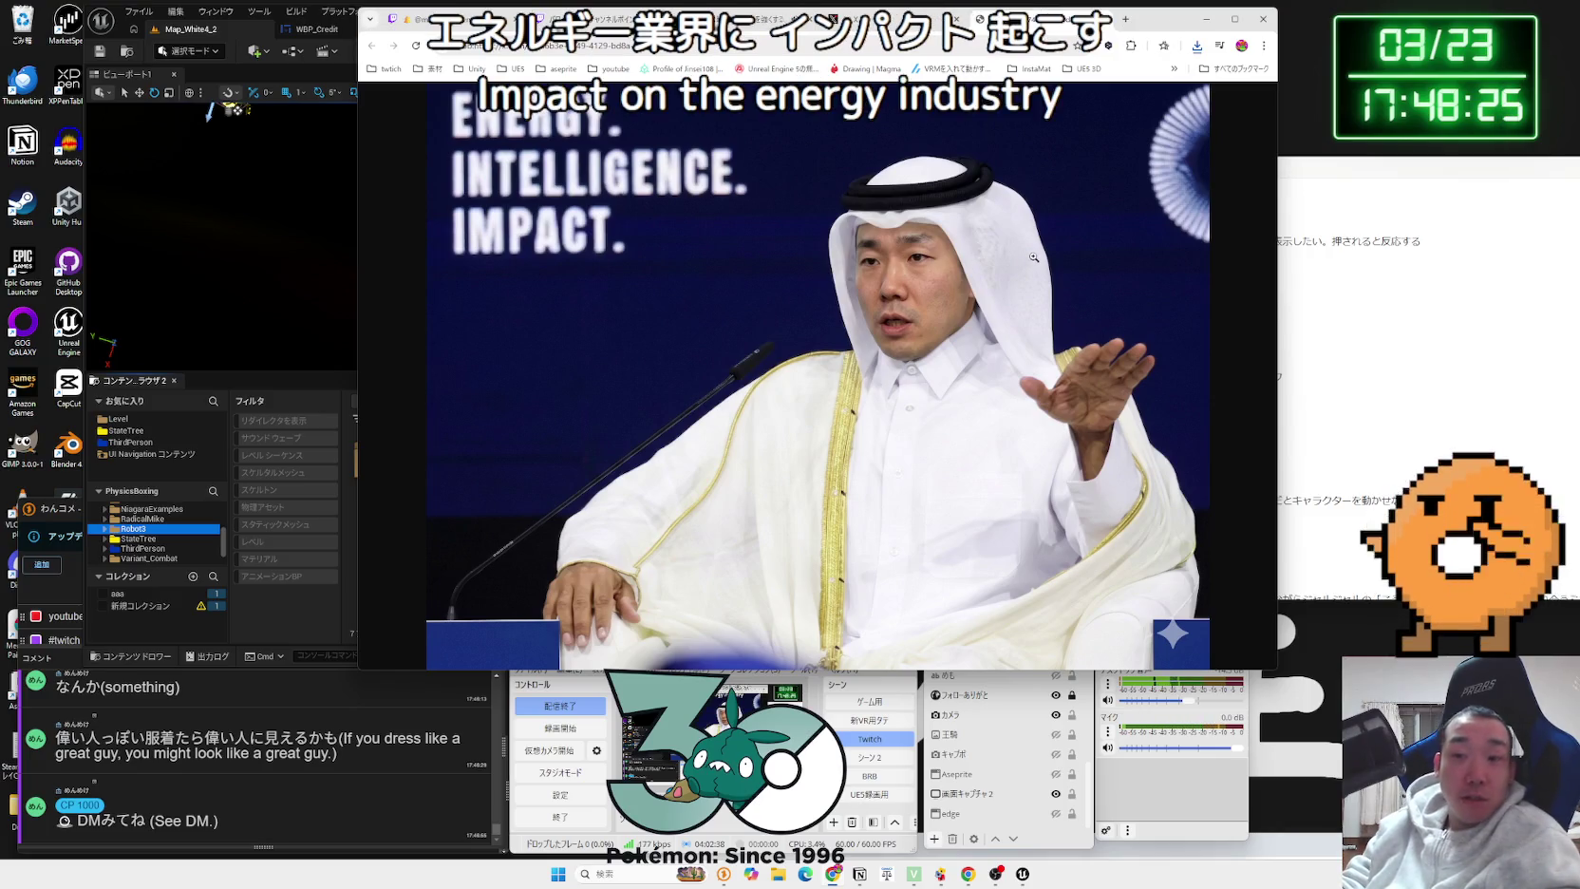
Step: Close the image and chat tabs, then move Chrome right and narrow it
click(956, 20)
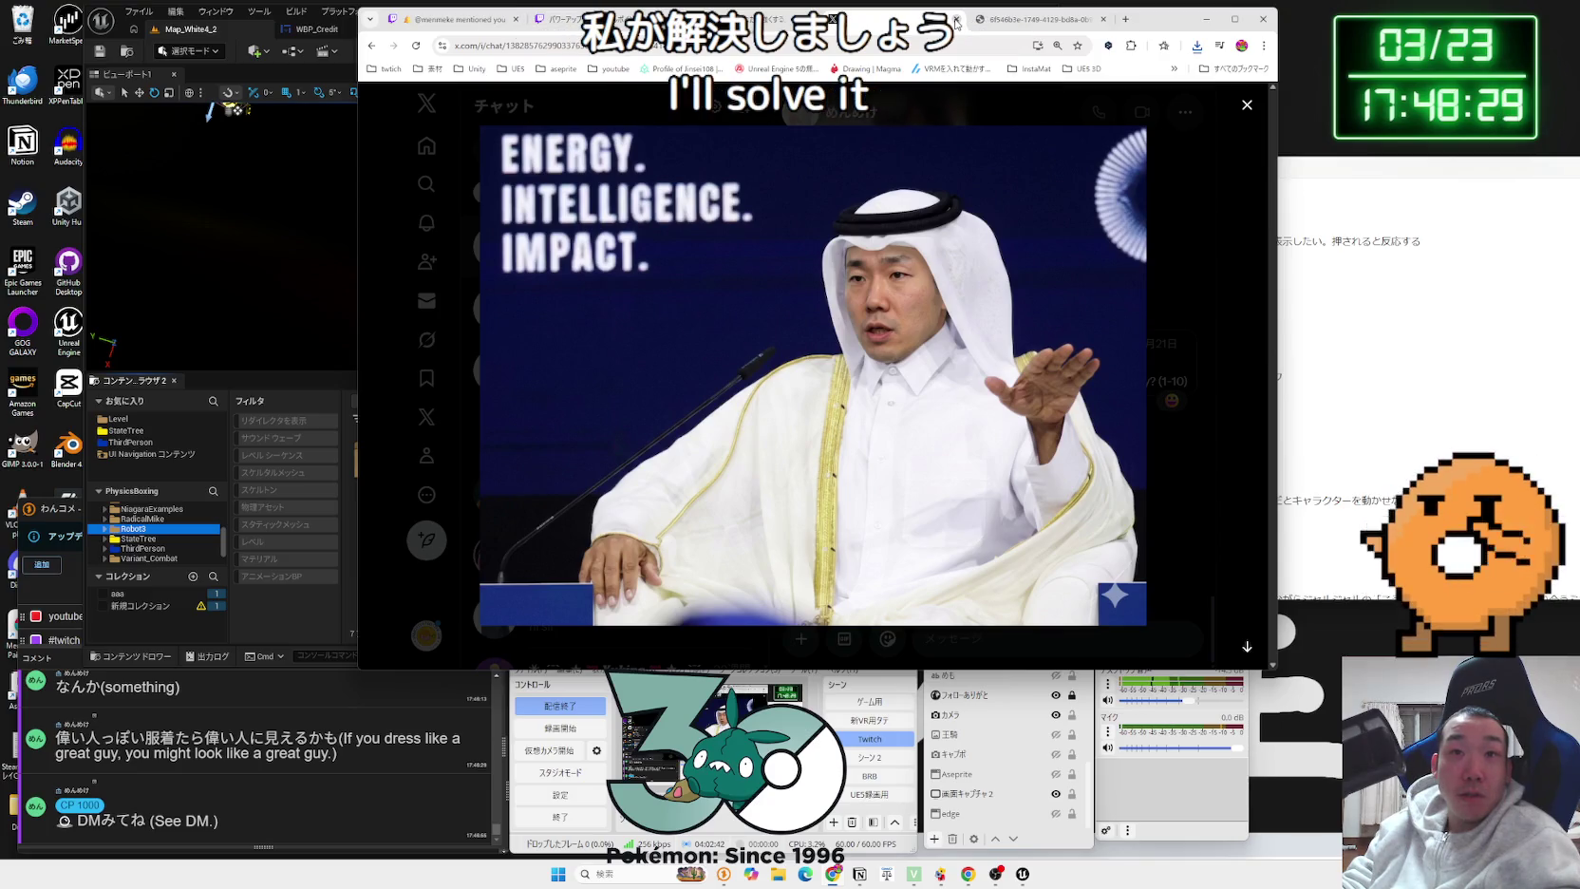
click(956, 20)
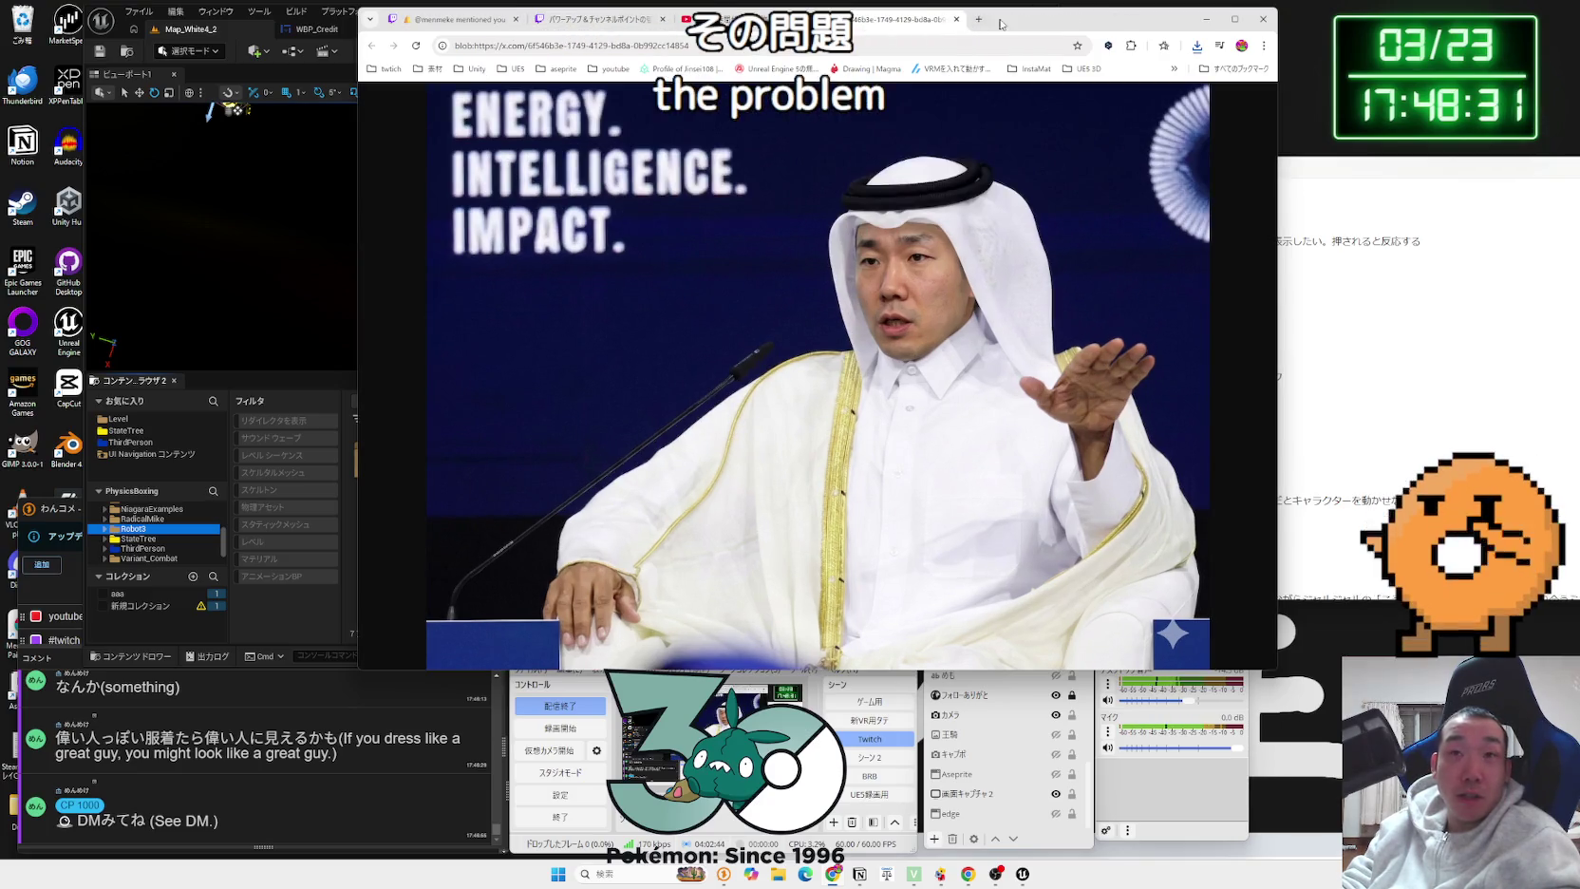
mouse_move(1024, 23)
mouse_down()
mouse_move(1301, 28)
mouse_move(1288, 29)
mouse_up()
drag(656, 202, 790, 215)
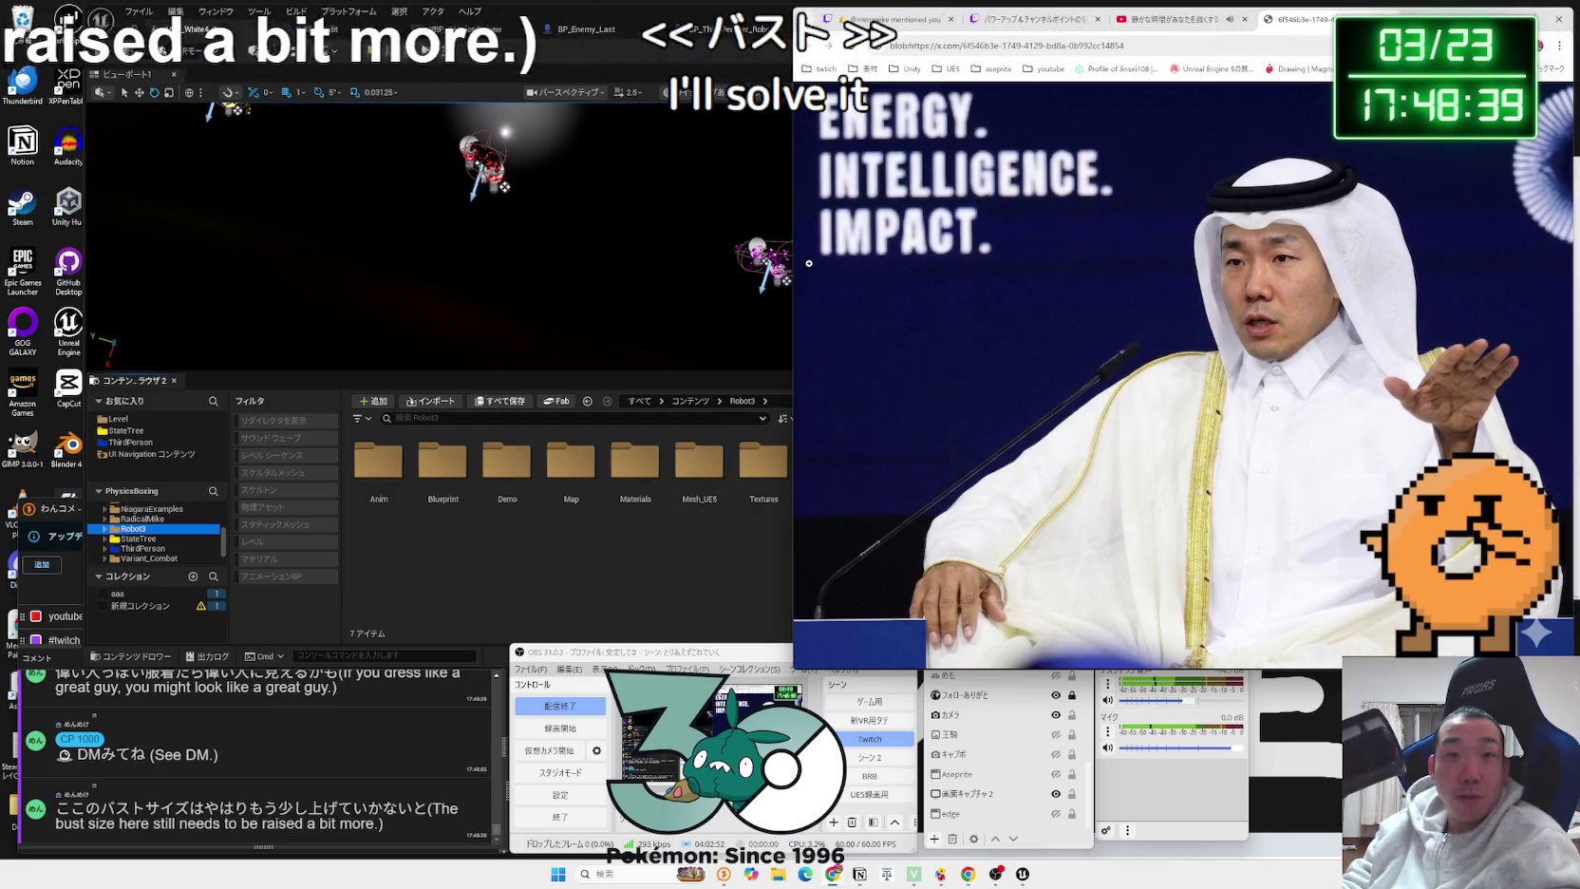
Step: Narrow Chrome further, shift it left, adjust its height, and zoom the image in and out
mouse_move(792, 257)
mouse_down()
mouse_move(952, 257)
mouse_move(853, 257)
mouse_up()
drag(1460, 5, 1284, 20)
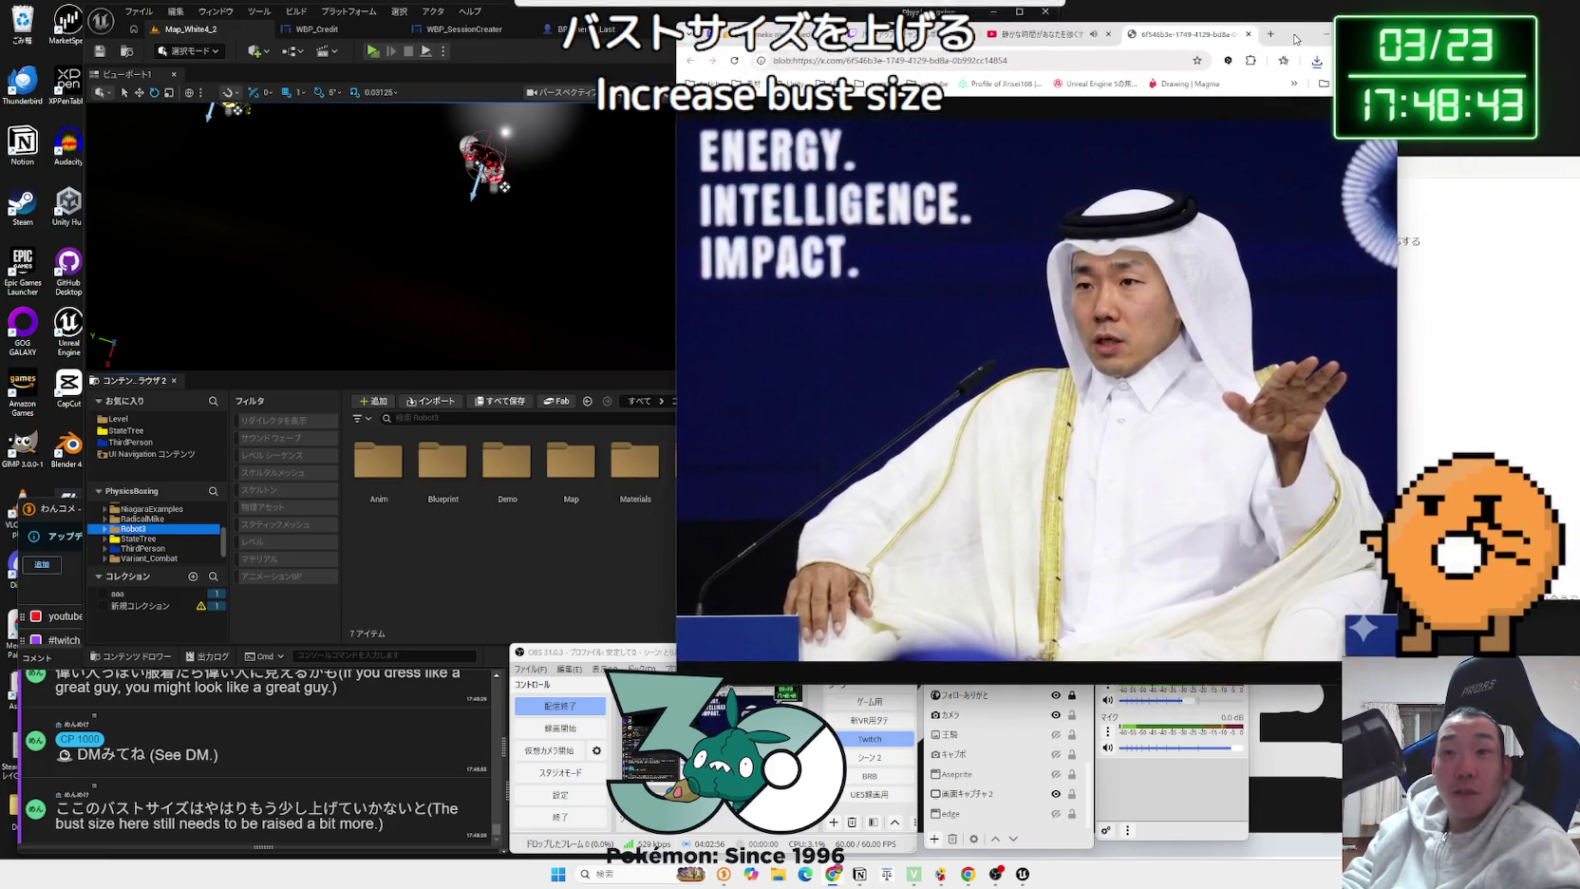
mouse_move(1083, 685)
mouse_down()
mouse_move(1092, 489)
mouse_move(1116, 679)
mouse_move(1277, 589)
mouse_up()
ctrl+scroll(1167, 469, up, 4)
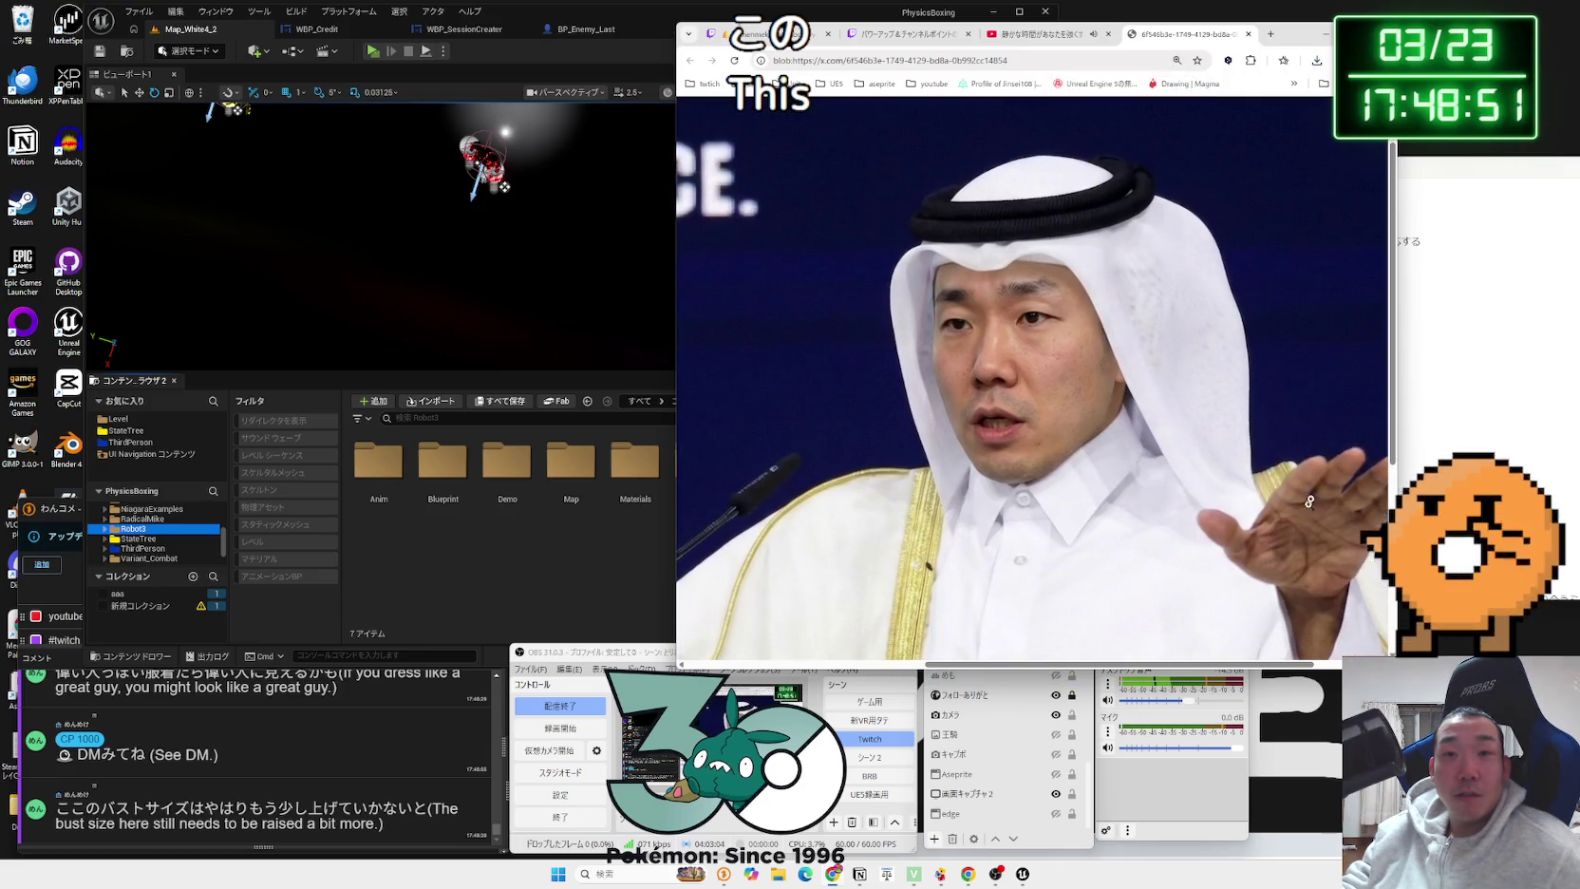
ctrl+scroll(1119, 397, up, 3)
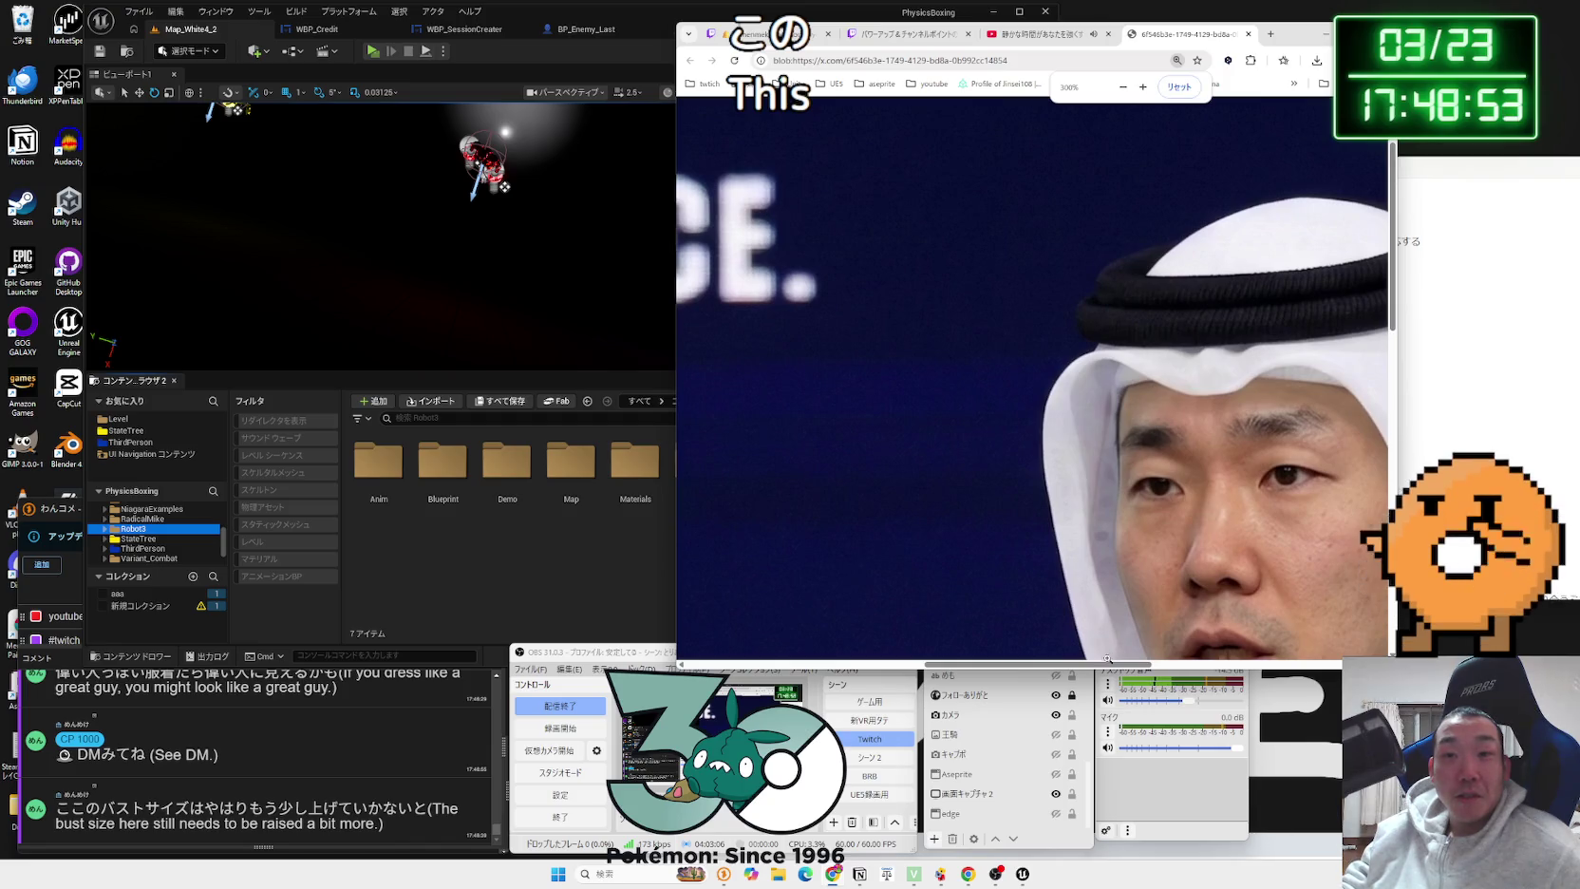
drag(1106, 657, 1184, 657)
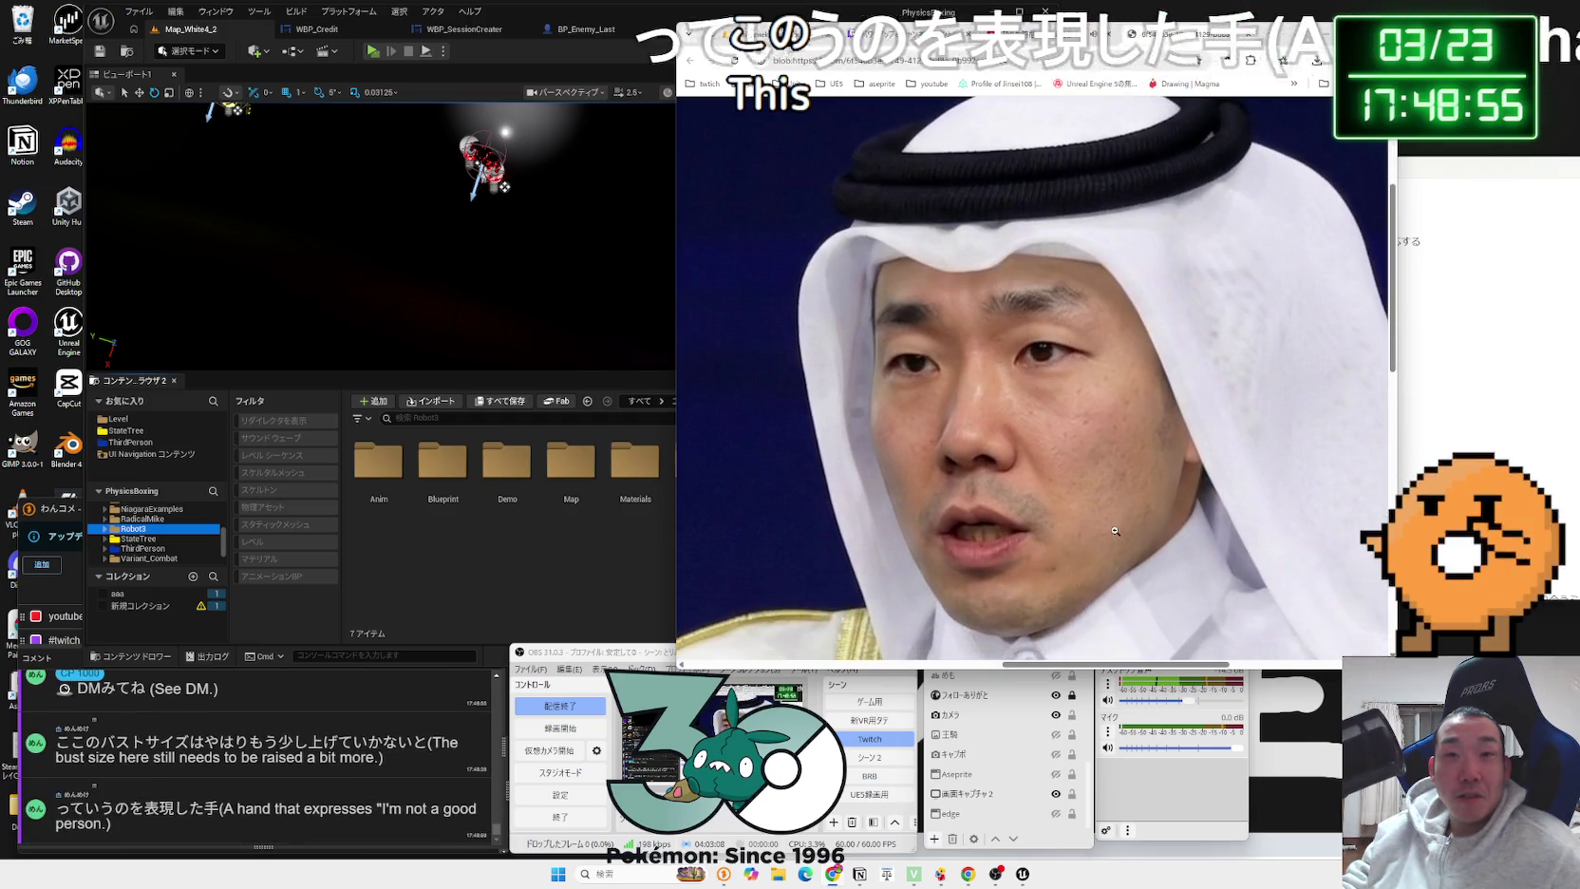
ctrl+scroll(1115, 531, down, 6)
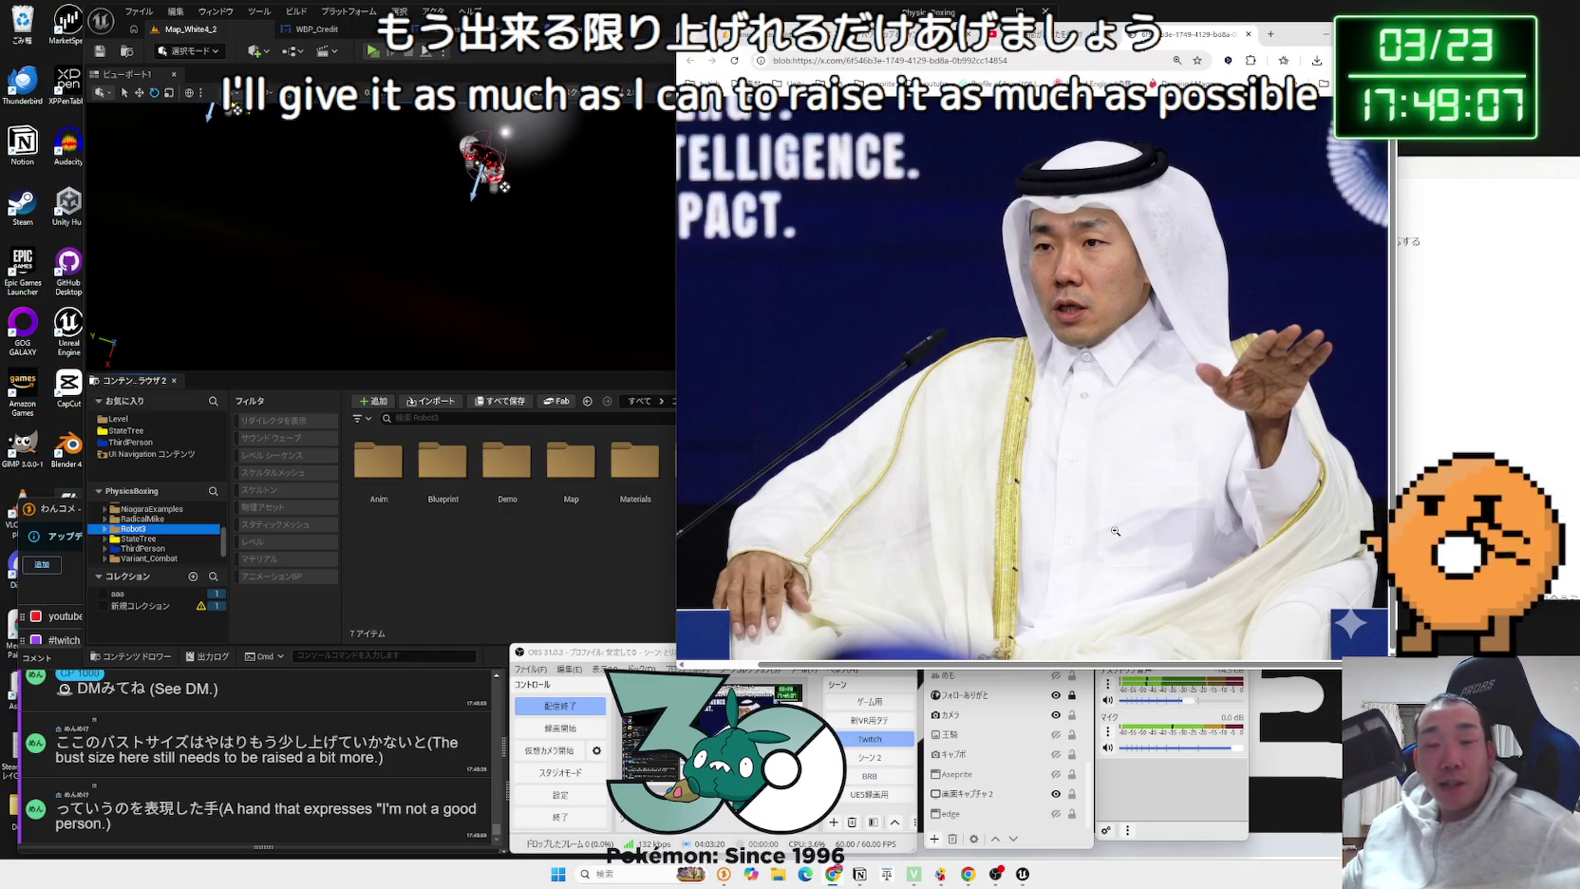
Step: Save the unsaved BP_ThirdPersonCharacter blueprint changes
click(581, 53)
click(710, 29)
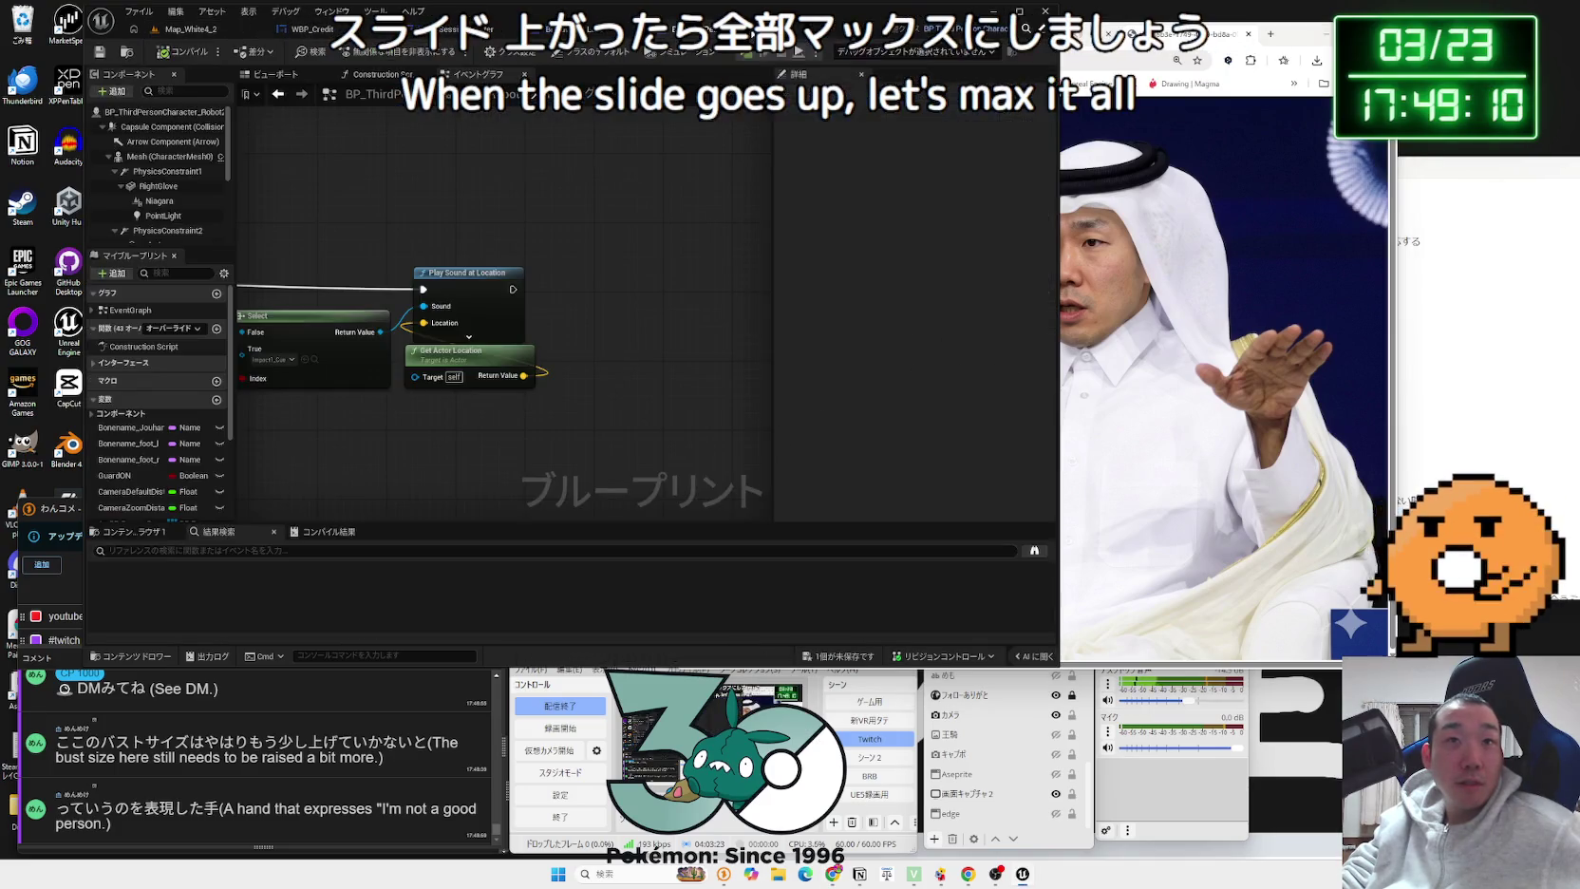
click(876, 655)
click(864, 558)
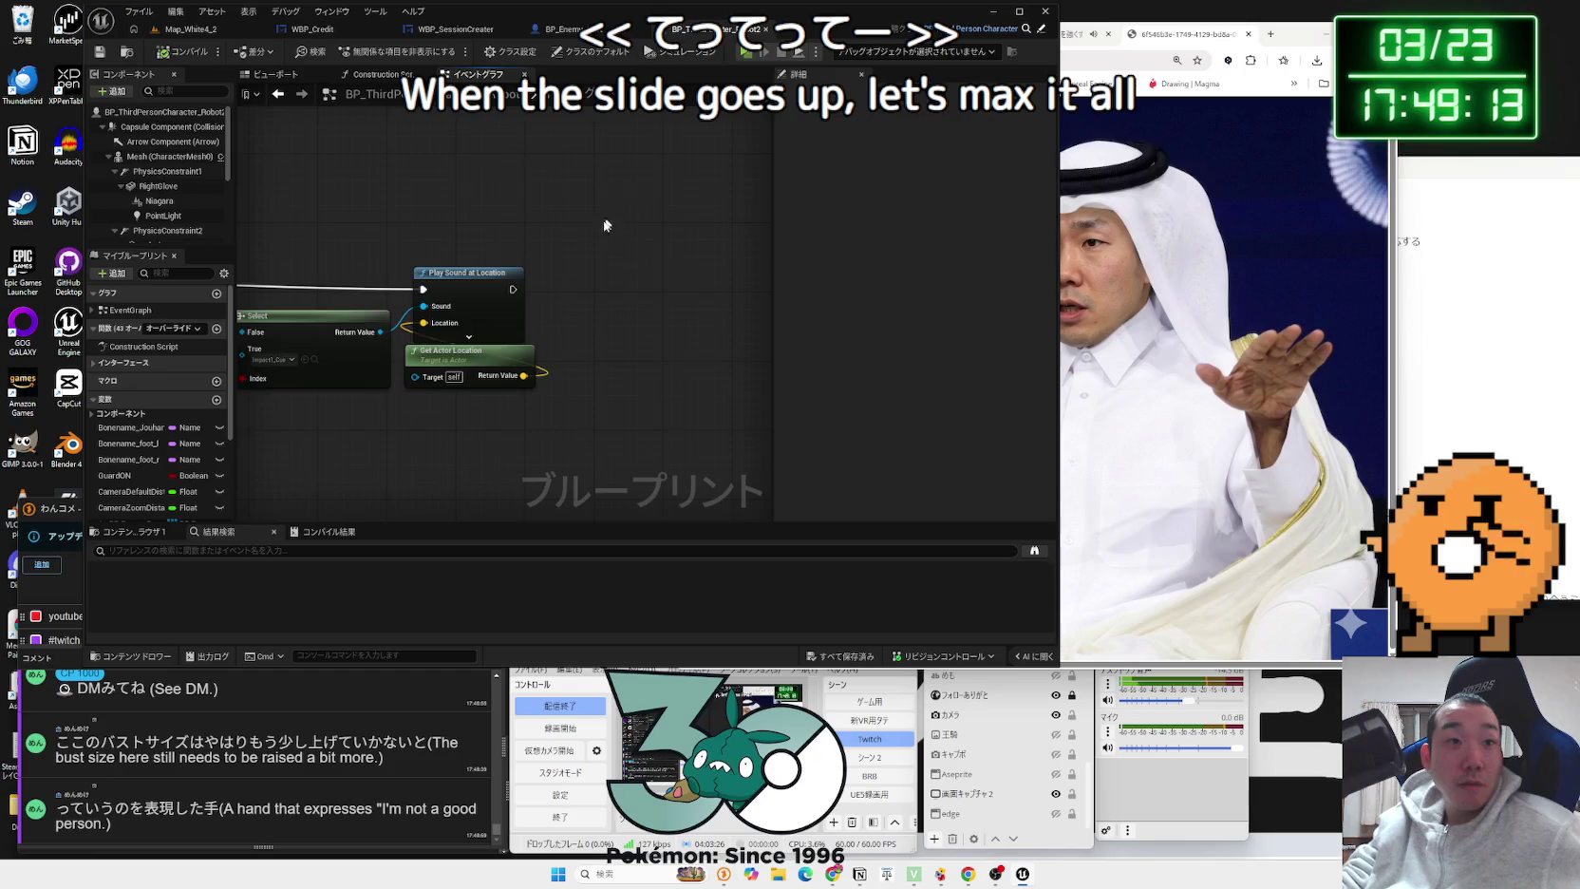
scroll(613, 214, down, 5)
scroll(474, 285, up, 3)
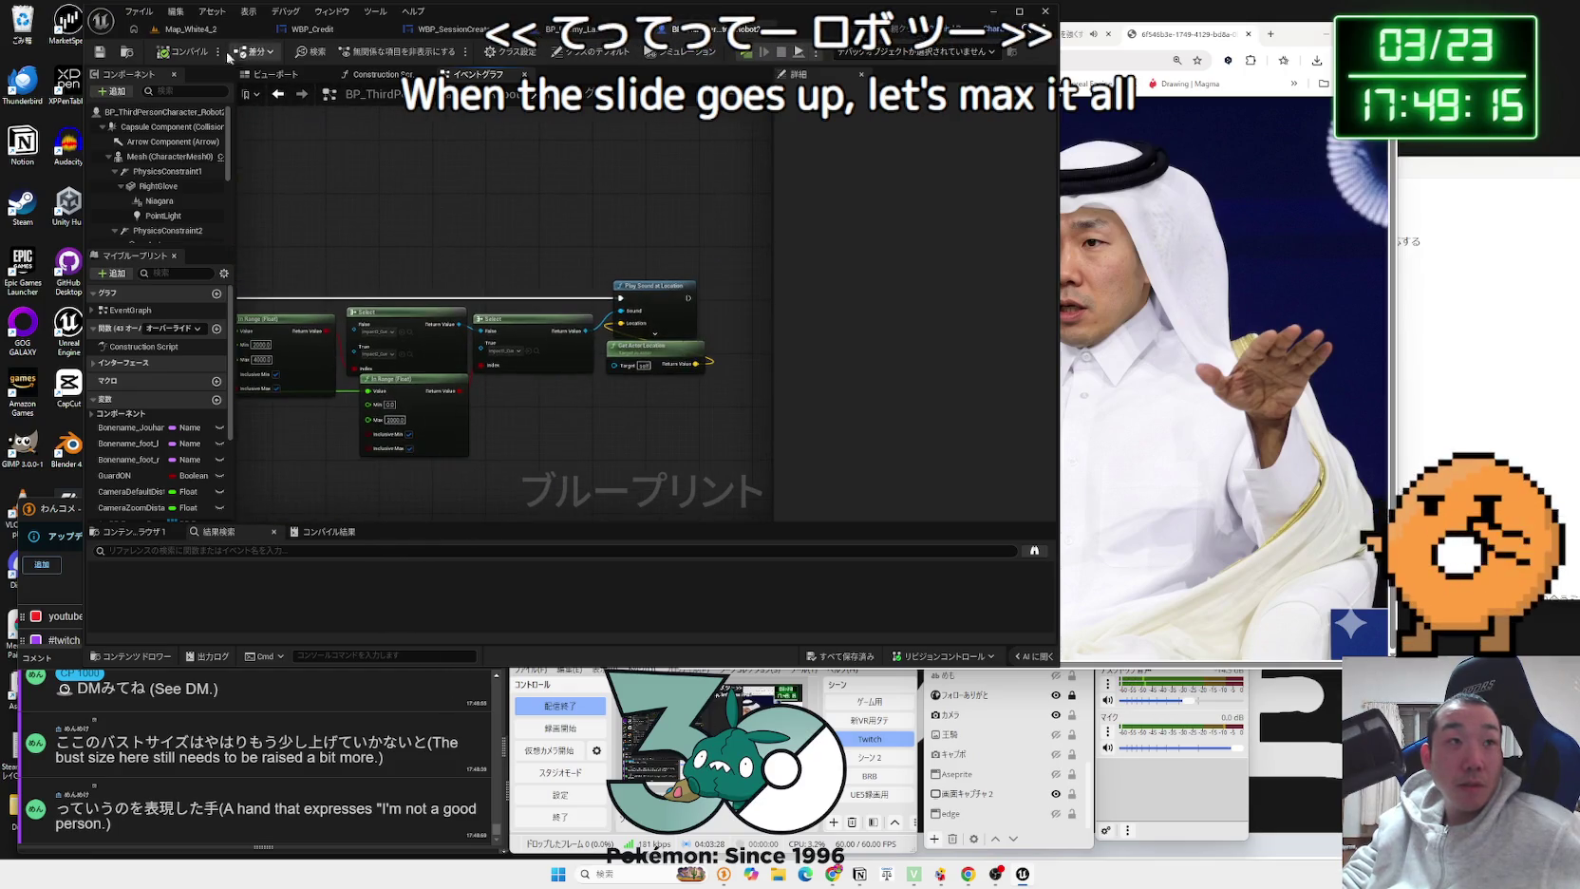
Step: In the level editor's Content Browser, navigate from Robot3 to the top-level Content > Blueprint folder
click(189, 29)
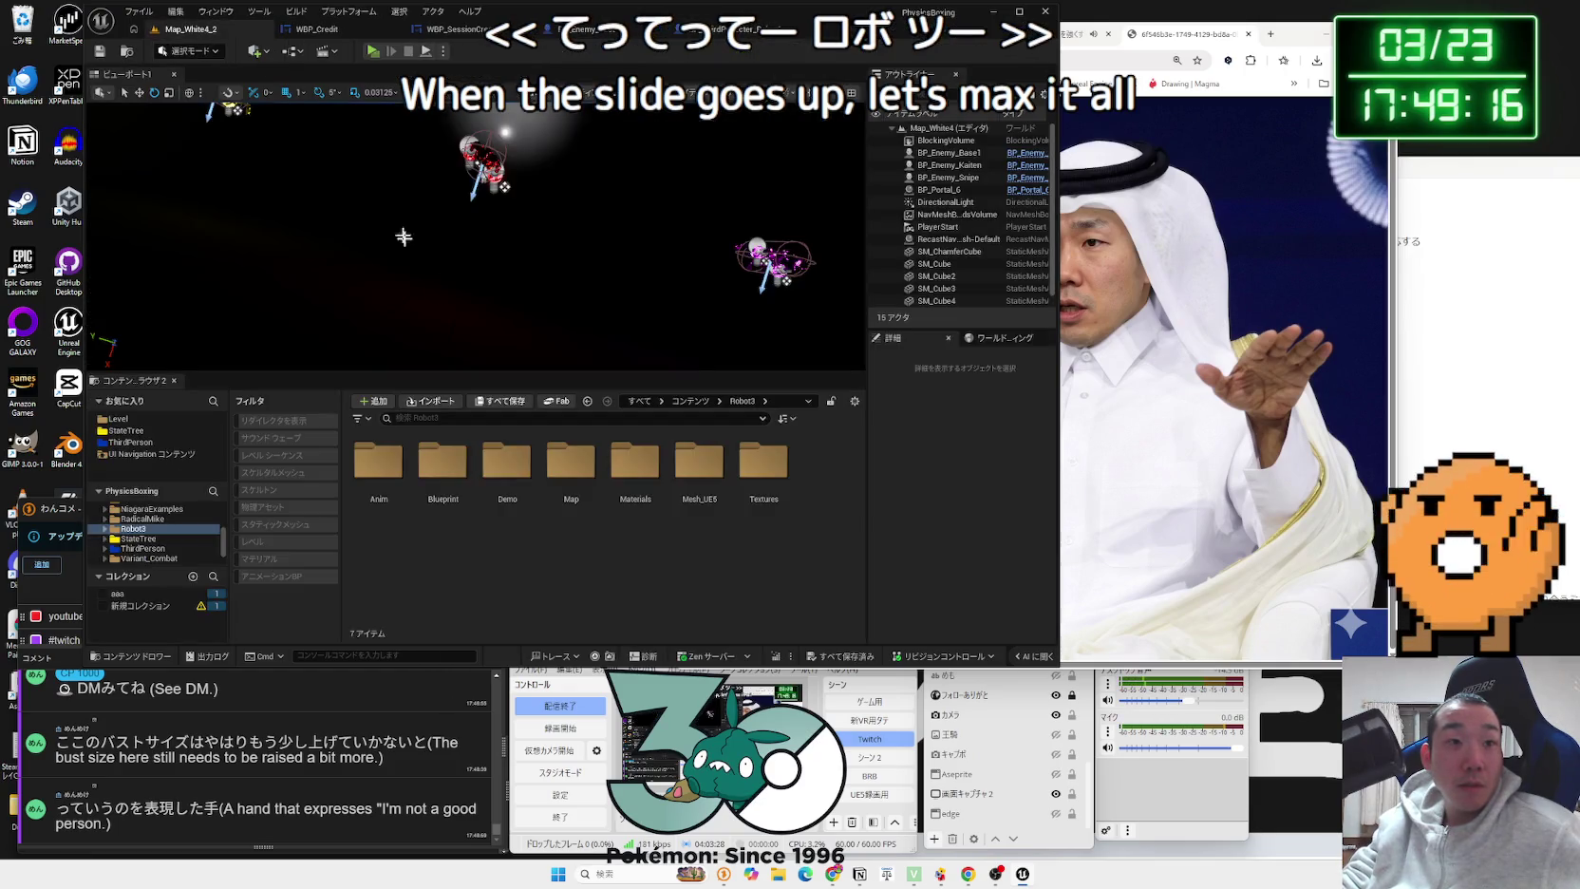
double_click(451, 500)
right_click(649, 543)
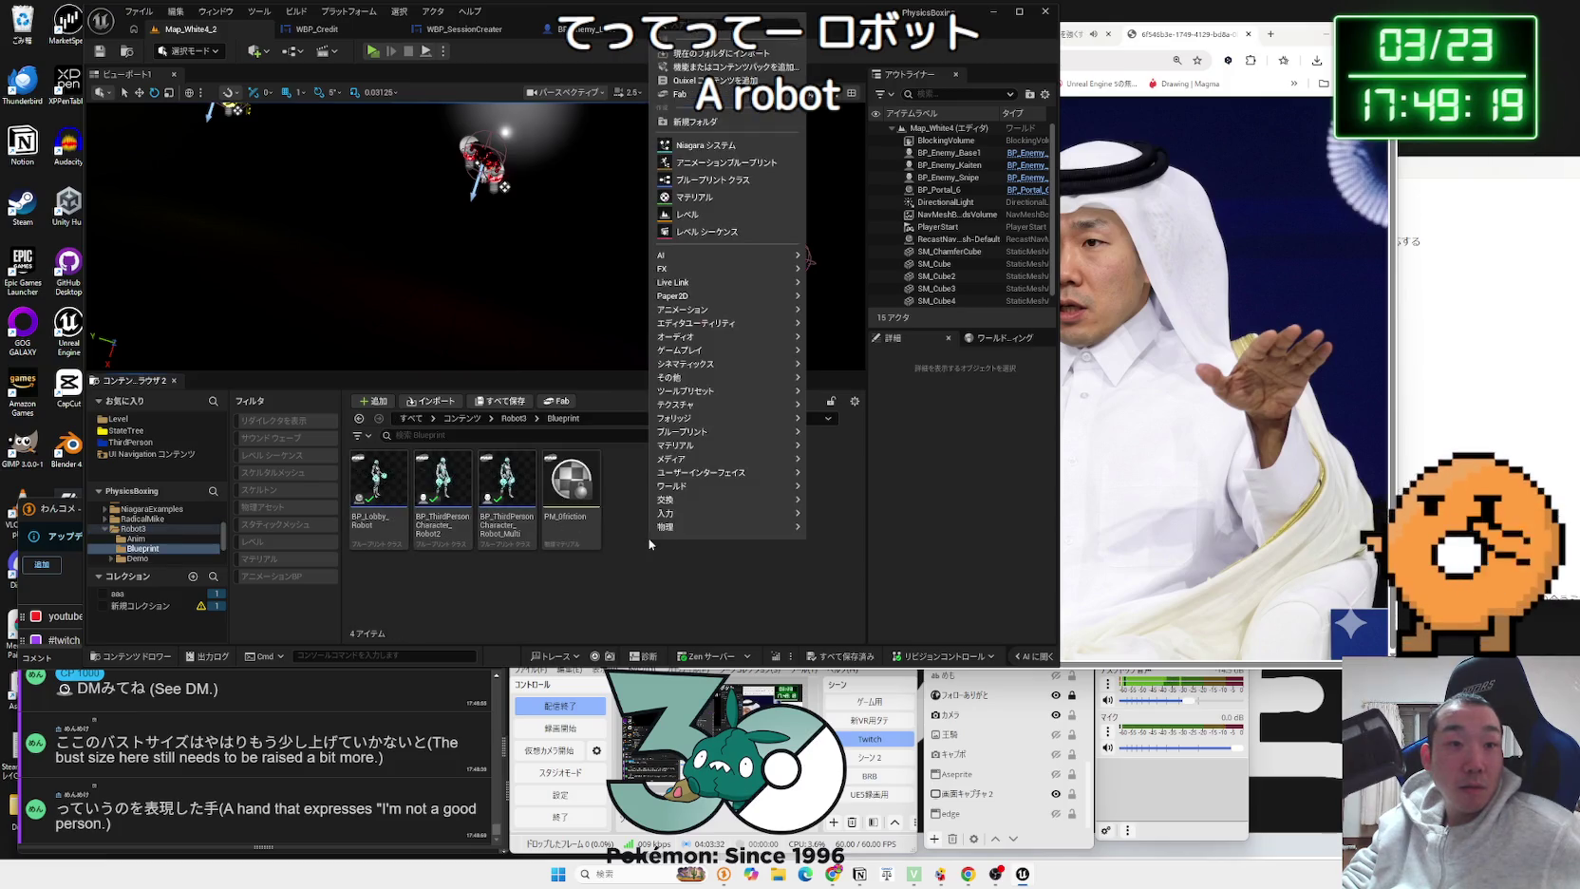
click(631, 543)
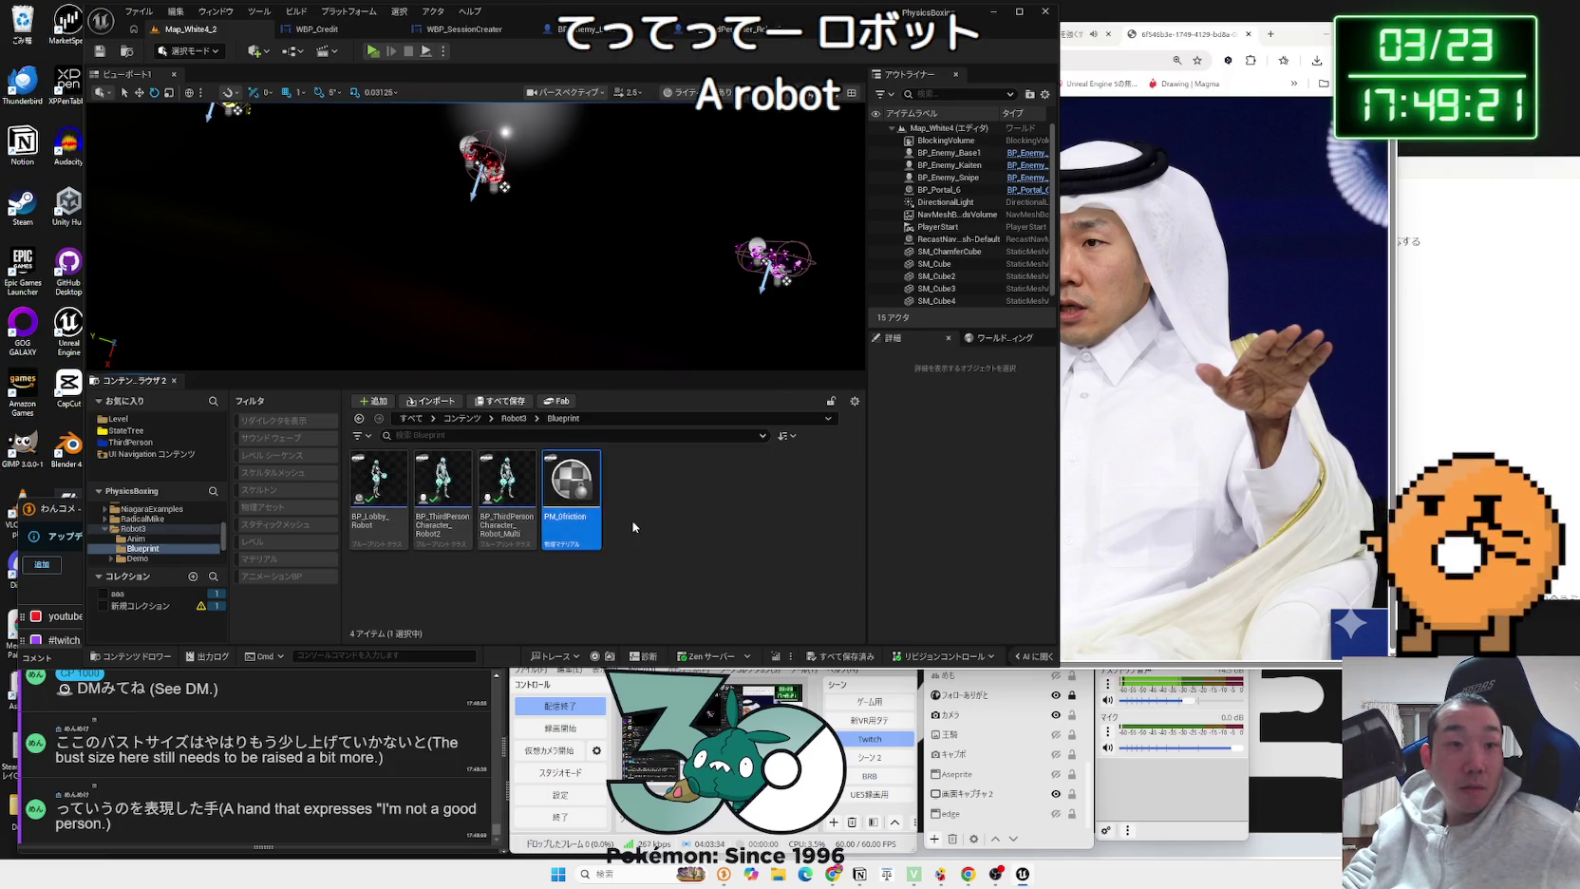
key(alt+Left)
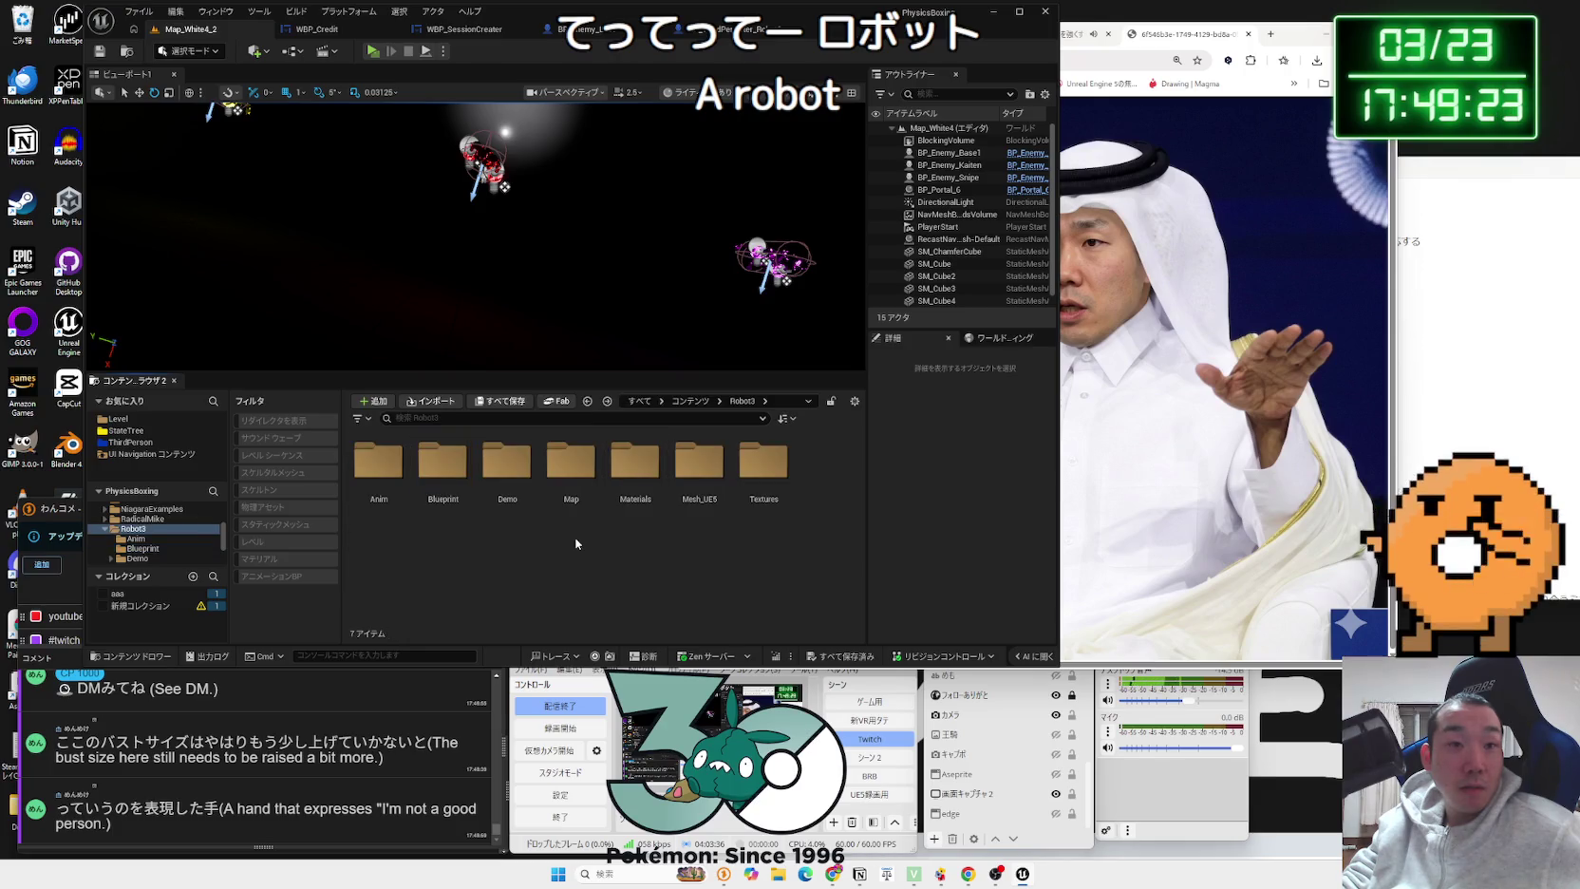
scroll(117, 532, up, 5)
click(142, 520)
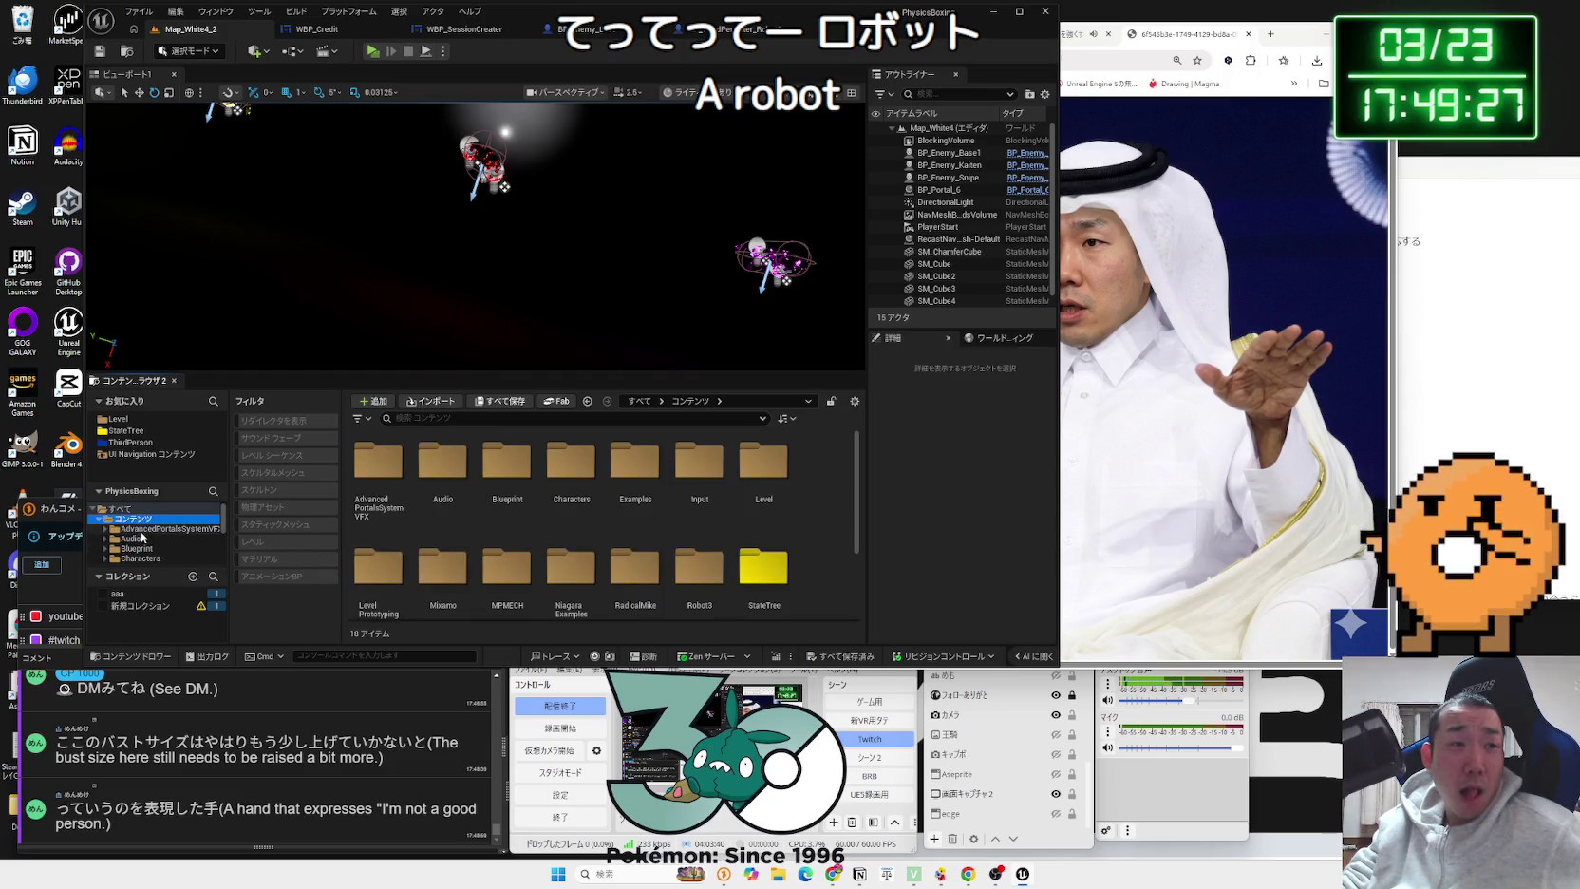
scroll(721, 512, down, 1)
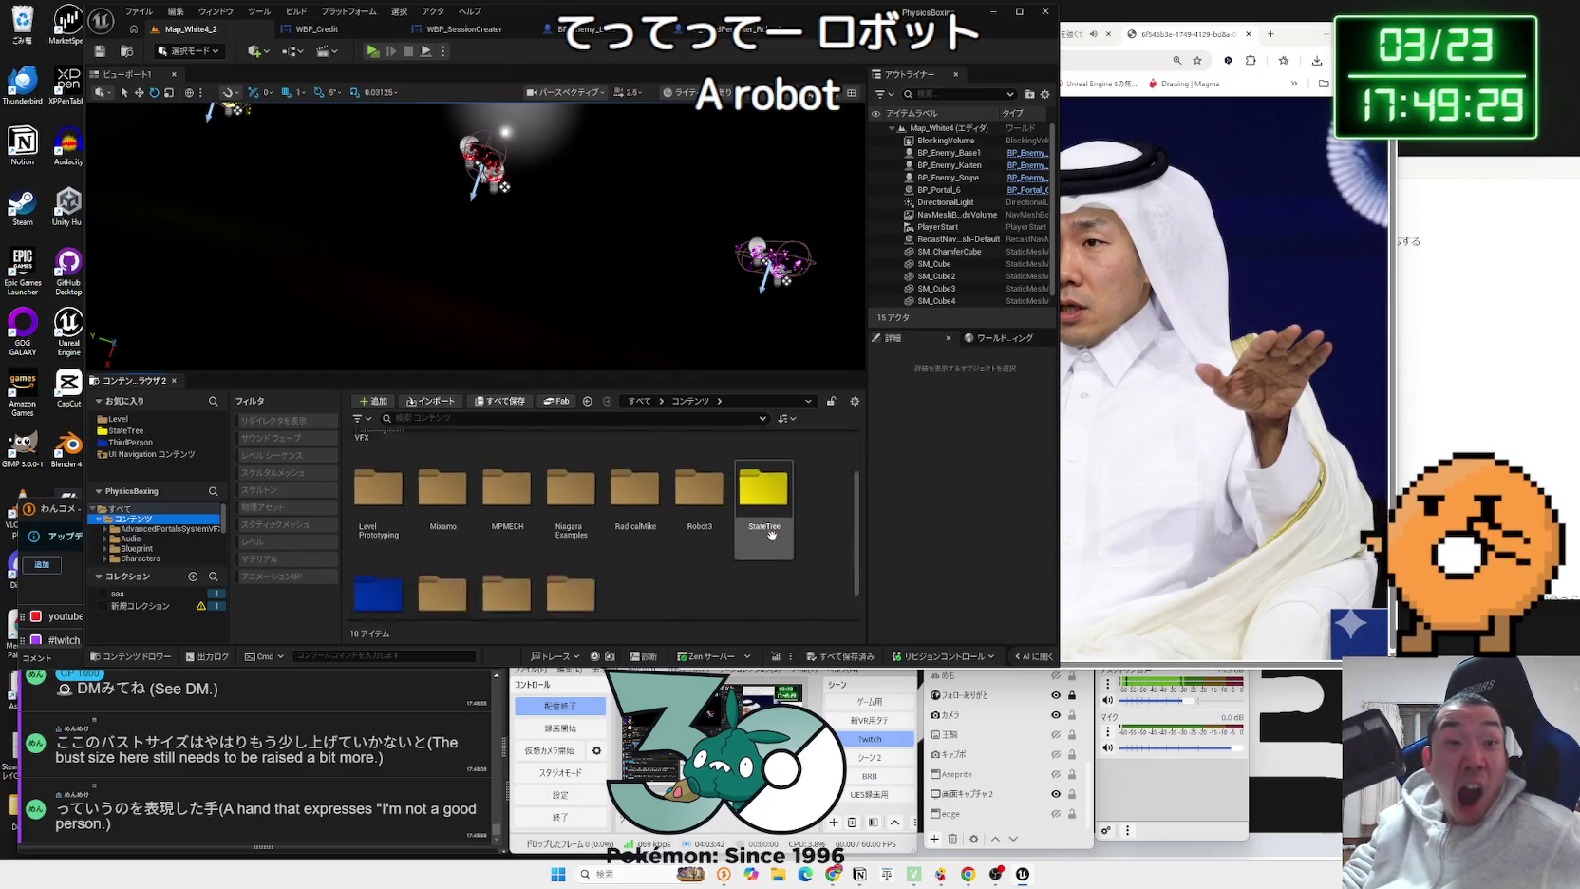
scroll(771, 536, down, 1)
scroll(399, 548, up, 2)
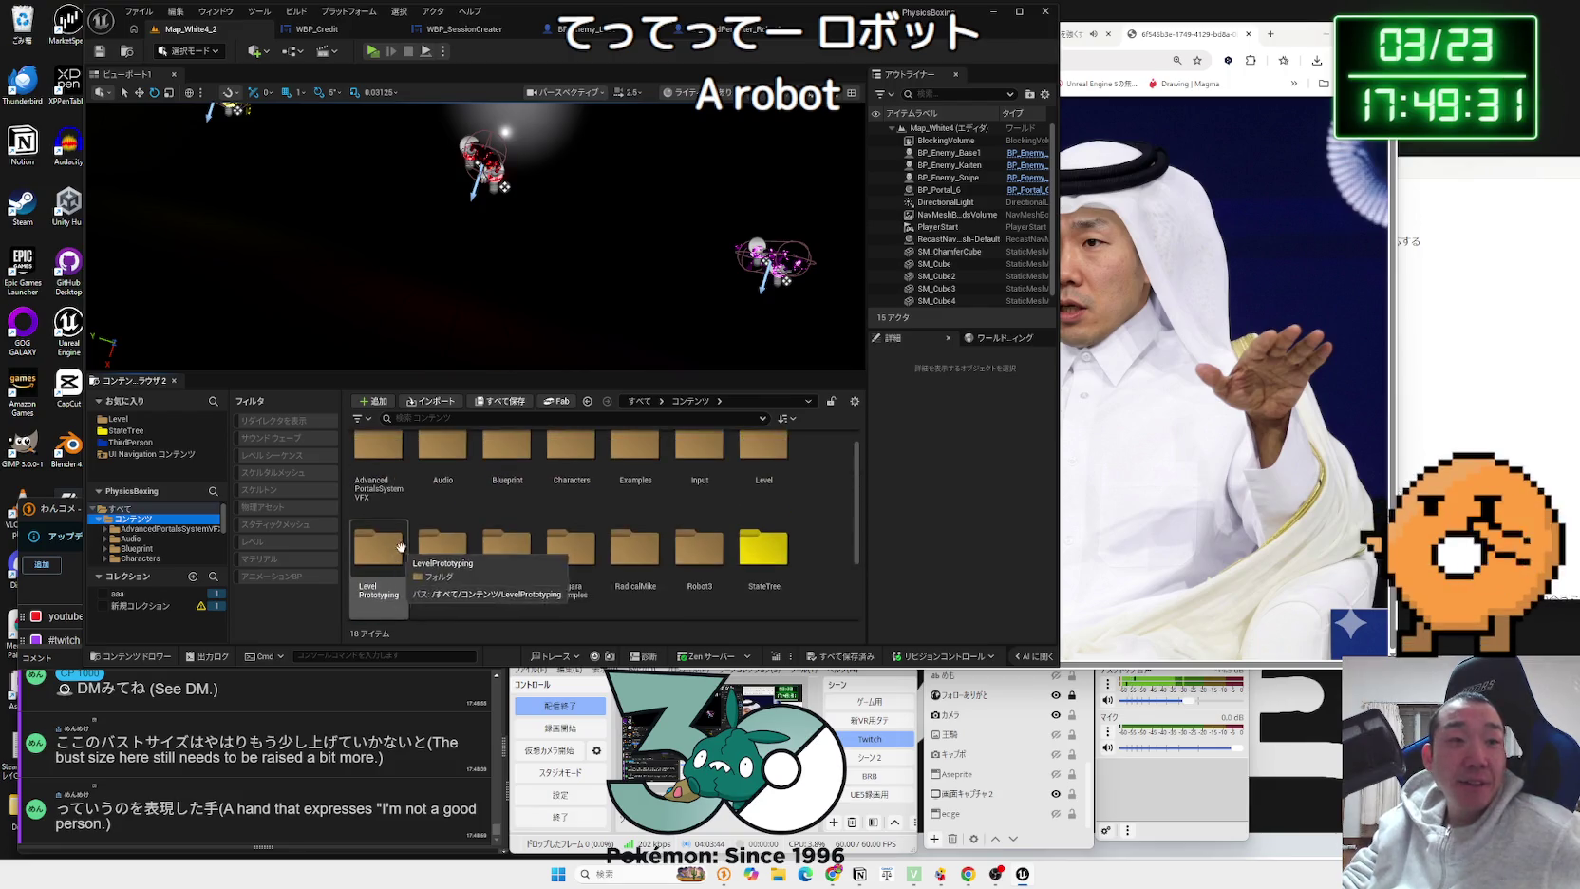
double_click(510, 474)
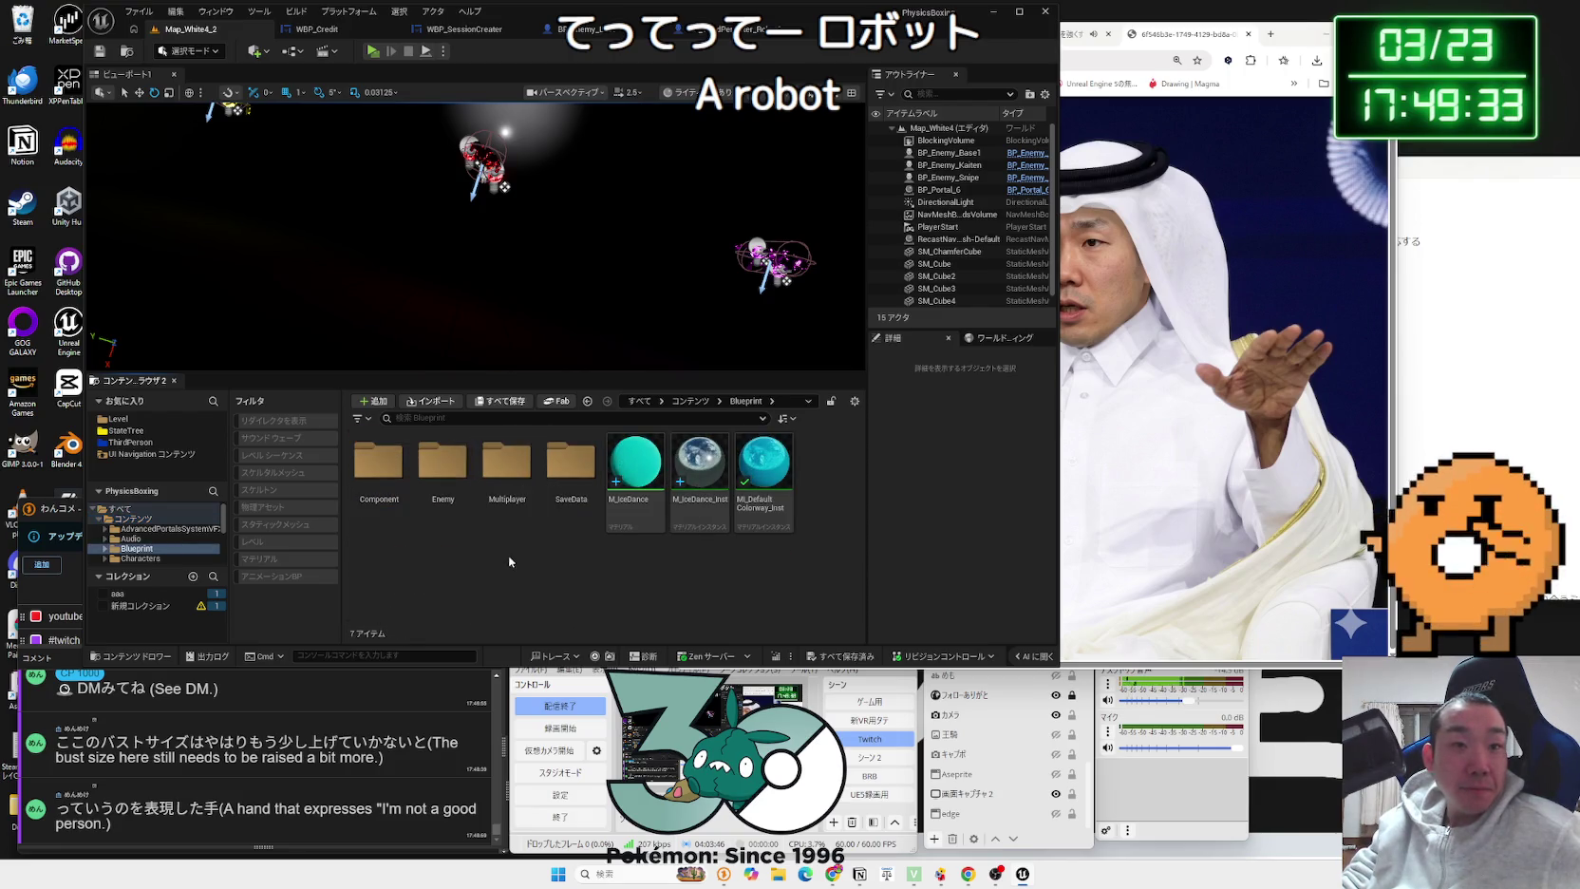
right_click(542, 560)
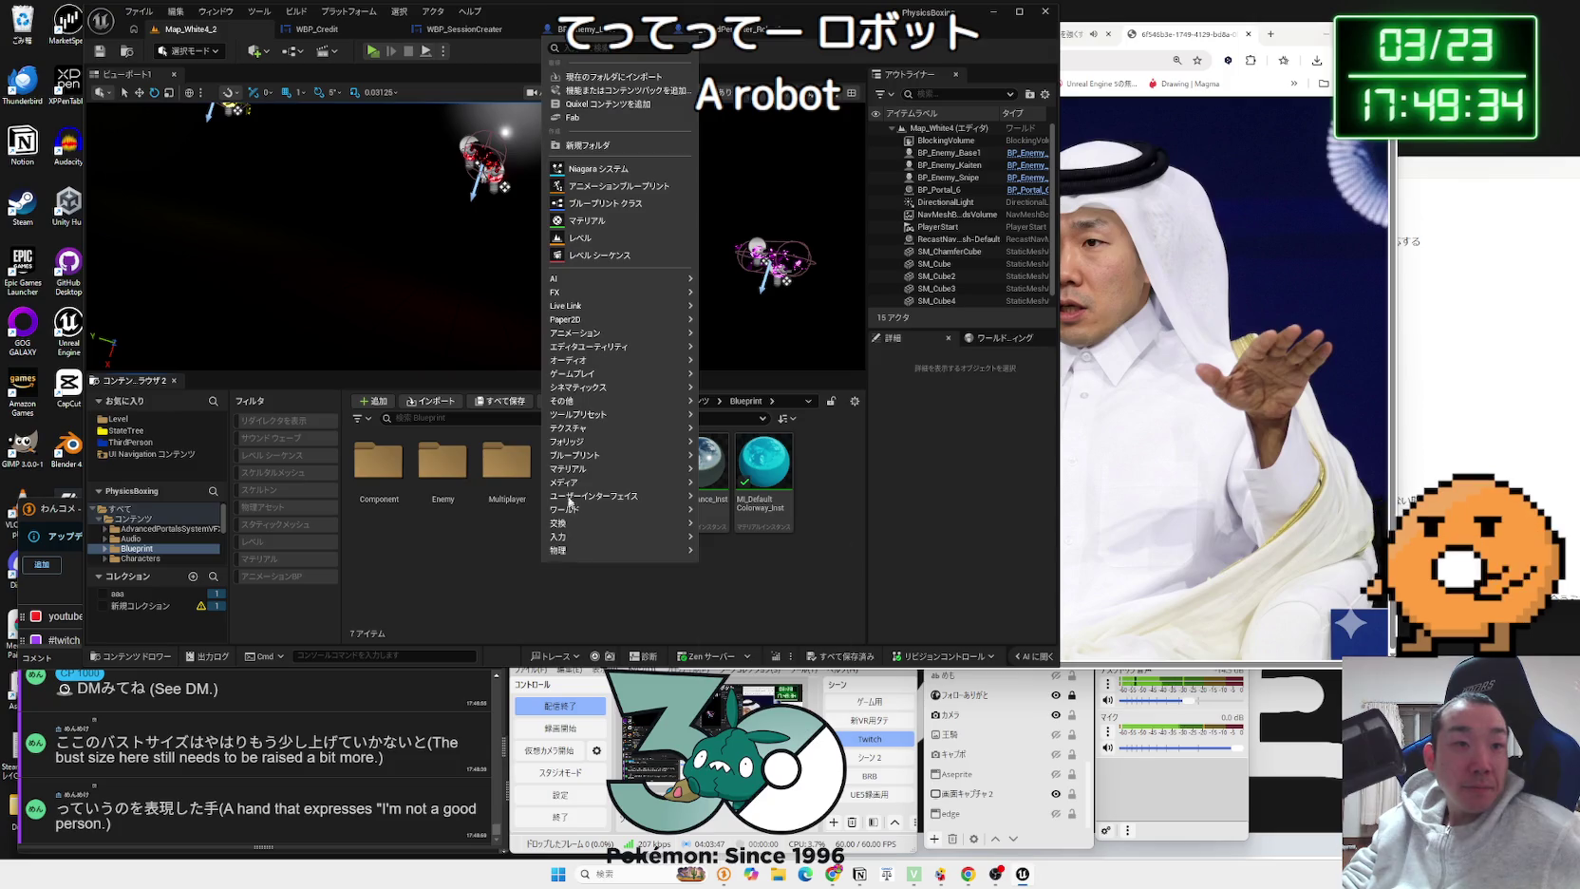
Step: Create a Blueprint class from CameraShakeBase named BP_CameraShake and open it
click(604, 203)
text(ca)
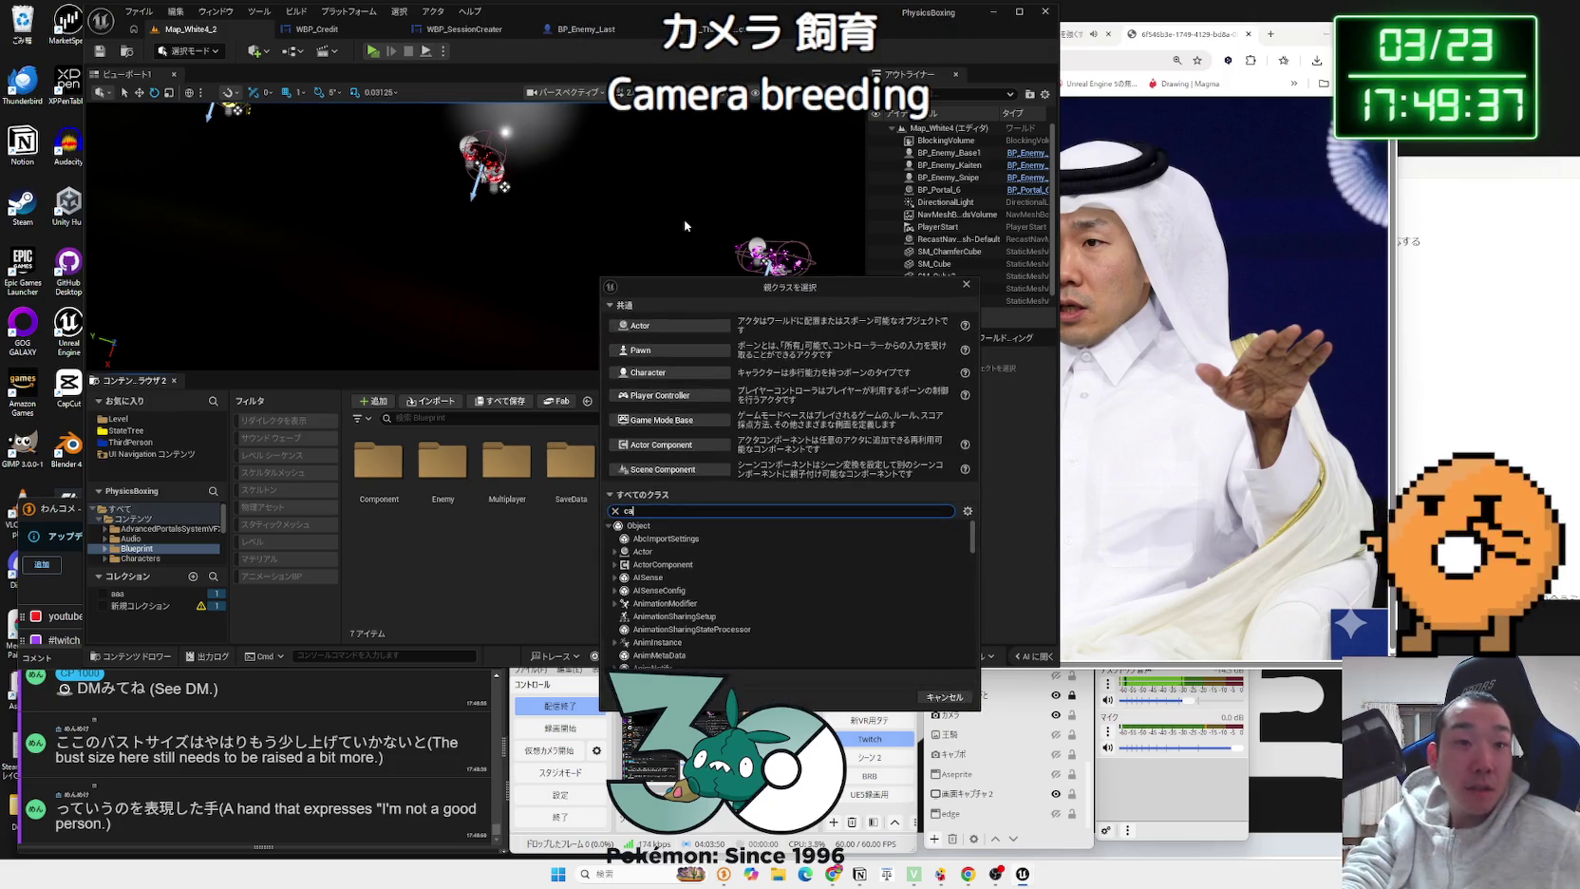
text(merasha)
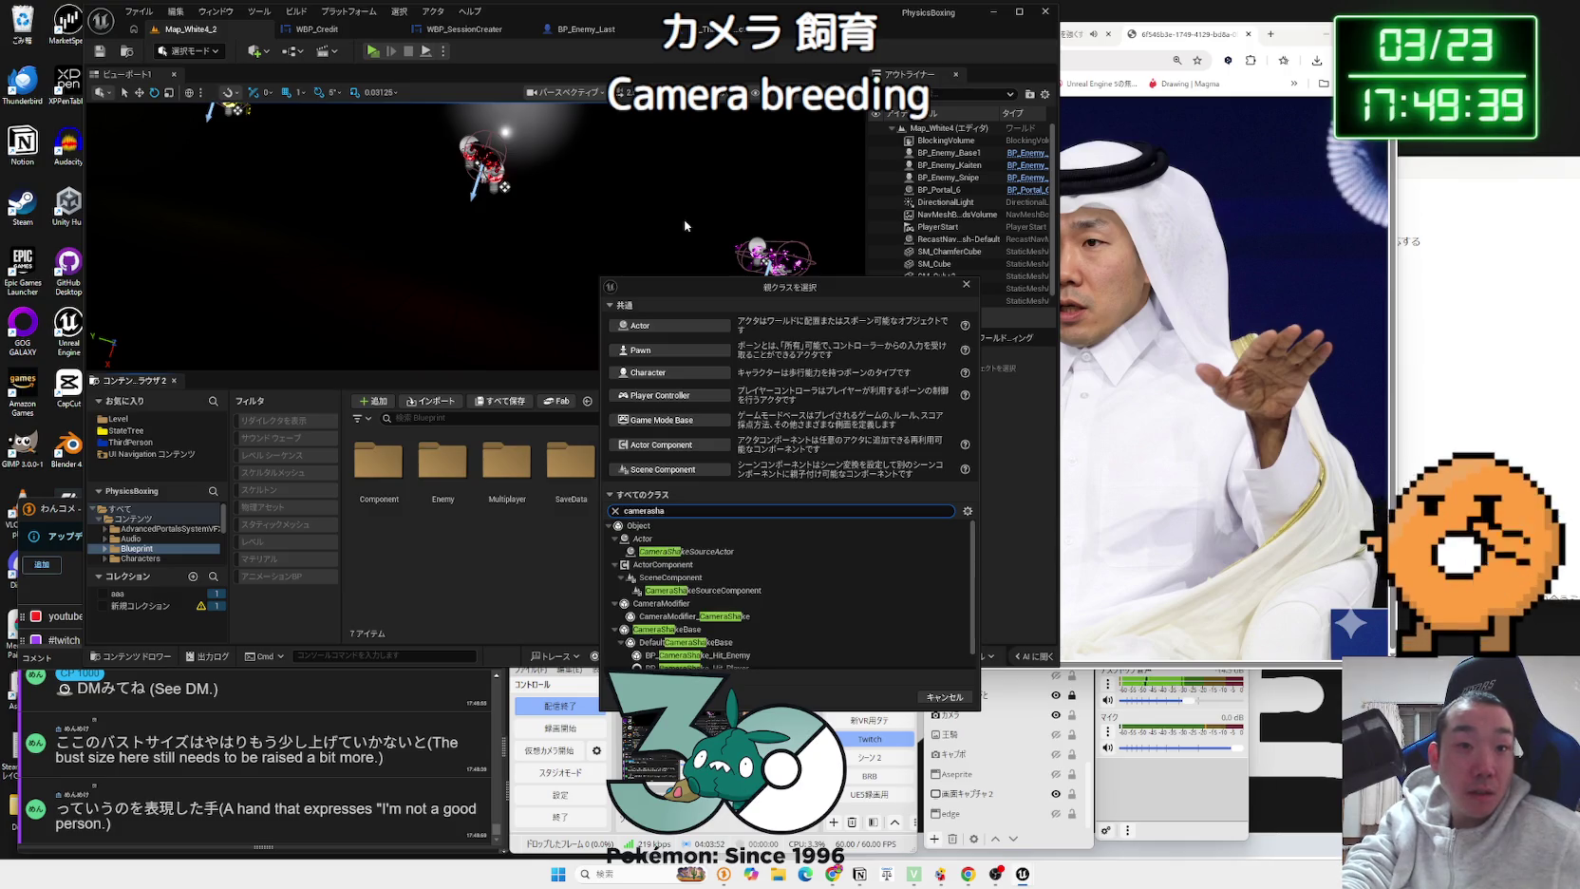
text(ke)
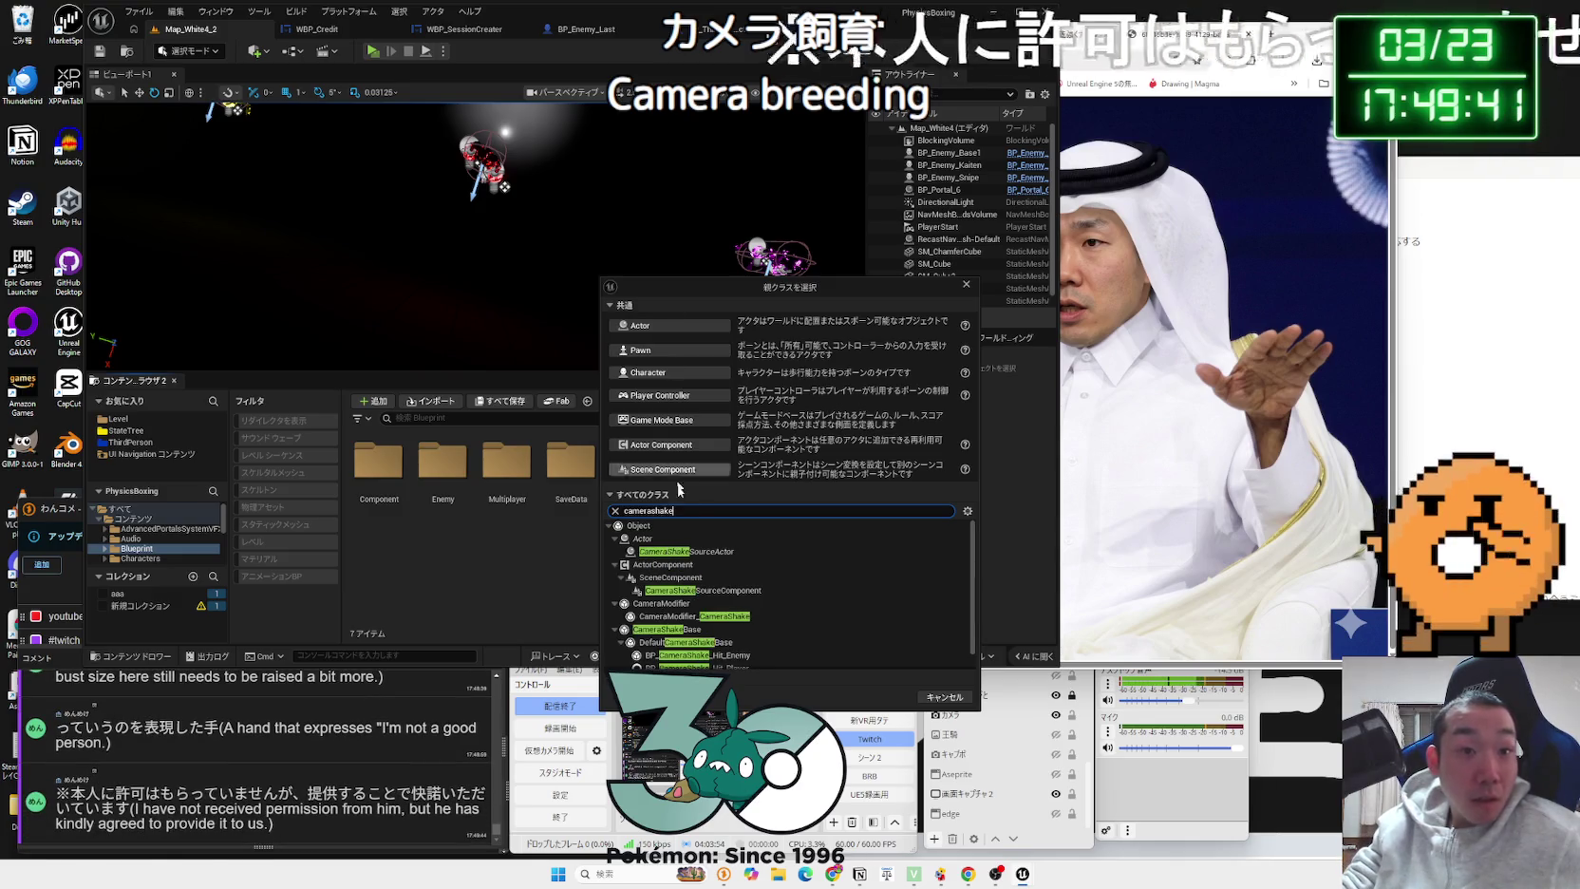
scroll(690, 562, down, 1)
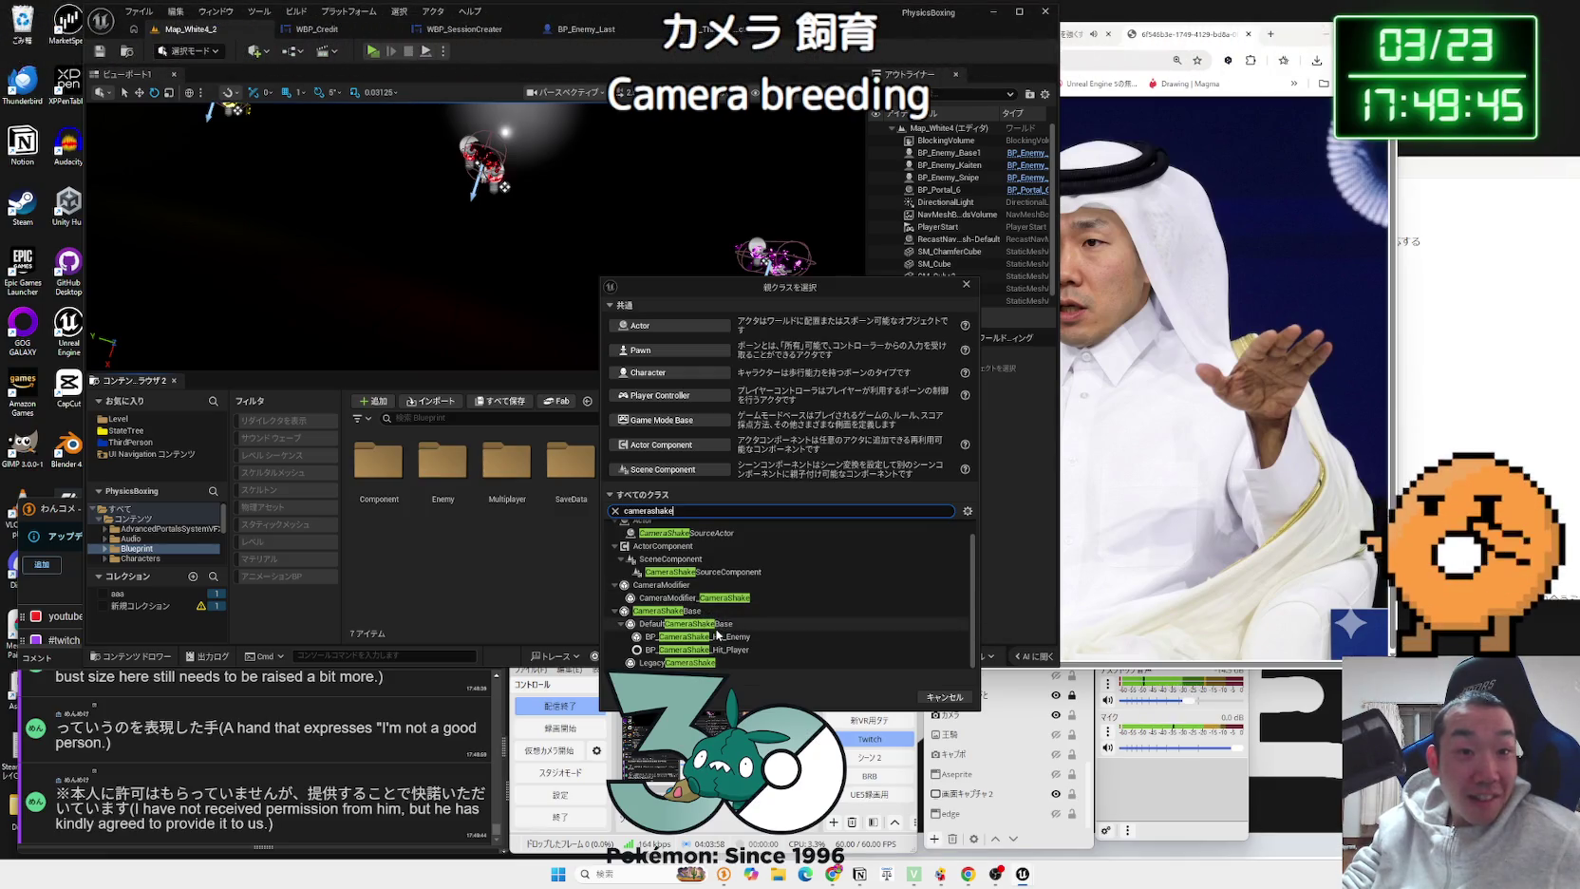
mouse_move(708, 618)
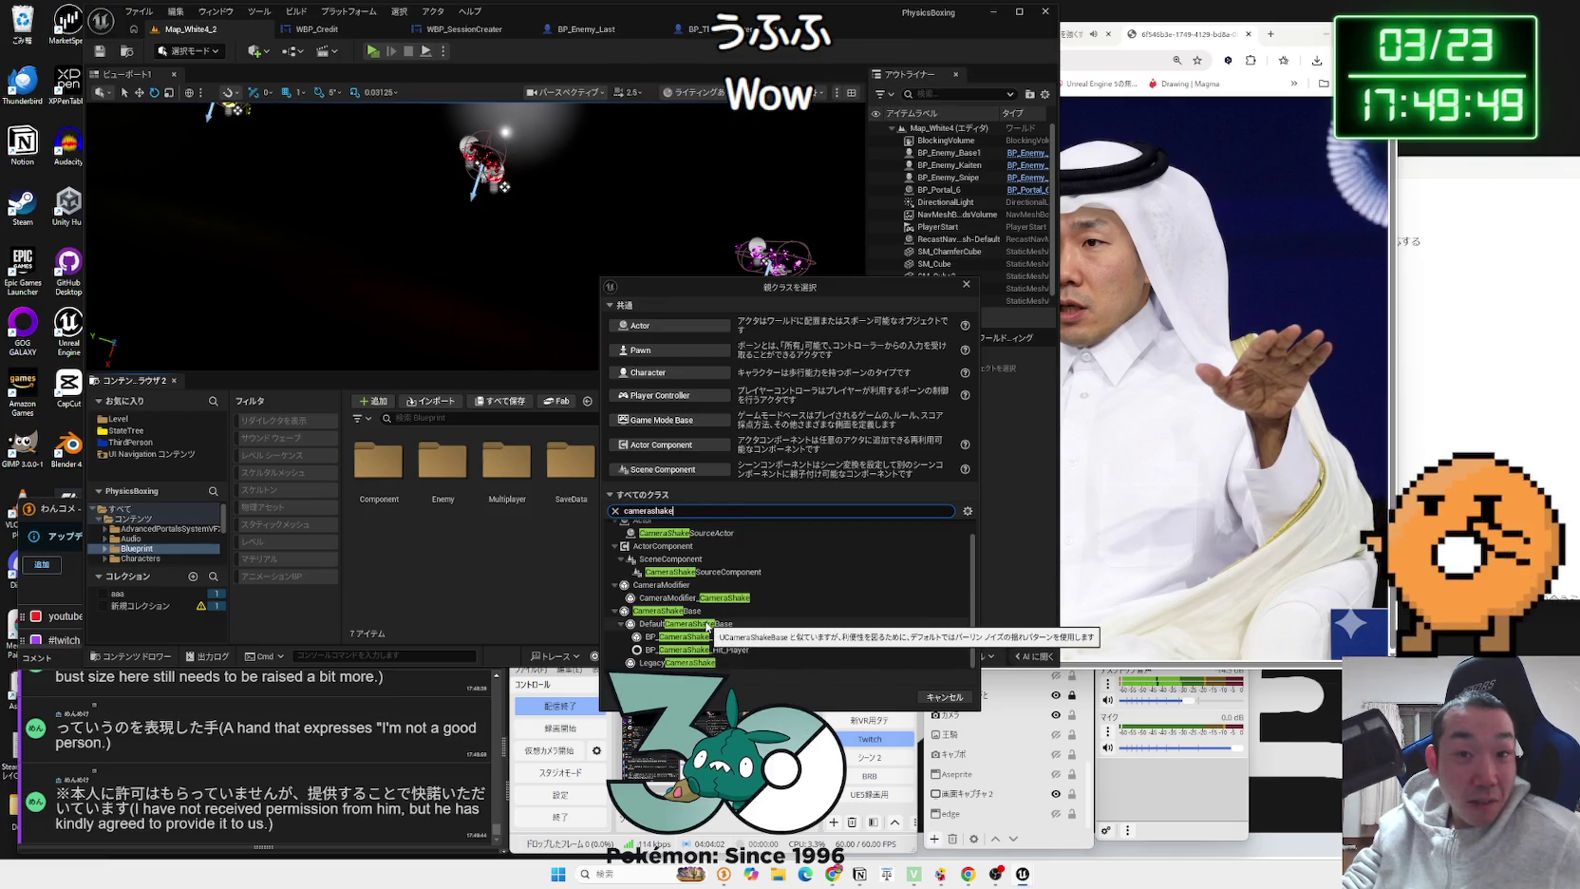
click(703, 611)
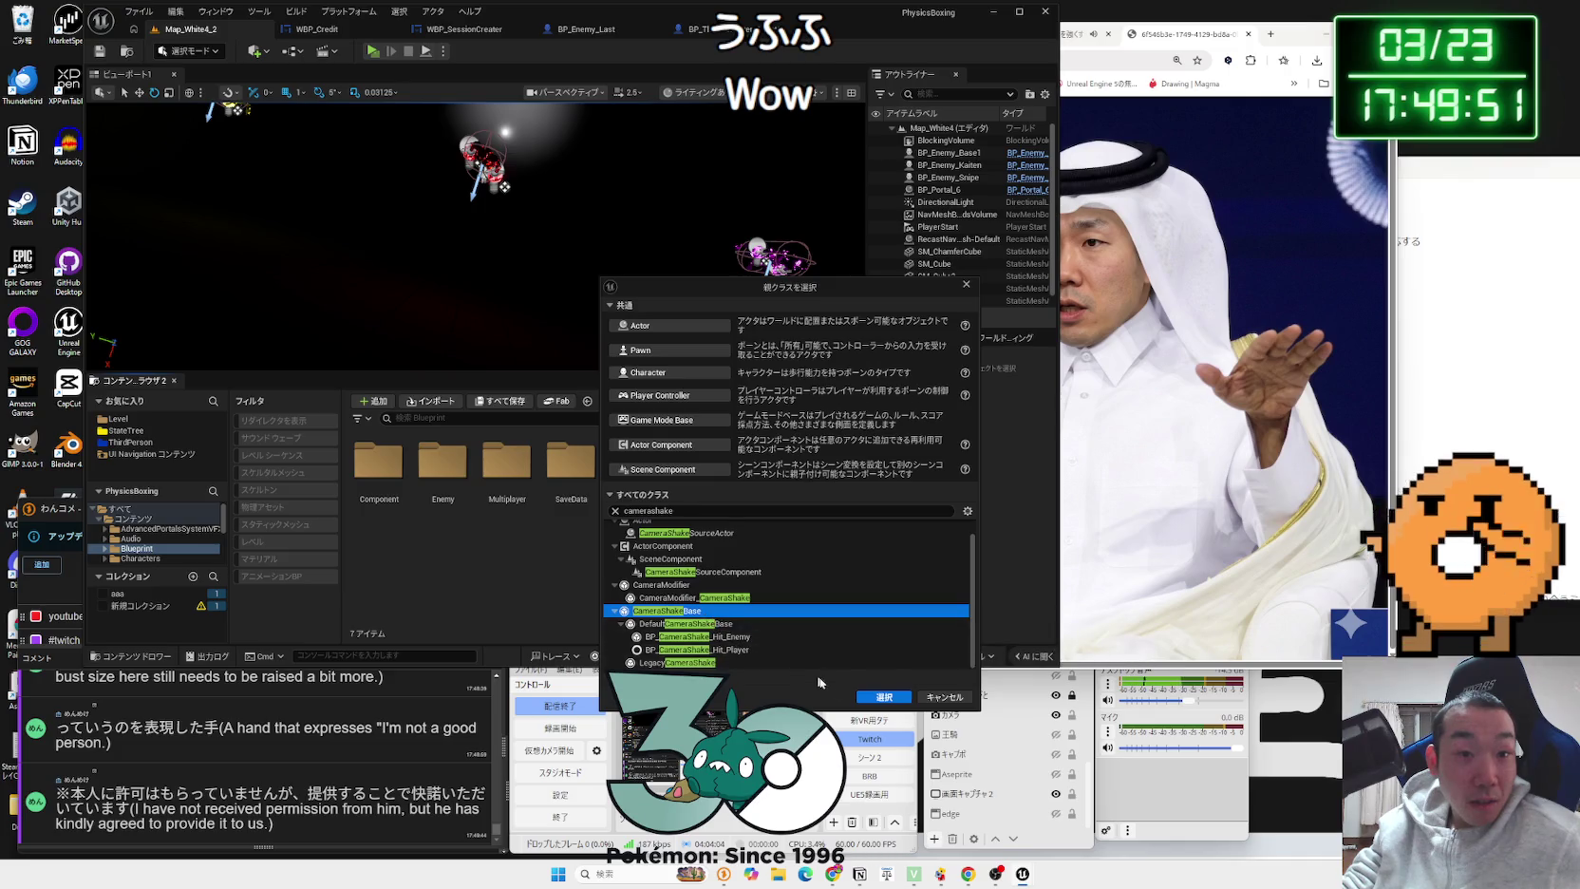
click(881, 696)
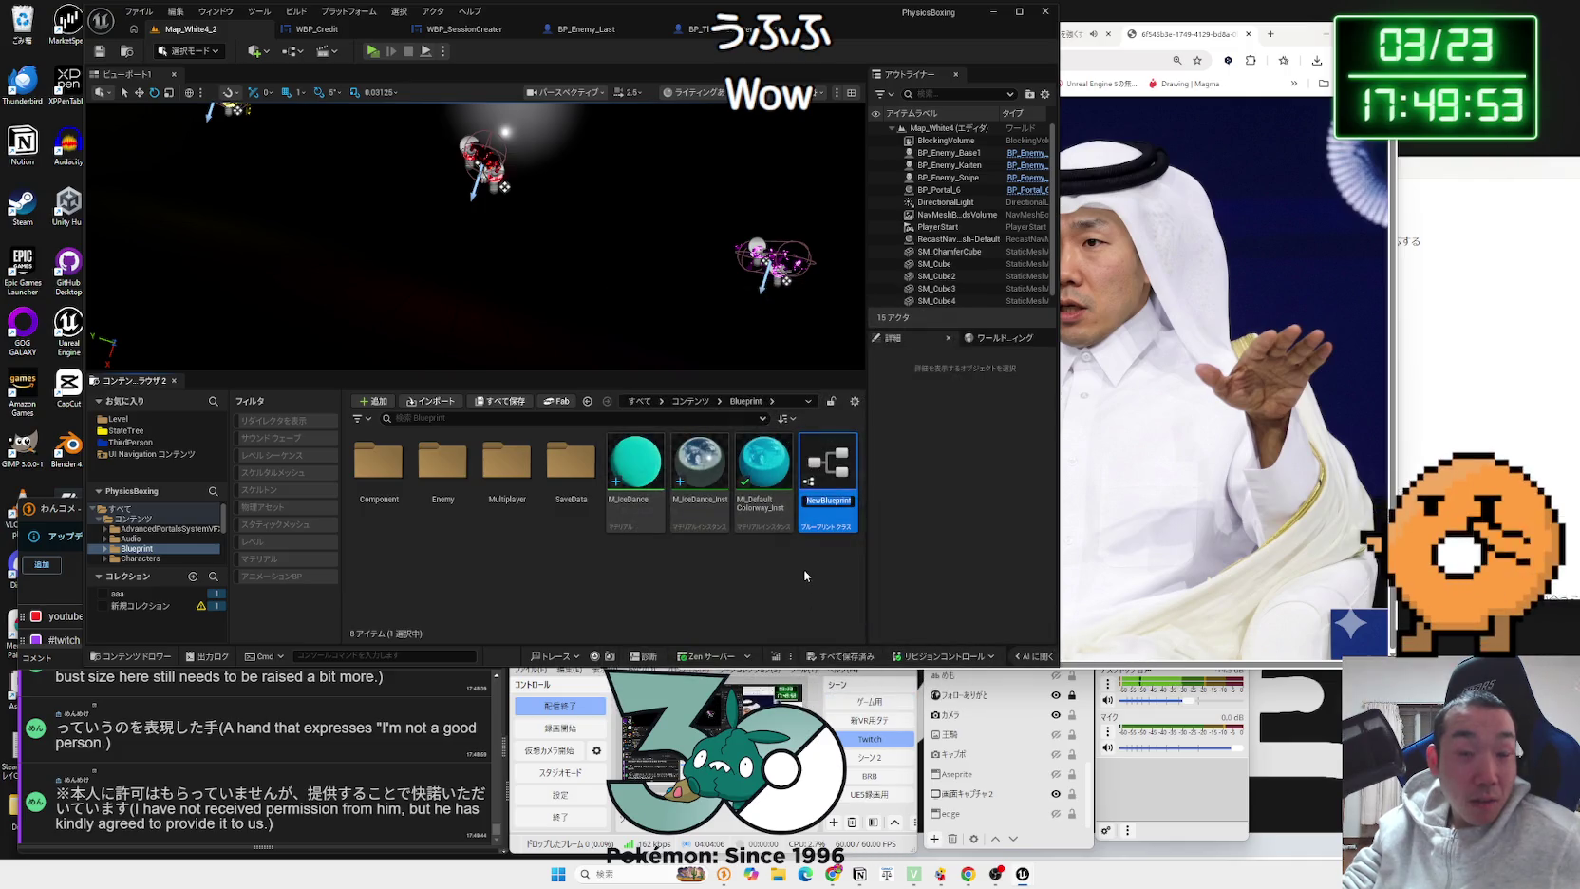
text(BP_C)
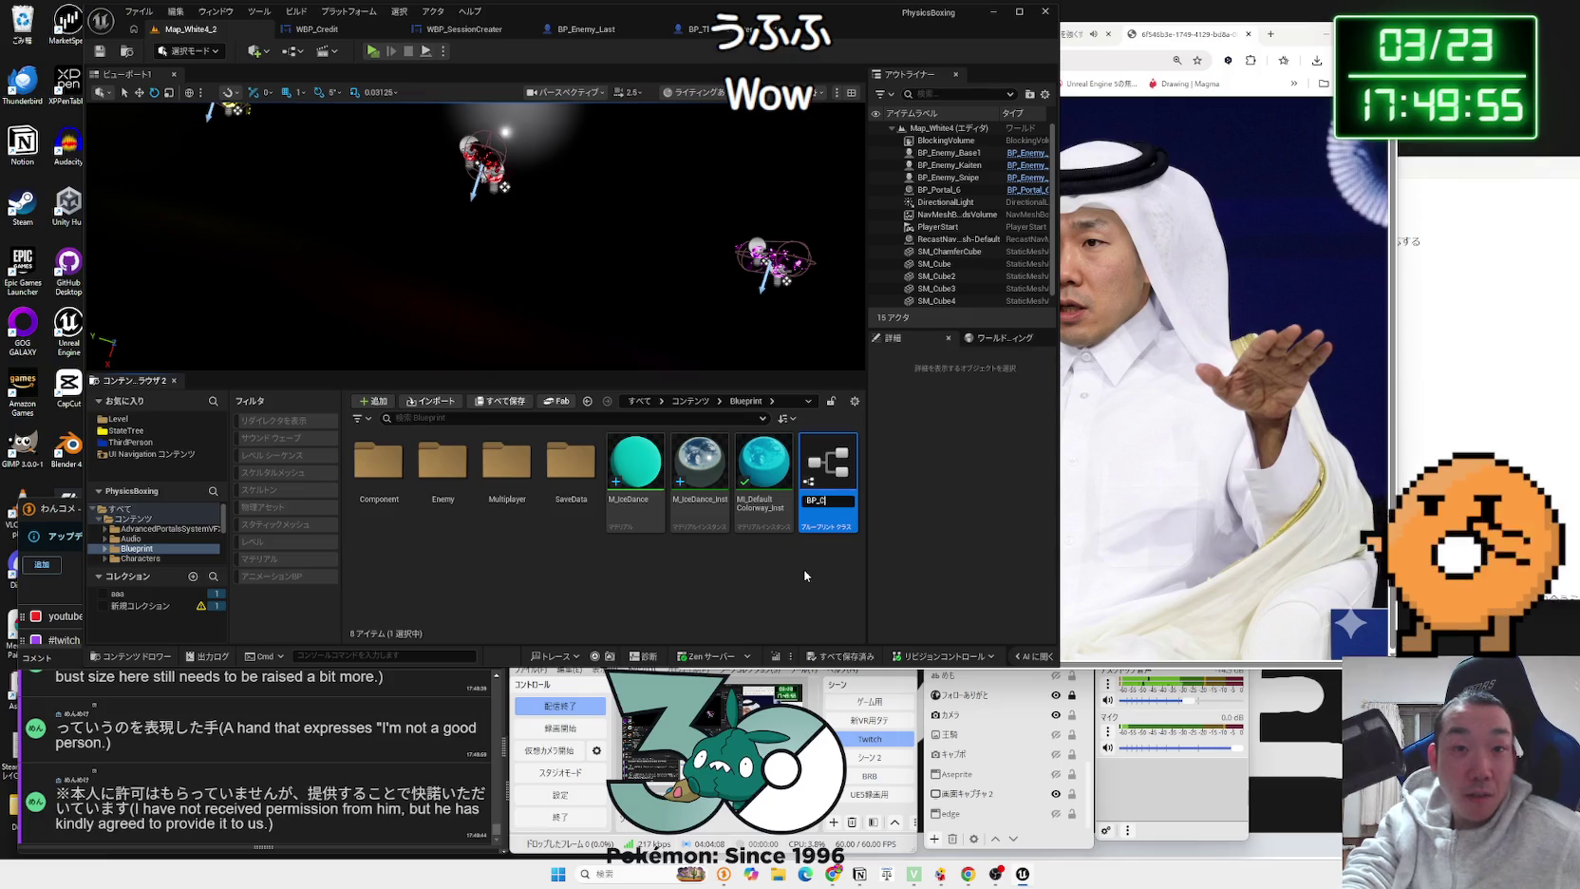
text(ameraShake)
key(Return)
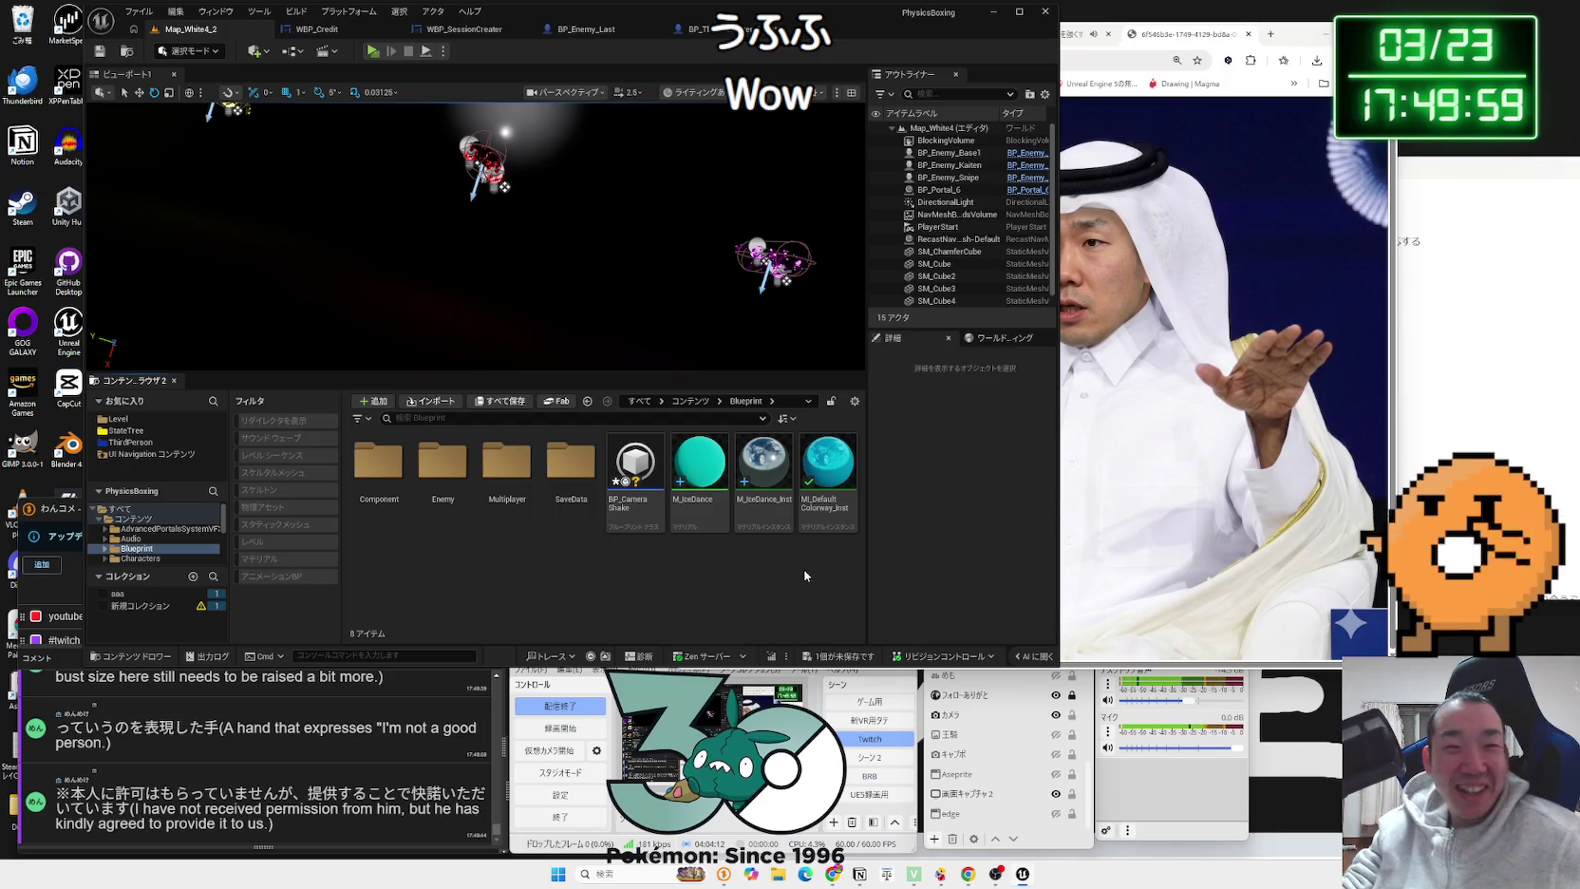
click(644, 501)
Step: Open BP_CameraShake and move its editor window to the left
double_click(644, 501)
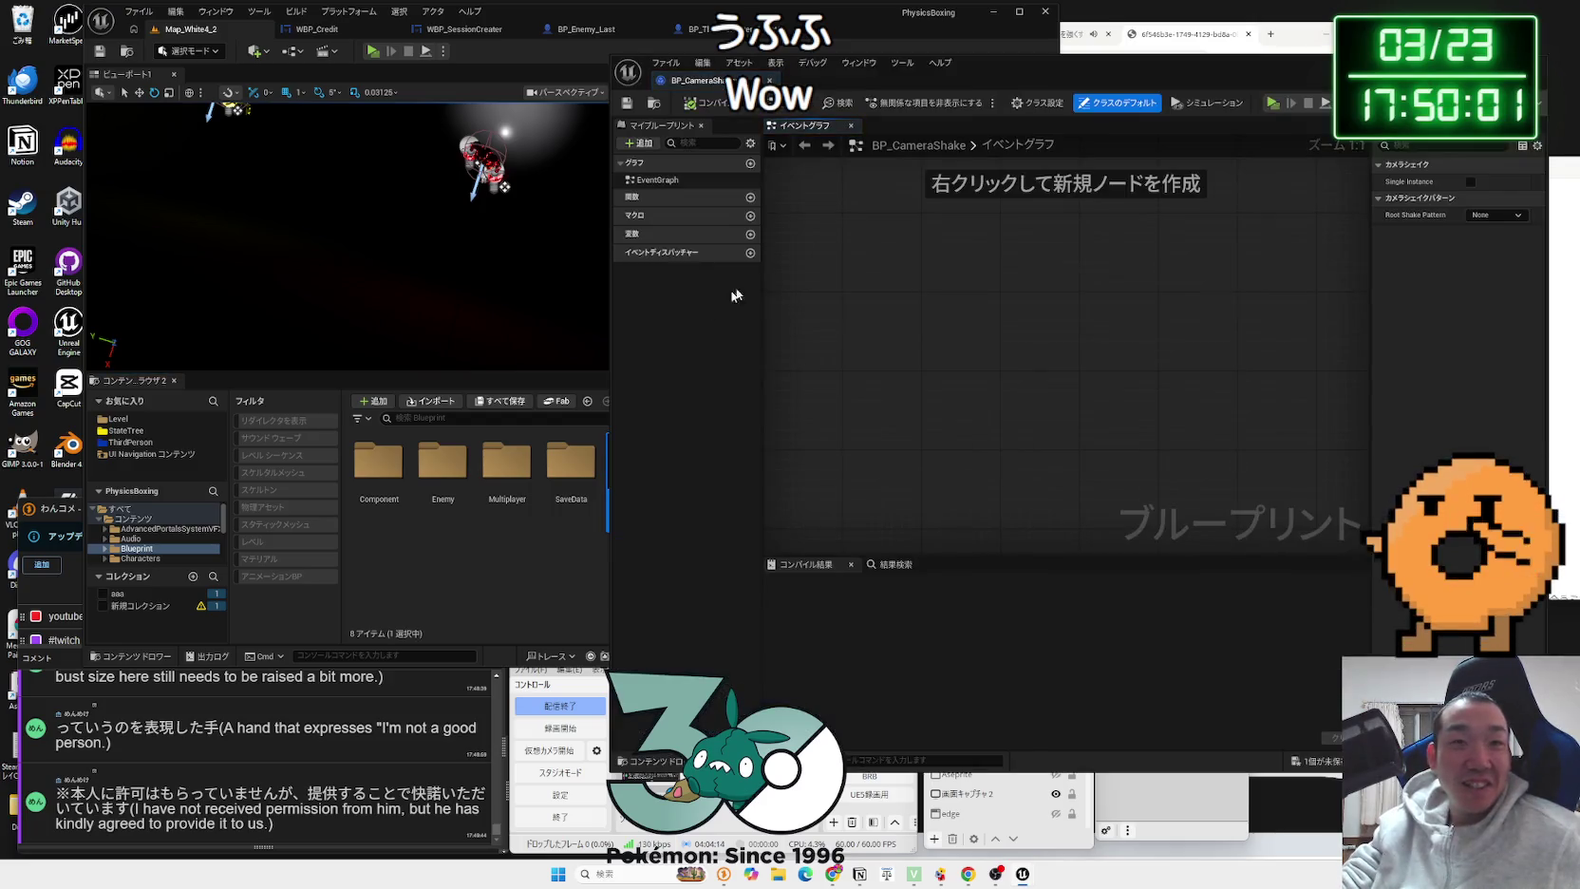
click(776, 63)
drag(986, 58, 815, 53)
Step: Set Root Shake Pattern to Wave Oscillator Camera Shake Pattern after briefly trying Composite
click(1324, 210)
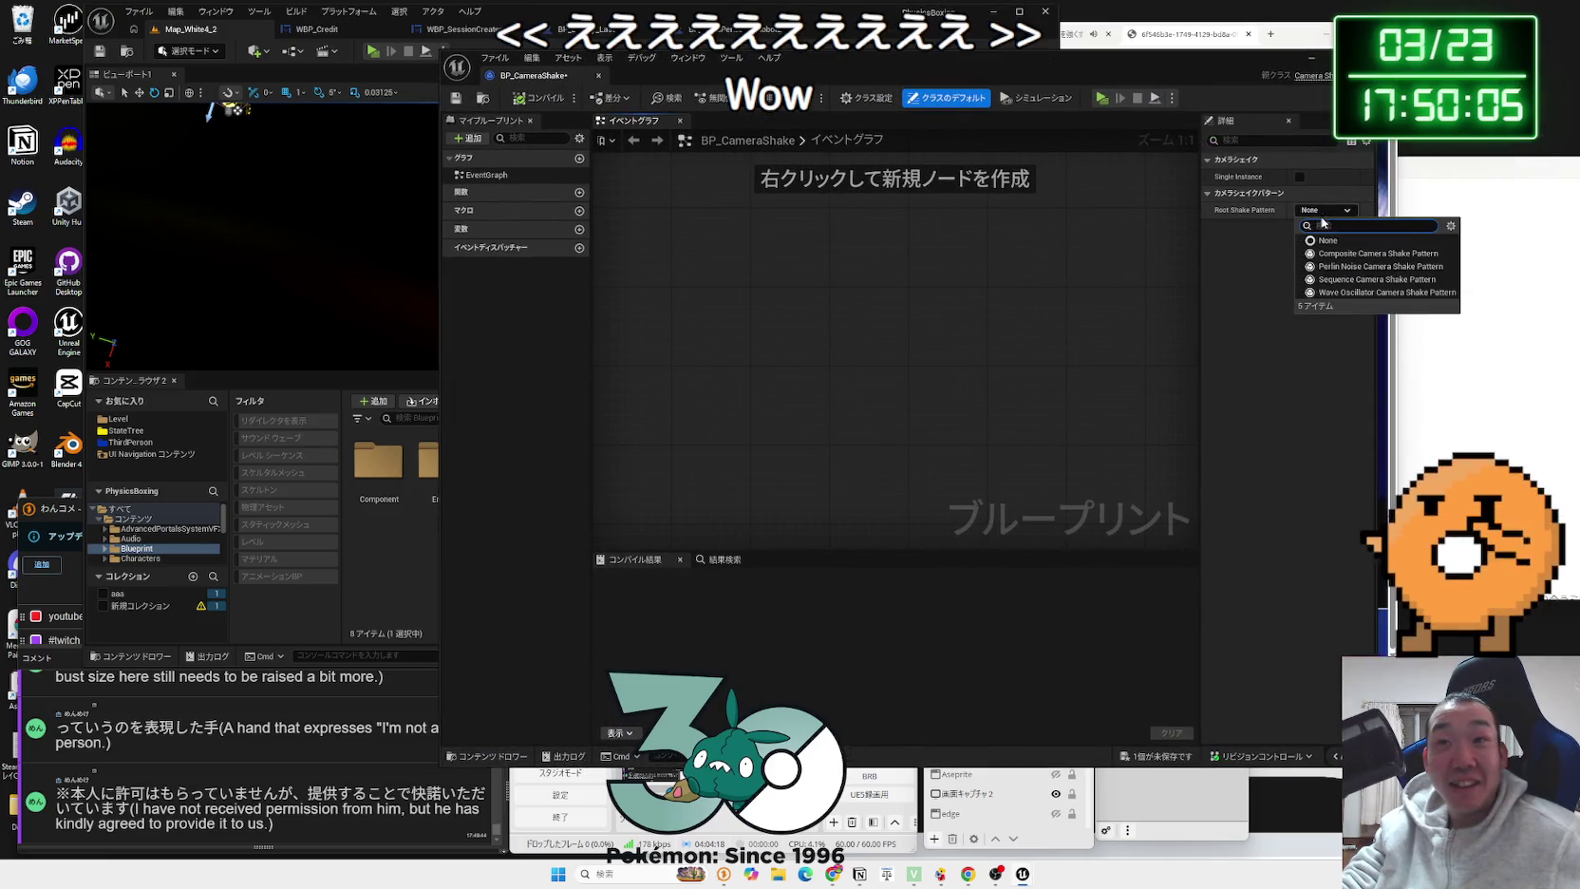
click(1361, 253)
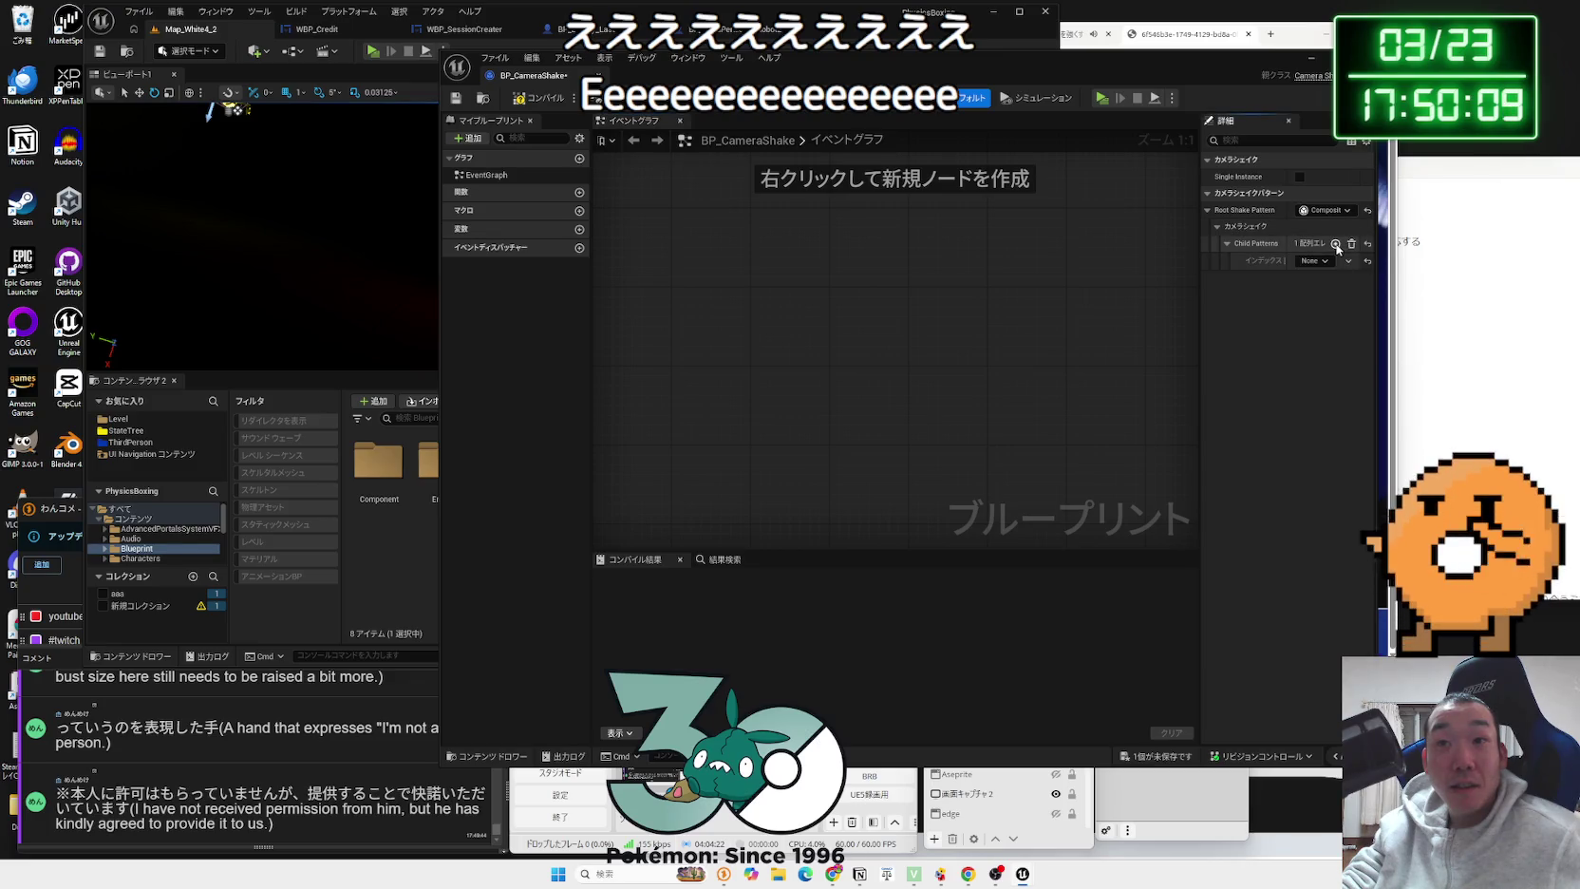
click(1325, 262)
click(1342, 312)
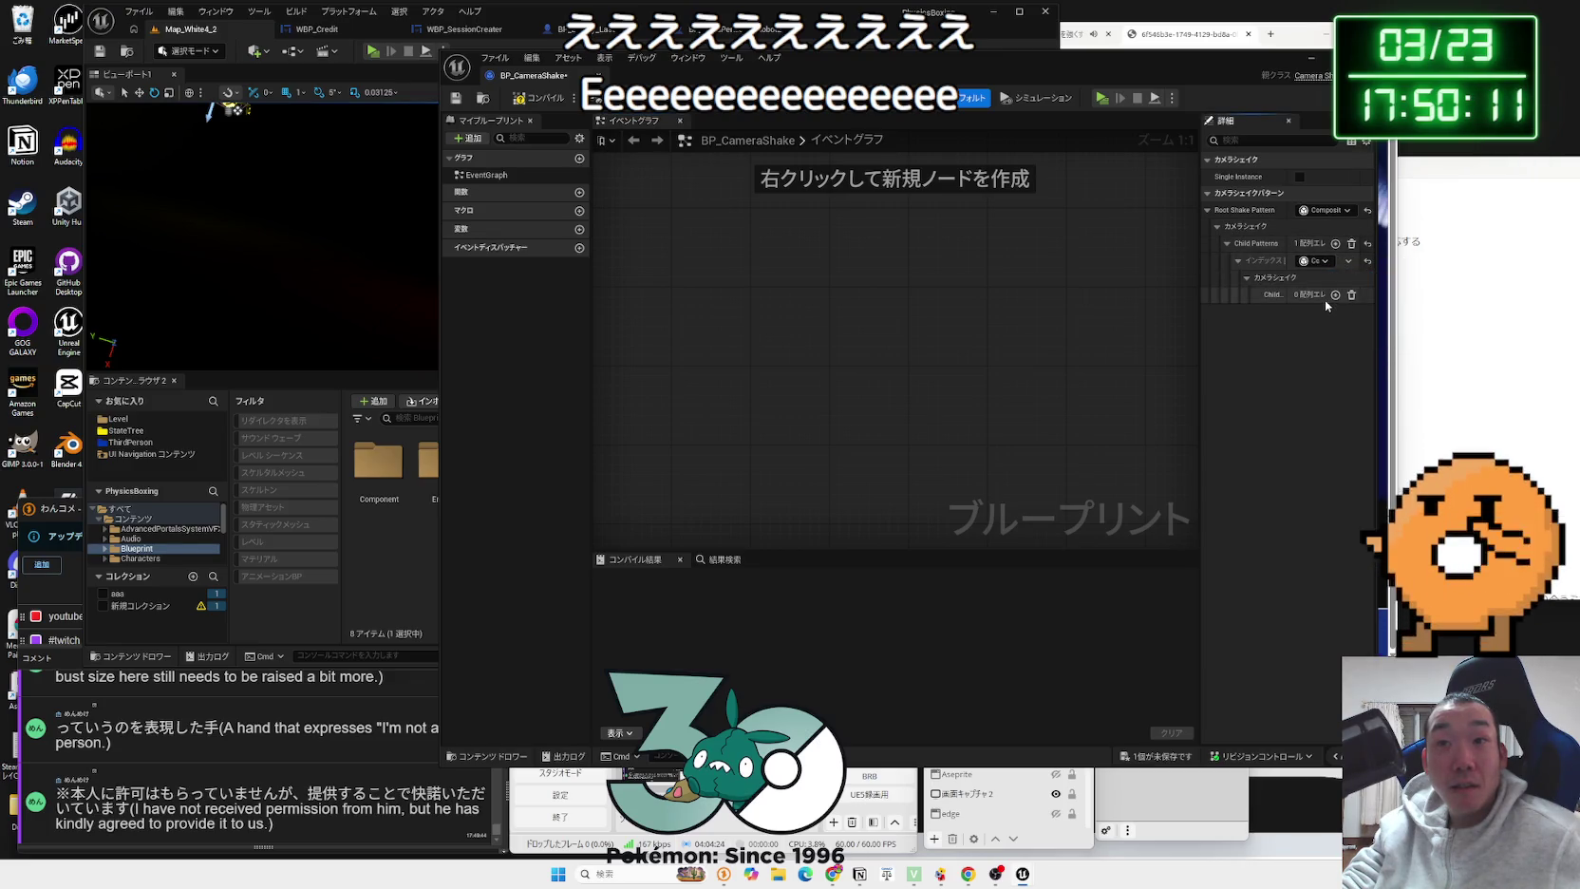
click(1367, 211)
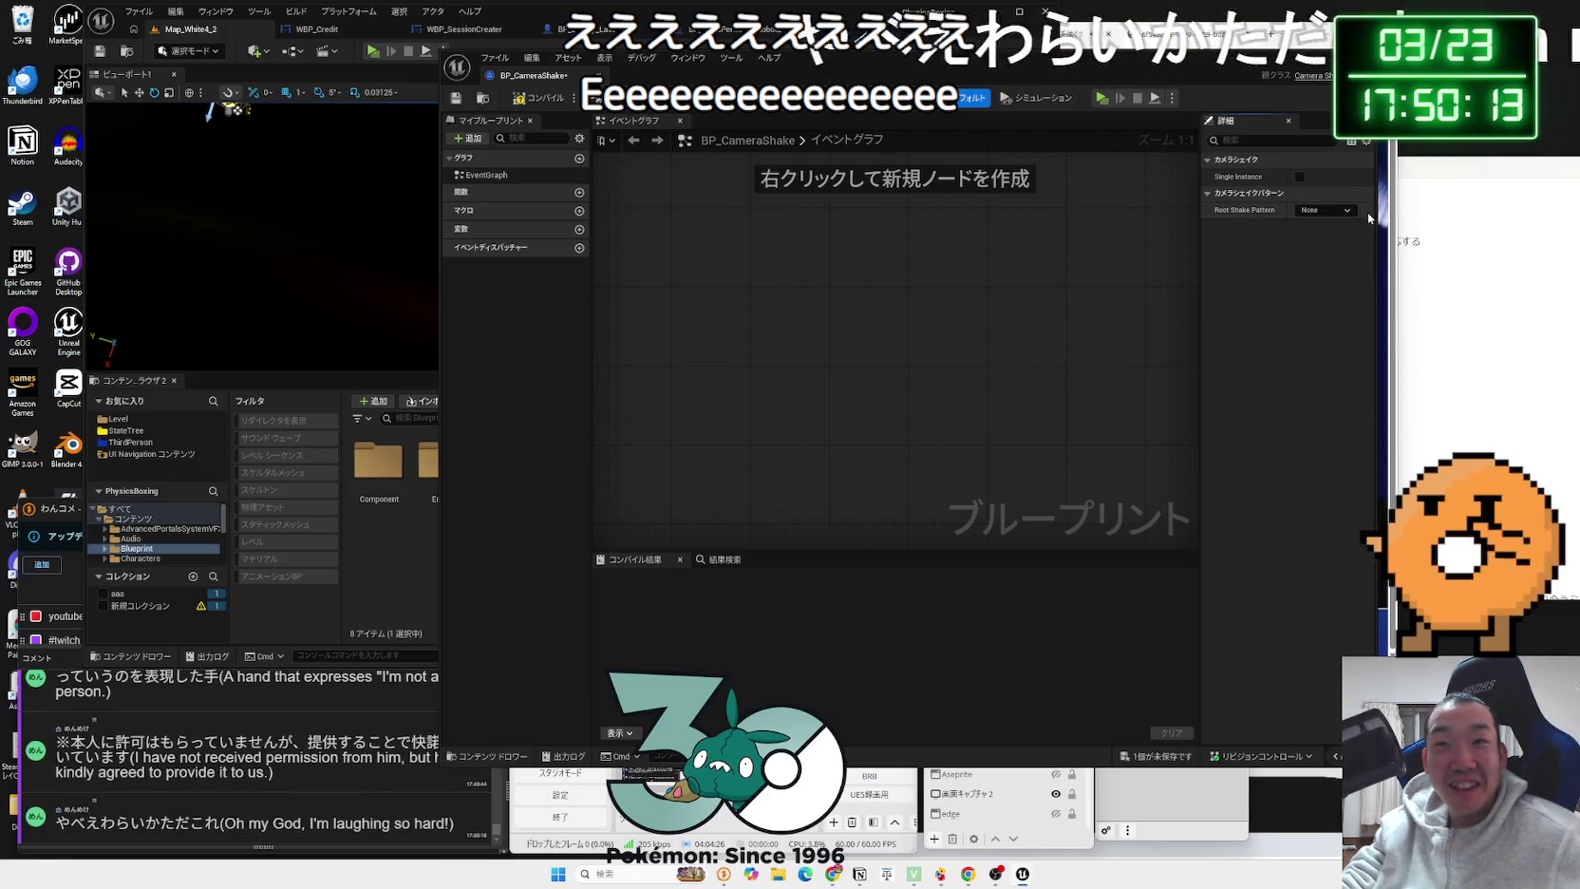
click(1325, 210)
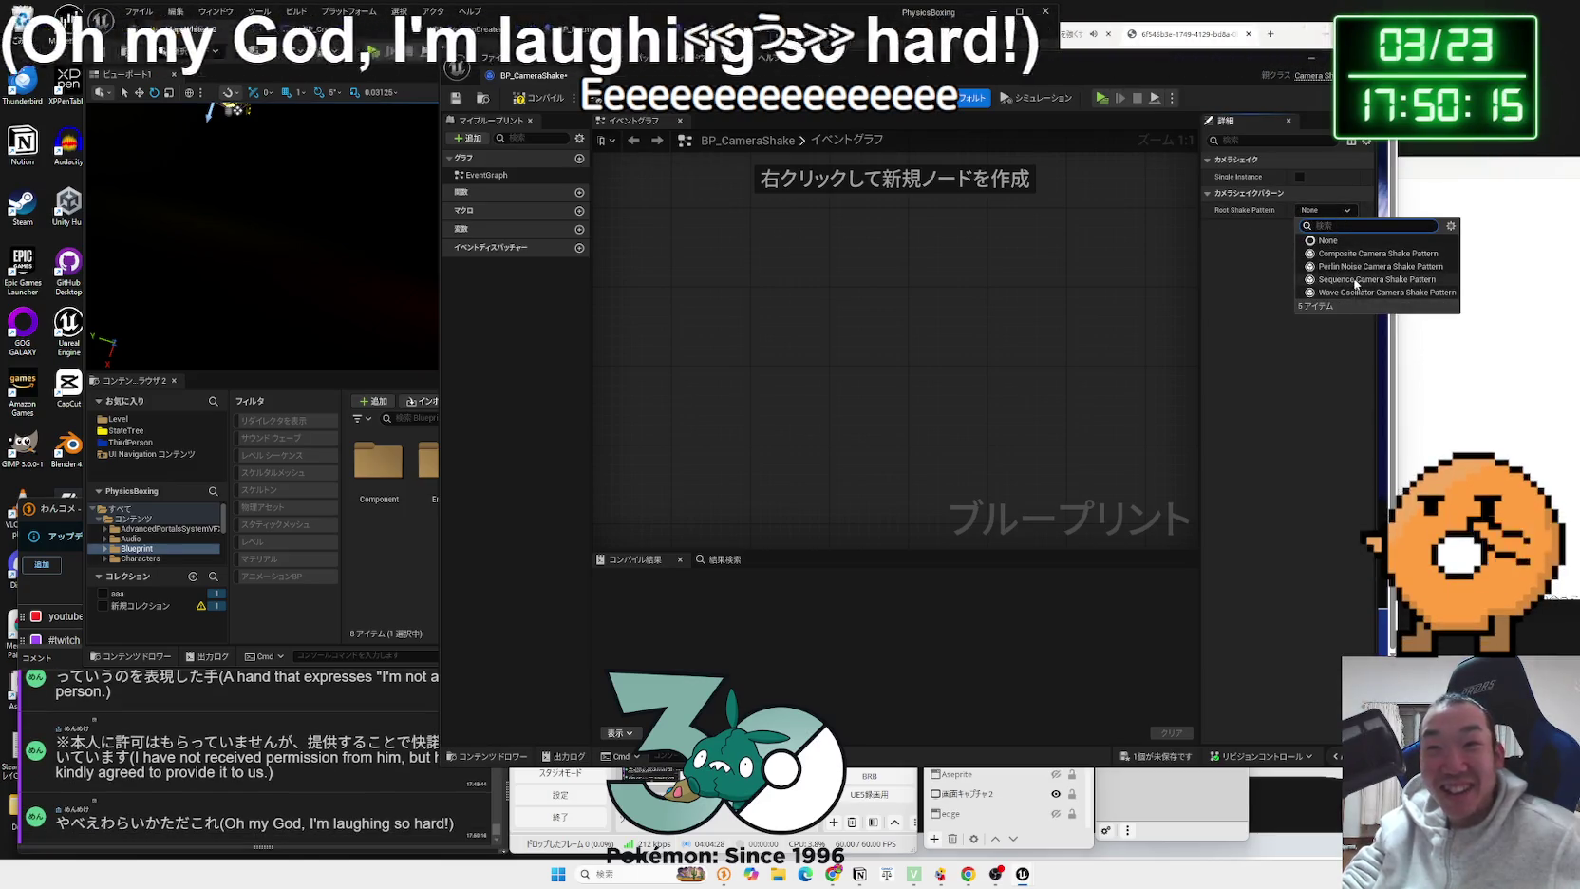
click(1371, 291)
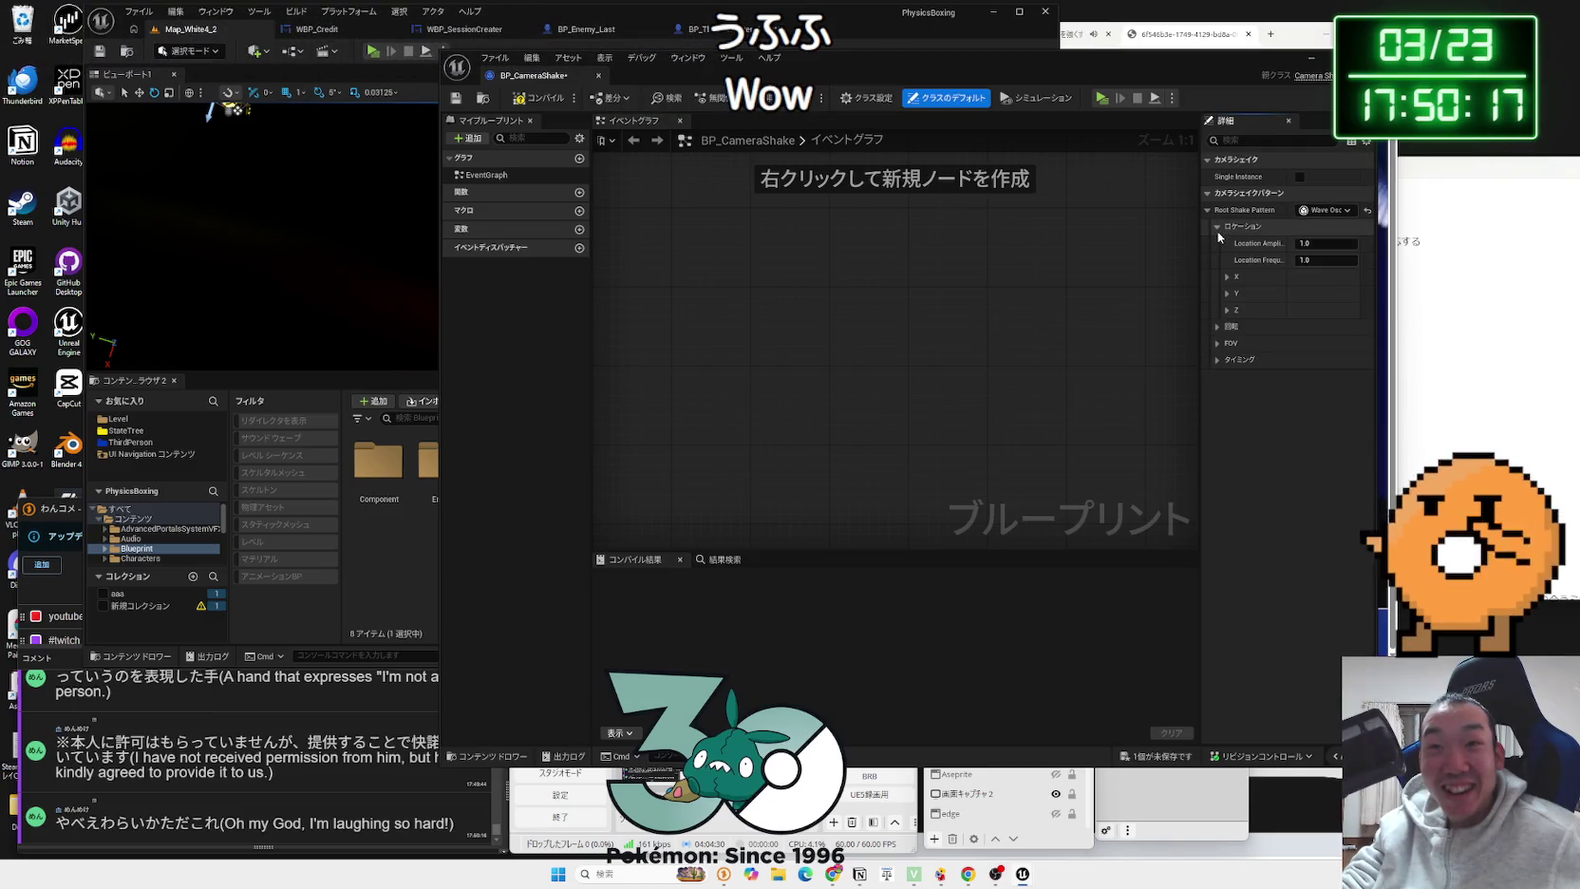
Step: Collapse the location settings and compile BP_CameraShake successfully
click(1217, 229)
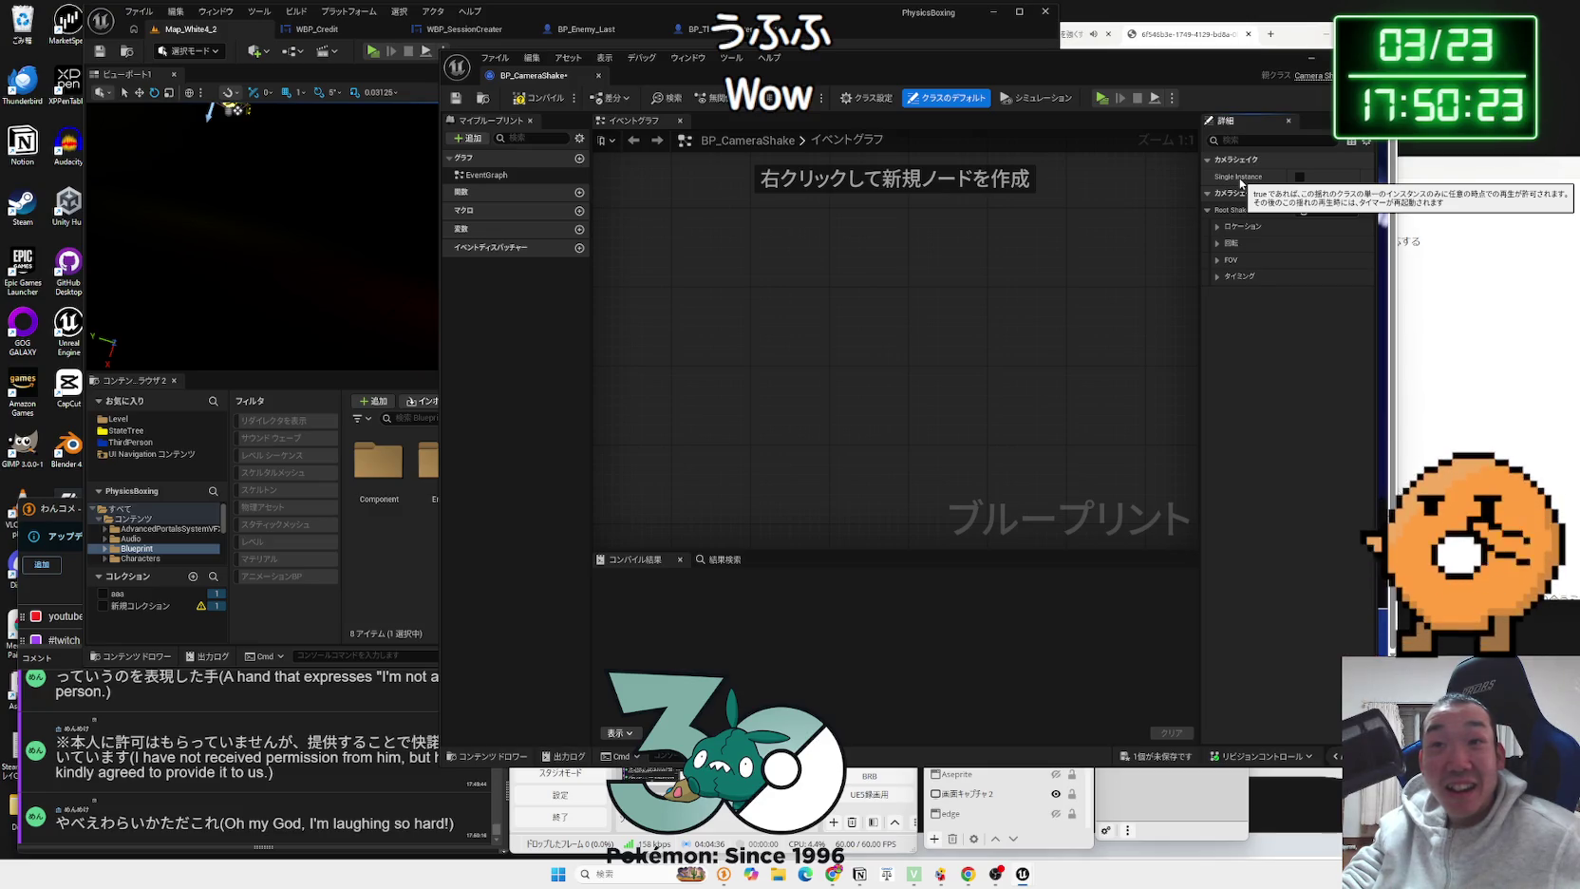
click(538, 98)
drag(677, 83, 946, 99)
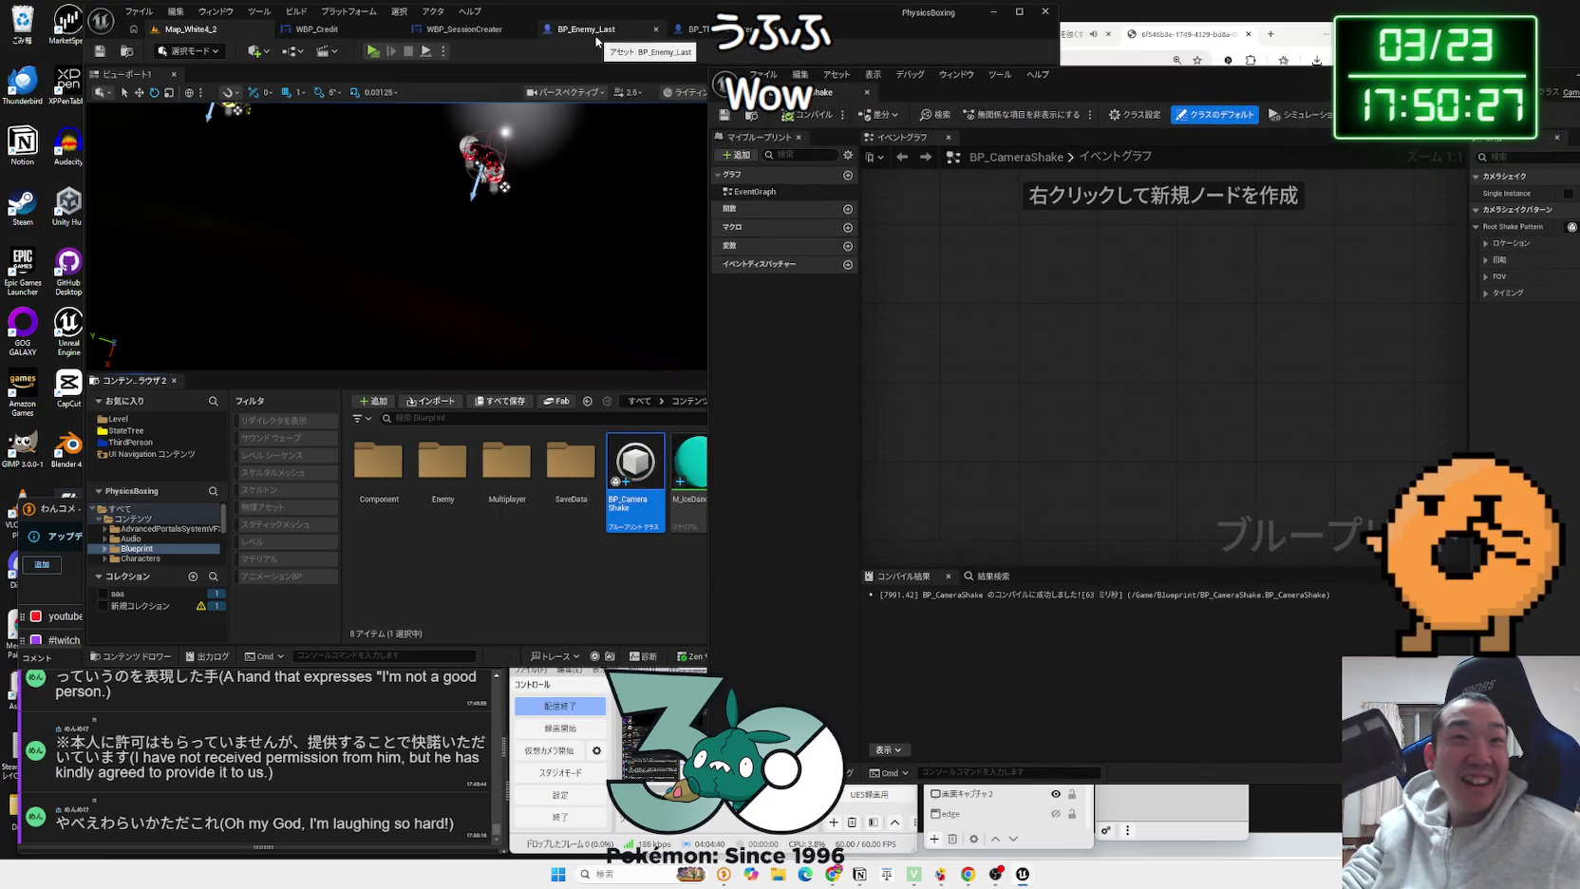
Step: Switch to the BP_ThirdPersonCharacter_Robot2 graph and try a 'camera shak' search after Play Sound at Location
click(693, 28)
drag(1013, 101, 1259, 101)
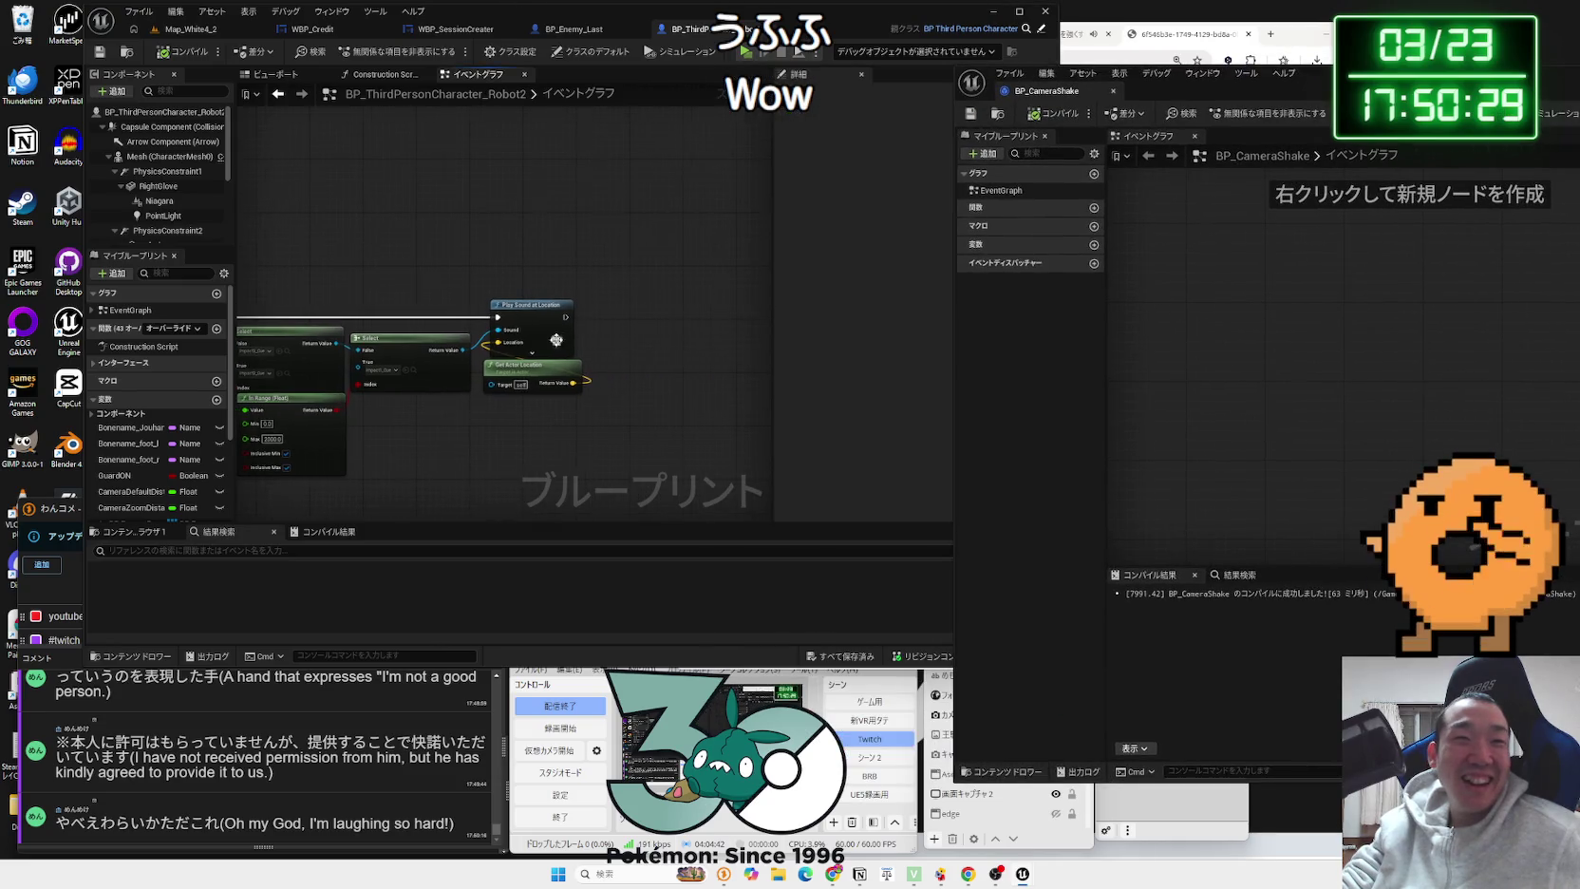
drag(566, 323, 658, 309)
text(camer)
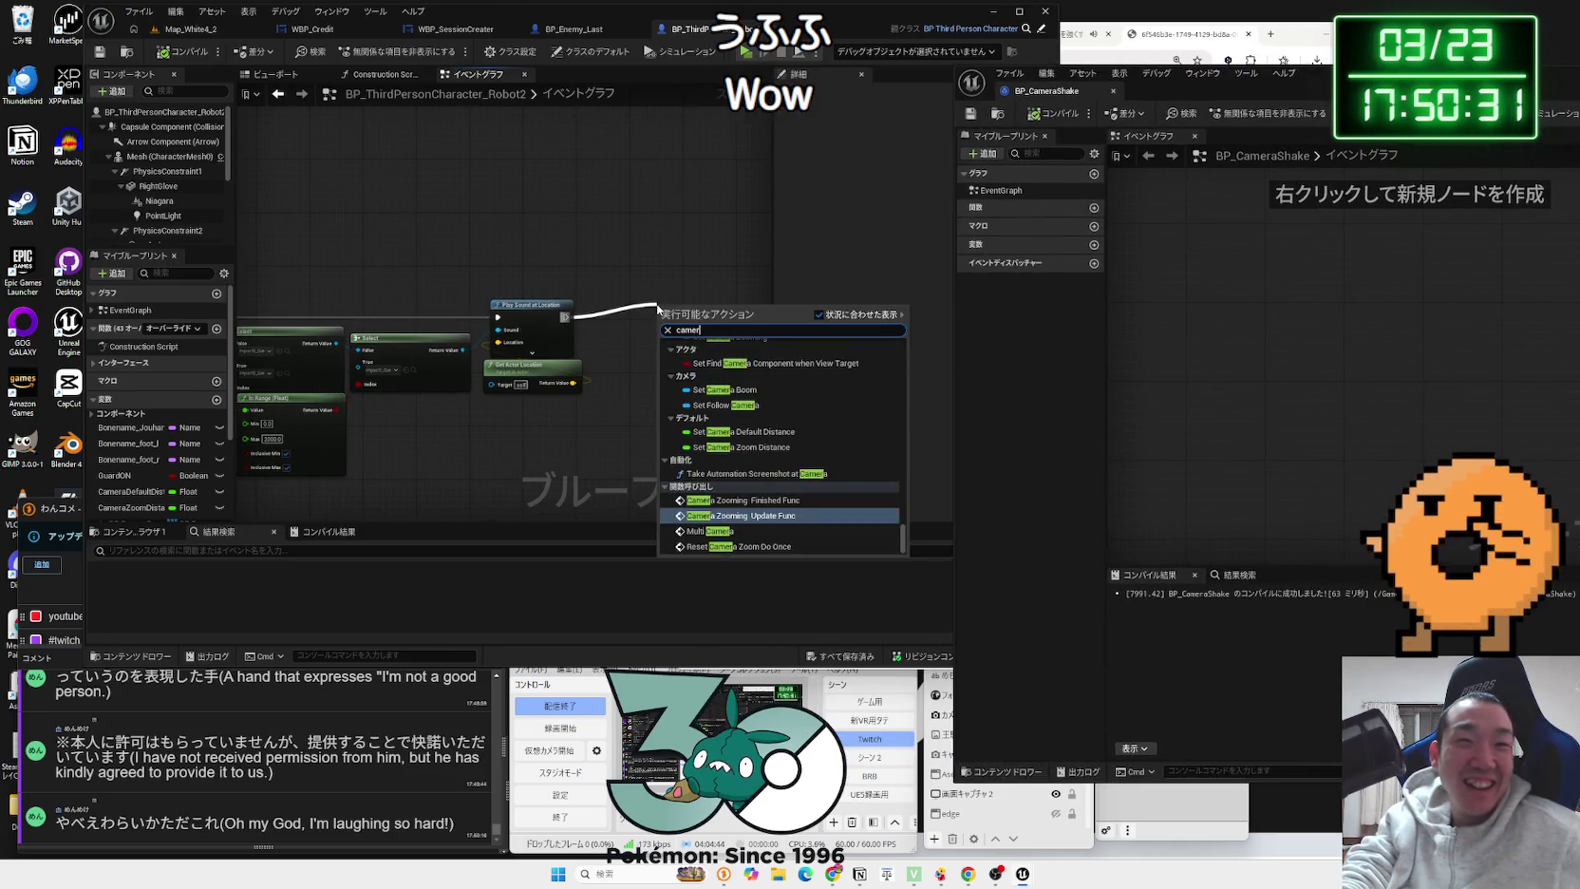
text(a shak)
click(671, 287)
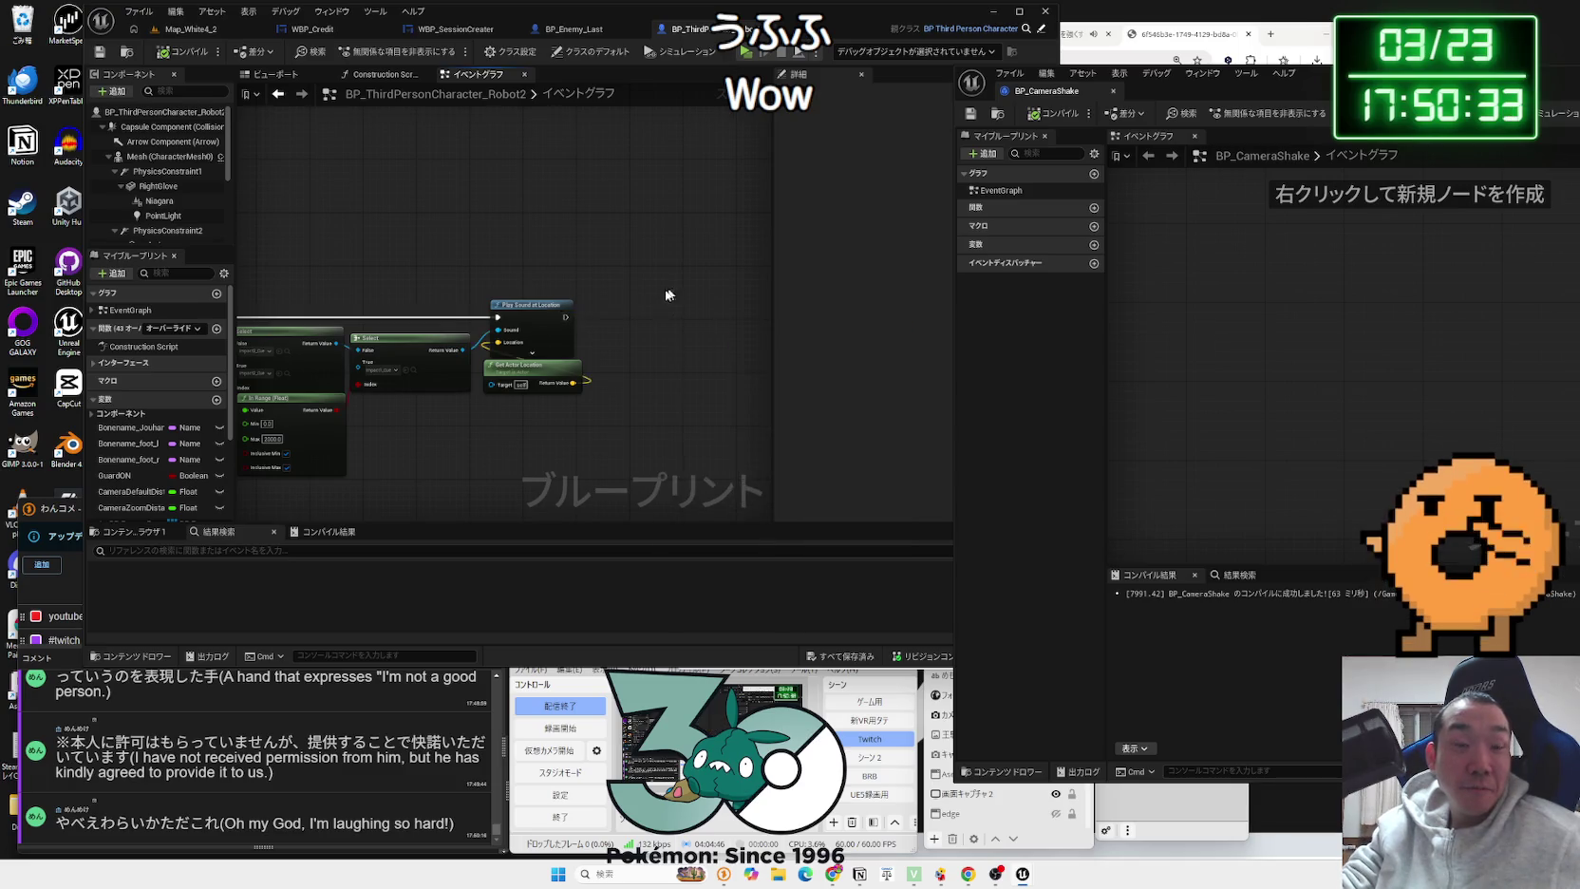
scroll(540, 352, up, 3)
Step: Add a Get Player Camera Manager node, searching with Context Sensitive turned off
right_click(488, 393)
text(get)
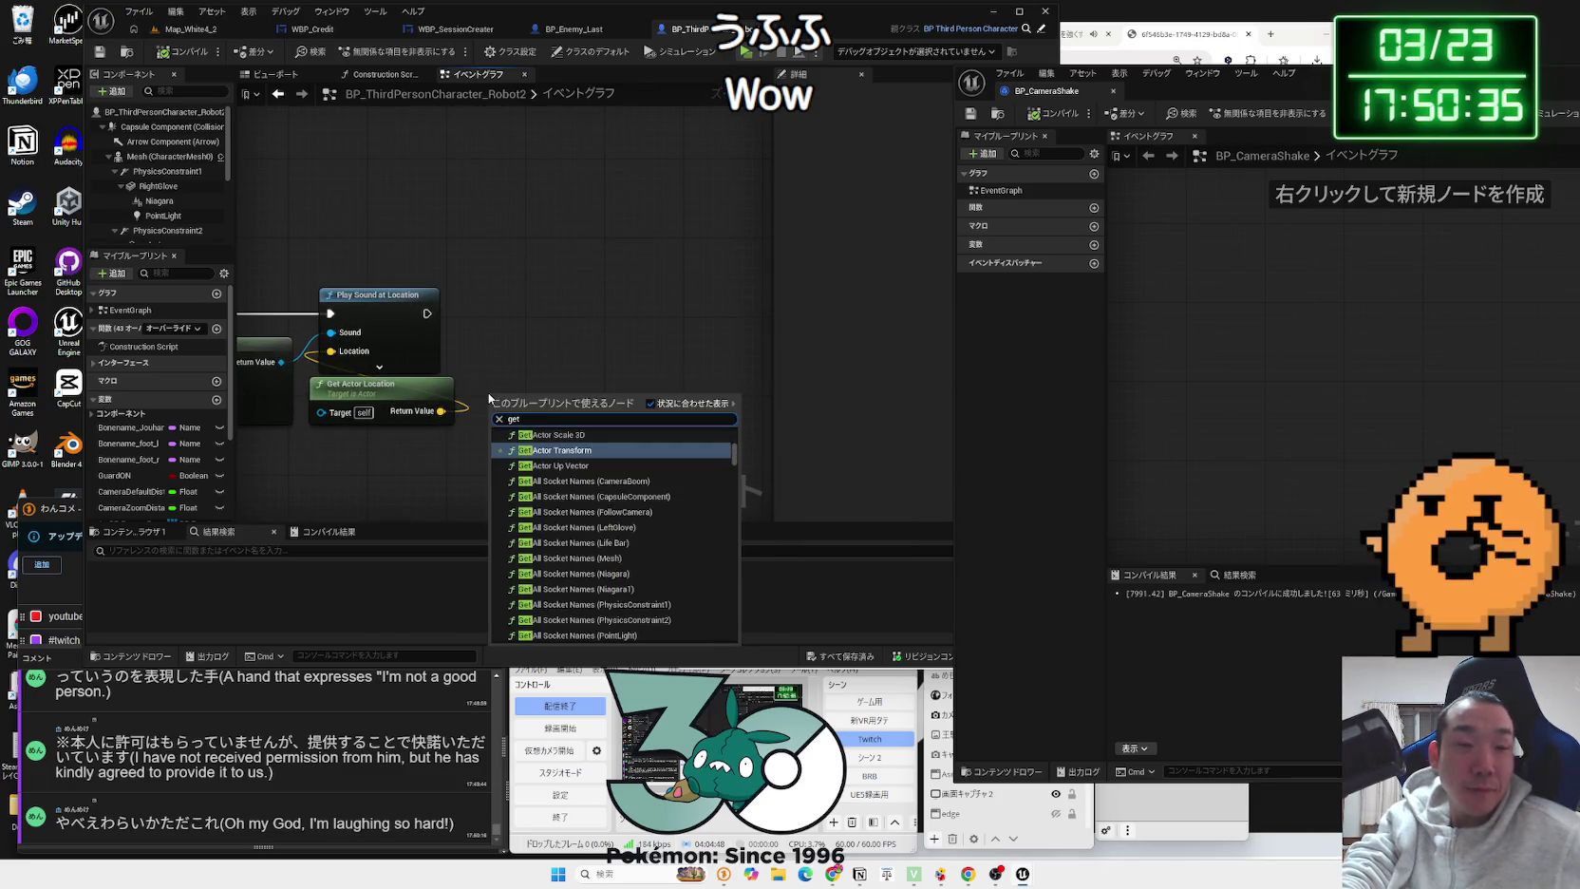
text( camera)
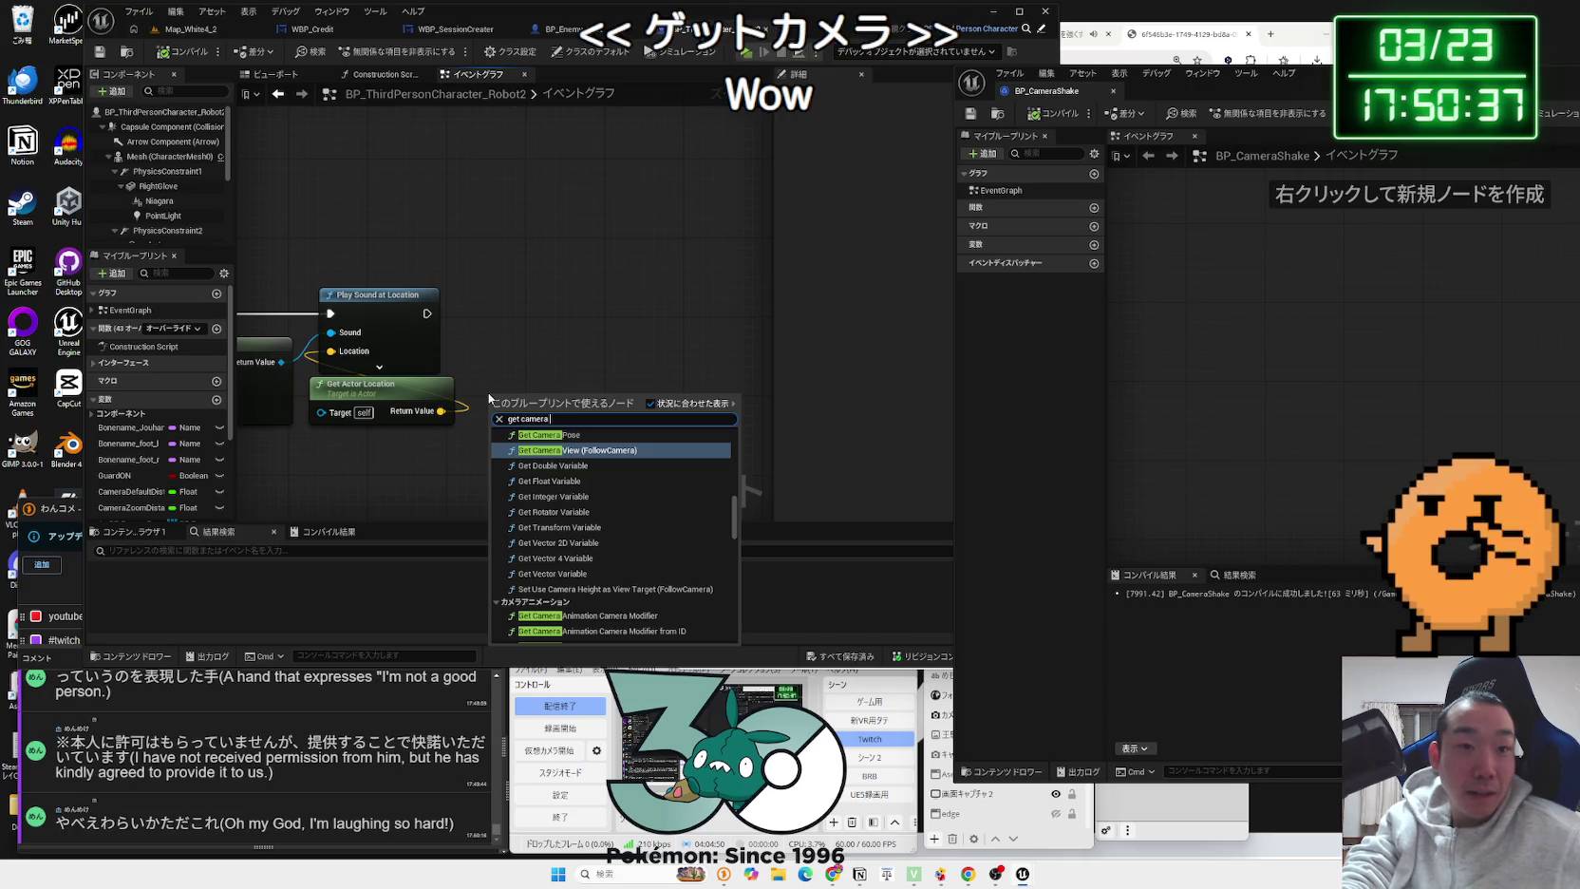
text( mane)
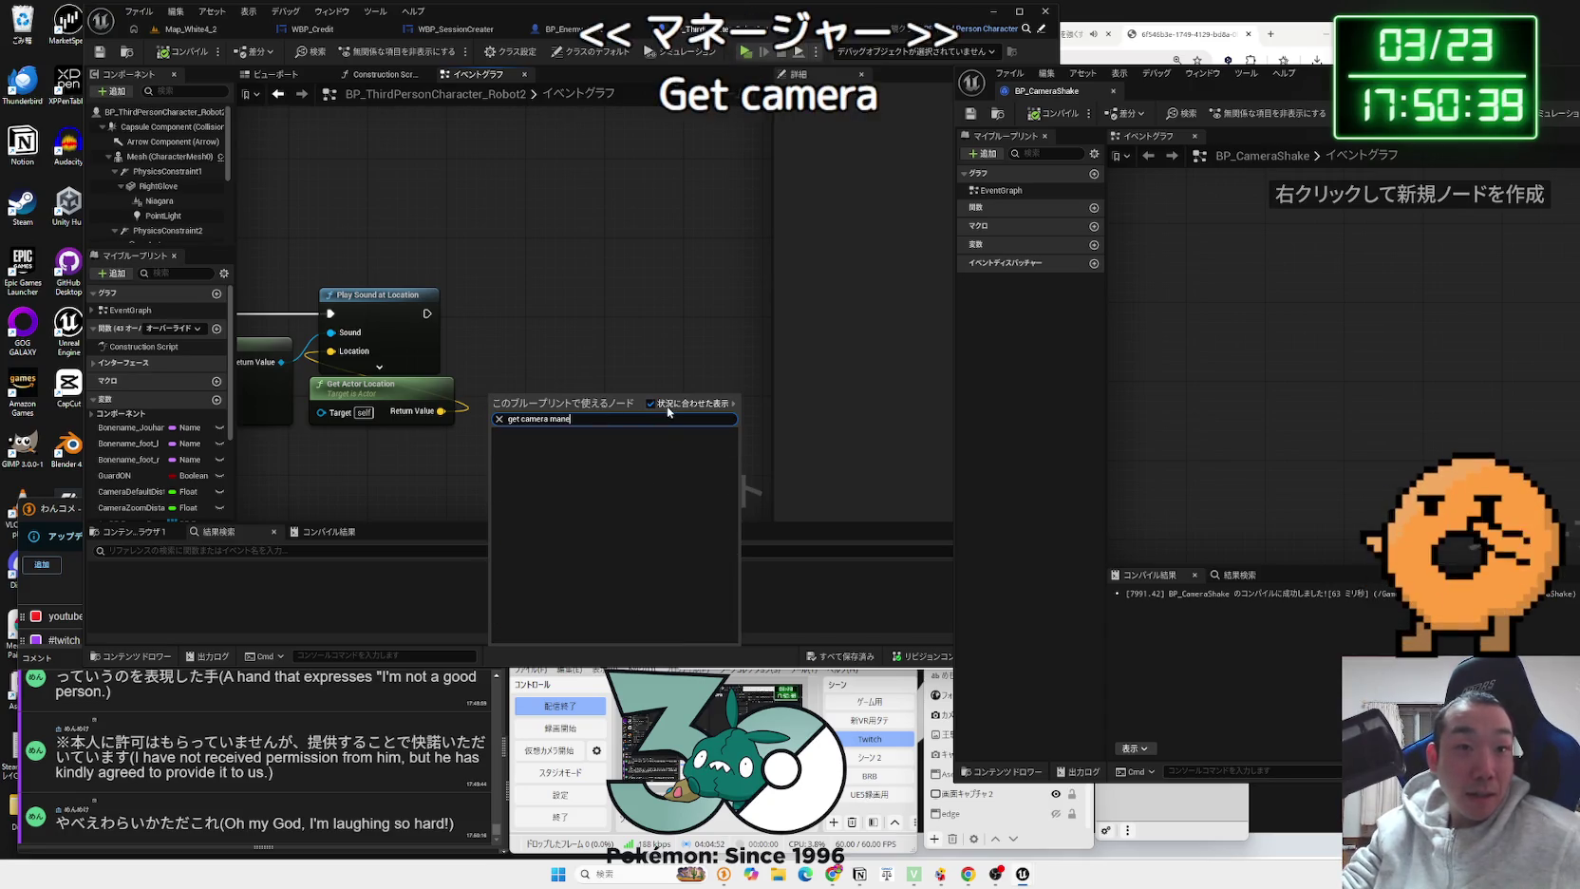
click(652, 403)
click(628, 419)
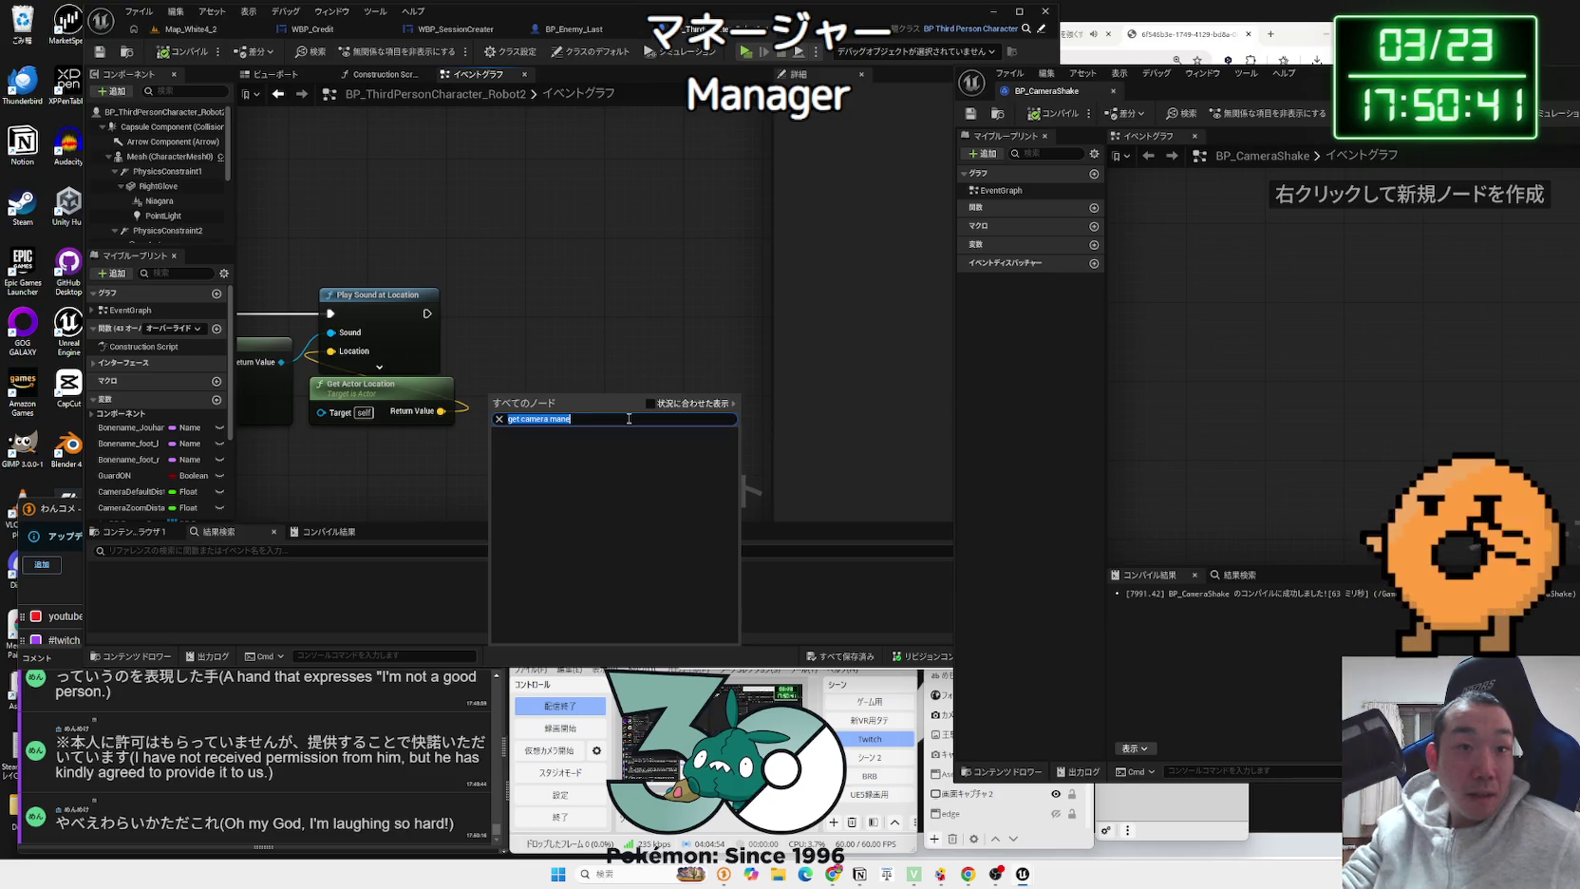
key(BackSpace)
text(a)
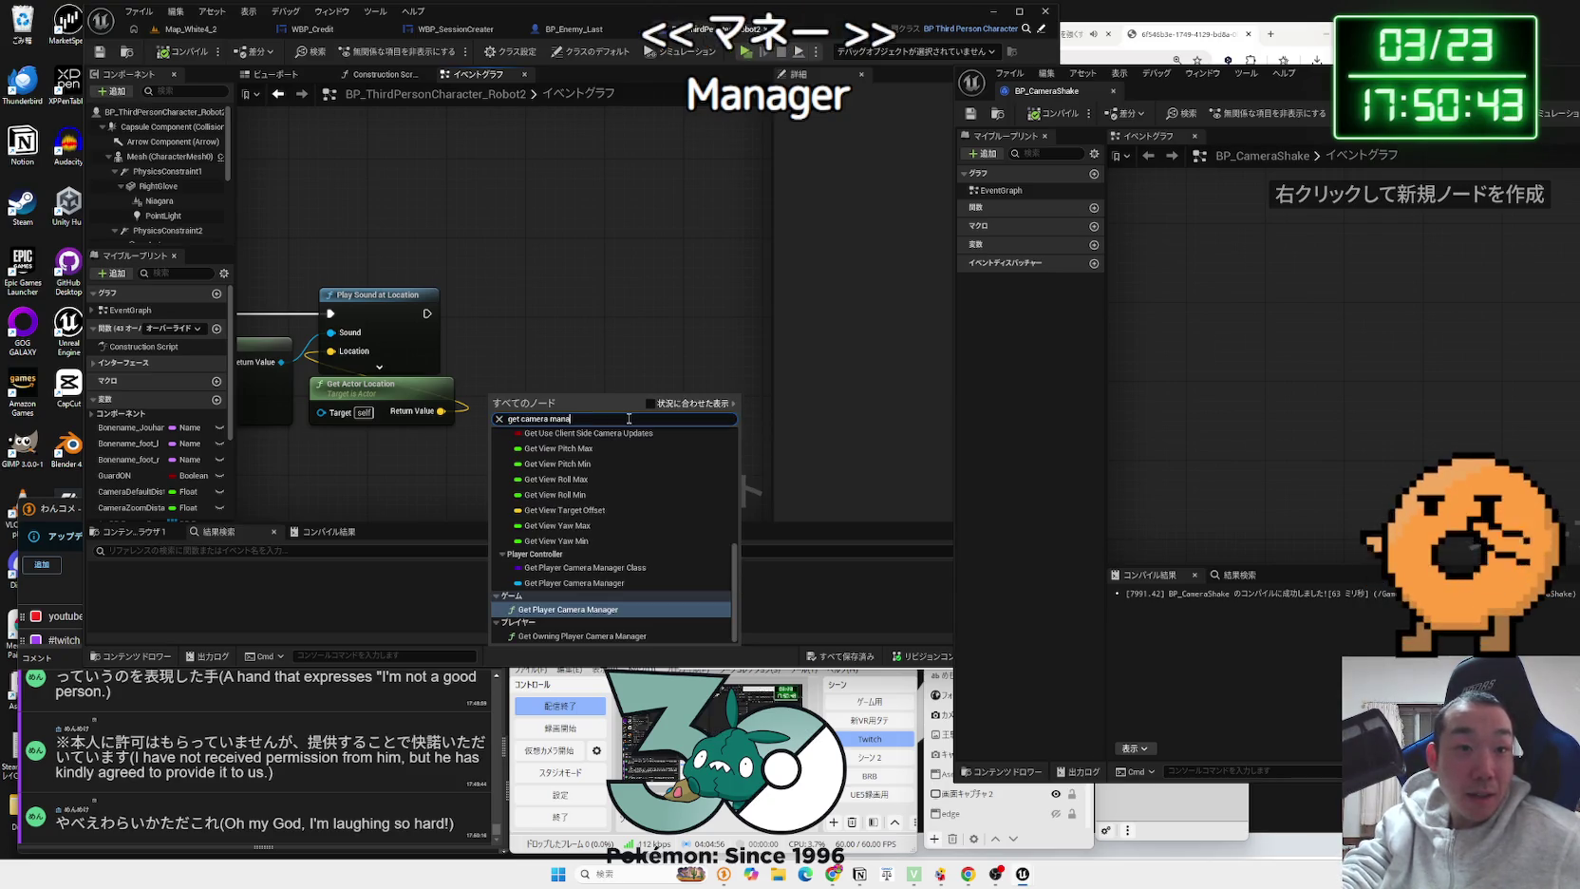
click(558, 613)
mouse_move(559, 413)
mouse_down()
mouse_move(549, 424)
mouse_move(597, 372)
mouse_up()
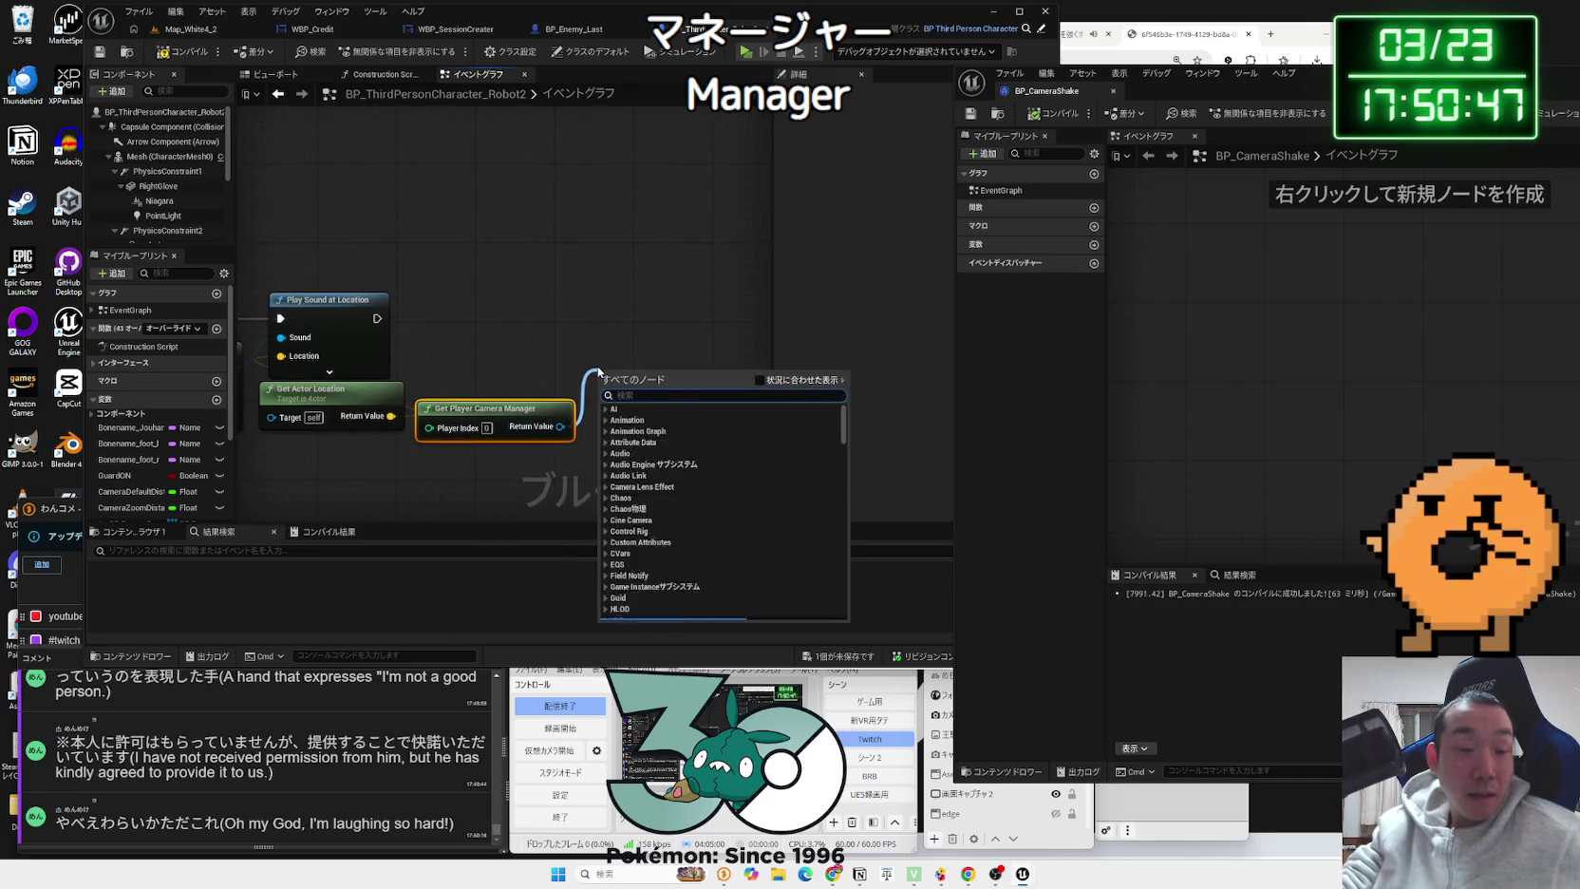
Step: Try a Start Legacy Camera Shake node from the camera manager, then delete it
text(camera sha)
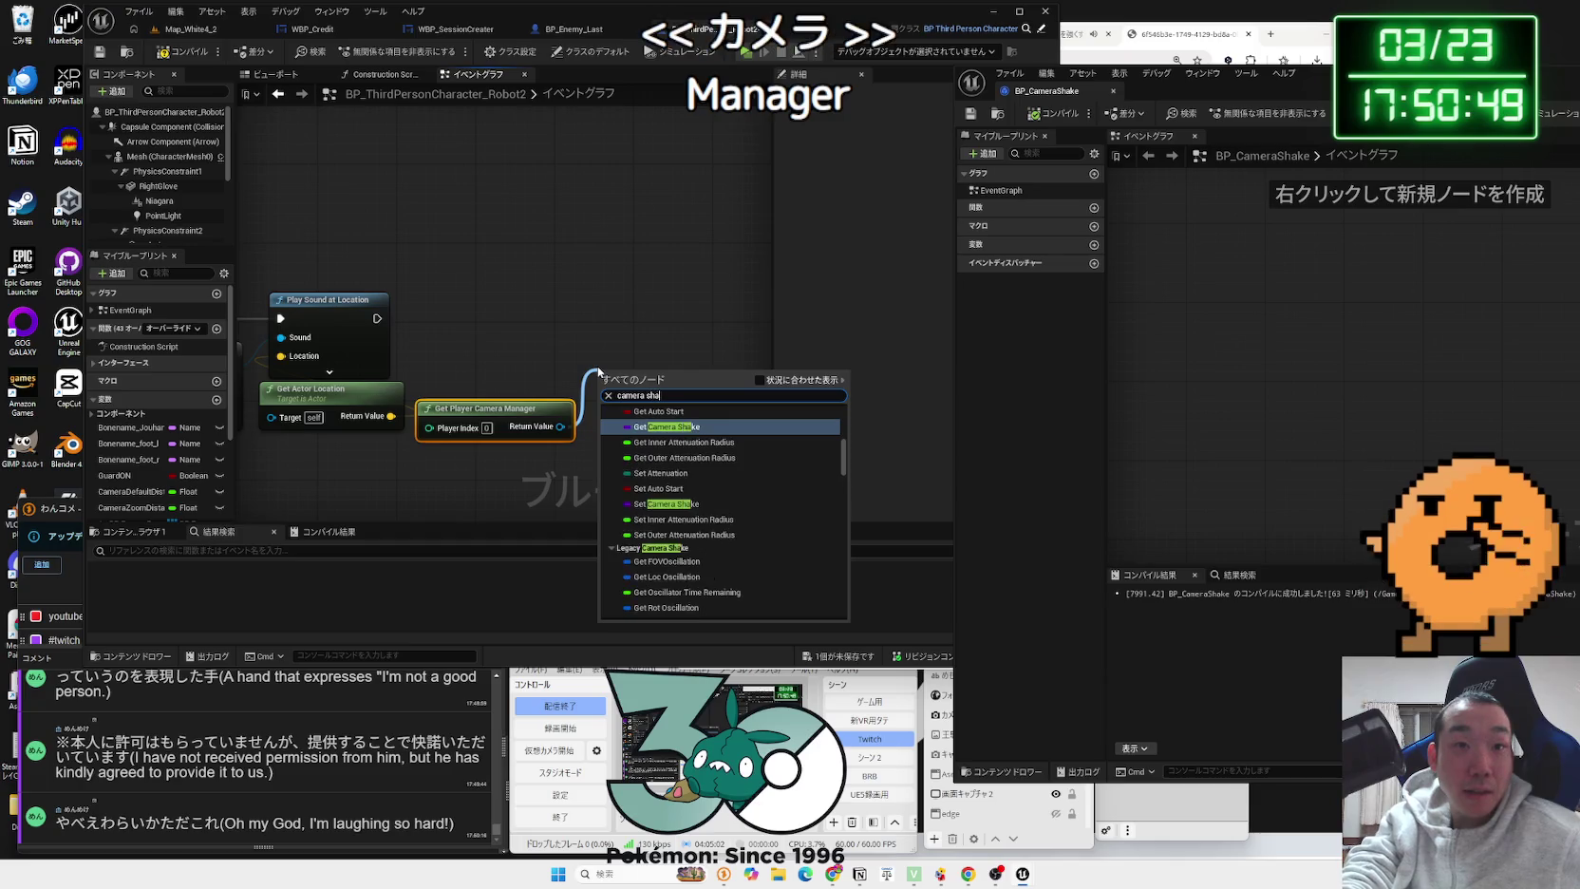
click(759, 380)
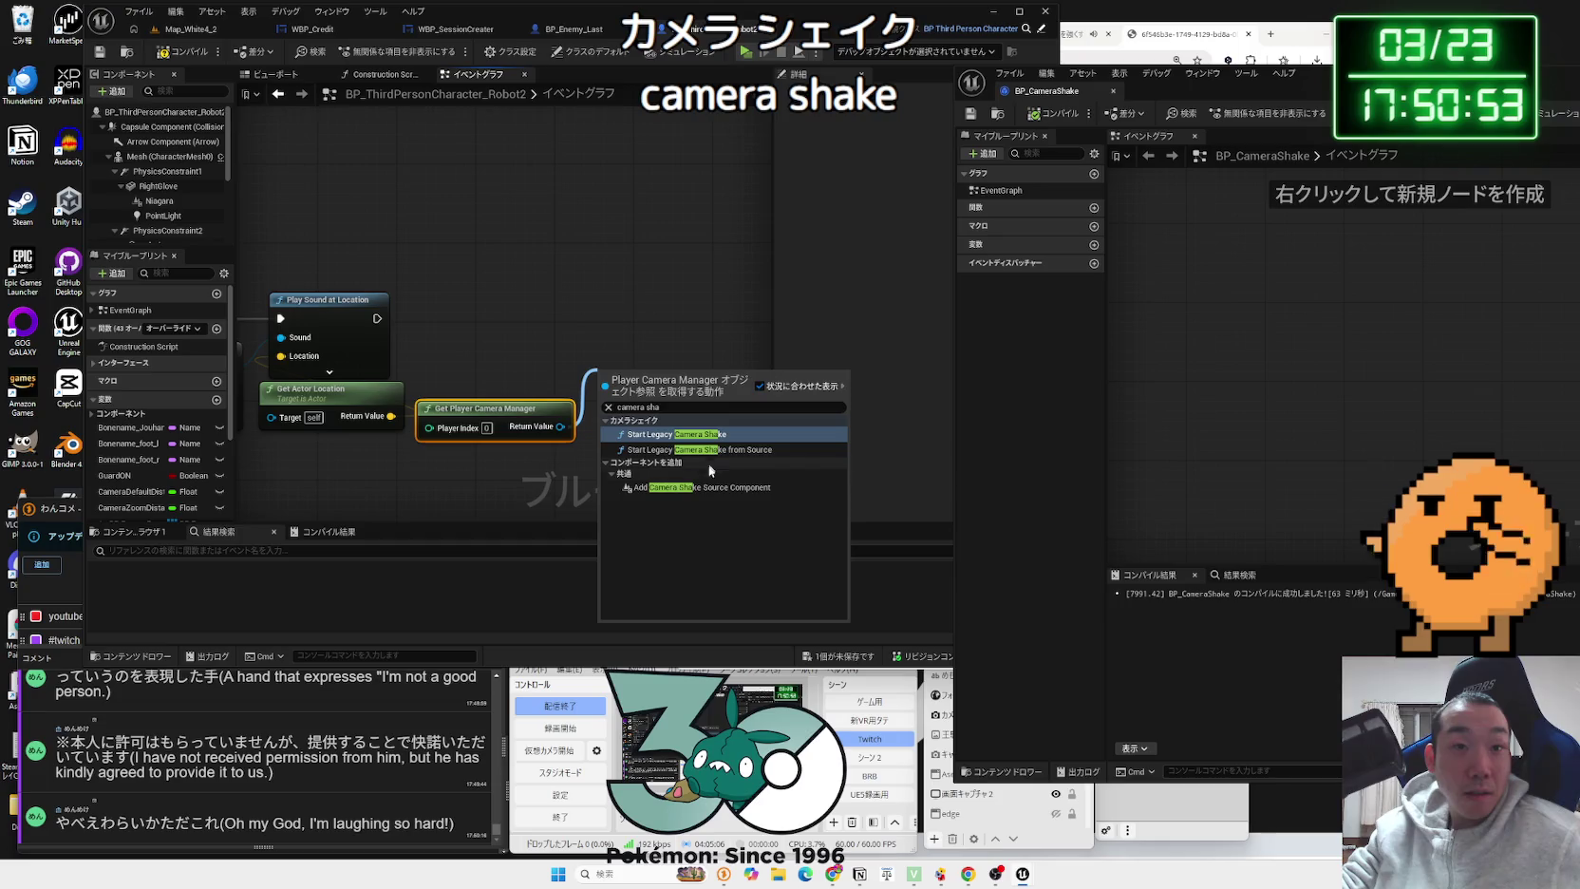
click(684, 435)
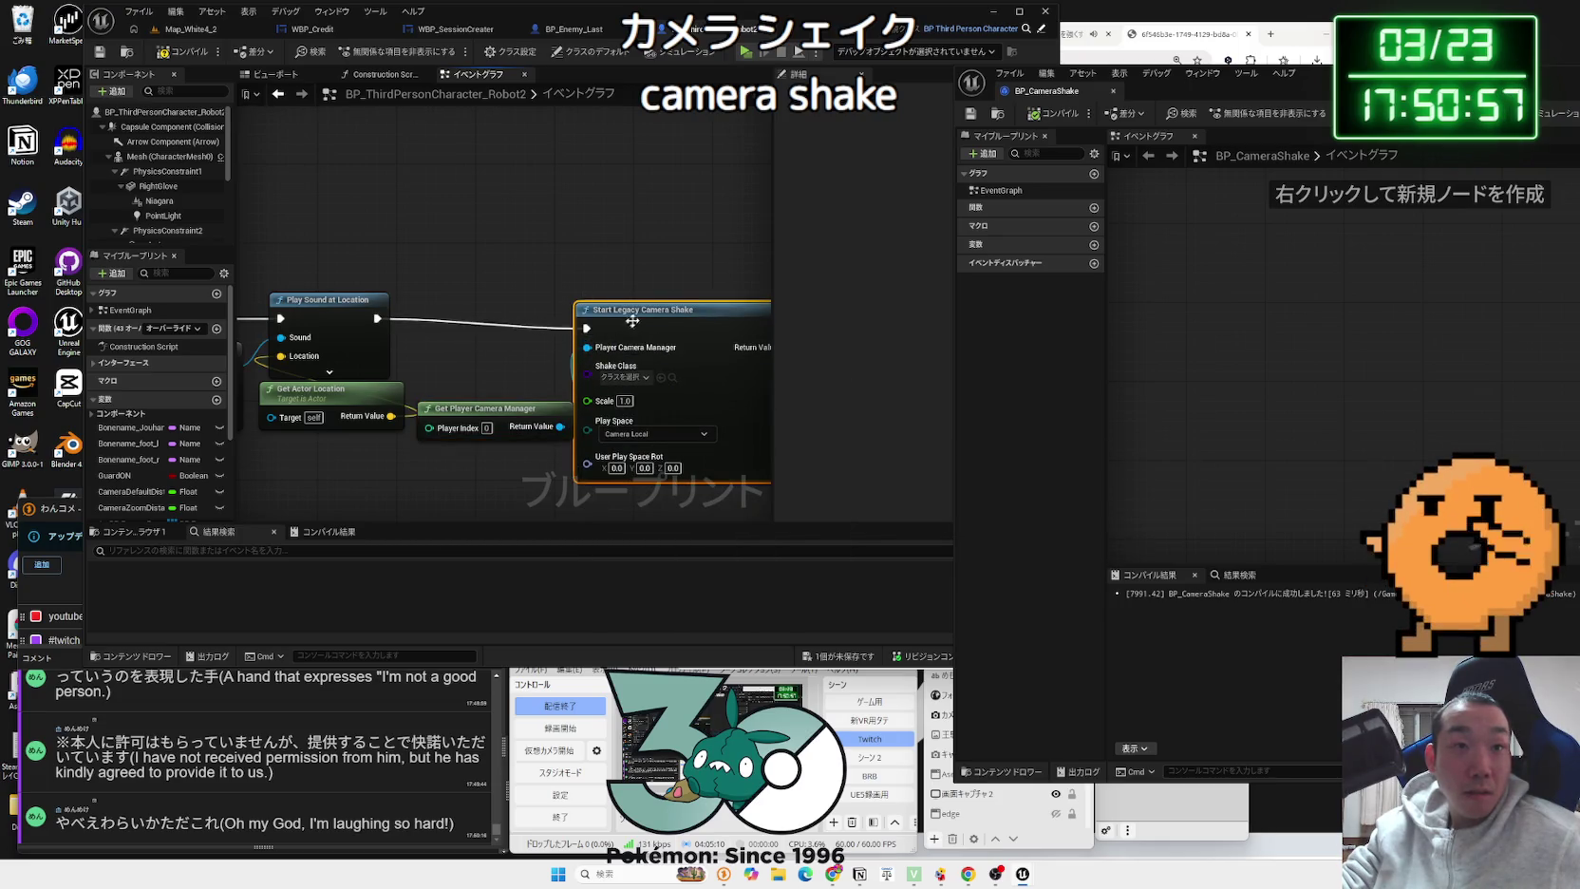
drag(631, 322, 651, 312)
click(645, 366)
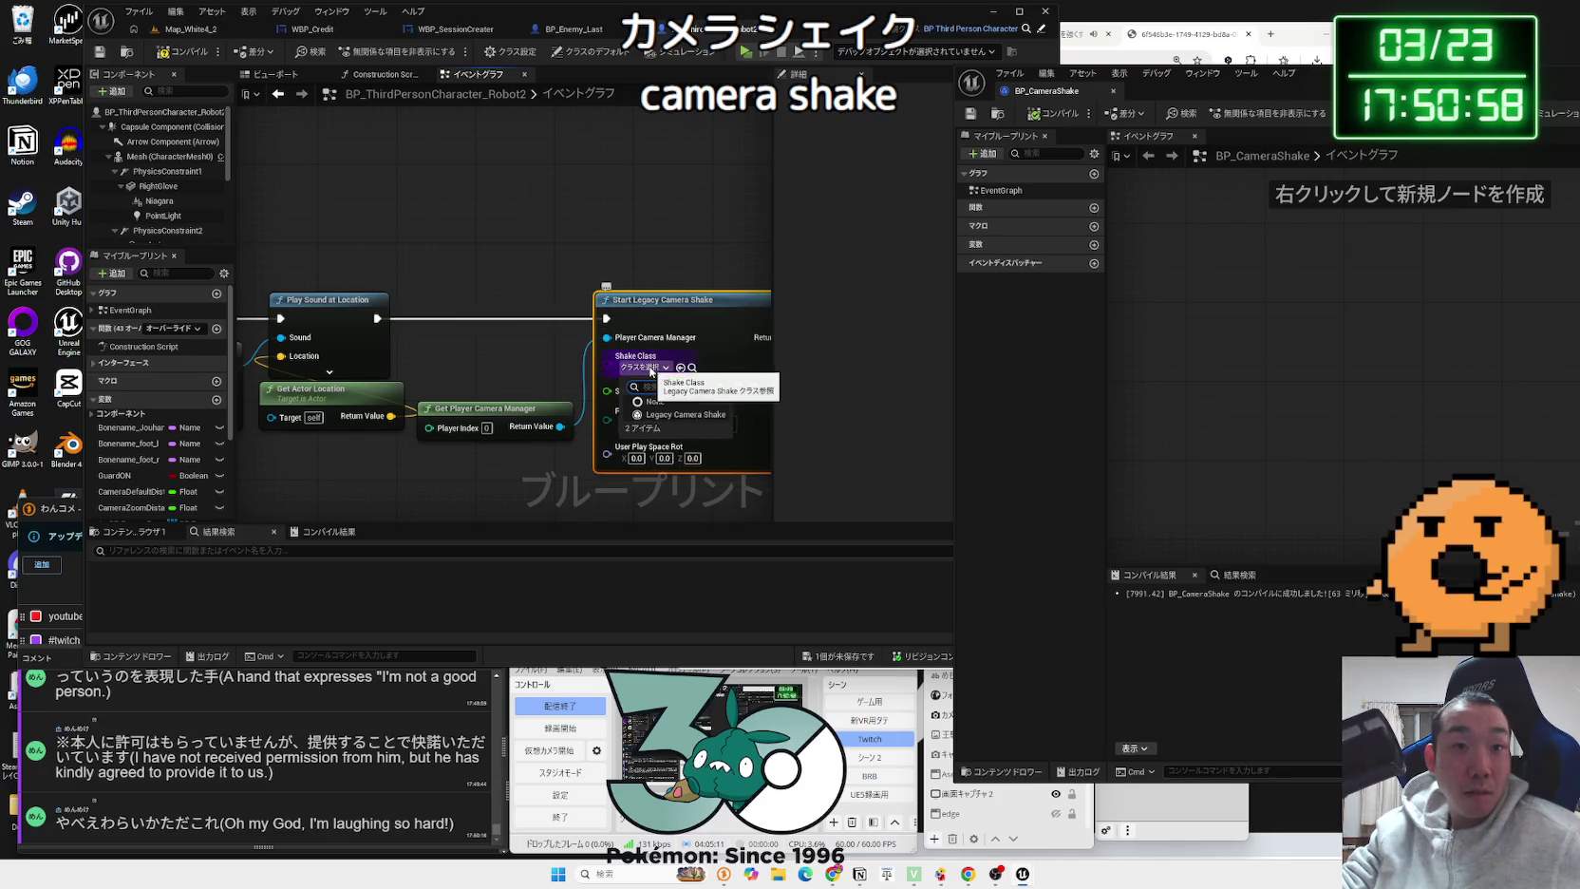
click(682, 418)
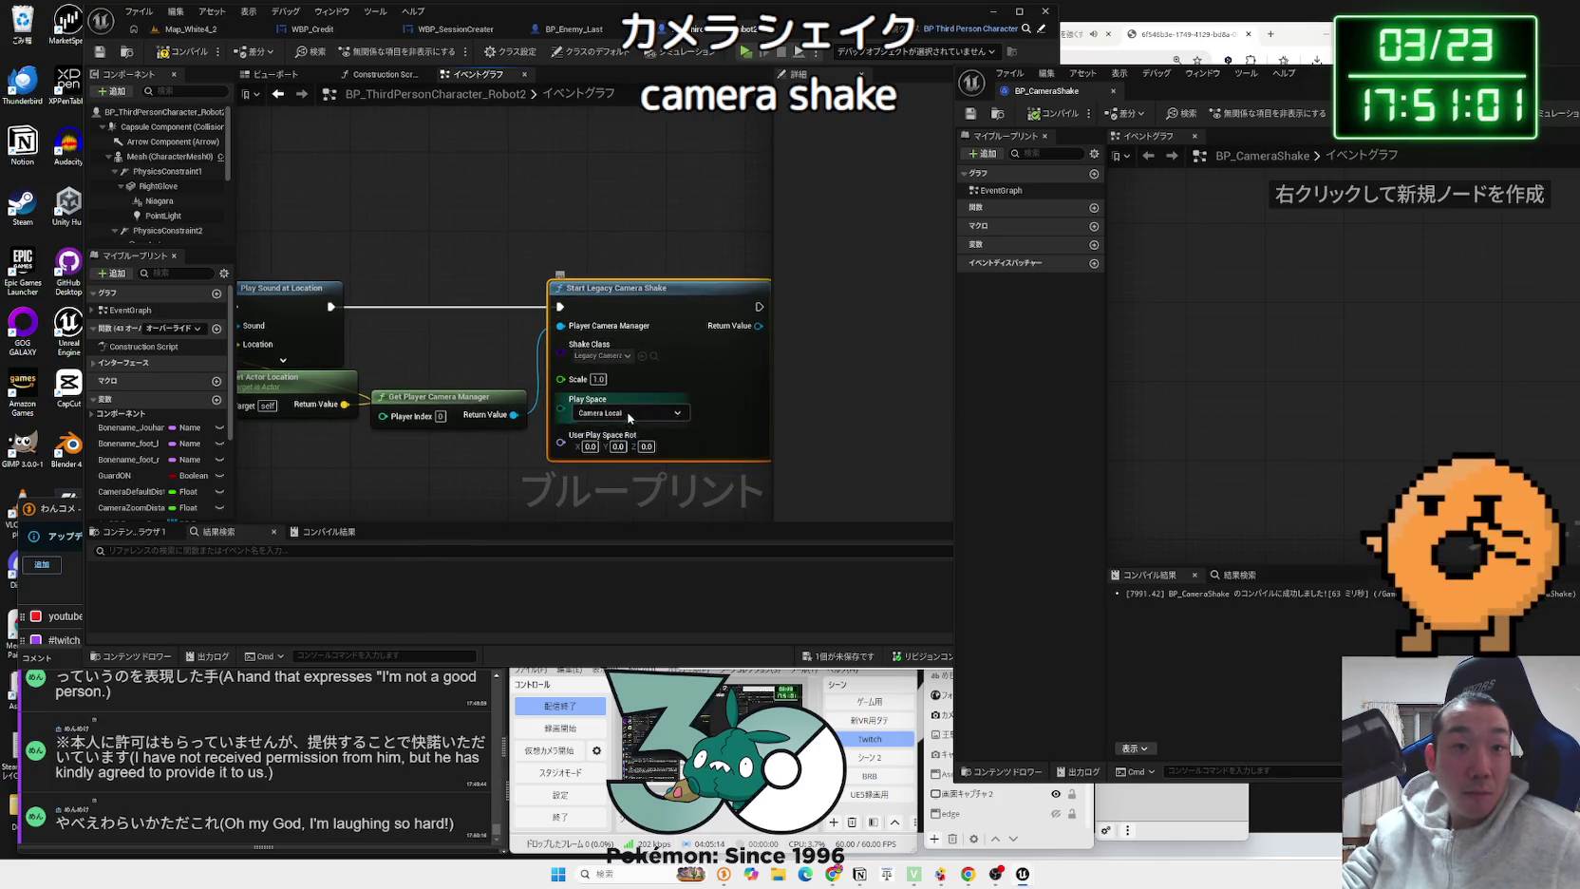
click(629, 412)
click(496, 375)
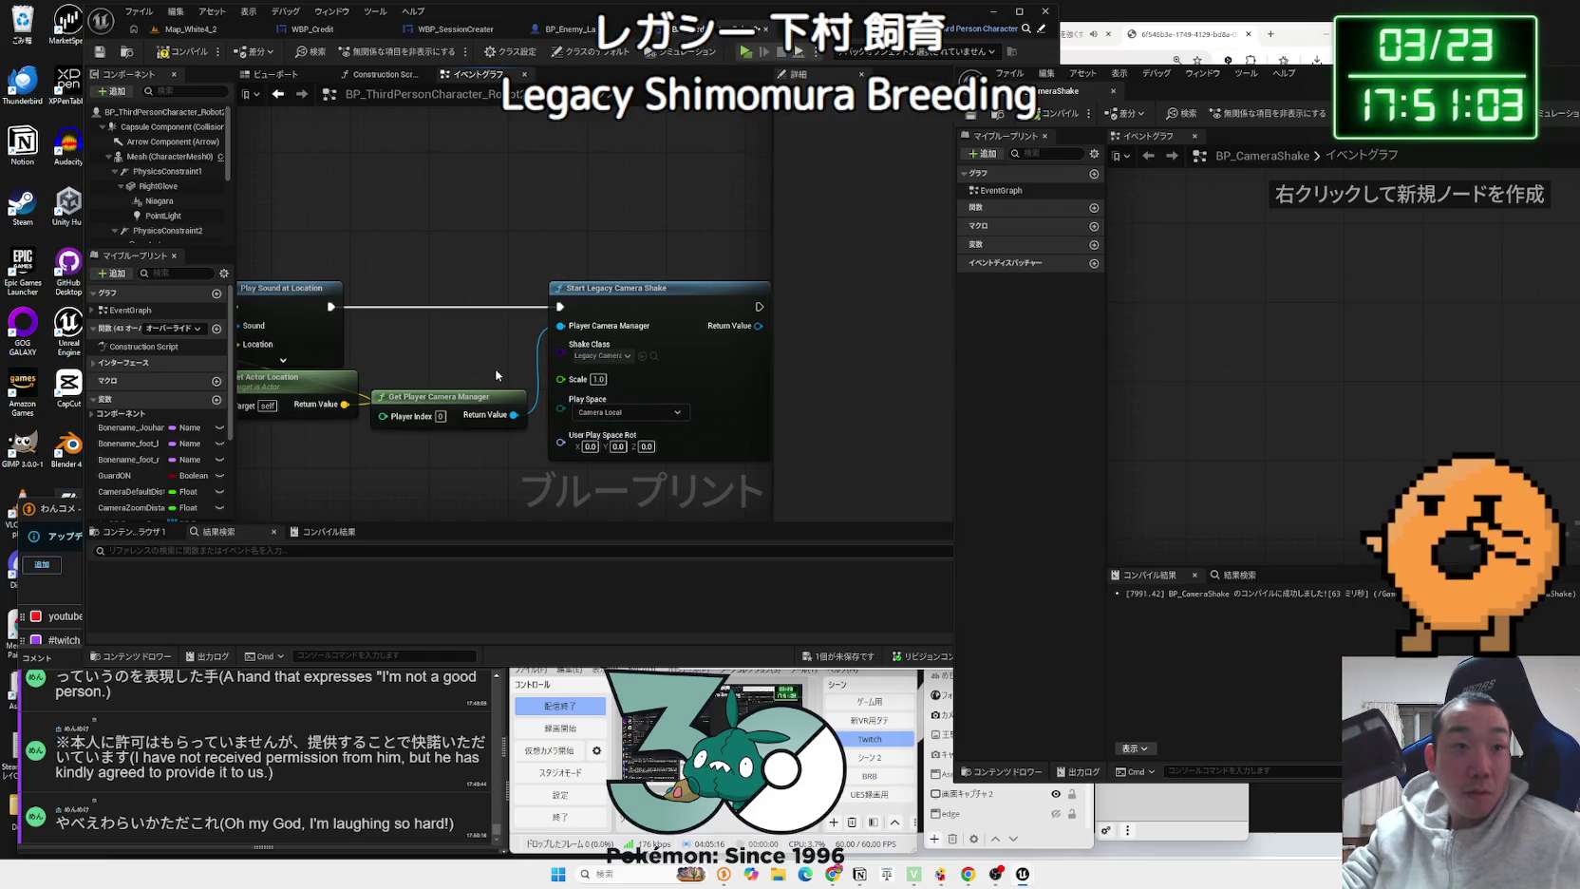
key(Delete)
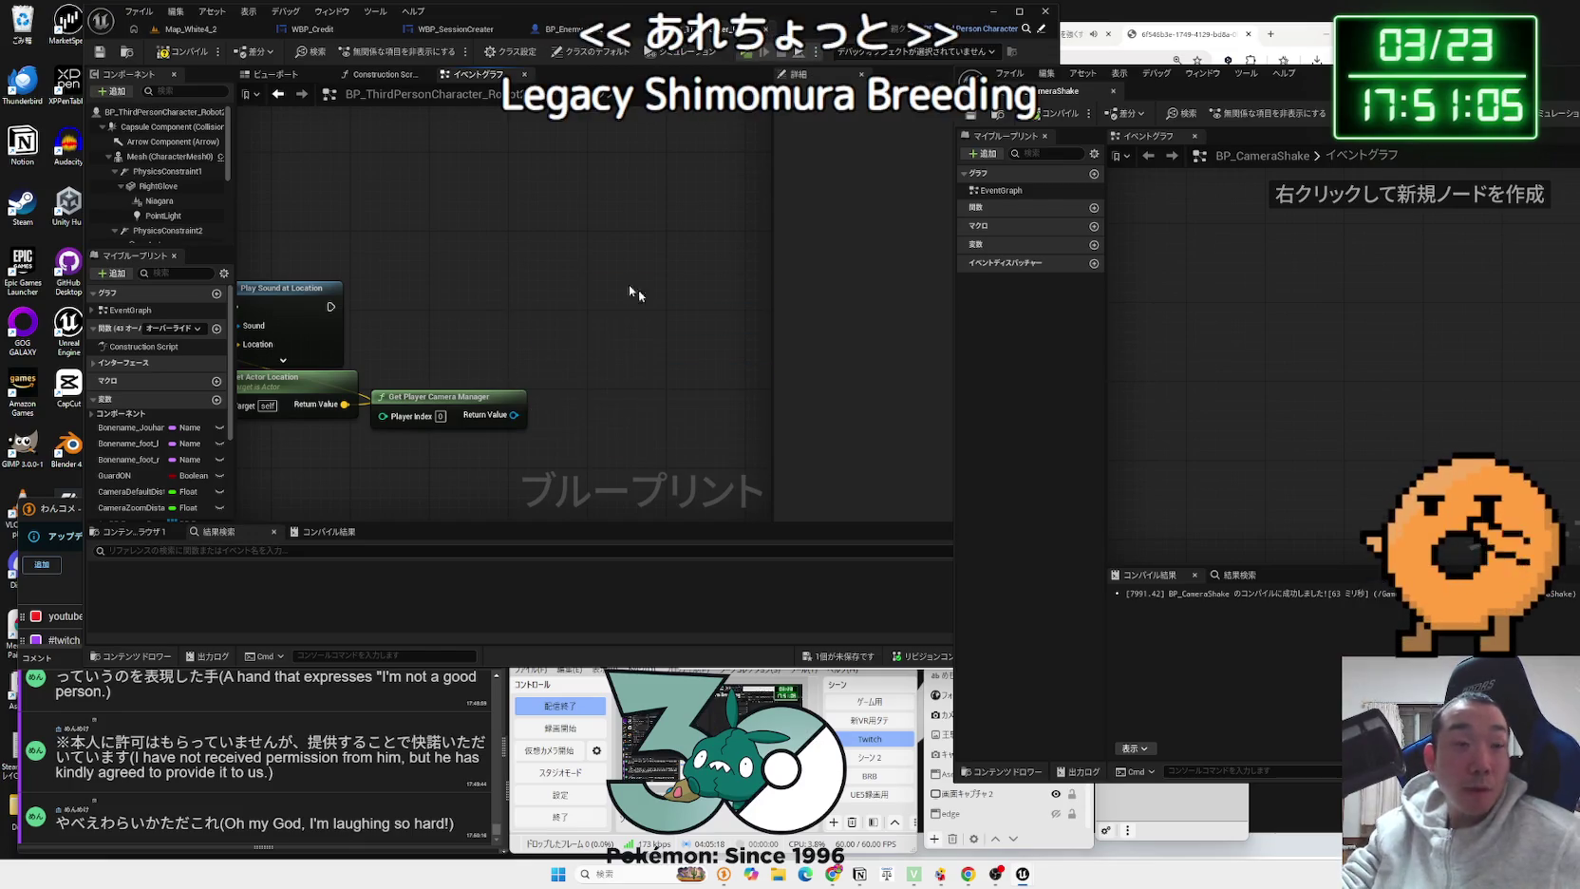
key(alt+Tab)
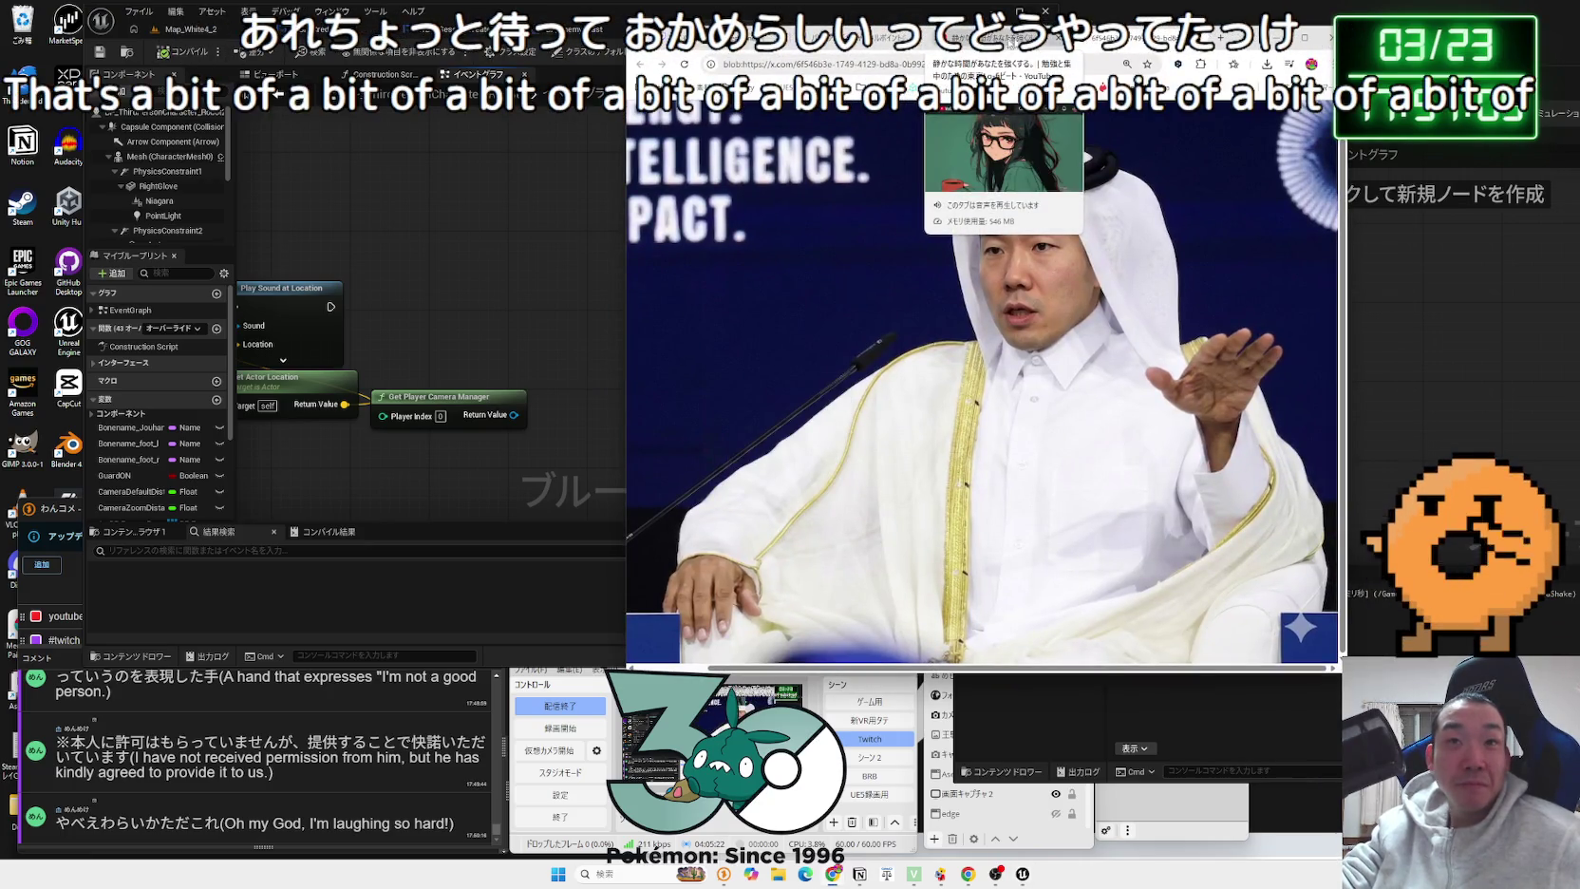
Step: Open Google Gemini in a new tab and ask how camera shake works
key(ctrl+t)
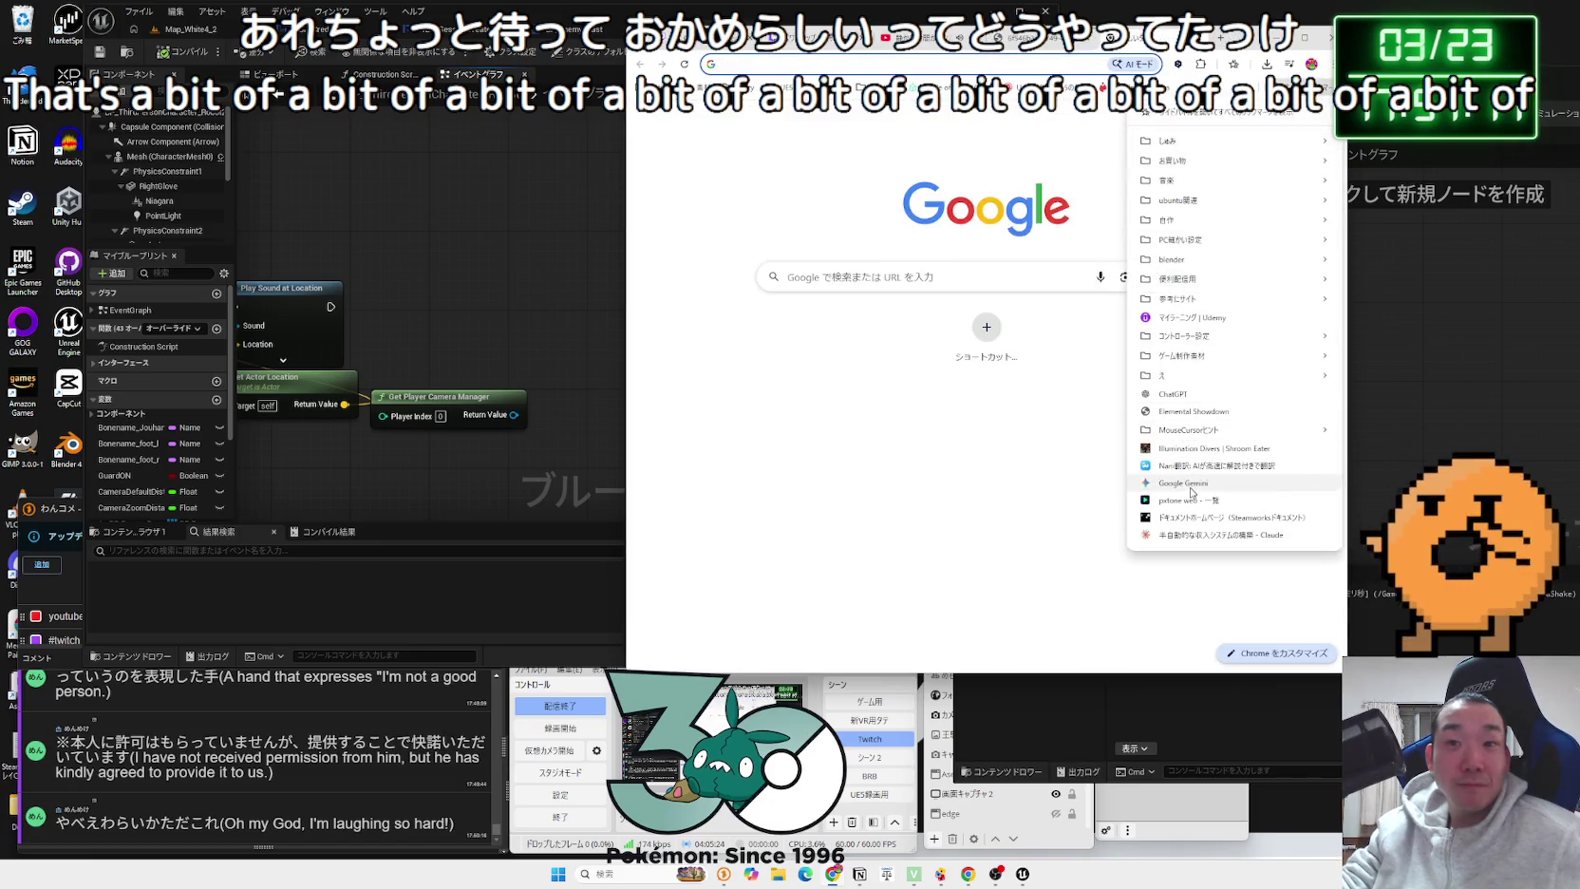
click(1189, 486)
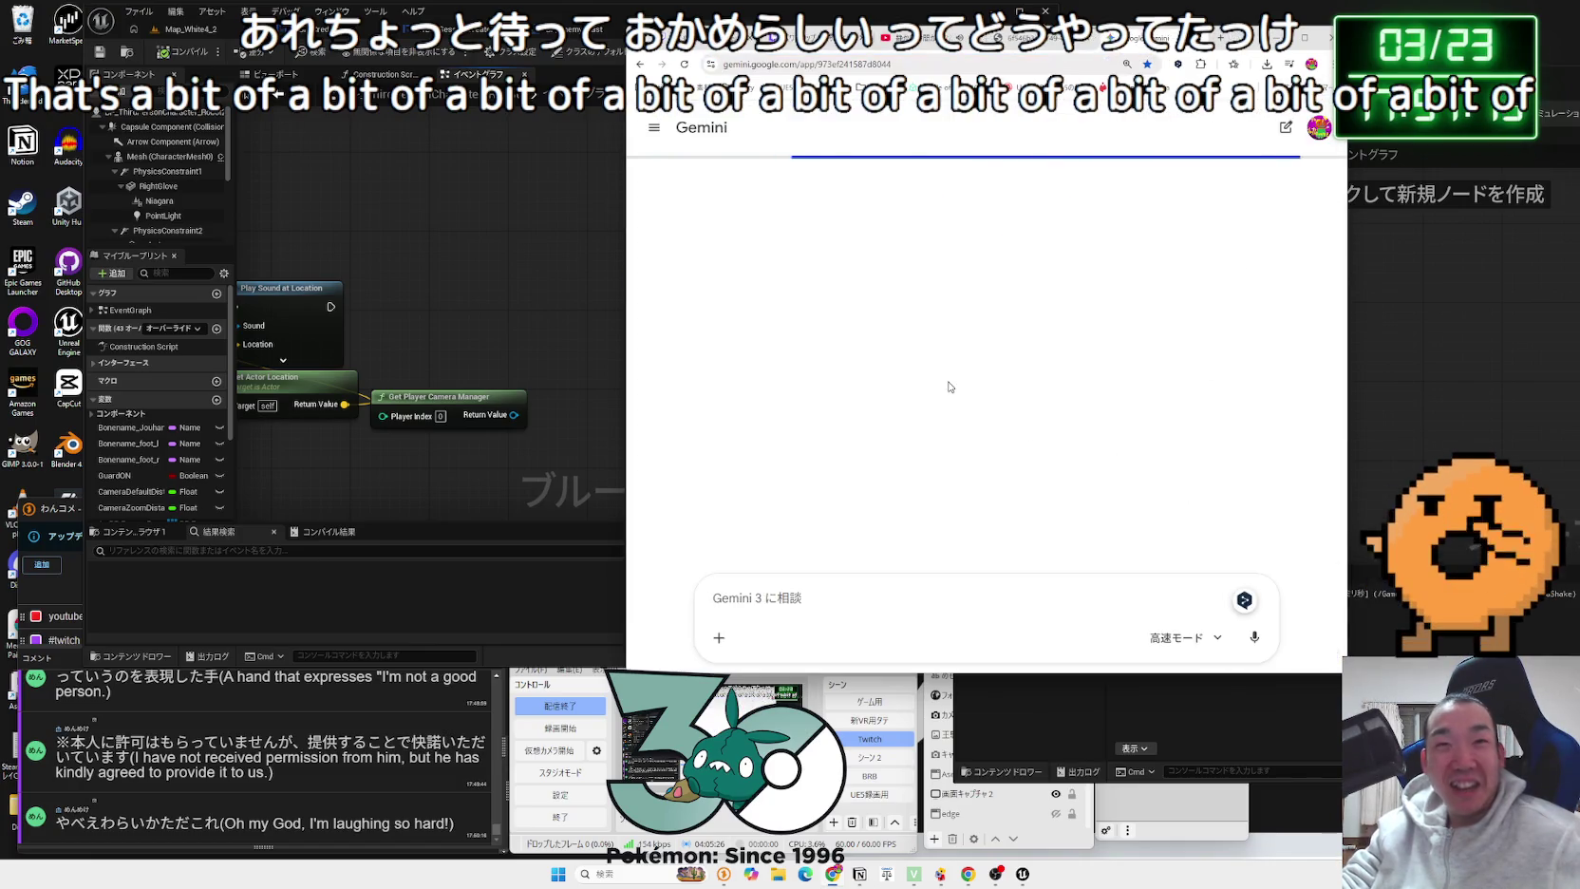
scroll(950, 387, down, 10)
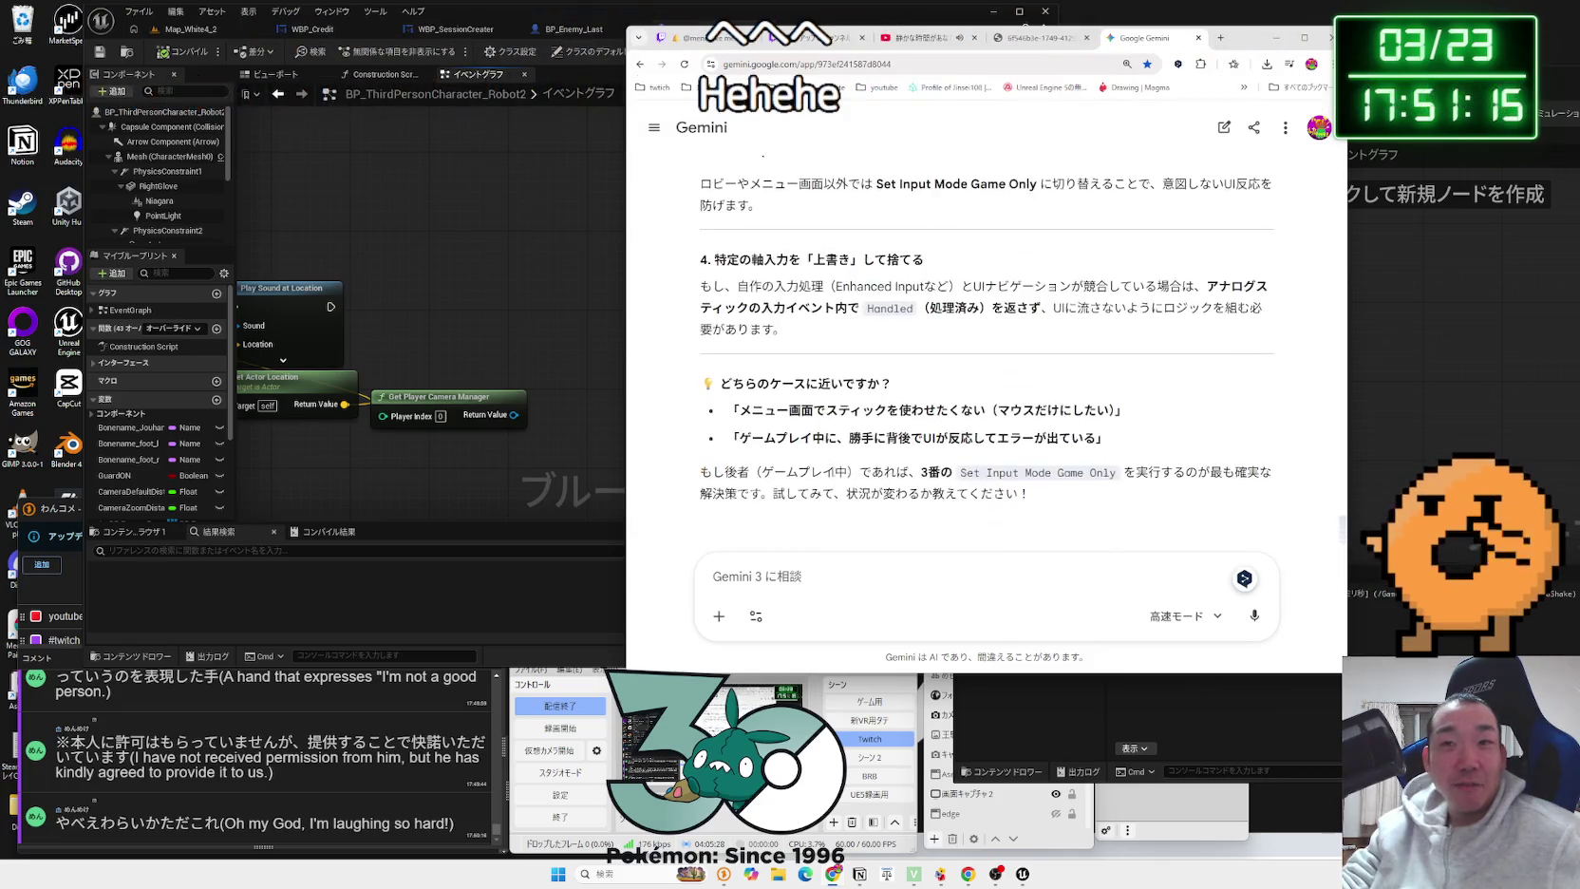
text(Ca)
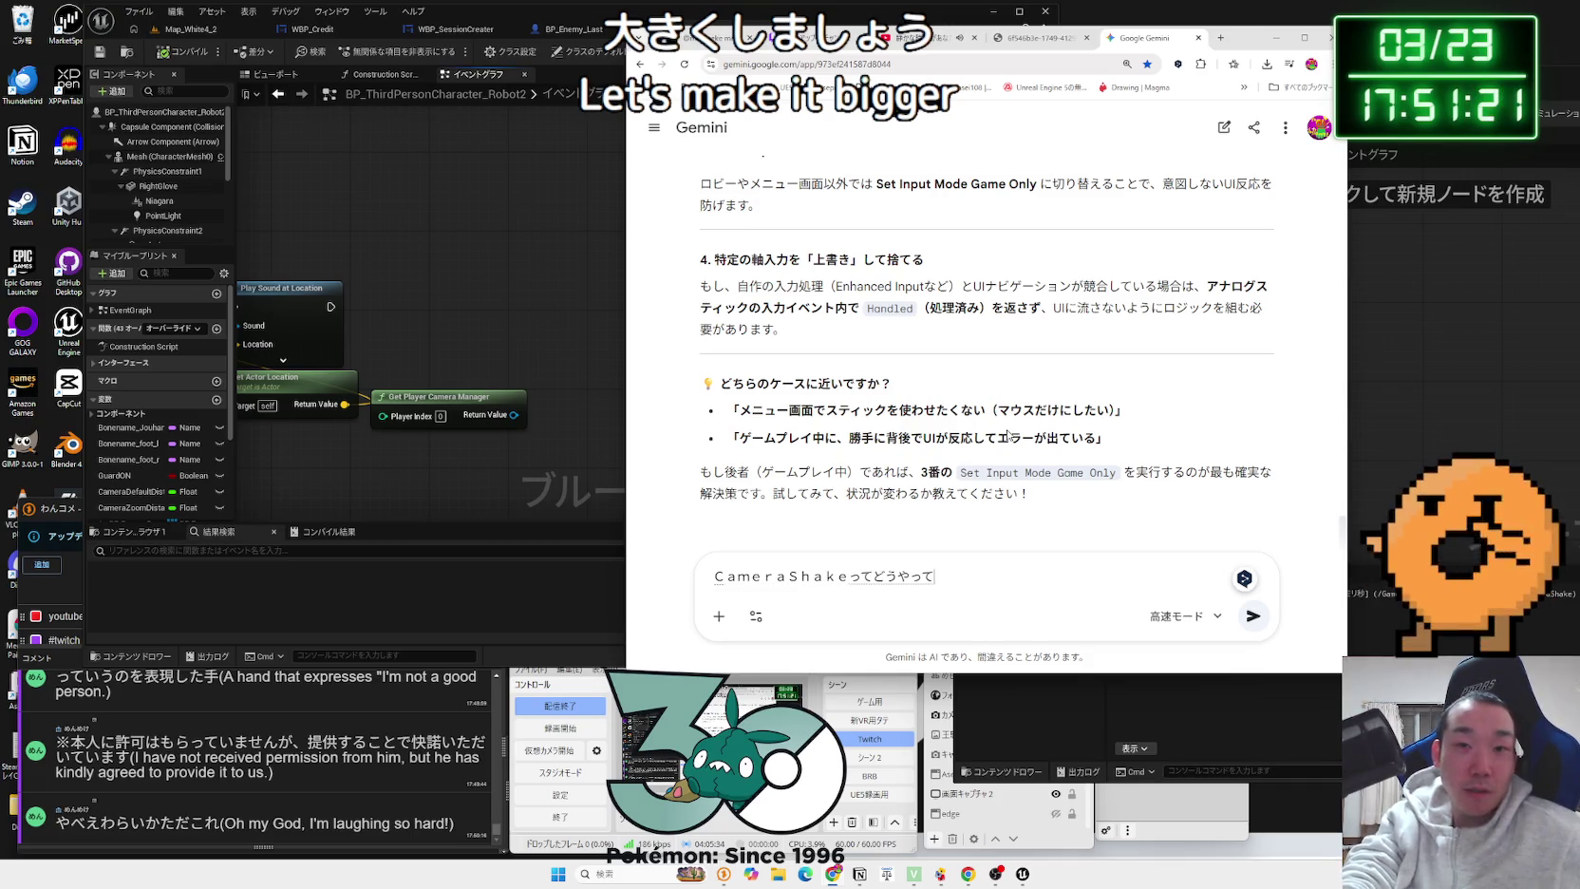
key(Return)
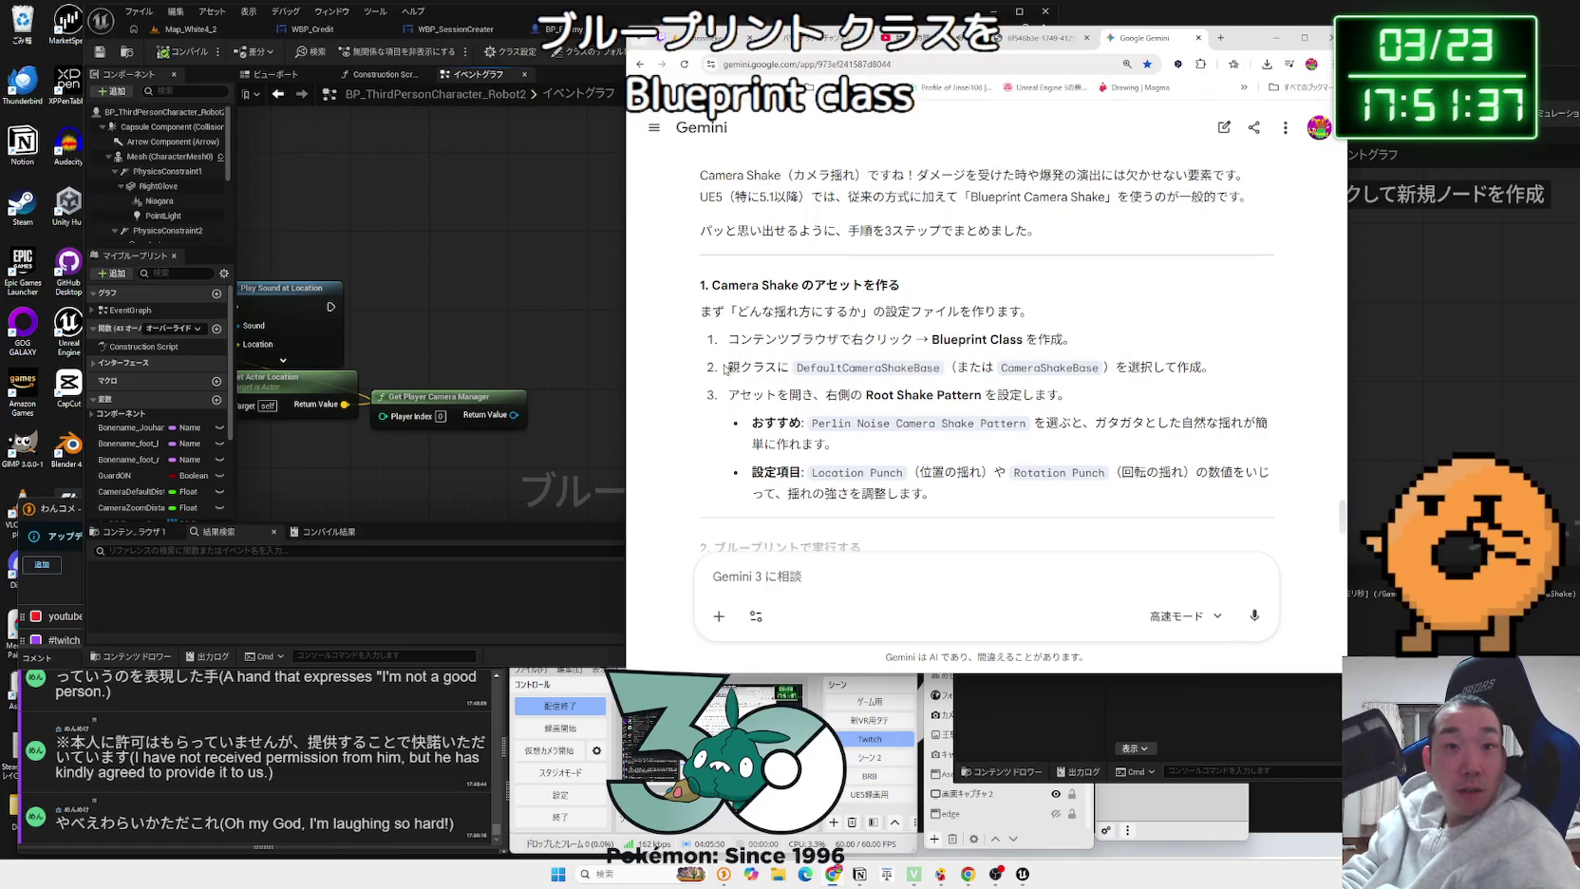
Step: Read the parent class step of Gemini's camera shake answer
drag(969, 368, 1097, 375)
click(1097, 375)
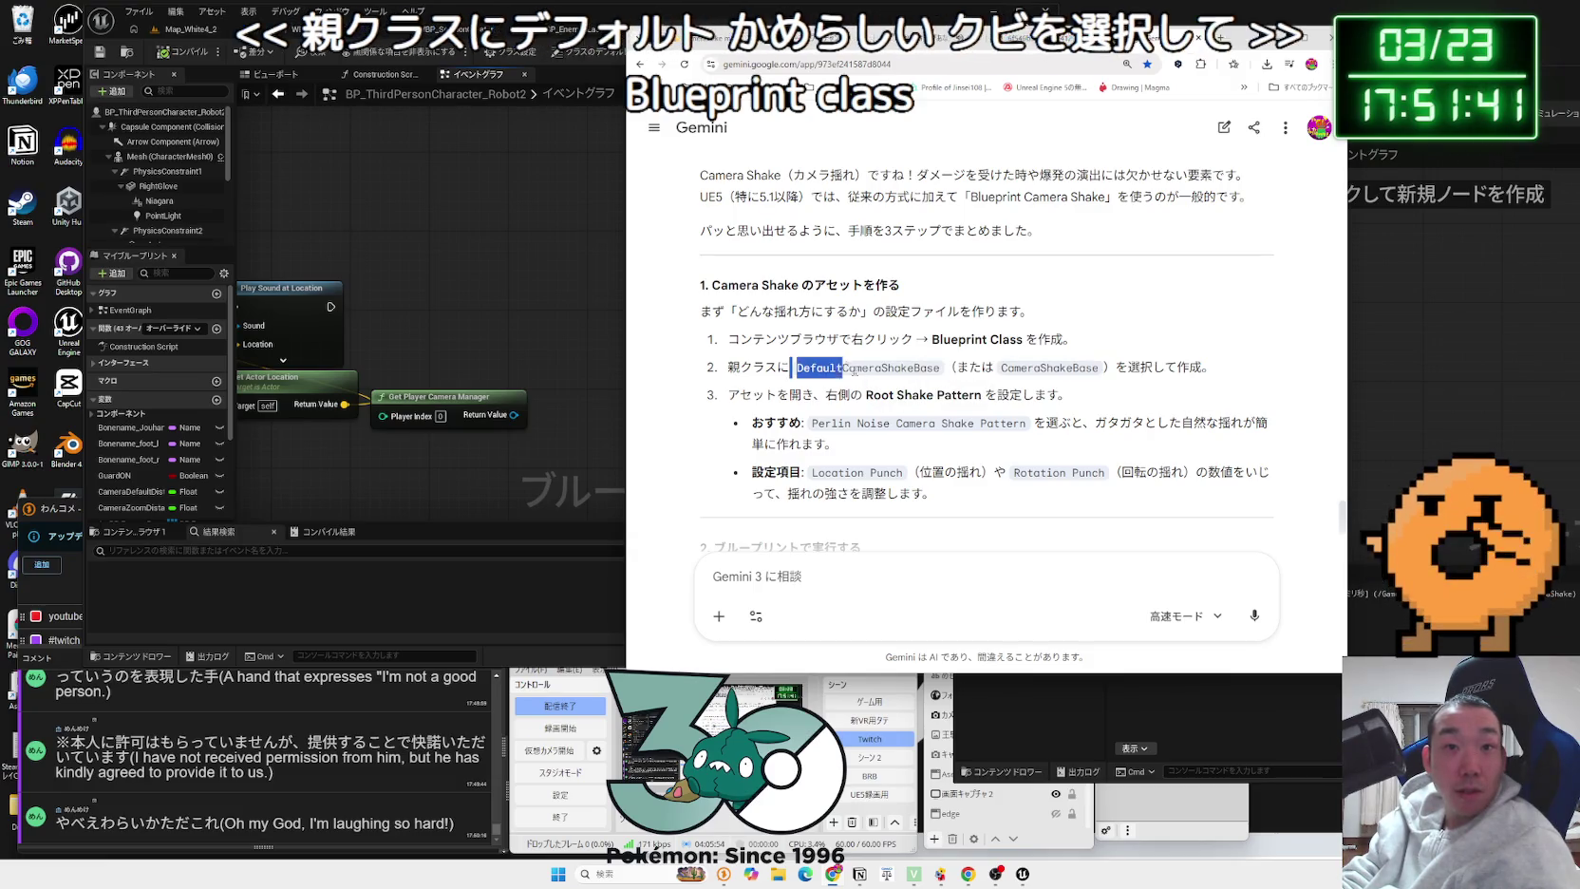
click(981, 380)
click(1014, 373)
scroll(1014, 373, down, 1)
drag(802, 333, 1056, 351)
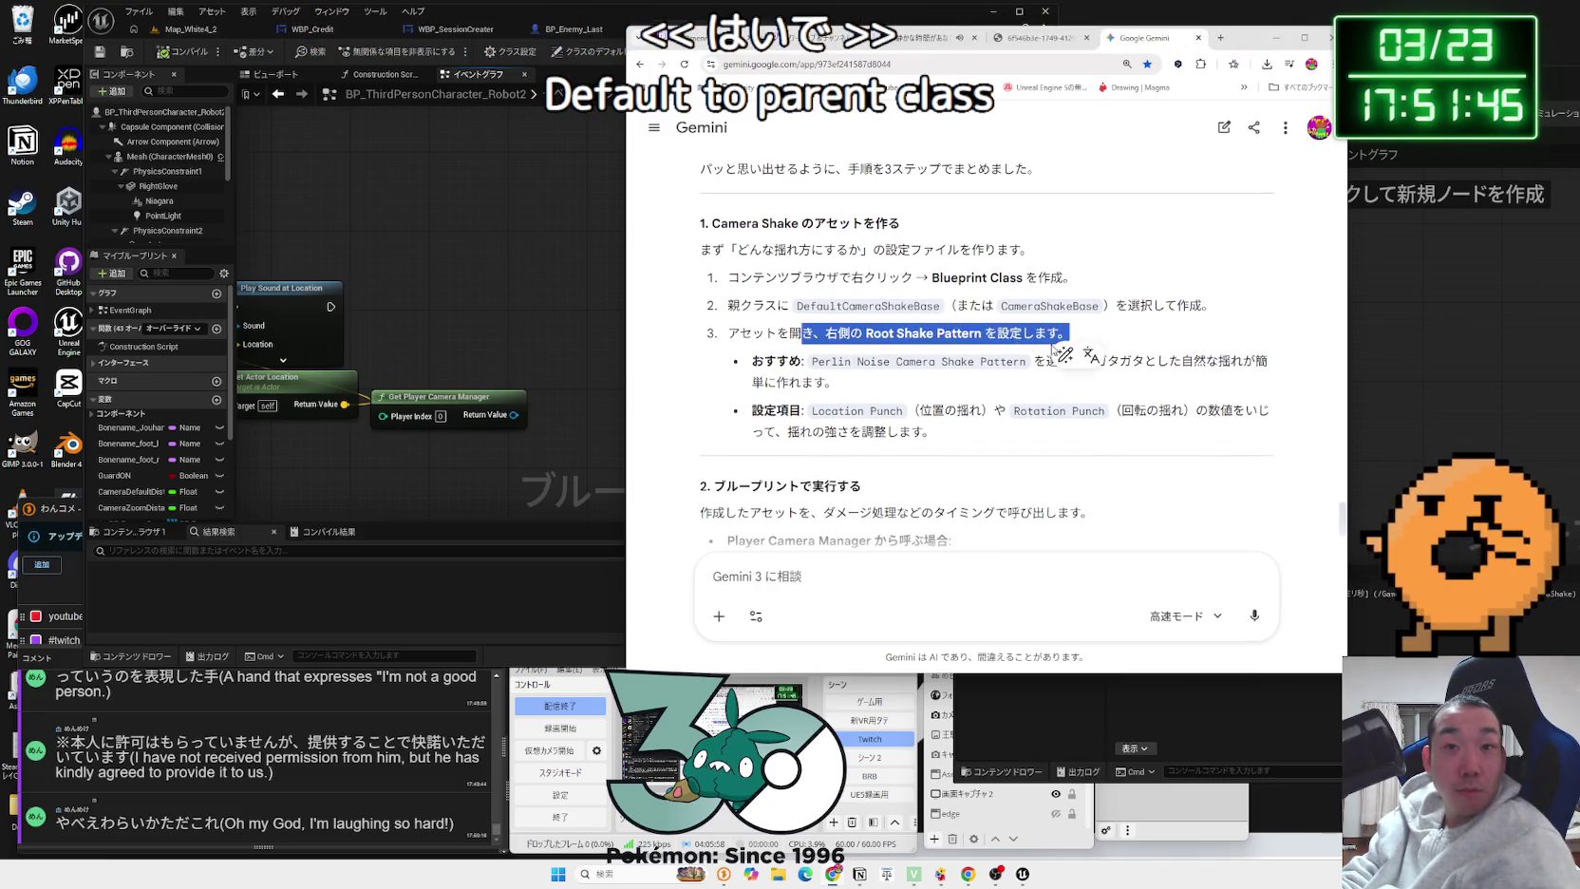
Step: Open BP_CameraShake in Unreal and dock its editor into the main window
key(alt+Tab)
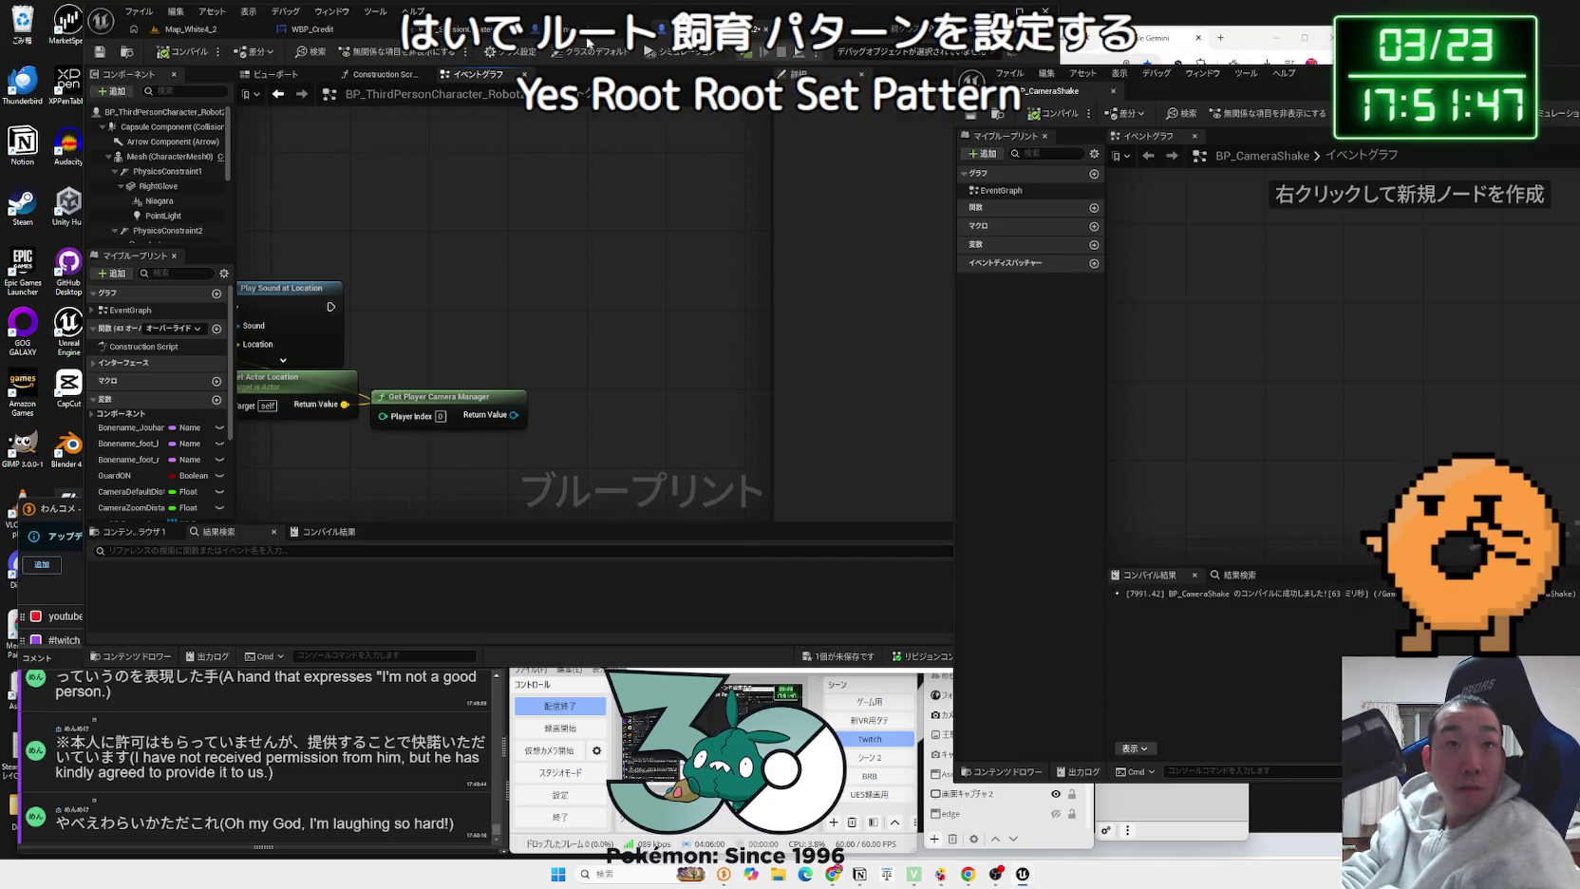
click(211, 35)
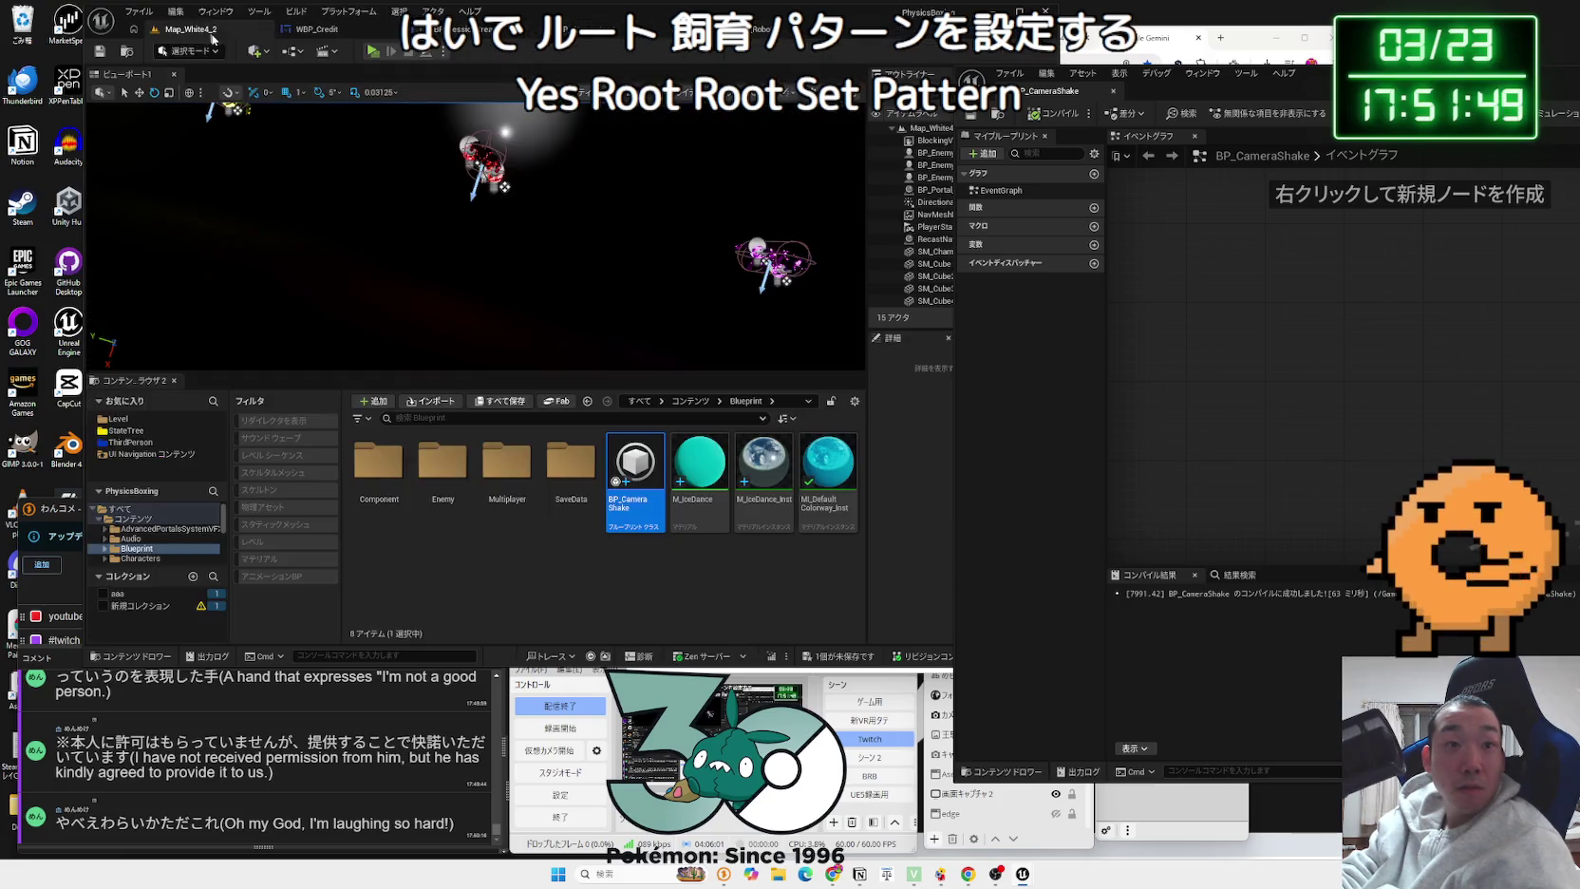
double_click(645, 466)
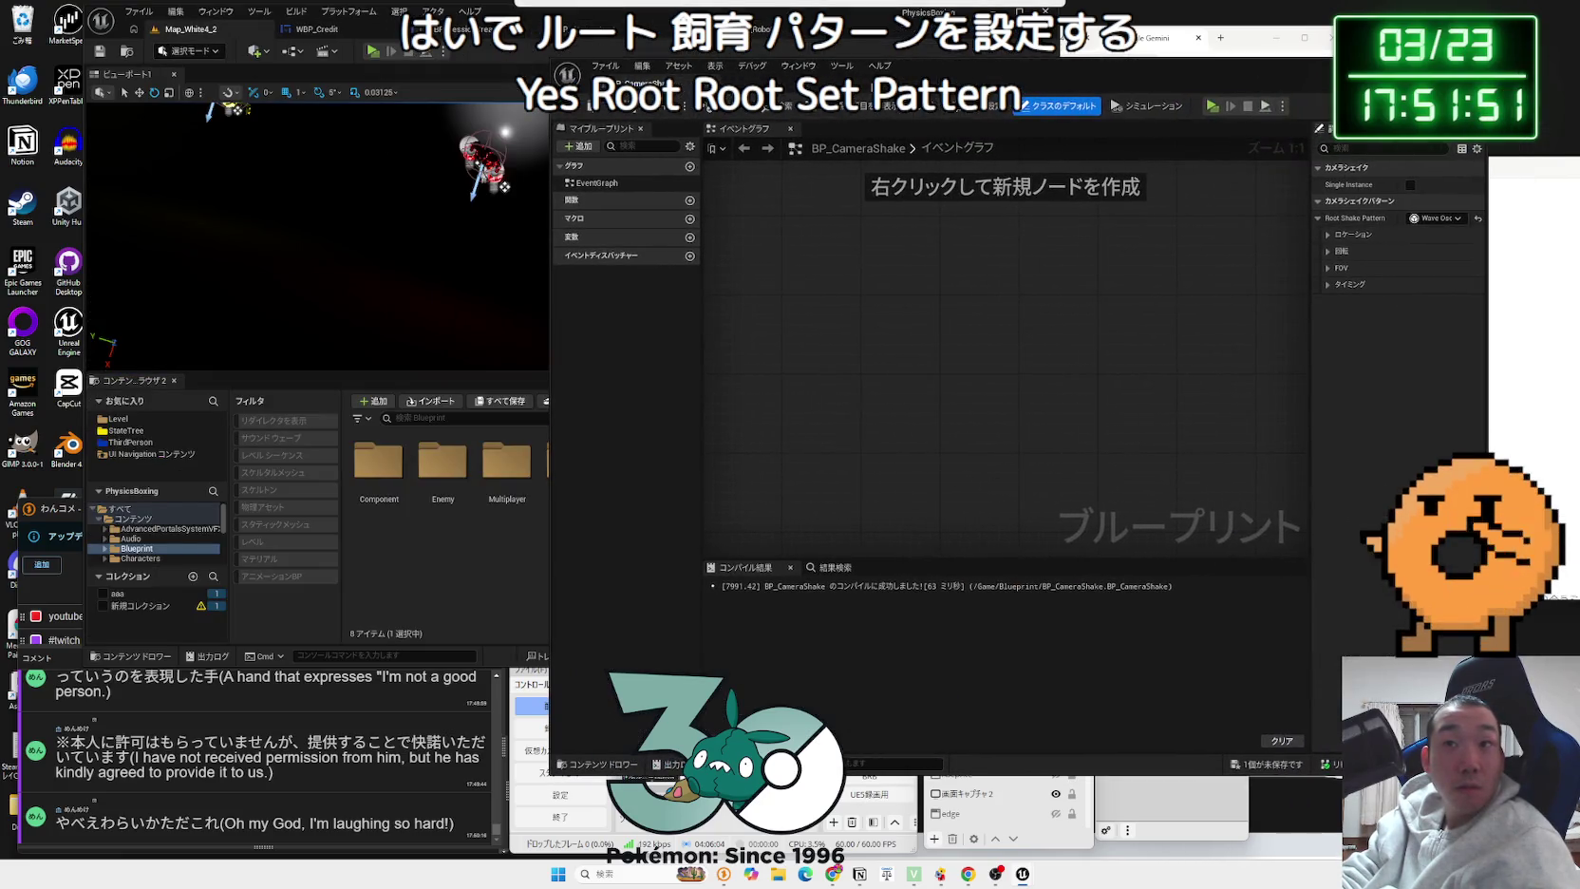
drag(626, 84, 619, 28)
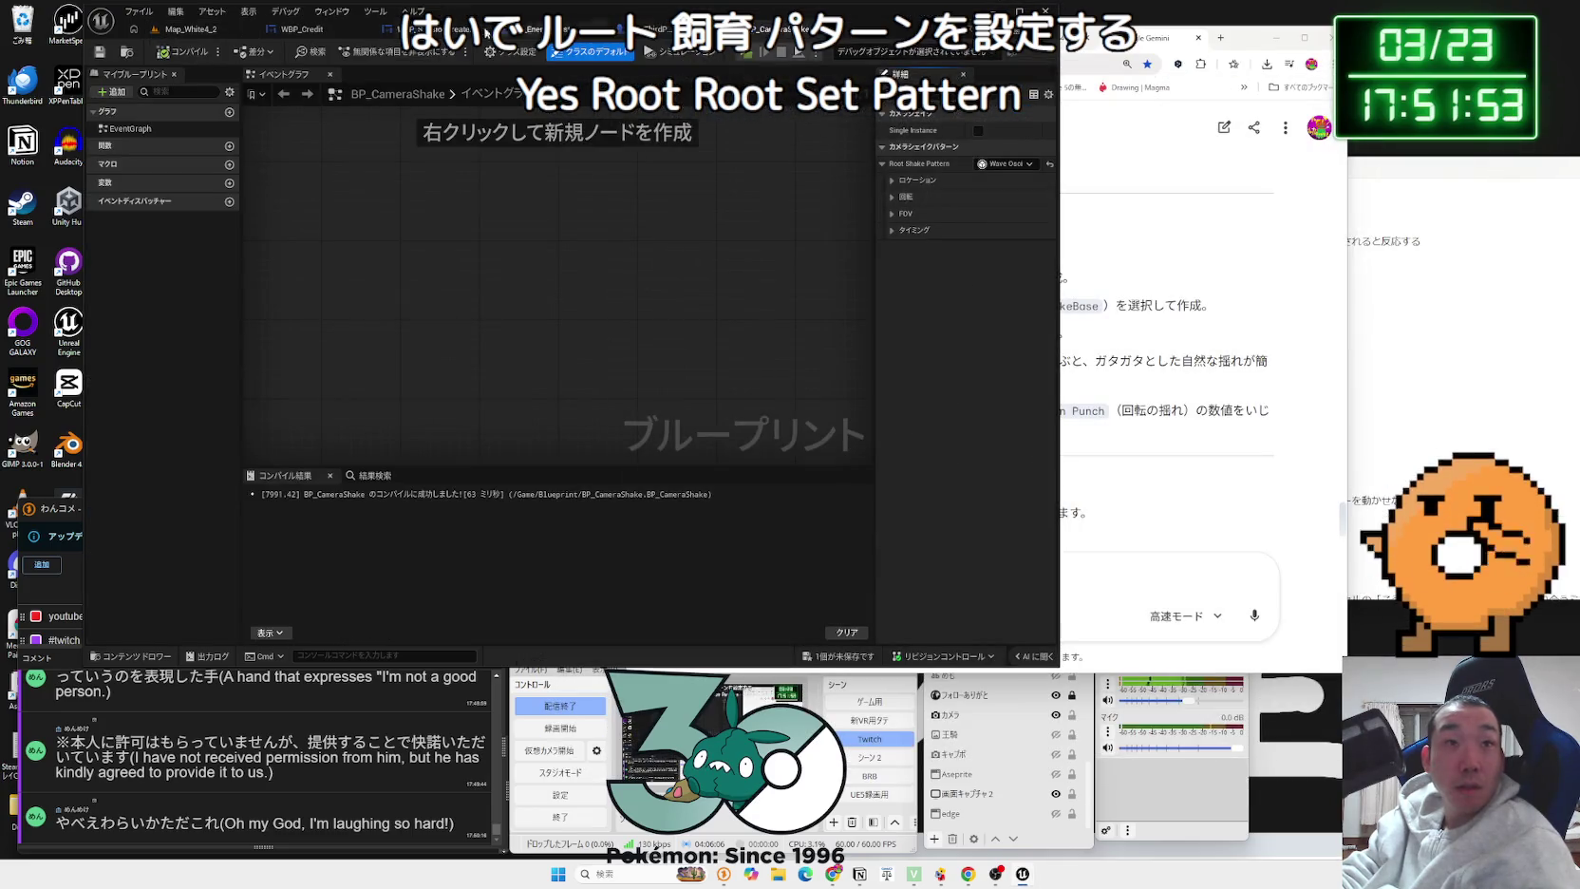
click(173, 34)
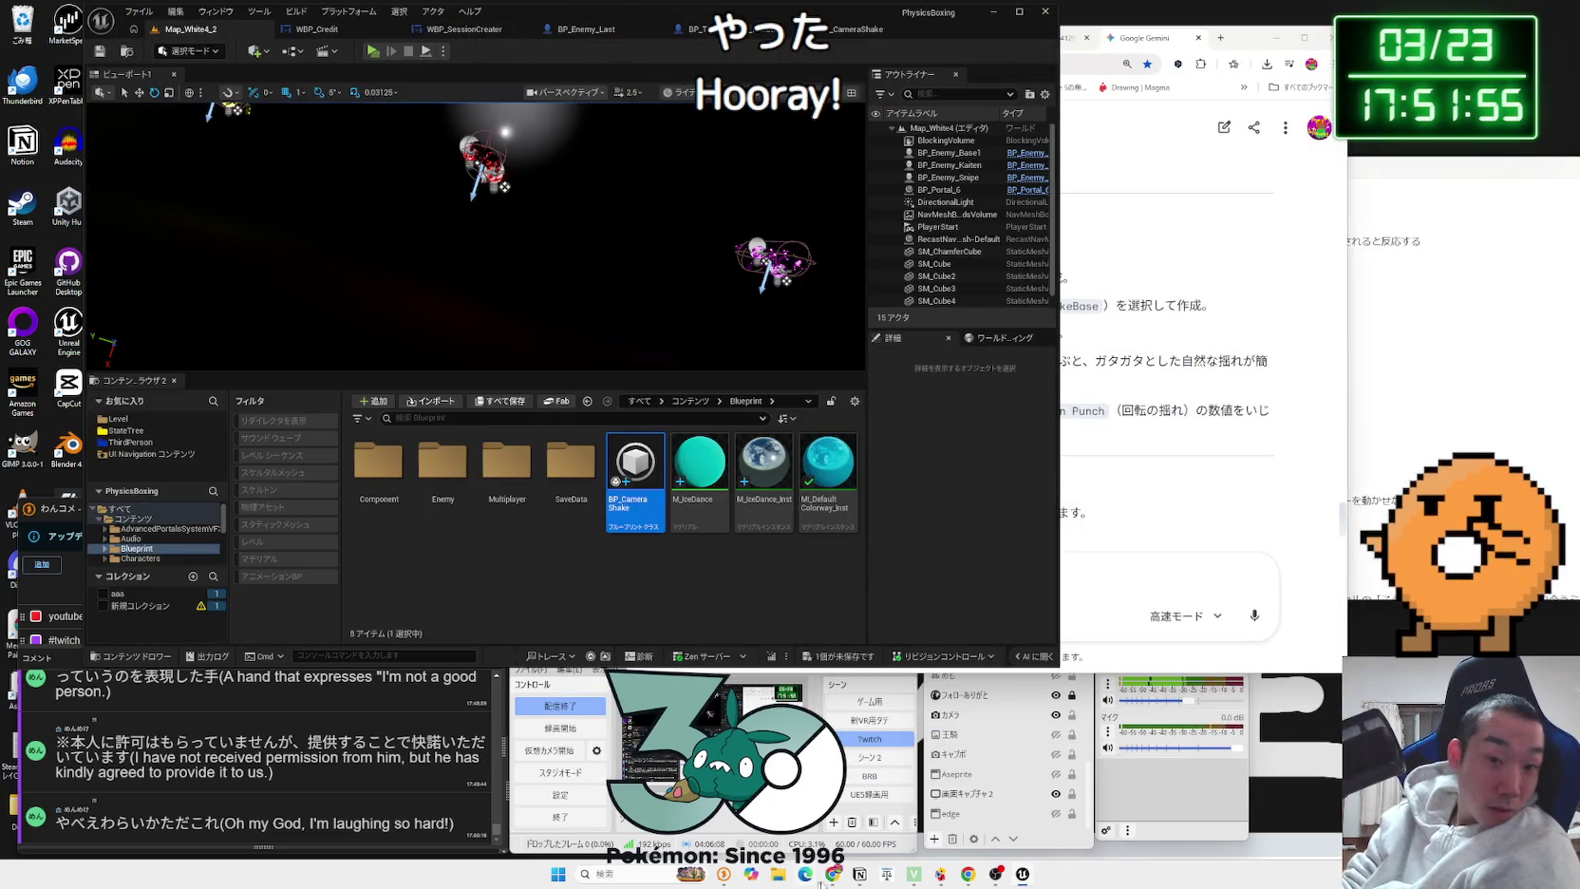
Step: Read the Root Shake Pattern (Perlin Noise) and Player Camera Manager steps, then return to the character graph
click(833, 874)
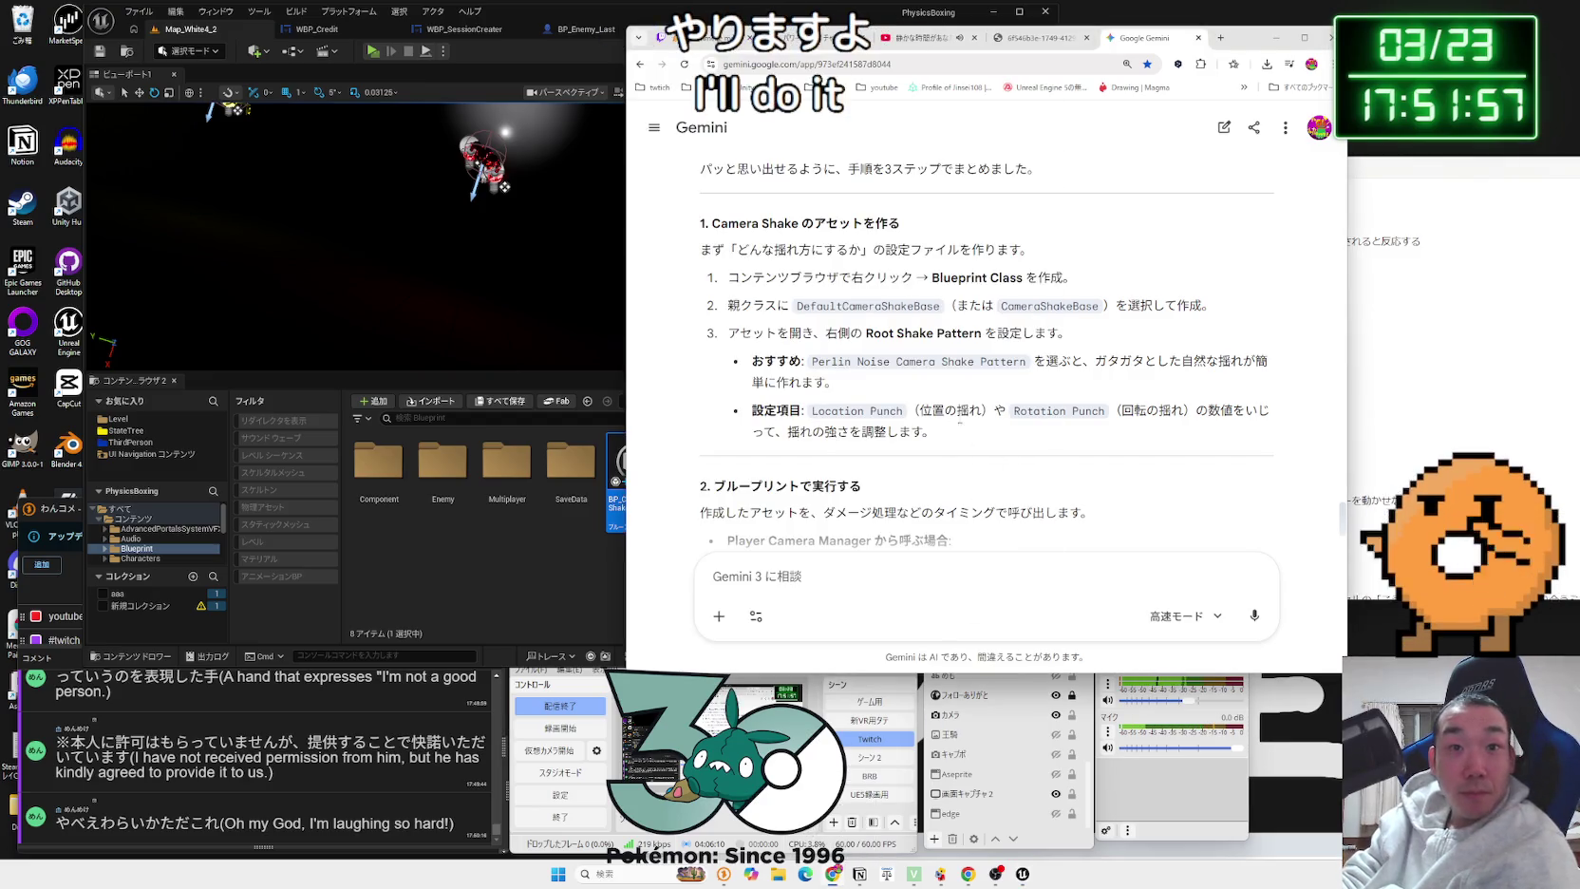
mouse_move(810, 305)
mouse_down()
mouse_move(1216, 305)
mouse_move(1068, 334)
mouse_move(775, 335)
mouse_move(1024, 367)
mouse_up()
click(934, 376)
click(1025, 366)
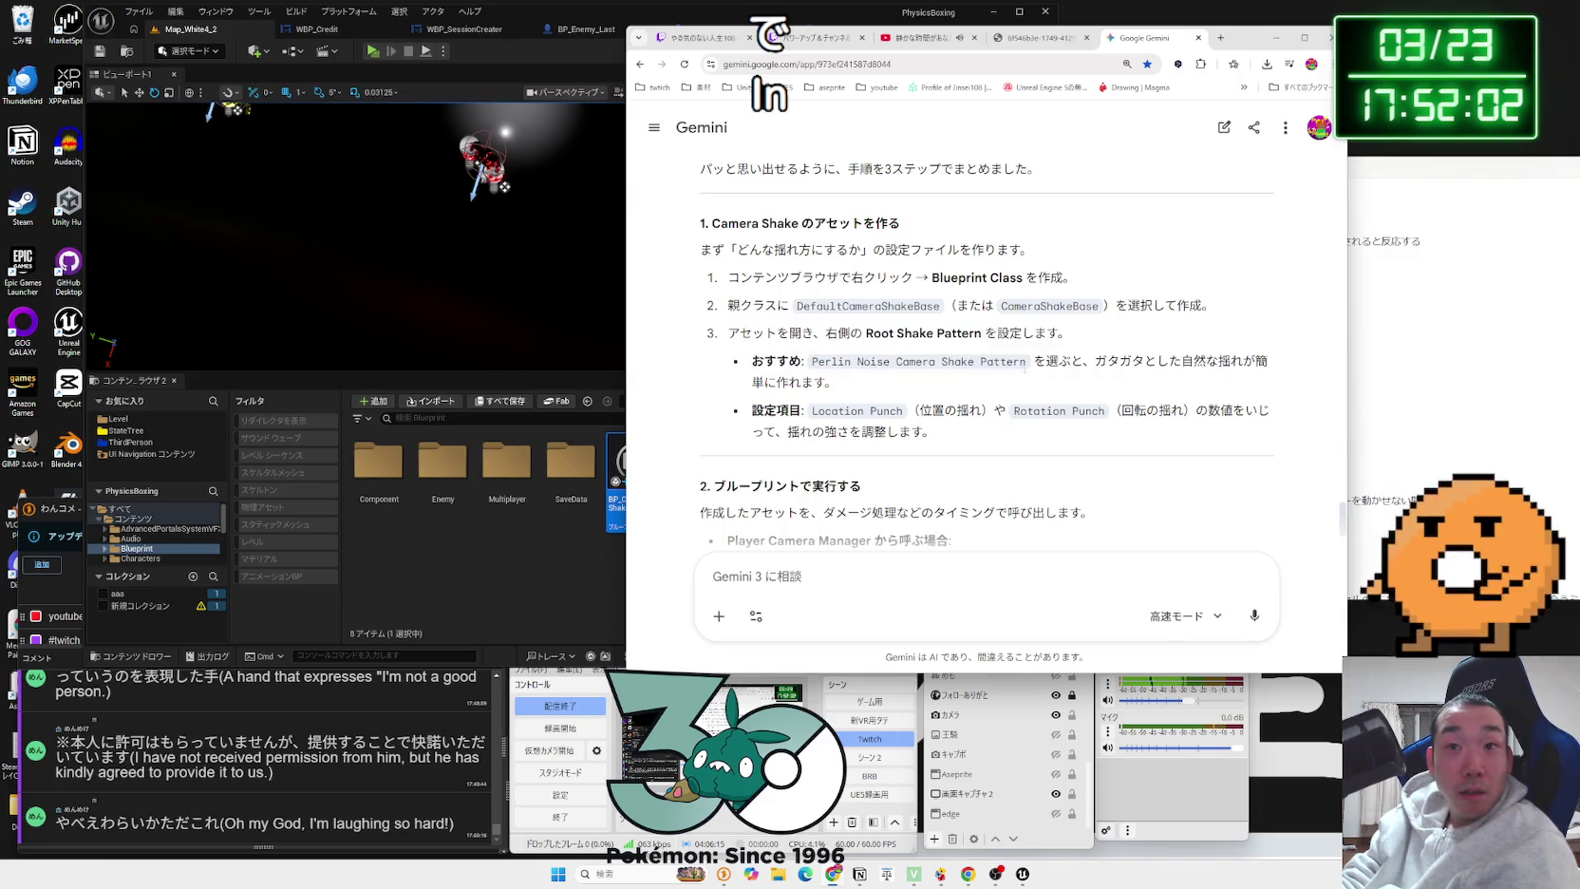
click(817, 363)
scroll(958, 383, down, 3)
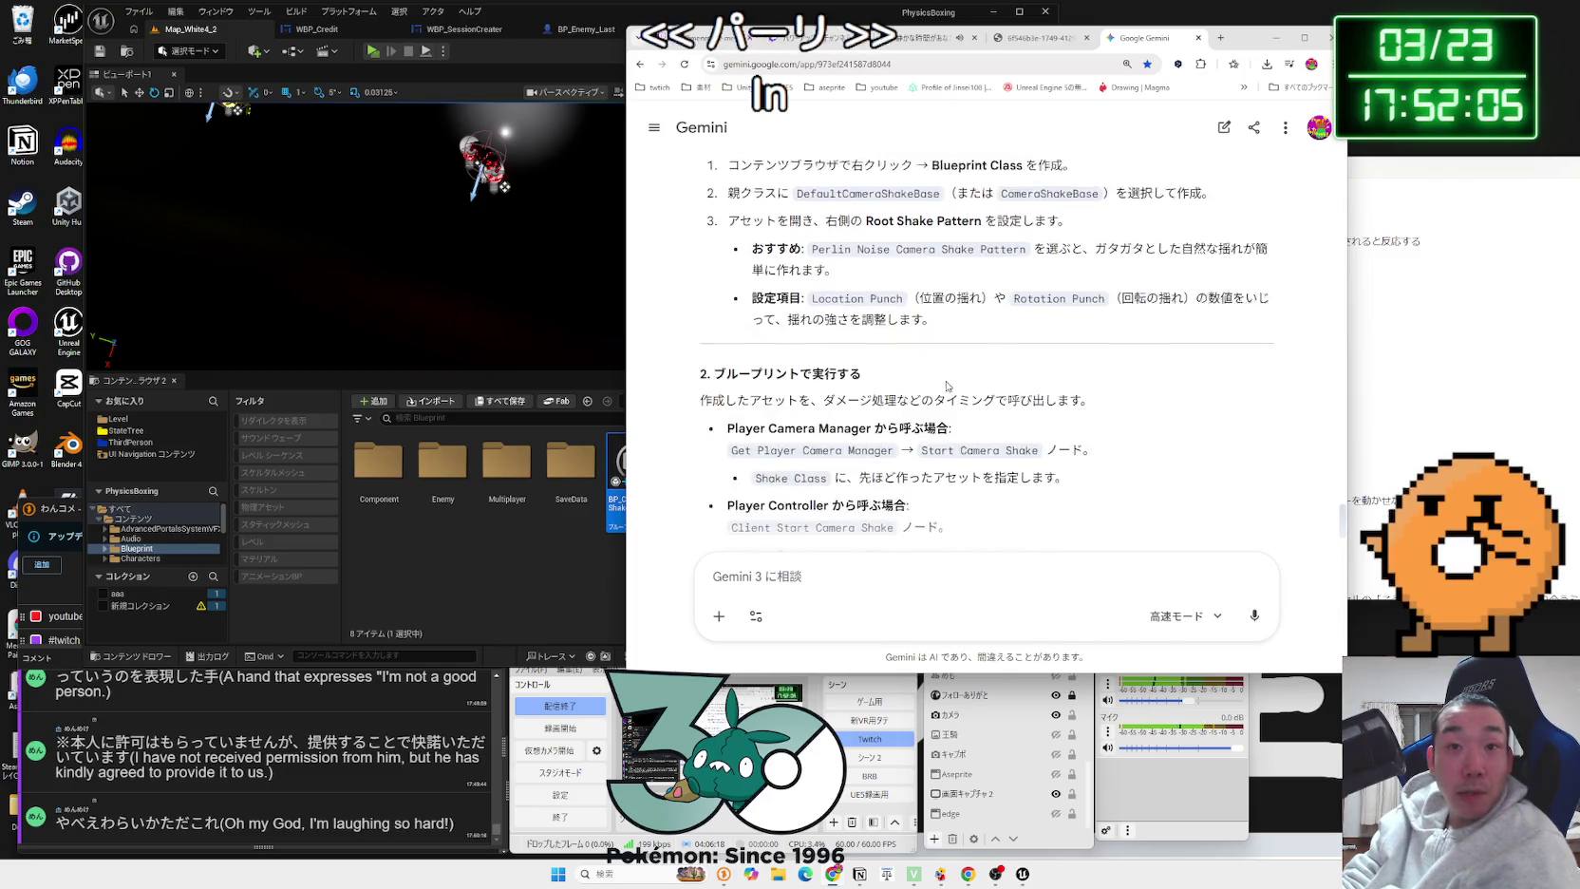
mouse_move(729, 297)
mouse_down()
mouse_move(978, 301)
mouse_move(797, 314)
mouse_move(867, 309)
mouse_up()
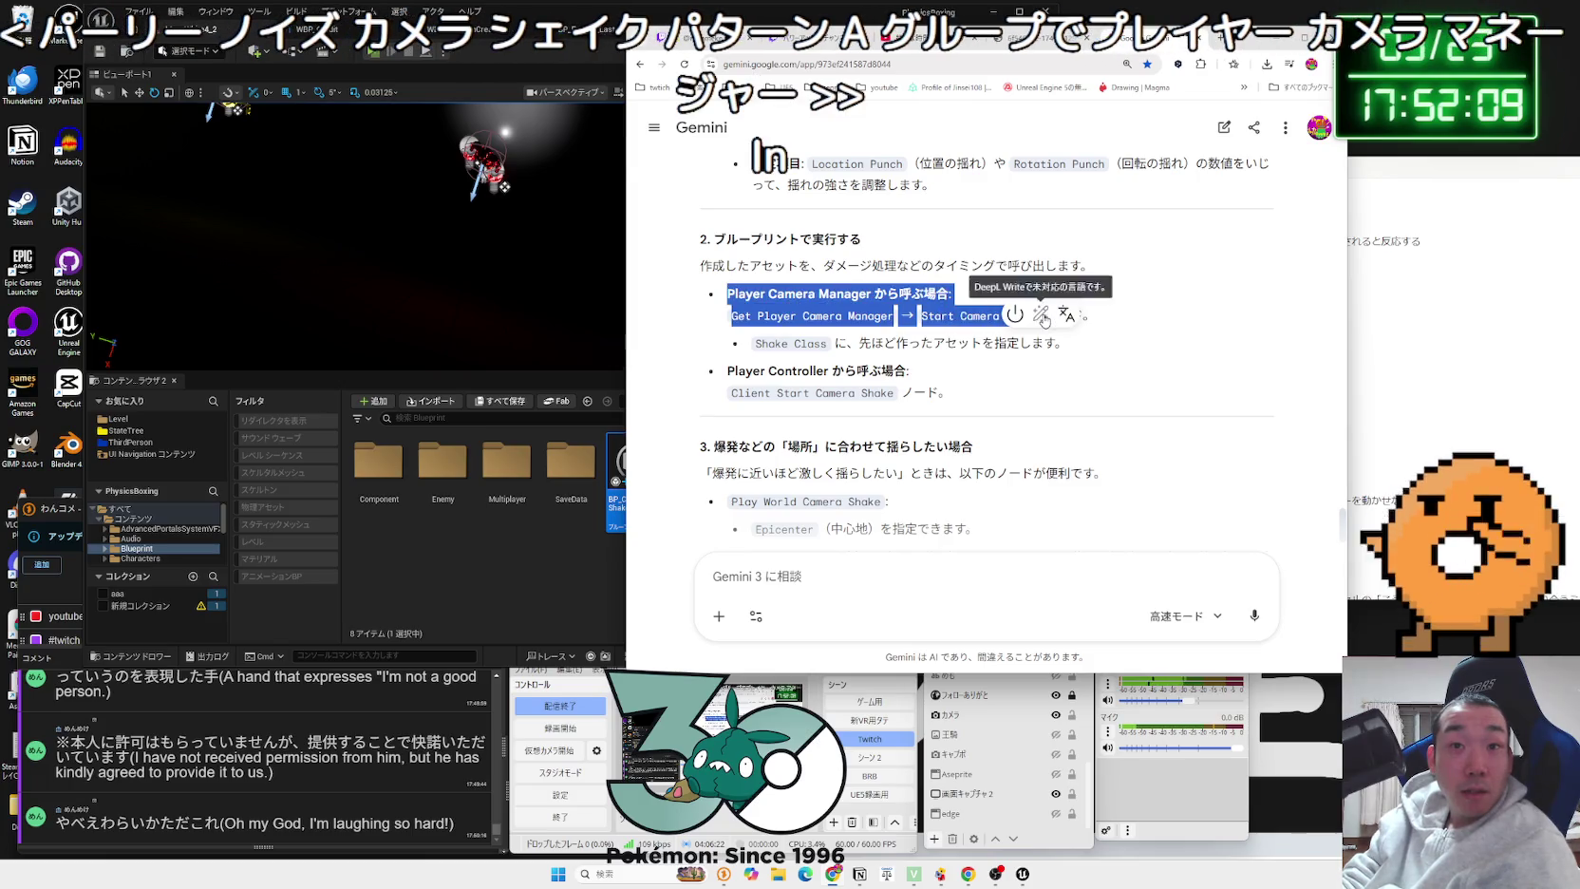
click(1137, 317)
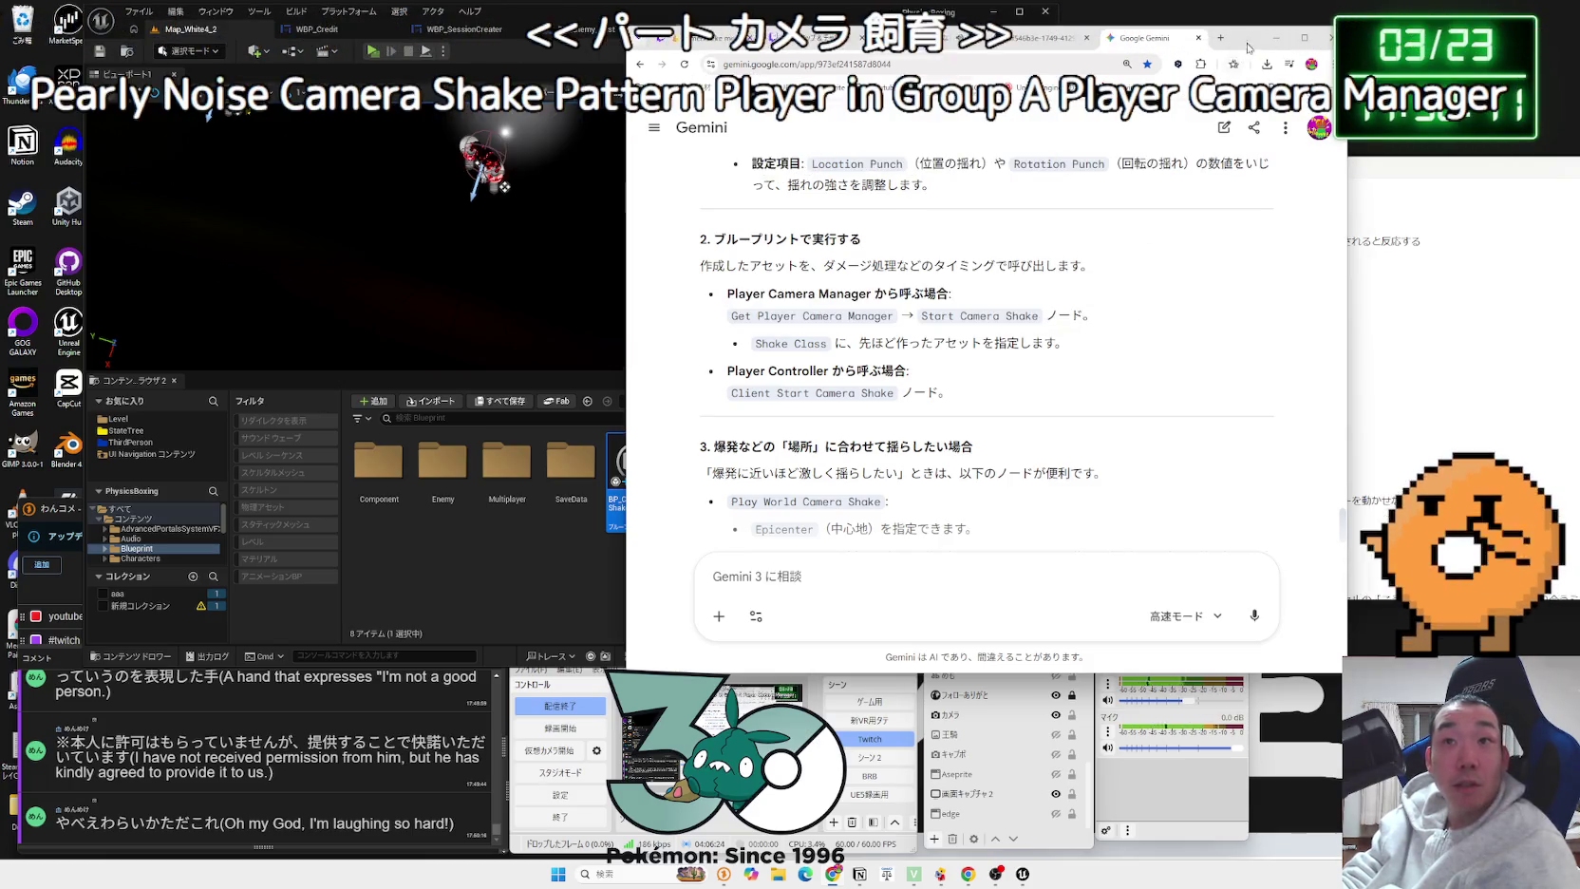
drag(1272, 38, 1501, 136)
click(819, 29)
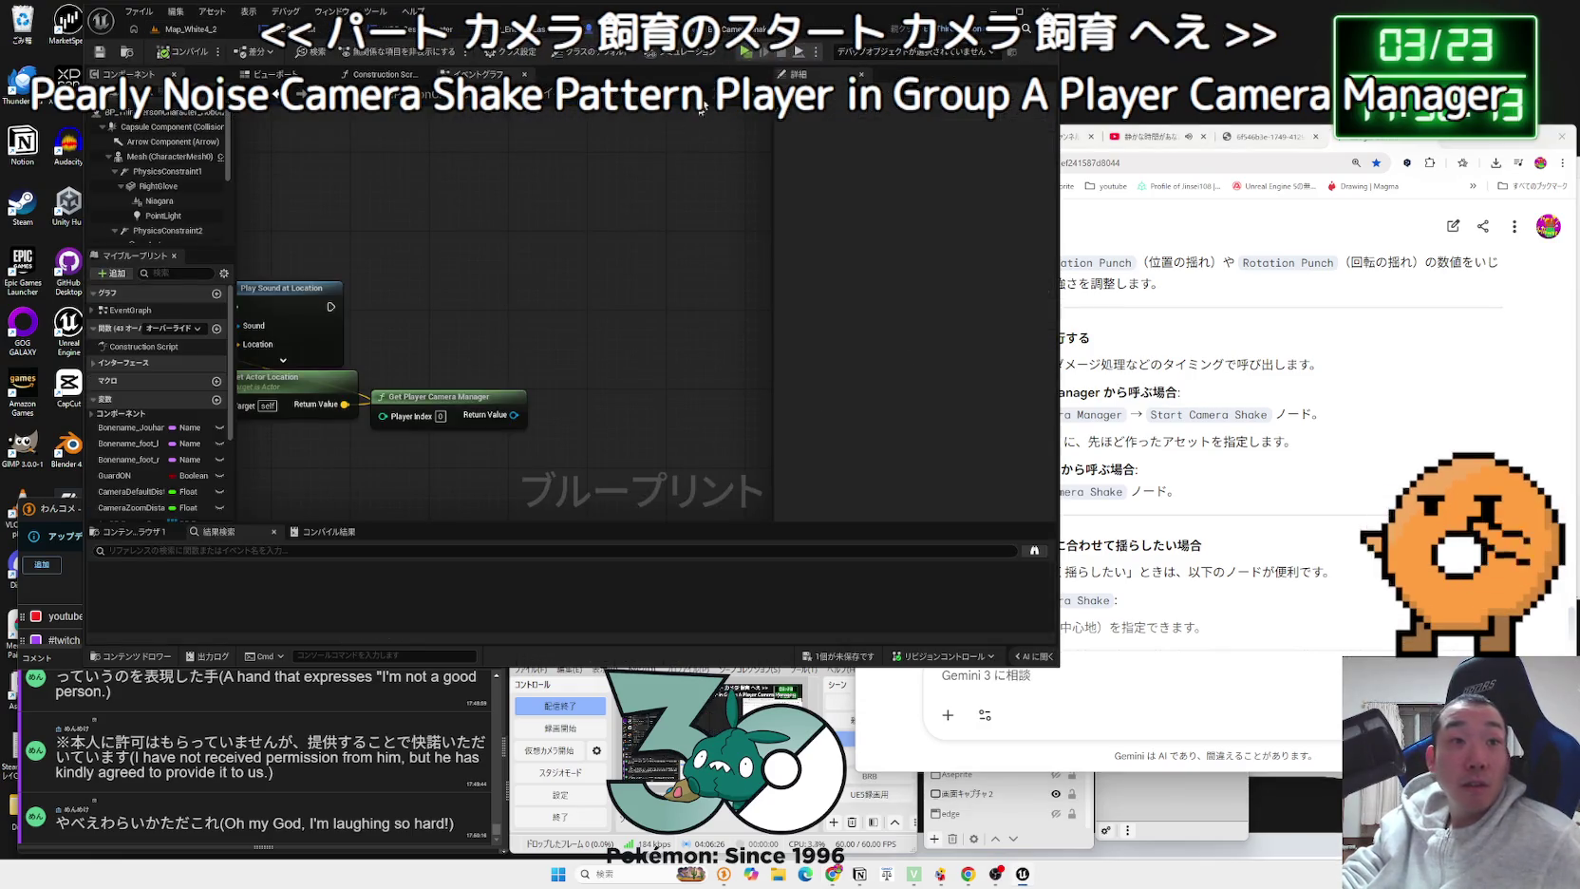
Step: From the camera manager's Return Value, add Start Camera Shake with Shake Class BP_CameraShake
drag(514, 415, 616, 366)
text(start)
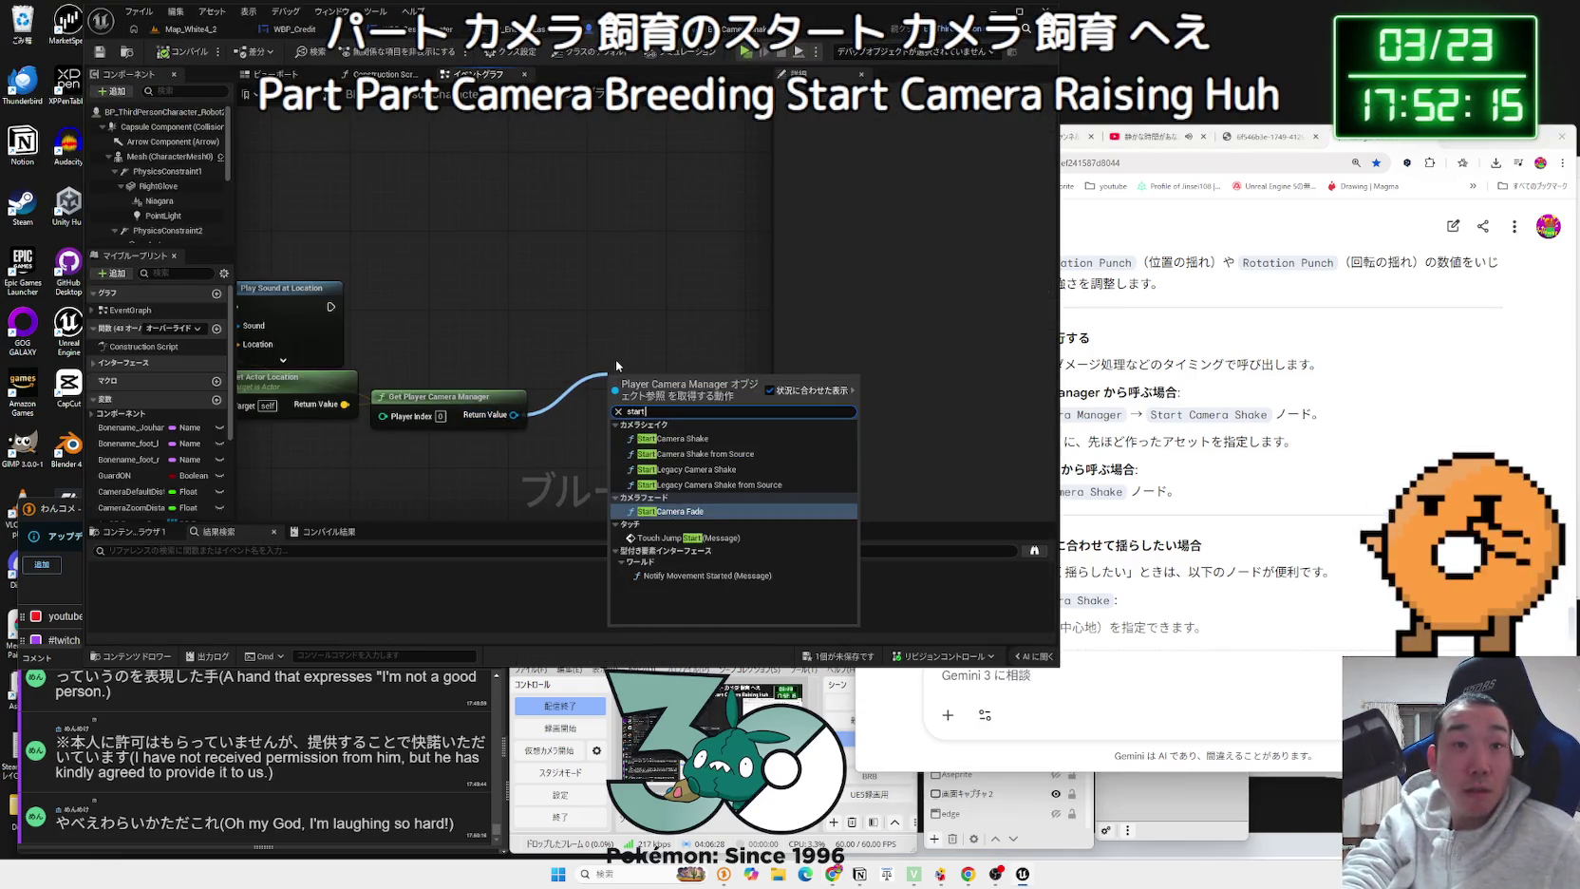
click(707, 437)
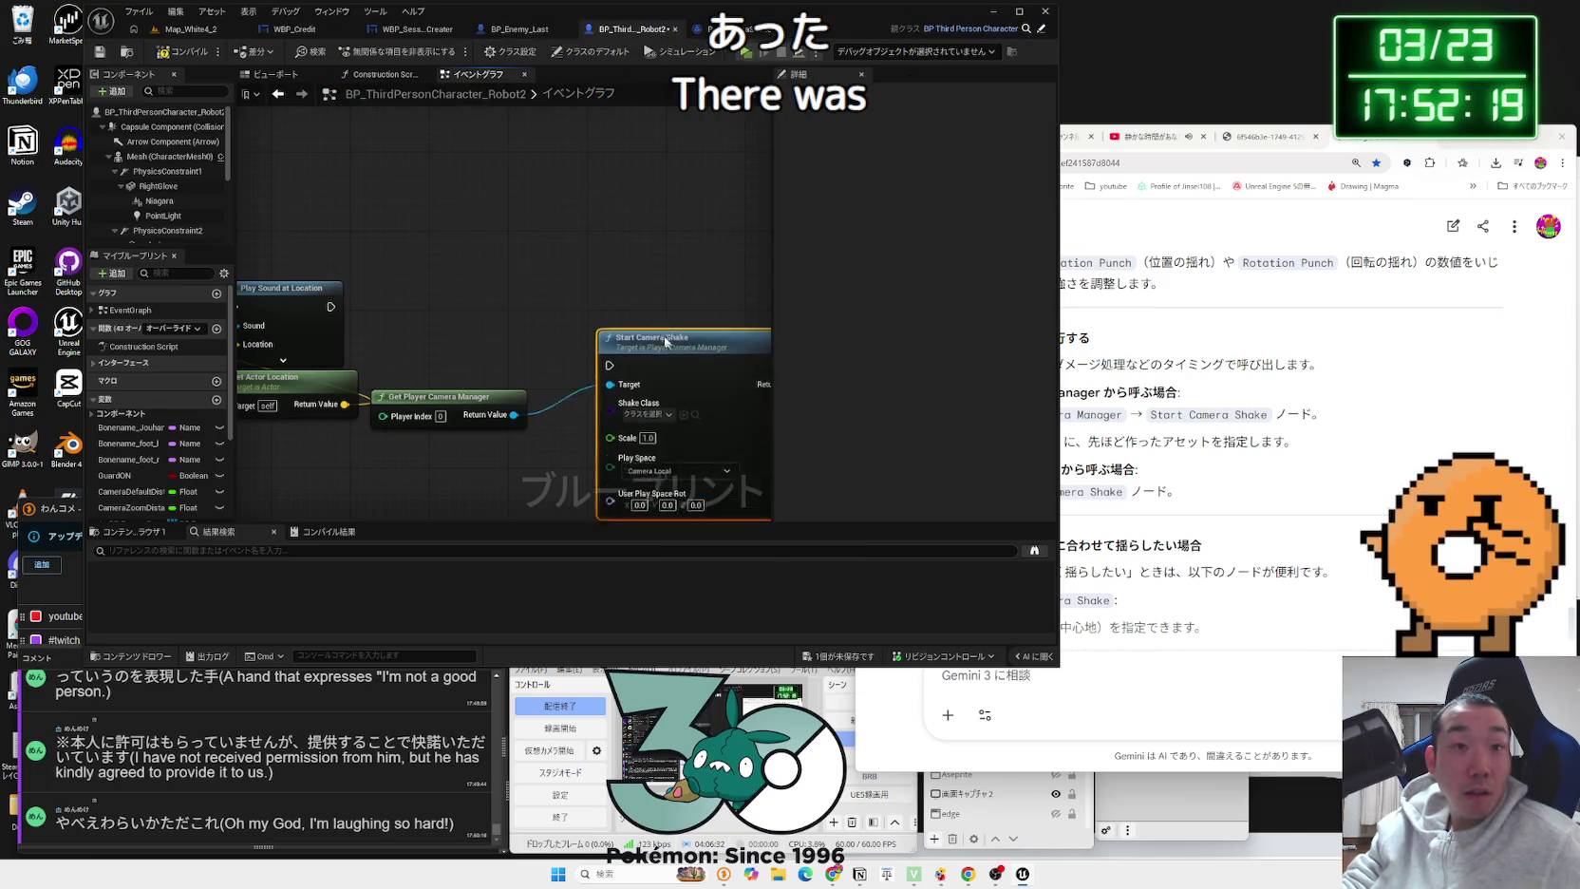
drag(641, 311, 612, 292)
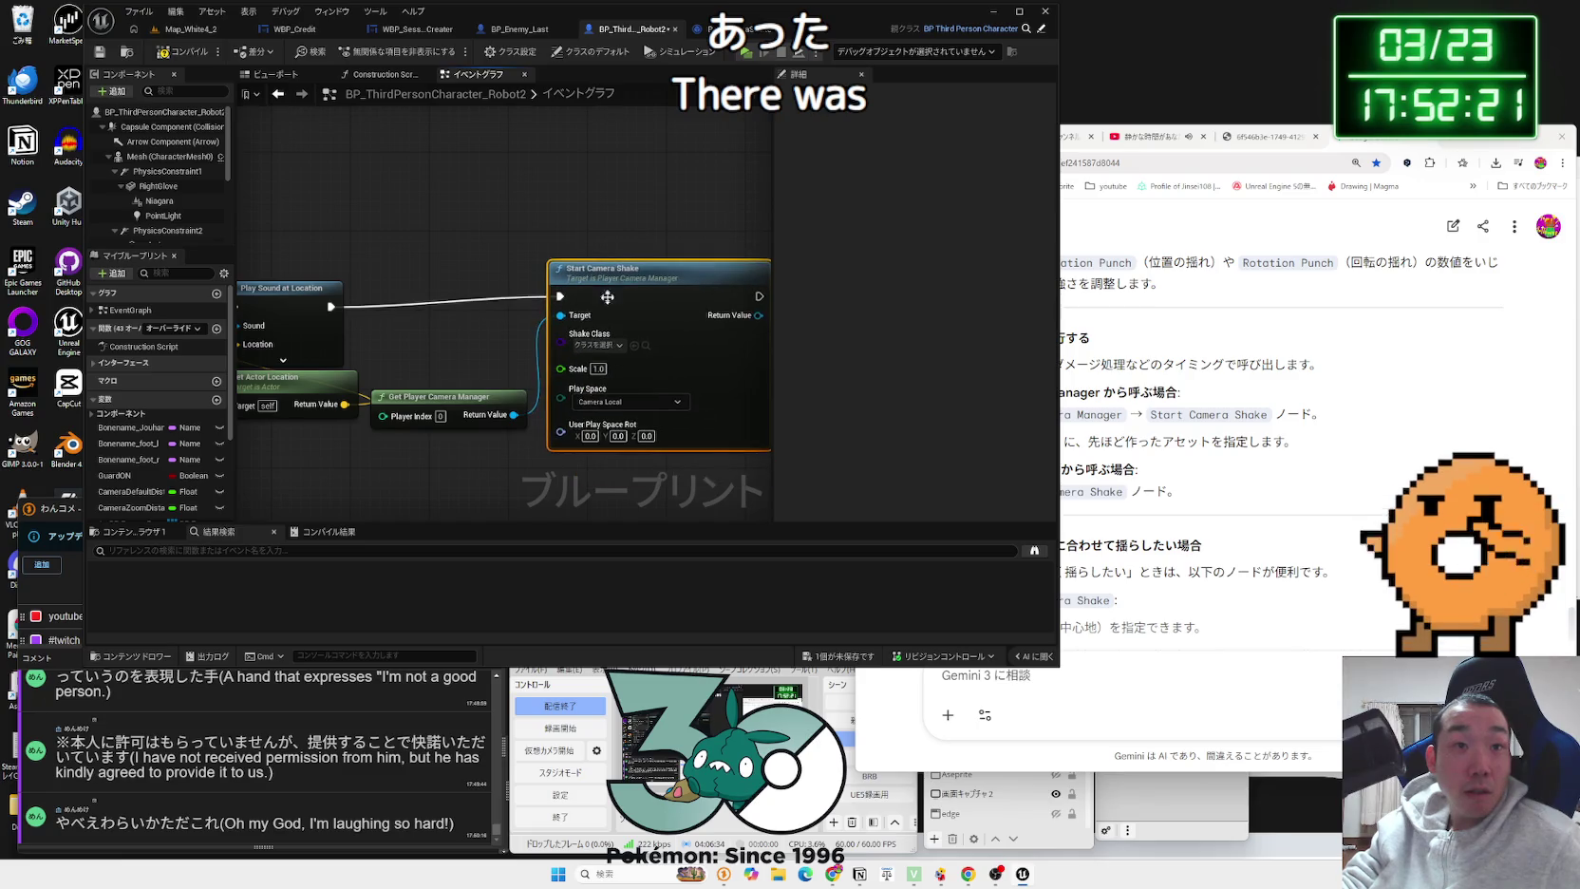
click(596, 354)
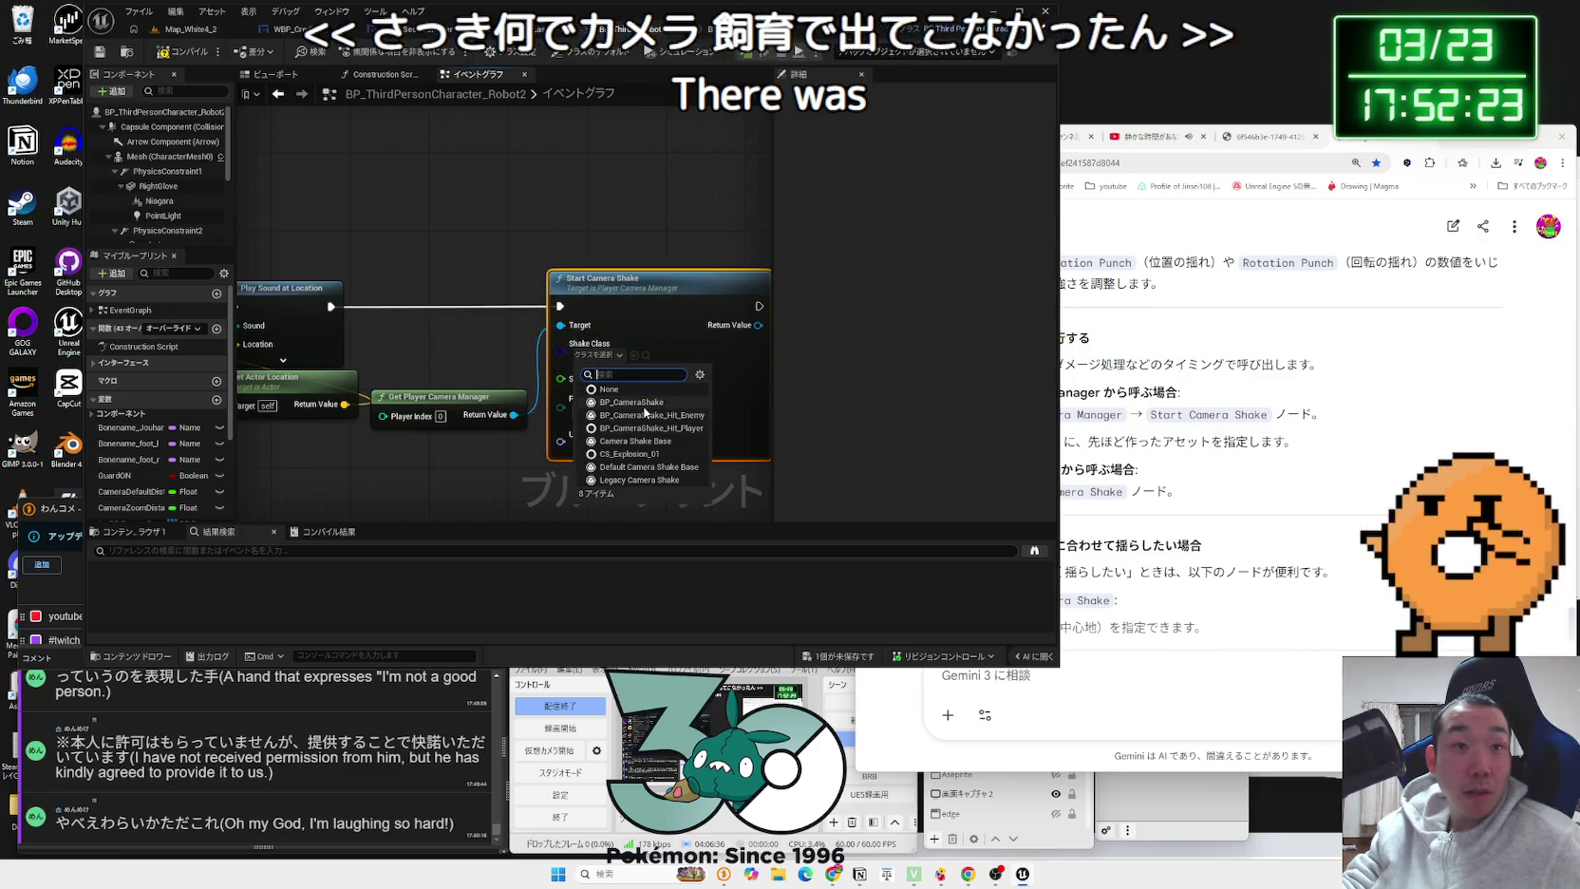
click(694, 404)
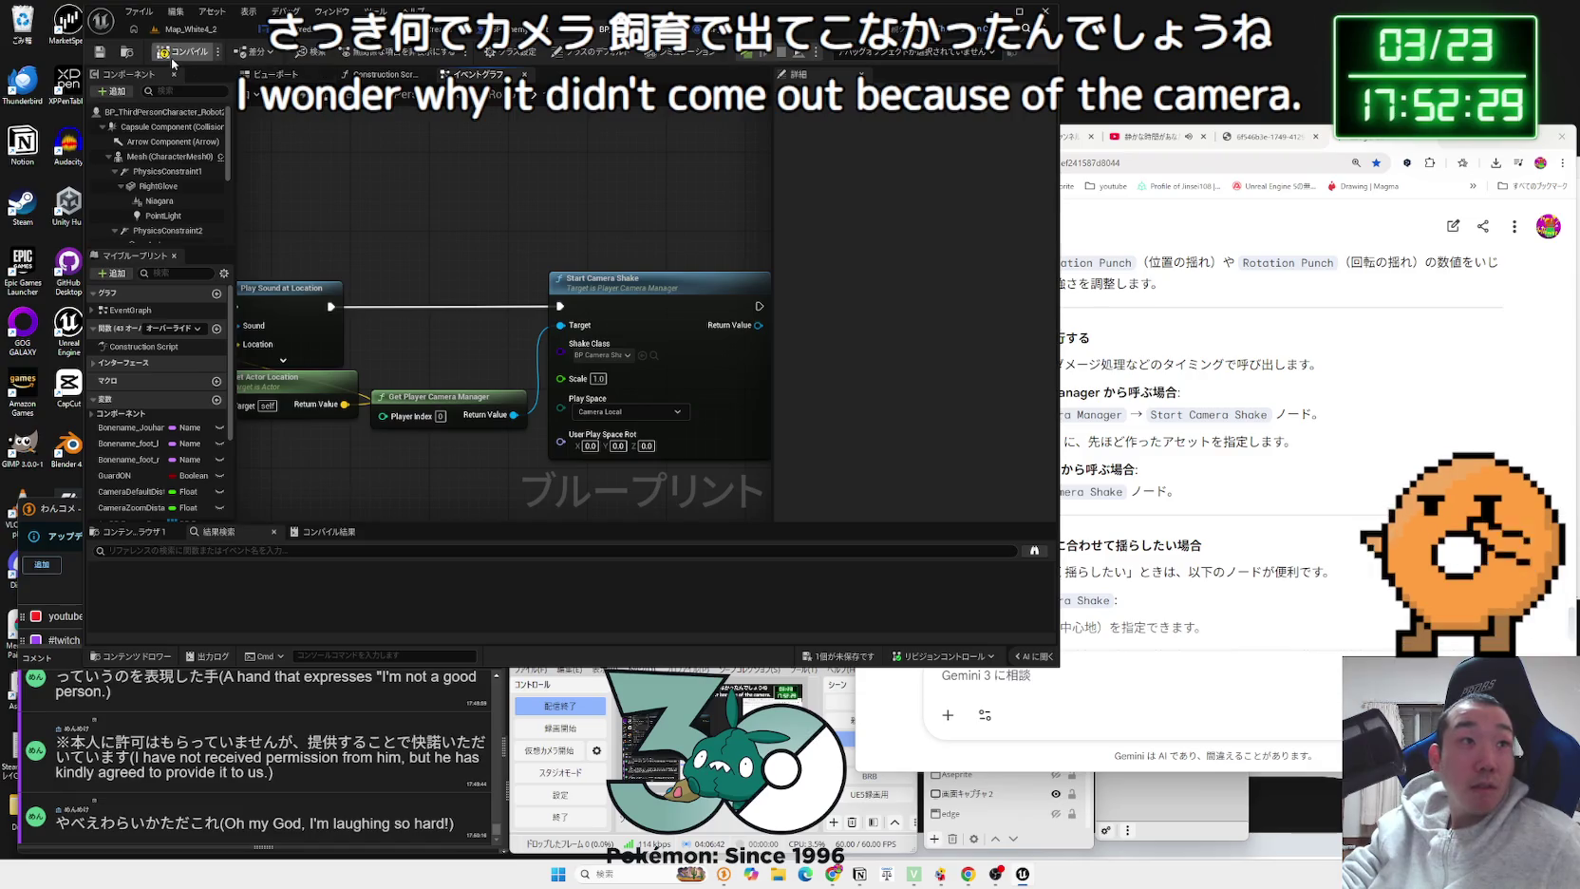
click(186, 34)
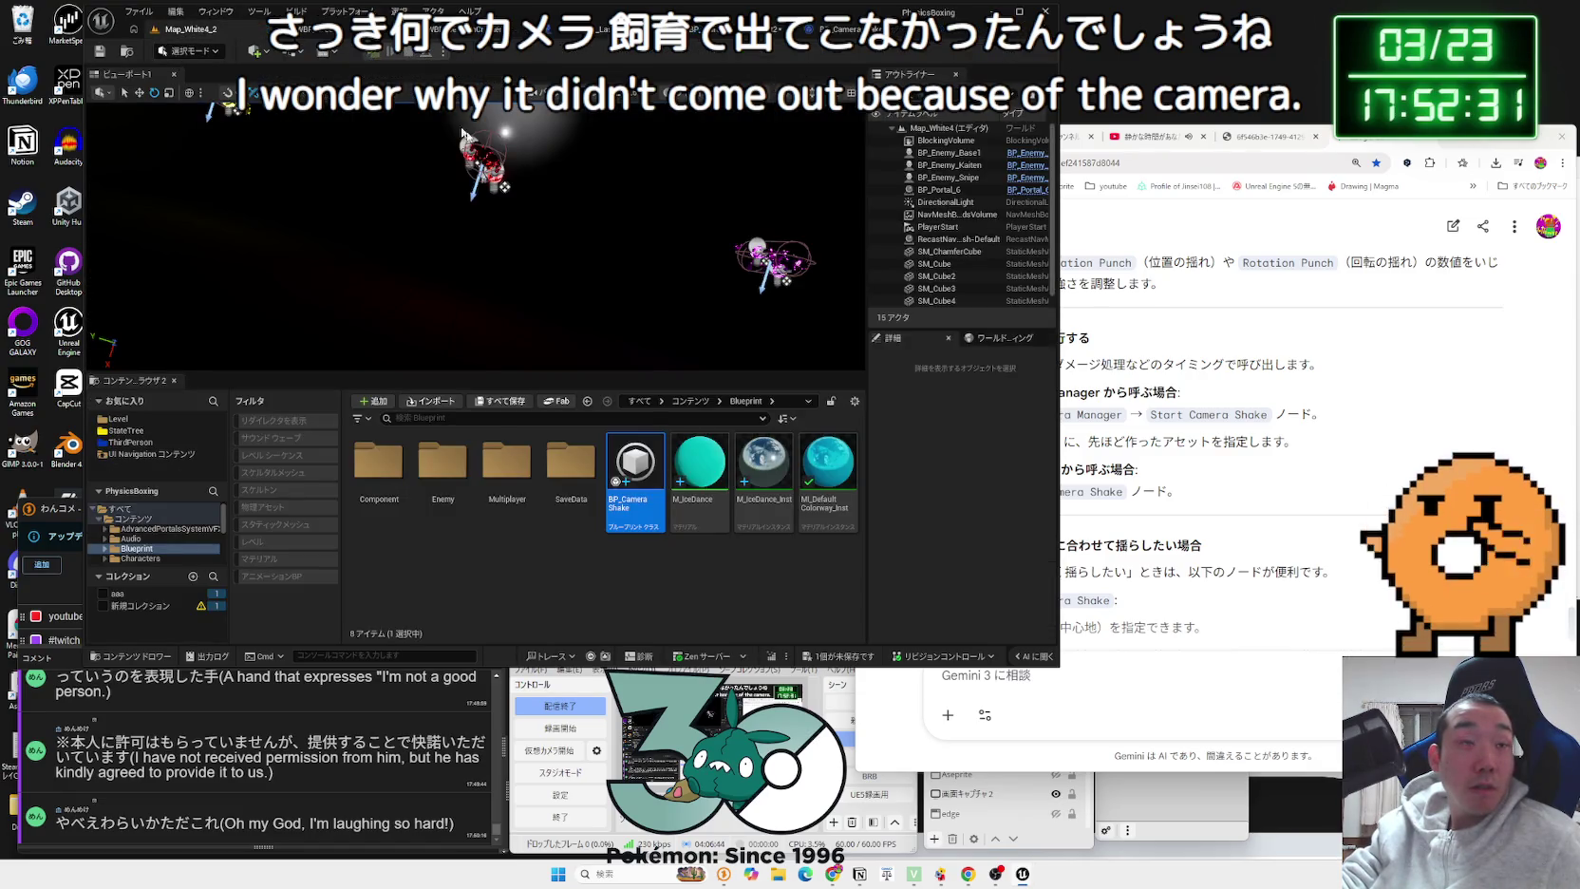
Step: Run PhysicsBoxing in Standalone preview, stop it with Esc, and start it again
click(374, 50)
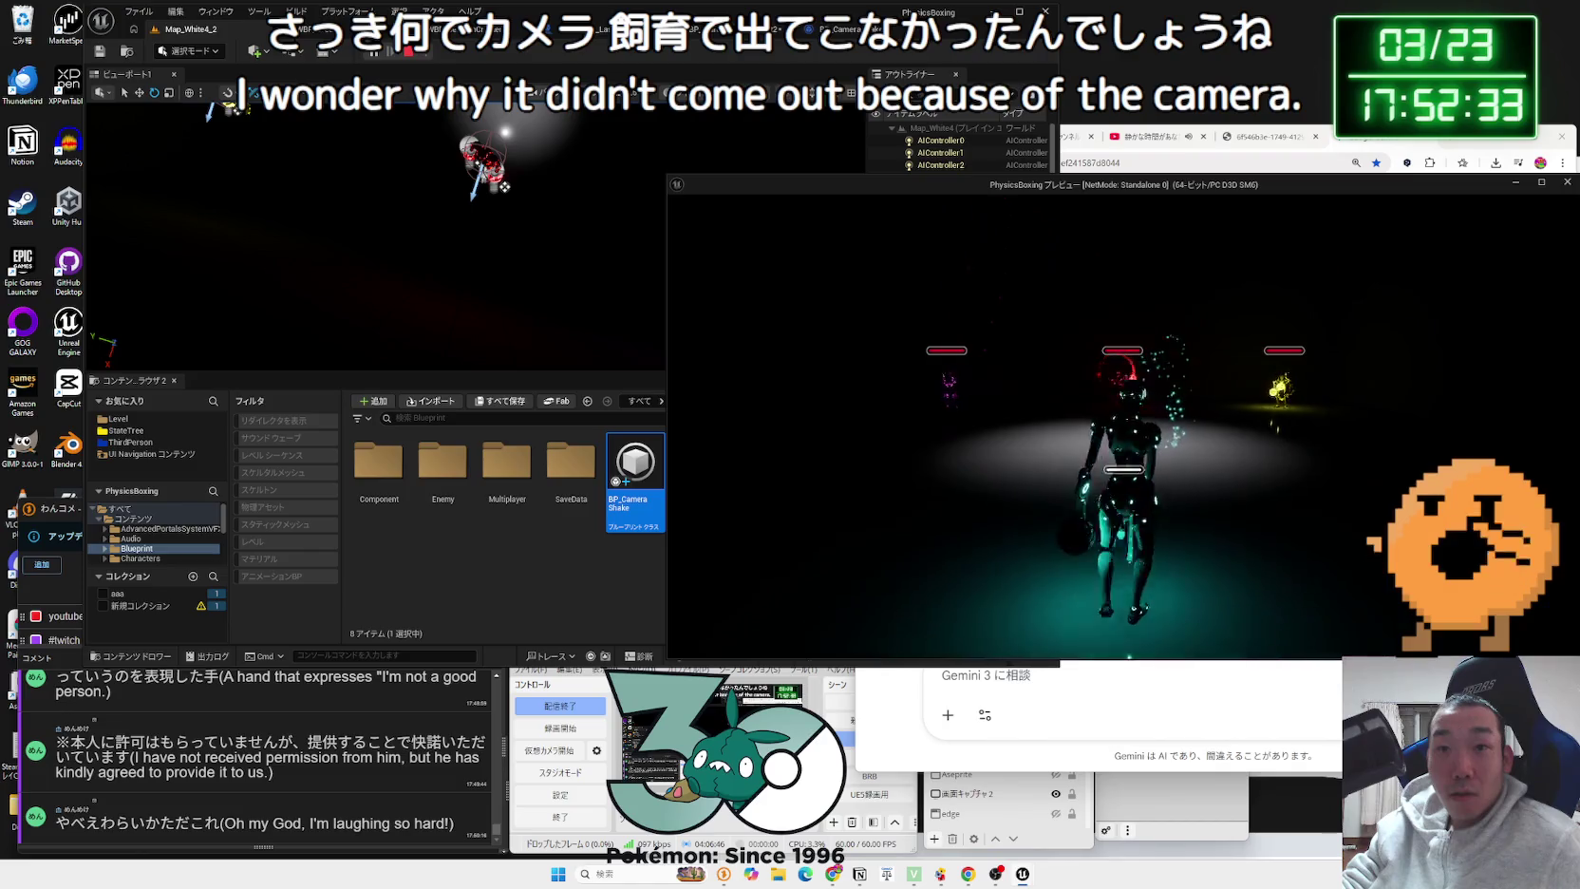
key(Escape)
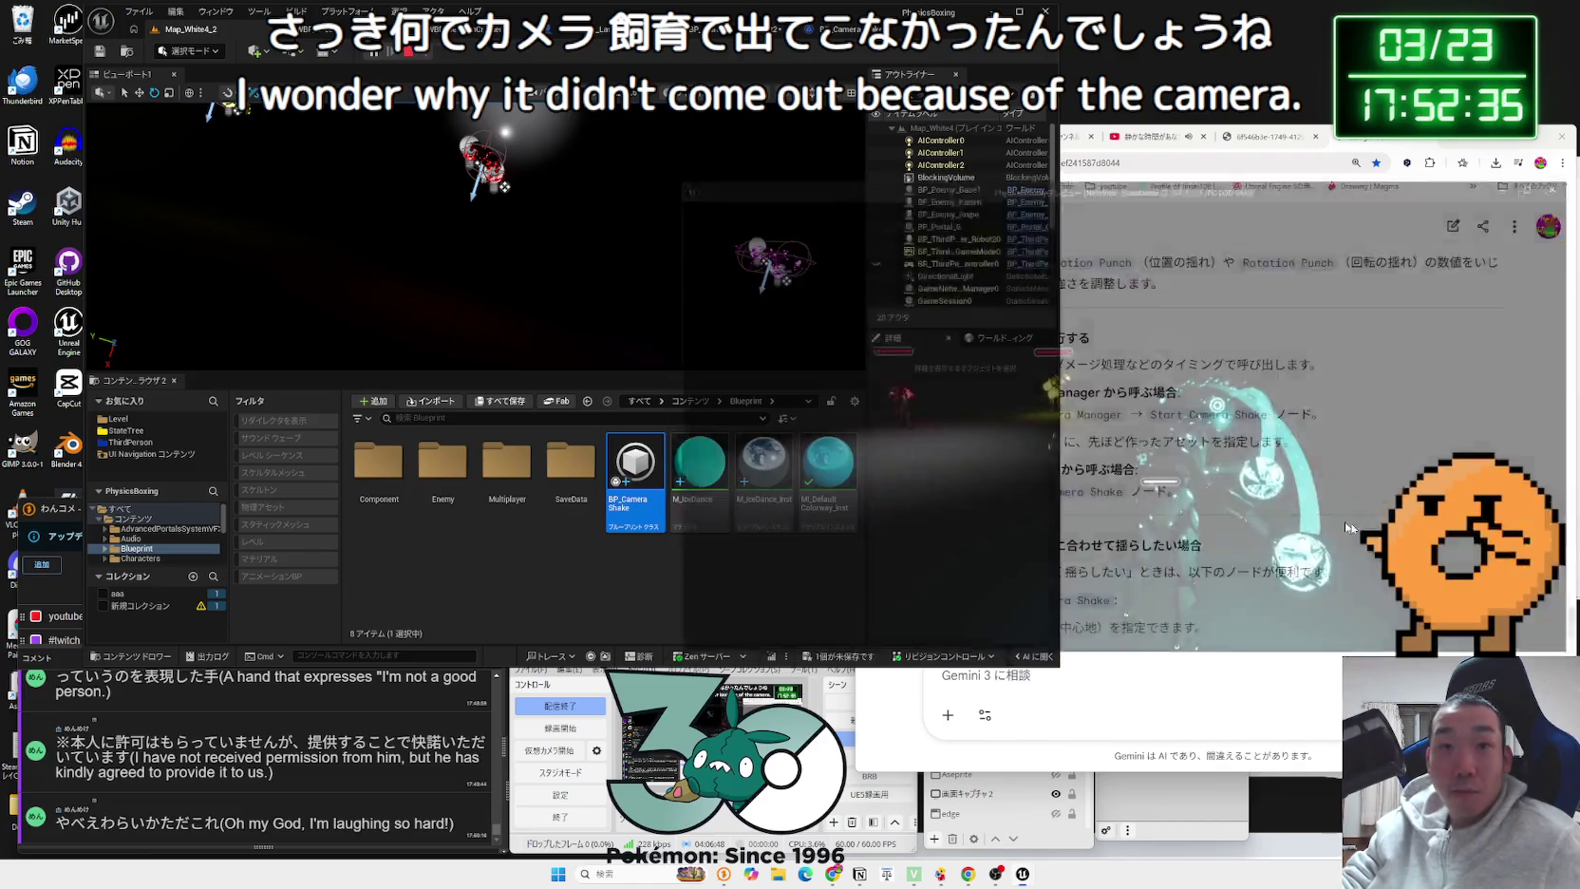
click(374, 52)
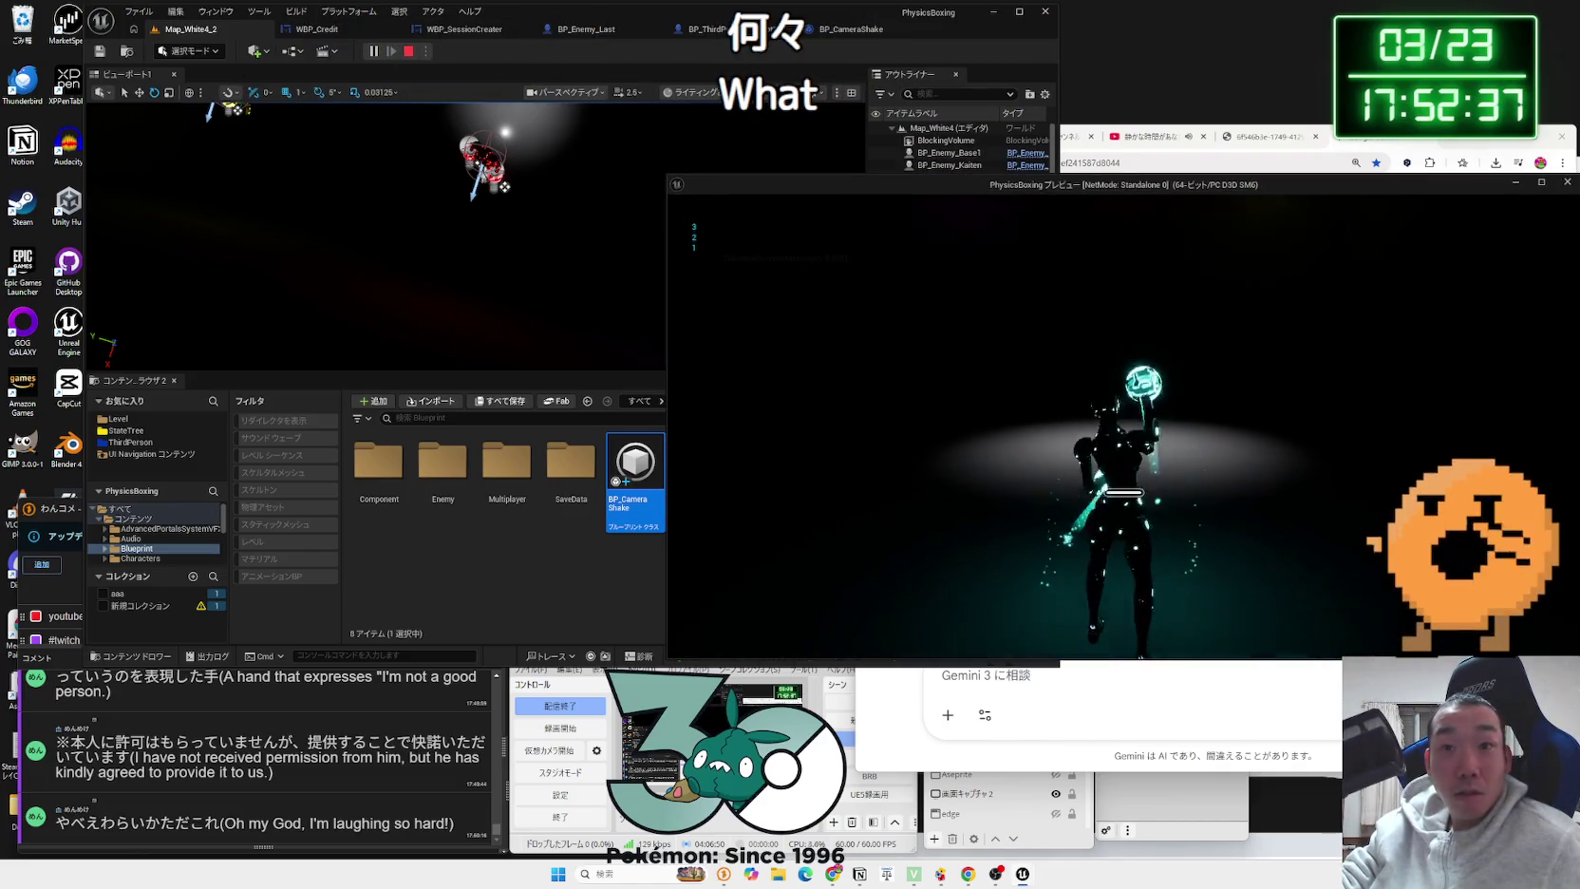
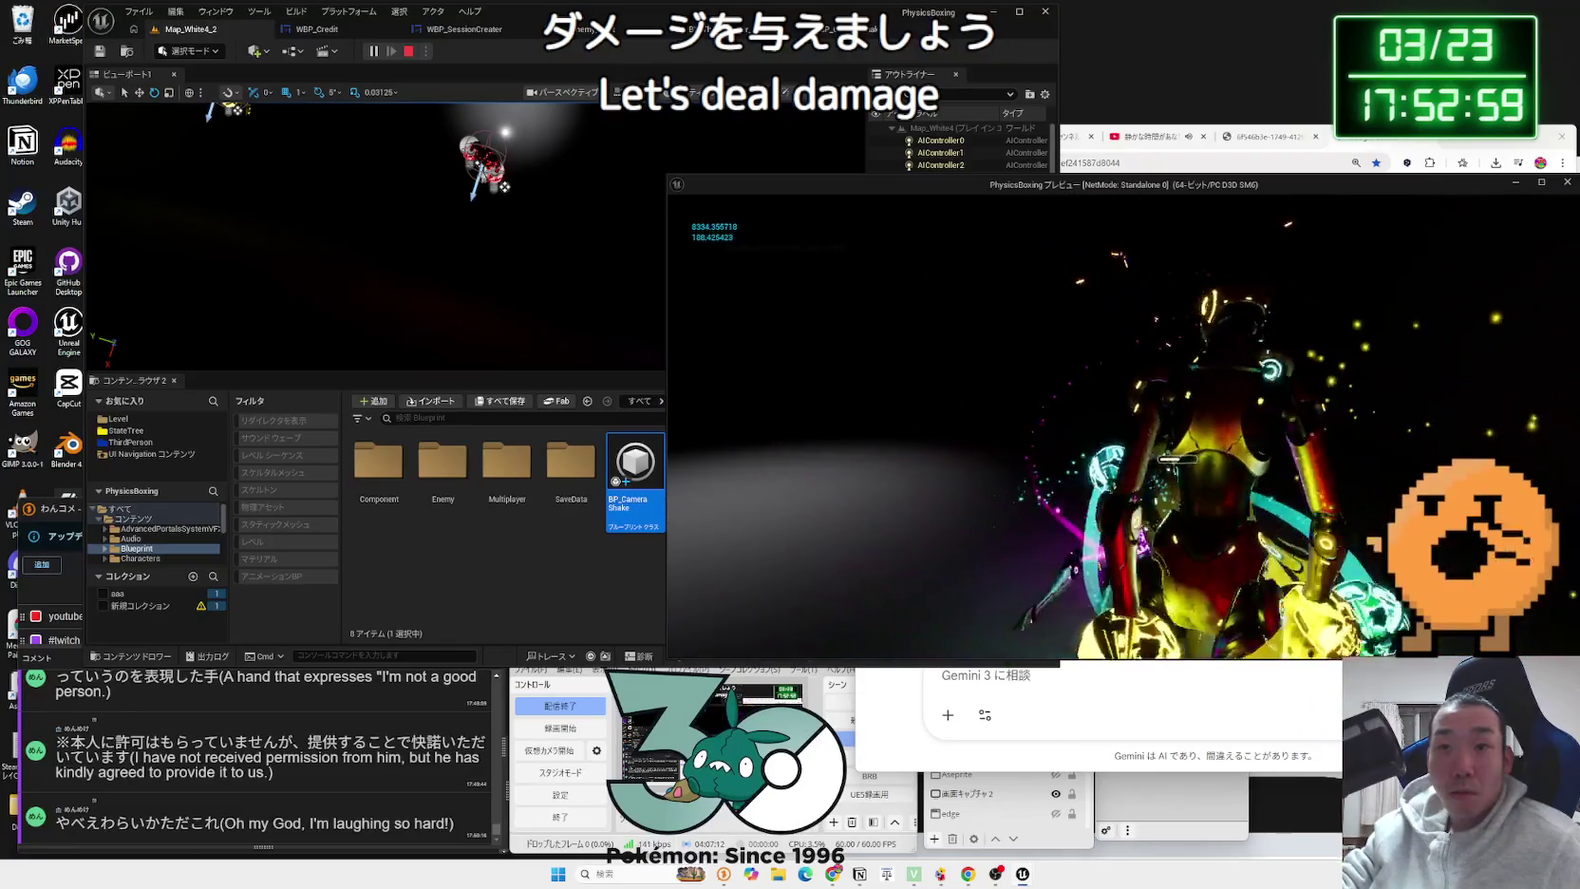
Step: Stop the test play and inspect the Get Player Camera Manager node in the character event graph
key(Escape)
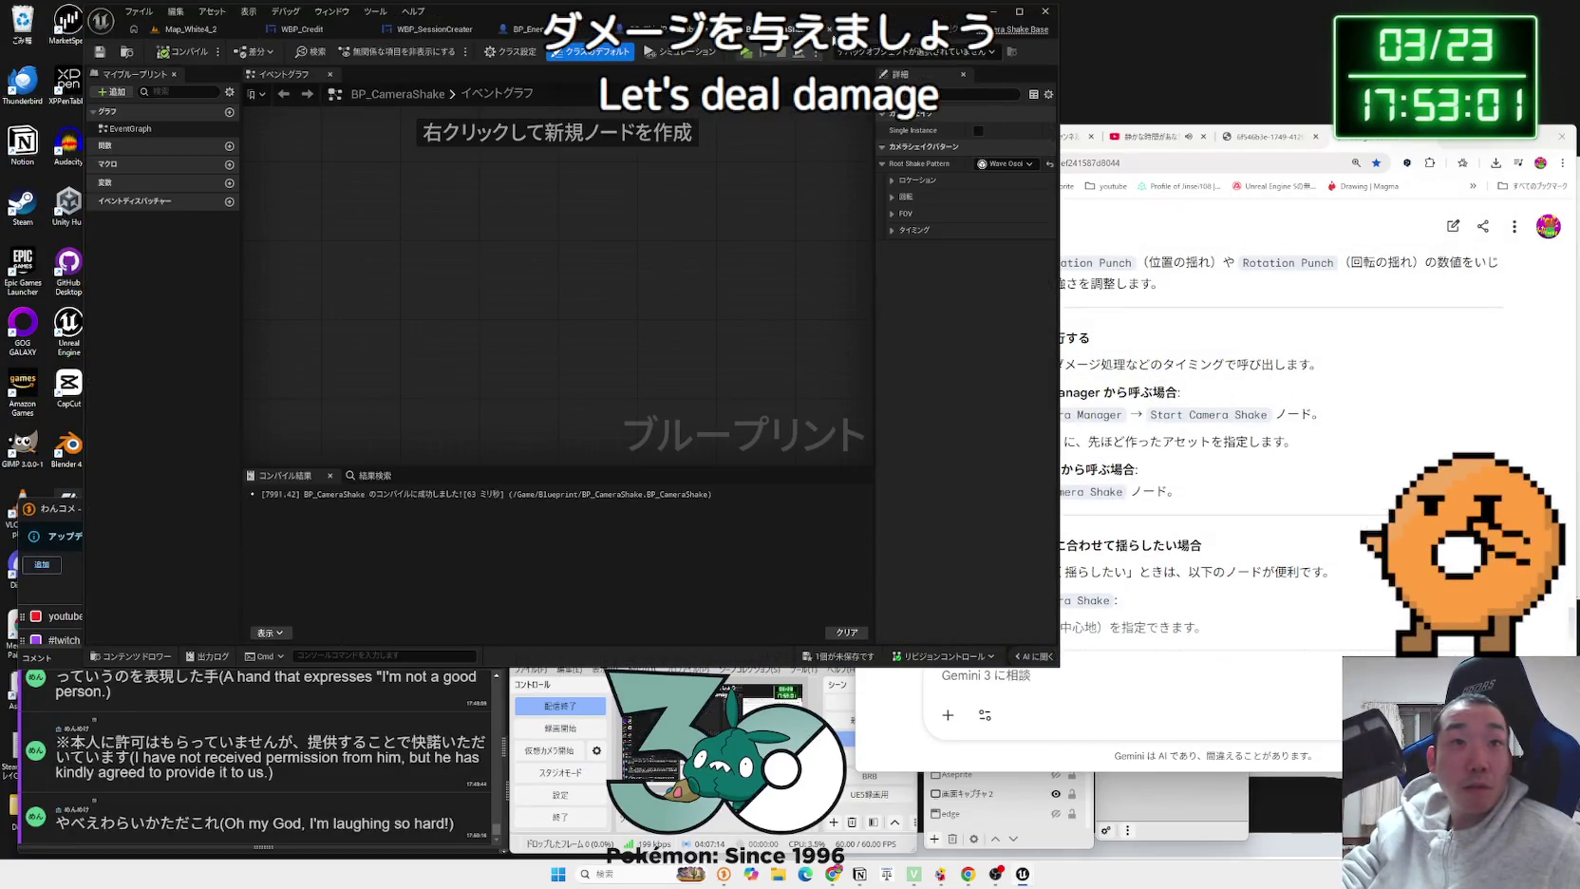
click(627, 29)
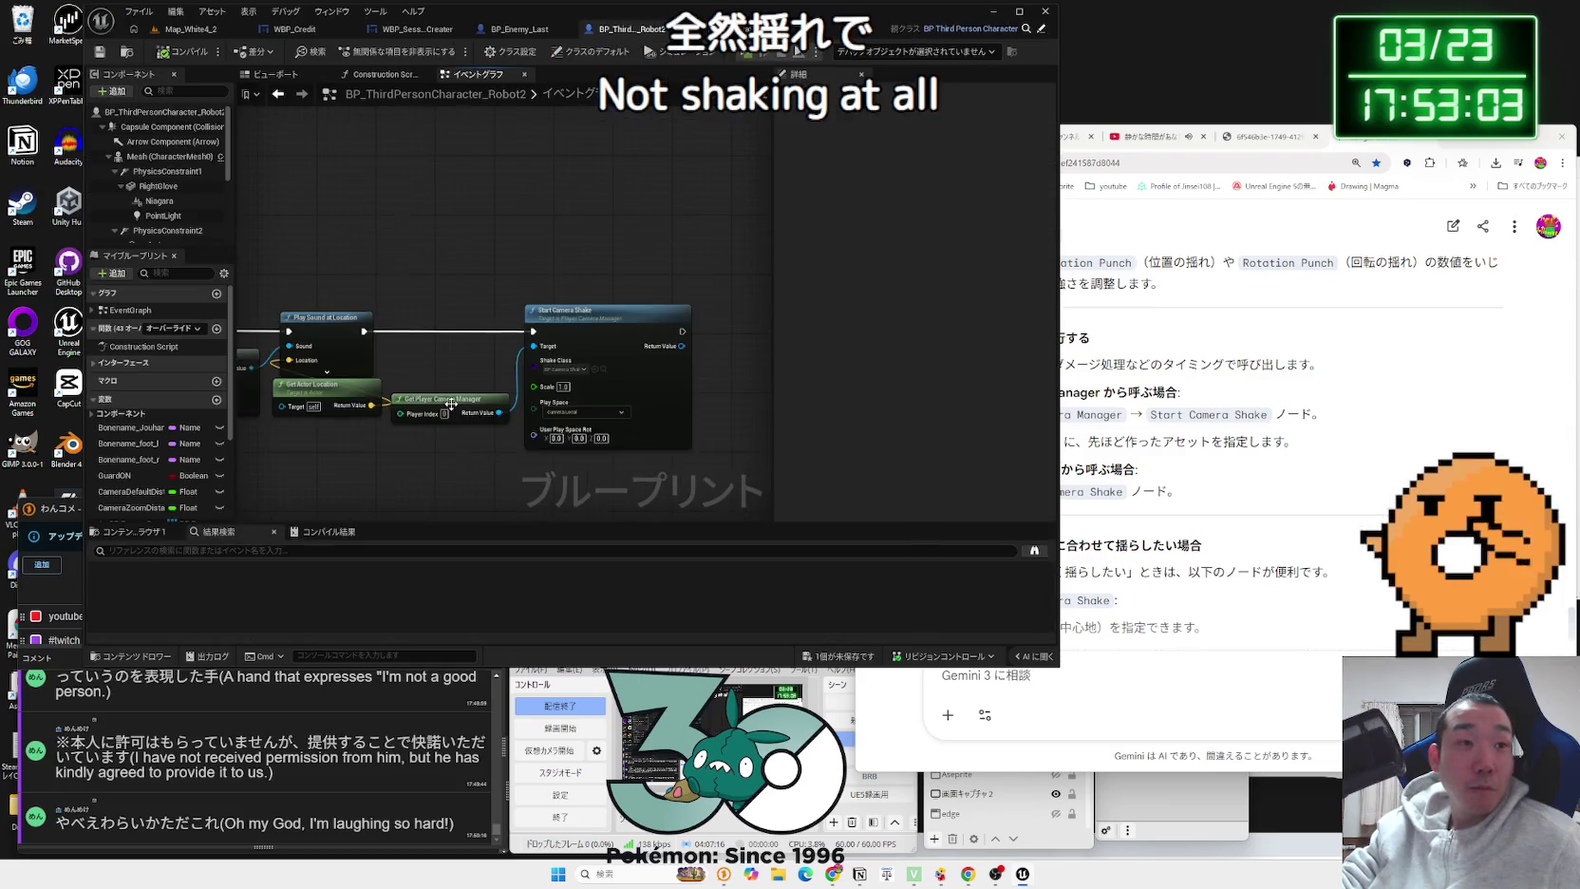
scroll(442, 403, up, 2)
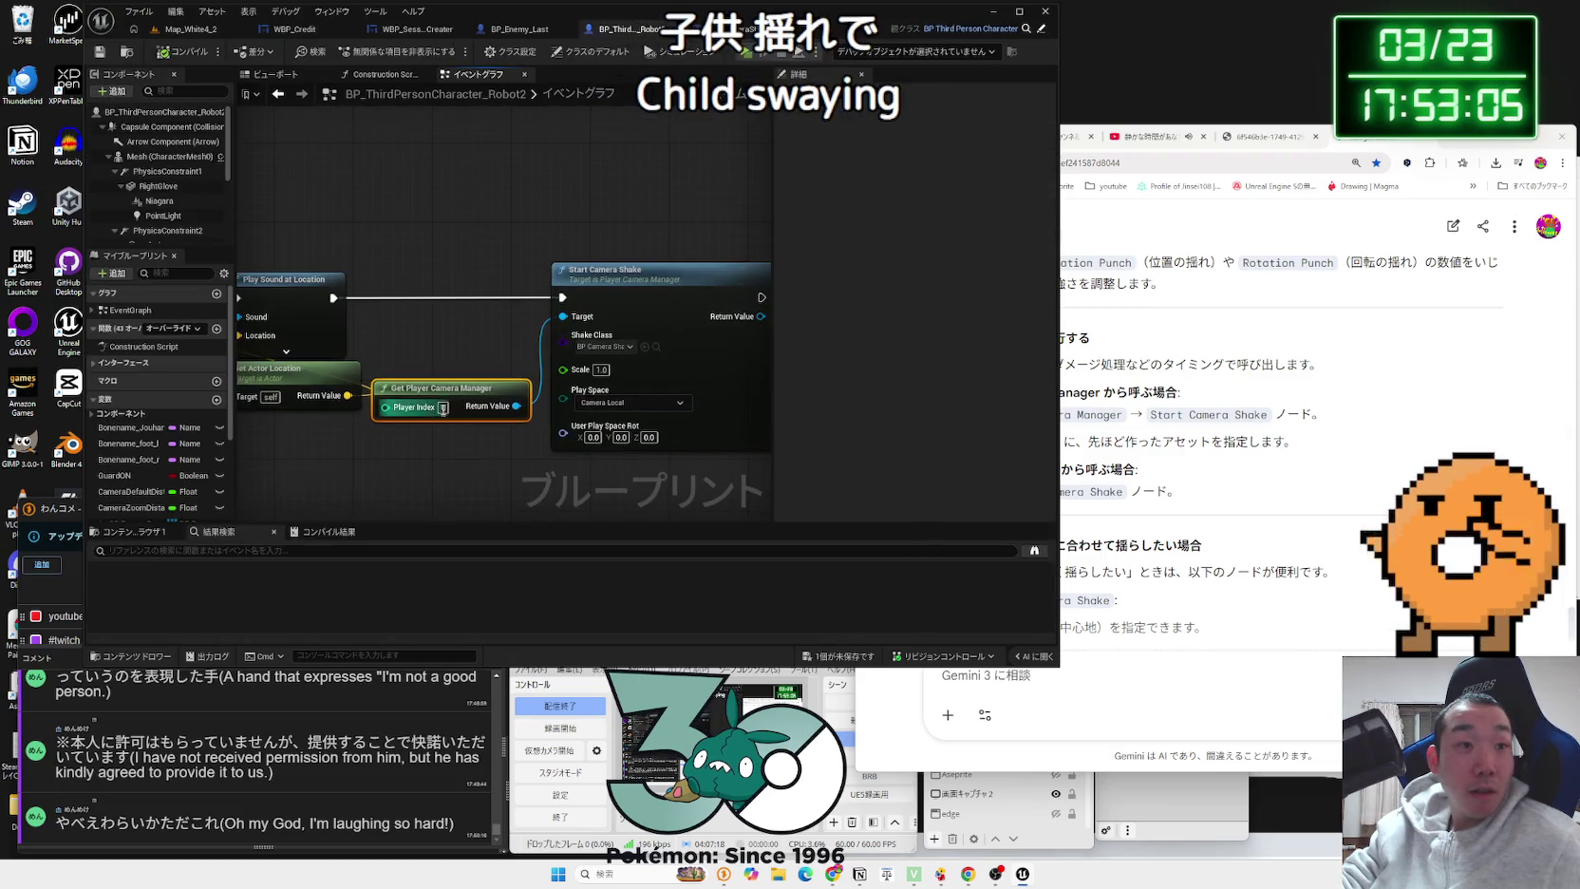
click(433, 437)
click(432, 427)
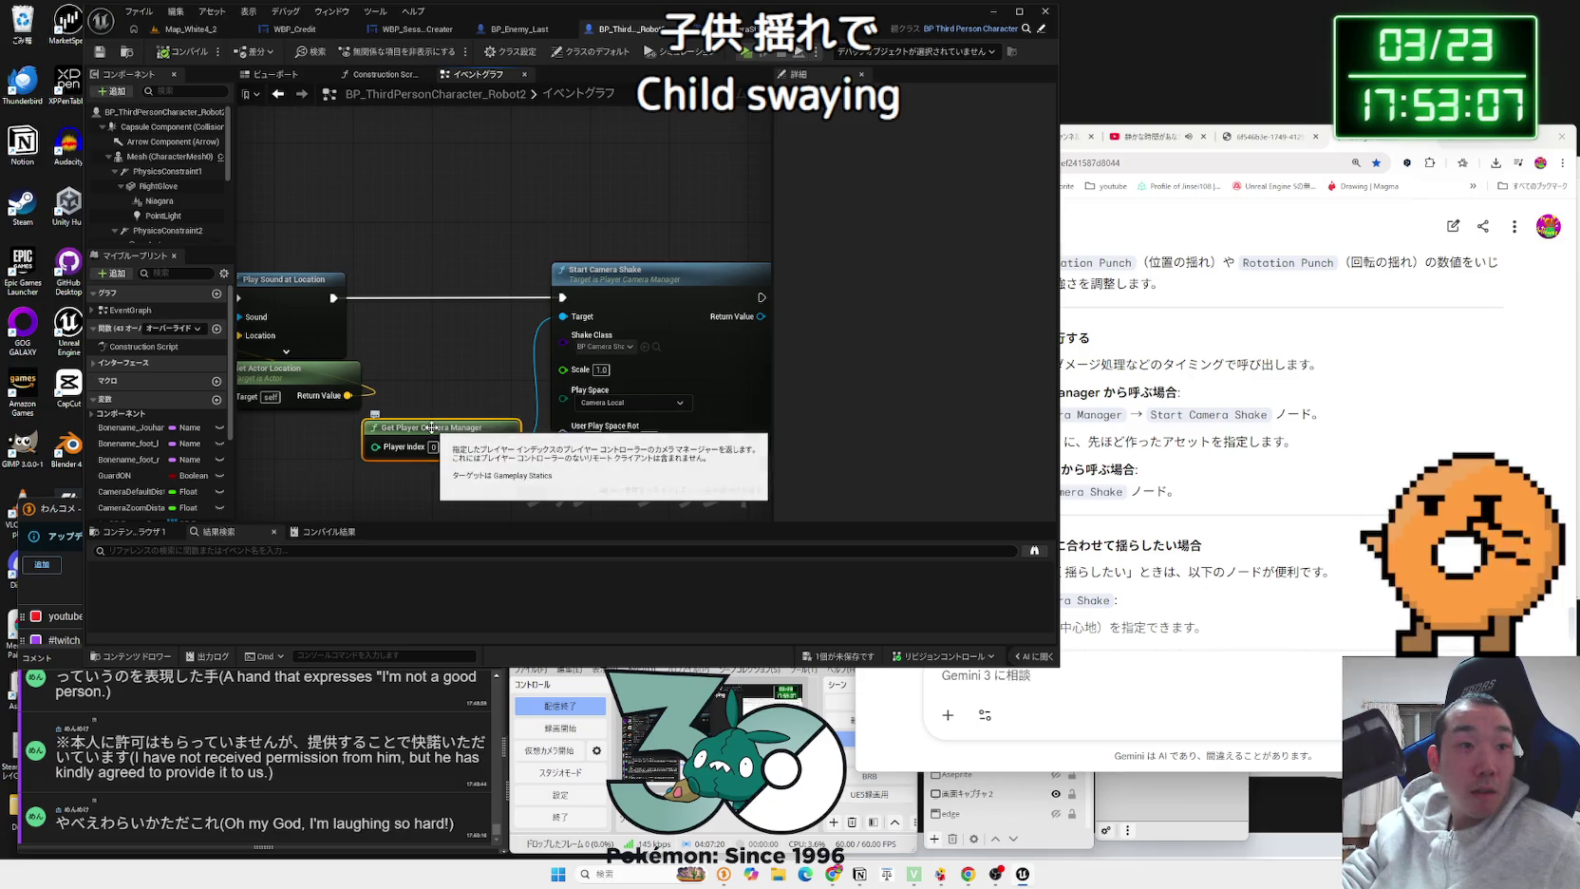
drag(475, 397, 477, 352)
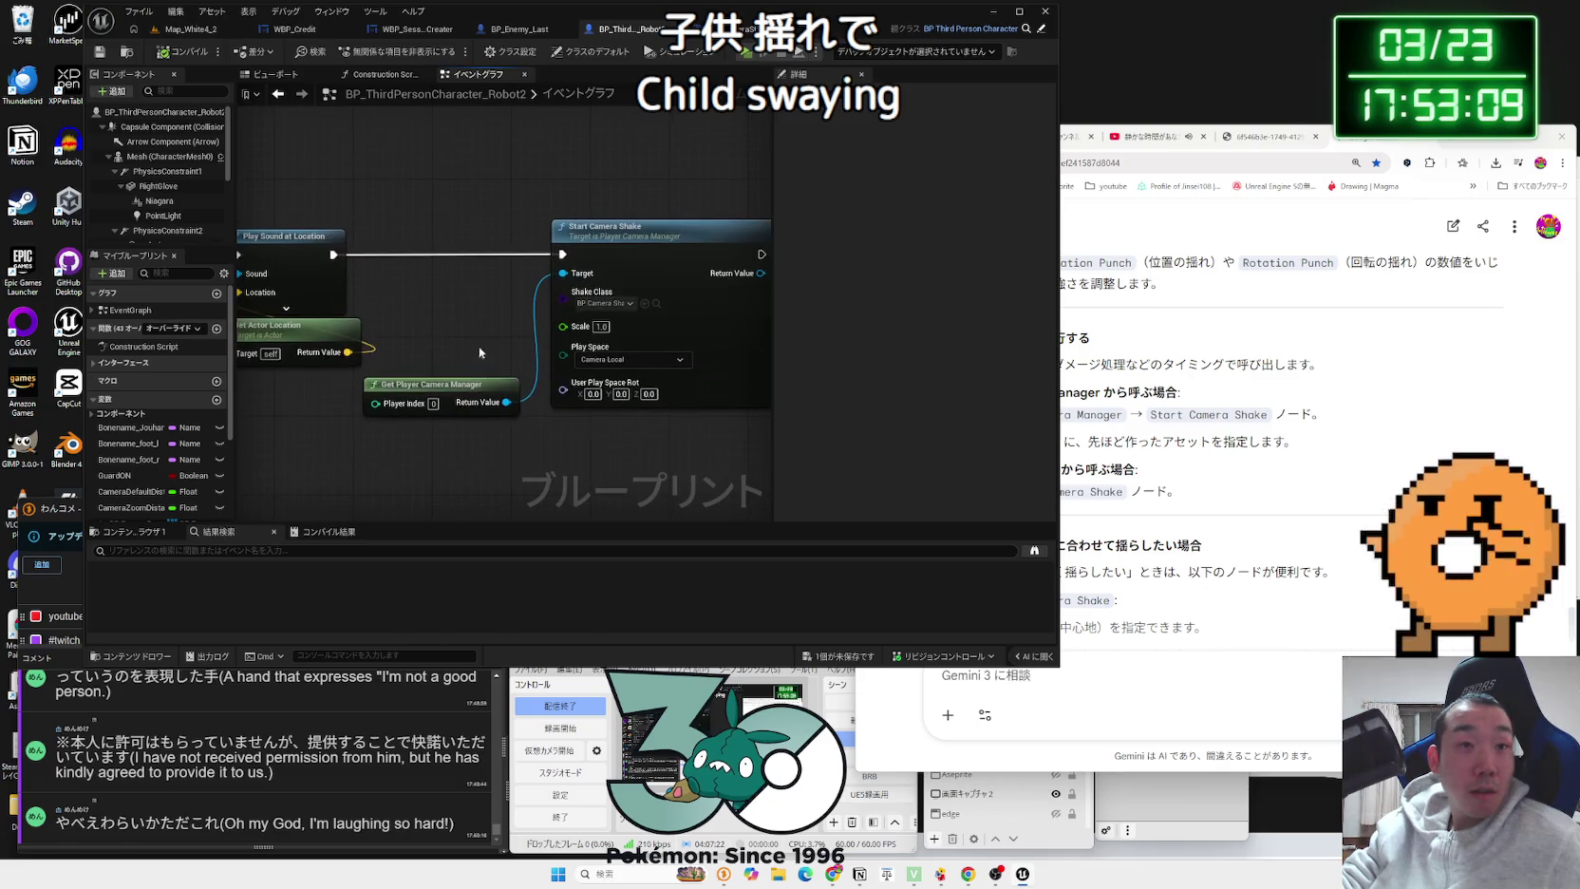
Step: Change BP_CameraShake's Root Shake Pattern to Perlin Noise and expand its Location settings
click(746, 30)
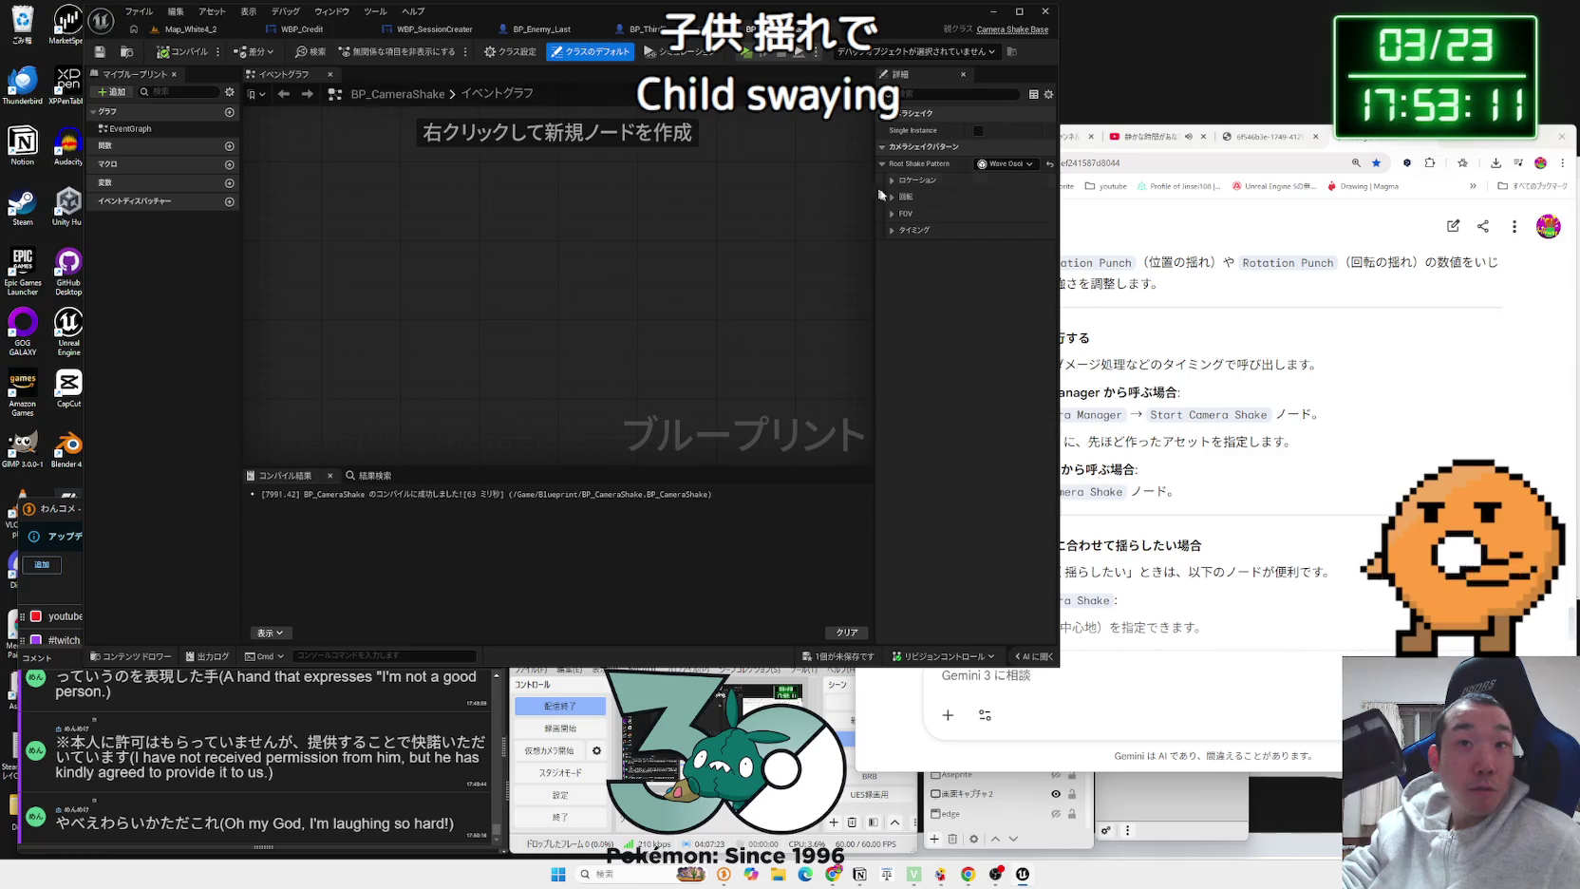
click(1006, 163)
click(1019, 224)
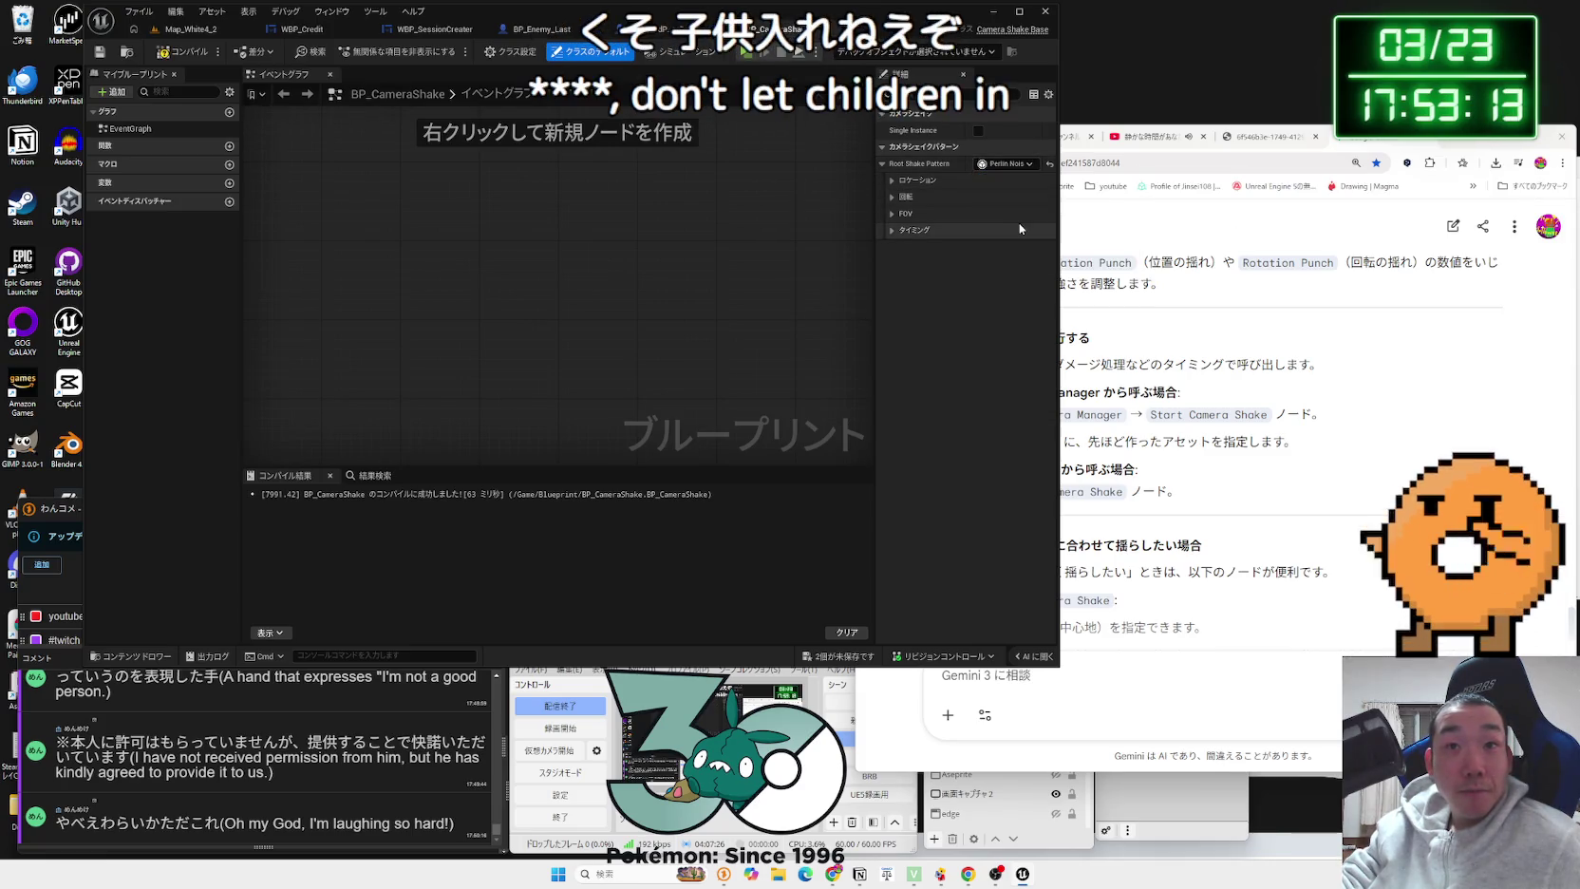
click(891, 181)
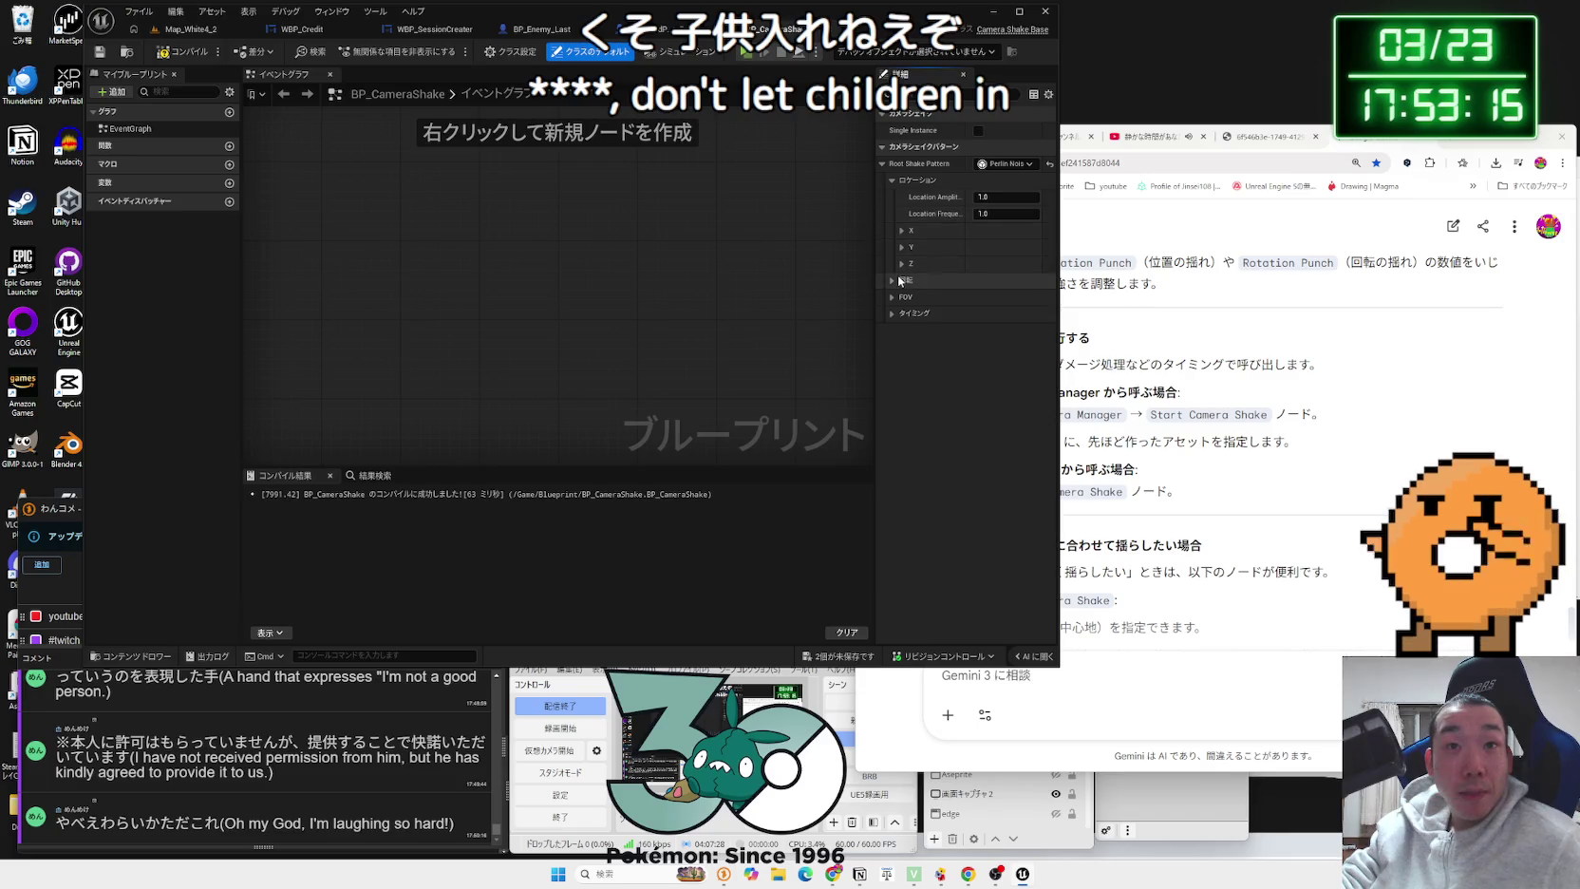
Step: Review Gemini's advice beside the editor, then go back to the character event graph
key(alt+Tab)
scroll(1215, 427, down, 2)
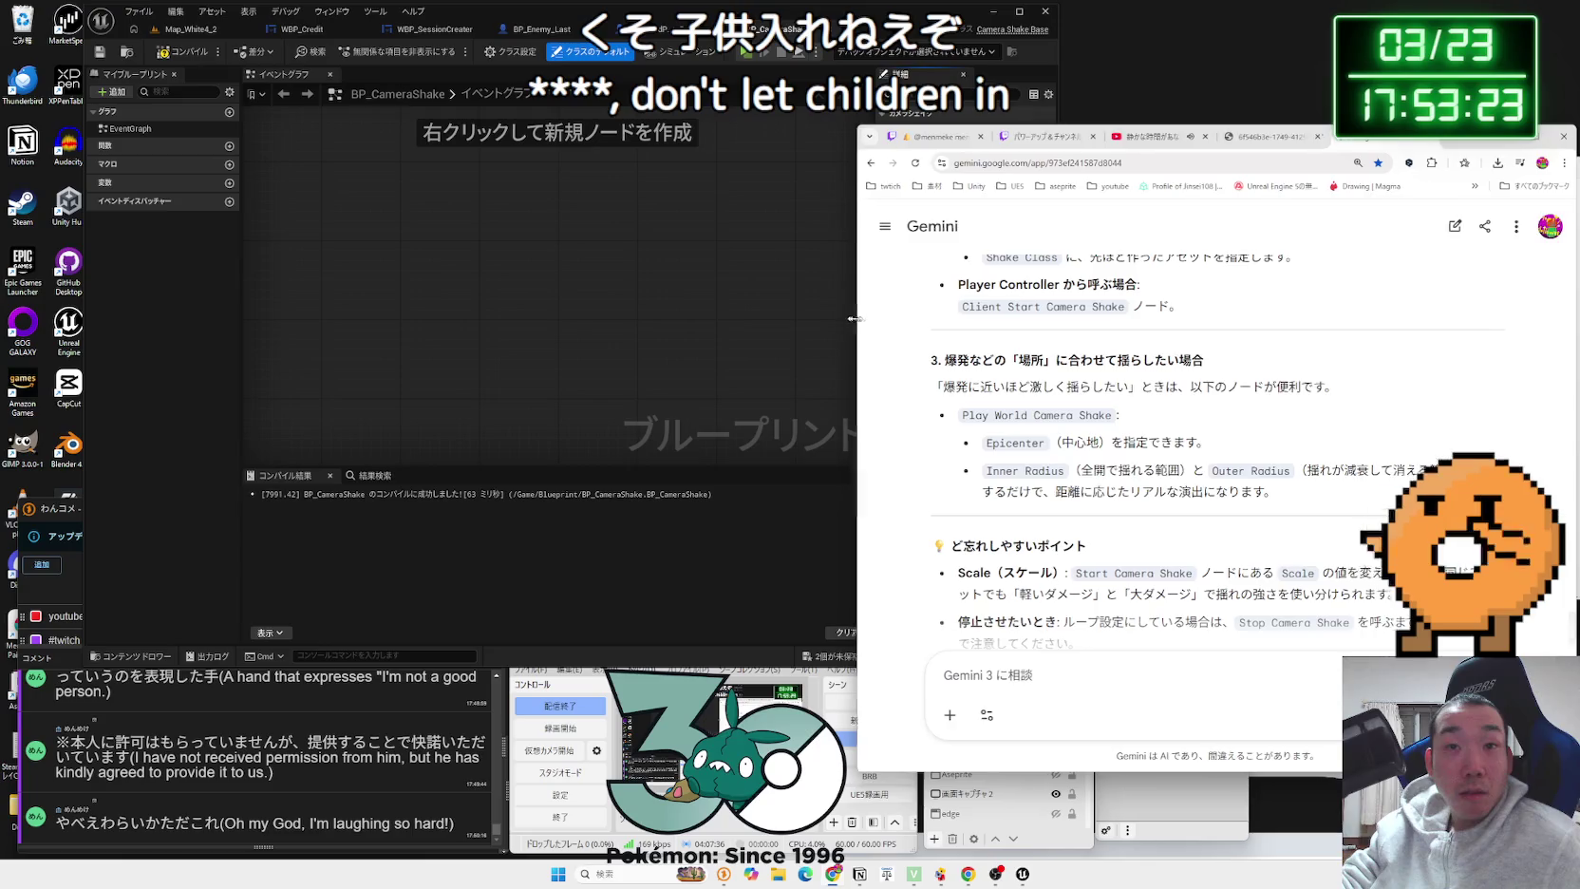
drag(851, 318, 977, 318)
scroll(1182, 370, up, 5)
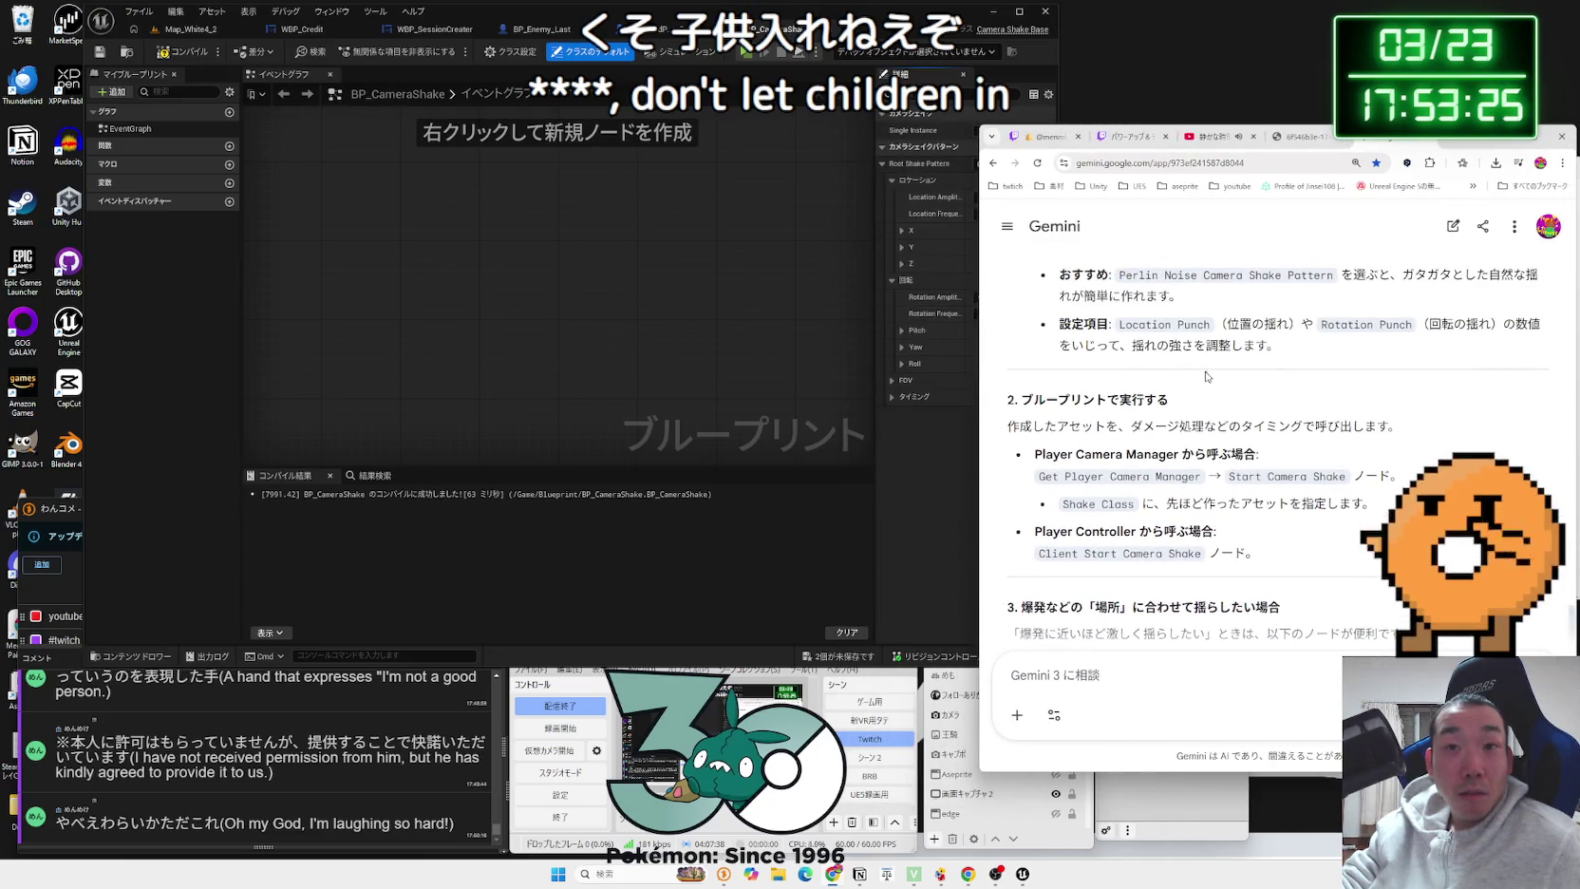
scroll(1216, 379, down, 4)
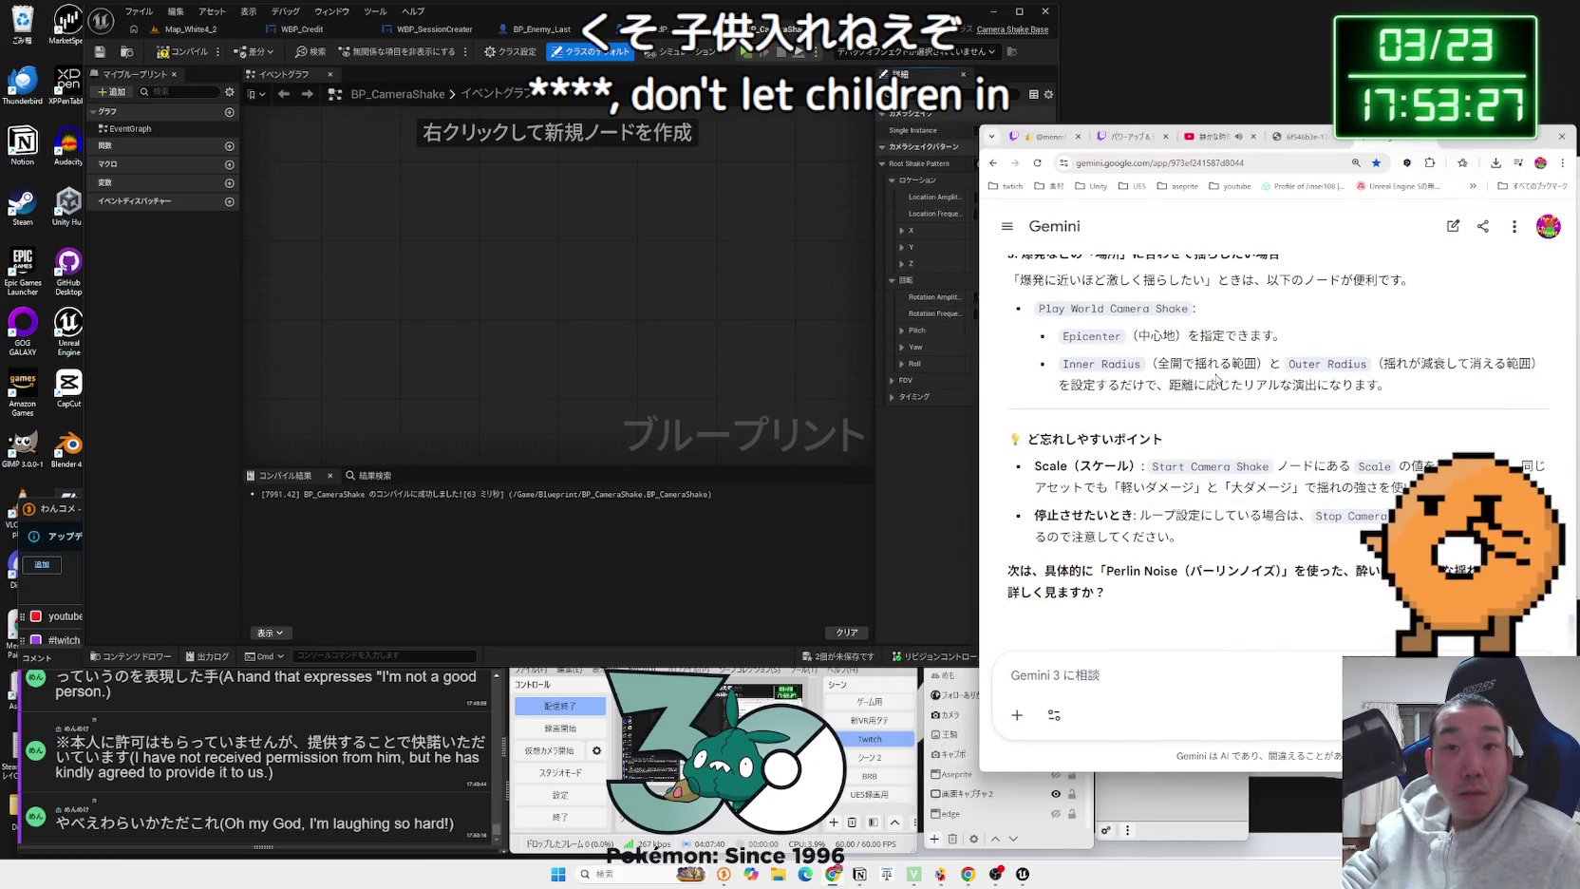
click(943, 485)
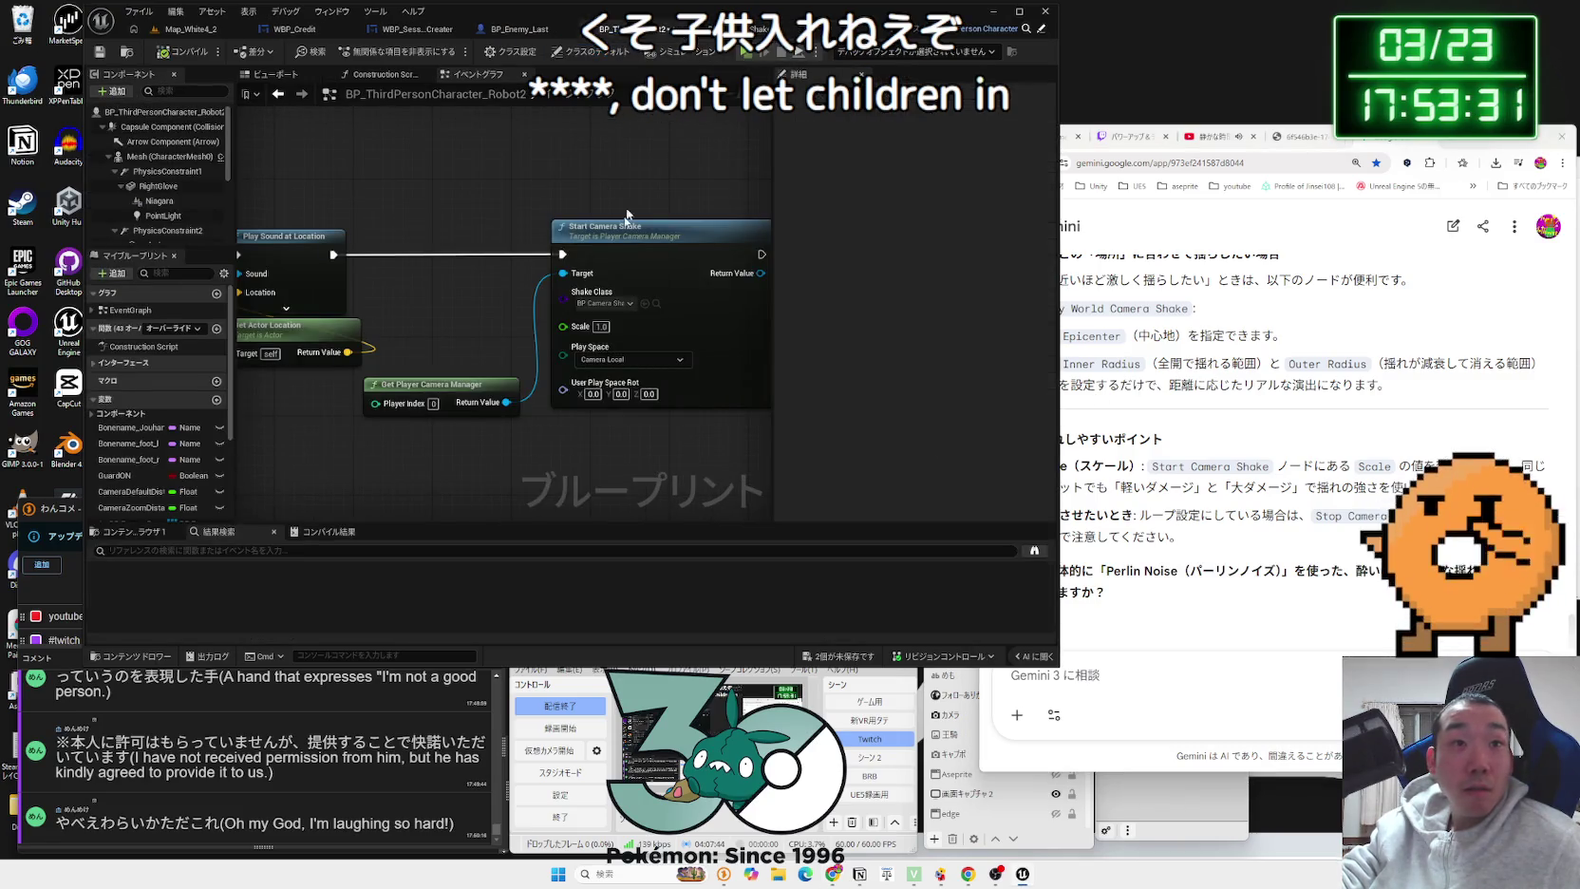
Step: Set the Start Camera Shake Scale to 10, leaving Play Space as Camera Local
click(602, 327)
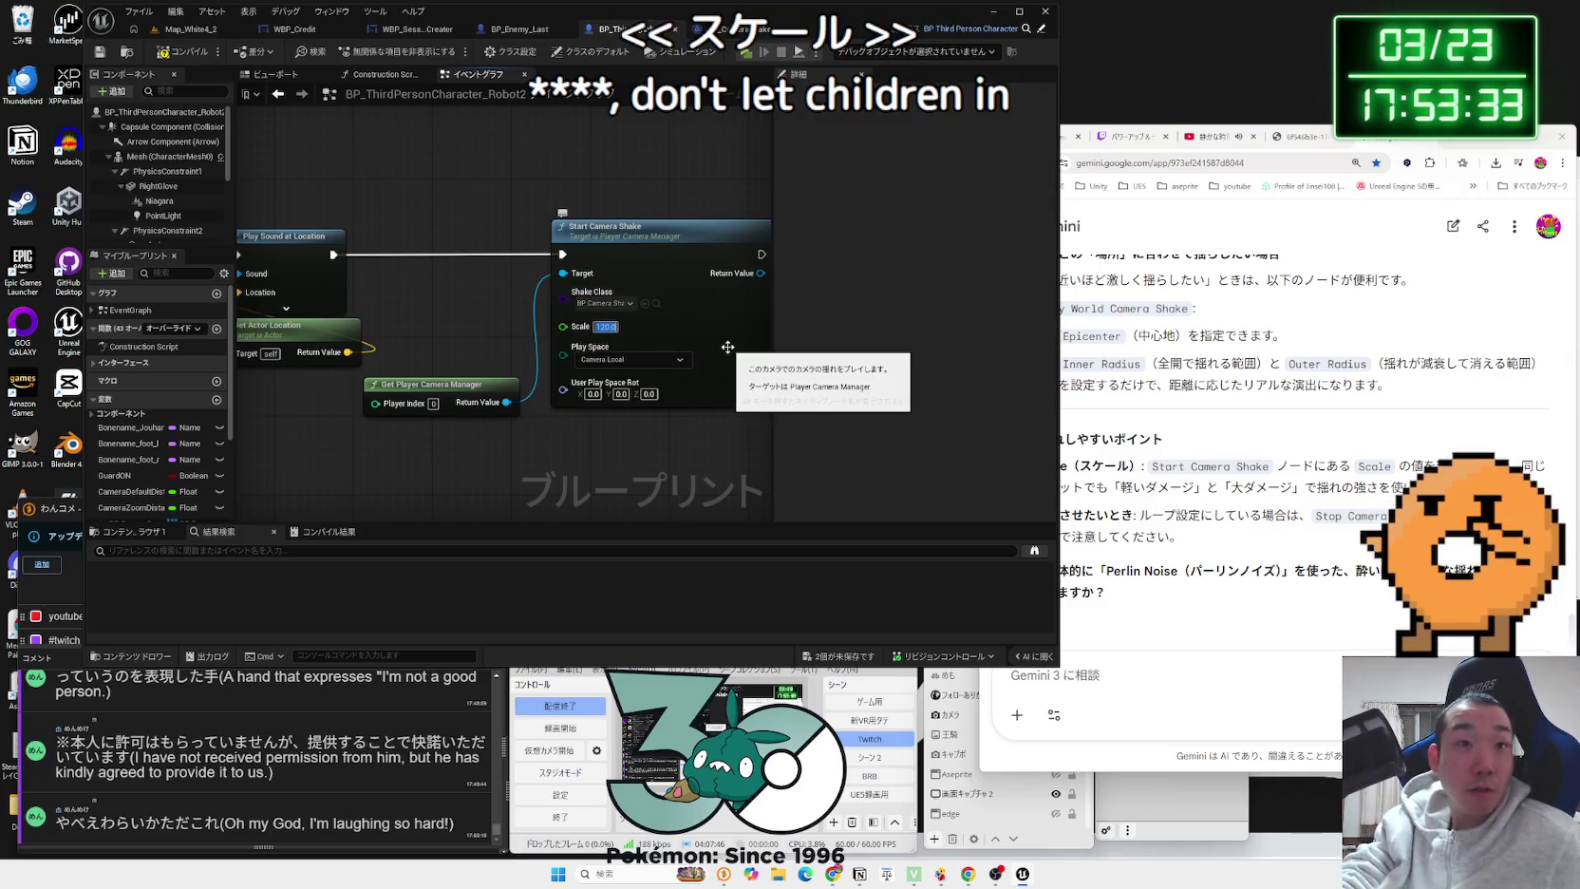
text(10)
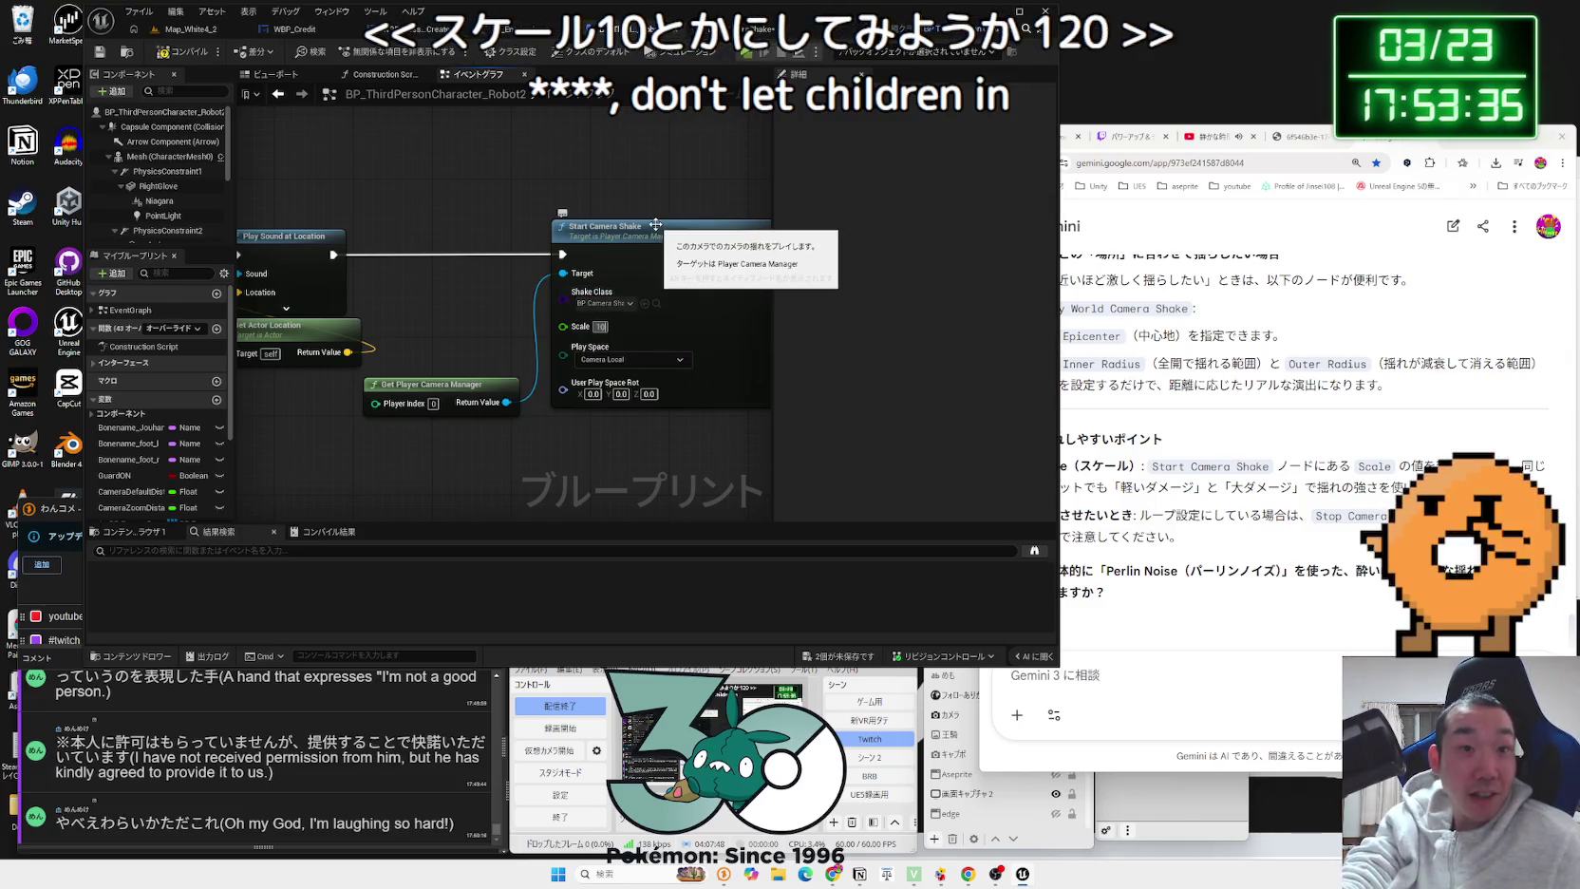
click(609, 361)
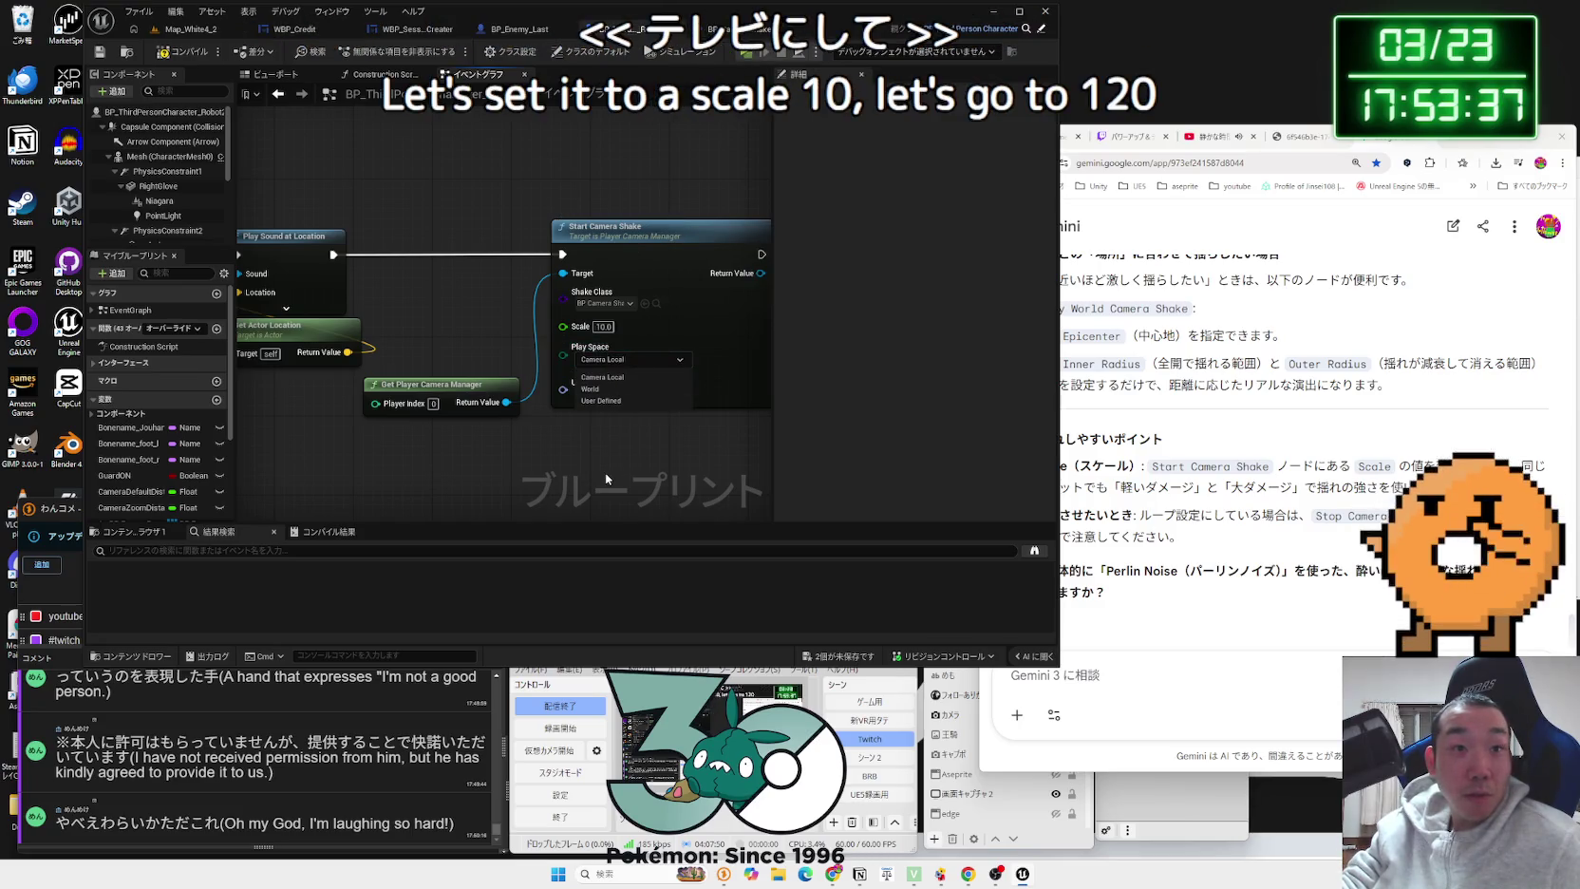
click(602, 376)
Step: Test-play Map_White4_2 to feel the stronger shake, then stop it
click(190, 29)
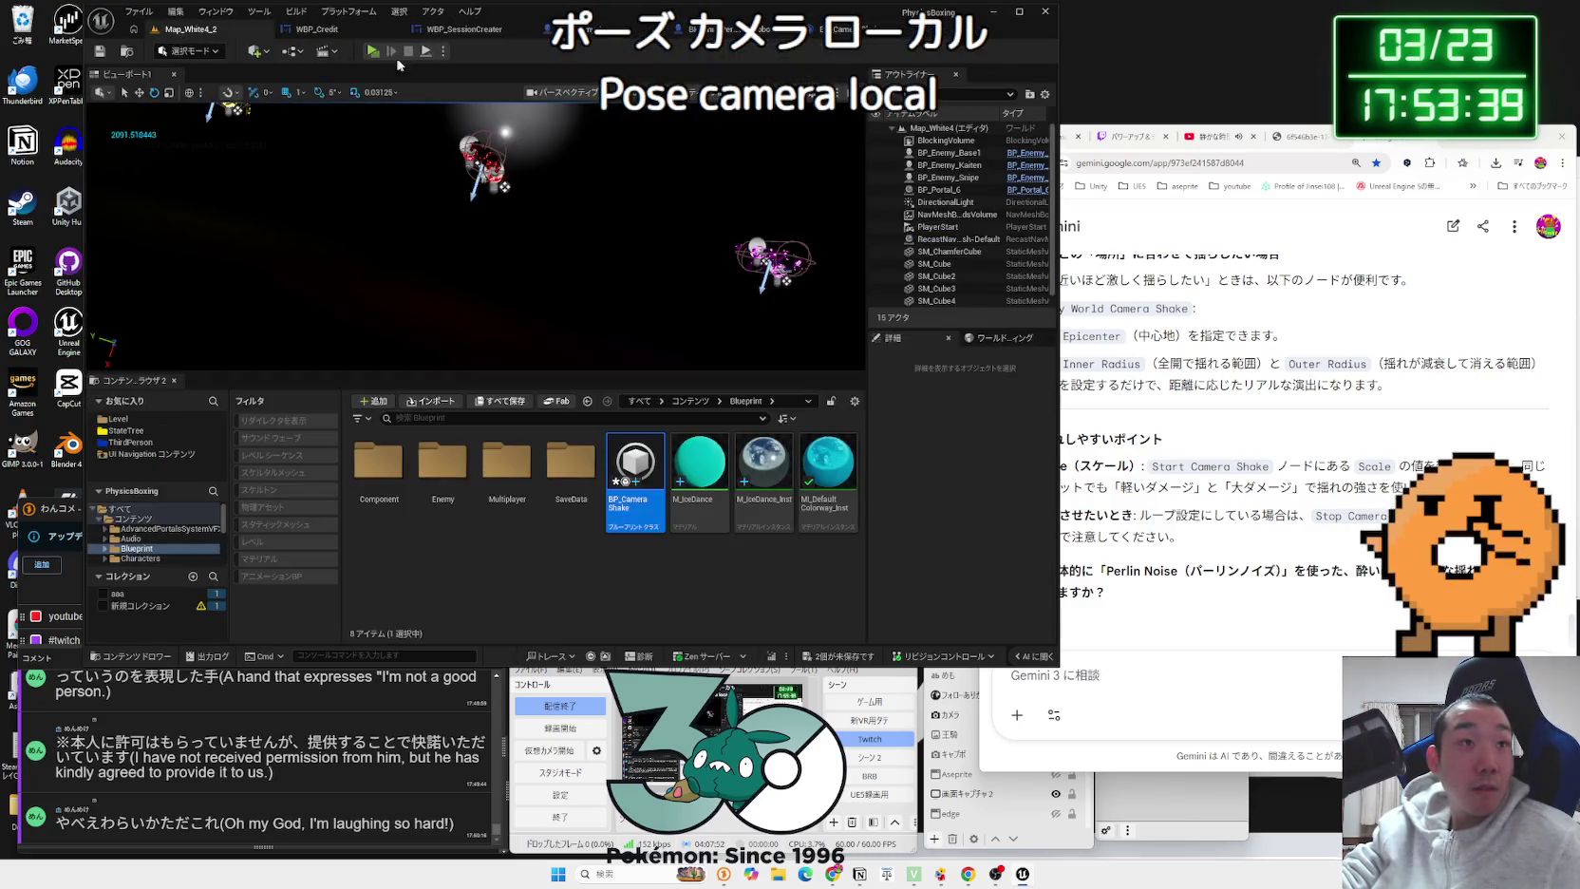
click(375, 52)
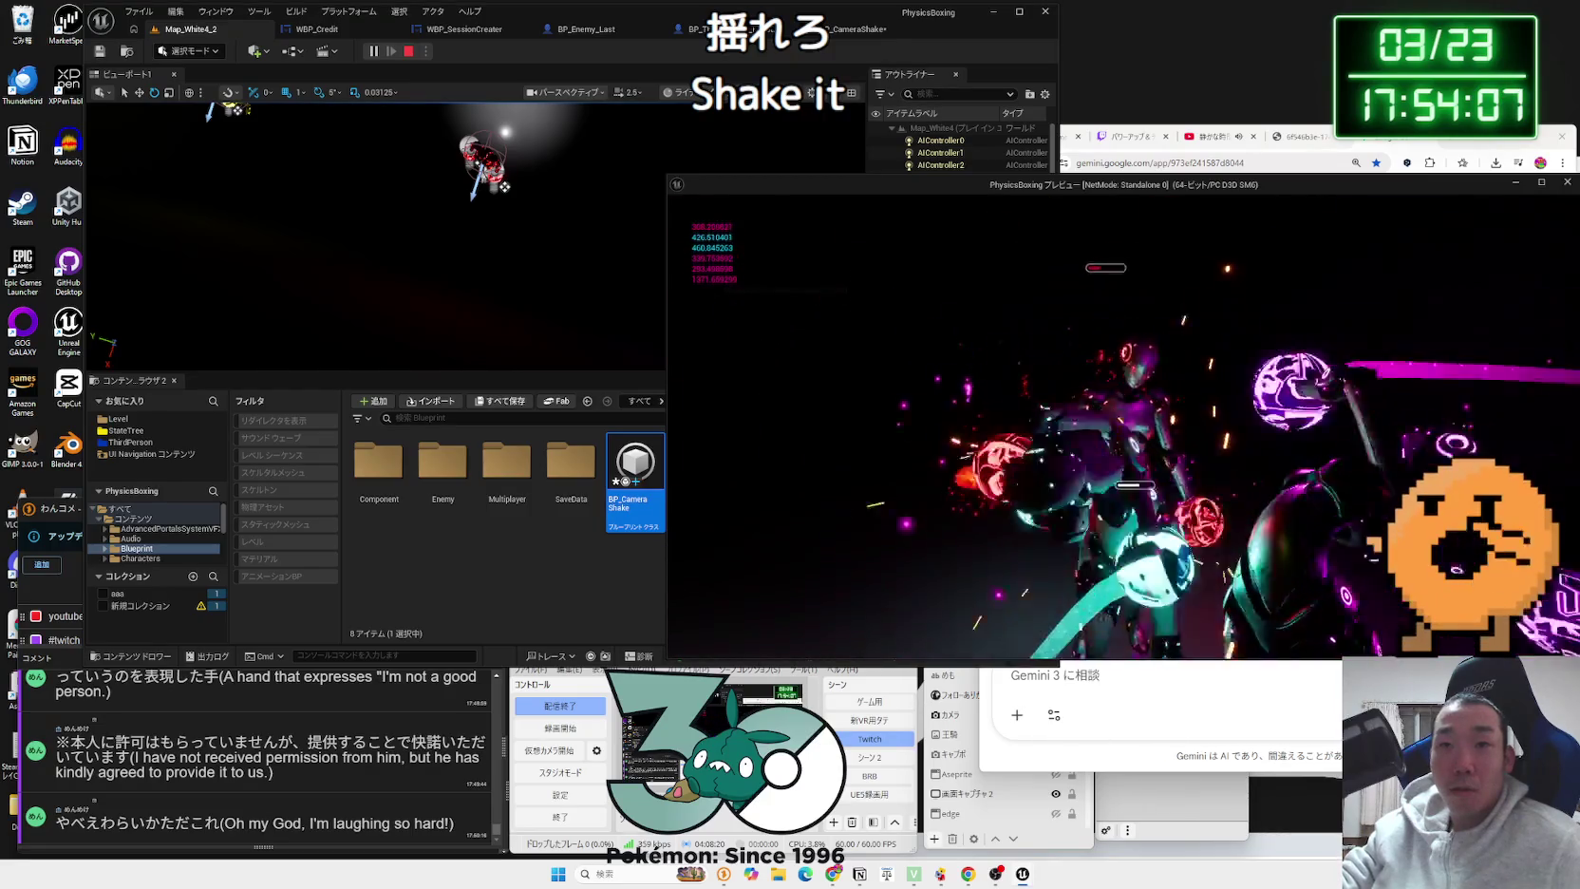
key(Escape)
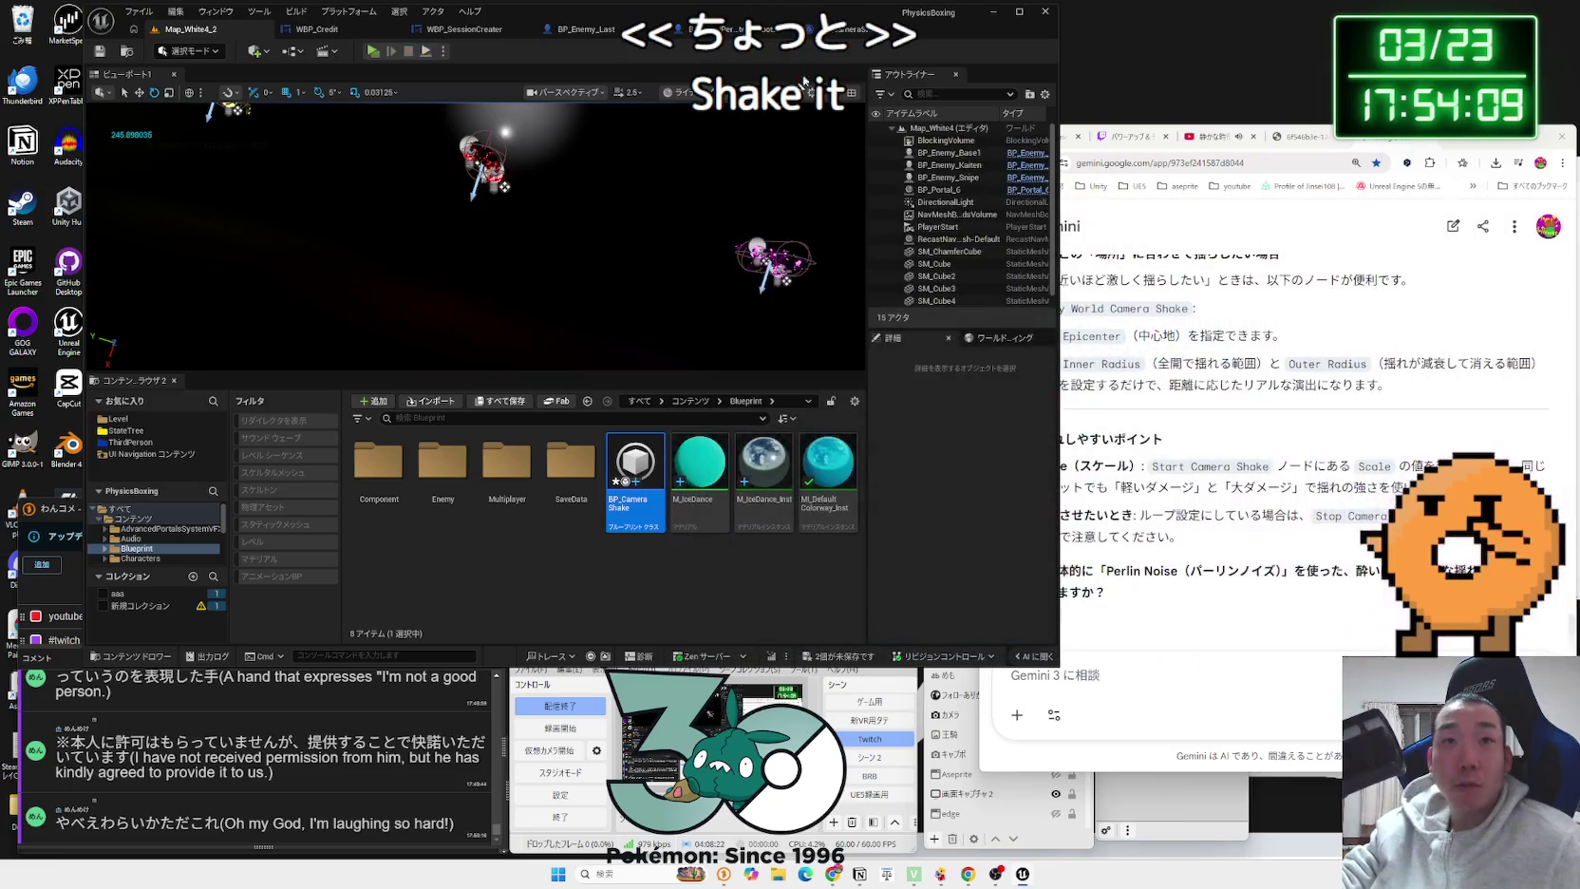
click(1215, 676)
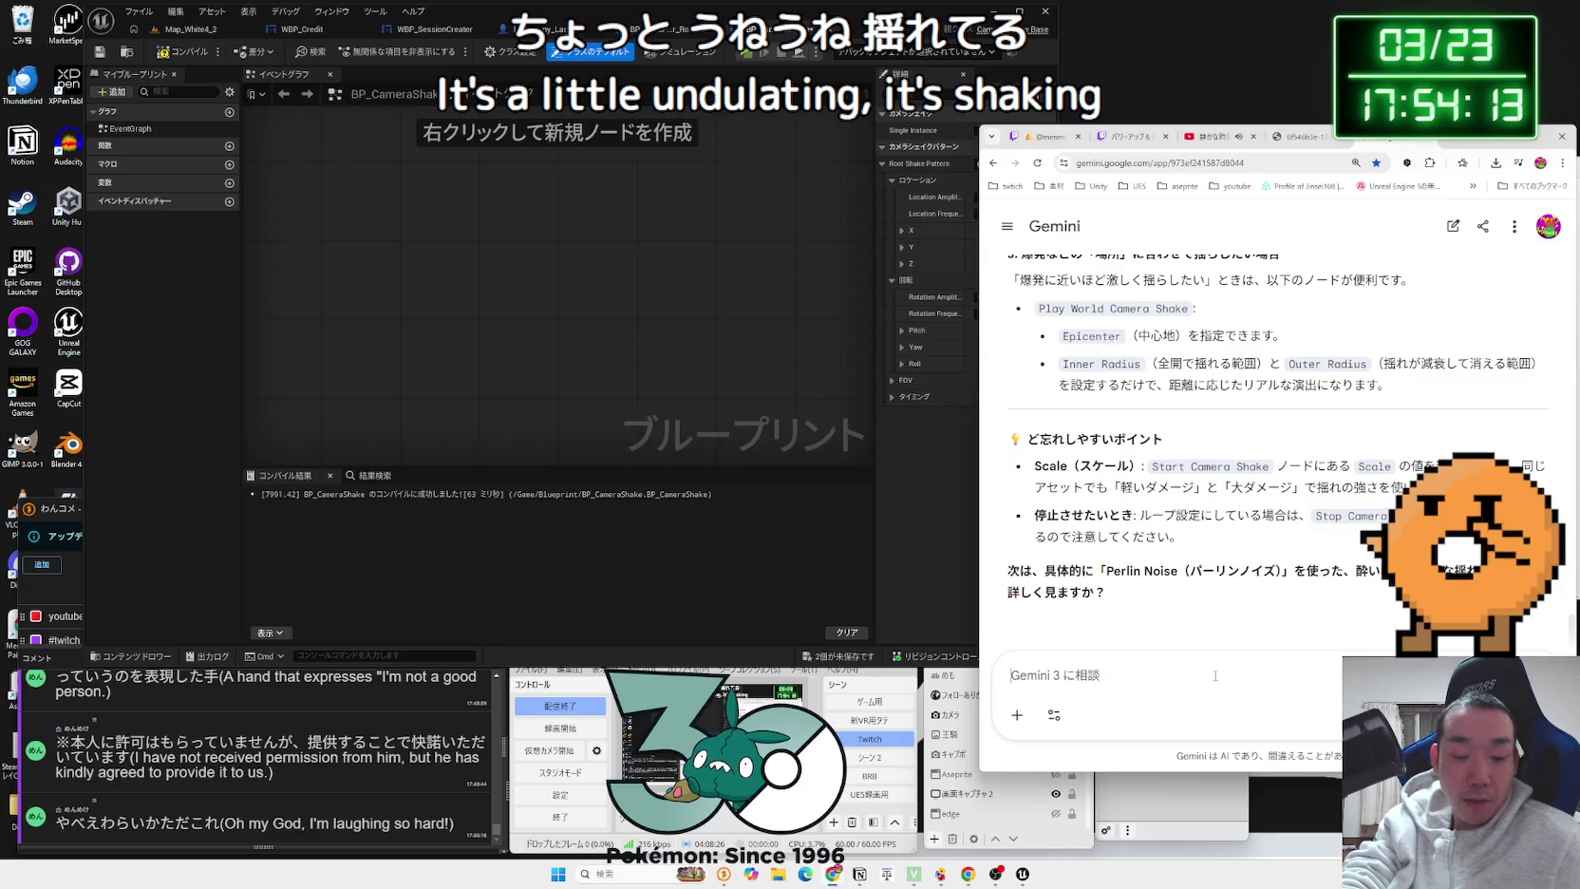
Step: Ask Gemini how to make the shake rattle fast, keeping Start Camera Shake's Play Space as Camera Local
text(がたがt)
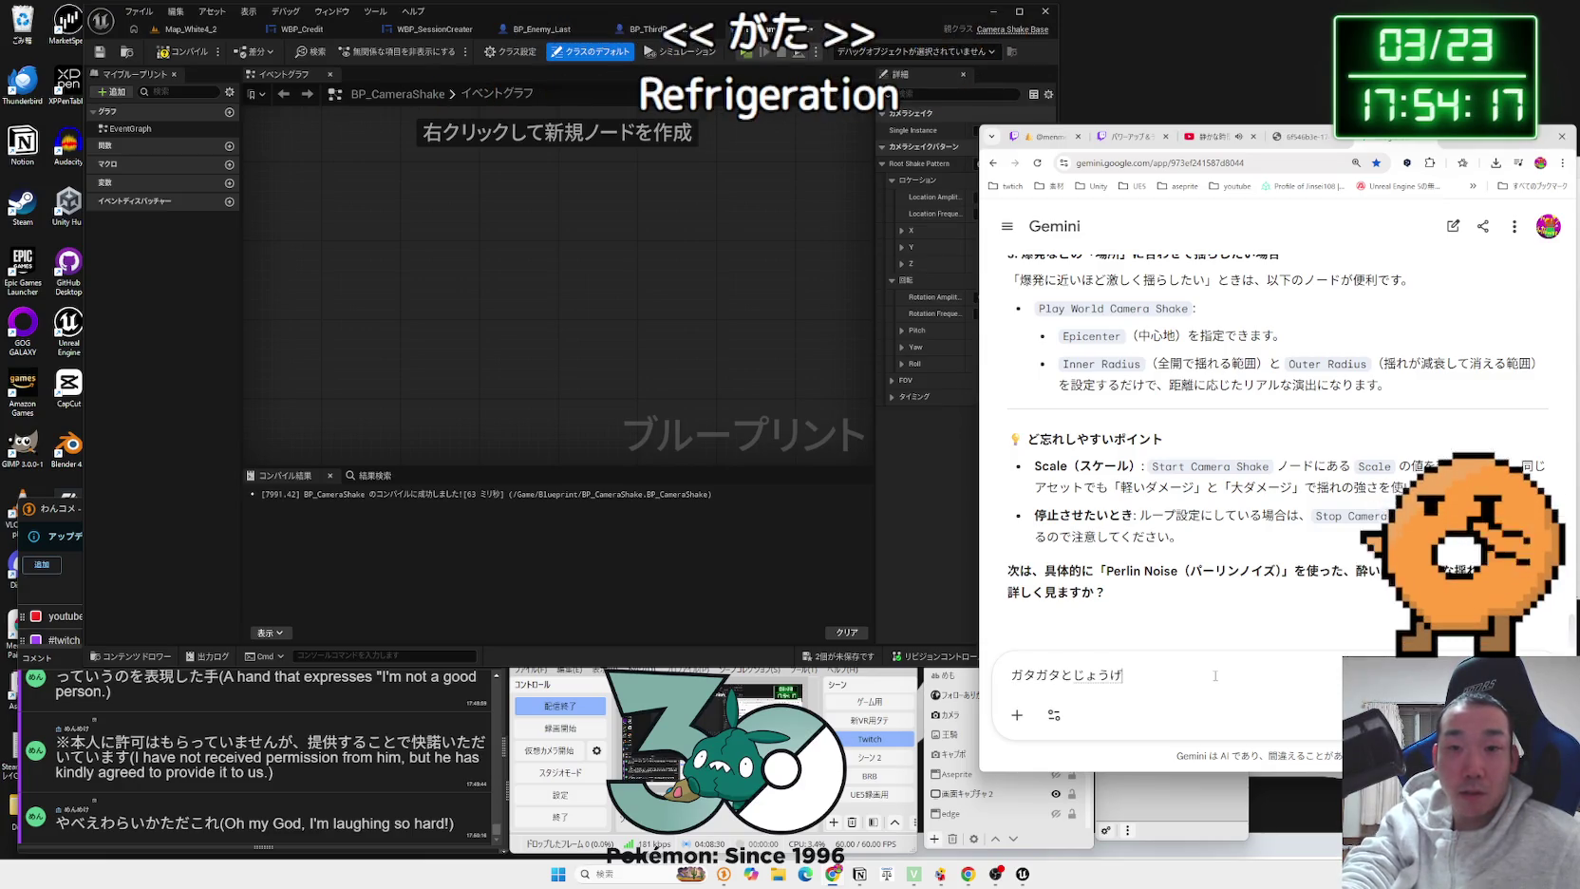
text(e niugo)
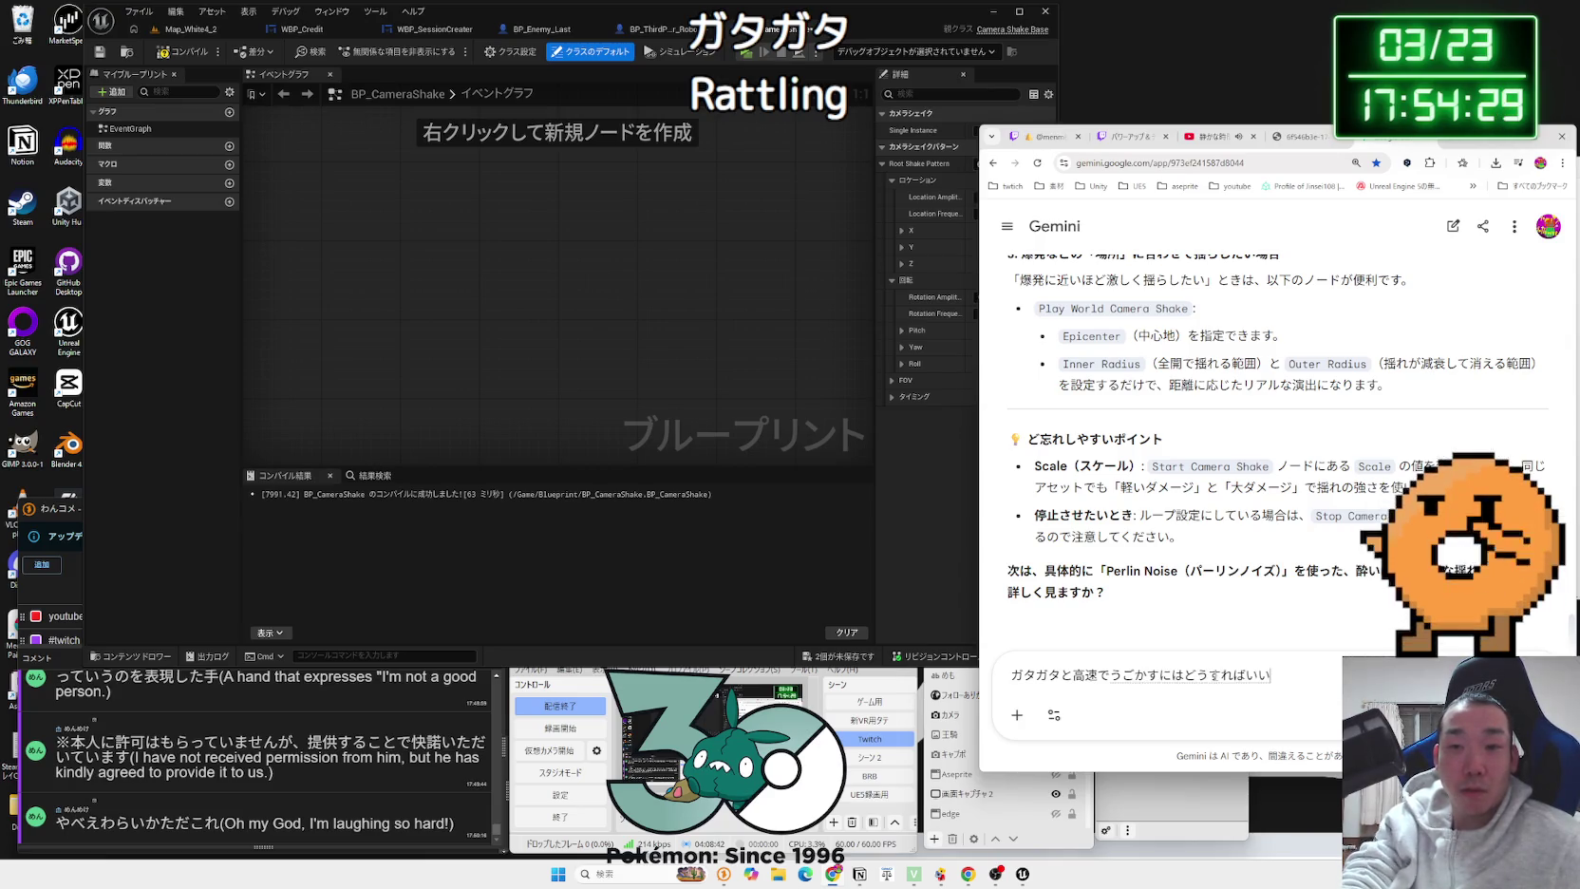
click(719, 235)
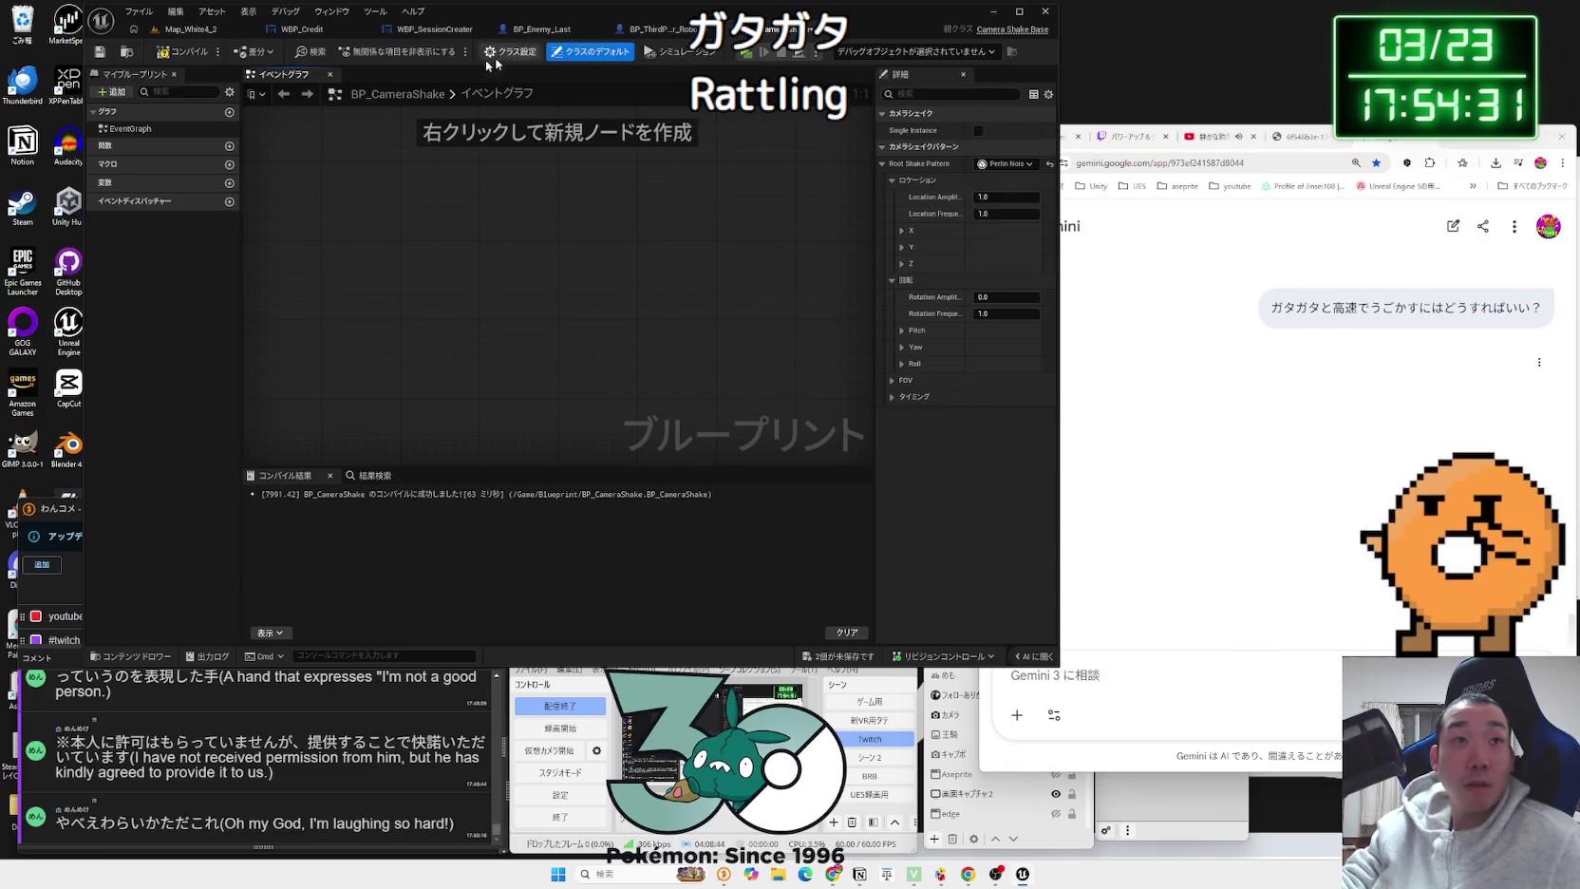
click(189, 34)
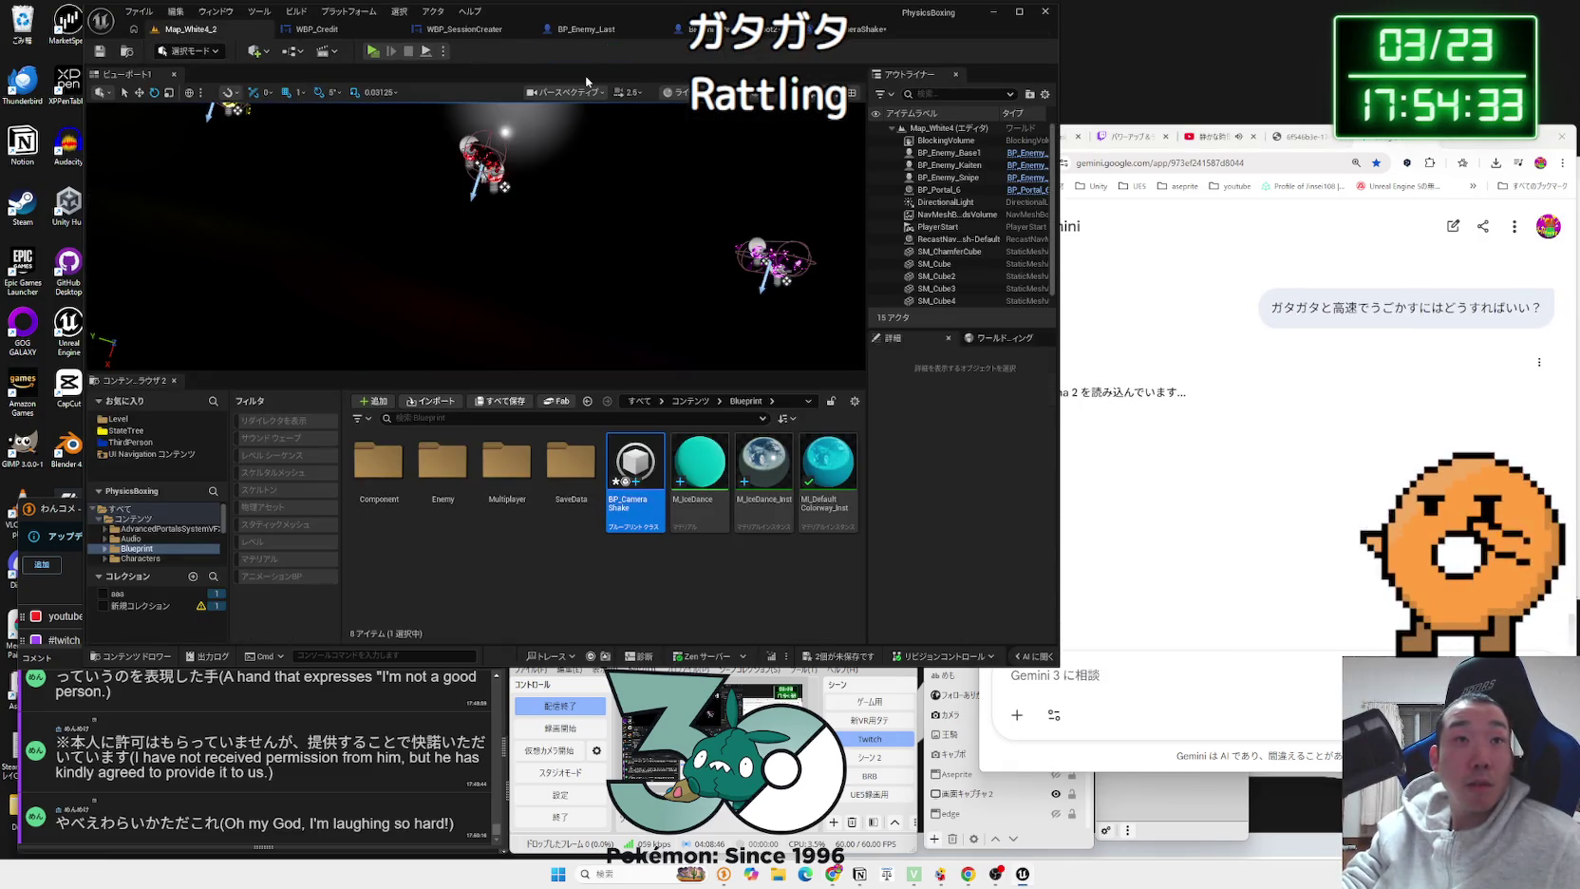
click(712, 32)
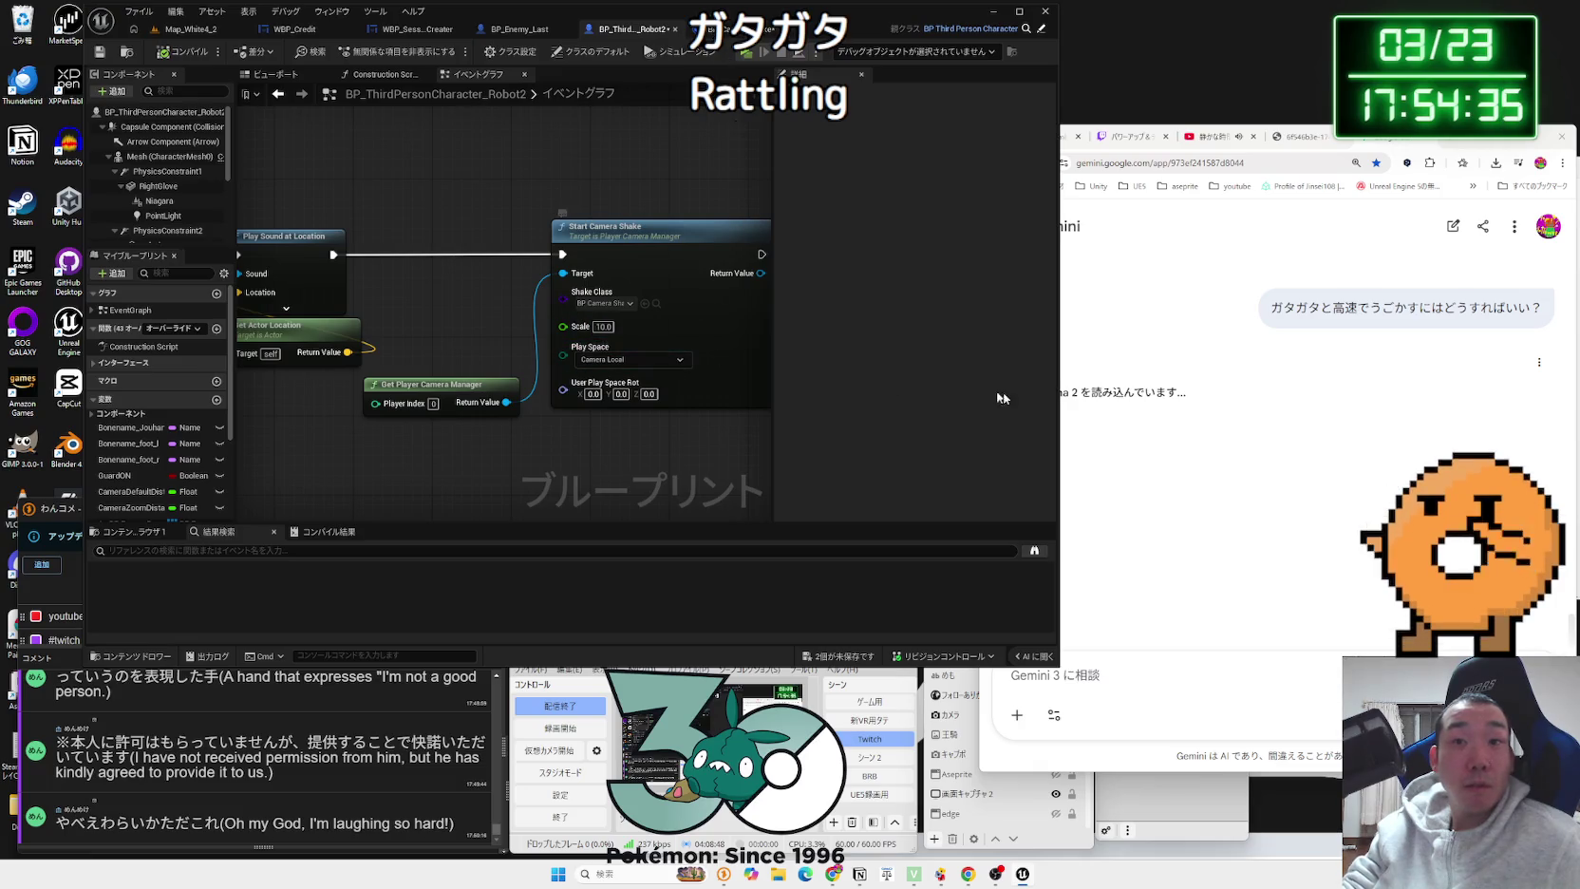
click(632, 361)
click(613, 485)
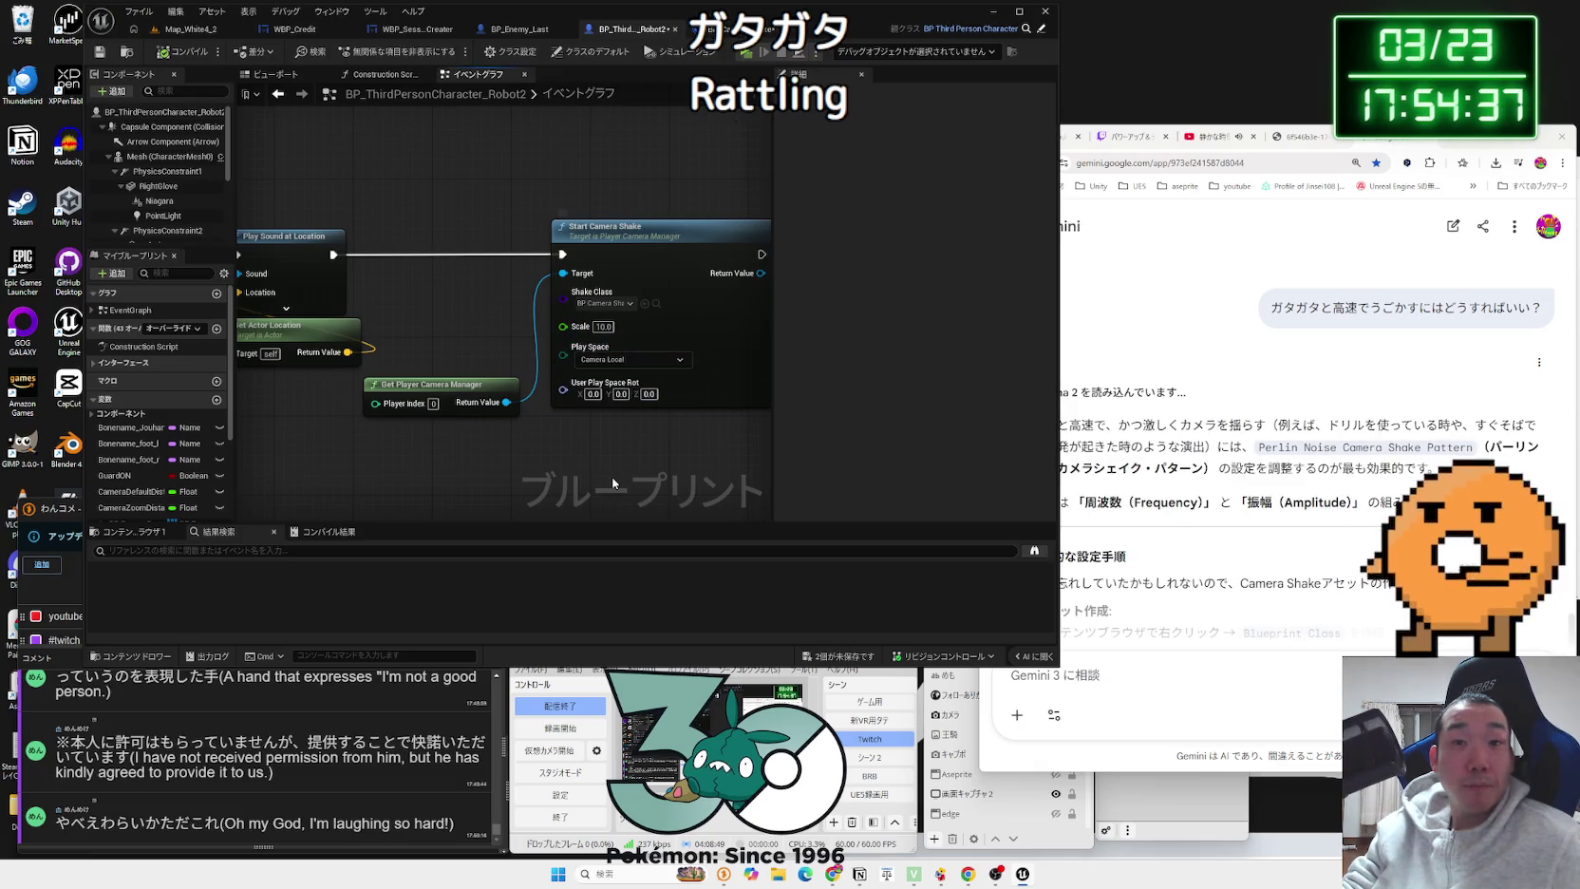
Step: Read Gemini's answer, then bring up BP_CameraShake's shake pattern settings
click(1172, 482)
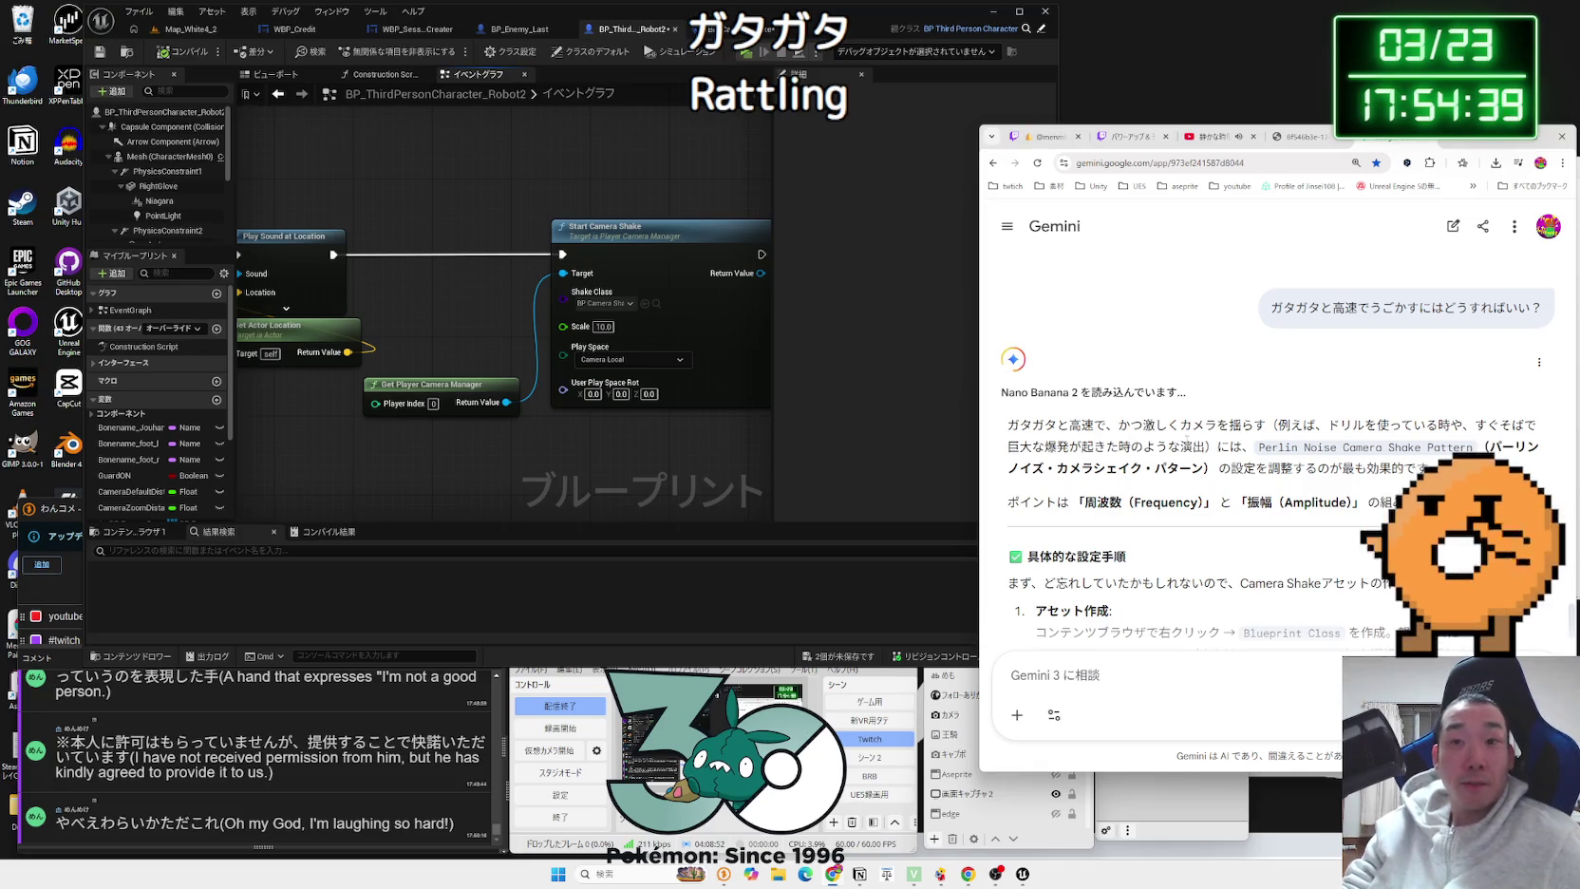
click(691, 447)
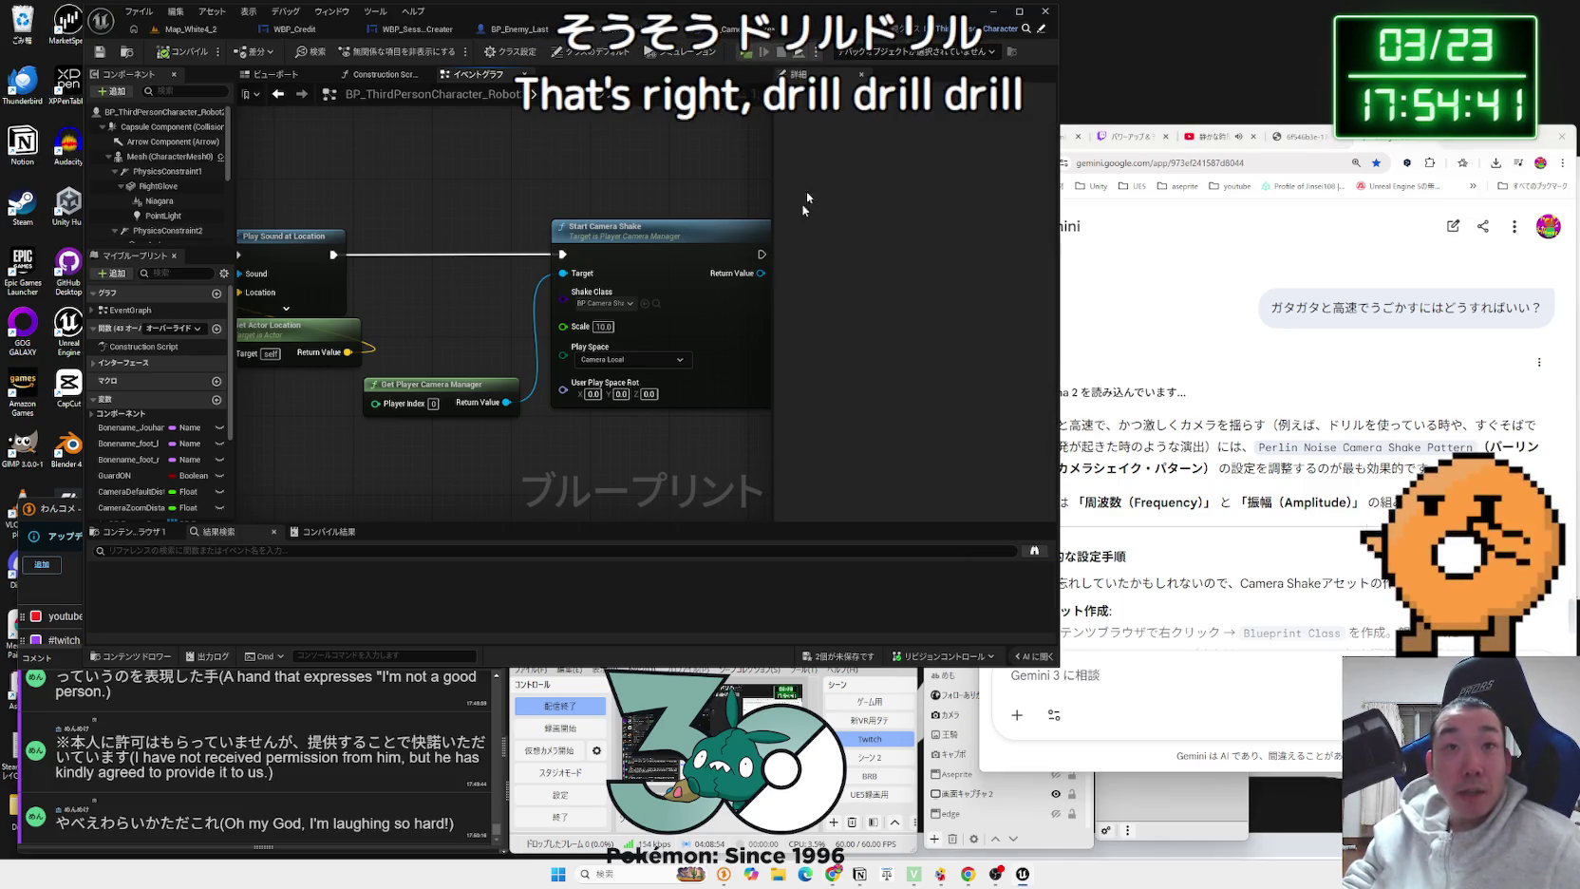
click(755, 29)
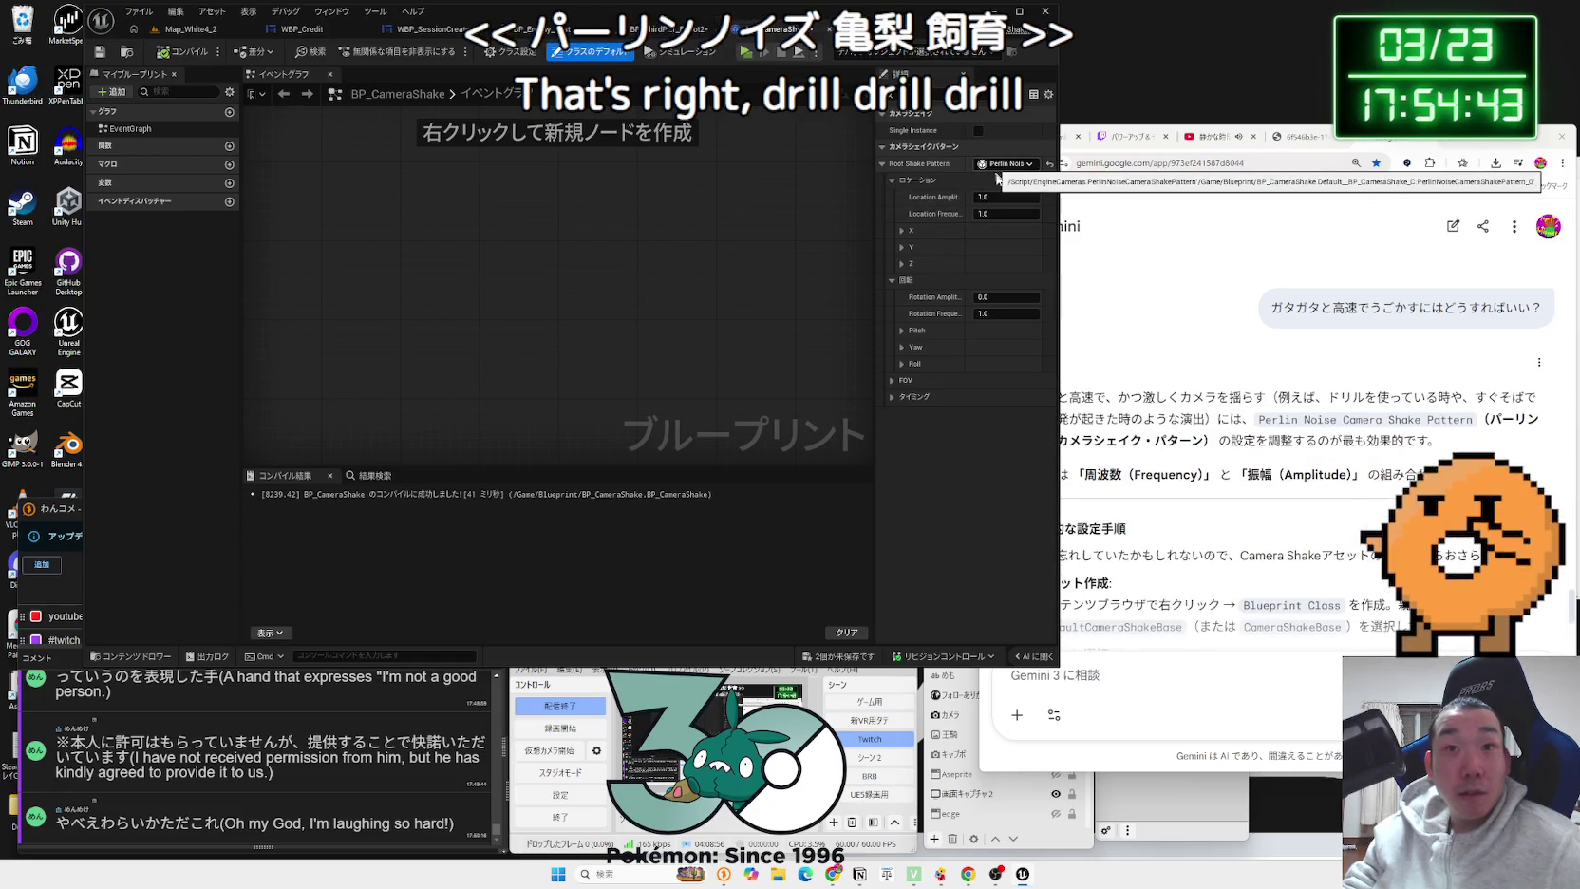
Step: Set the Perlin Noise Location Frequency Multiplier to 20.0, following Gemini's advice
click(1065, 303)
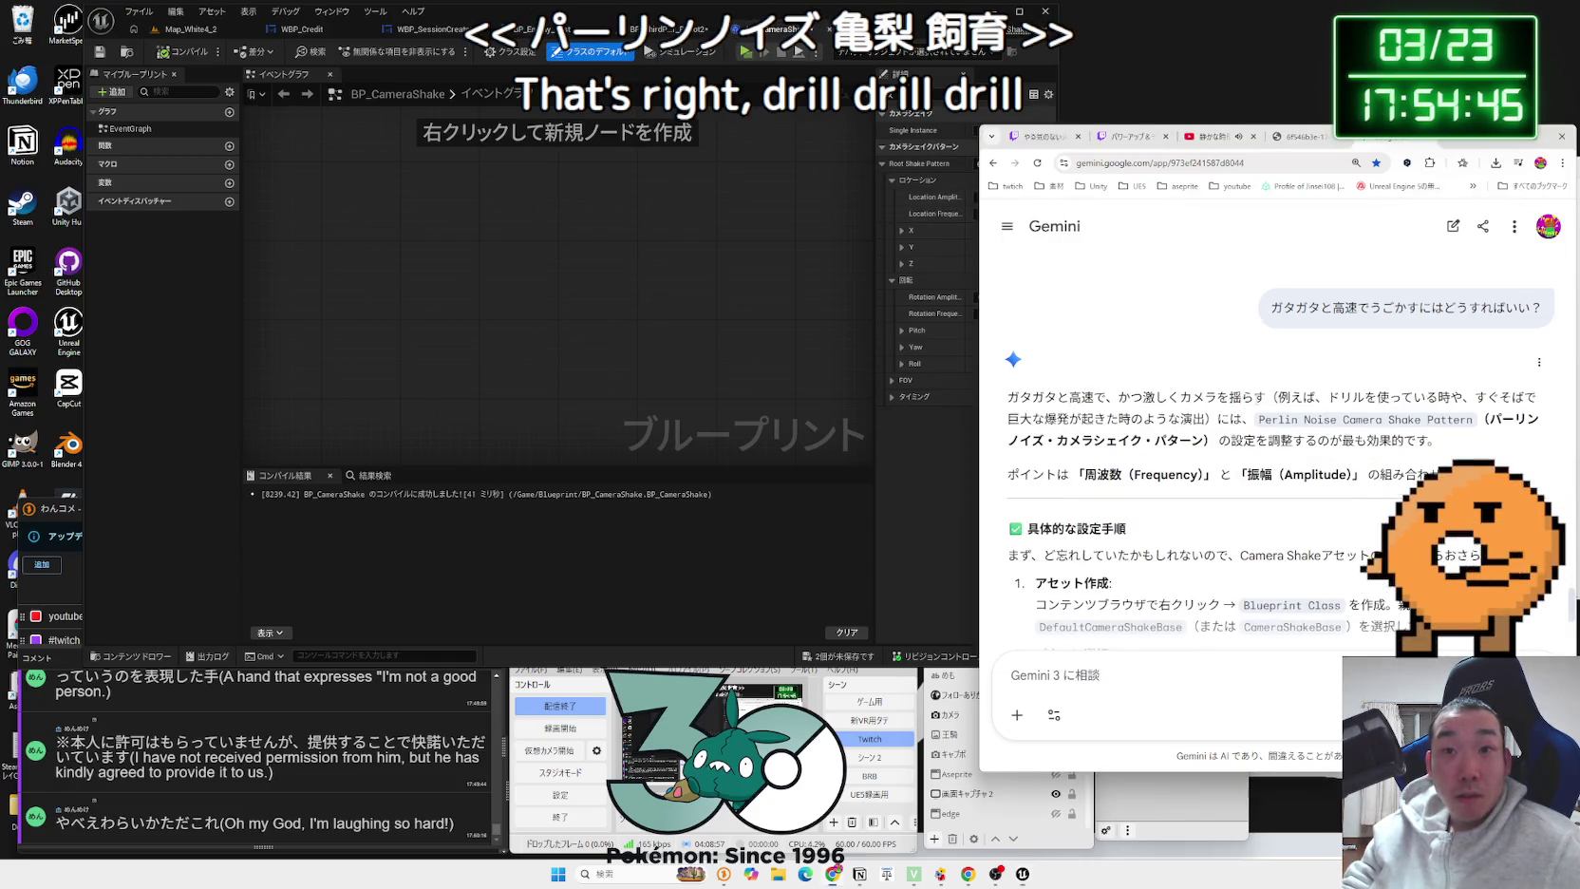
drag(1112, 414, 1382, 440)
double_click(1420, 439)
scroll(1273, 437, down, 2)
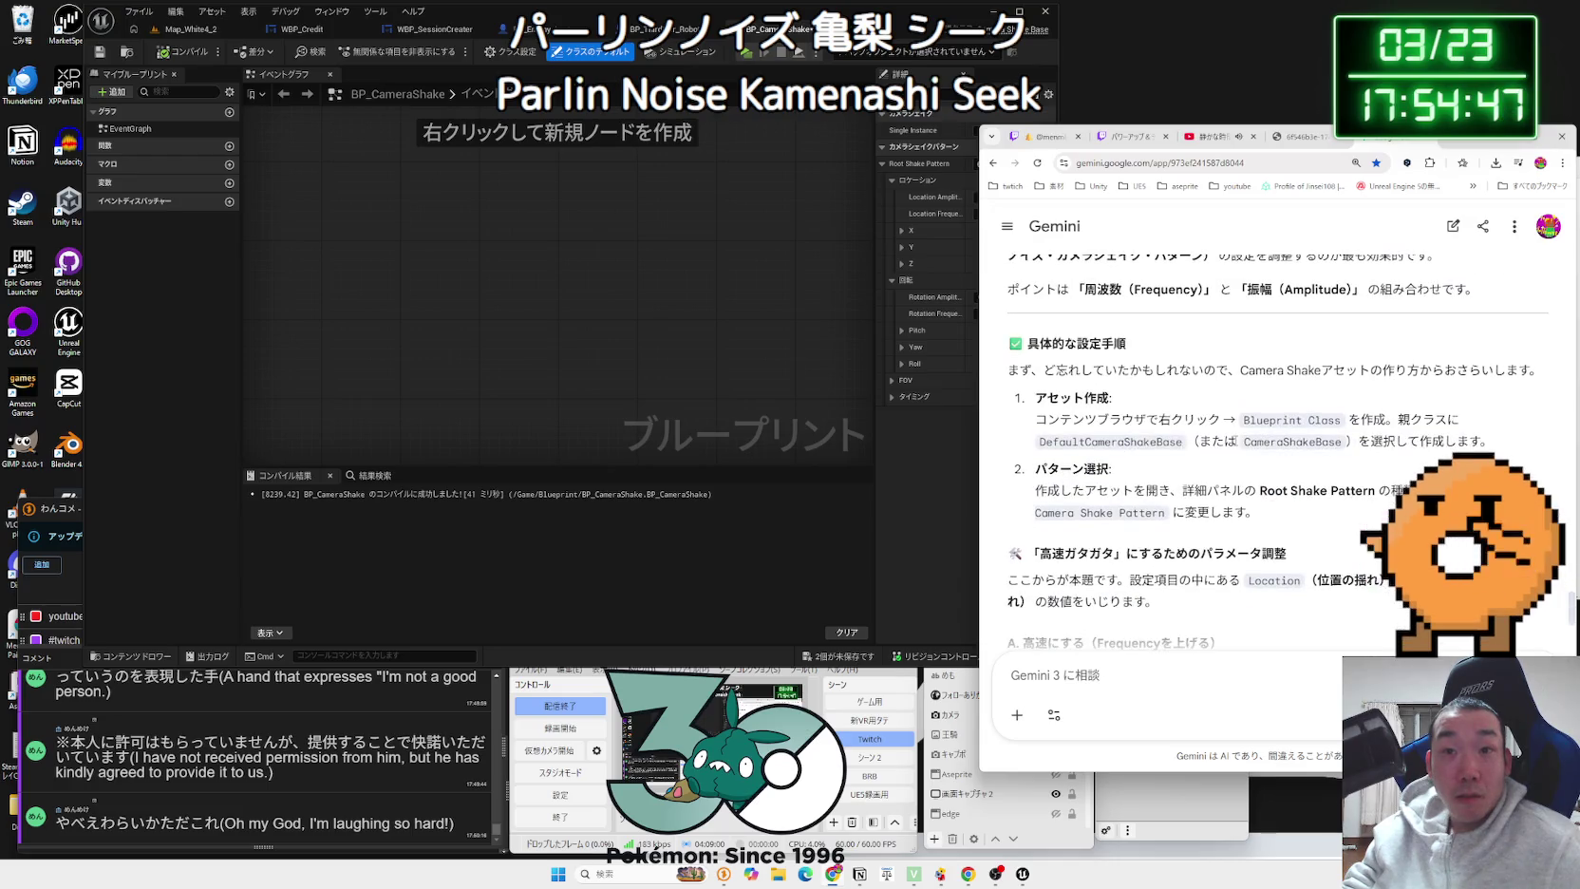
click(809, 284)
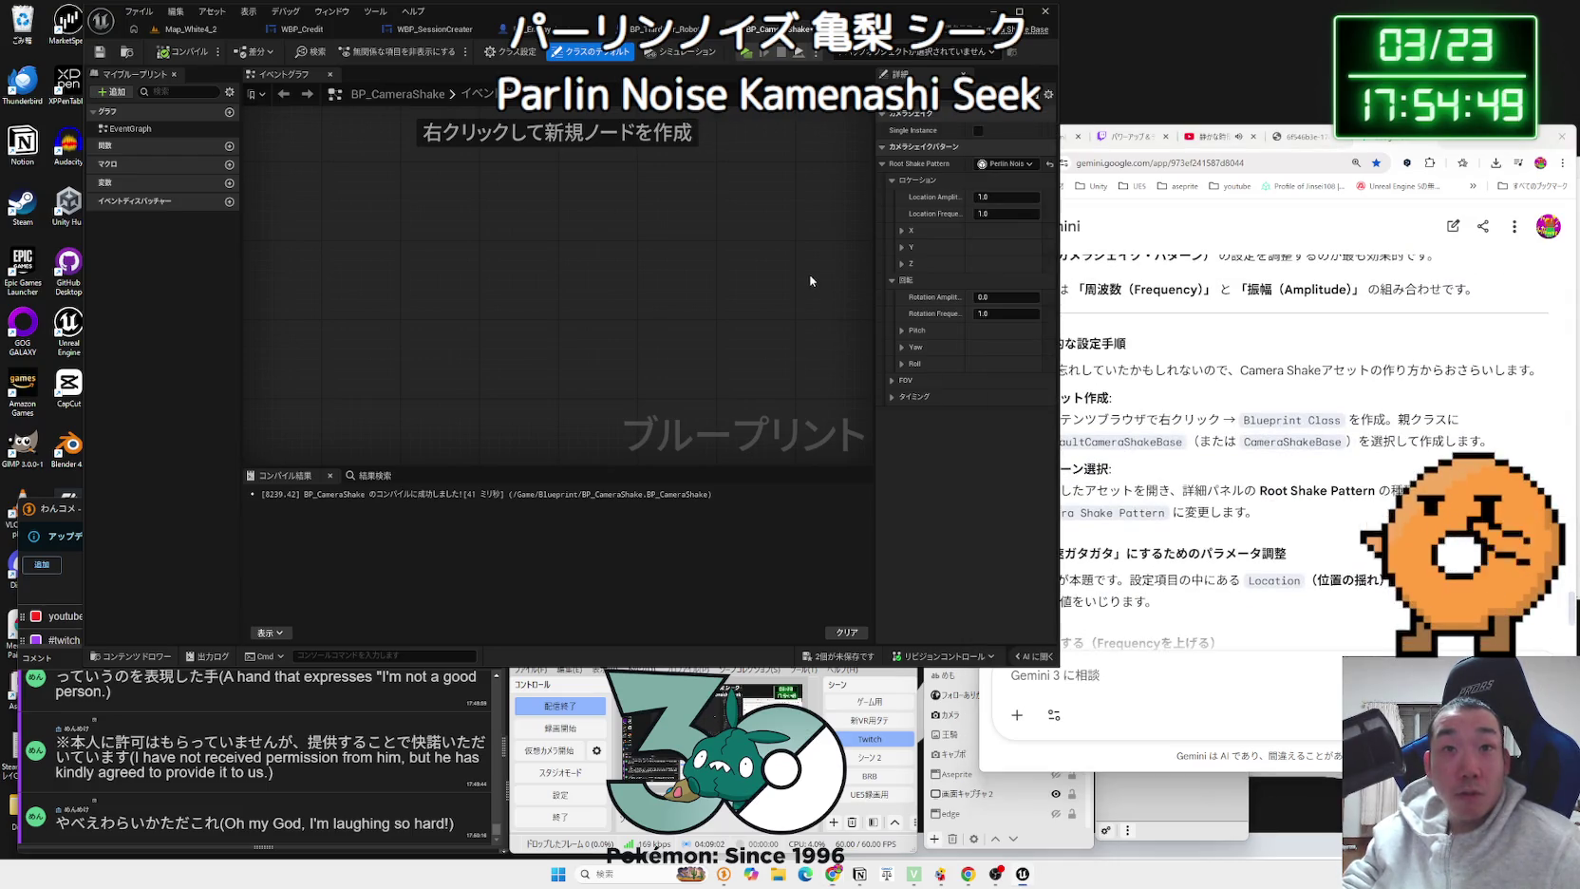
drag(873, 230, 713, 229)
click(905, 214)
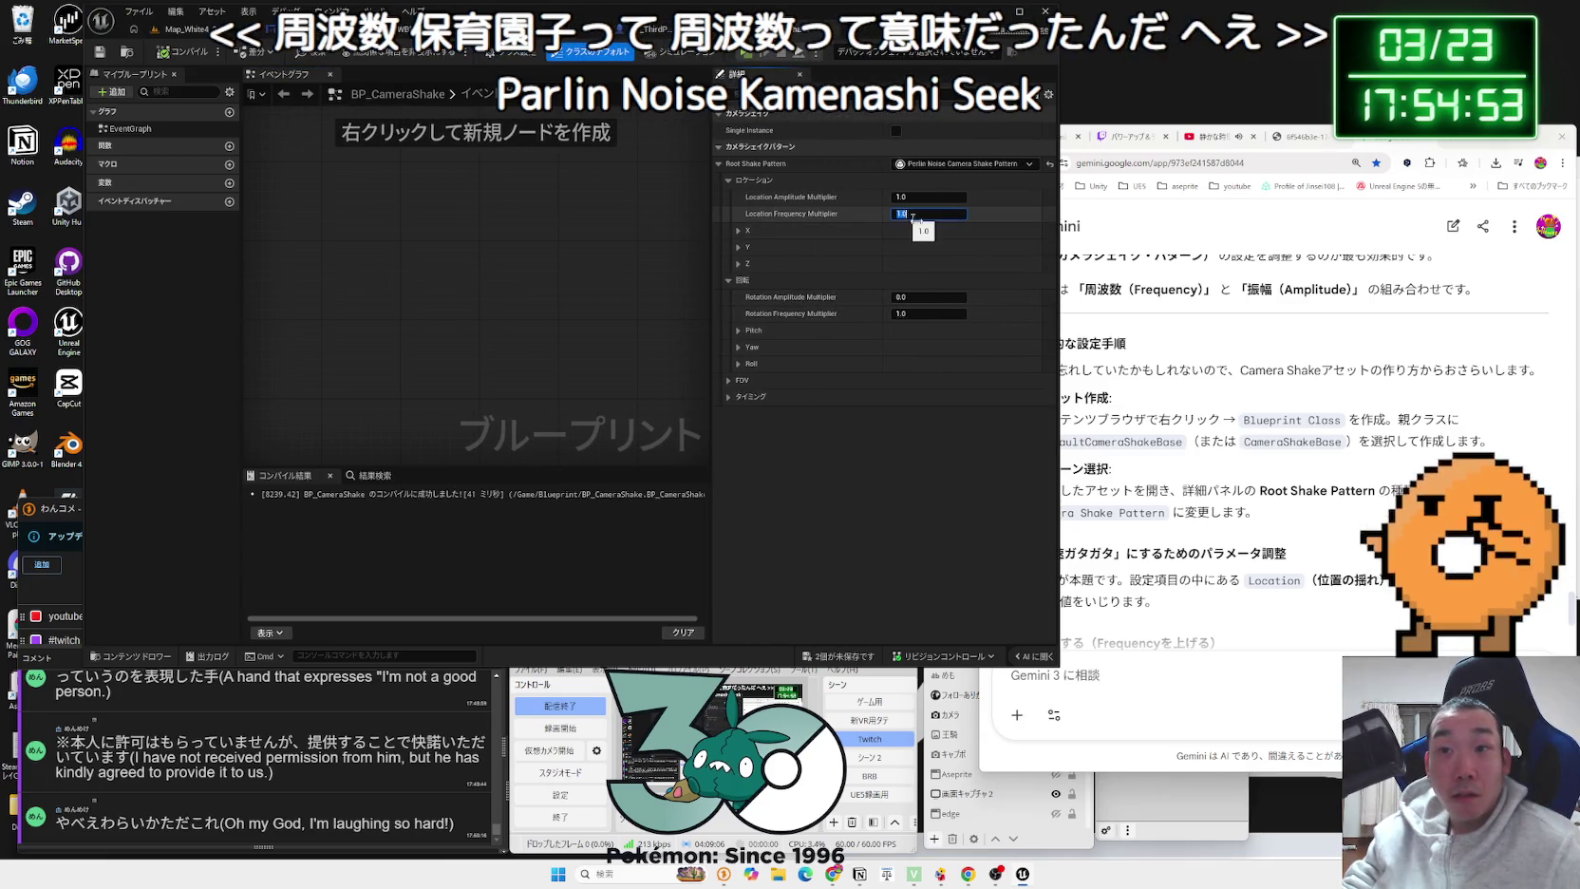
click(1285, 382)
scroll(1286, 382, down, 2)
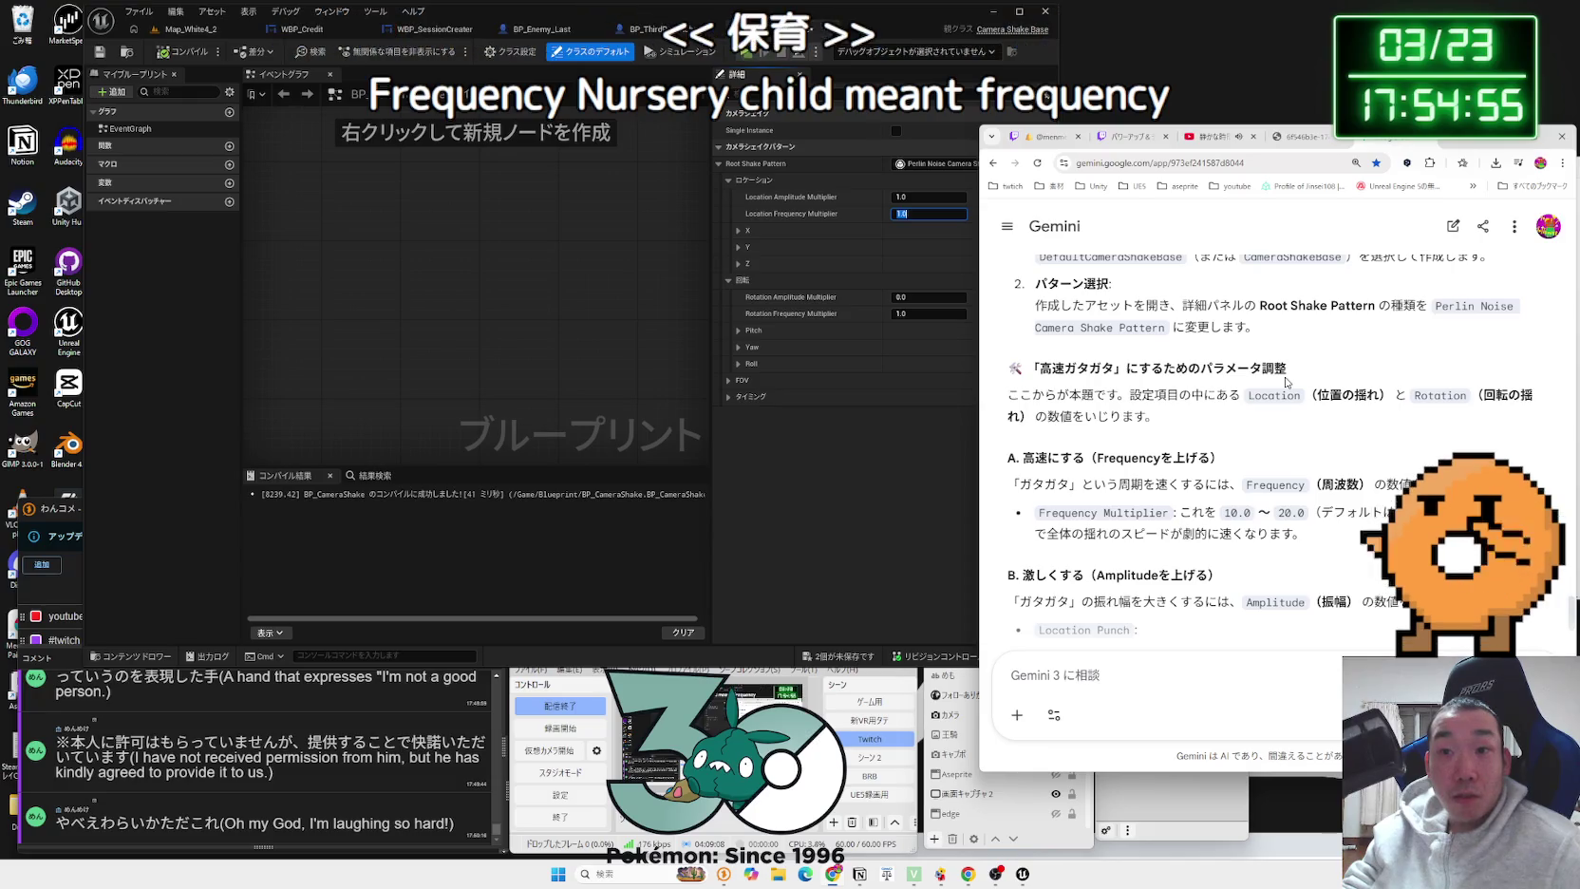
click(925, 213)
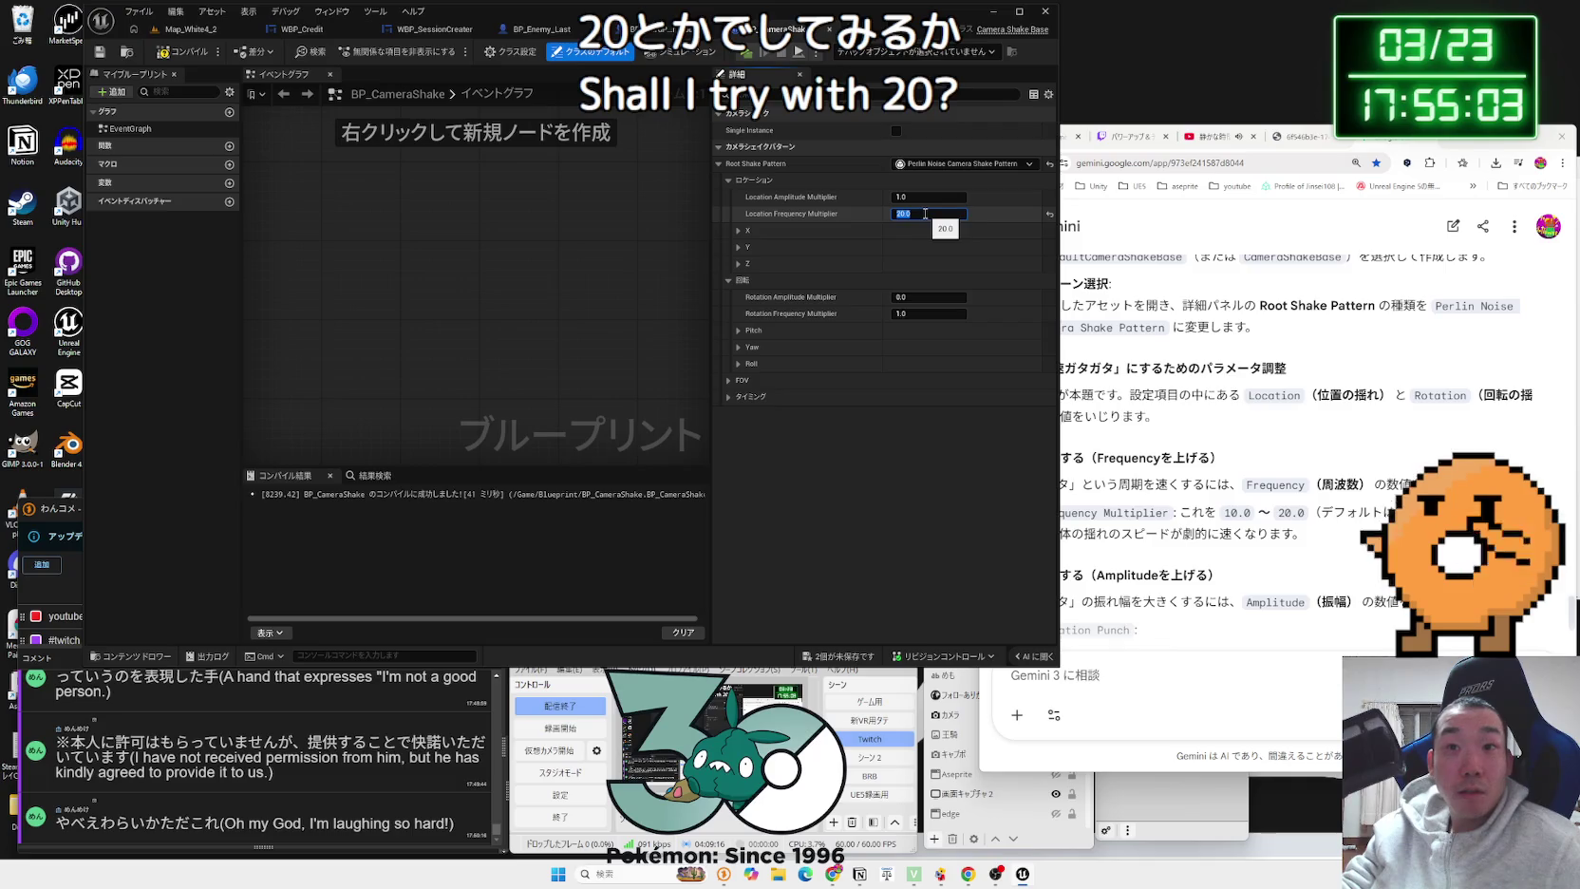
key(Return)
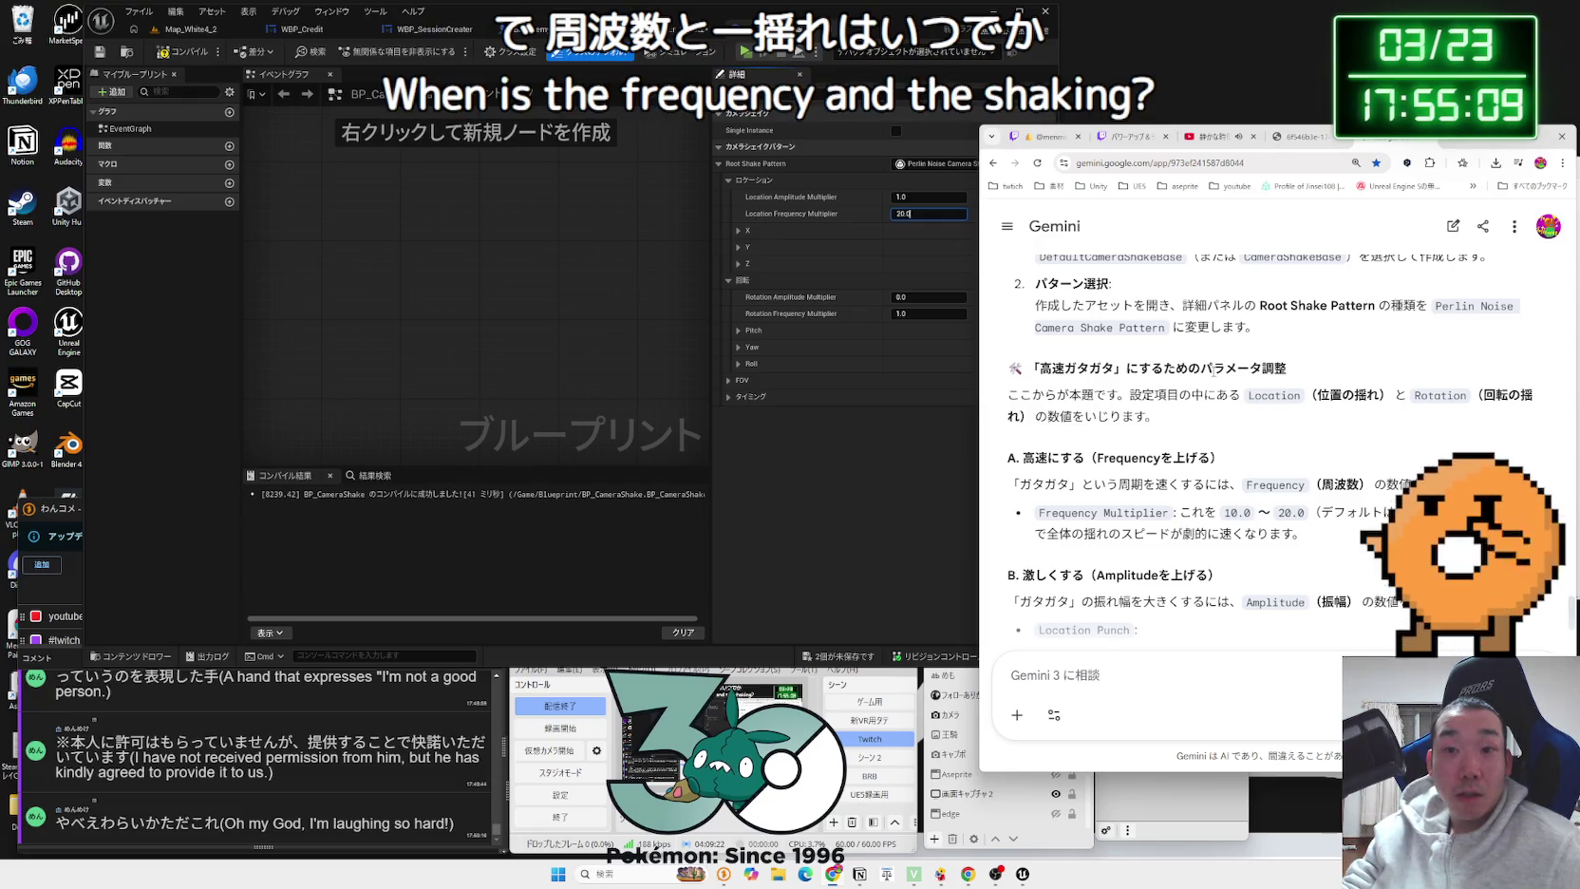
Step: Check Gemini's amplitude advice and the X-axis location settings, then start a test play of the level
scroll(1212, 371, down, 2)
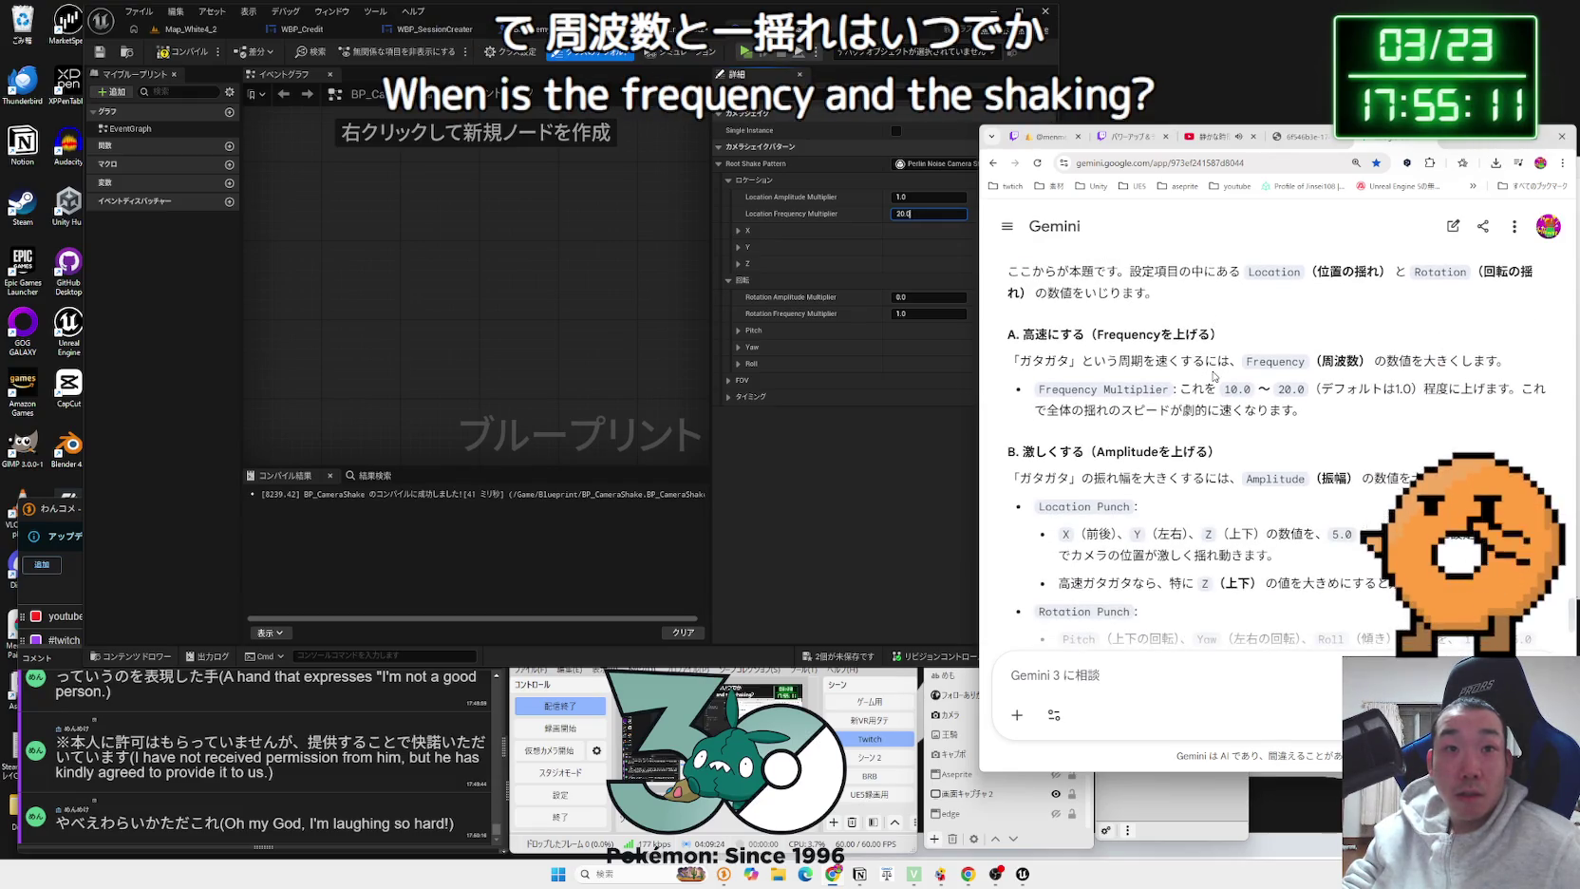
scroll(1225, 394, down, 1)
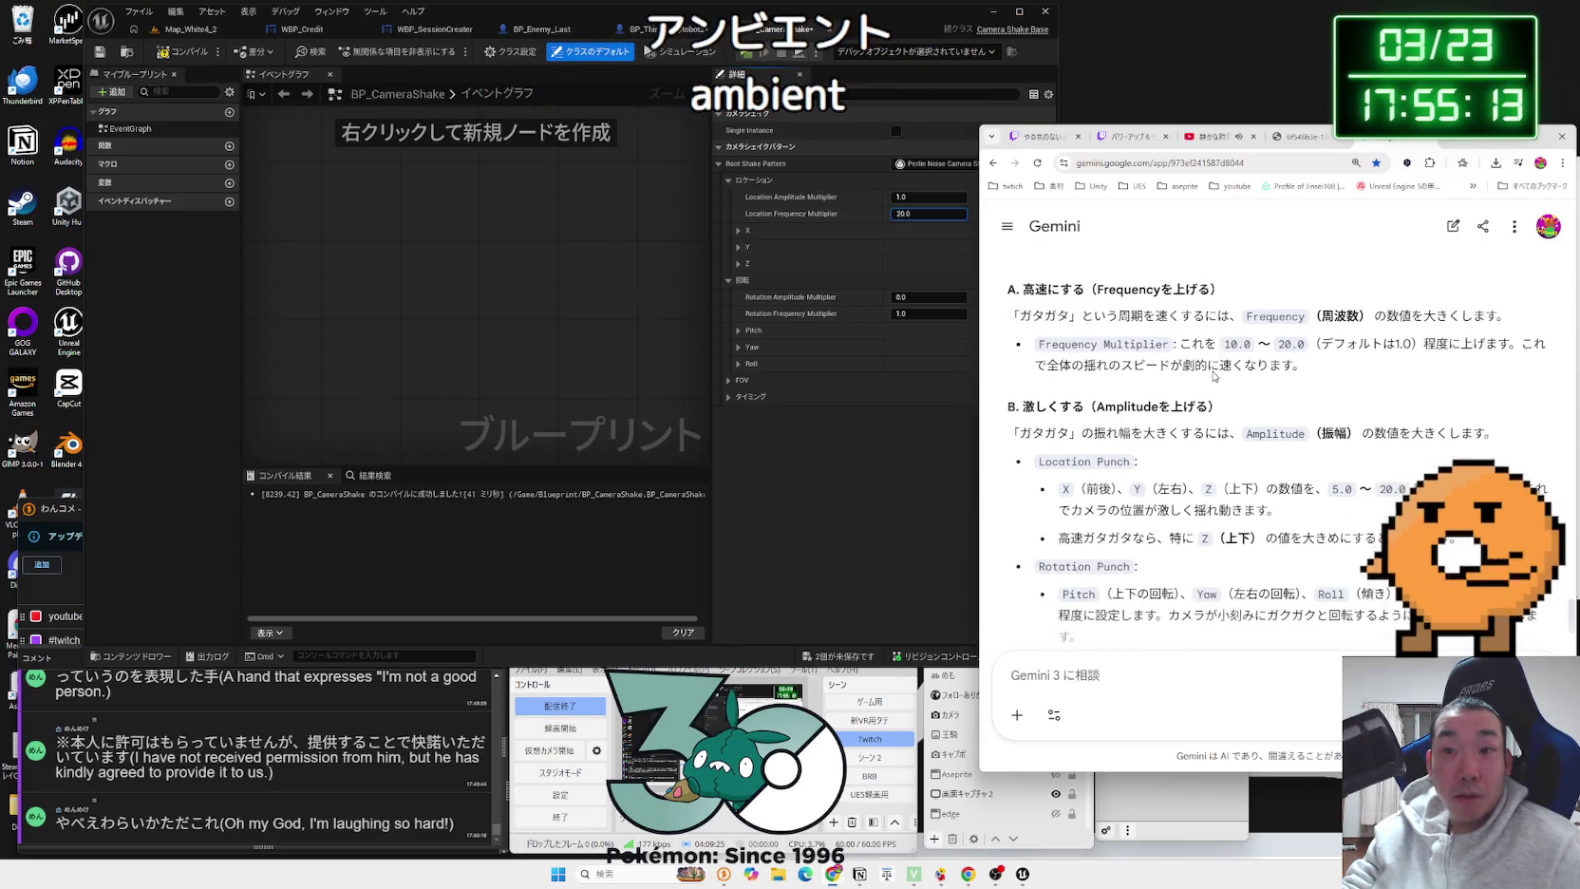
double_click(1288, 417)
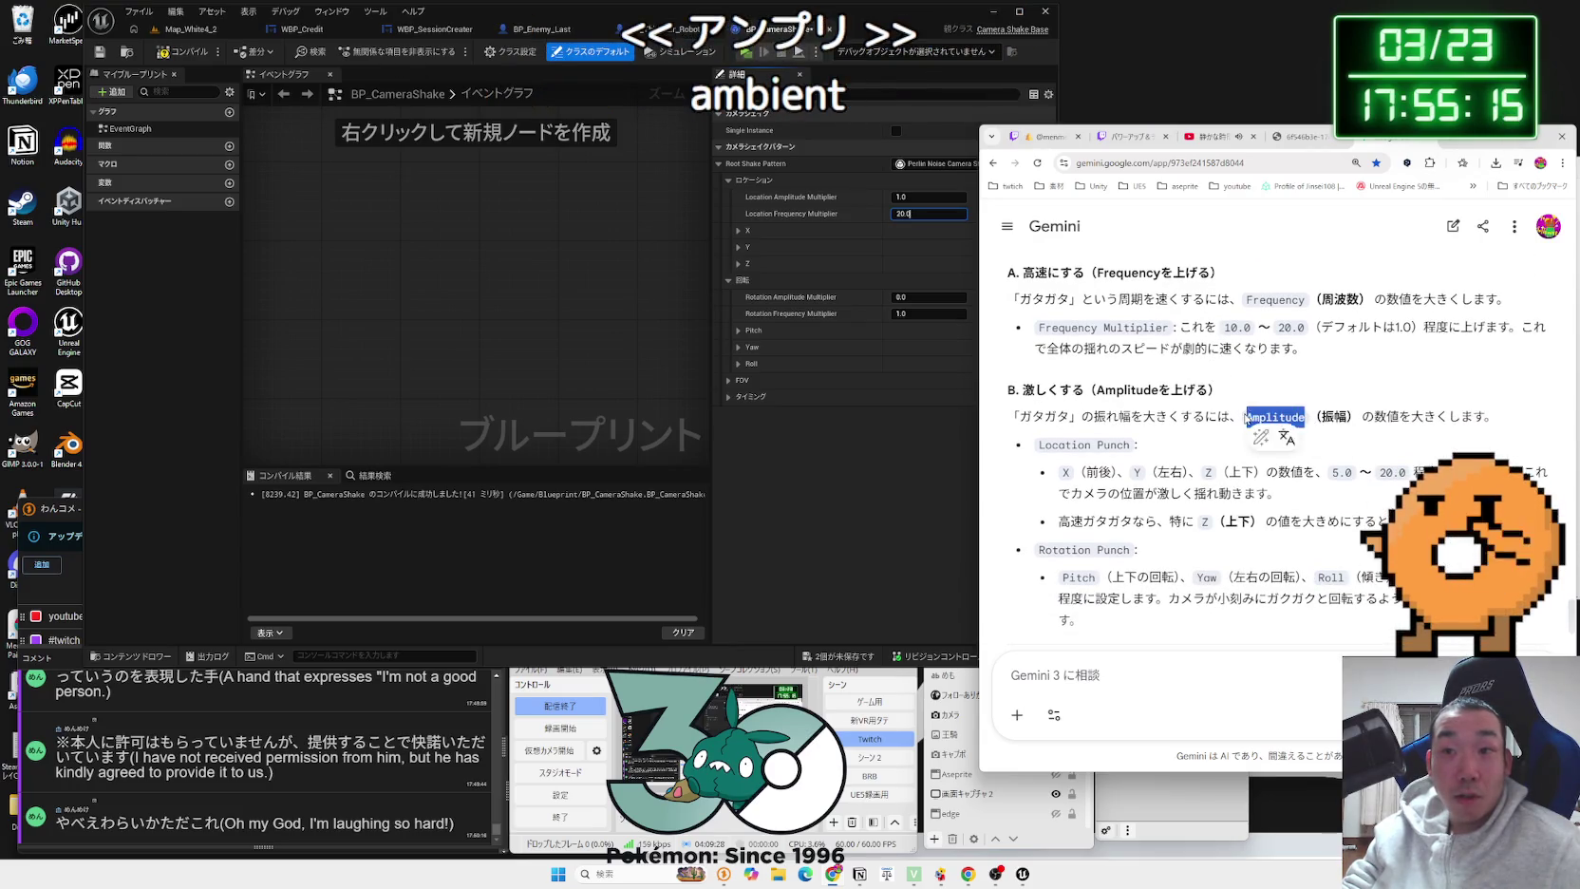
click(1235, 417)
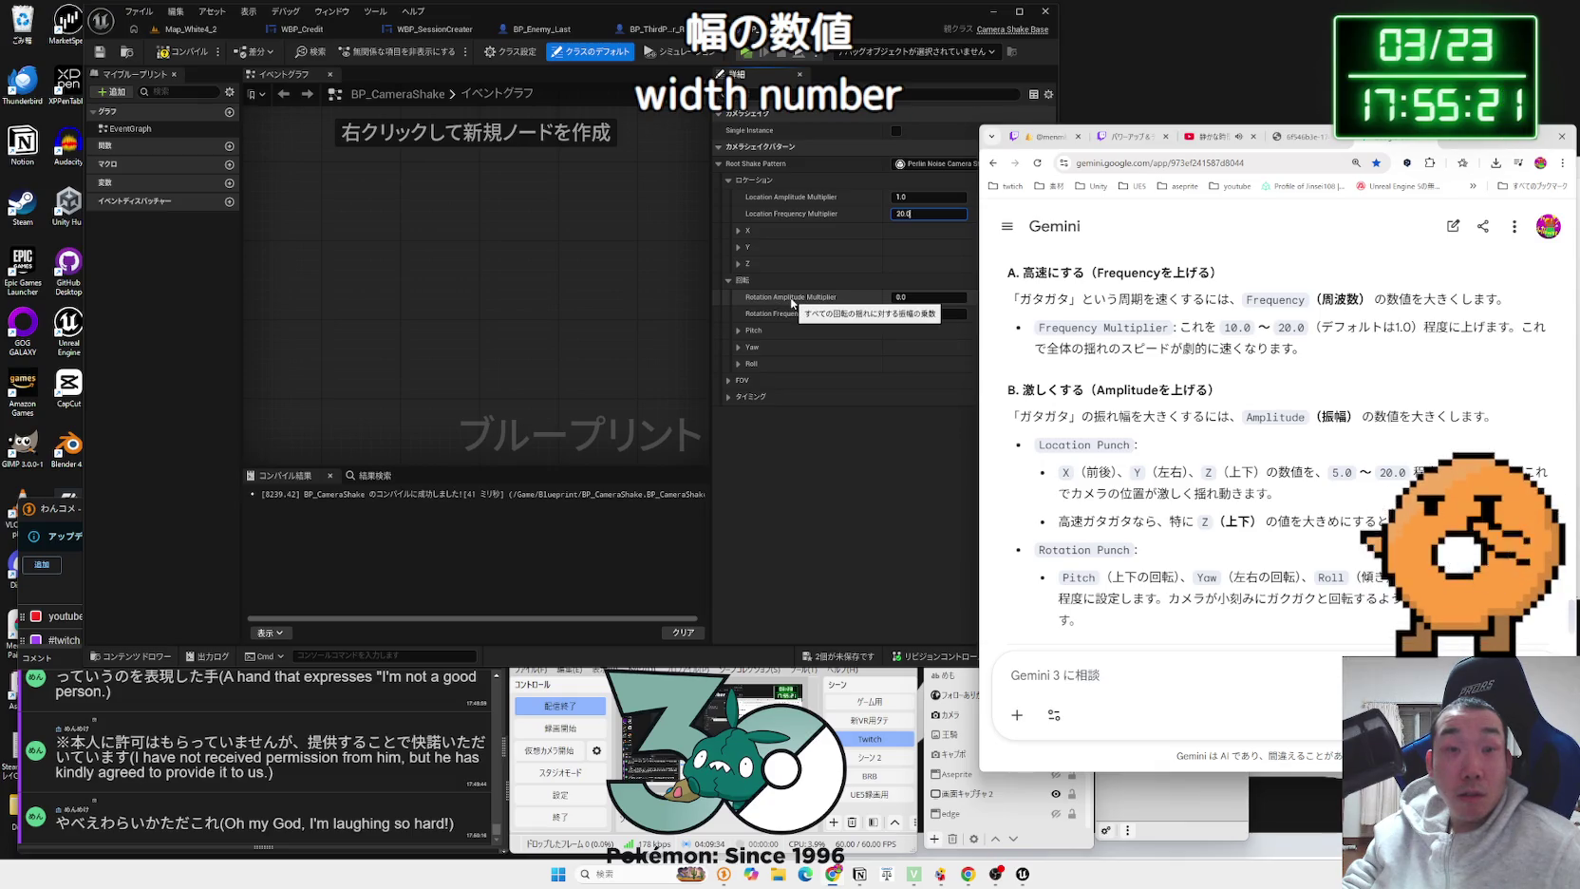
click(729, 228)
click(738, 231)
click(738, 231)
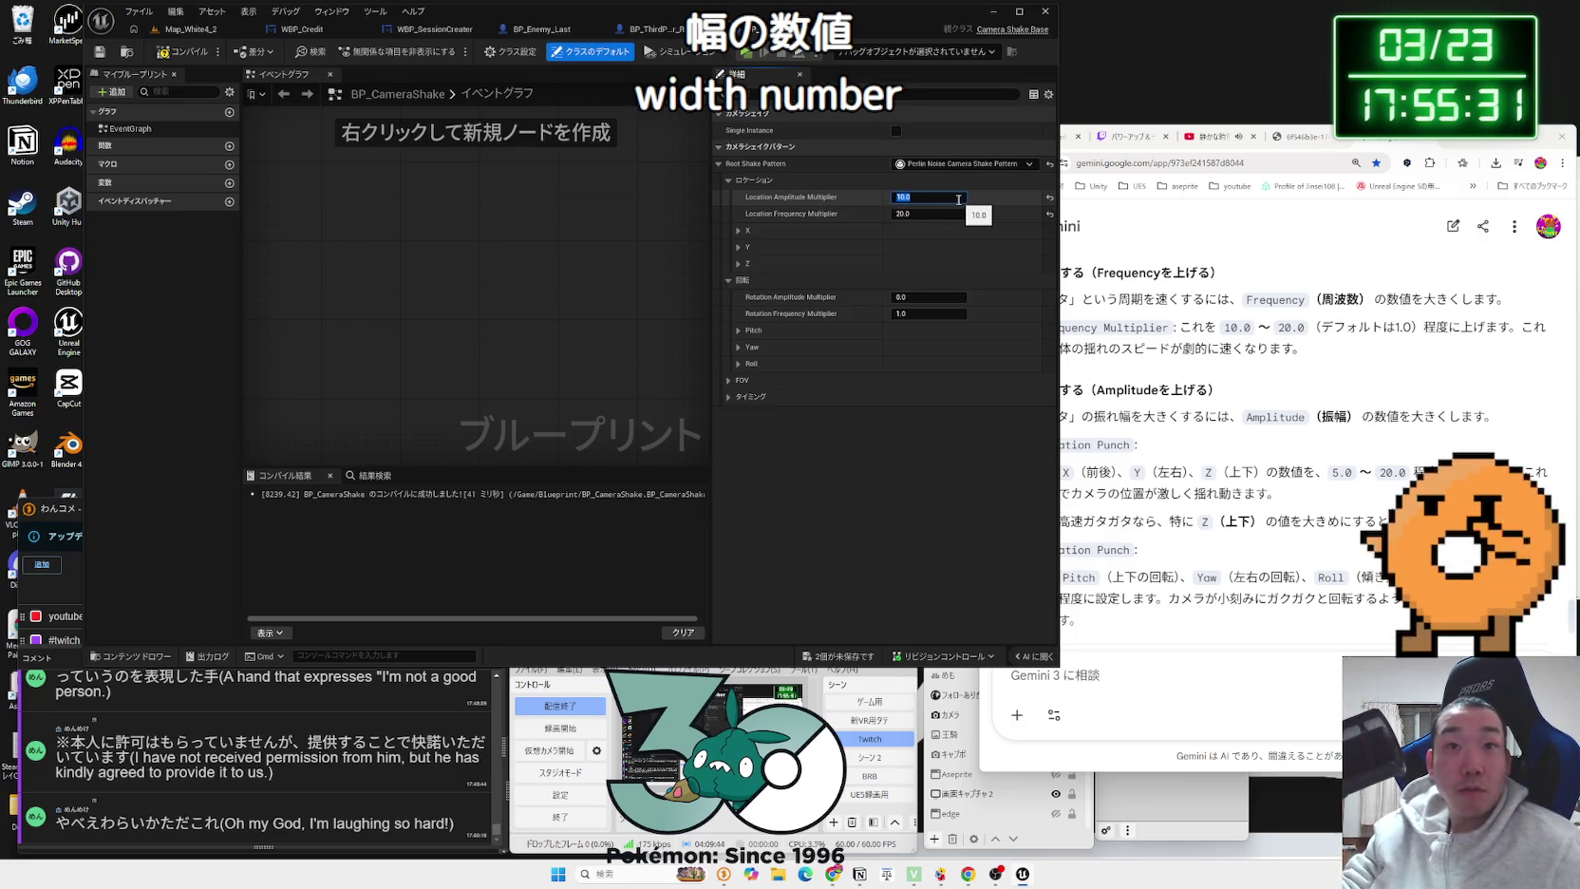
click(187, 28)
click(375, 50)
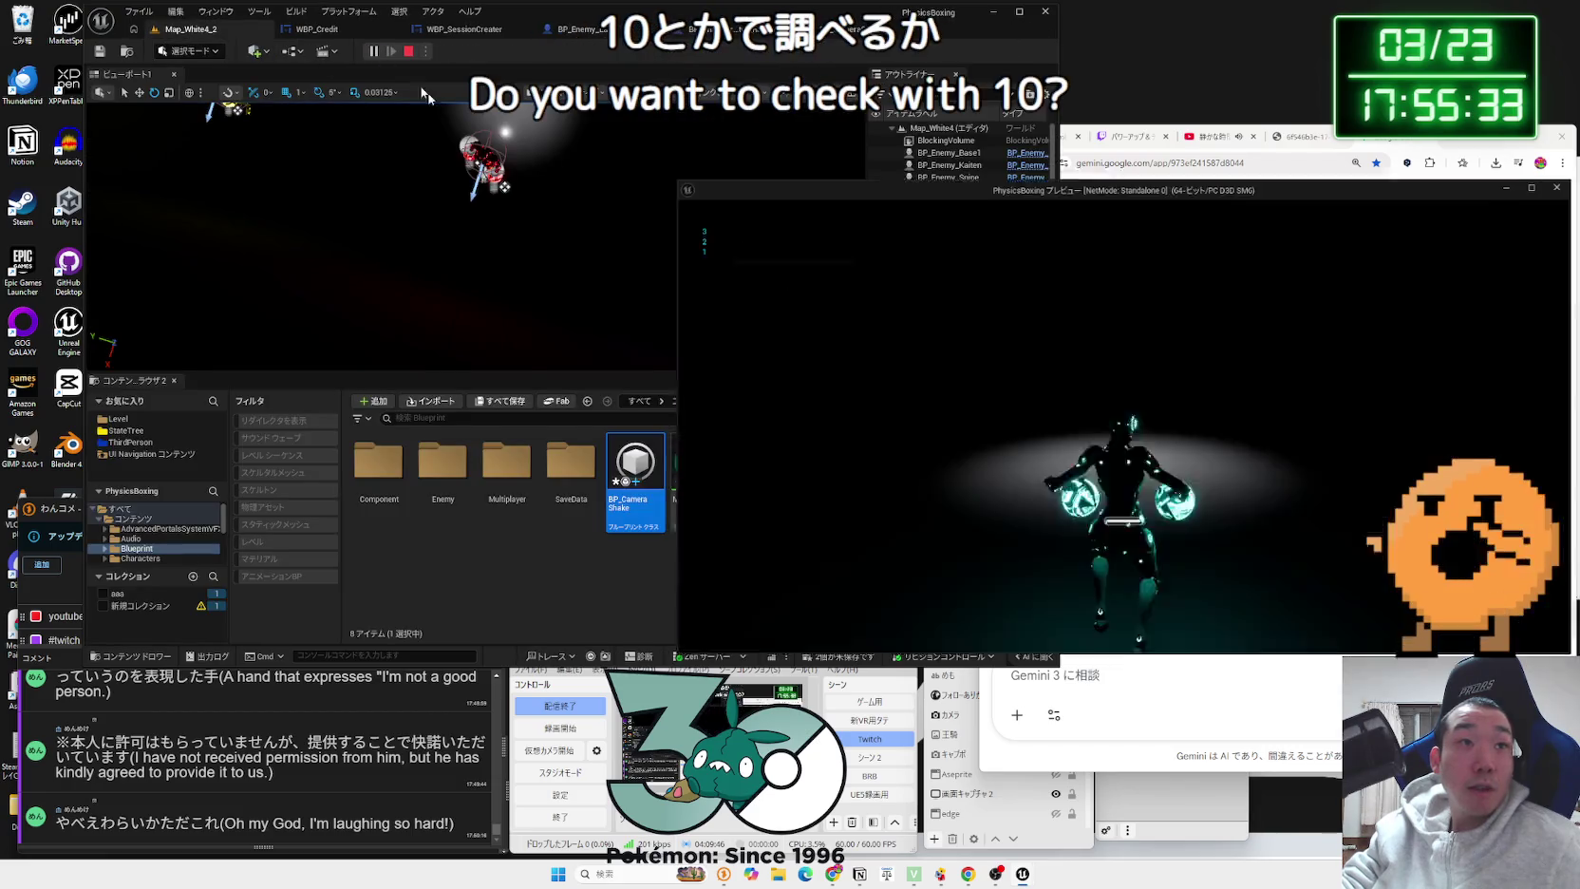
Step: Stop the test and open Map_White2 from Level > WhiteStage, saving the modified blueprints
key(Escape)
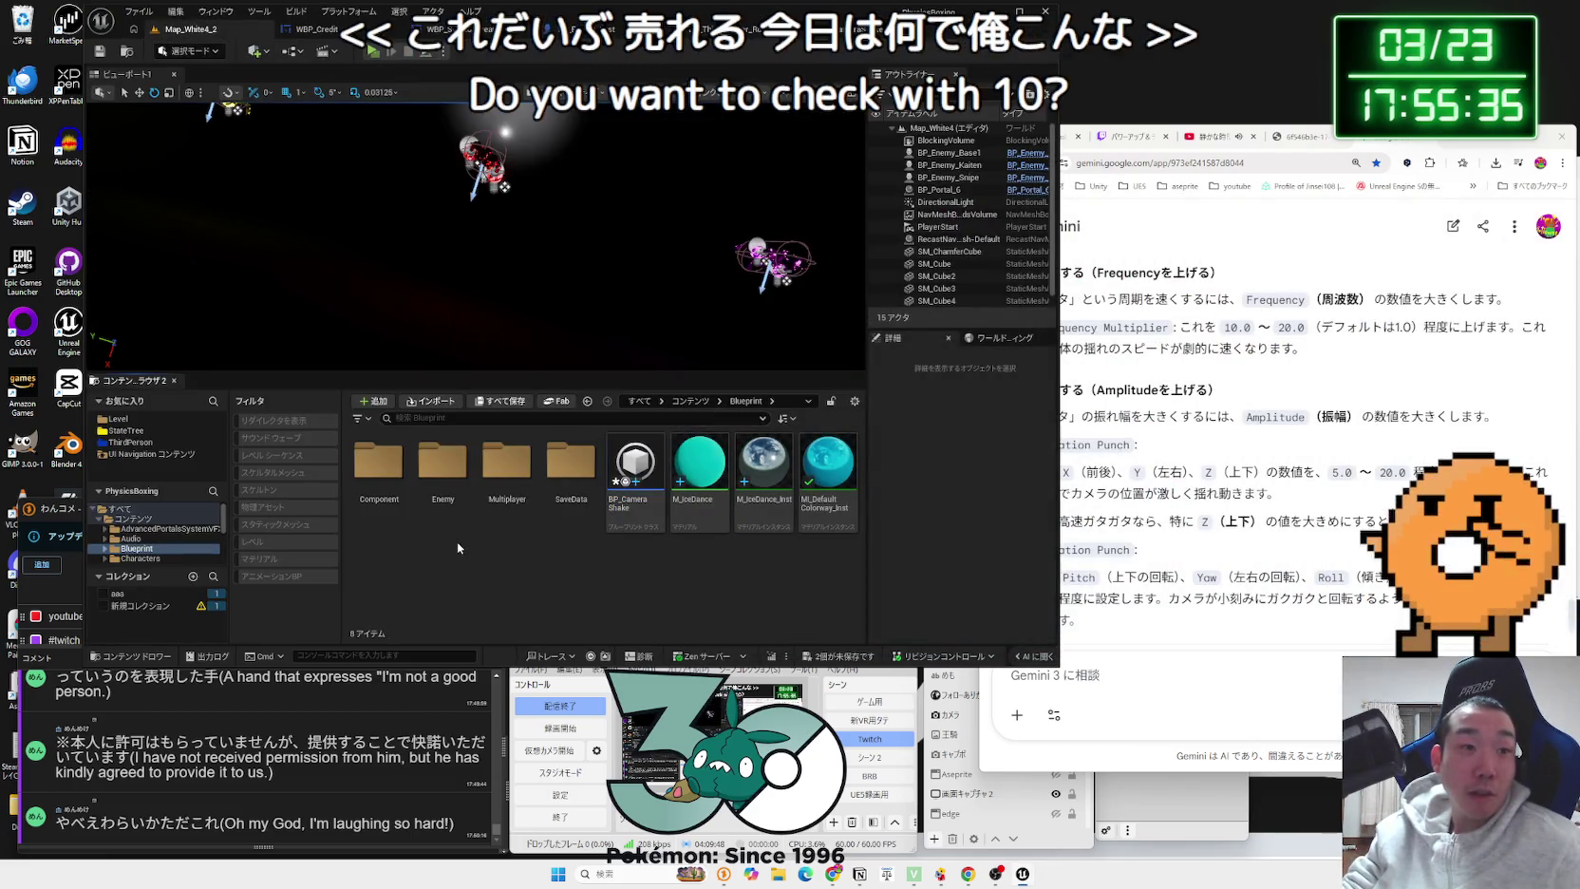
key(alt+Left)
click(117, 418)
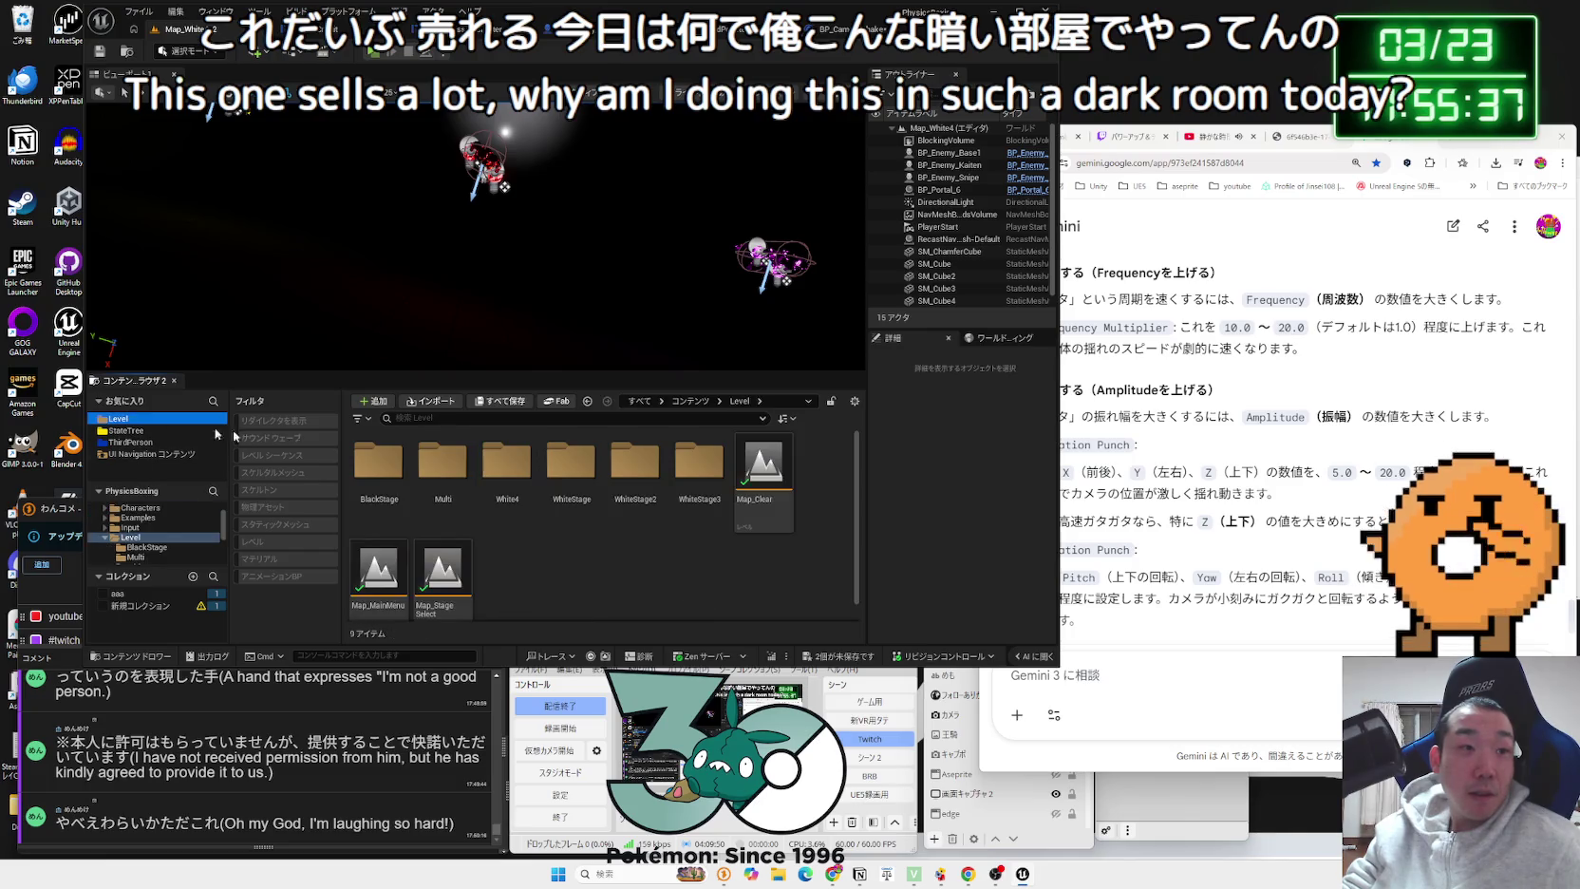
click(442, 475)
click(549, 461)
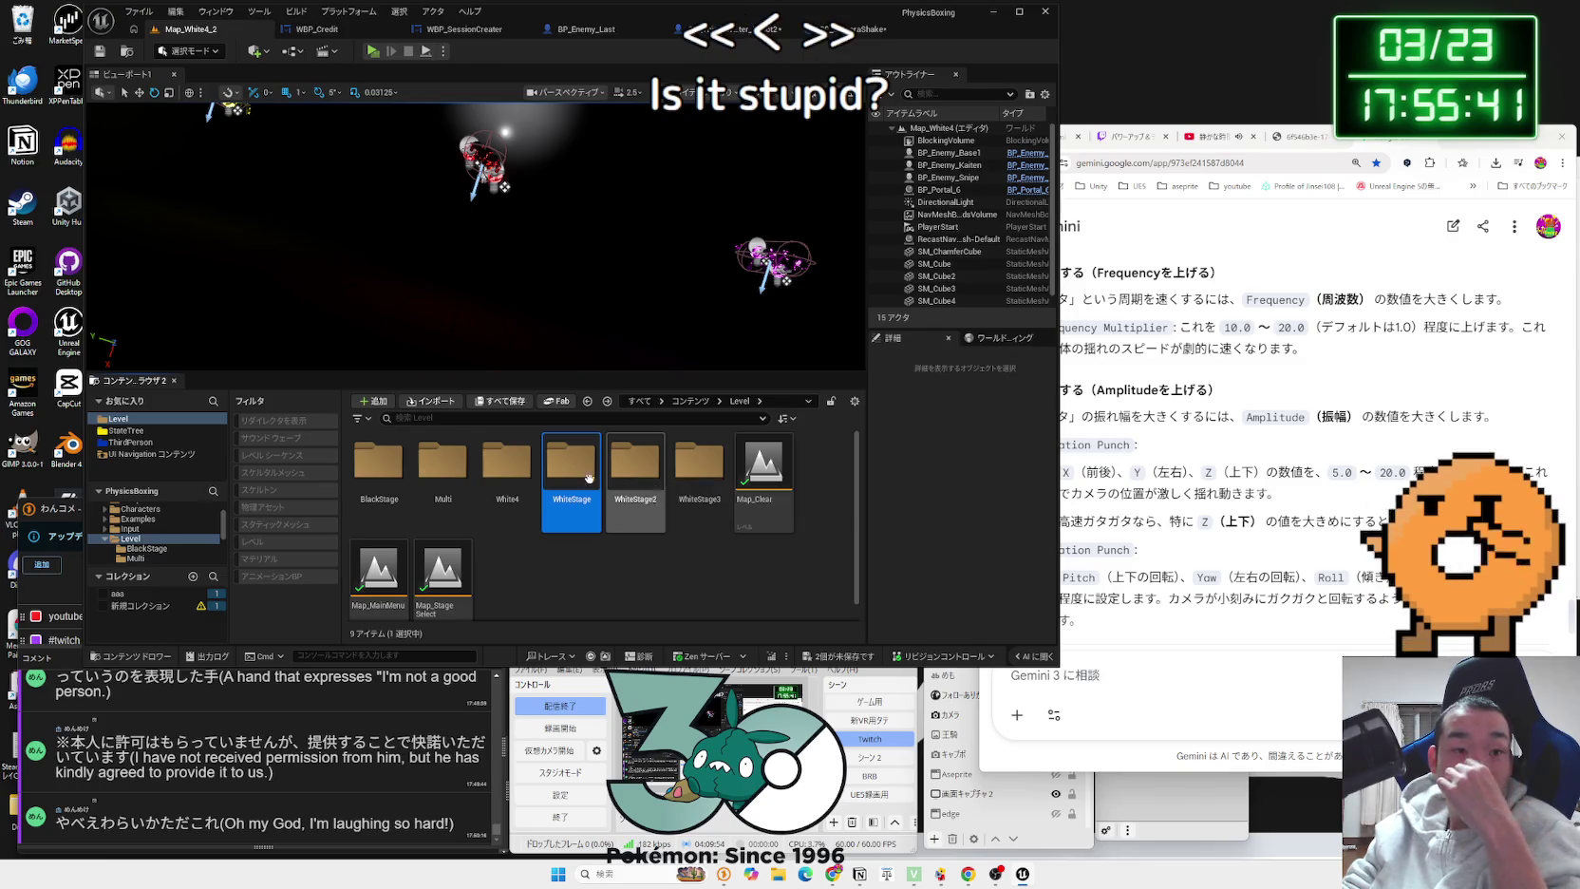
double_click(569, 474)
double_click(422, 483)
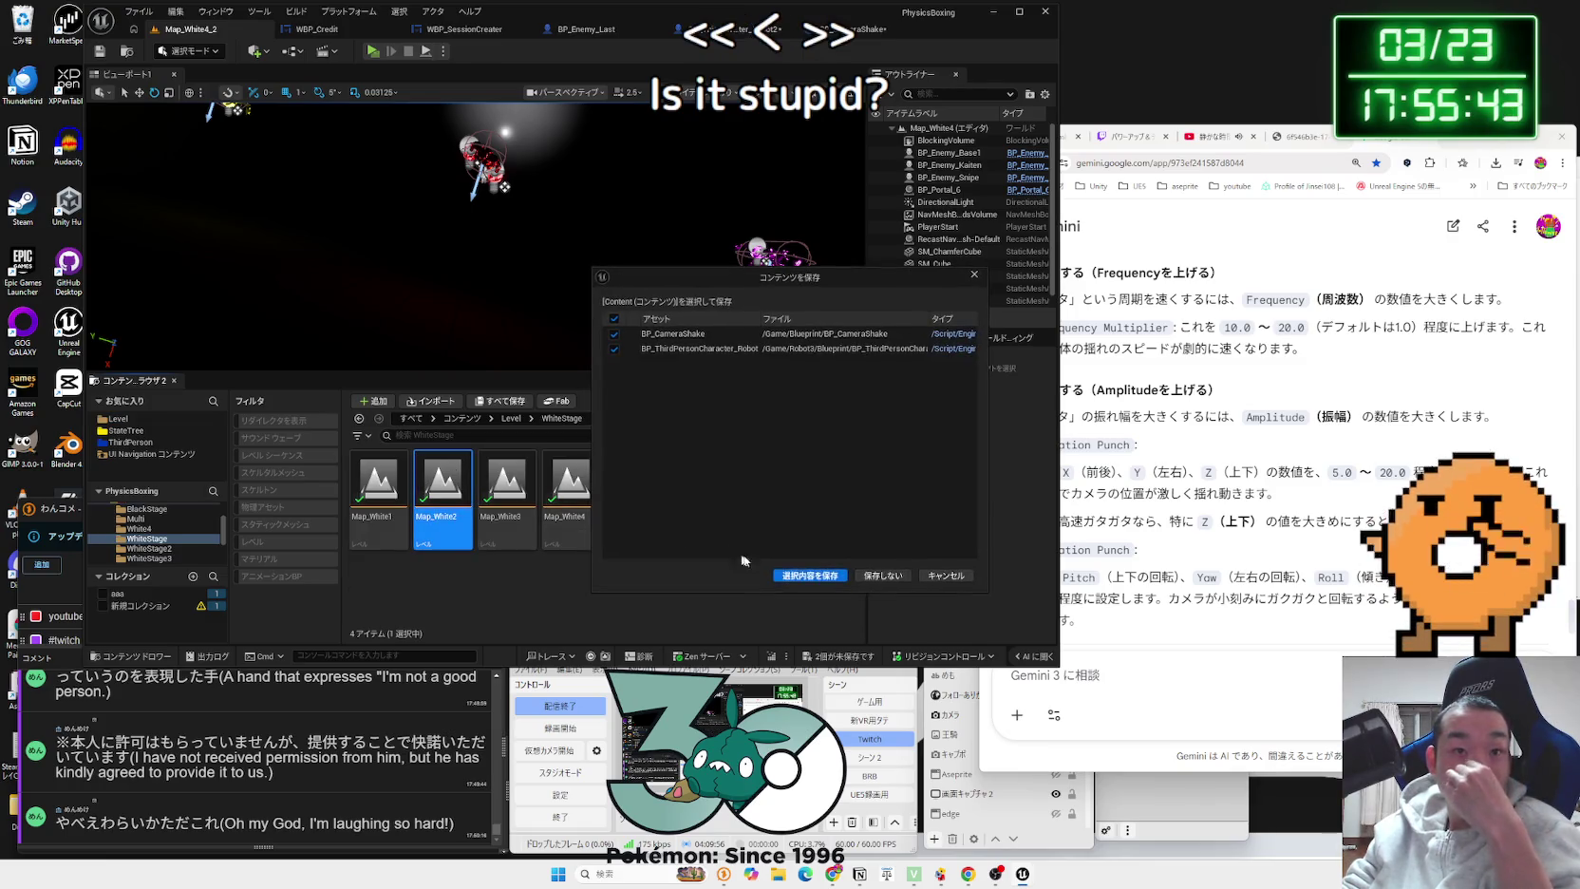
click(795, 576)
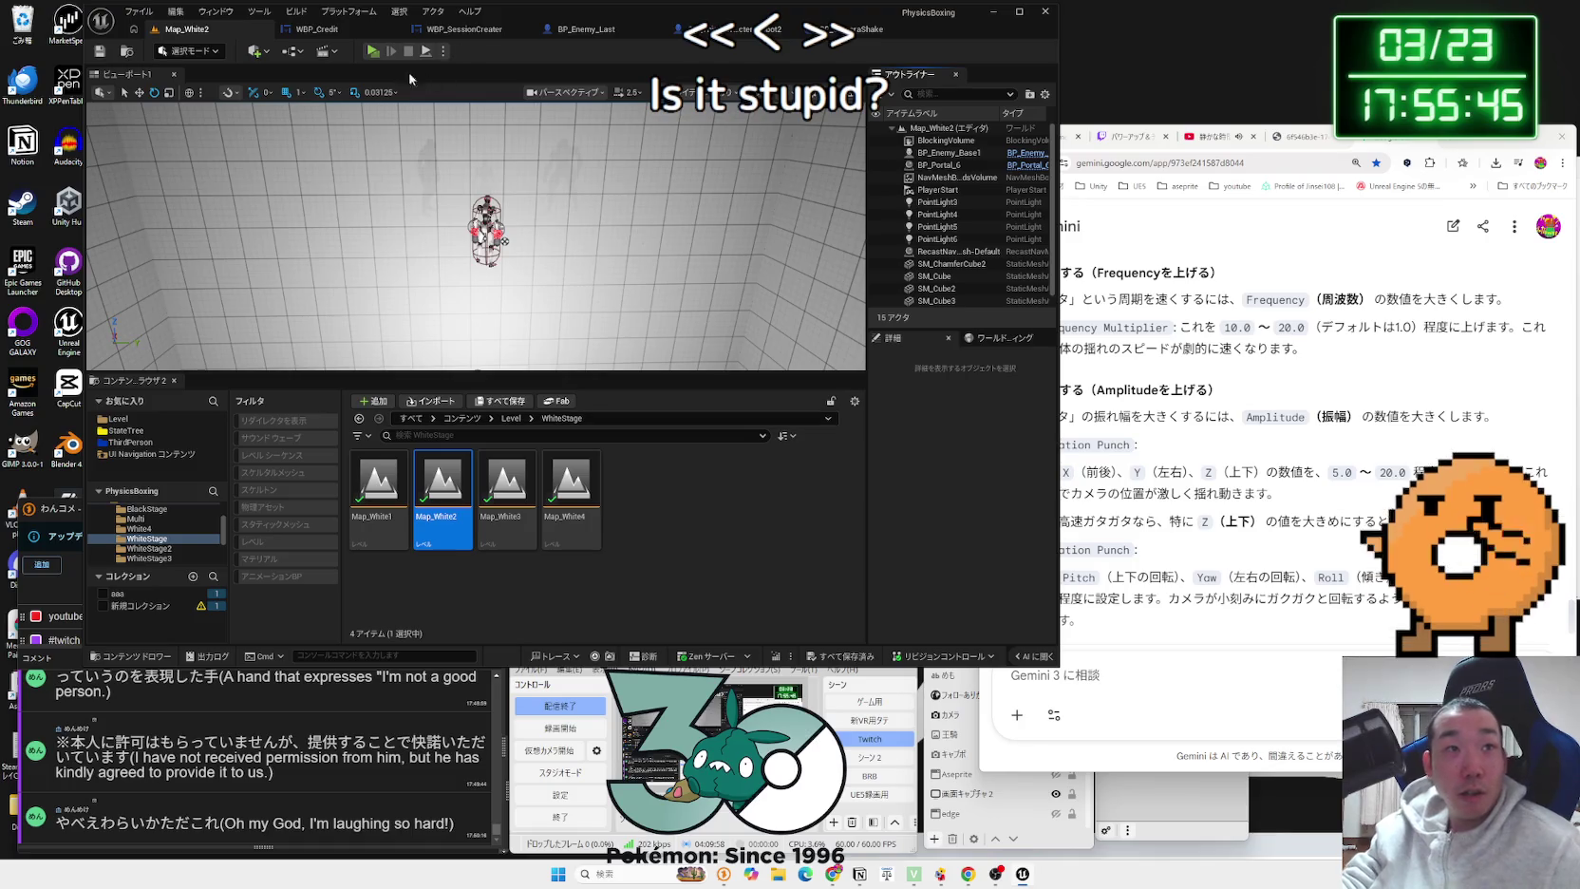
Step: Test-play the shake in Map_White2, then stop and return to the level editor
click(372, 50)
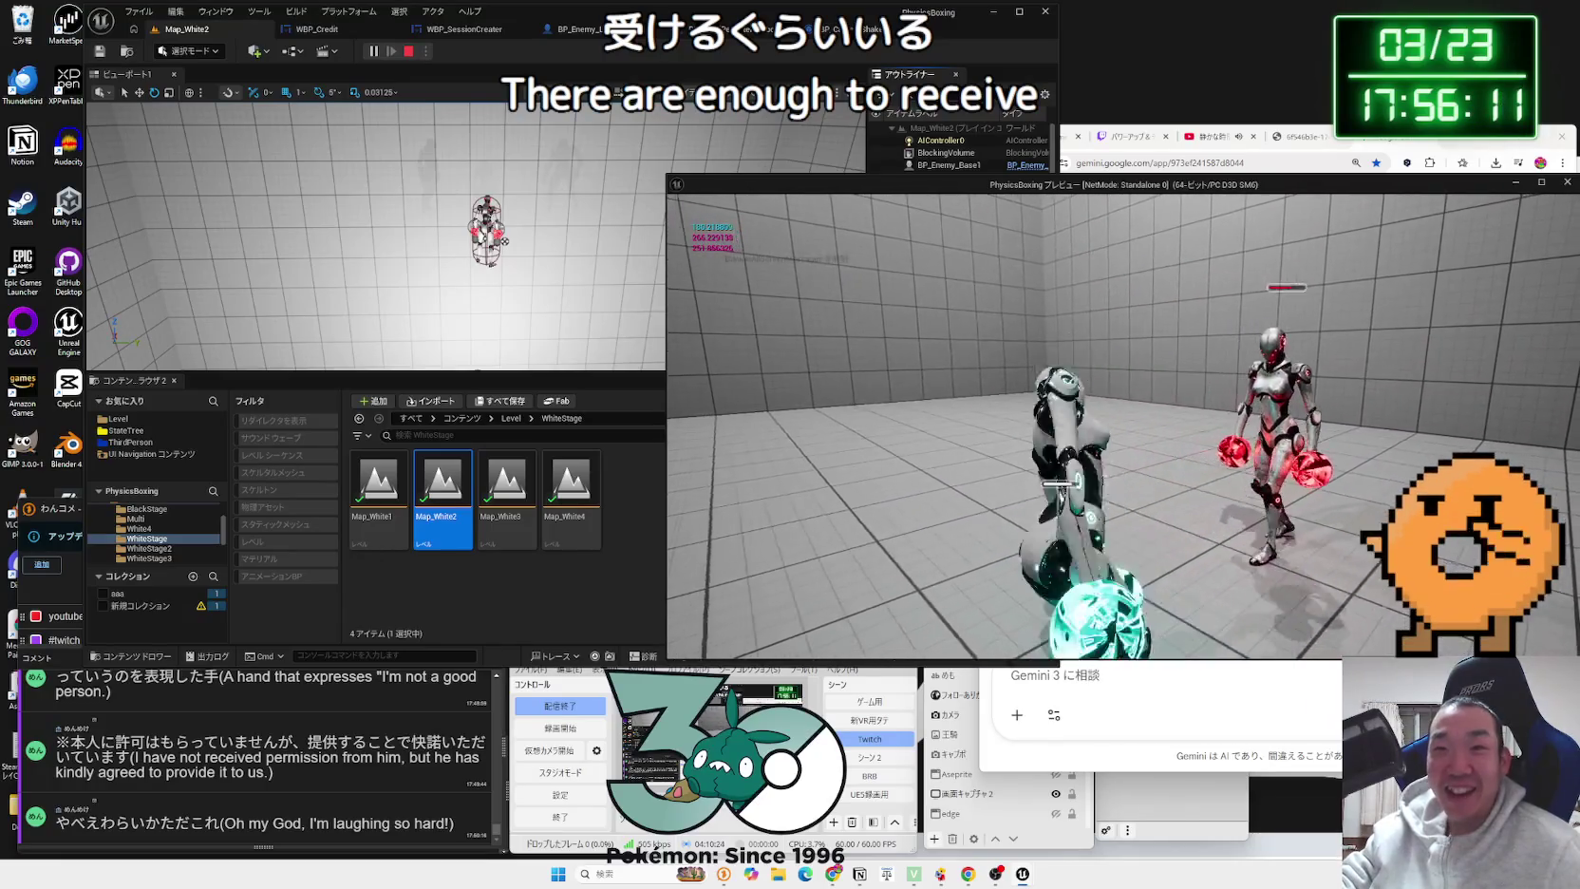
key(Escape)
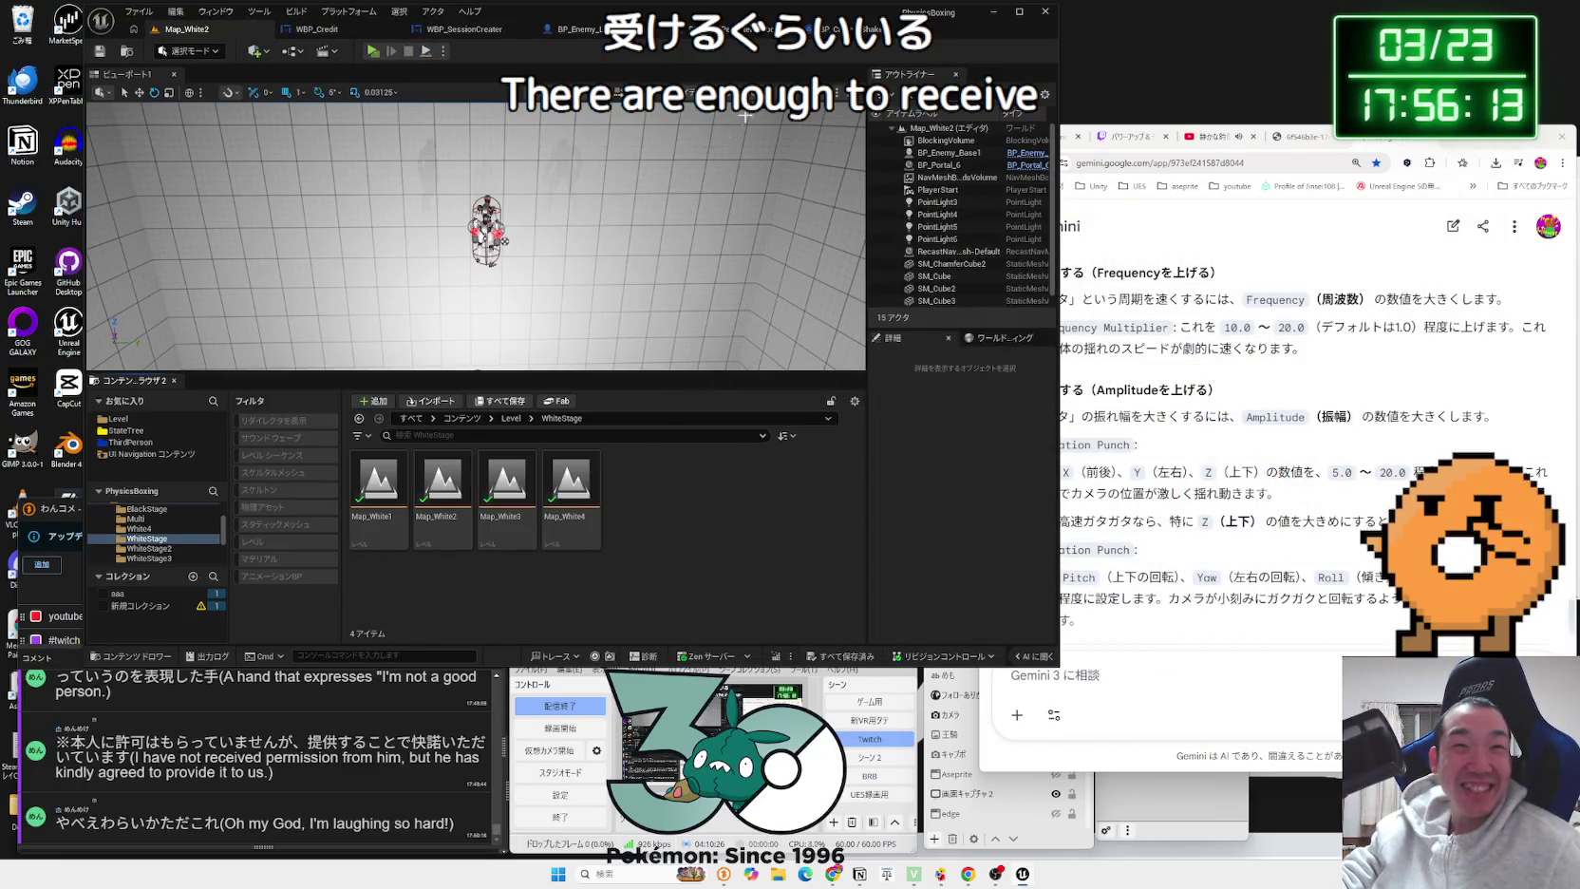
click(831, 28)
click(225, 30)
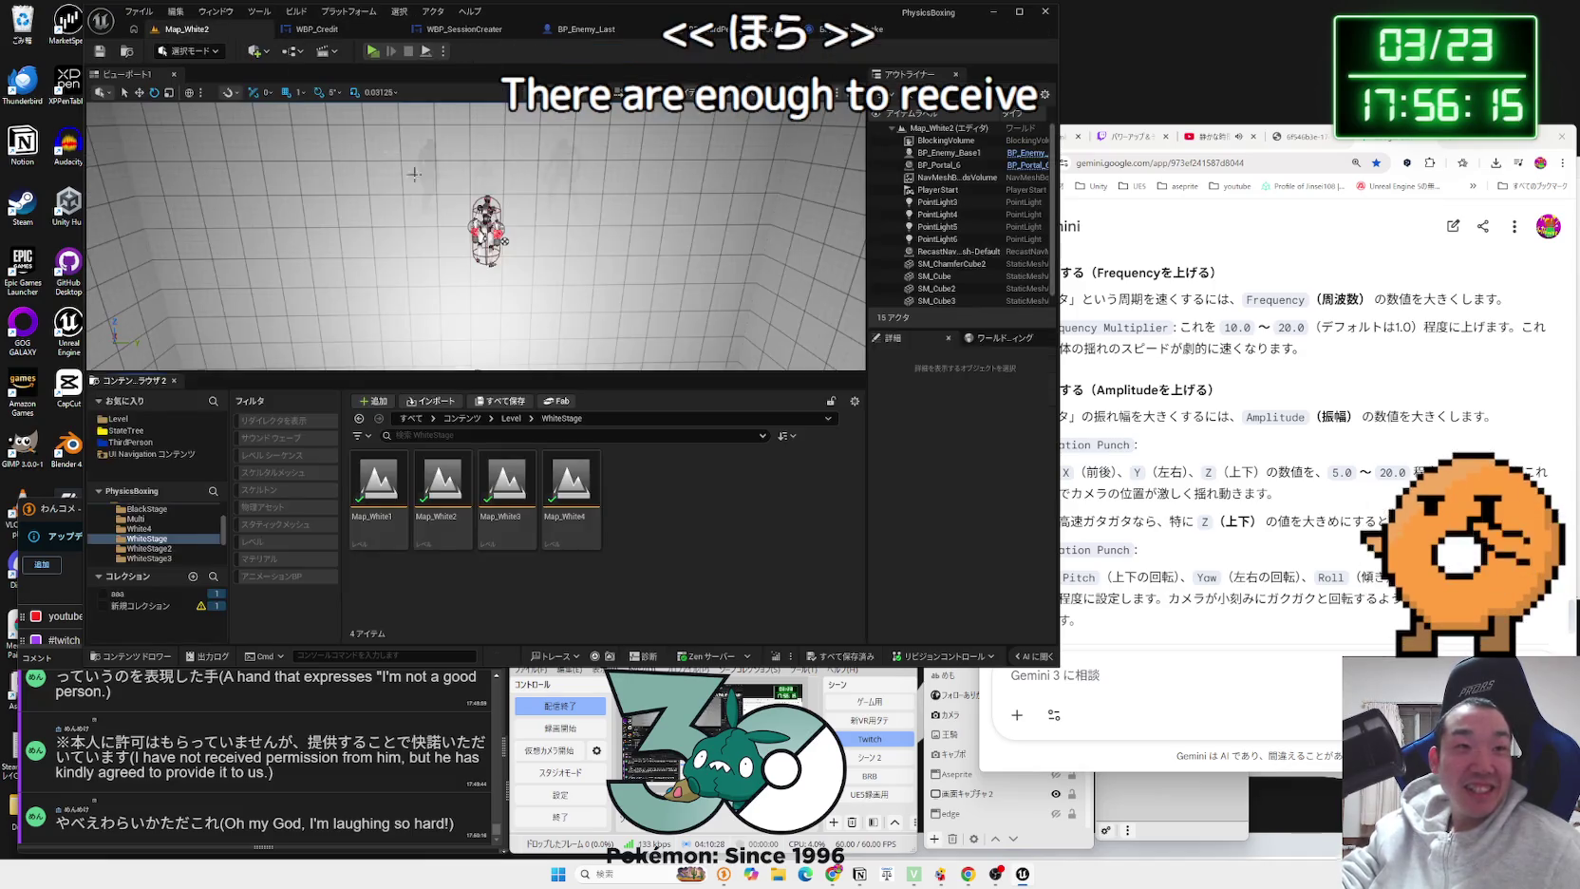
Step: Pan around the character event graph to locate the camera shake nodes in the カメラ comment group
click(688, 29)
scroll(411, 321, down, 2)
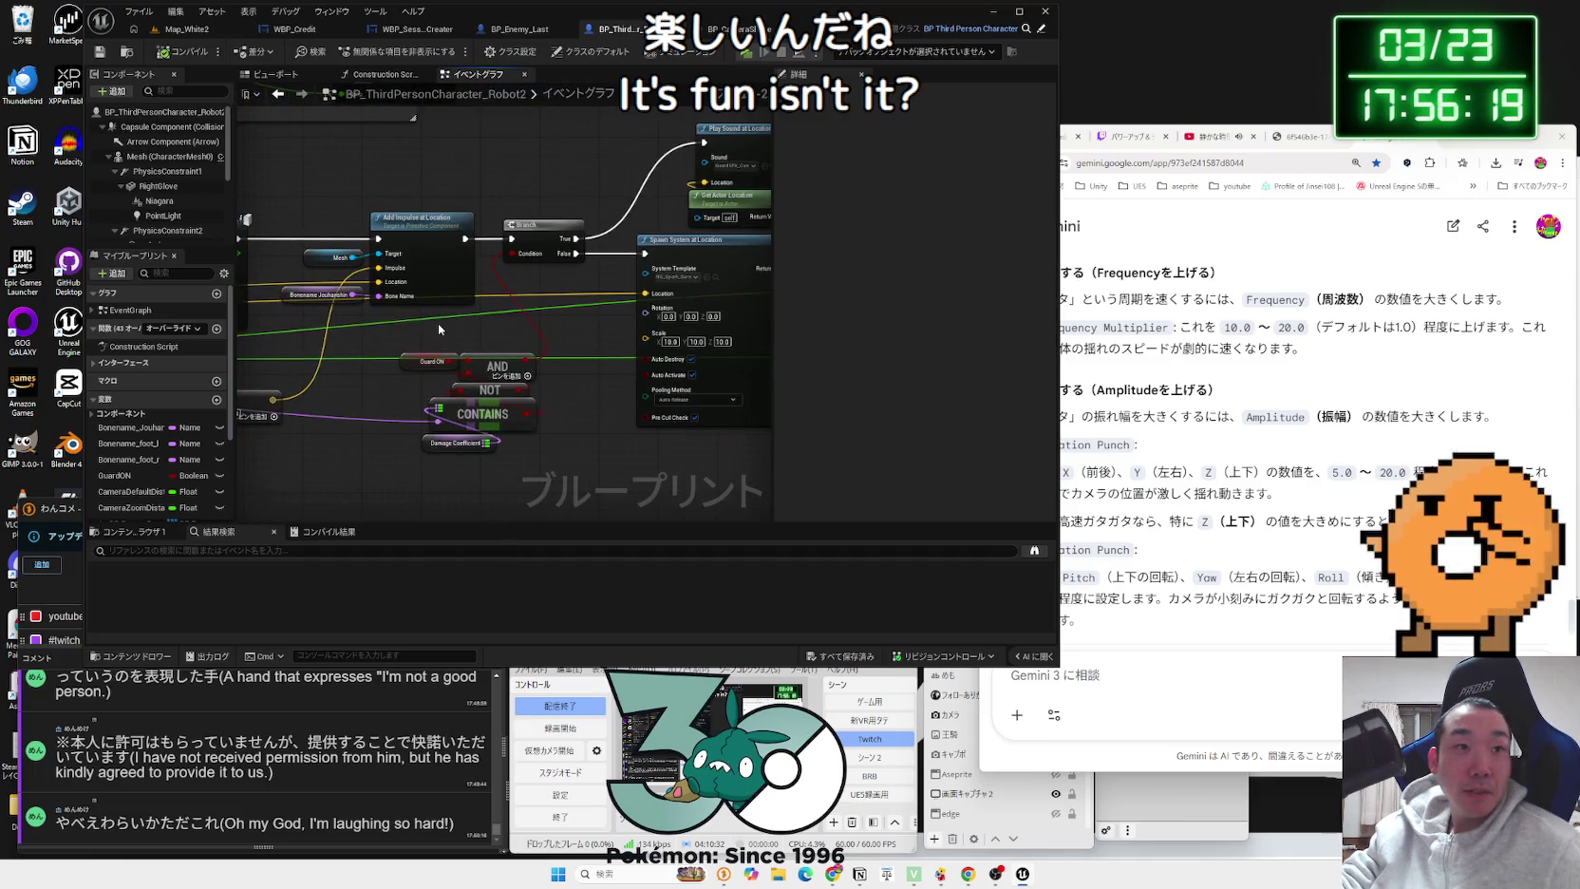
scroll(435, 320, up, 2)
mouse_move(435, 320)
mouse_down()
mouse_move(448, 466)
mouse_move(695, 444)
mouse_move(650, 420)
mouse_up()
scroll(650, 421, down, 1)
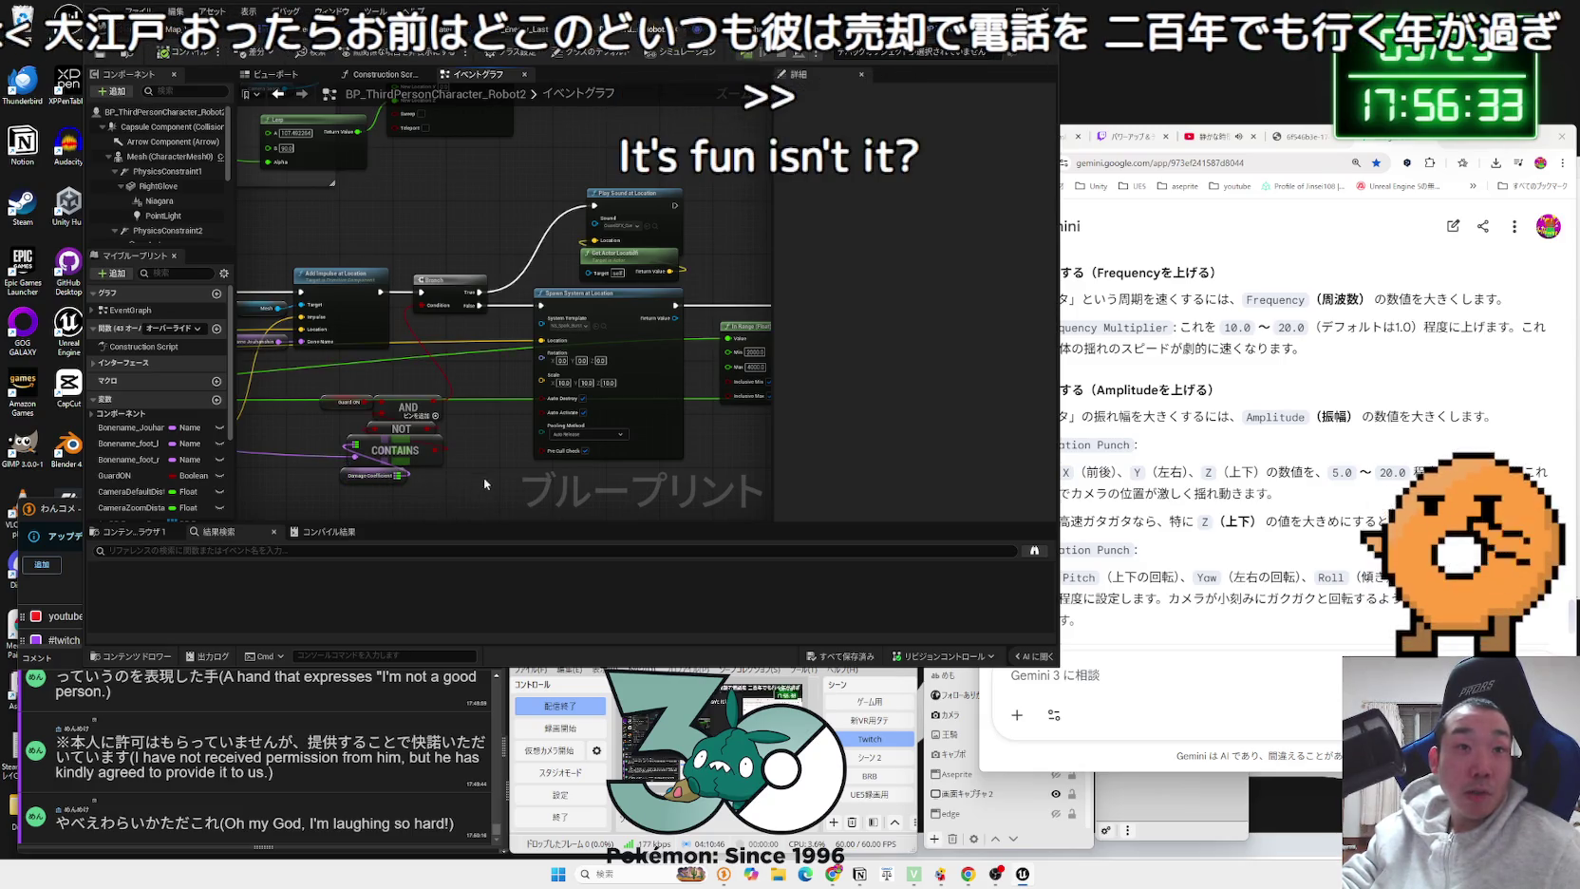
scroll(498, 474, up, 2)
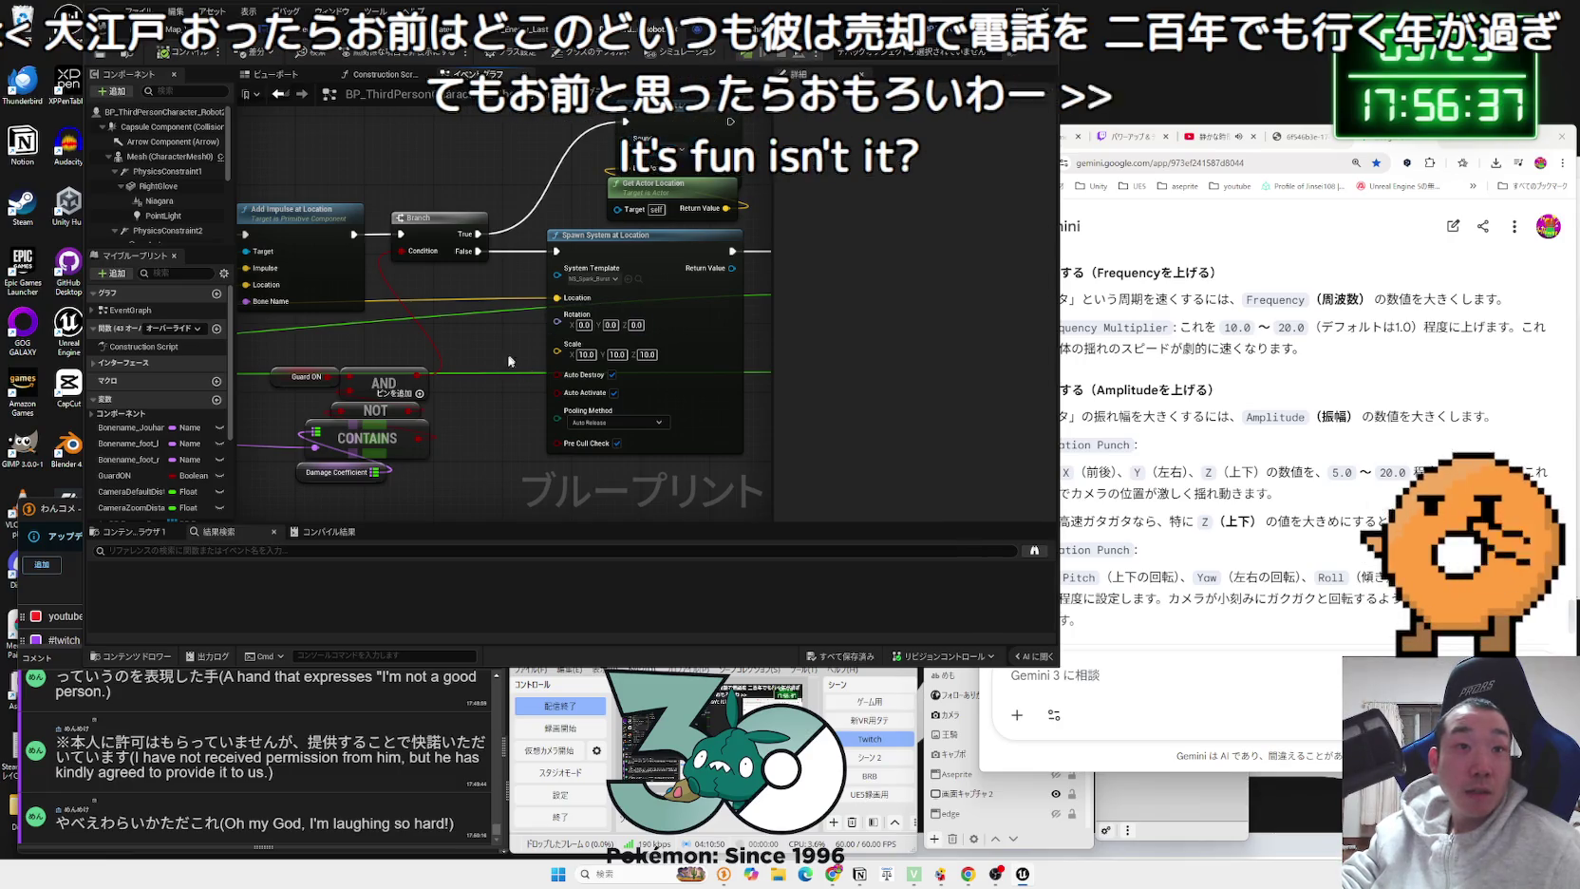
scroll(549, 428, down, 5)
drag(302, 369, 597, 349)
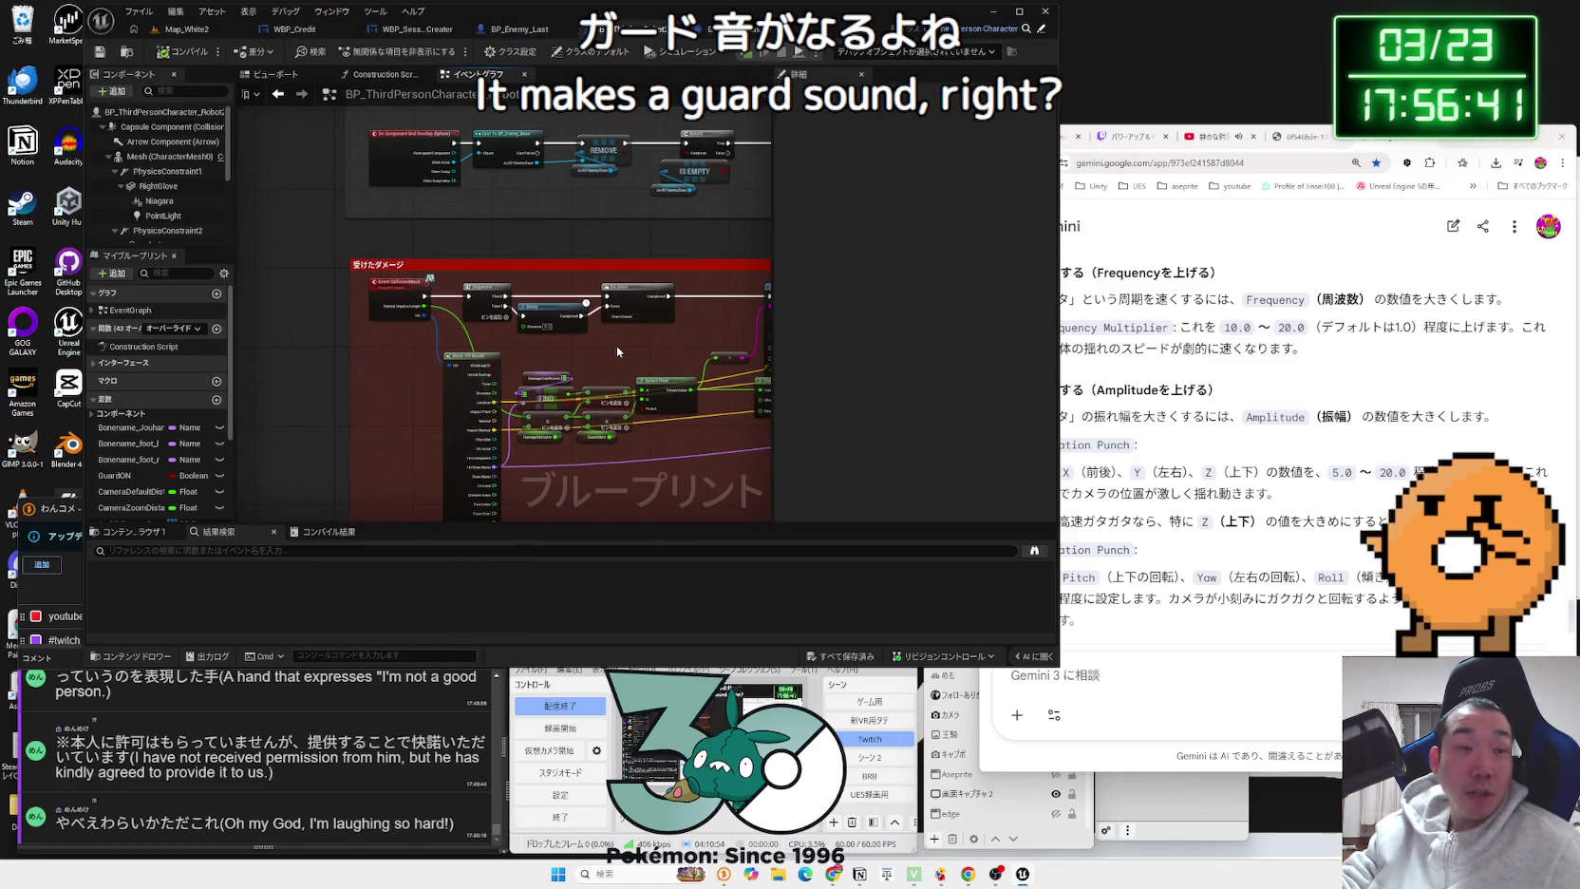
scroll(623, 343, down, 3)
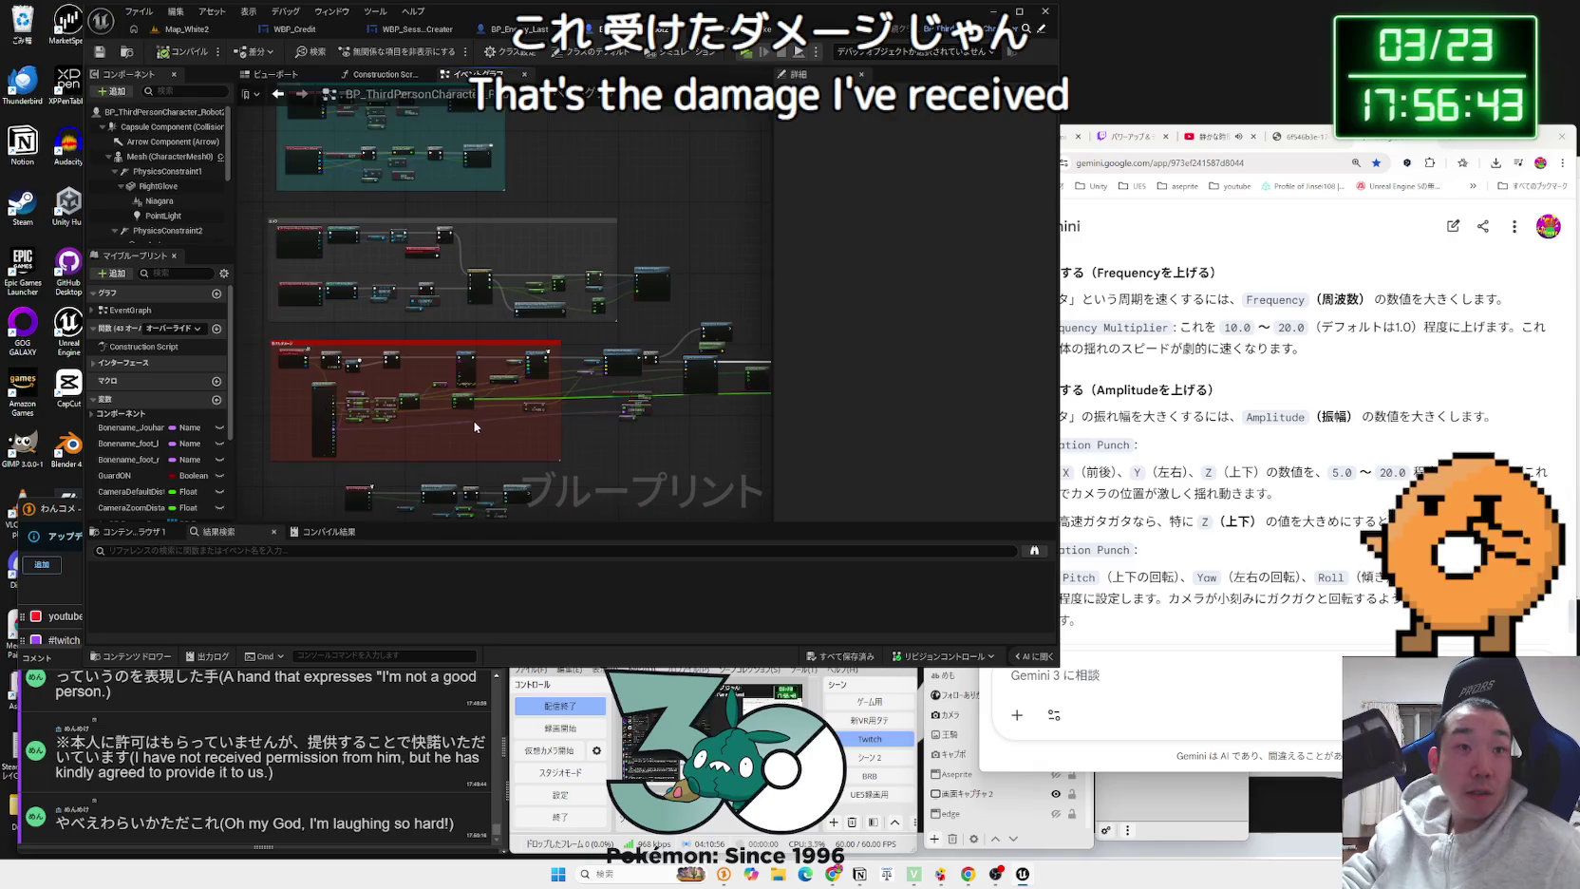
scroll(472, 420, up, 4)
drag(767, 377, 639, 339)
mouse_move(634, 461)
mouse_down()
mouse_move(608, 446)
mouse_move(626, 417)
mouse_up()
scroll(625, 417, up, 3)
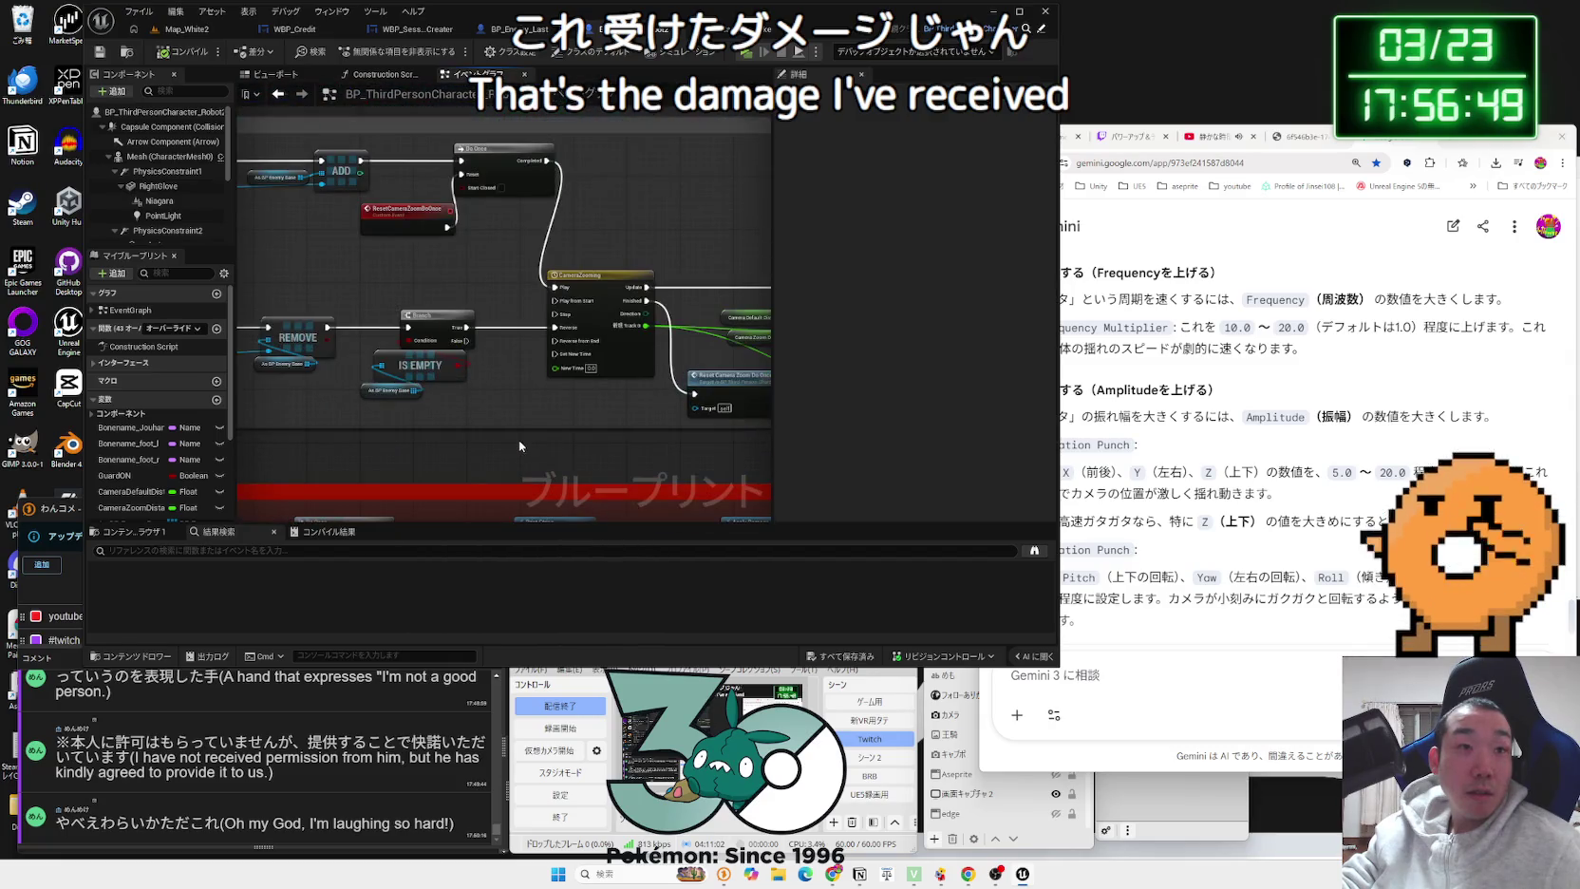
scroll(519, 445, down, 2)
drag(520, 445, 759, 458)
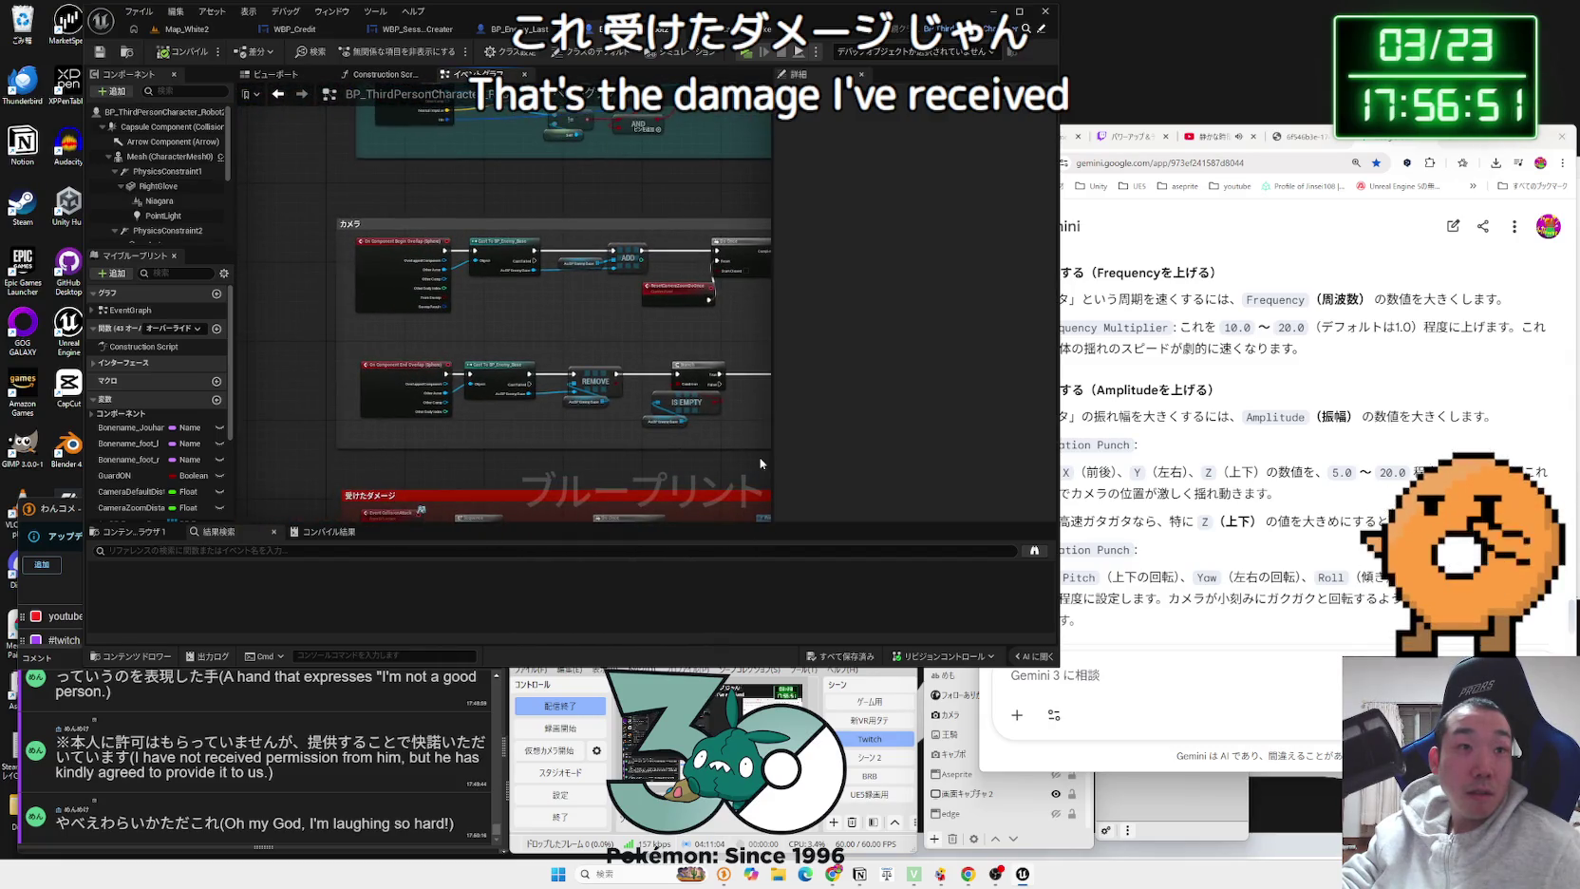
scroll(234, 398, down, 4)
scroll(546, 291, up, 5)
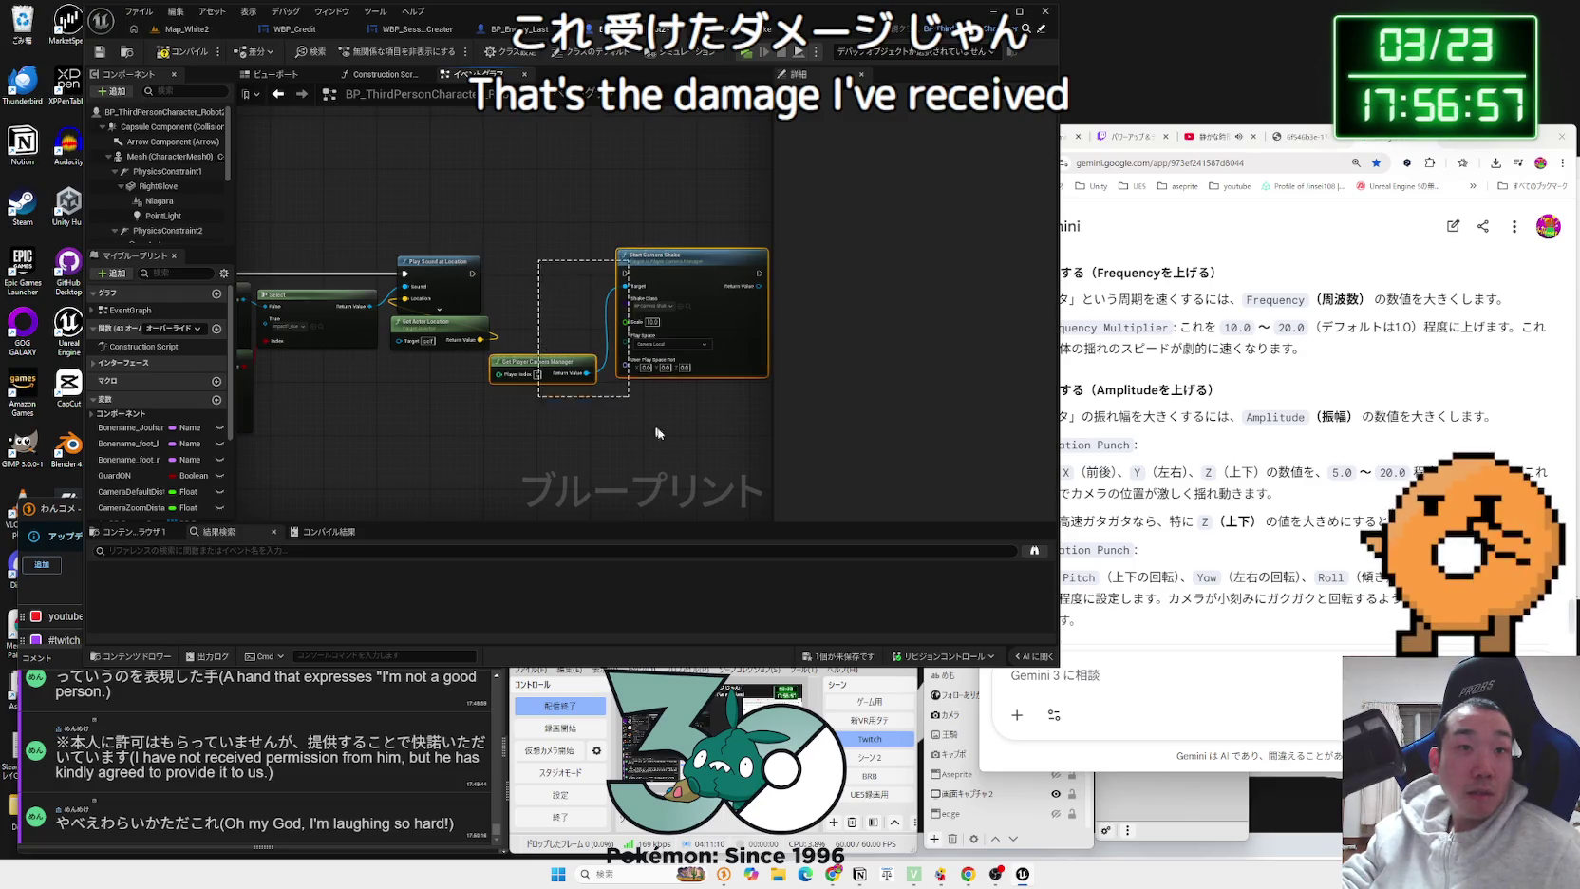
Step: Move Start Camera Shake and Get Player Camera Manager beside Collision Attack and wire its exec into Start Camera Shake
drag(643, 420, 638, 418)
mouse_move(664, 257)
mouse_down()
mouse_move(242, 105)
mouse_move(522, 361)
mouse_move(600, 408)
mouse_up()
scroll(333, 190, down, 4)
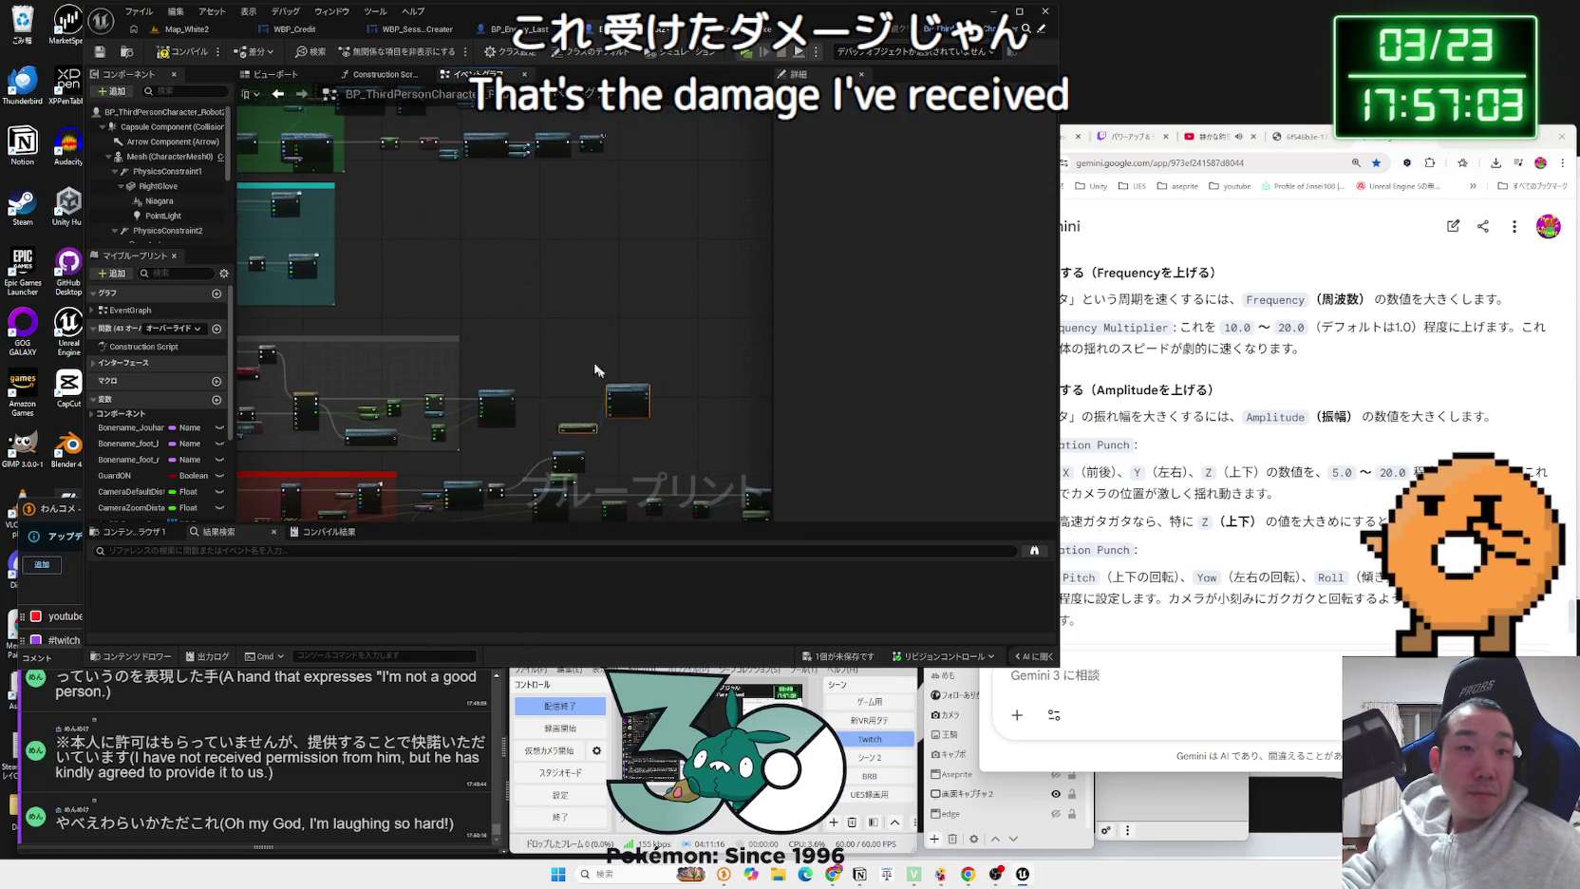
scroll(251, 152, up, 5)
mouse_move(432, 325)
mouse_down()
mouse_move(706, 326)
mouse_move(725, 300)
mouse_up()
drag(623, 407, 490, 377)
drag(631, 419, 630, 418)
drag(639, 284, 536, 311)
drag(408, 410, 434, 359)
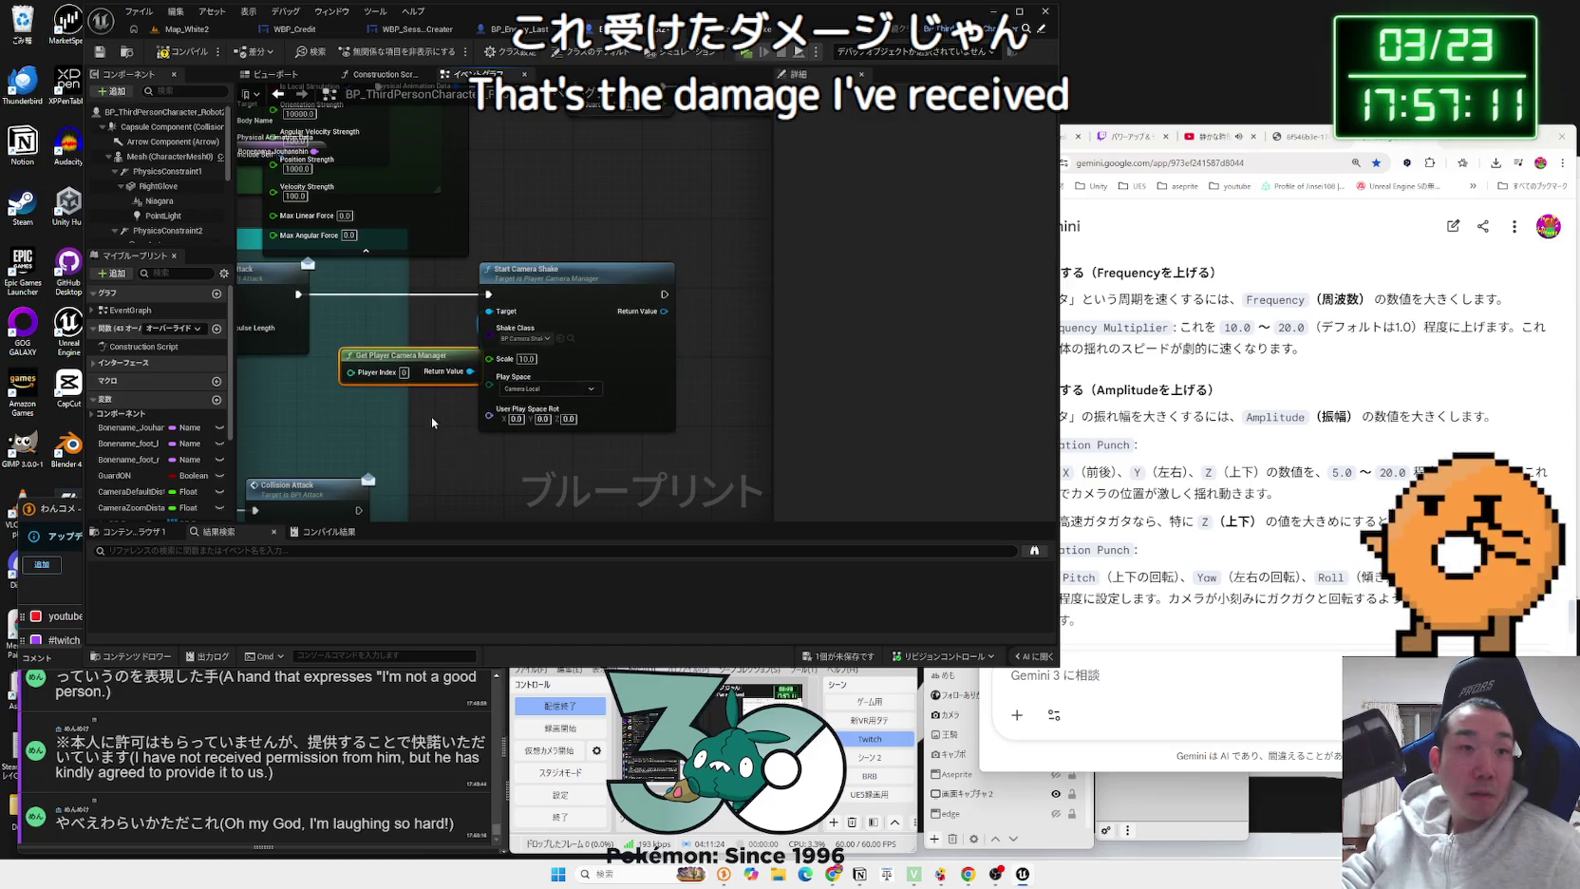
mouse_move(312, 401)
mouse_down()
mouse_move(418, 389)
mouse_move(441, 185)
mouse_move(565, 261)
mouse_up()
Step: Playtest Map_White2 to feel the shake after an attack, then stop
click(177, 32)
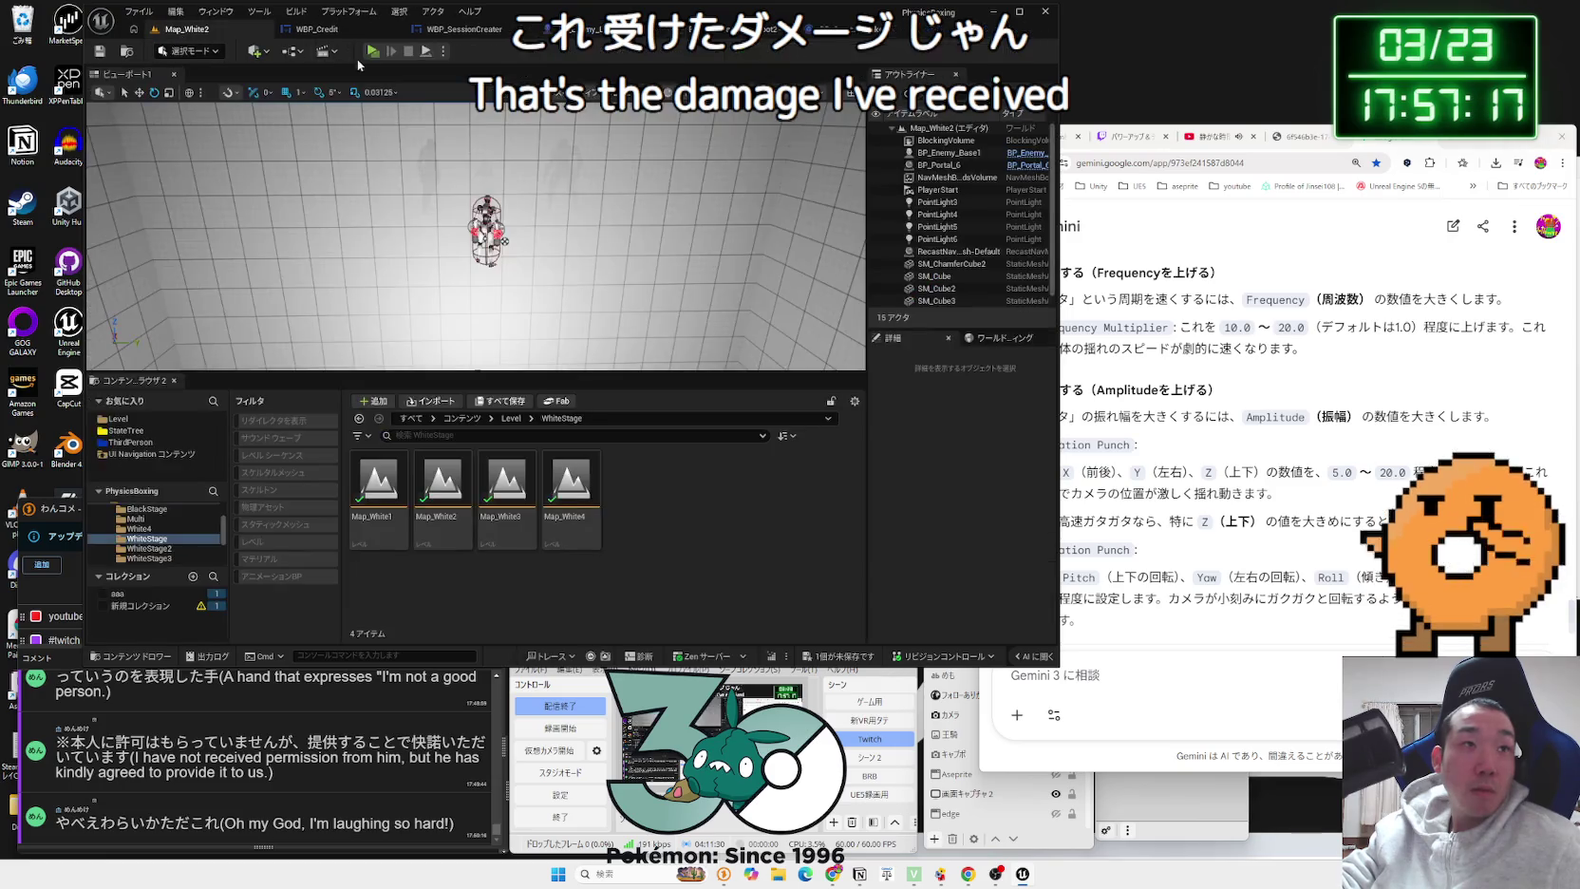
click(370, 52)
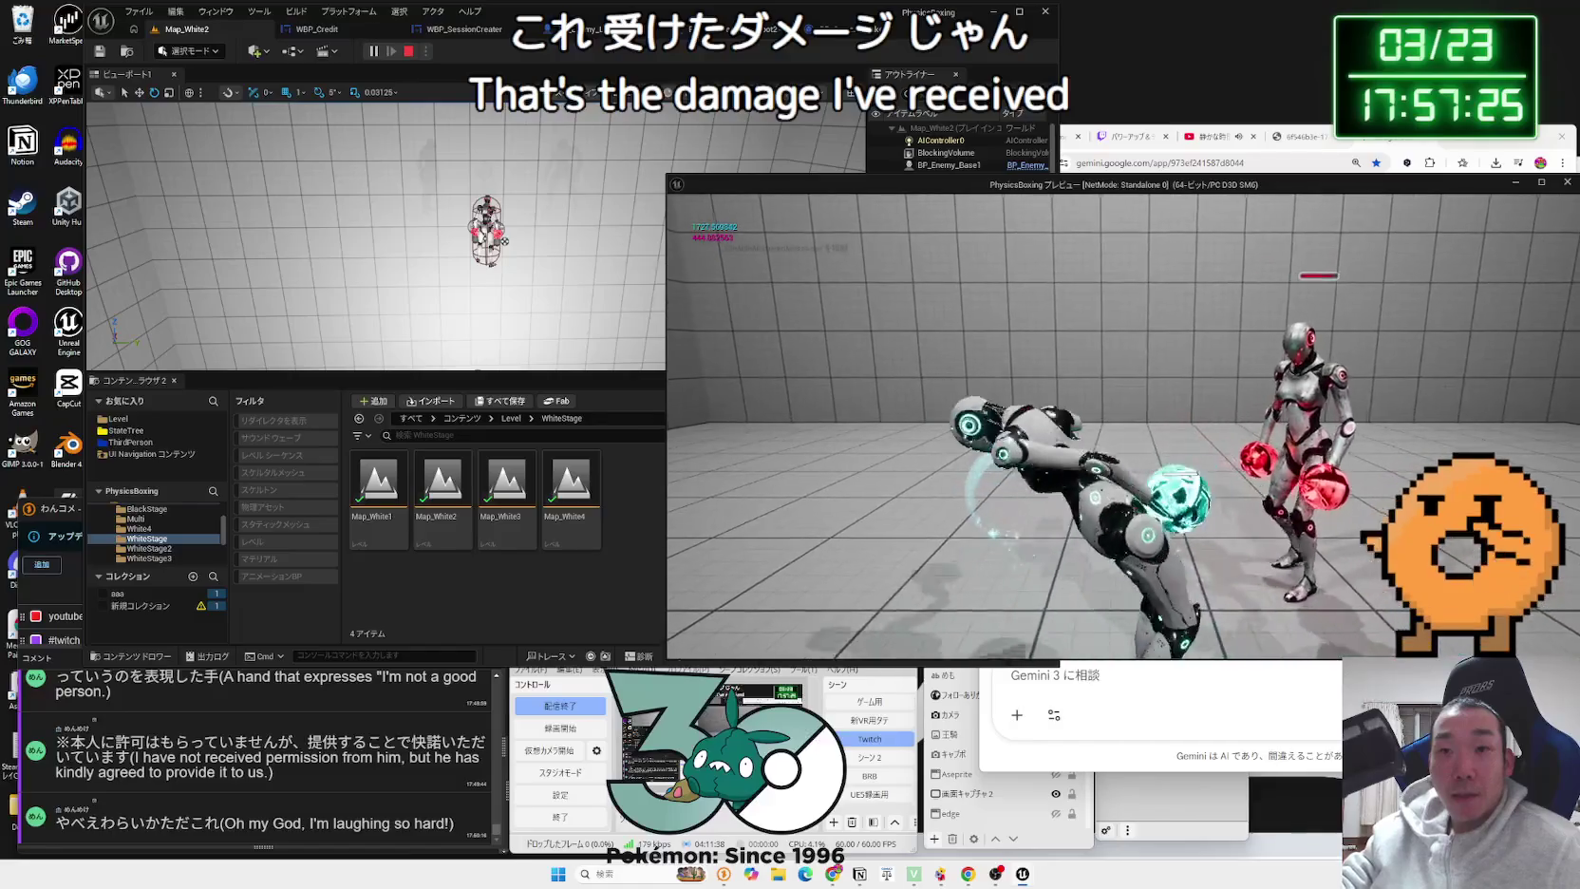
key(Escape)
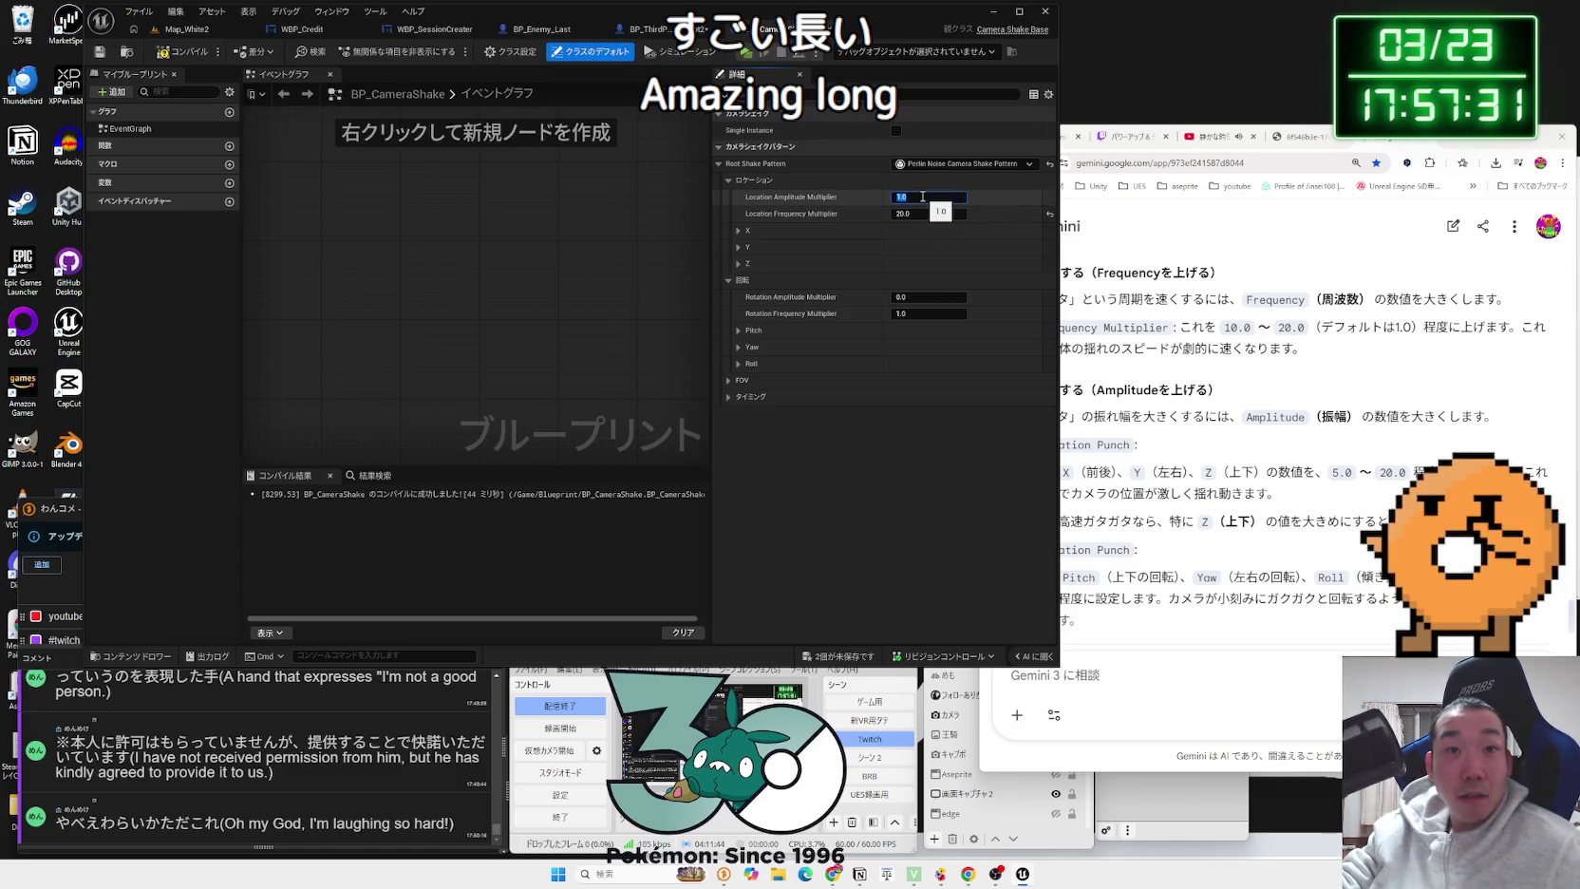
Step: Filter BP_CameraShake's Details for 'duration' and set Timing Duration to 0.2 seconds
drag(1060, 195, 979, 196)
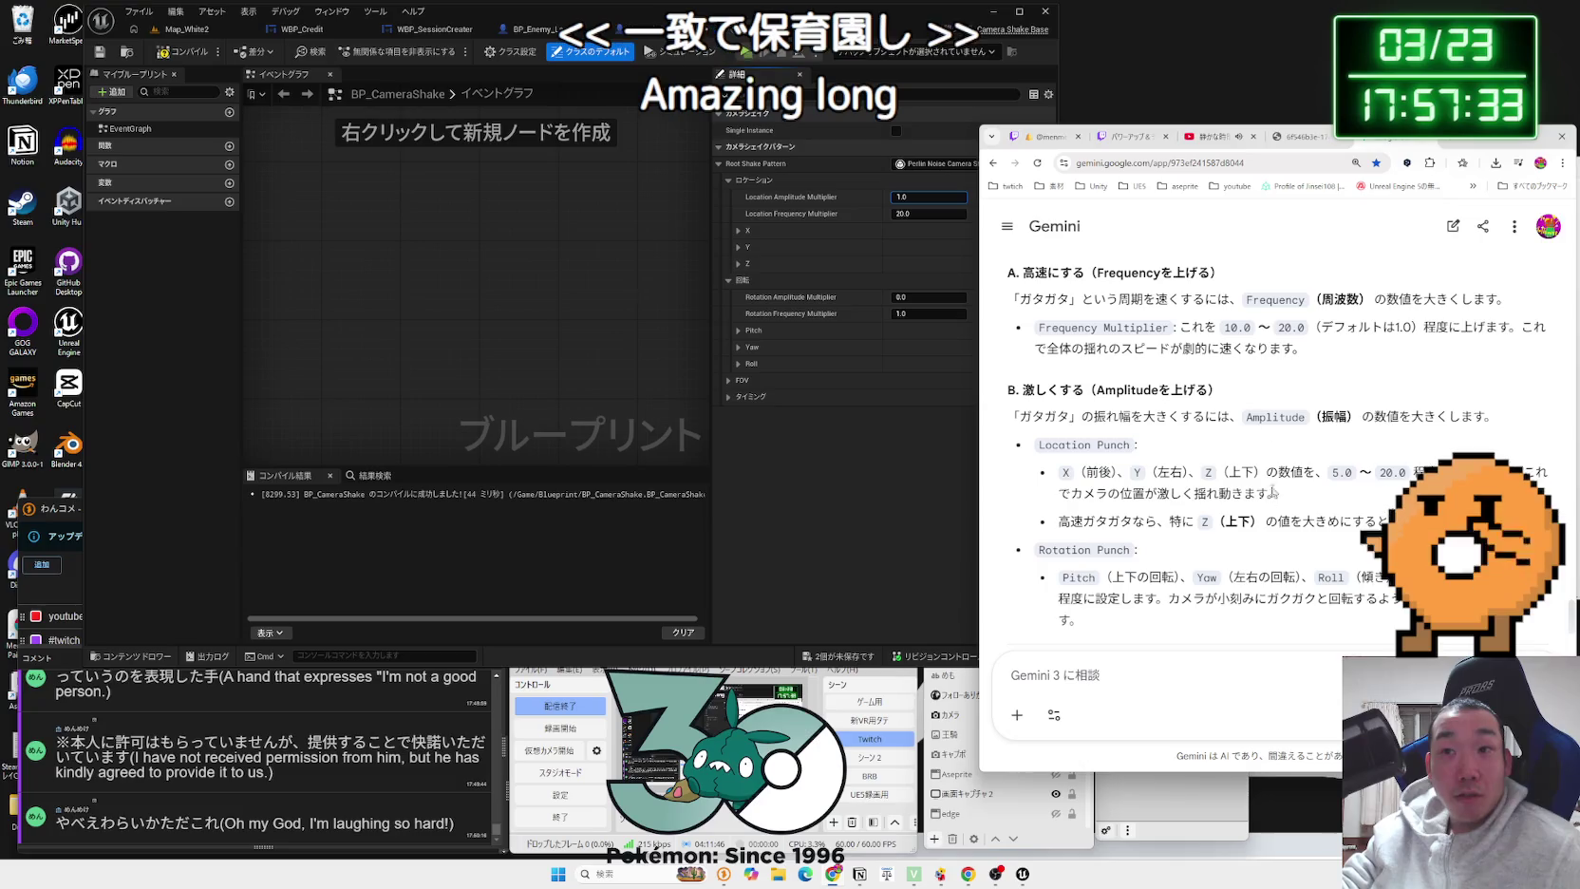
scroll(1269, 513, down, 3)
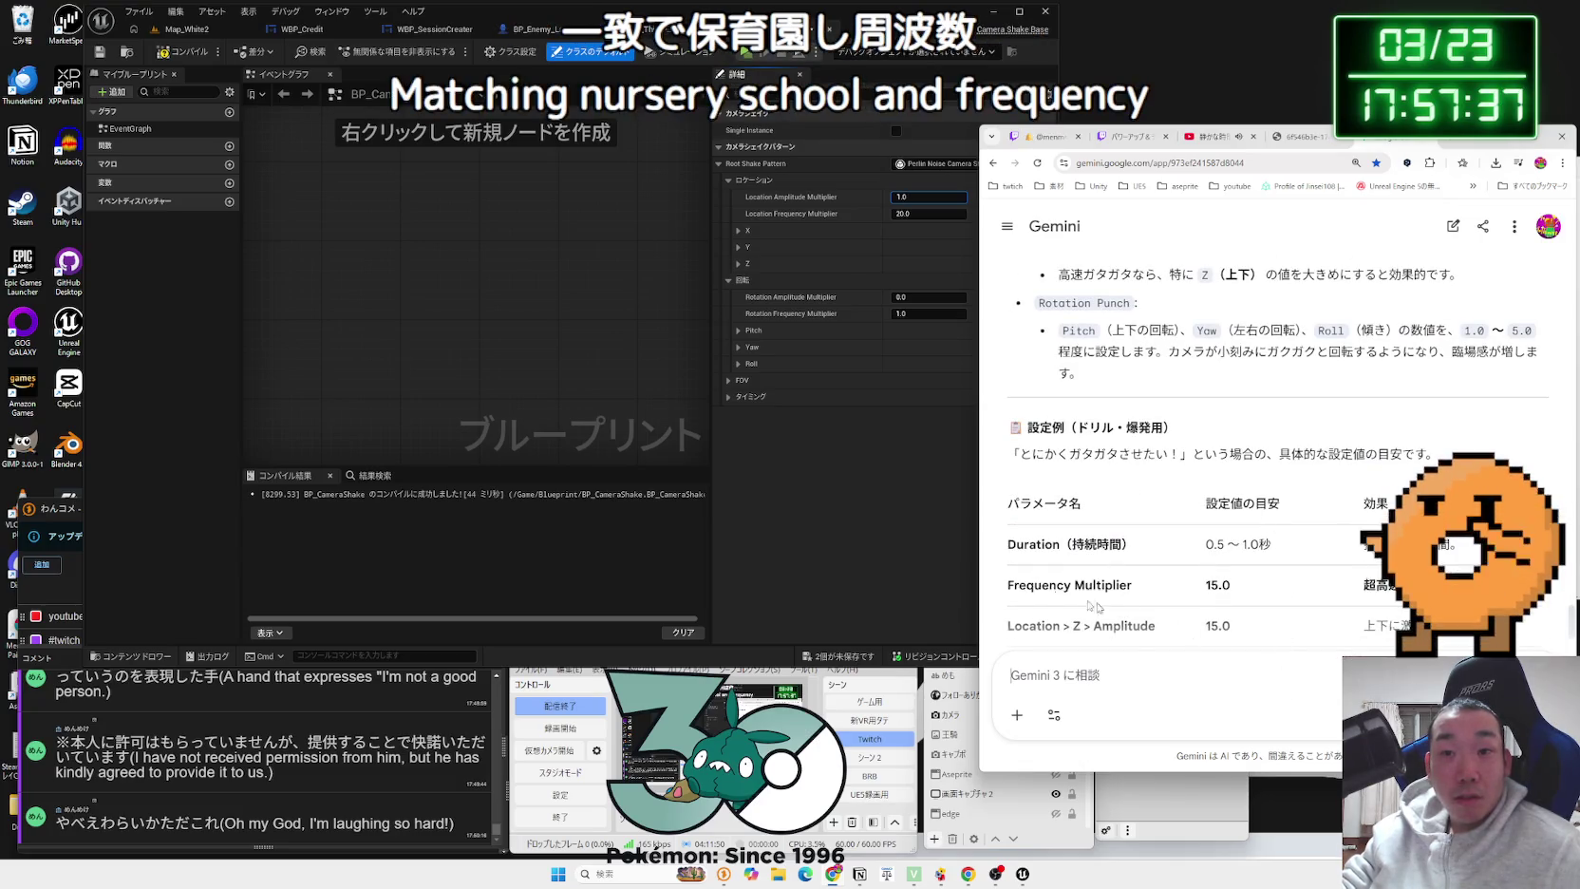
click(865, 475)
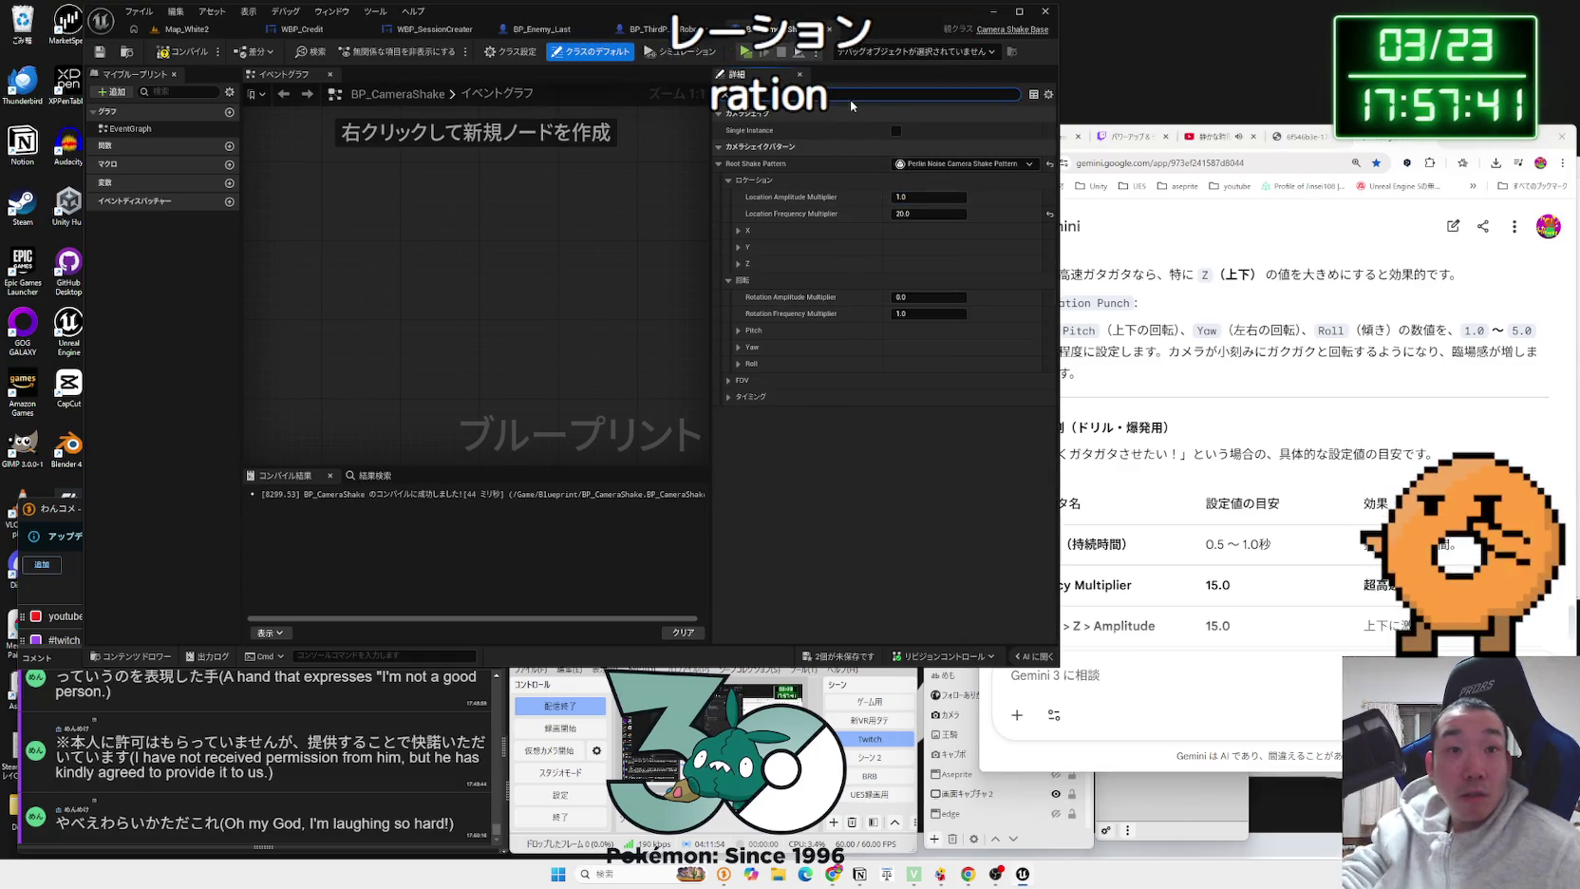
text(duration)
click(920, 164)
text(0.2)
key(Return)
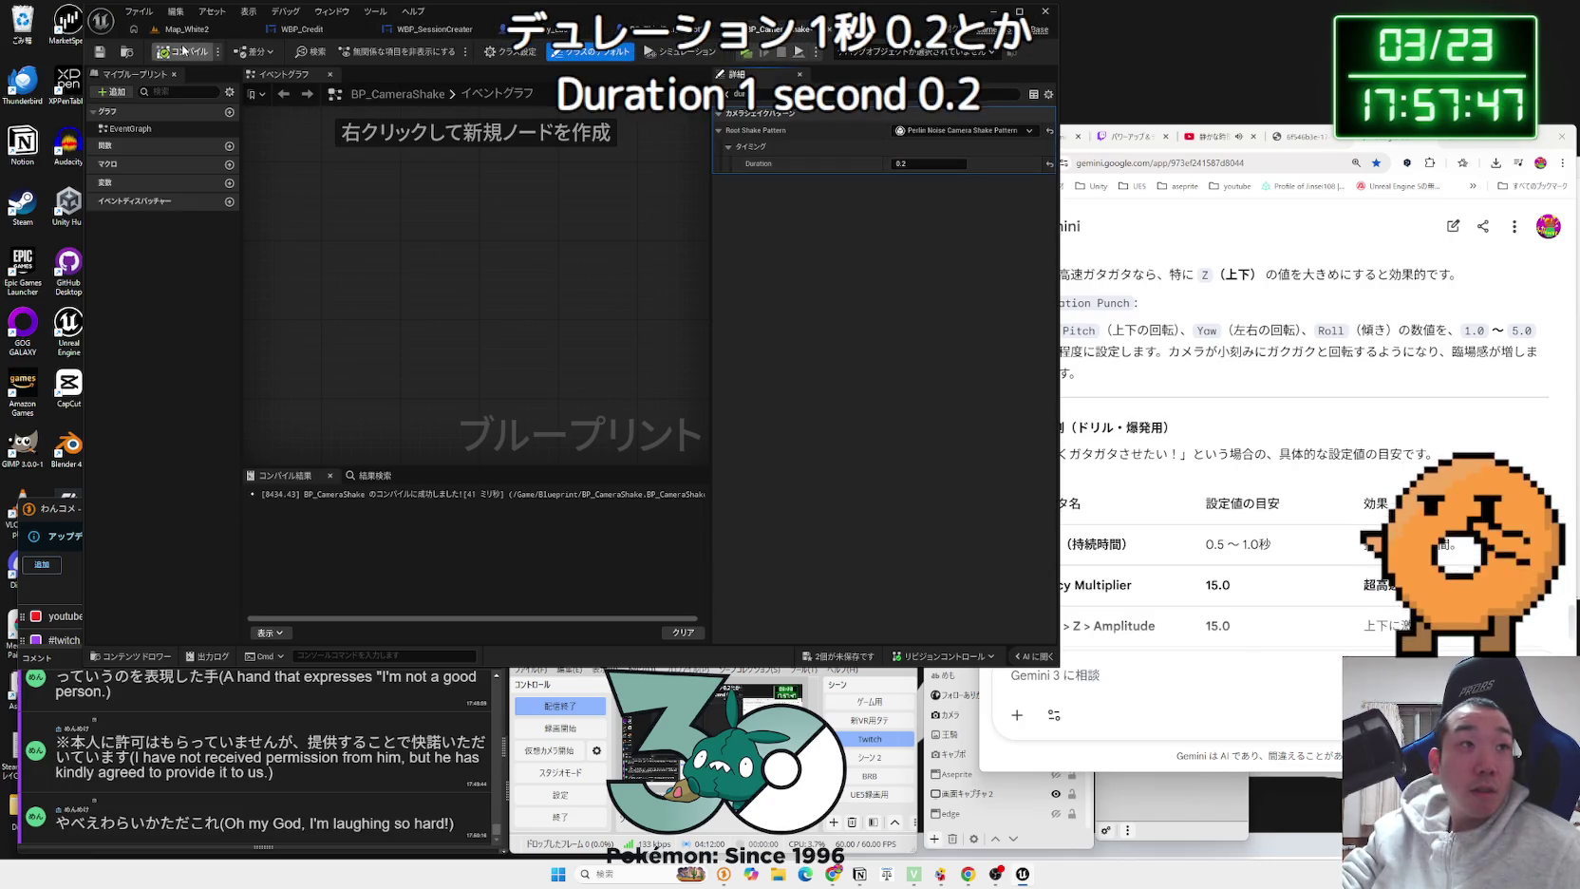
click(625, 30)
click(539, 336)
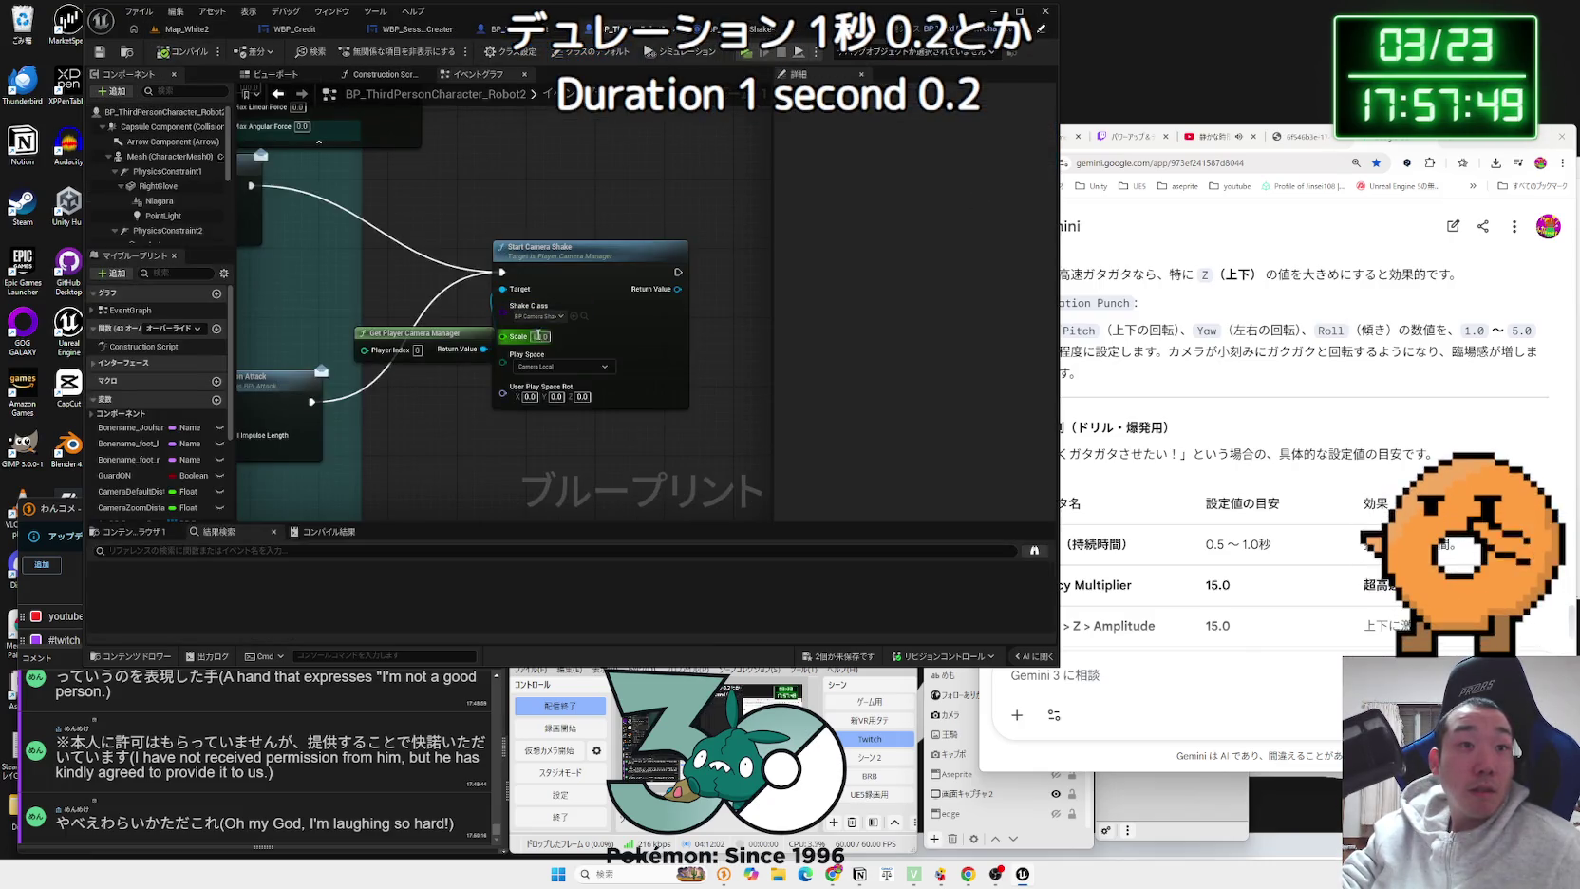
Step: Confirm a Start Camera Shake Scale of 1.0 and playtest the short shake in Map_White2
key(Return)
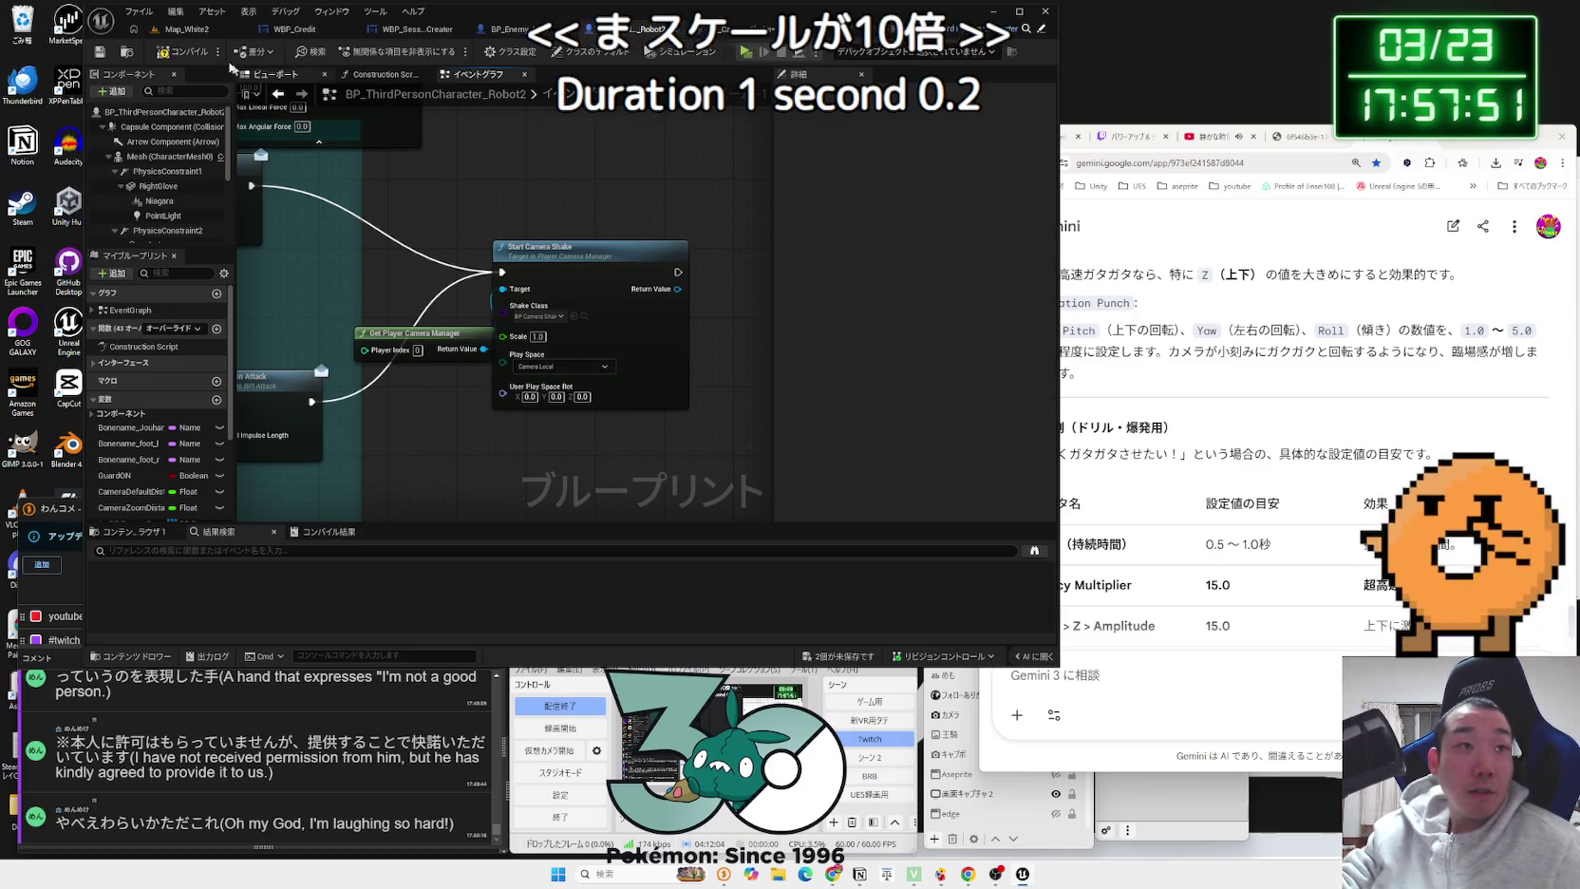
click(187, 32)
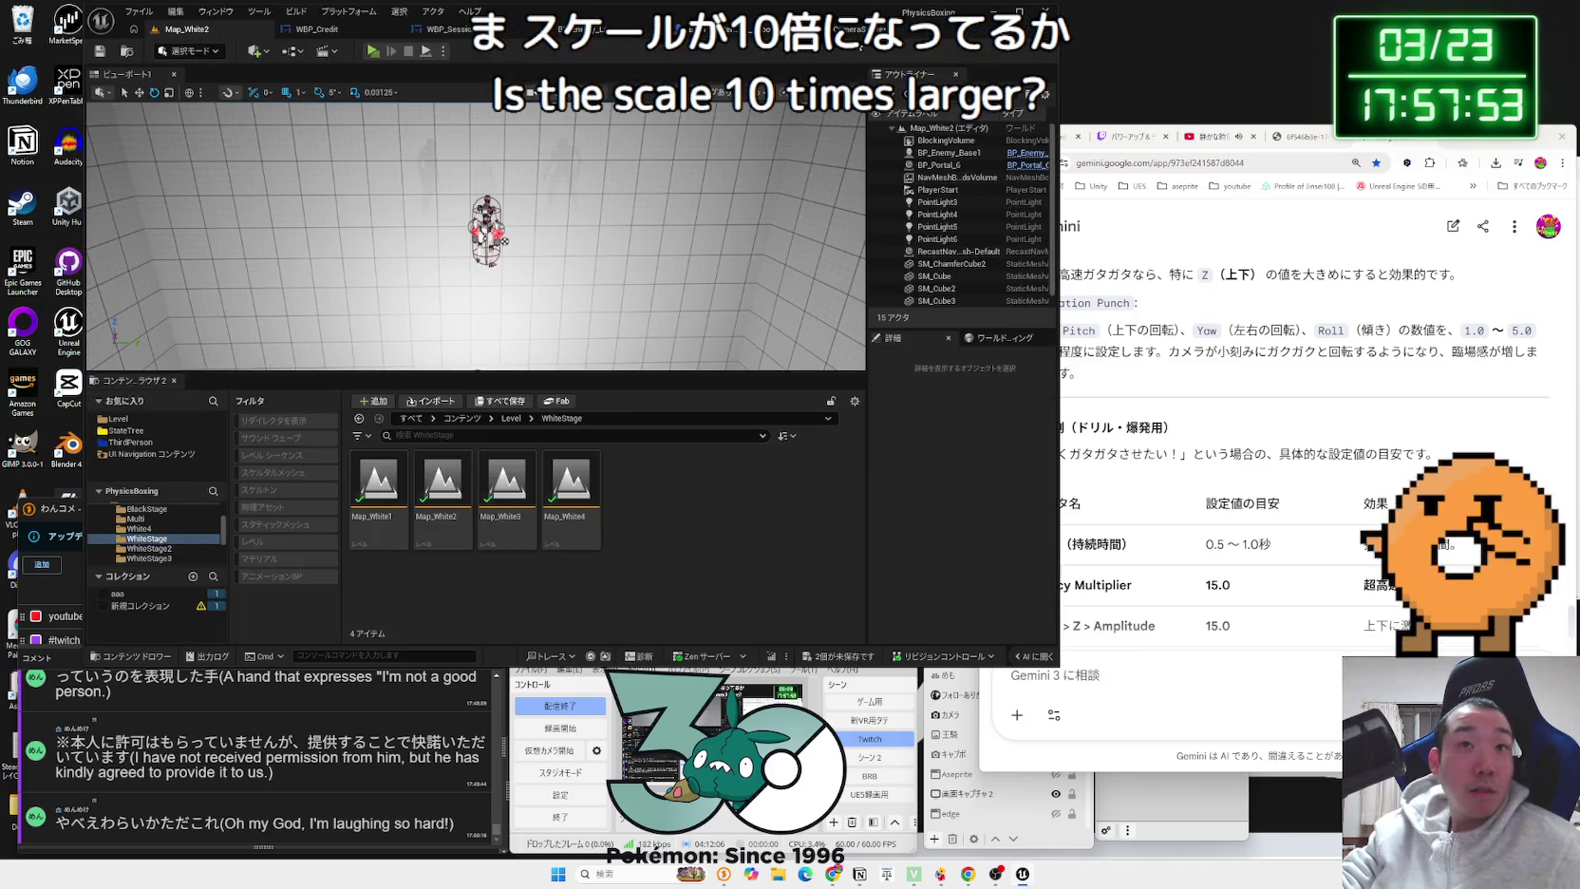
click(850, 29)
click(531, 30)
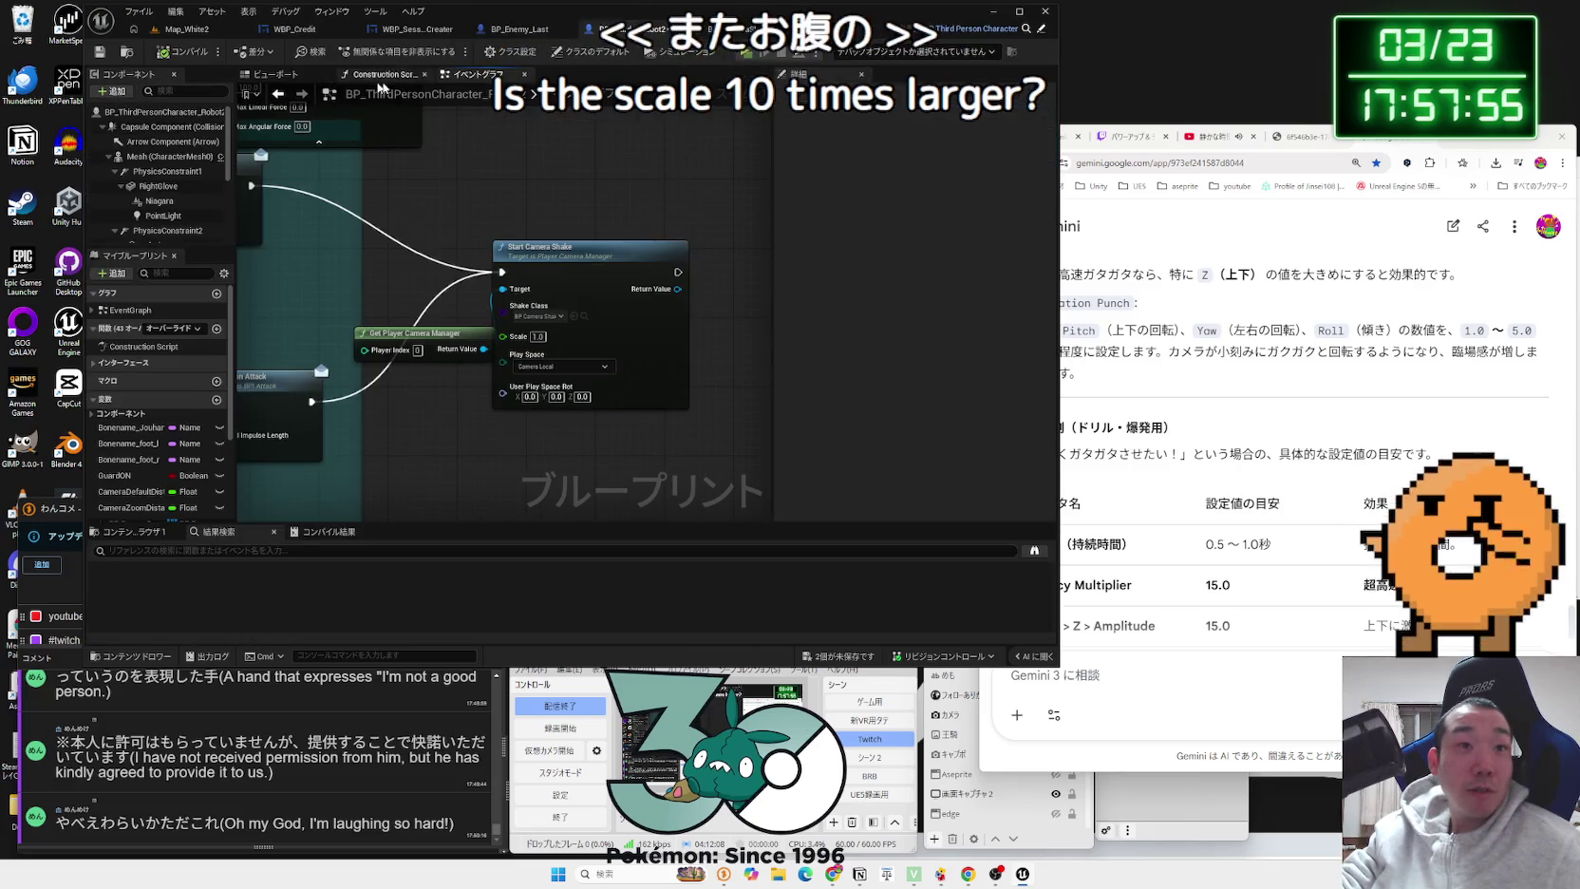
click(187, 29)
click(384, 52)
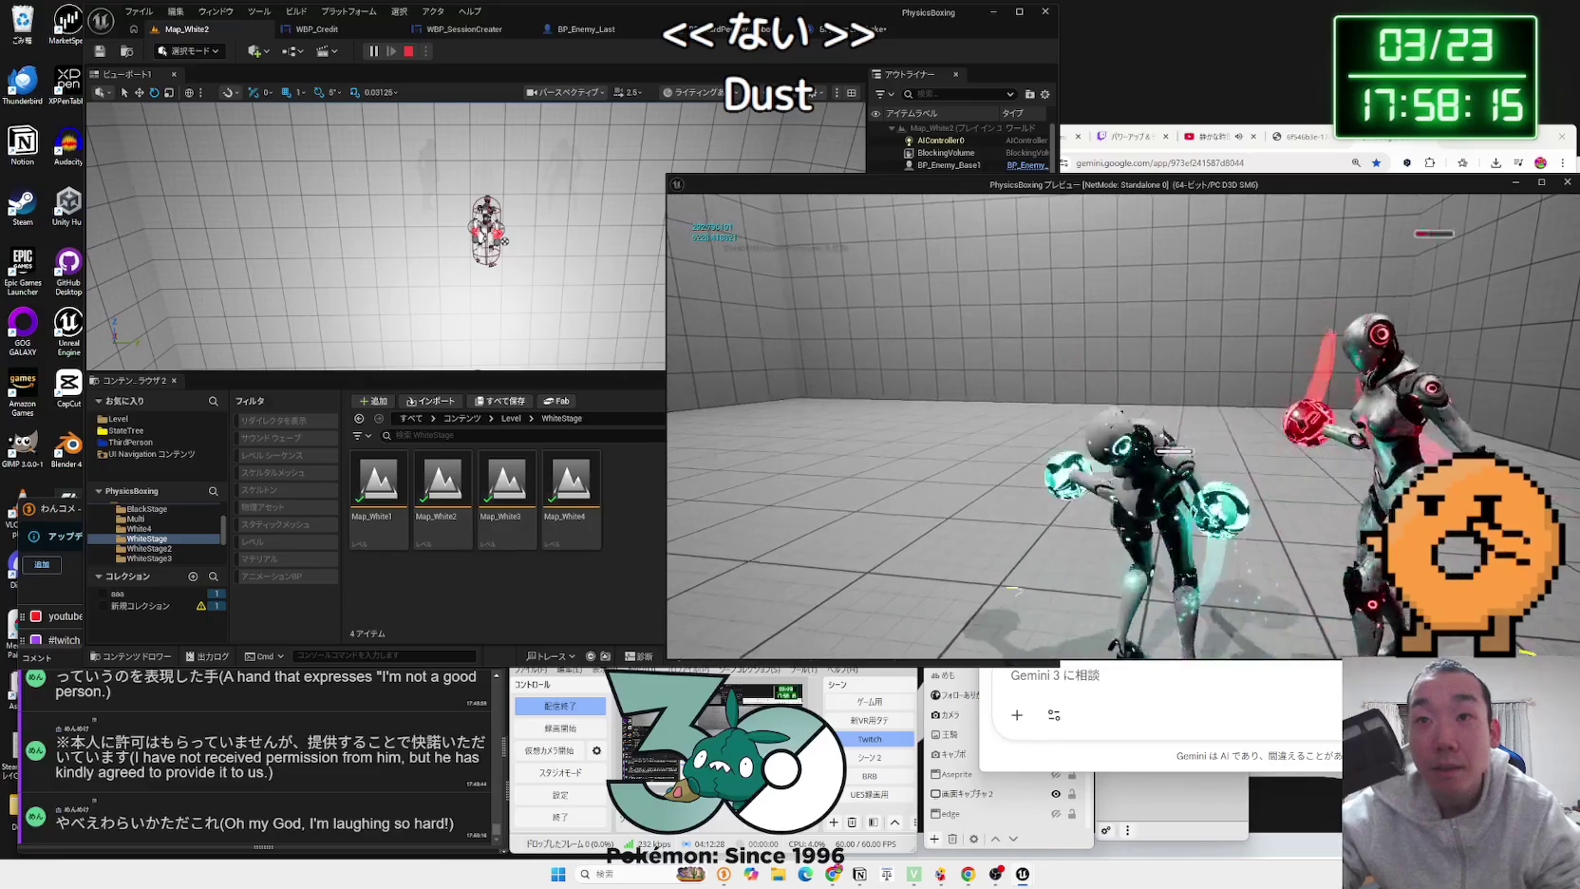
key(Escape)
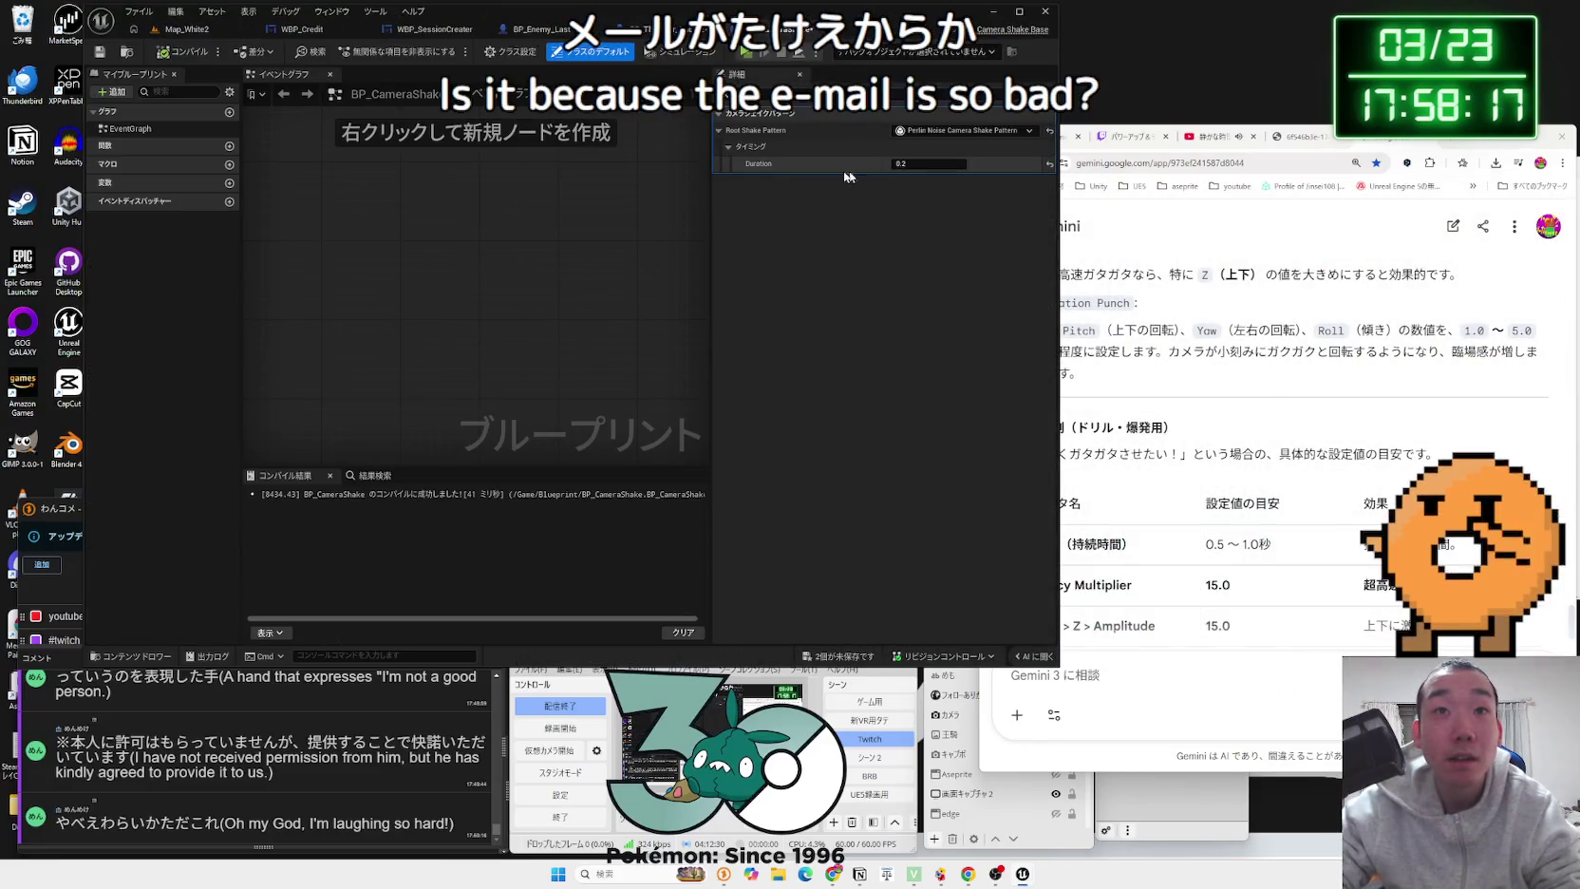
Step: Clear the Details filter, set Location Amplitude Multiplier to 10.0, and playtest in Map_White2
click(726, 109)
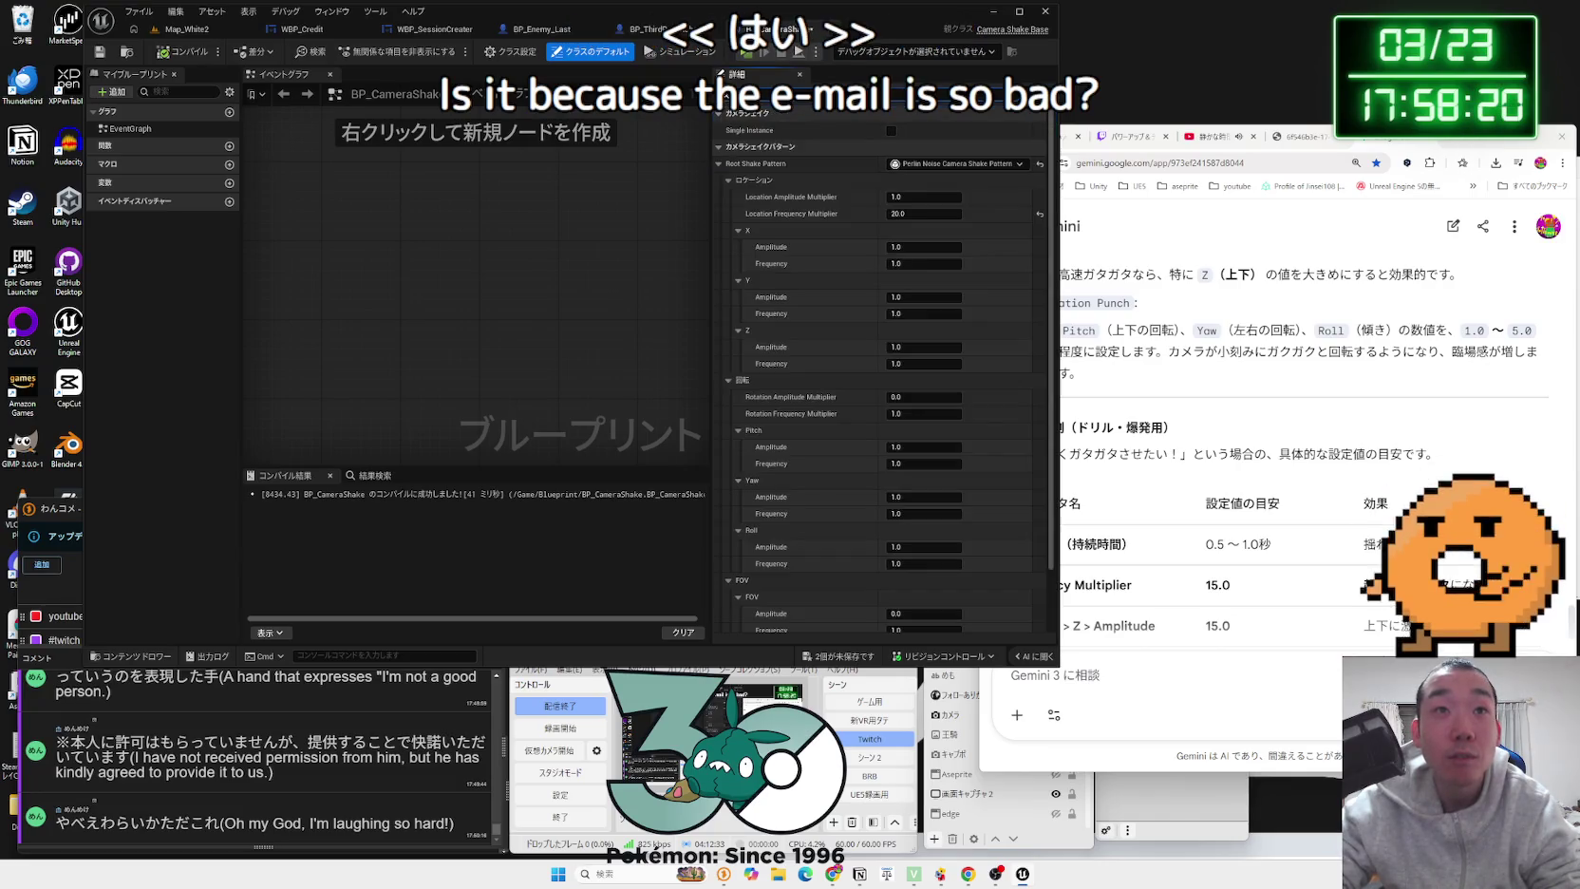
click(728, 197)
click(728, 213)
click(729, 230)
click(729, 179)
click(940, 197)
text(1)
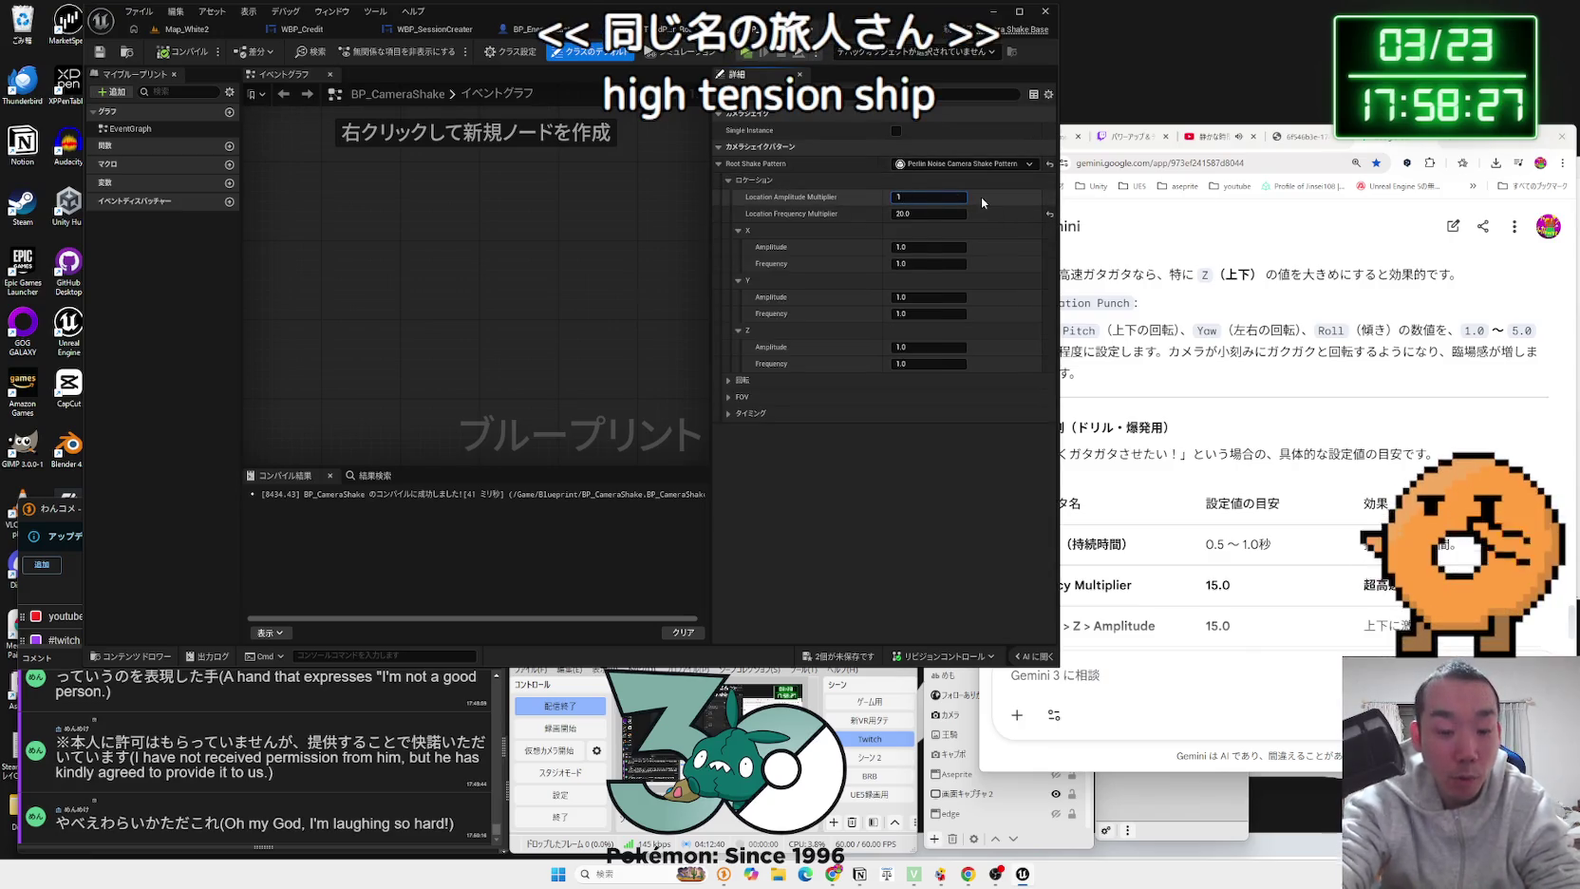
text(0.0)
key(Return)
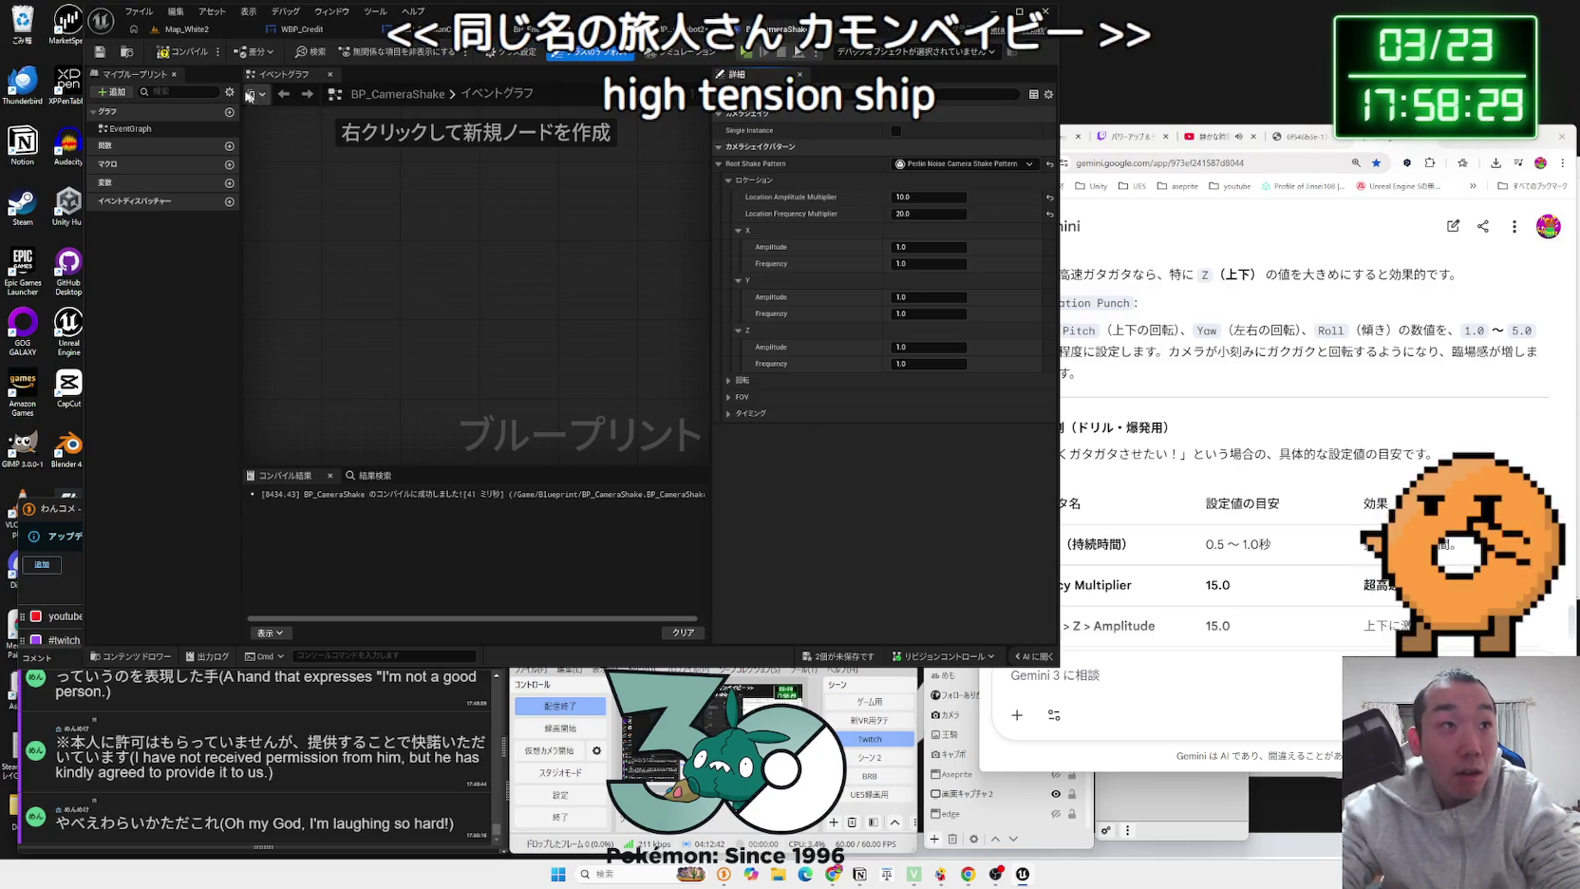
click(358, 59)
click(375, 55)
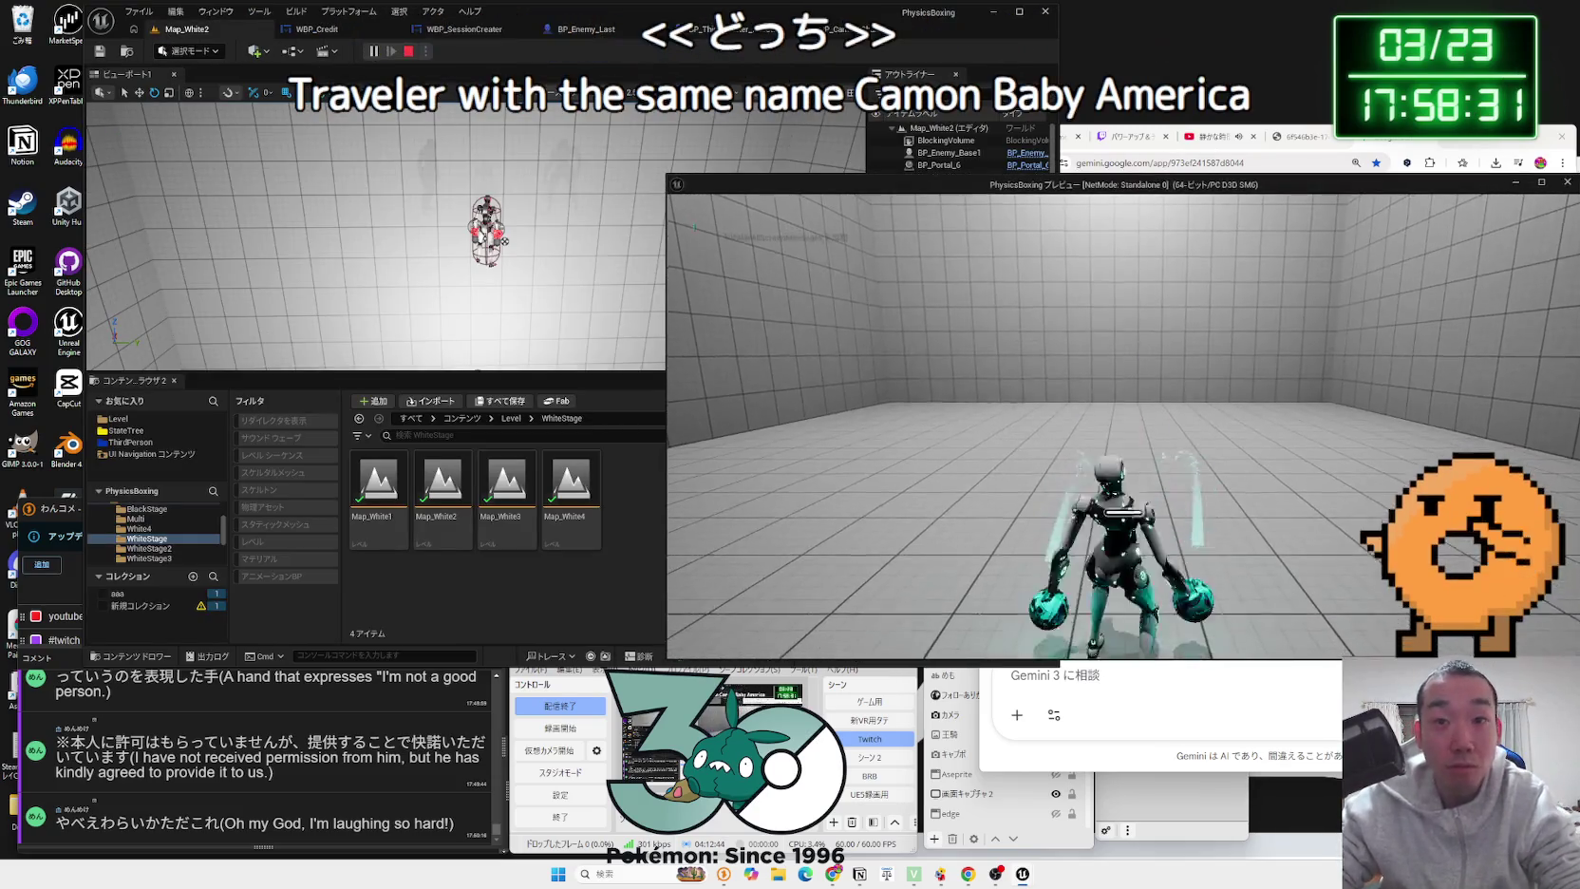